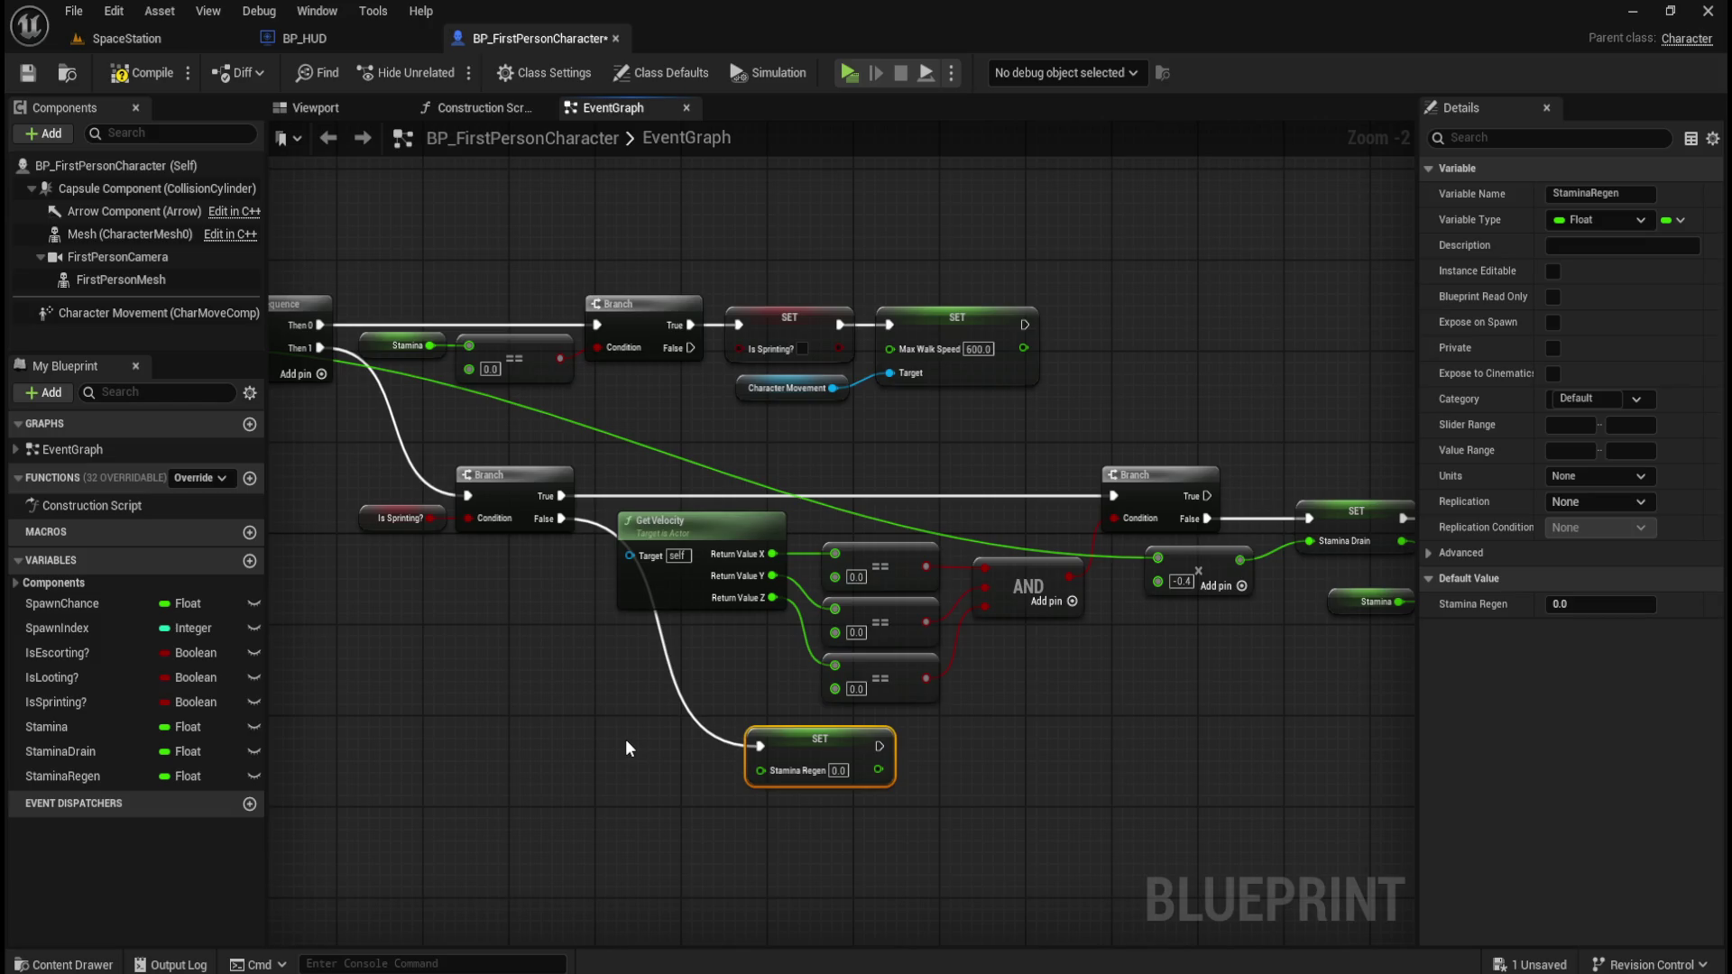
Shift the velocity-check and stamina nodes slightly to the right.
left_click_drag(1027, 716, 806, 656)
scroll(581, 412, "down", 2)
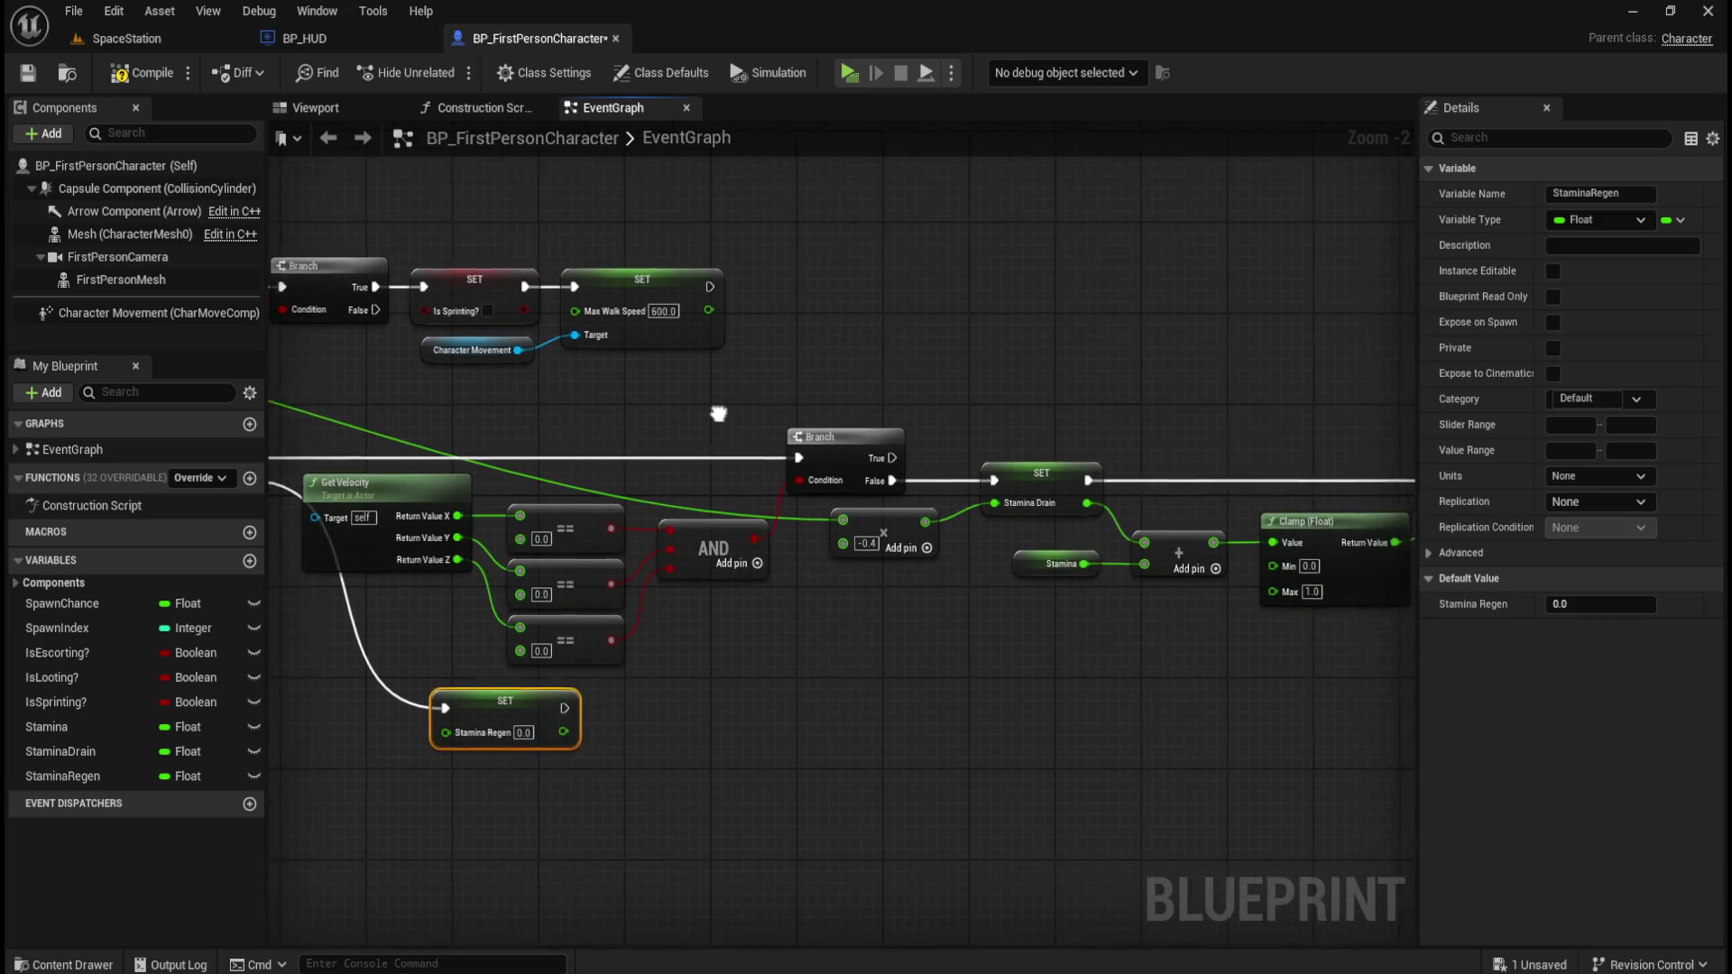
mouse_move(388, 414)
left_mouse_down()
mouse_move(1124, 555)
mouse_move(1169, 581)
left_mouse_up()
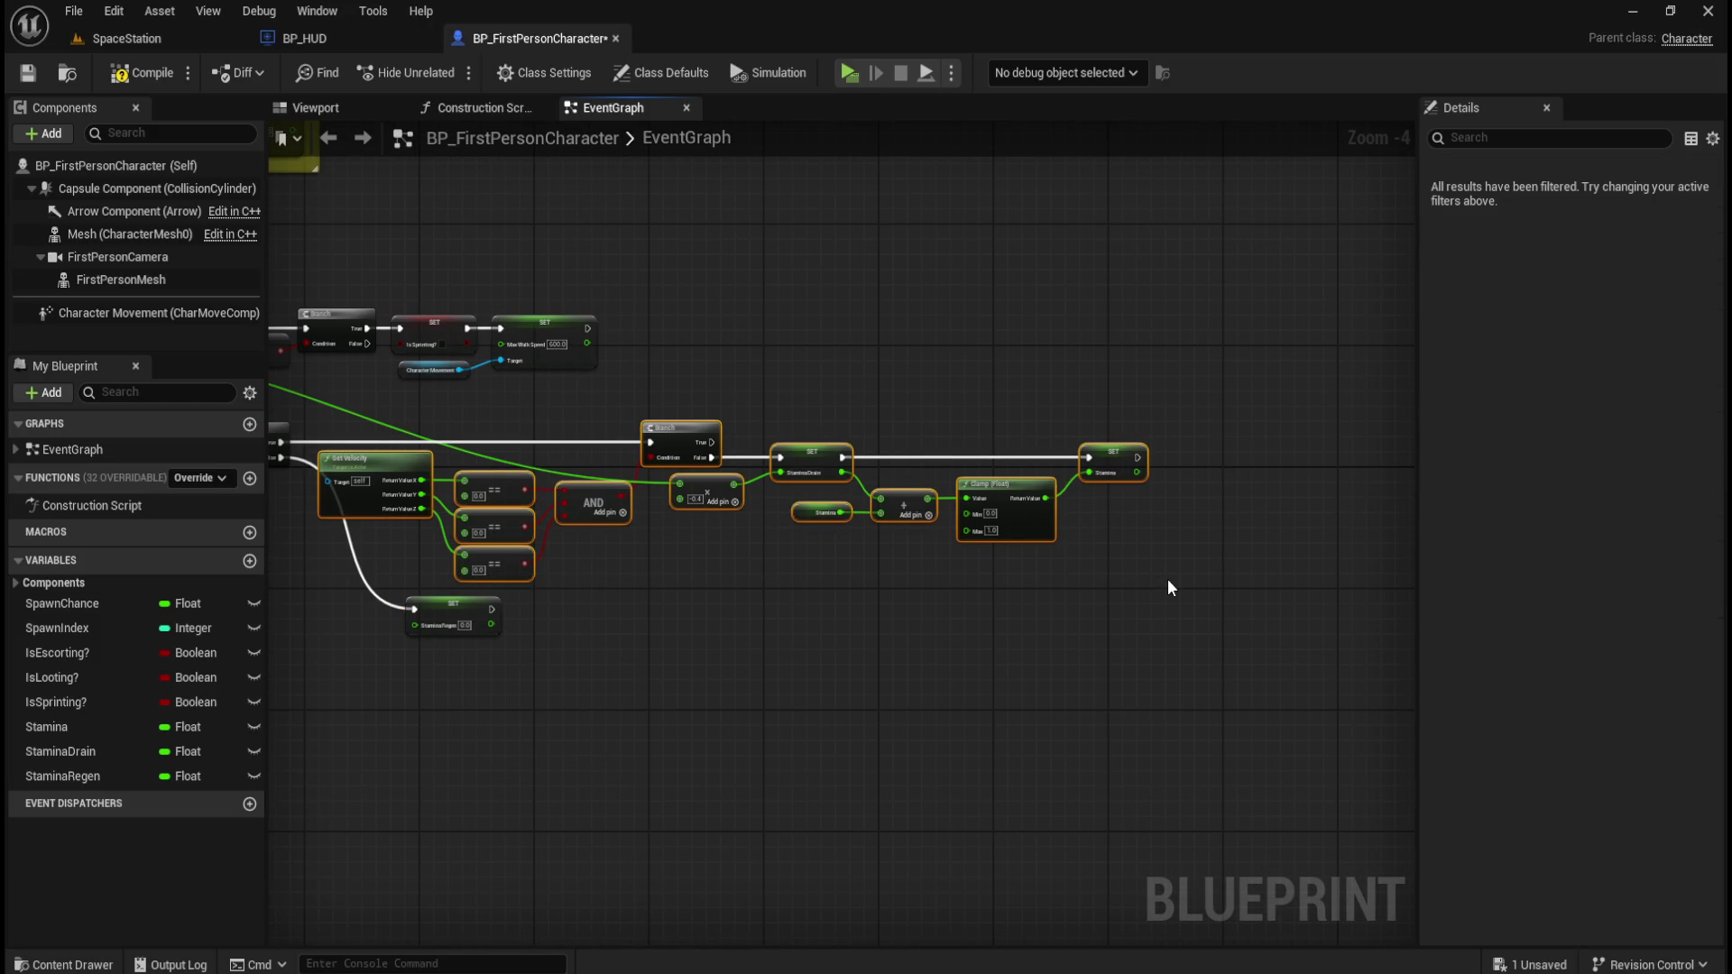
key("Right")
key("Right")
key("Right")
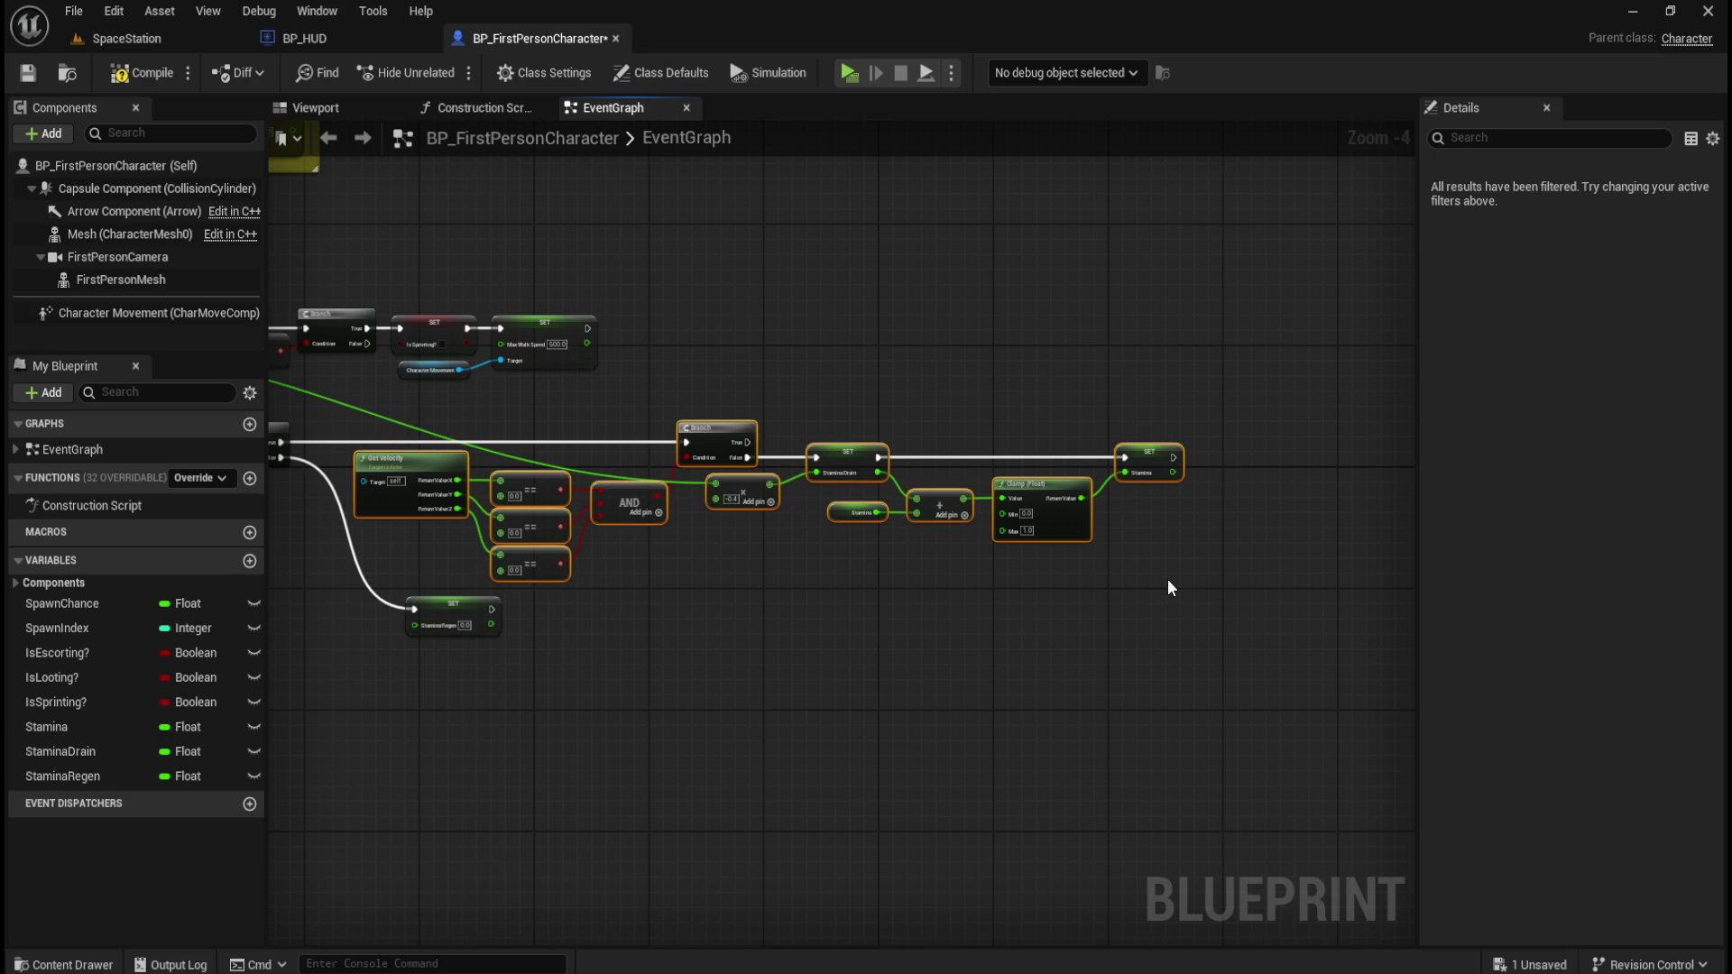
left_click(743, 667)
Move the SET Stamina Regen node down and to the right.
left_click_drag(682, 680, 966, 675)
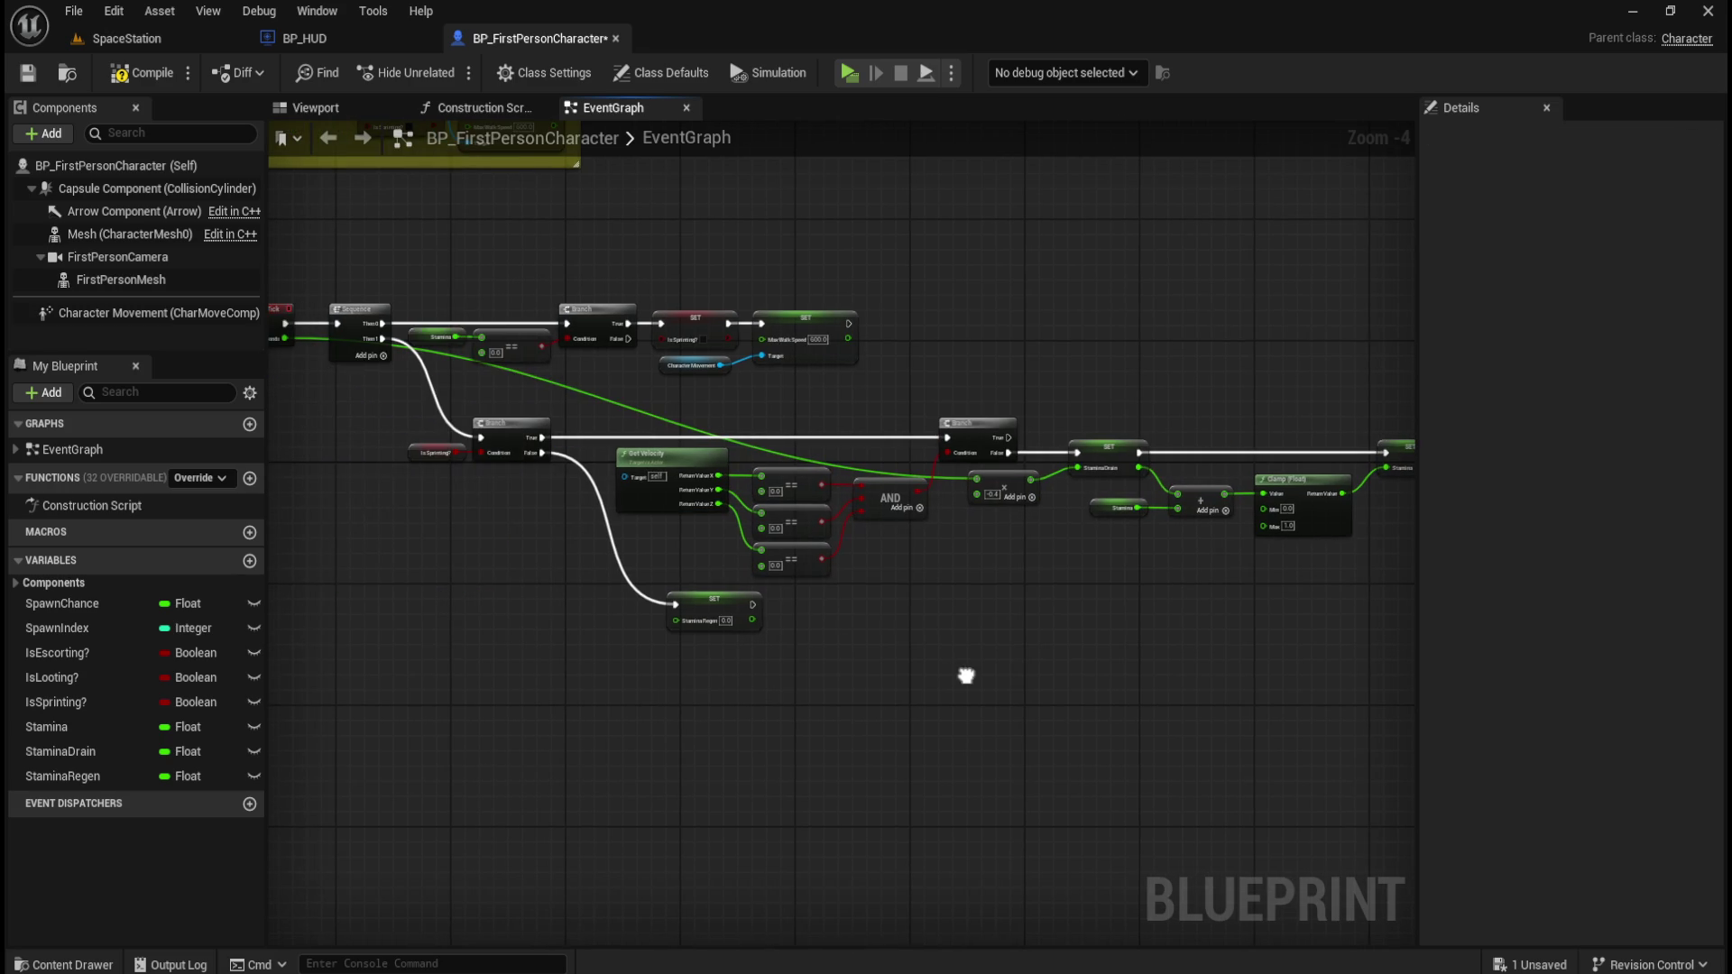
left_click(731, 603)
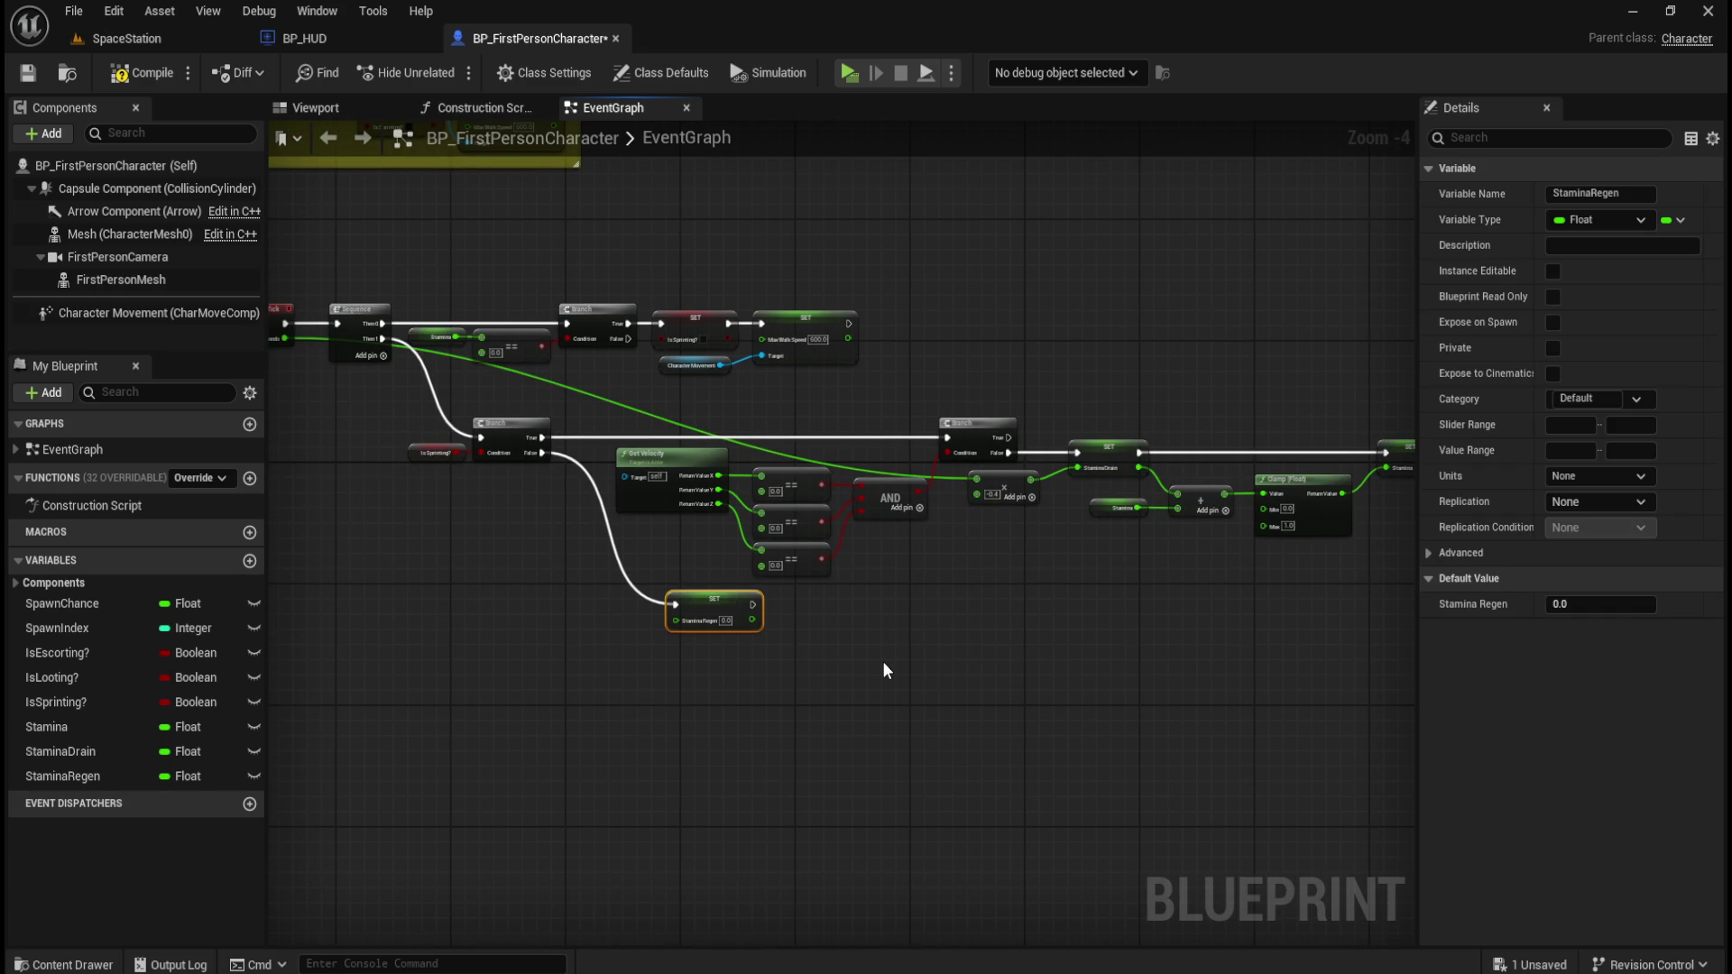
key("Down")
key("Down")
key("Down")
key("Right")
key("Right")
key("Down")
left_click(882, 662)
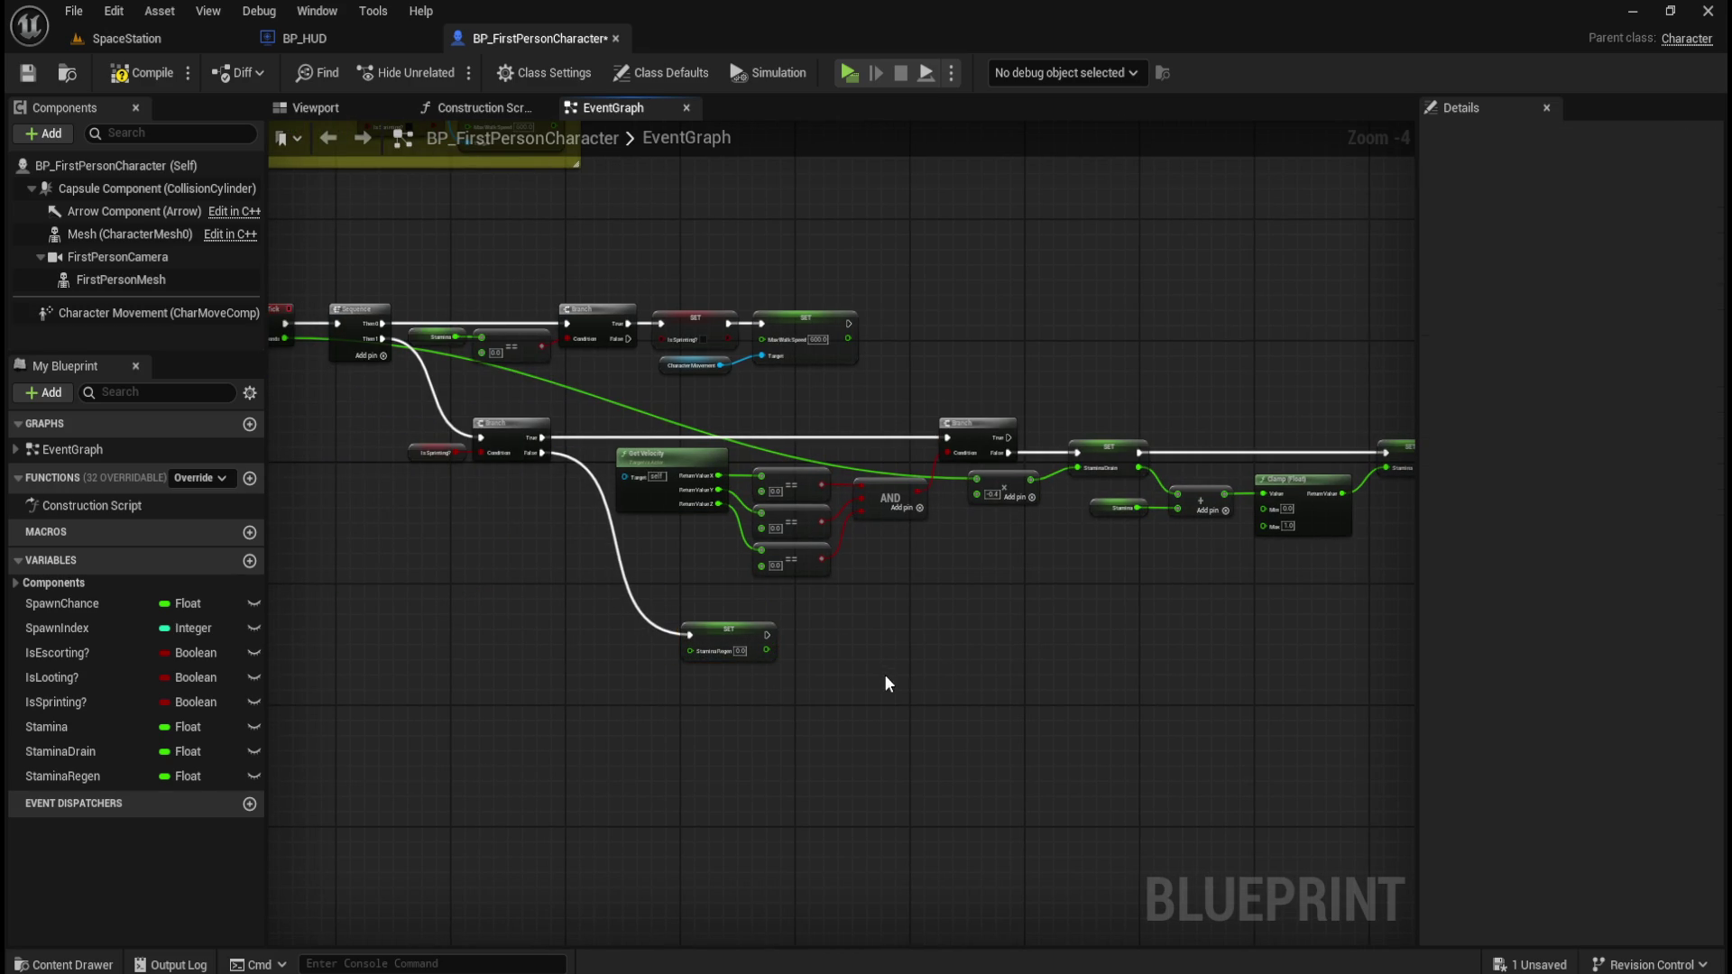
scroll(471, 455, "up", 3)
mouse_move(364, 388)
left_mouse_down()
mouse_move(674, 509)
mouse_move(635, 516)
left_mouse_up()
left_click(635, 516)
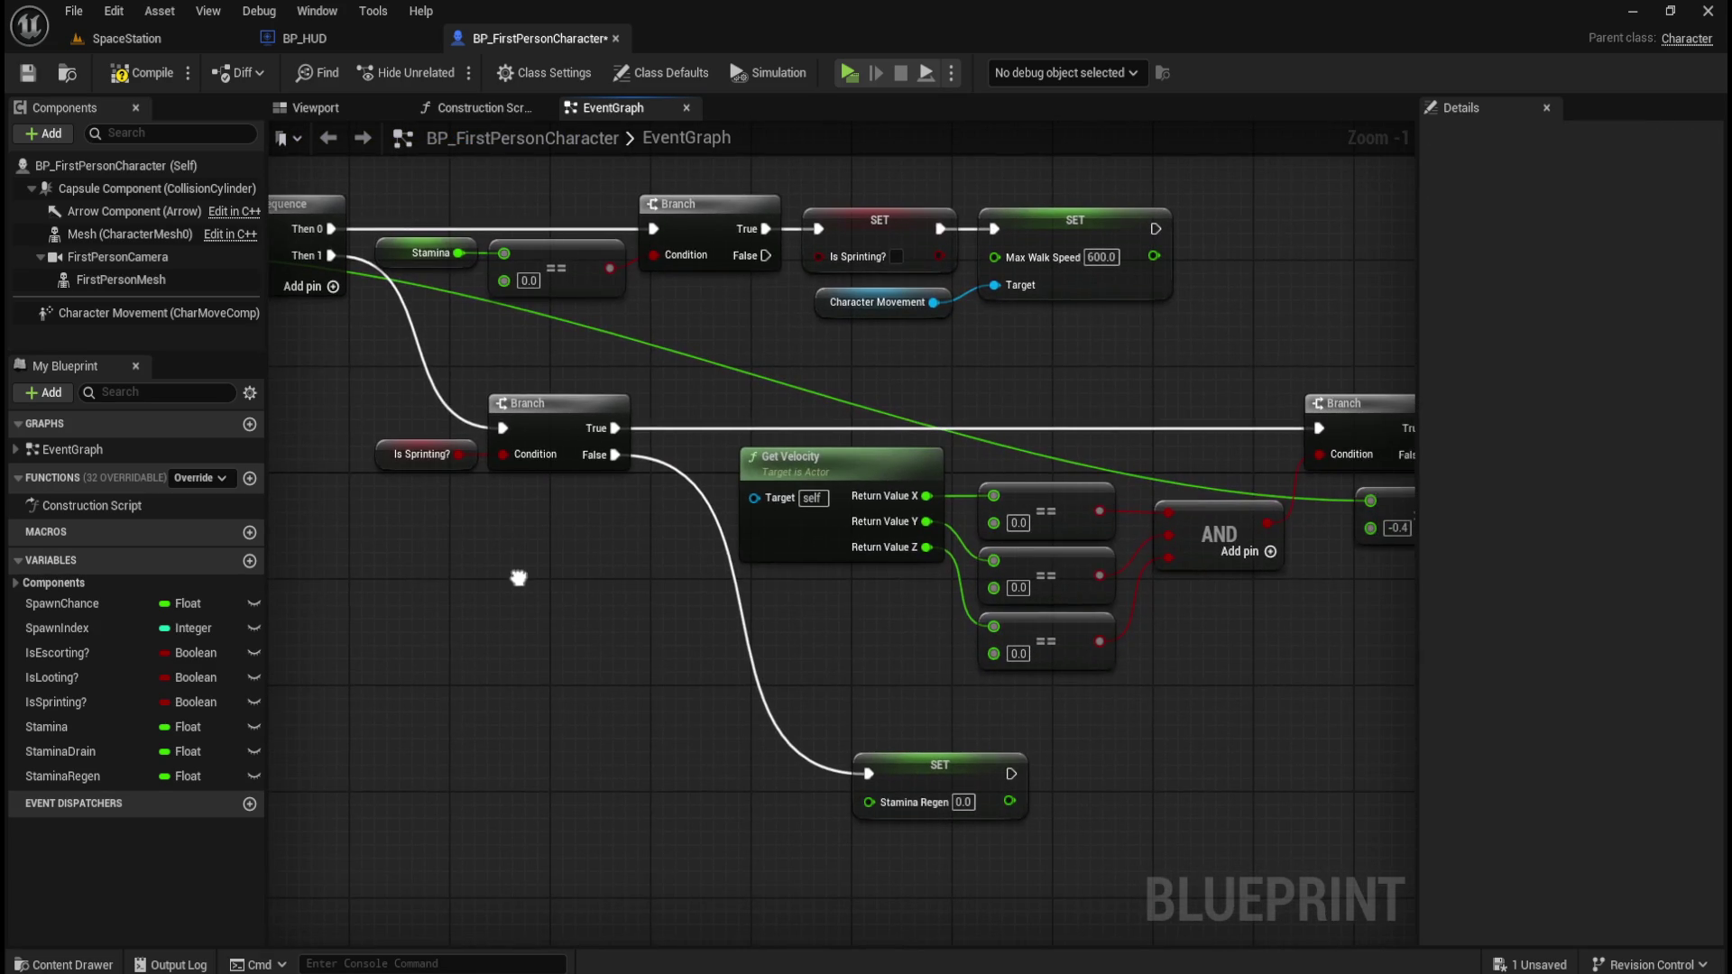
Add a Multiply node from Delta Seconds with 0.025, placed beside the Stamina Regen setter.
left_click_drag(389, 388, 657, 517)
left_click(1142, 763)
mouse_move(649, 719)
left_mouse_down()
mouse_move(941, 720)
mouse_move(977, 695)
left_mouse_up()
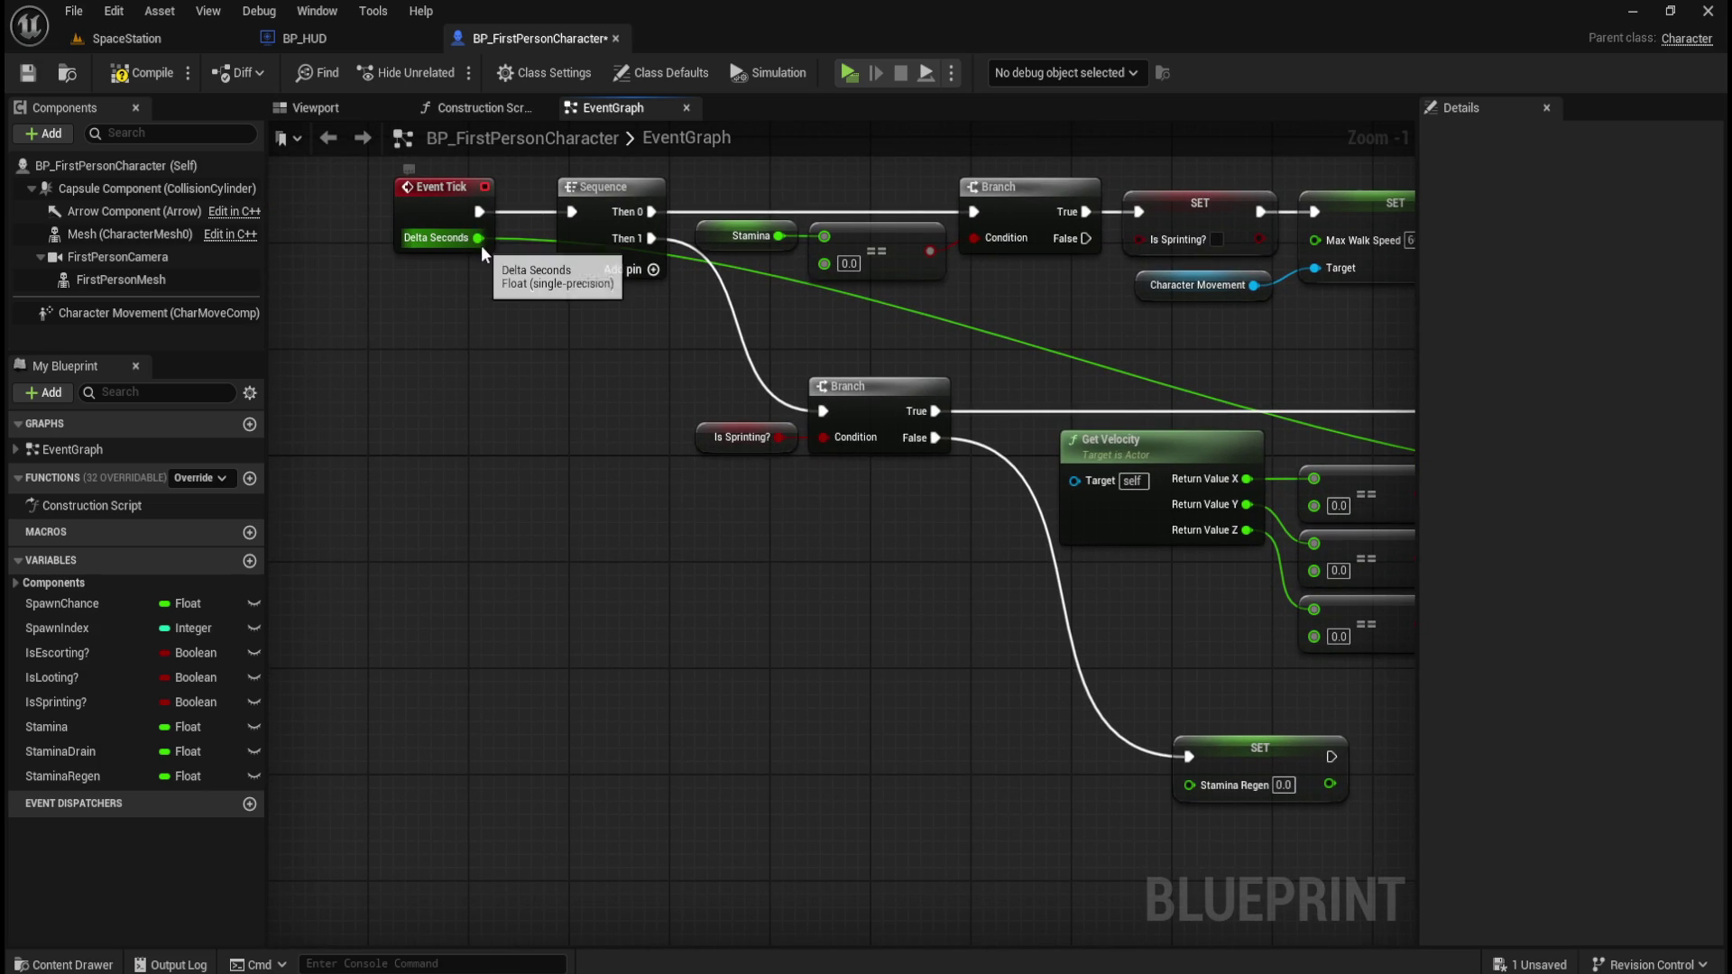
mouse_move(479, 238)
left_mouse_down()
mouse_move(541, 248)
mouse_move(556, 372)
mouse_move(765, 572)
mouse_move(1004, 722)
mouse_move(959, 751)
left_mouse_up()
type("multiply")
key("Return")
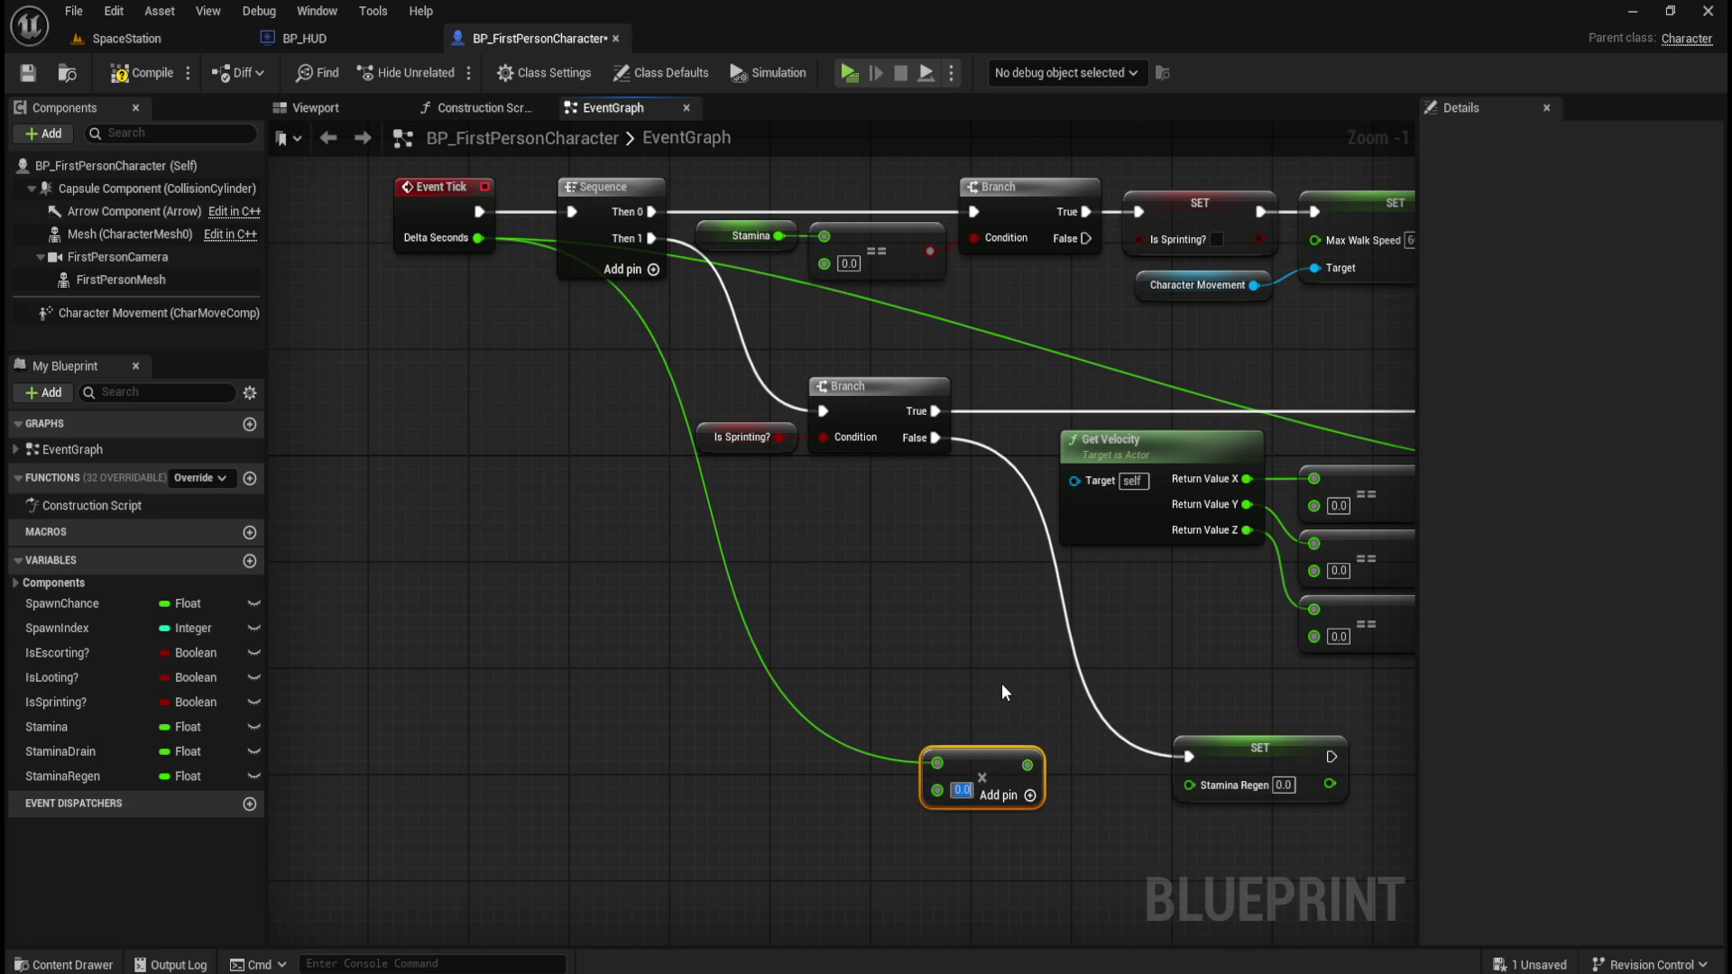
type("0.025")
key("Return")
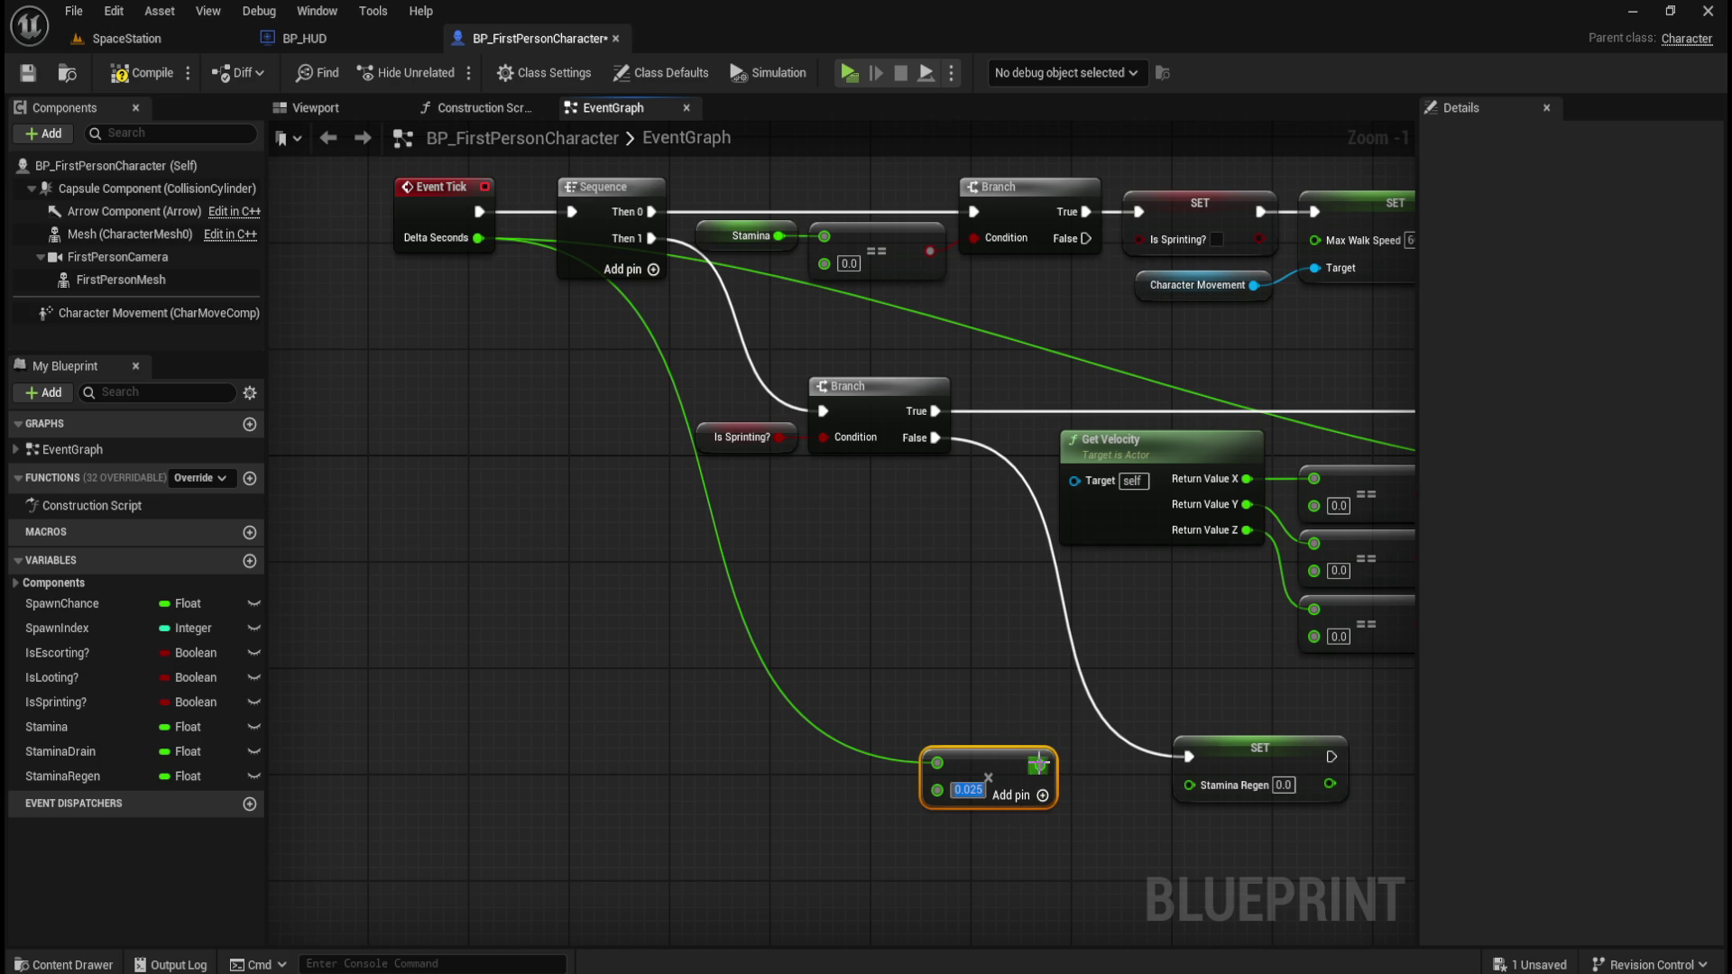
mouse_move(1036, 764)
left_mouse_down()
mouse_move(1098, 791)
mouse_move(1189, 785)
mouse_move(1216, 810)
mouse_move(1199, 817)
left_mouse_up()
left_click(1191, 841)
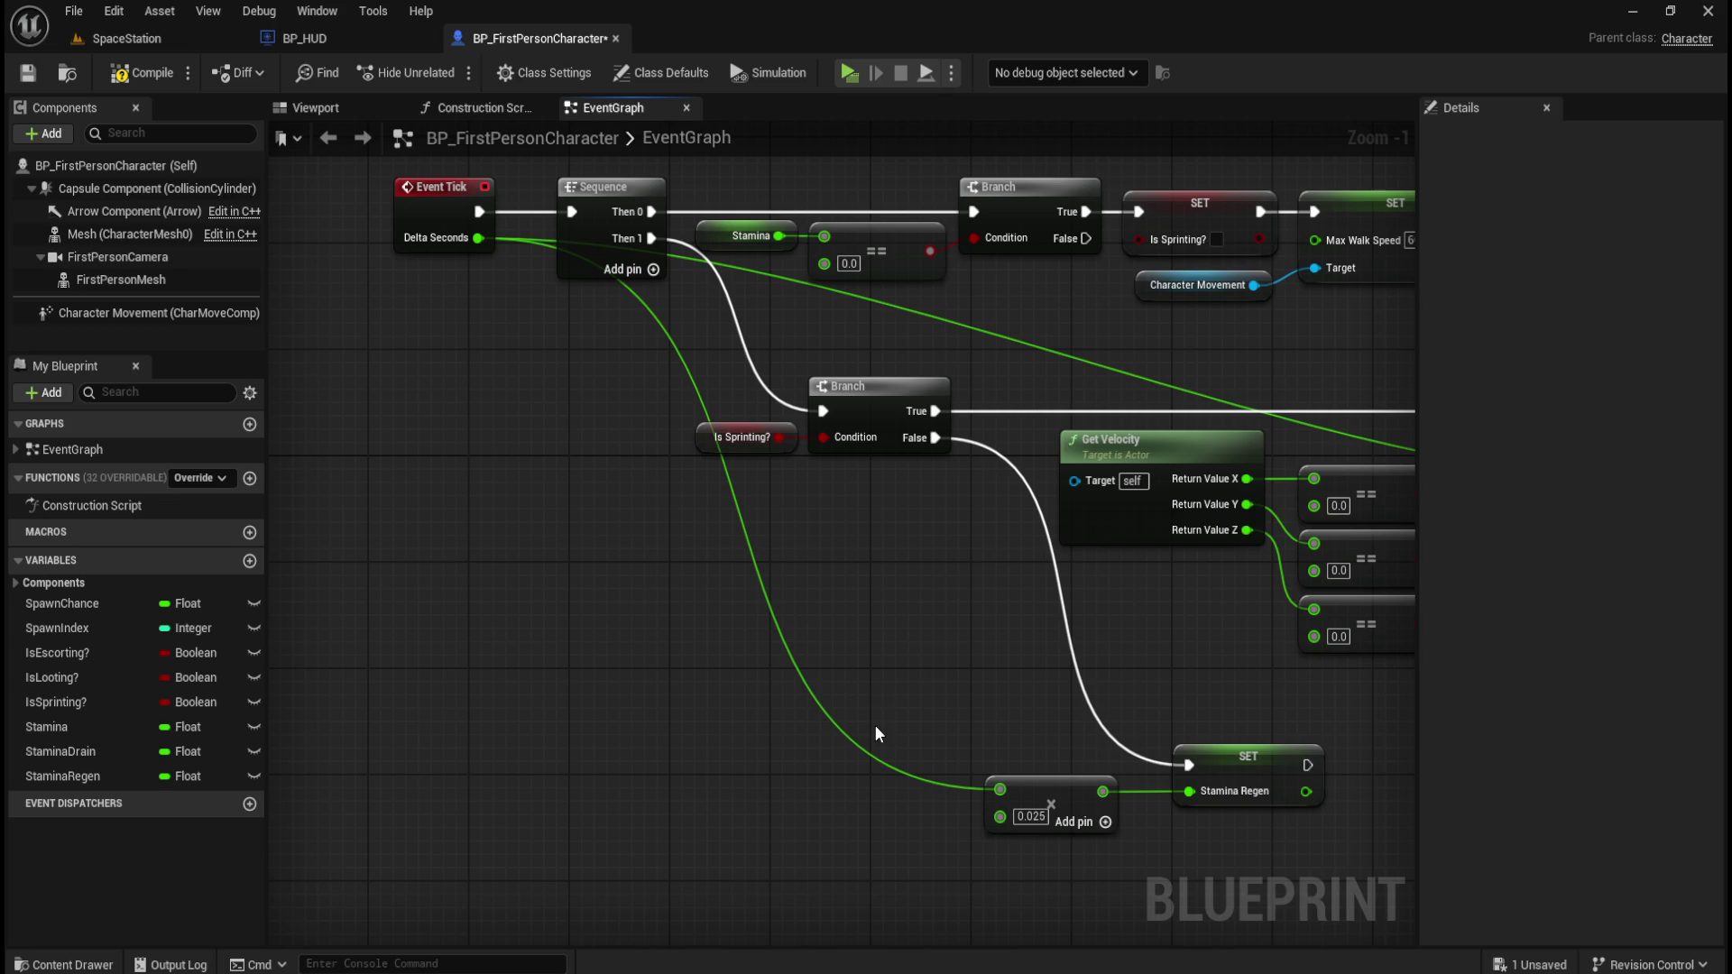
Add a reroute point on the Delta Seconds wire, aligned with the Multiply input.
double_click(824, 718)
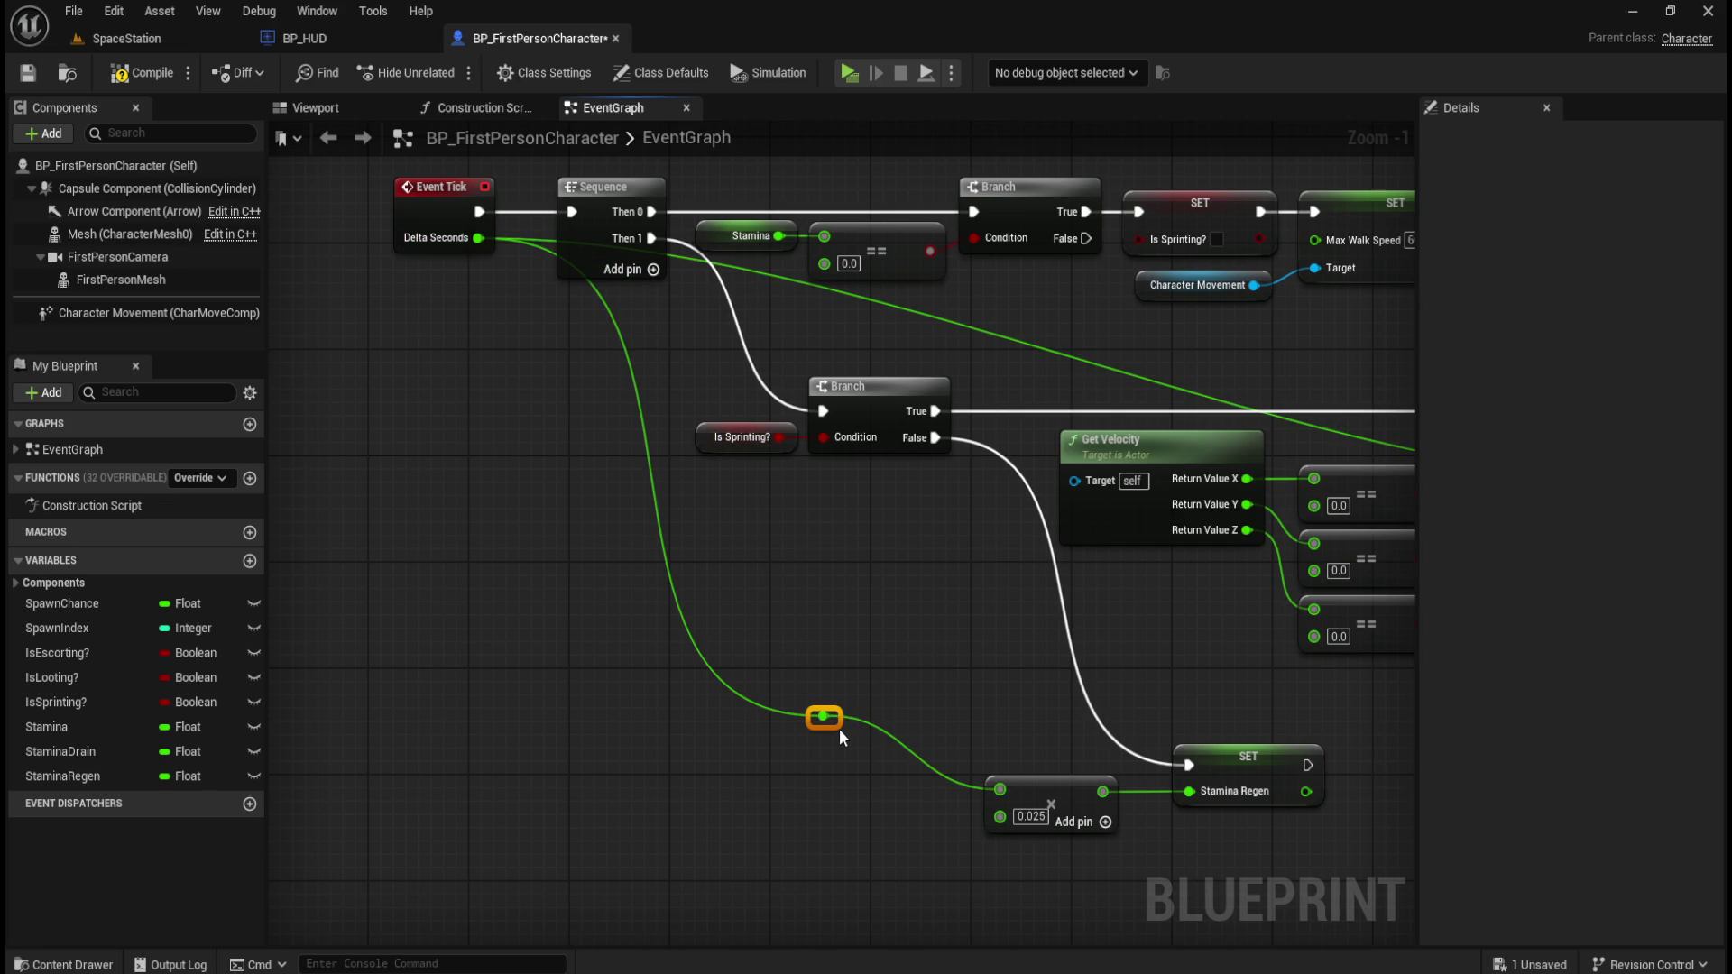
mouse_move(836, 723)
left_mouse_down()
mouse_move(841, 781)
mouse_move(809, 802)
mouse_move(822, 793)
left_mouse_up()
mouse_move(857, 700)
left_mouse_down()
mouse_move(804, 741)
mouse_move(1162, 836)
mouse_move(793, 792)
left_mouse_up()
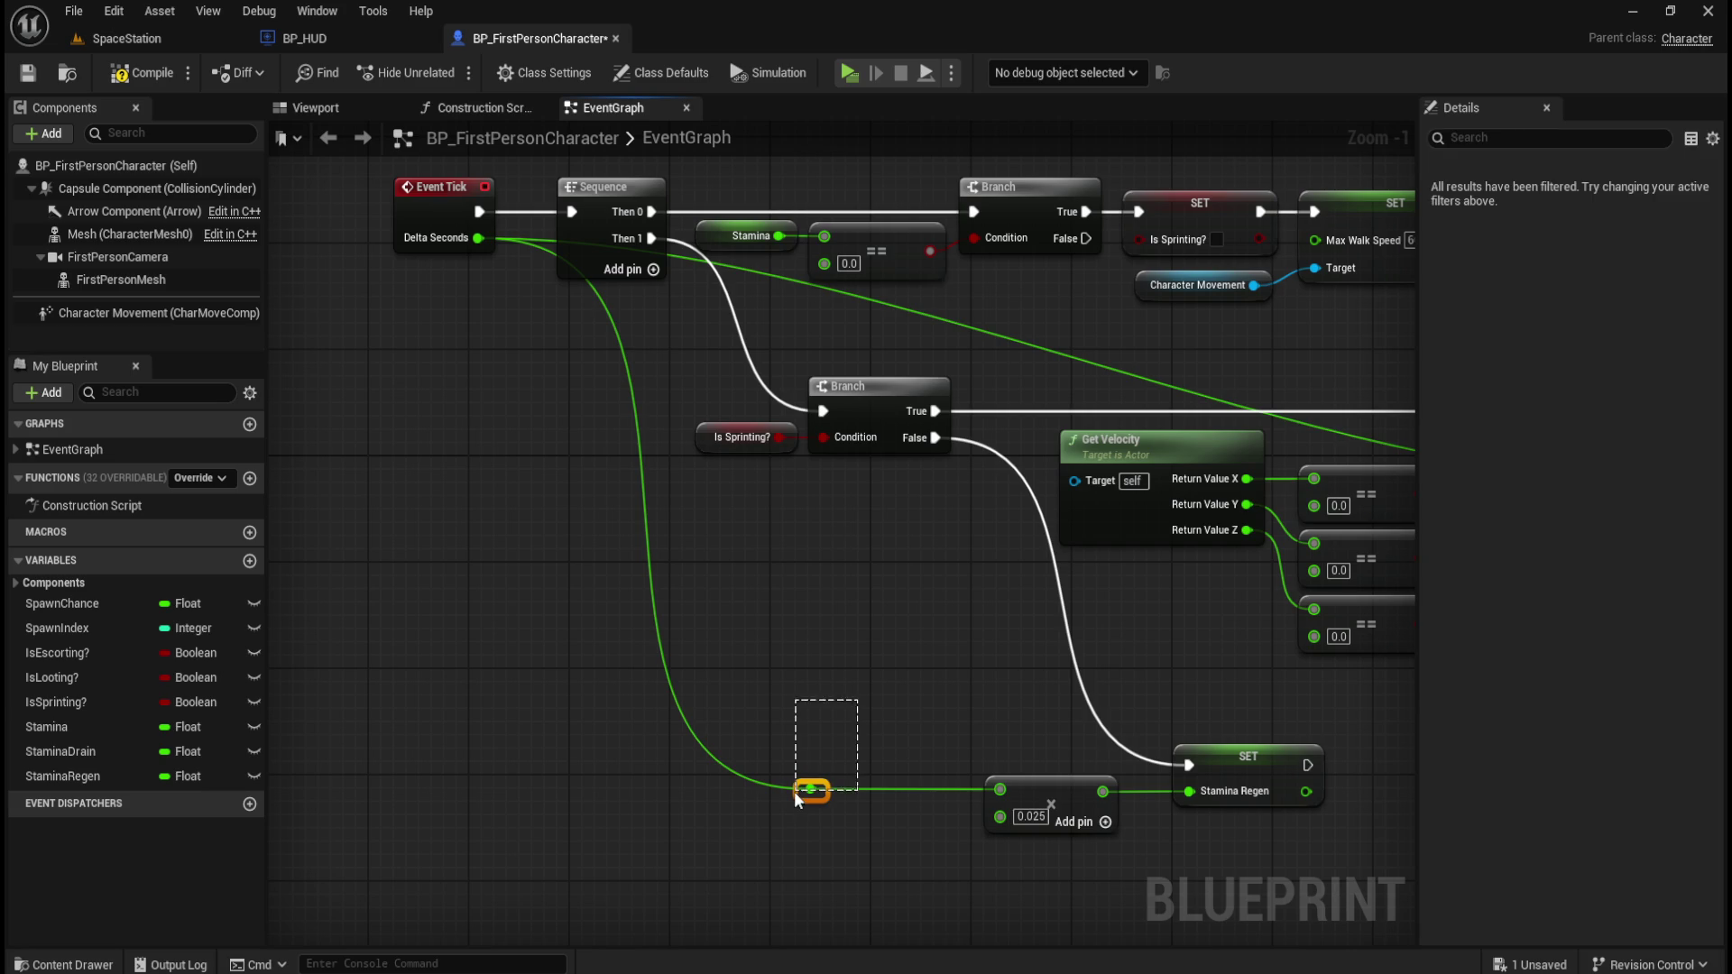
key("Left")
key("Left")
key("Left")
key("Left")
key("Left")
key("Left")
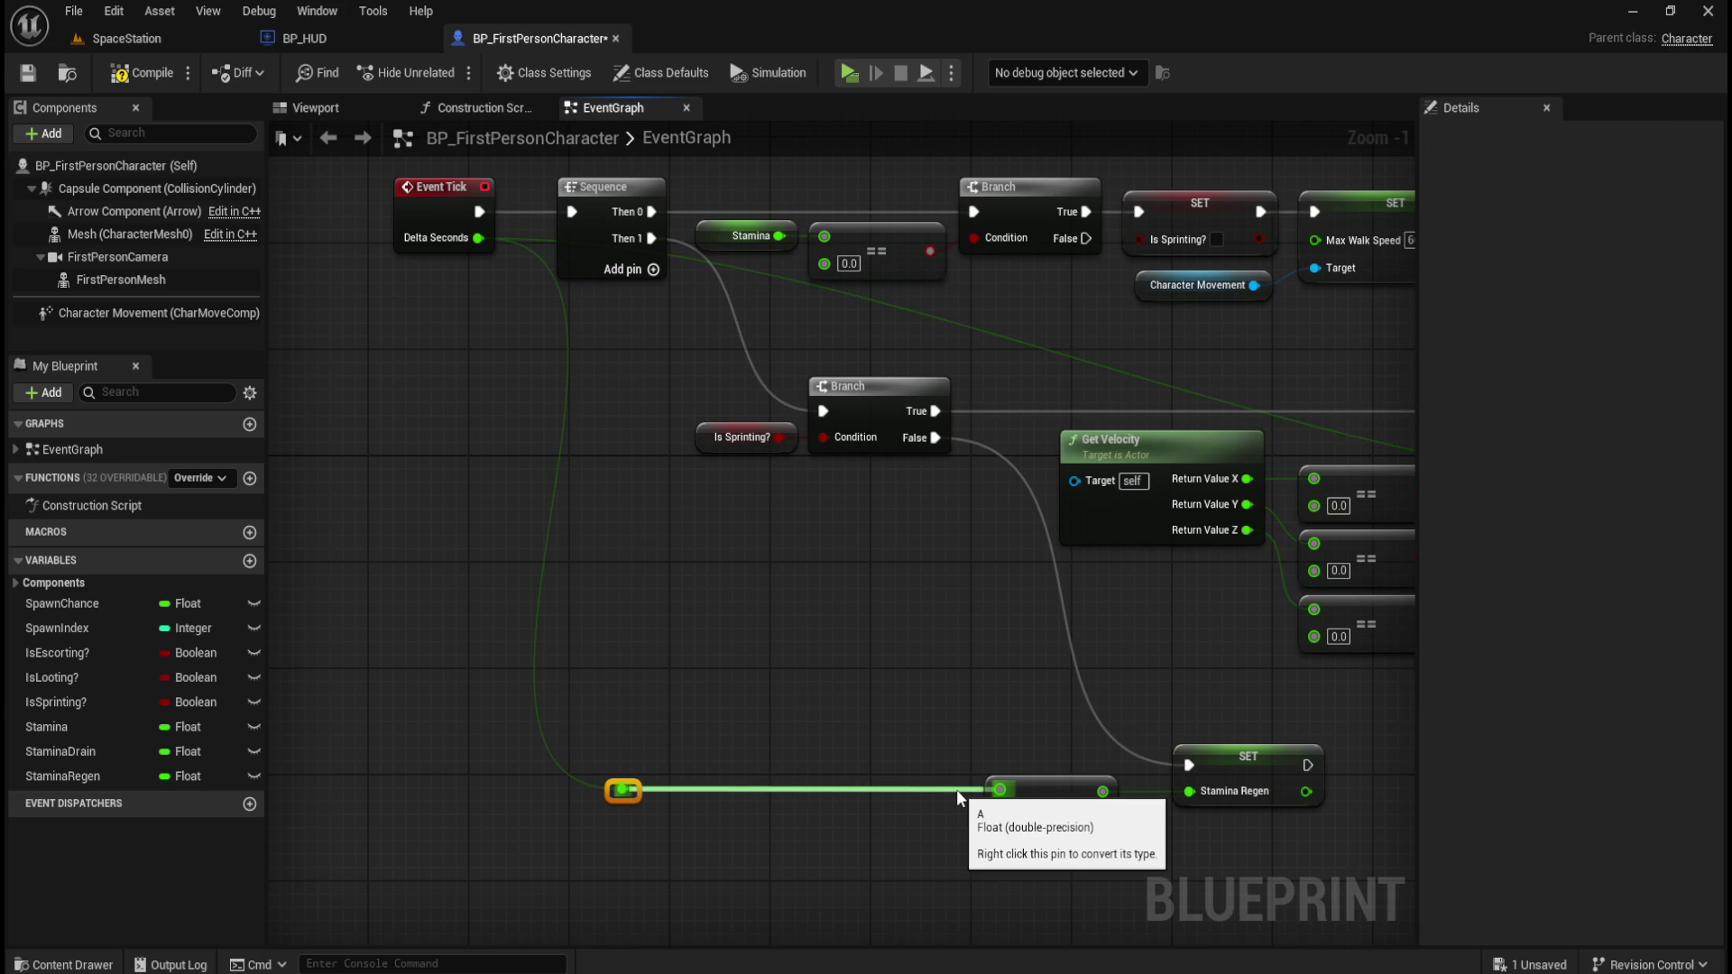
left_click(899, 665)
Nudge the SET Stamina Regen node slightly left.
scroll(801, 728, "down", 1)
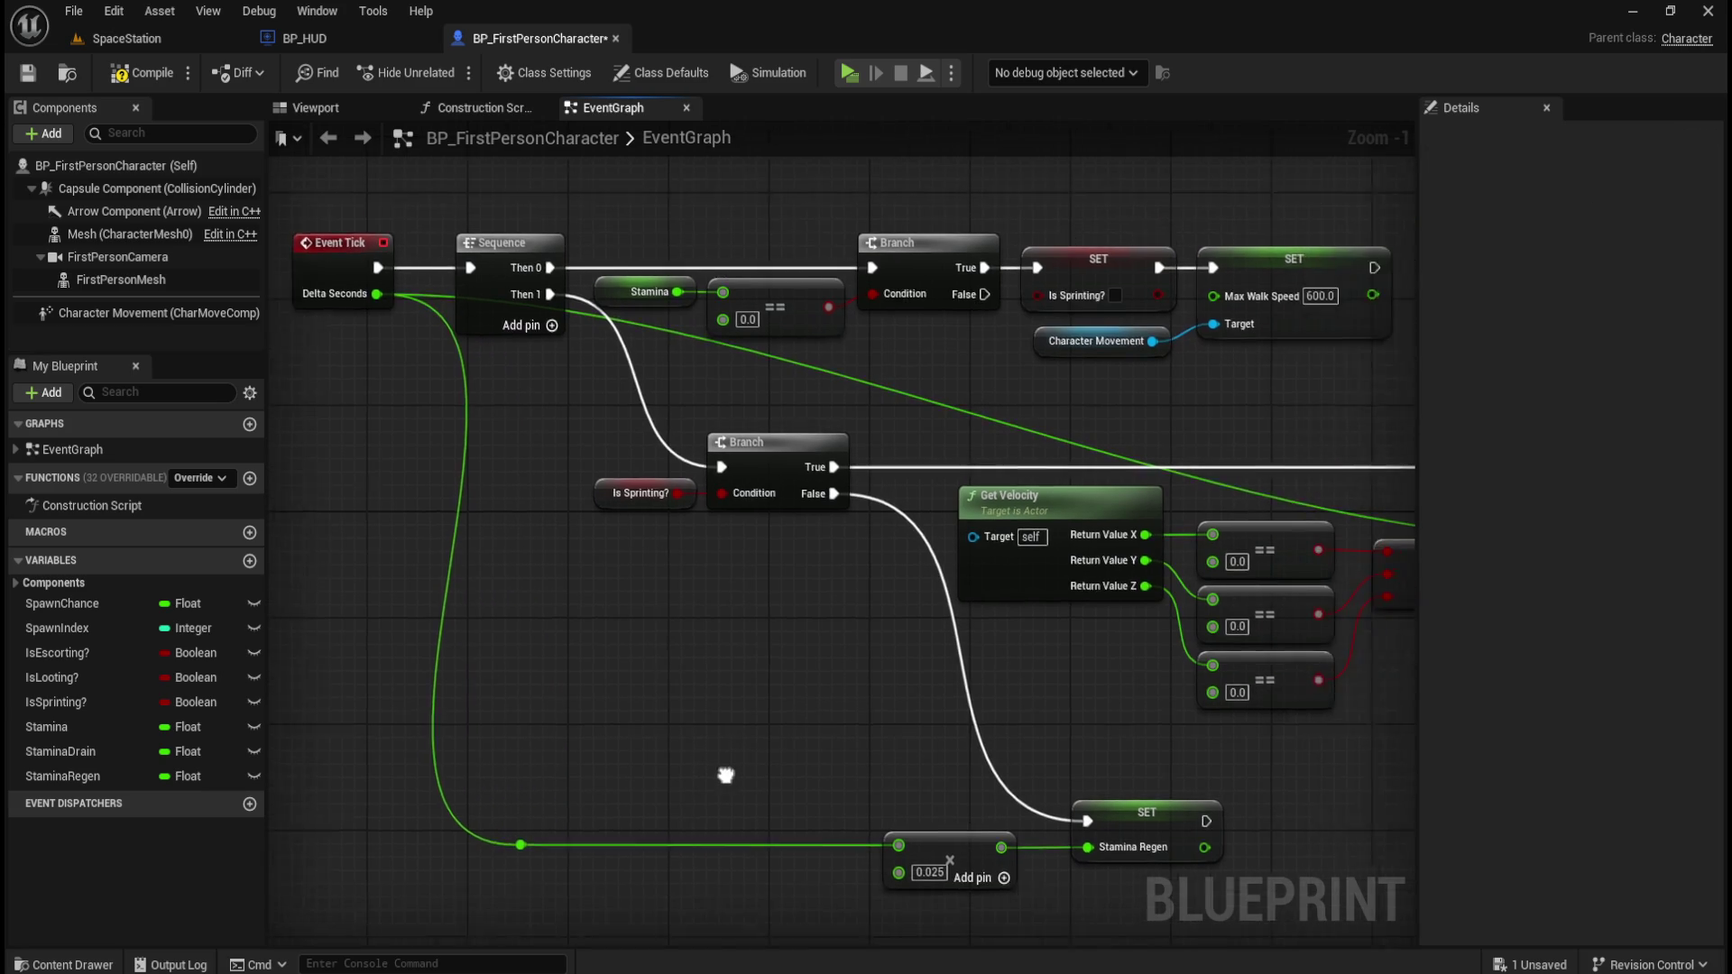
scroll(738, 775, "up", 1)
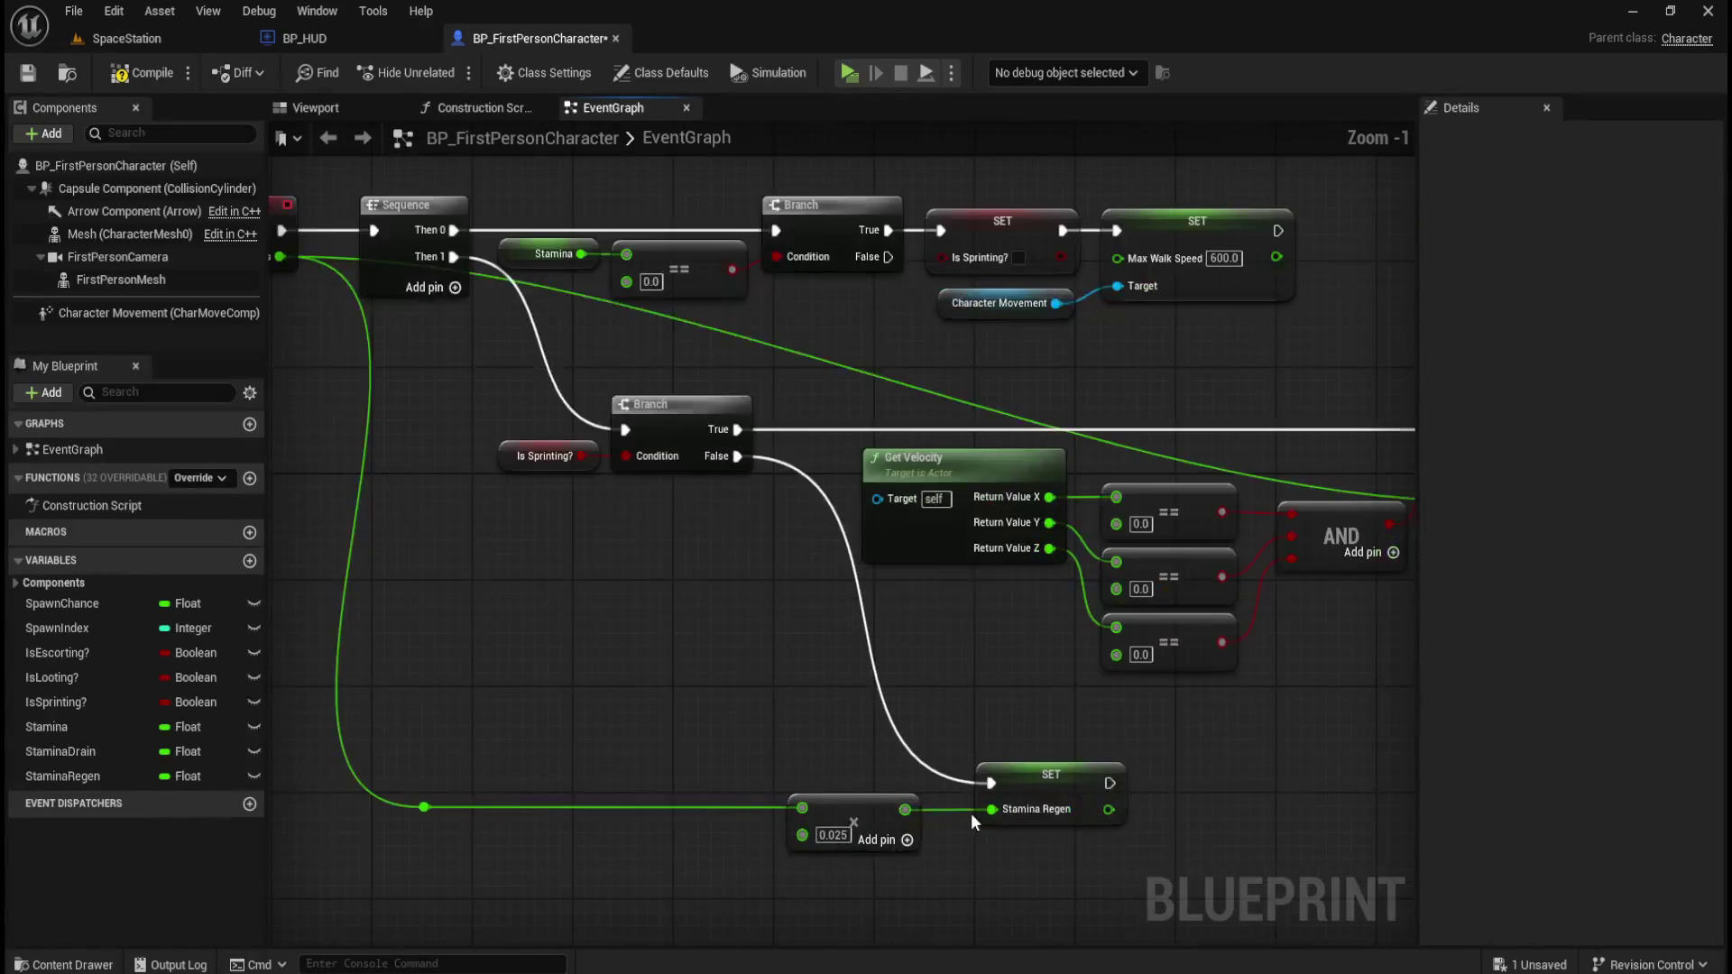
left_click(1121, 769)
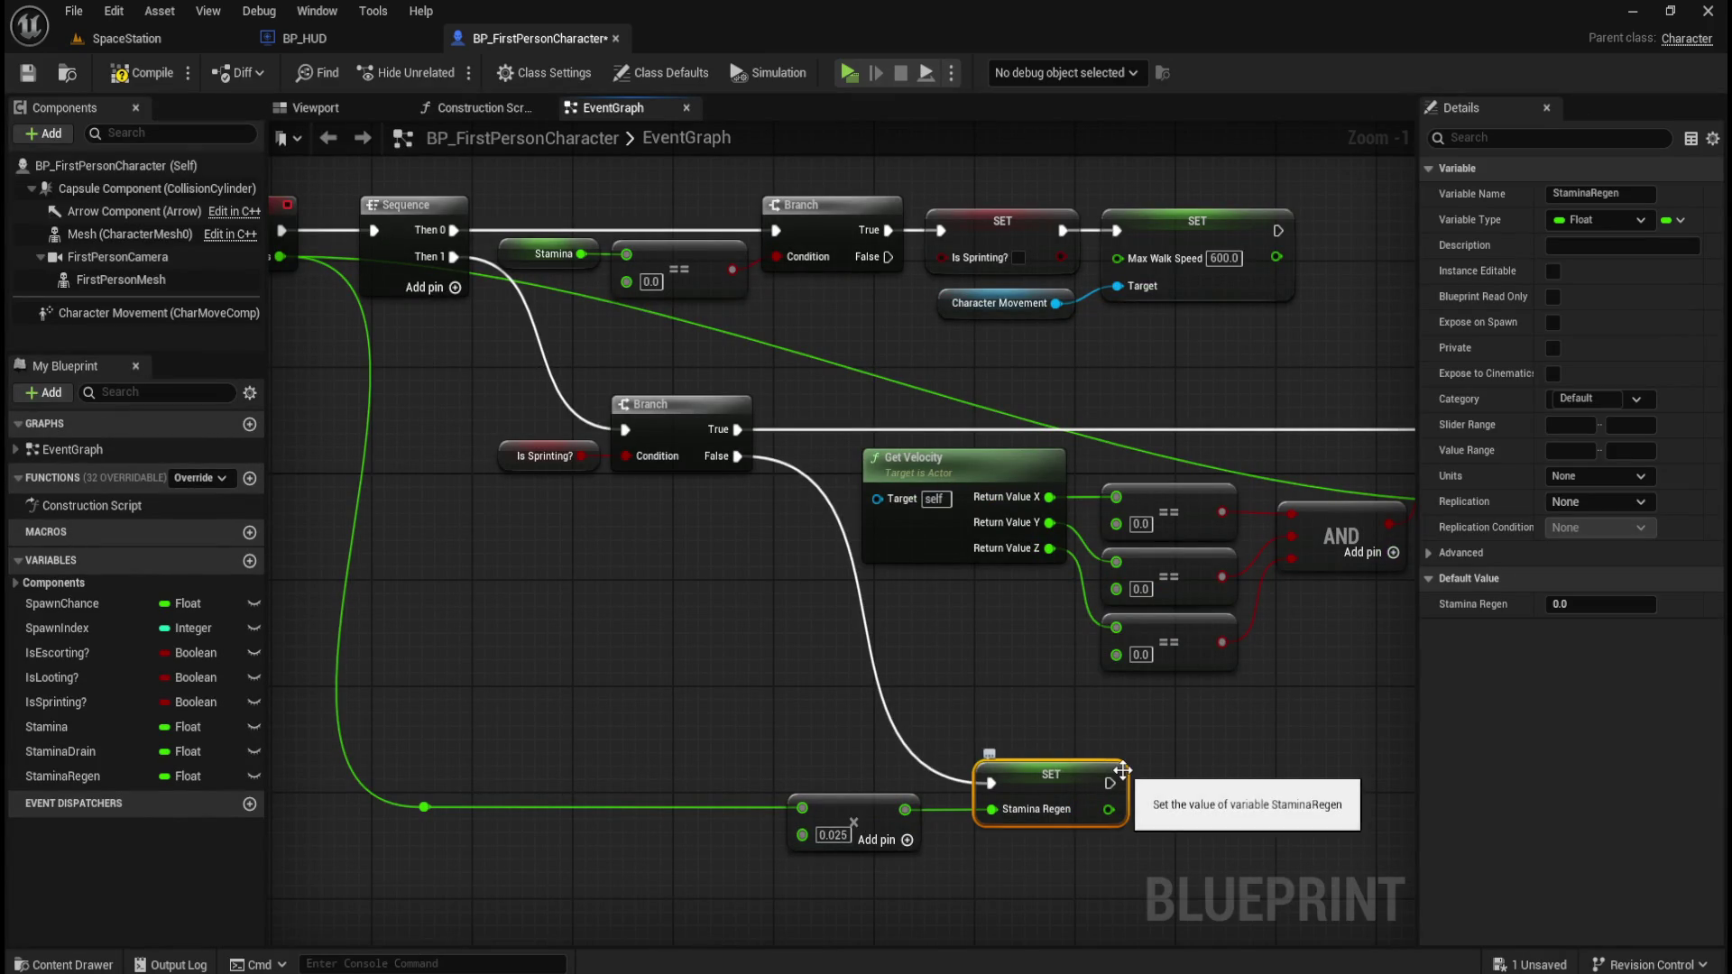
left_click_drag(1122, 771, 1097, 770)
left_click(1158, 763)
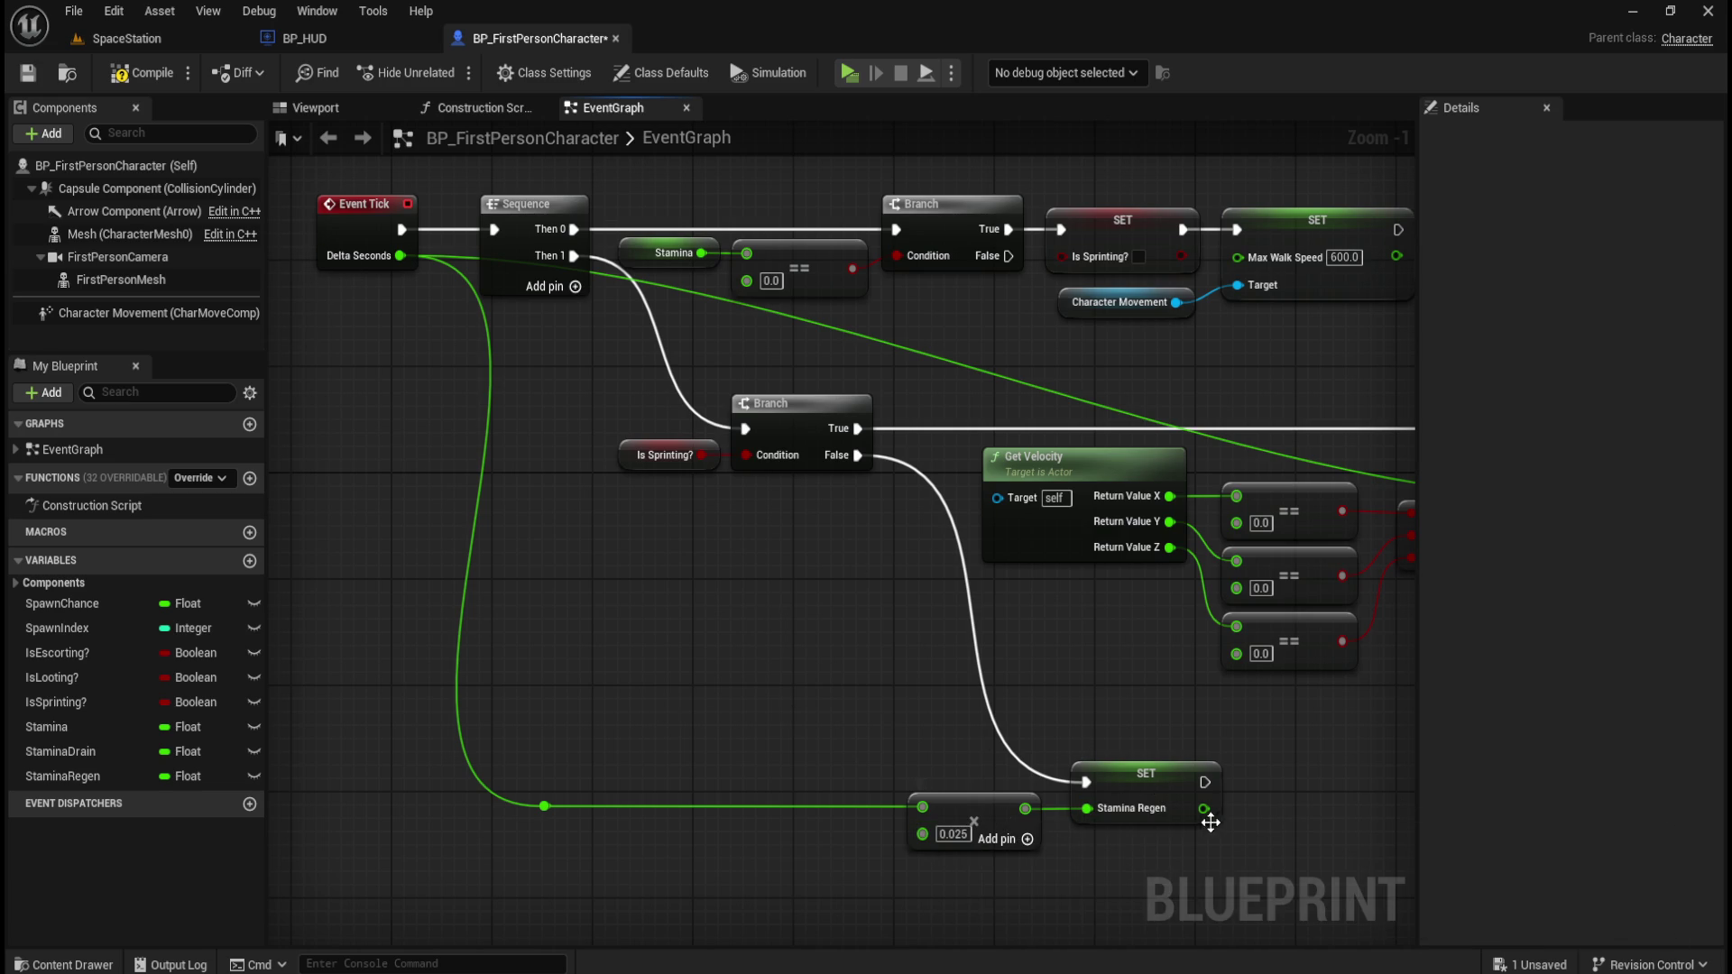
left_click_drag(1286, 835, 927, 773)
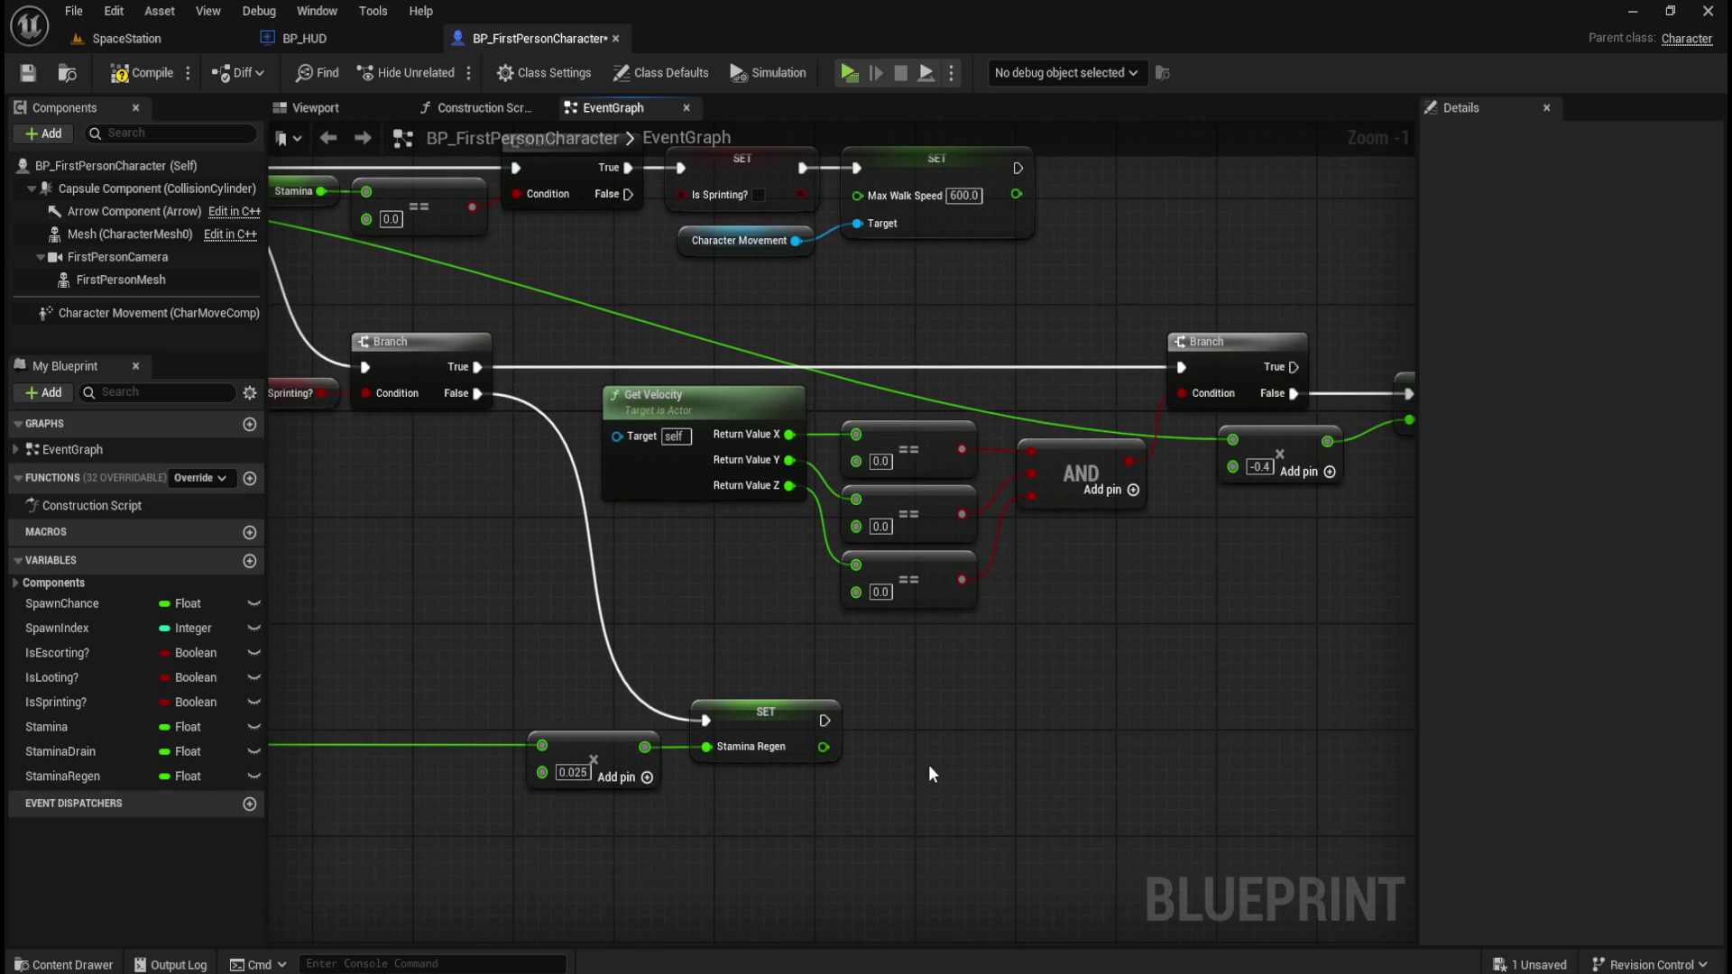
mouse_move(943, 769)
left_mouse_down()
mouse_move(1074, 765)
mouse_move(1004, 766)
left_mouse_up()
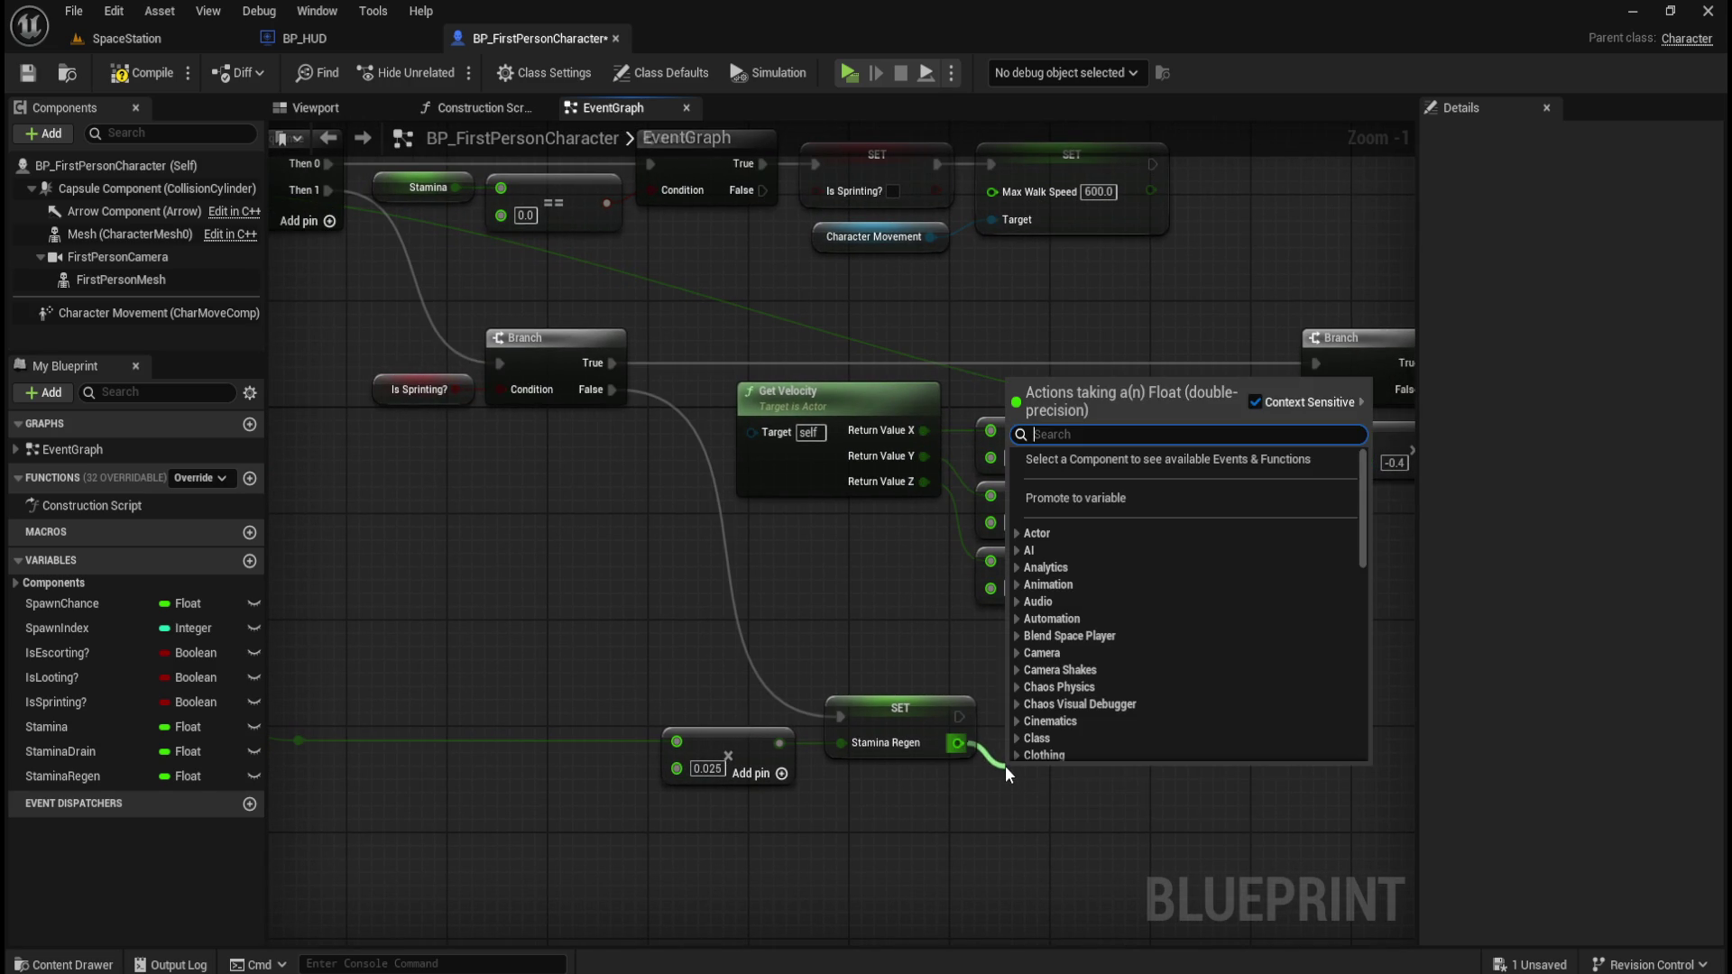
Add a Float Add node from the Stamina Regen output.
type("add")
key("Return")
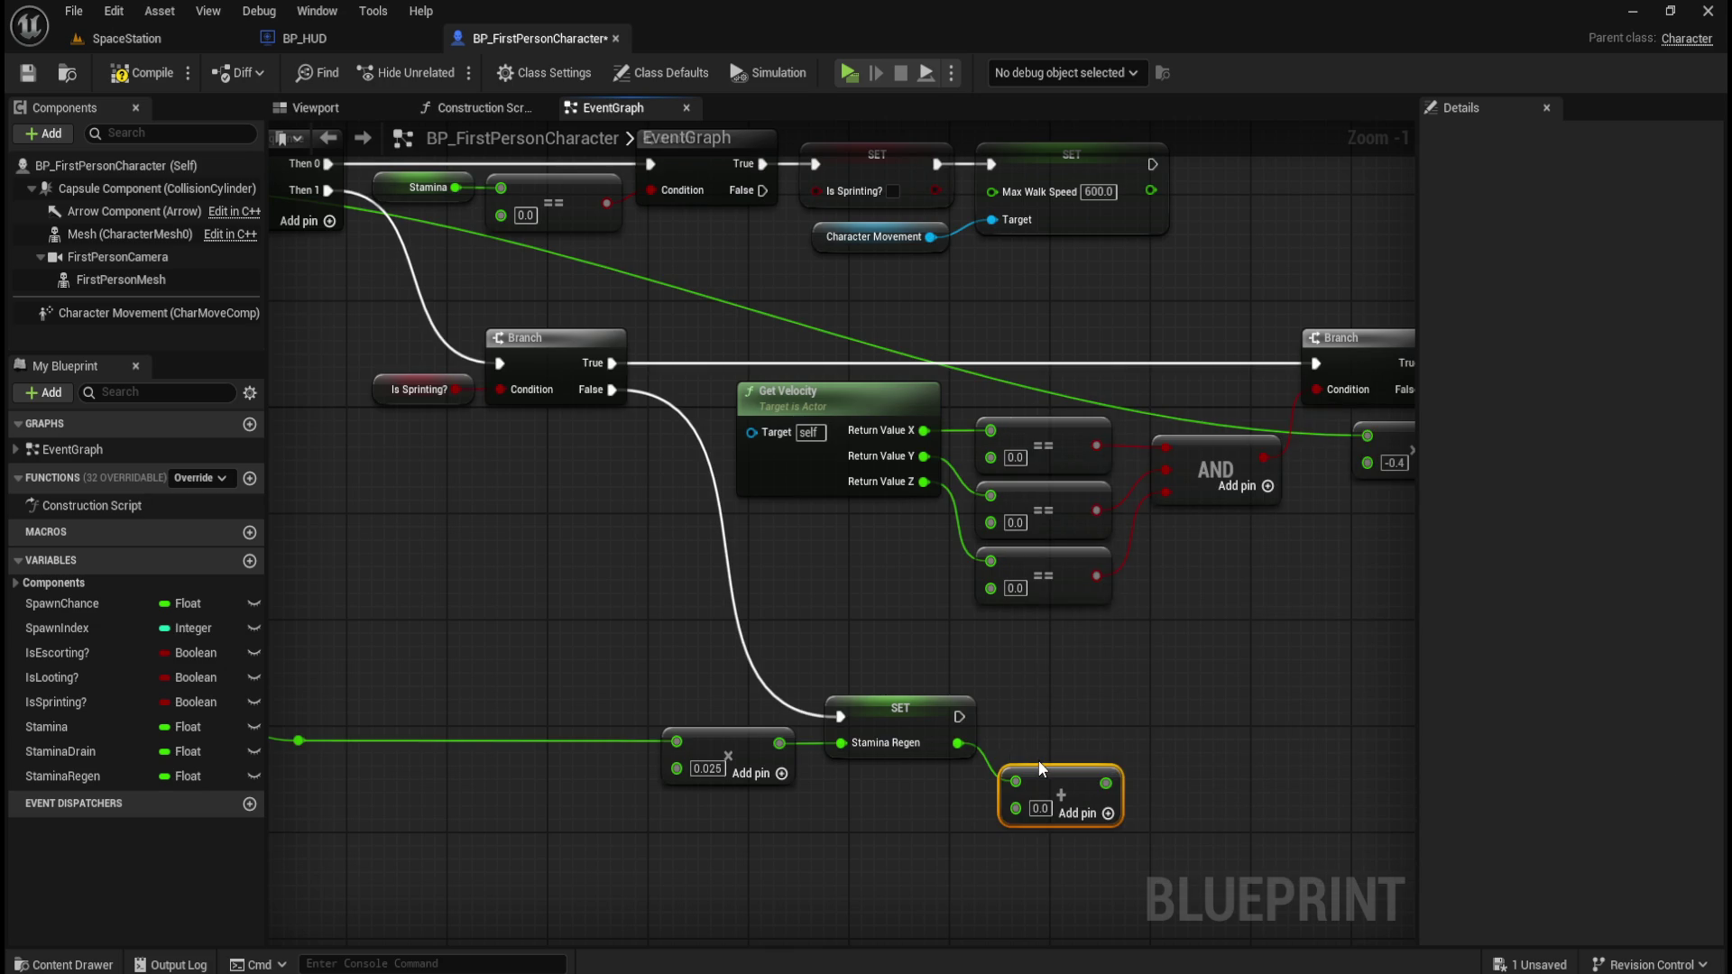
left_click(1137, 685)
Duplicate the Stamina getter and line it up beside the new Add node.
mouse_move(1149, 628)
left_mouse_down()
mouse_move(1048, 661)
mouse_move(847, 681)
left_mouse_up()
left_click(1238, 540)
key("ctrl+d")
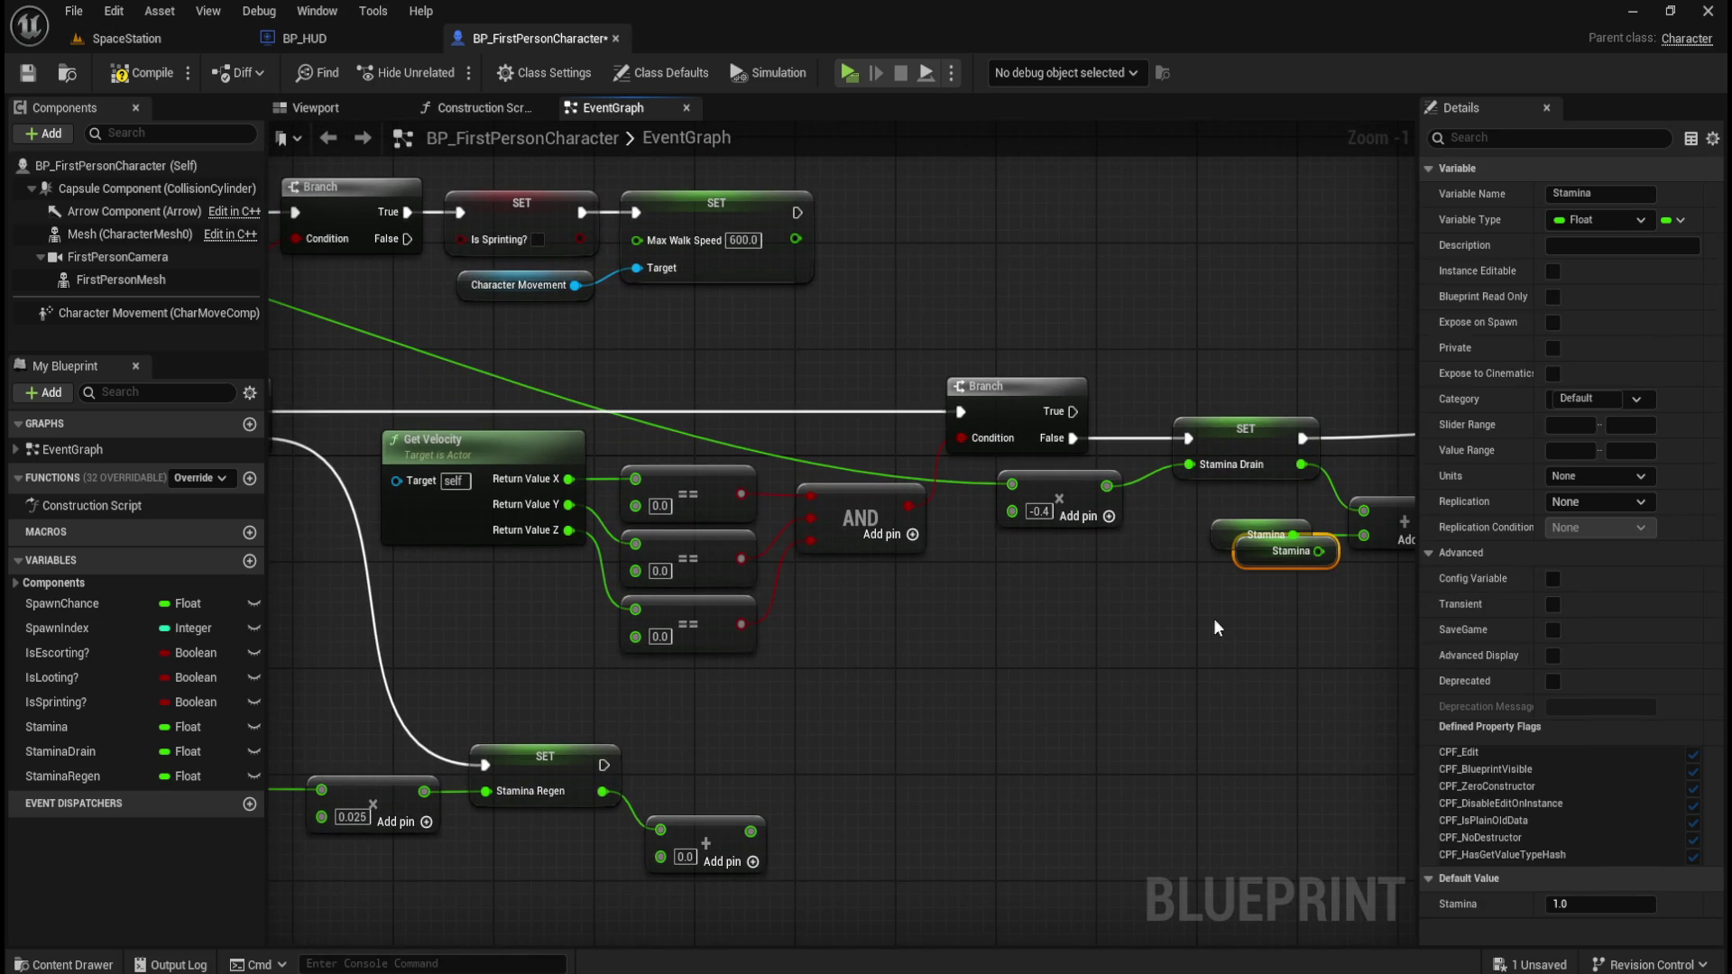
mouse_move(1263, 551)
left_mouse_down()
mouse_move(1001, 739)
mouse_move(604, 869)
mouse_move(554, 862)
mouse_move(661, 855)
mouse_move(562, 857)
left_mouse_up()
mouse_move(790, 828)
left_mouse_down()
mouse_move(673, 864)
mouse_move(600, 862)
left_mouse_up()
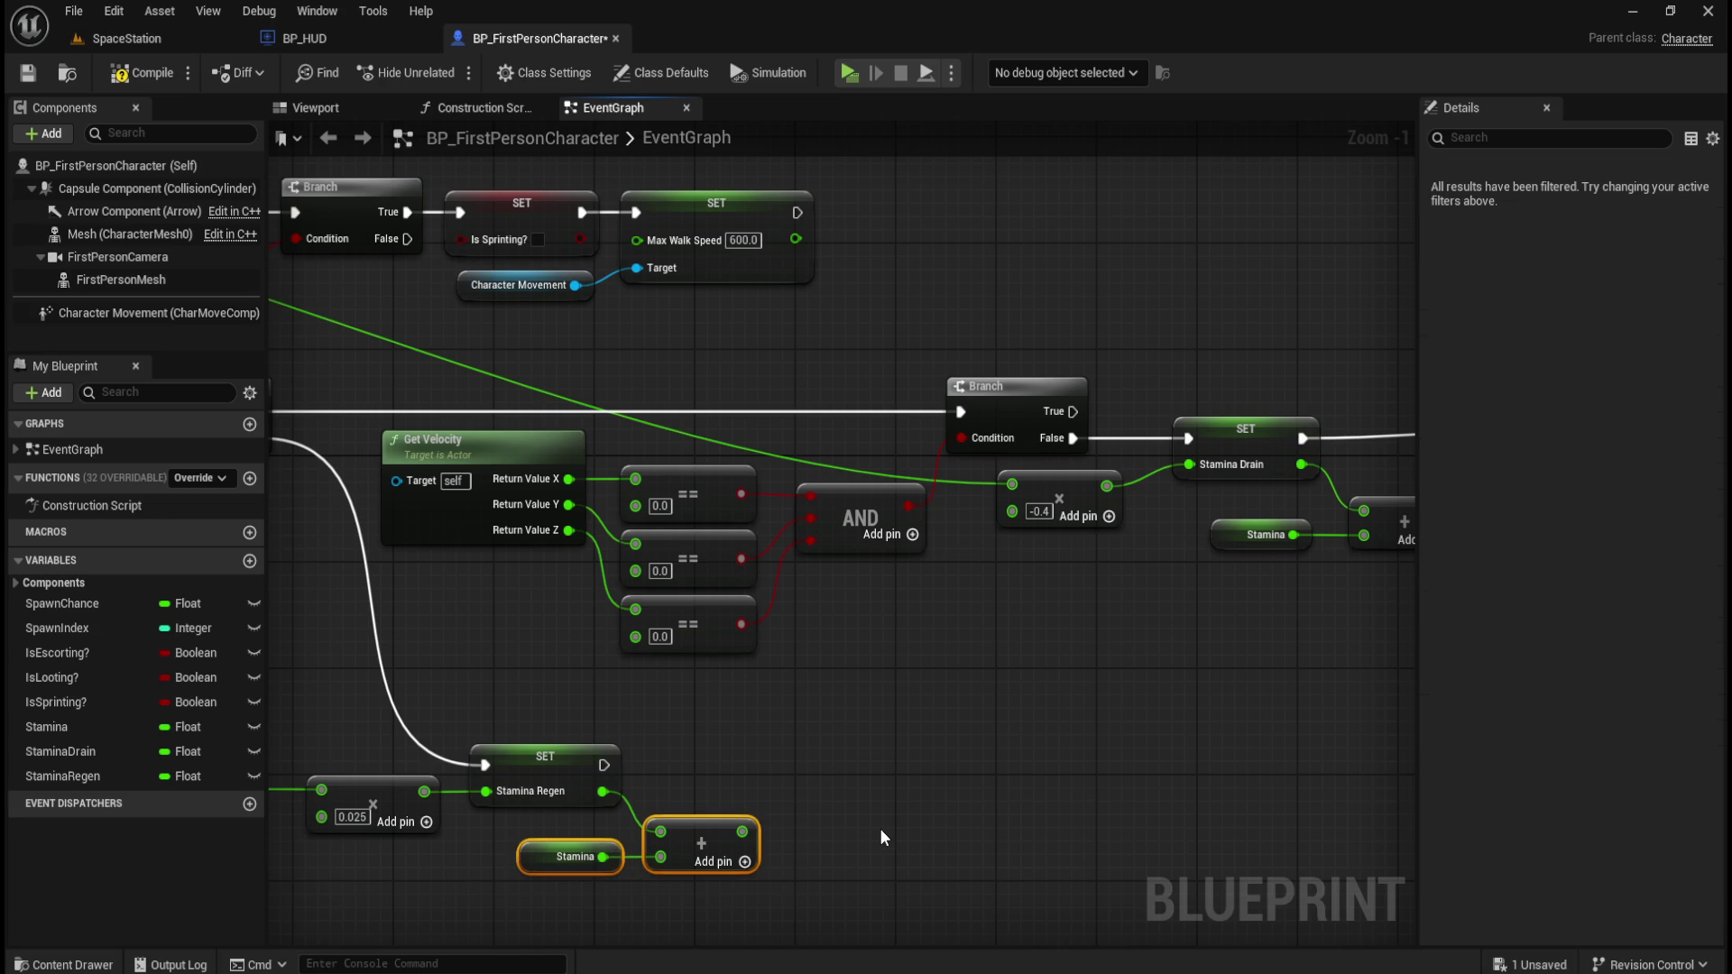
key("q")
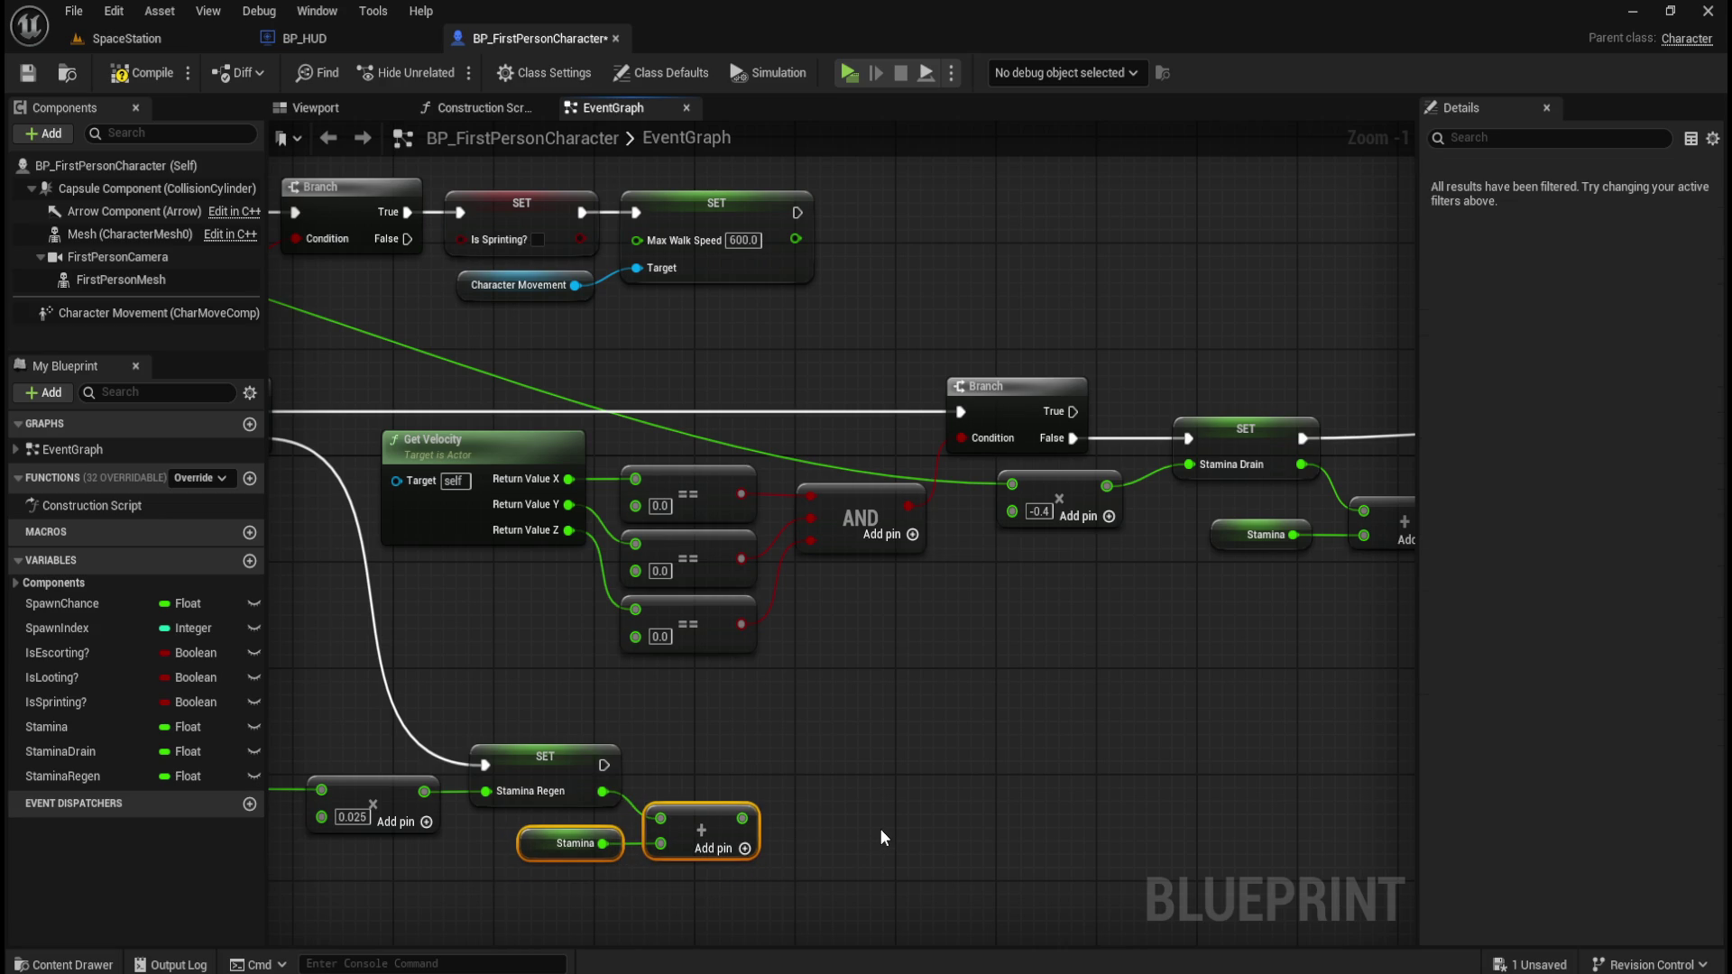
left_click(902, 797)
left_click_drag(869, 770, 1065, 685)
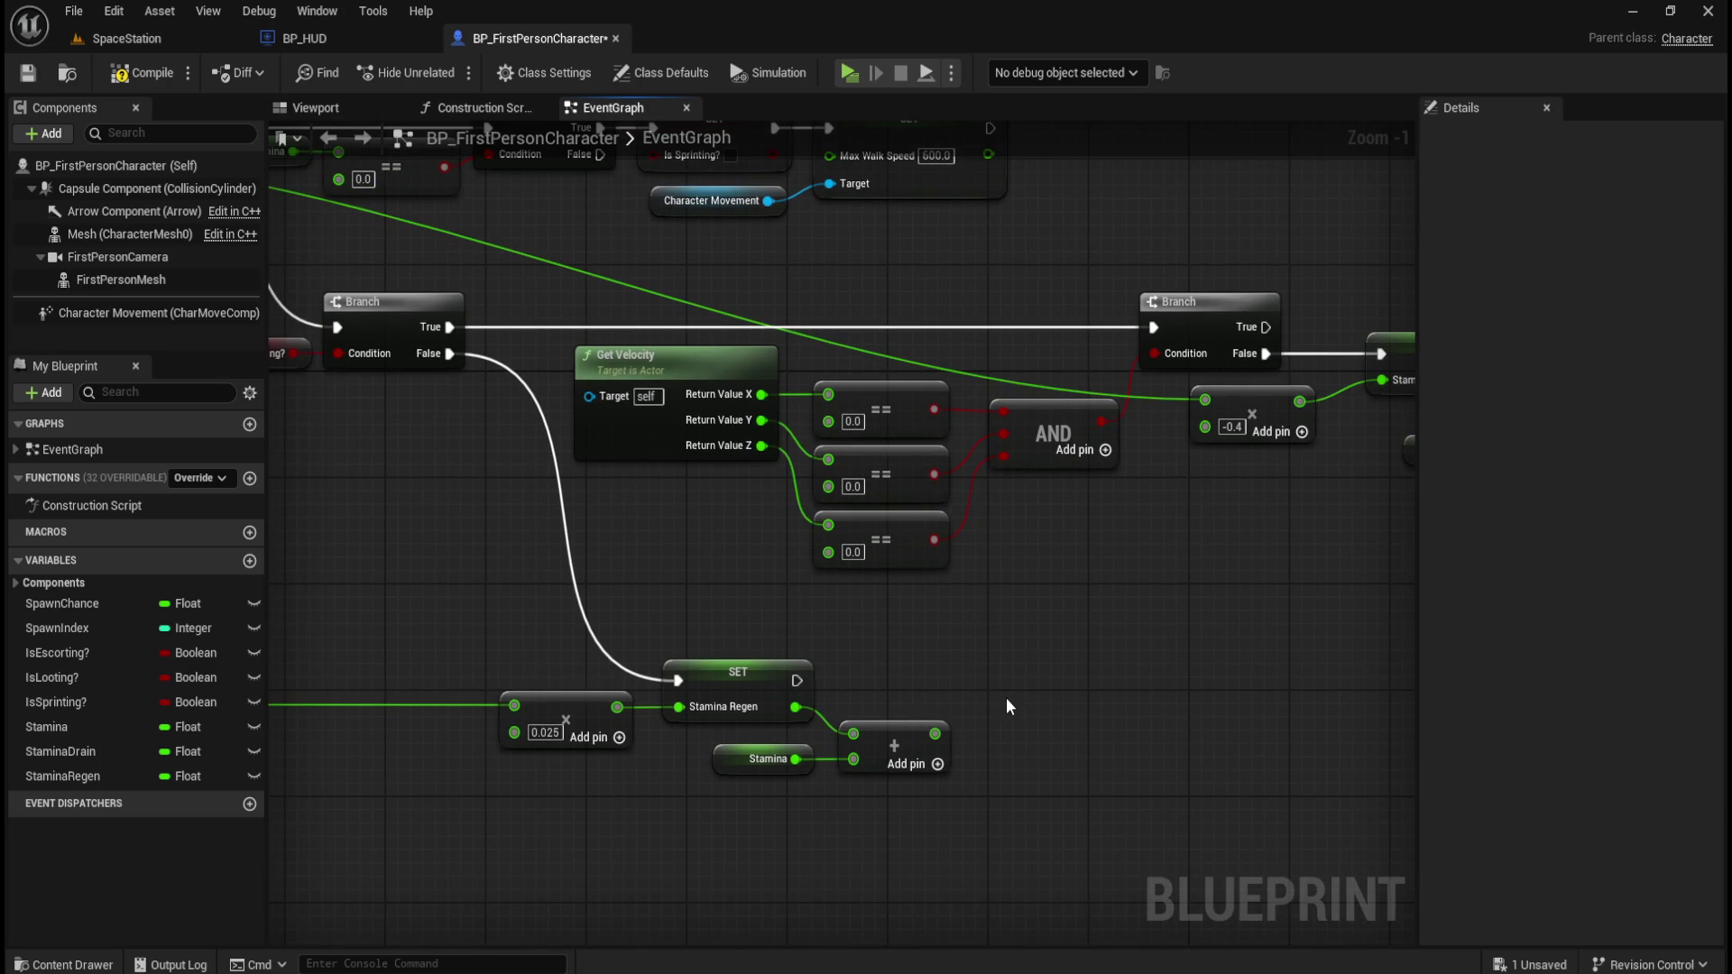
Copy the Clamp (Float) node and feed the Add result into its Value pin.
mouse_move(1077, 729)
left_mouse_down()
mouse_move(553, 688)
mouse_move(588, 678)
left_mouse_up()
left_click(1319, 350)
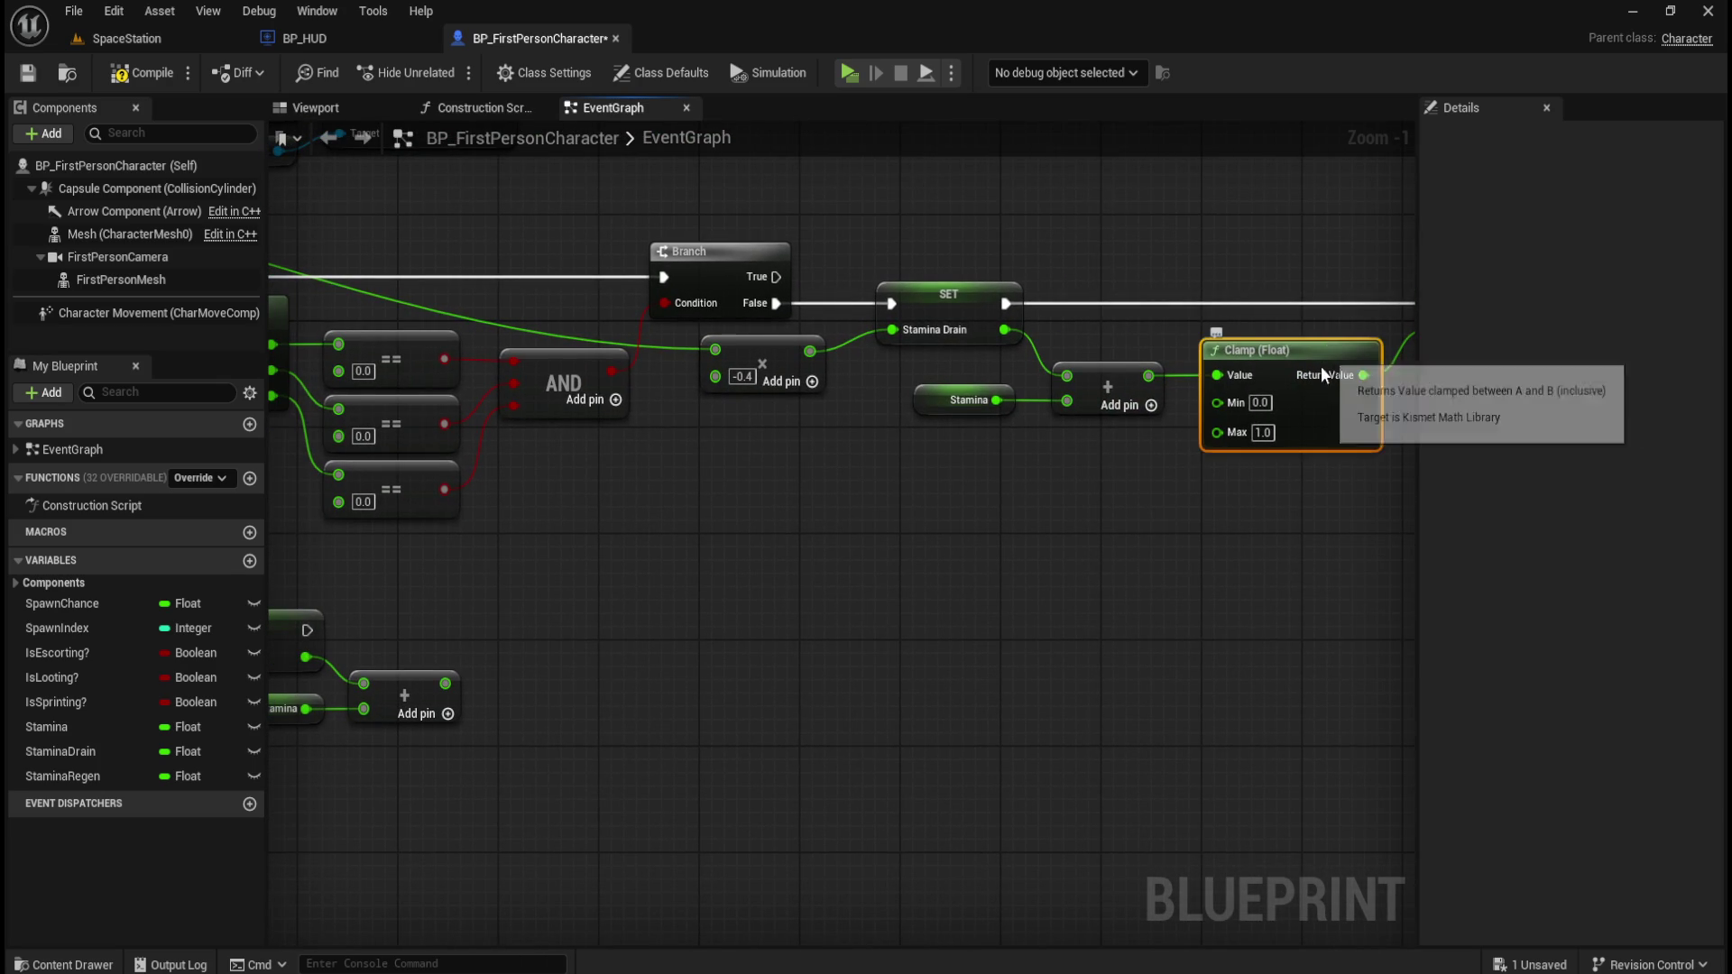
key("ctrl+c")
key("ctrl+v")
mouse_move(1362, 552)
left_mouse_down()
mouse_move(662, 669)
mouse_move(602, 656)
left_mouse_up()
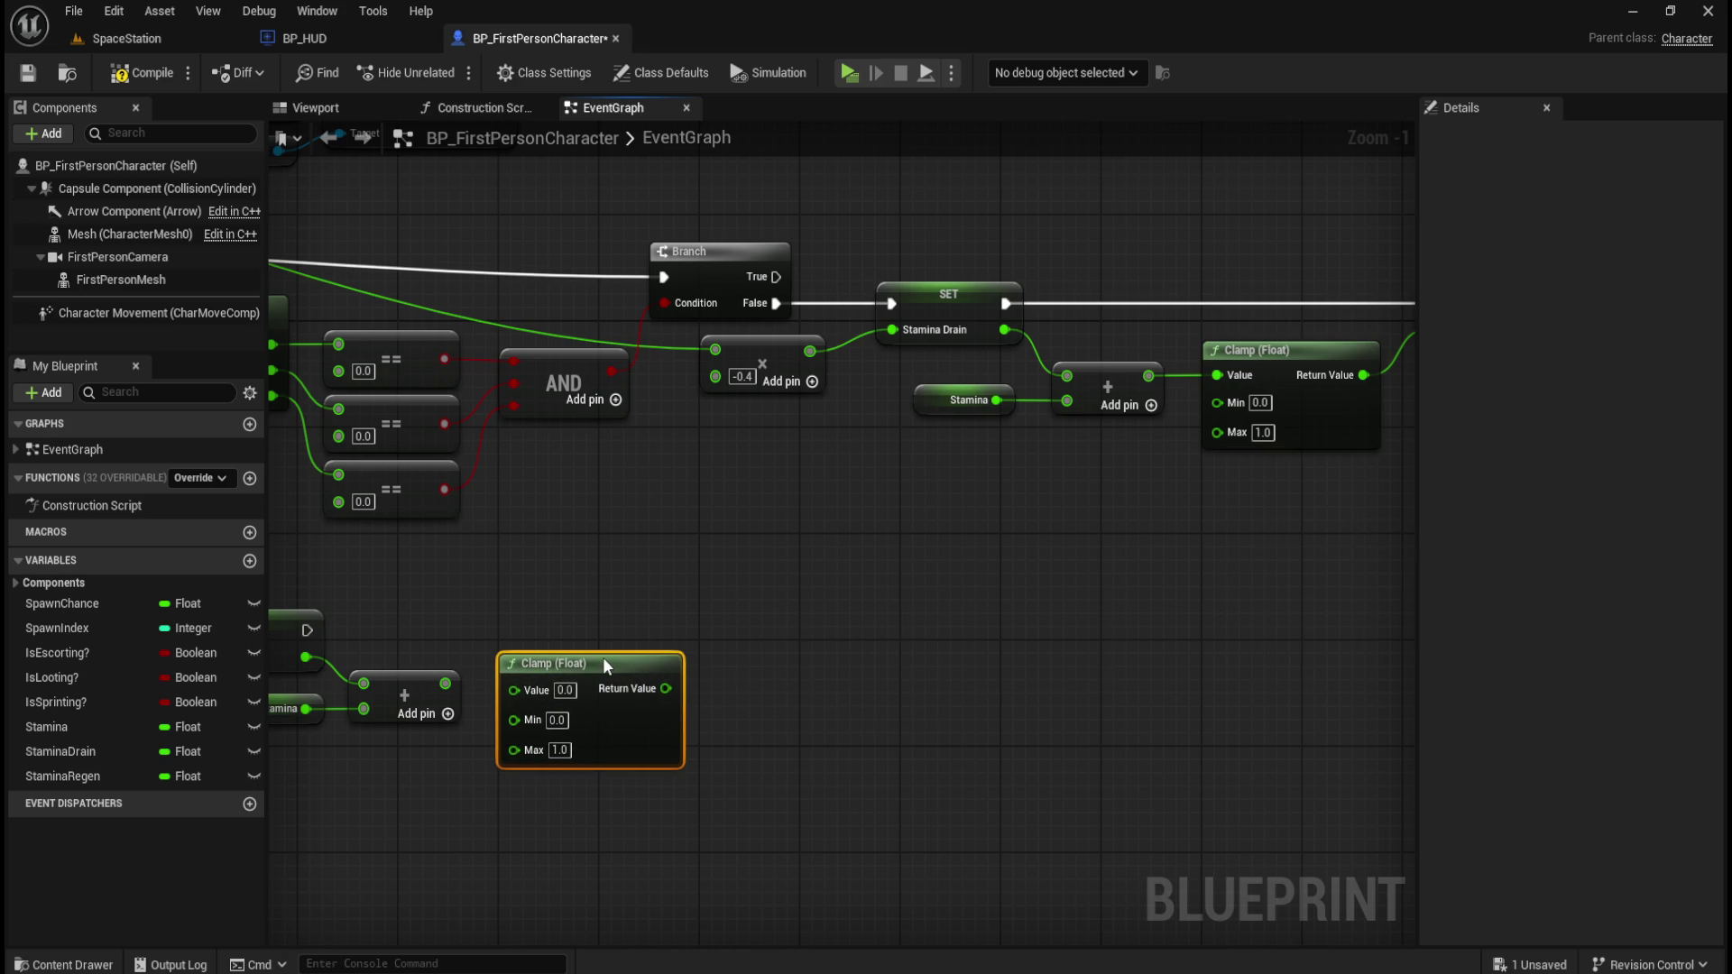
left_click_drag(443, 686, 516, 687)
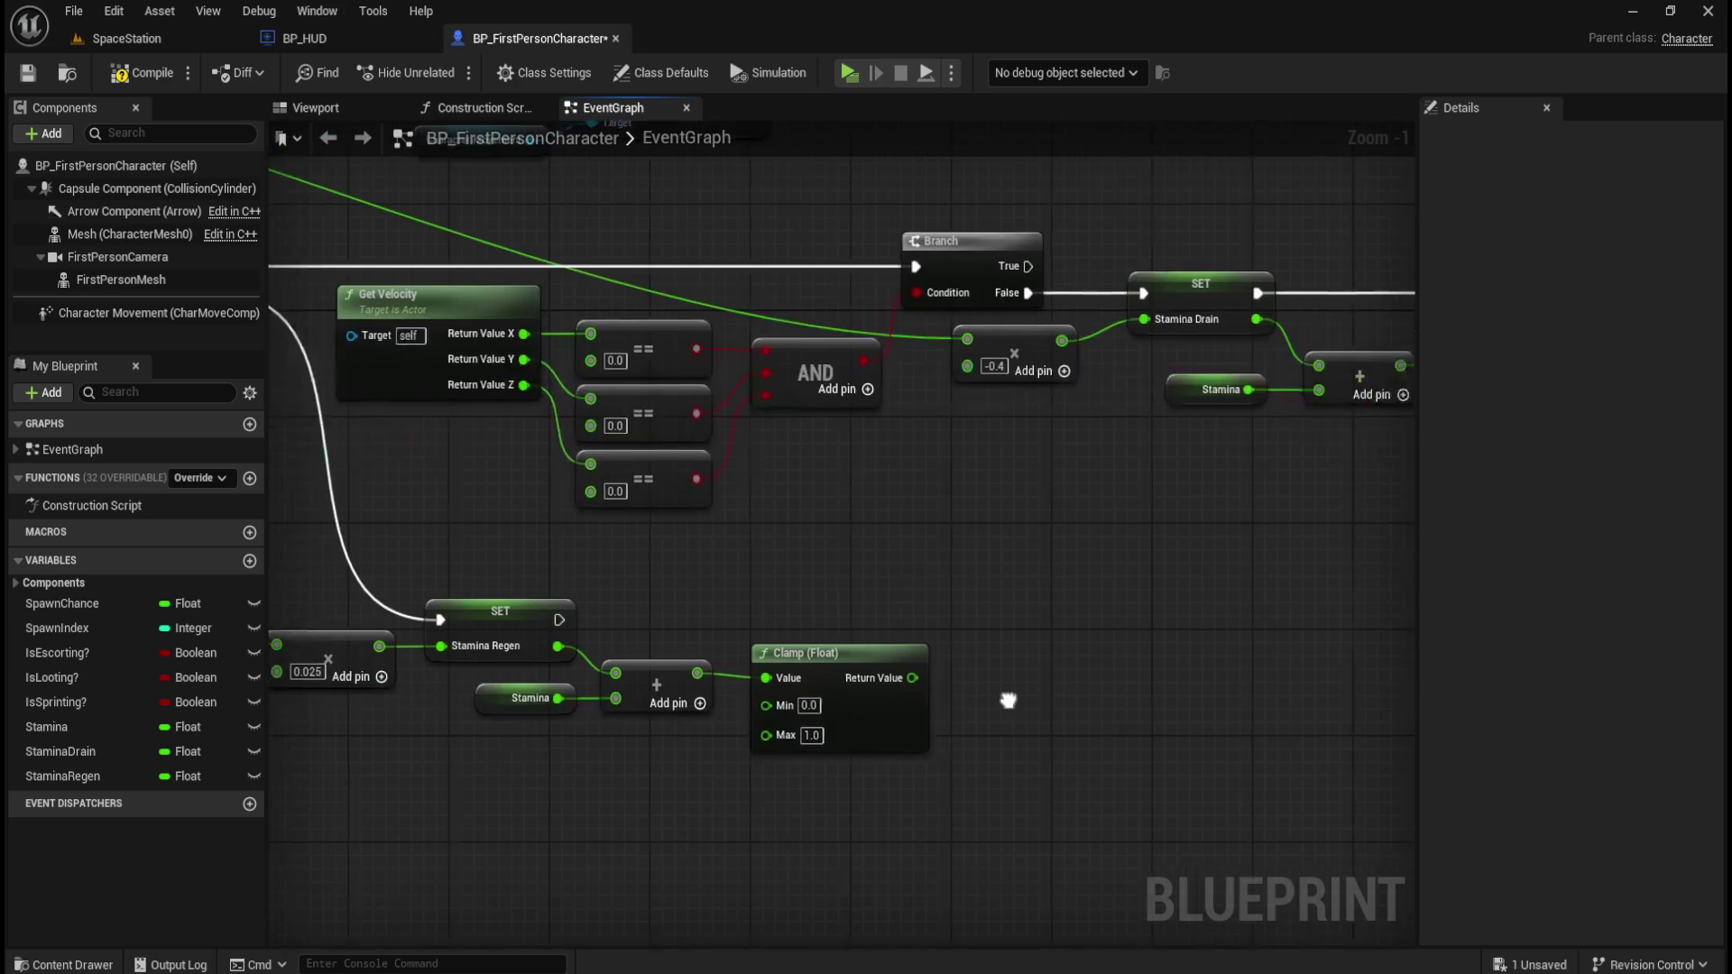
Straighten the wire into the new Clamp node.
left_click(956, 696)
key("q")
left_click(1113, 686)
left_click_drag(1129, 599, 1094, 607)
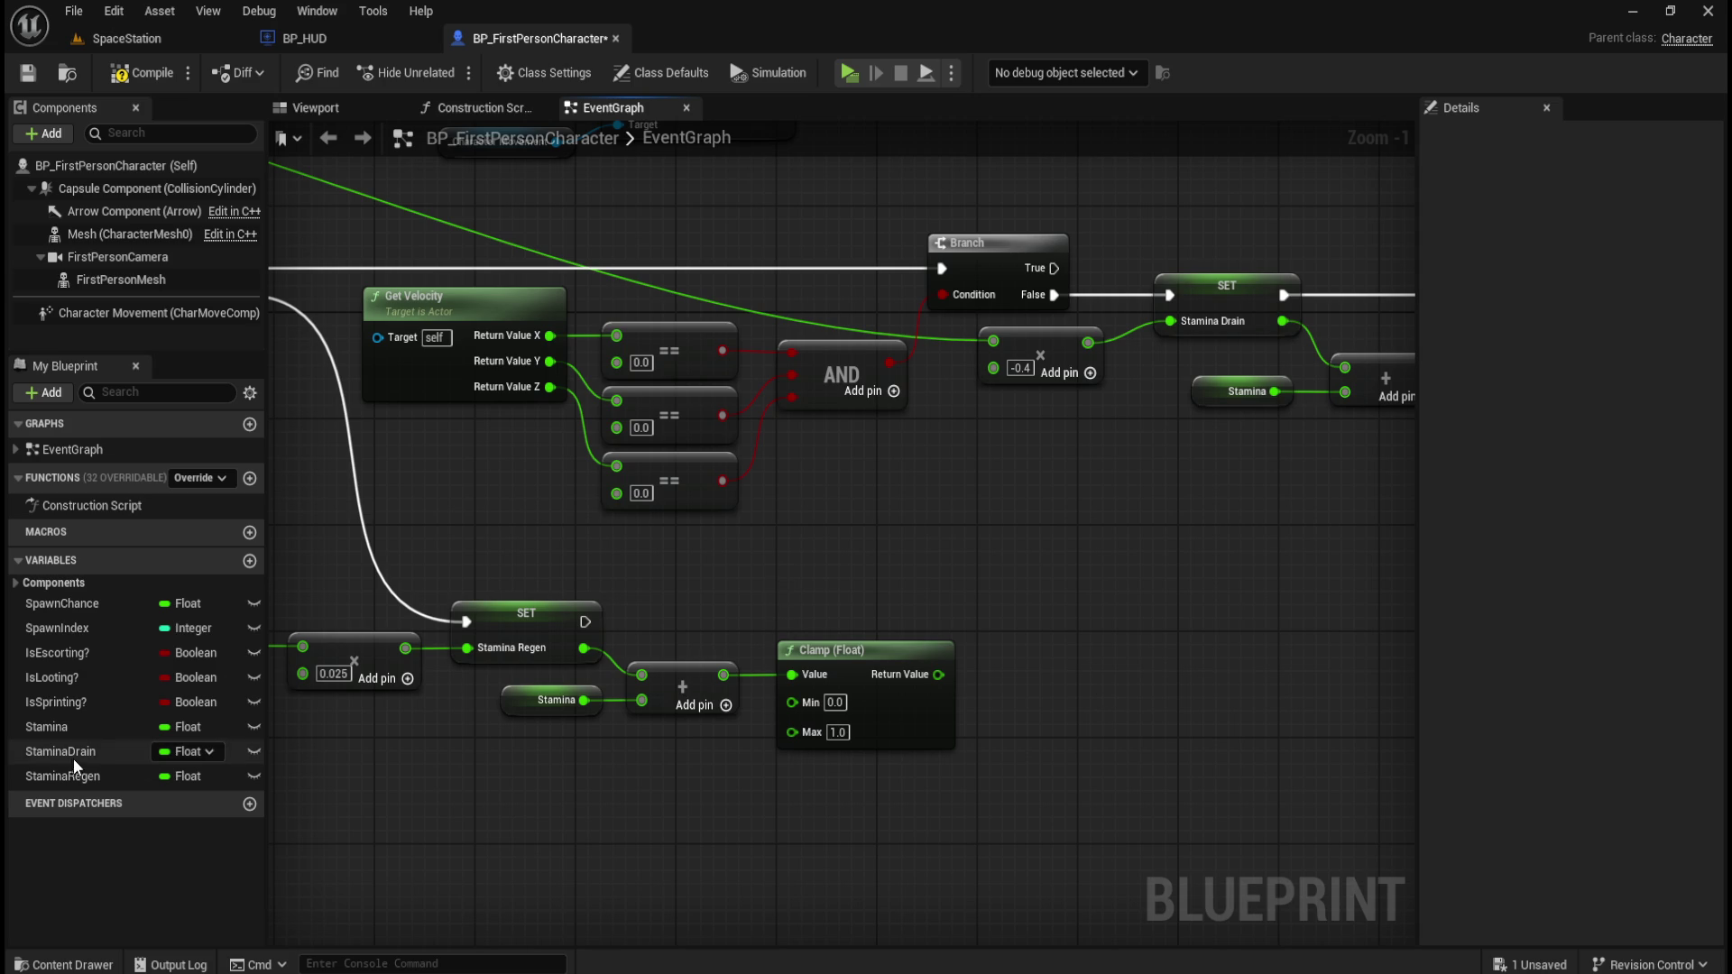
left_click_drag(1176, 548, 609, 603)
left_click(1191, 375)
Move SET Stamina below the chain and run it after SET Stamina Regen.
left_click_drag(1190, 375, 1058, 598)
left_click_drag(825, 626, 1159, 549)
left_click_drag(1362, 487, 792, 570)
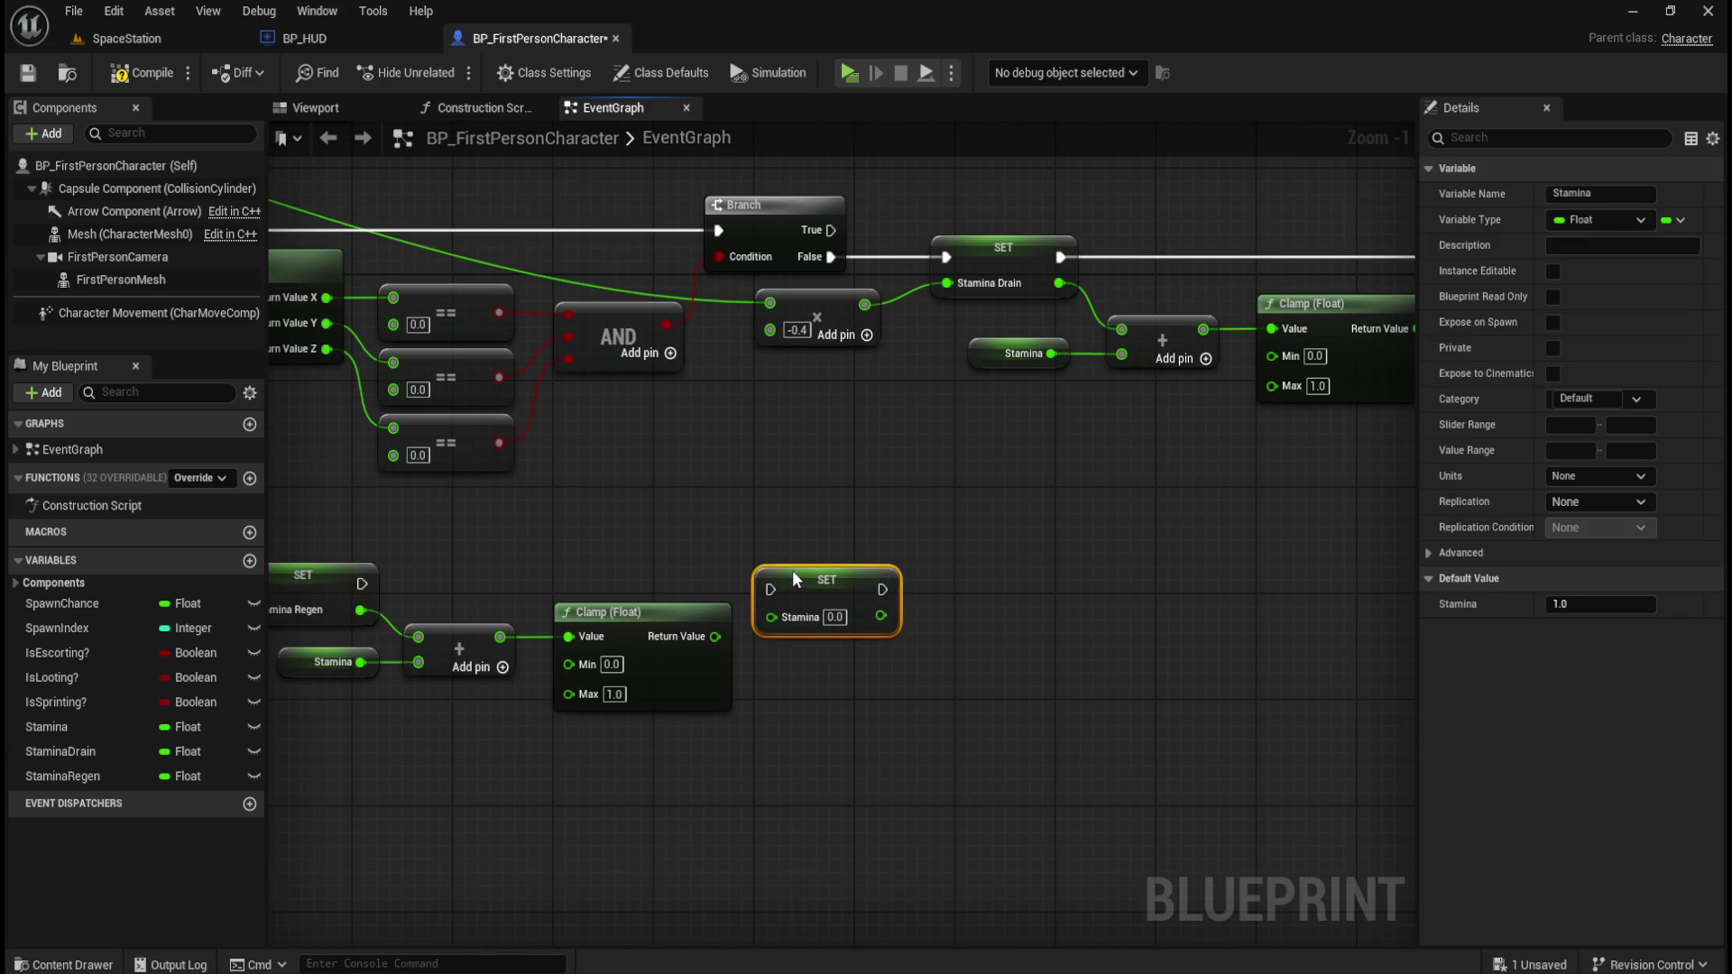
left_click_drag(361, 583, 767, 591)
left_click_drag(520, 550, 857, 532)
Try straightening the wire between the two SET nodes, undoing the changes.
left_click_drag(688, 495, 1209, 561)
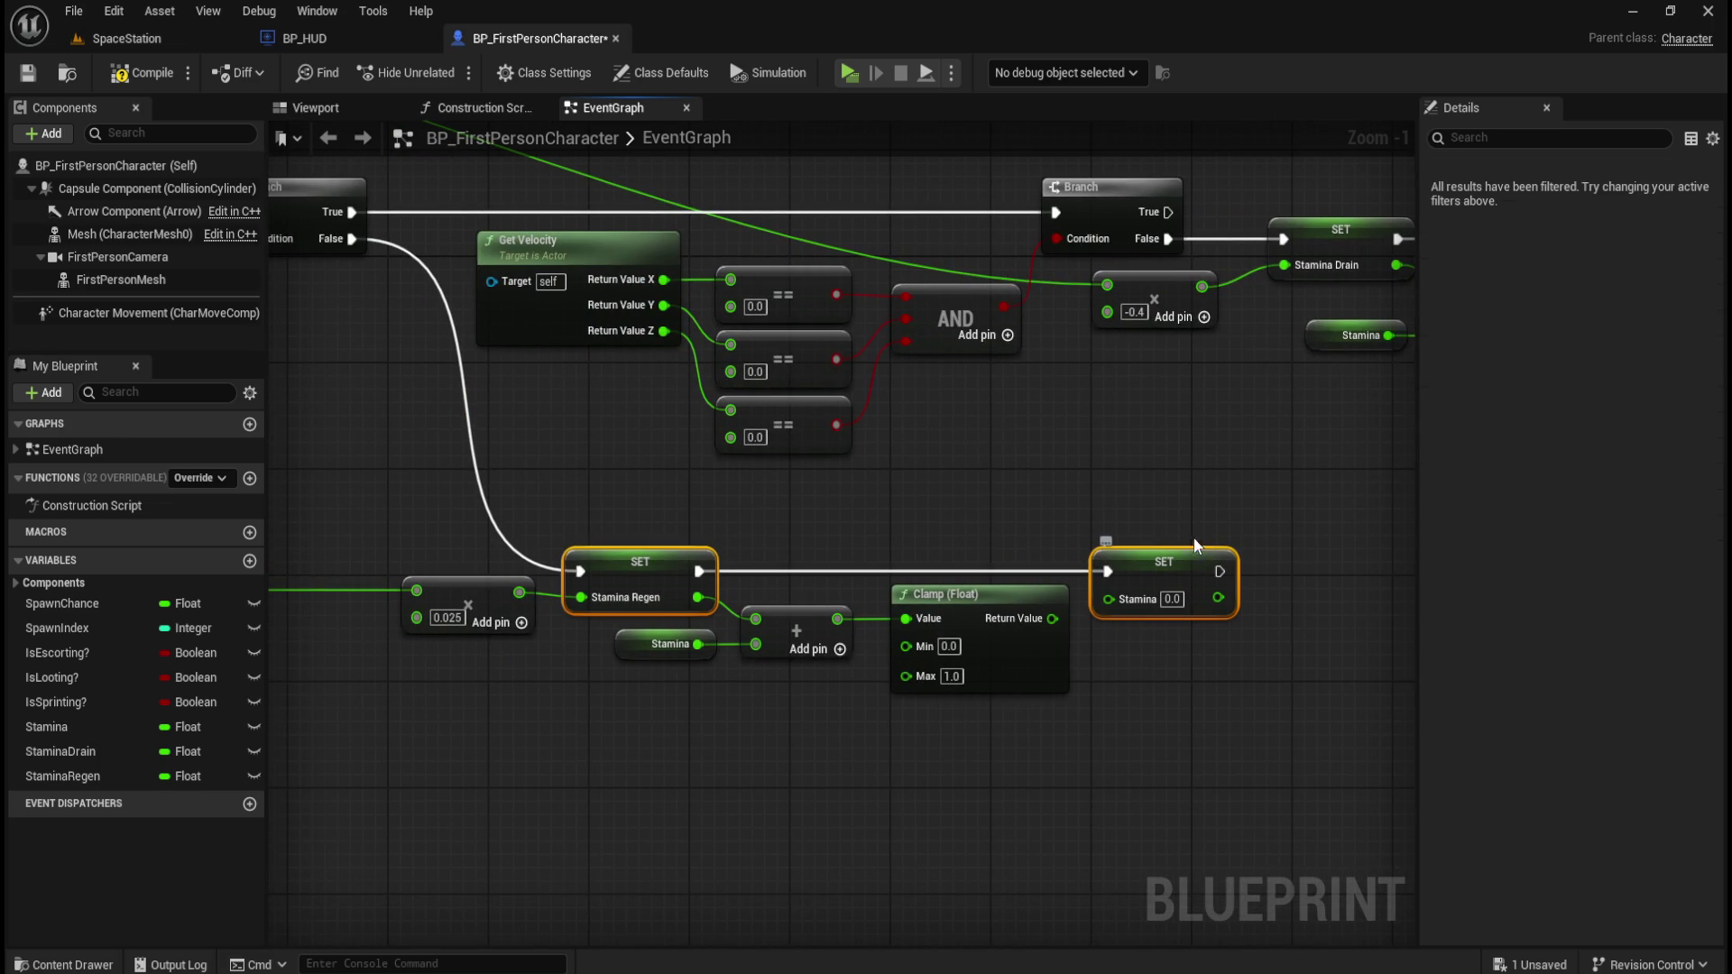
key("ctrl+z")
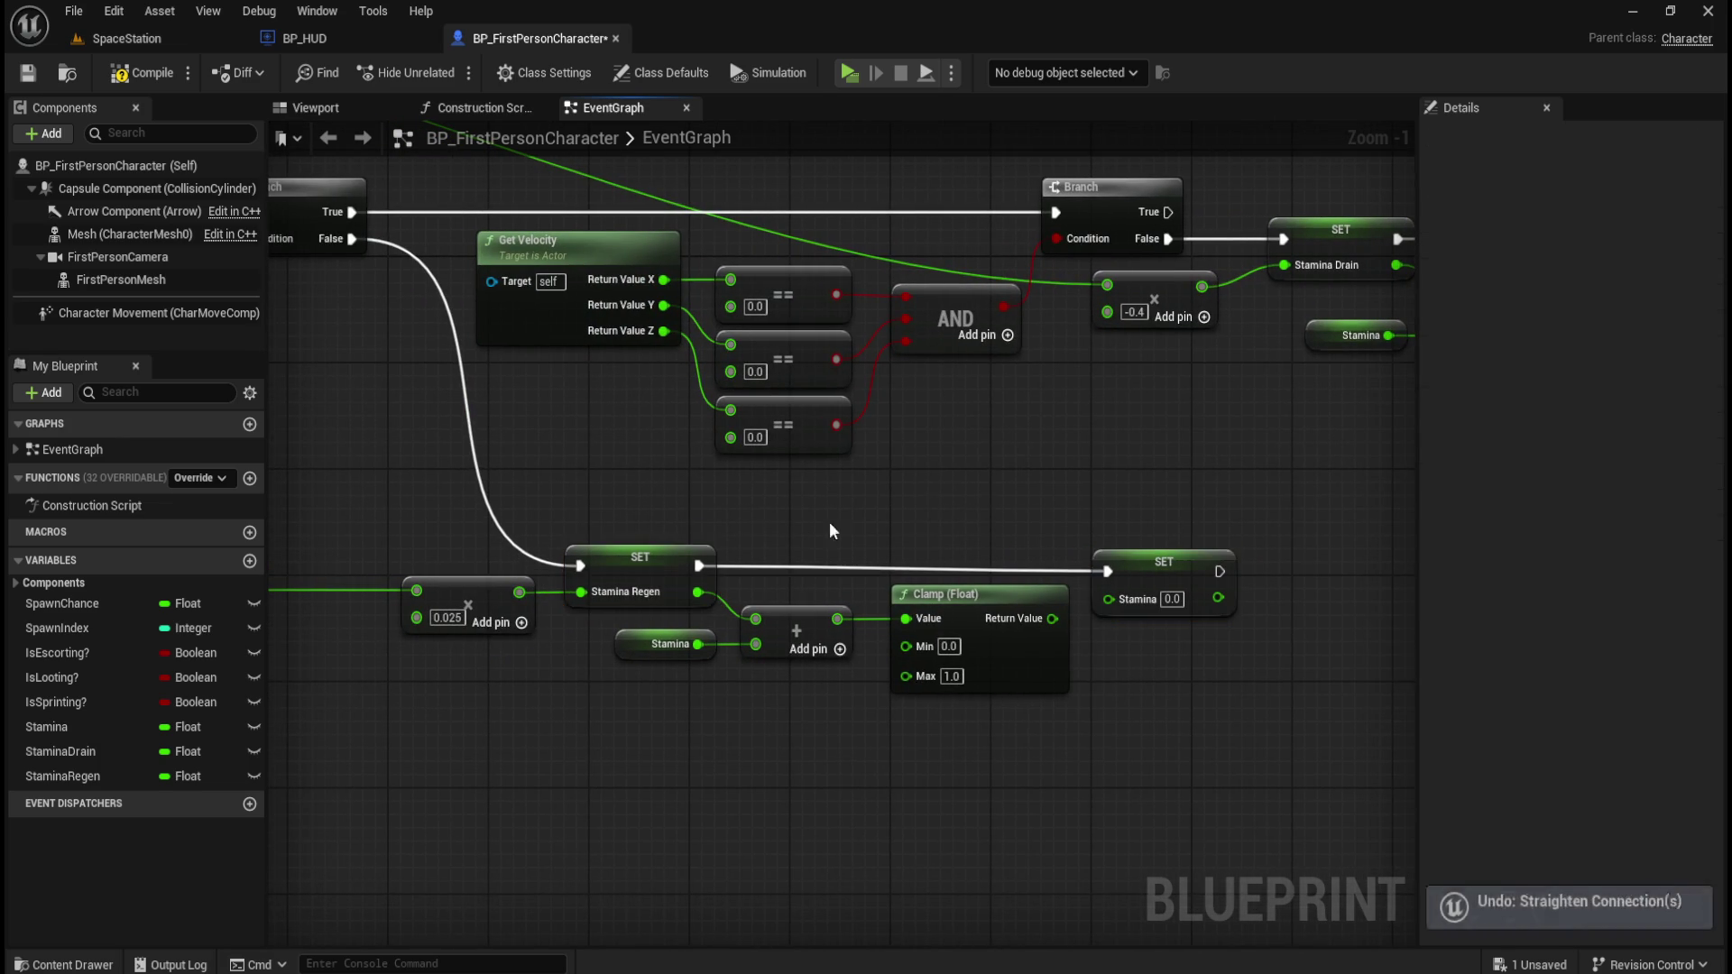
scroll(770, 517, "down", 1)
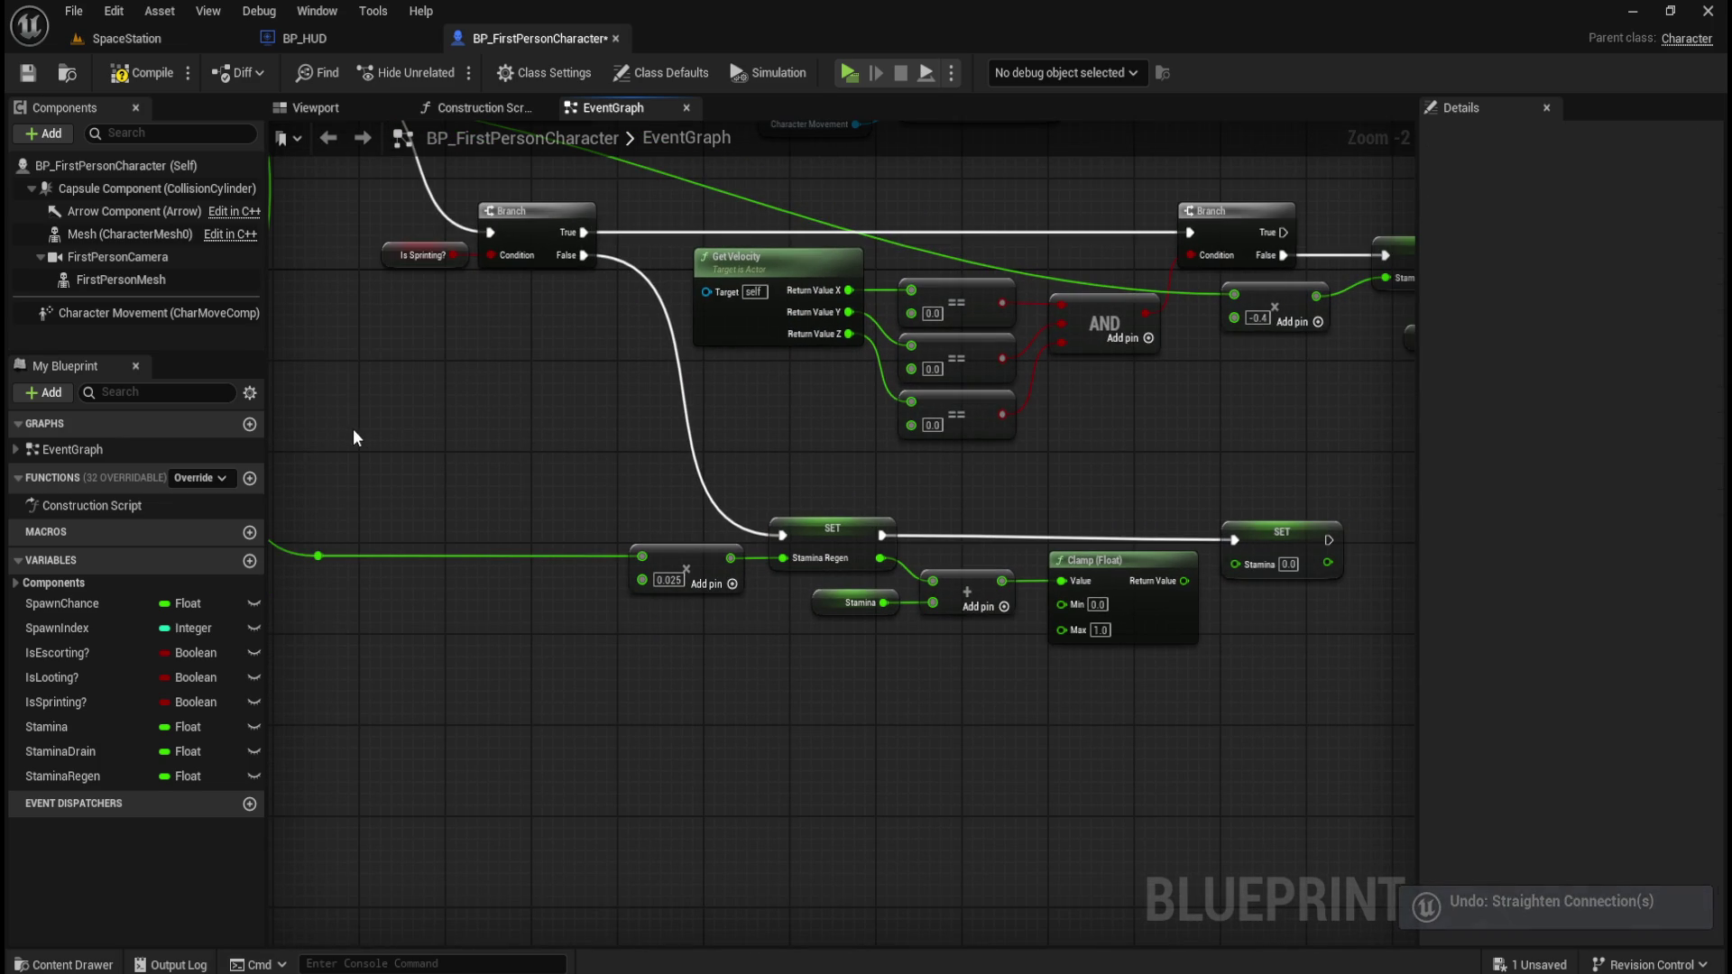
left_click(1286, 527)
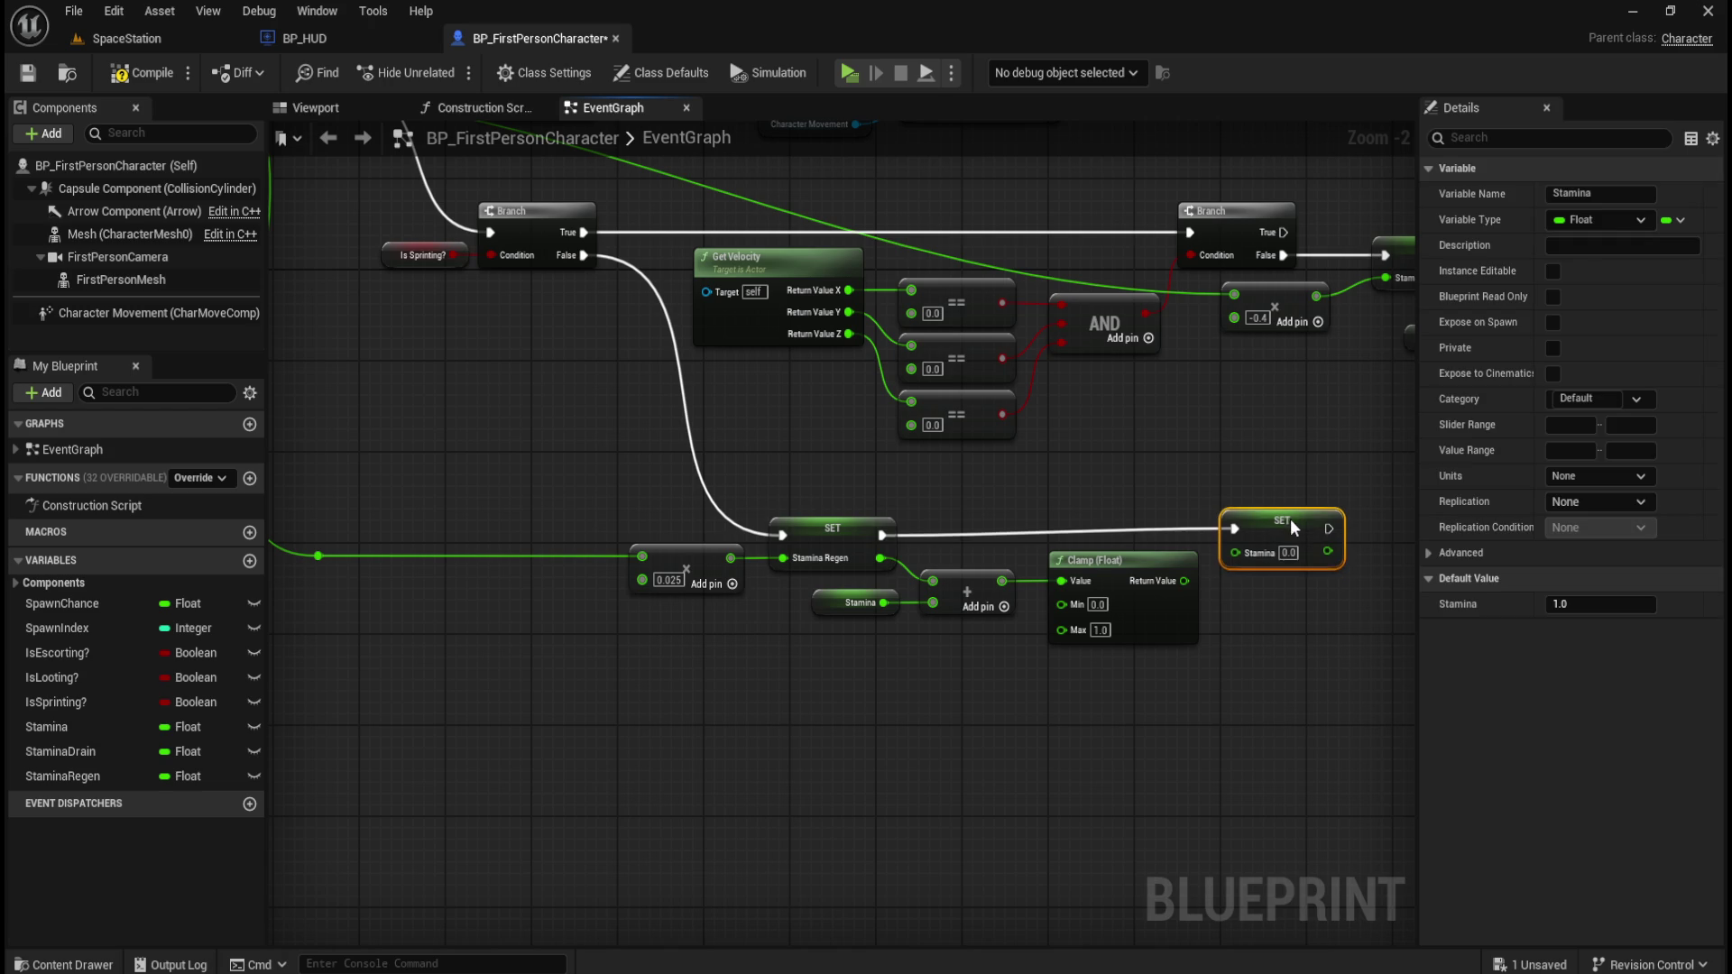
mouse_move(1292, 522)
left_mouse_down()
mouse_move(1302, 511)
mouse_move(896, 523)
left_mouse_up()
key("q")
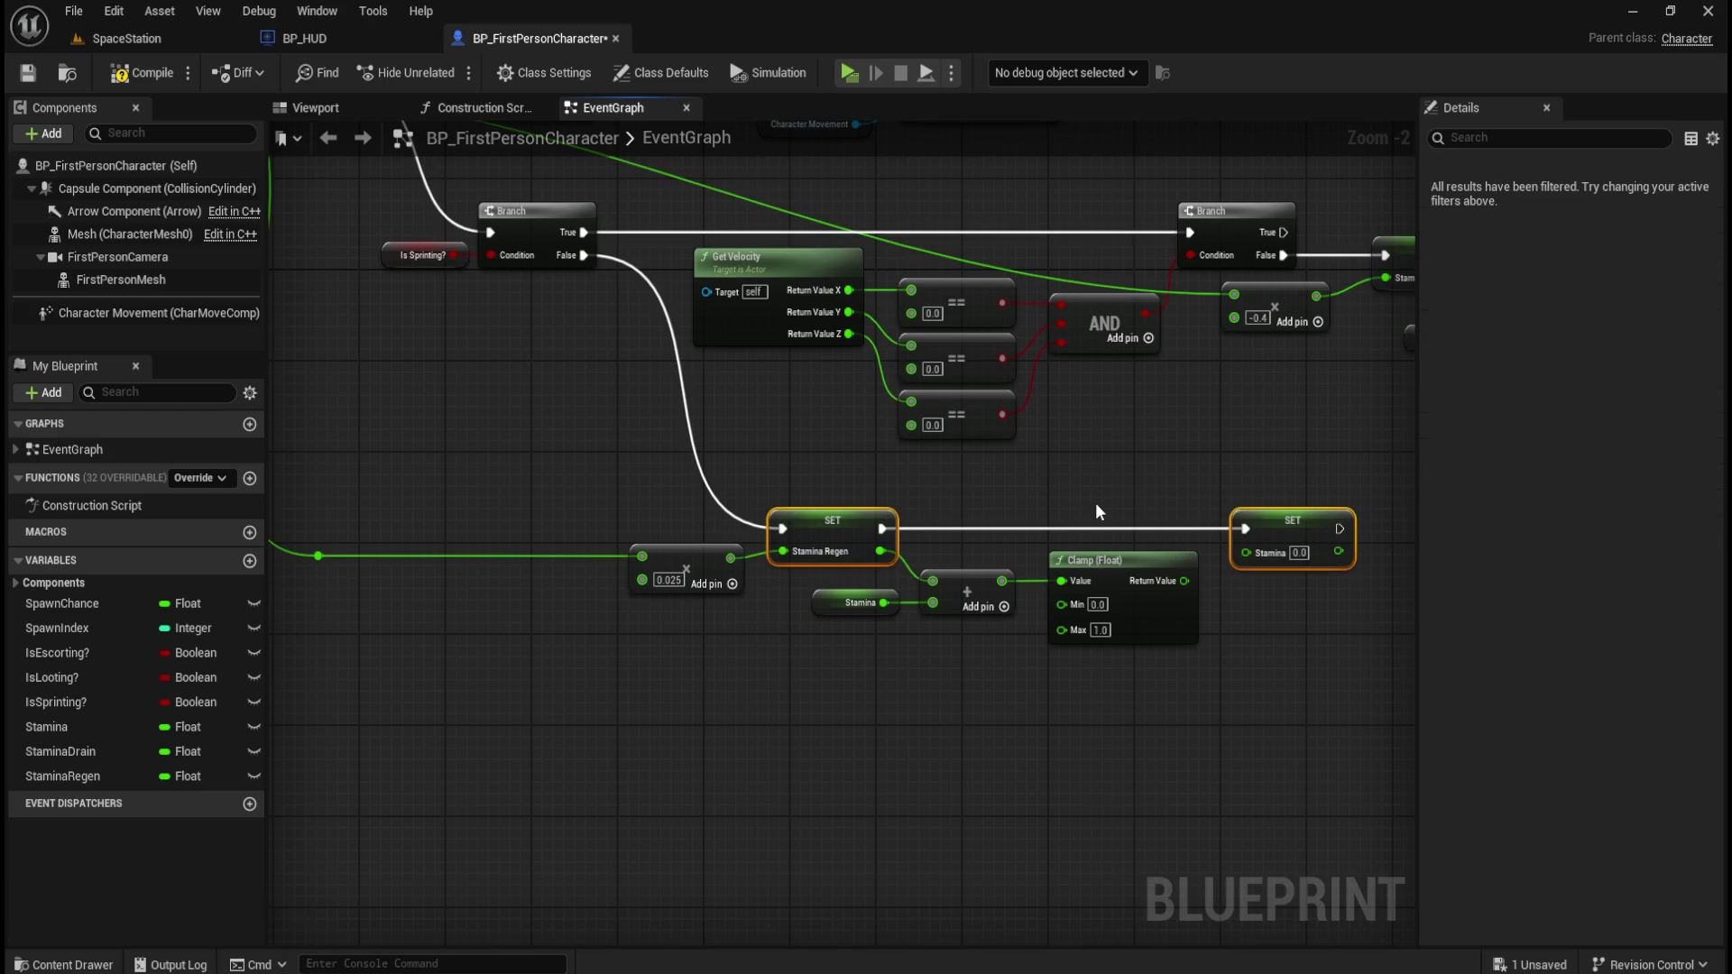
key("ctrl+z")
left_click_drag(573, 466, 1281, 547)
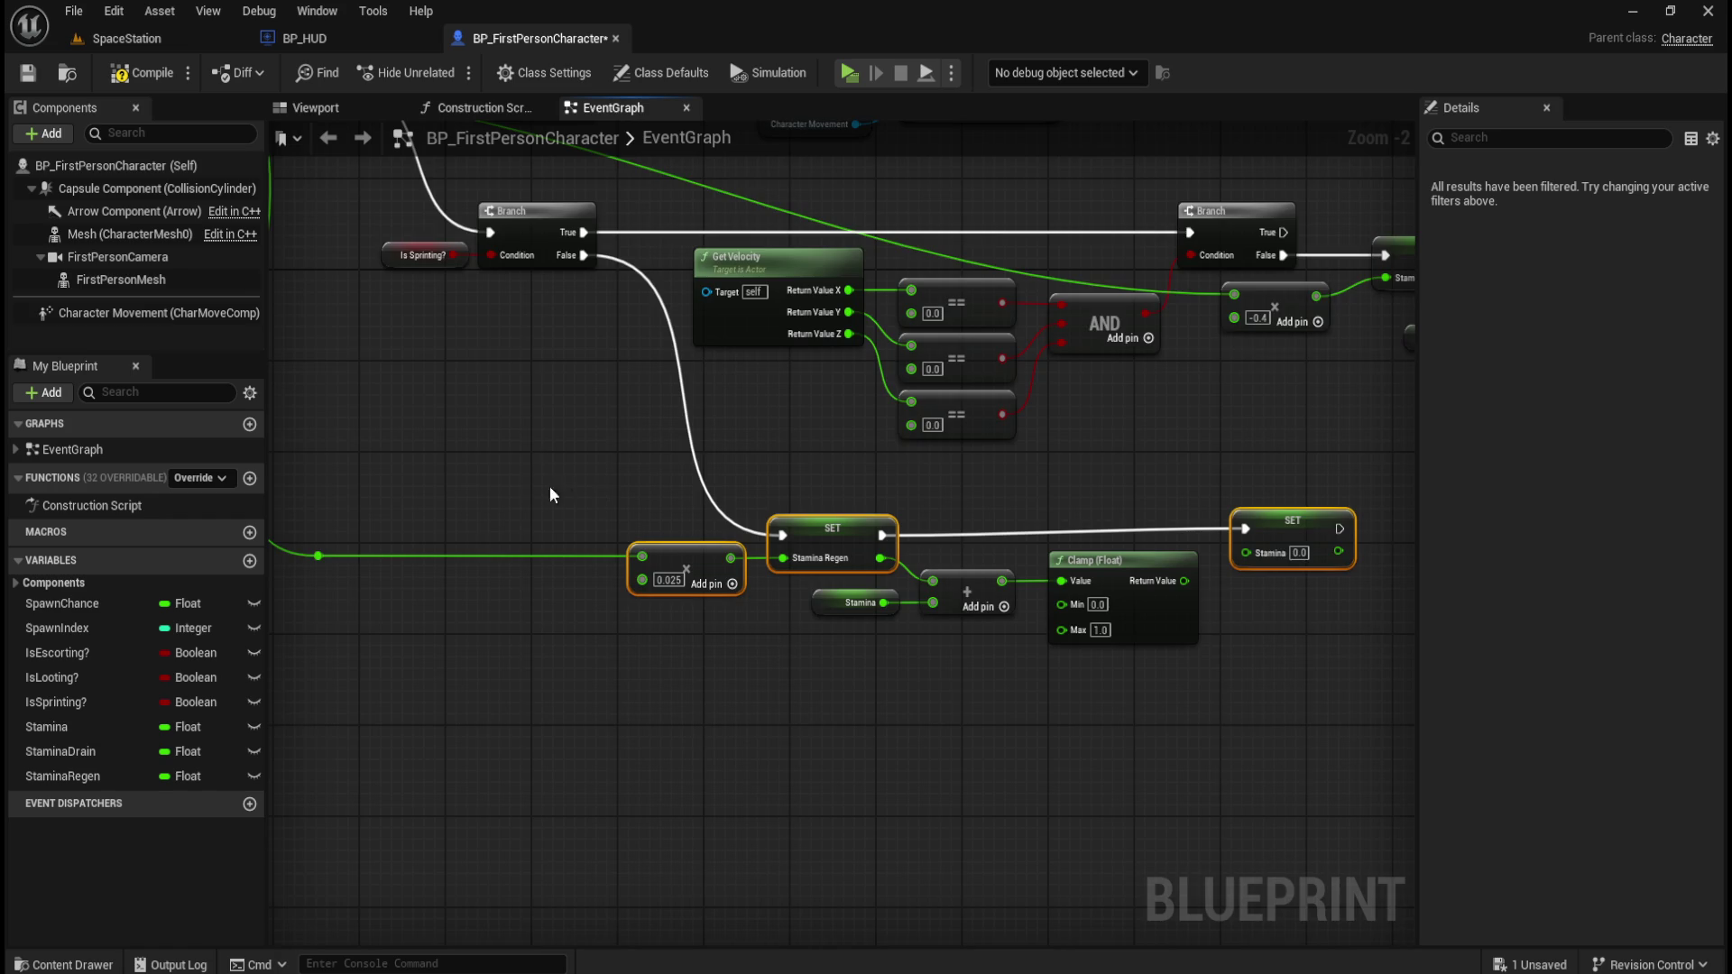
left_click_drag(570, 489, 609, 489)
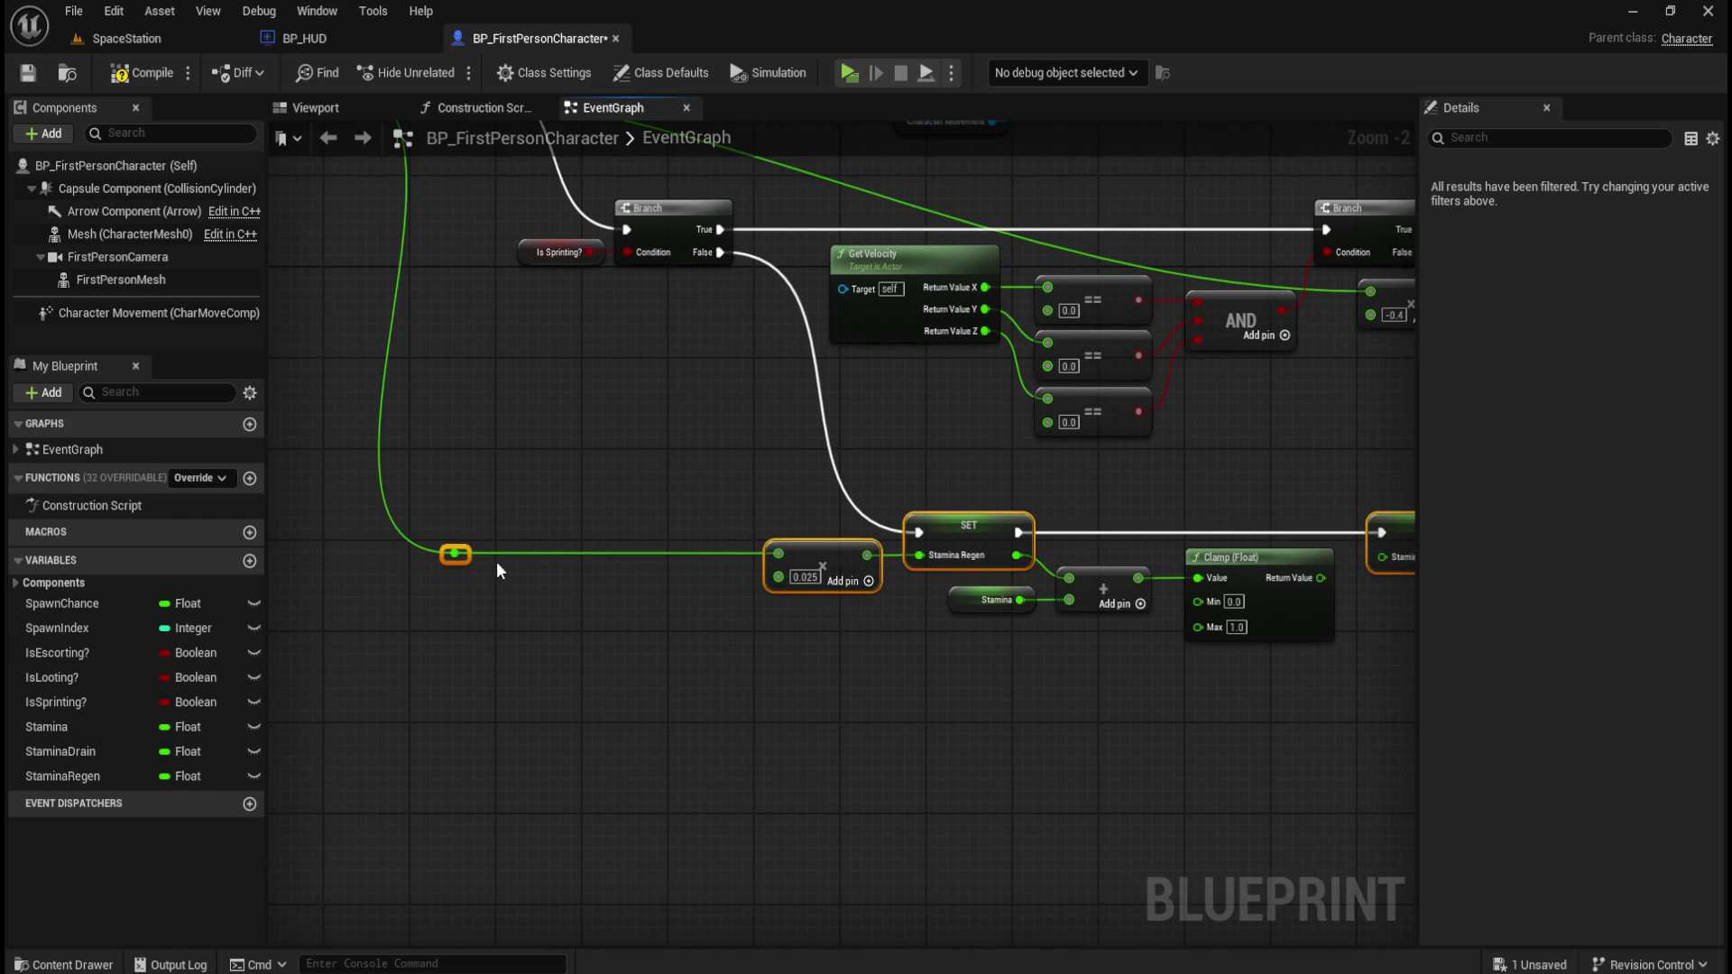
left_click(617, 492)
Connect the Clamp (Float) Return Value to SET Stamina's Stamina input.
left_click_drag(1165, 526, 931, 469)
scroll(993, 532, "up", 1)
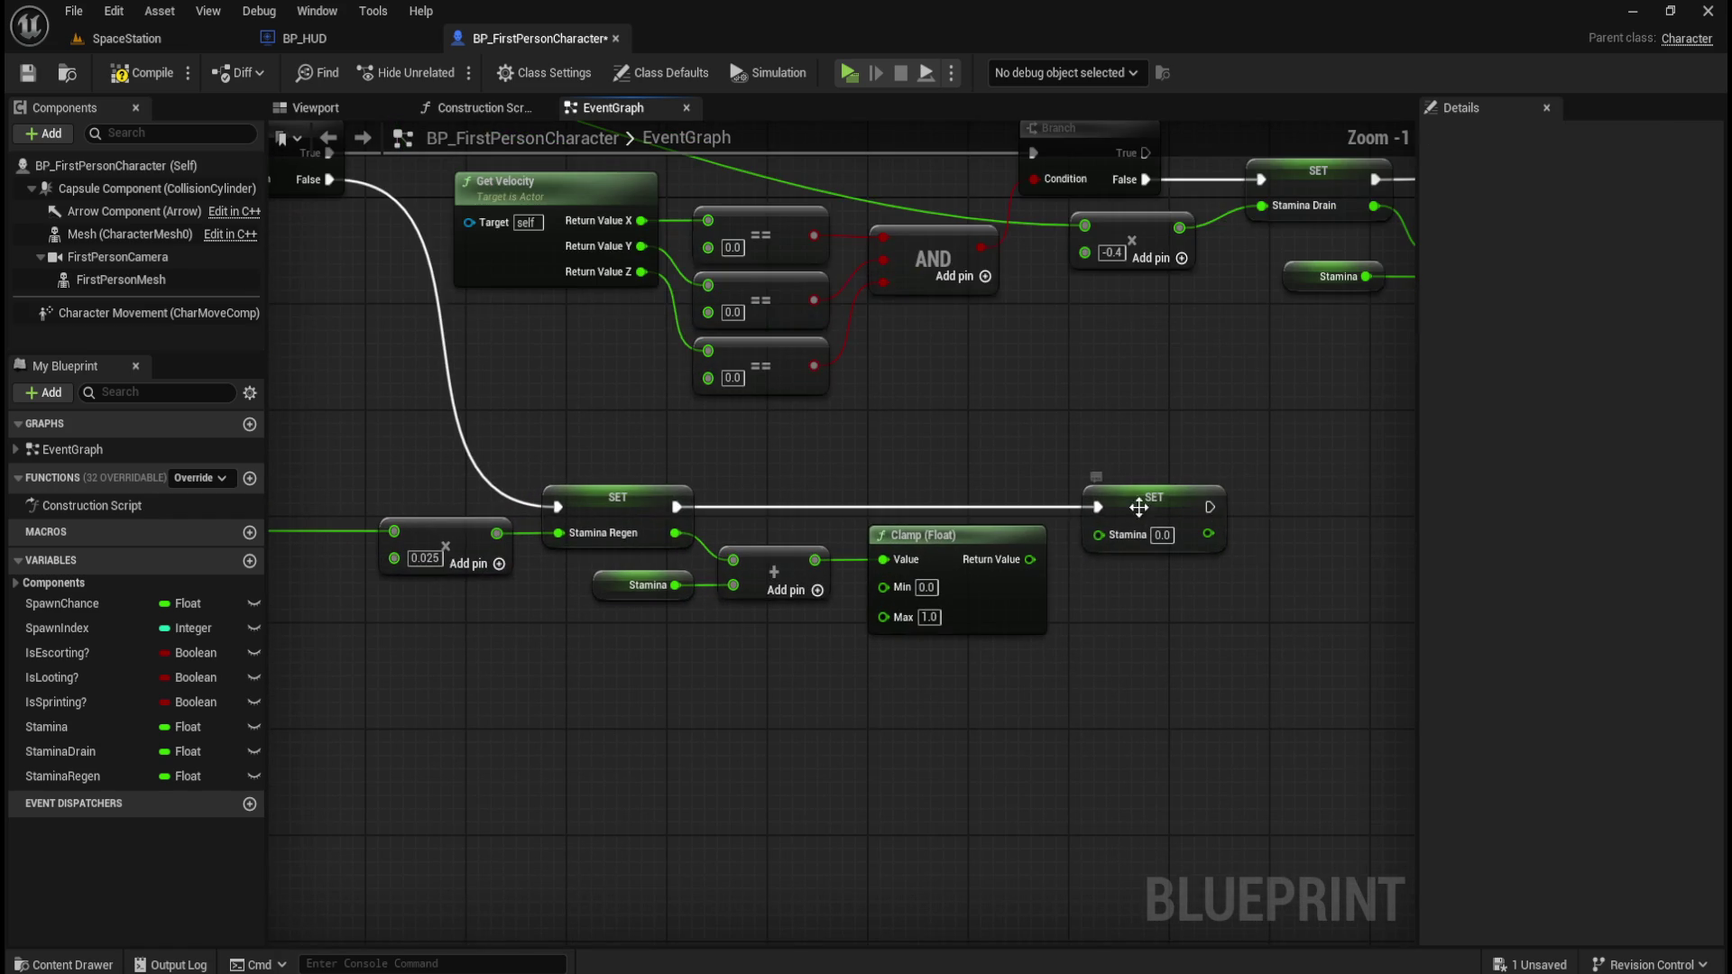
left_click_drag(1029, 560, 1095, 535)
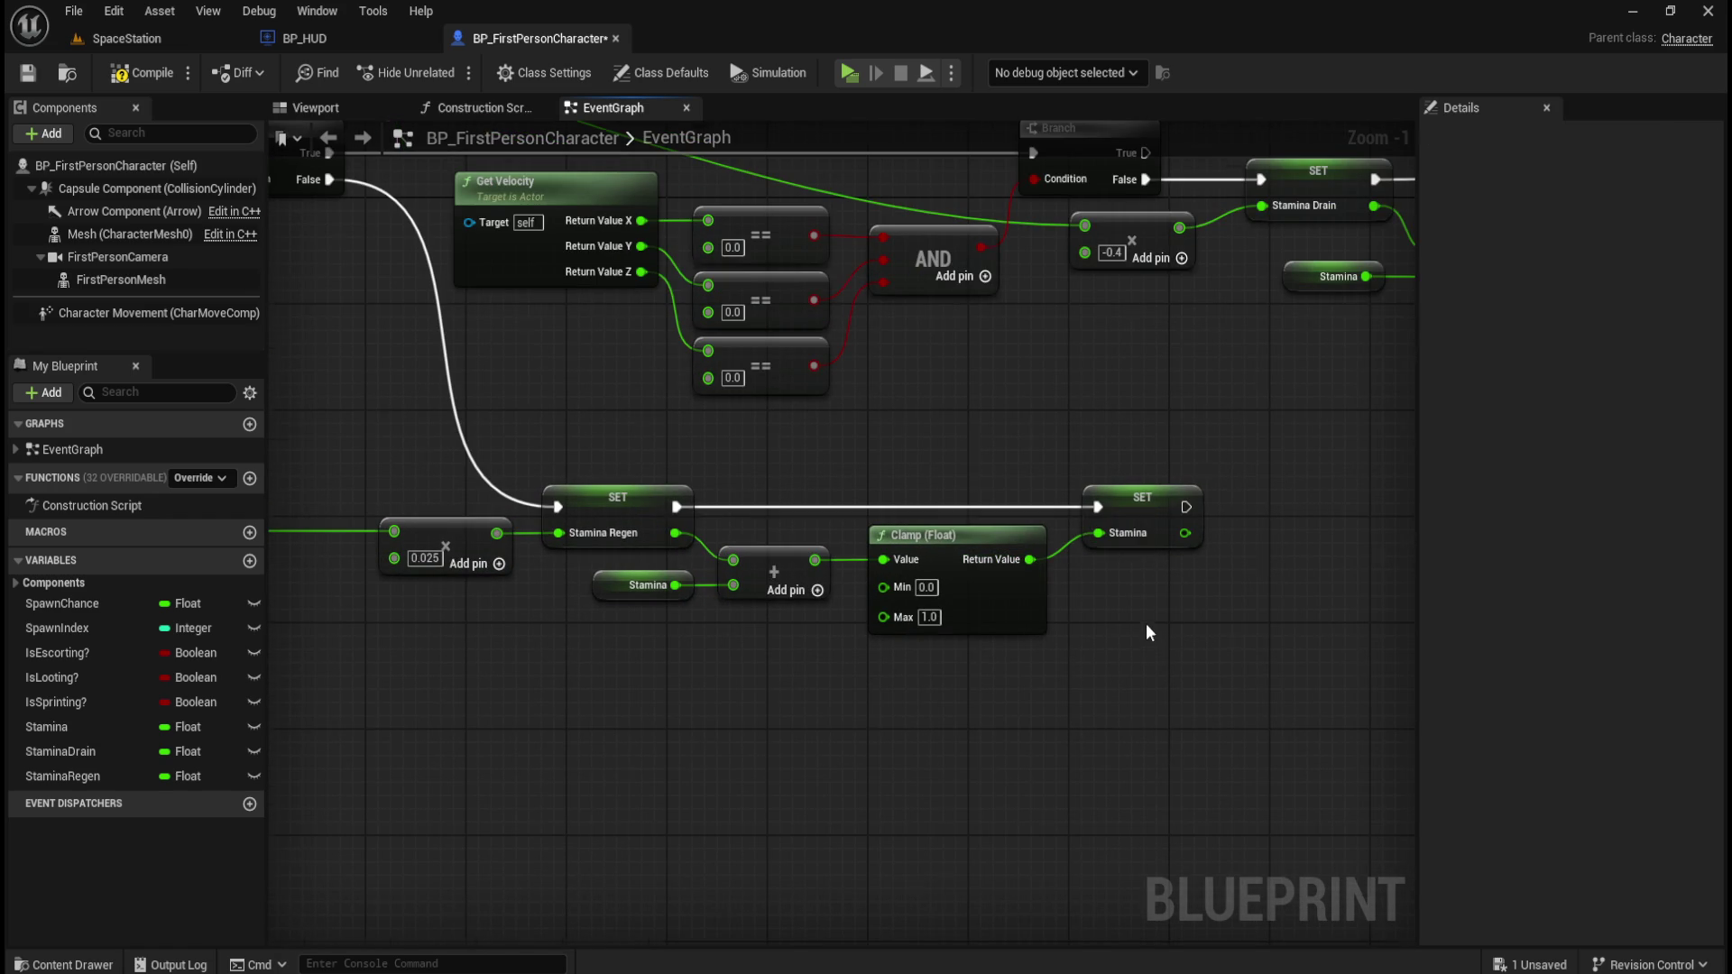
scroll(1146, 626, "down", 3)
left_click_drag(1205, 490, 1181, 651)
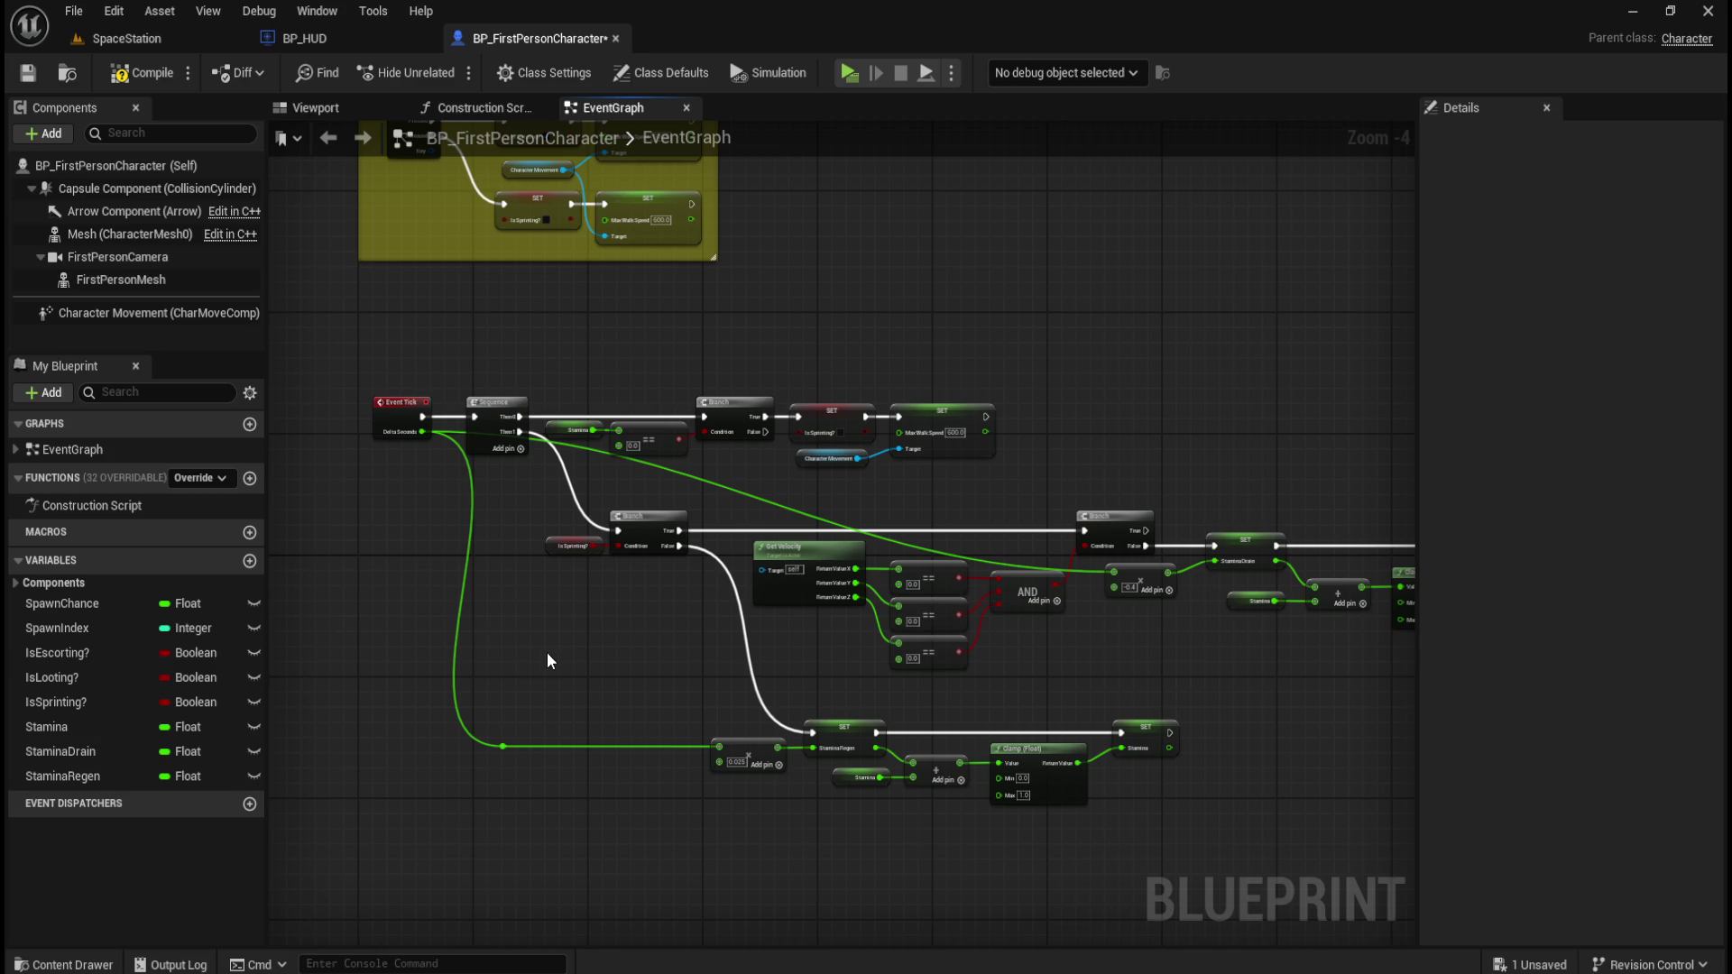
Add a reroute point on the Delta Seconds wire and connect it to the -0.4 multiply.
double_click(449, 678)
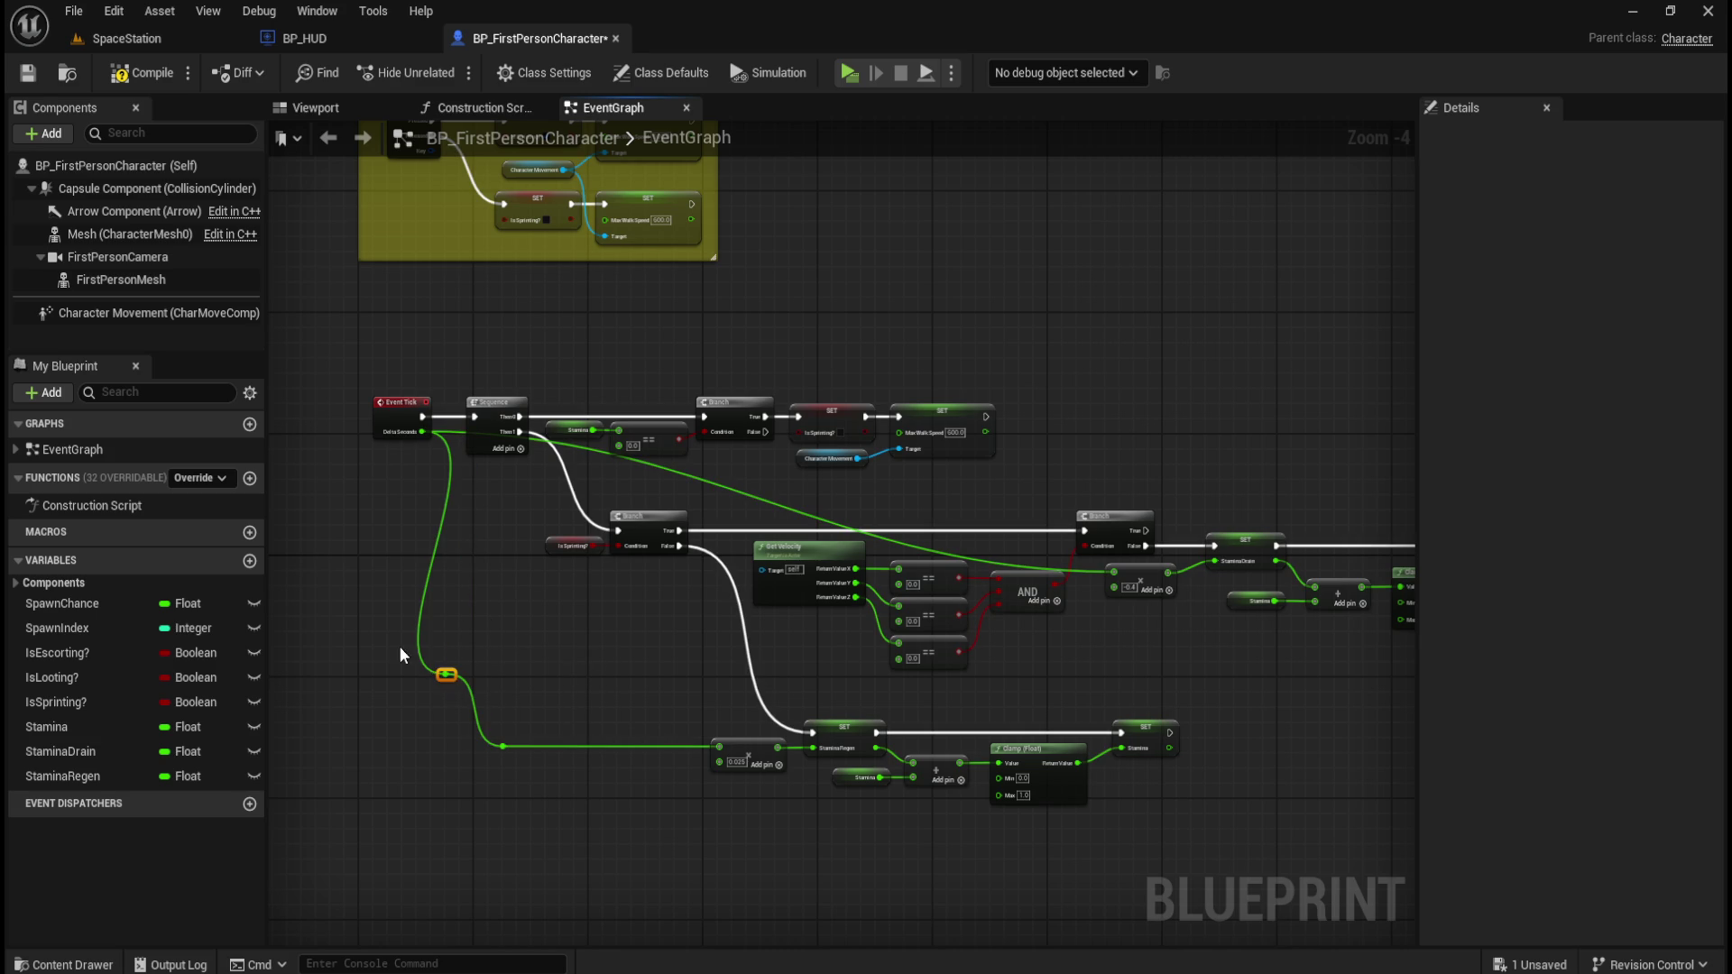
mouse_move(450, 675)
left_mouse_down()
mouse_move(552, 667)
mouse_move(505, 685)
mouse_move(610, 565)
mouse_move(707, 684)
mouse_move(496, 670)
left_mouse_up()
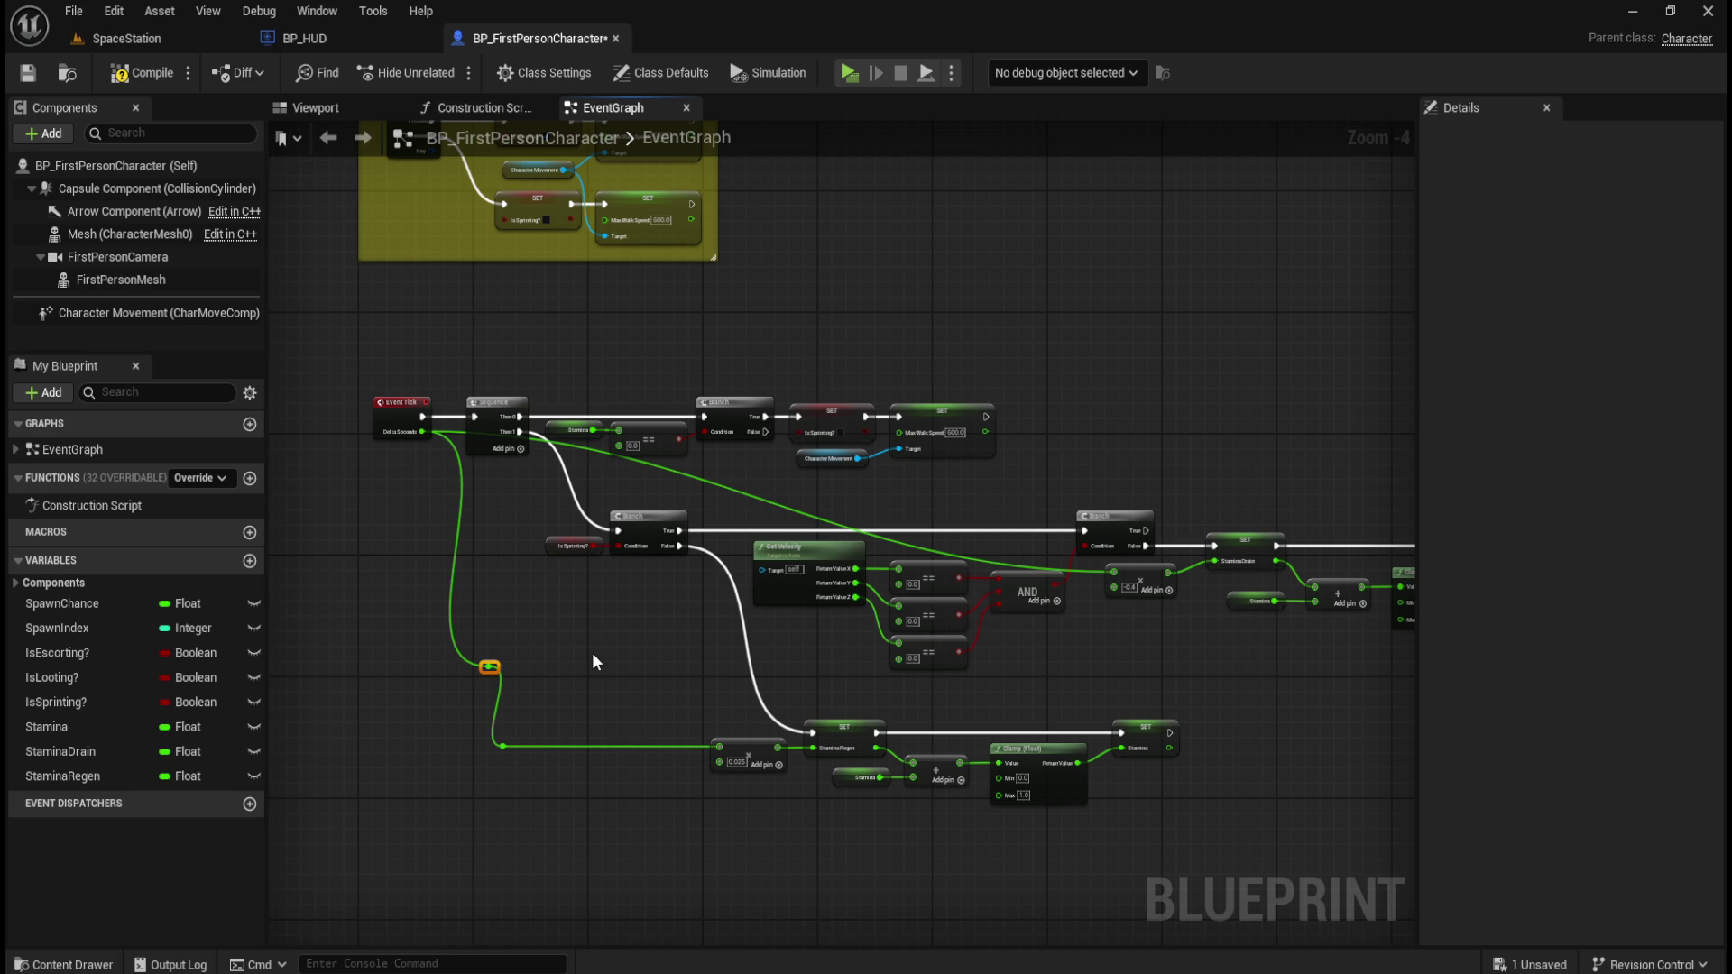
key("ctrl+z")
key("ctrl+z")
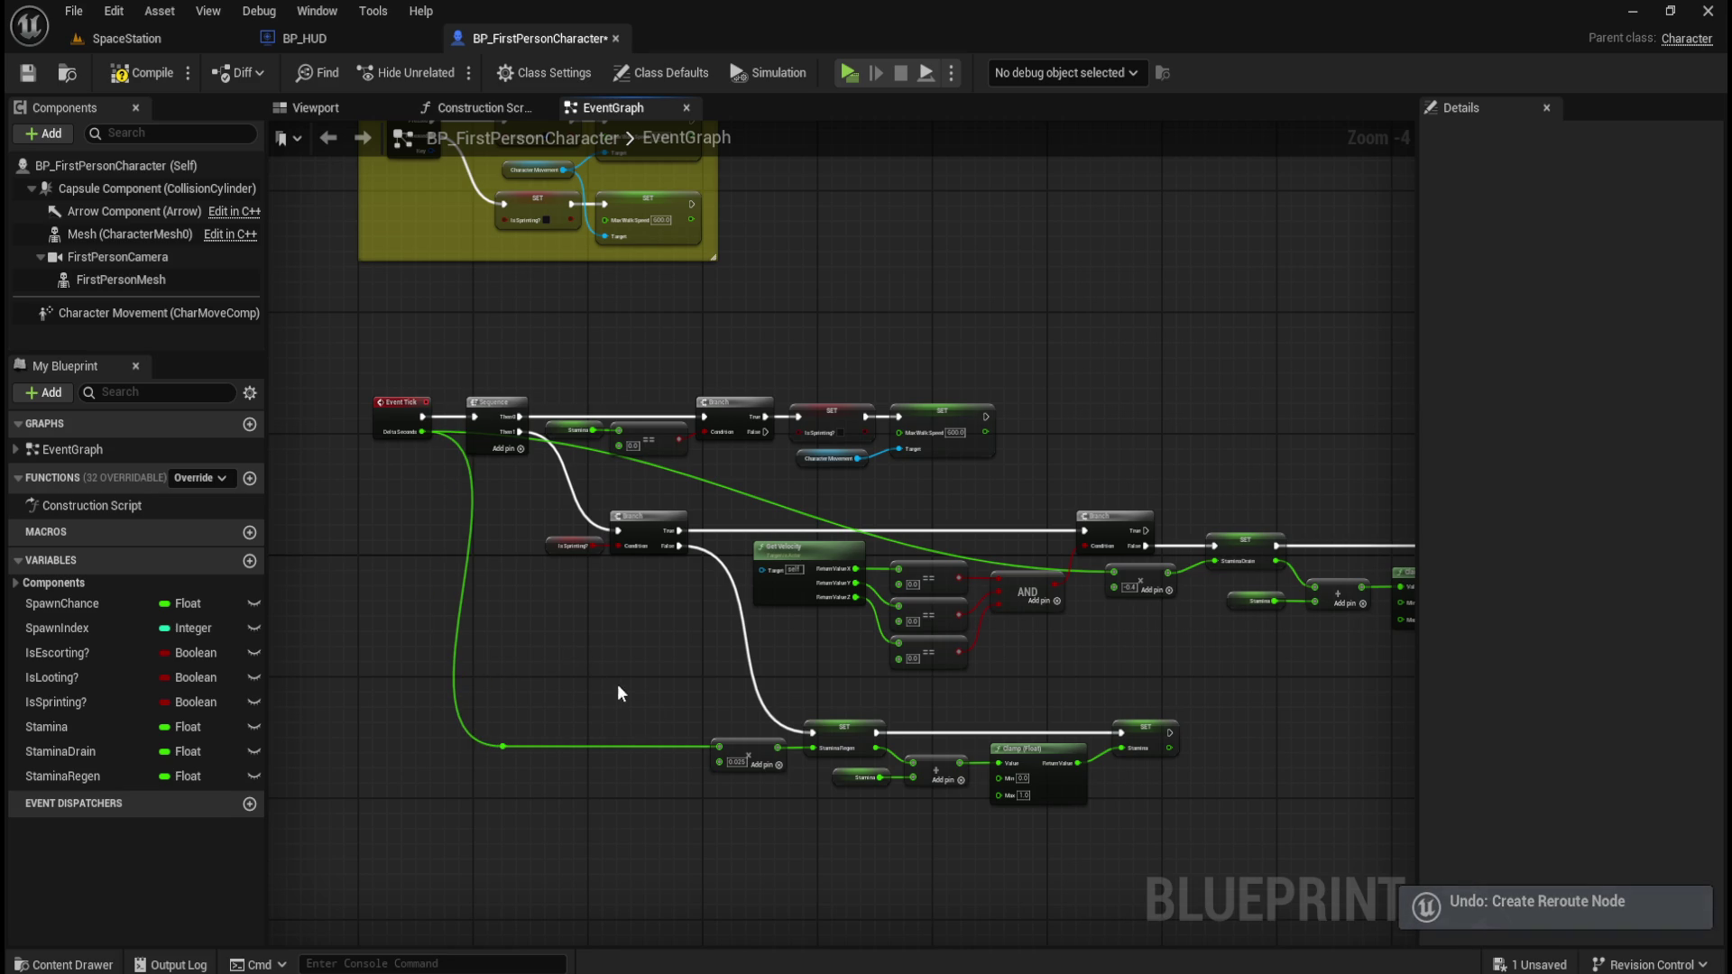
double_click(653, 747)
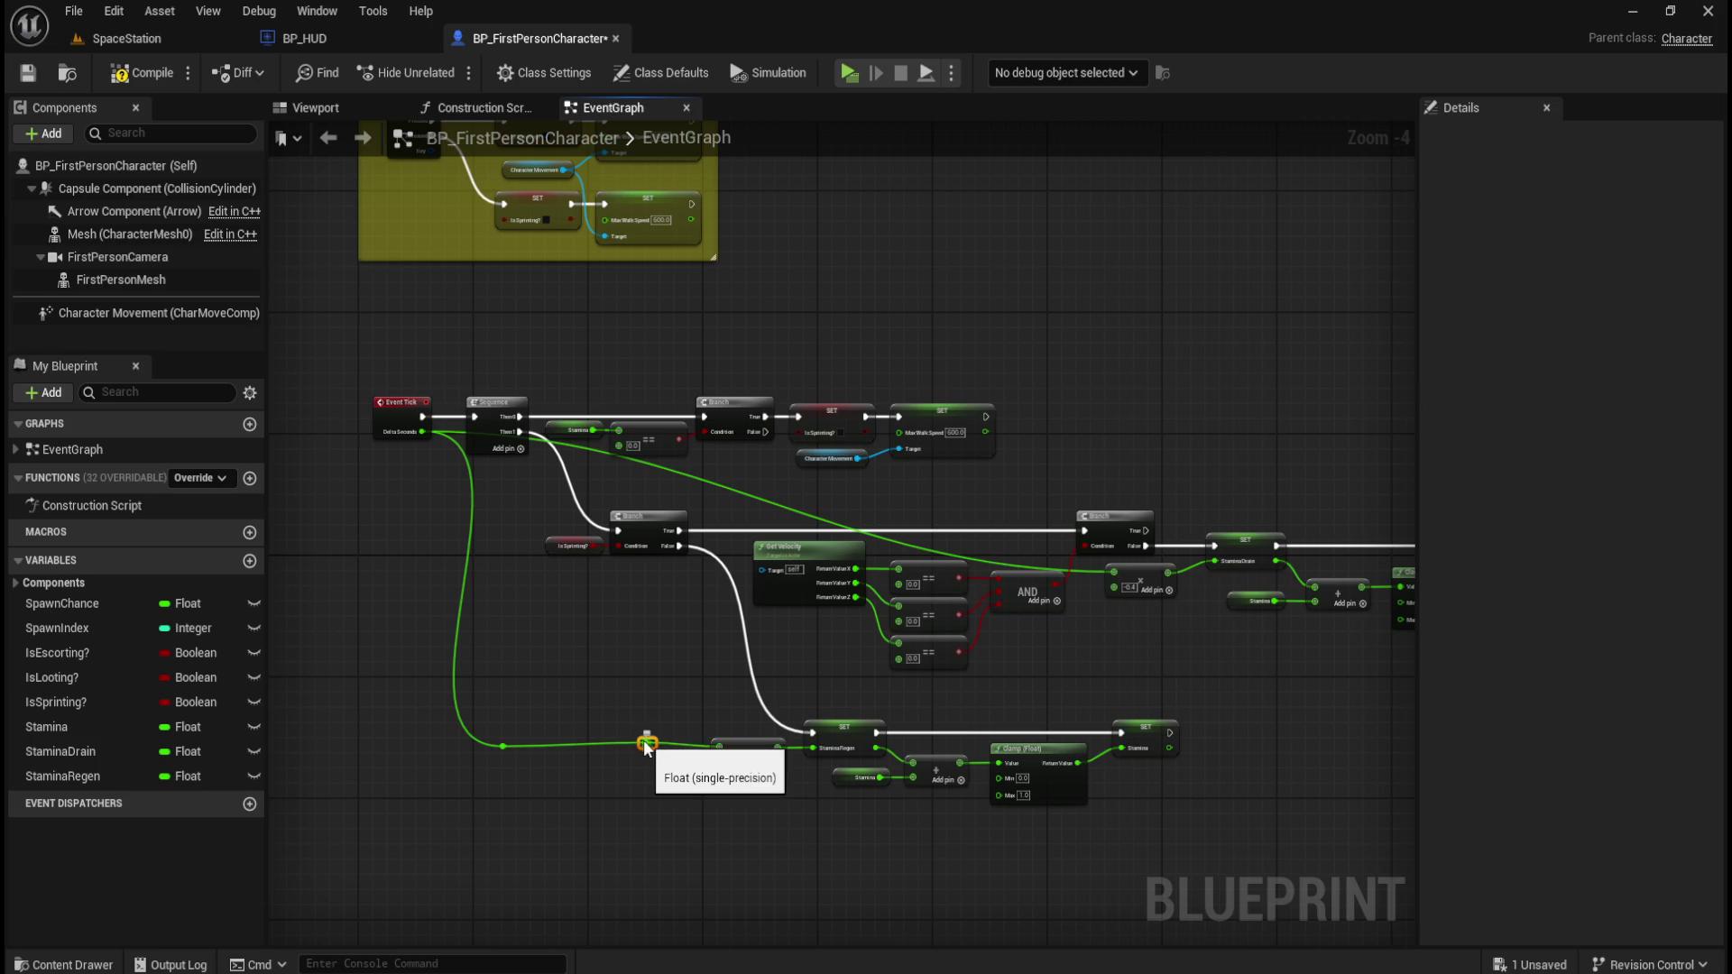
mouse_move(642, 741)
left_mouse_down()
mouse_move(1042, 505)
mouse_move(760, 709)
mouse_move(1052, 694)
mouse_move(1084, 667)
mouse_move(1115, 579)
left_mouse_up()
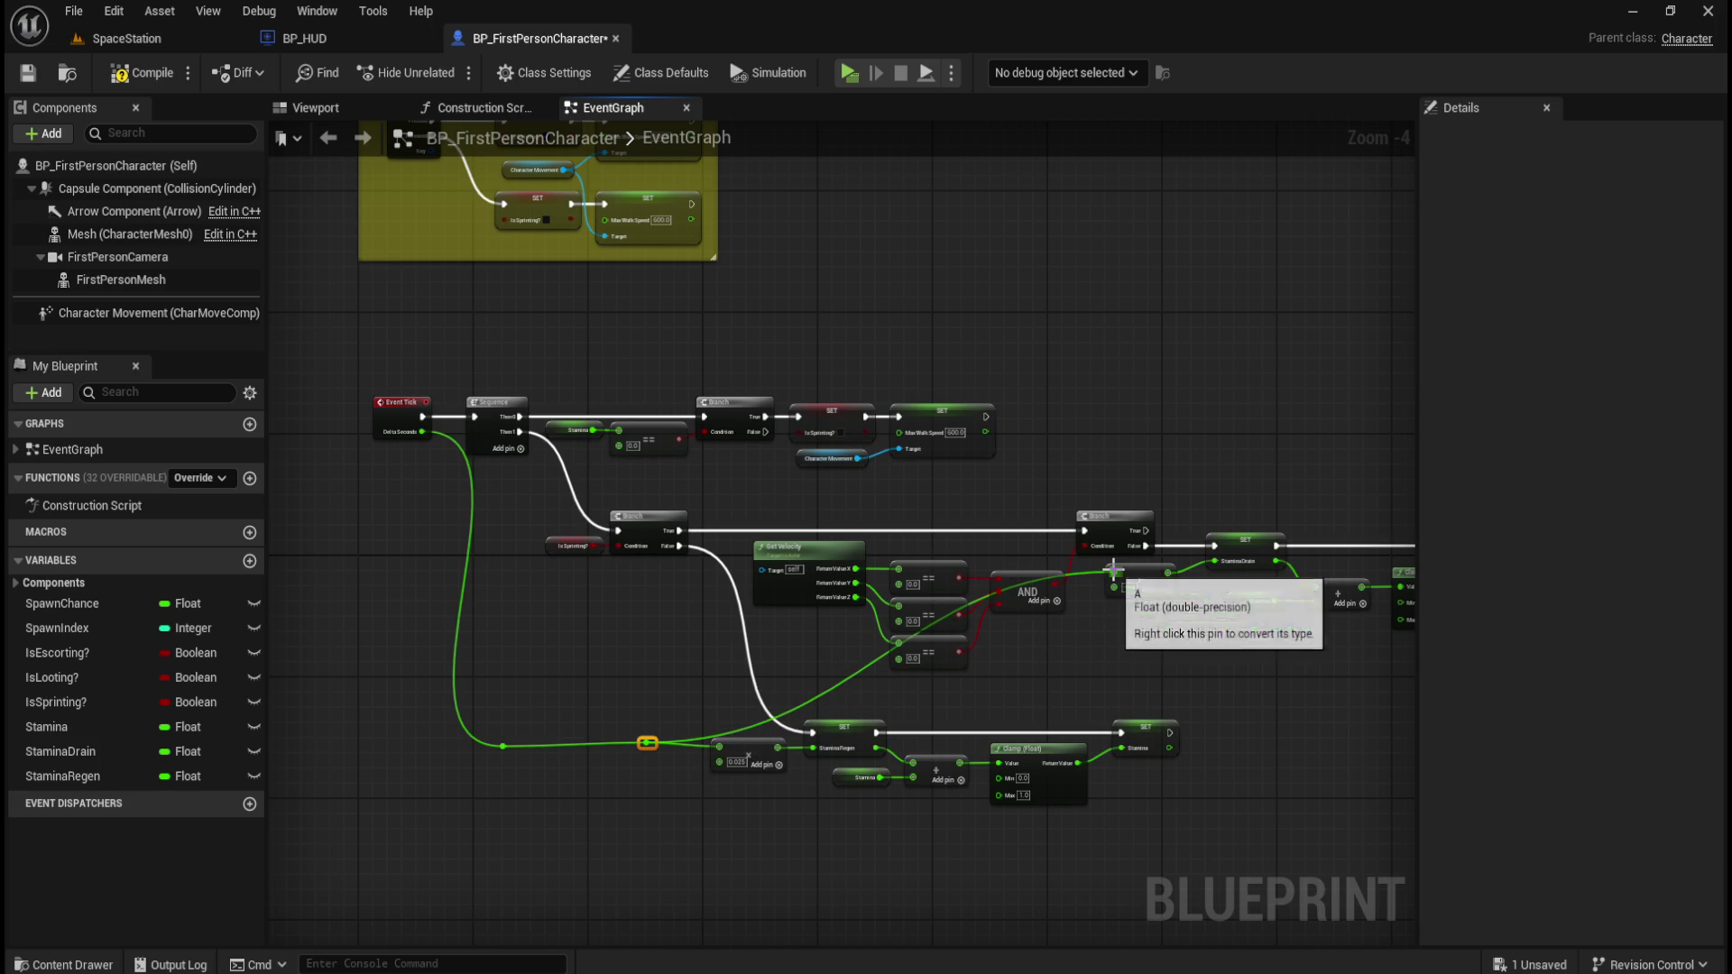
Try aligning the two reroute points, reverting the alignment afterwards.
scroll(749, 856, "up", 2)
left_click_drag(333, 651, 625, 715)
key("q")
key("ctrl+z")
scroll(615, 718, "down", 1)
left_click_drag(1208, 635, 1187, 686)
left_click(799, 678, "ctrl")
mouse_move(651, 658)
left_mouse_down()
mouse_move(396, 752)
mouse_move(322, 754)
left_mouse_up()
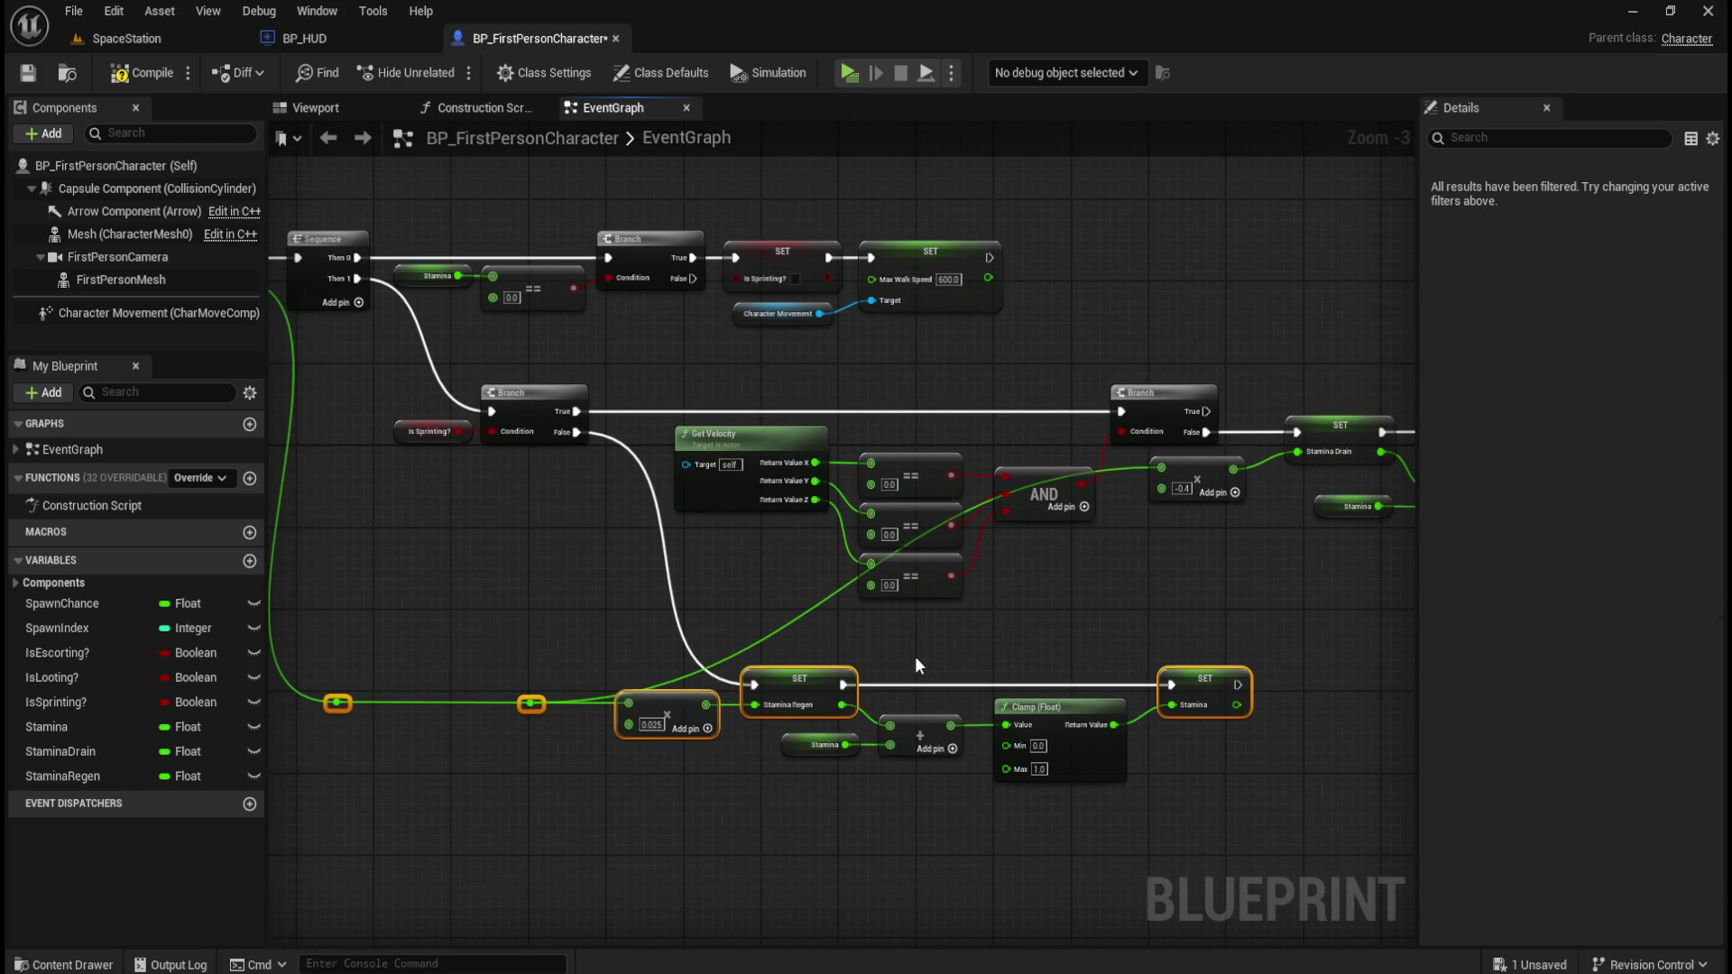
left_click(925, 647)
Add two reroute points bending the drain wire into the -0.4 multiply node.
double_click(793, 606)
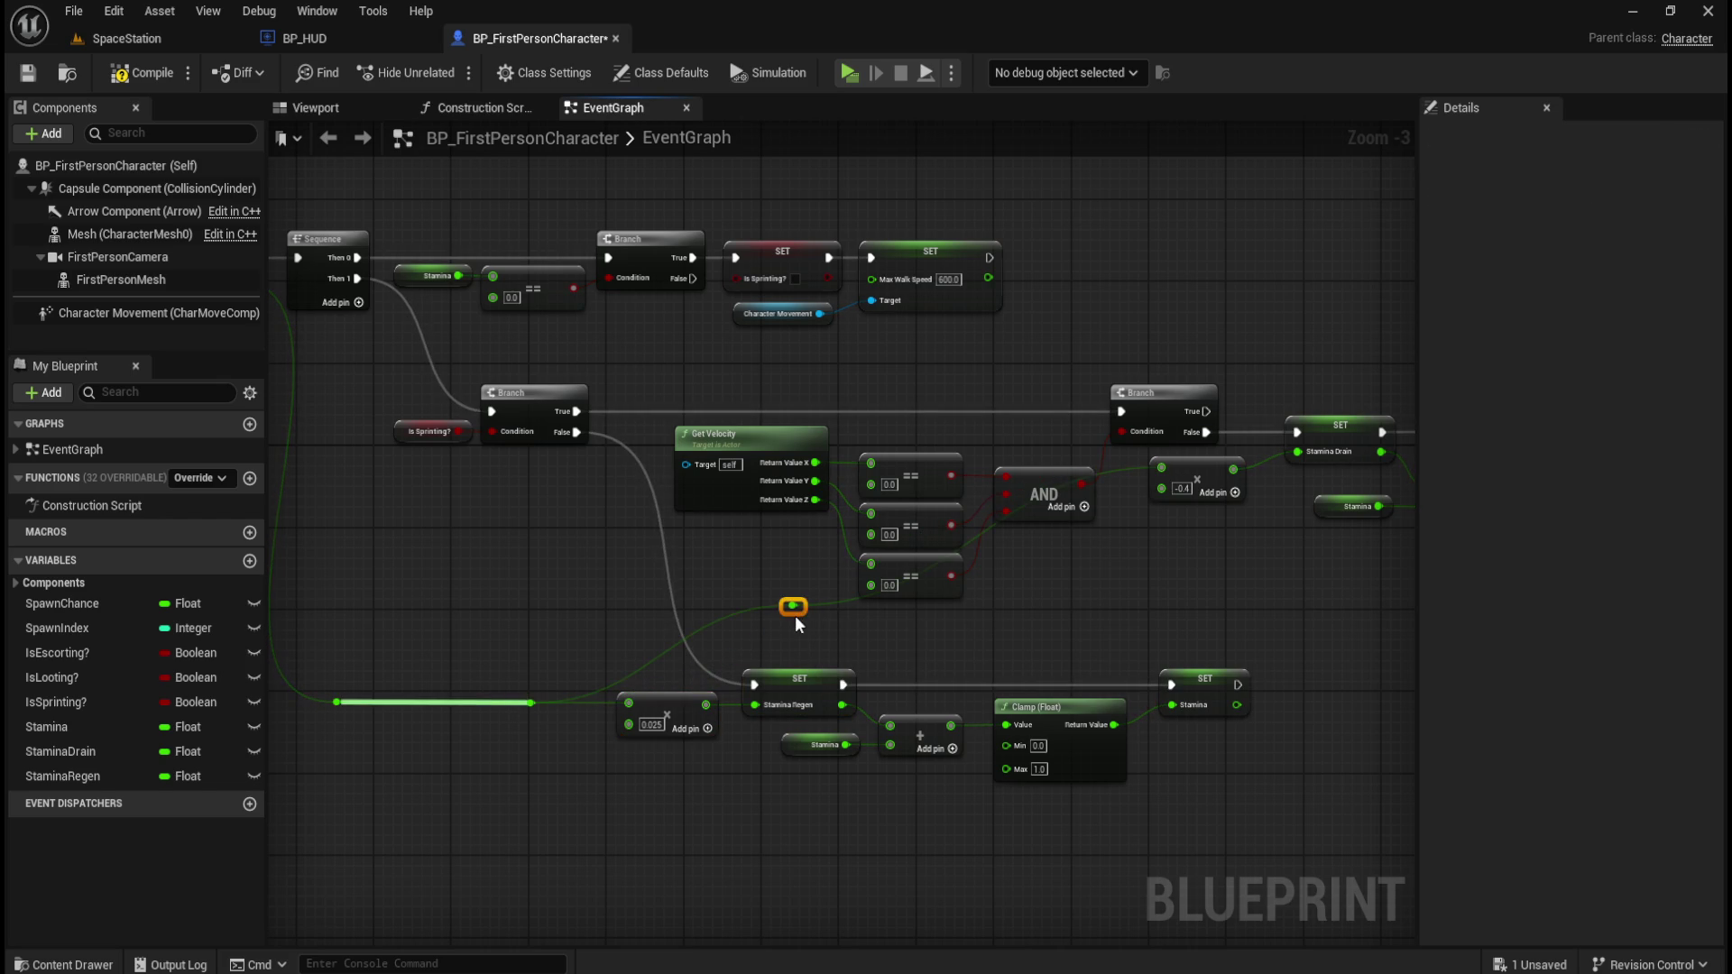
left_click_drag(799, 614, 790, 633)
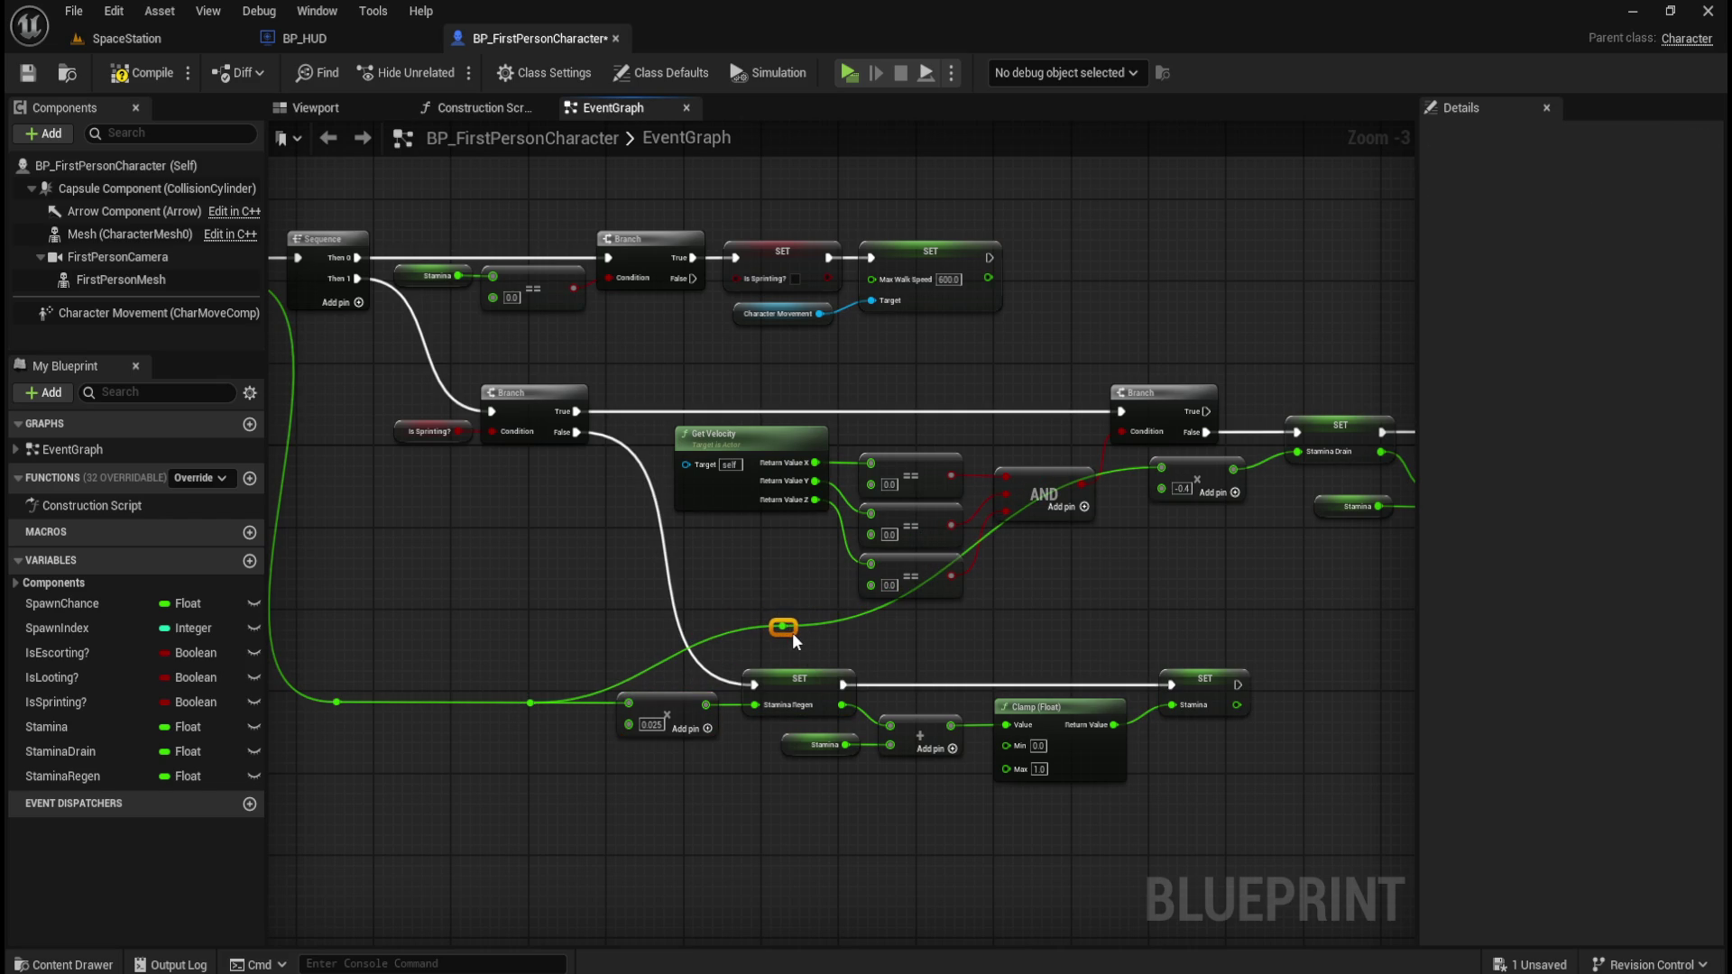
double_click(1125, 468)
mouse_move(1124, 465)
left_mouse_down()
mouse_move(1074, 629)
mouse_move(770, 638)
left_mouse_up()
left_click(1153, 601)
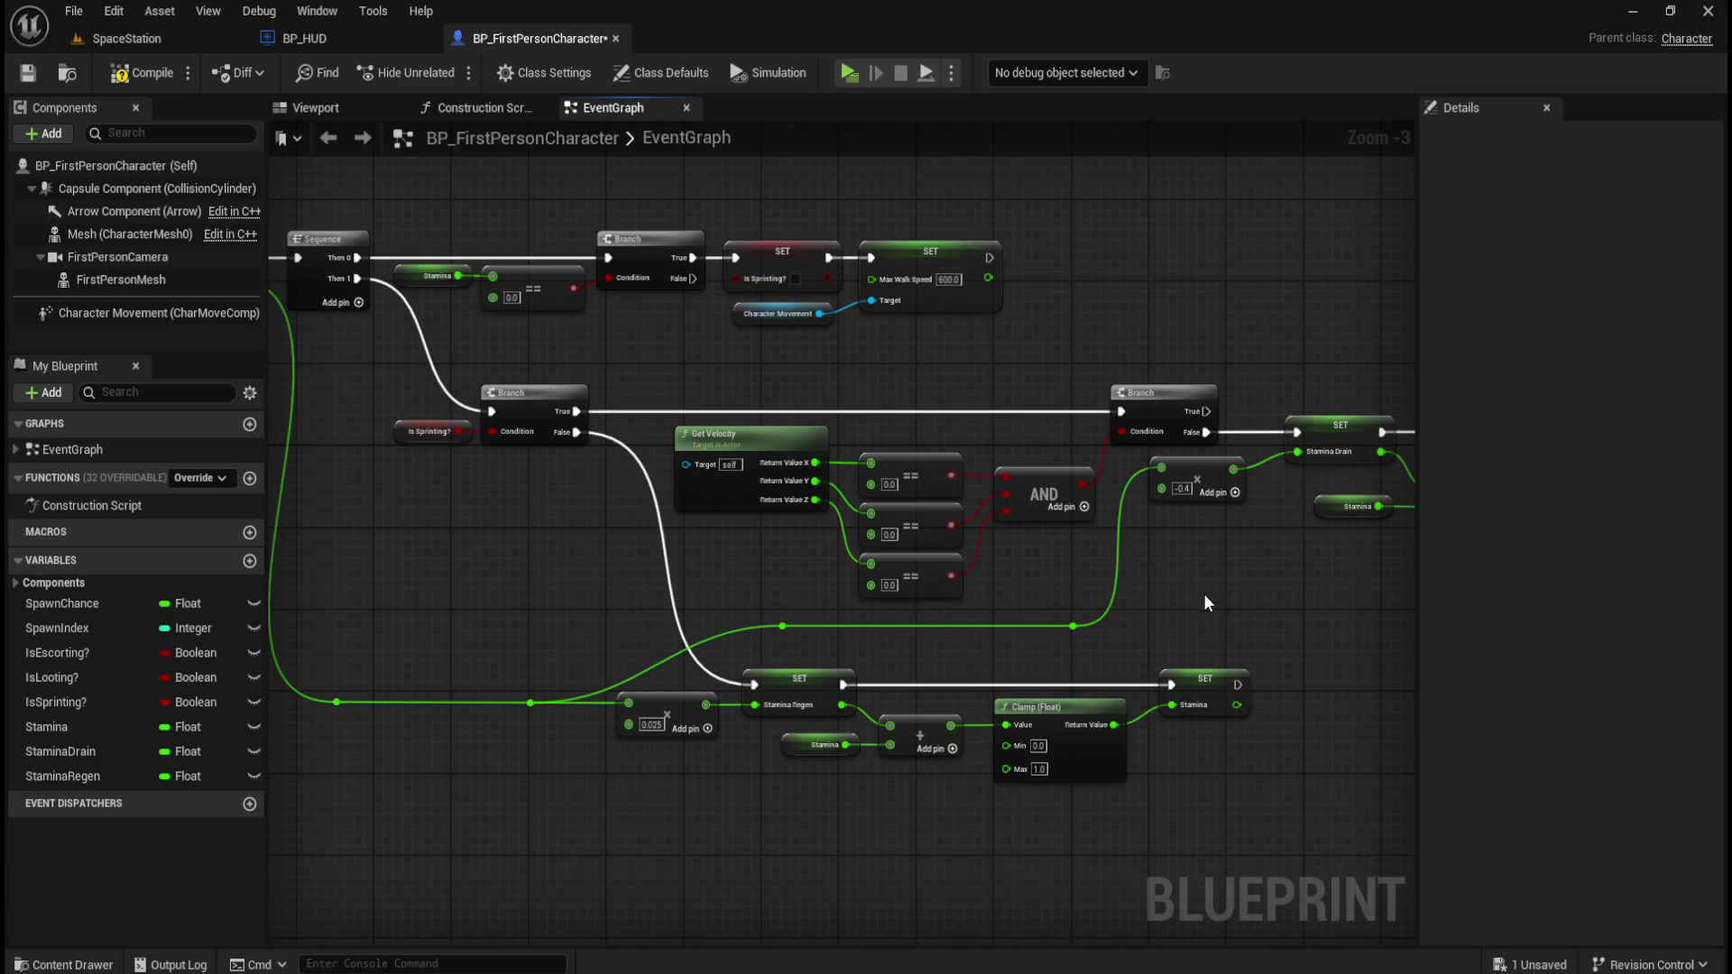
scroll(754, 599, "down", 1)
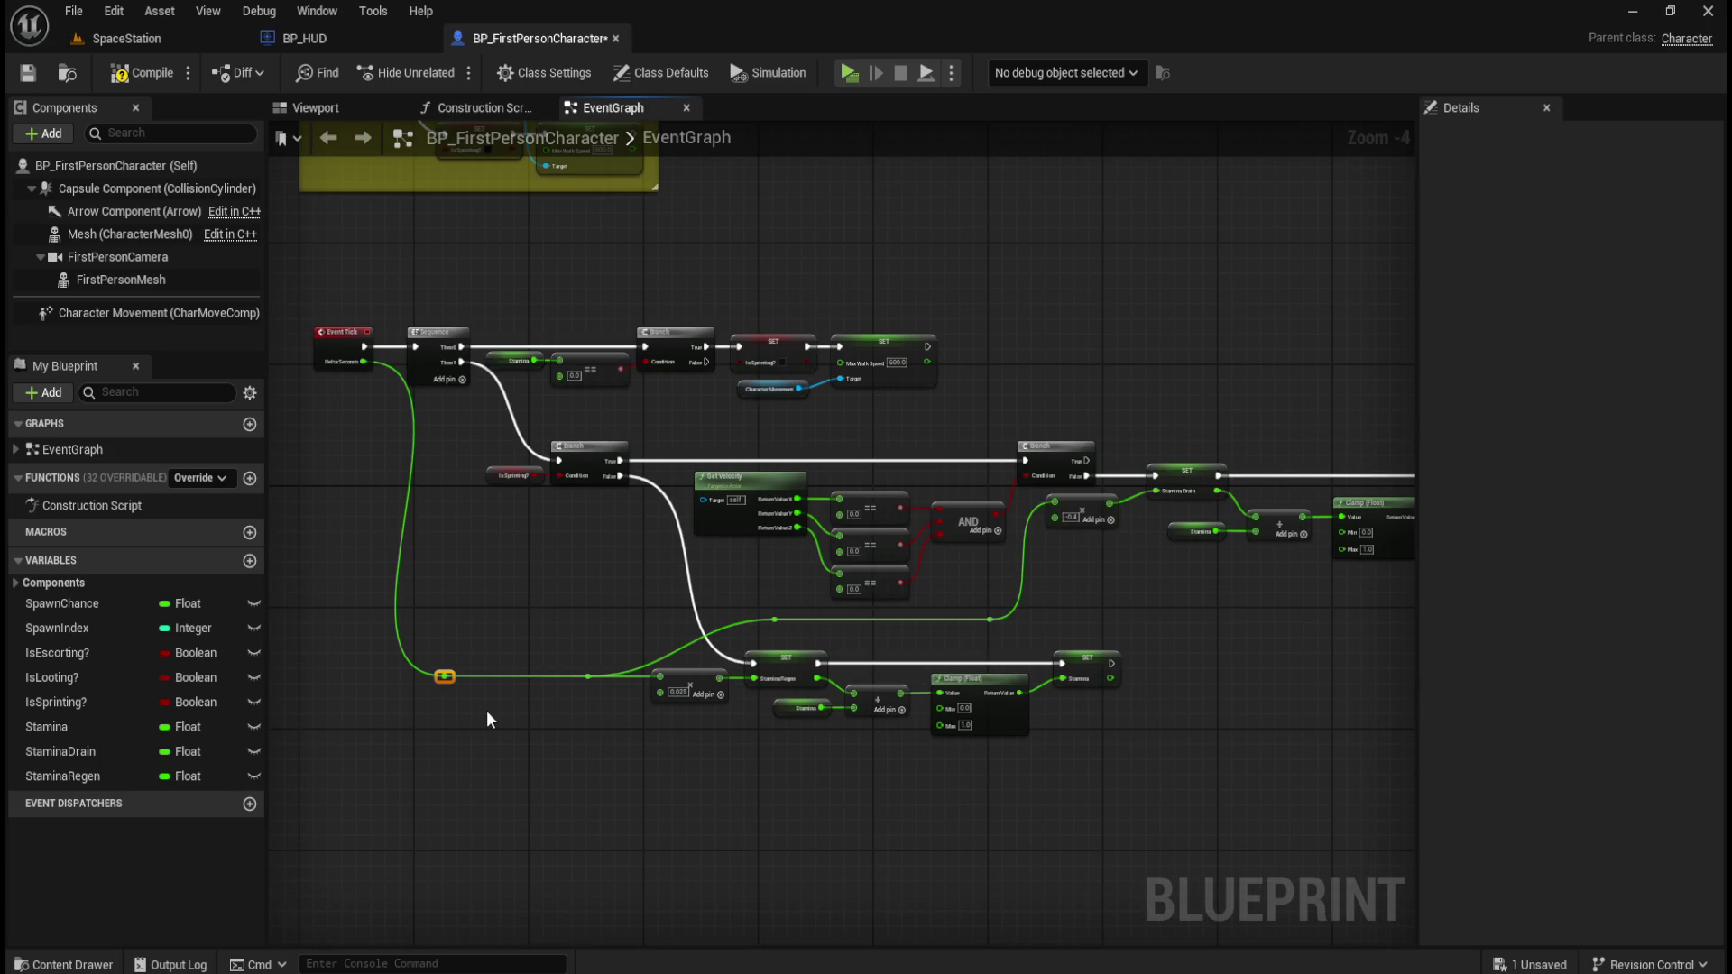
key("Right")
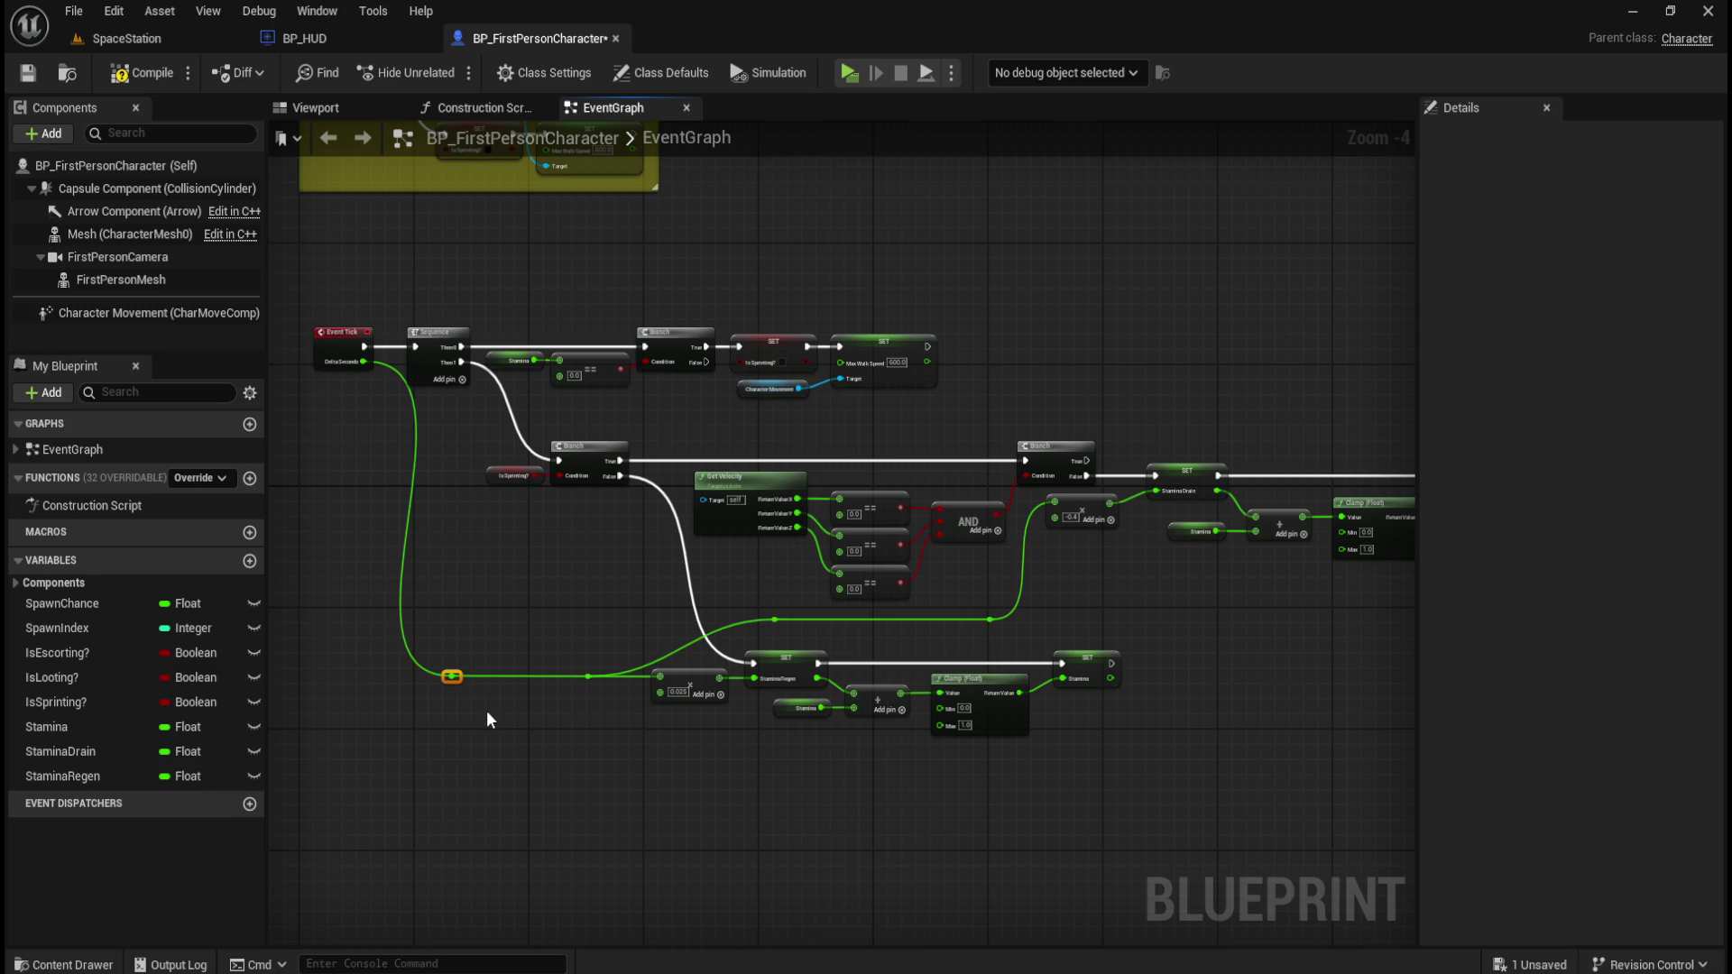
Nudge the top-row nodes and the lower reroute point right to align them.
mouse_move(439, 264)
left_mouse_down()
mouse_move(915, 357)
mouse_move(951, 386)
left_mouse_up()
key("Right")
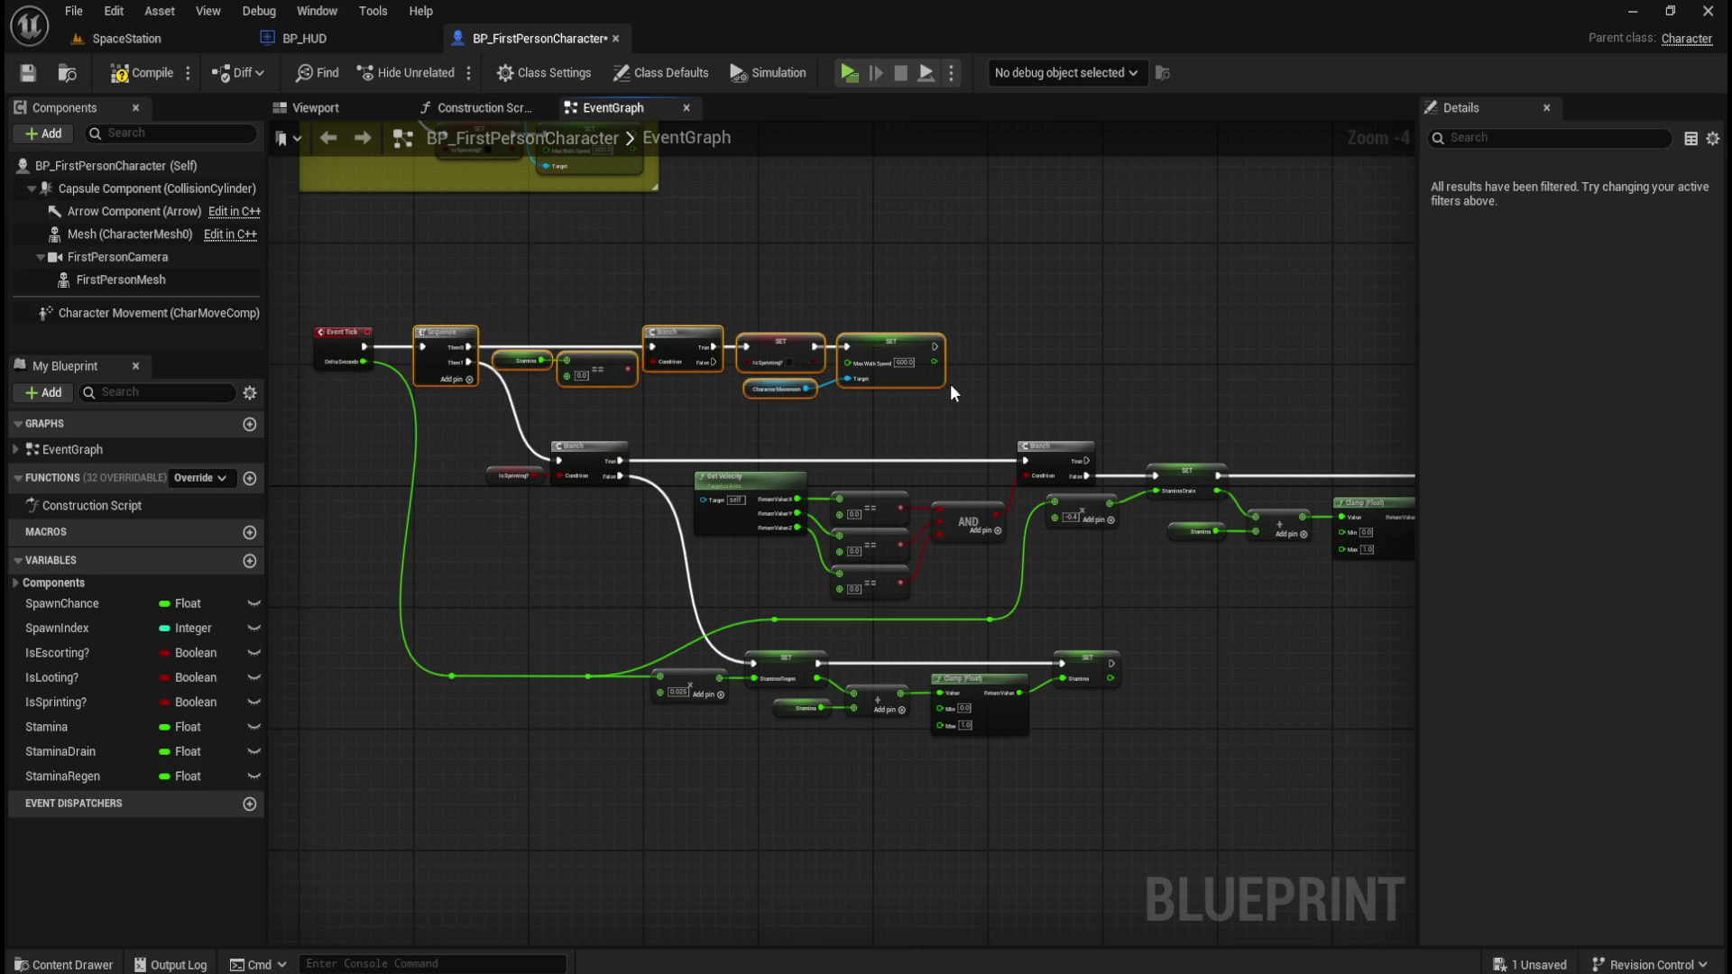
key("Right")
left_click(444, 624)
left_click_drag(444, 624, 525, 696)
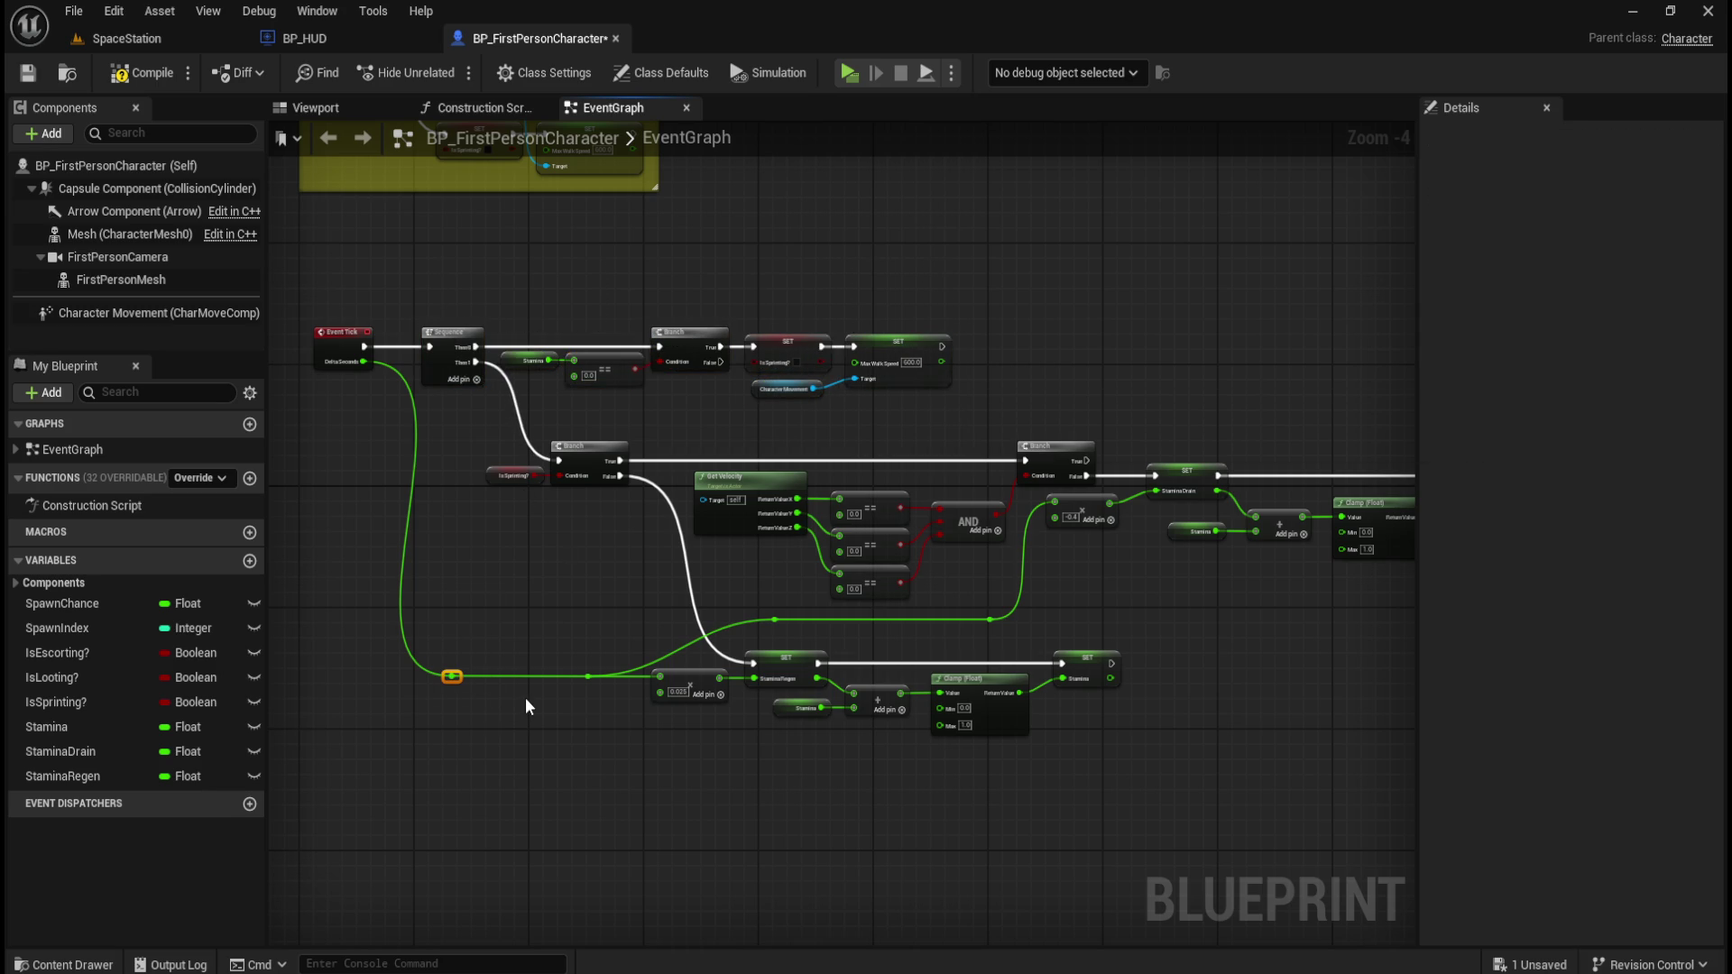
key("Right")
key("Right")
key("Right")
key("Right")
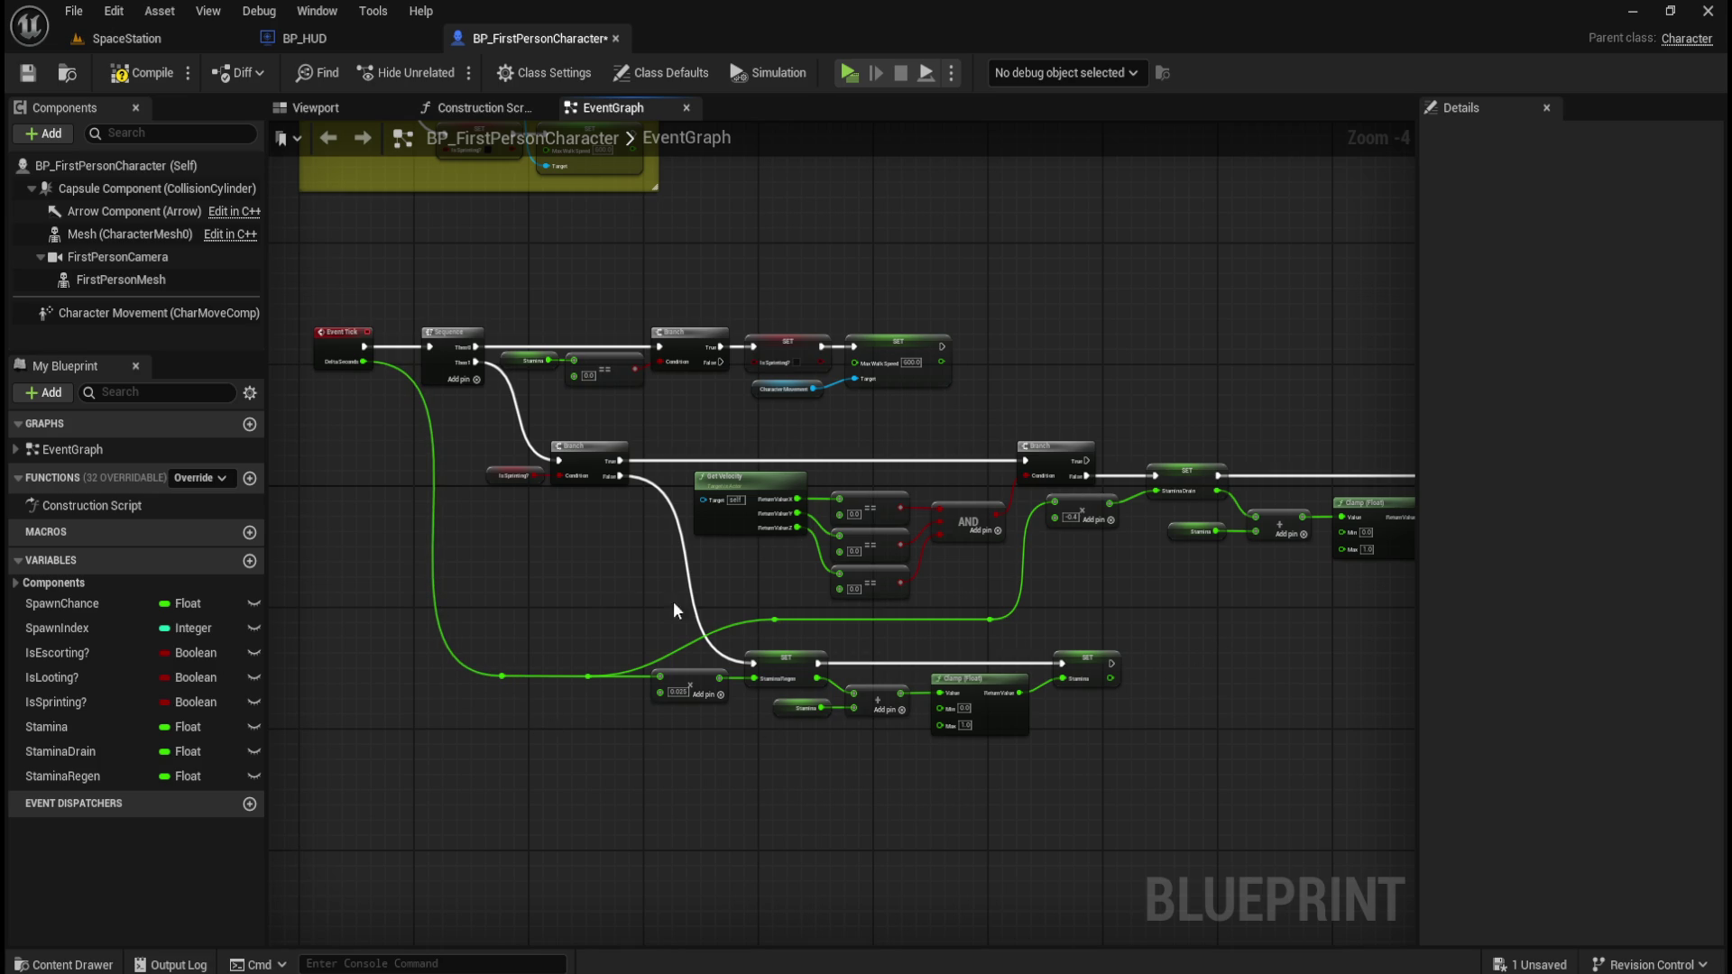
mouse_move(532, 574)
left_mouse_down()
mouse_move(514, 611)
mouse_move(402, 561)
mouse_move(672, 645)
left_mouse_up()
scroll(680, 406, "up", 3)
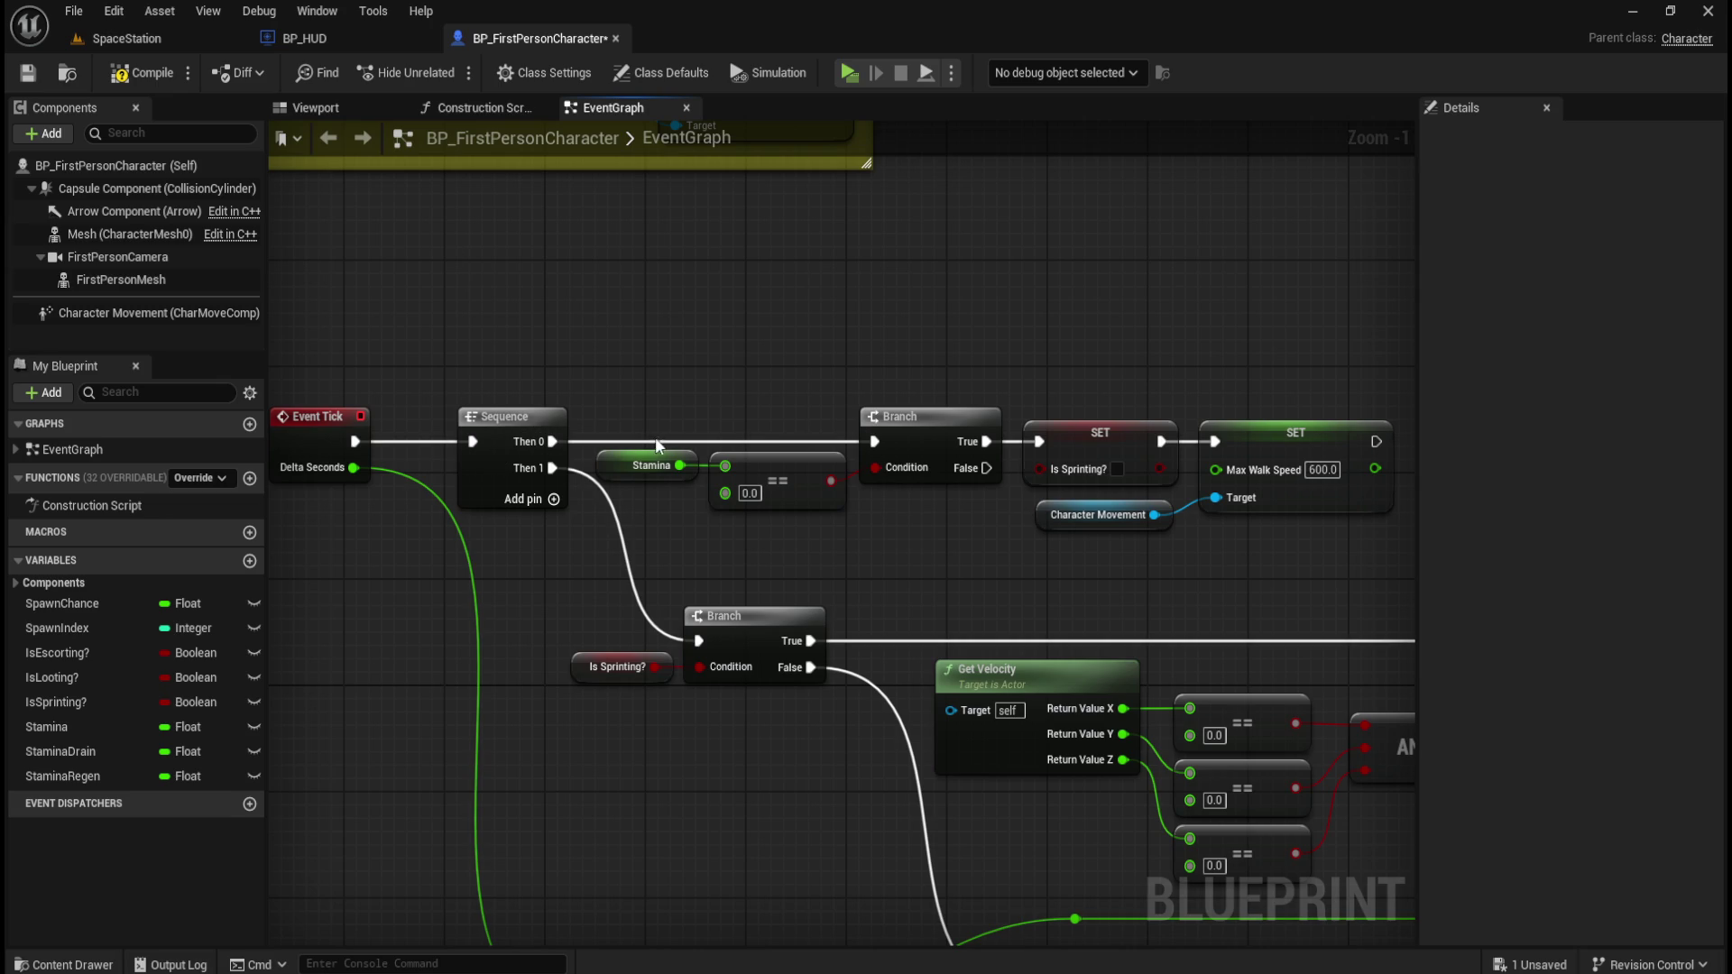
mouse_move(661, 353)
left_mouse_down()
mouse_move(955, 517)
mouse_move(939, 525)
left_mouse_up()
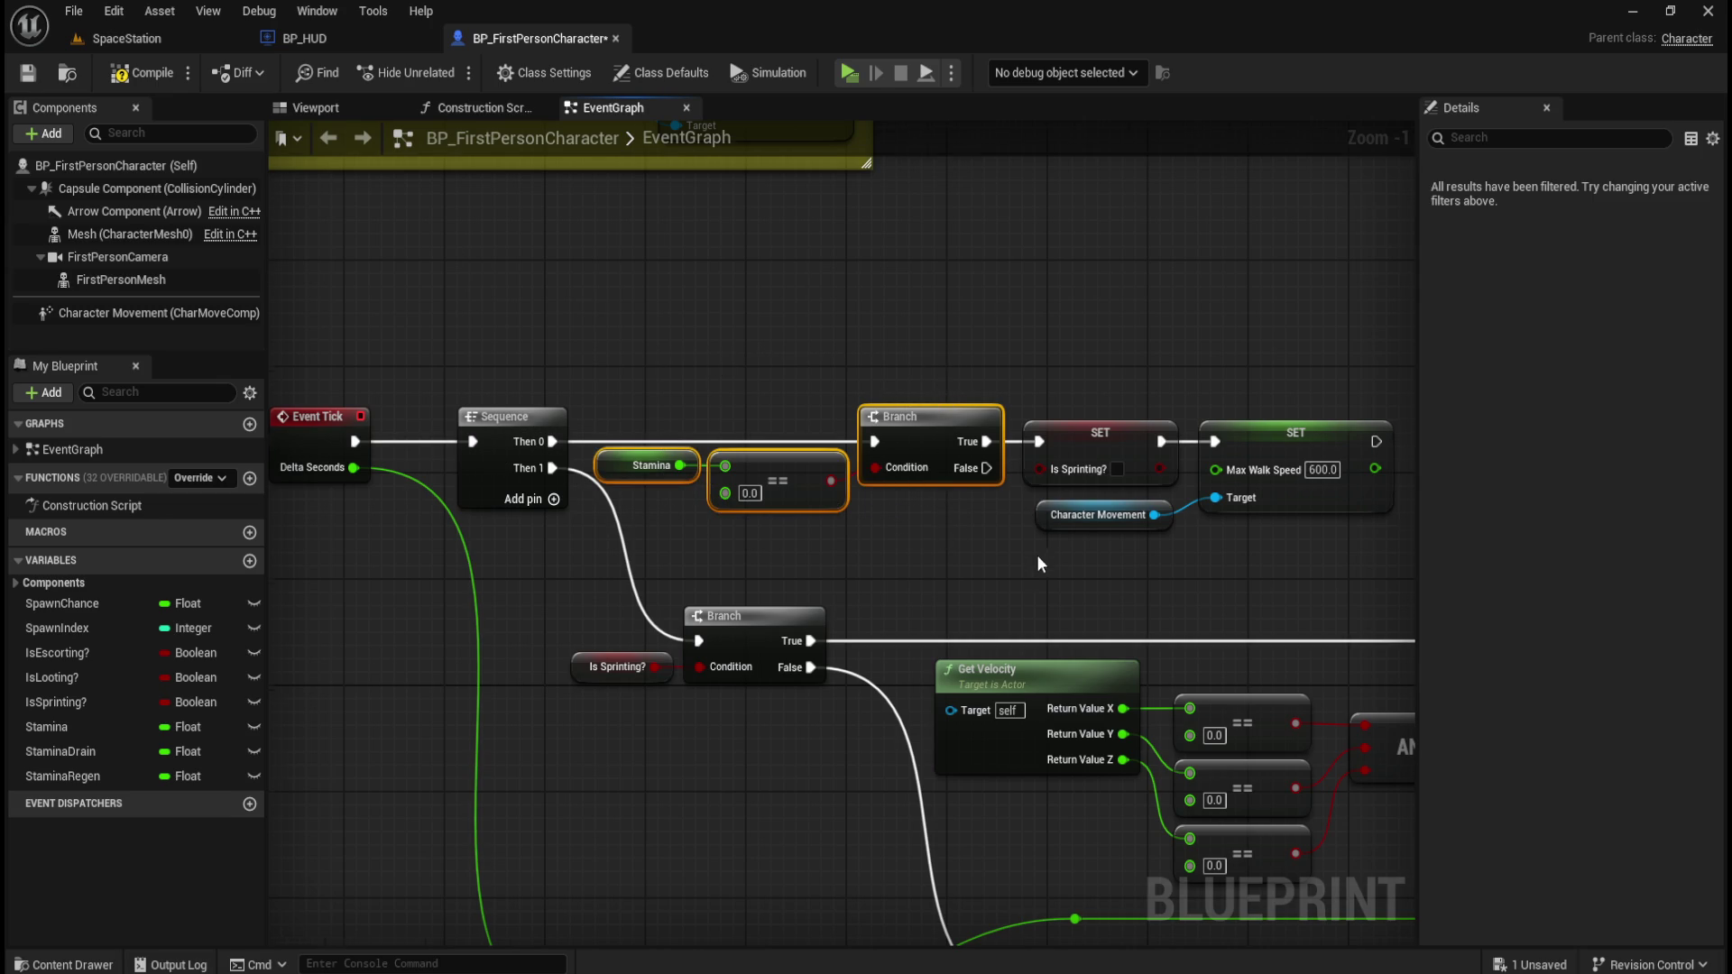
left_click_drag(1048, 549, 971, 556)
left_click_drag(987, 350, 1225, 544)
mouse_move(1005, 295)
left_mouse_down()
mouse_move(996, 512)
mouse_move(1096, 613)
mouse_move(1079, 512)
left_mouse_up()
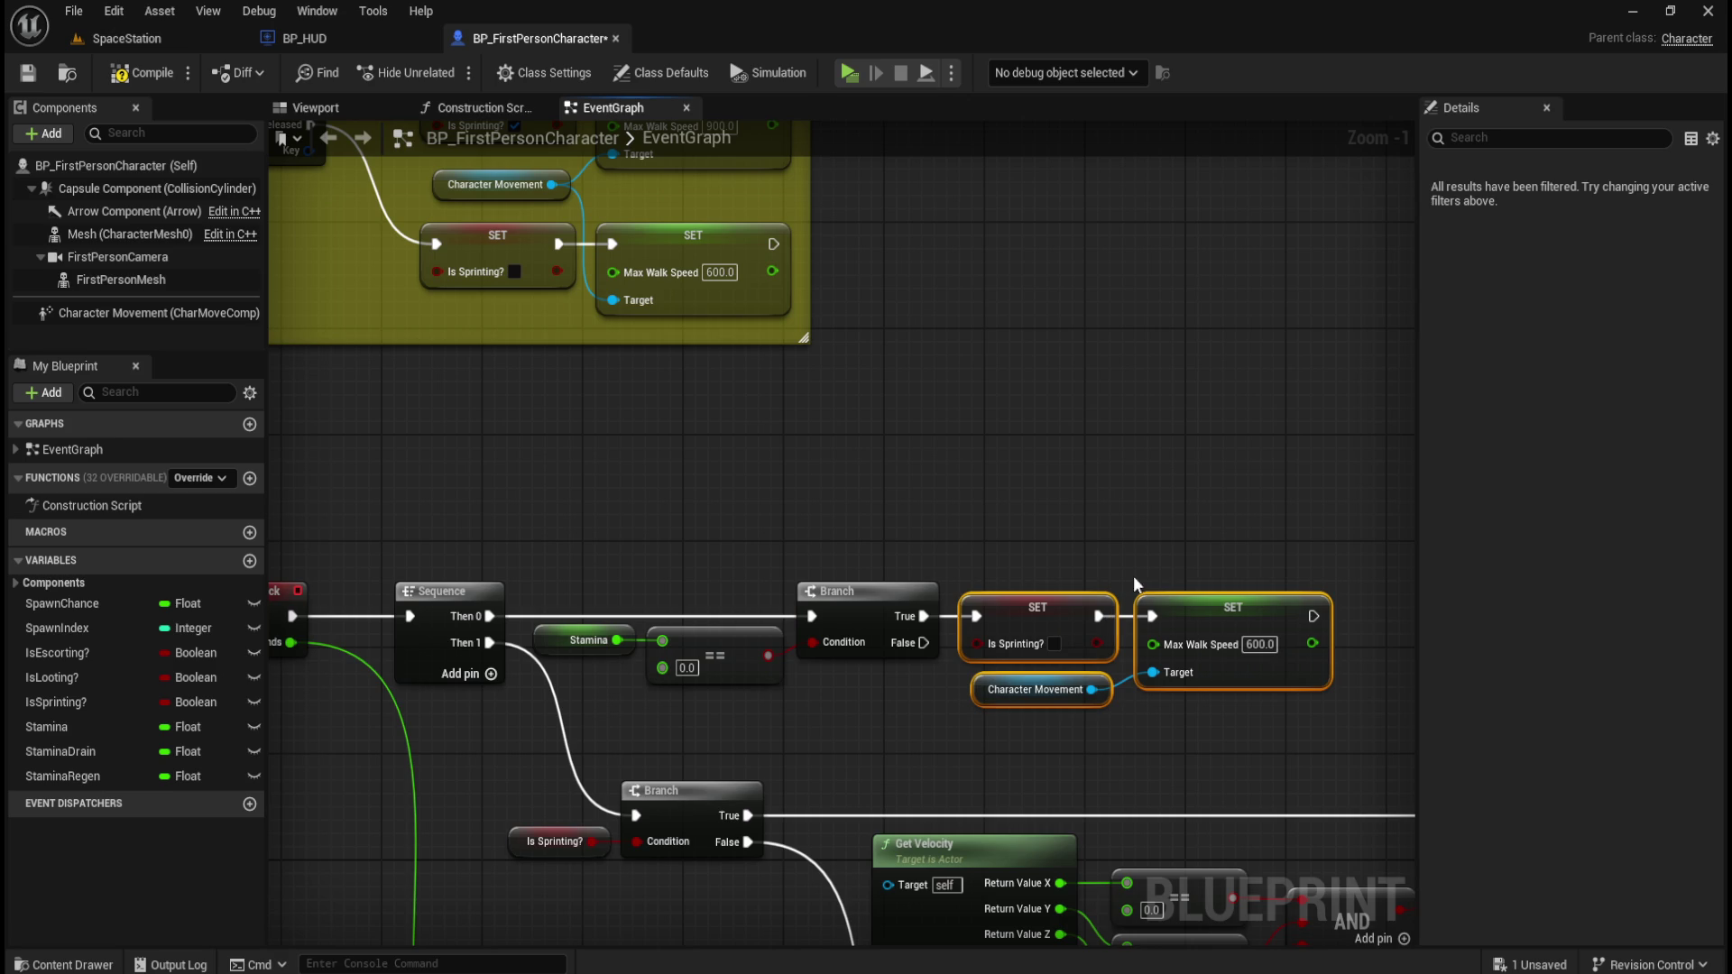
left_click(1098, 523)
mouse_move(935, 759)
left_mouse_down()
mouse_move(928, 348)
mouse_move(785, 359)
mouse_move(955, 386)
left_mouse_up()
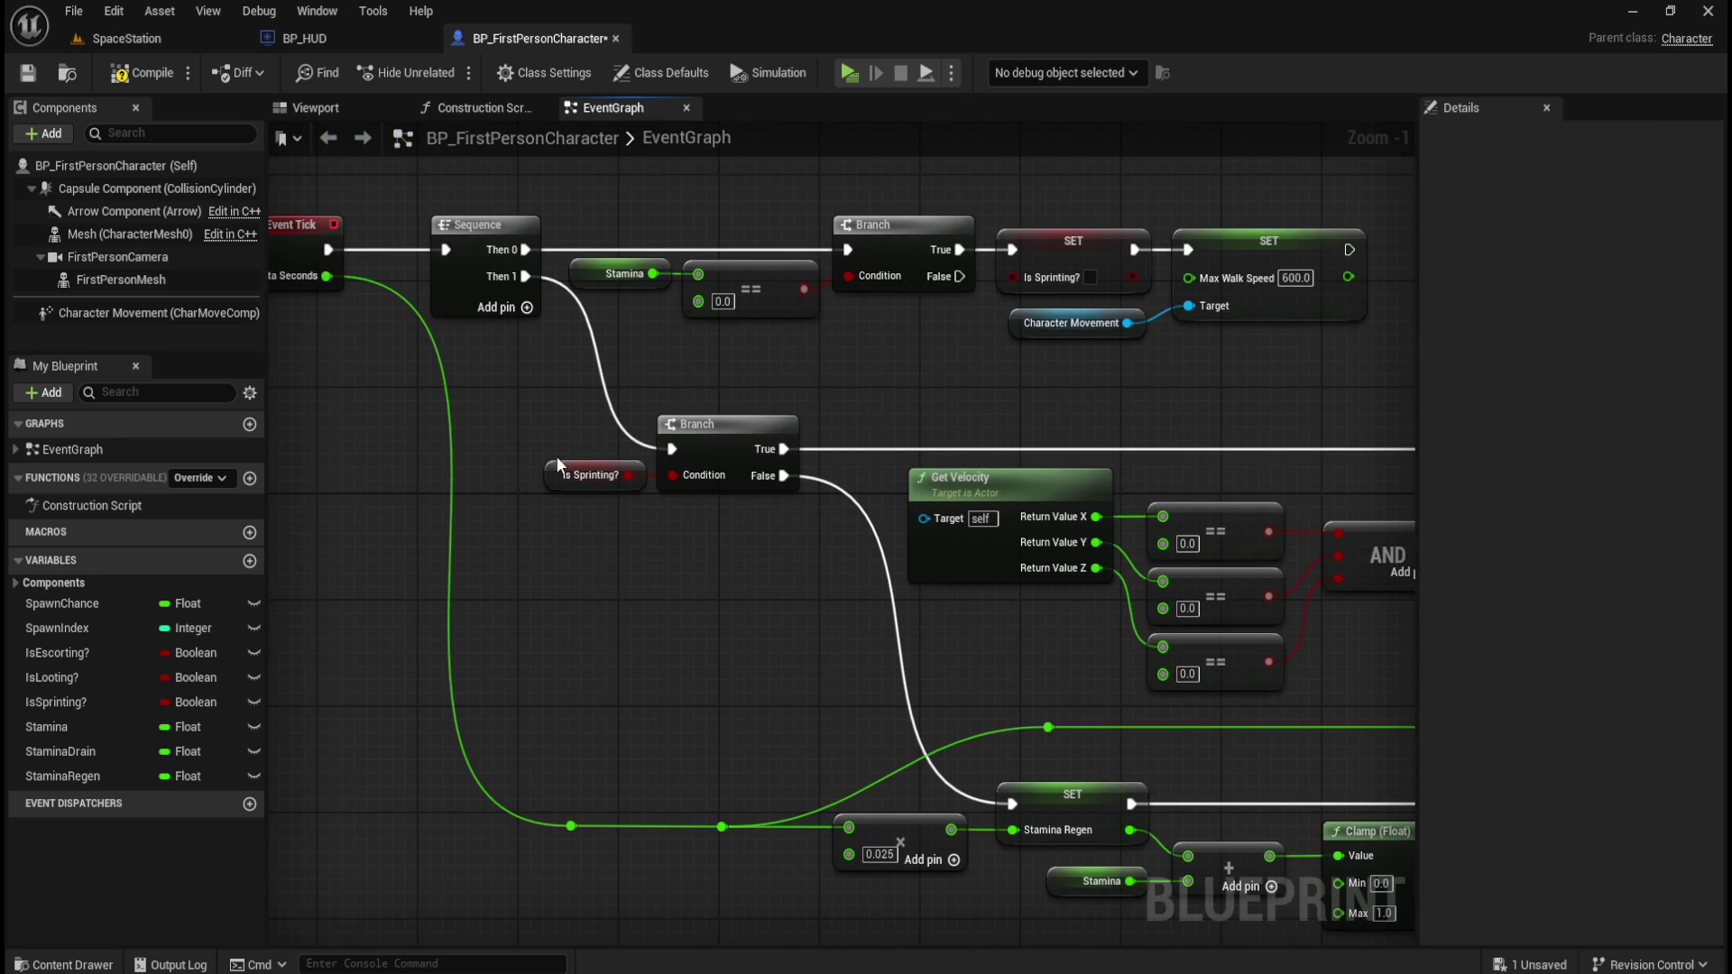
mouse_move(784, 474)
left_mouse_down()
mouse_move(761, 592)
mouse_move(669, 572)
left_mouse_up()
scroll(670, 572, "down", 2)
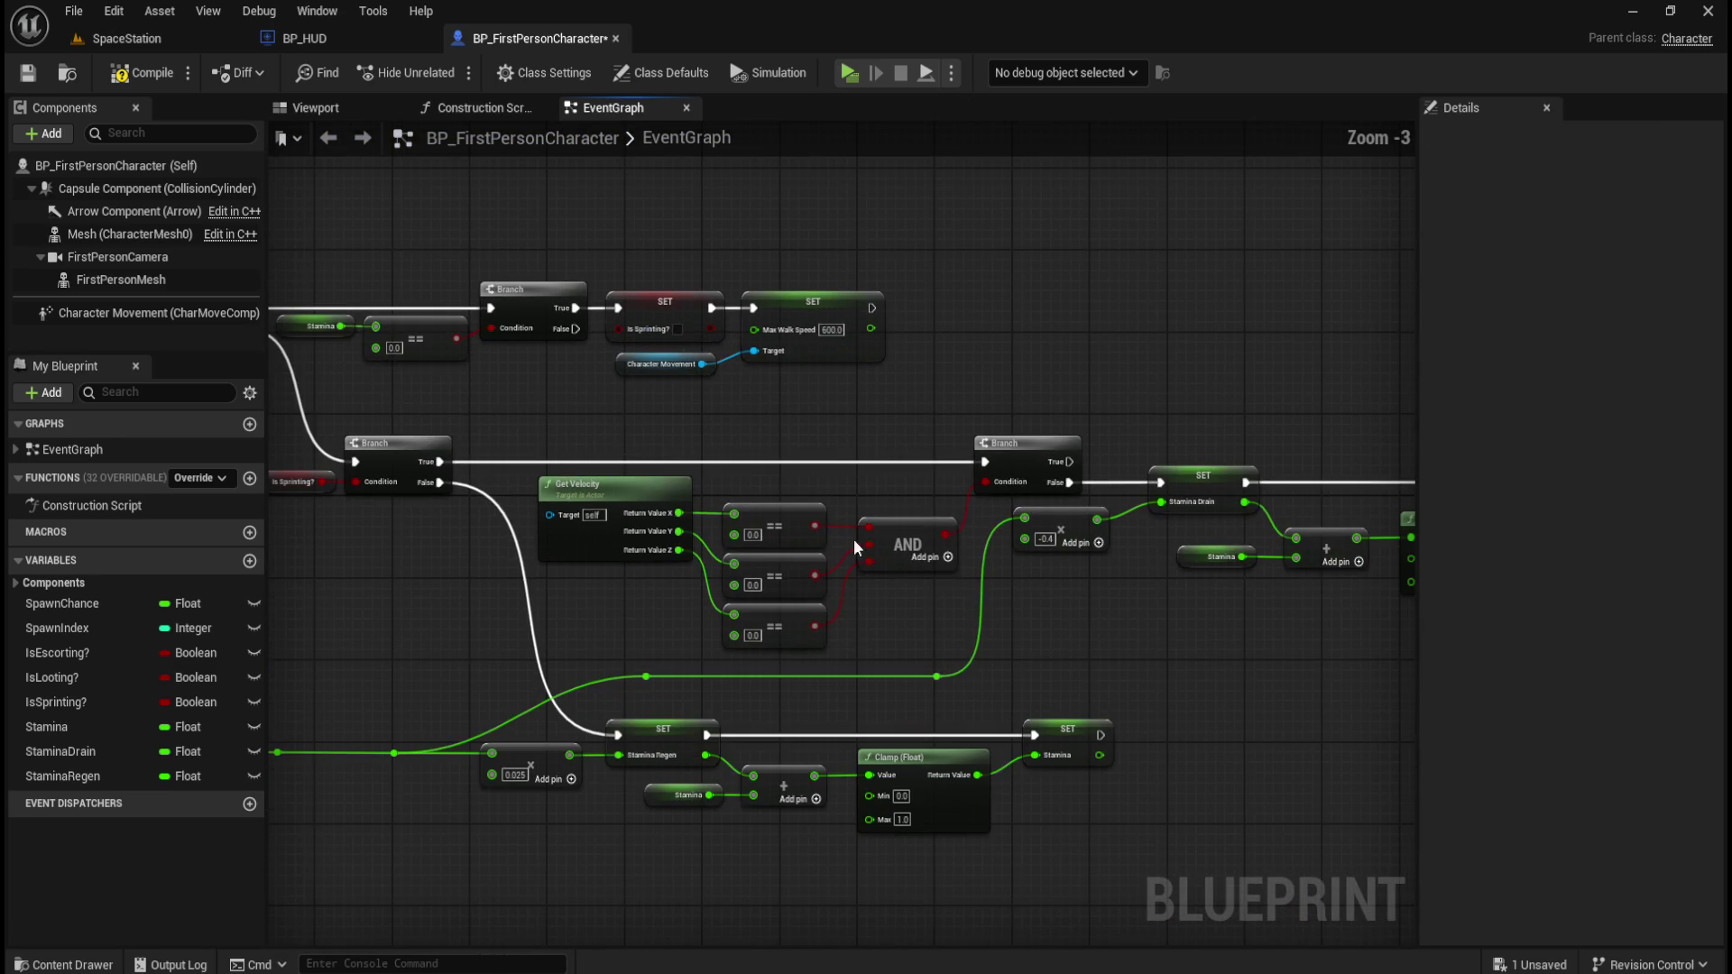
left_click_drag(603, 418, 974, 625)
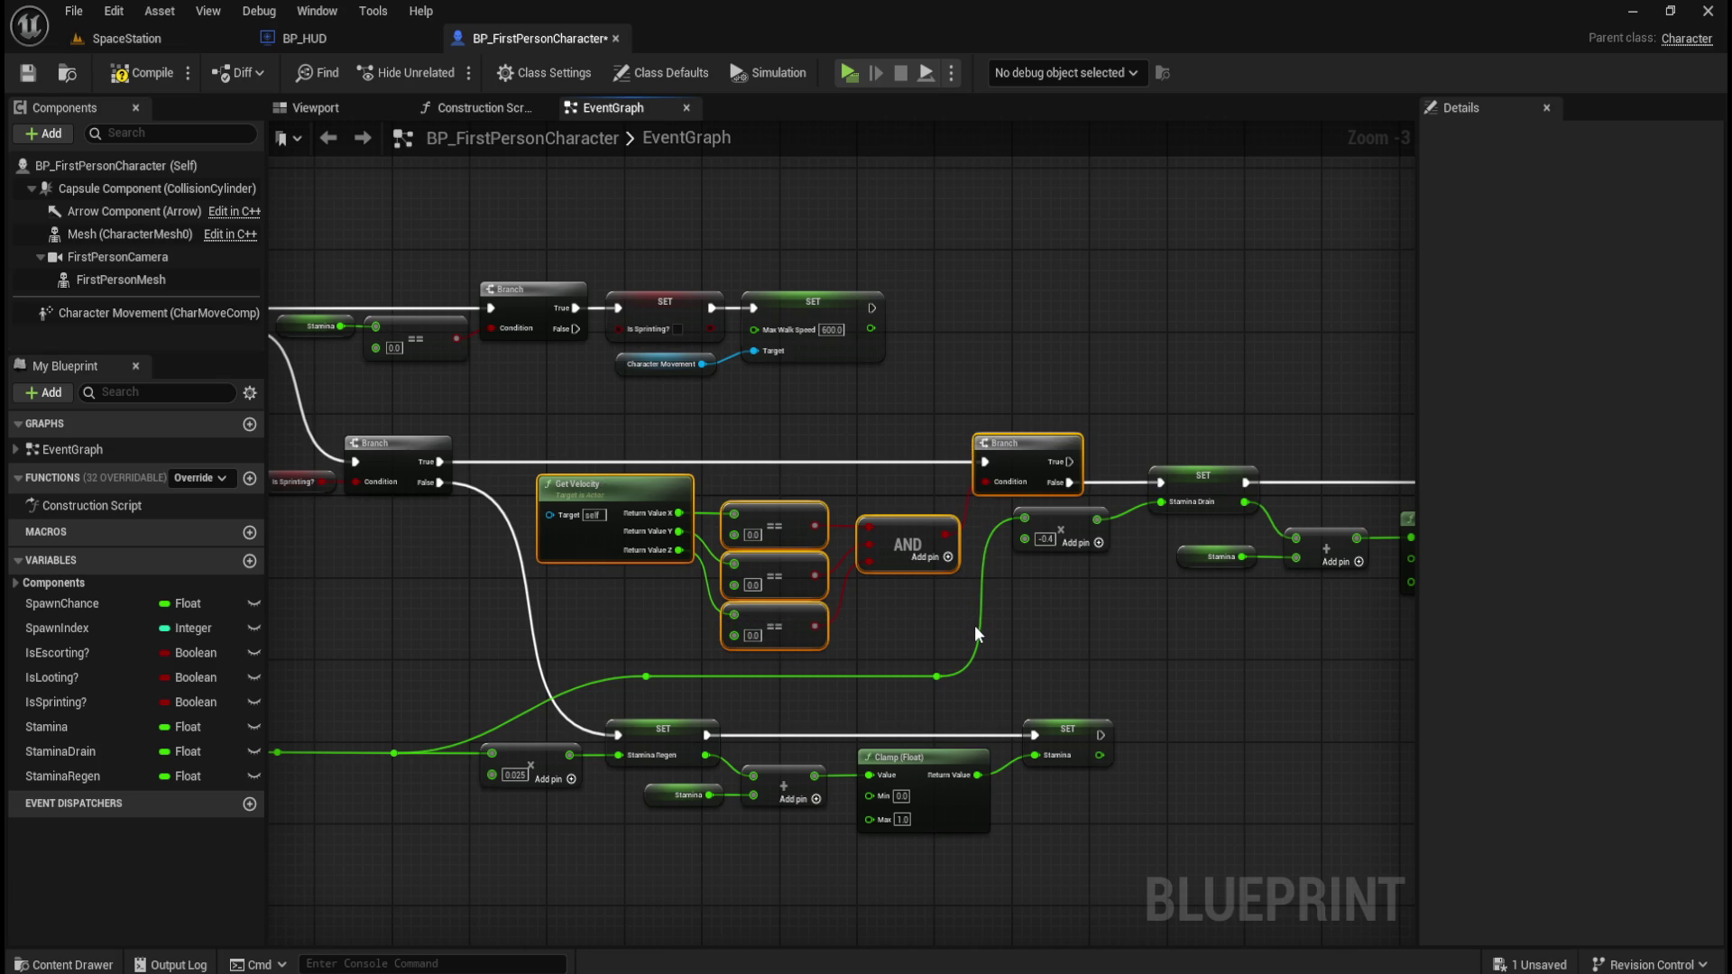
left_click_drag(1133, 637, 831, 619)
mouse_move(687, 355)
left_mouse_down()
mouse_move(713, 441)
mouse_move(803, 411)
mouse_move(894, 424)
left_mouse_up()
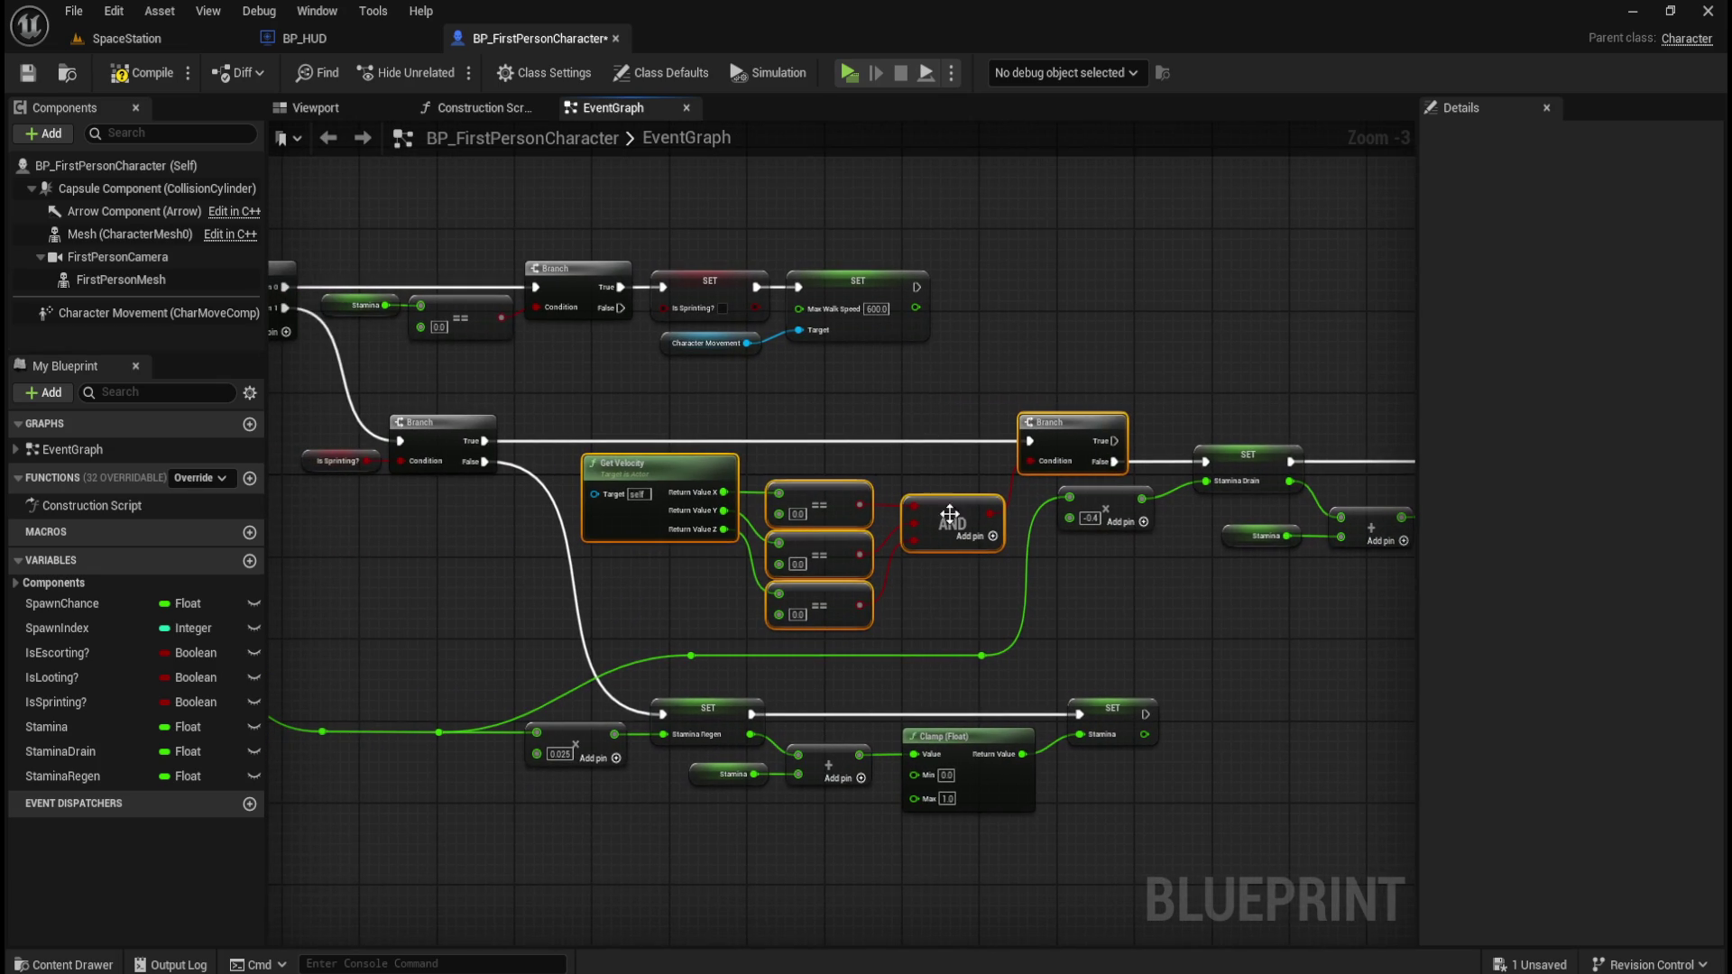
left_click_drag(1070, 593, 831, 607)
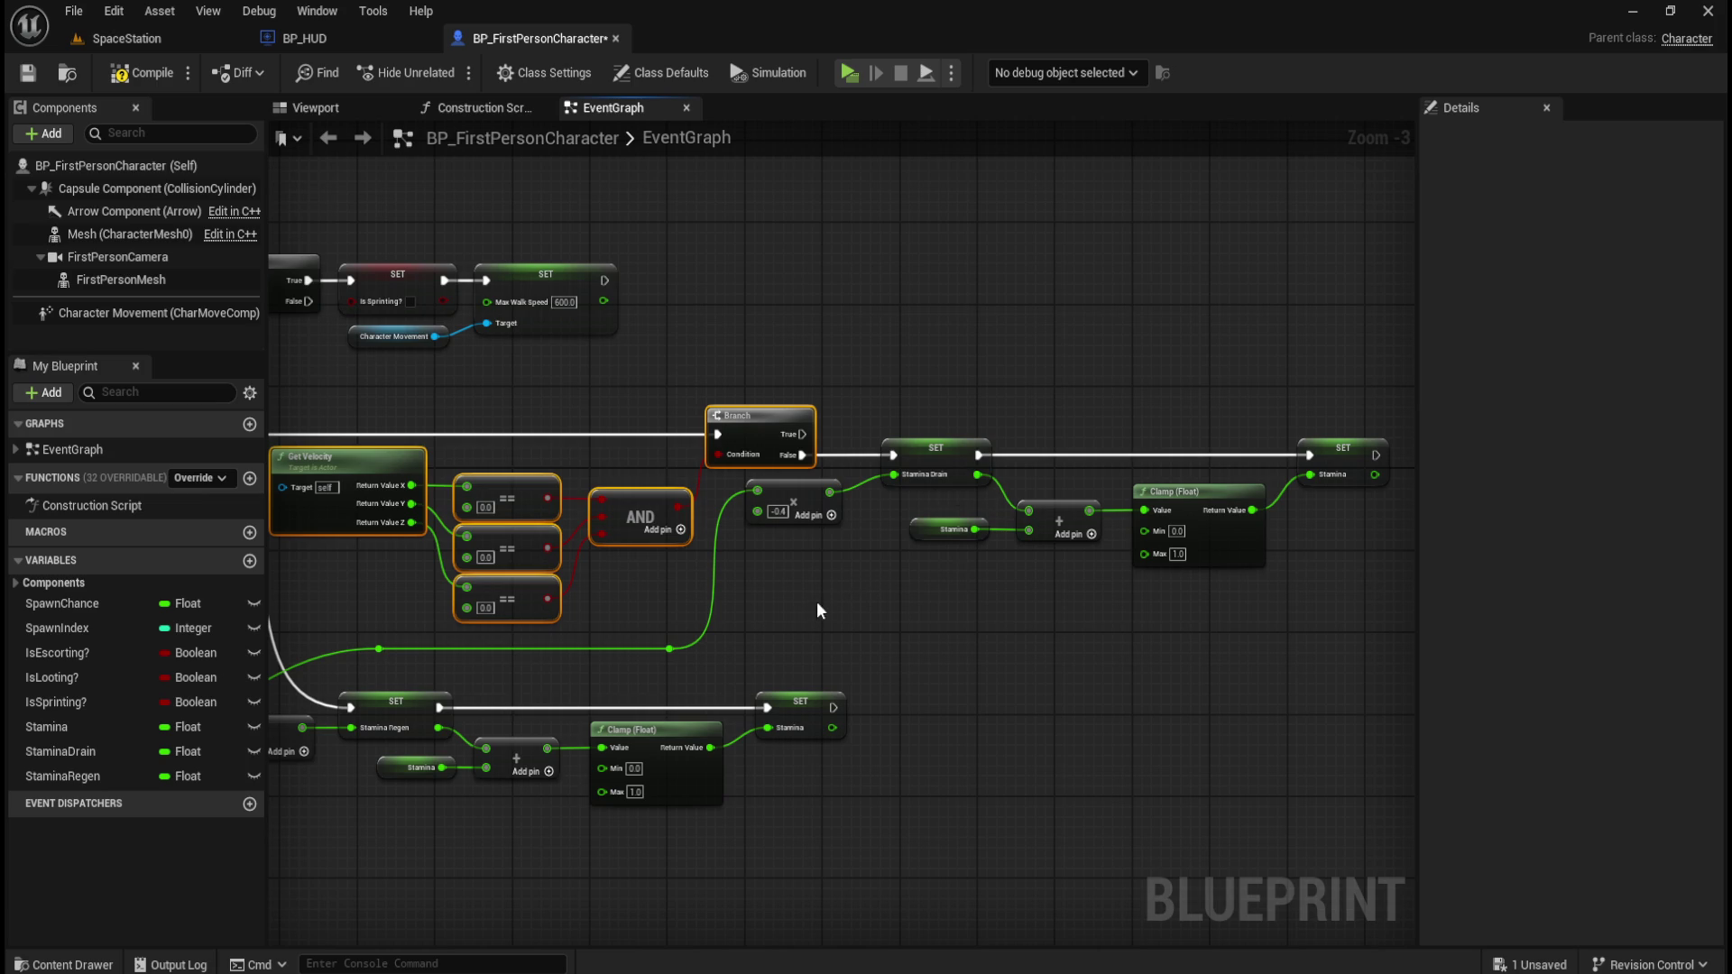
left_click_drag(830, 597, 765, 616)
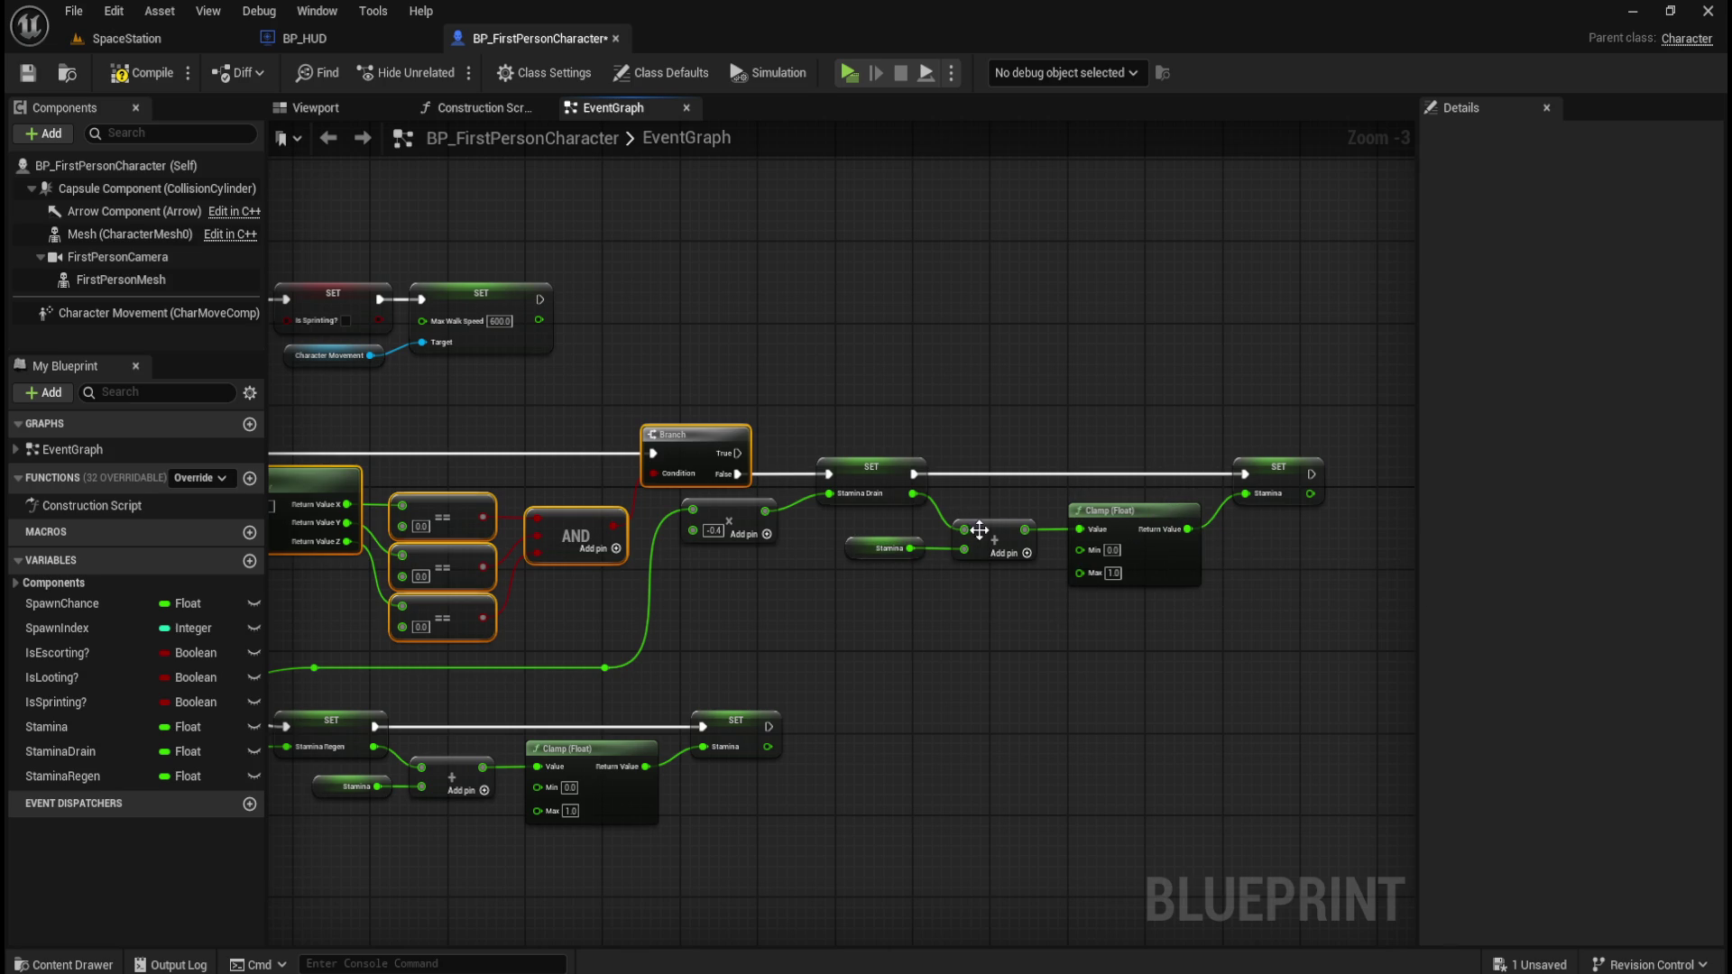
left_click_drag(764, 676, 1233, 626)
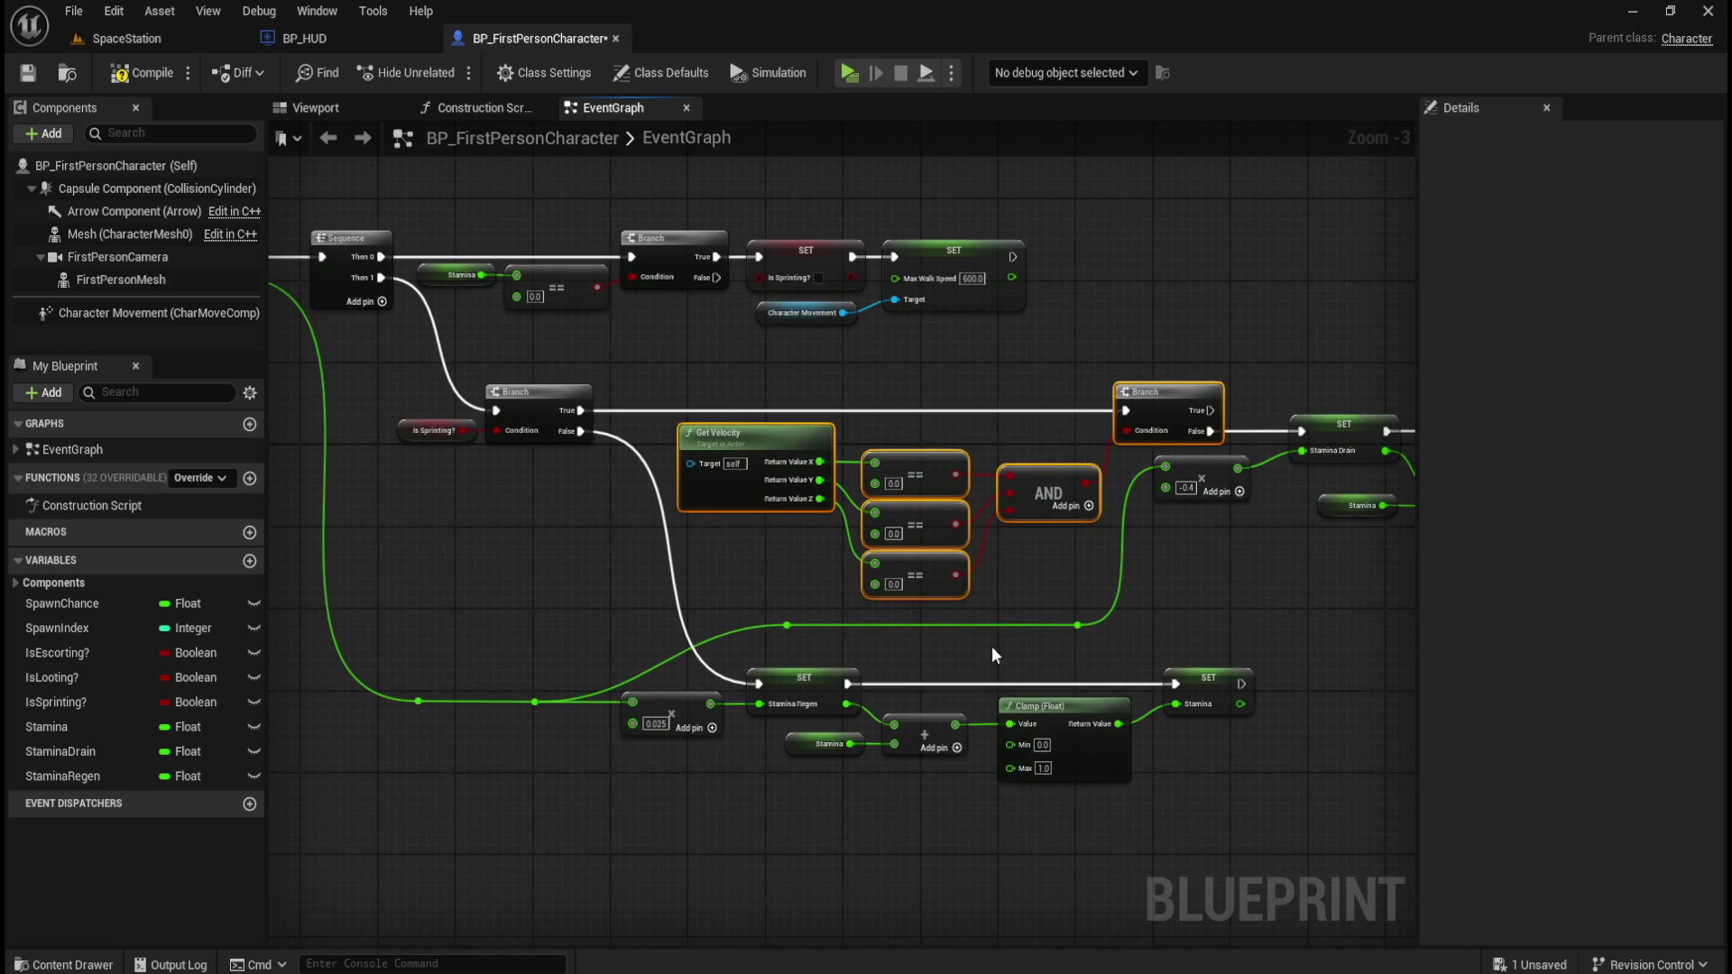
left_click_drag(557, 604, 753, 595)
left_click_drag(601, 456, 786, 422)
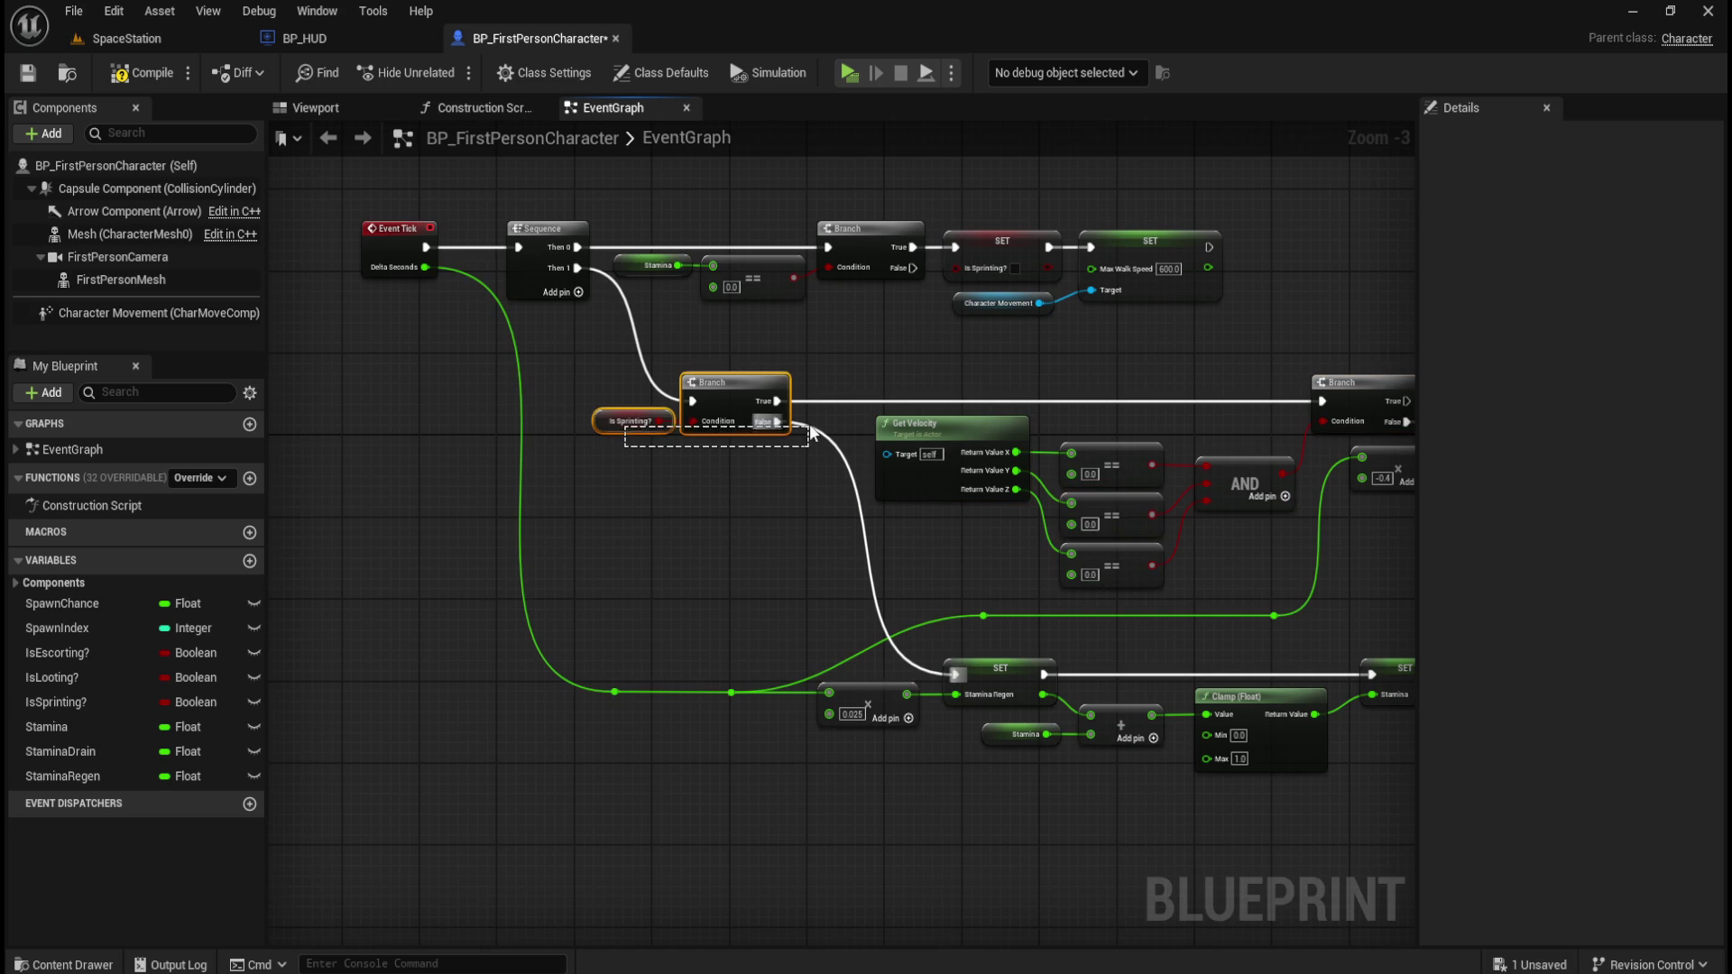
left_click_drag(624, 449, 754, 480)
left_click_drag(925, 676, 743, 613)
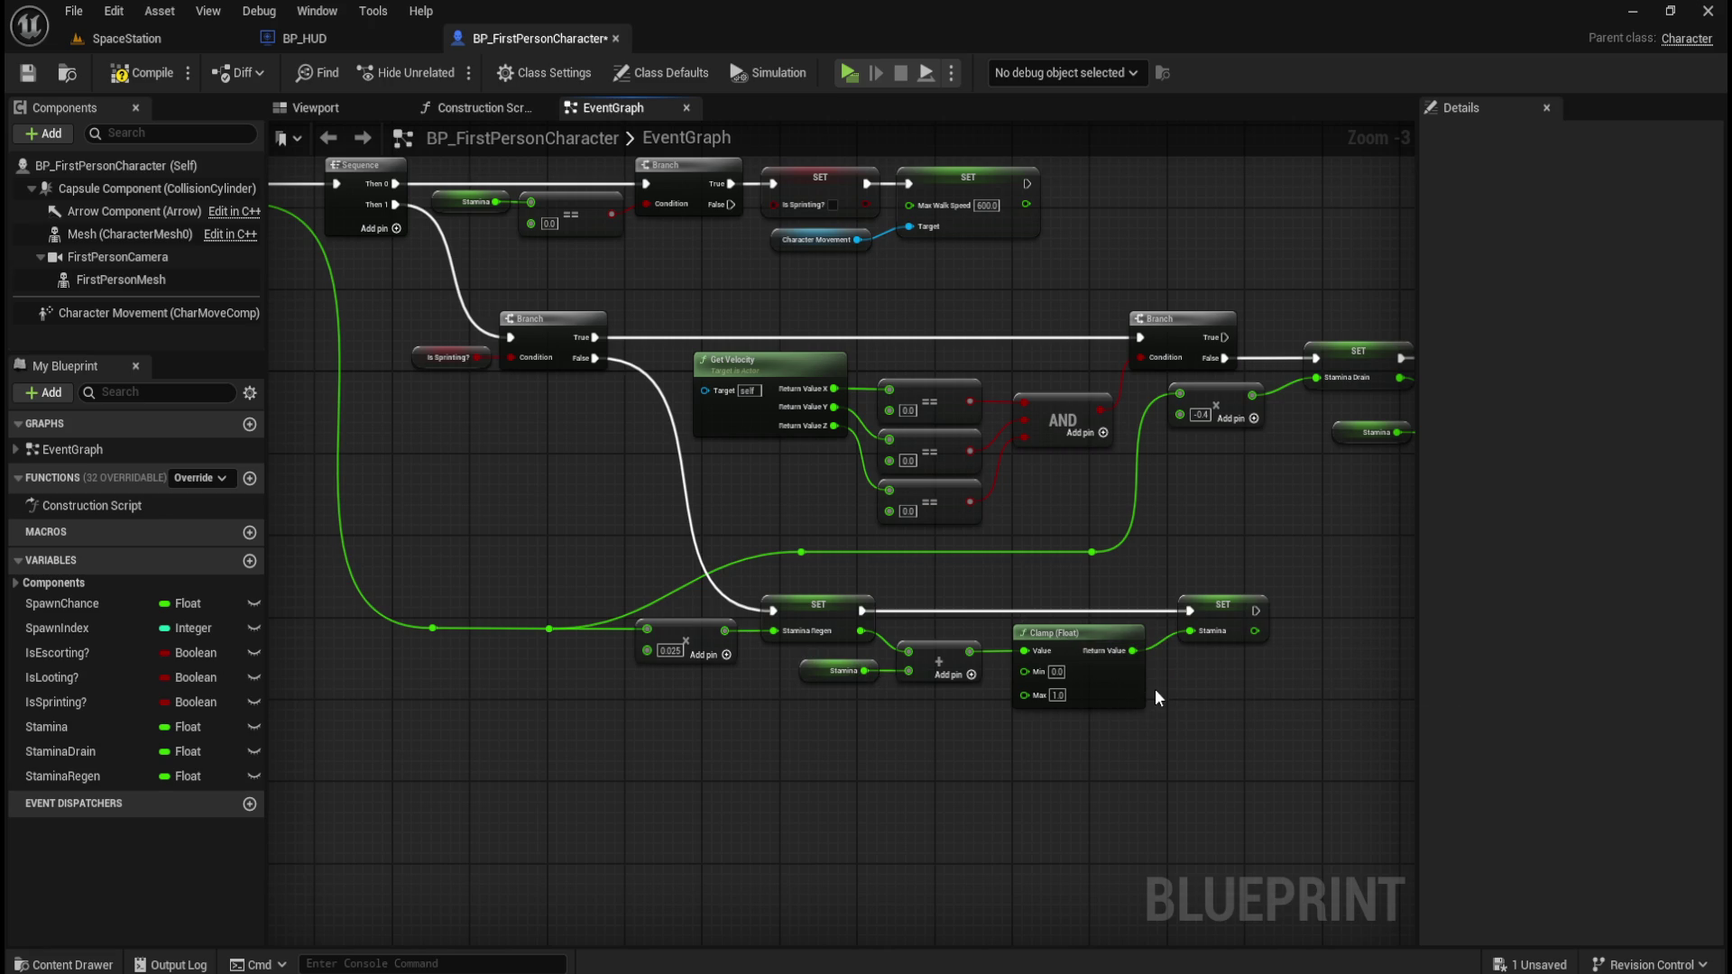
mouse_move(1088, 753)
left_mouse_down()
mouse_move(988, 695)
mouse_move(854, 732)
mouse_move(899, 741)
left_mouse_up()
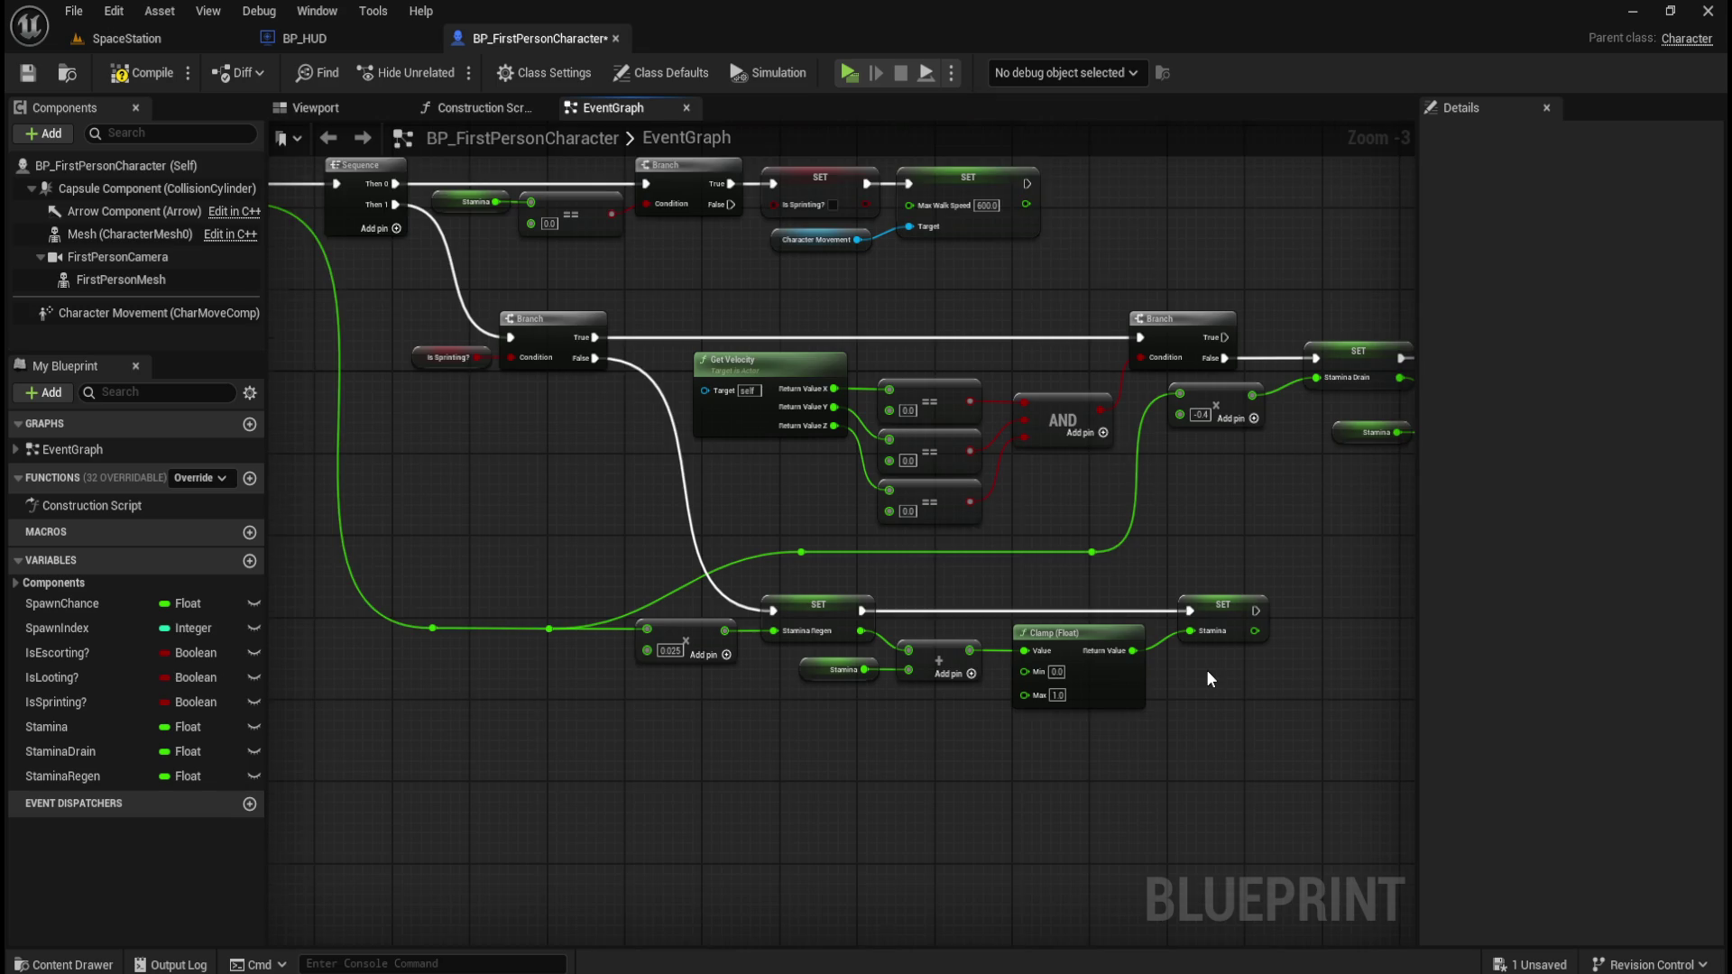
scroll(1204, 669, "up", 1)
scroll(1133, 727, "down", 2)
scroll(1136, 726, "down", 1)
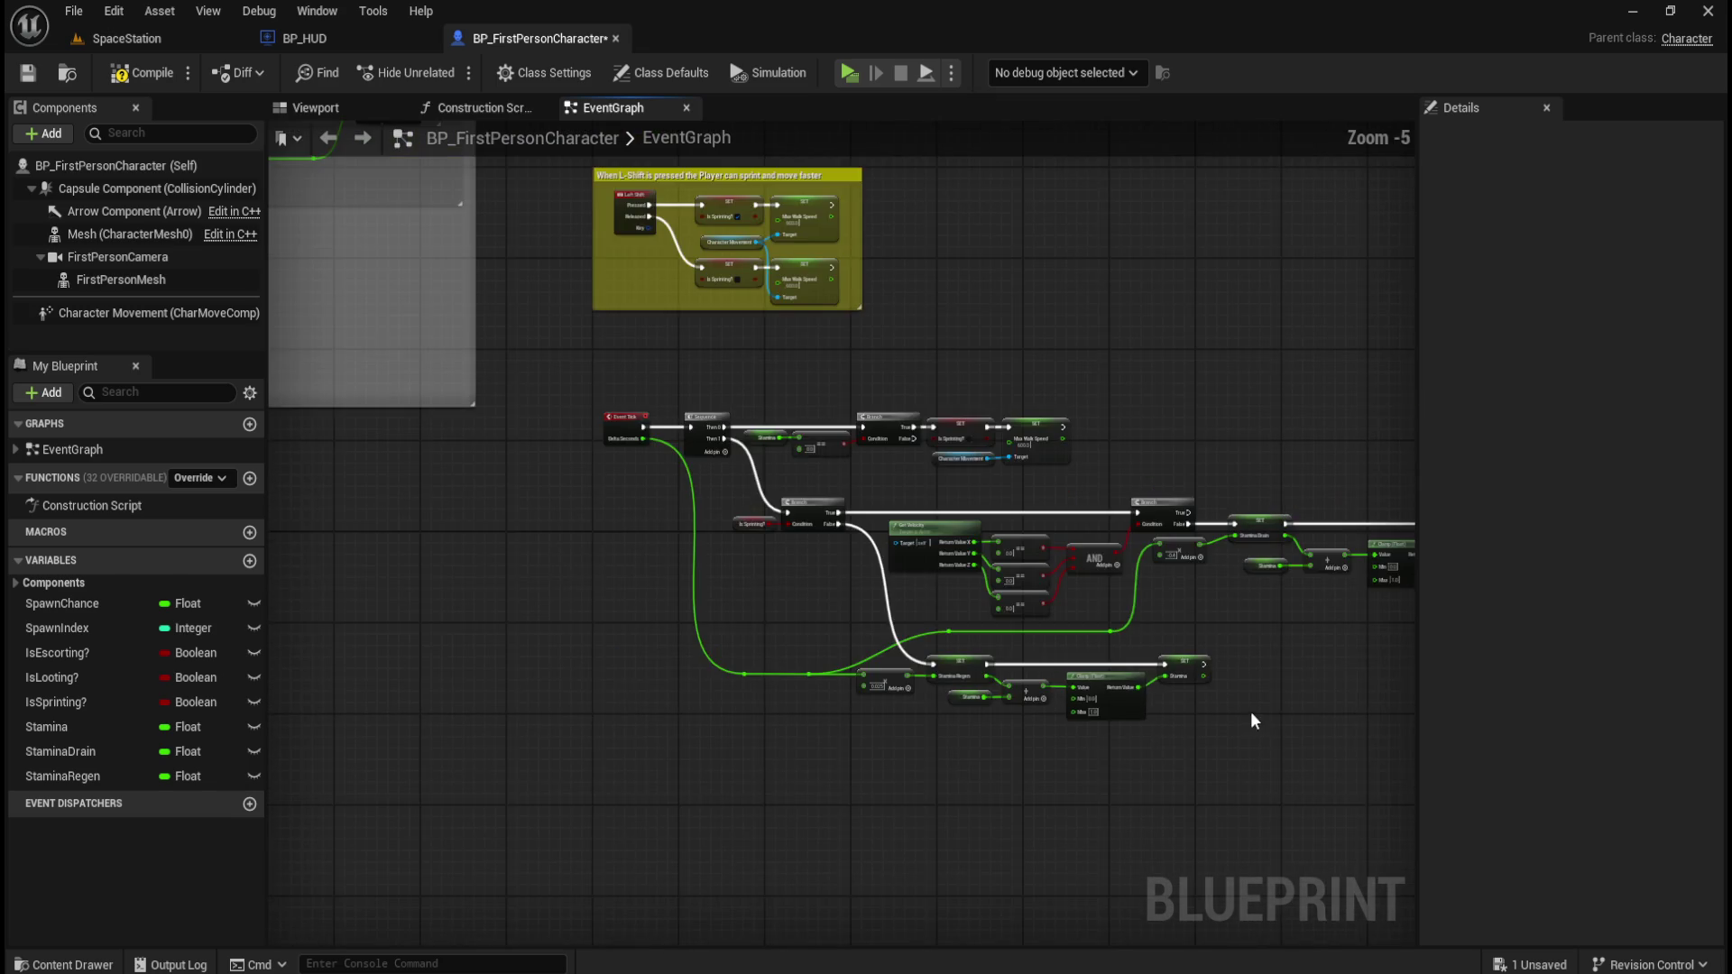
Box-select the whole stamina node network.
left_click_drag(1249, 712, 928, 688)
left_click_drag(405, 344, 406, 344)
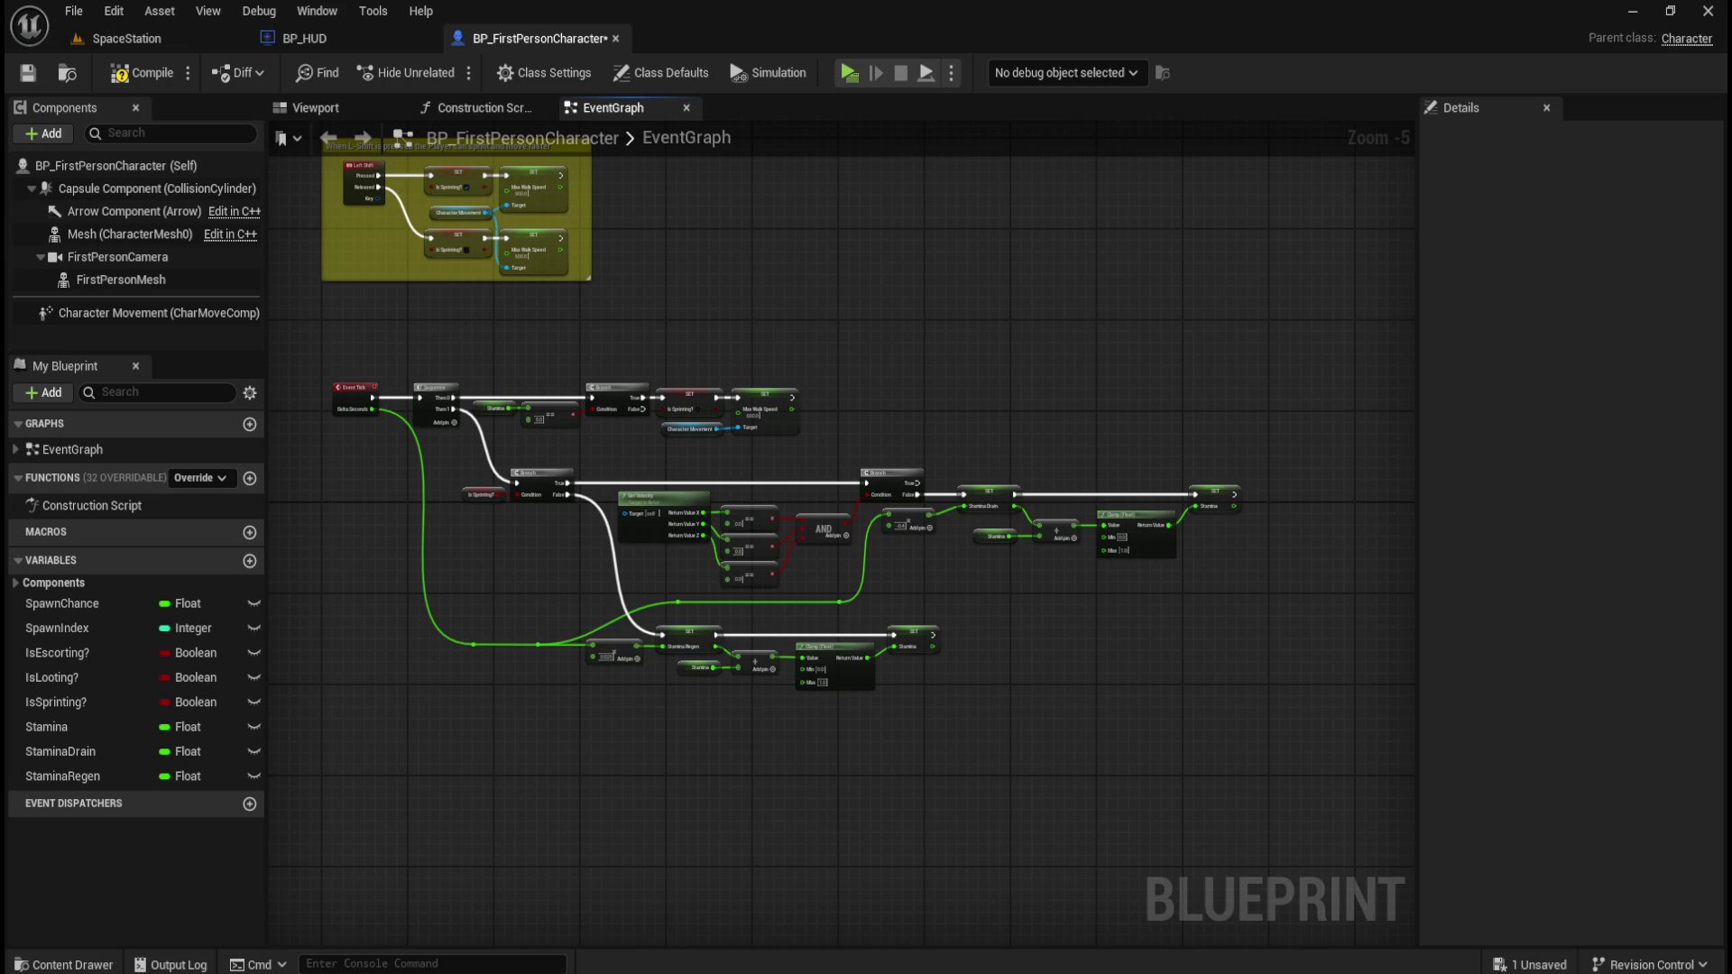
mouse_move(322, 350)
left_mouse_down()
mouse_move(1301, 699)
mouse_move(1279, 743)
mouse_move(1188, 721)
left_mouse_up()
key("Home")
mouse_move(367, 349)
left_mouse_down()
mouse_move(1302, 727)
mouse_move(1339, 719)
left_mouse_up()
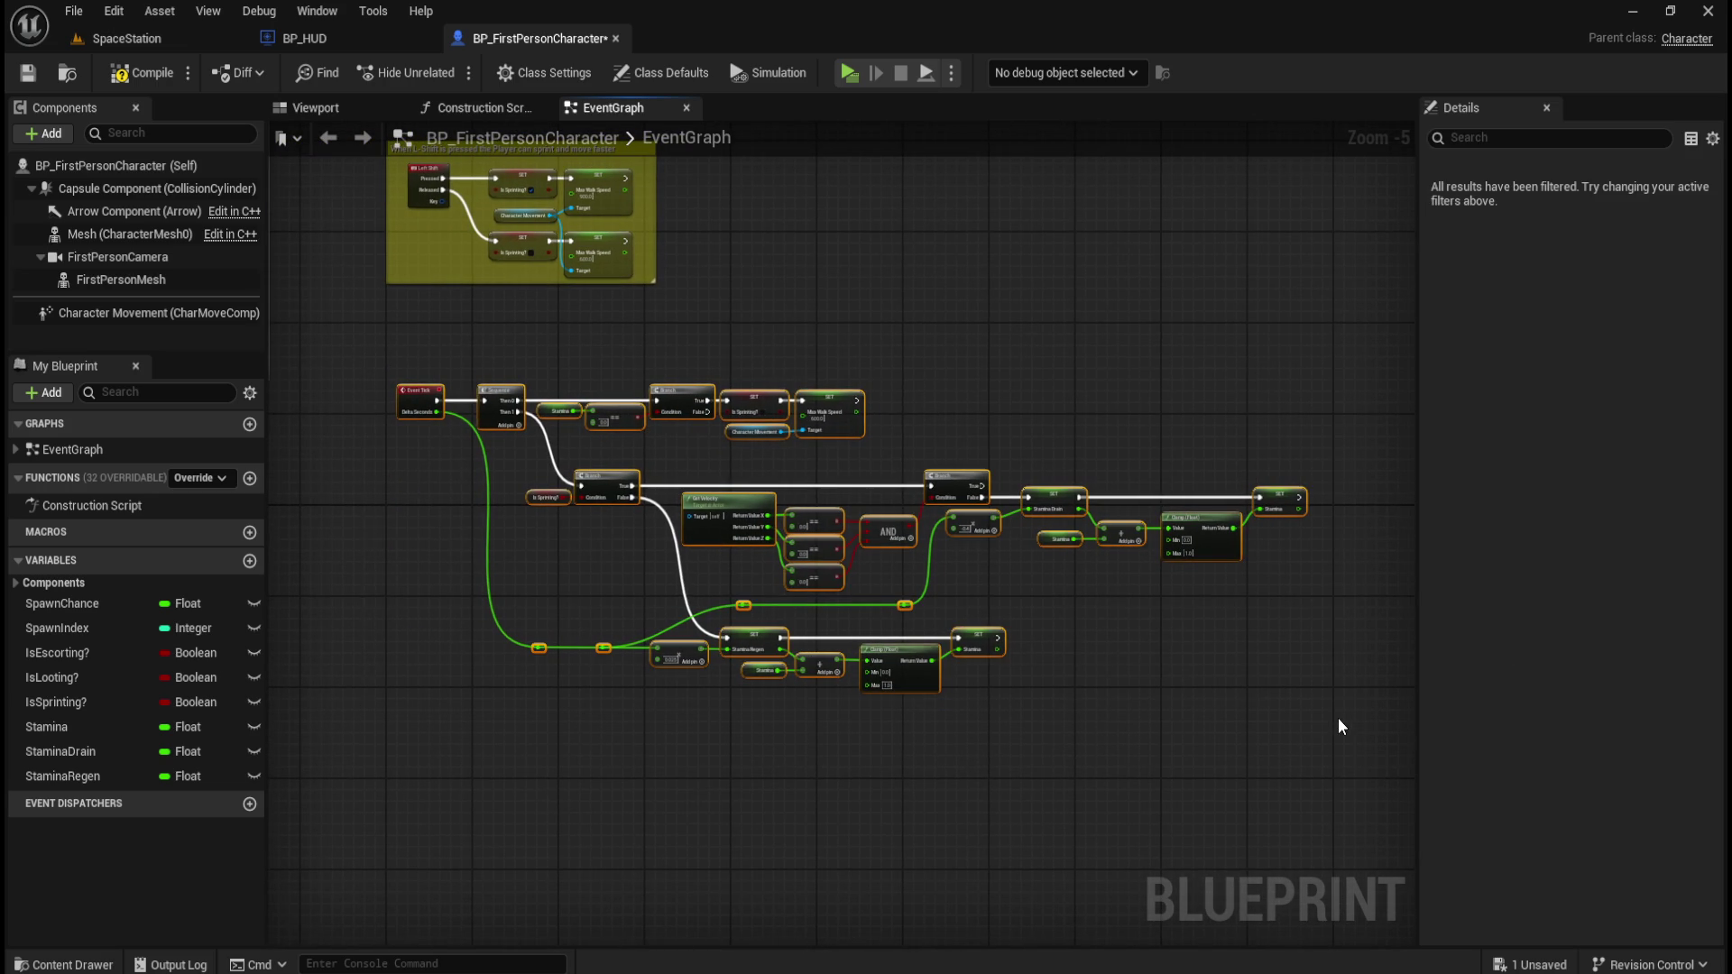
Add a comment: stamina drains per second, regenerates slower, prevents unlimited sprinting.
type("c")
type("Stamina is drained per")
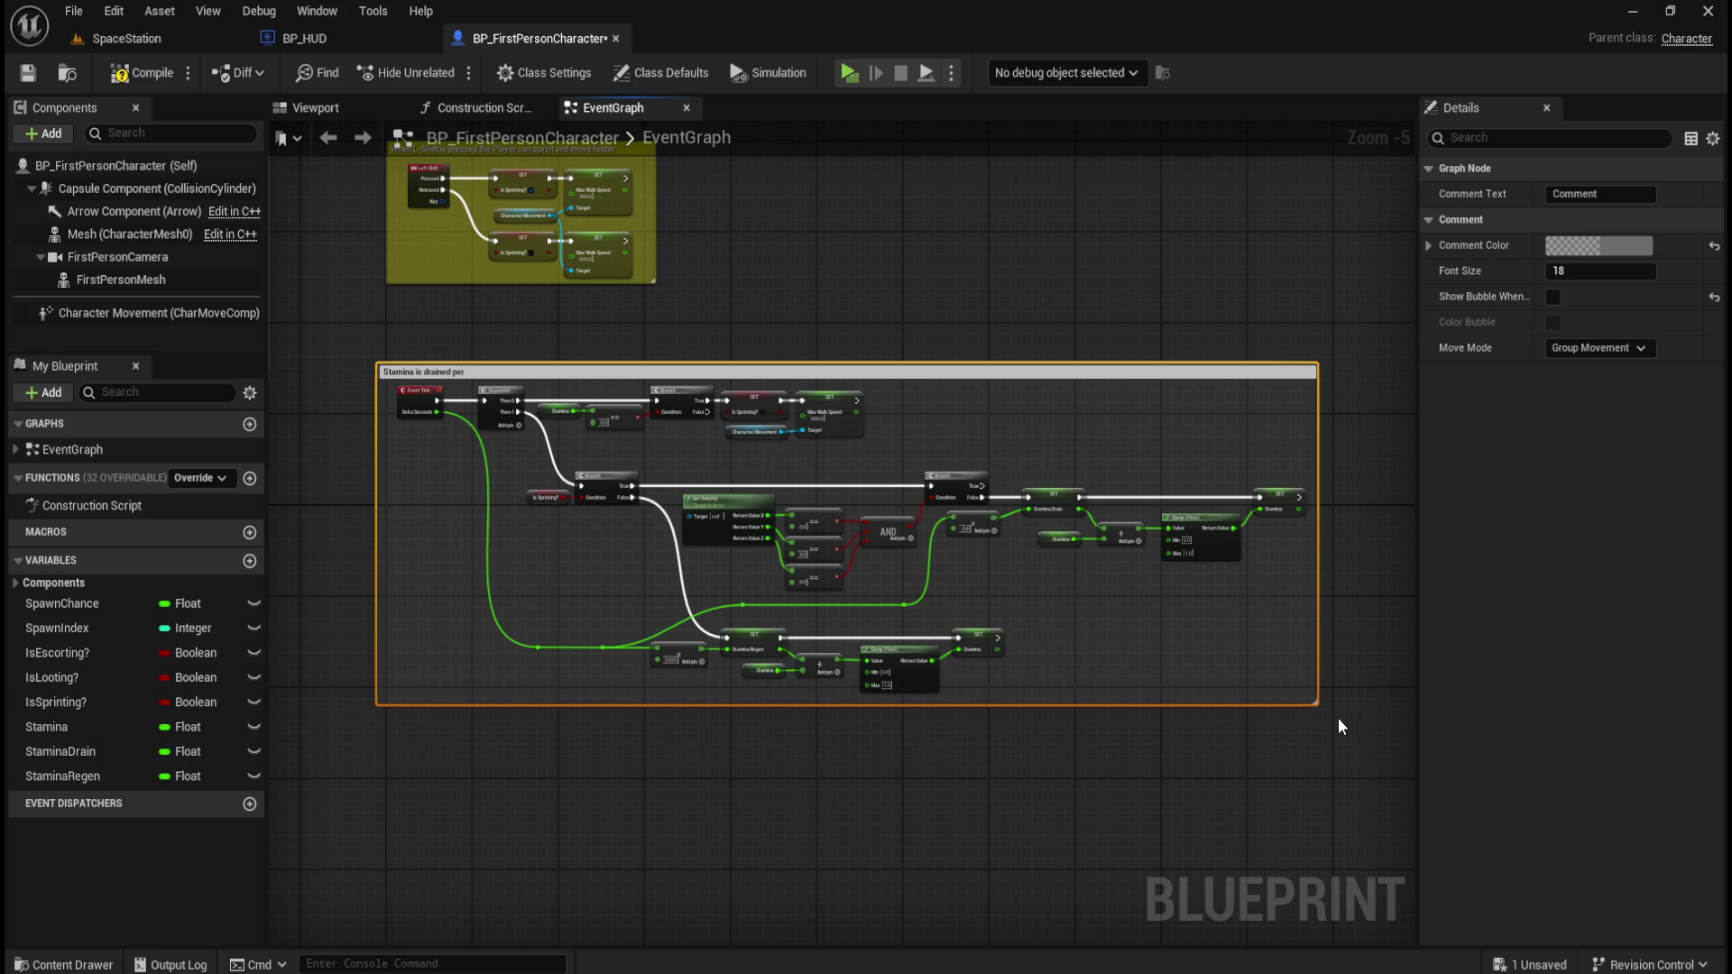
type("cond")
type("slowe")
type("r rate. Restriction set to over")
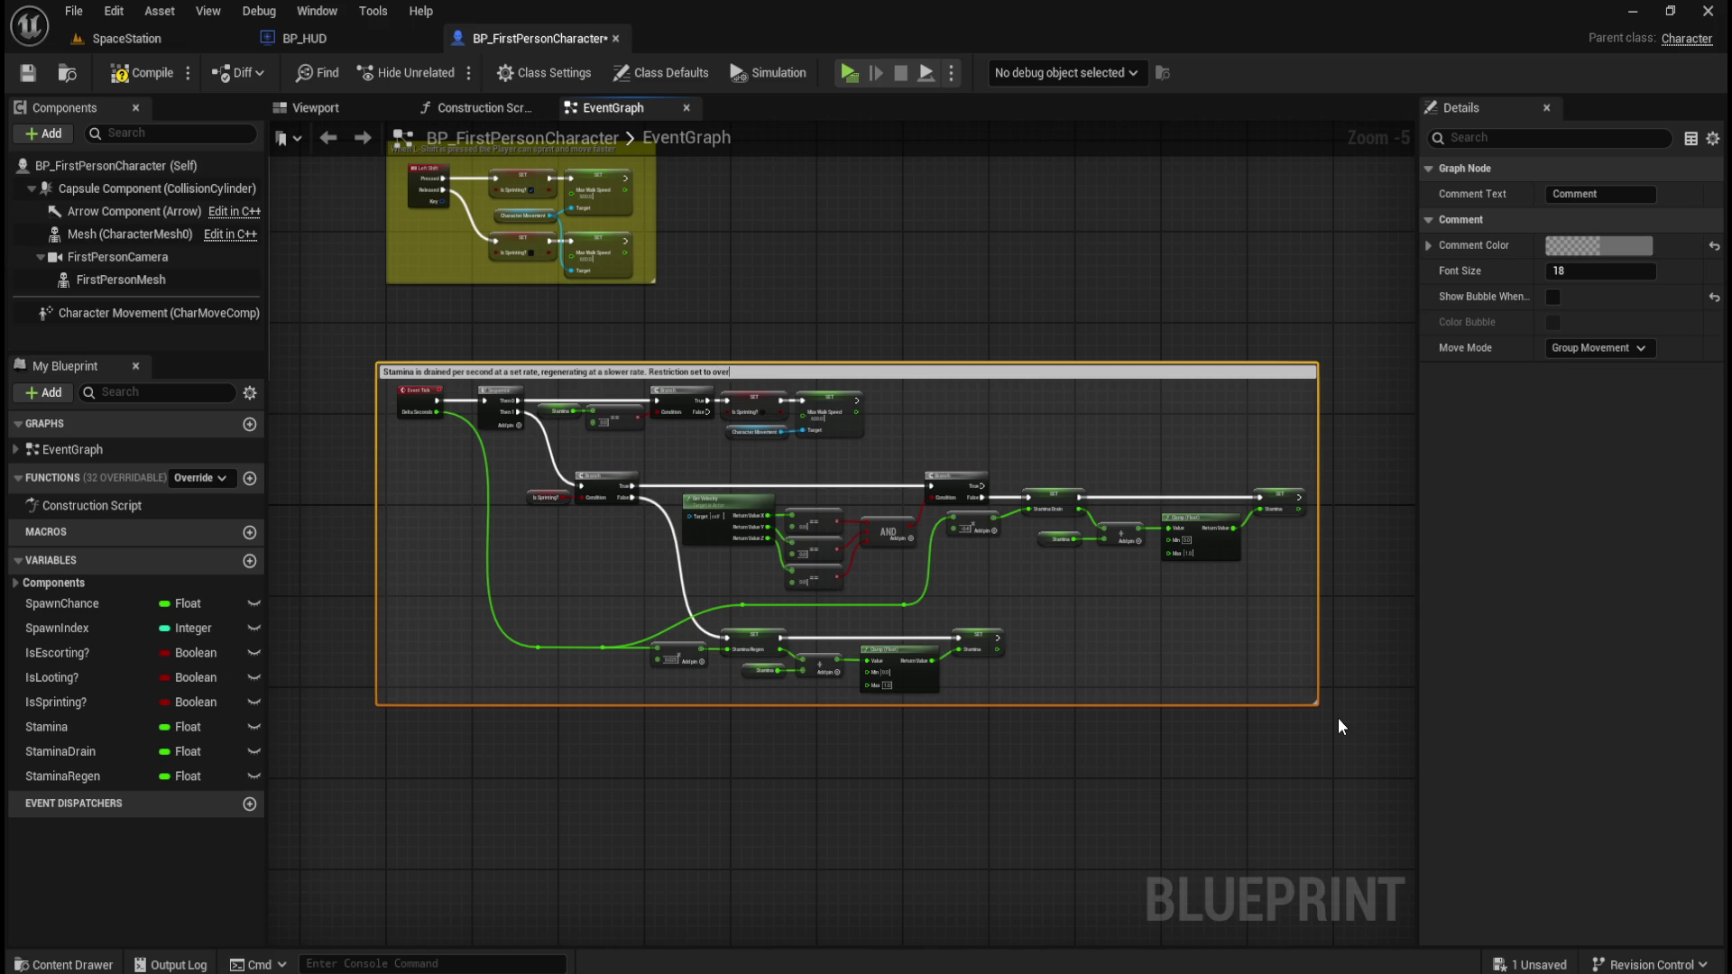
type("yer hing shift")
key("BackSpace")
key("BackSpace")
key("BackSpace")
type("prevent unlimited spr")
type("inting")
Paste the sprint comment's yellow hex colour into the stamina comment's Comment Color.
left_click(920, 257)
left_click_drag(896, 237, 1011, 362)
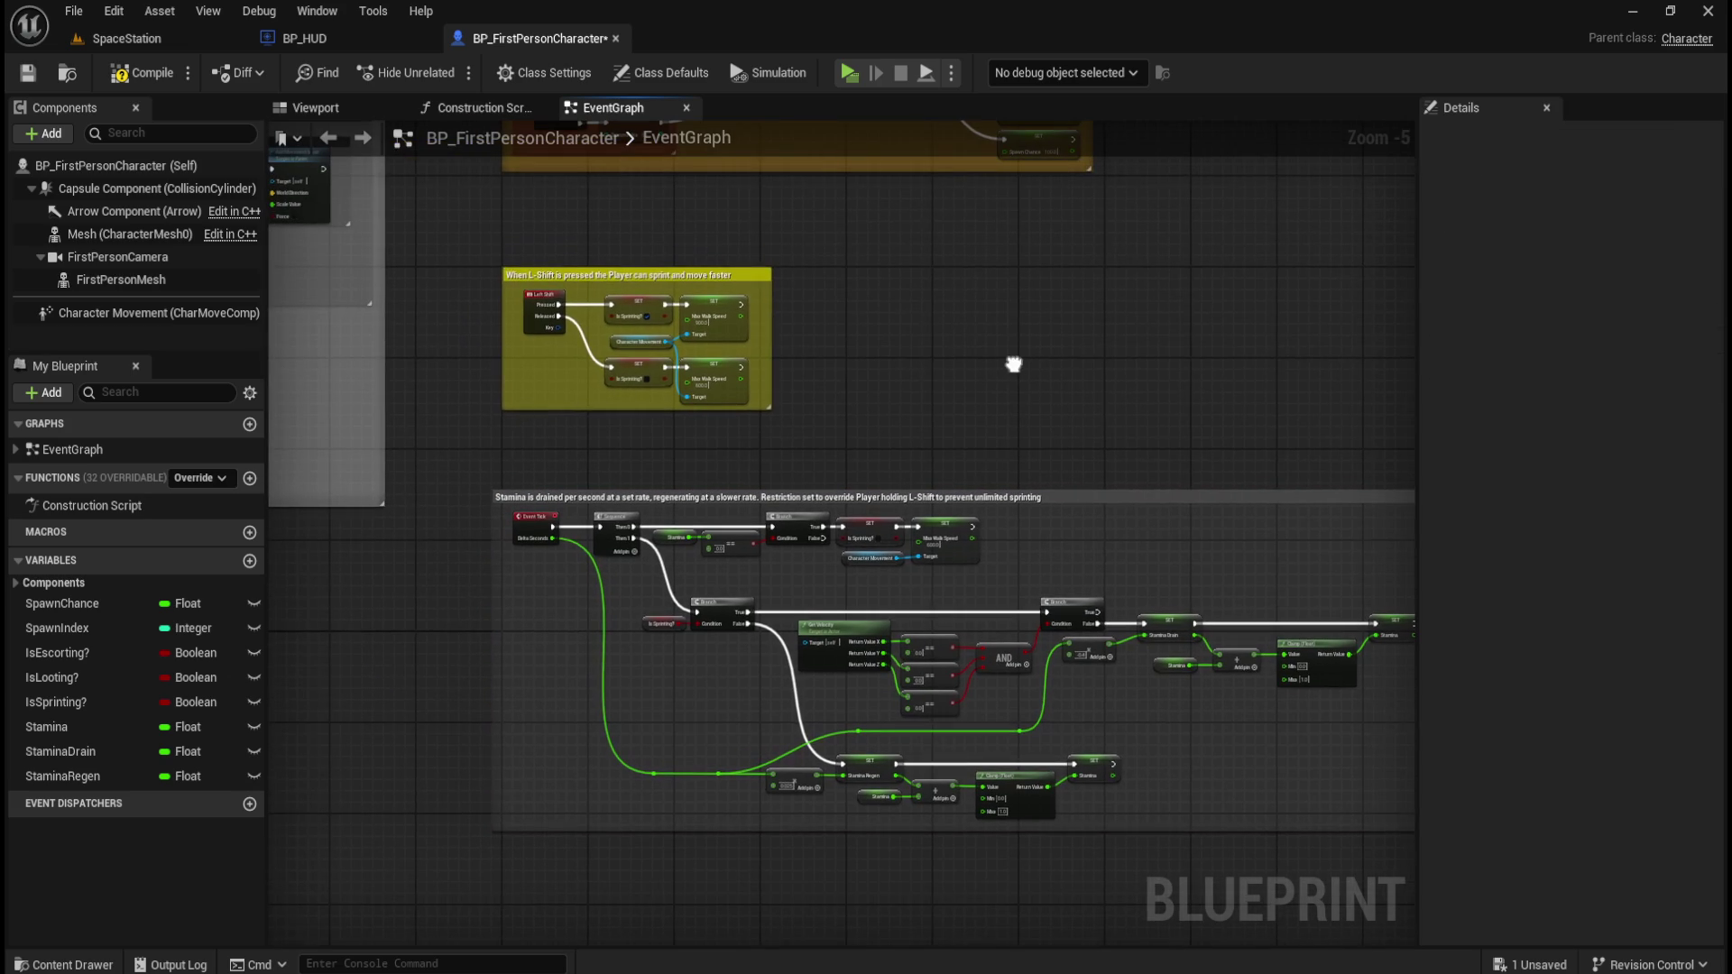
left_click(753, 275)
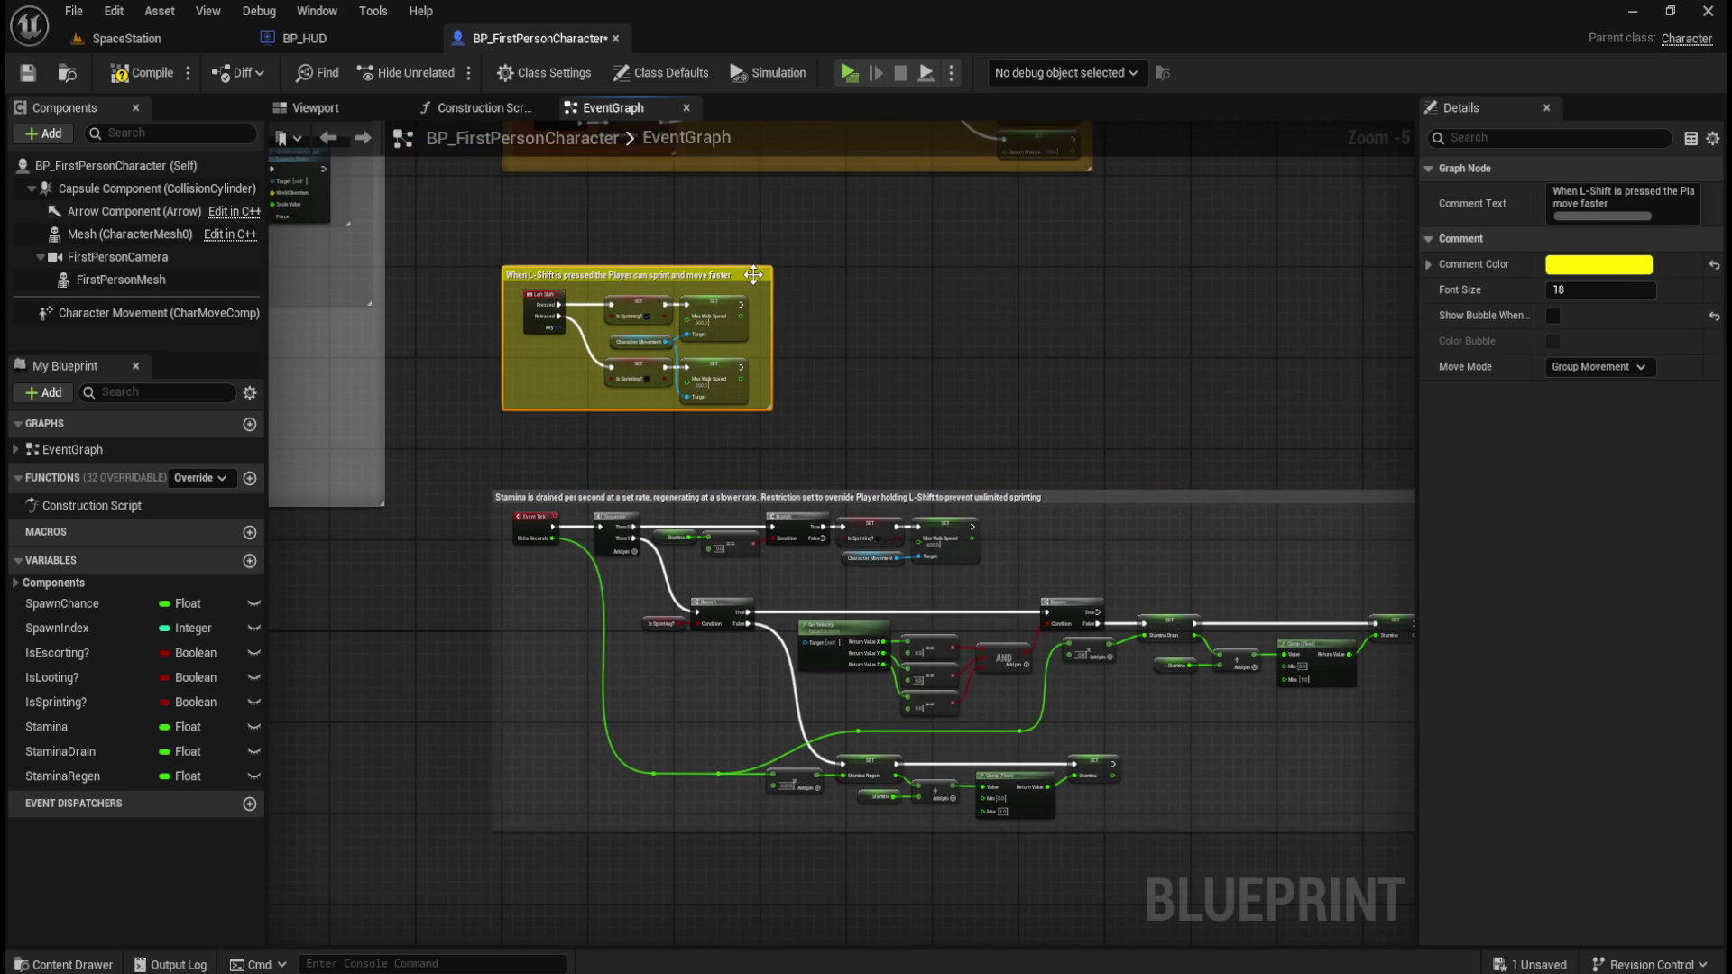
left_click(1616, 272)
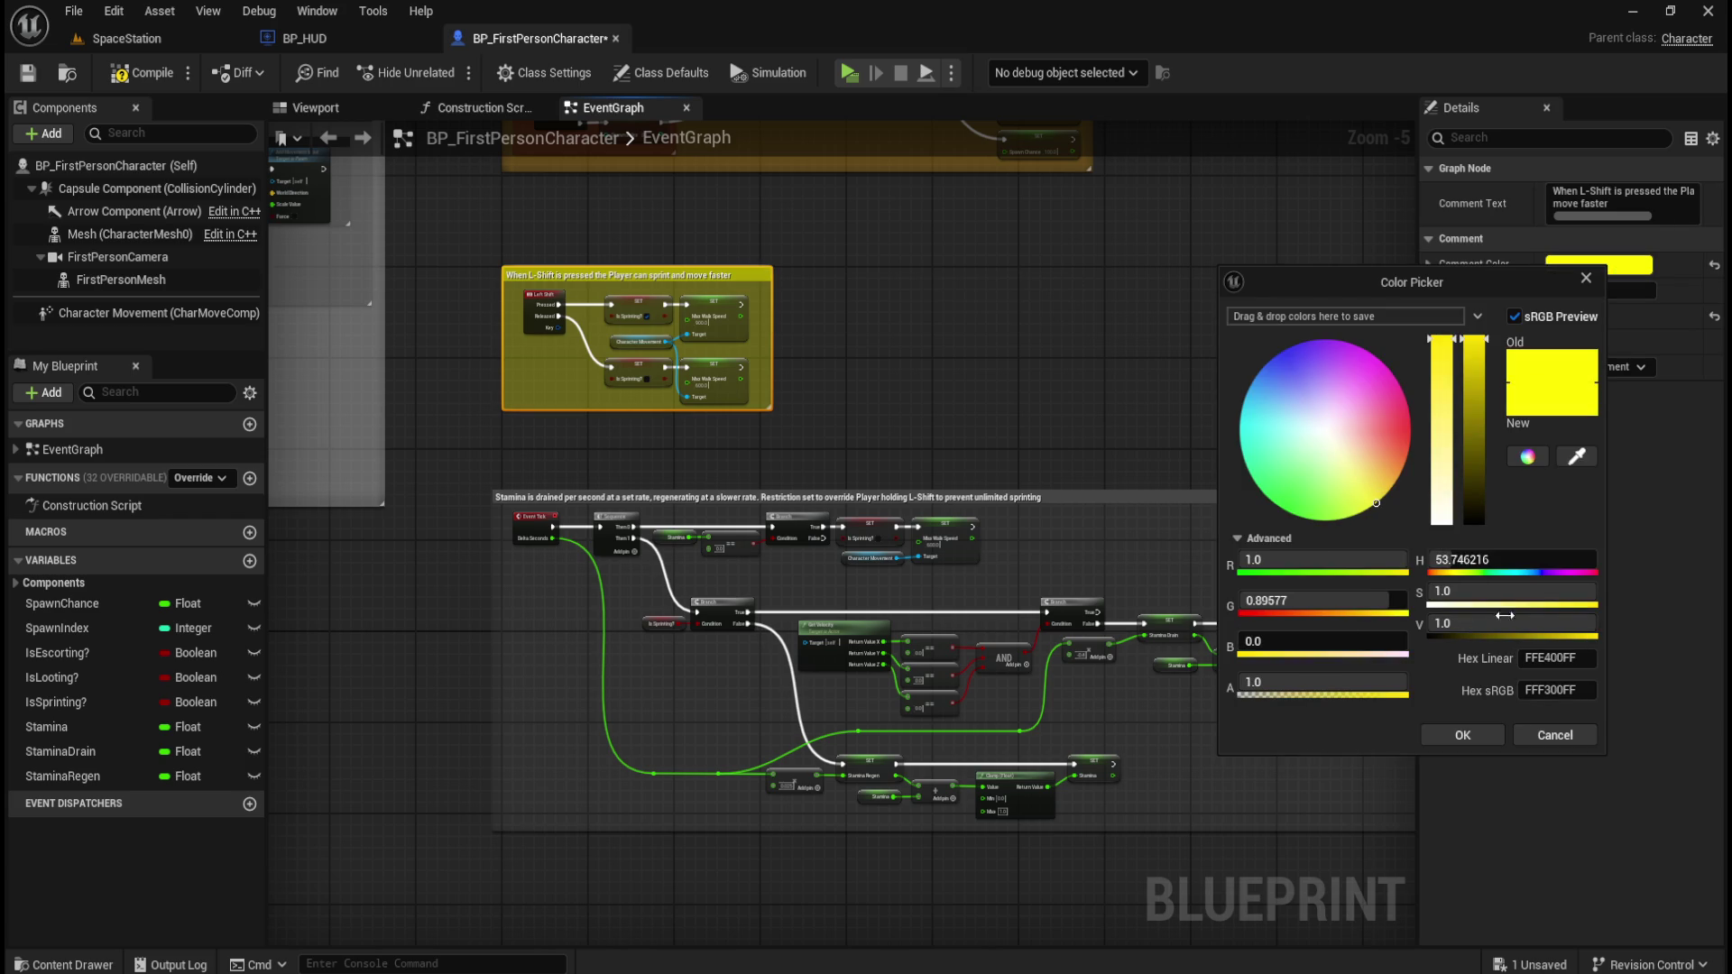
left_click(1553, 734)
left_click(1190, 495)
left_click(1641, 288)
left_click(1578, 685)
key("ctrl+v")
left_click(1484, 761)
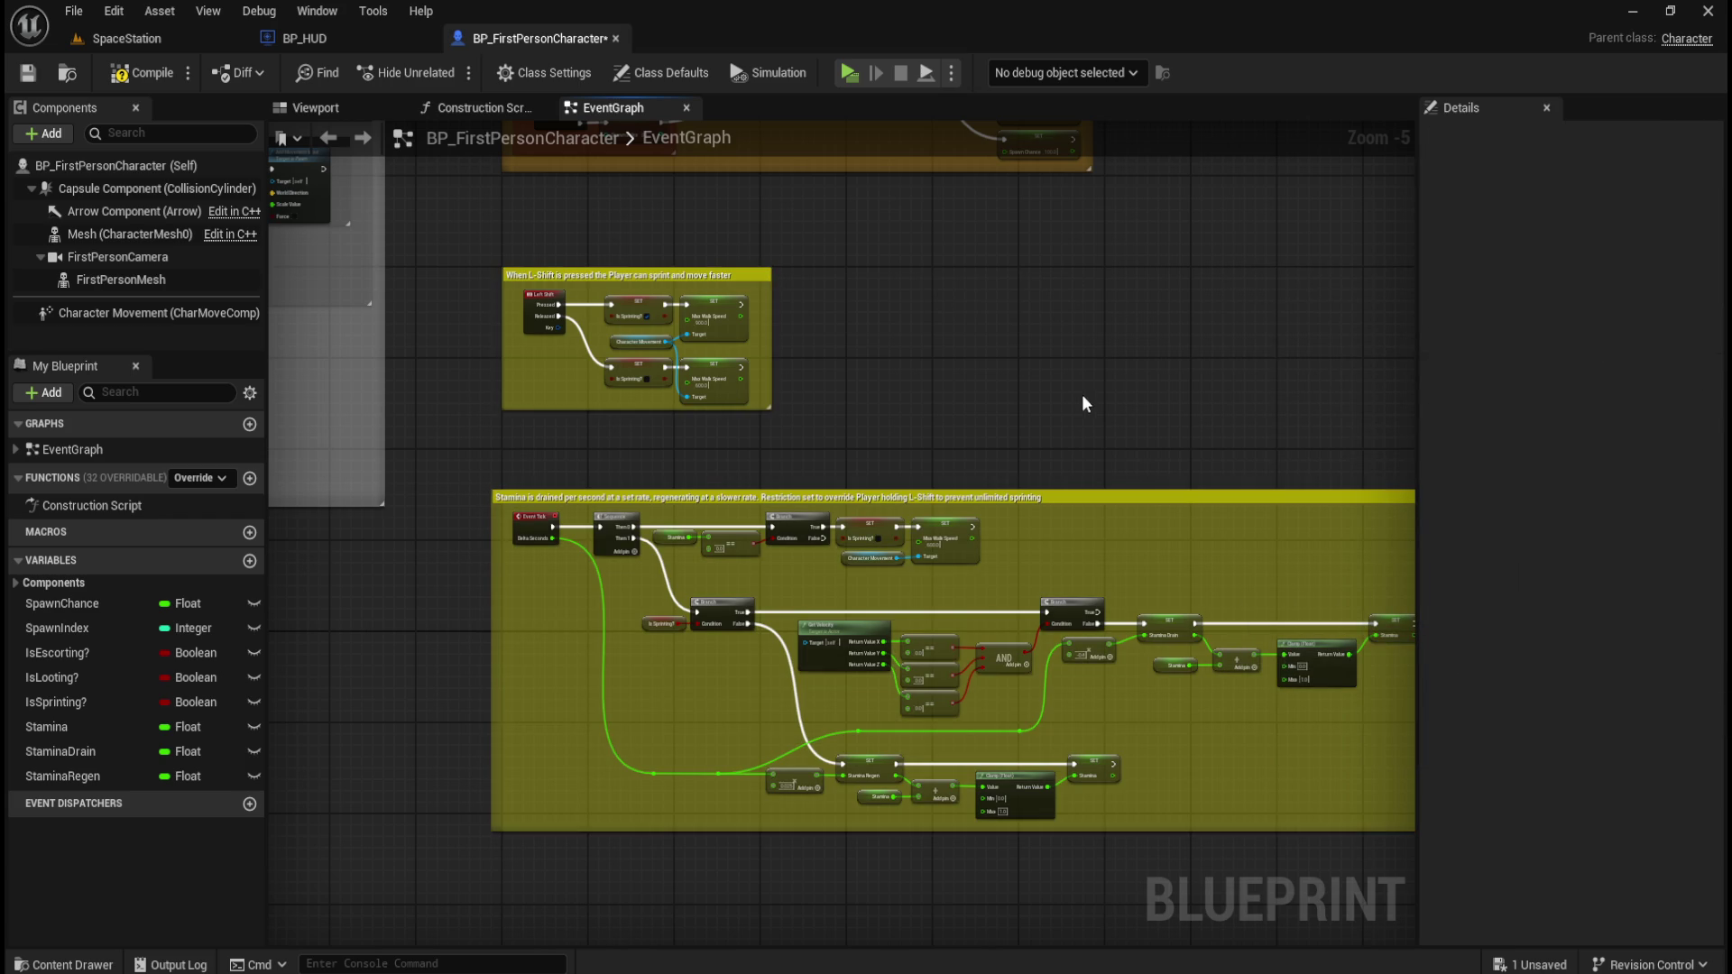
Nudge the stamina comment box slightly up and reframe the view around the comments.
left_click_drag(1182, 497, 1195, 463)
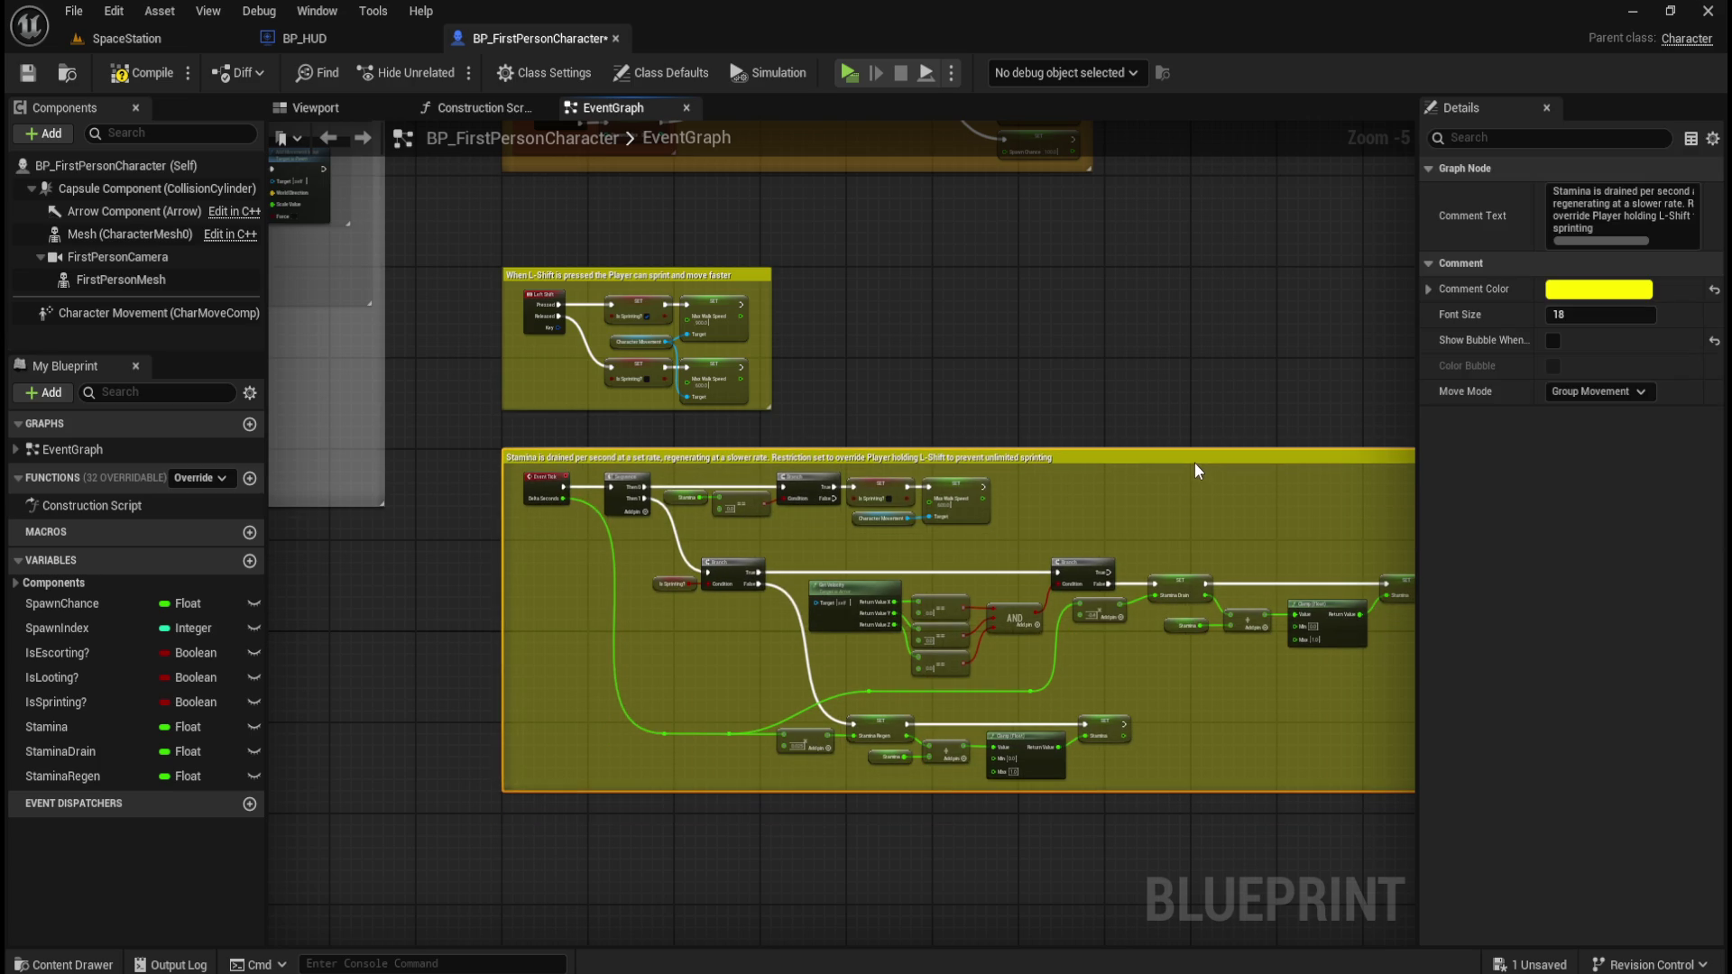
left_click(1106, 366)
left_click_drag(1024, 348, 1108, 517)
scroll(1091, 484, "down", 6)
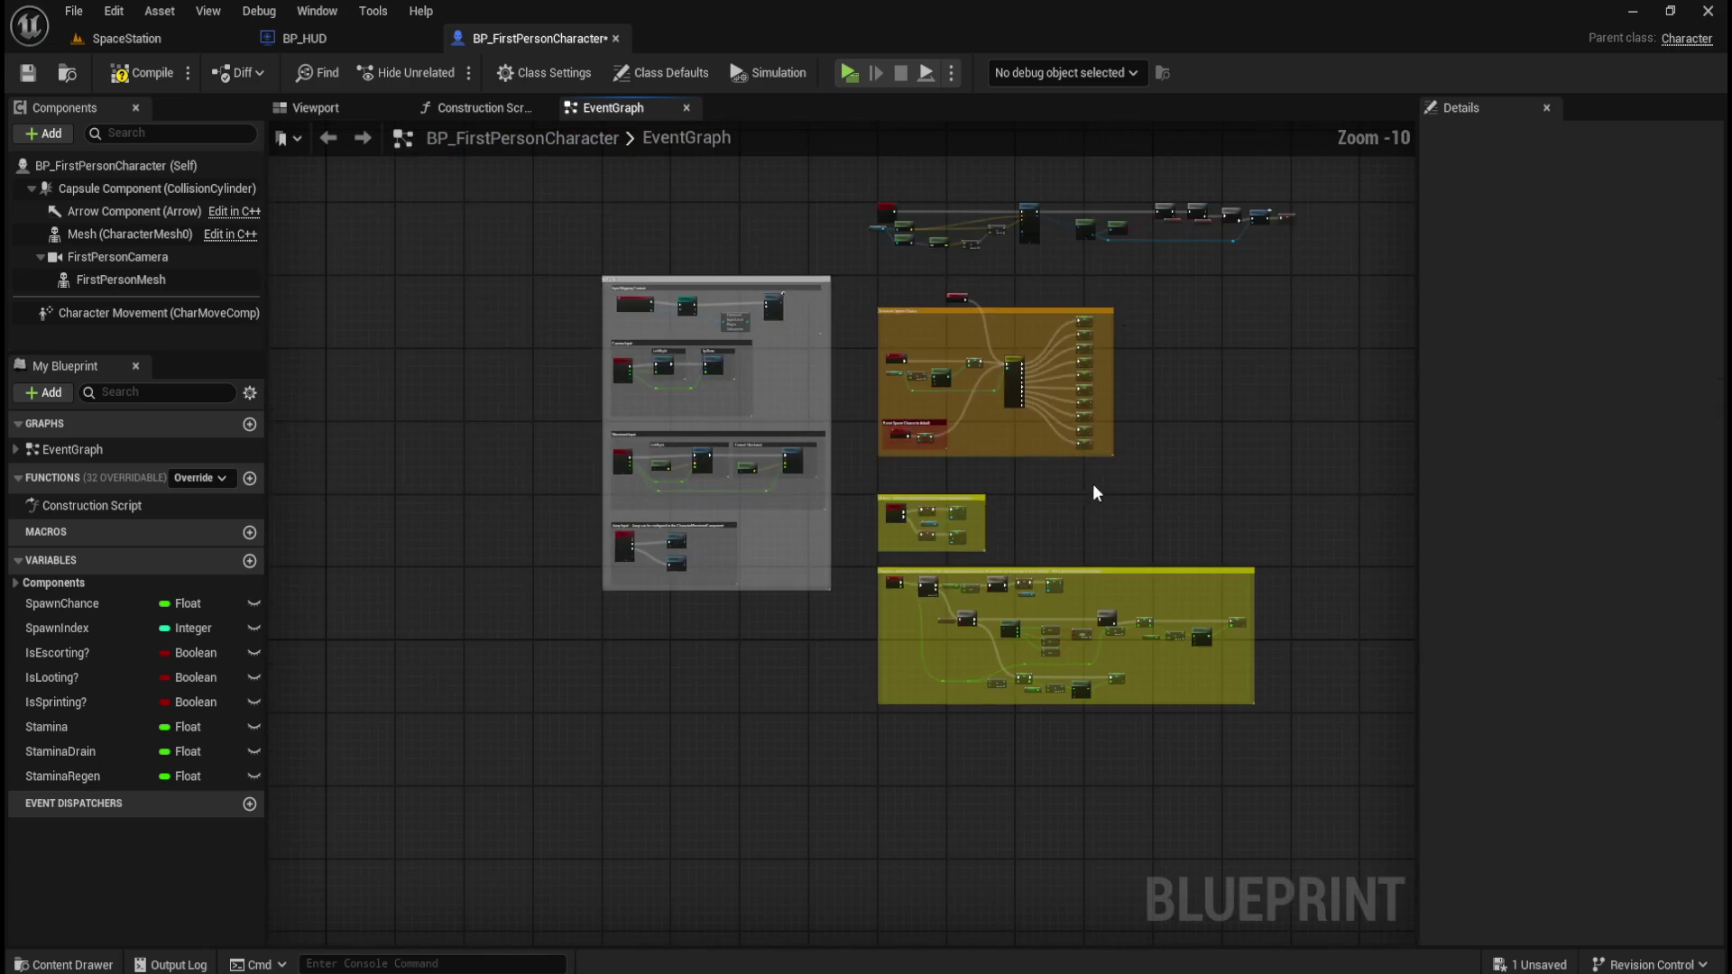
scroll(1117, 489, "up", 5)
scroll(716, 312, "up", 4)
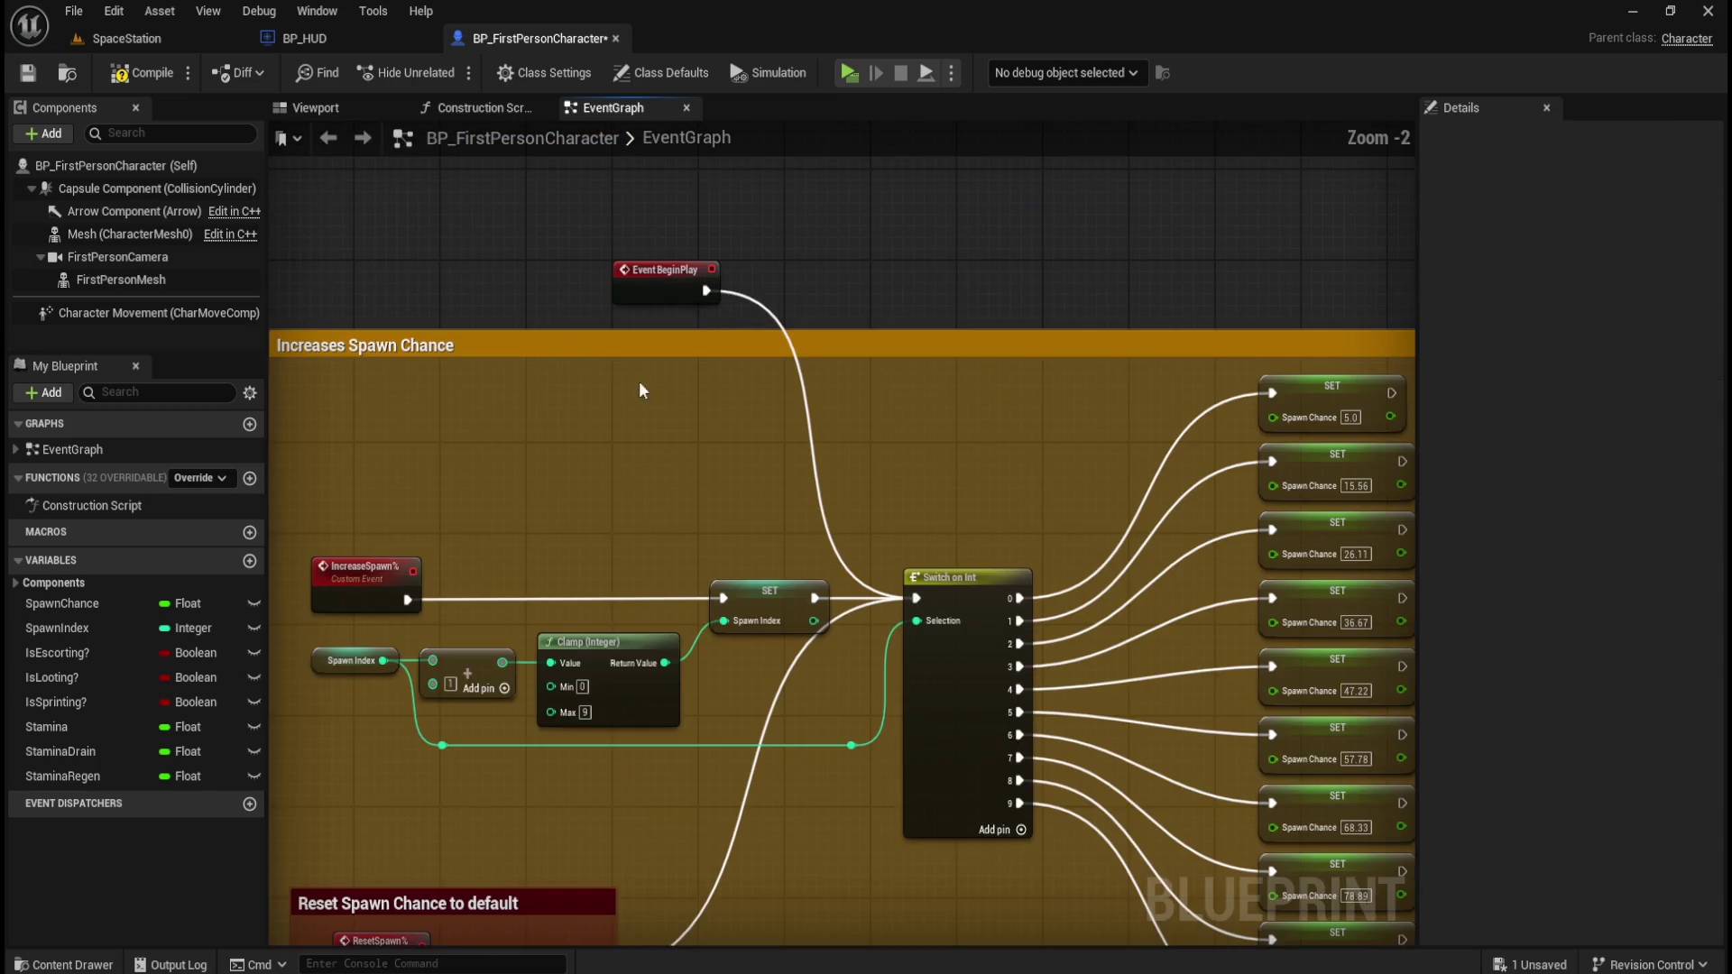
scroll(909, 541, "down", 4)
Drag-select the Spawn Chance and stamina comment boxes to review their layout.
left_click_drag(506, 268, 994, 587)
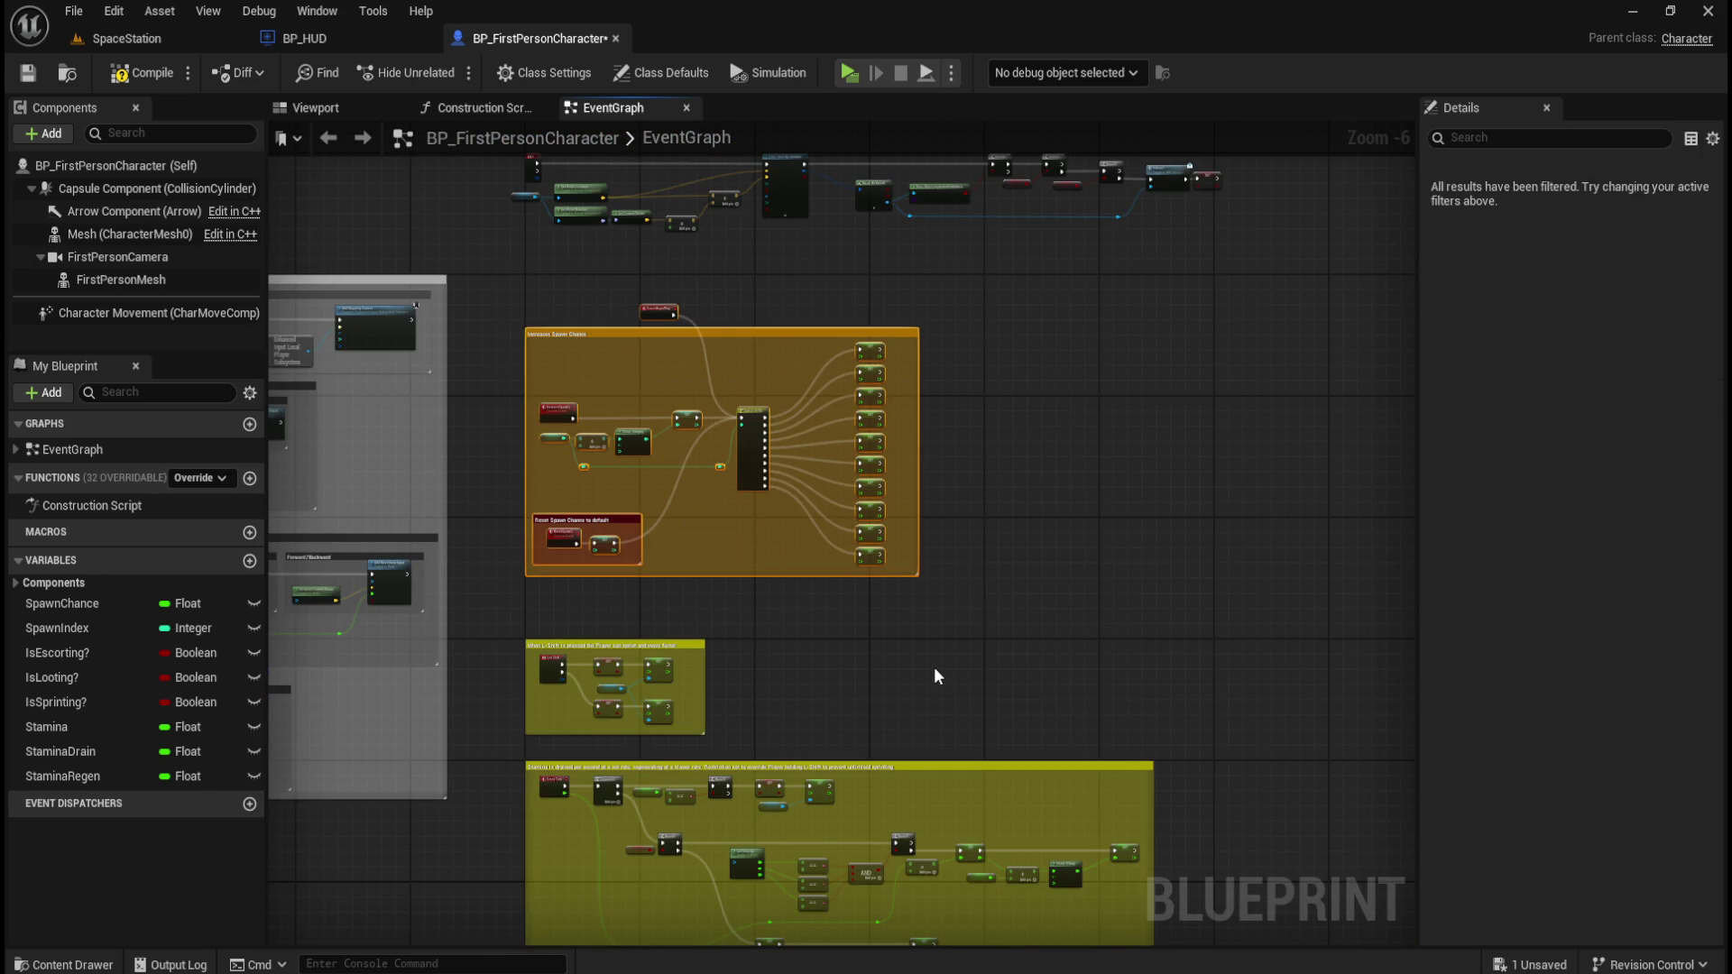
left_click_drag(955, 651, 1031, 456)
scroll(674, 360, "up", 2)
mouse_move(538, 461)
left_mouse_down()
mouse_move(894, 667)
mouse_move(957, 736)
left_mouse_up()
left_click_drag(1031, 672, 788, 311)
scroll(711, 543, "down", 3)
mouse_move(541, 626)
left_mouse_down()
mouse_move(810, 483)
mouse_move(1160, 363)
left_mouse_up()
scroll(911, 298, "up", 1)
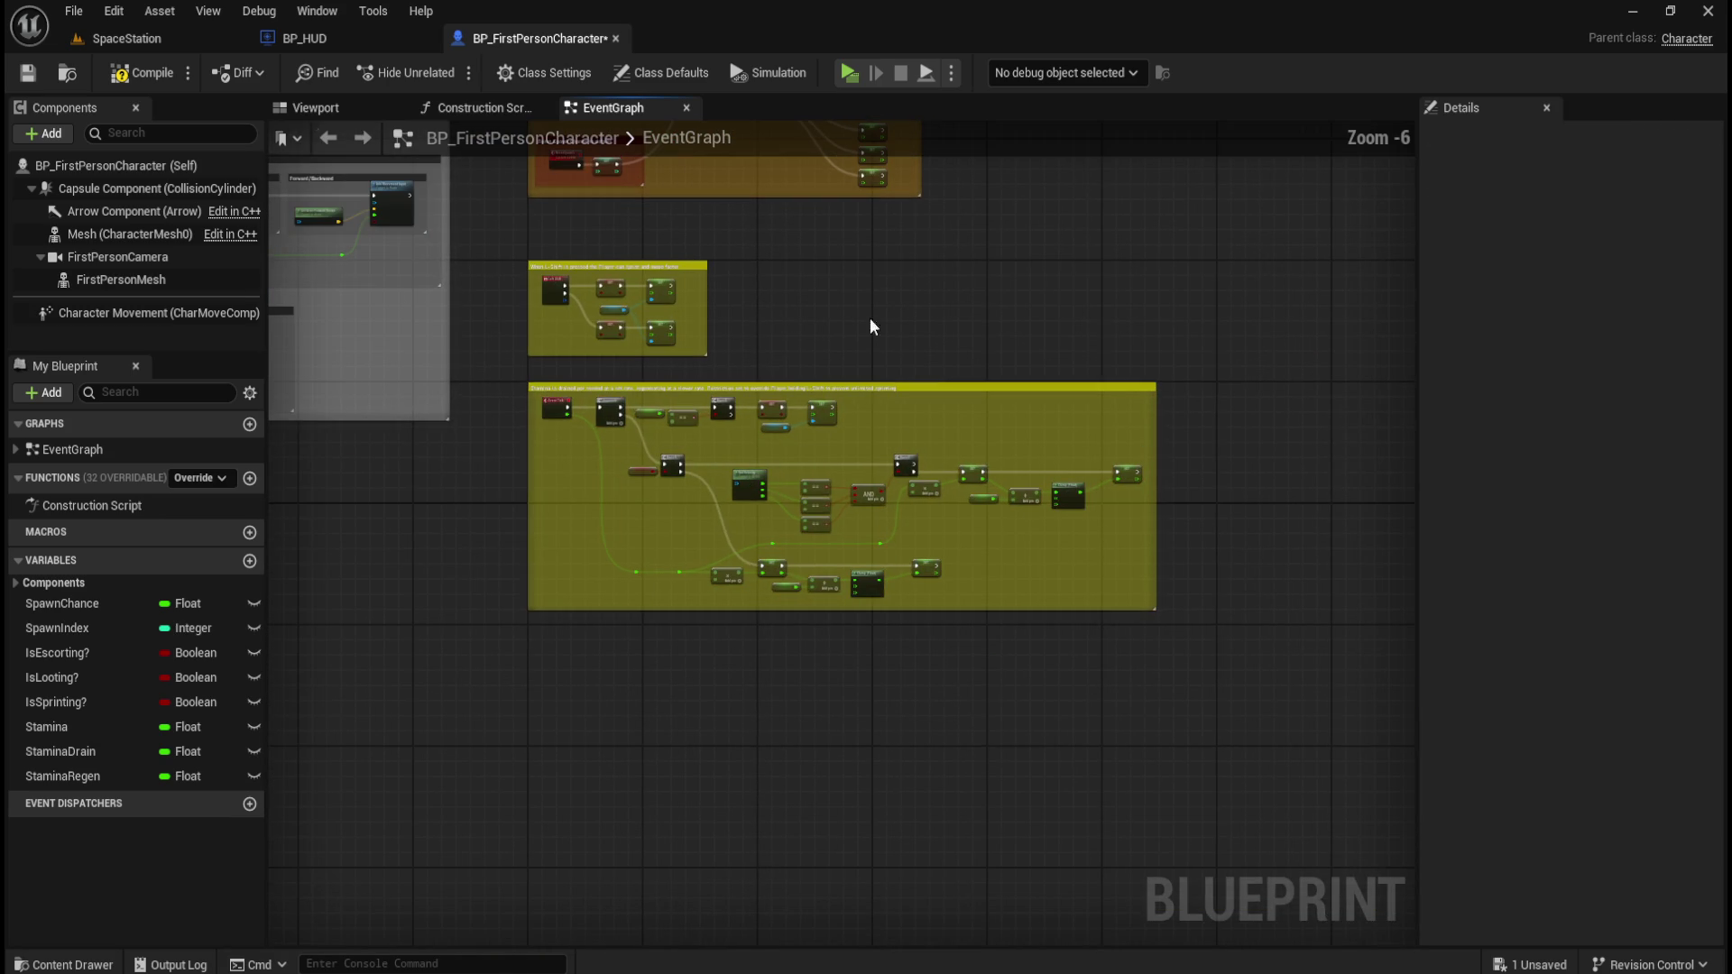
Save BP_FirstPersonCharacter and switch back to the SpaceStation level.
left_click(143, 78)
left_click(23, 79)
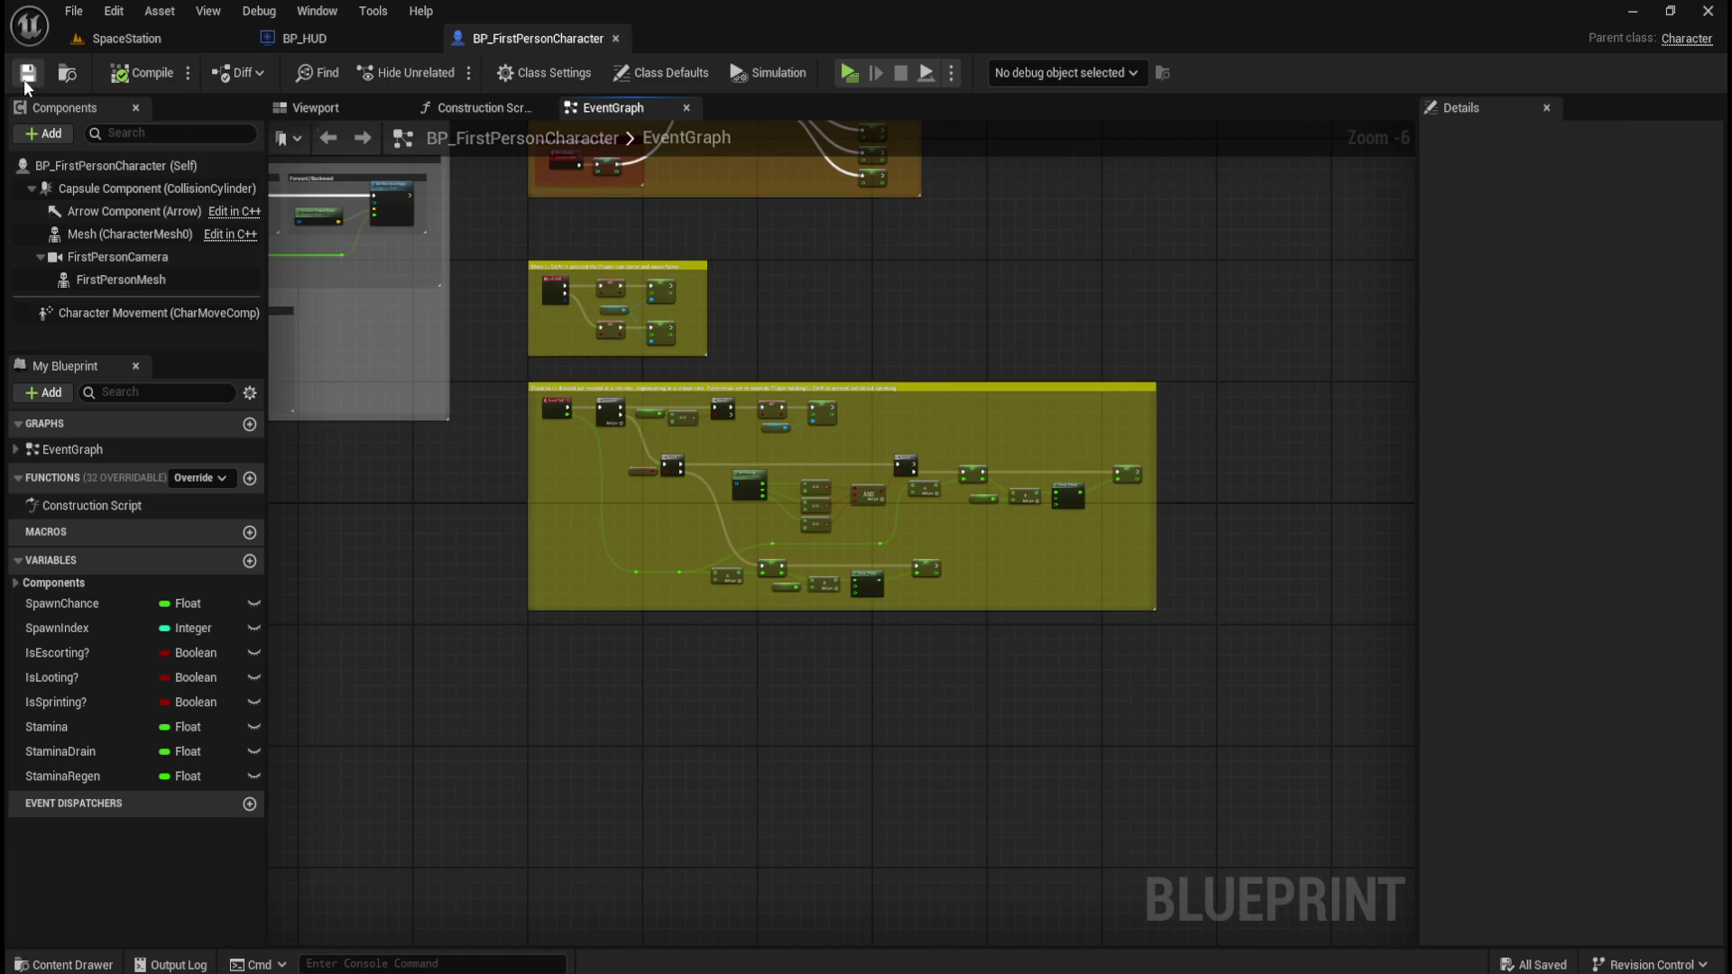
left_click(133, 38)
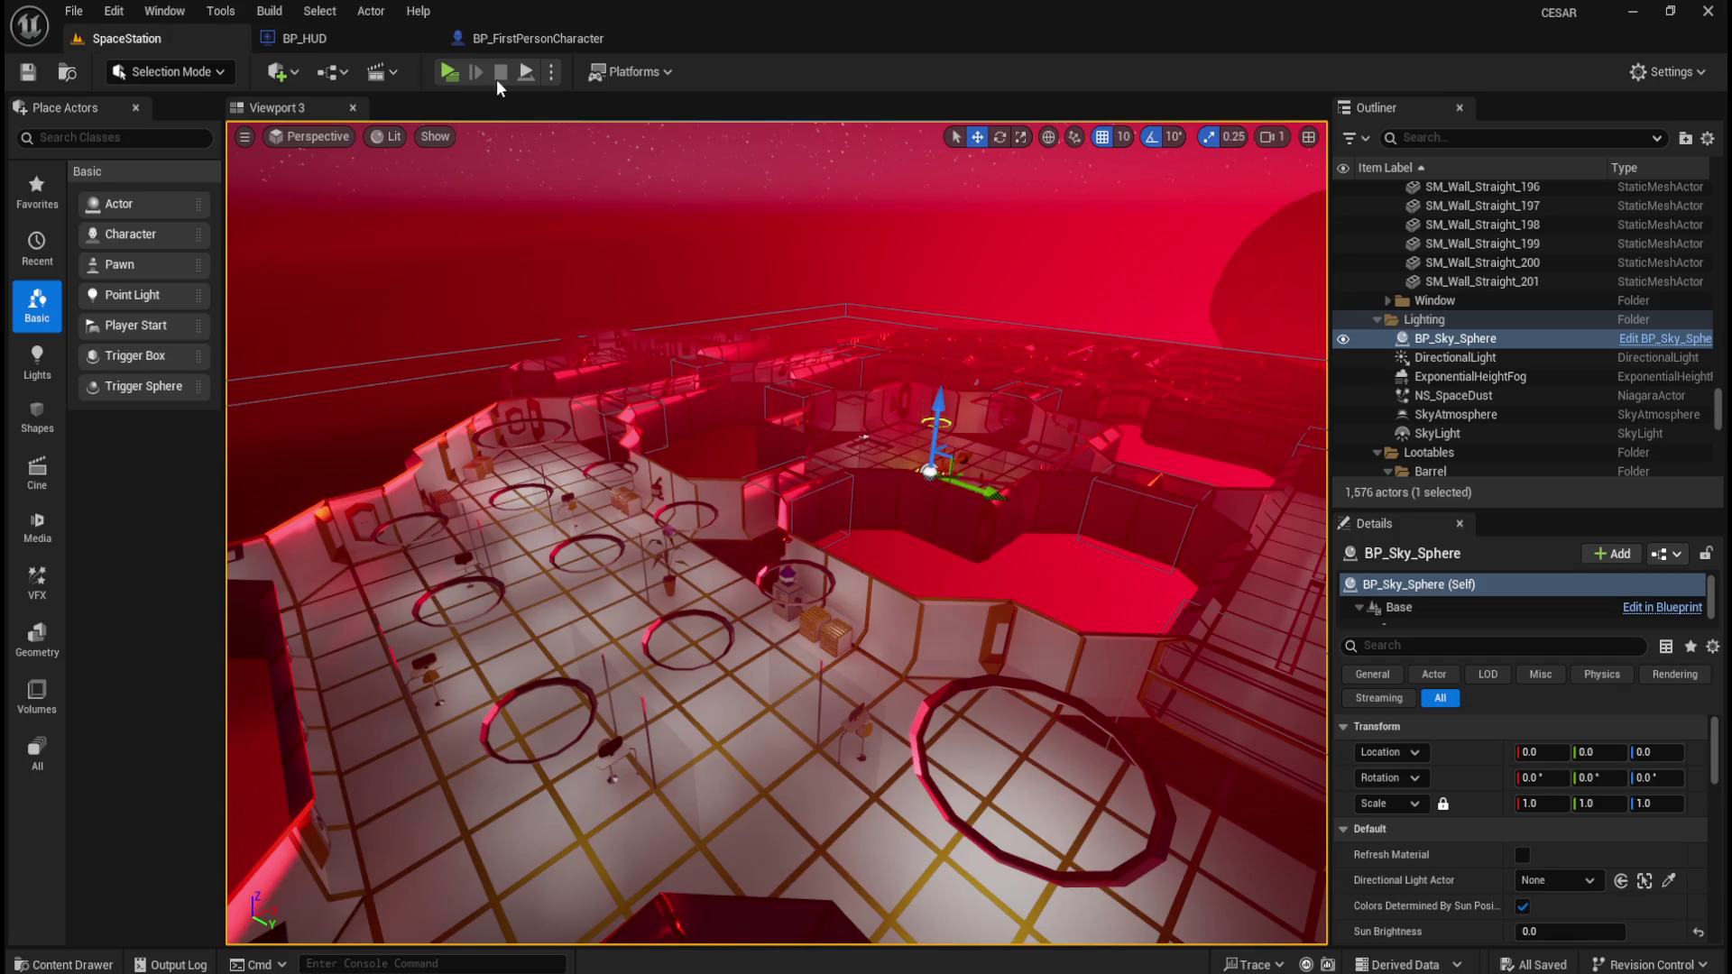
Play SpaceStation standalone twice, walking forward with W, then return to BP_FirstPersonCharacter.
left_click(448, 72)
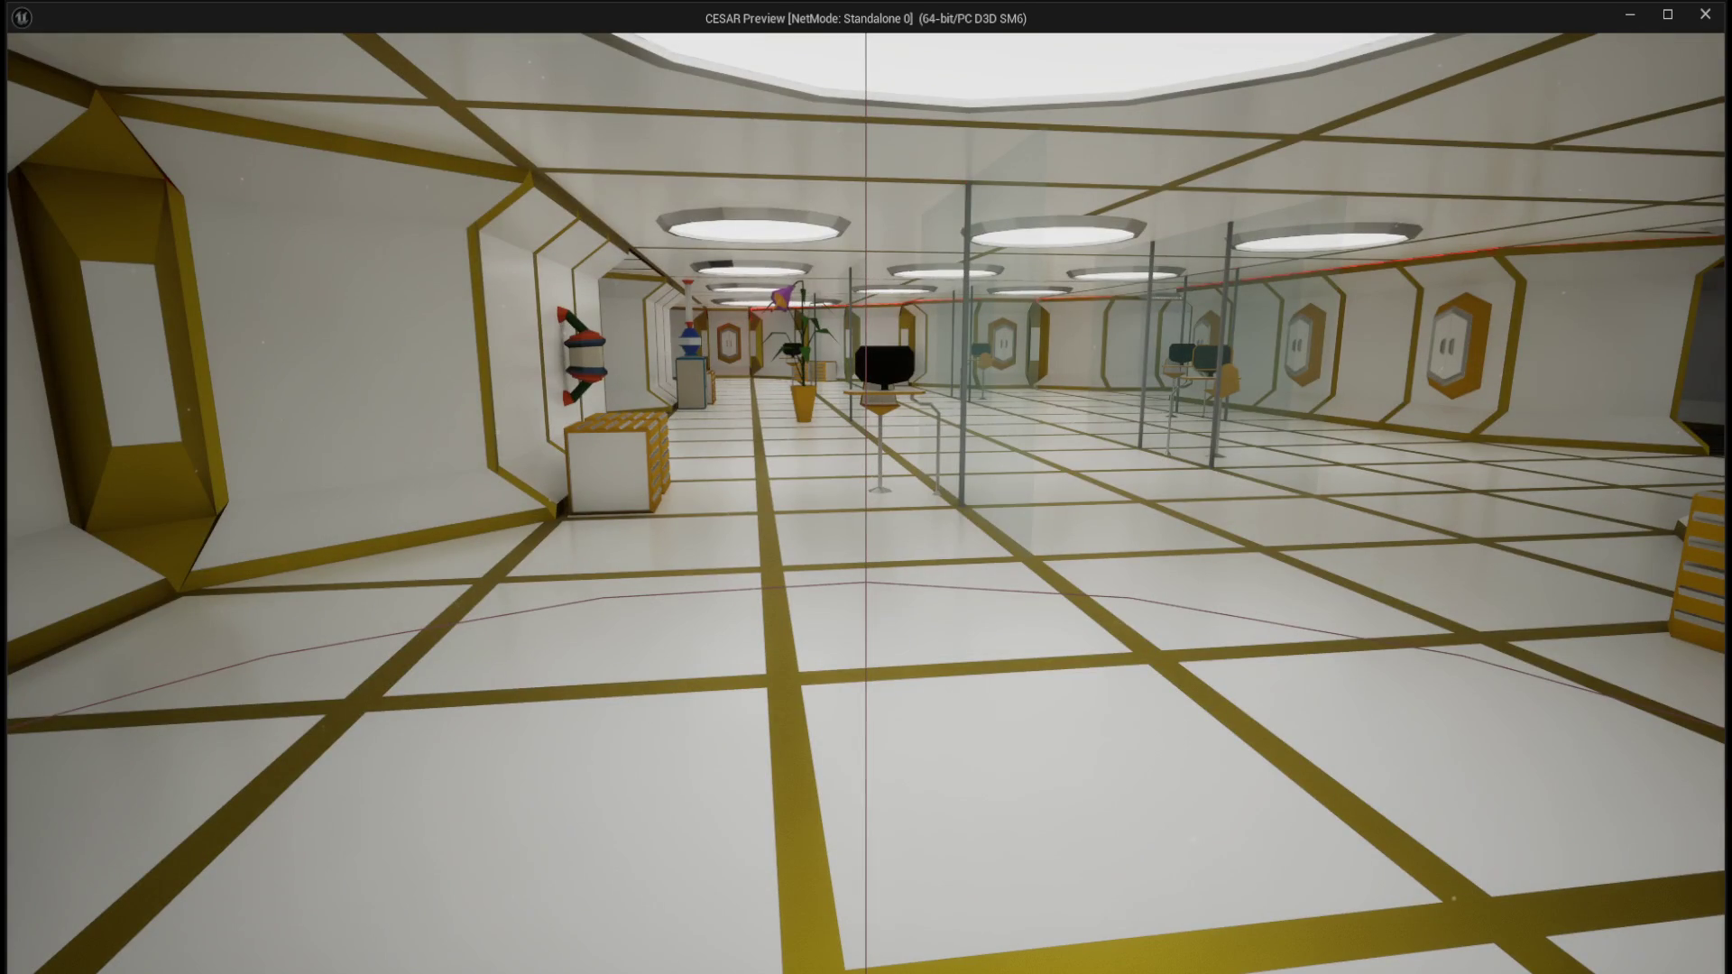
key("Escape")
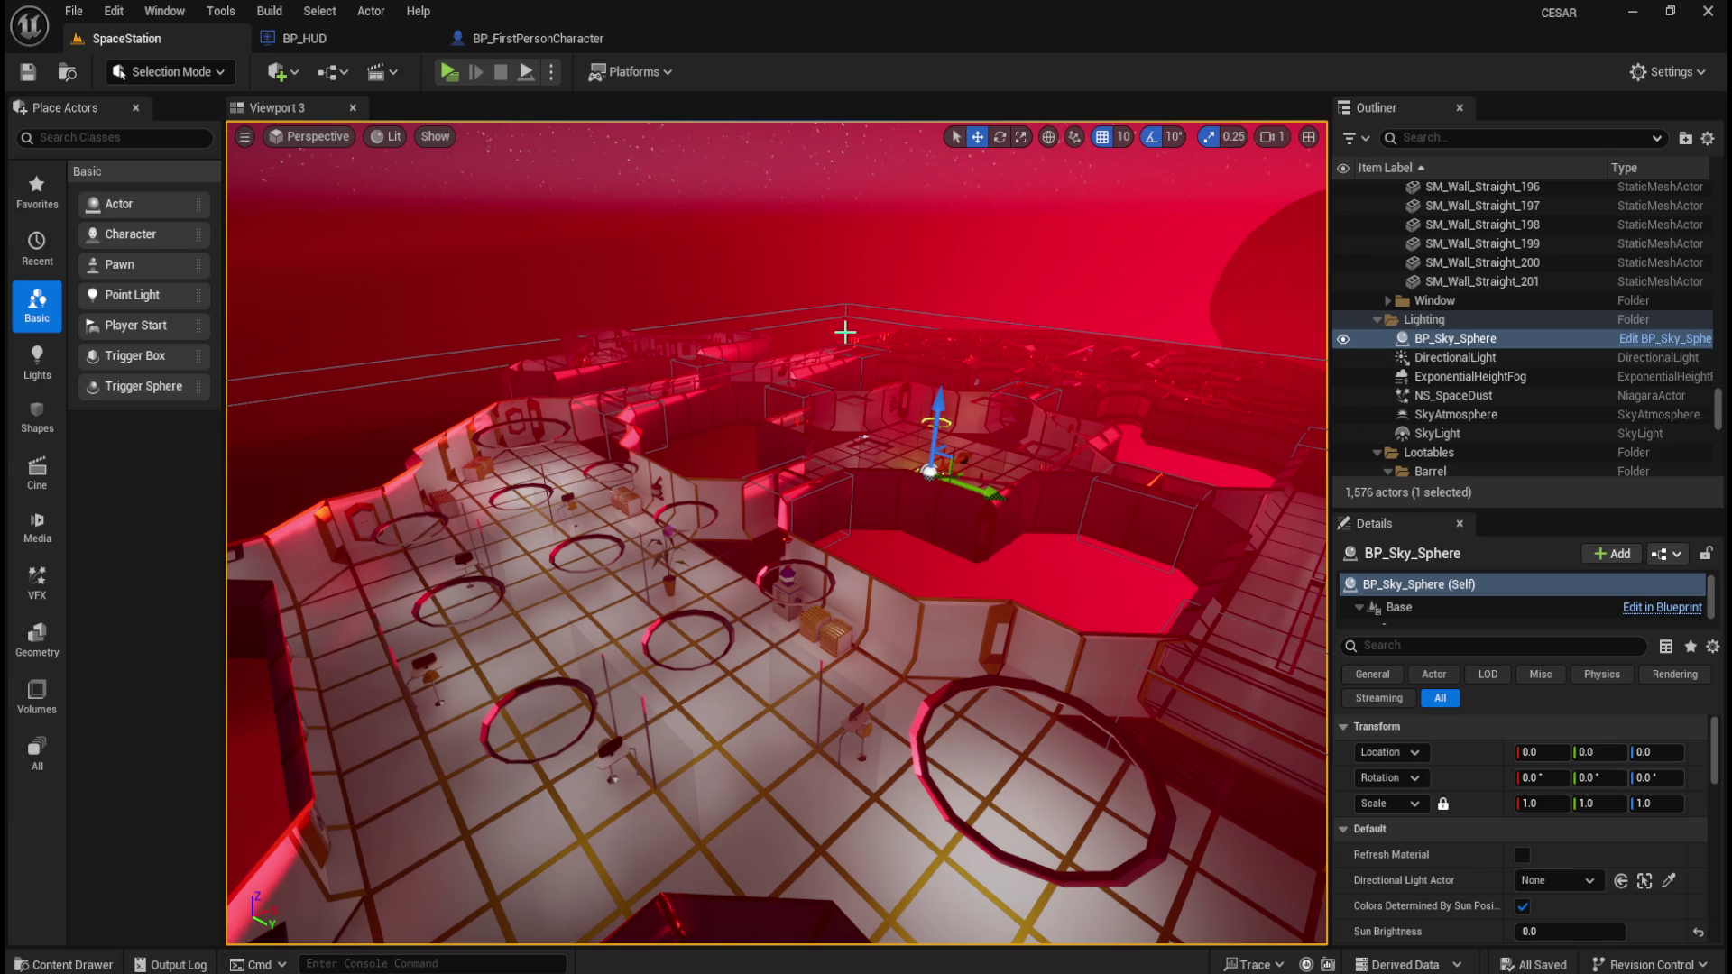
left_click(449, 72)
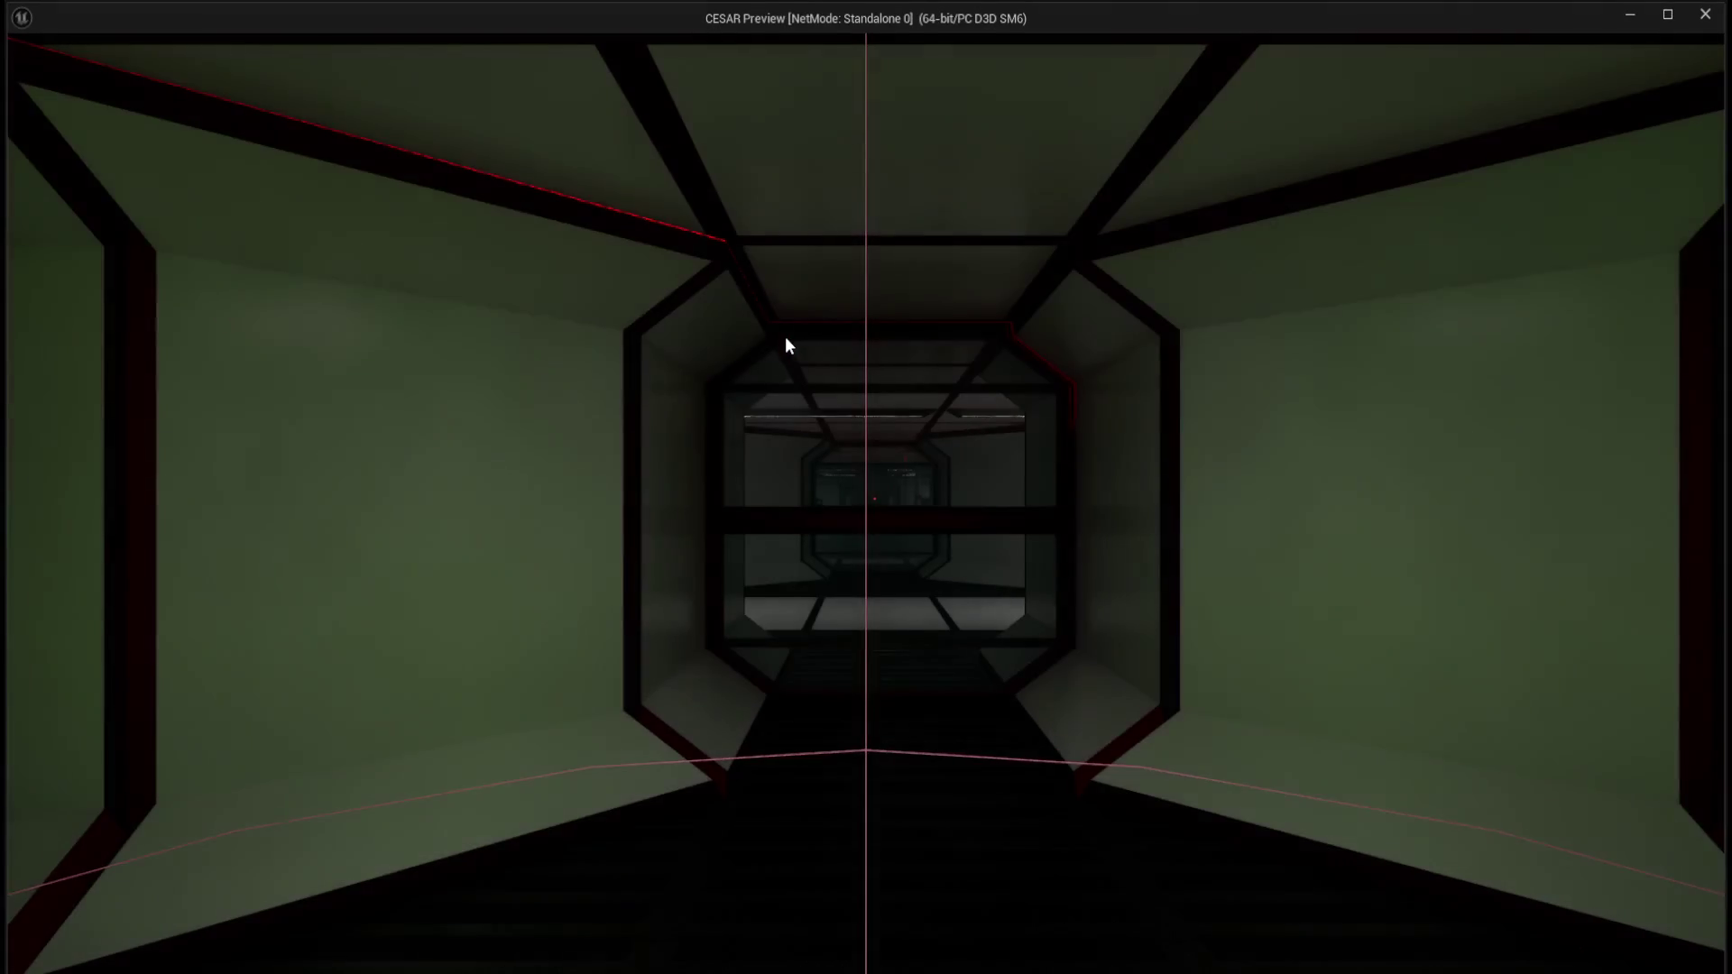
left_click(889, 367)
key("w")
key("w")
key("w")
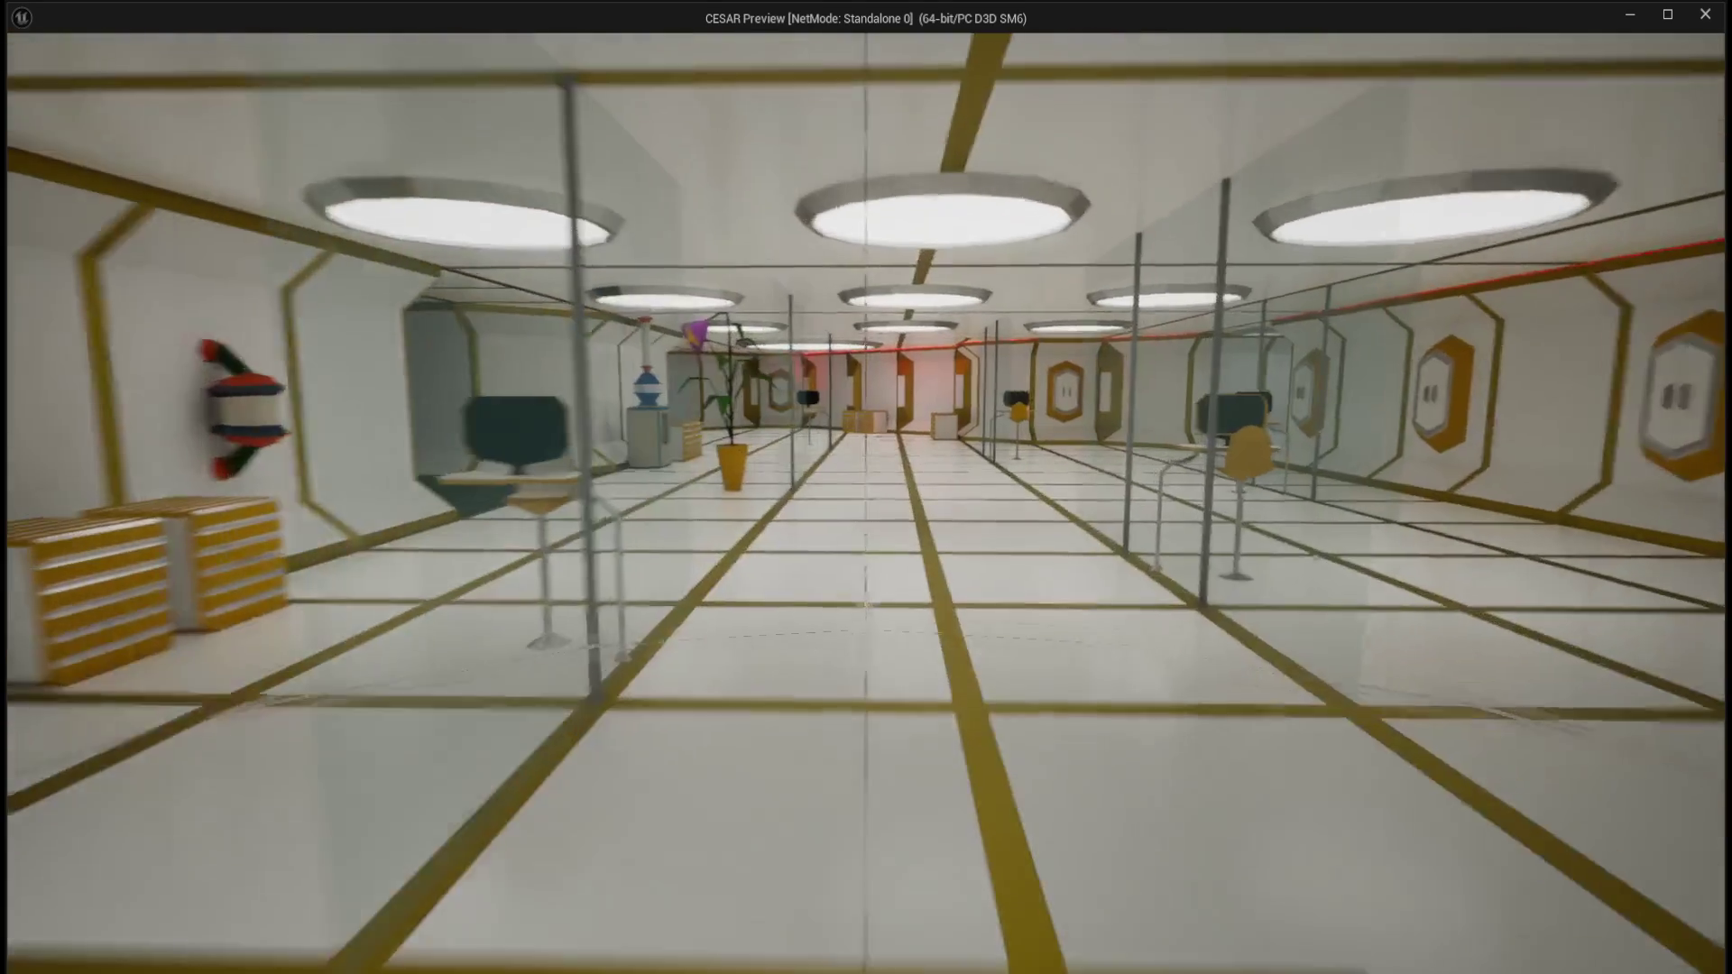
key("w")
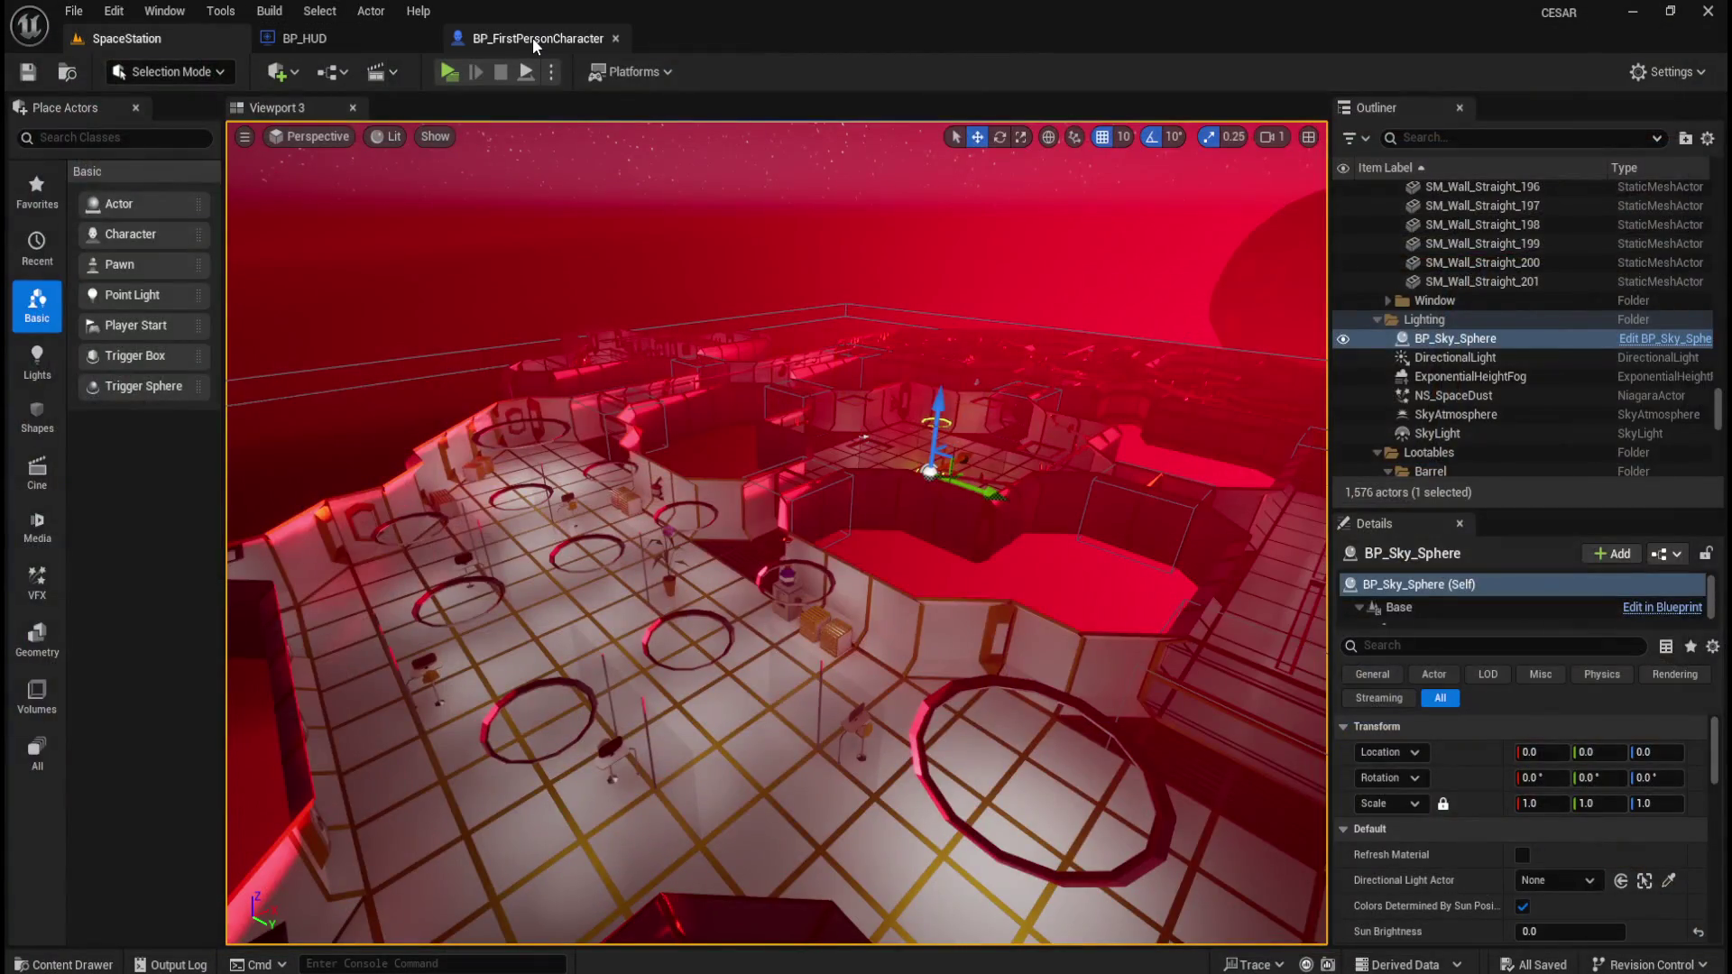
left_click(528, 35)
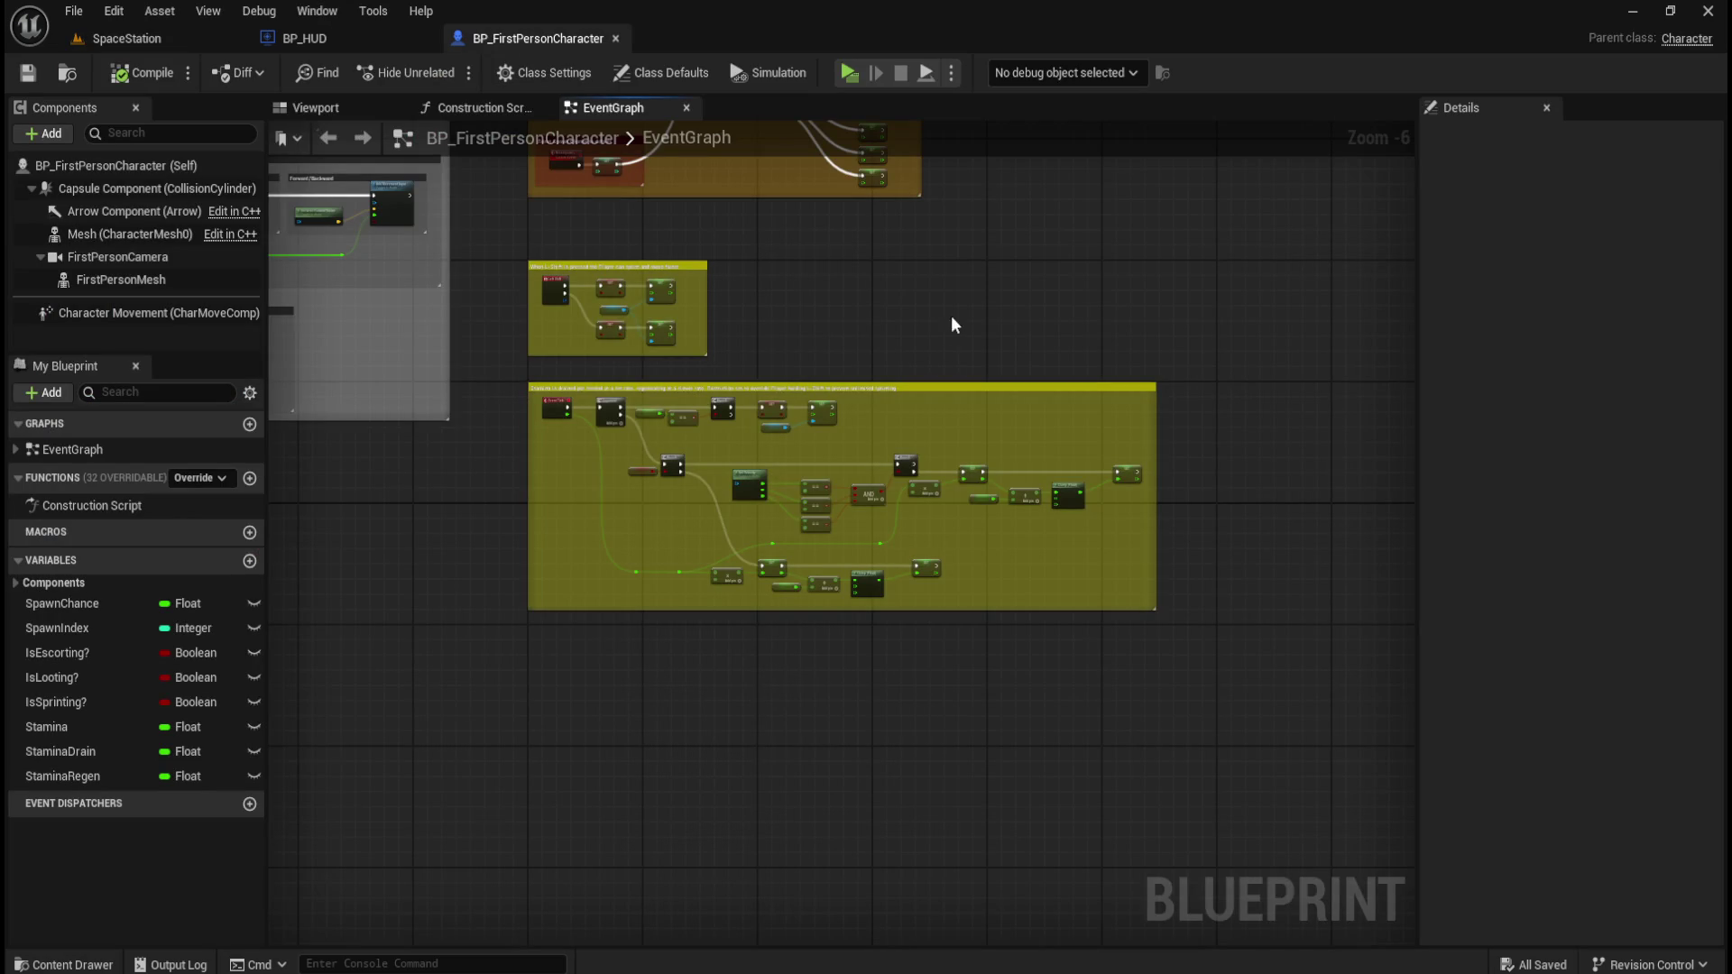
Add a third Sequence output and attach a Print String node to it.
scroll(850, 325, "up", 3)
left_click_drag(808, 433, 928, 379)
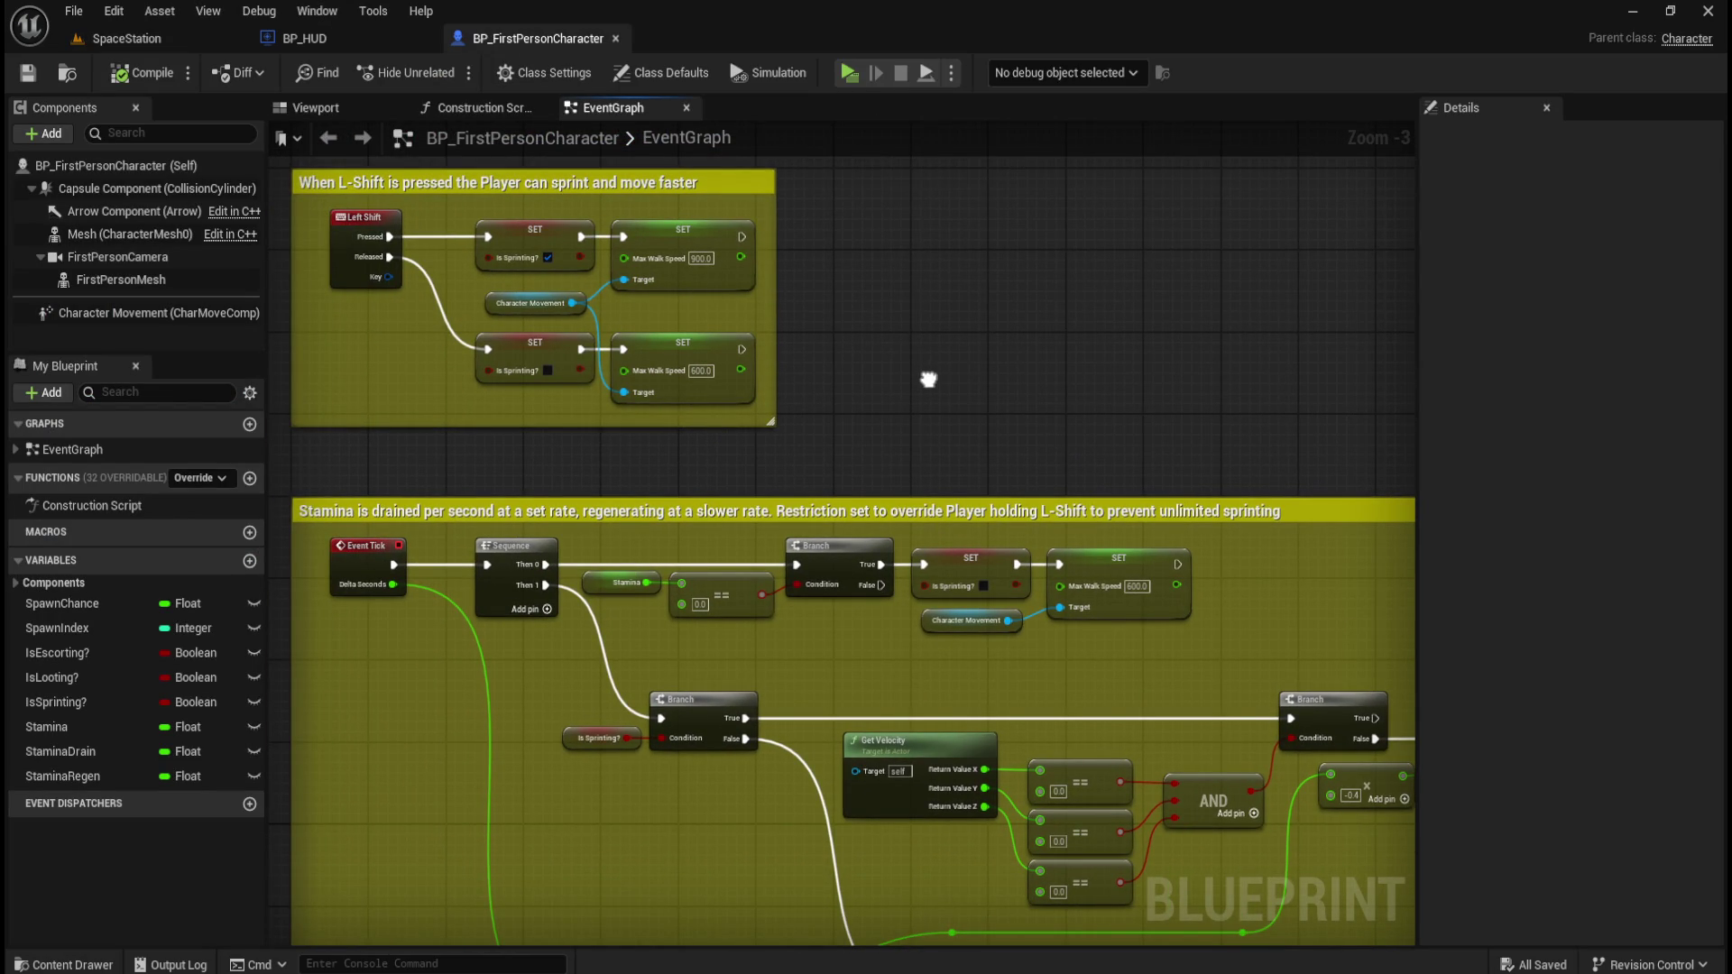
left_click_drag(928, 379, 970, 268)
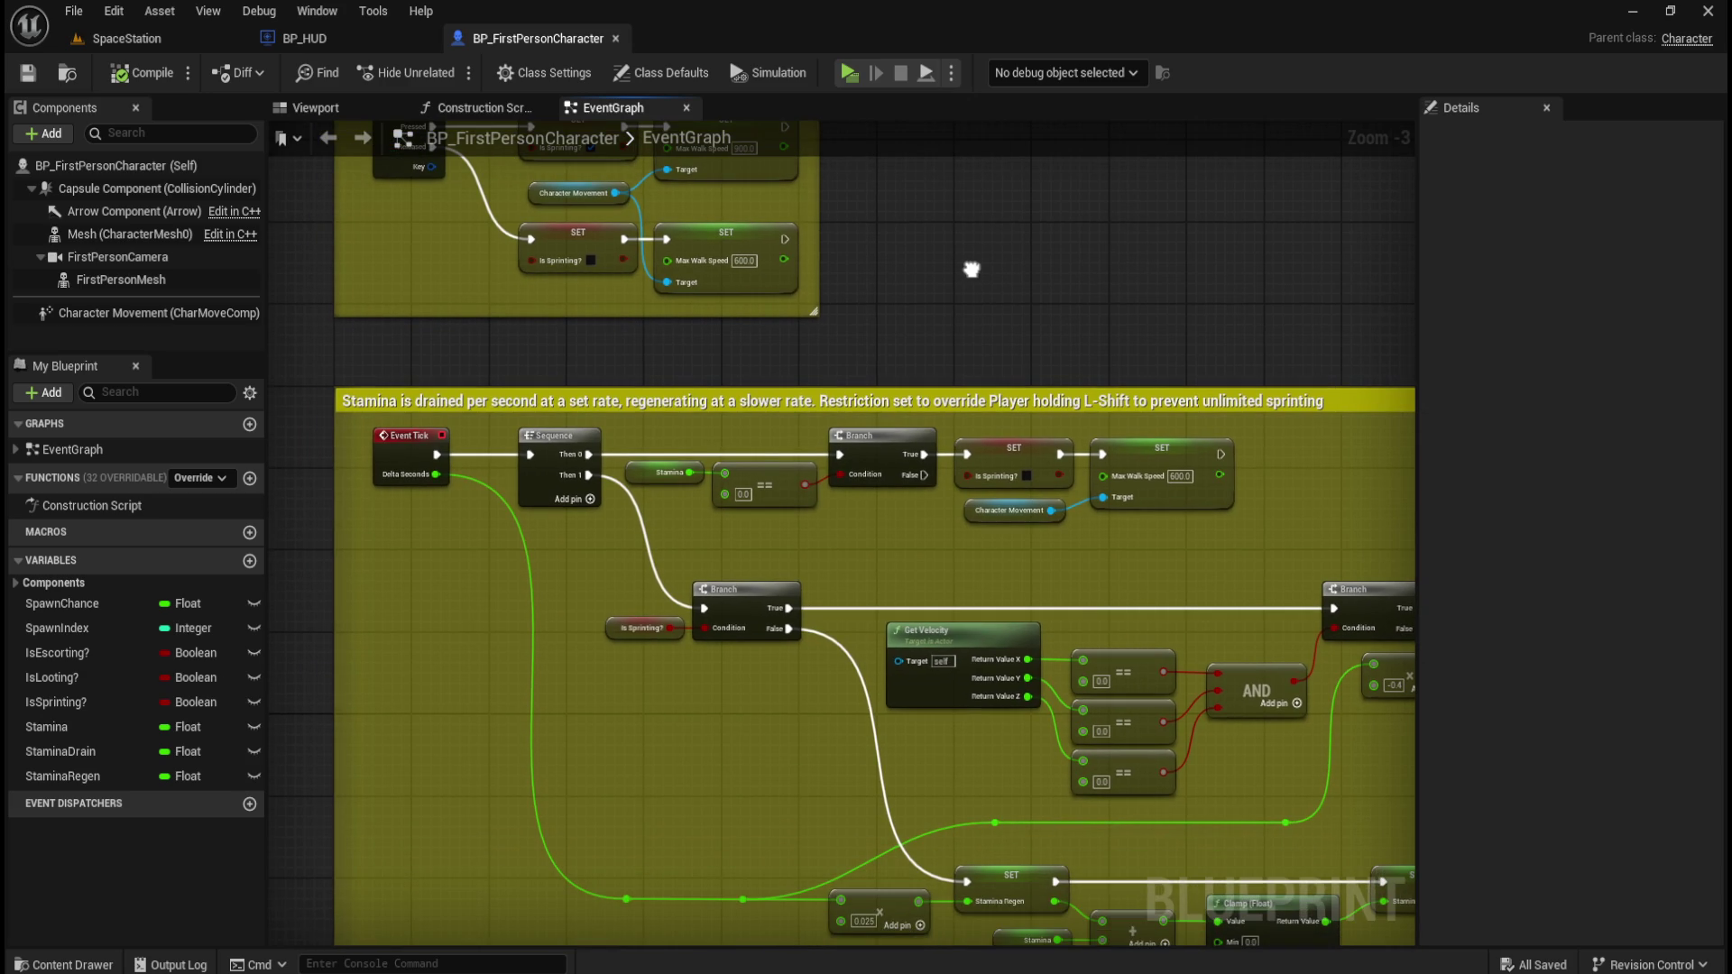
left_click(591, 498)
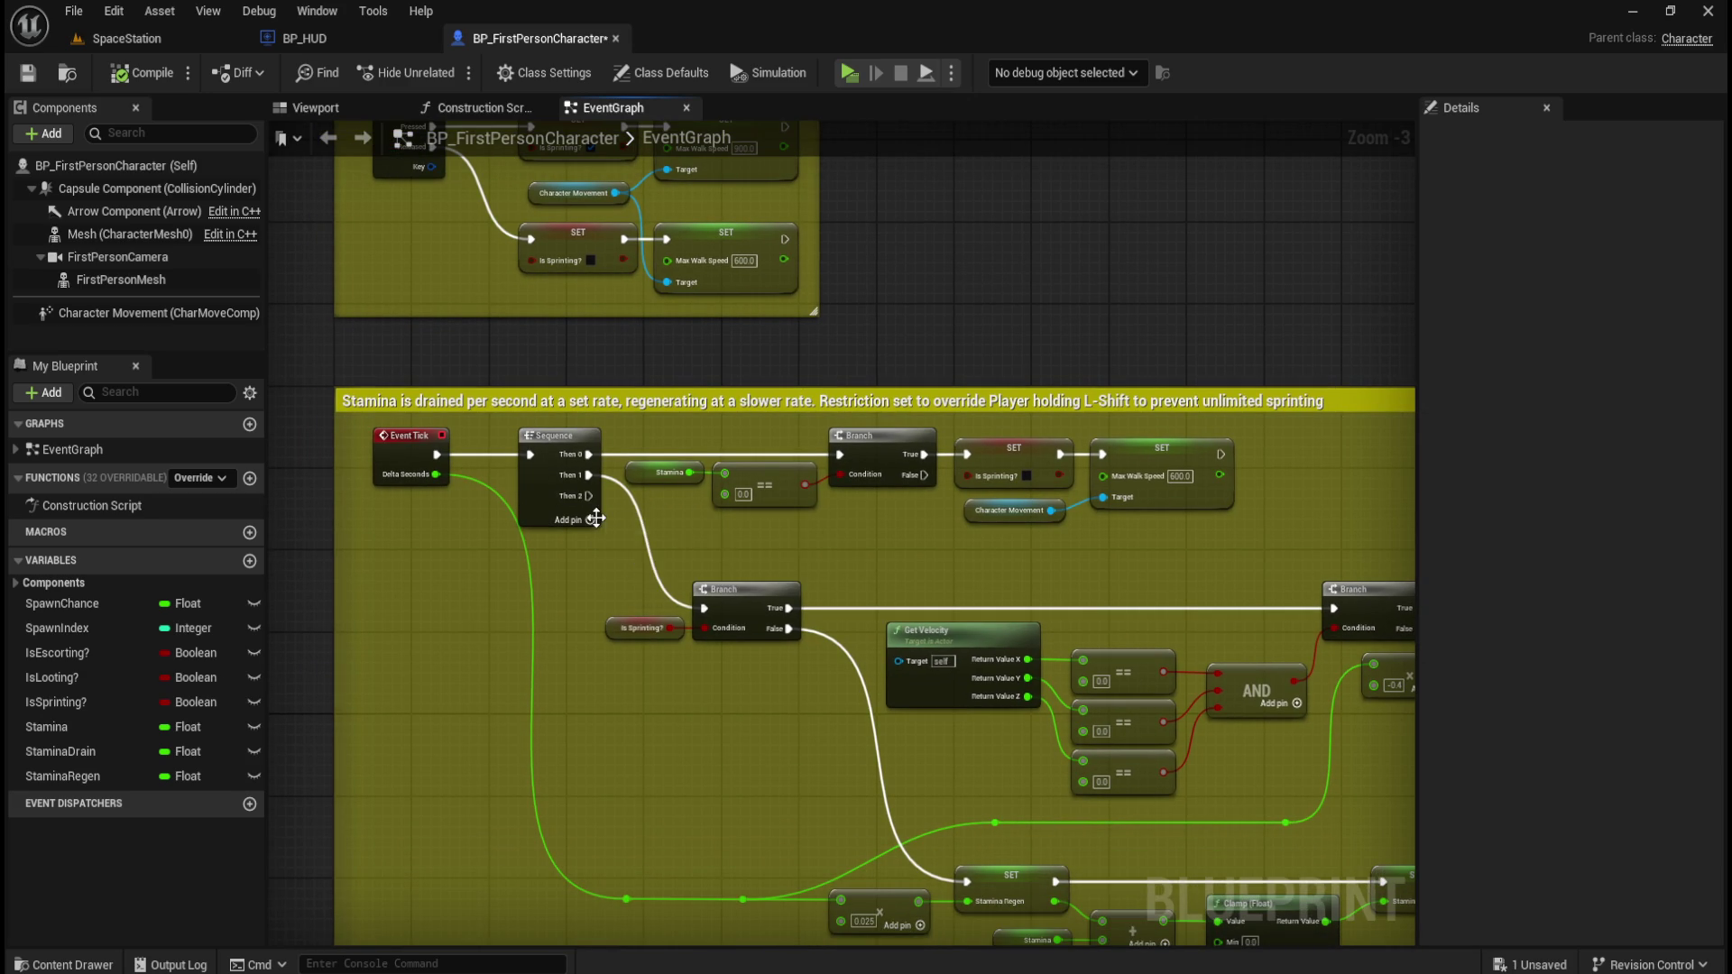
left_click_drag(589, 497, 830, 550)
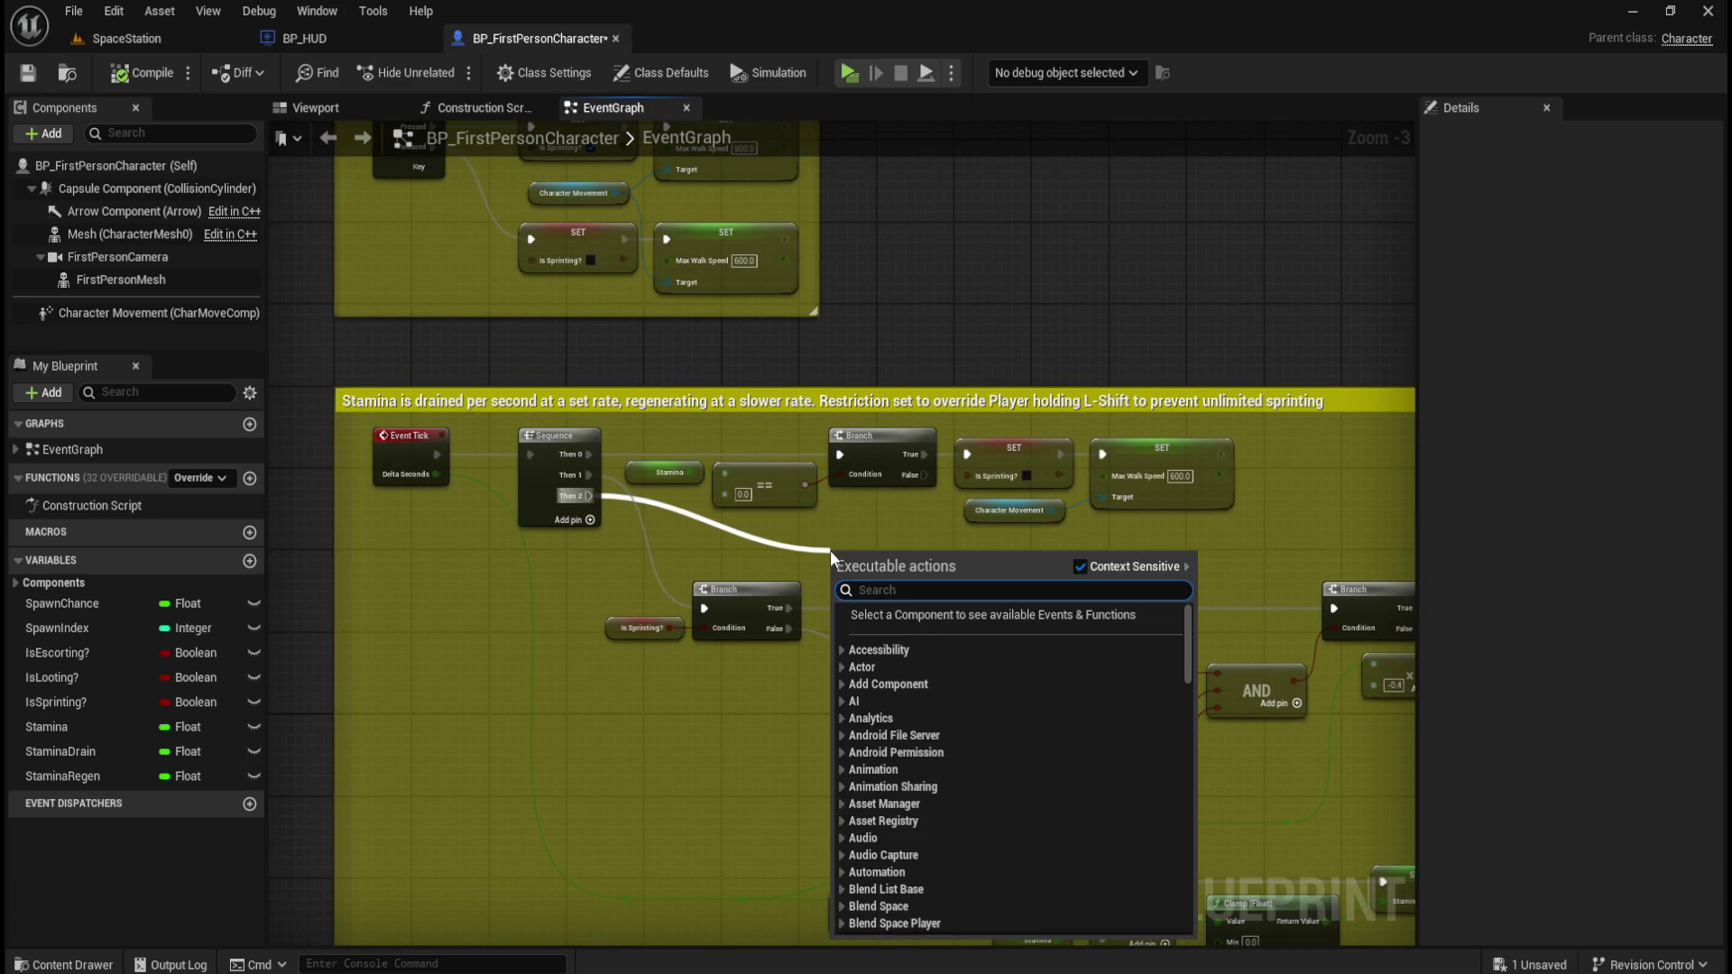
type("print string")
key("Return")
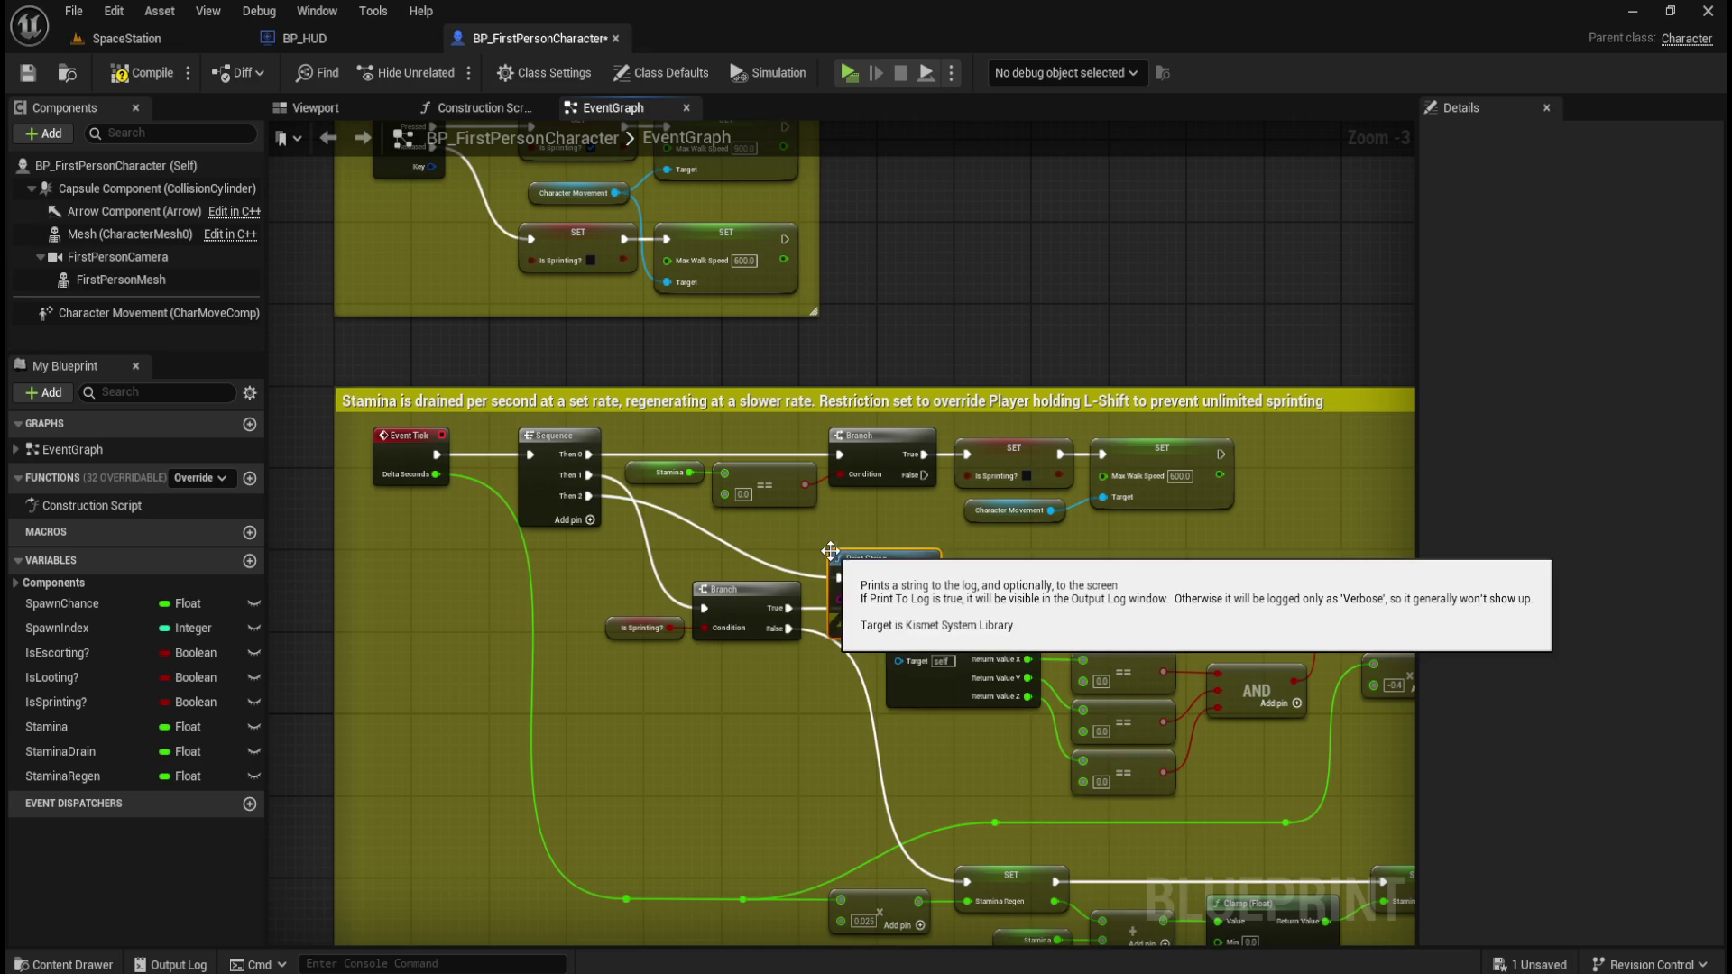
Wire Stamina into the Print String's In String, then compile and save.
left_click_drag(894, 548, 892, 528)
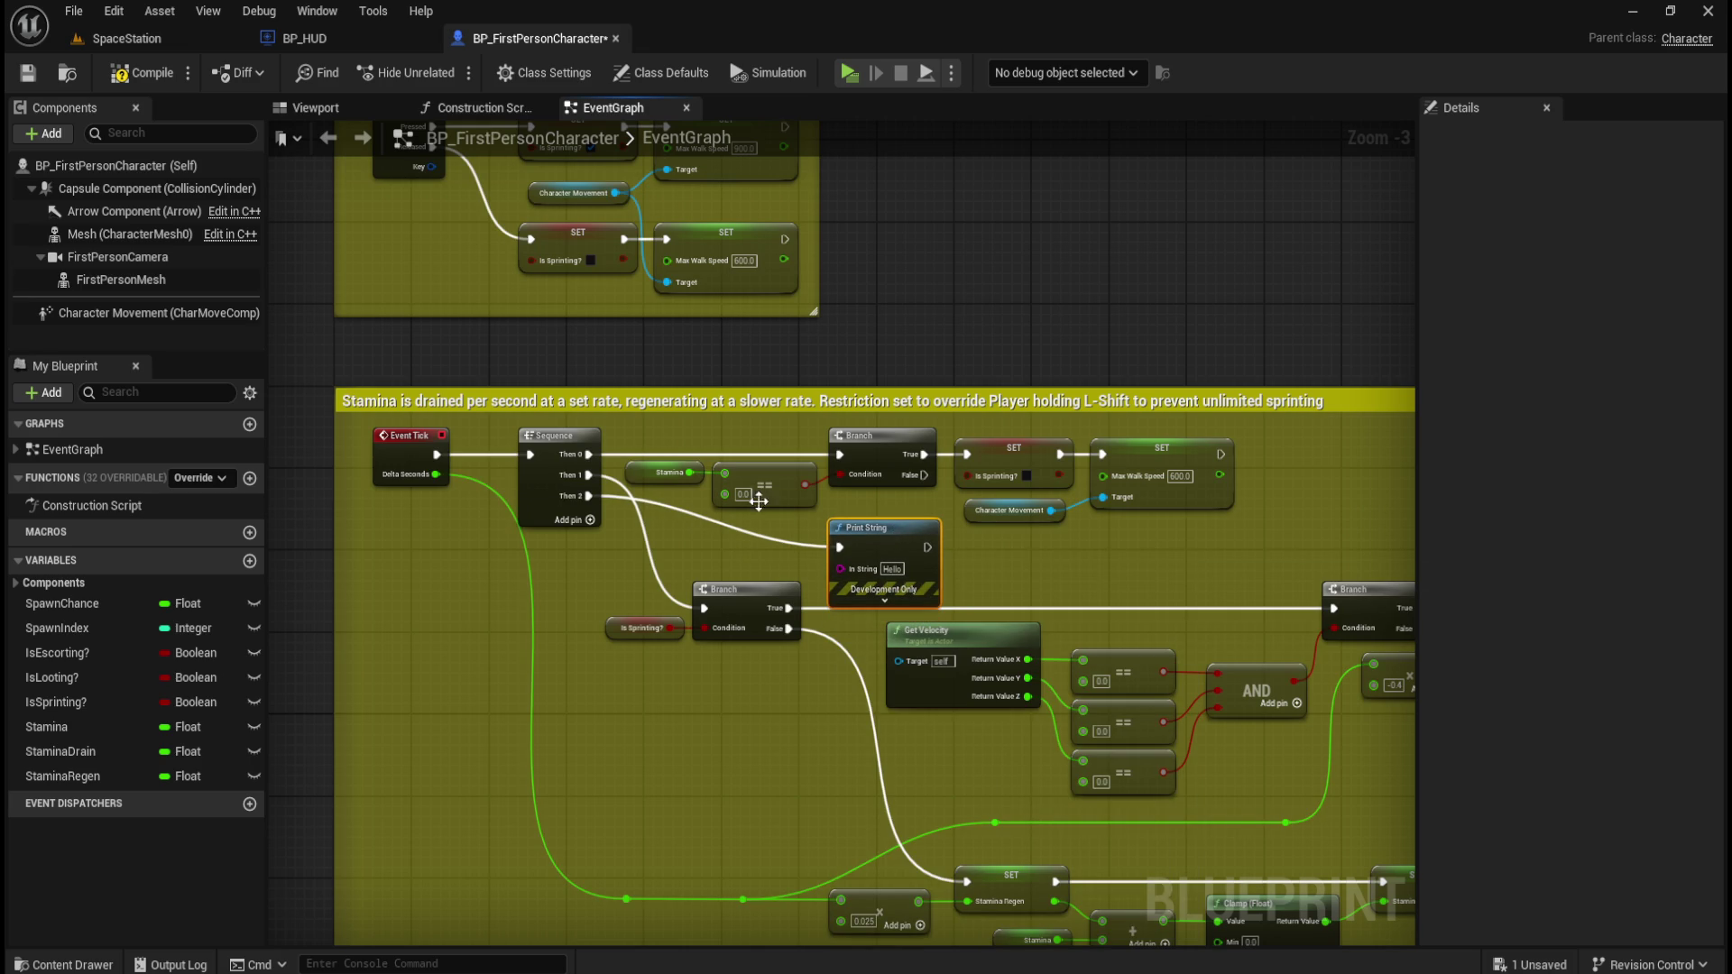
mouse_move(692, 472)
left_mouse_down()
mouse_move(691, 505)
mouse_move(844, 570)
left_mouse_up()
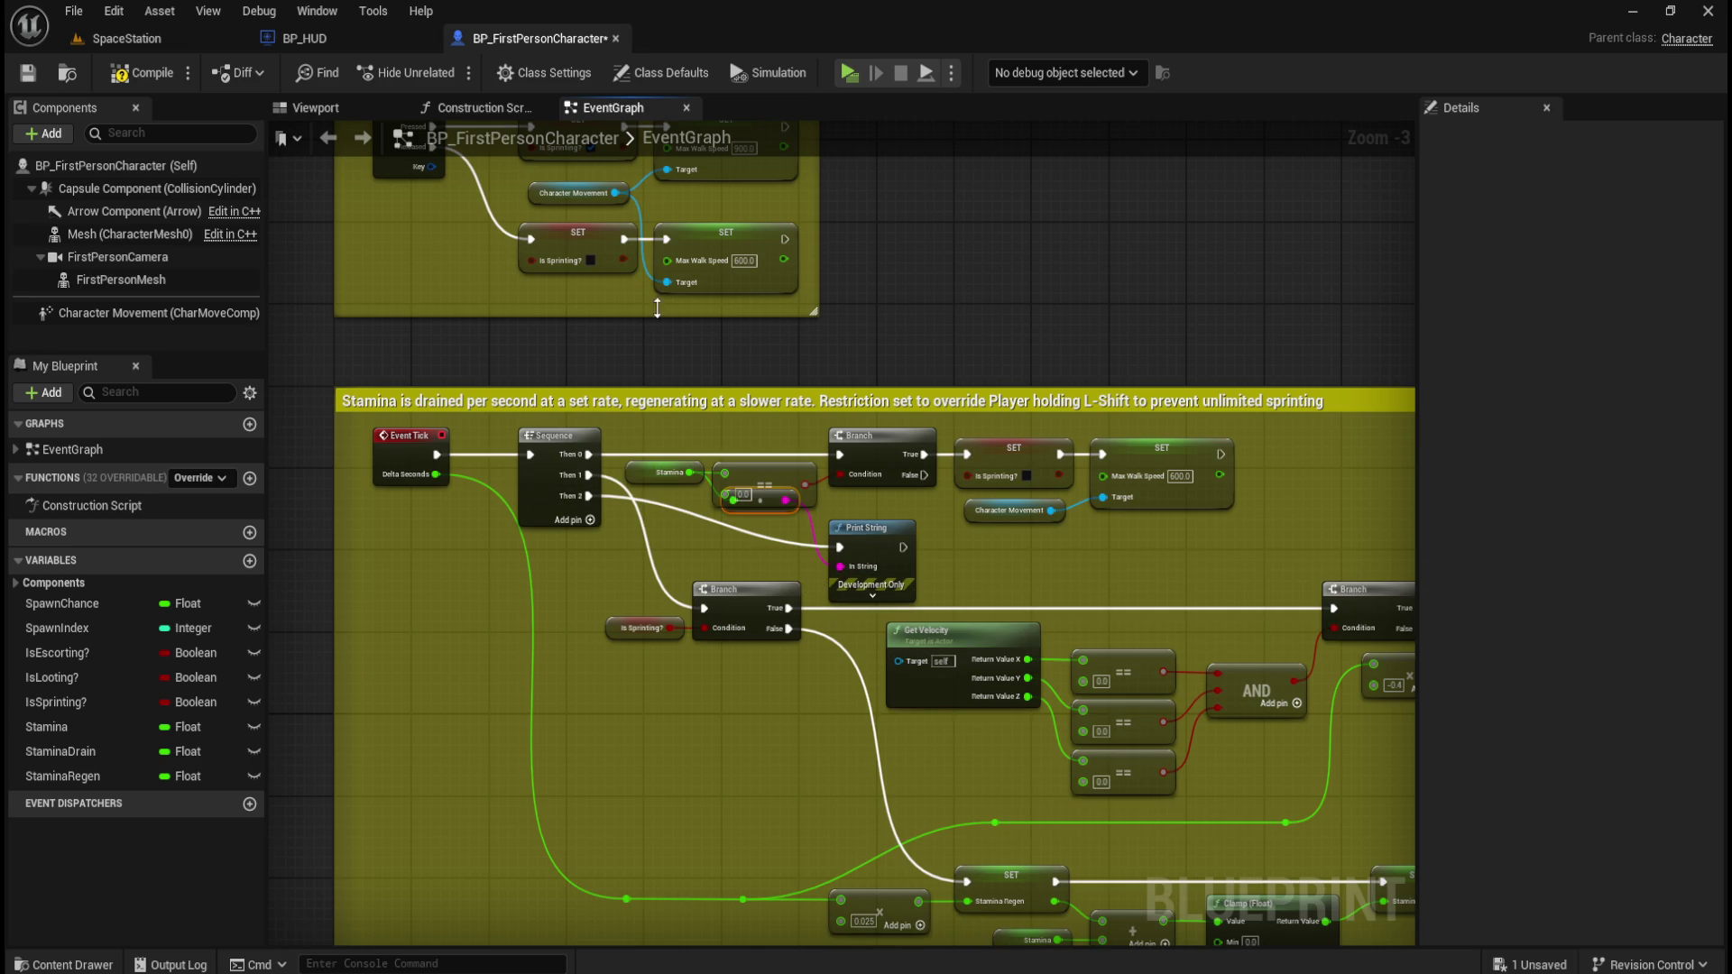
left_click(137, 72)
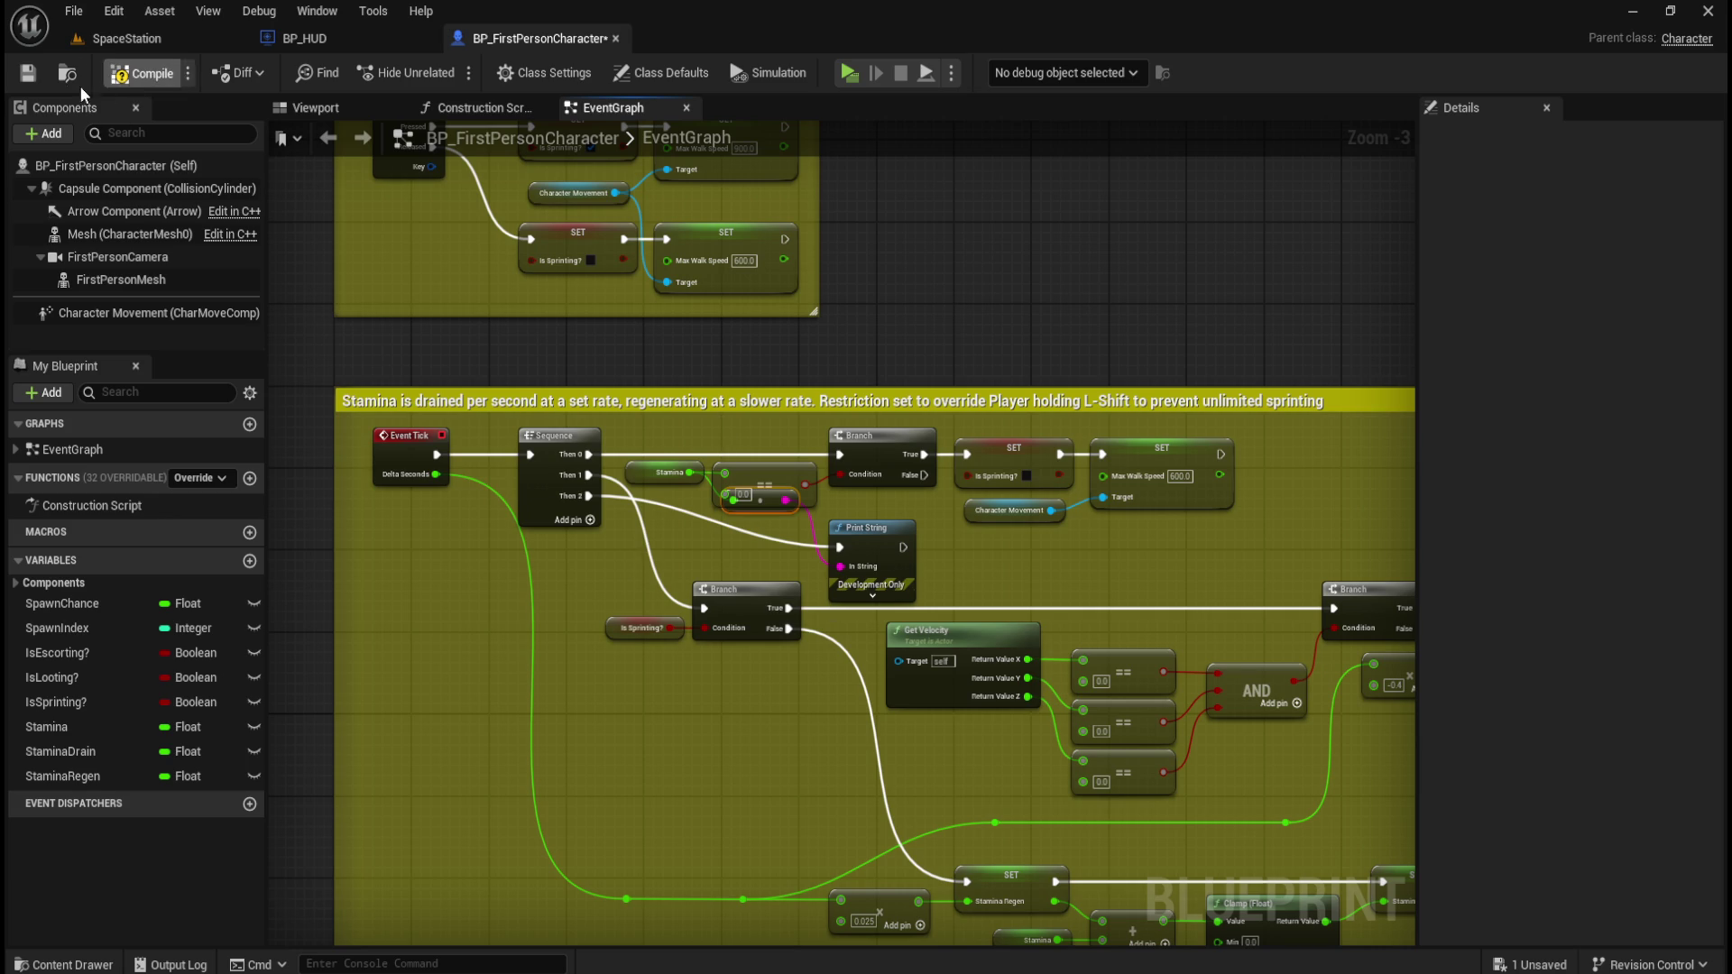
left_click(26, 76)
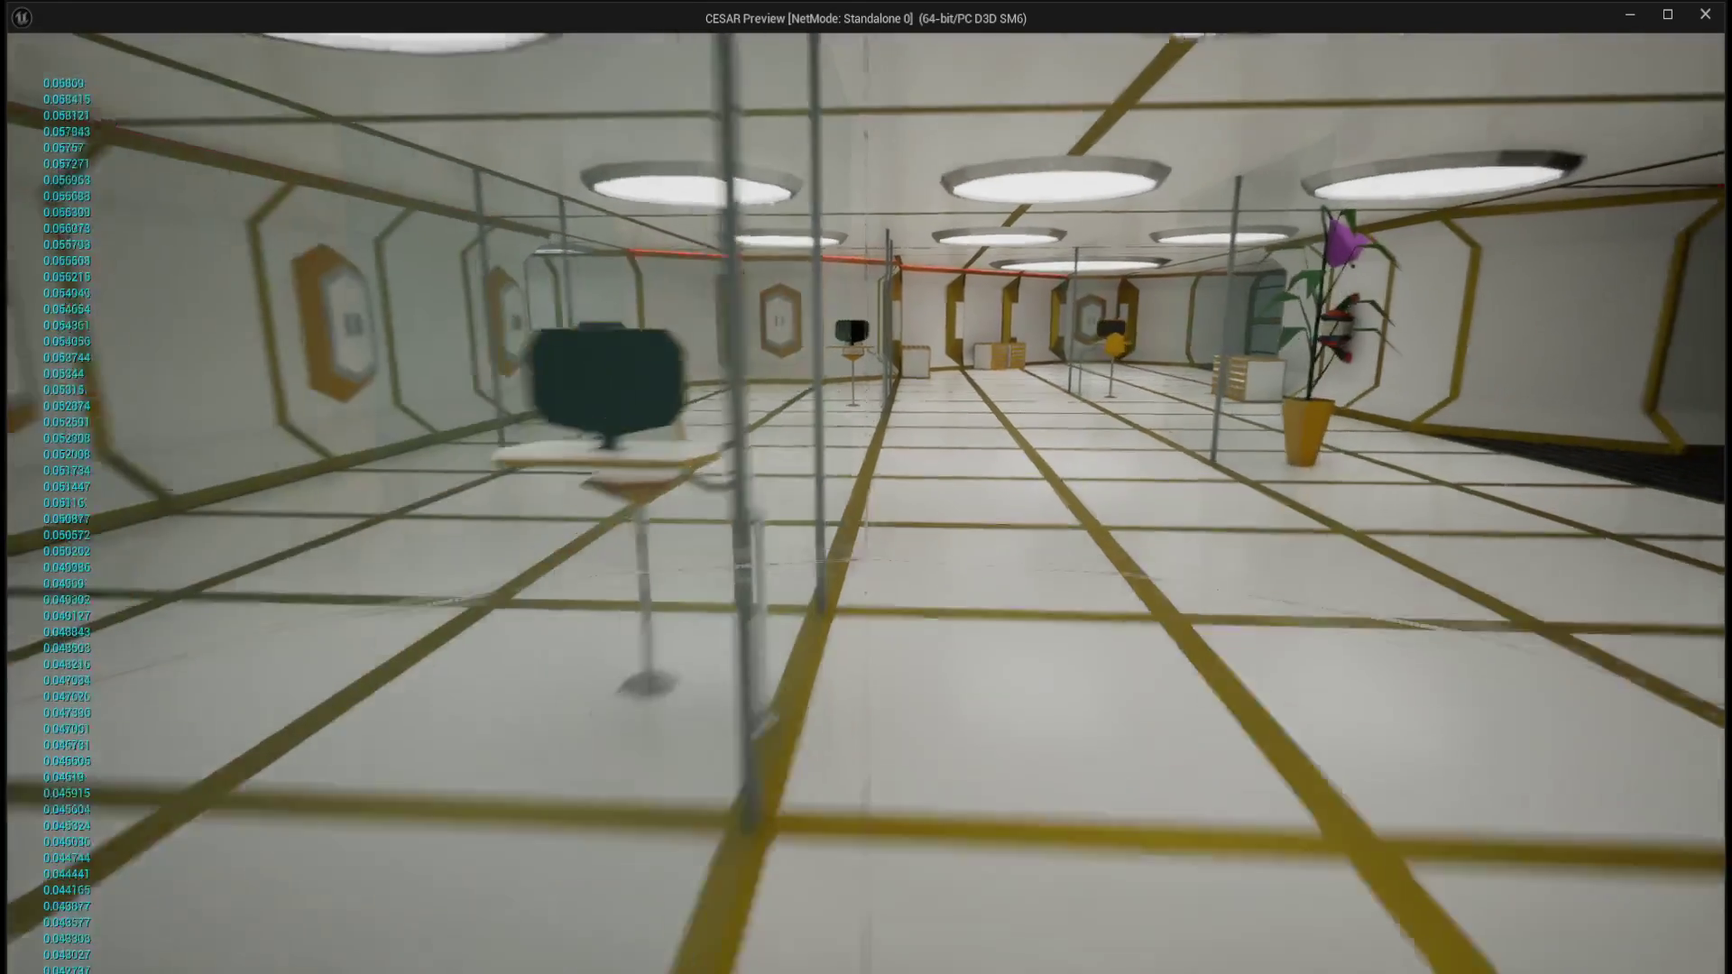
Stop the preview after watching the printed Stamina values.
key("Escape")
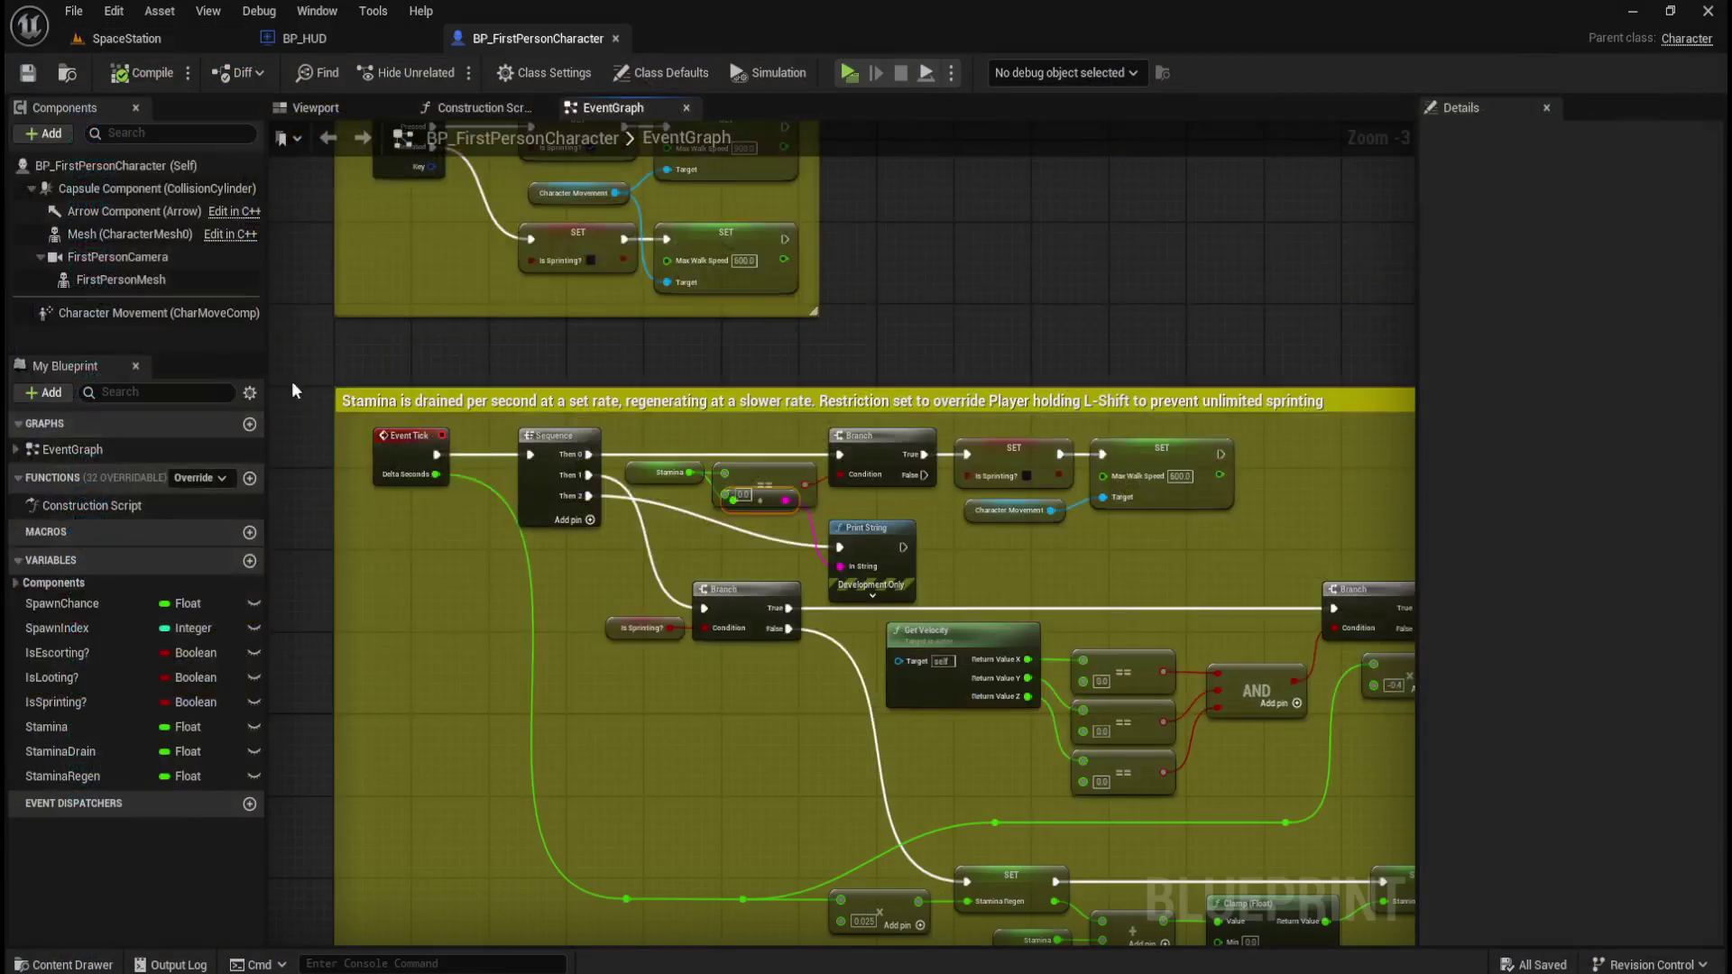
Delete the Stamina Print String and its float-to-string conversion node.
scroll(848, 526, "up", 3)
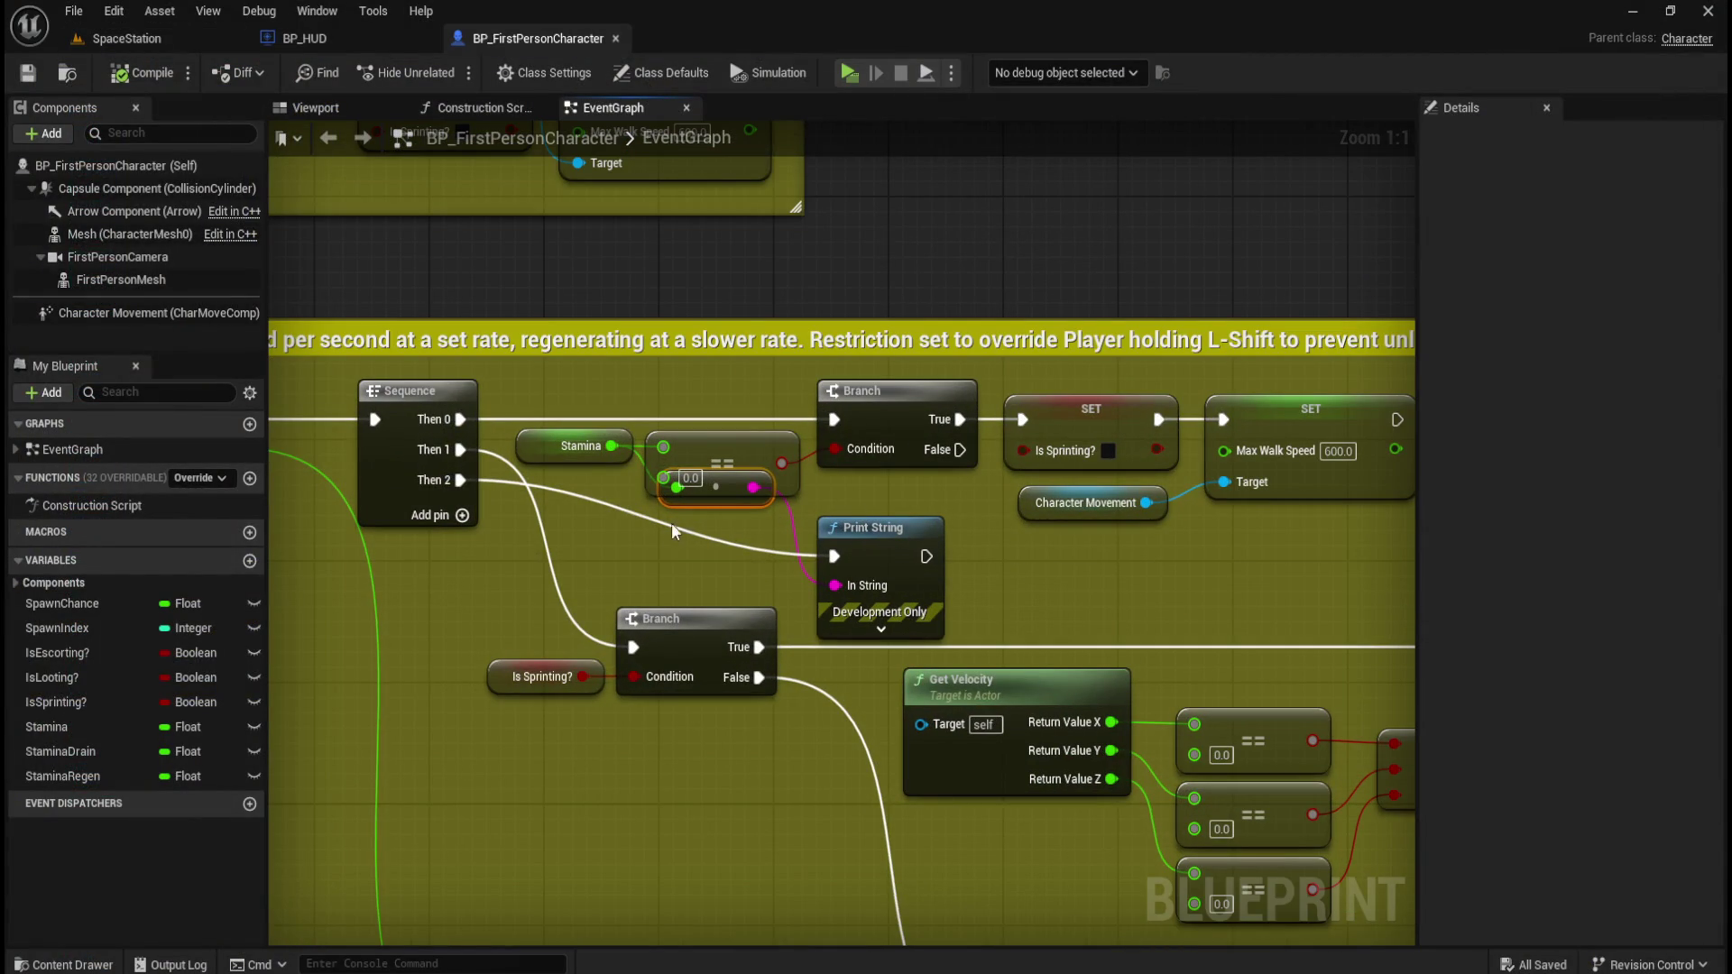
left_click(817, 529)
left_click(729, 500, "shift")
key("Delete")
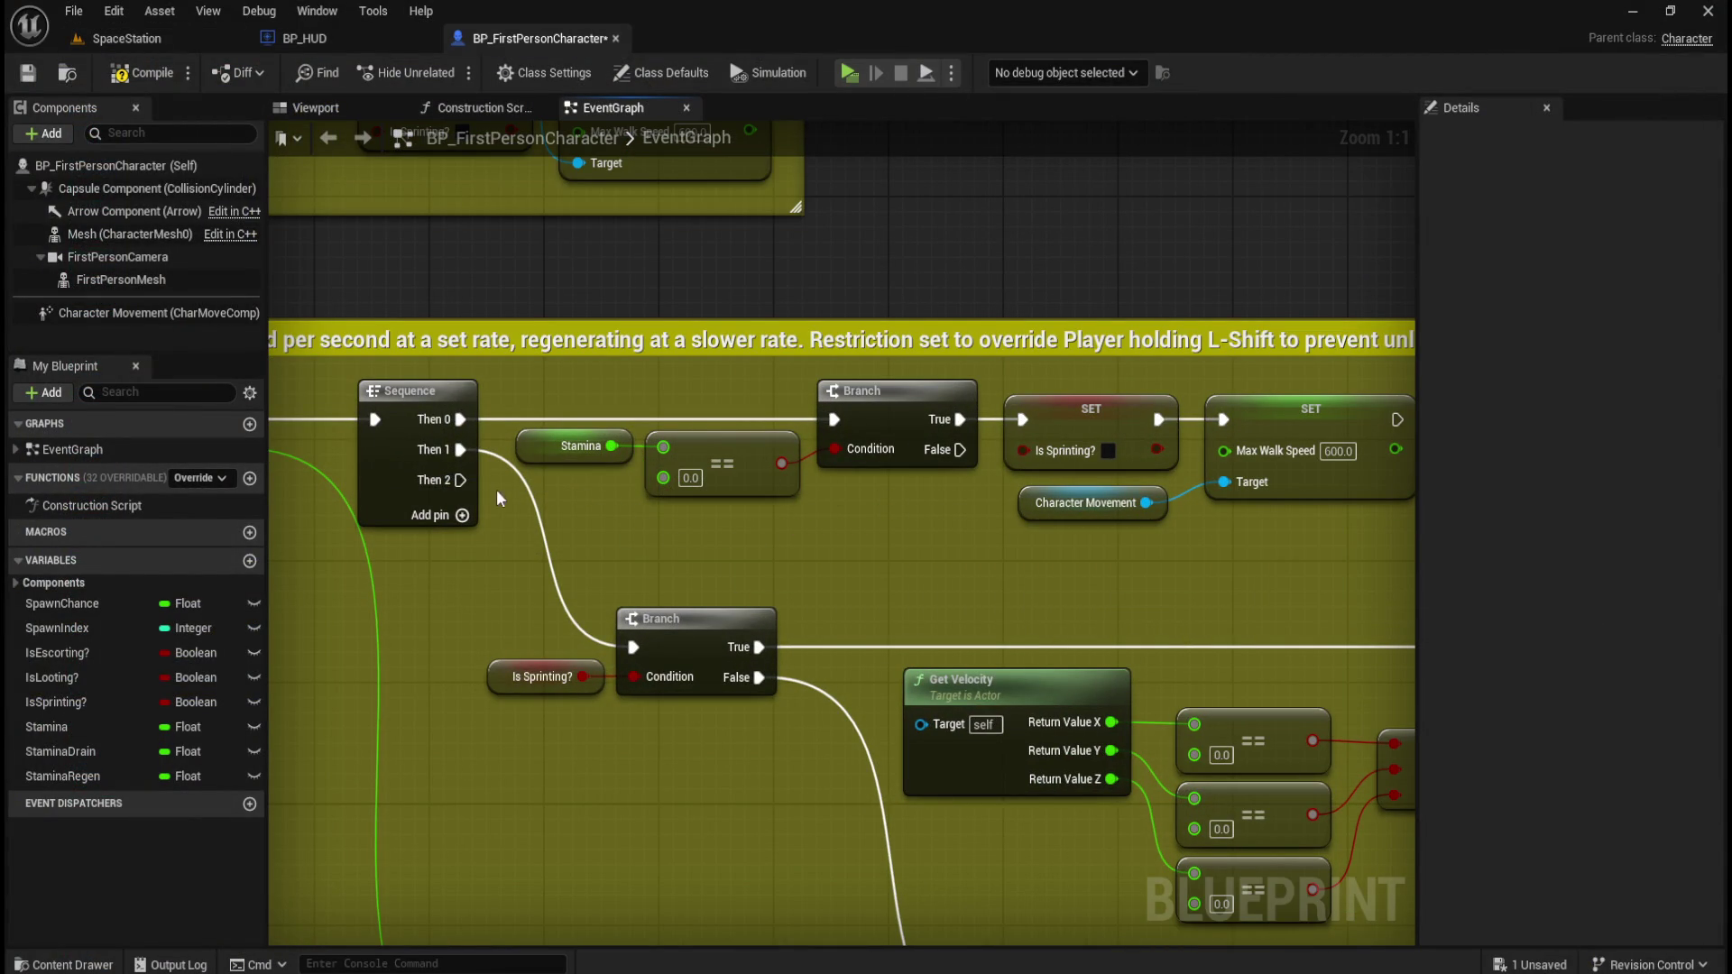
Remove the Sequence node's unused Then 2 pin and save the Blueprint.
right_click(460, 480)
left_click(524, 577)
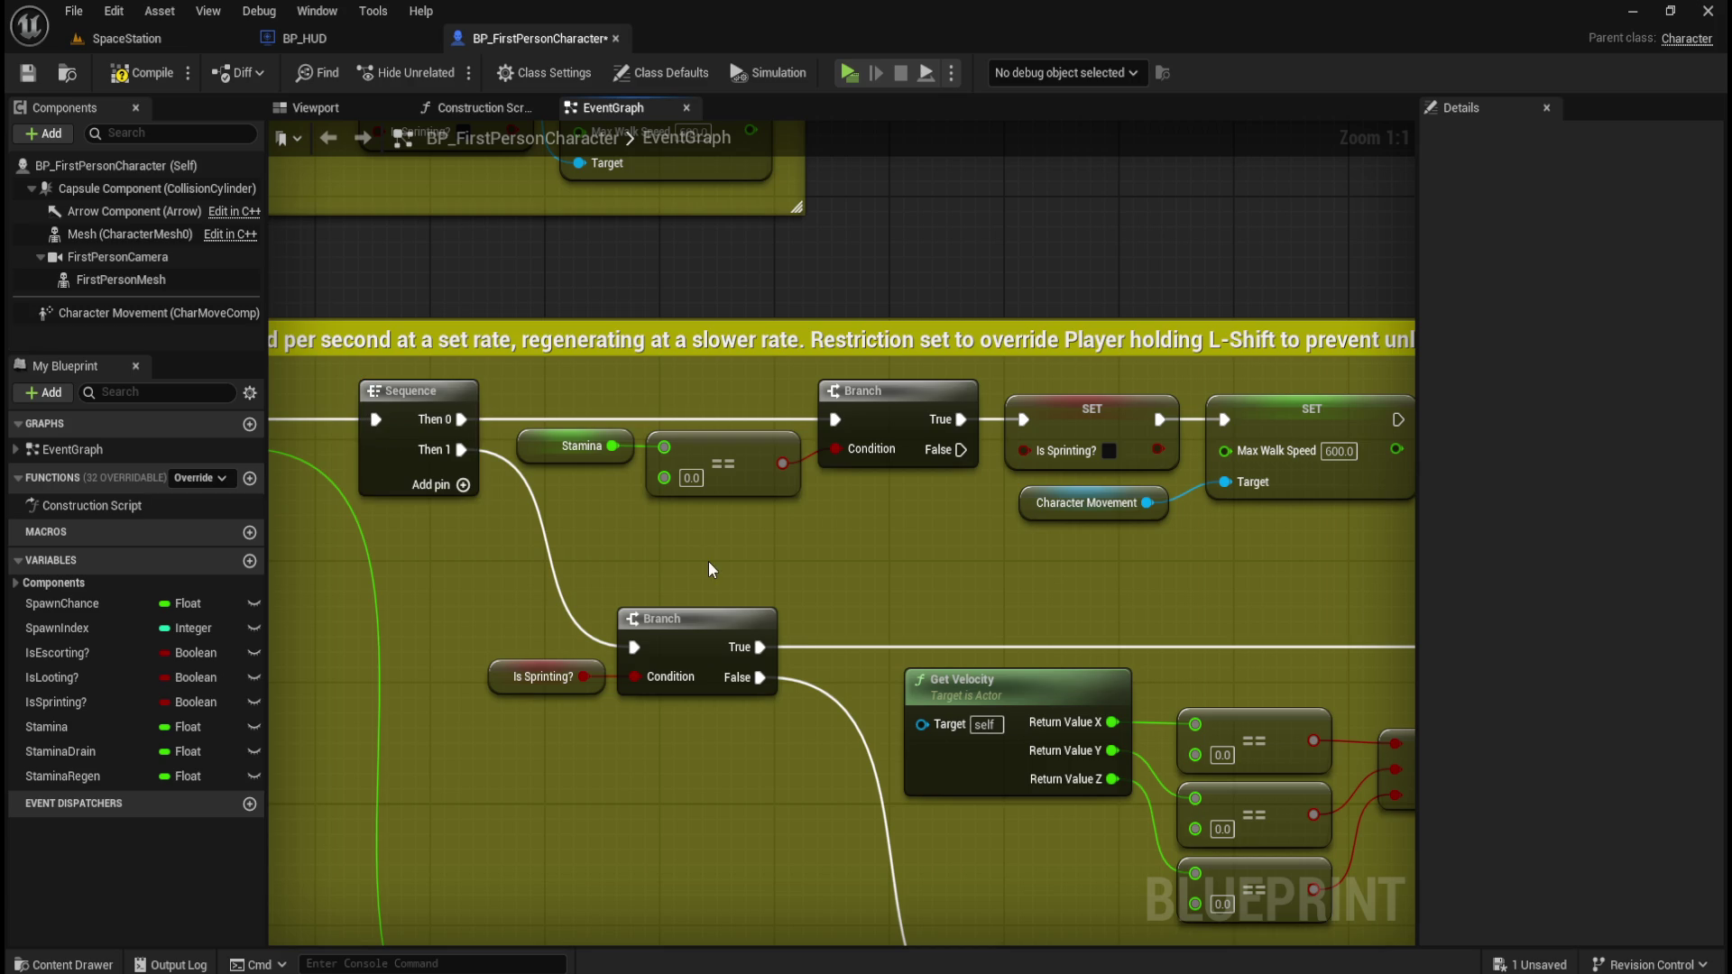
left_click_drag(647, 543, 976, 559)
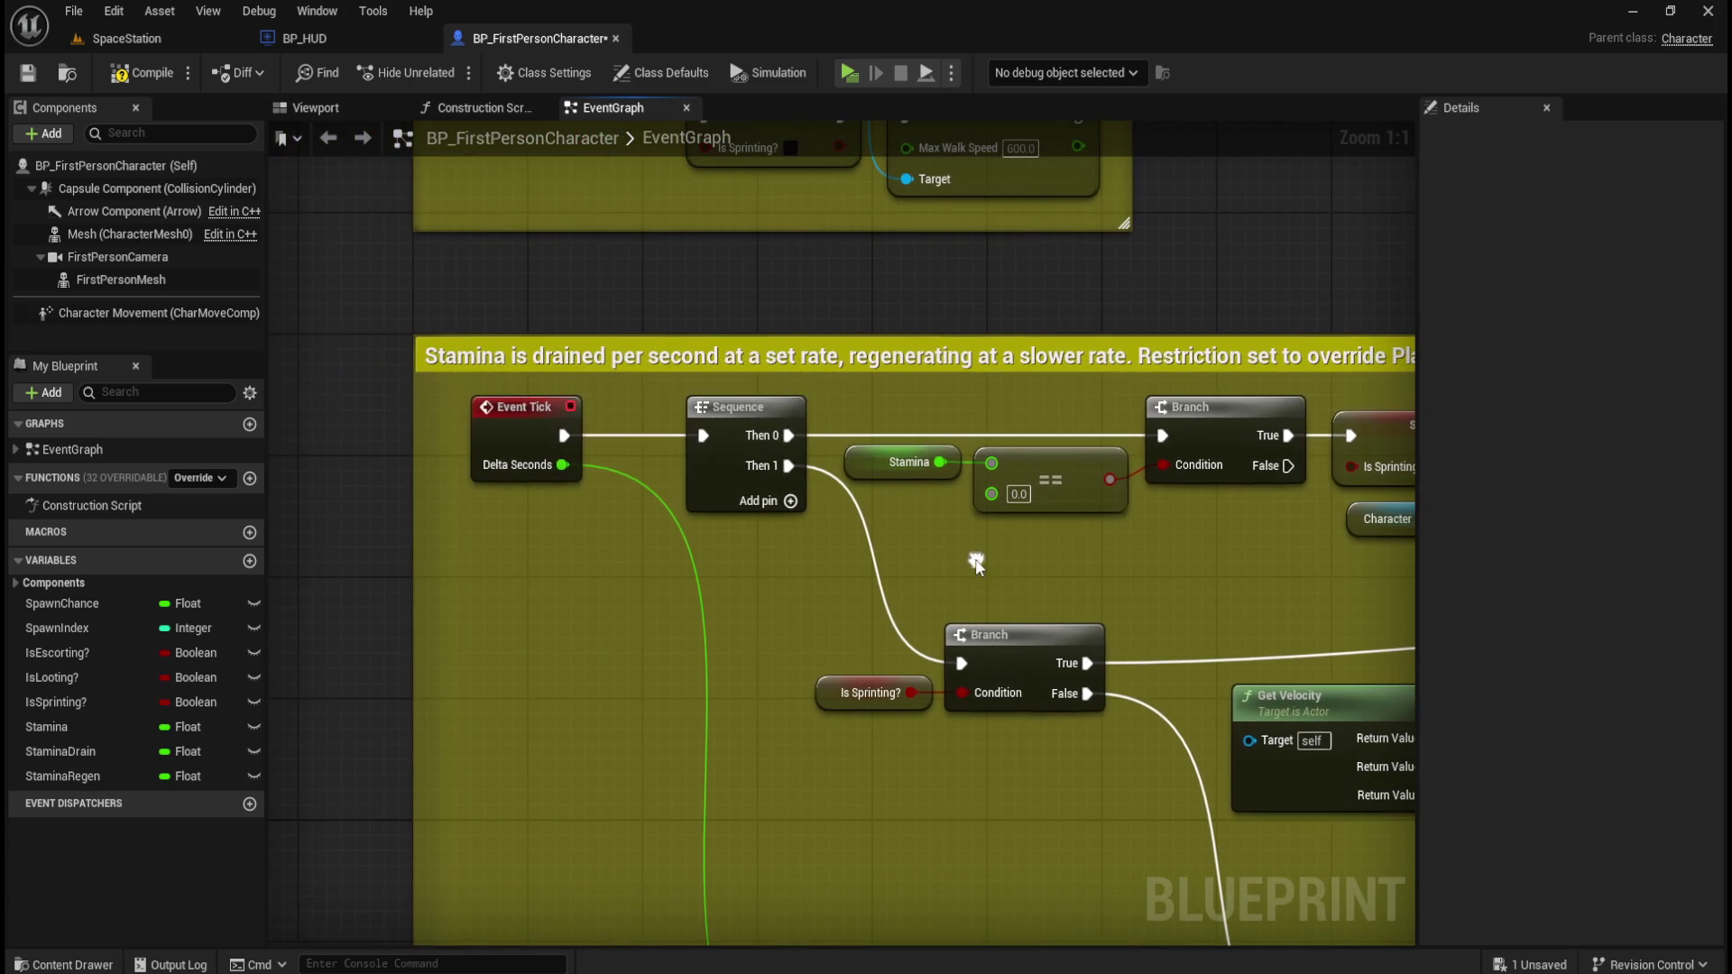
scroll(923, 559, "down", 2)
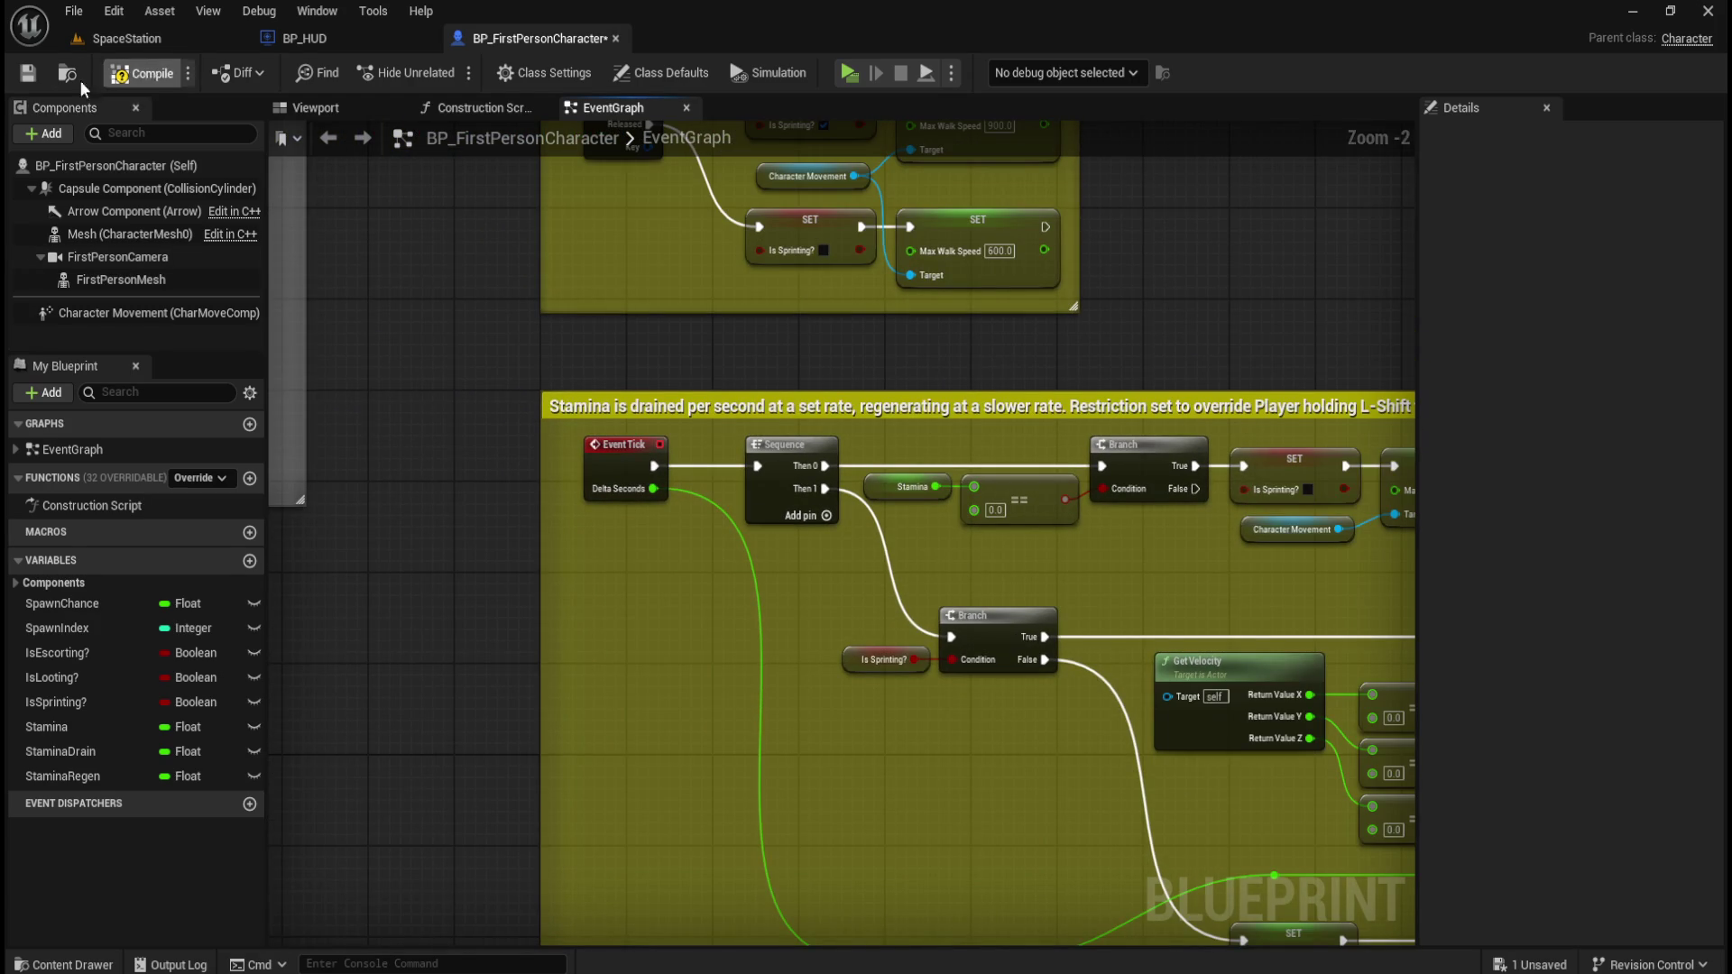
left_click(29, 74)
Switch to BP_HUD and open the Blueprints folder in the Content Drawer.
scroll(474, 366, "down", 3)
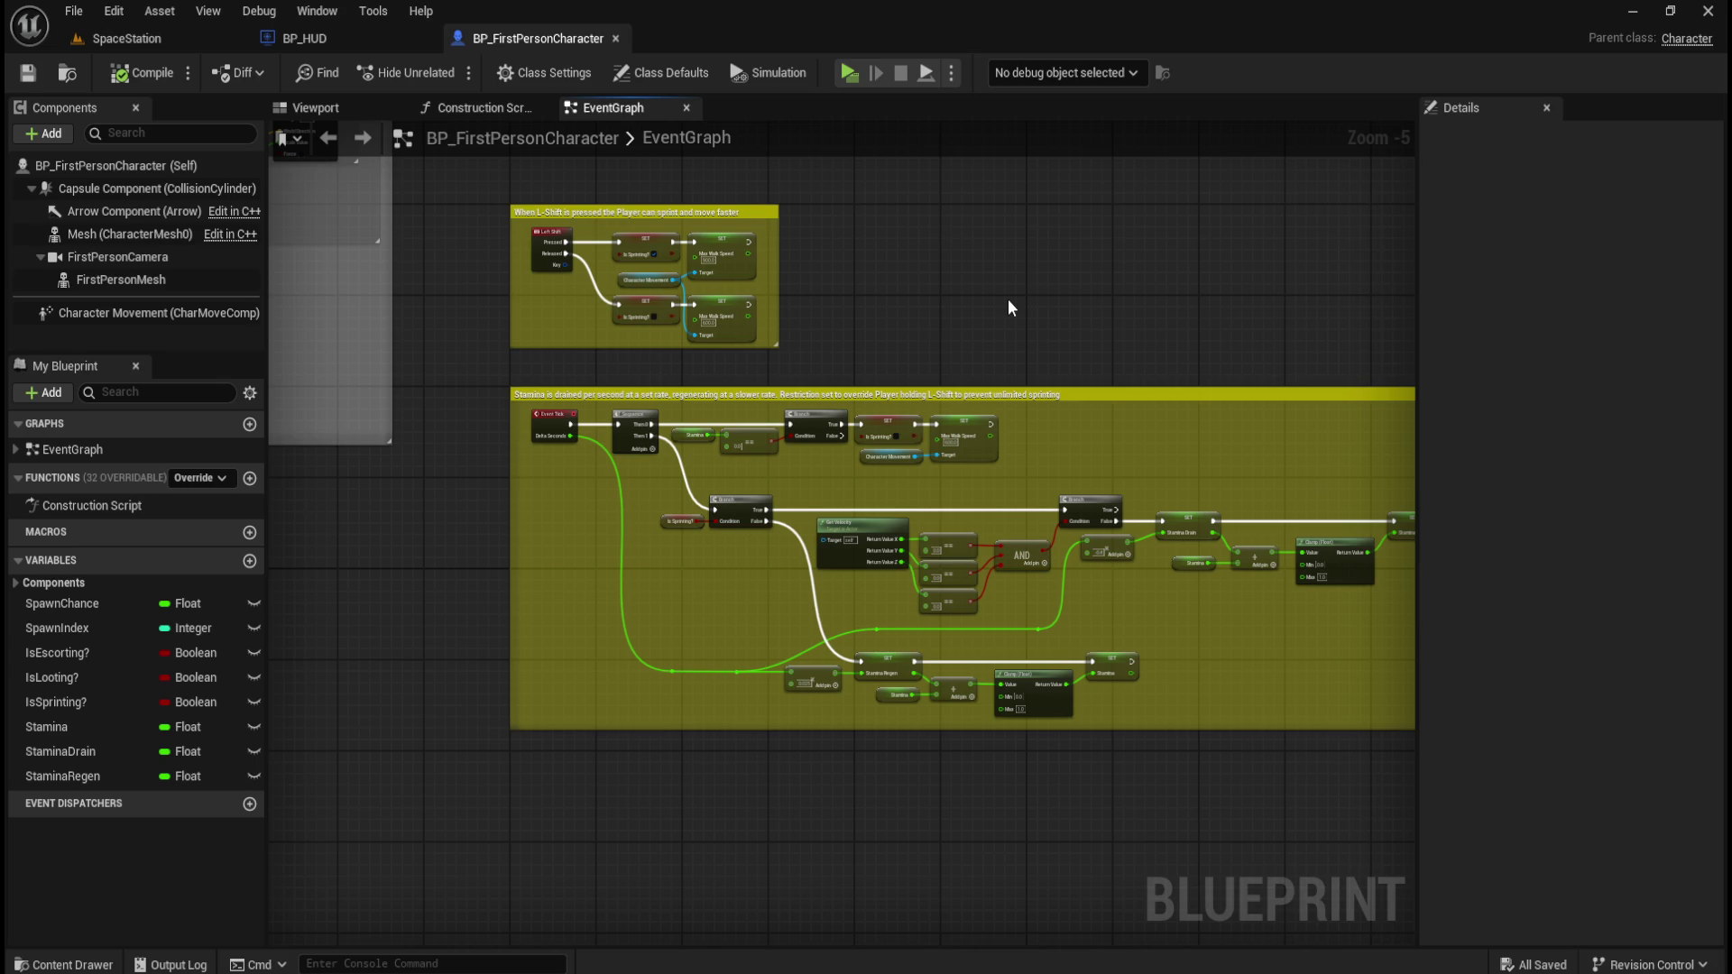
scroll(913, 306, "down", 1)
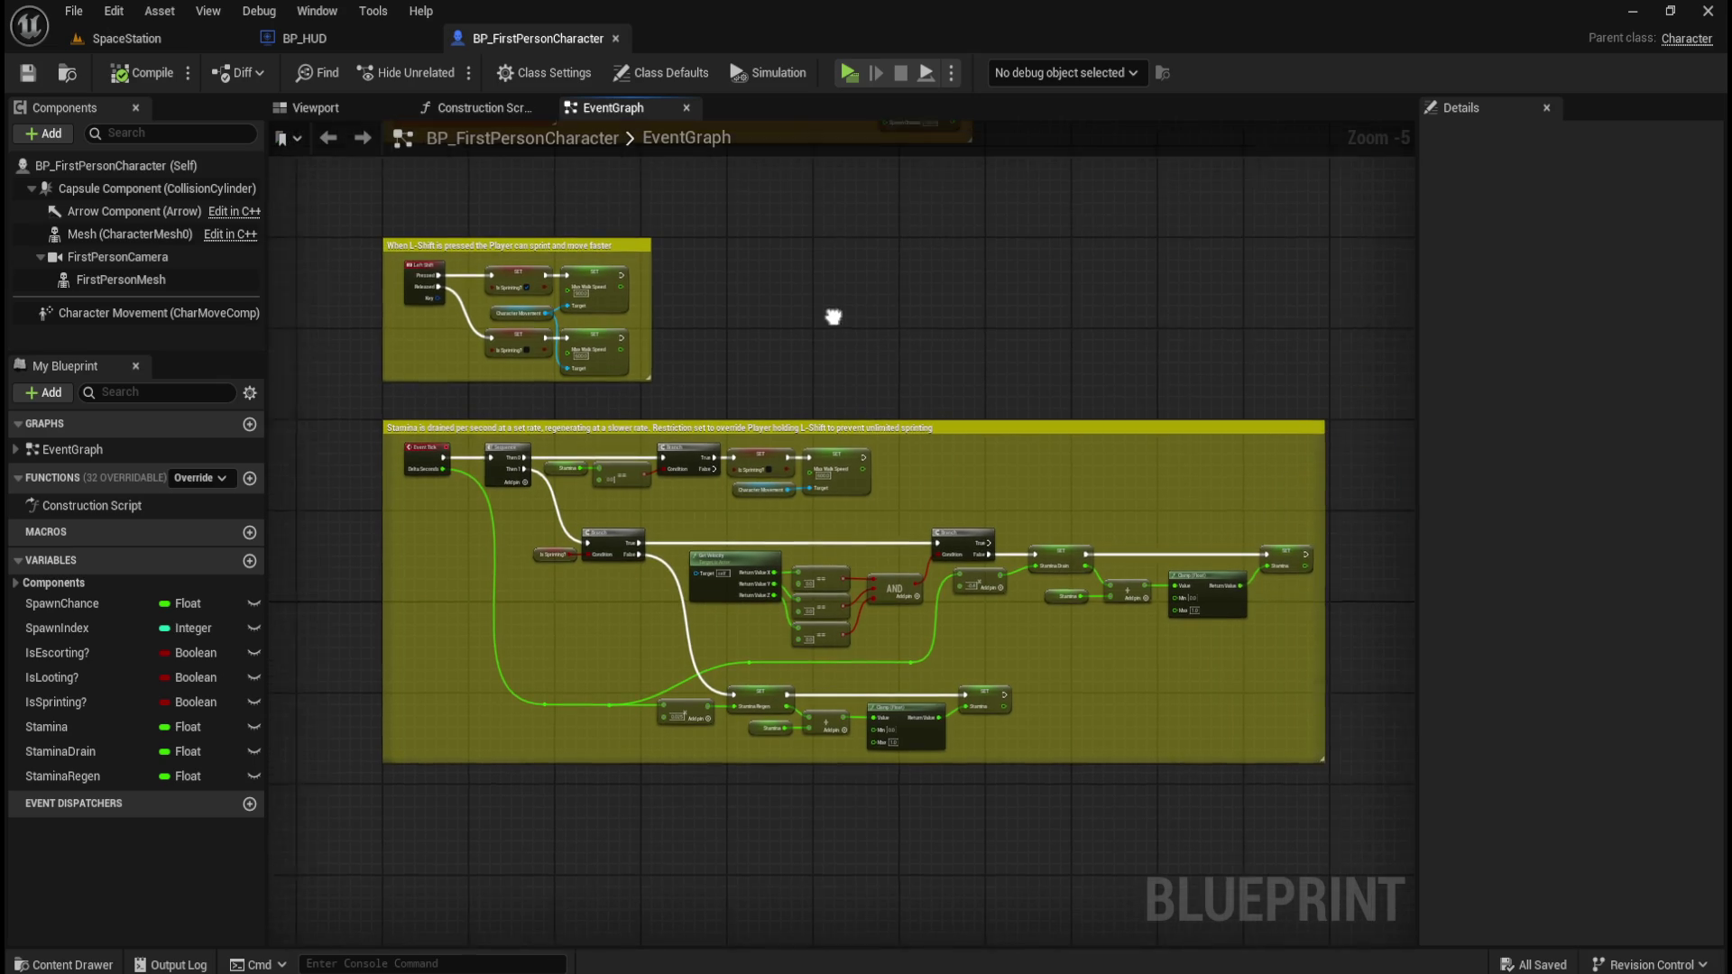
left_click(312, 40)
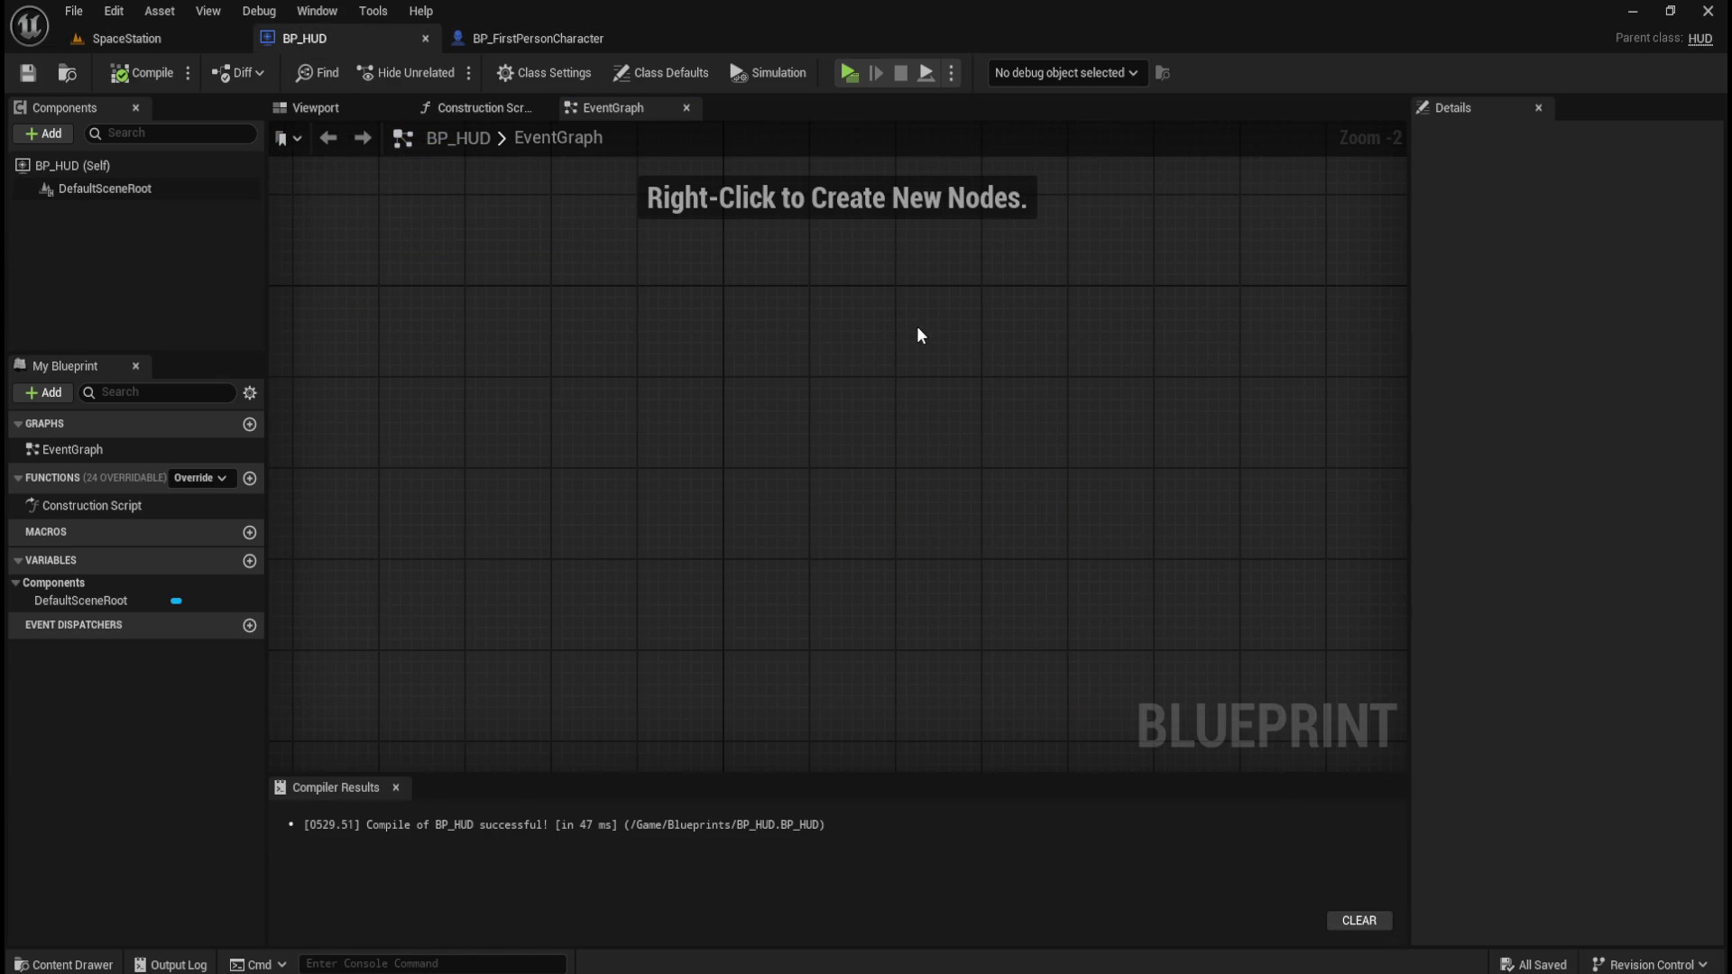
key("ctrl+space")
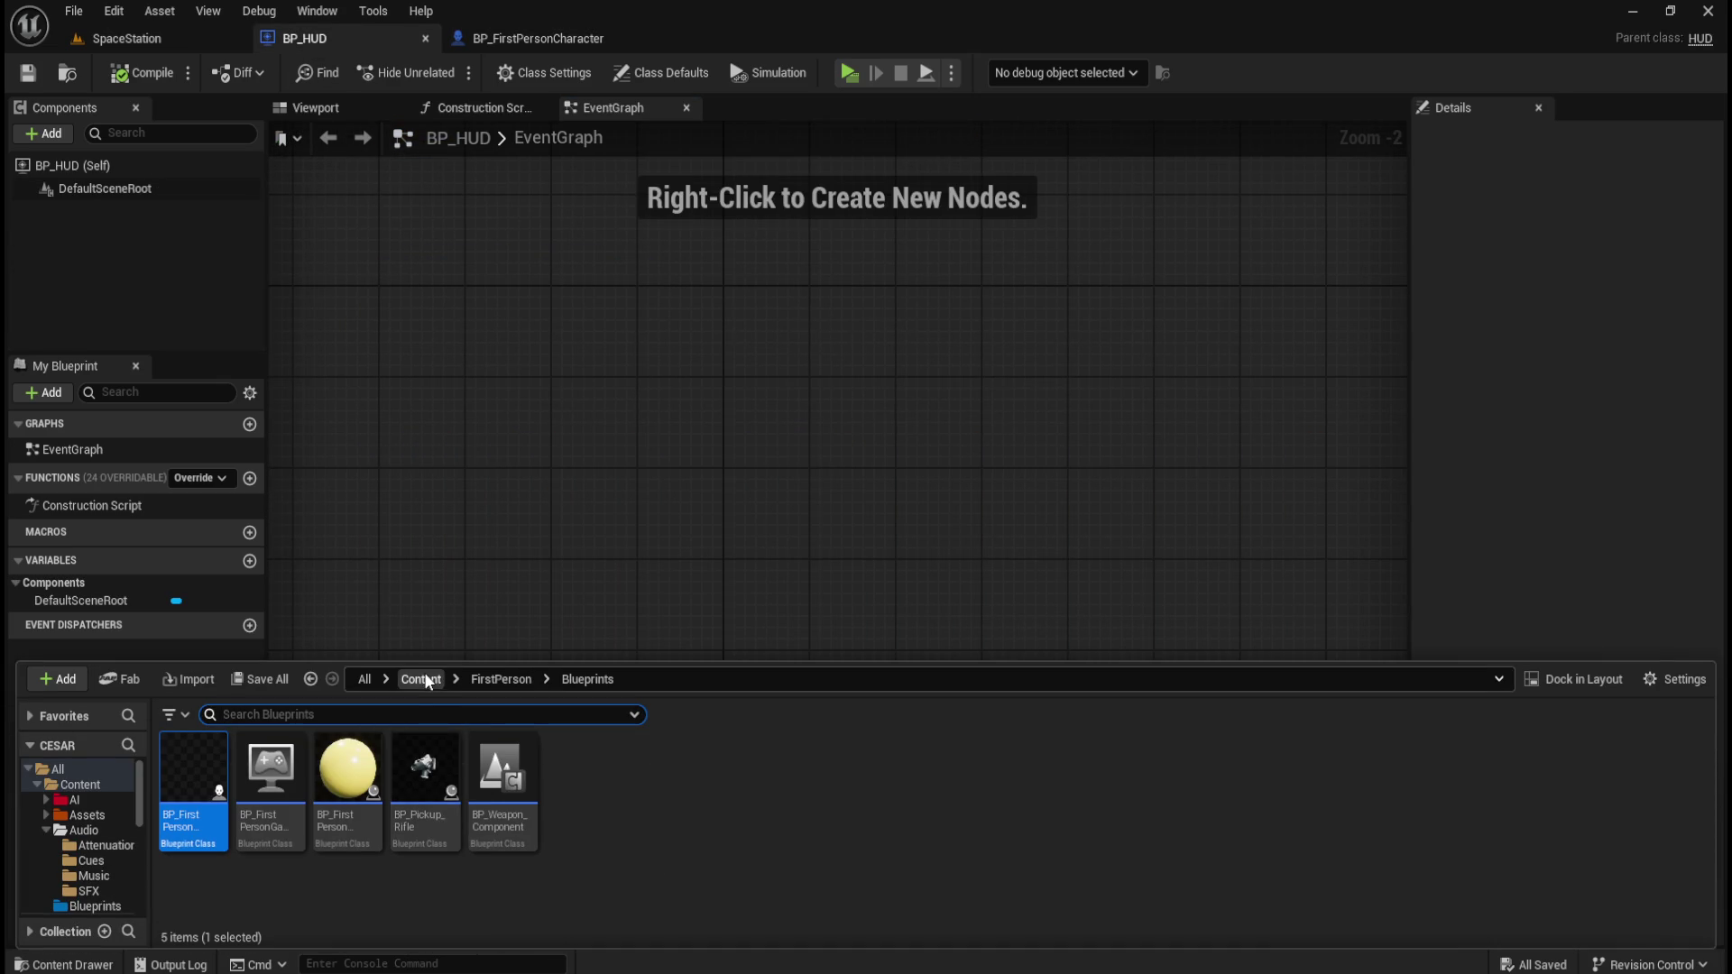
double_click(395, 762)
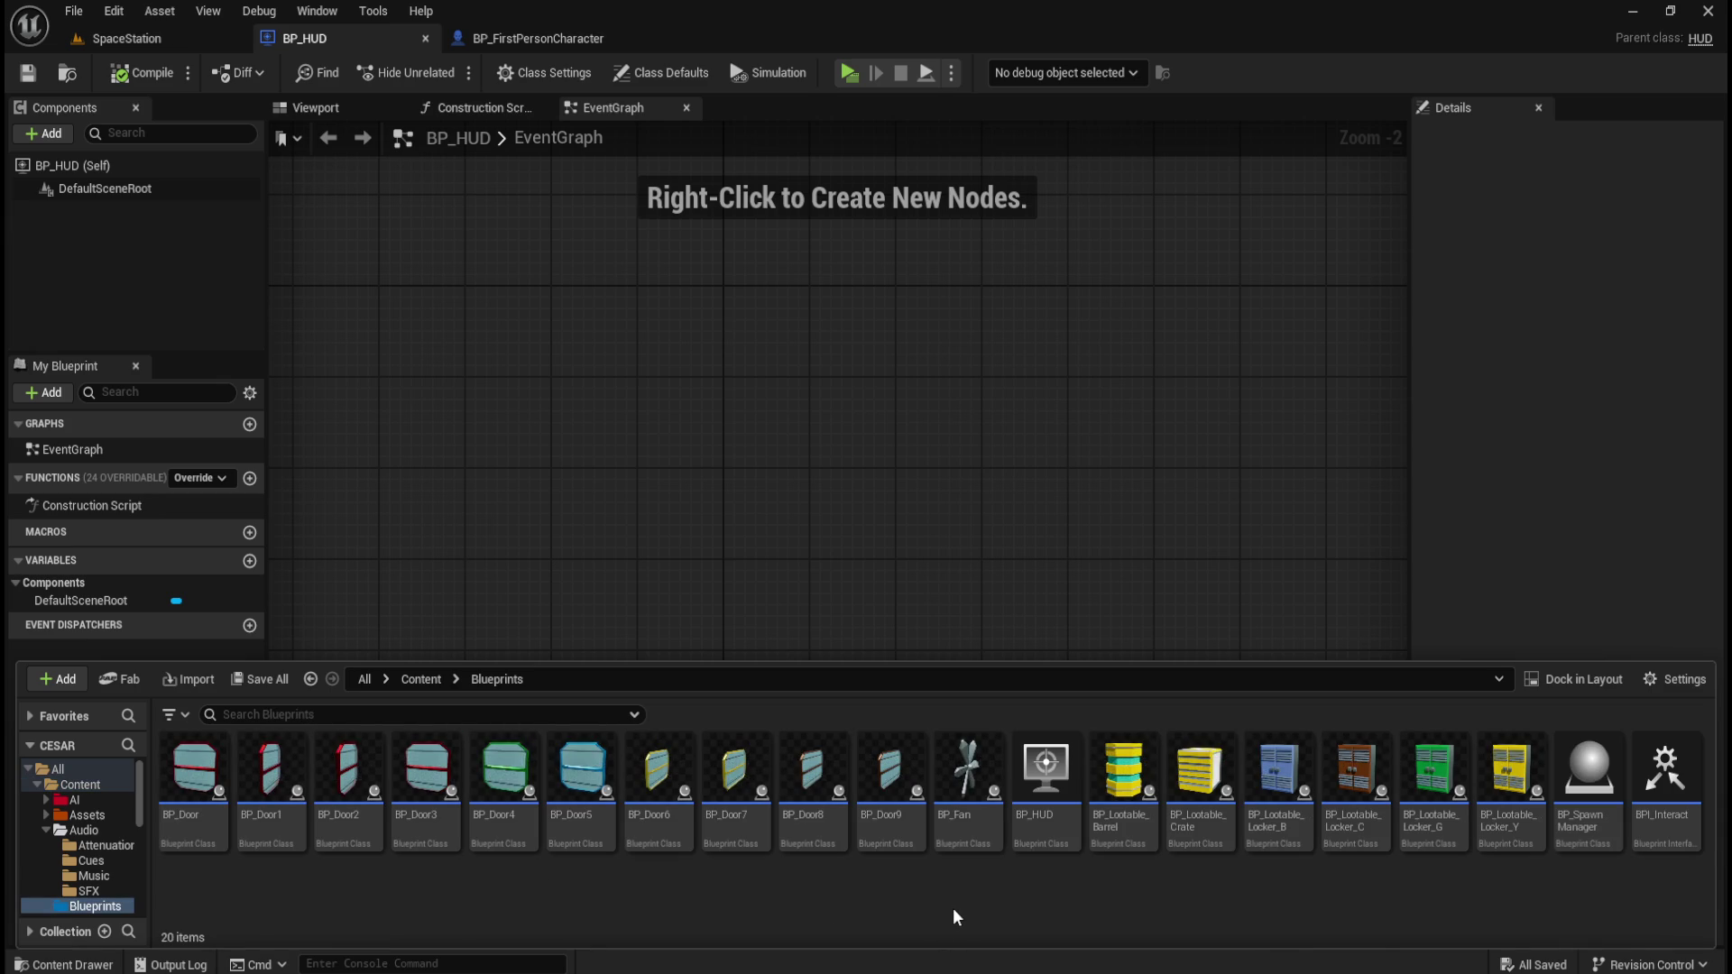
Confirm HUD is the parent class in the Blueprint class picker, cancel, and close the drawer.
right_click(953, 907)
left_click(1053, 340)
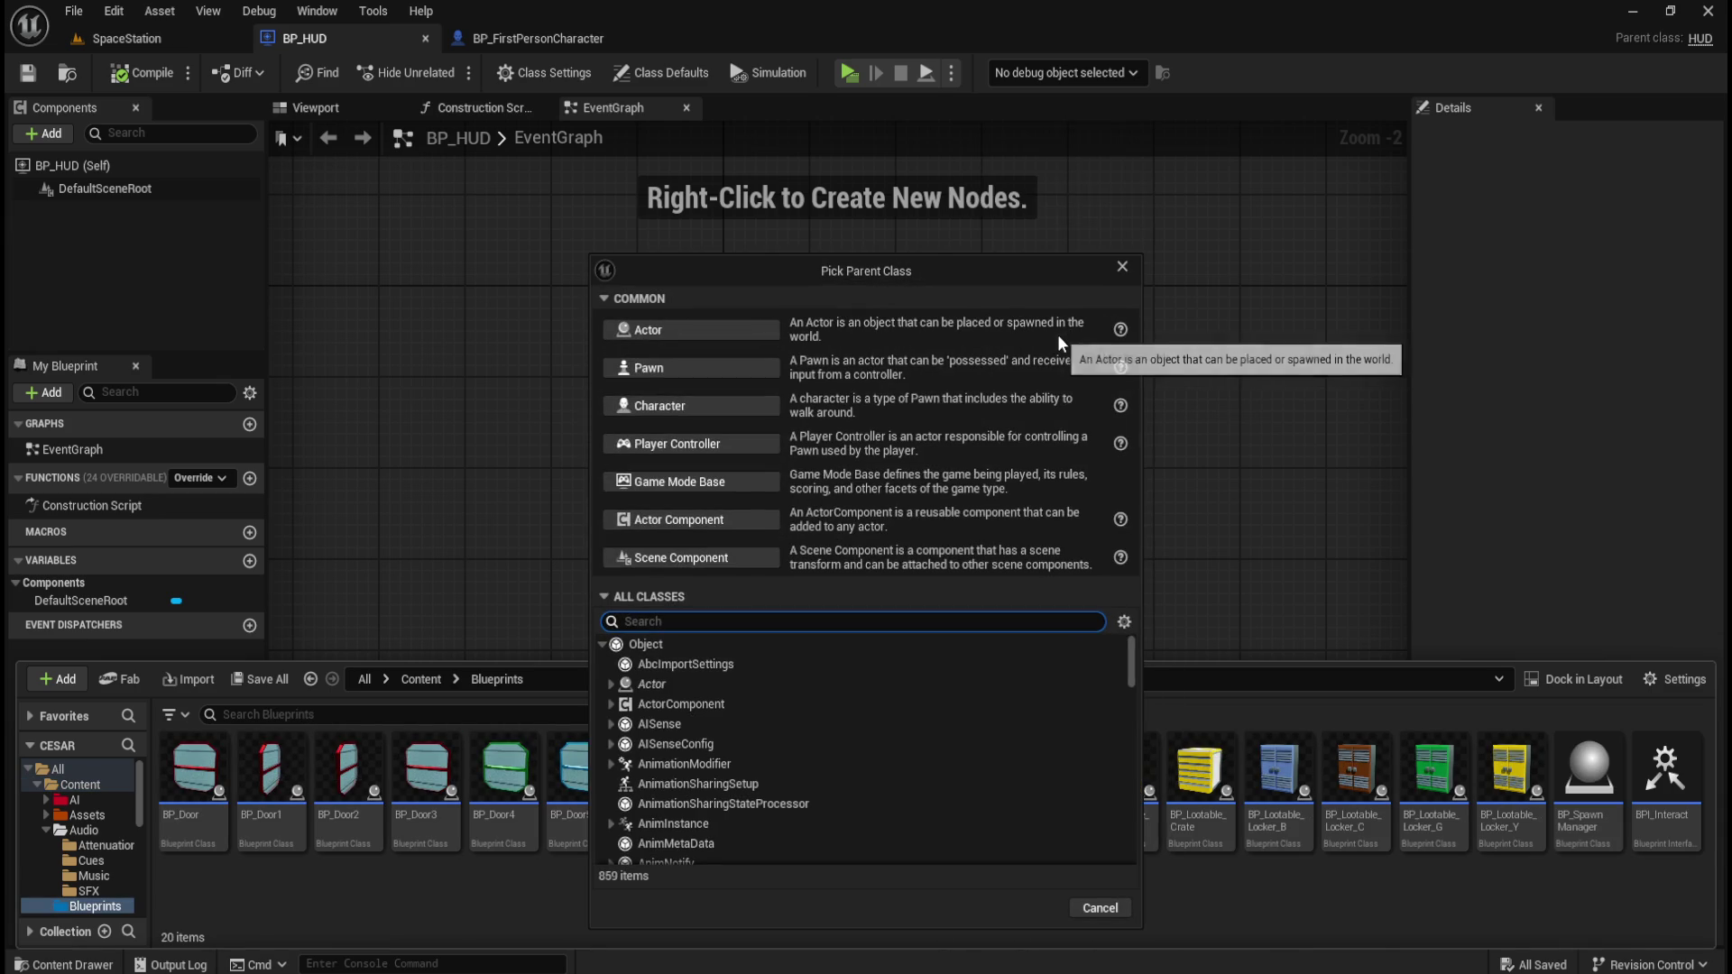
type("hud")
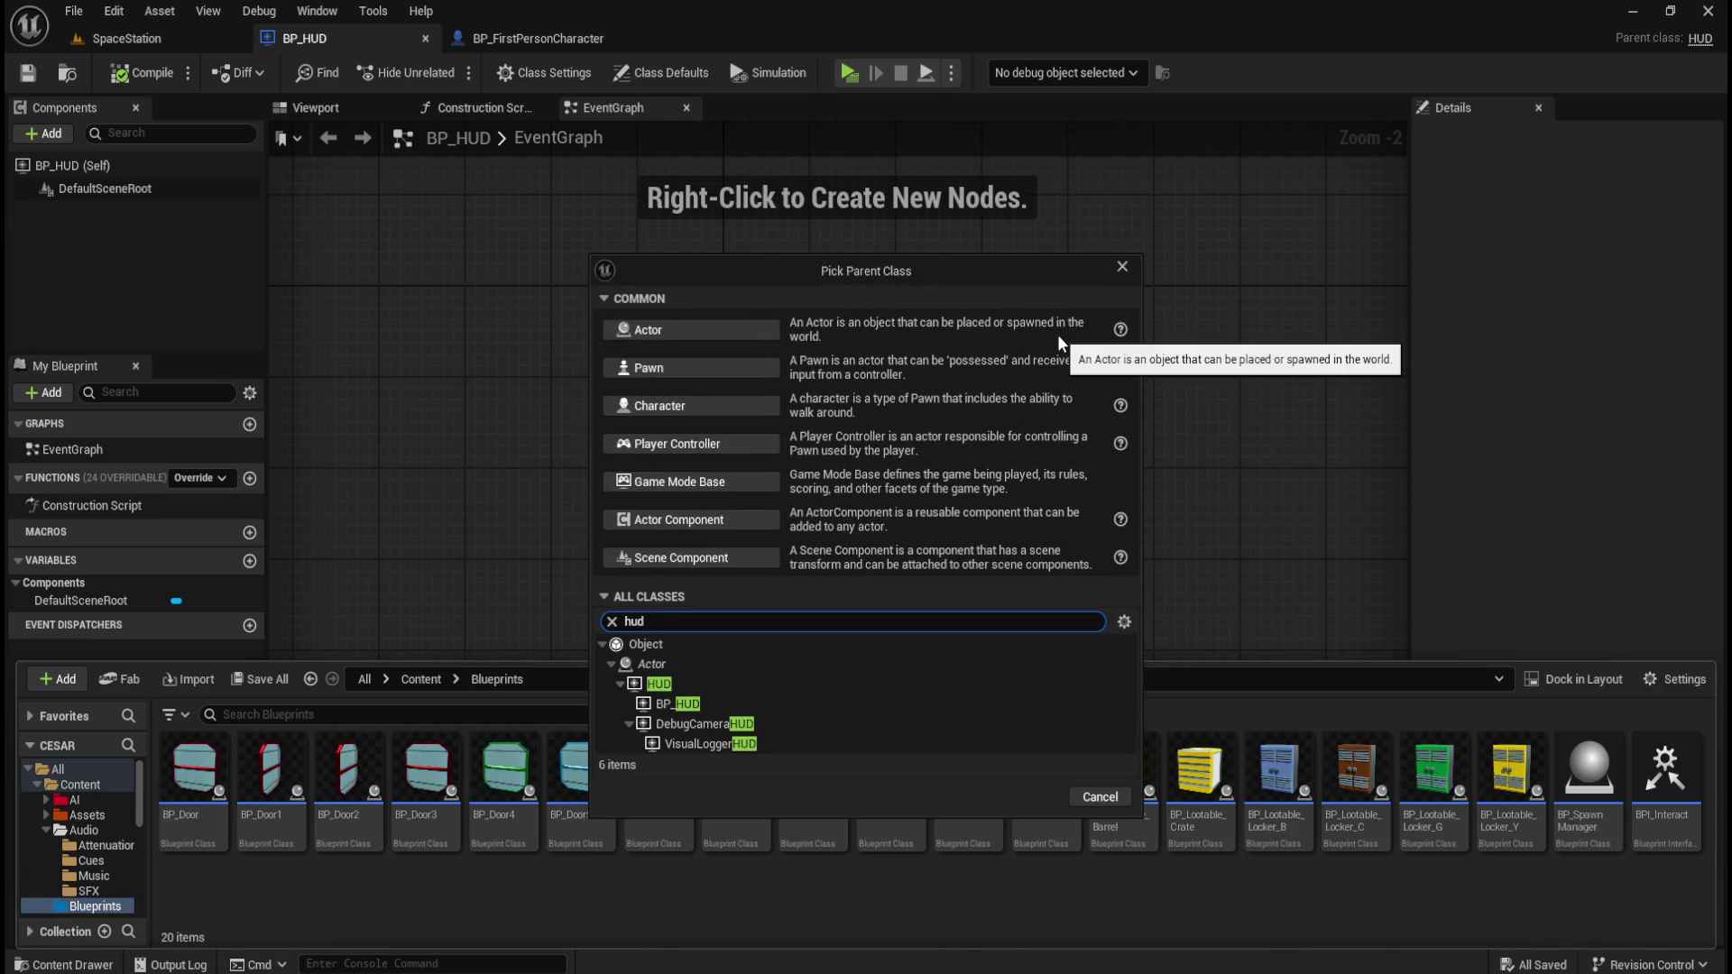
left_click(664, 686)
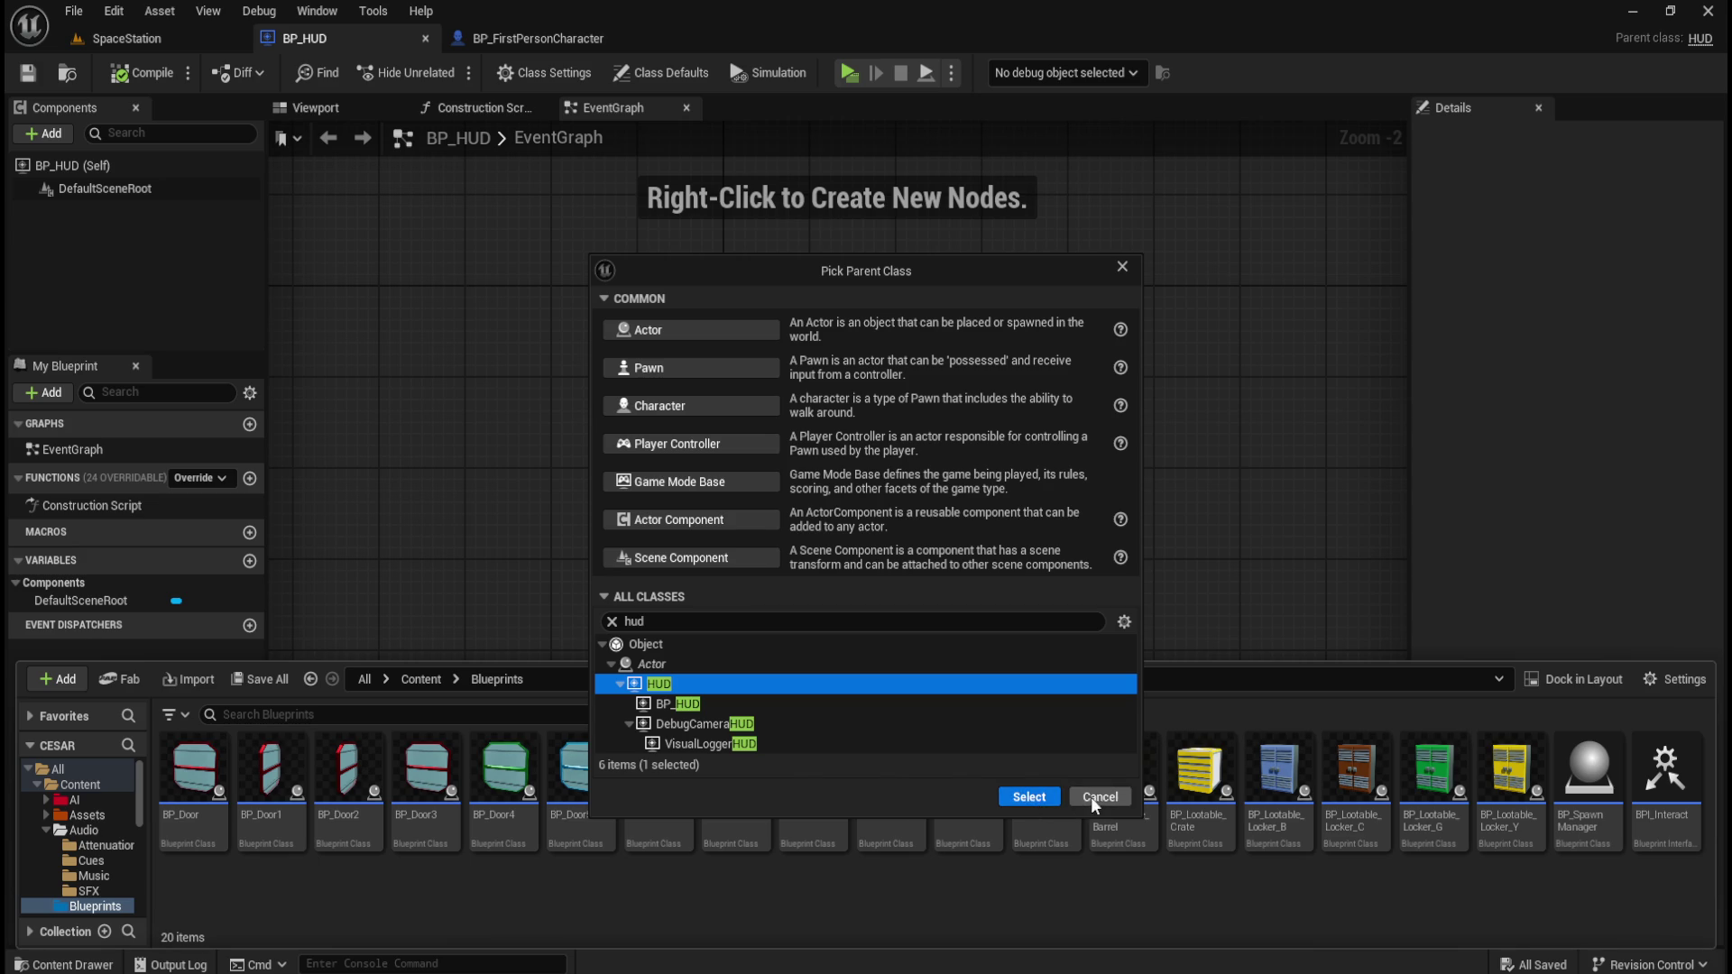
left_click(1097, 796)
left_click(1045, 794)
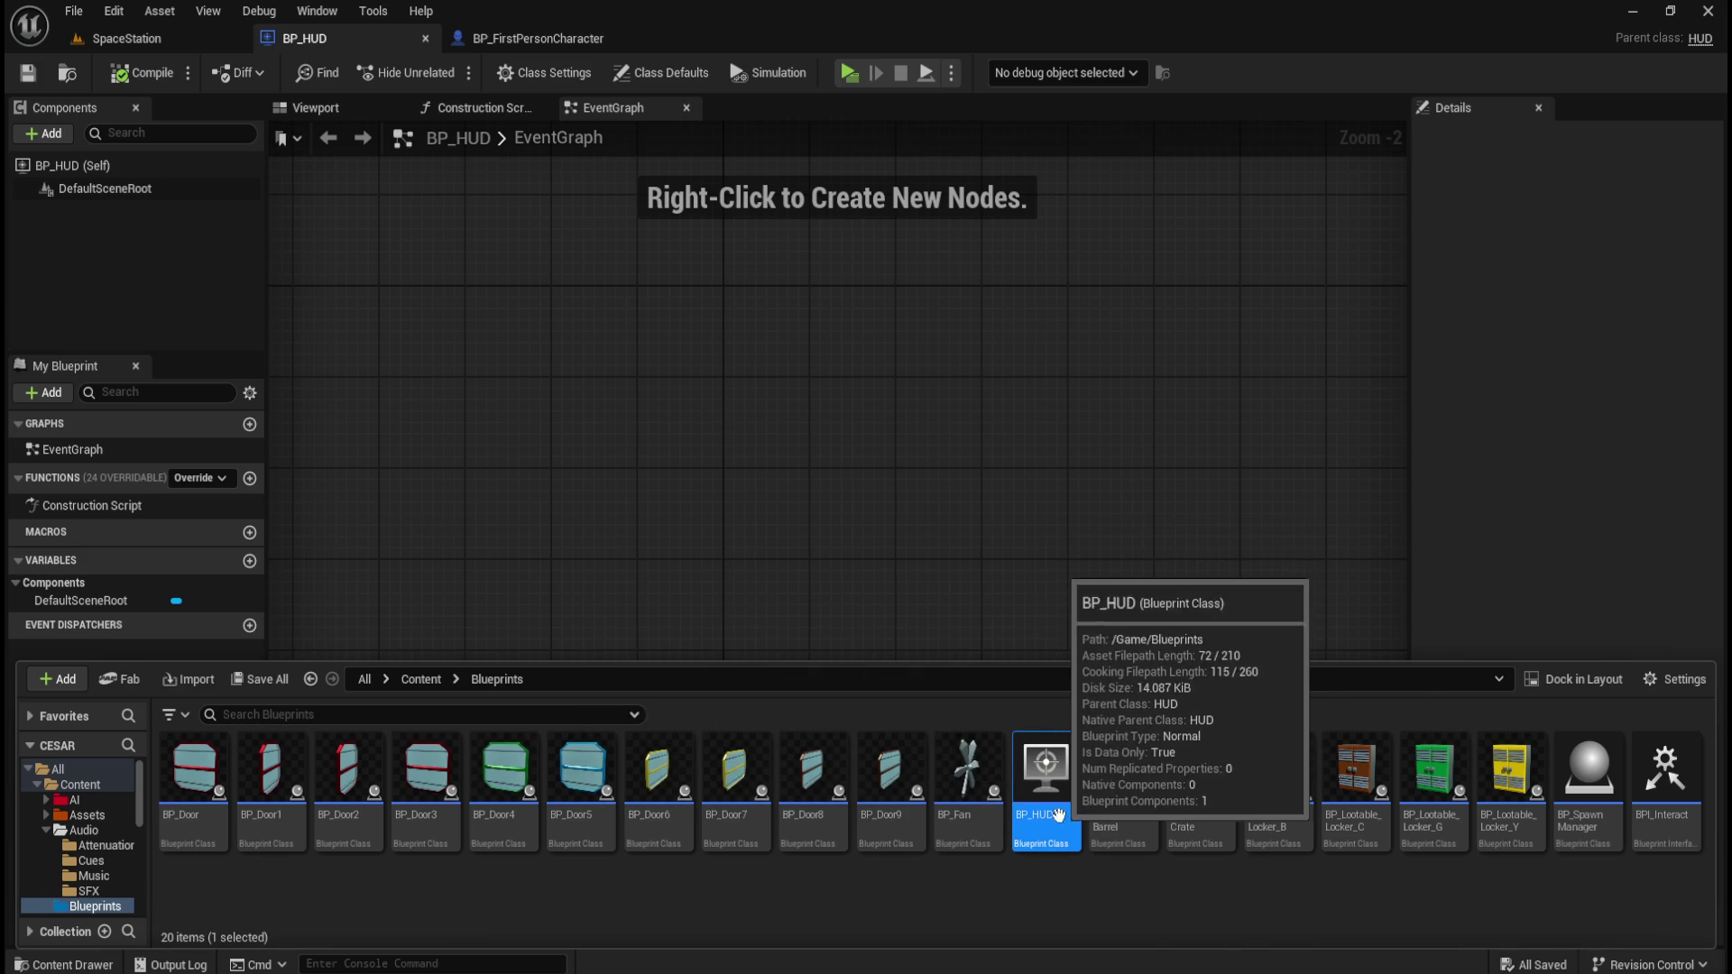
left_click(798, 354)
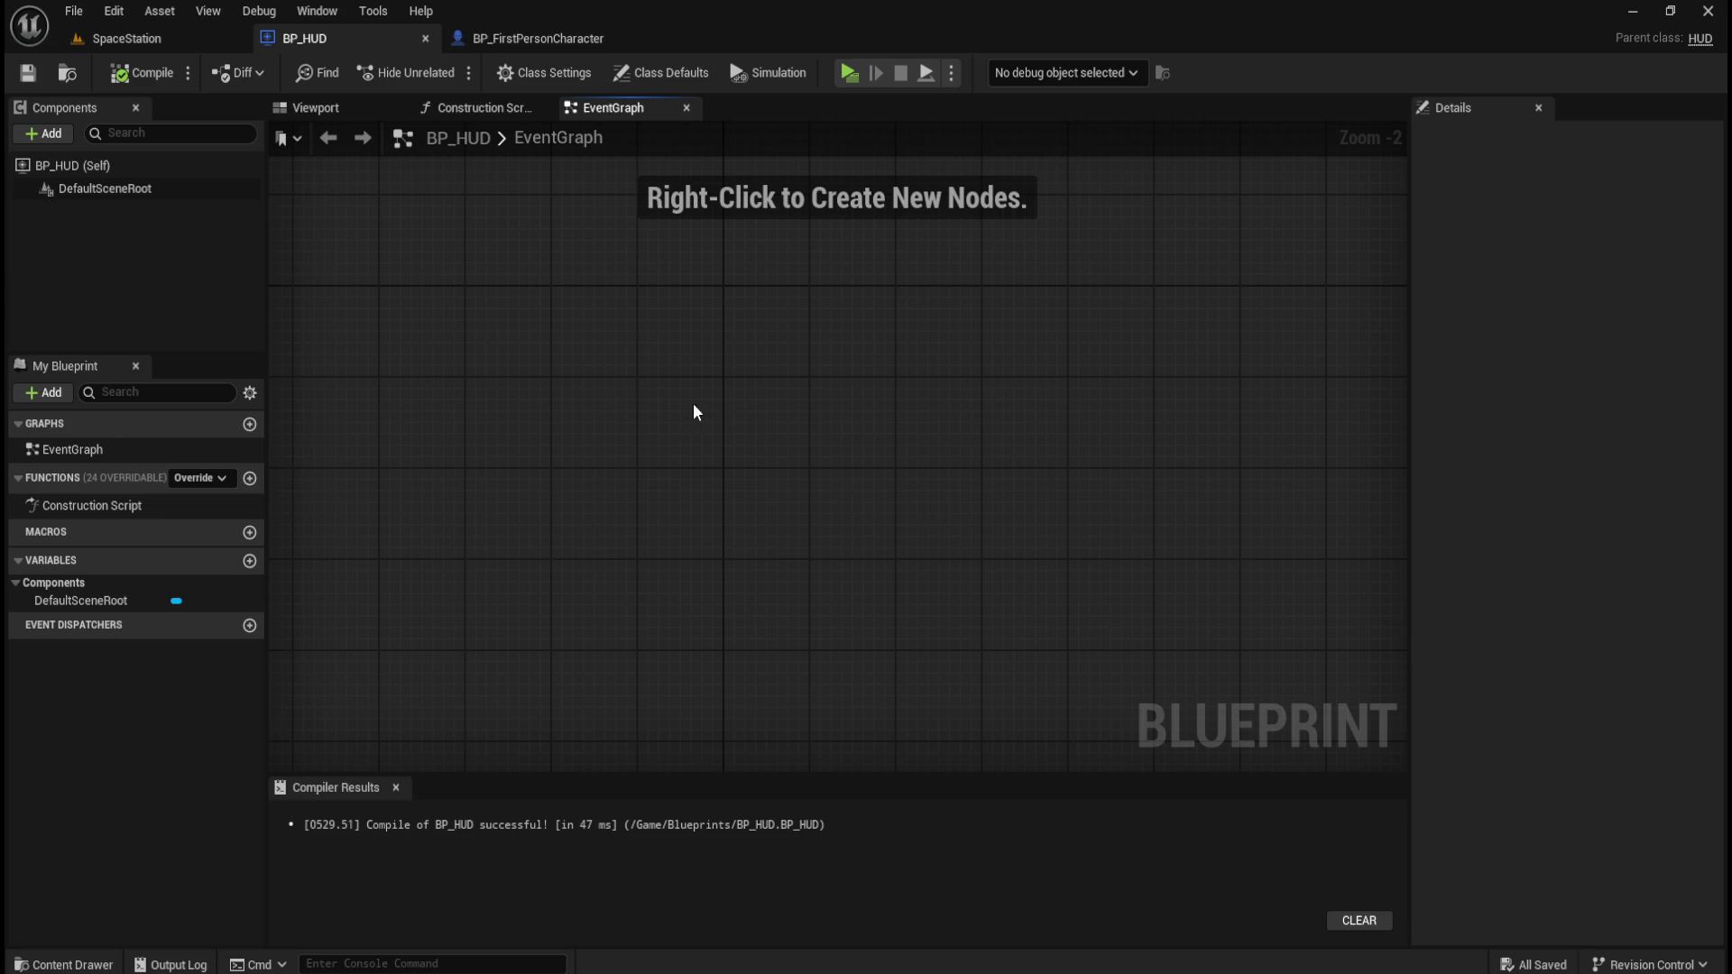
right_click(603, 393)
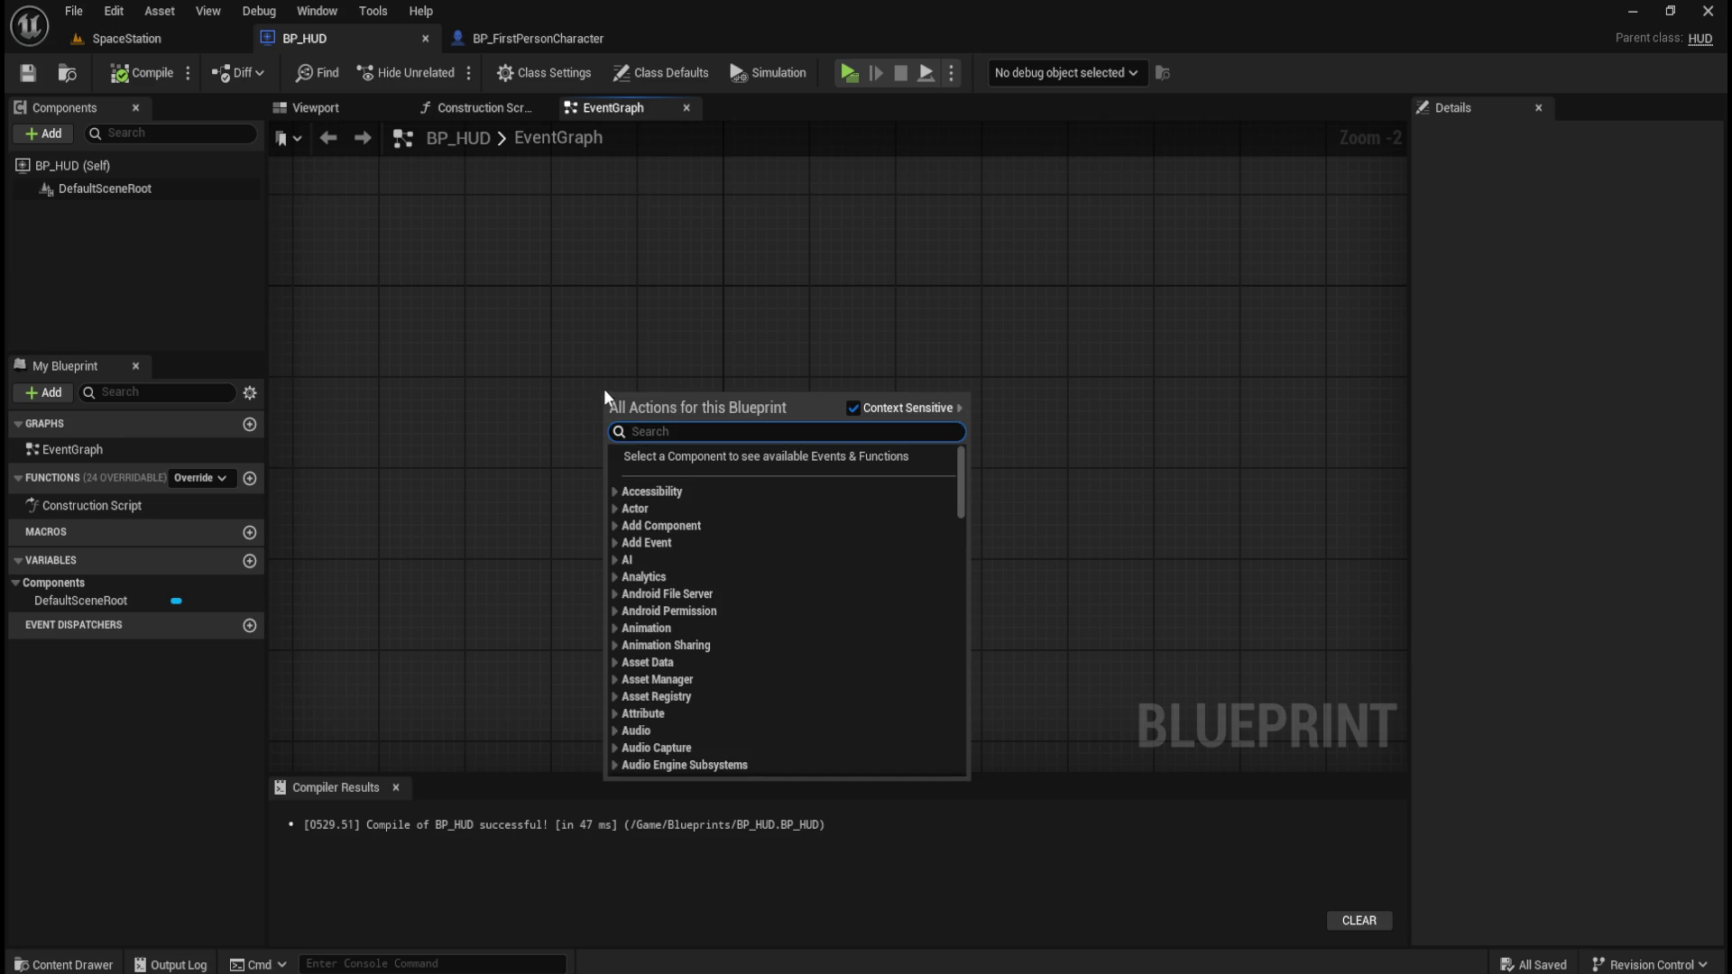
Add an Event BeginPlay node to BP_HUD's graph and move it up and right.
left_click(632, 292)
right_click(561, 383)
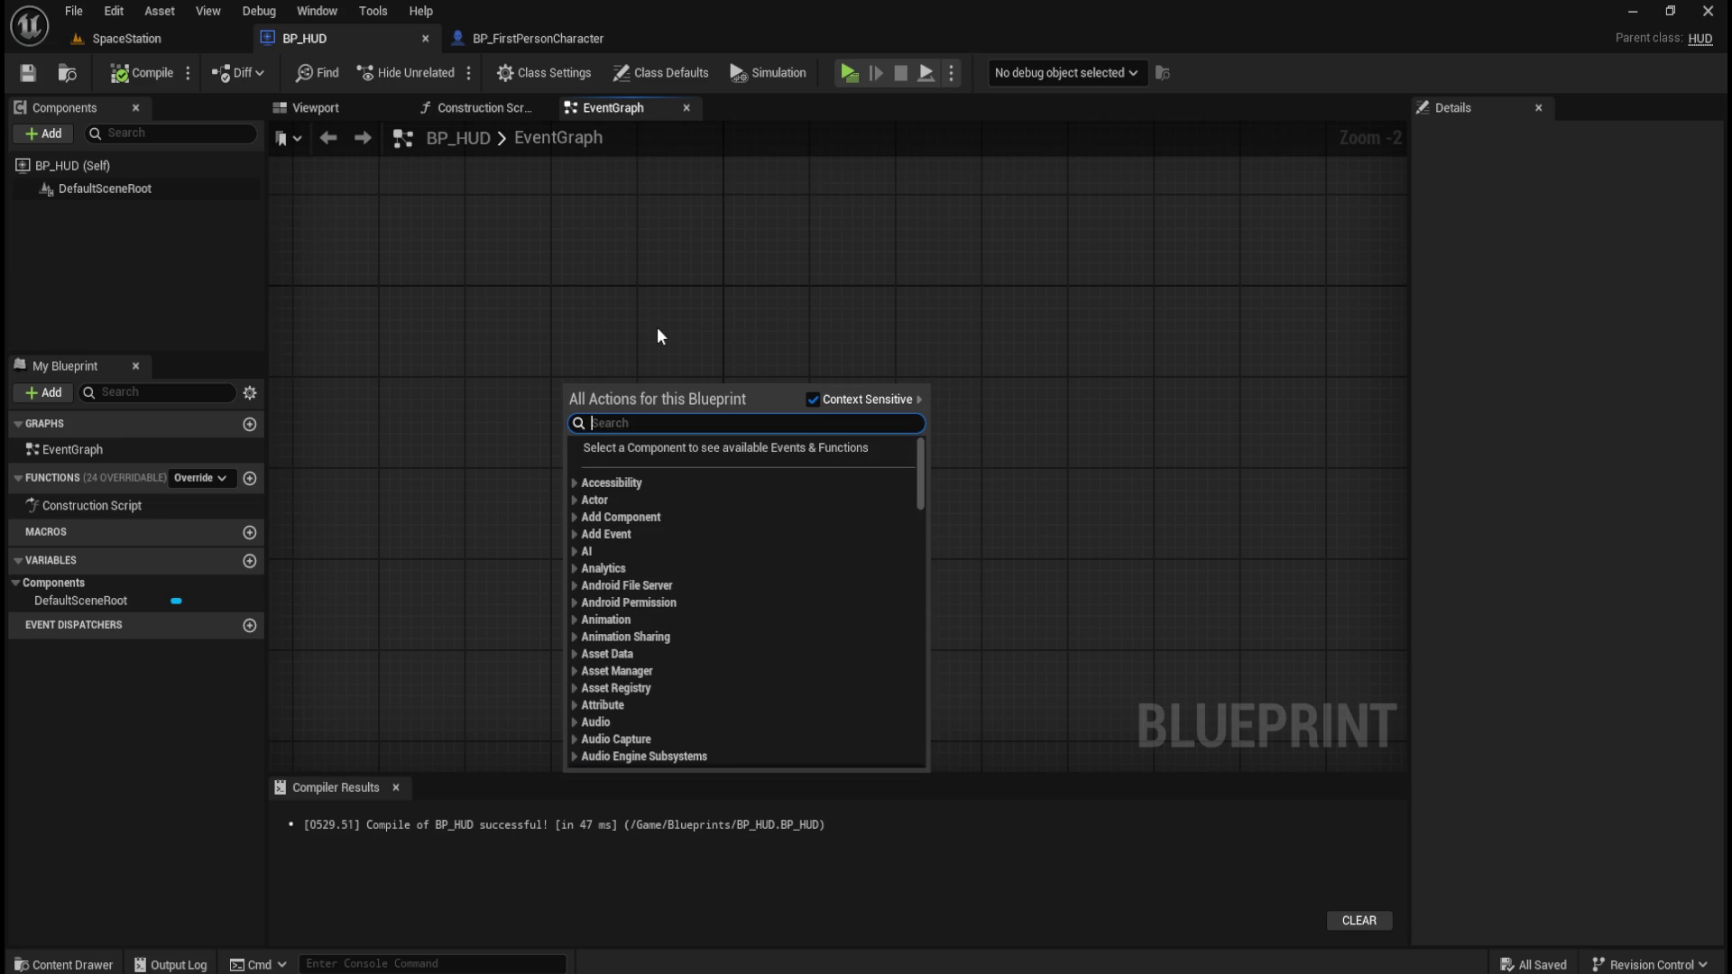
type("begin pl")
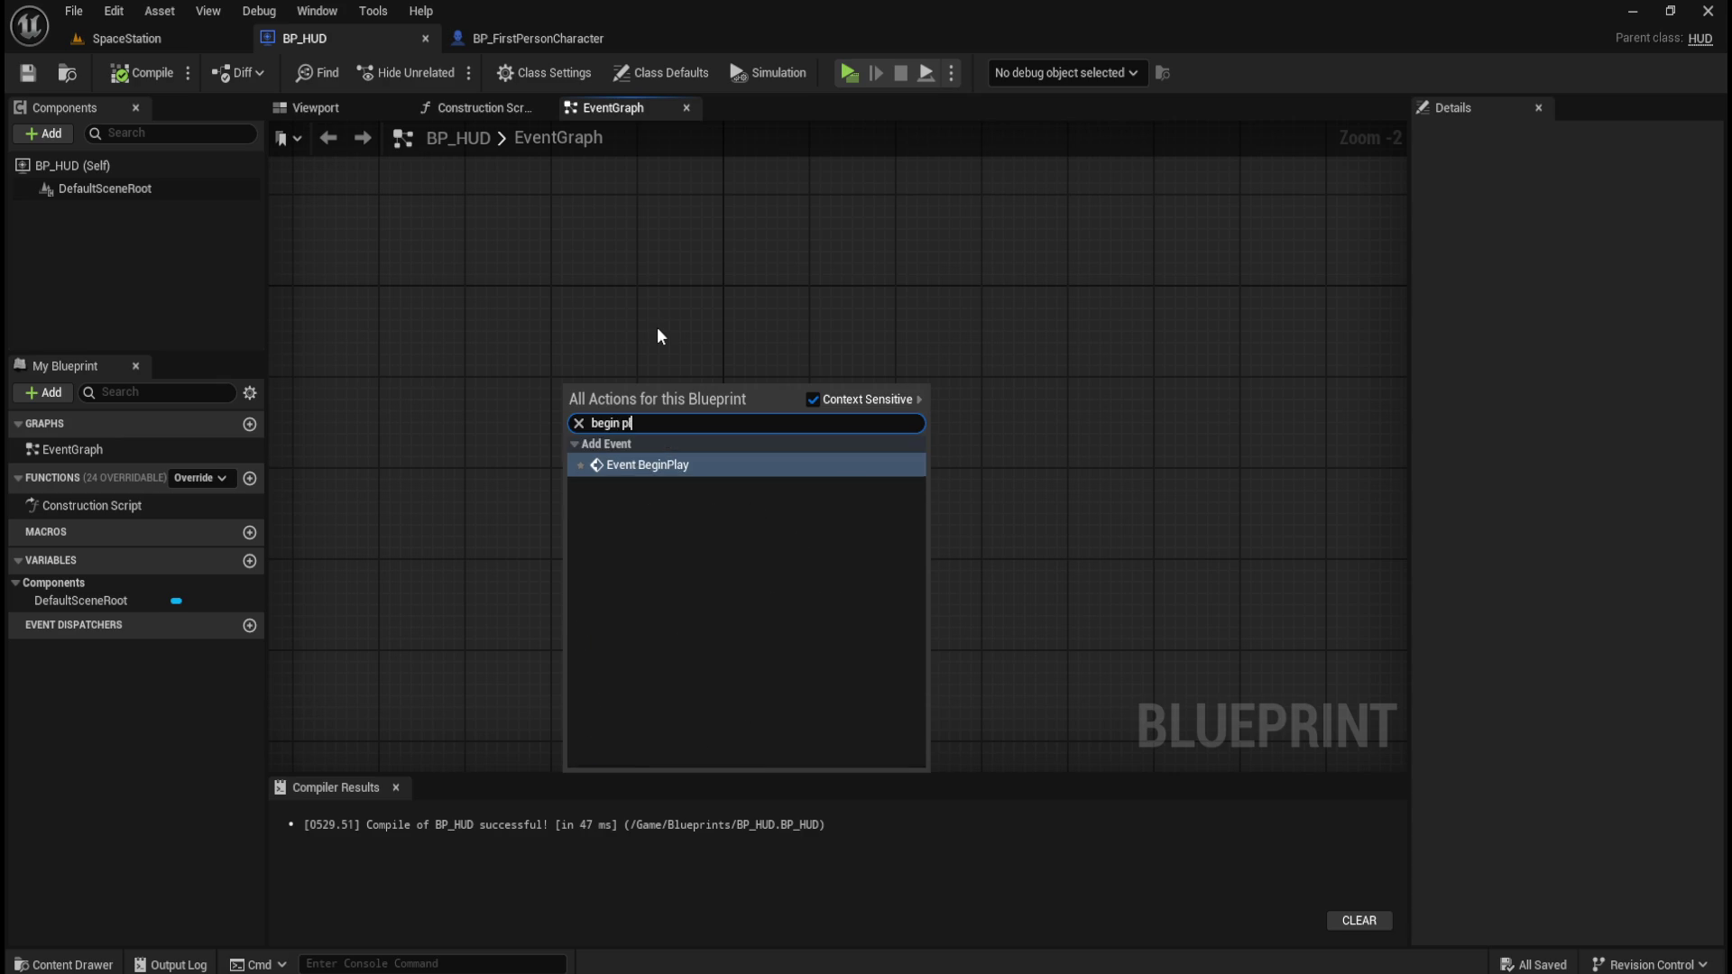
key("Return")
scroll(685, 347, "down", 4)
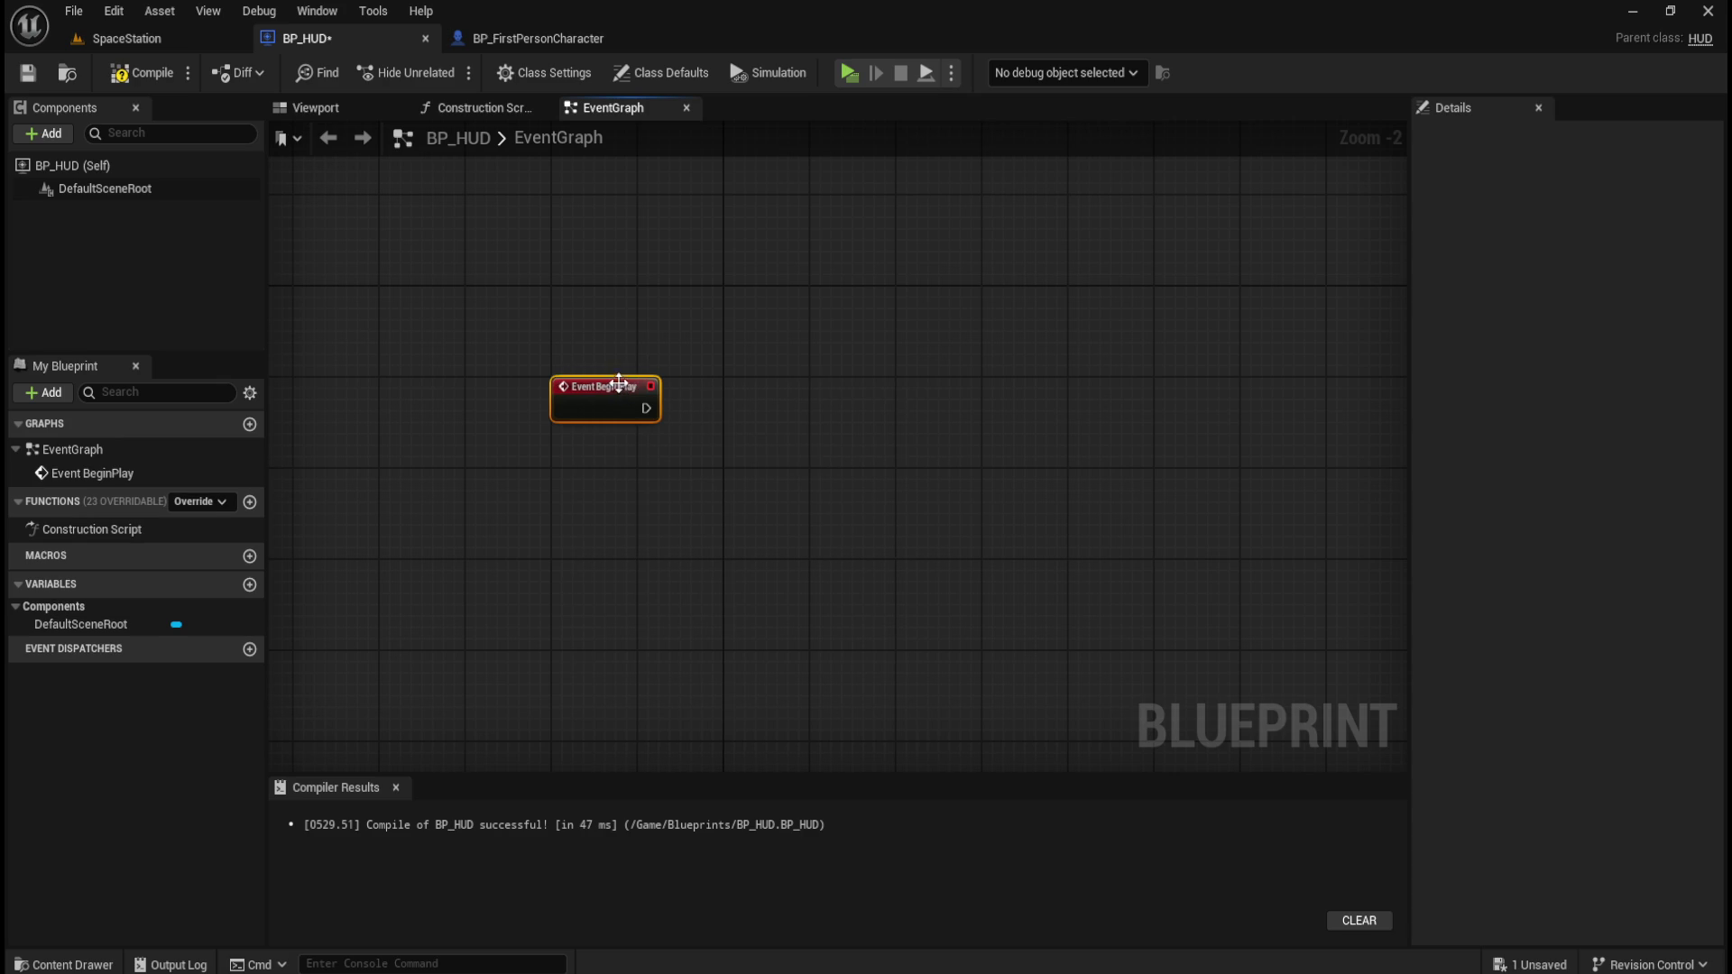
scroll(713, 356, "up", 3)
left_click(653, 414)
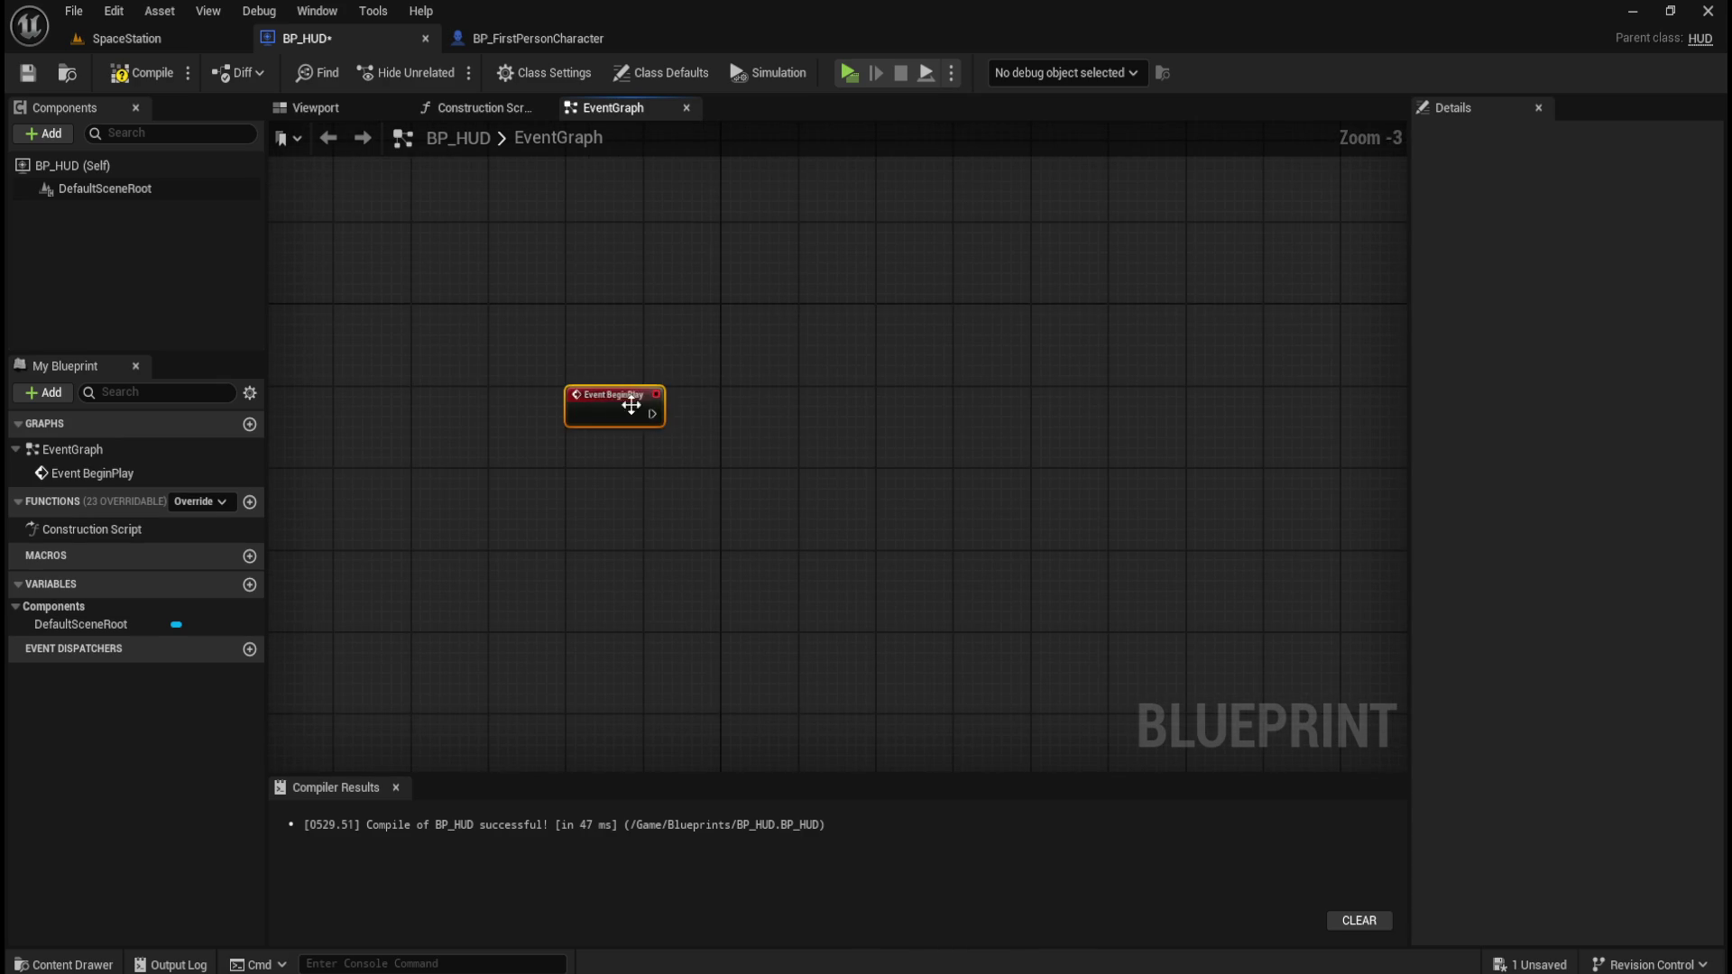
left_click_drag(619, 389, 774, 319)
scroll(778, 480, "down", 4)
scroll(767, 329, "up", 6)
left_click(683, 308)
Compile and save BP_HUD.
left_click(142, 73)
left_click(27, 73)
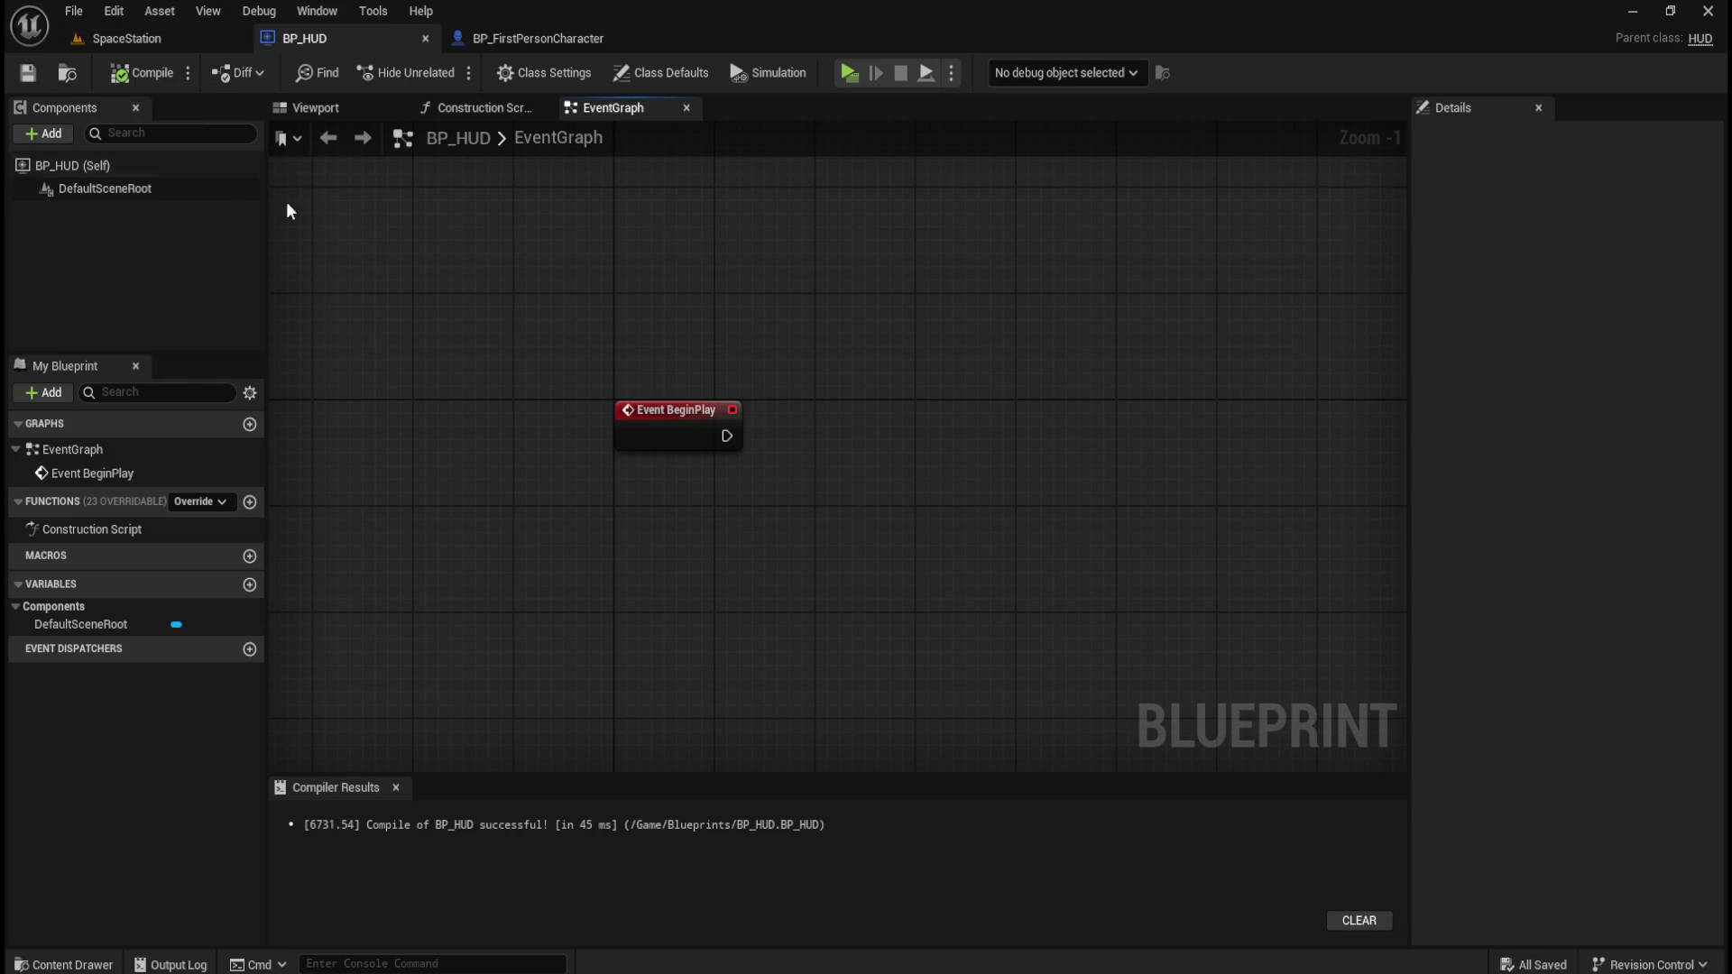
left_click(74, 10)
Save all assets and open the Content/UI folder in the Content Drawer.
left_click(120, 148)
key("ctrl+space")
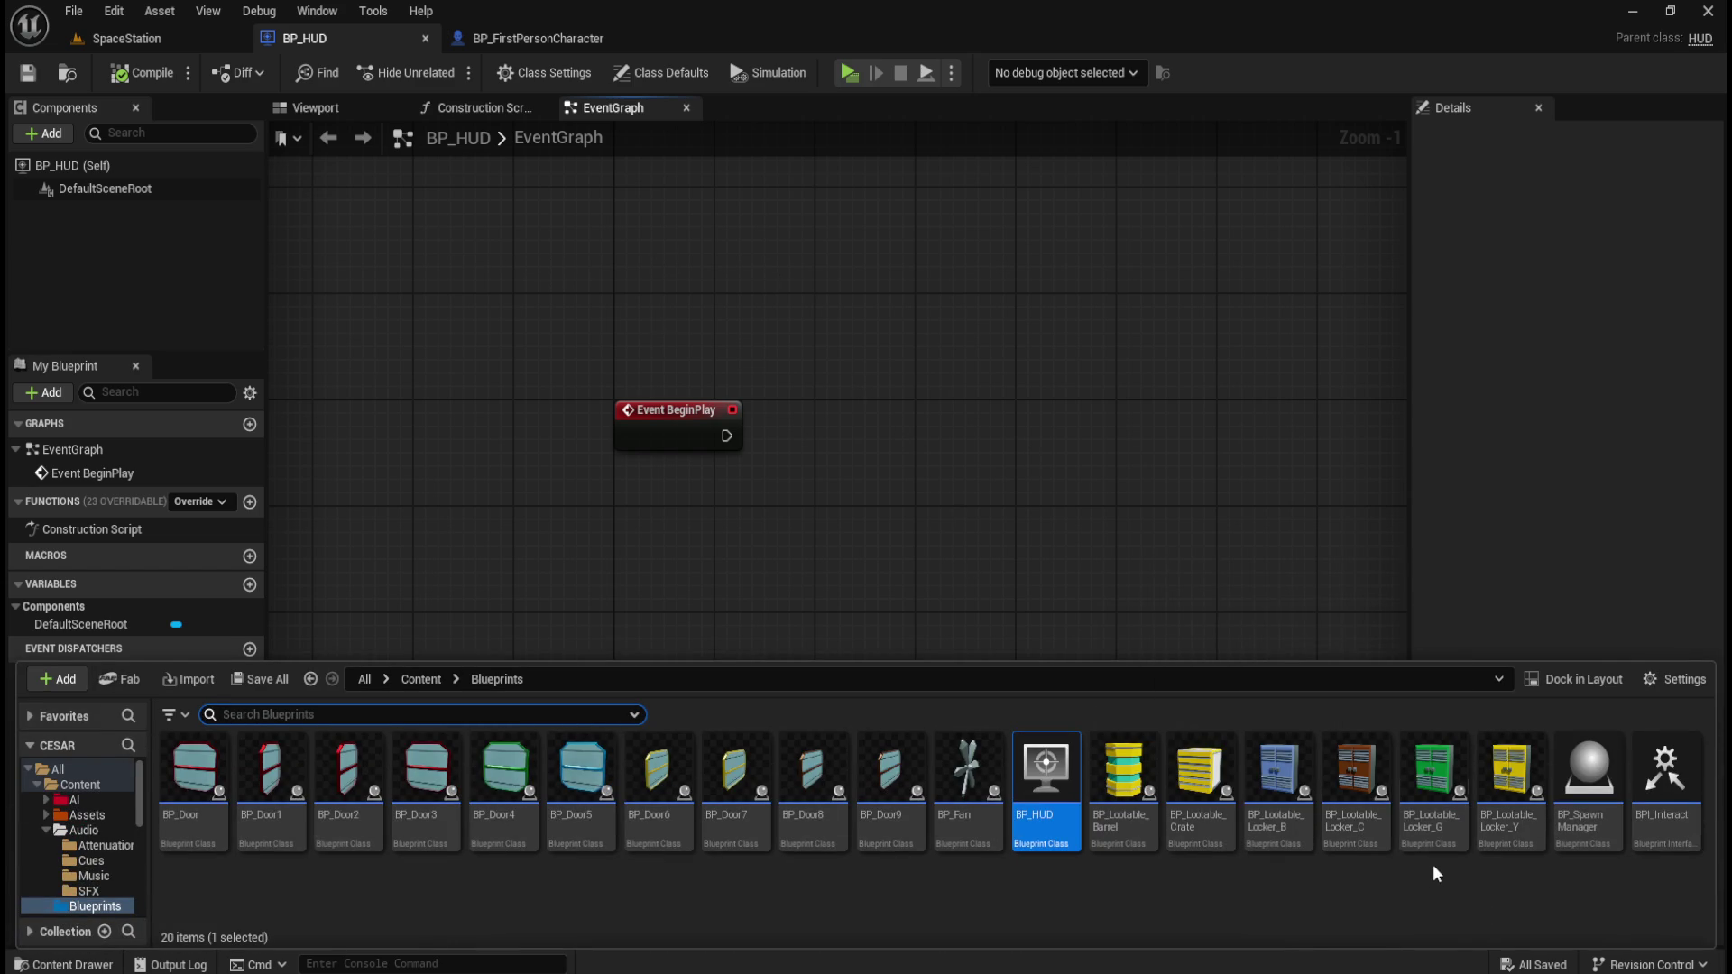
left_click(422, 679)
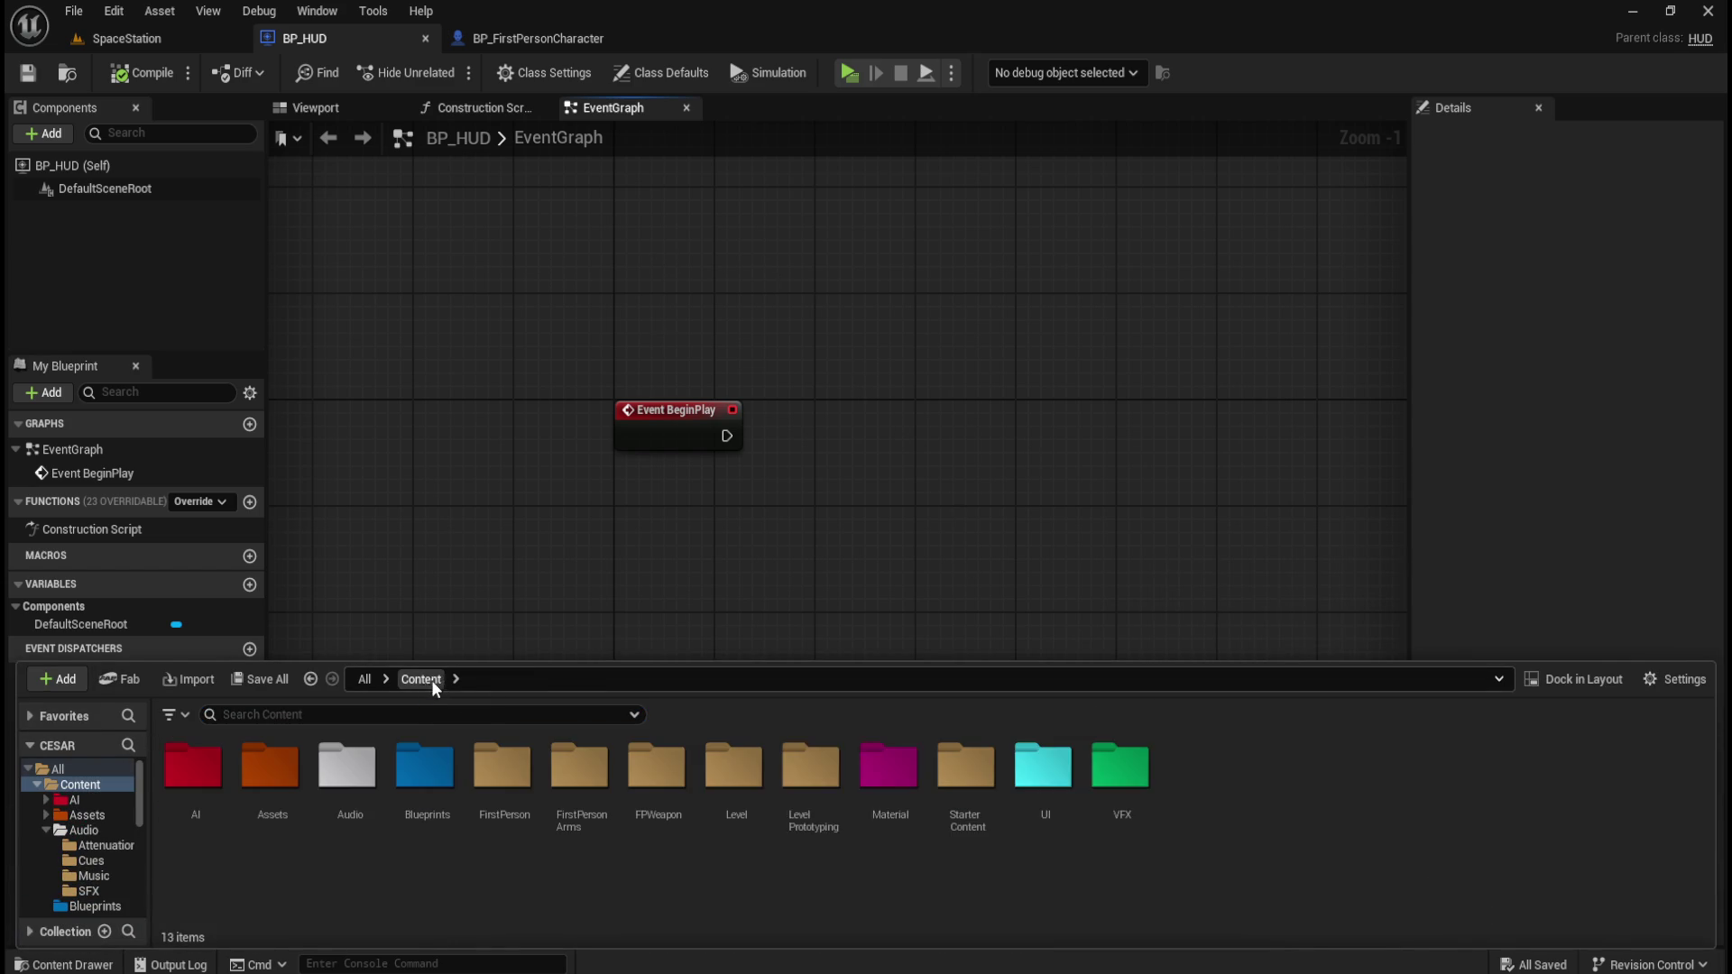
double_click(1044, 767)
Create a User Widget Blueprint named WBP_HUD and open it.
right_click(635, 842)
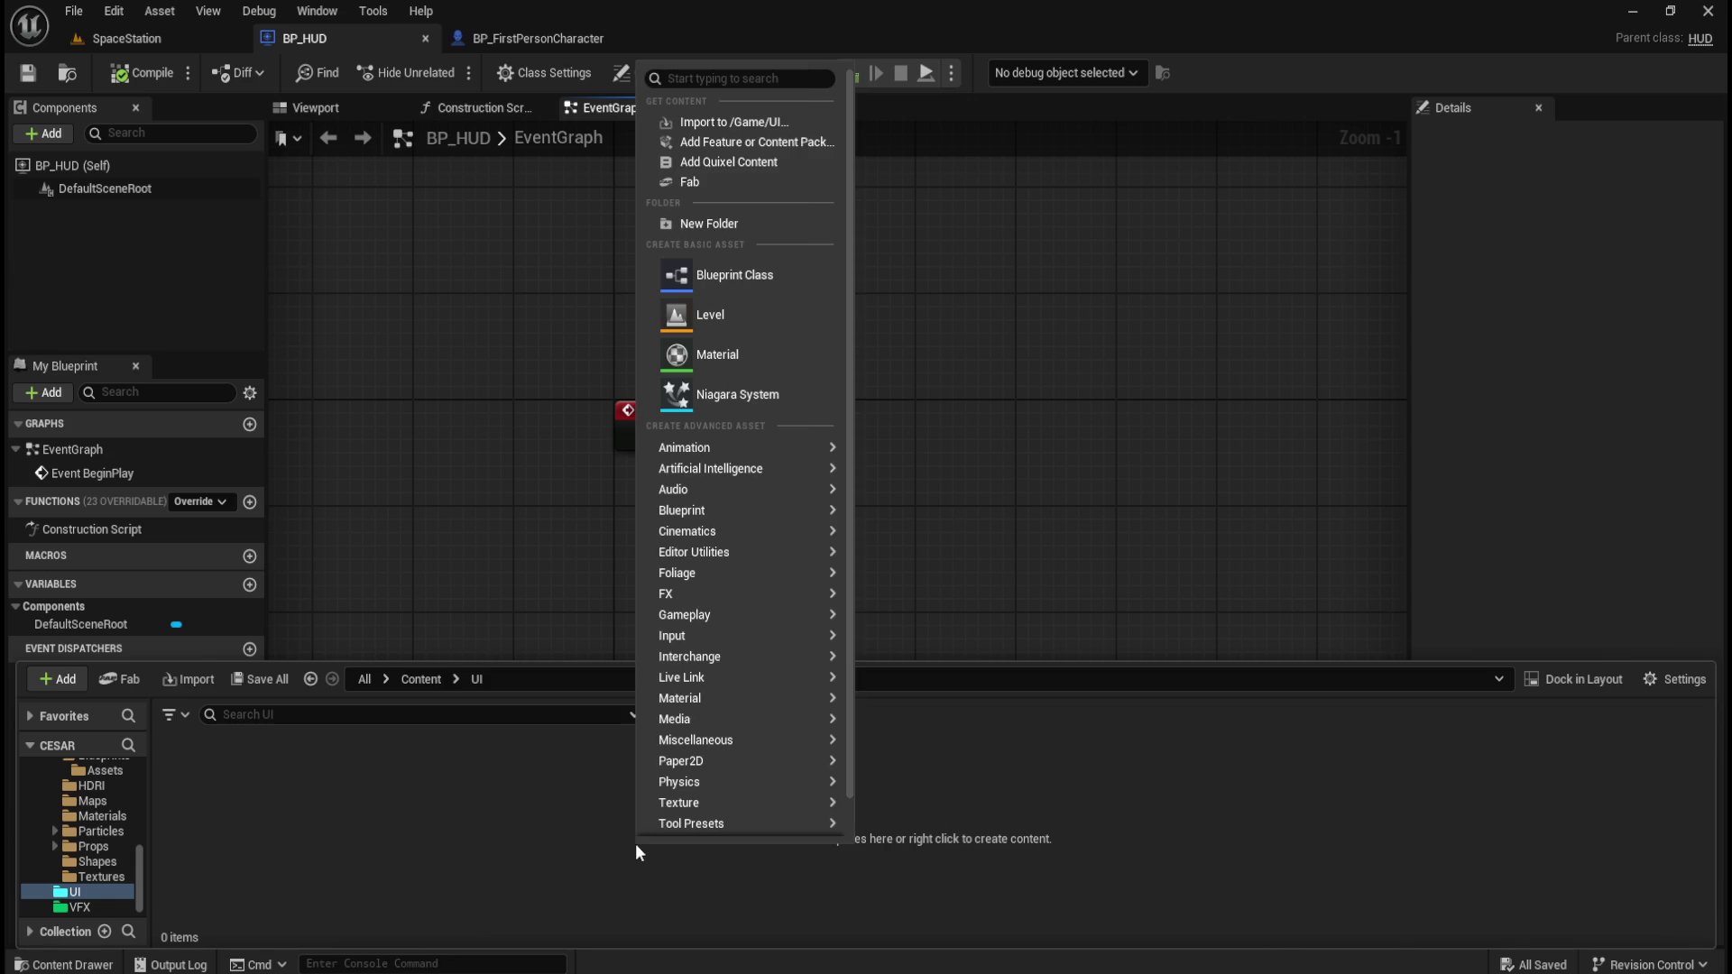
scroll(728, 784, "down", 2)
mouse_move(740, 809)
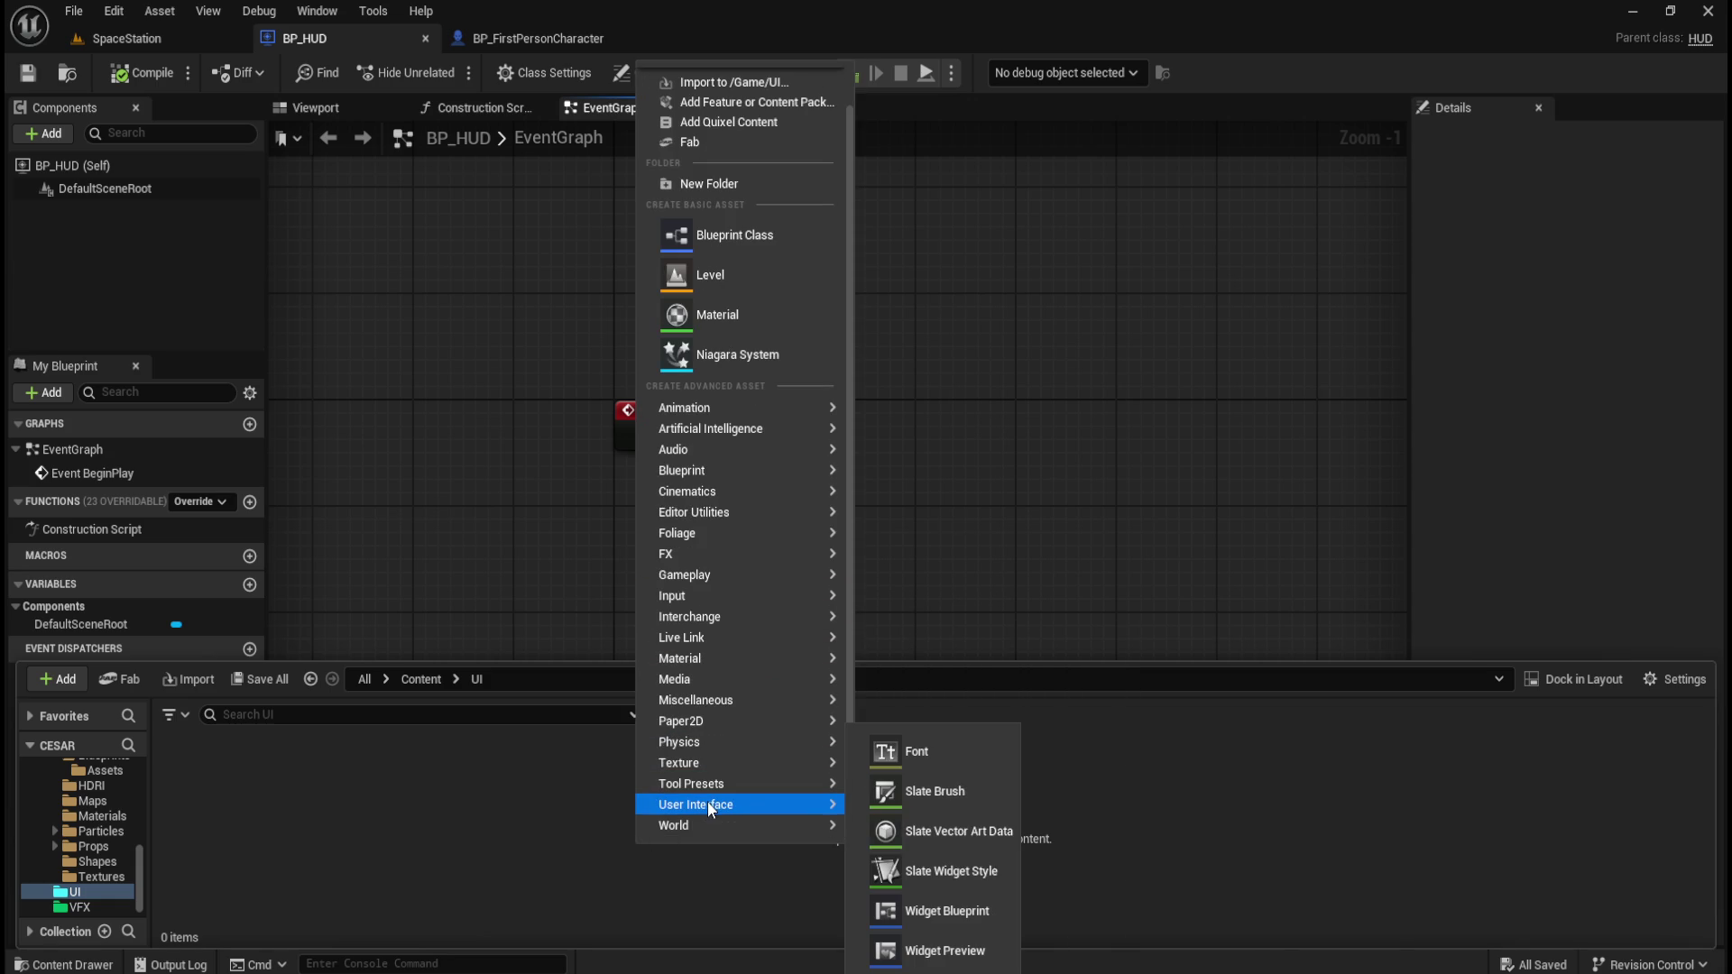
left_click(957, 913)
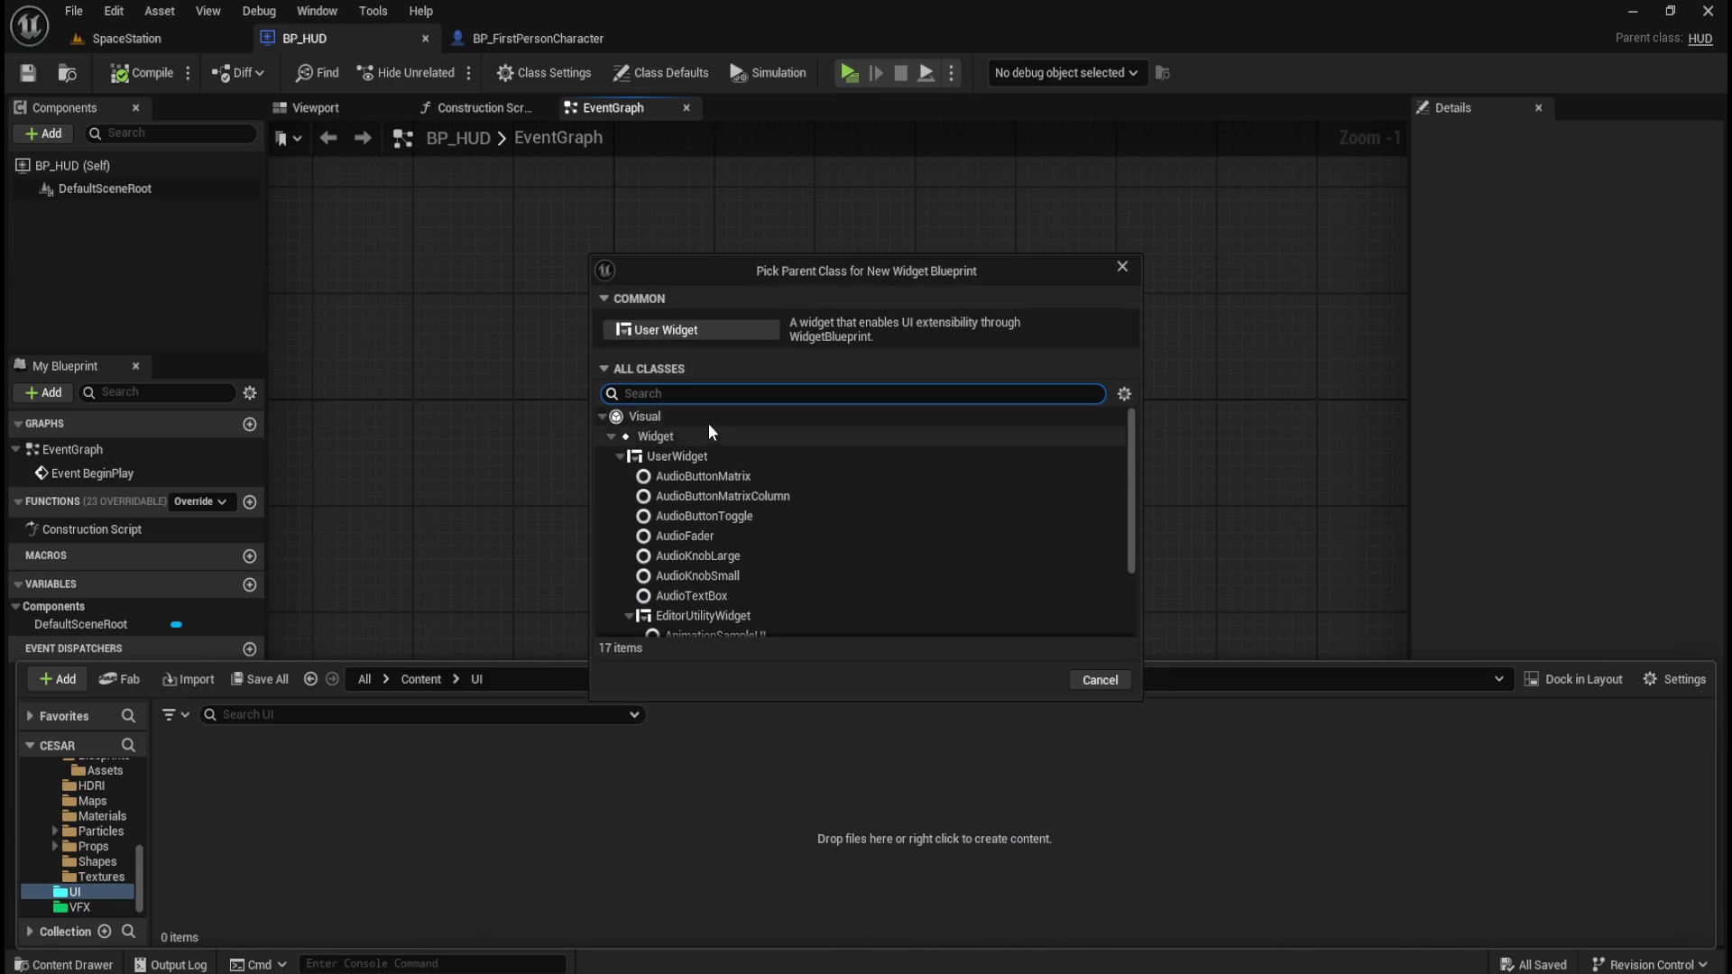
left_click(716, 327)
type("WBP_HUD")
key("Return")
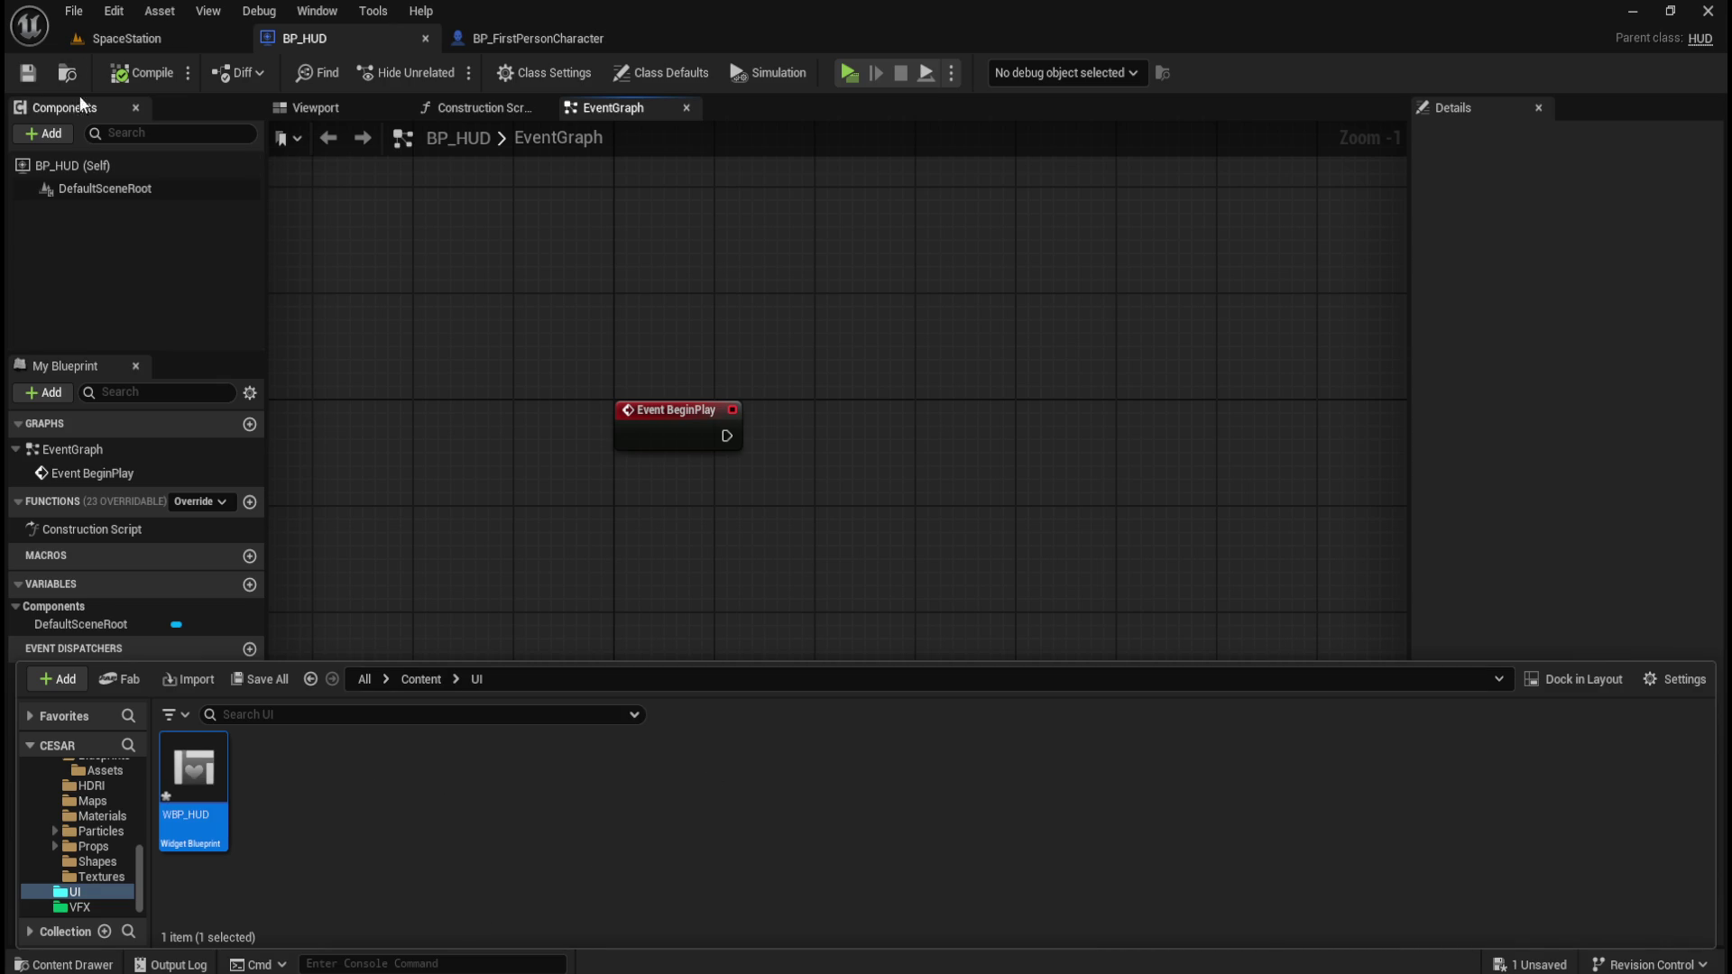
double_click(206, 773)
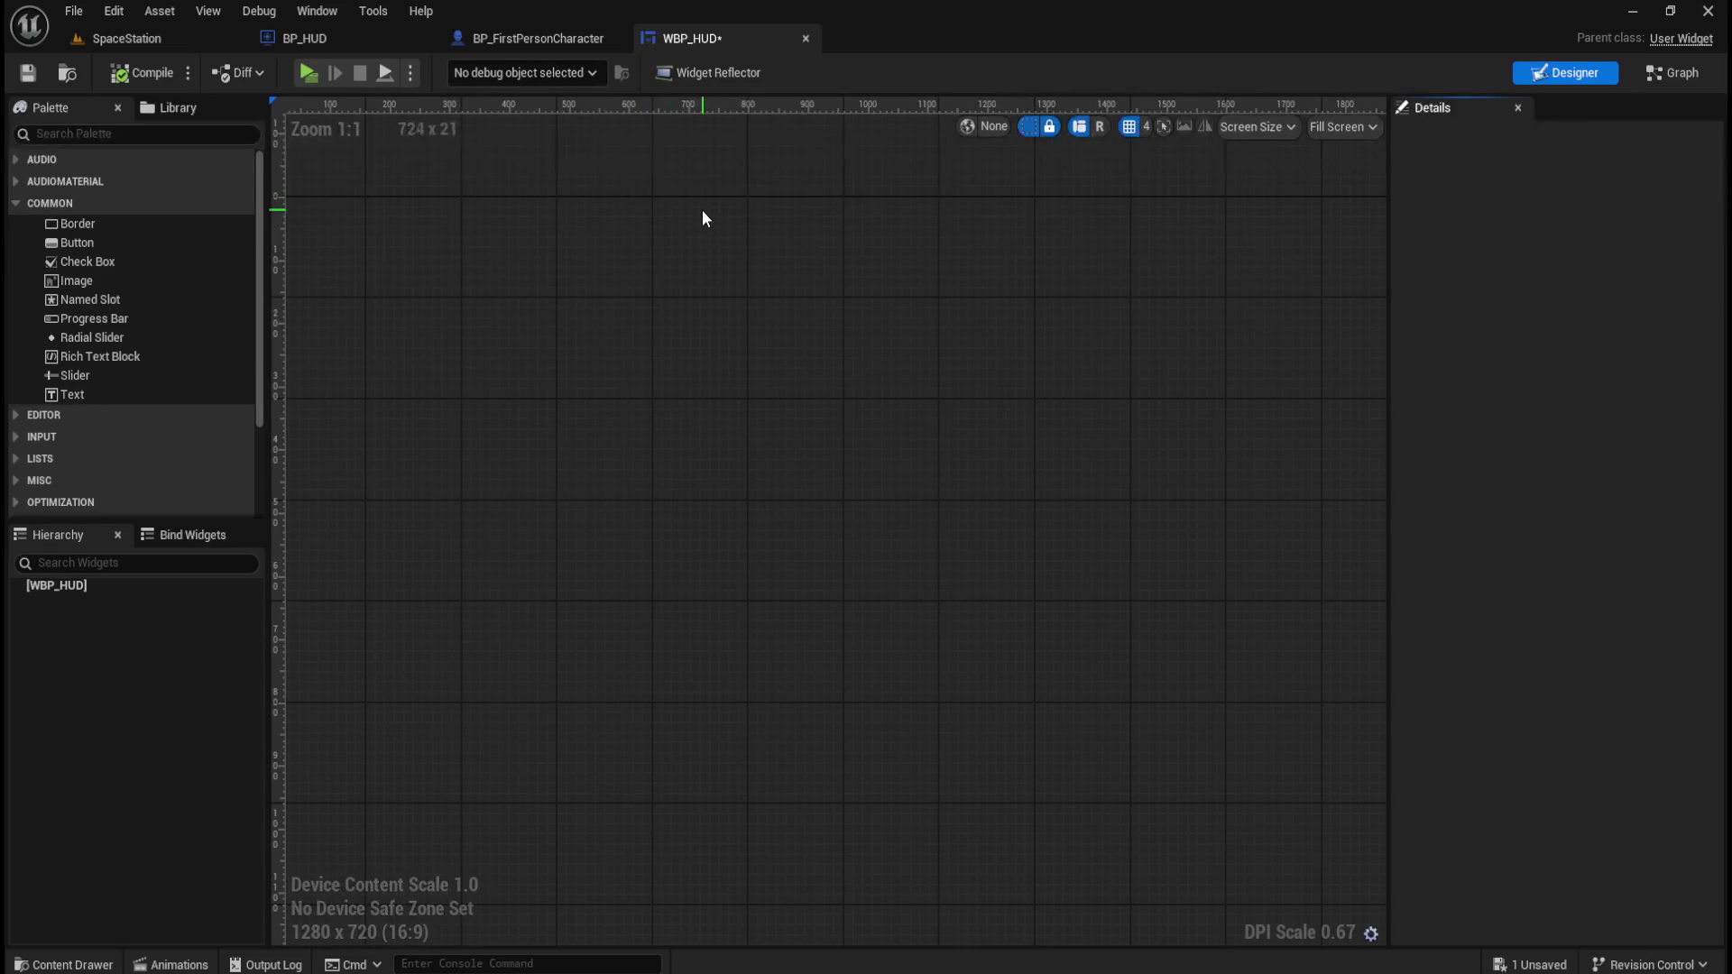
Search the Palette for 'canvas' and drag a Canvas Panel under the WBP_HUD root.
left_click(143, 138)
type("canvas")
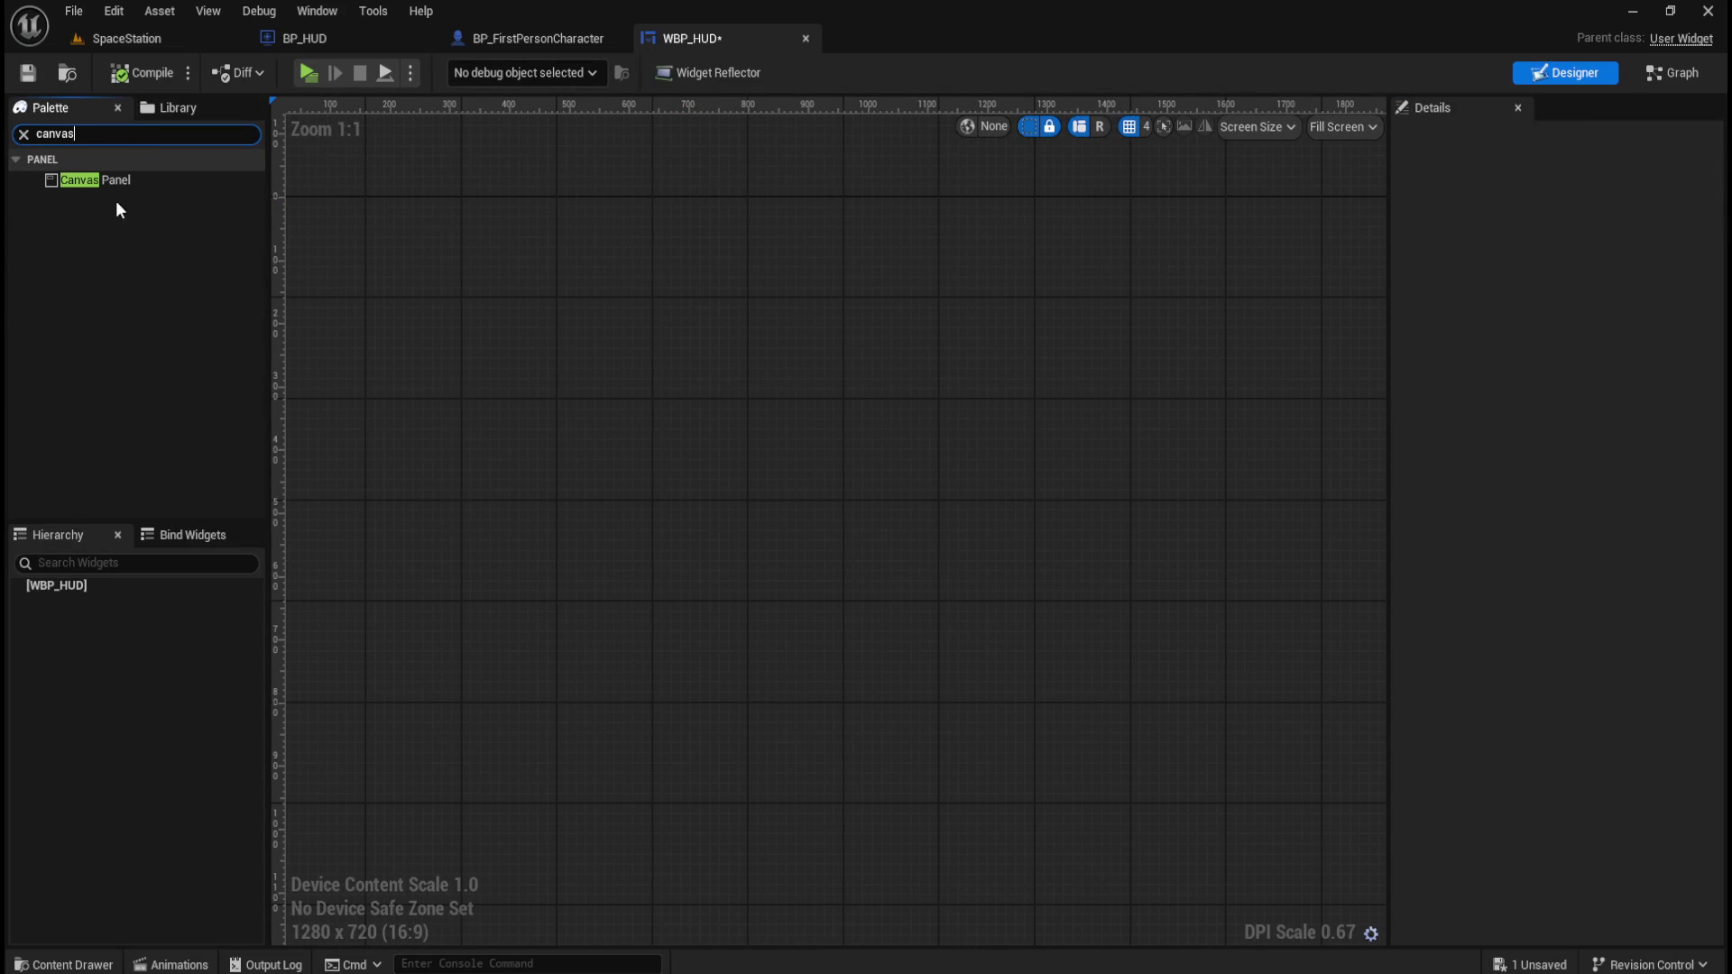
mouse_move(105, 180)
left_mouse_down()
mouse_move(148, 545)
mouse_move(75, 584)
left_mouse_up()
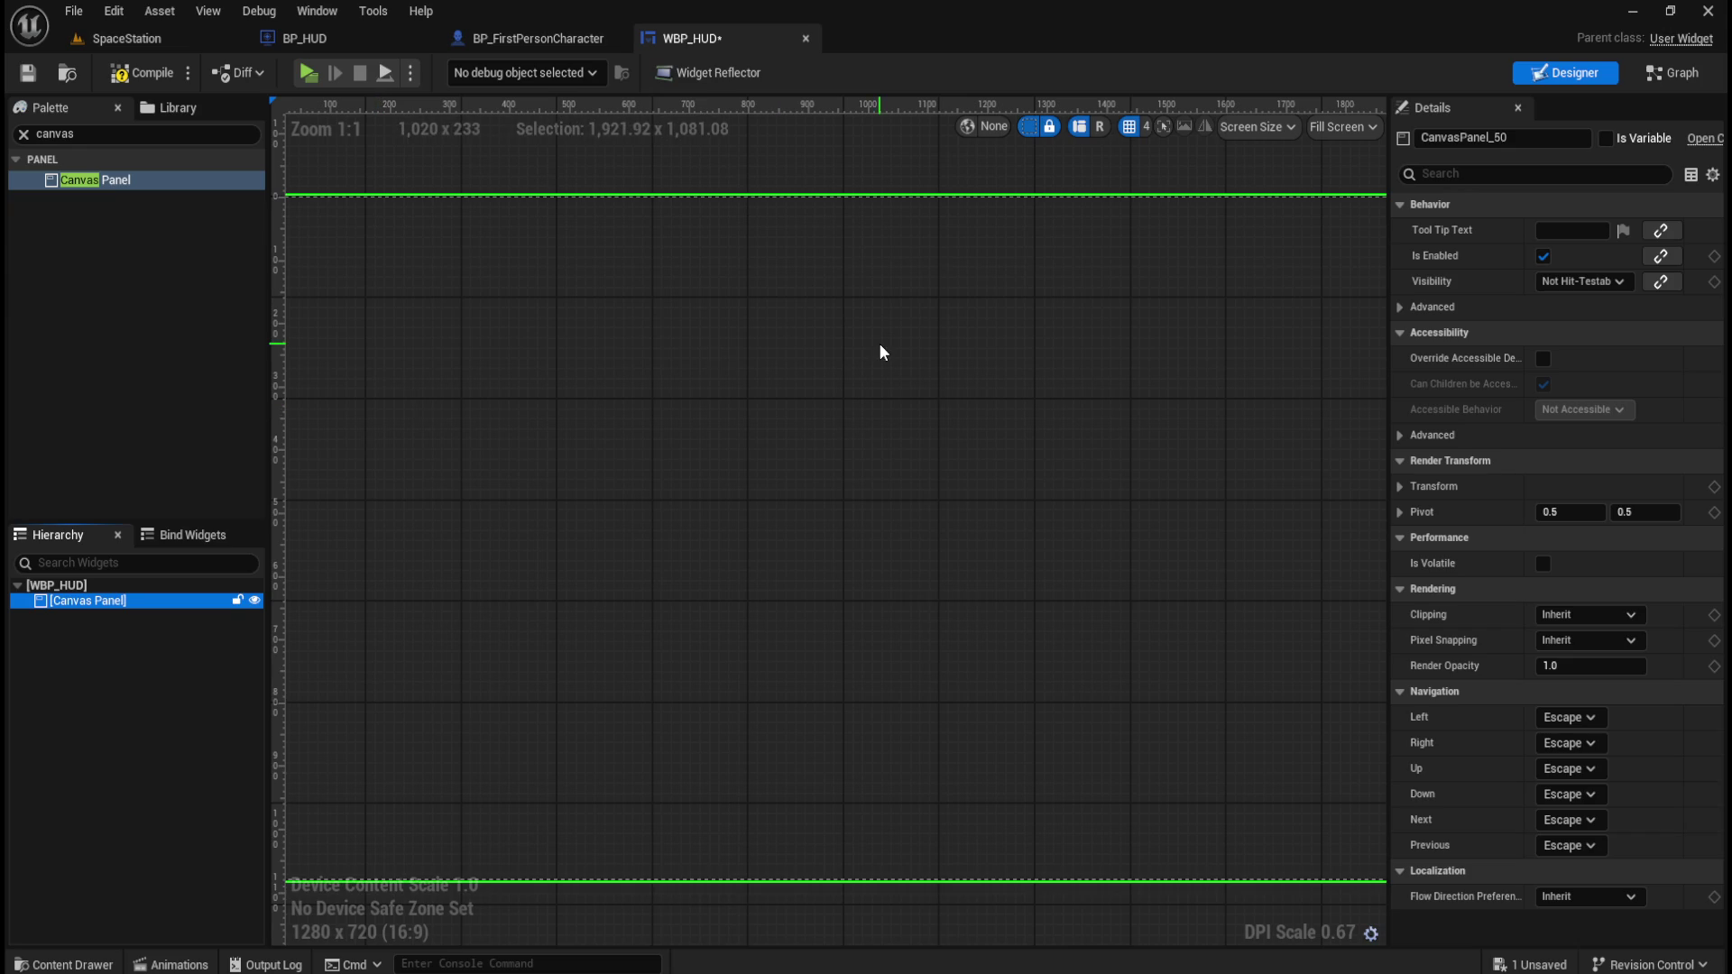
scroll(490, 391, "down", 1)
left_click(120, 604)
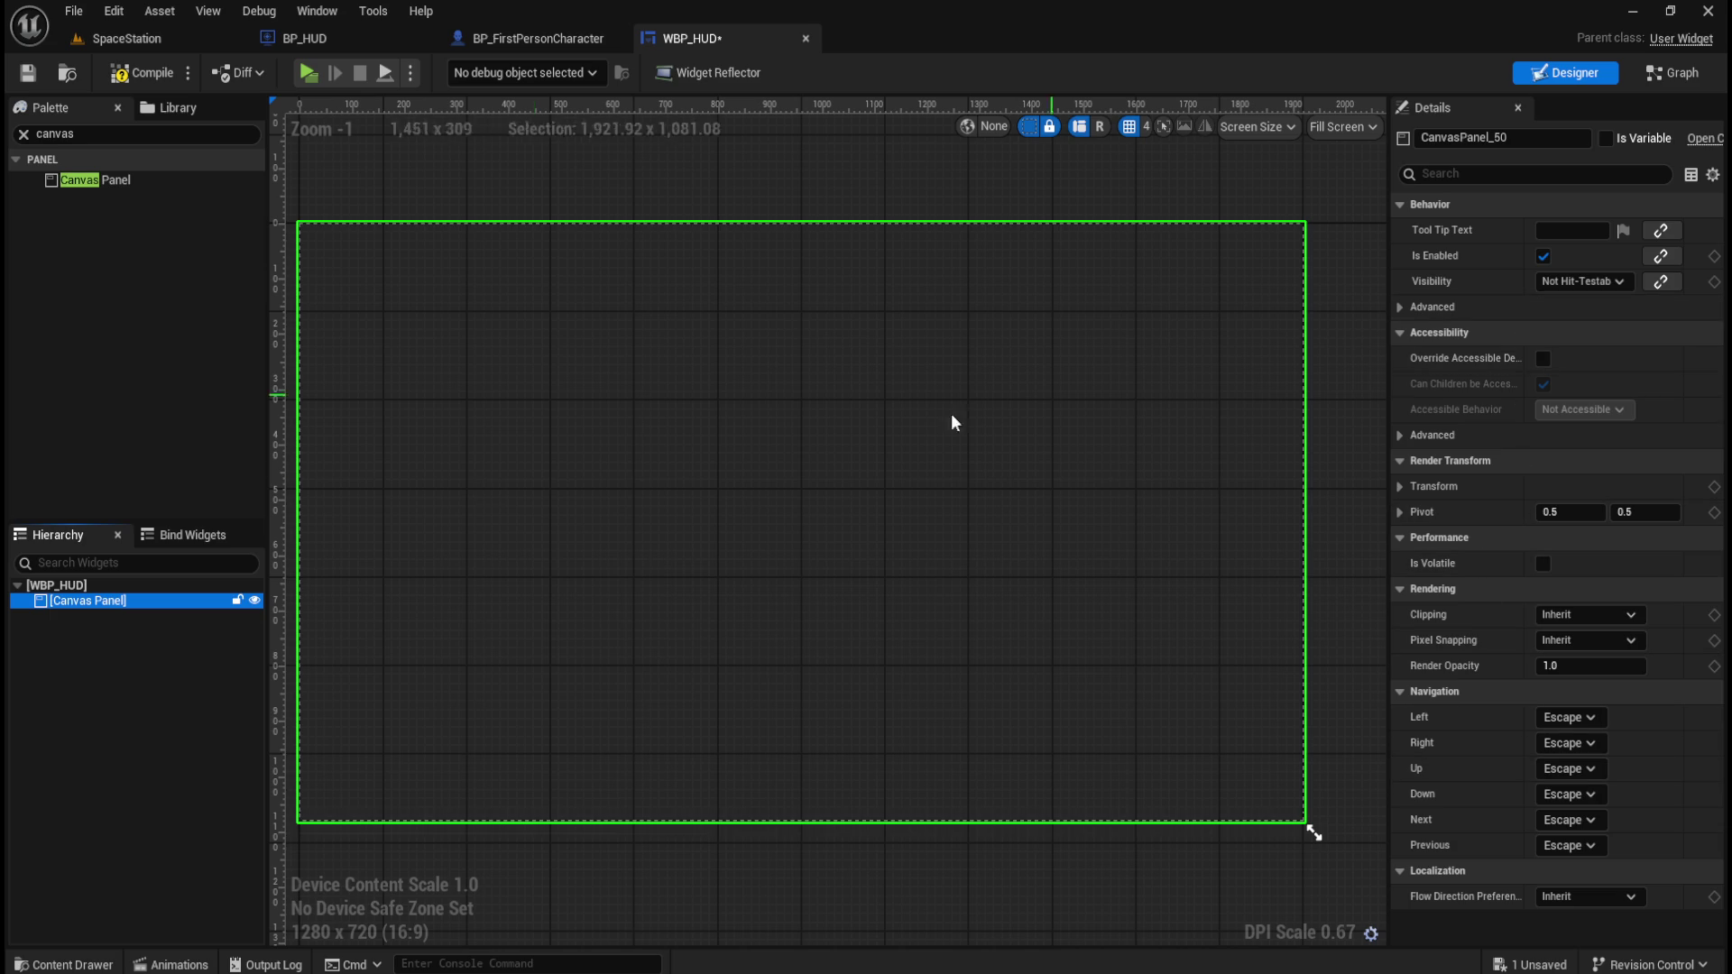
left_click(75, 588)
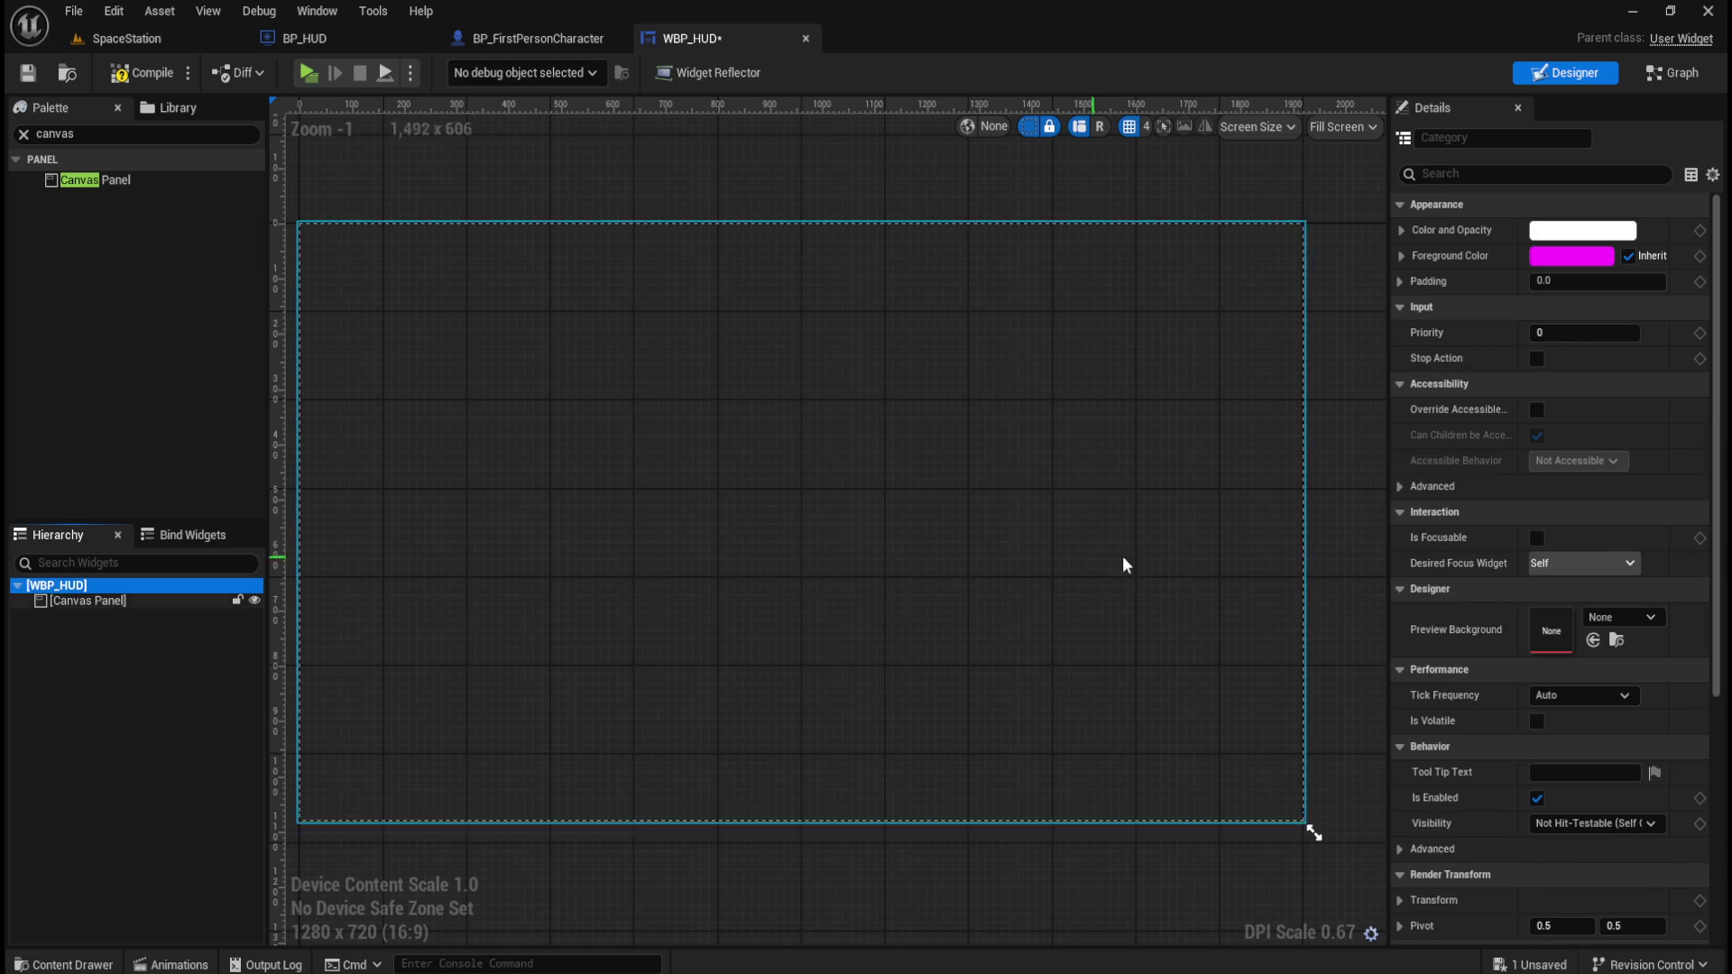
scroll(1484, 762, "down", 5)
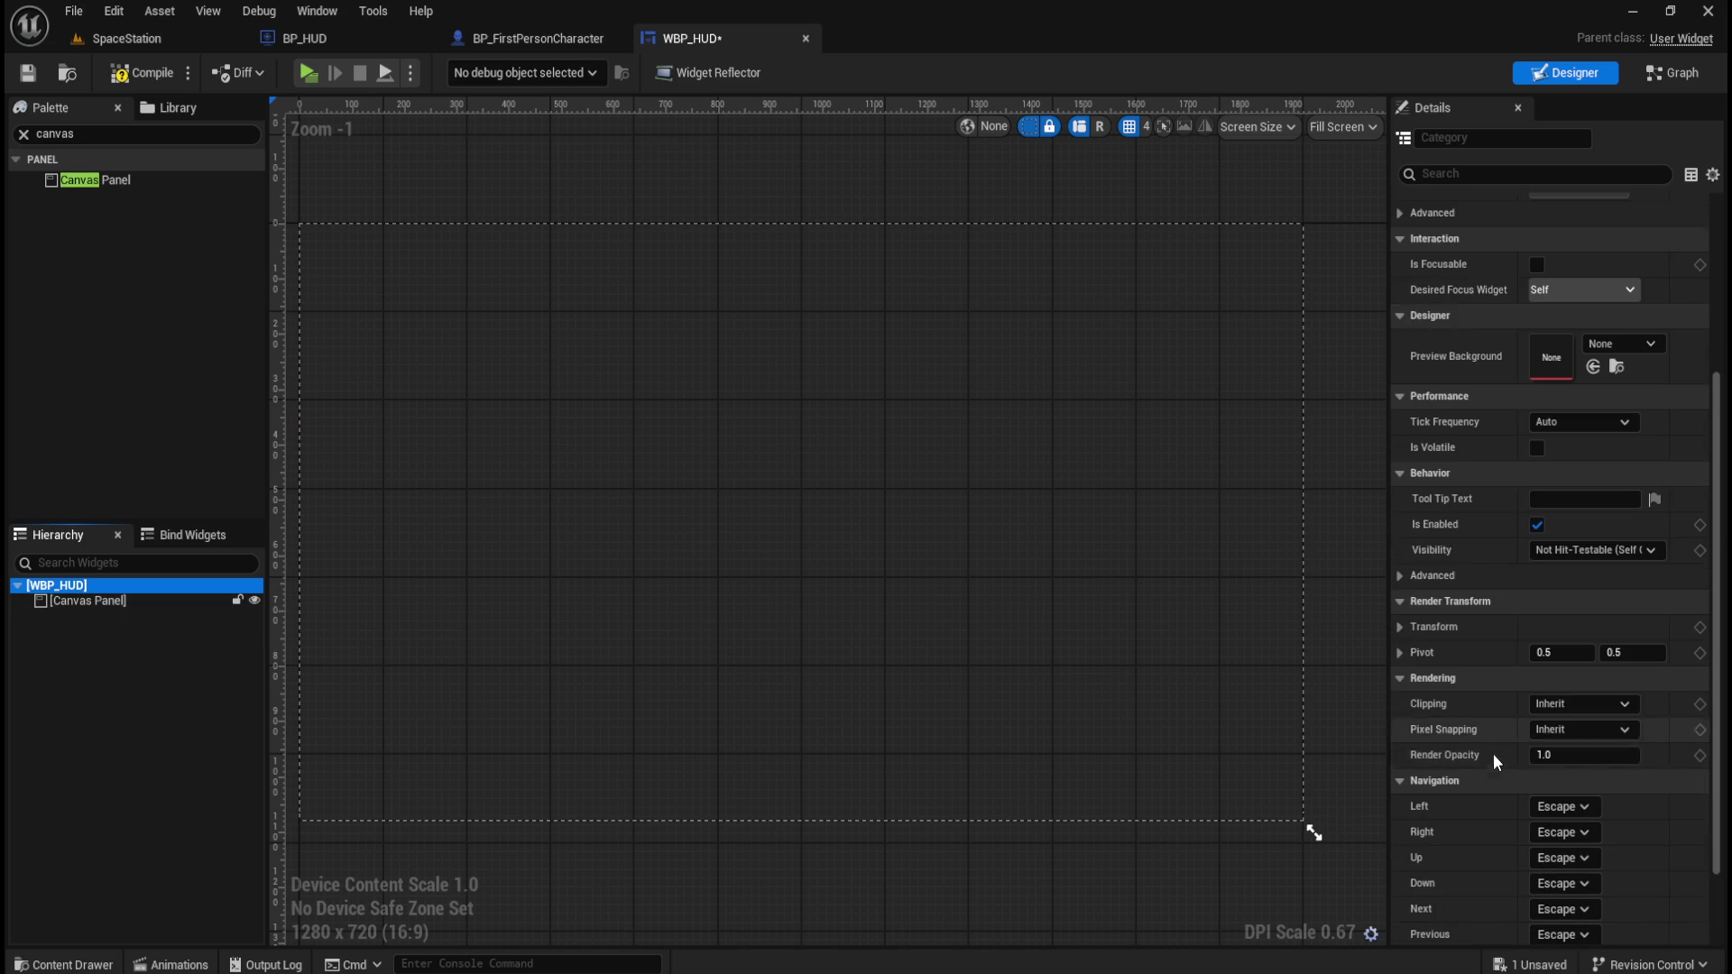
scroll(1481, 732, "down", 2)
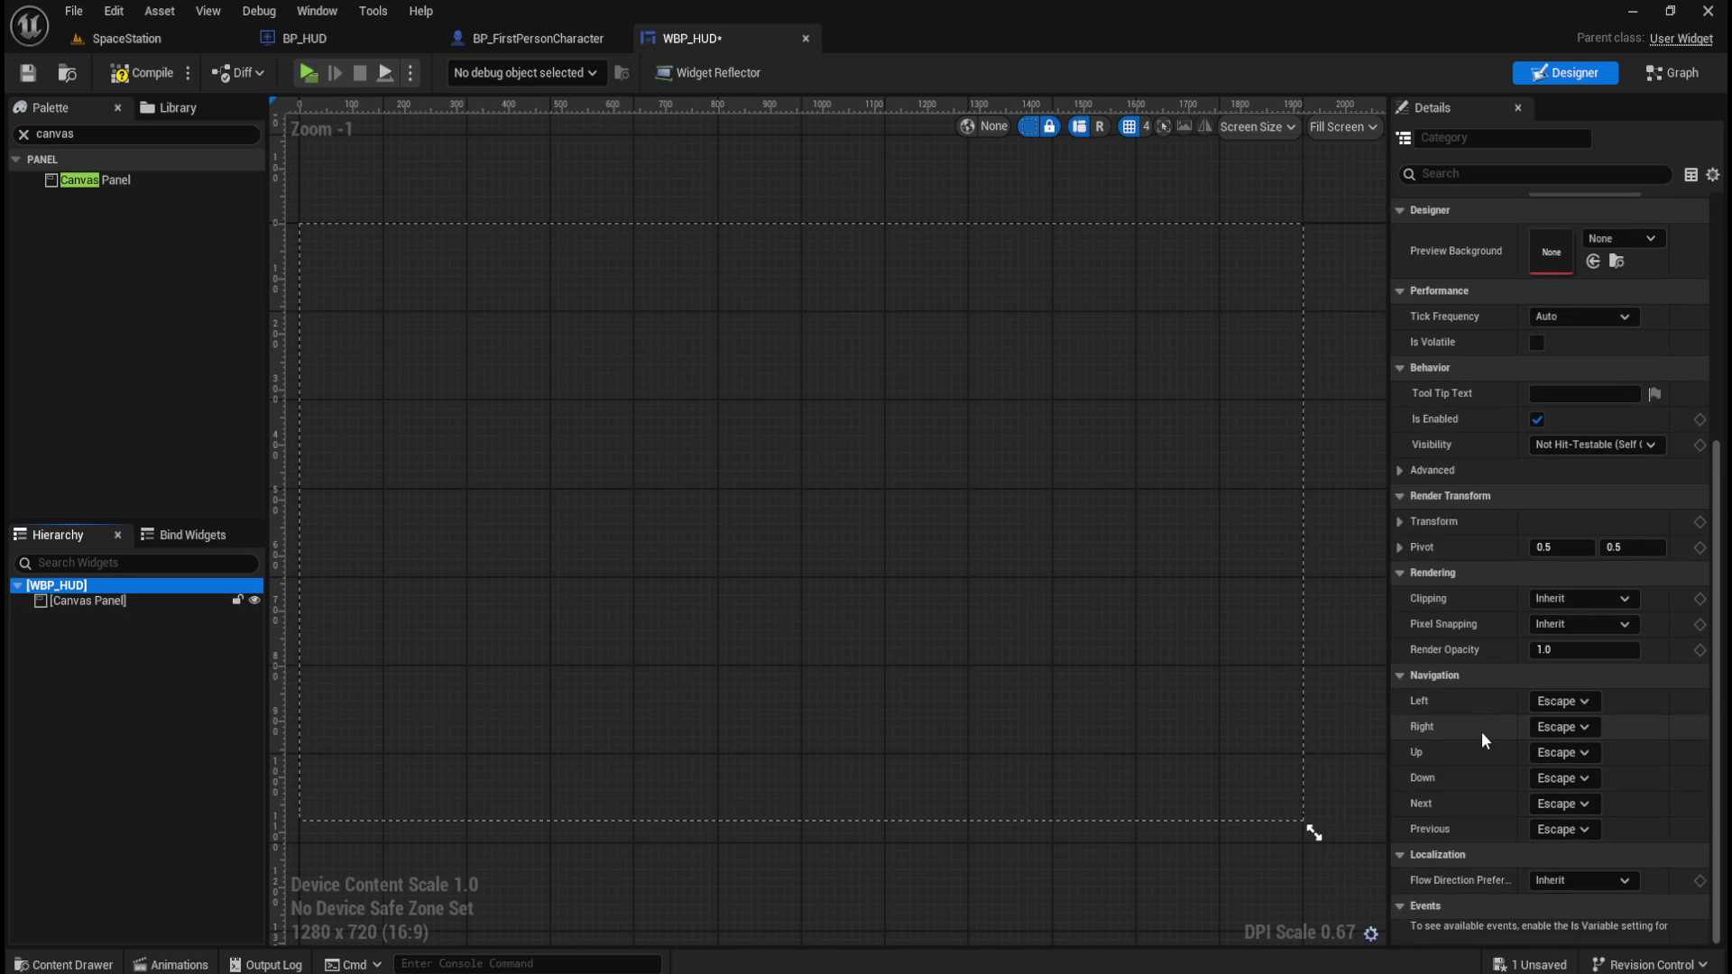
Compile and save WBP_HUD, then review the root widget's properties.
left_click(142, 72)
left_click(27, 72)
left_click(90, 588)
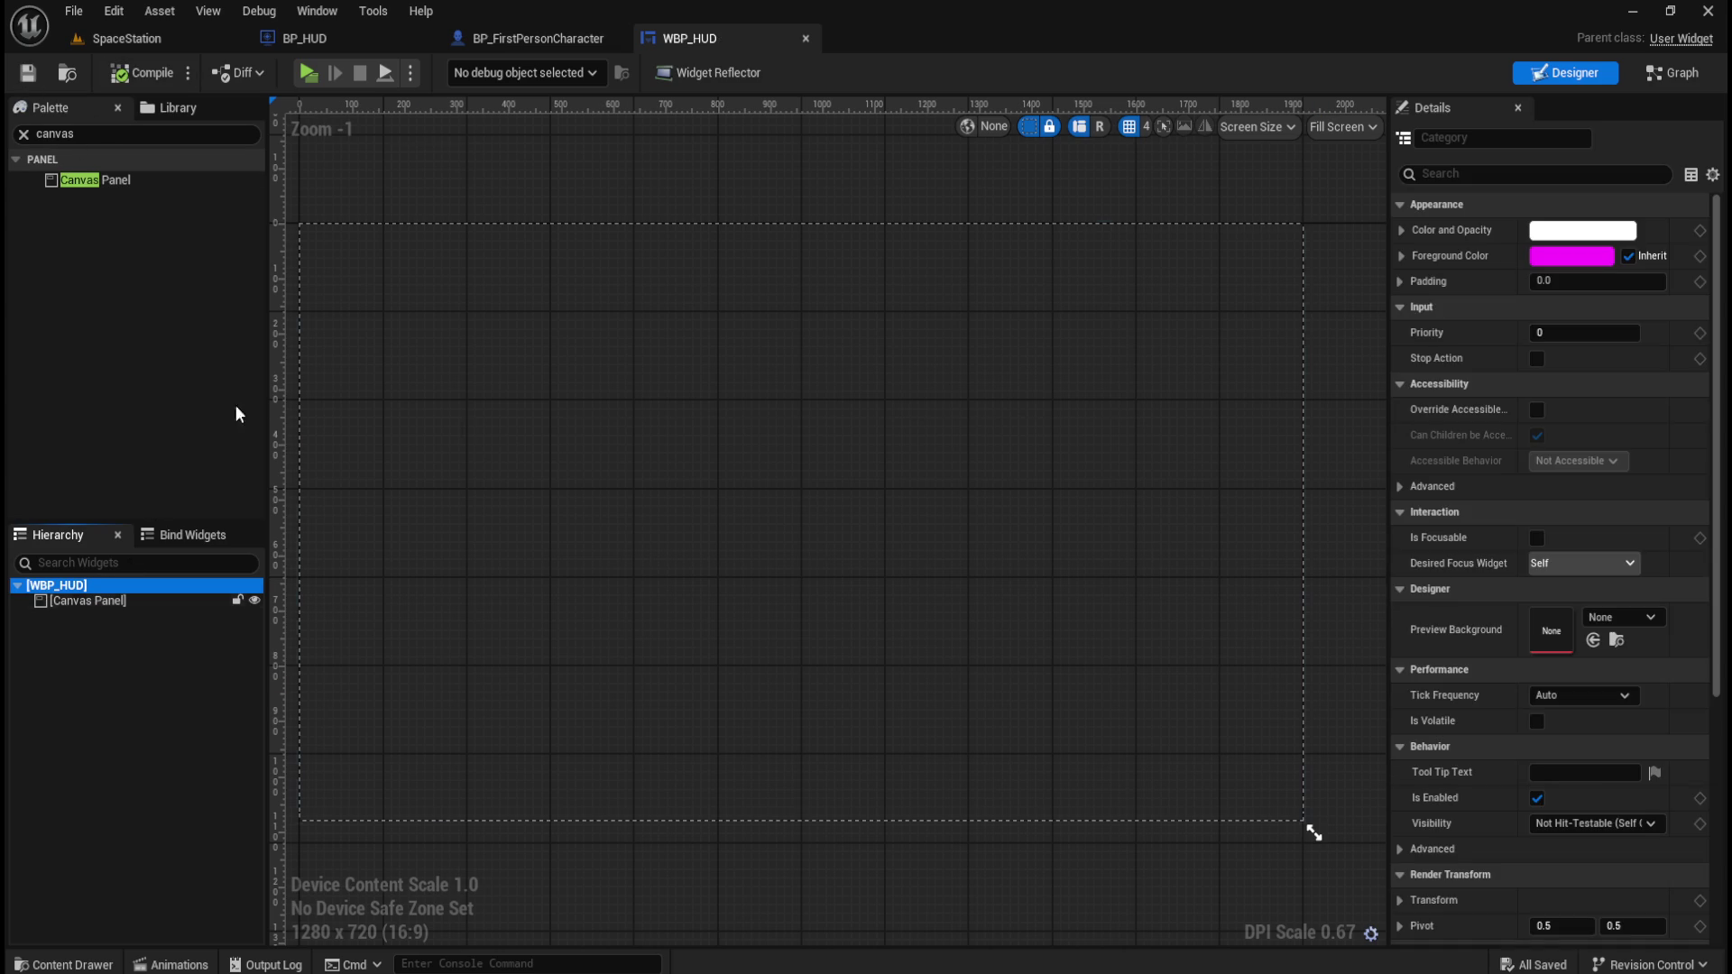
scroll(1533, 775, "down", 5)
scroll(1524, 777, "down", 2)
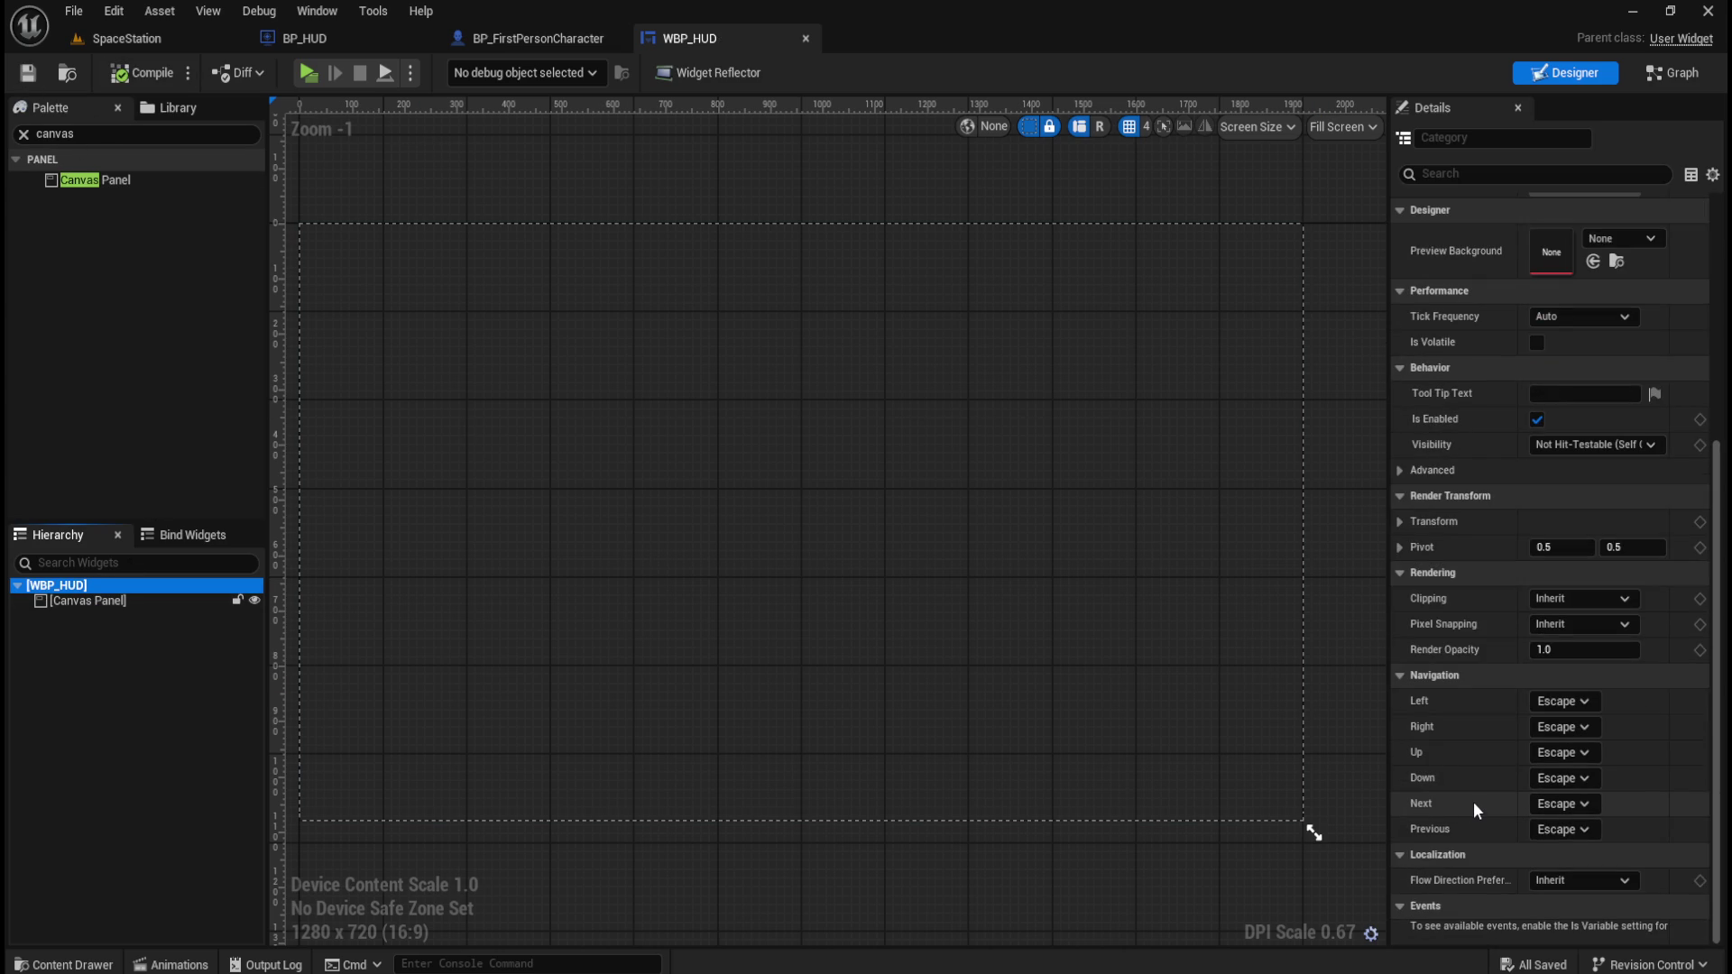
scroll(1474, 801, "up", 3)
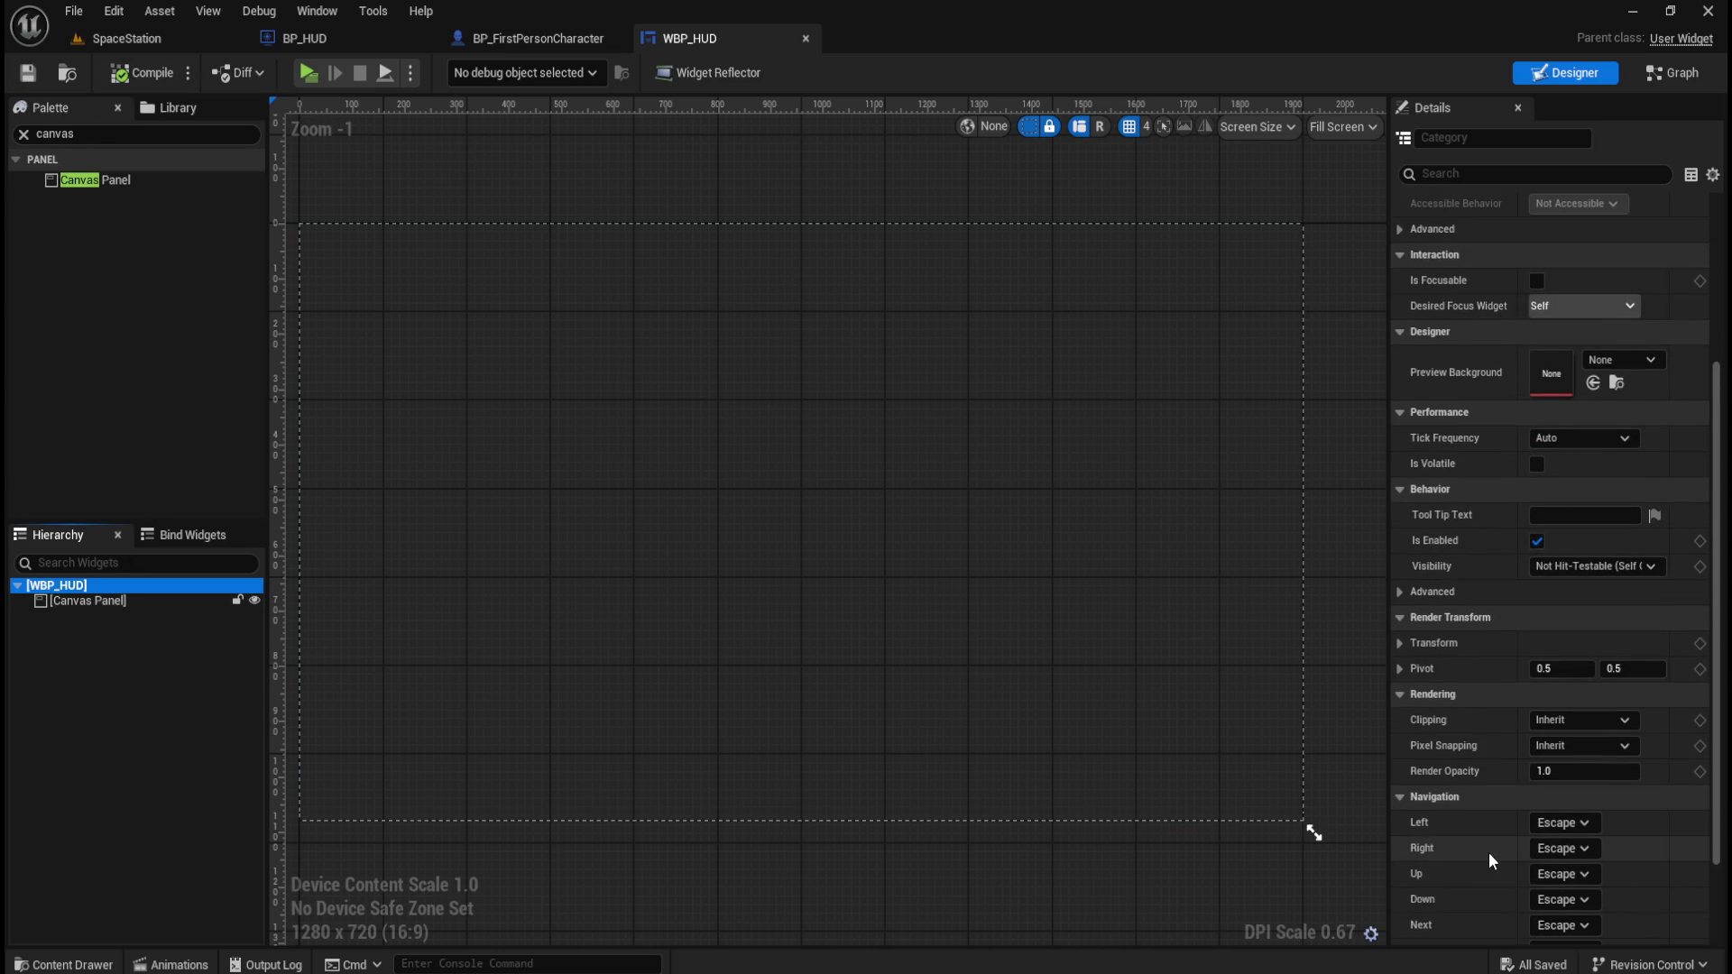
scroll(1488, 853, "up", 6)
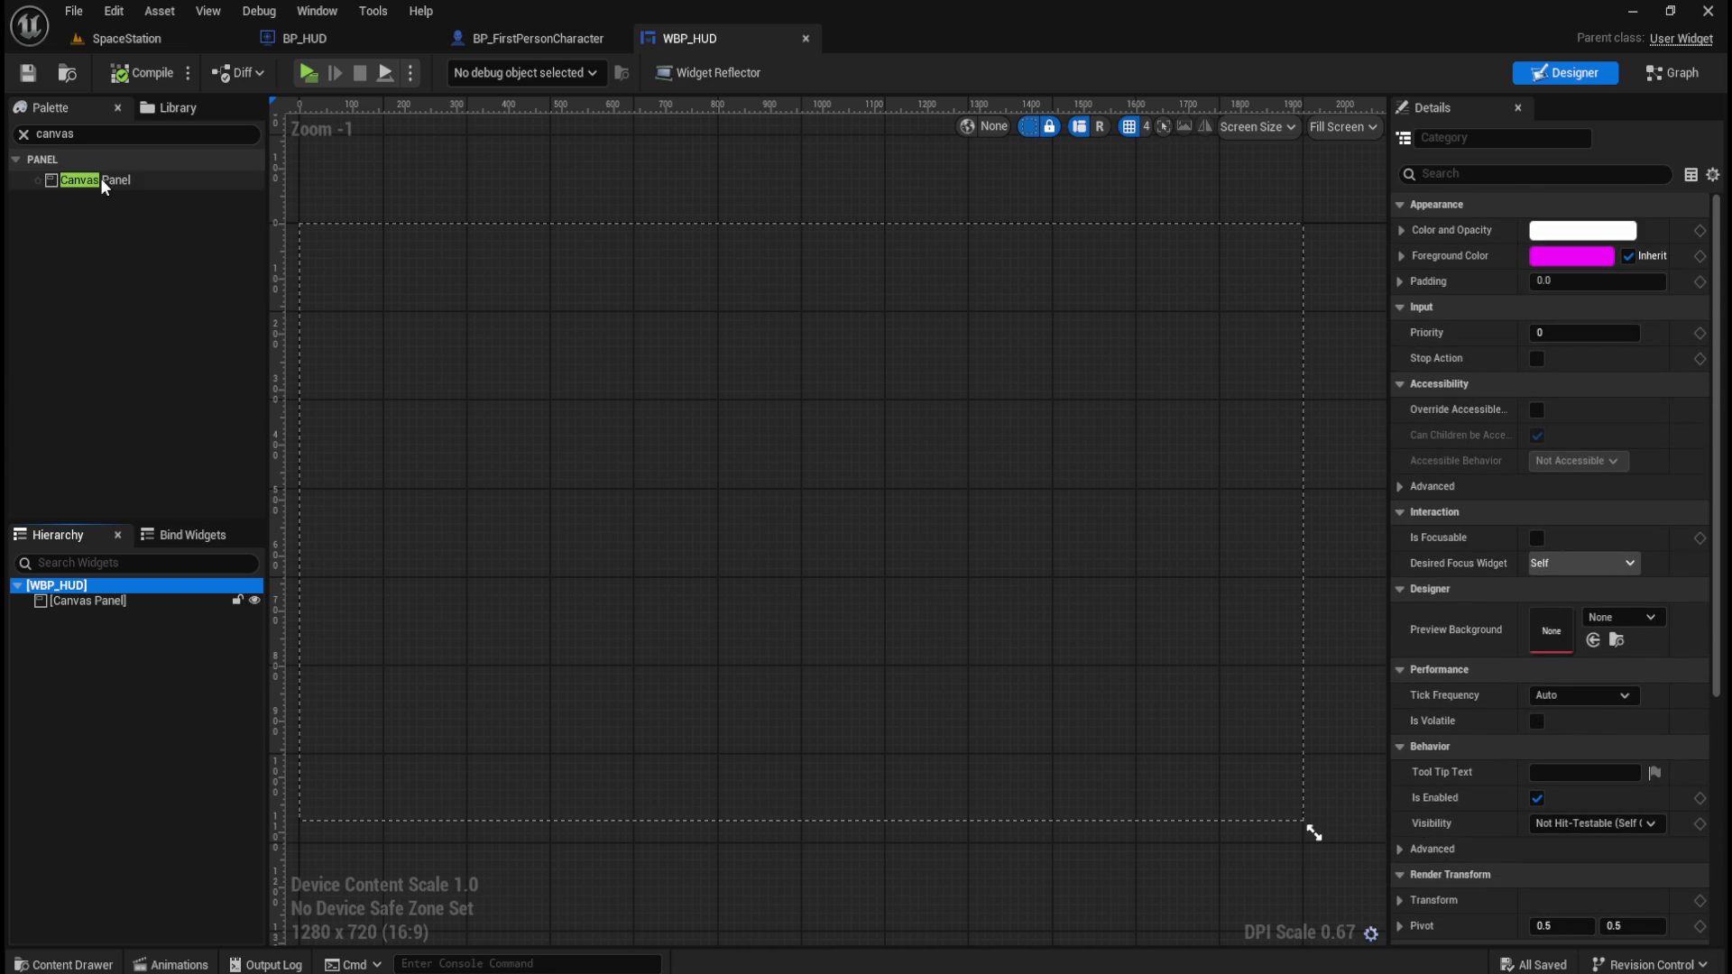
Try the Desired on Screen preview mode, then set the designer preview back to Fill Screen.
left_click(1279, 128)
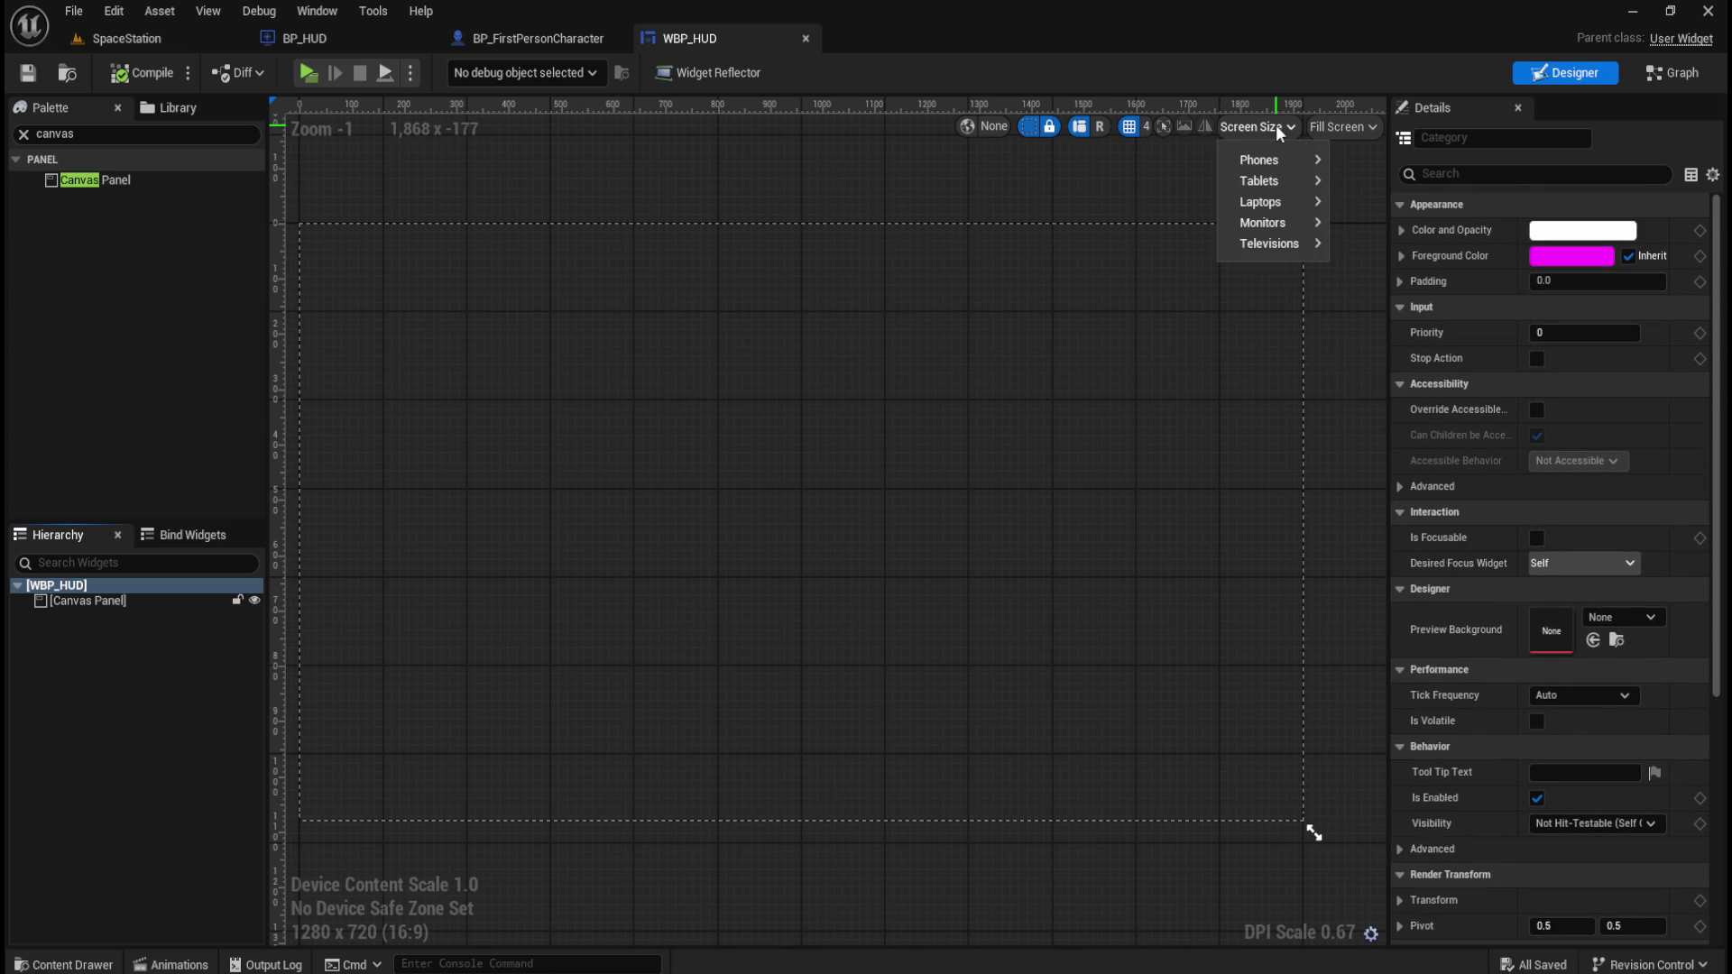
left_click(1335, 127)
left_click(1349, 127)
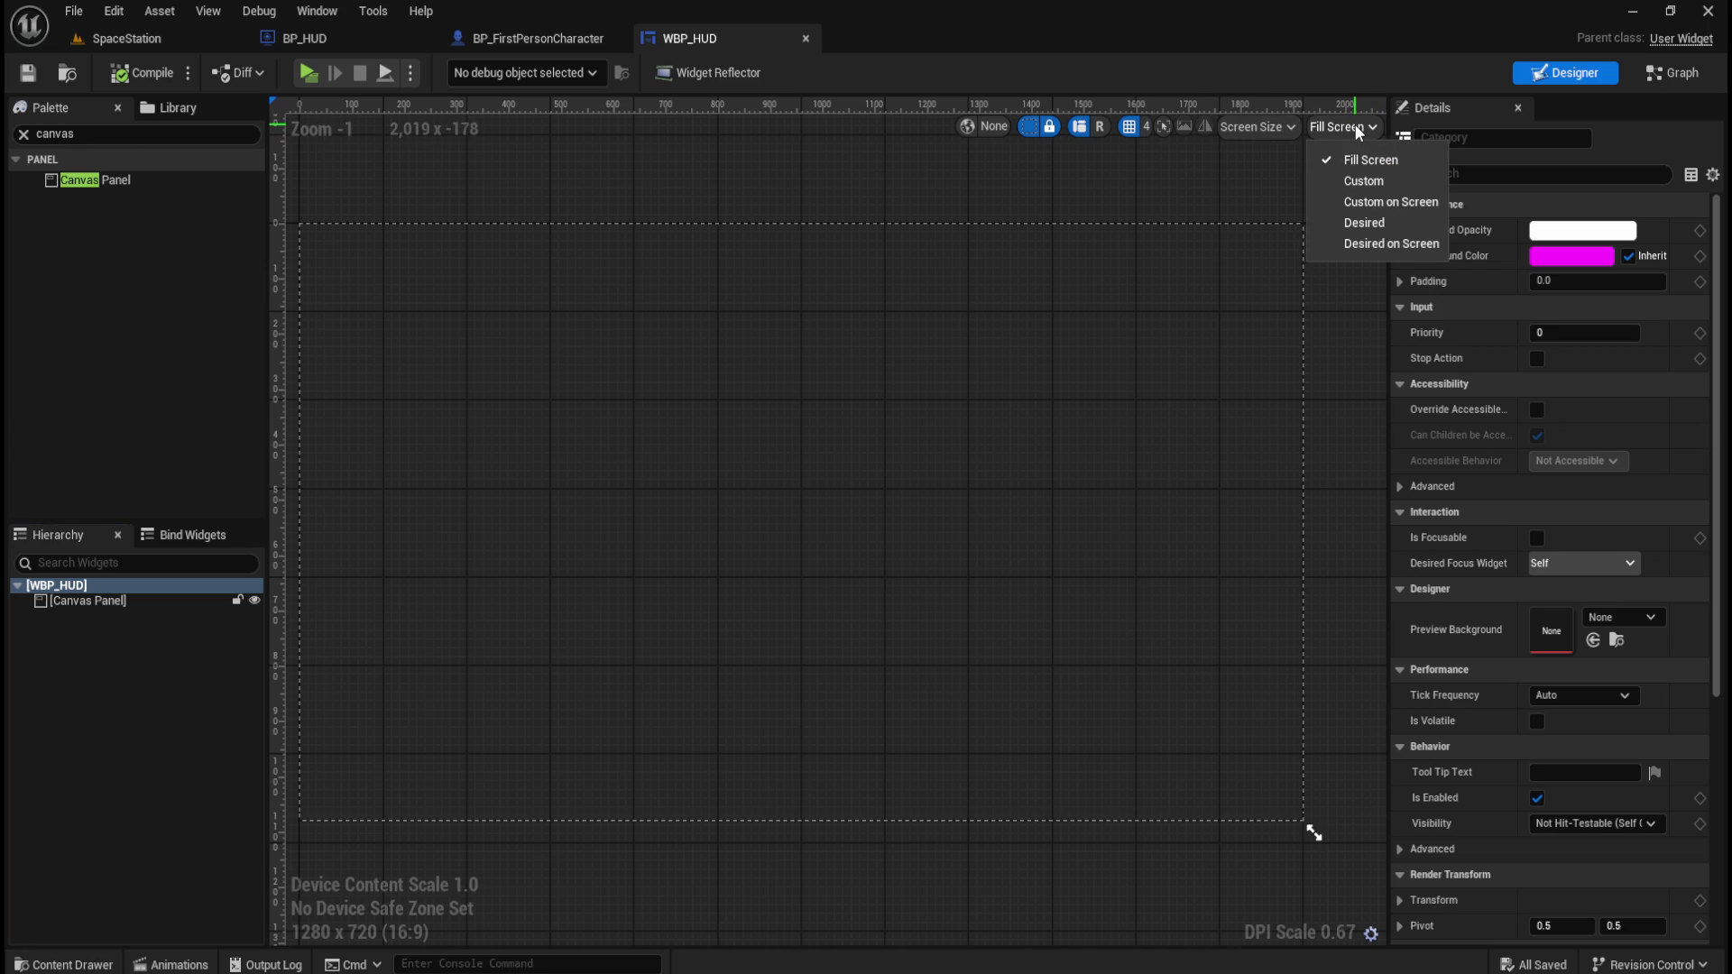
left_click(1358, 132)
left_click(1354, 131)
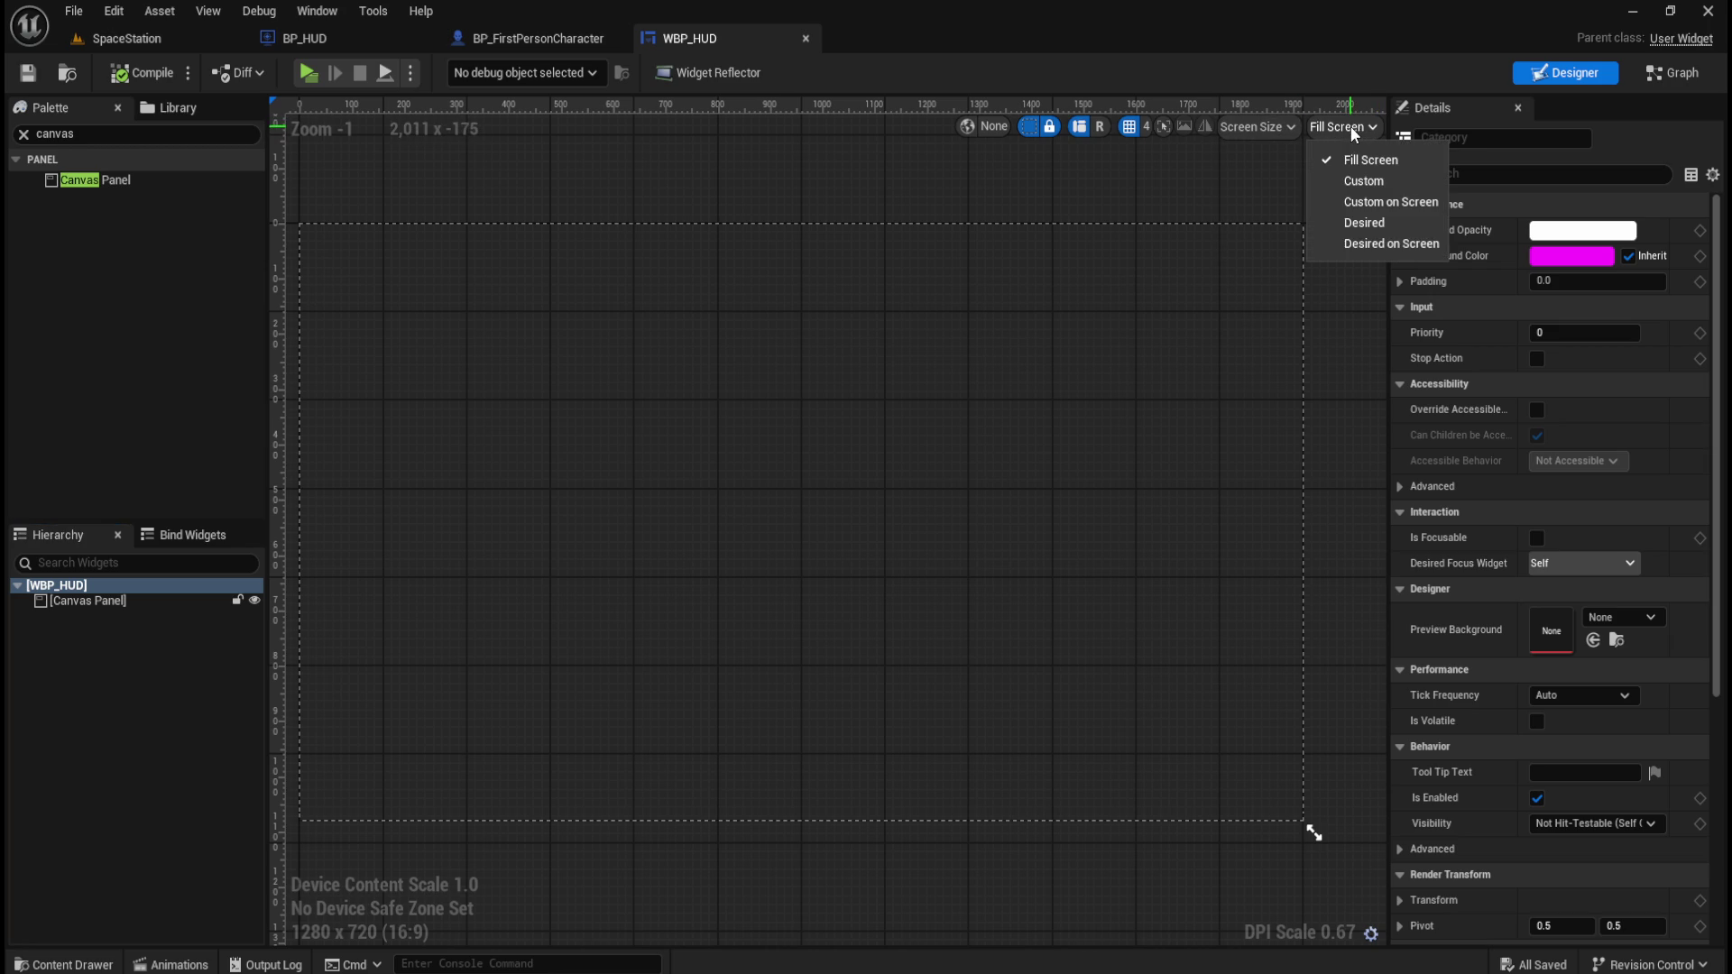
left_click(1352, 251)
left_click(1335, 127)
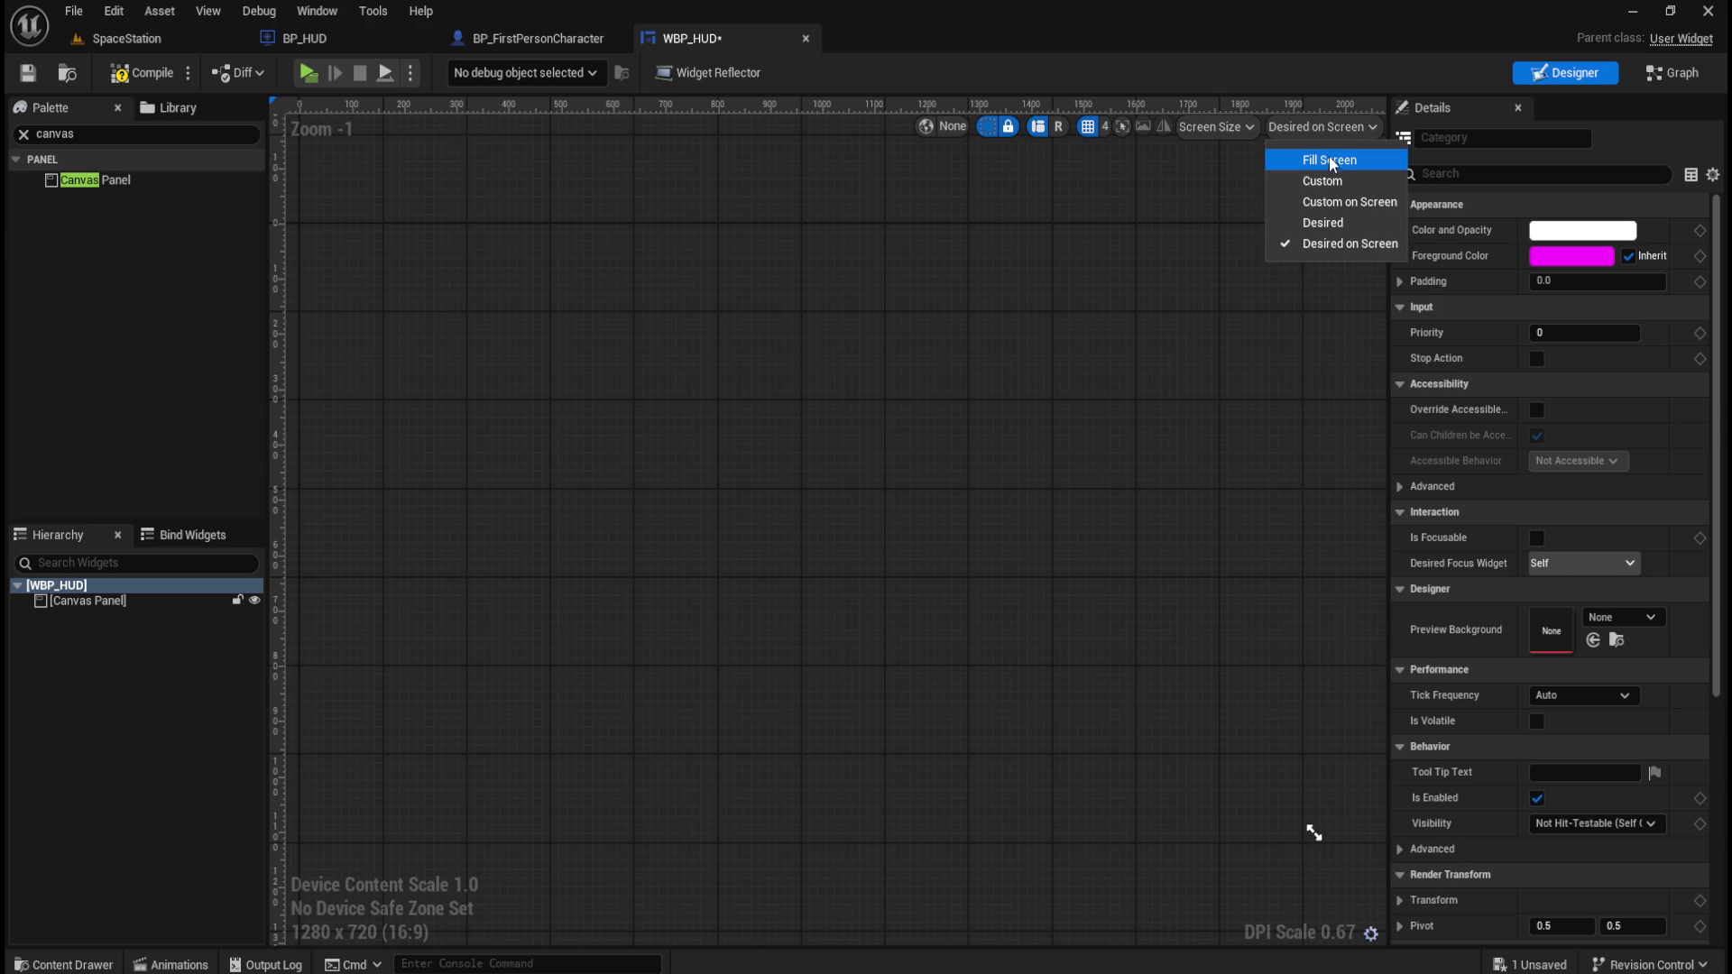
left_click(1332, 162)
Select the Canvas Panel, clear the Palette search, and start typing 'Pr'.
scroll(792, 530, "up", 1)
scroll(914, 527, "down", 2)
scroll(870, 522, "up", 1)
scroll(989, 515, "up", 3)
scroll(990, 517, "down", 2)
scroll(990, 515, "down", 4)
scroll(700, 456, "up", 1)
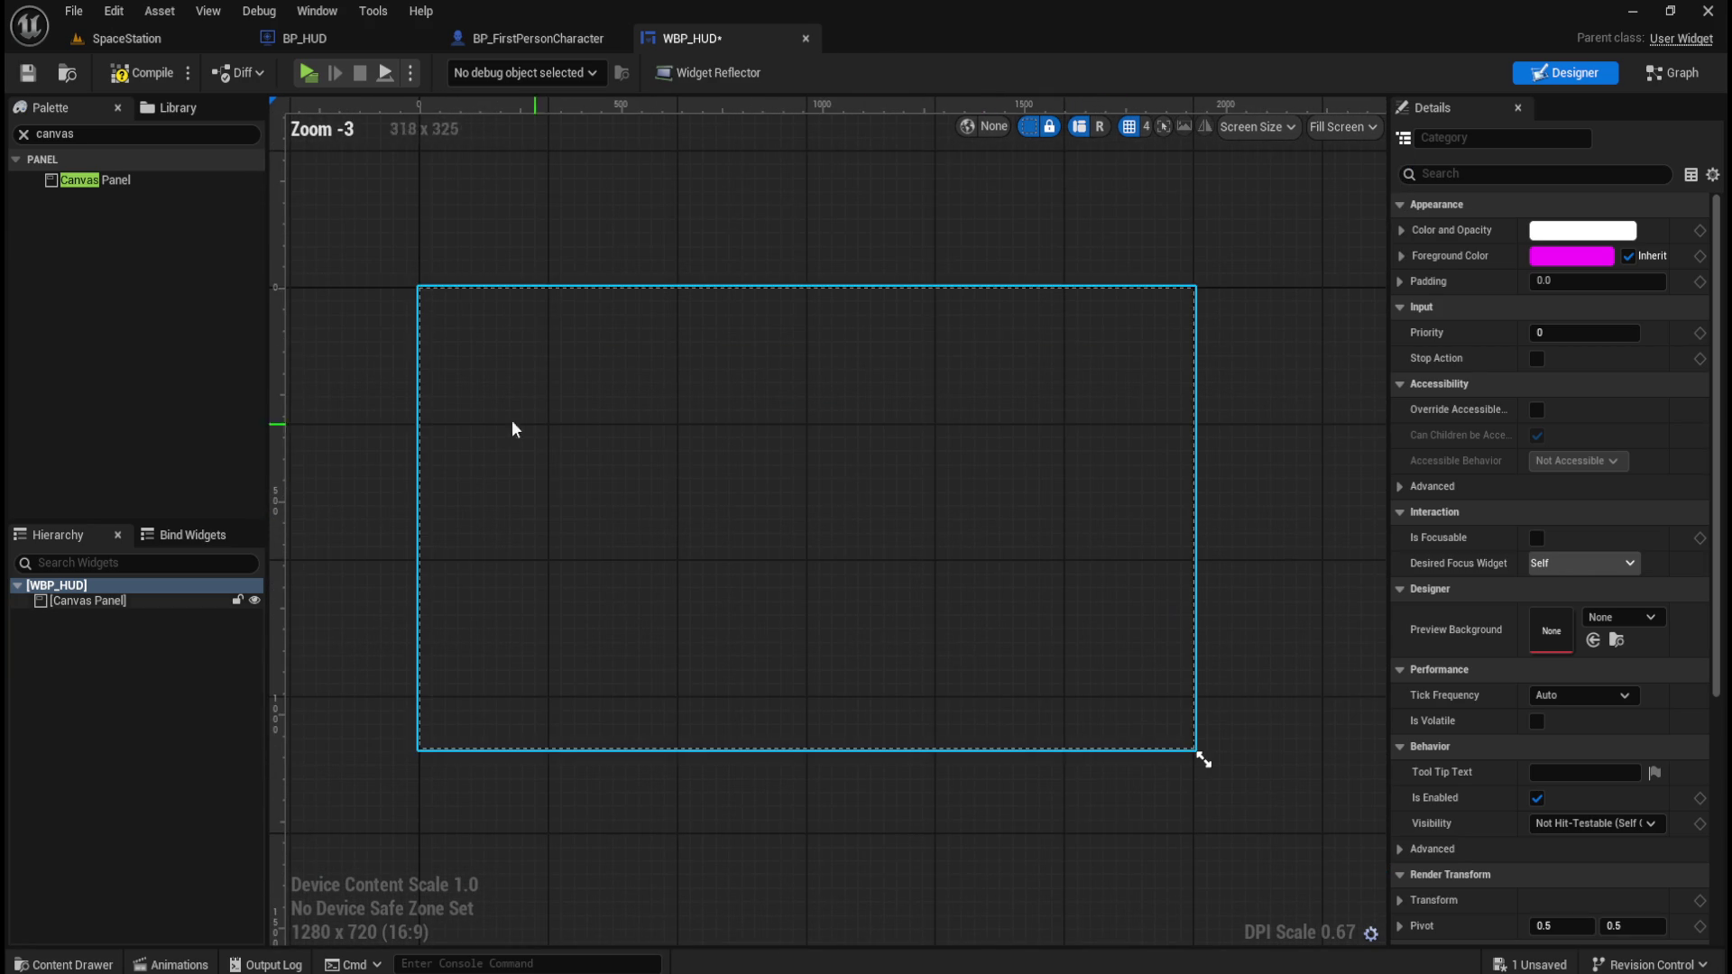
left_click(109, 602)
left_click(24, 134)
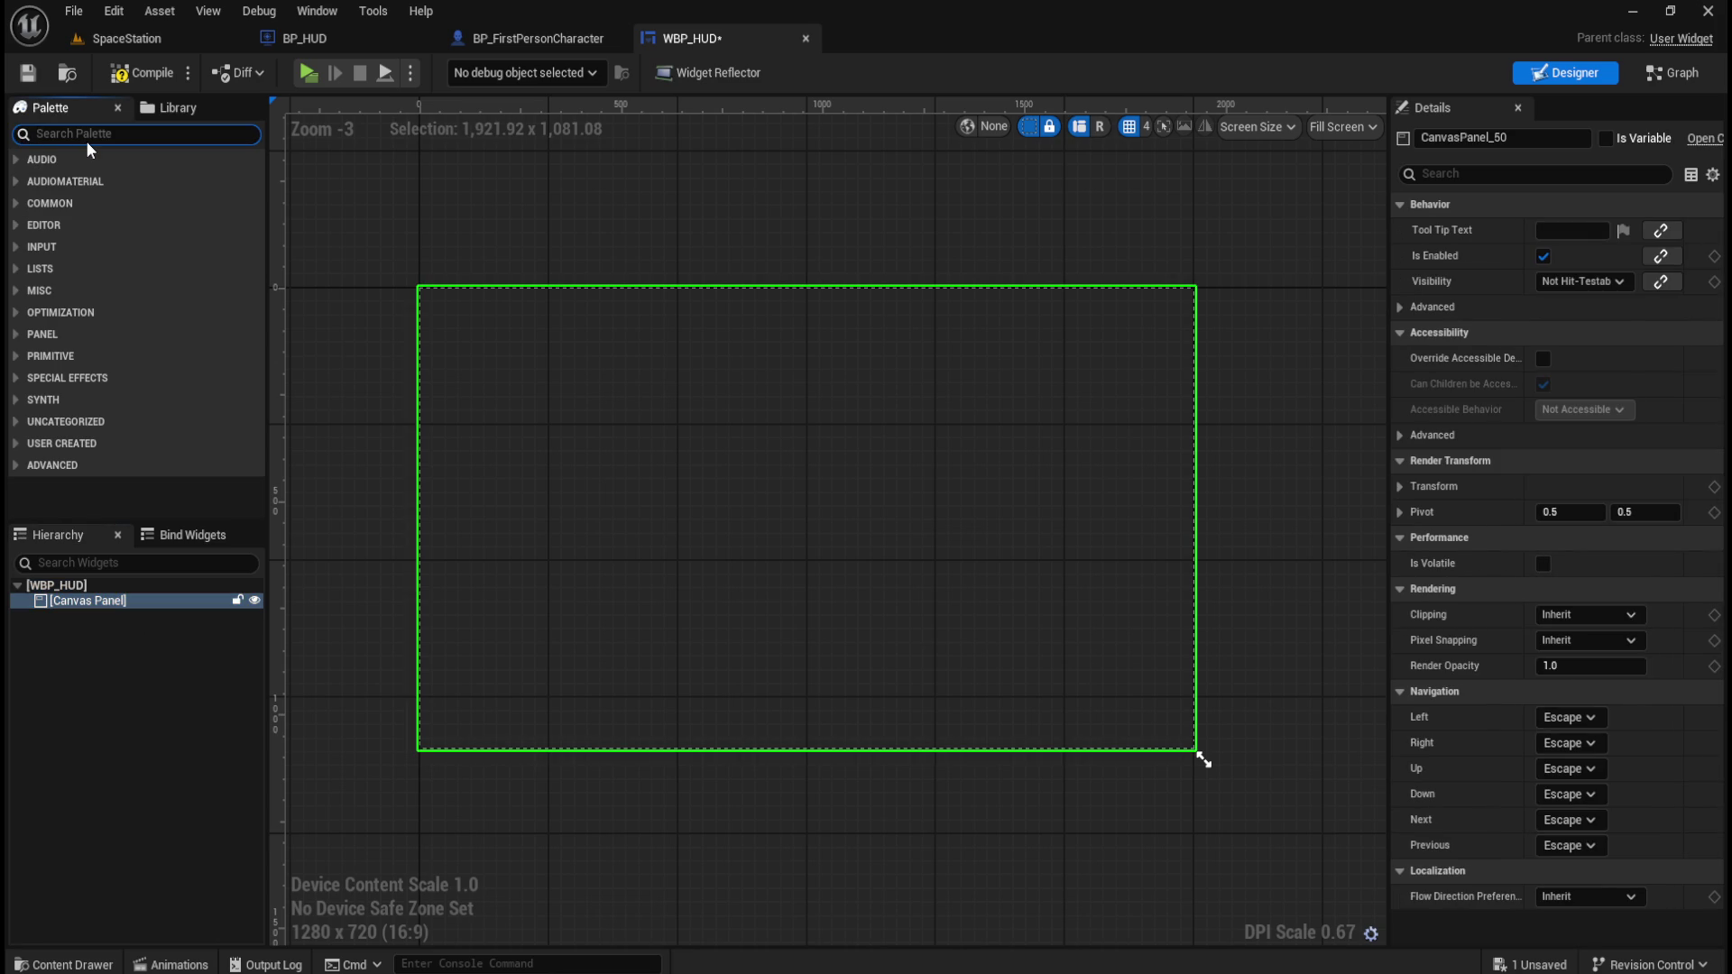
type("P")
type("rogress")
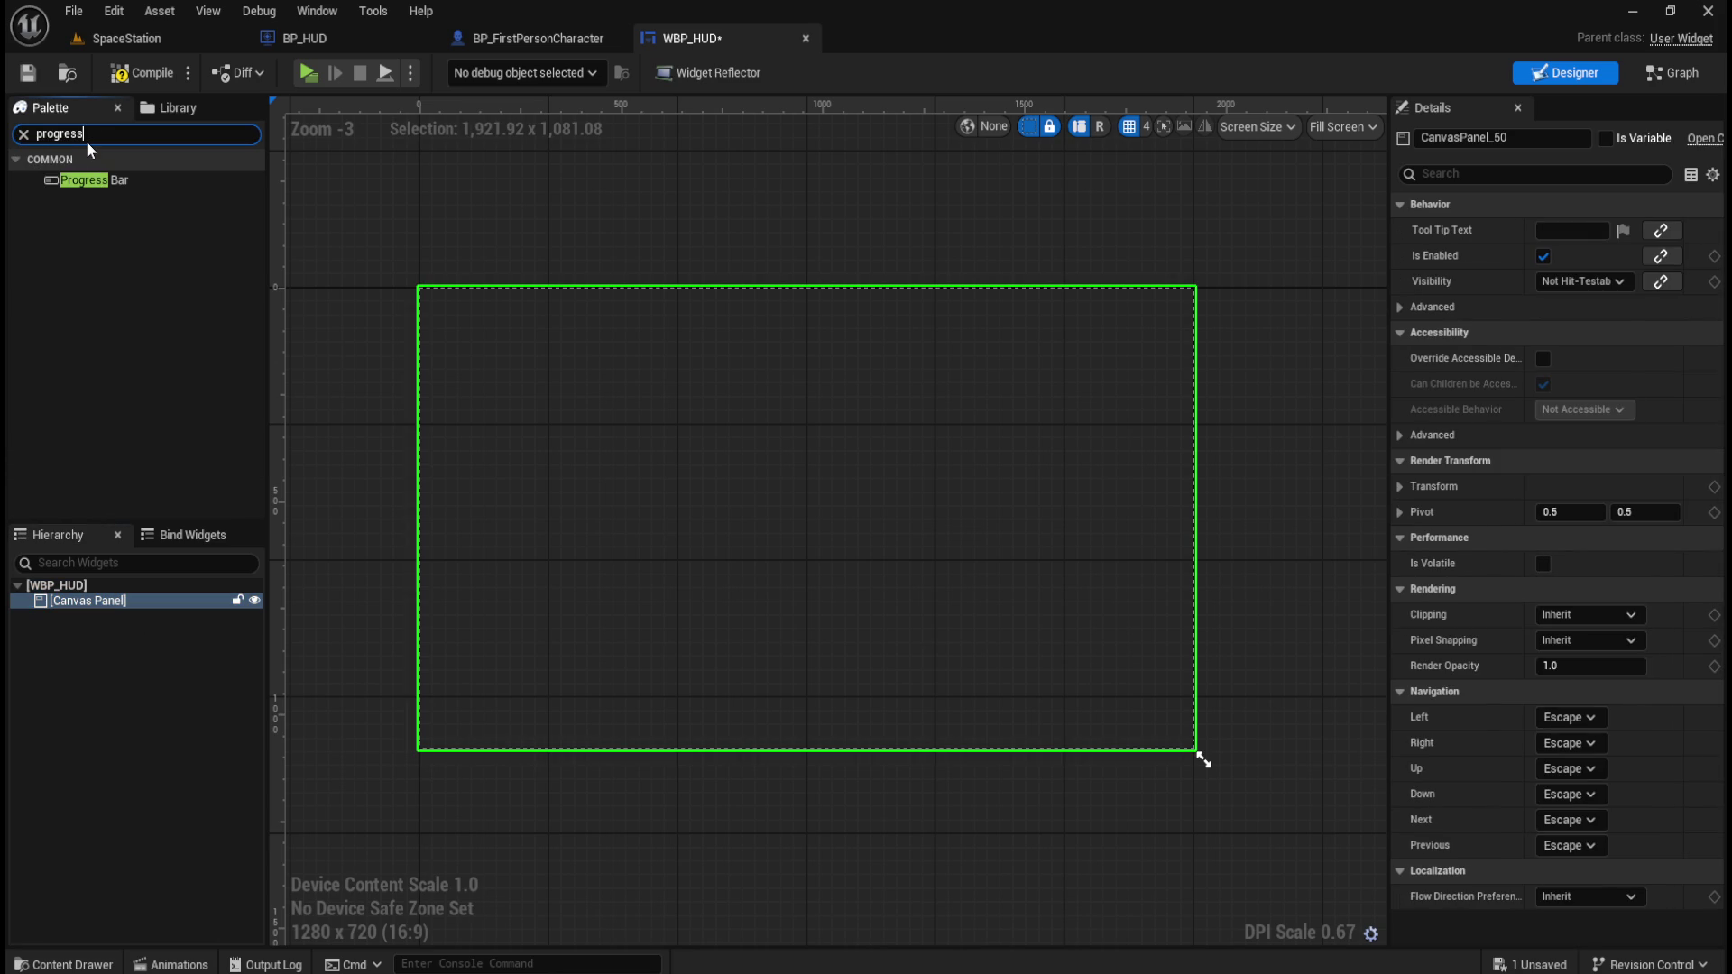
Add a Progress Bar inside the Canvas Panel and name it Stamina Bar.
left_click(116, 180)
mouse_move(116, 183)
left_mouse_down()
mouse_move(114, 548)
mouse_move(80, 606)
mouse_move(94, 616)
left_mouse_up()
key("F2")
type("Stamina")
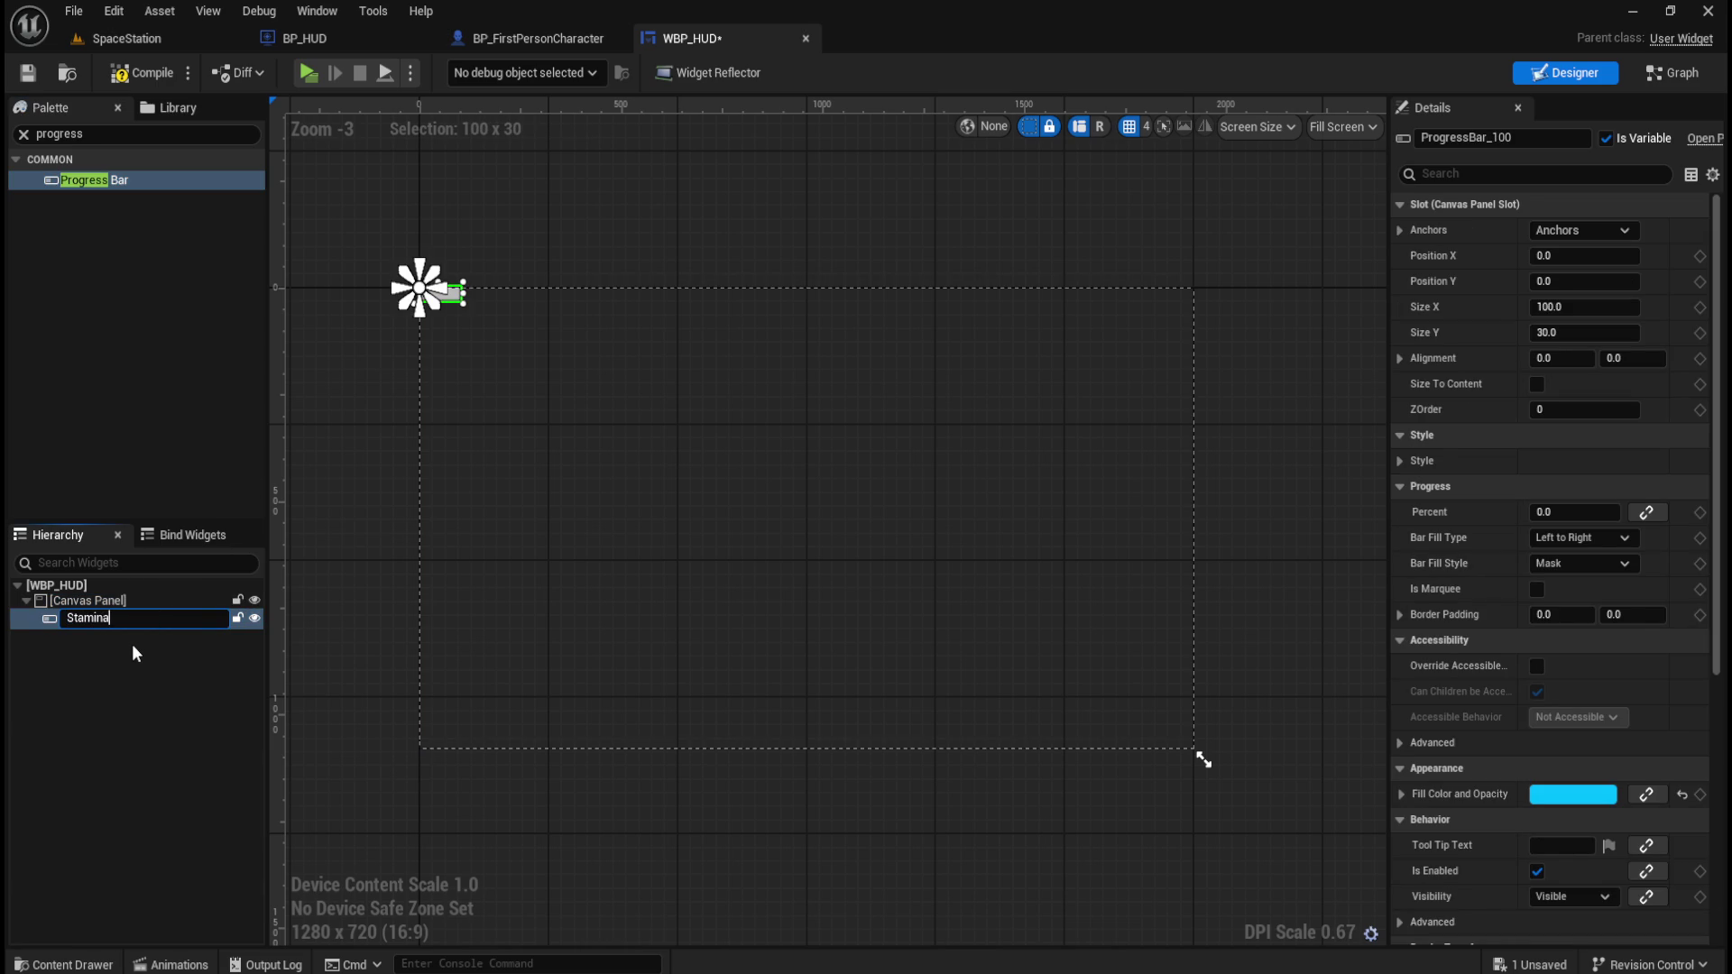
type(" Bar")
key("Return")
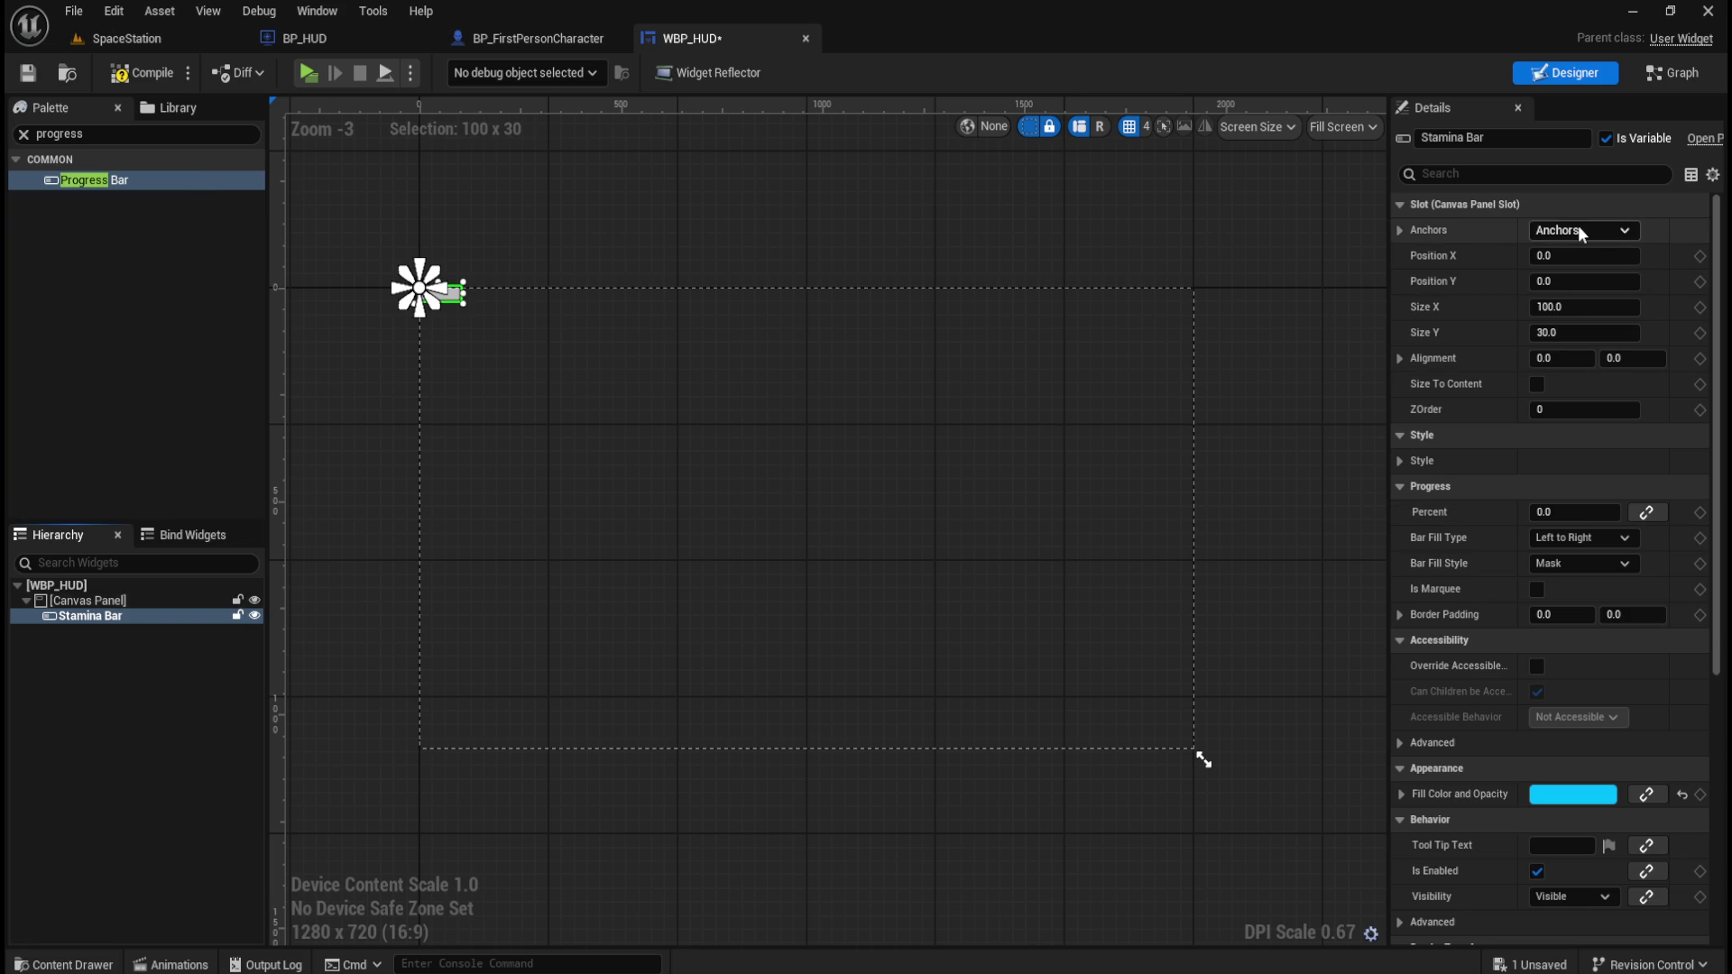
Anchor the Stamina Bar to bottom centre and zero its position offsets.
left_click(1600, 231)
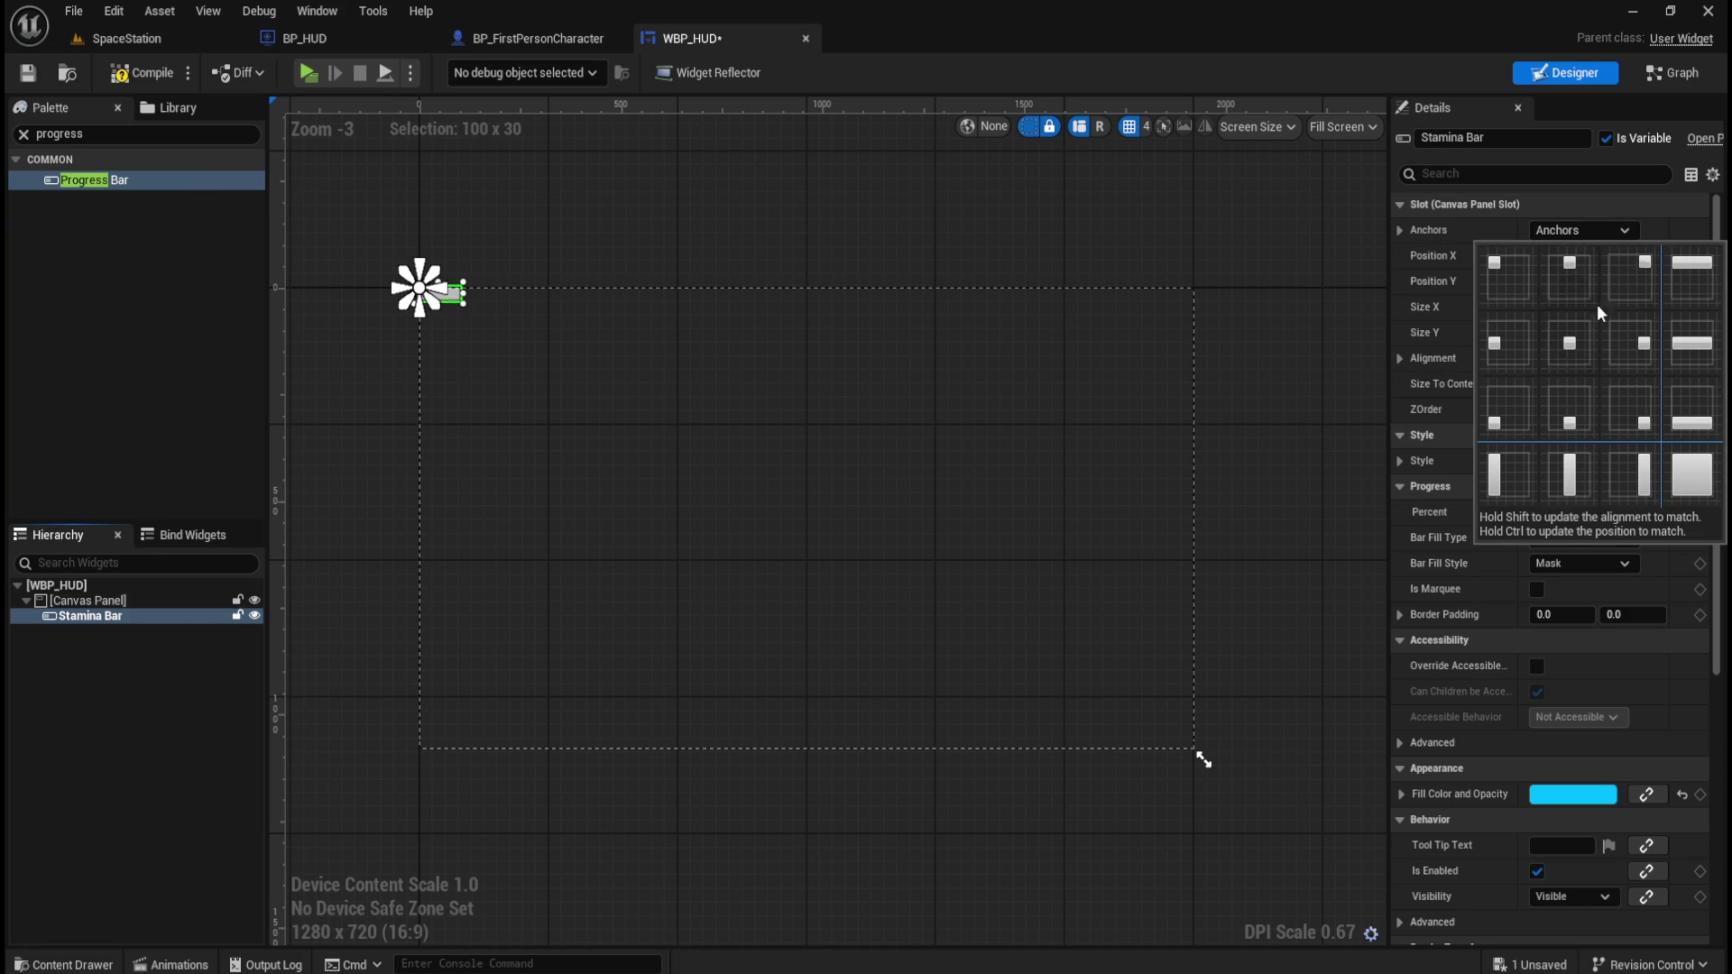
left_click(1576, 410)
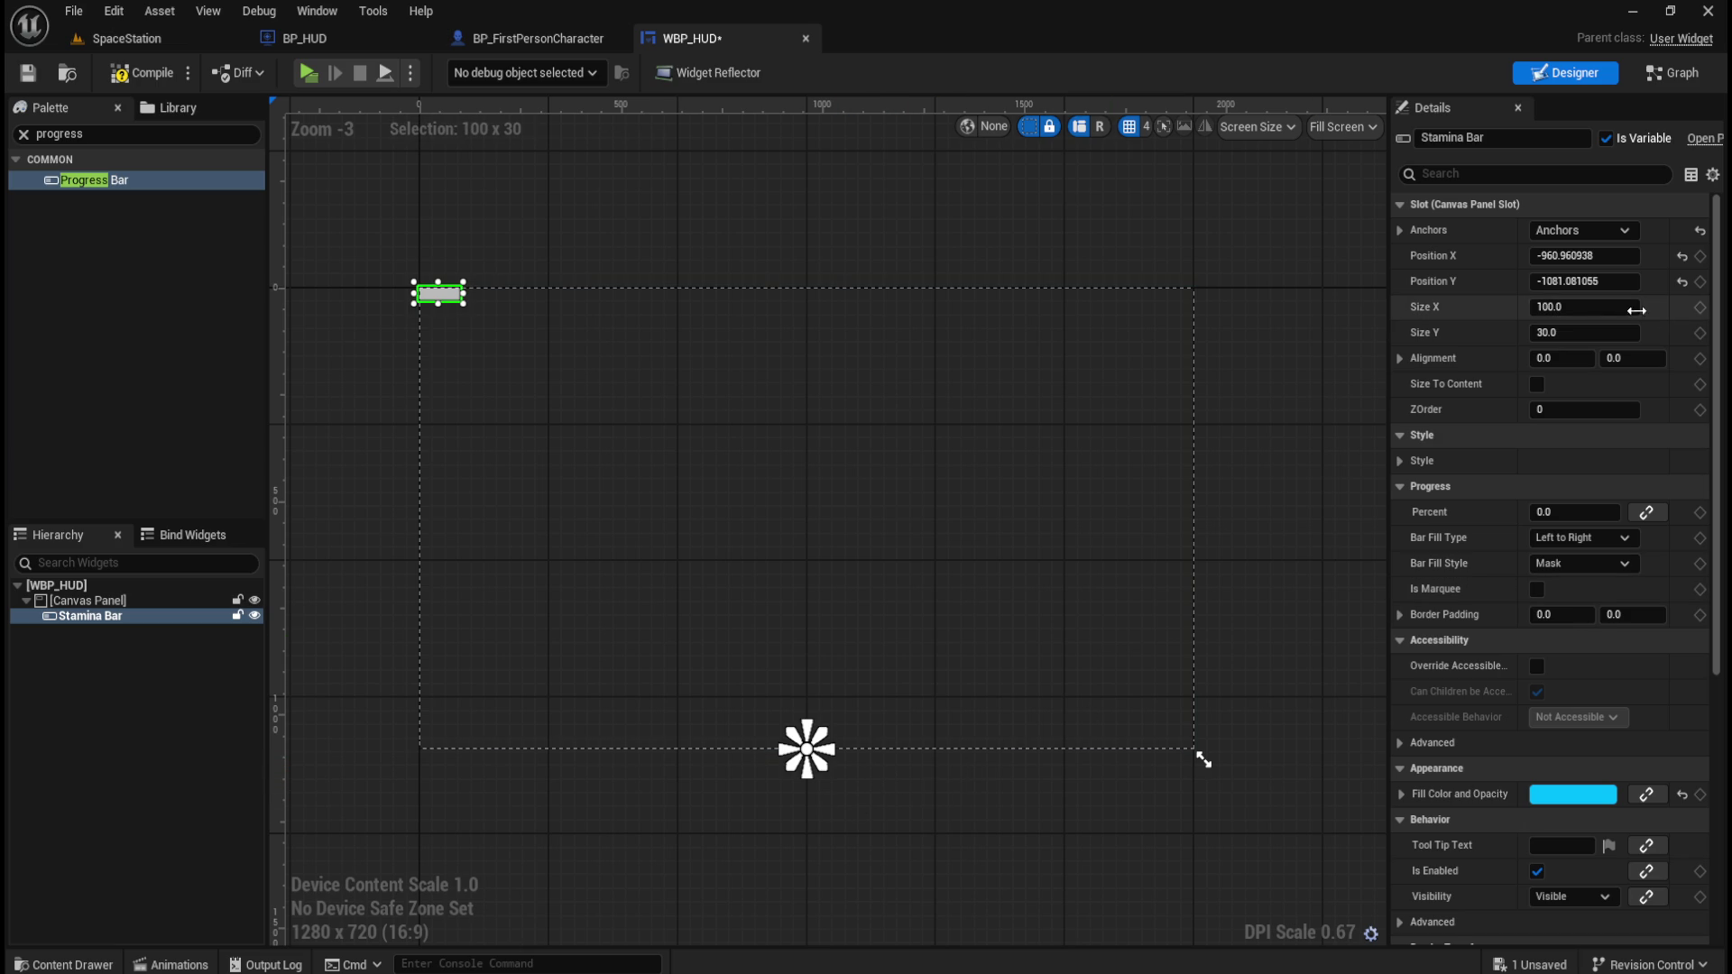
left_click(1682, 256)
left_click(1682, 281)
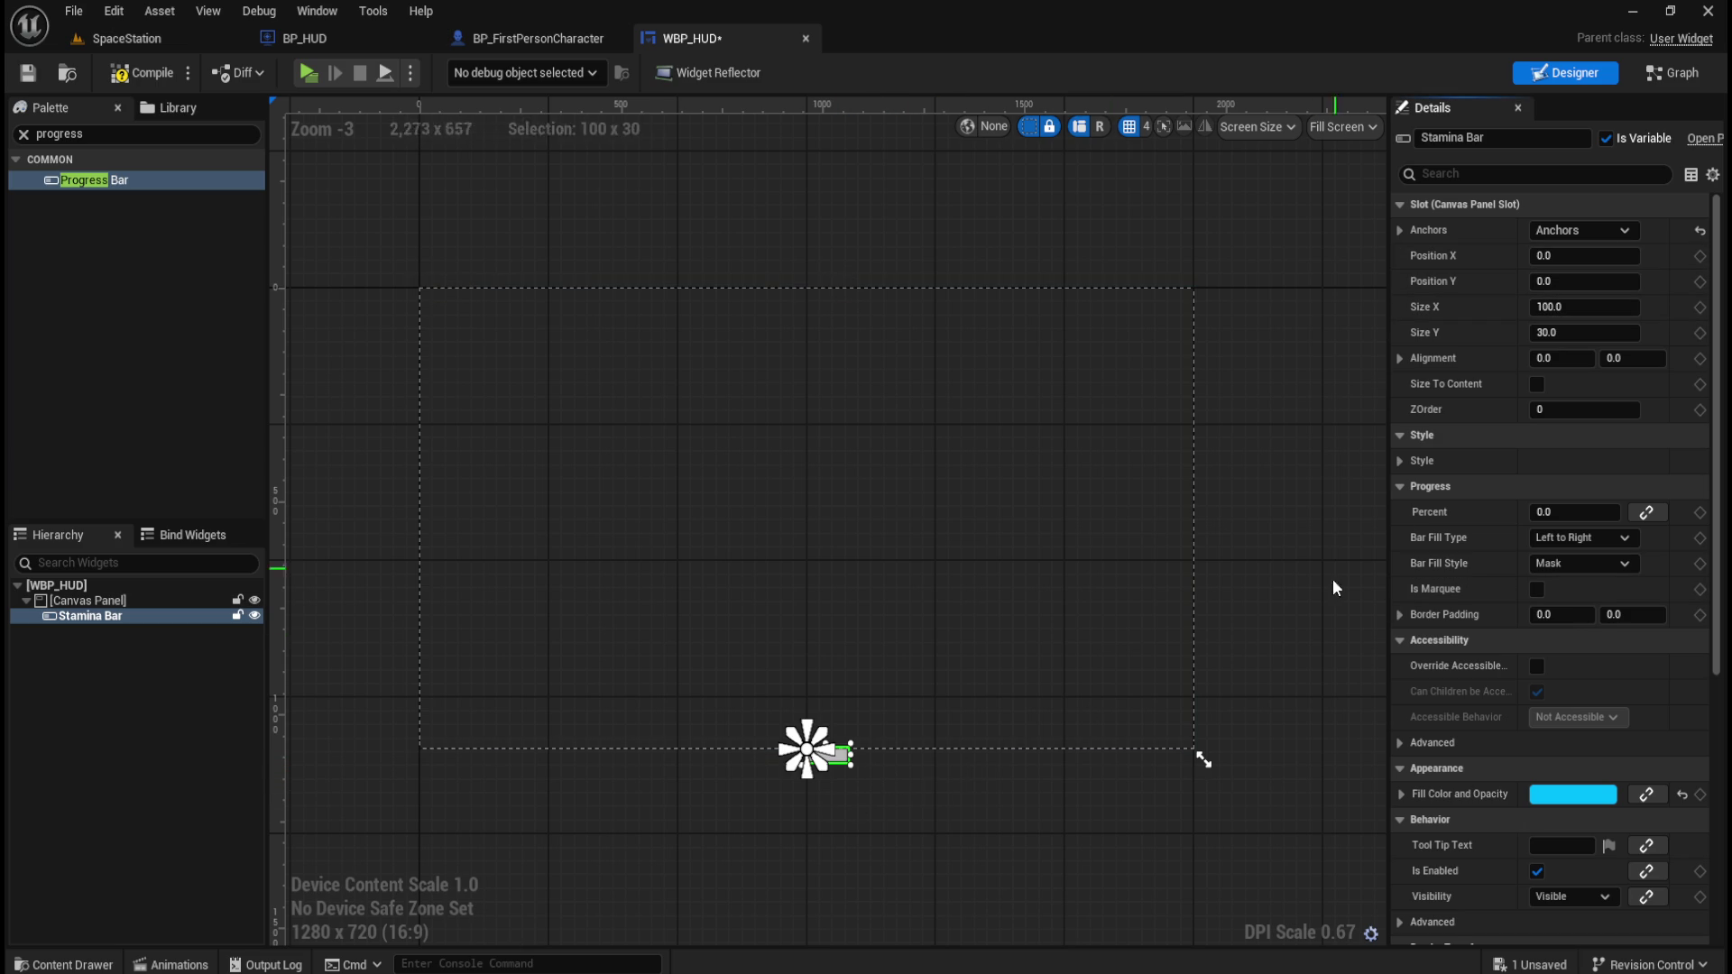
scroll(1403, 751, "down", 3)
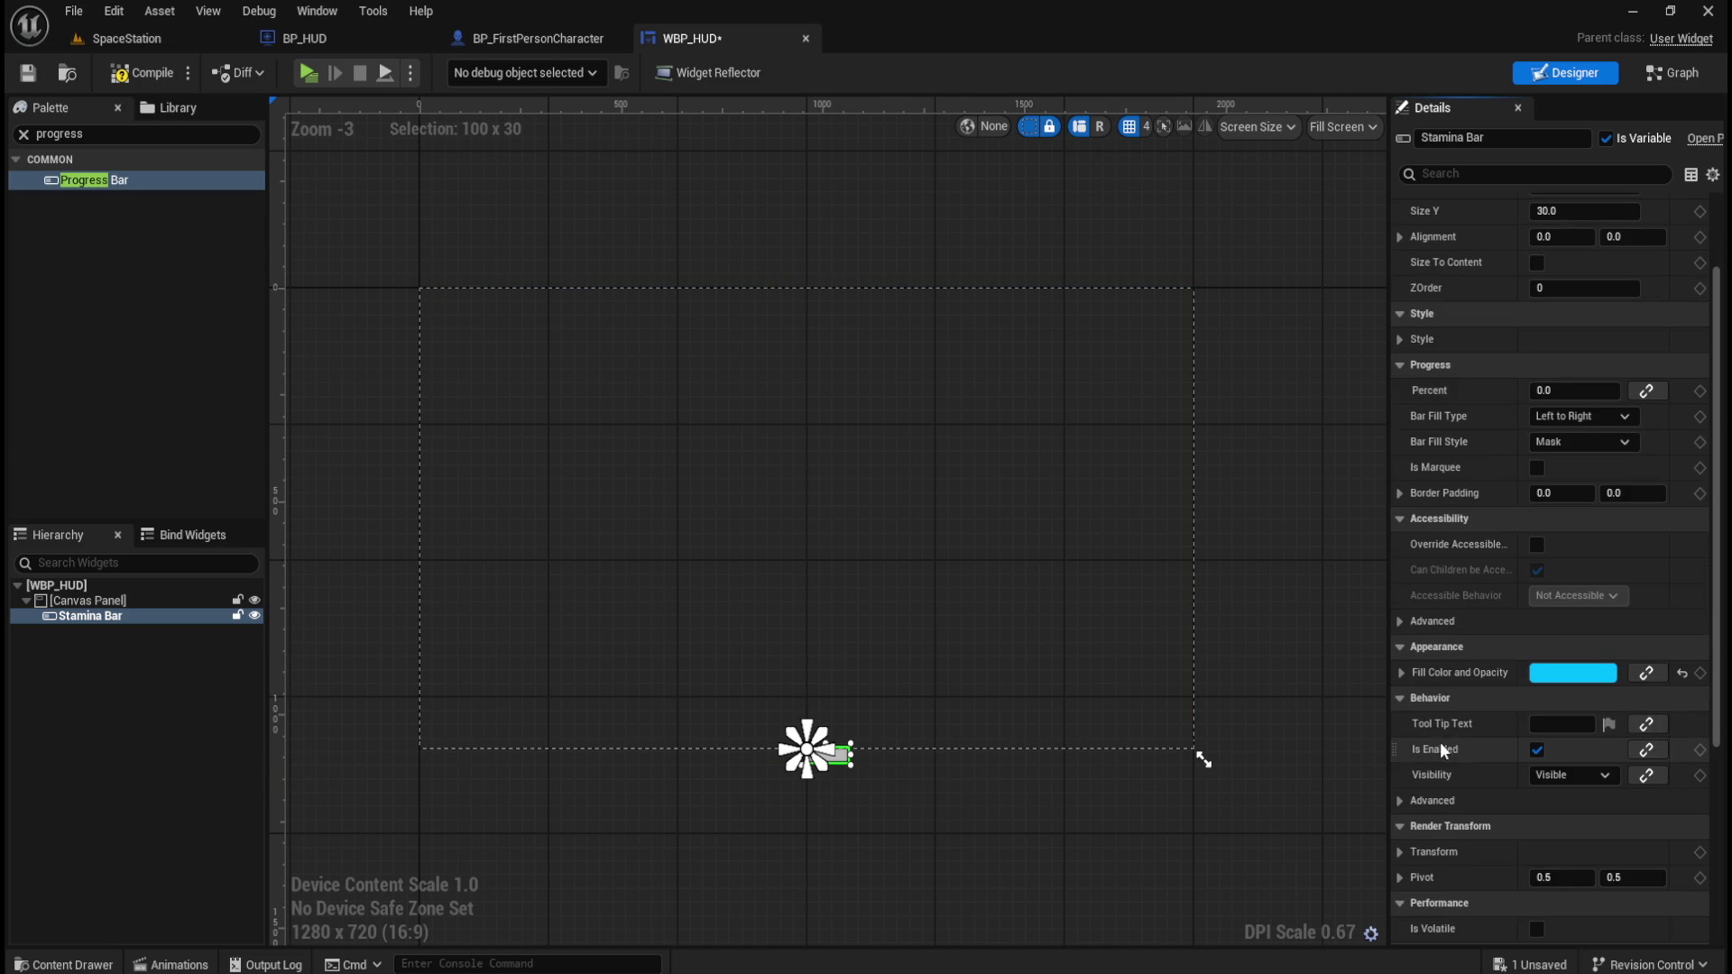
scroll(1497, 568, "up", 2)
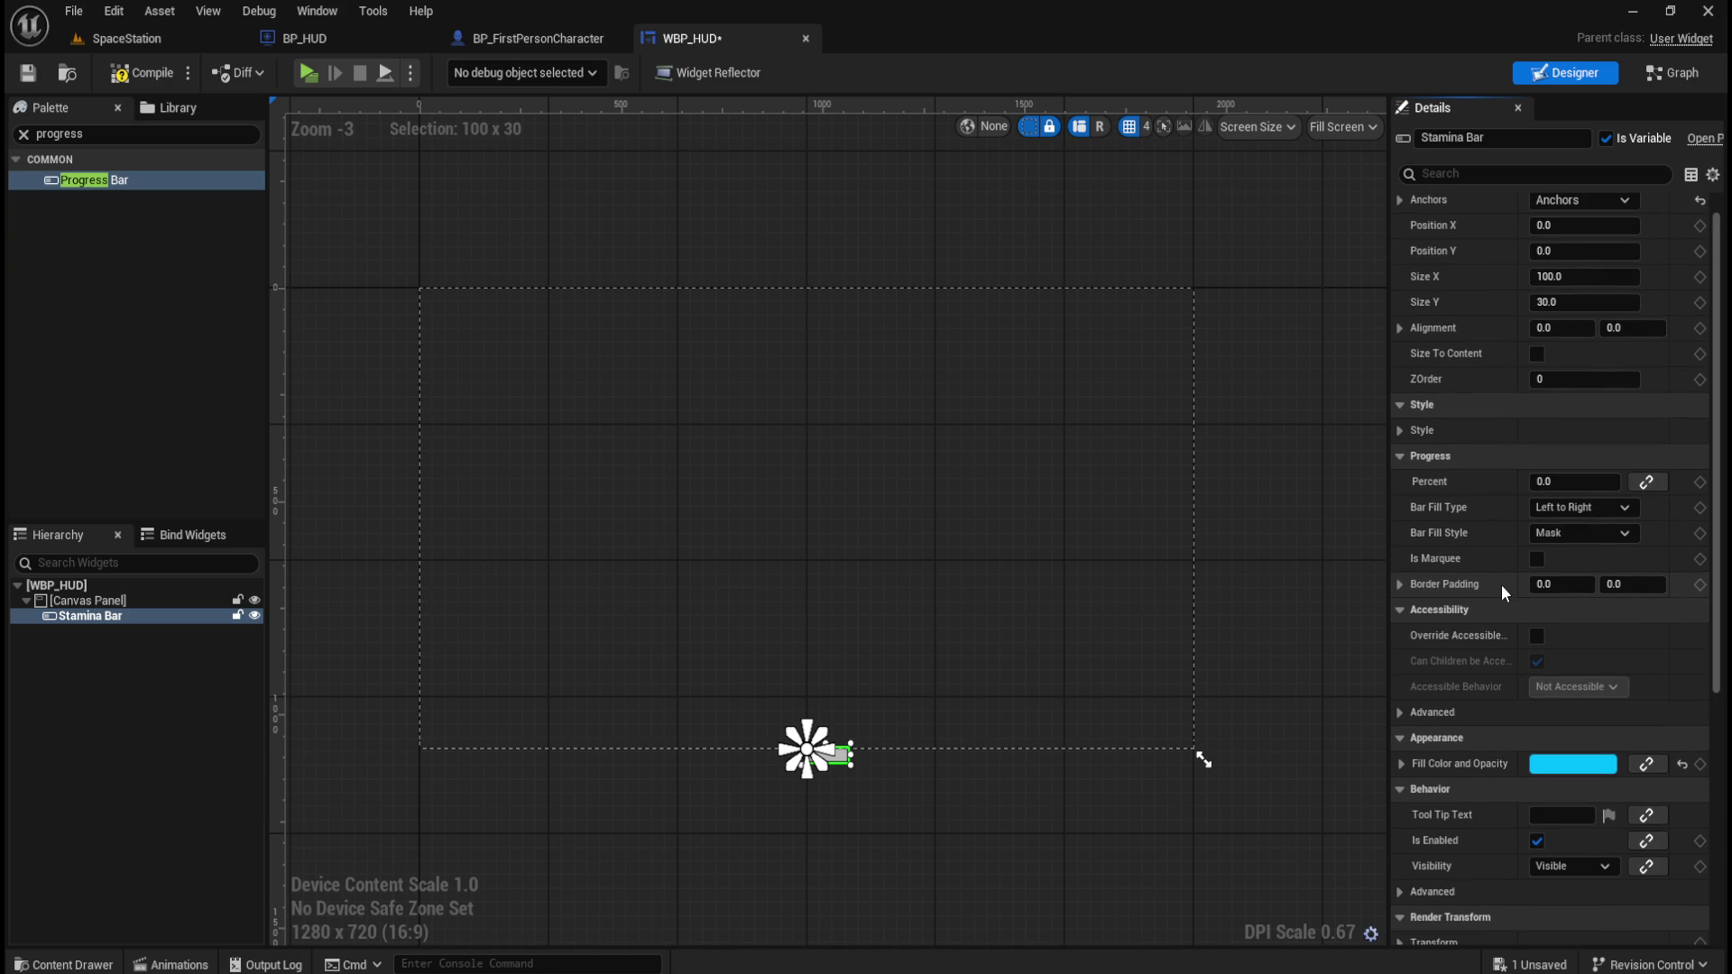
scroll(1499, 588, "up", 1)
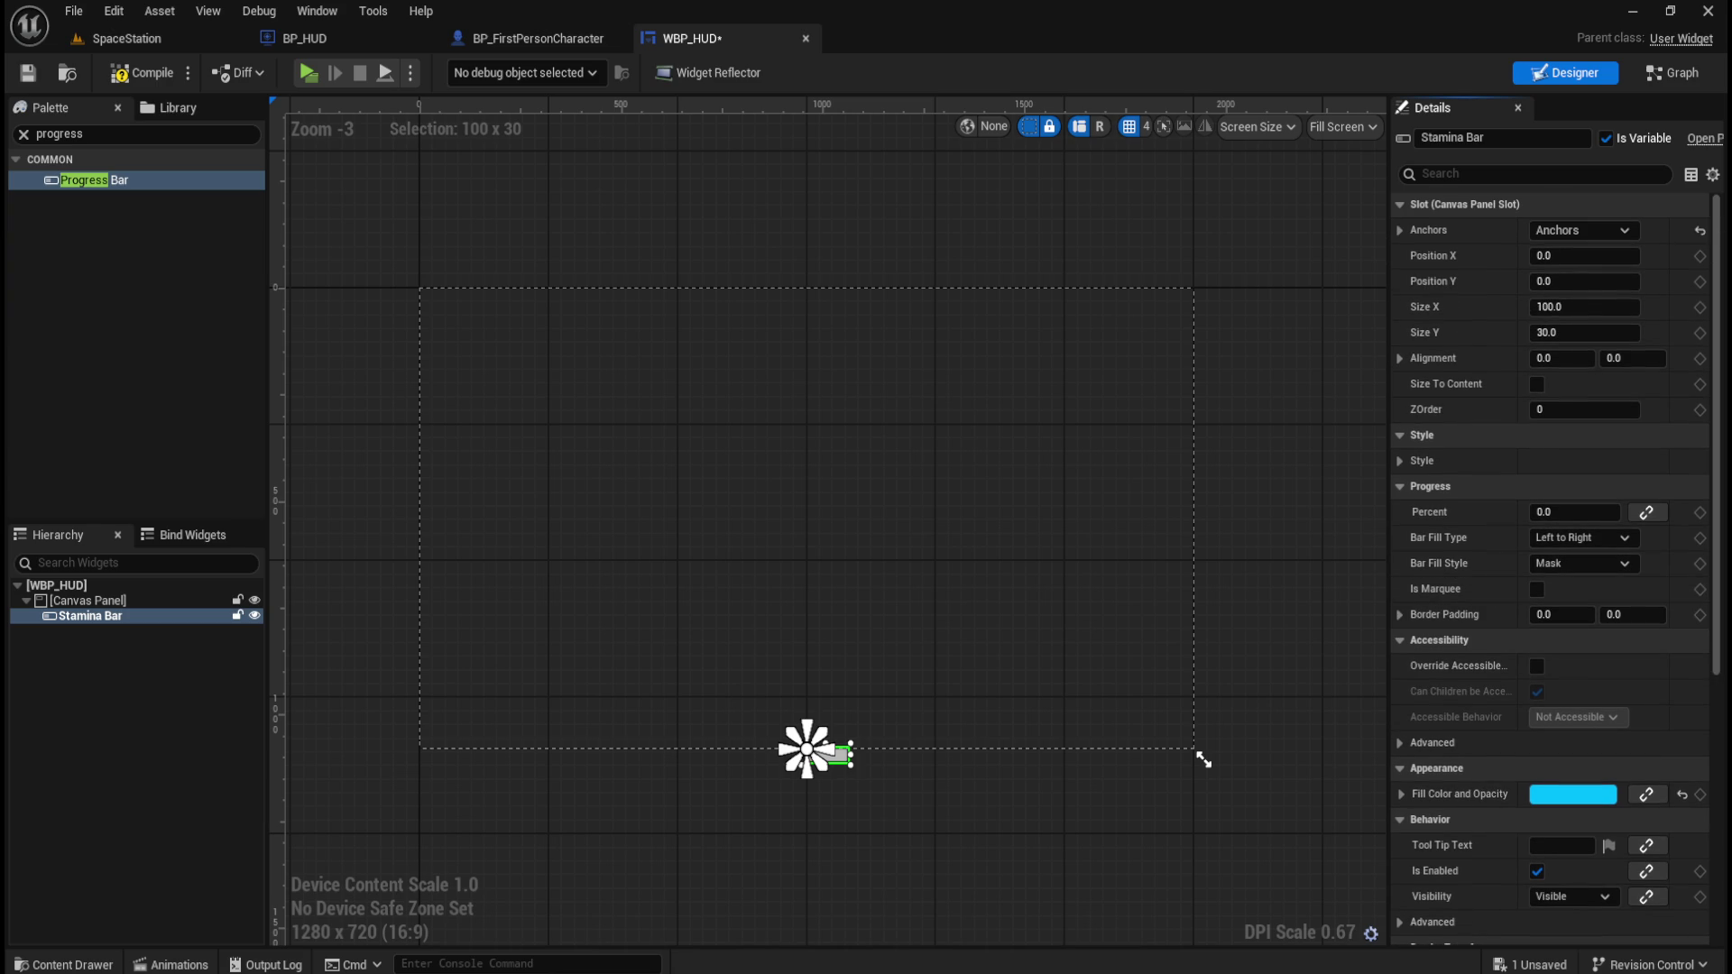
Set the Stamina Bar's alignment to 0.5, 0.5, then compile and save WBP_HUD.
left_click(1578, 360)
type("0.5")
key("Tab")
type("0.5")
key("Return")
scroll(786, 933, "up", 3)
scroll(754, 637, "up", 3)
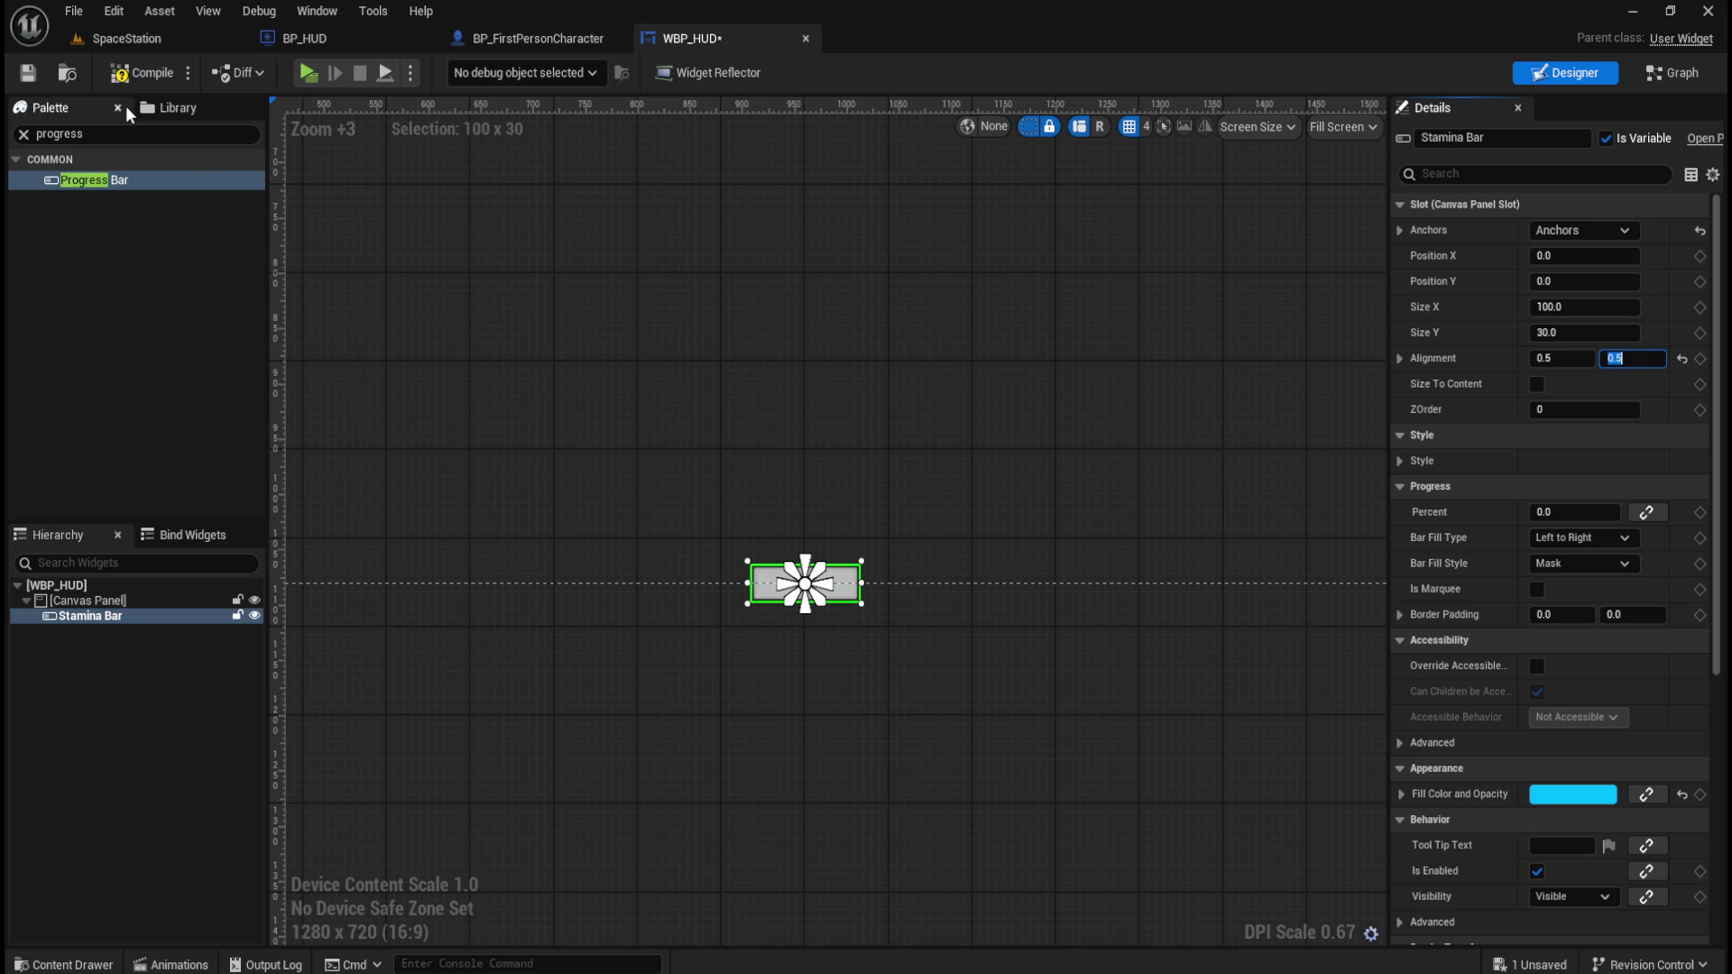
left_click(141, 73)
left_click(27, 72)
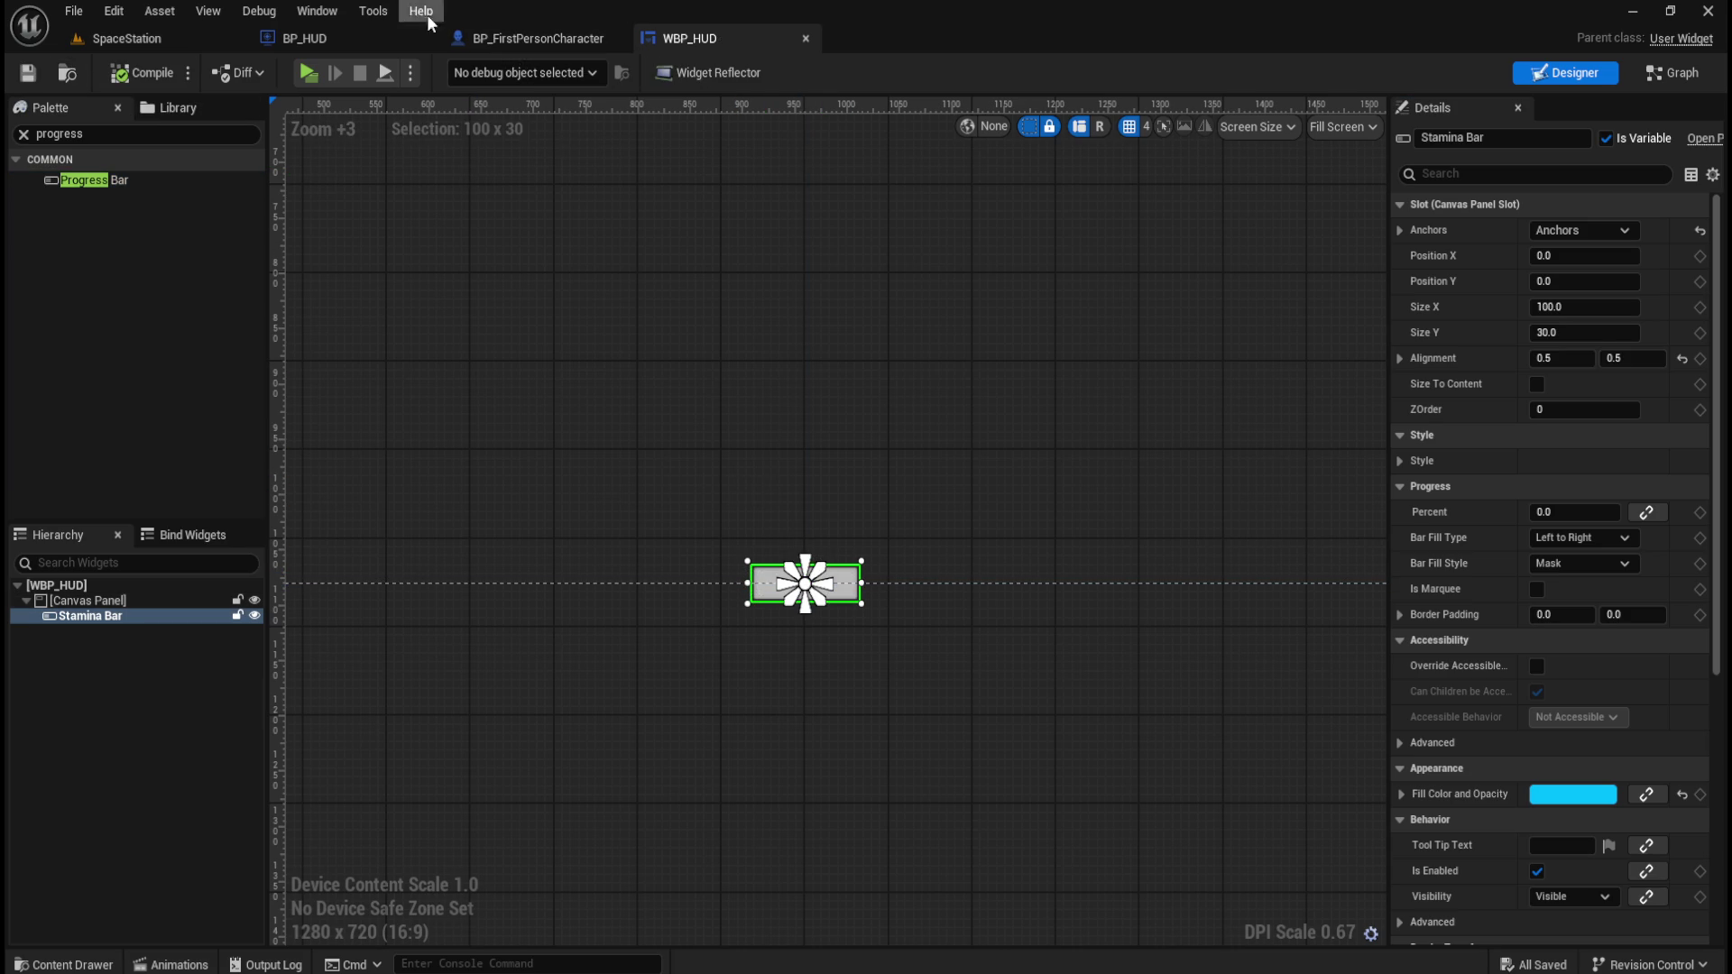
left_click(359, 30)
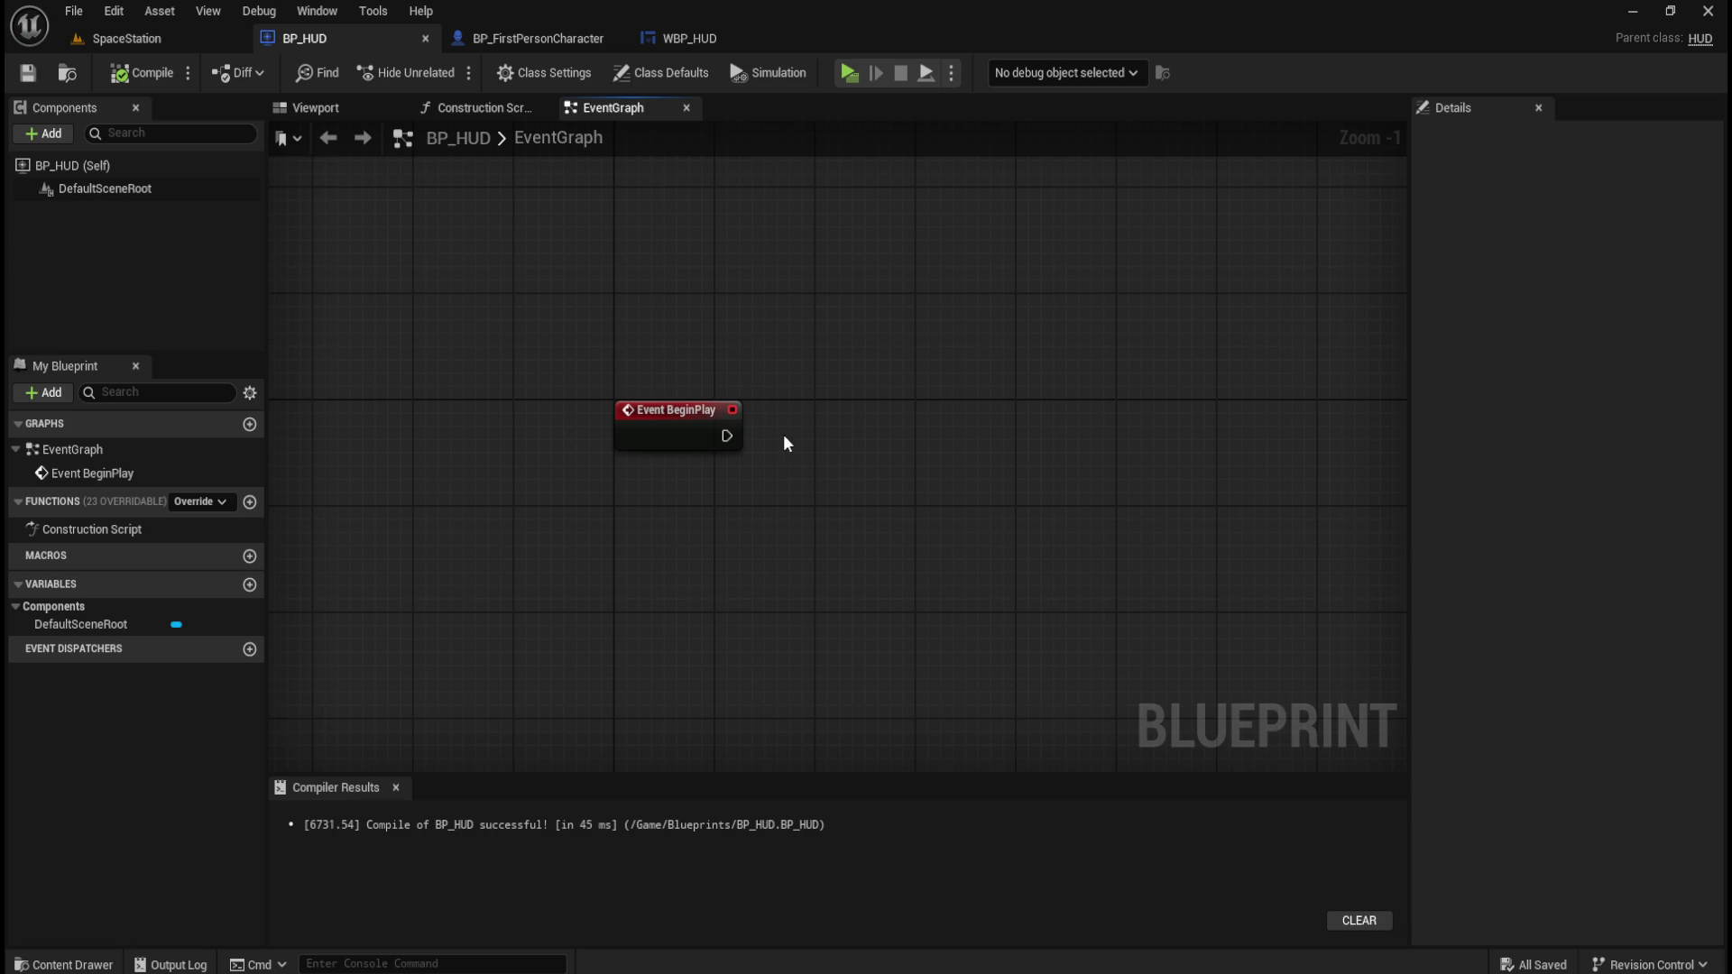
Add a Create Widget node wired after Event BeginPlay and line the two nodes up.
left_click_drag(738, 435, 819, 436)
type("create w")
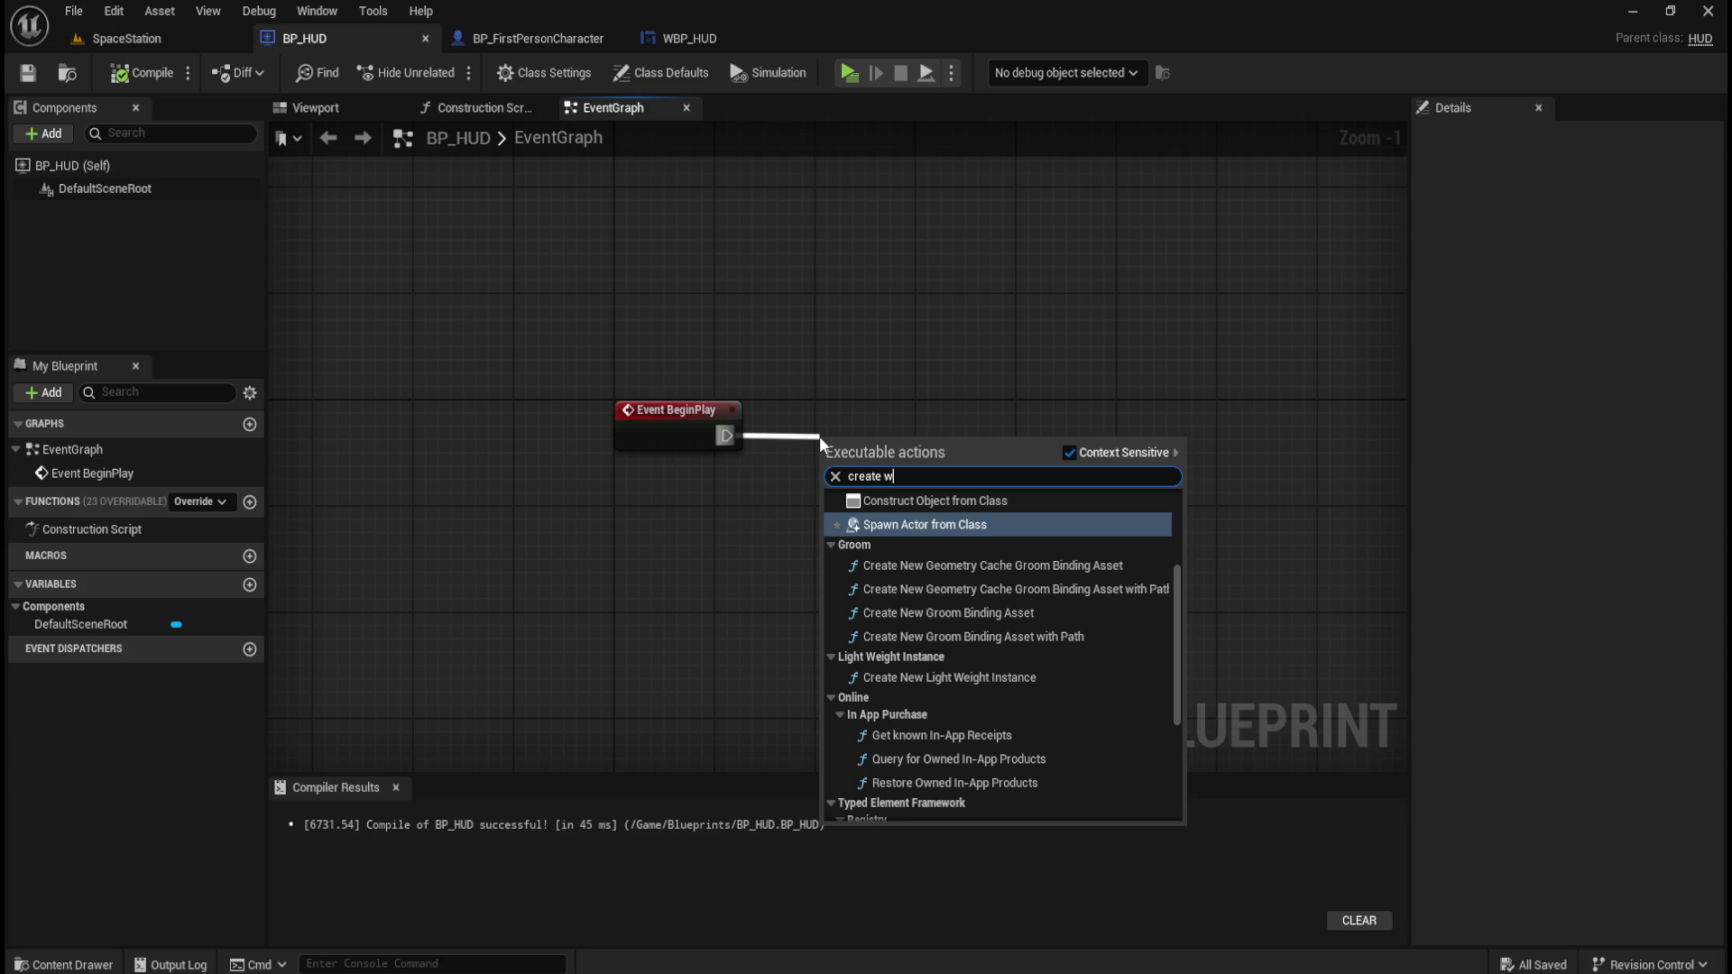
type("idget")
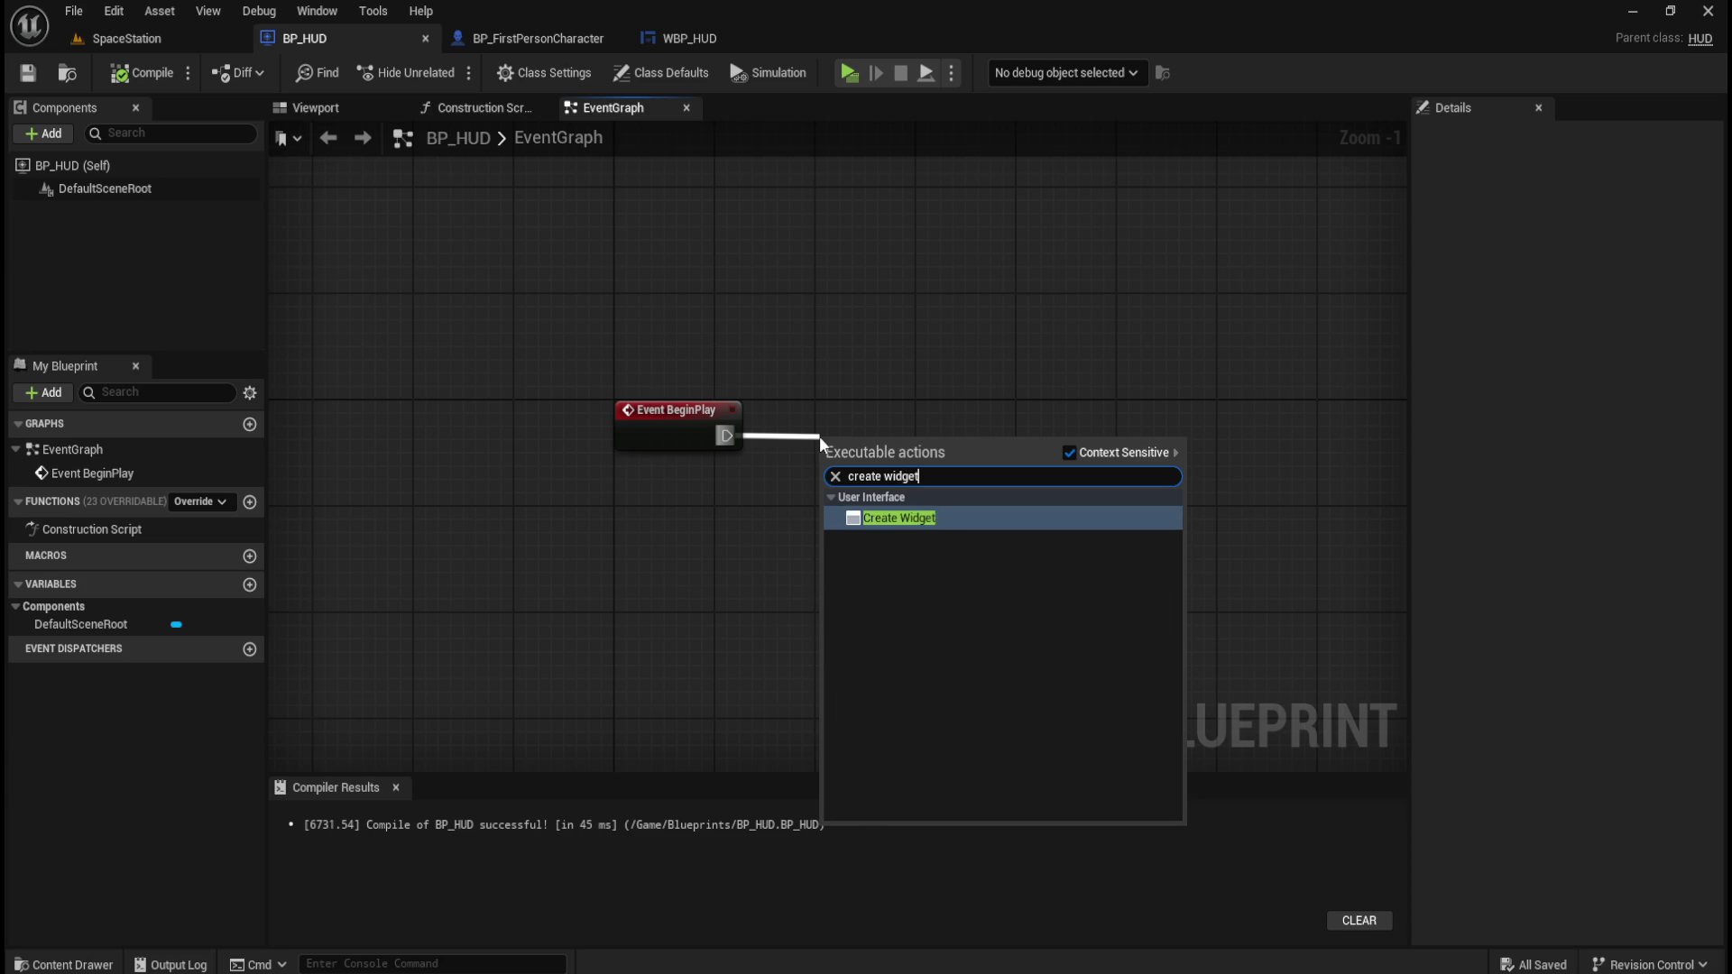
key("Return")
left_click_drag(649, 311, 904, 453)
key("q")
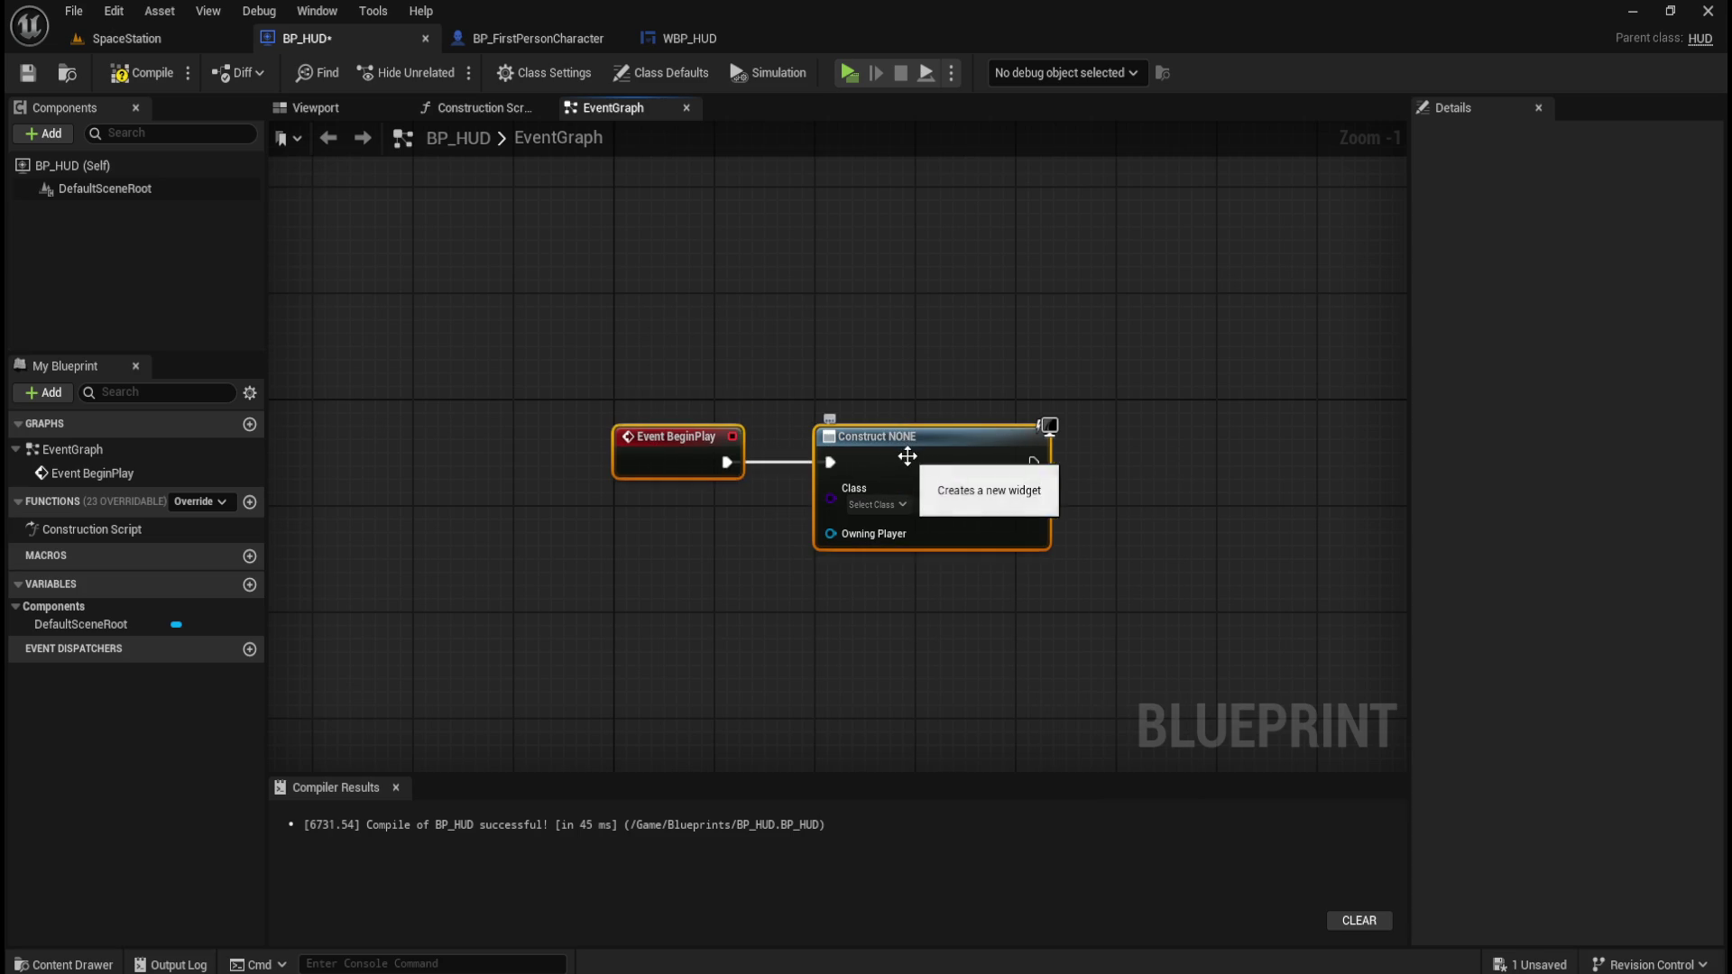
left_click(921, 364)
Set the Create Widget node's Class to WBP_HUD.
left_click(887, 505)
type("w")
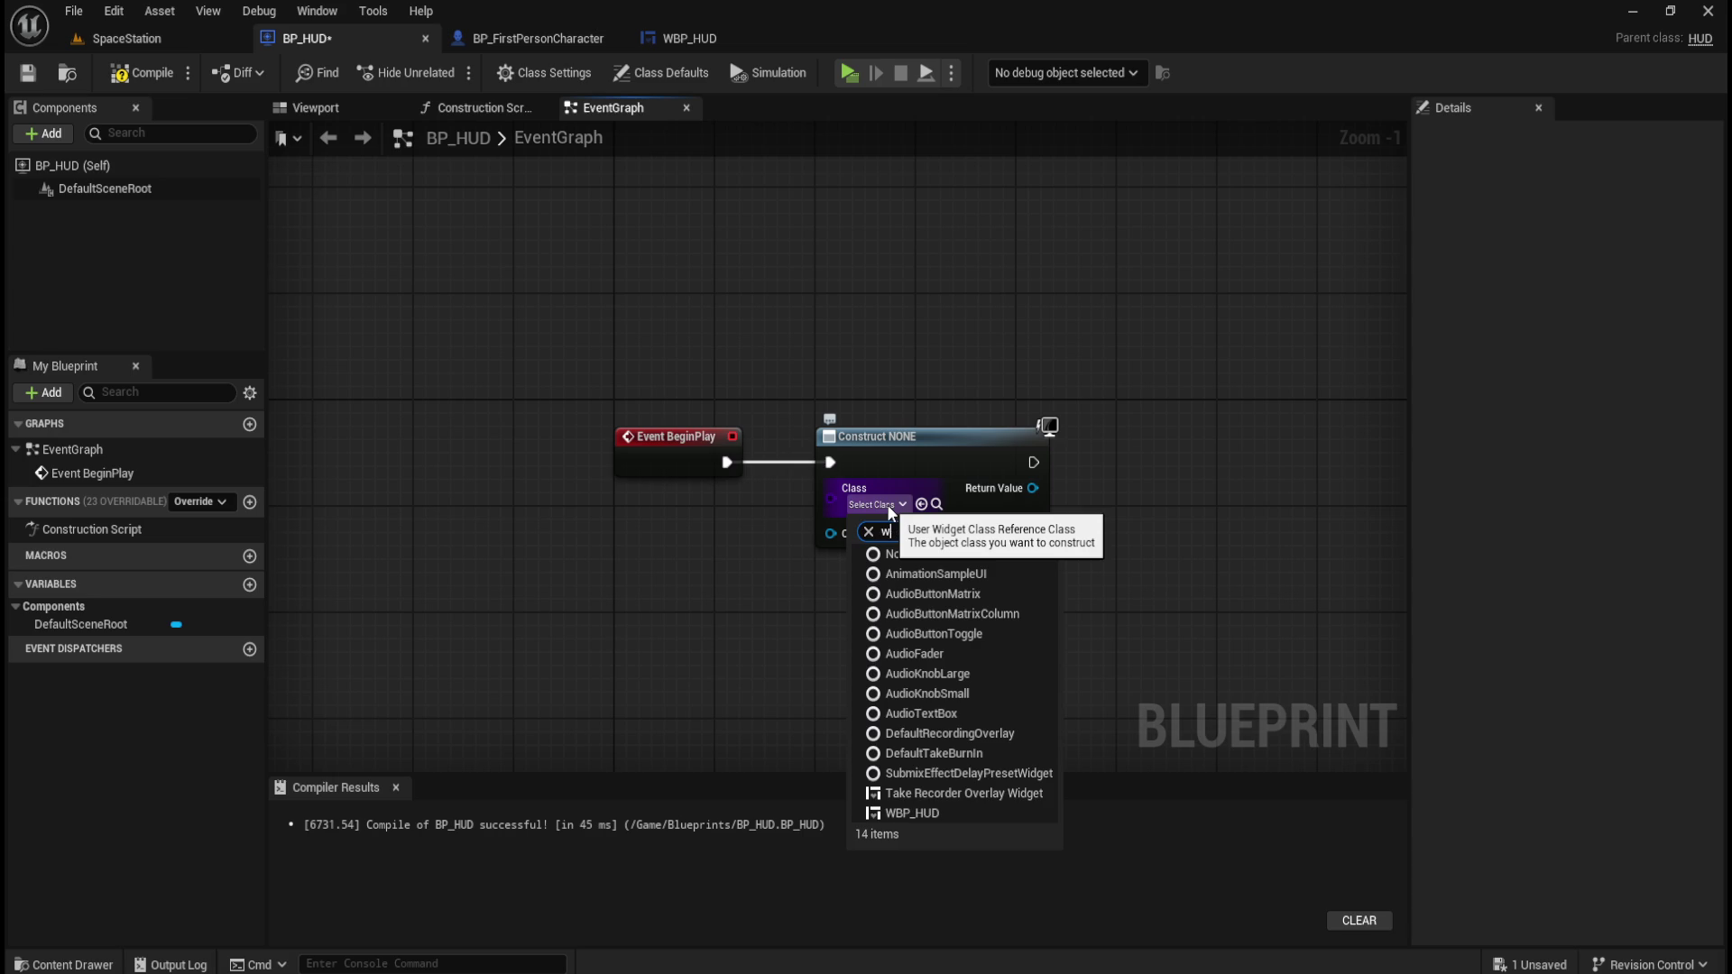
type("bp")
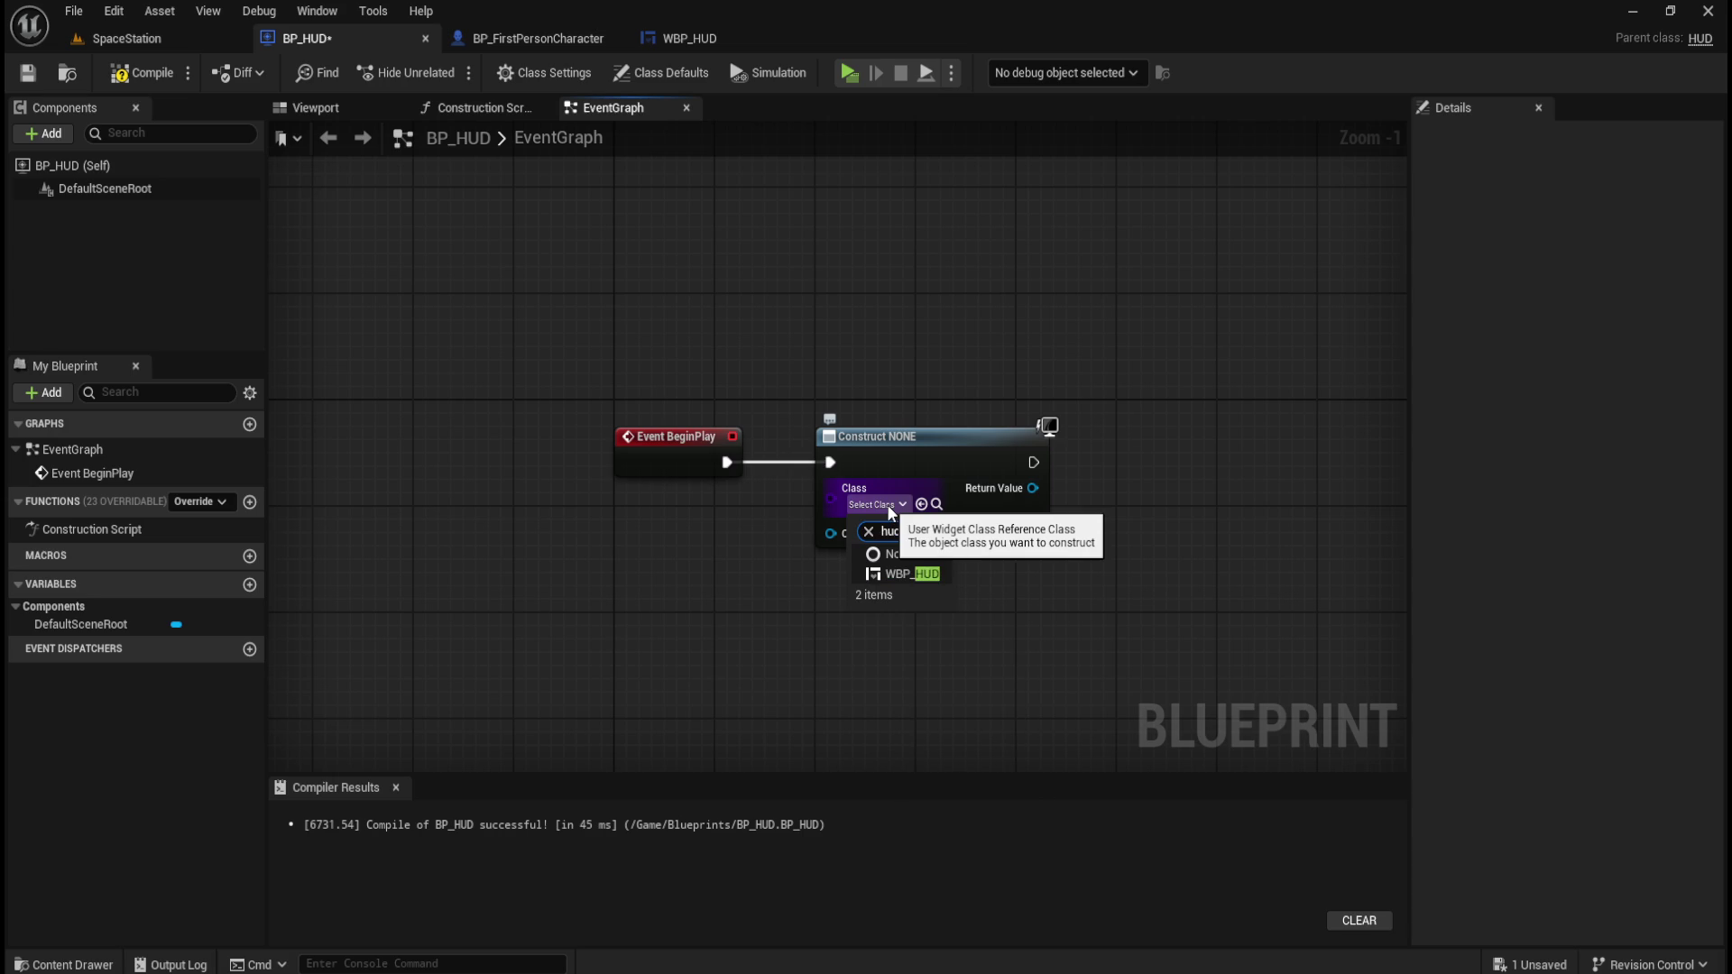
left_click(913, 575)
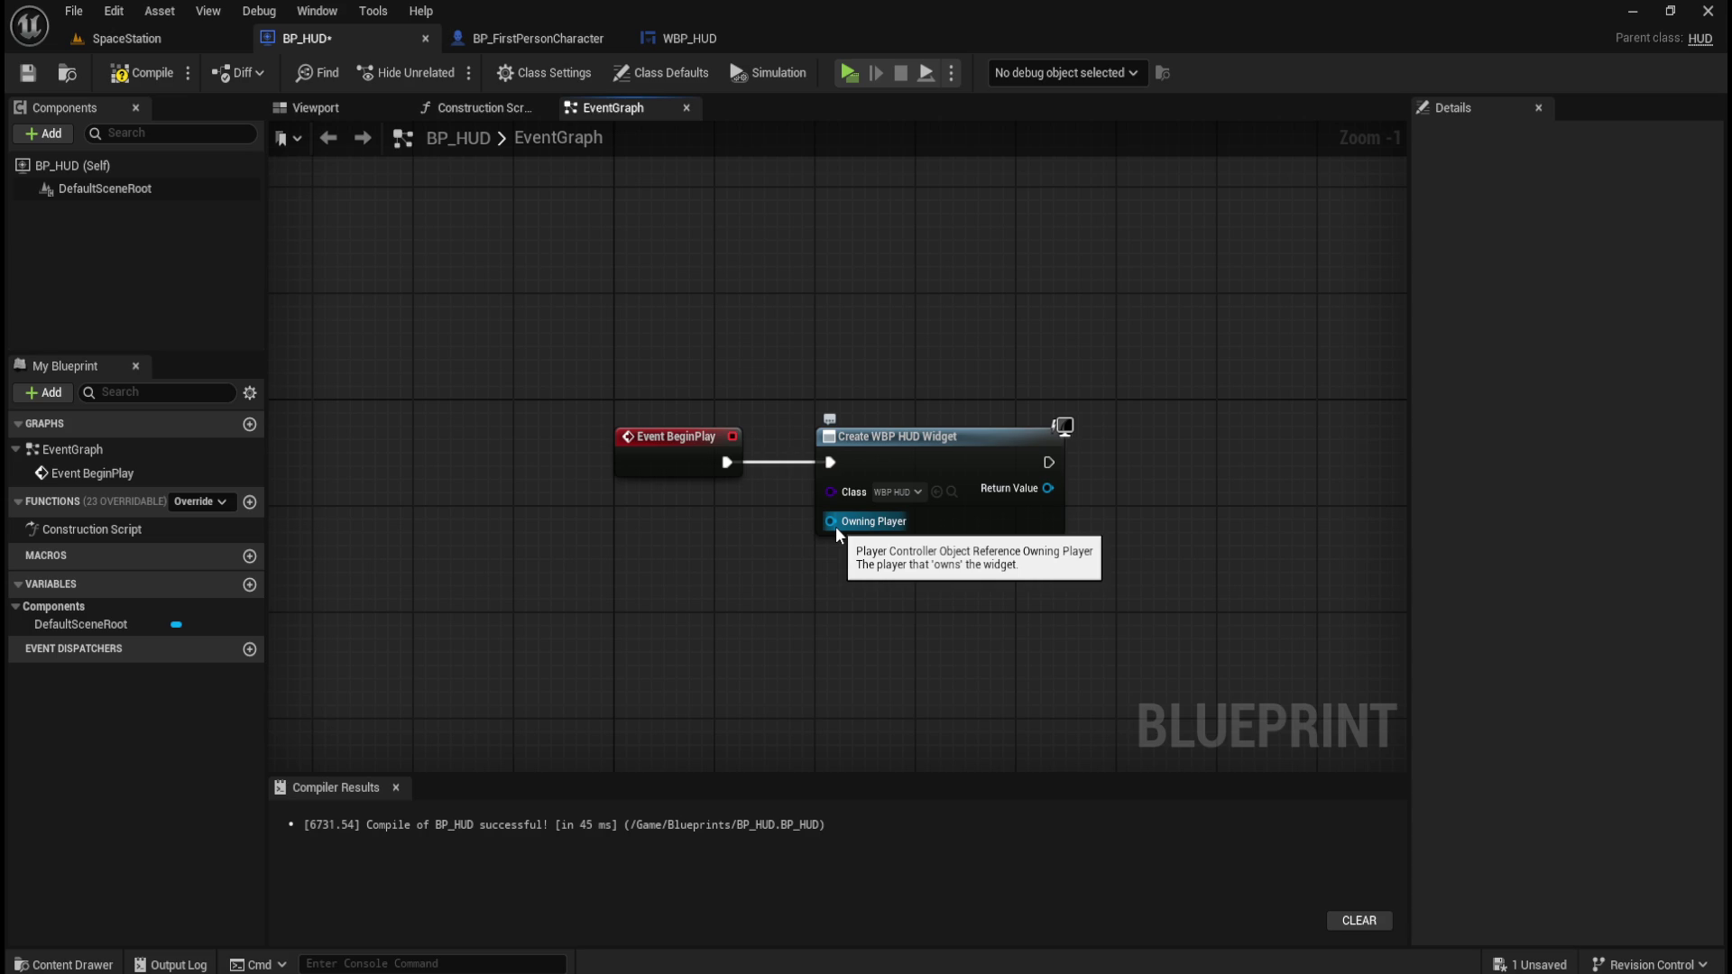
left_click_drag(863, 593, 793, 608)
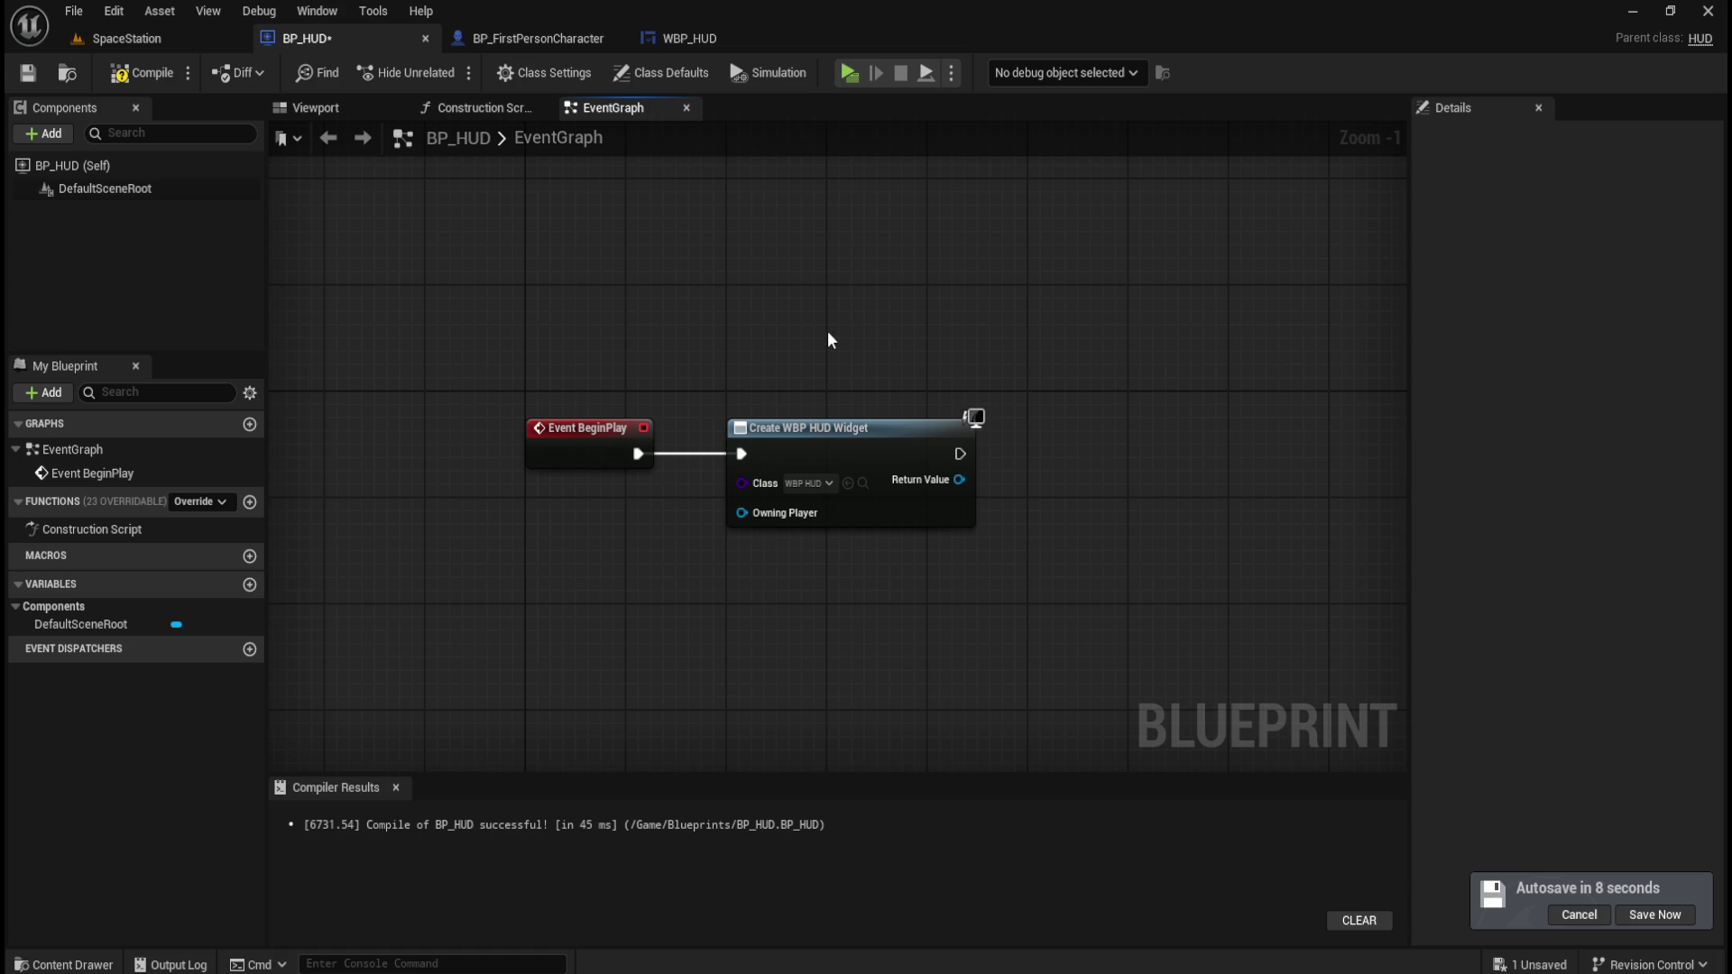
Wire an Add to Viewport node from the Create WBP HUD Widget's Return Value.
left_click_drag(898, 429, 871, 431)
left_click(869, 353)
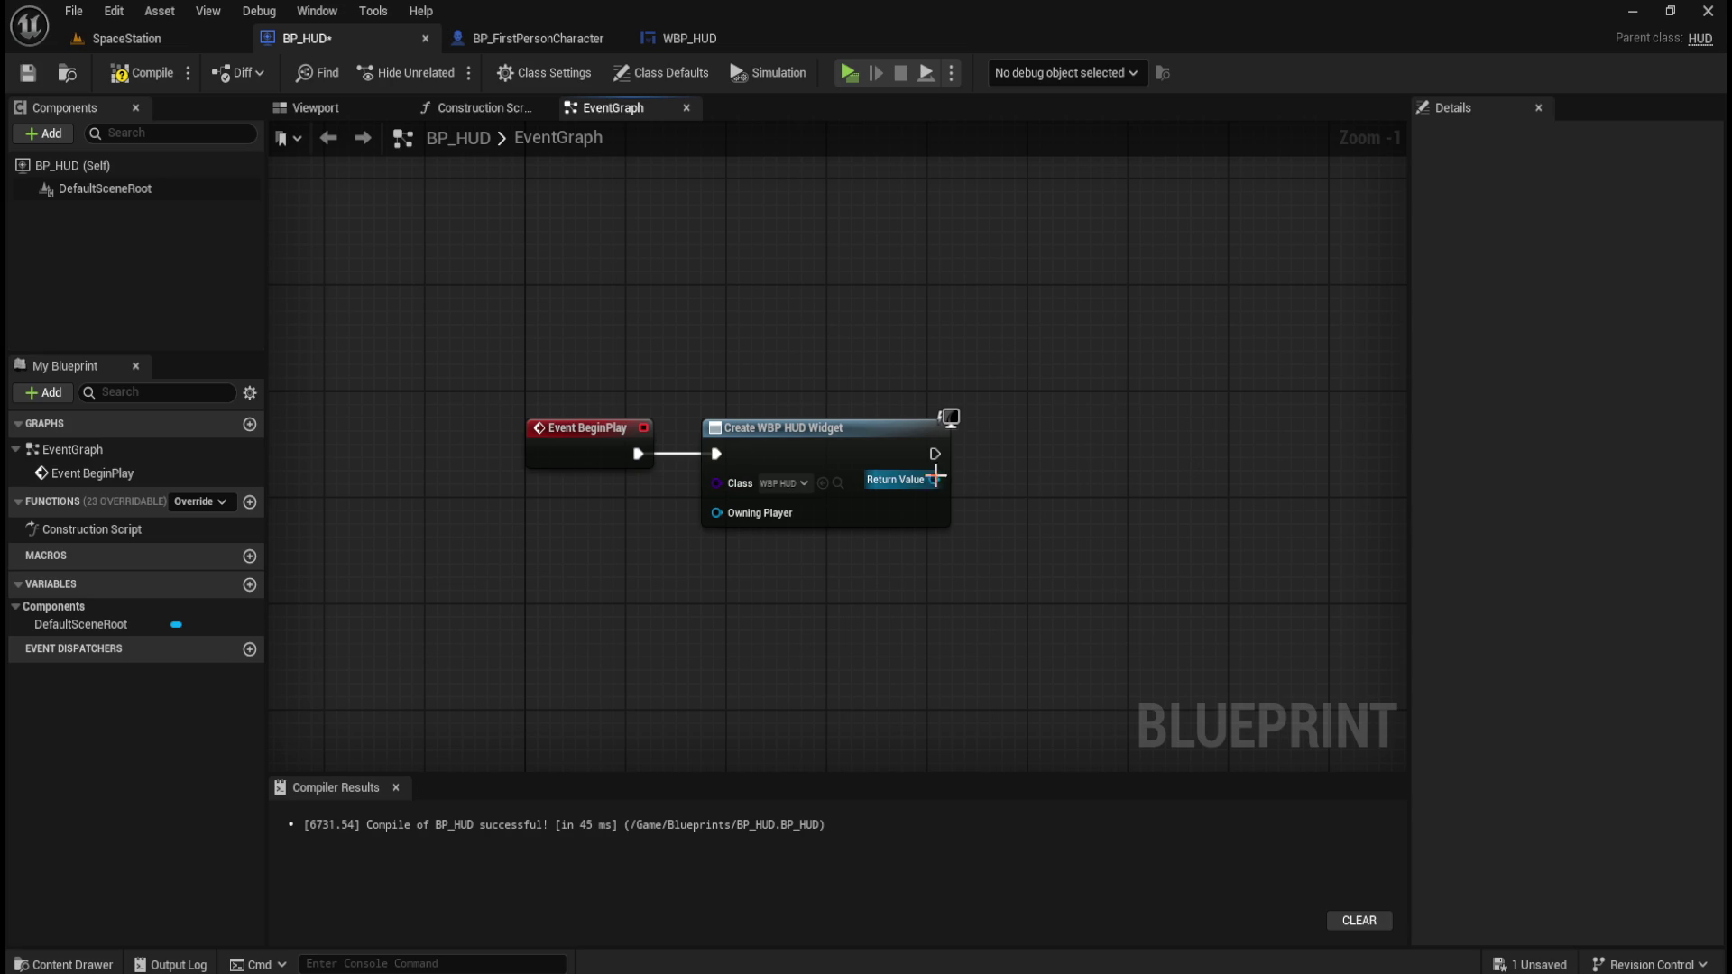
left_click_drag(942, 473, 995, 467)
type("add to")
key("Up")
key("Up")
key("Up")
key("Return")
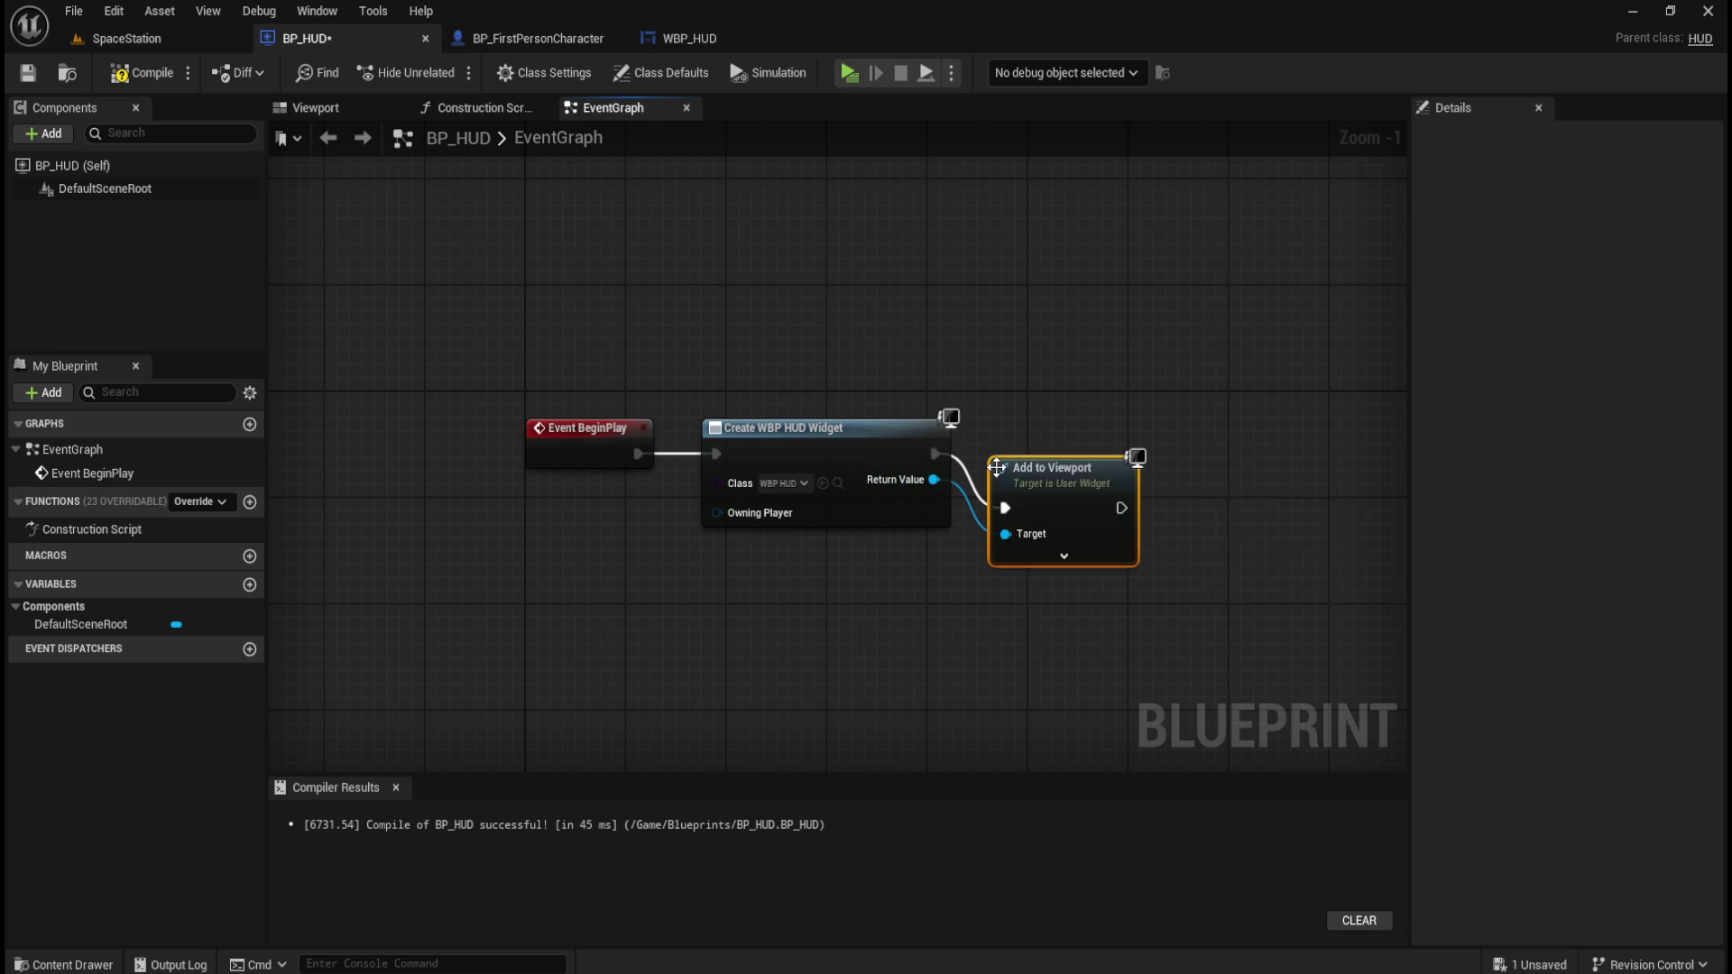
left_click_drag(1042, 467, 1042, 414)
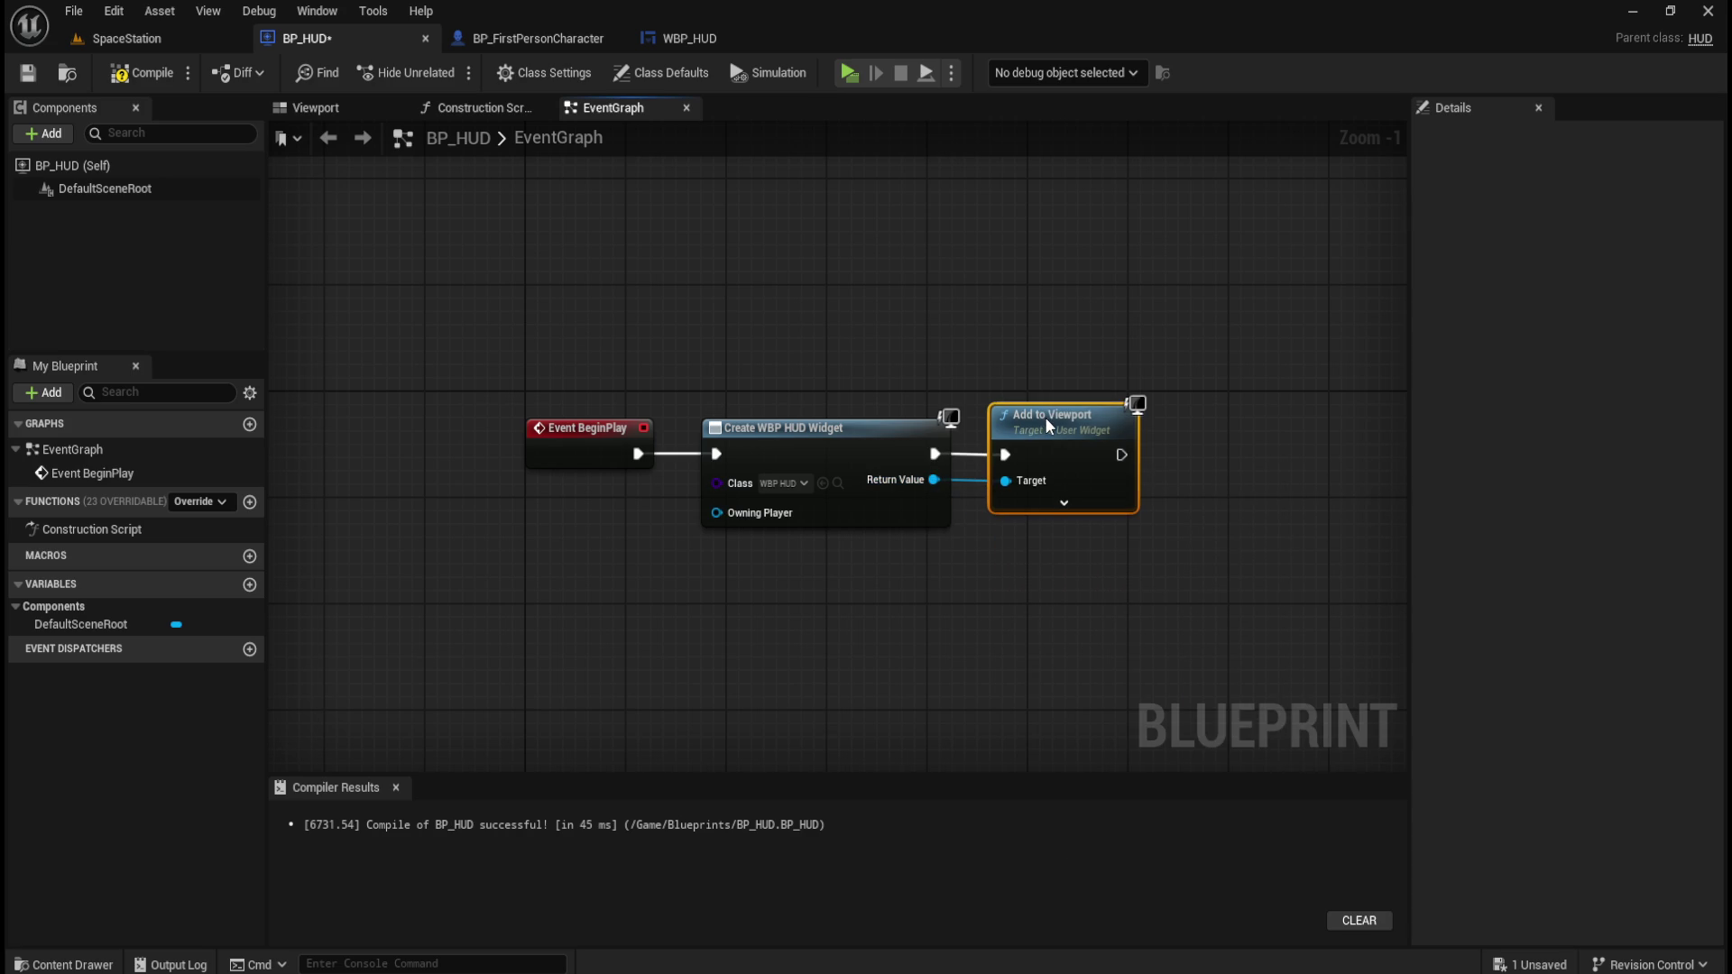
key("ctrl+a")
left_click(1164, 552)
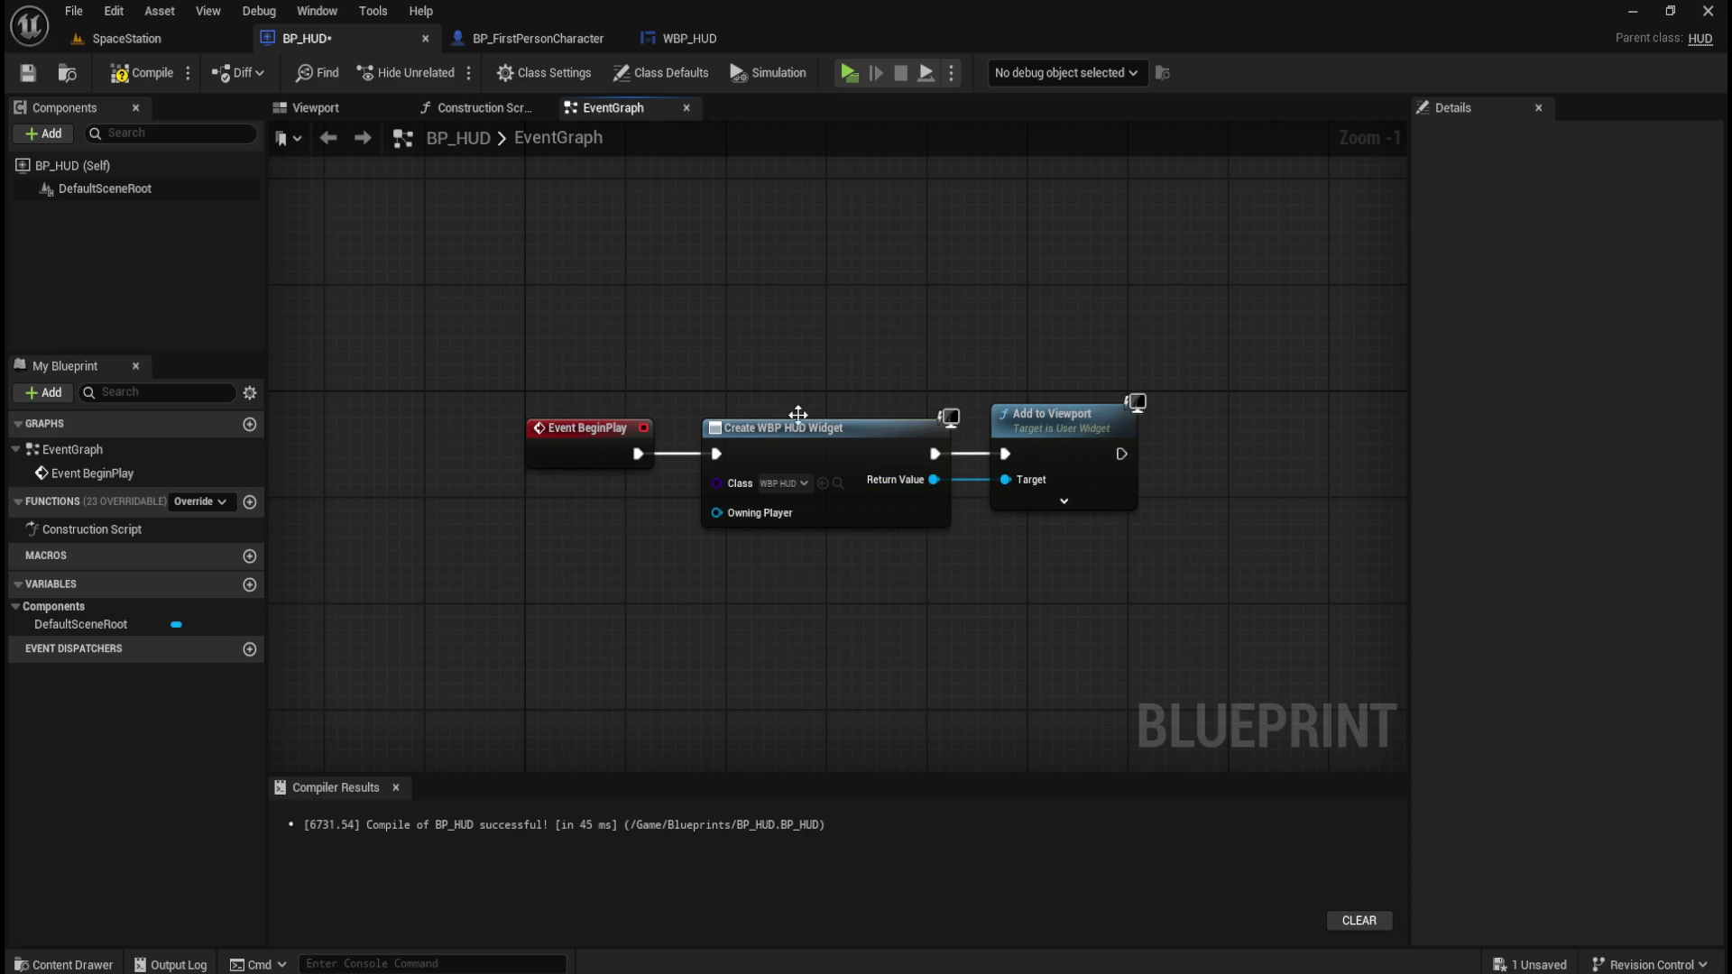
Compile and save BP_HUD, then return to the SpaceStation level.
left_click(166, 72)
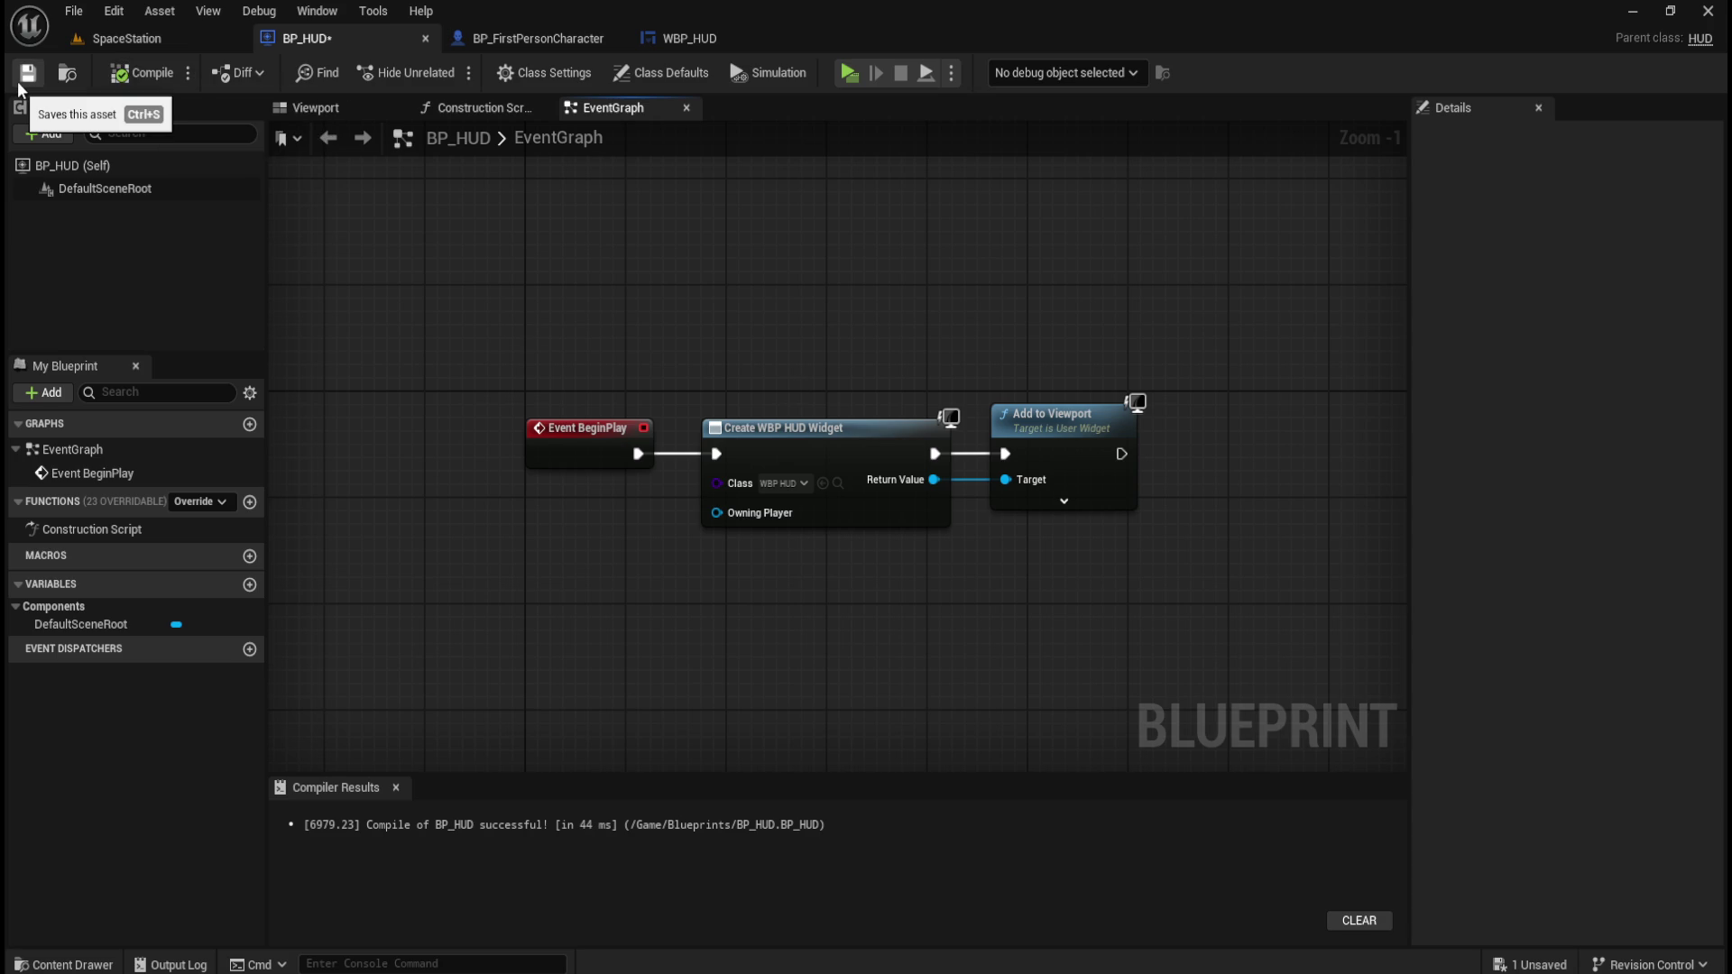
left_click(19, 79)
left_click(127, 38)
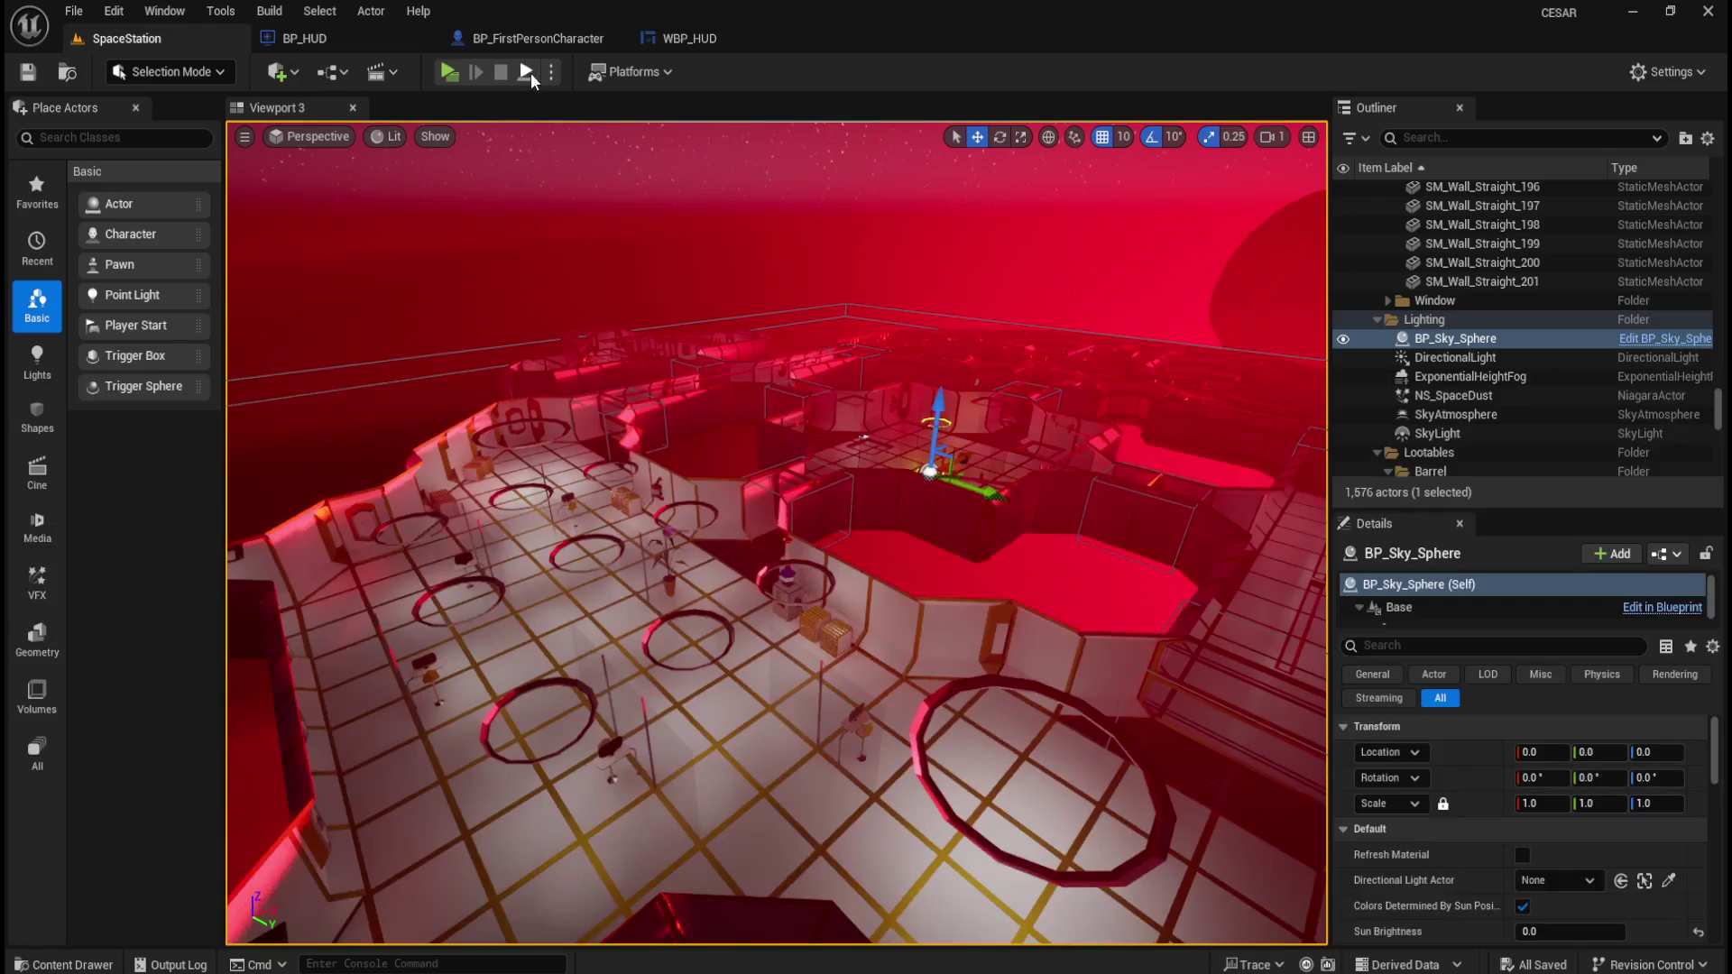
Play-test the level twice in a preview window, walking the corridor with W, A and D.
left_click(444, 70)
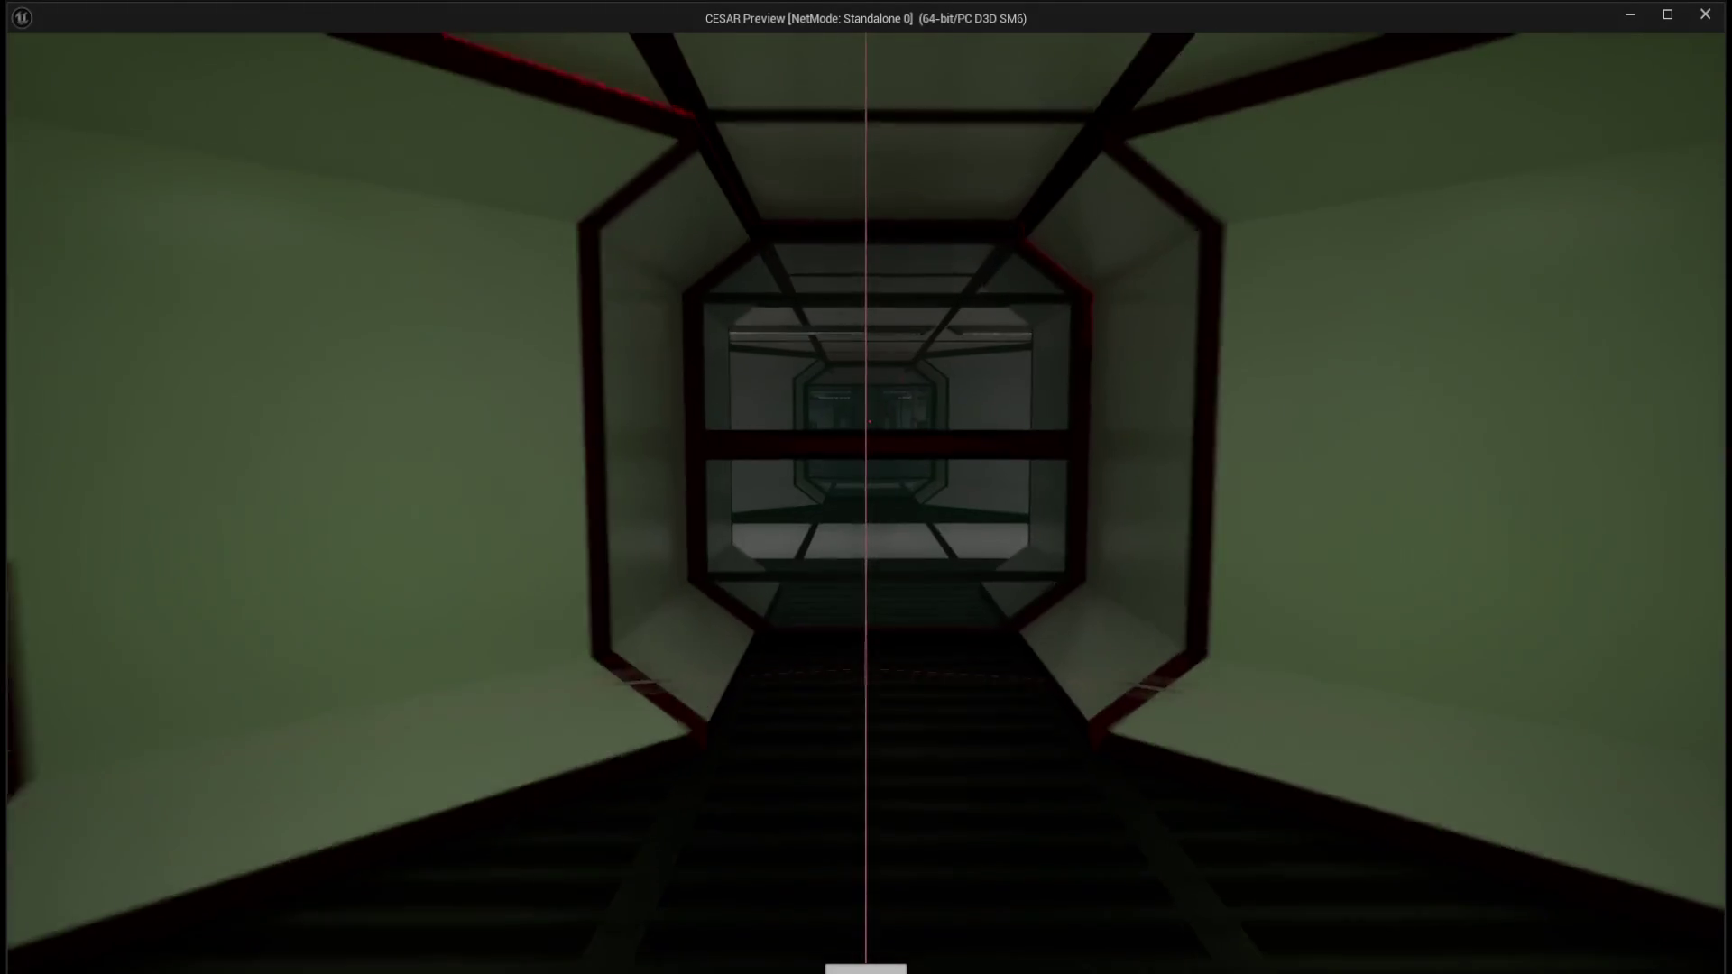
key("w")
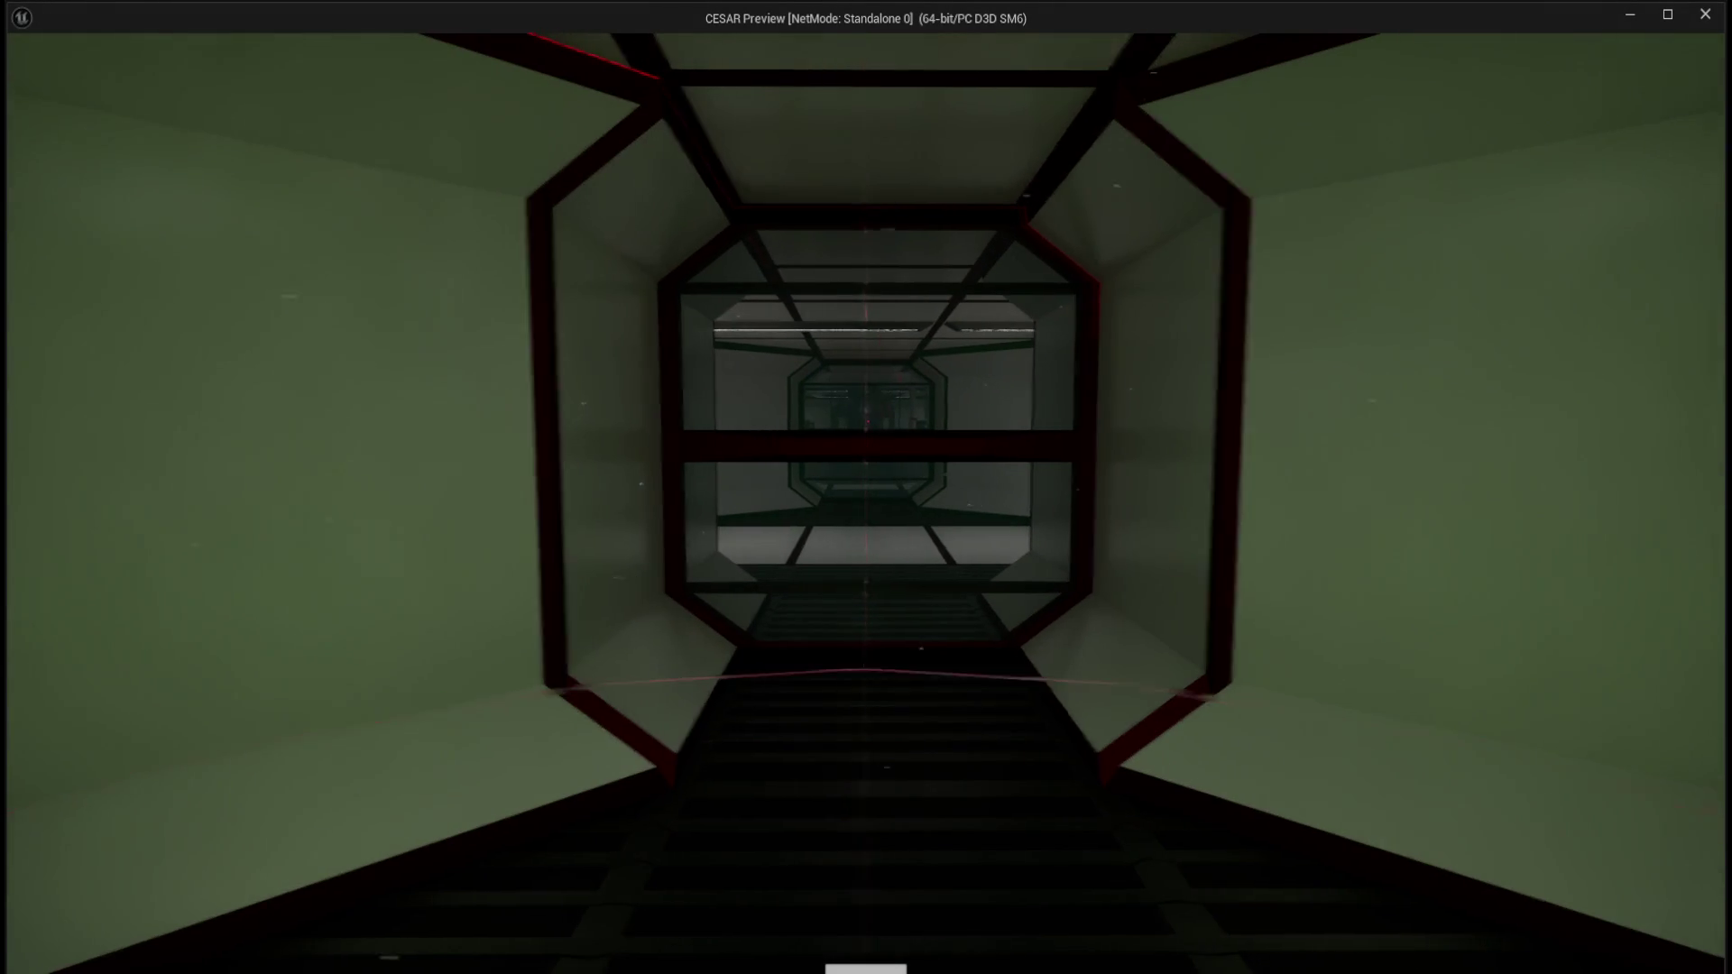
key("w")
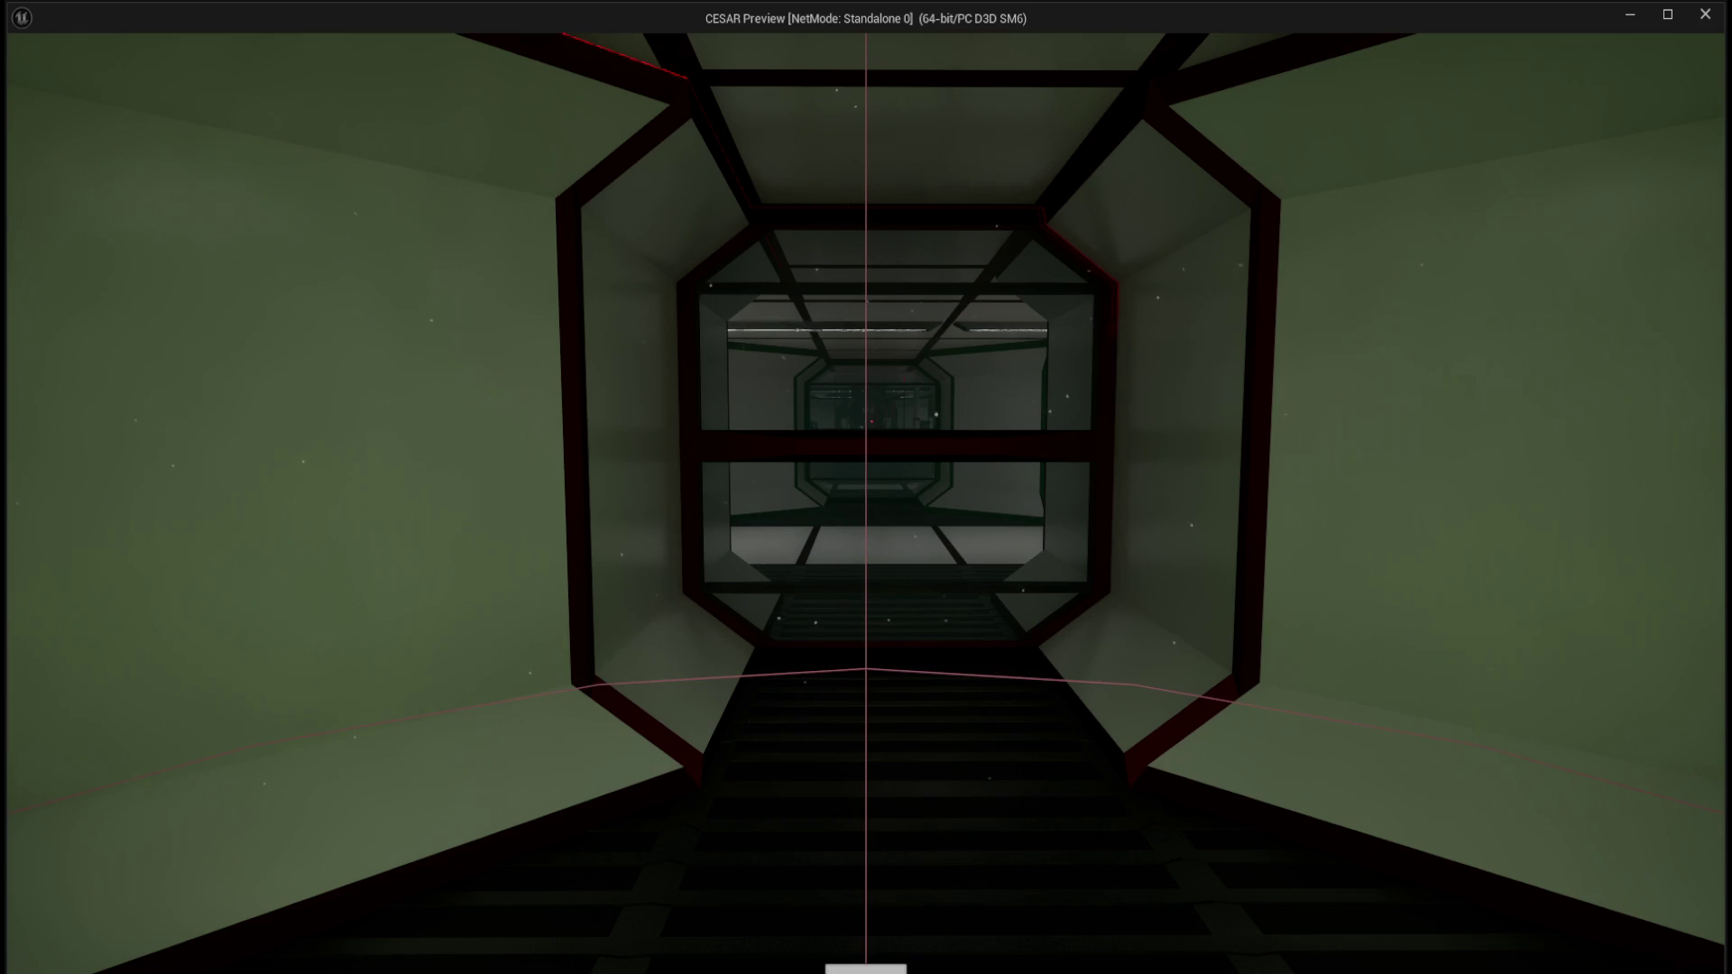
key("a")
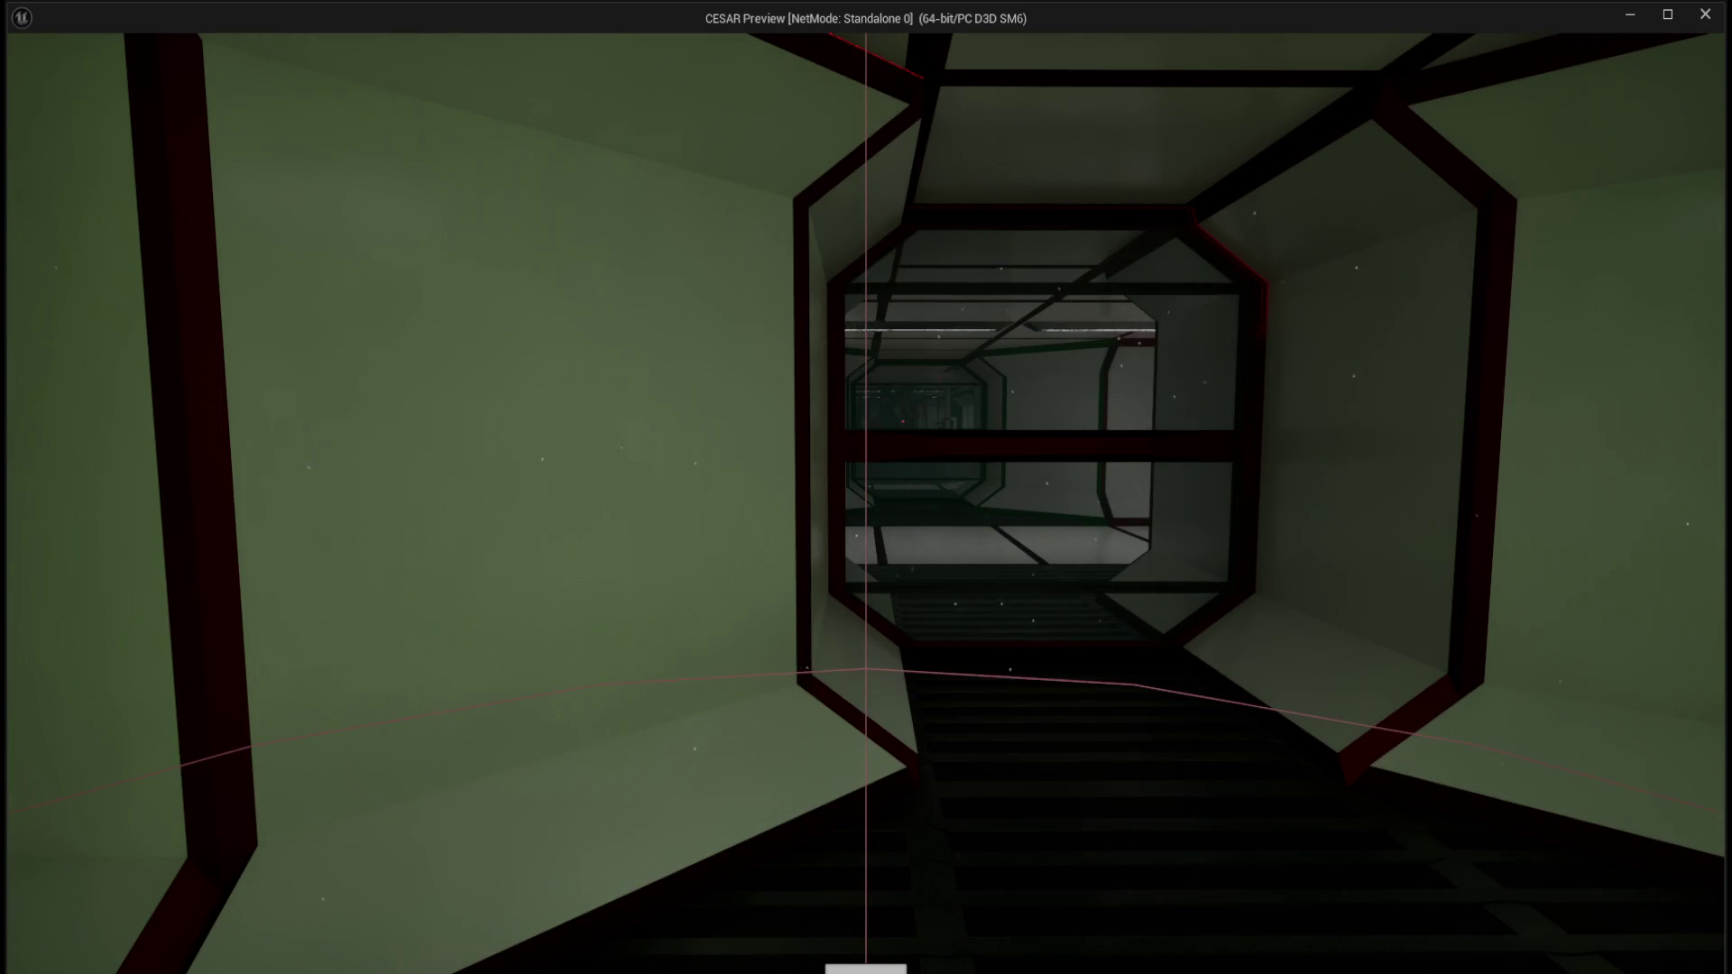
key("d")
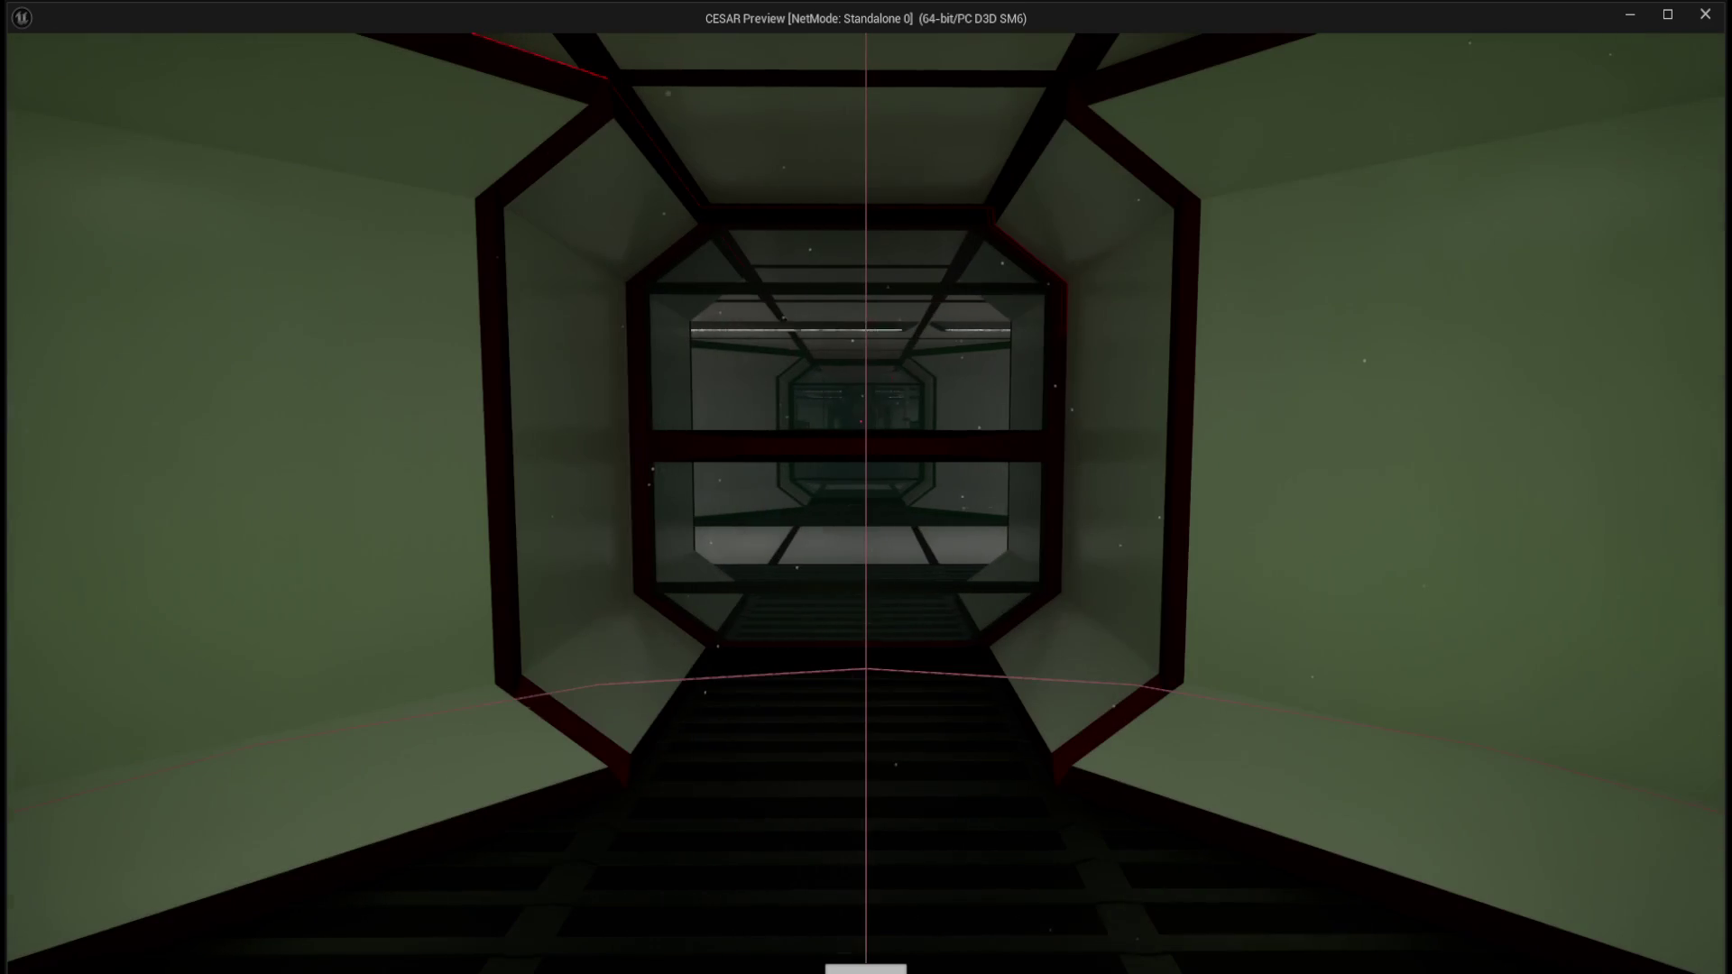
key("Escape")
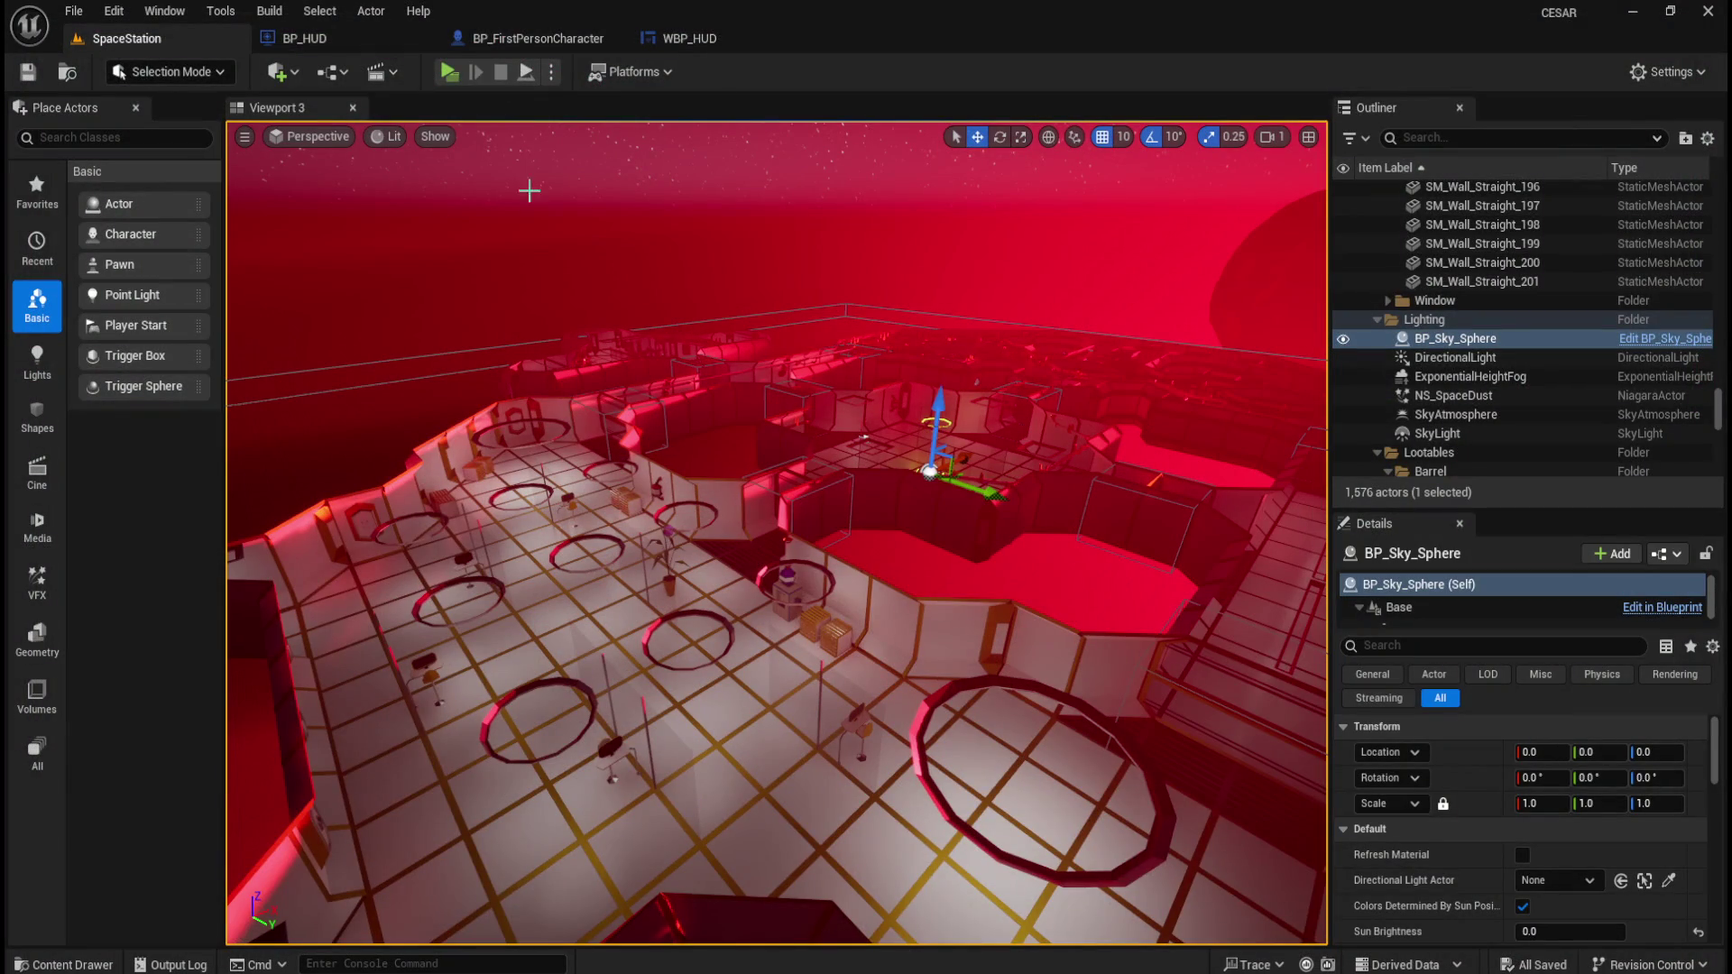
left_click(450, 71)
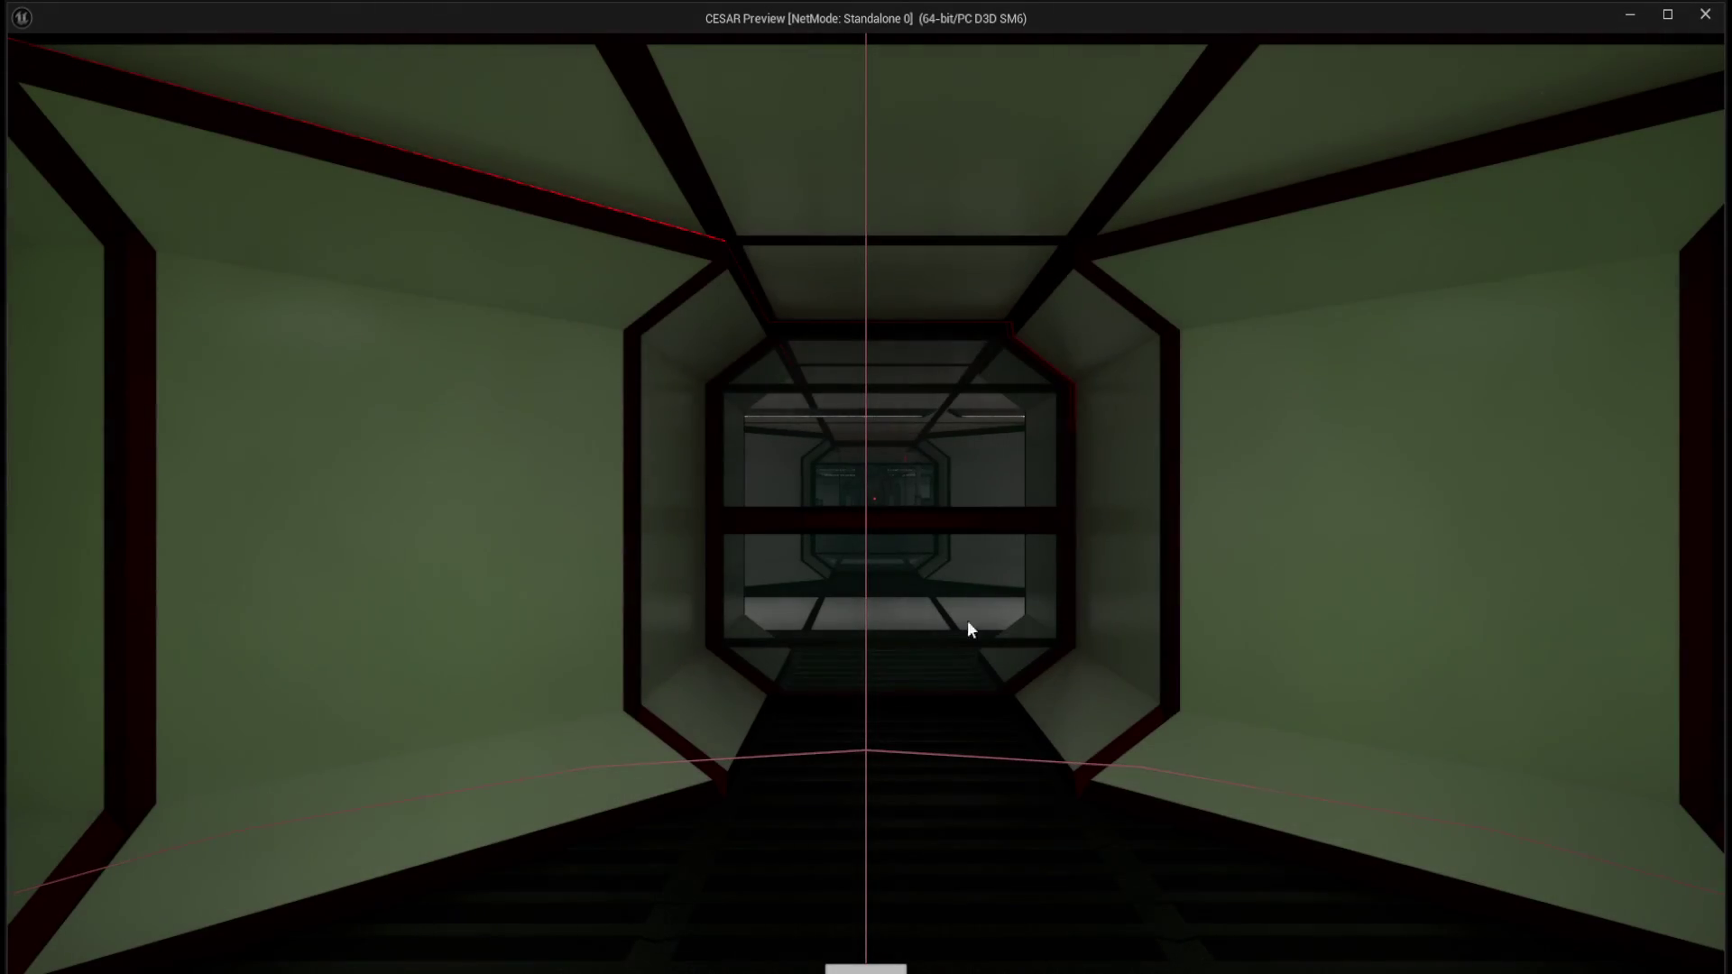
key("Escape")
left_click(662, 36)
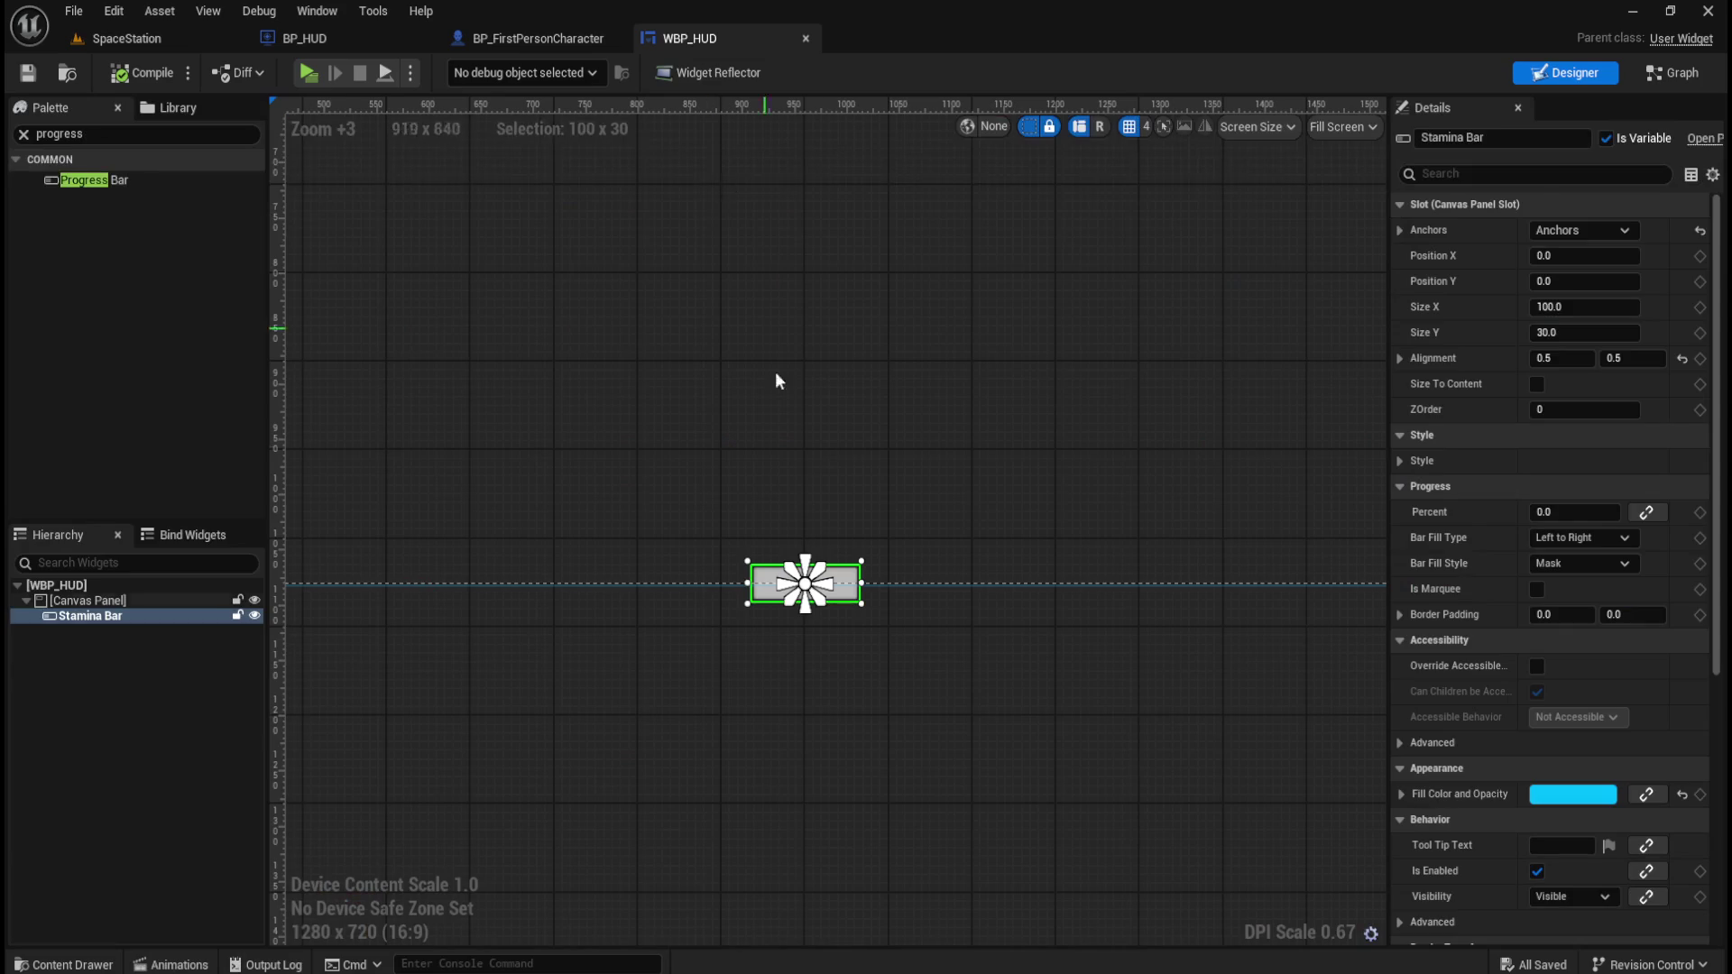
Recompile BP_HUD.
left_click(532, 38)
left_click(304, 38)
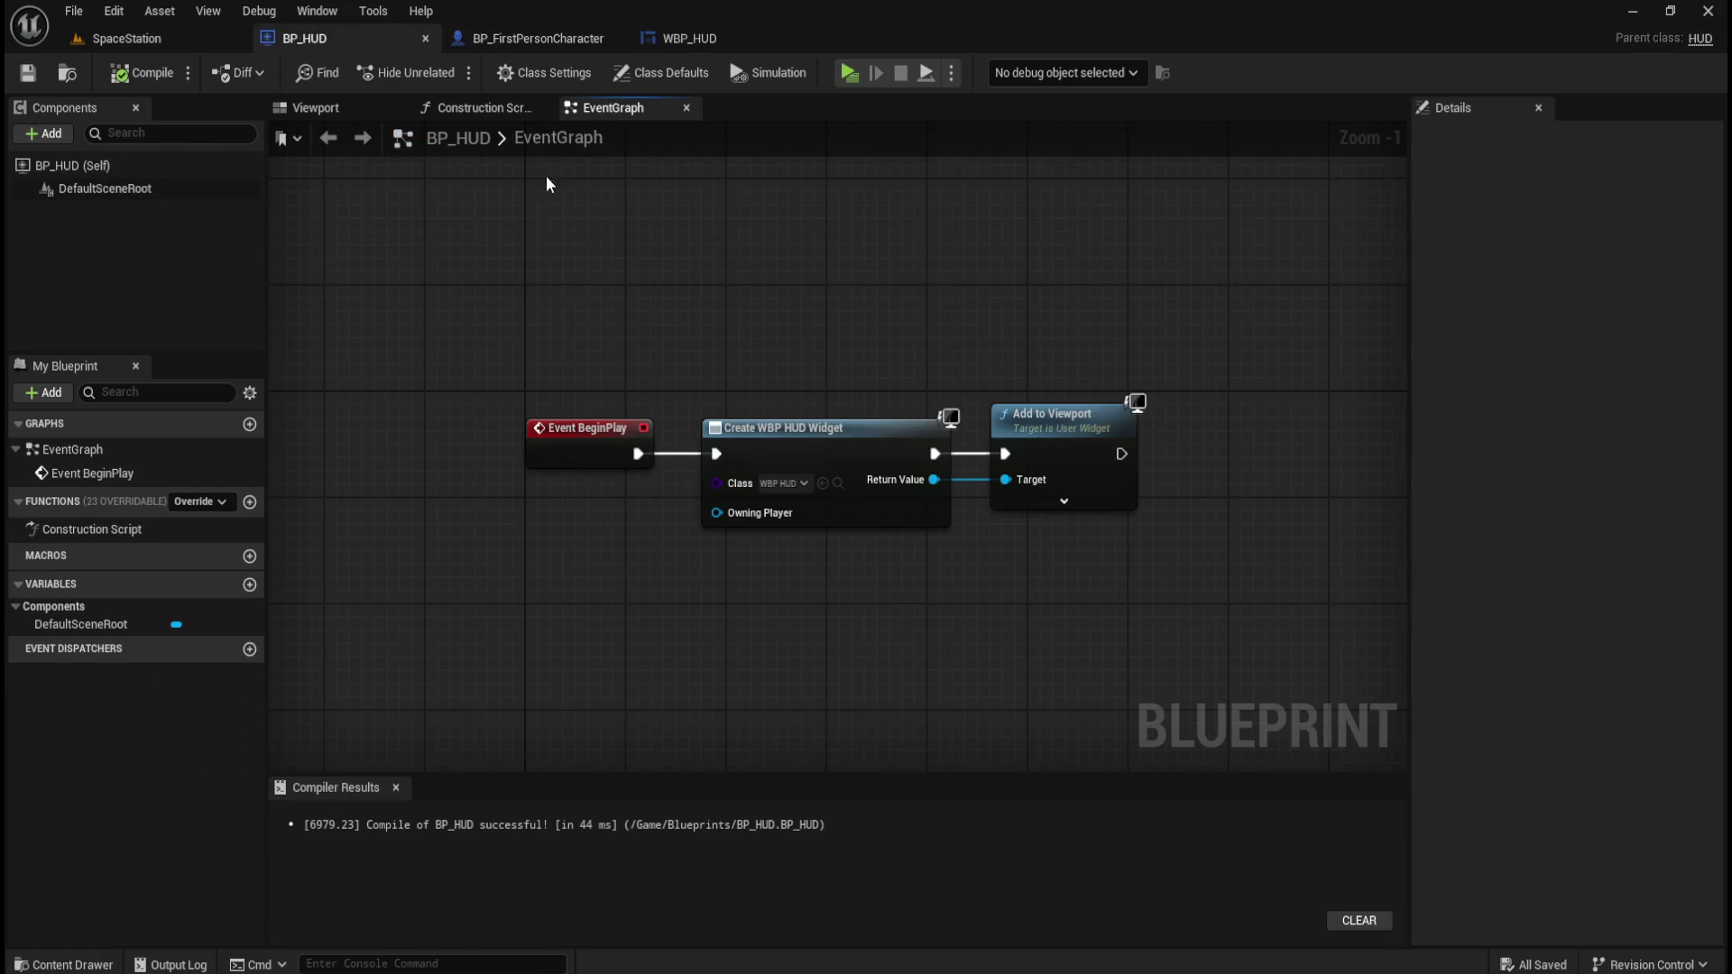
left_click(143, 72)
Move BP_HUD's three nodes up slightly, then view BP_FirstPersonCharacter's event graph.
left_click_drag(474, 344, 1198, 588)
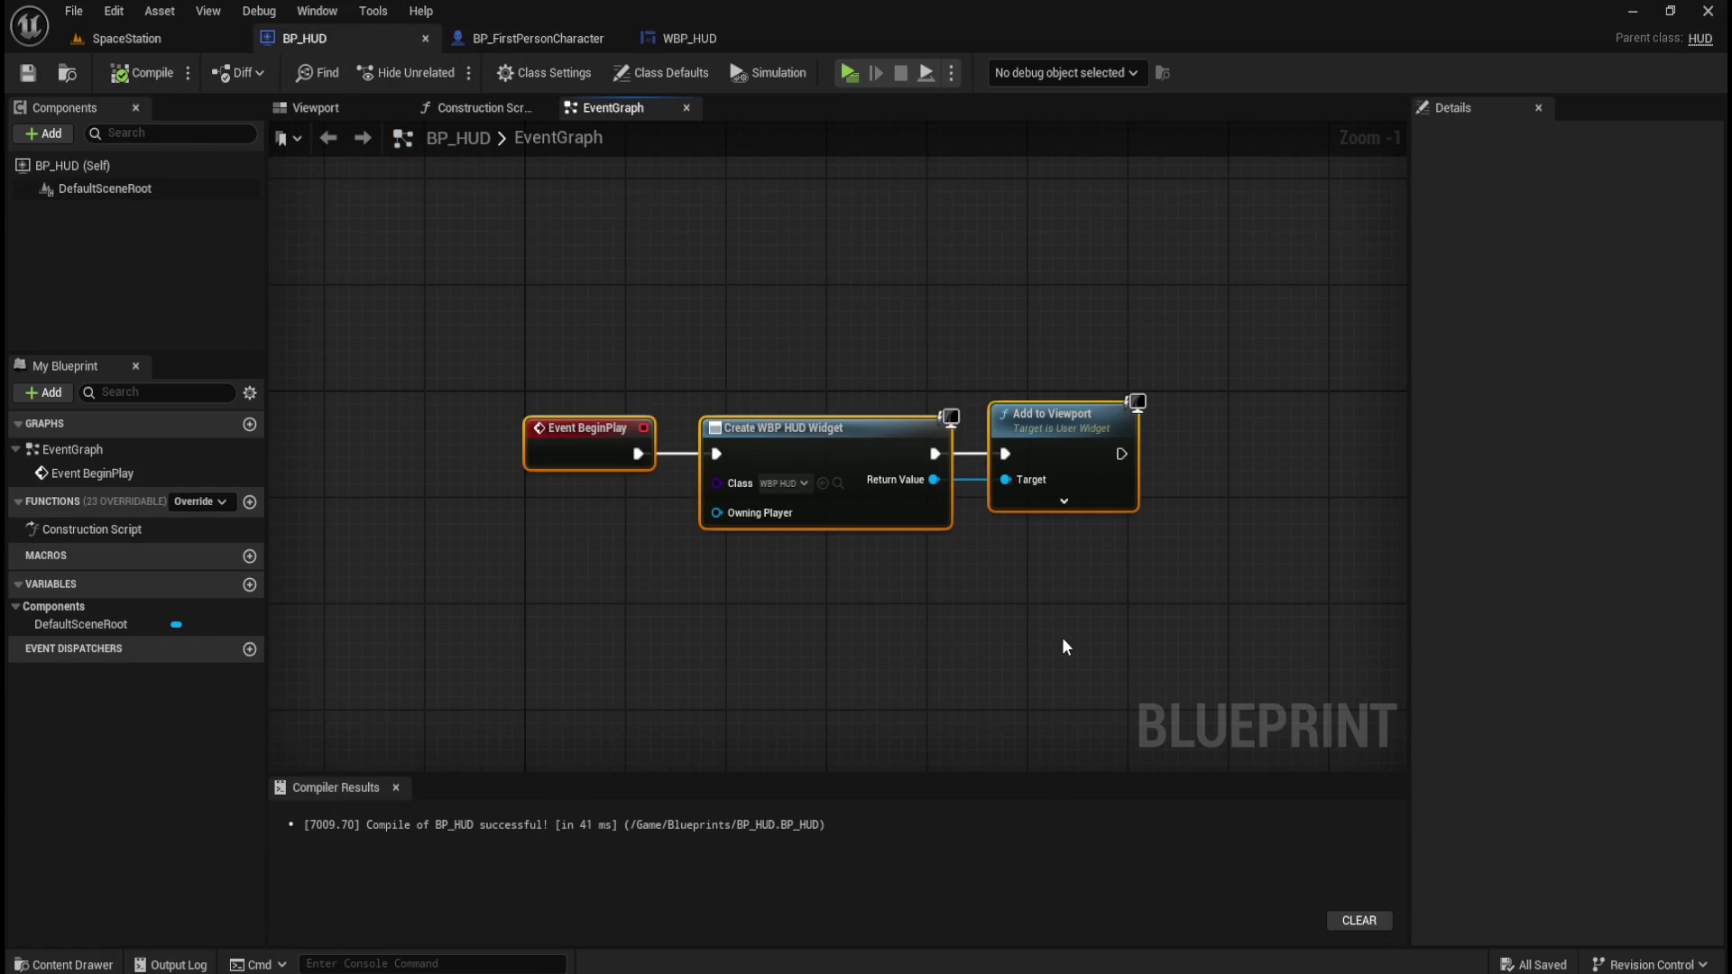
scroll(1061, 631, "down", 4)
scroll(1046, 619, "up", 4)
left_click_drag(502, 279, 1038, 525)
left_click_drag(621, 427, 615, 402)
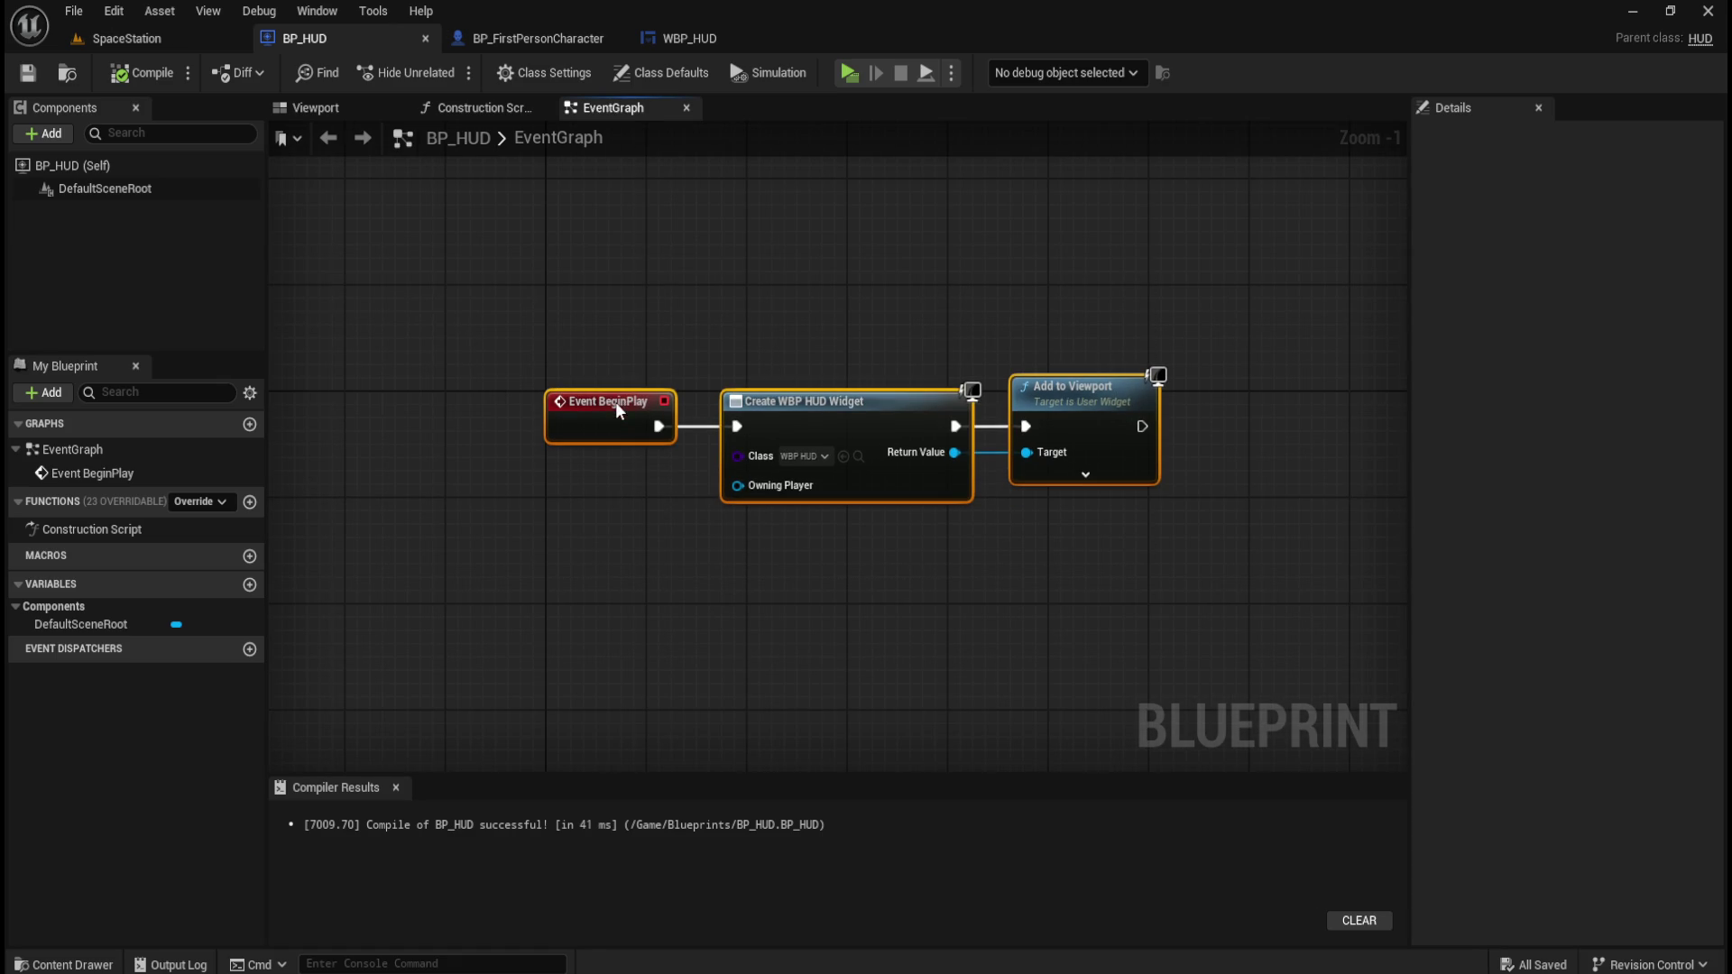
left_click(747, 299)
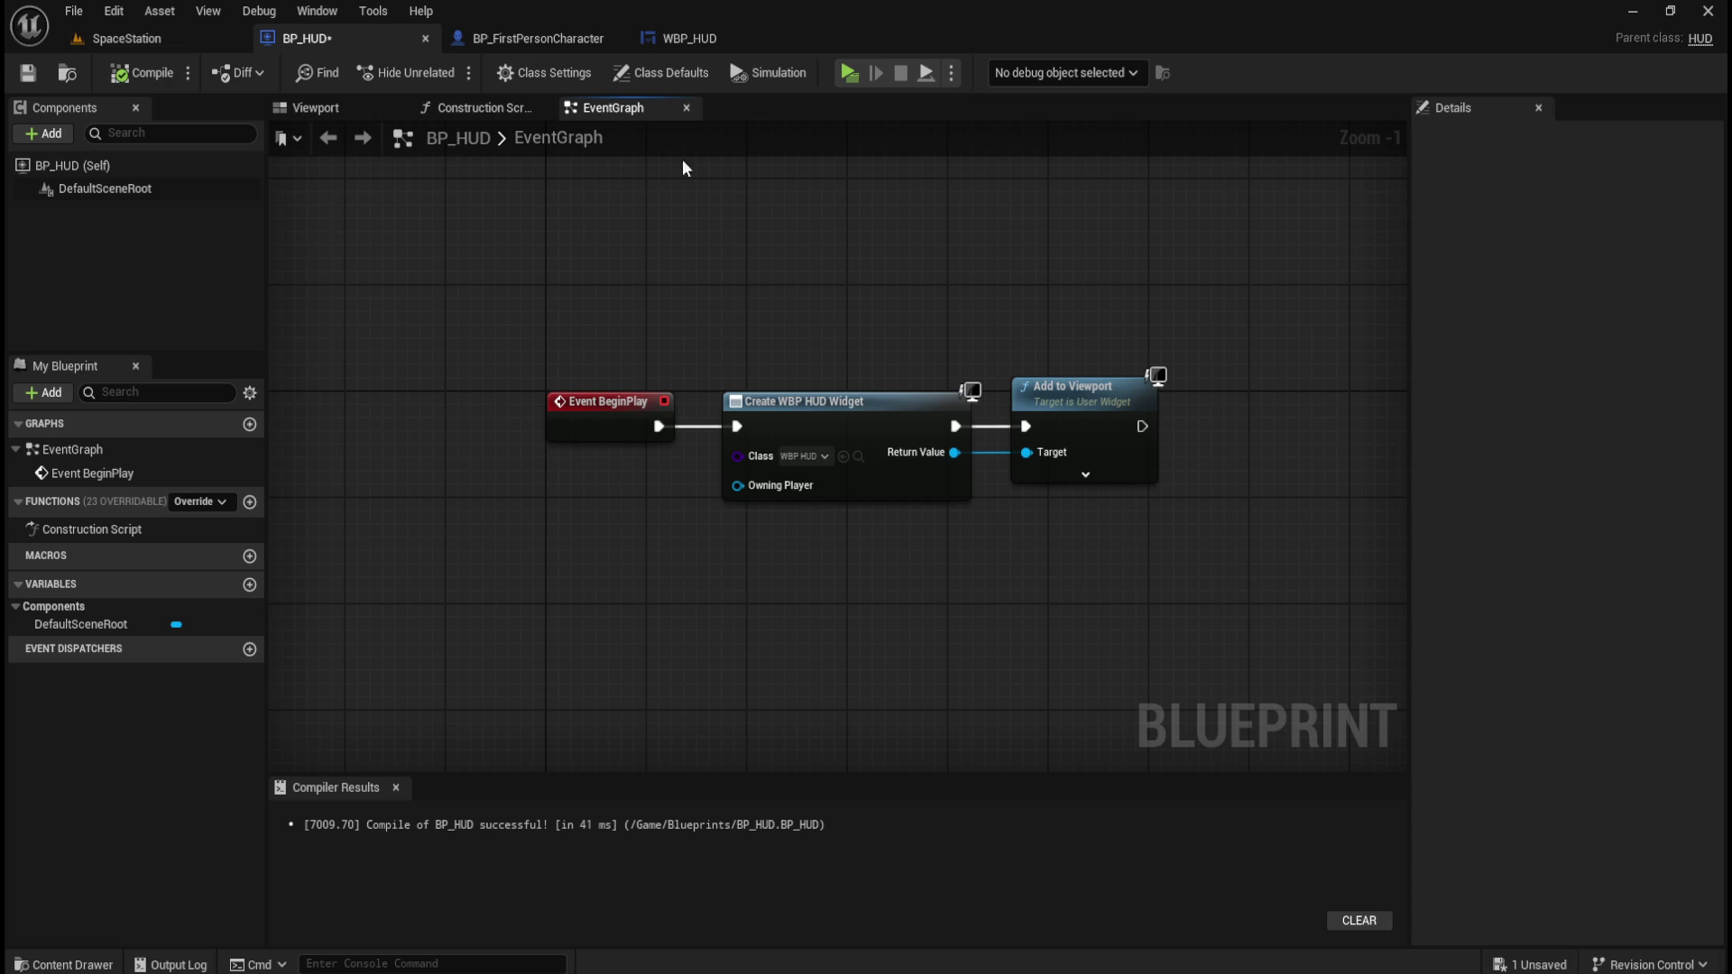
left_click(545, 41)
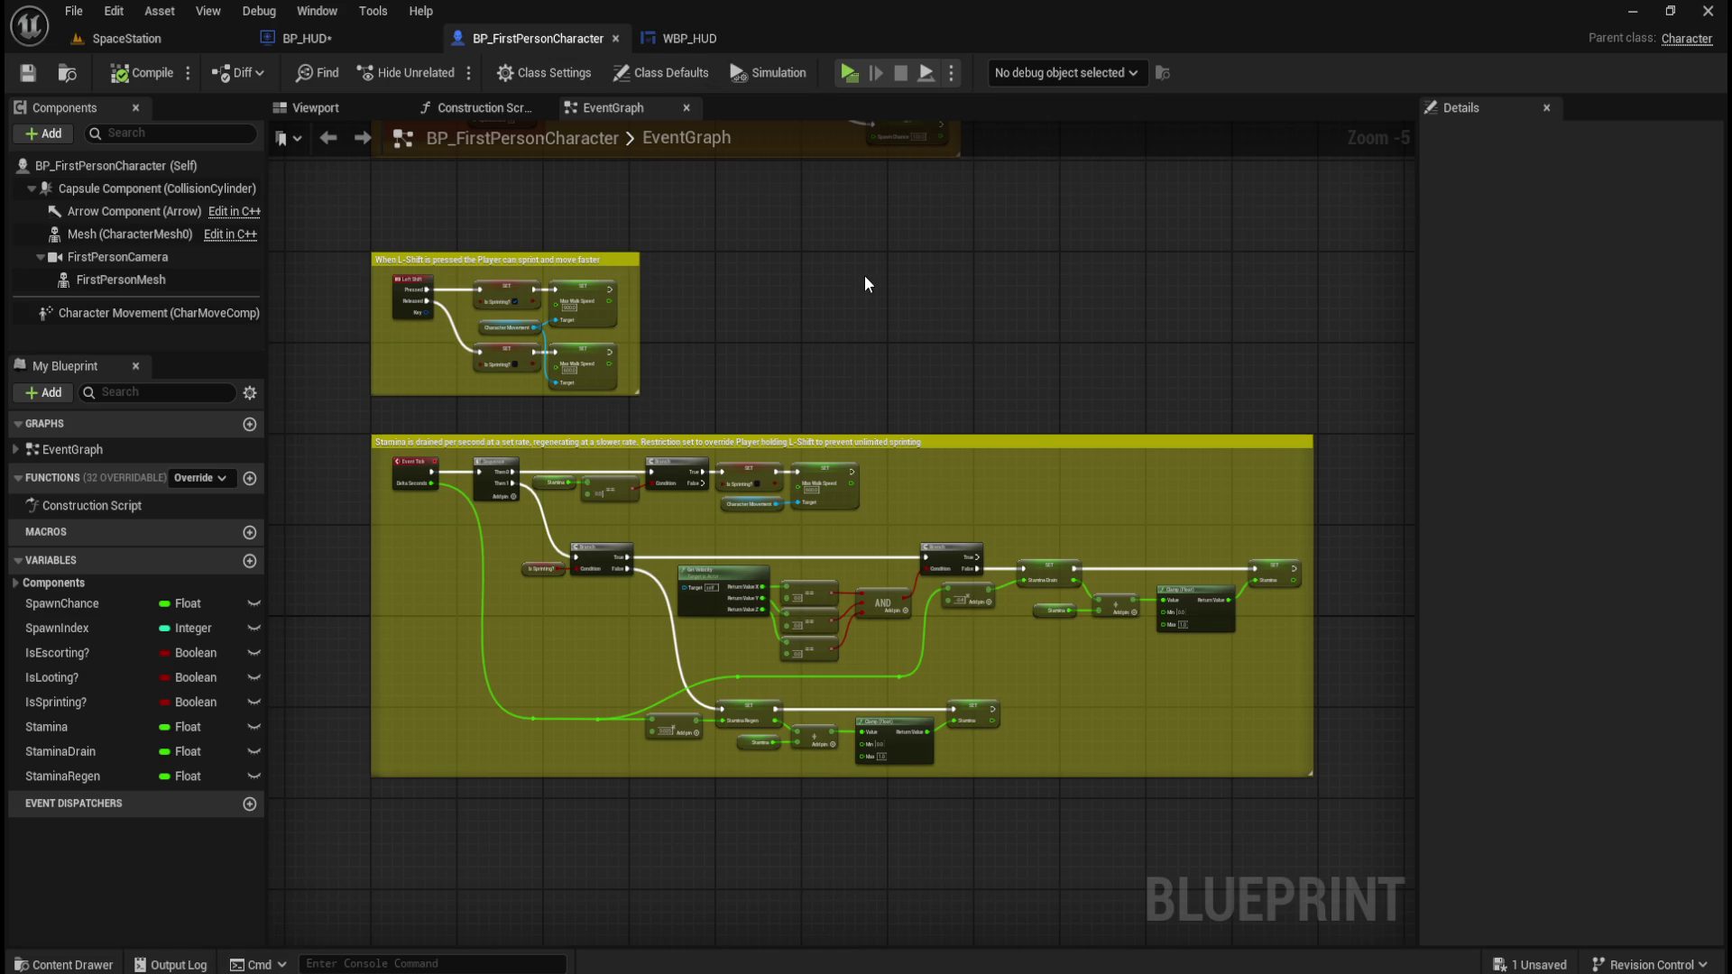
Check which game mode the SpaceStation level uses, then return to BP_HUD.
left_click(175, 35)
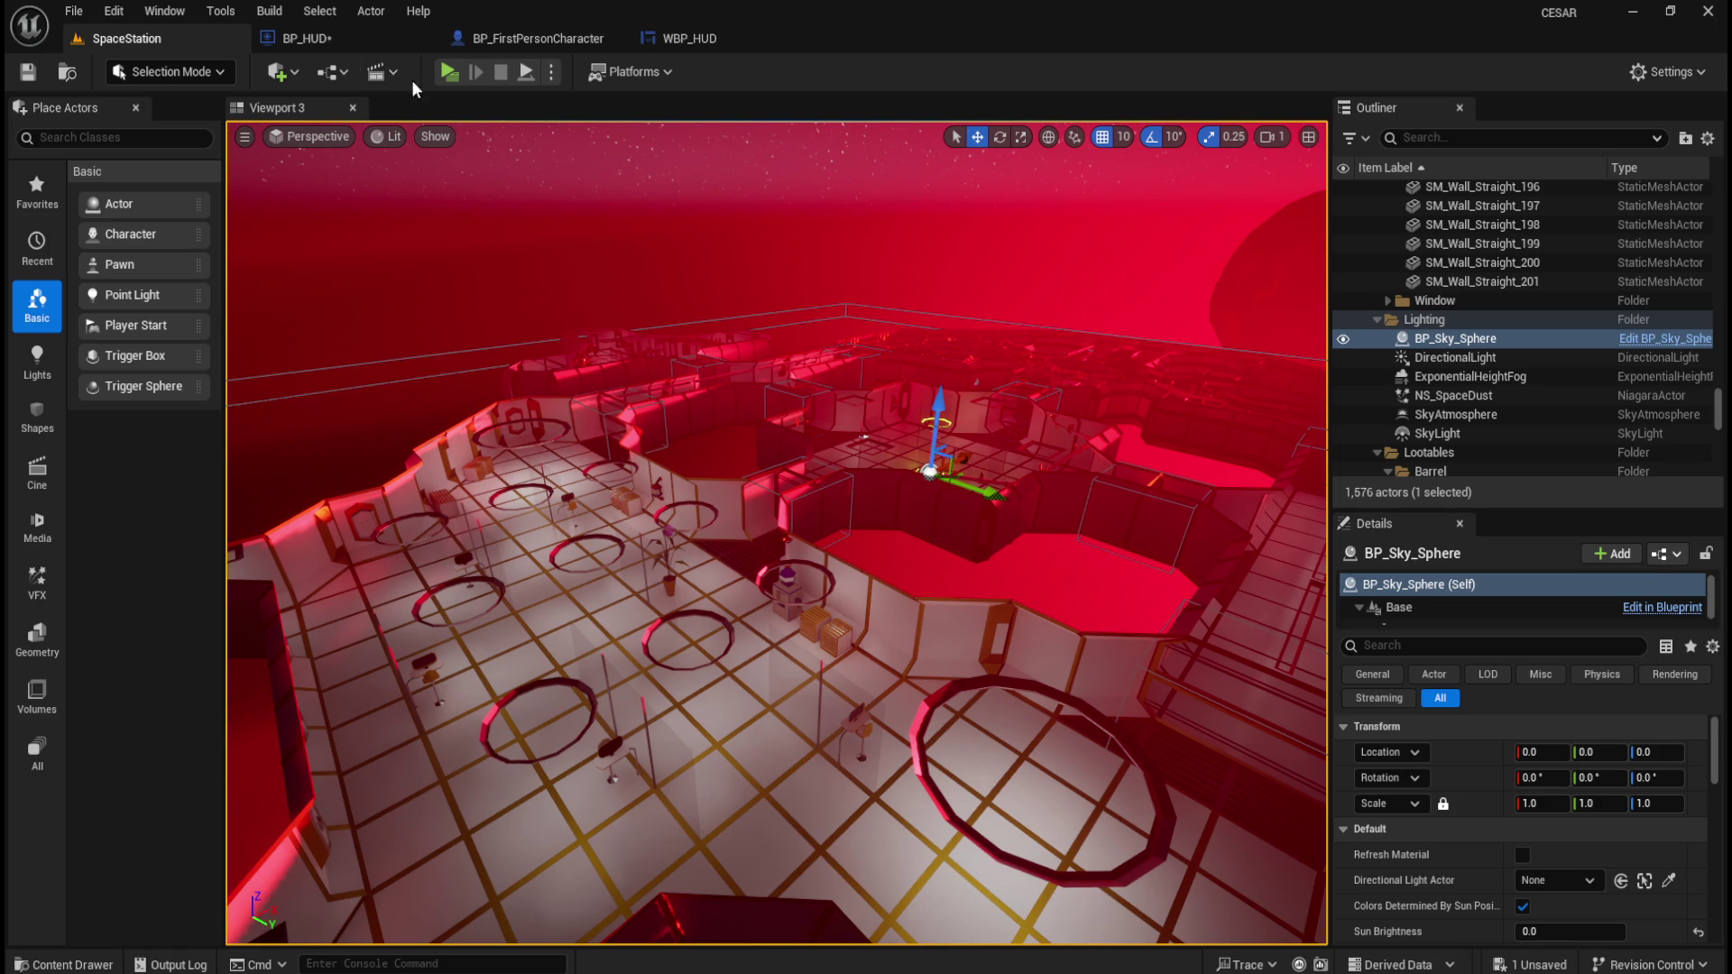
left_click(333, 74)
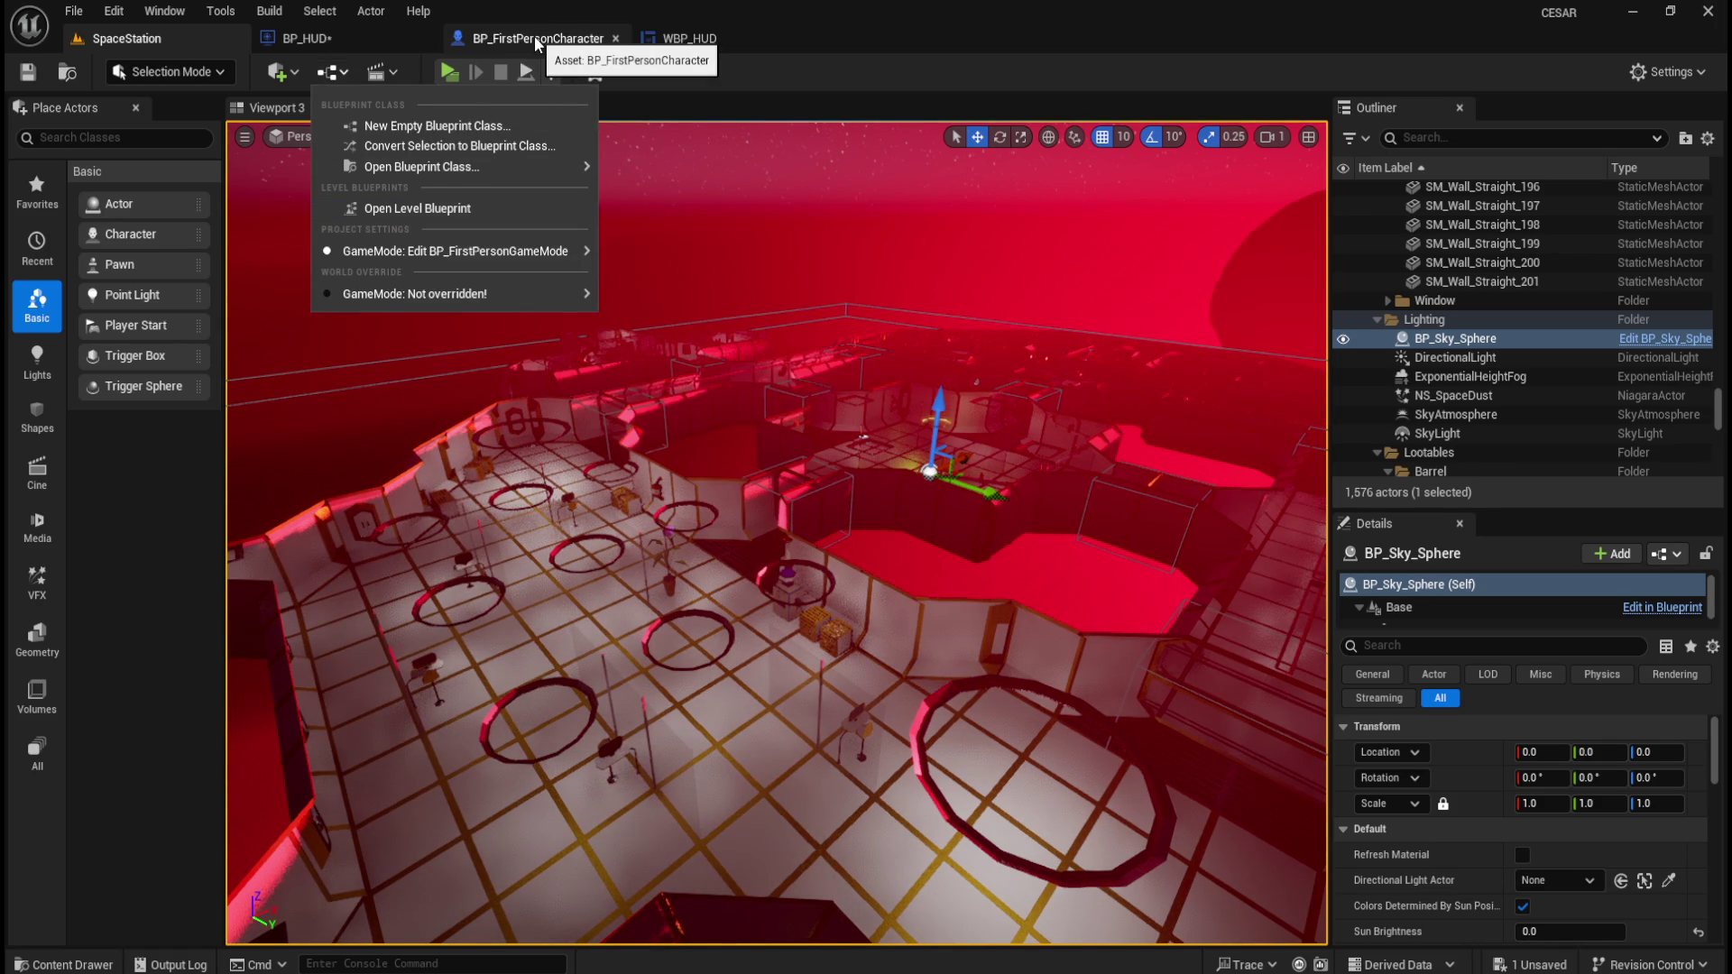
left_click(311, 36)
Browse the content browser to Content > Blueprints and select the BP_HUD asset.
key("ctrl+space")
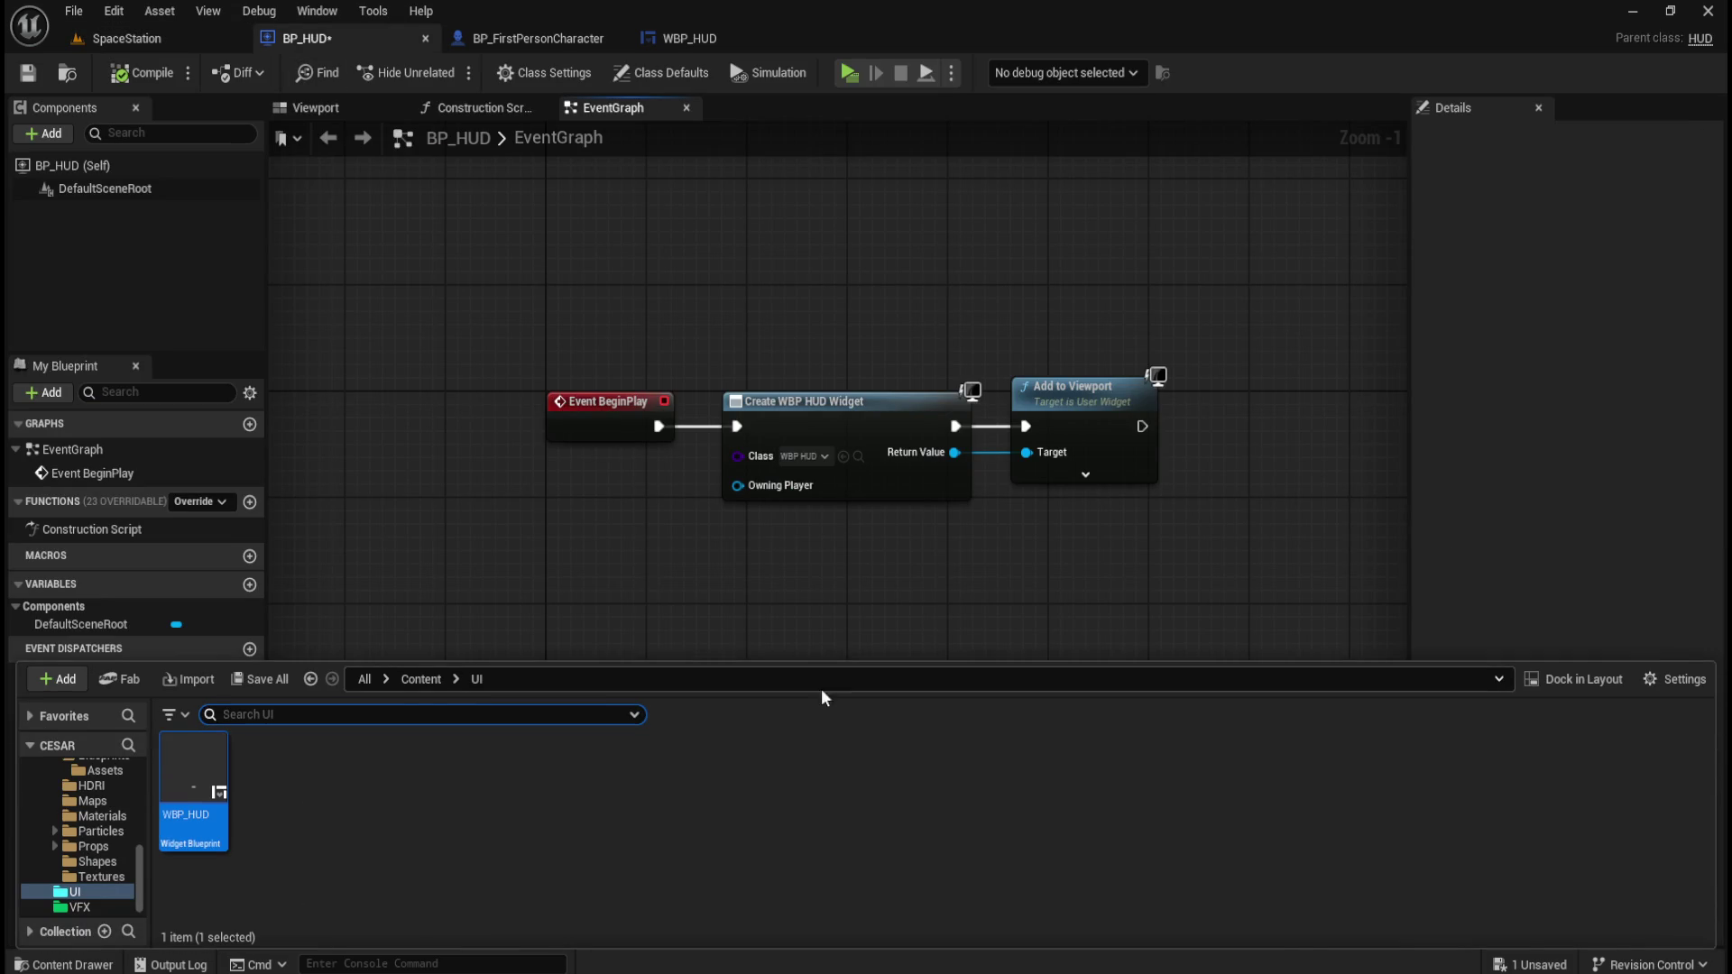
left_click(419, 680)
double_click(426, 776)
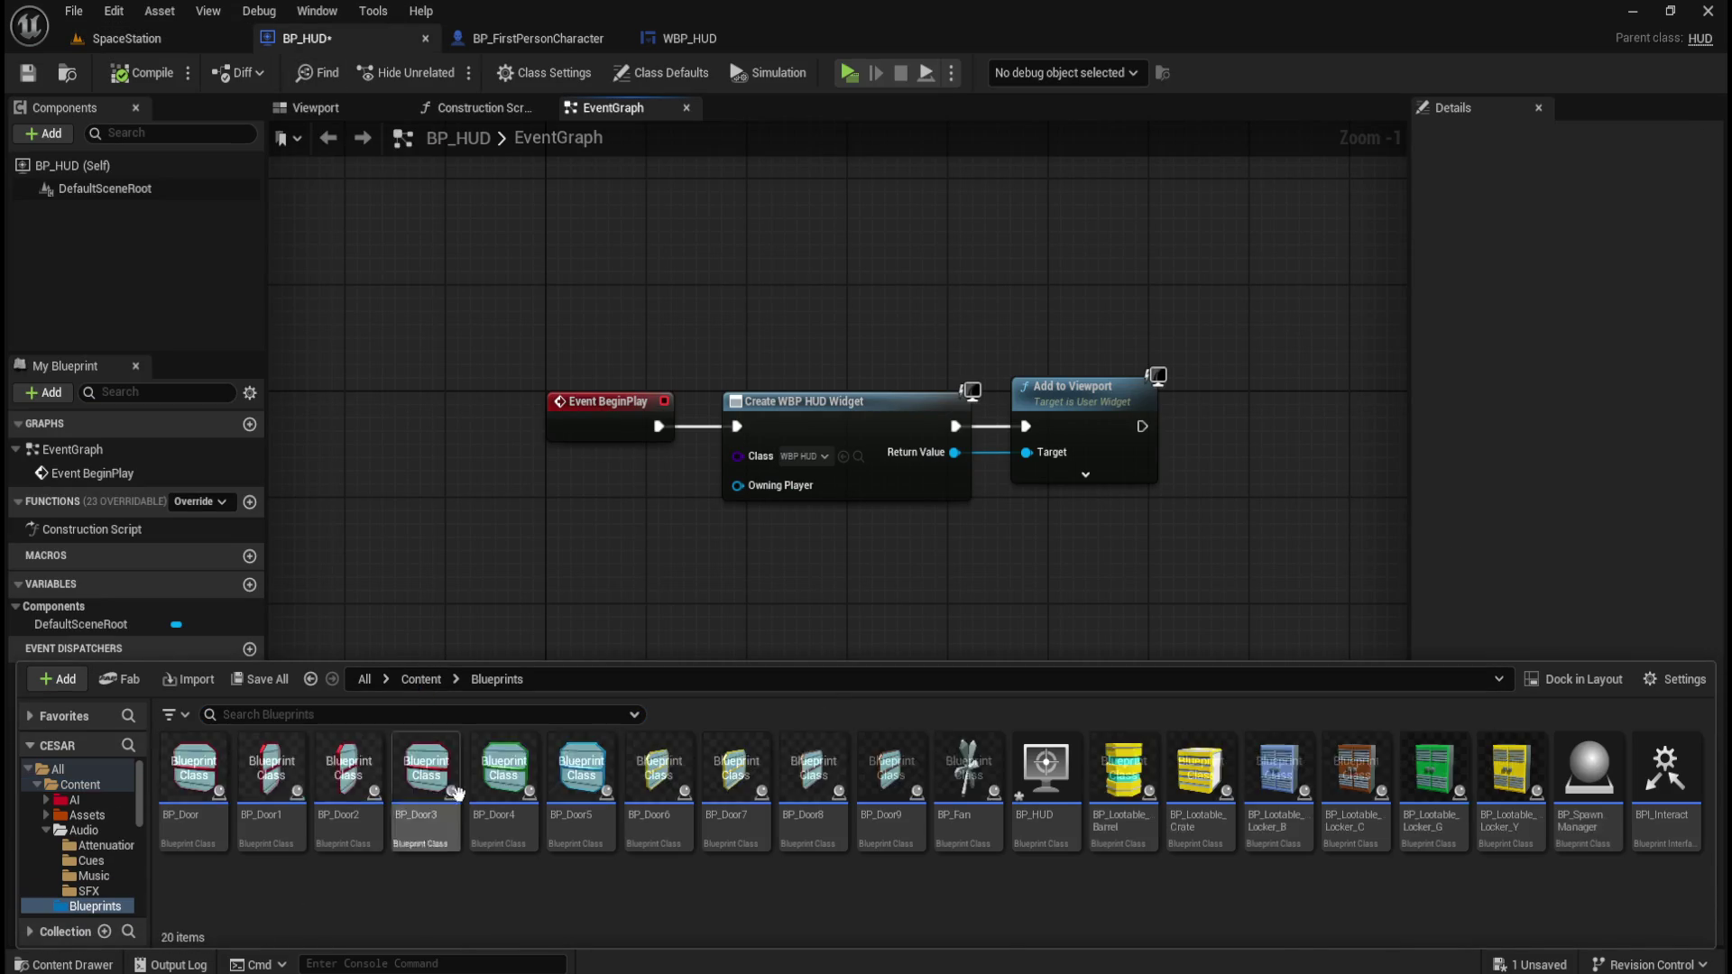
left_click(1037, 812)
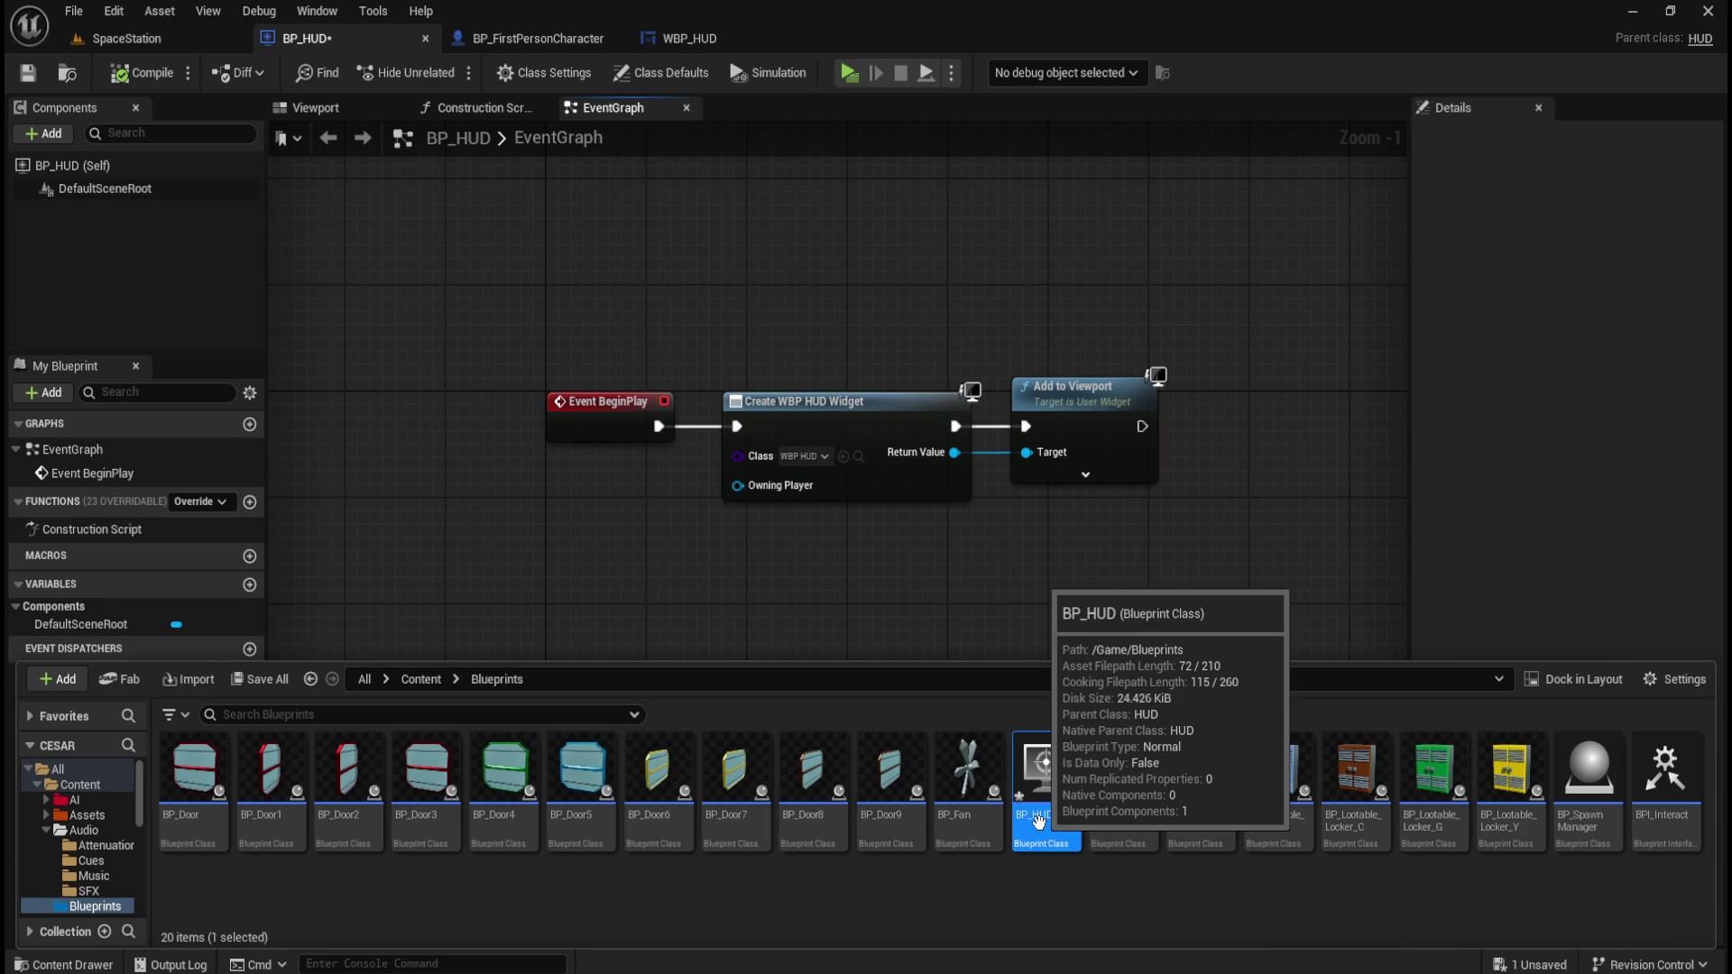
right_click(1019, 913)
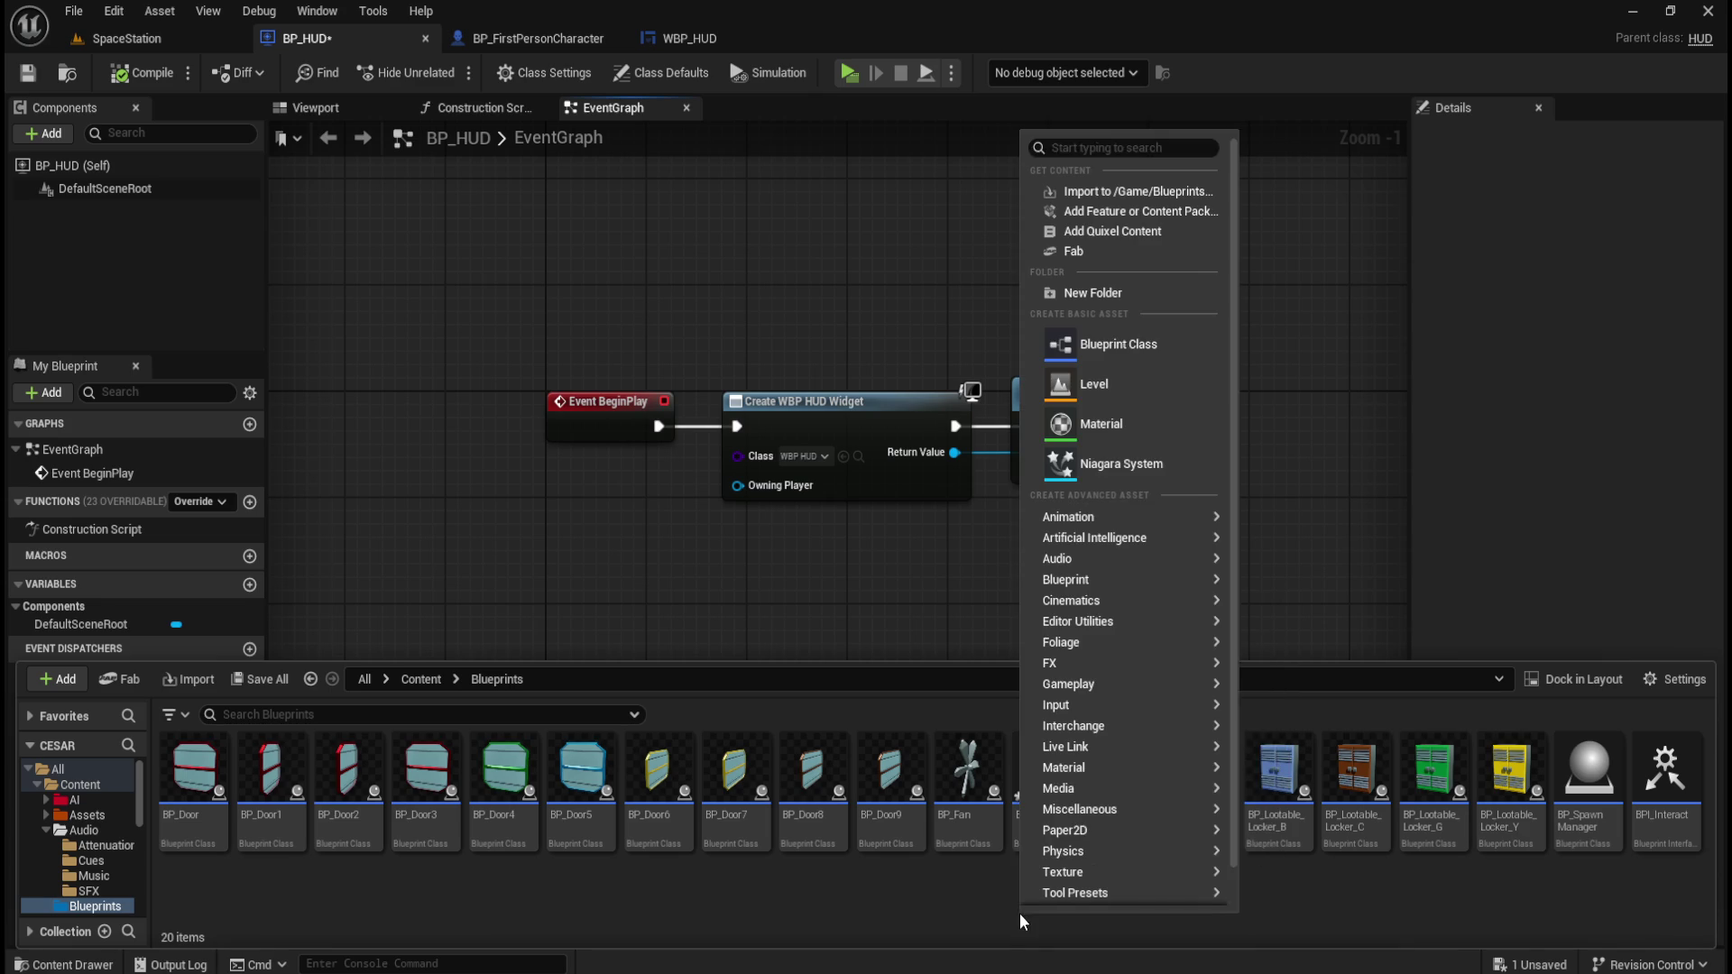
left_click(1121, 356)
type("hud")
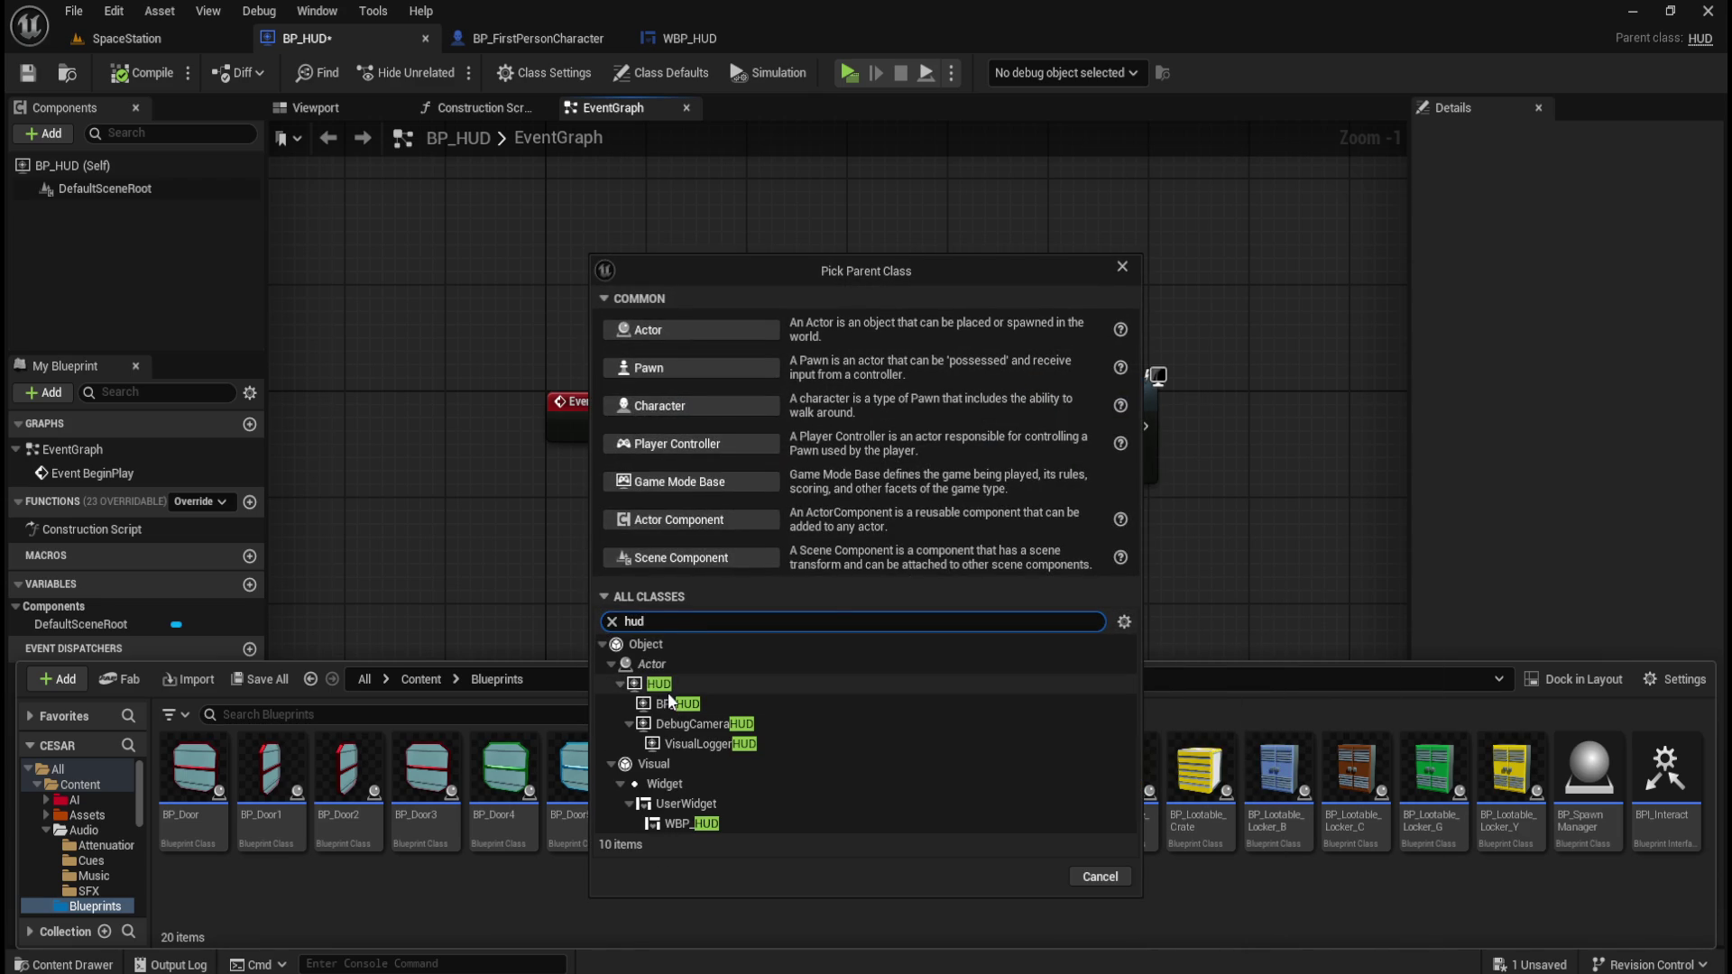
mouse_move(669, 685)
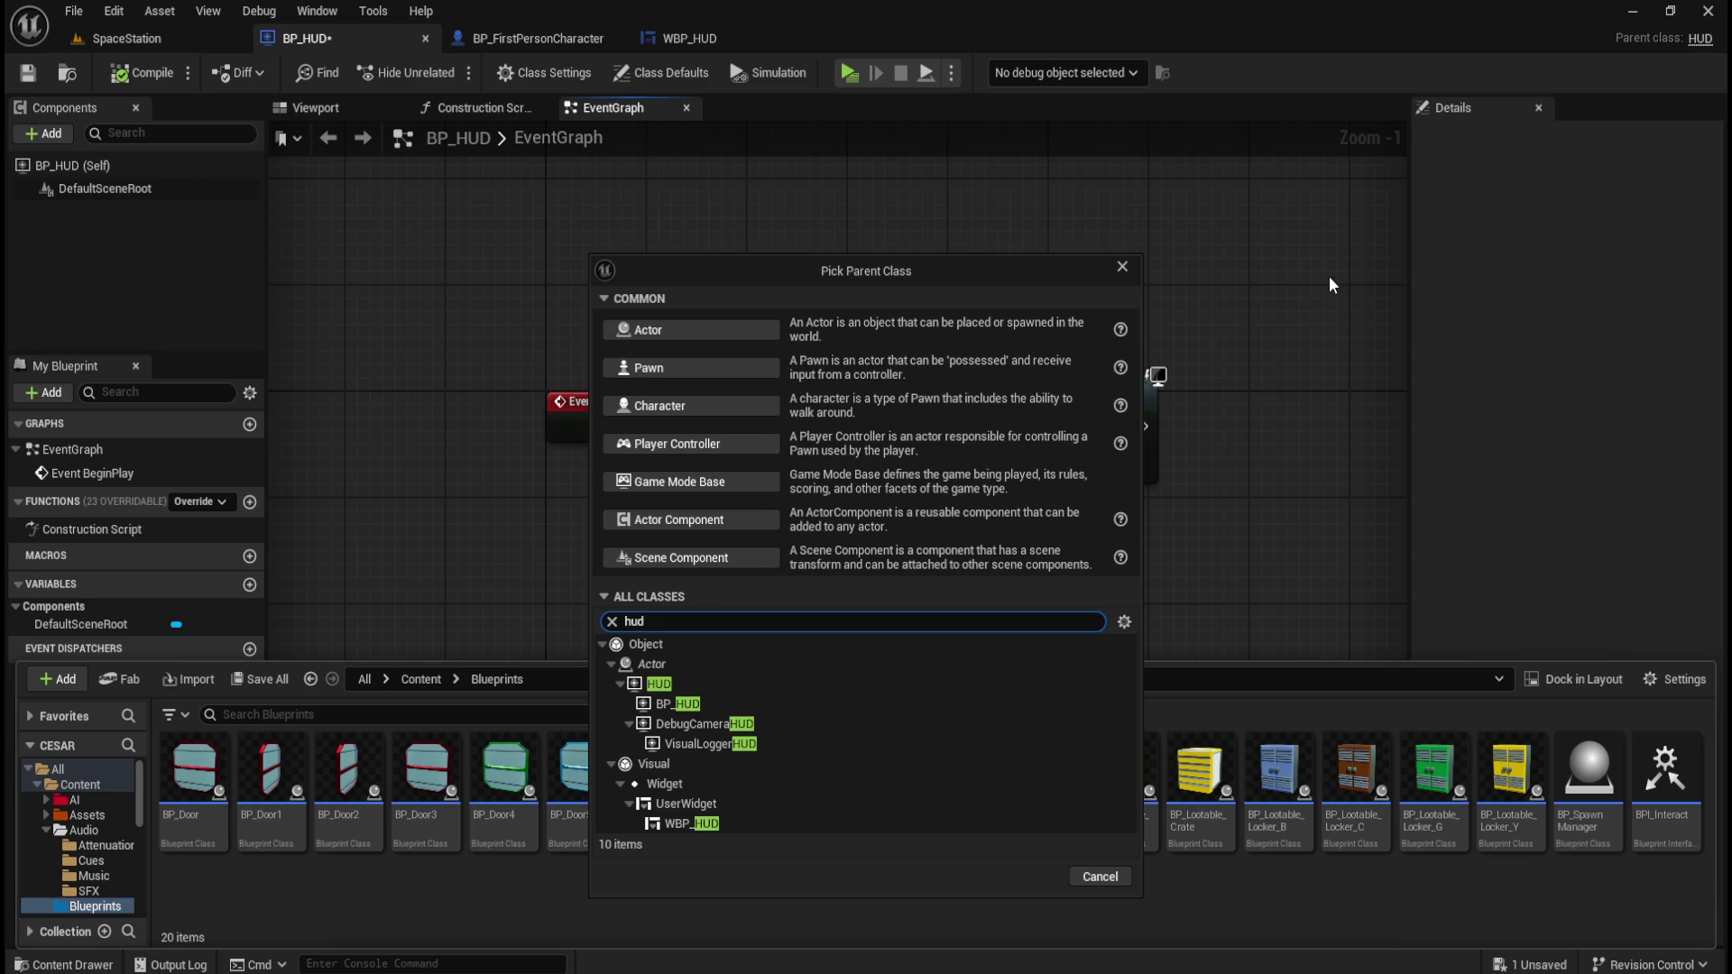
left_click(1187, 286)
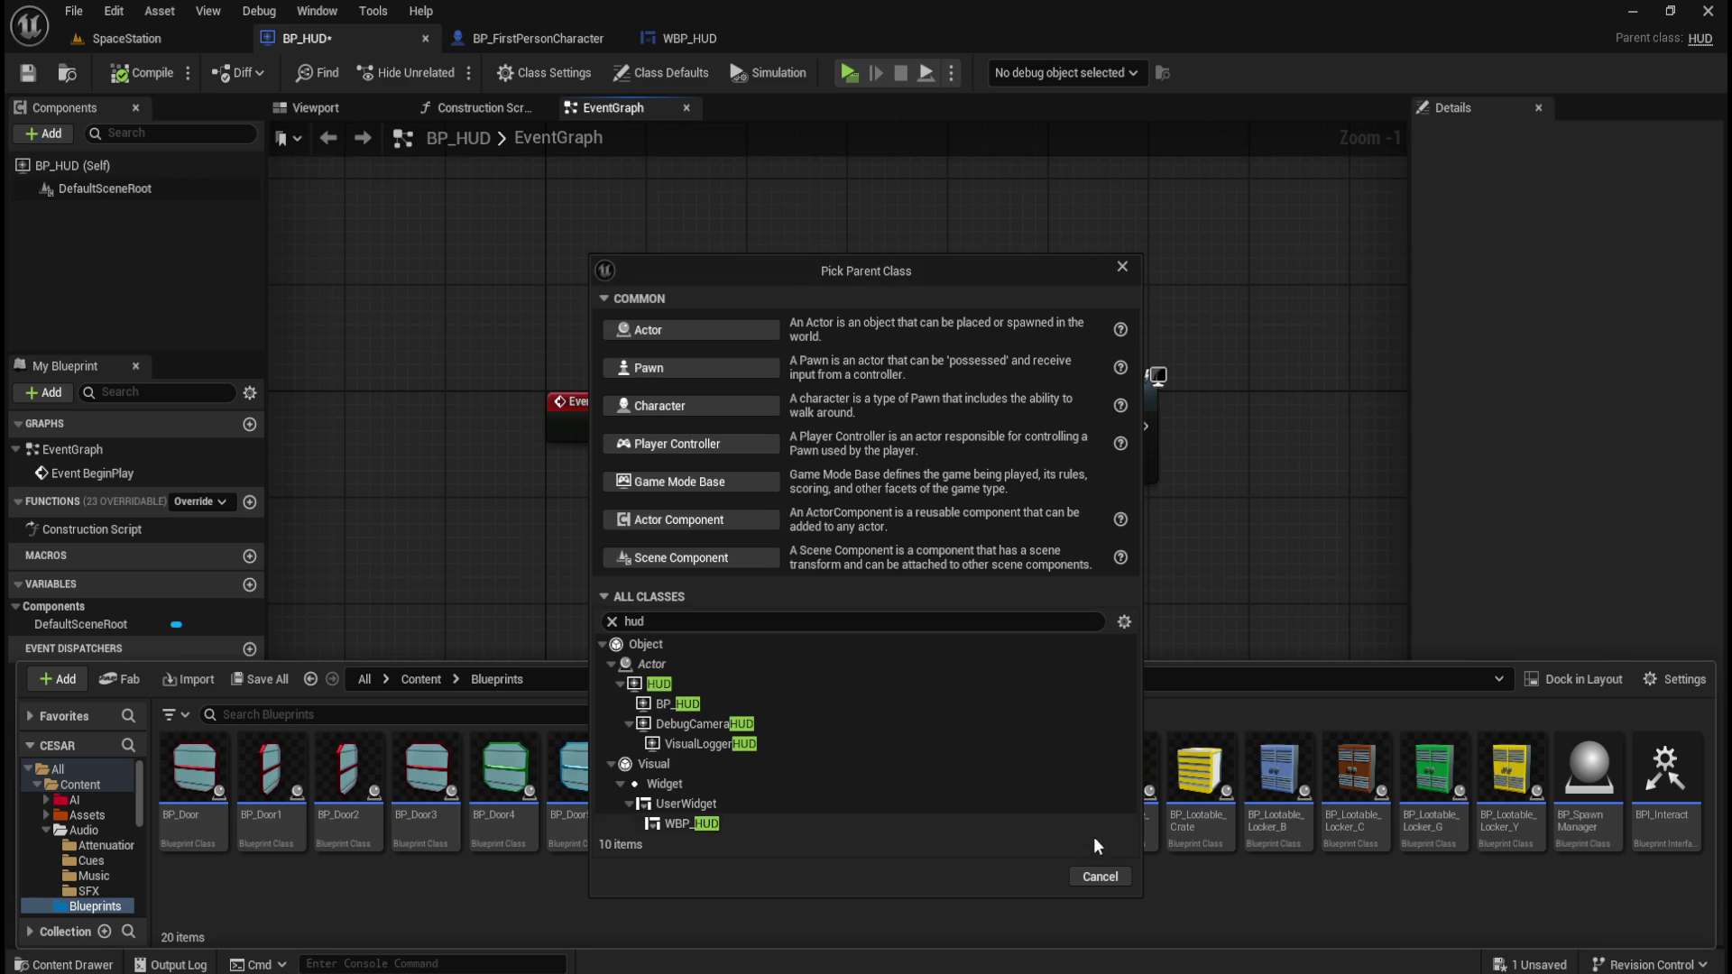
left_click(1093, 875)
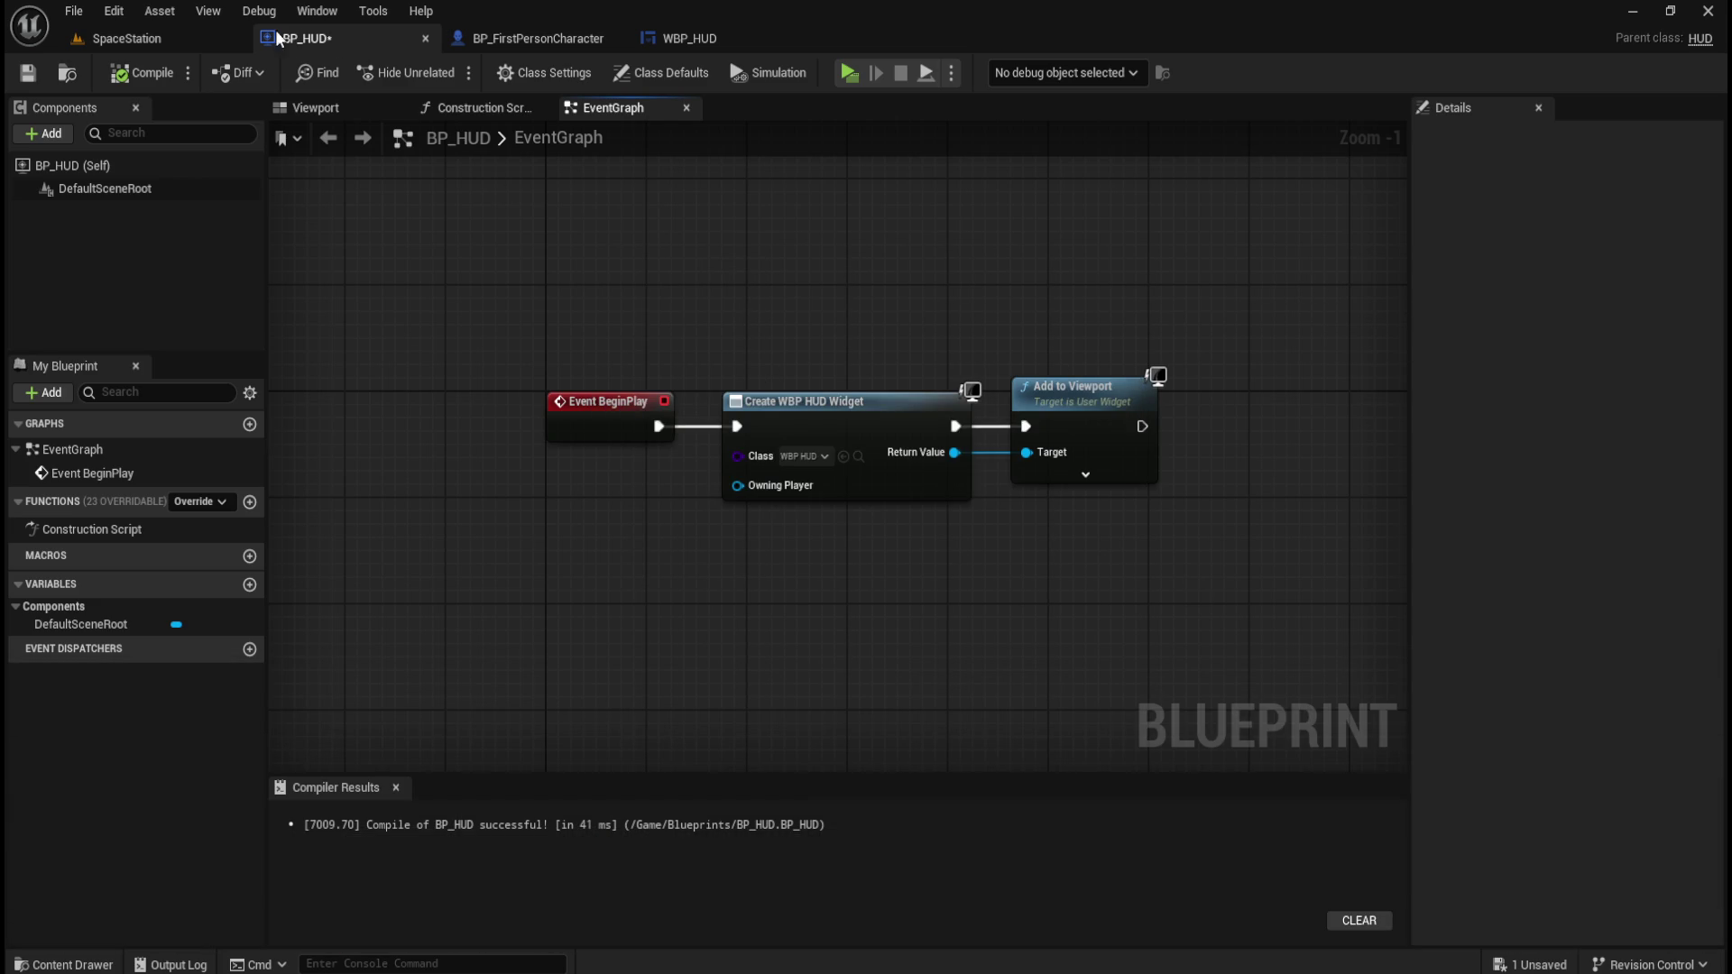
mouse_move(476, 239)
left_mouse_down()
mouse_move(618, 370)
mouse_move(1226, 579)
mouse_move(1099, 604)
mouse_move(1234, 584)
left_mouse_up()
Navigate the content browser to Content > FirstPerson > Blueprints.
left_click(605, 295)
key("ctrl+space")
left_click(420, 676)
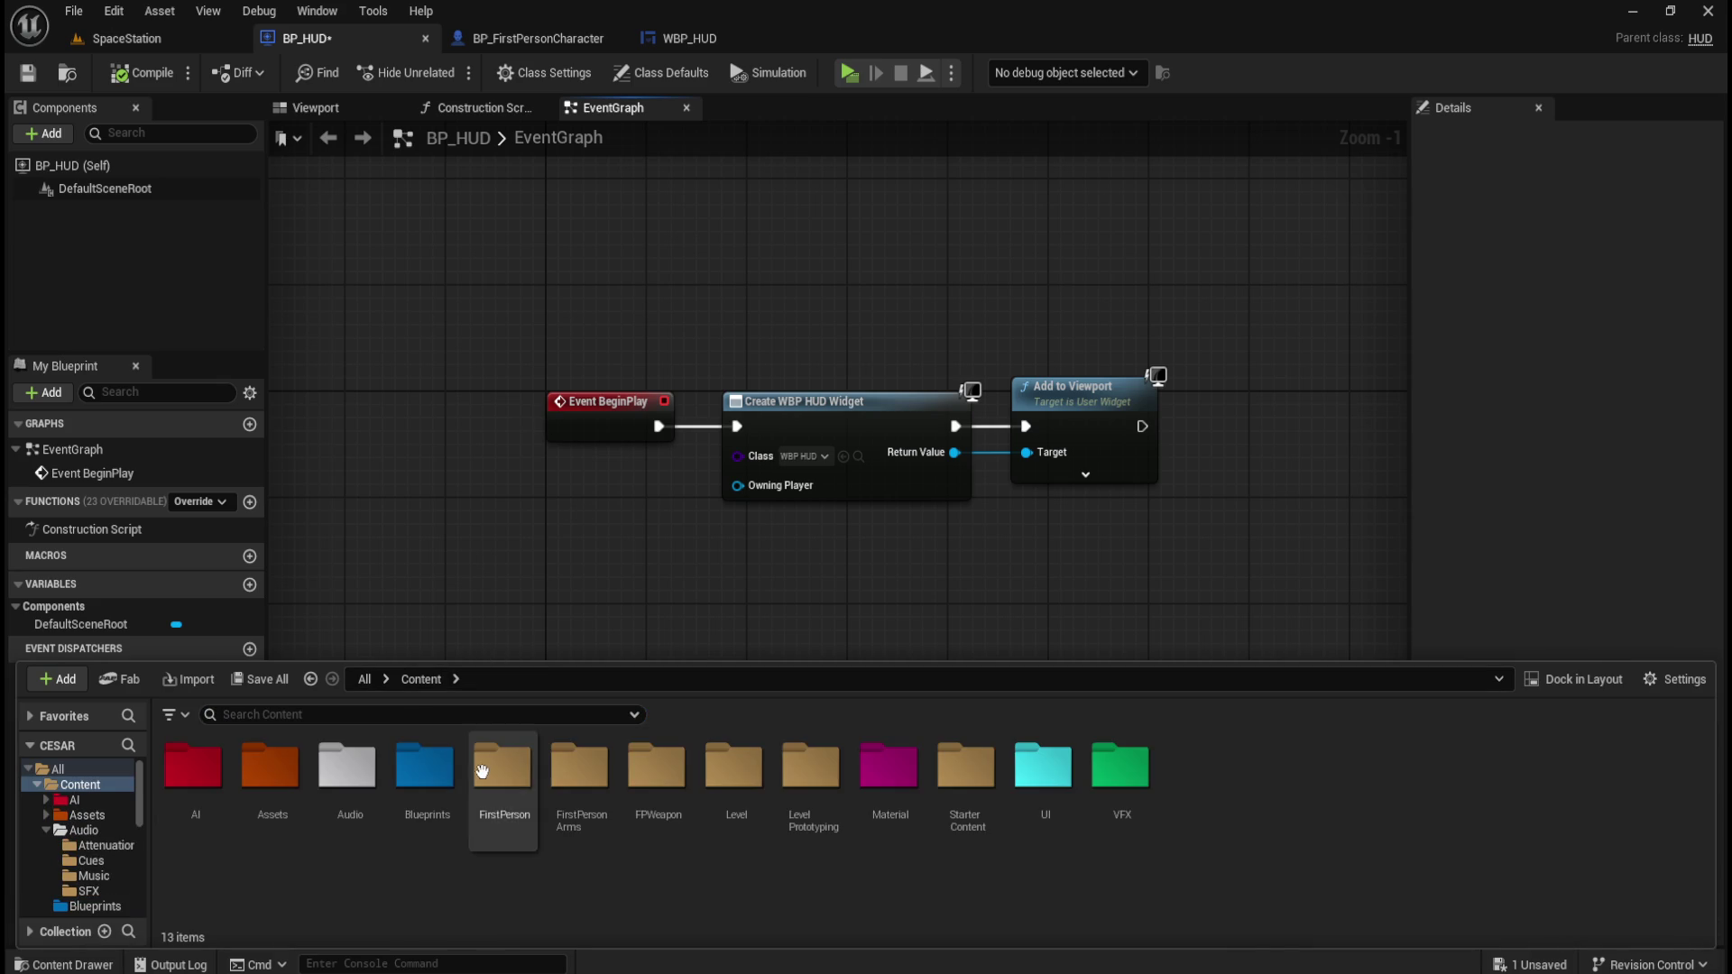
double_click(503, 767)
double_click(193, 766)
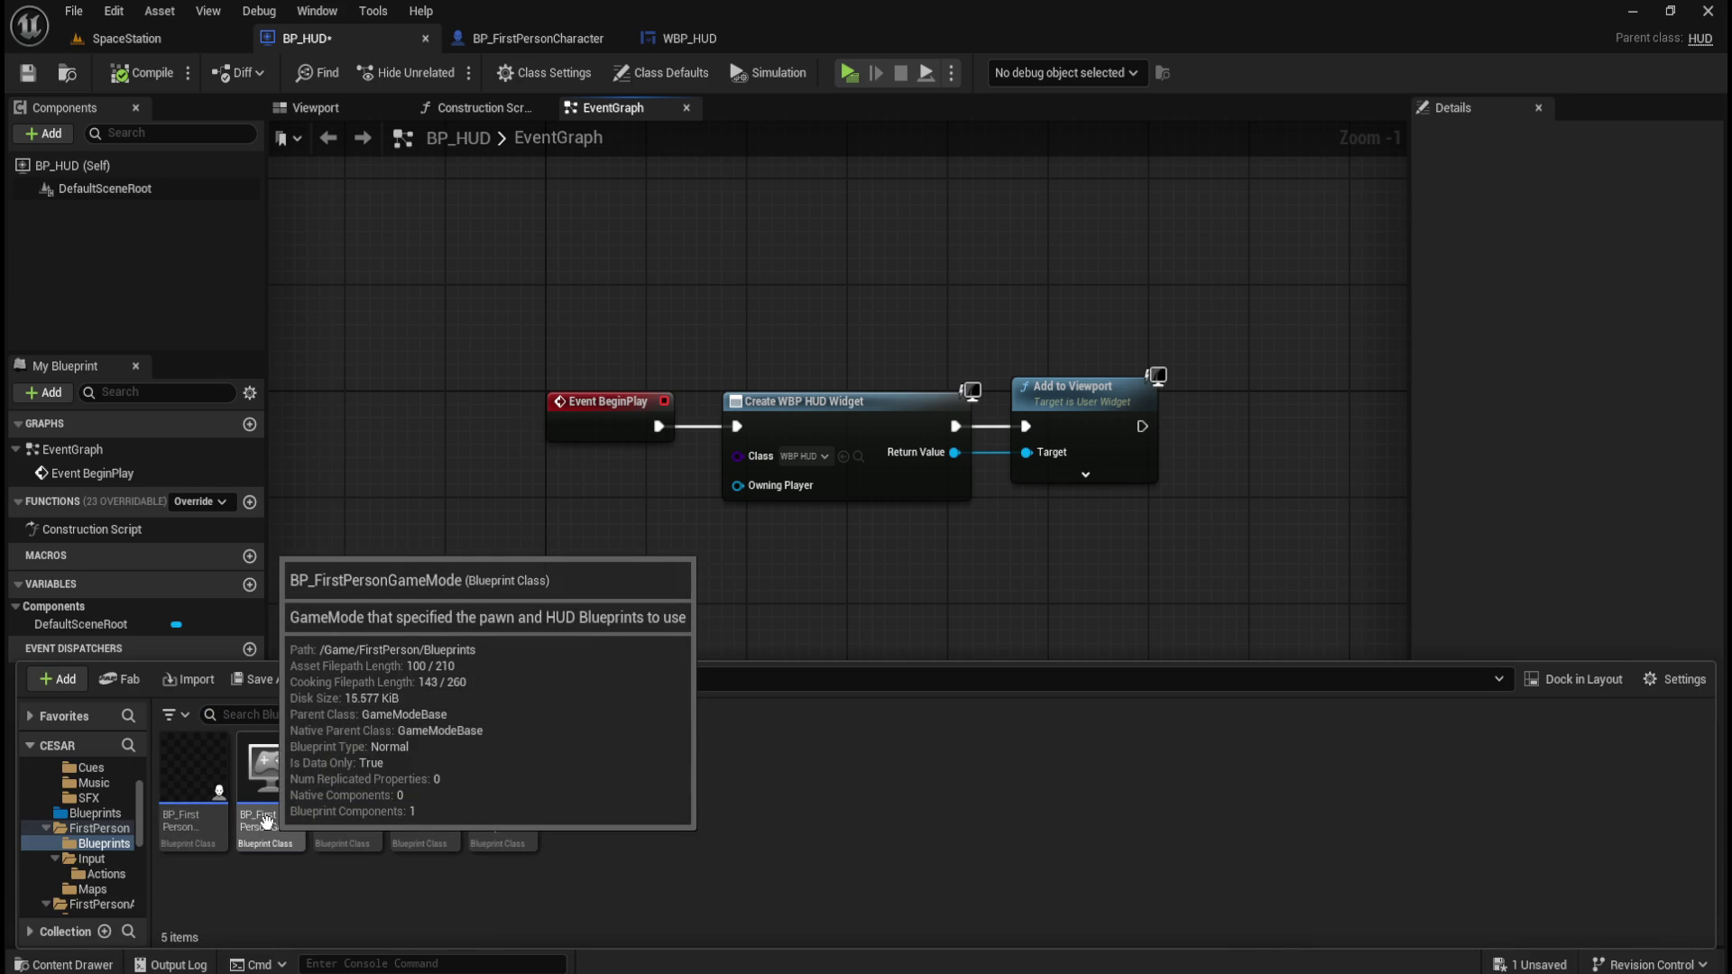
Open BP_FirstPersonGameMode's class defaults to confirm HUD Class is BP_HUD.
double_click(266, 820)
left_click(641, 74)
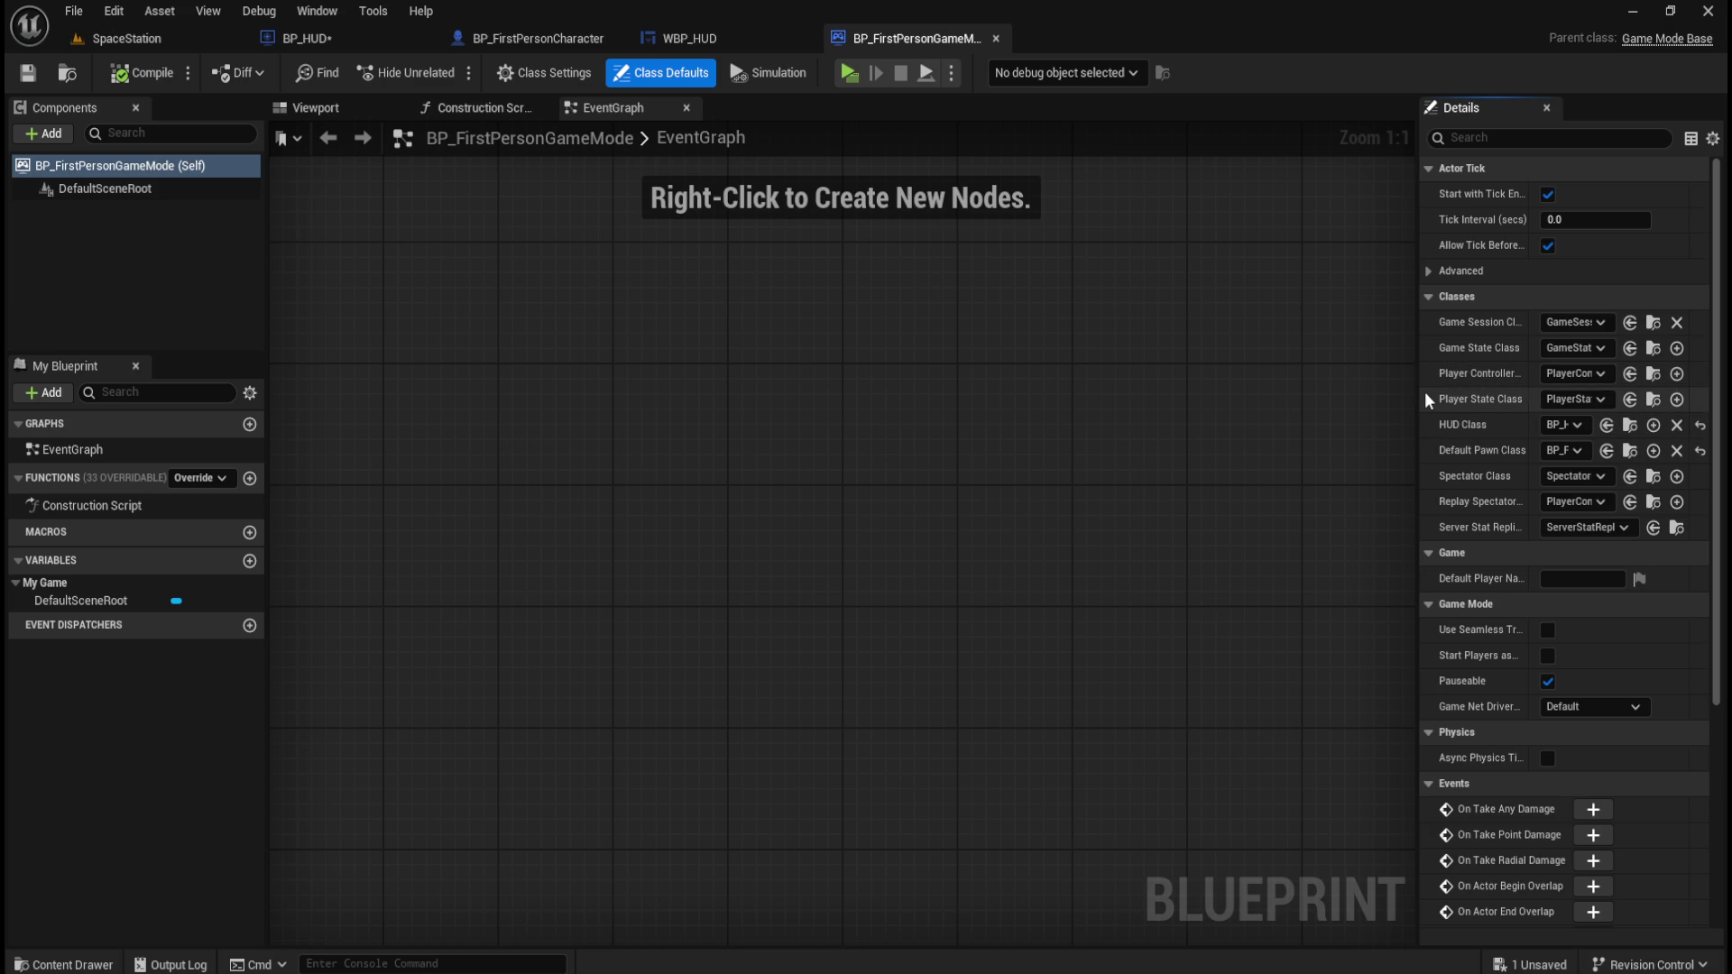
left_click_drag(1418, 400, 1180, 424)
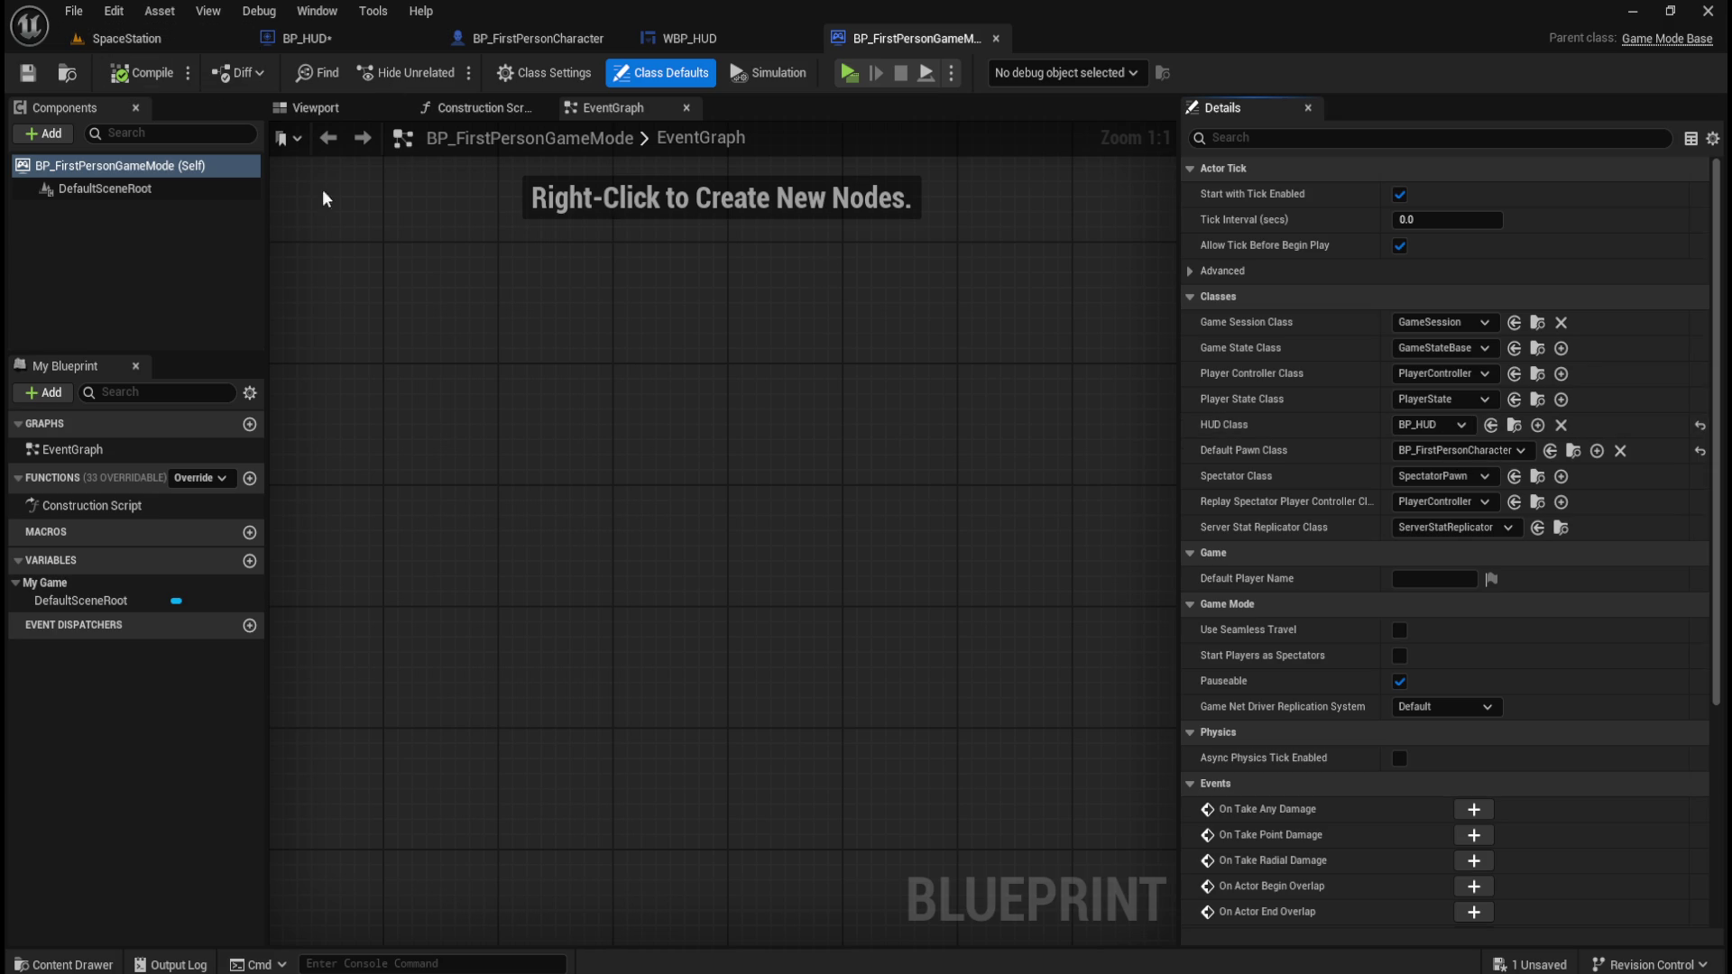
left_click(337, 40)
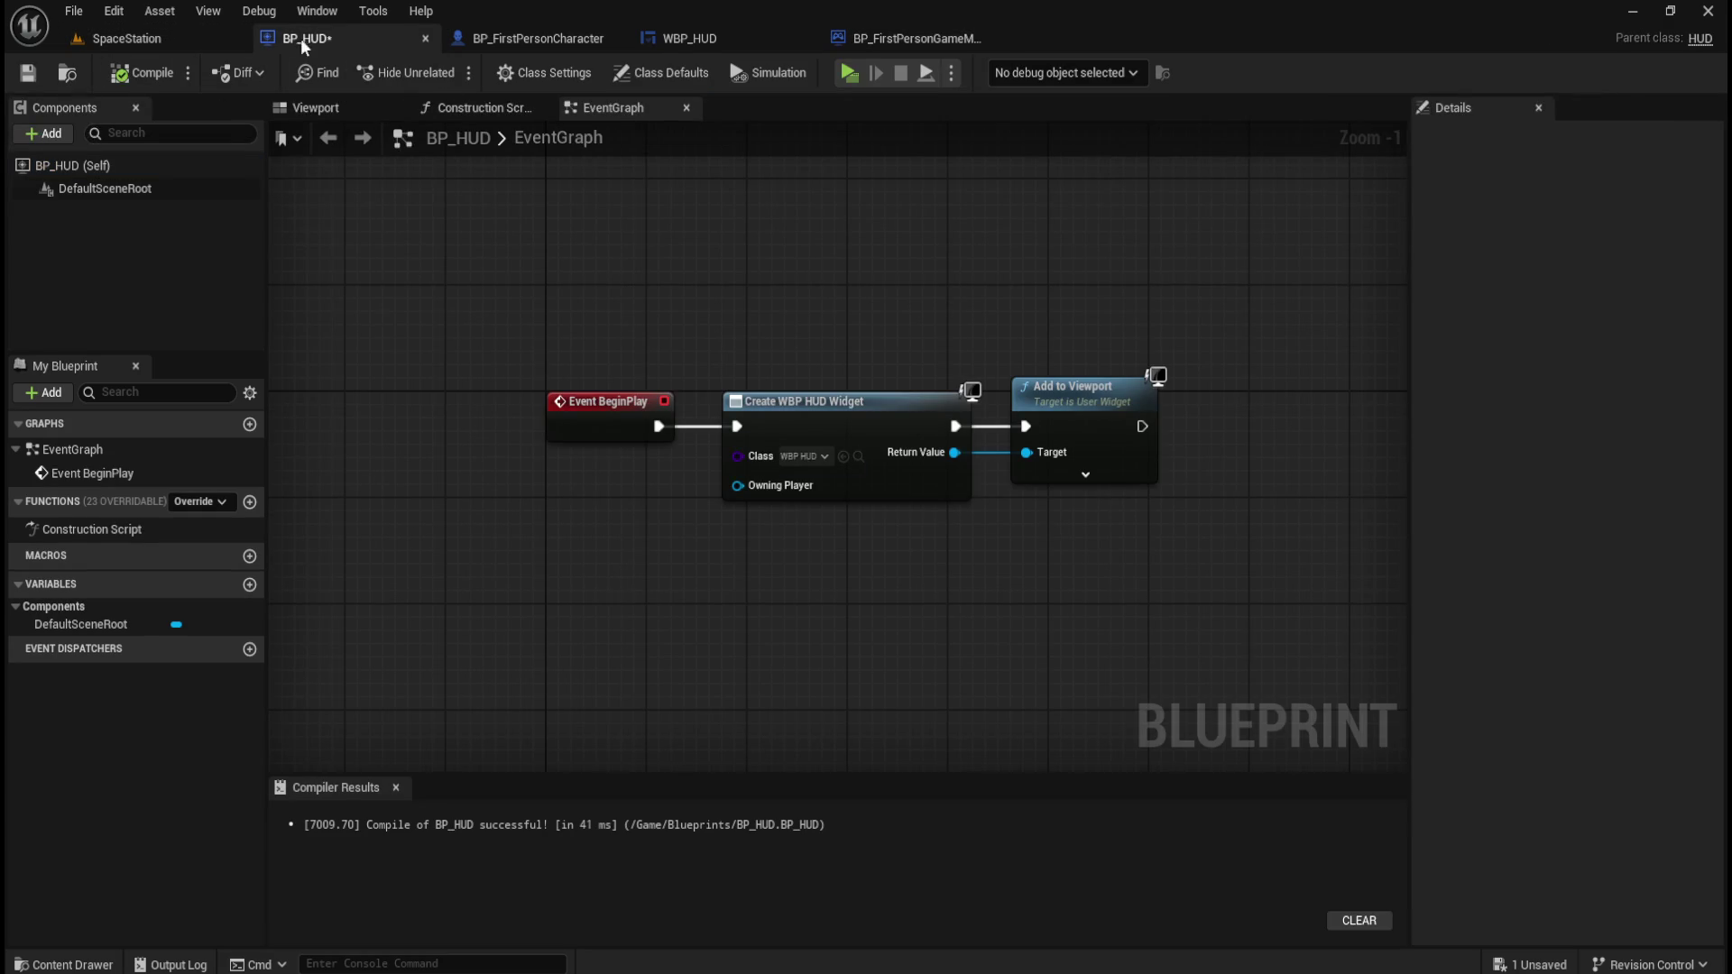
Close the BP_FirstPersonGameMode tab and run a quick play test of SpaceStation.
left_click(866, 36)
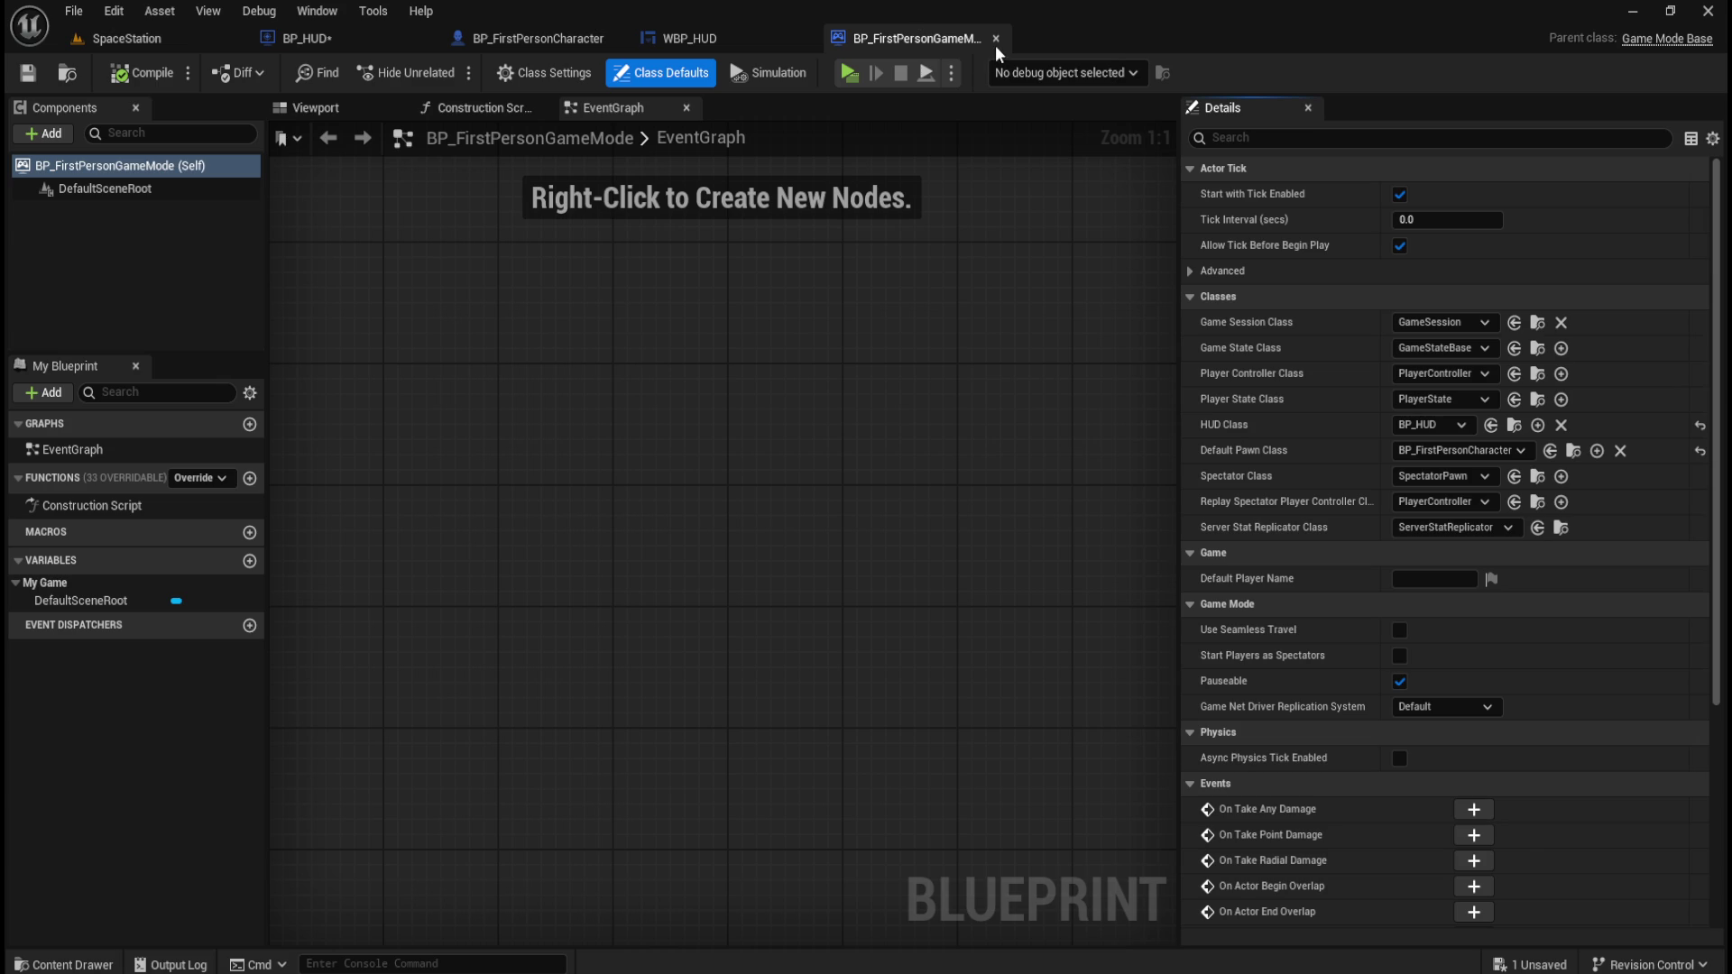
left_click(995, 38)
left_click(133, 47)
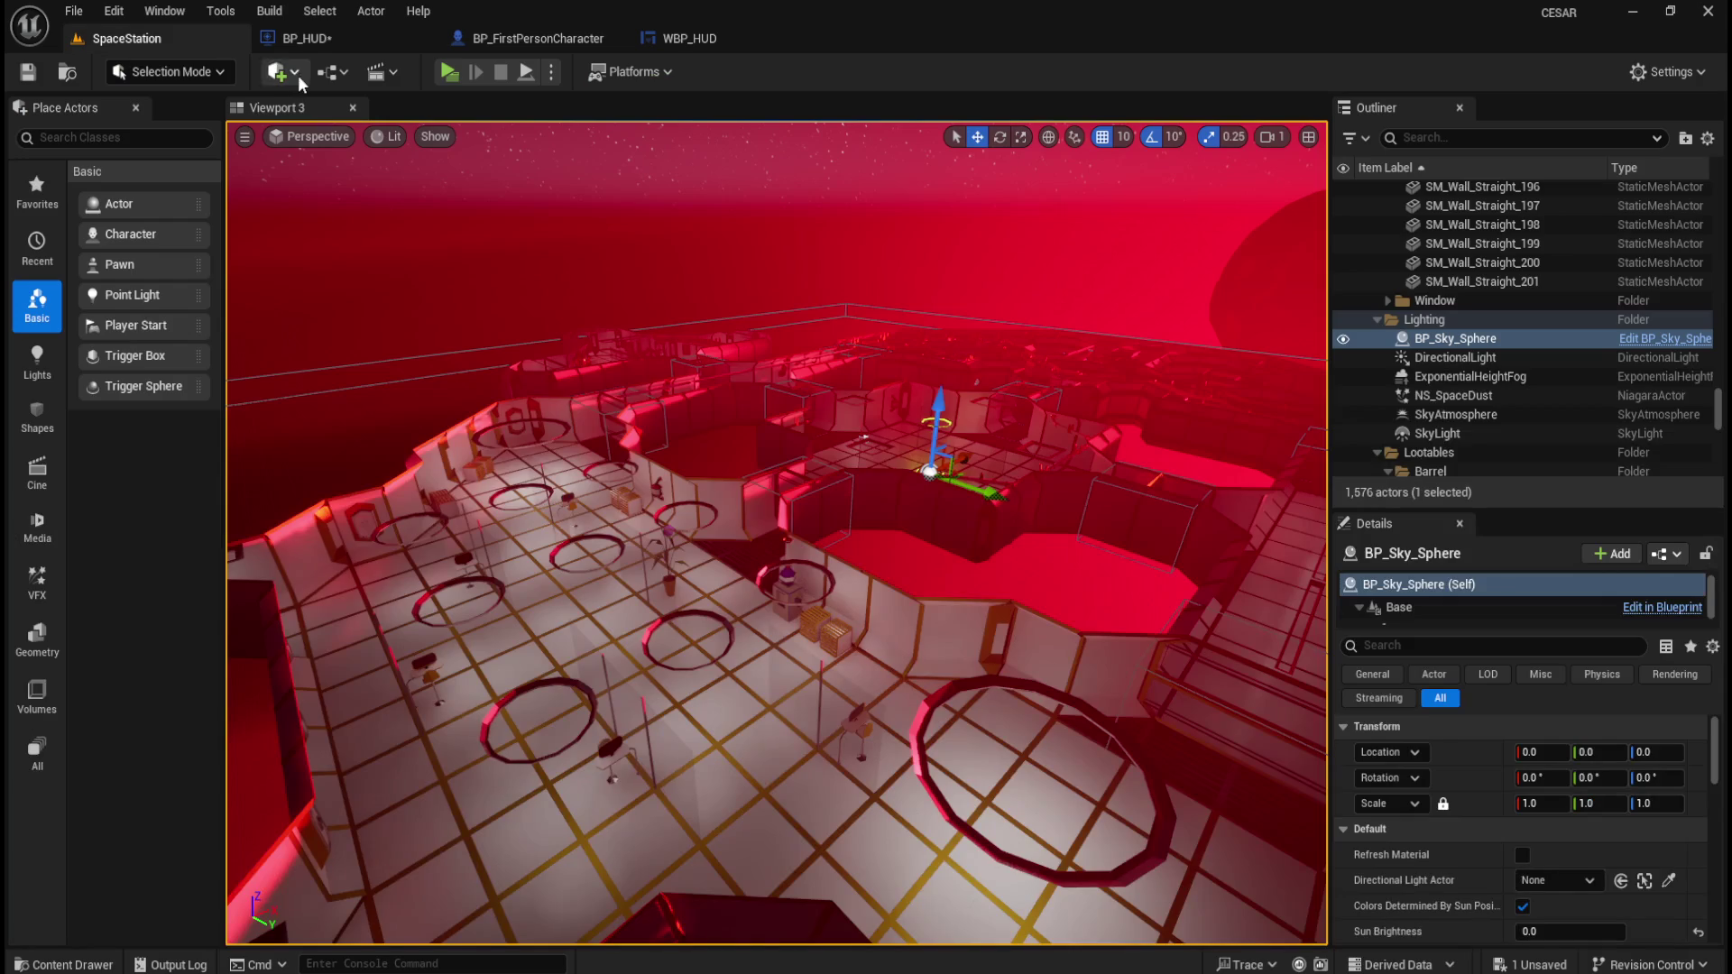
left_click(448, 73)
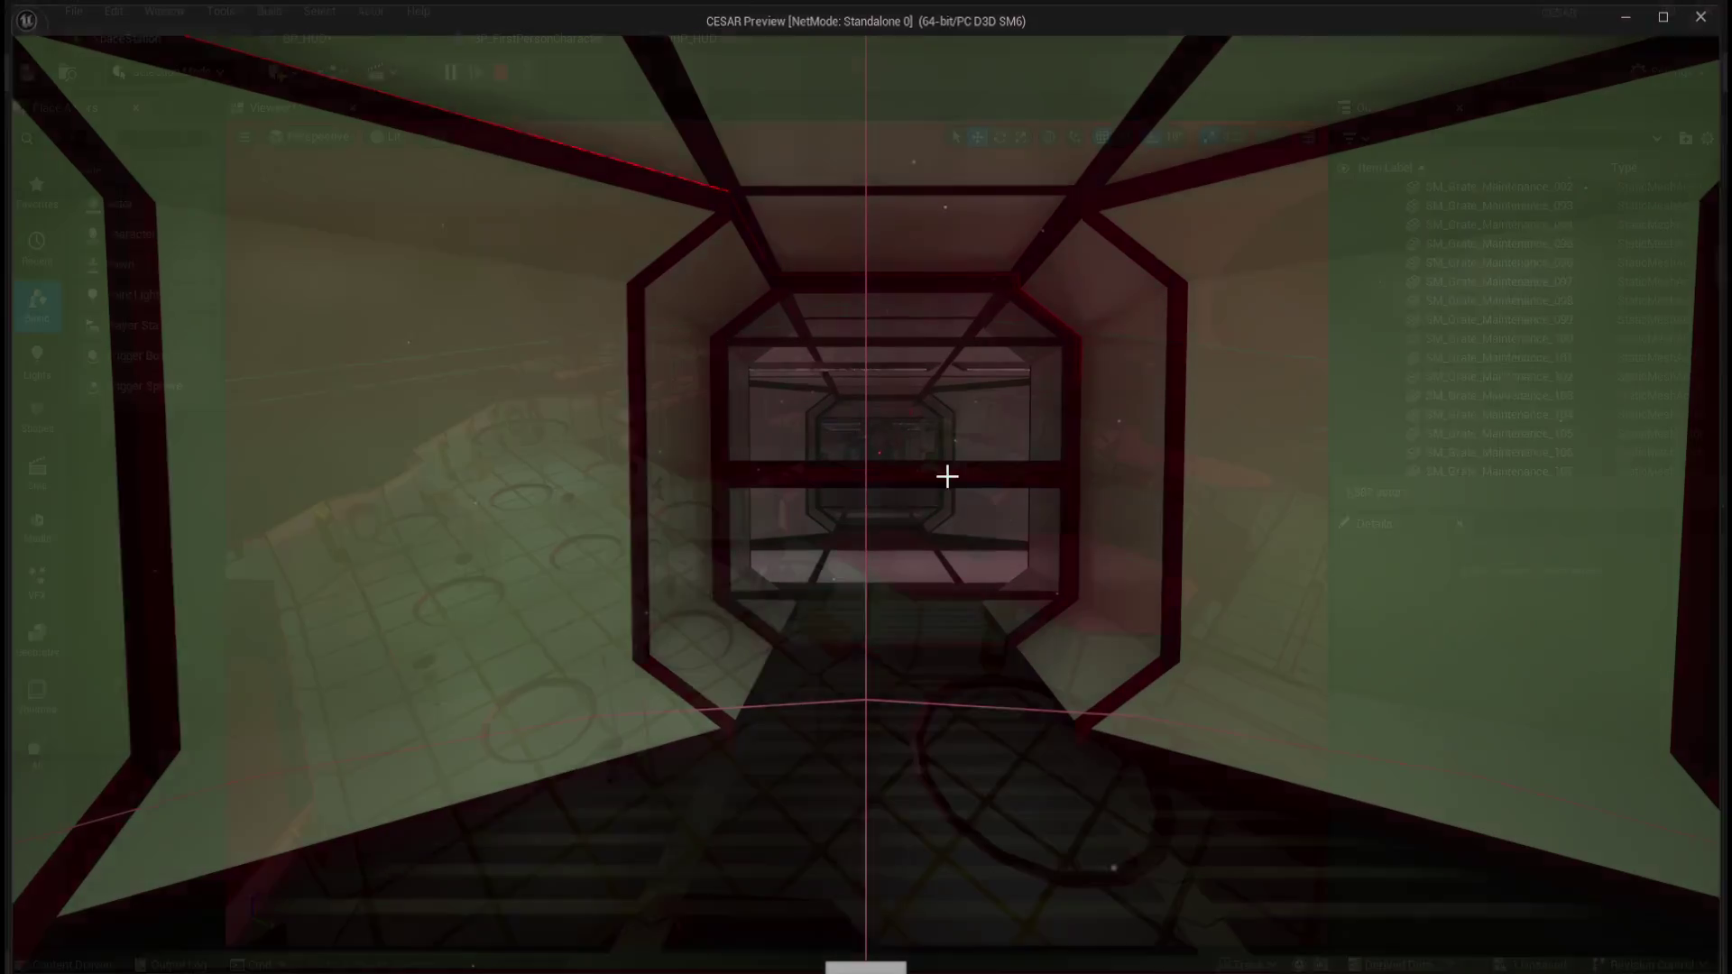
key("Escape")
left_click(689, 38)
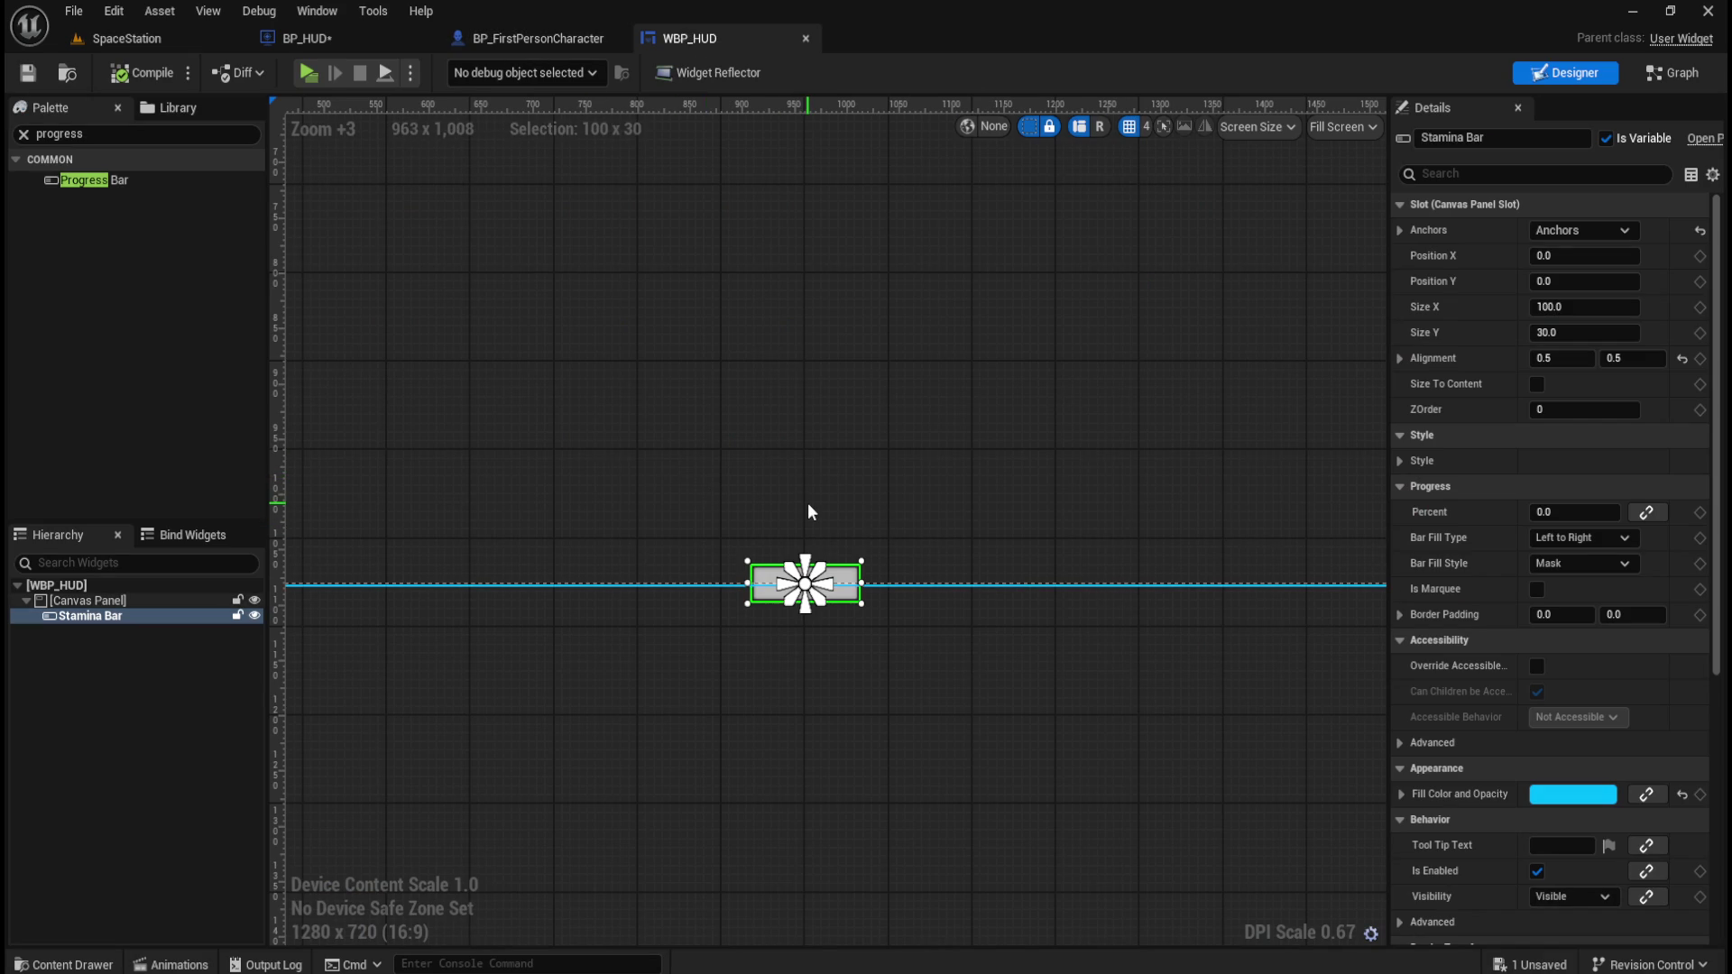
Set the Stamina Bar's Position Y in Details to -50.0.
scroll(808, 511, "up", 1)
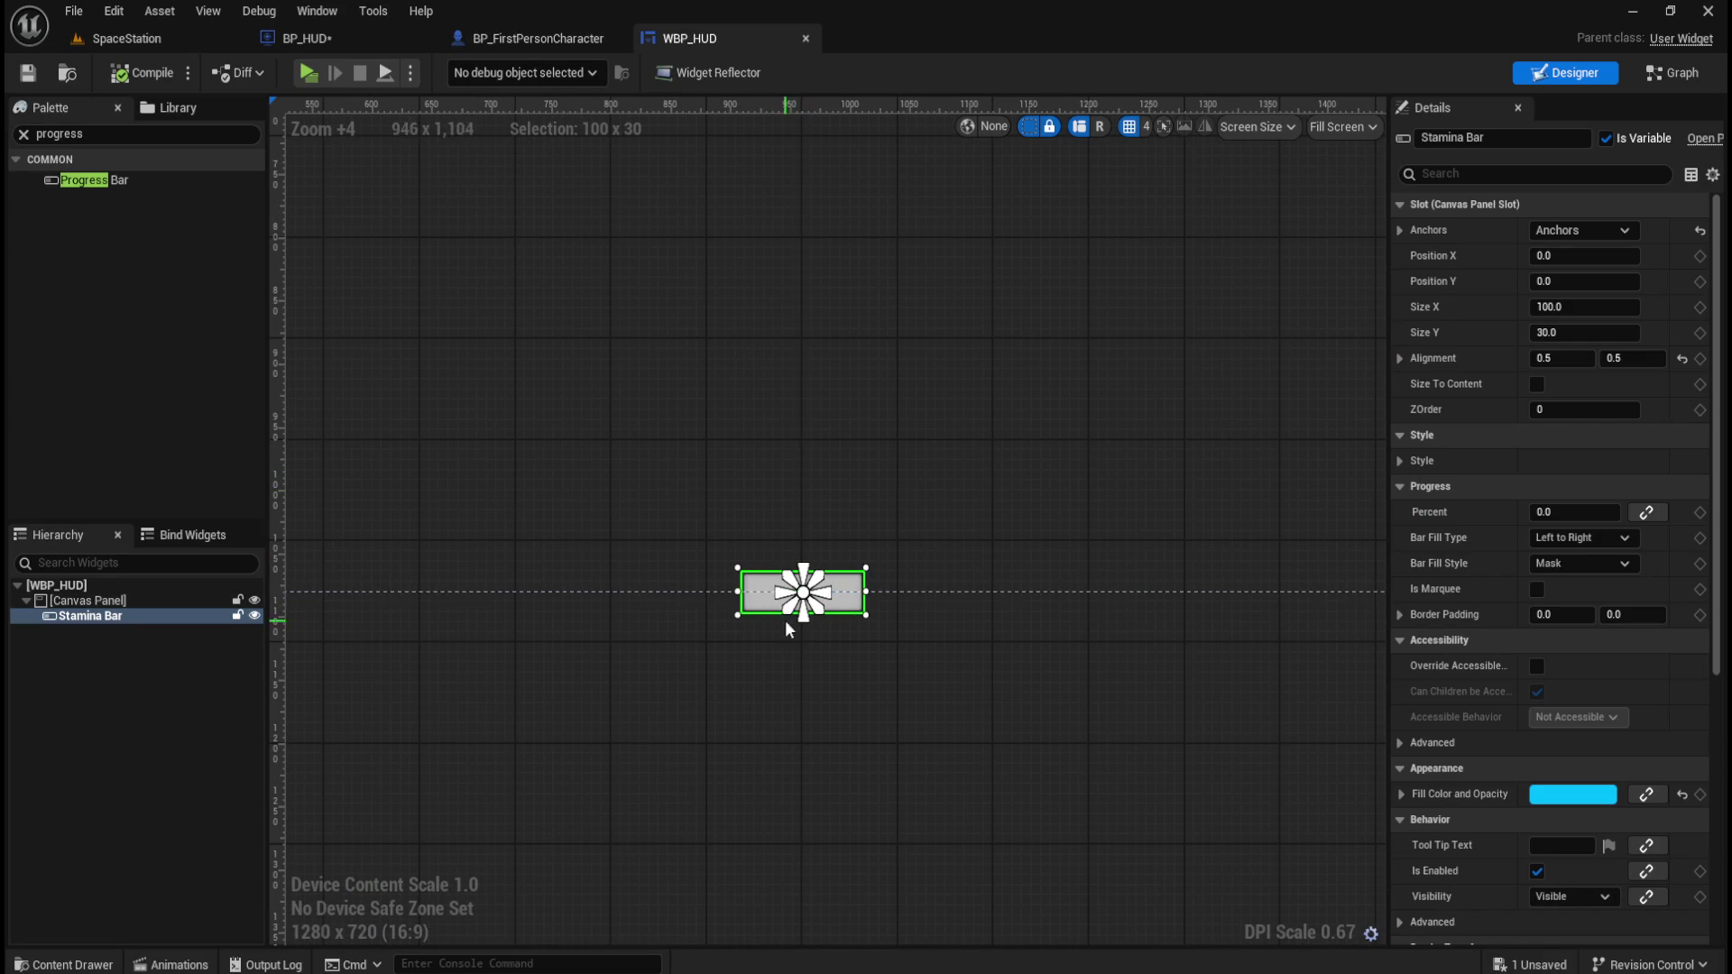
scroll(787, 628, "down", 5)
scroll(907, 699, "up", 5)
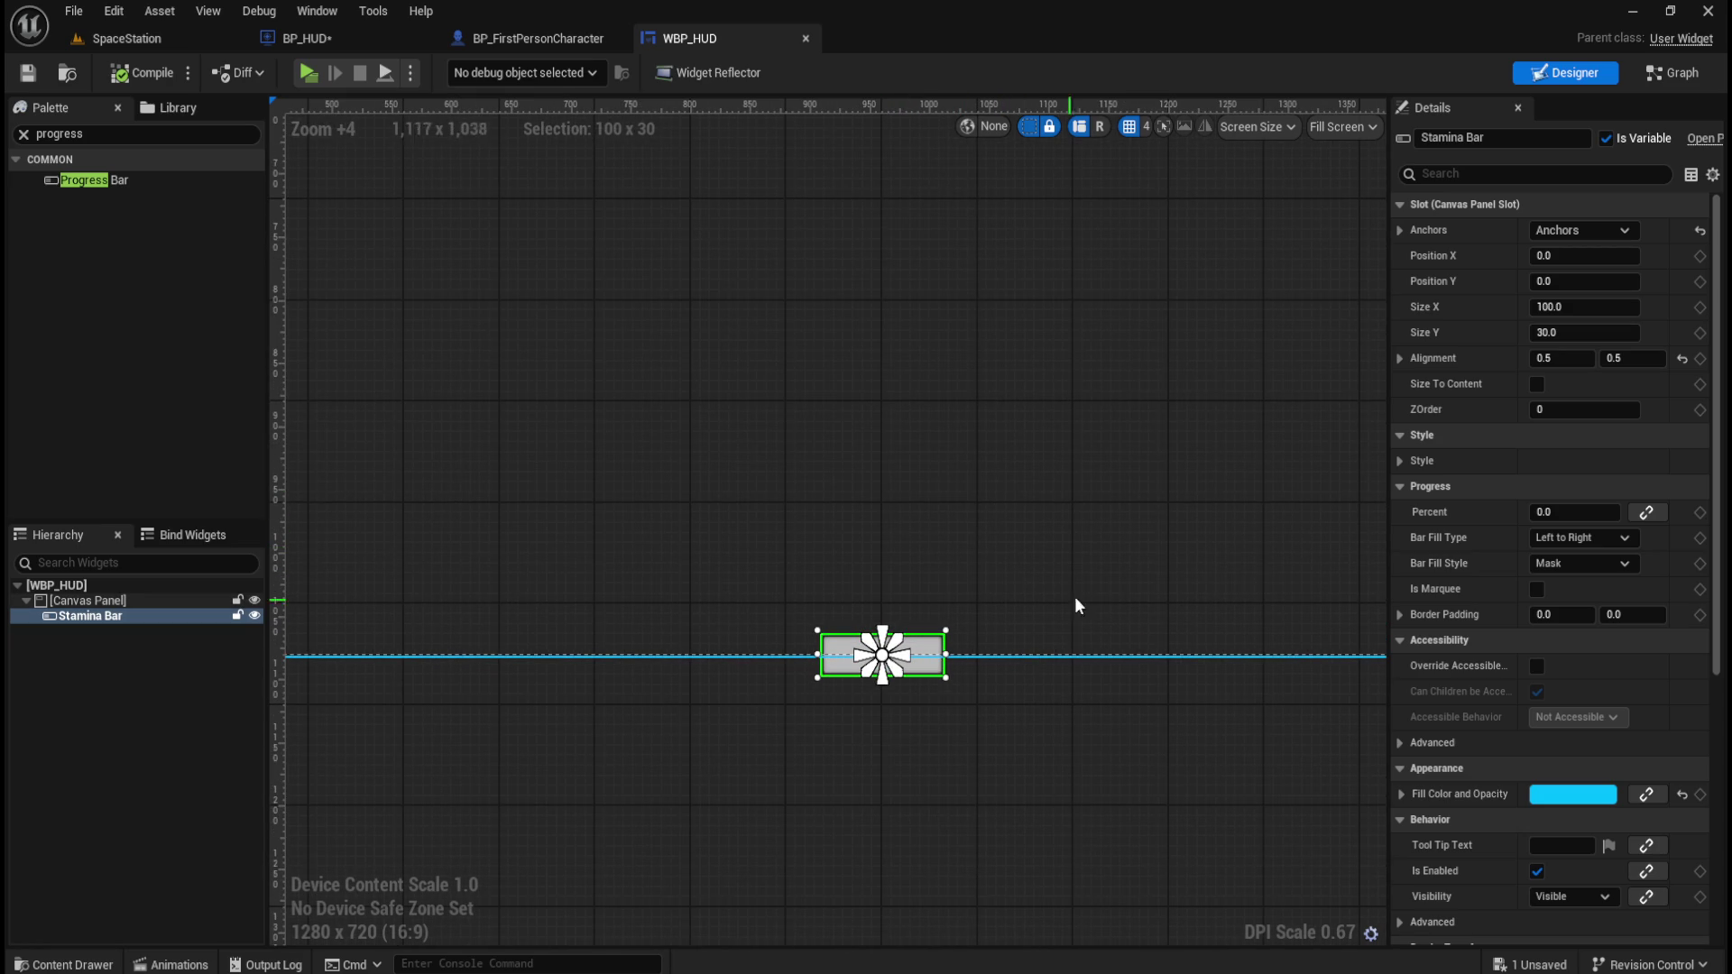
left_click(1580, 257)
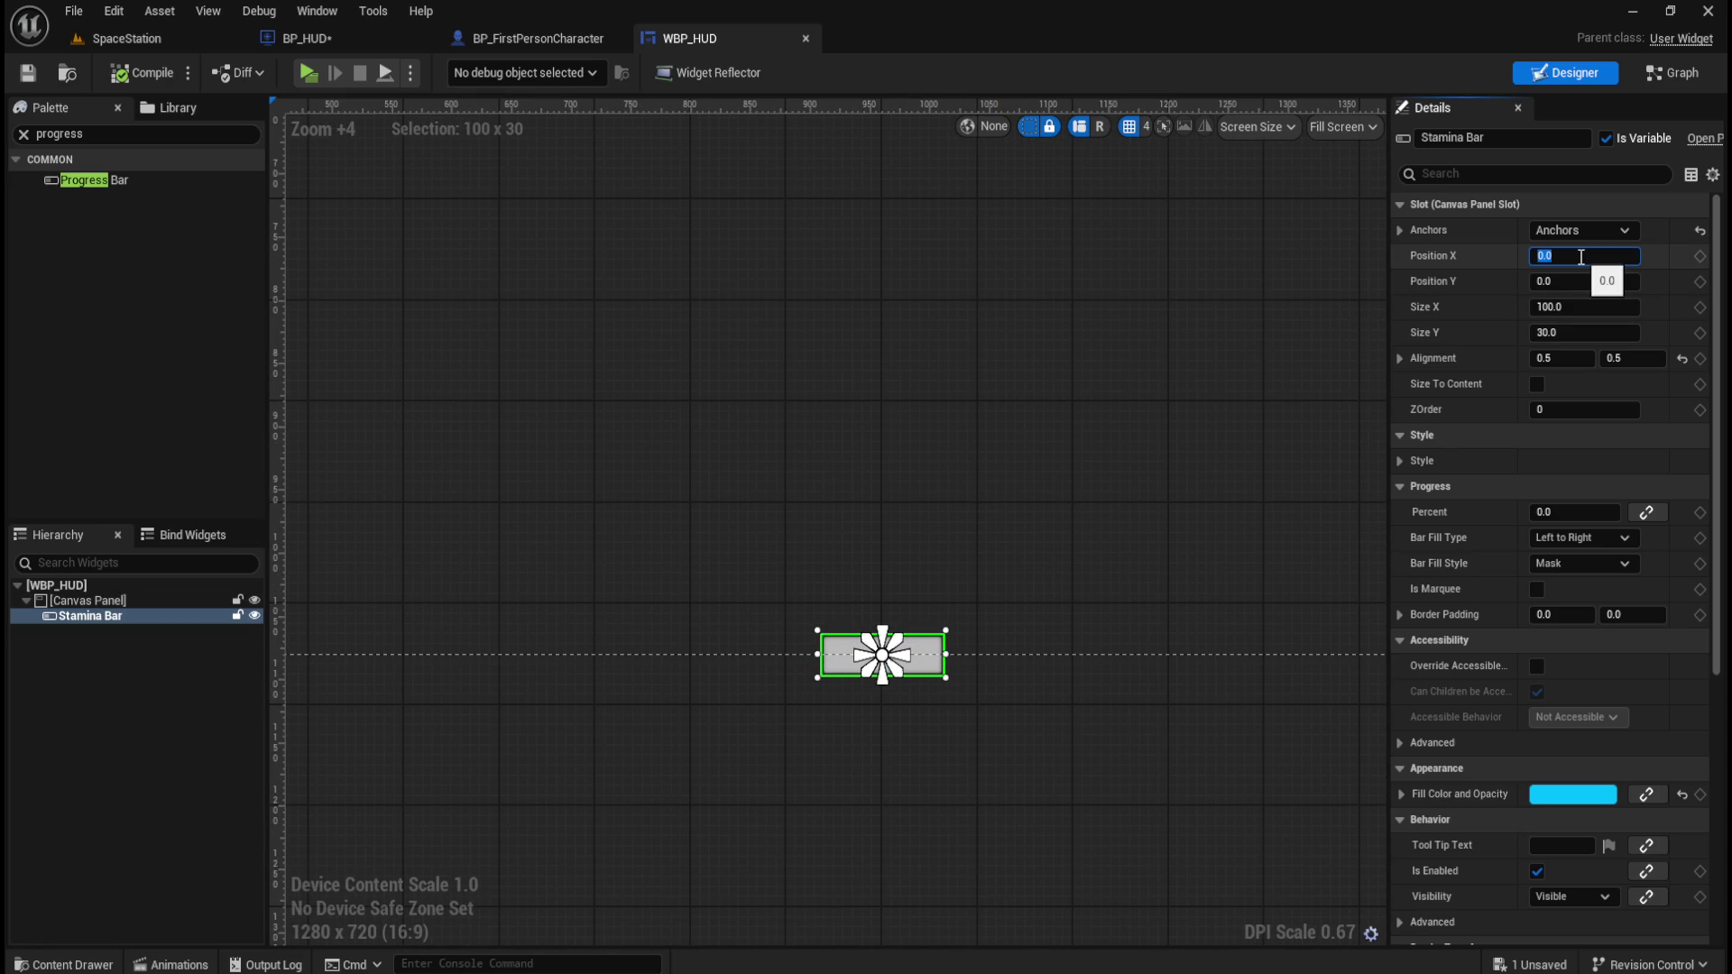
left_click(1570, 281)
type("50")
key("Return")
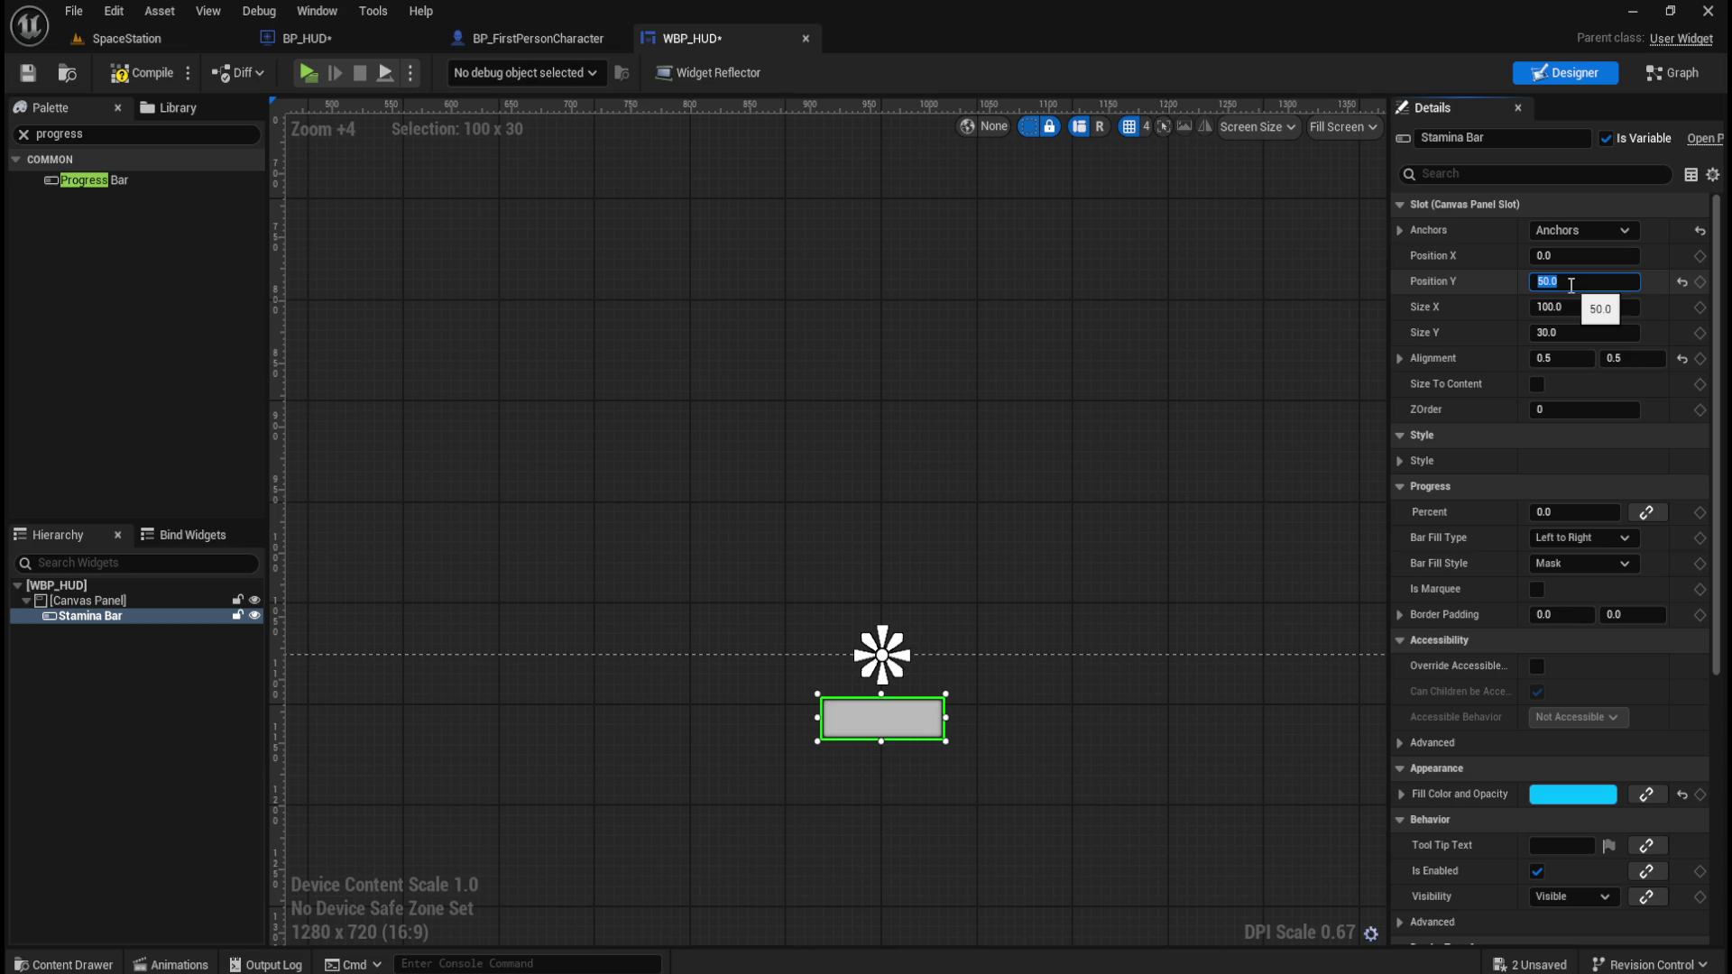
type("0")
key("Return")
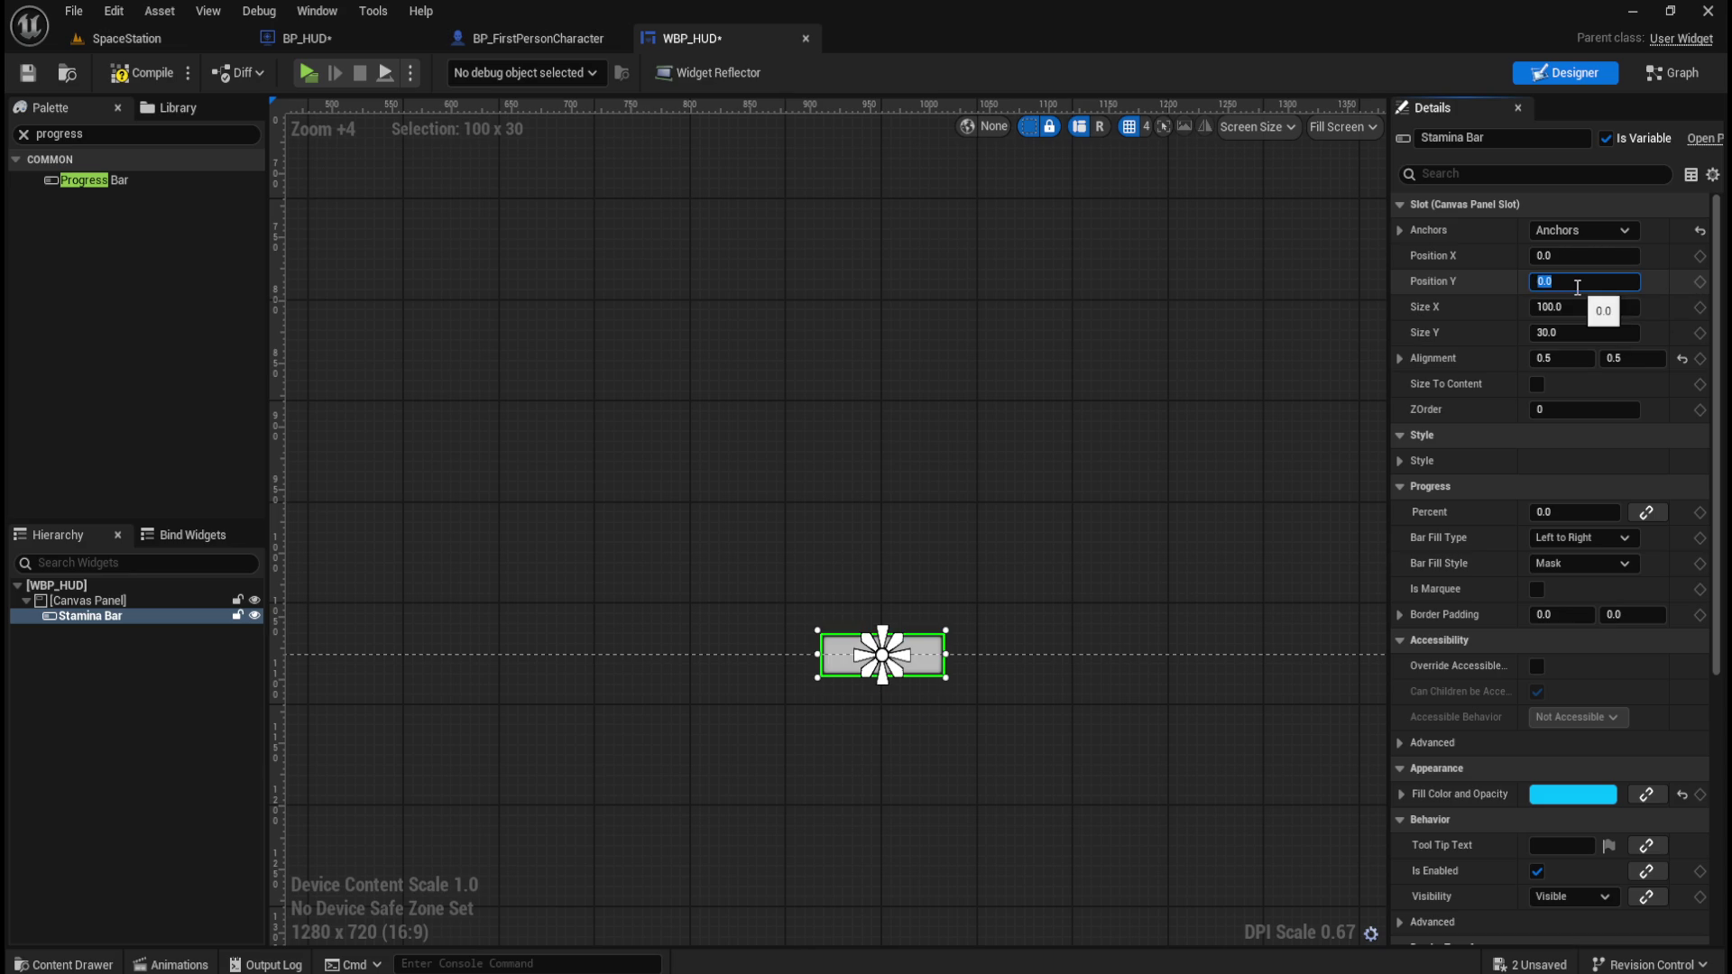
type("-50")
key("Return")
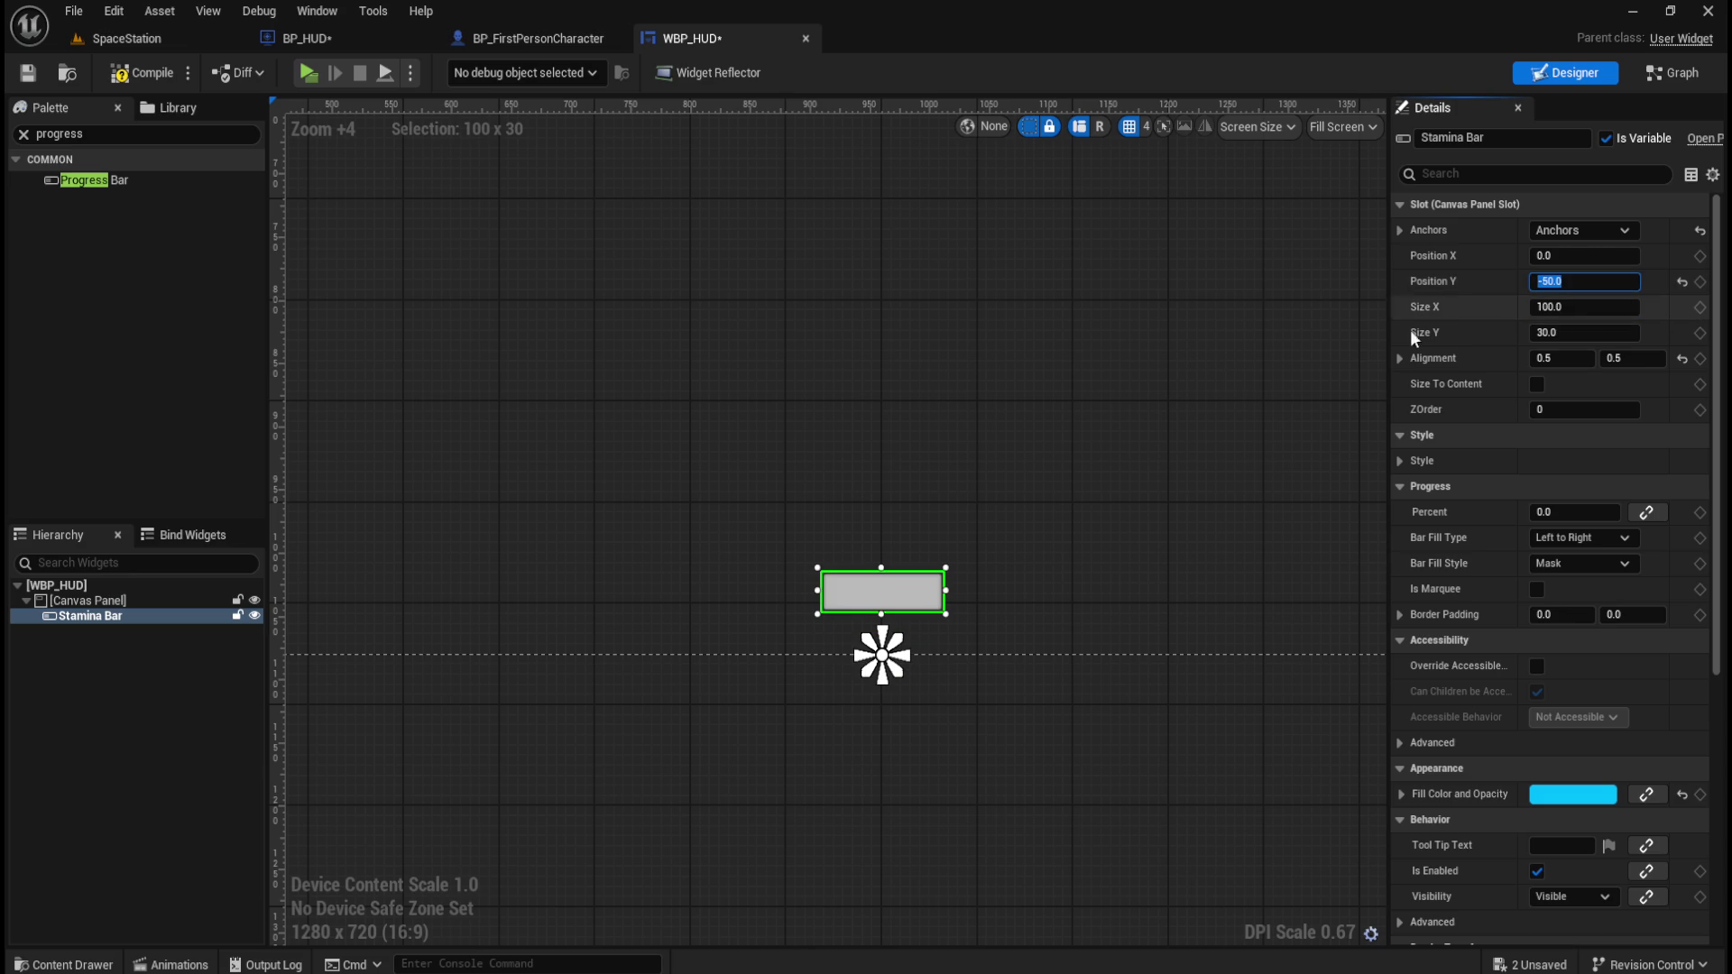
Play-test the level briefly to check the Stamina Bar's placement.
left_click(310, 76)
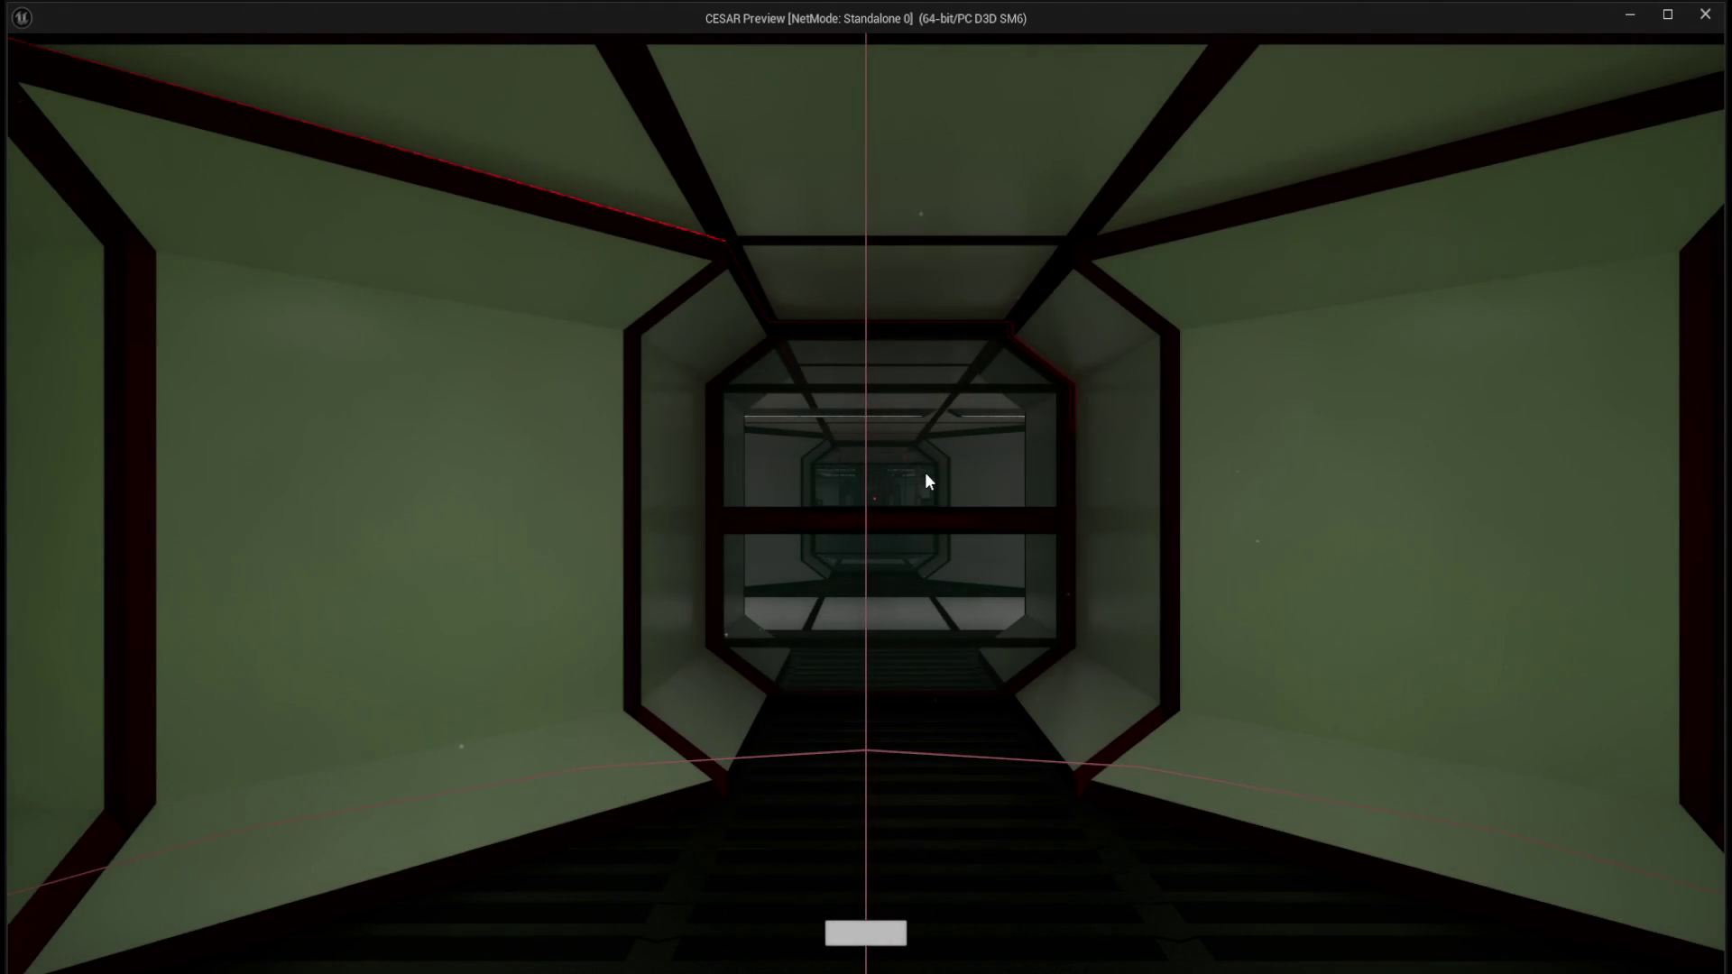
key("w")
mouse_move(866, 487)
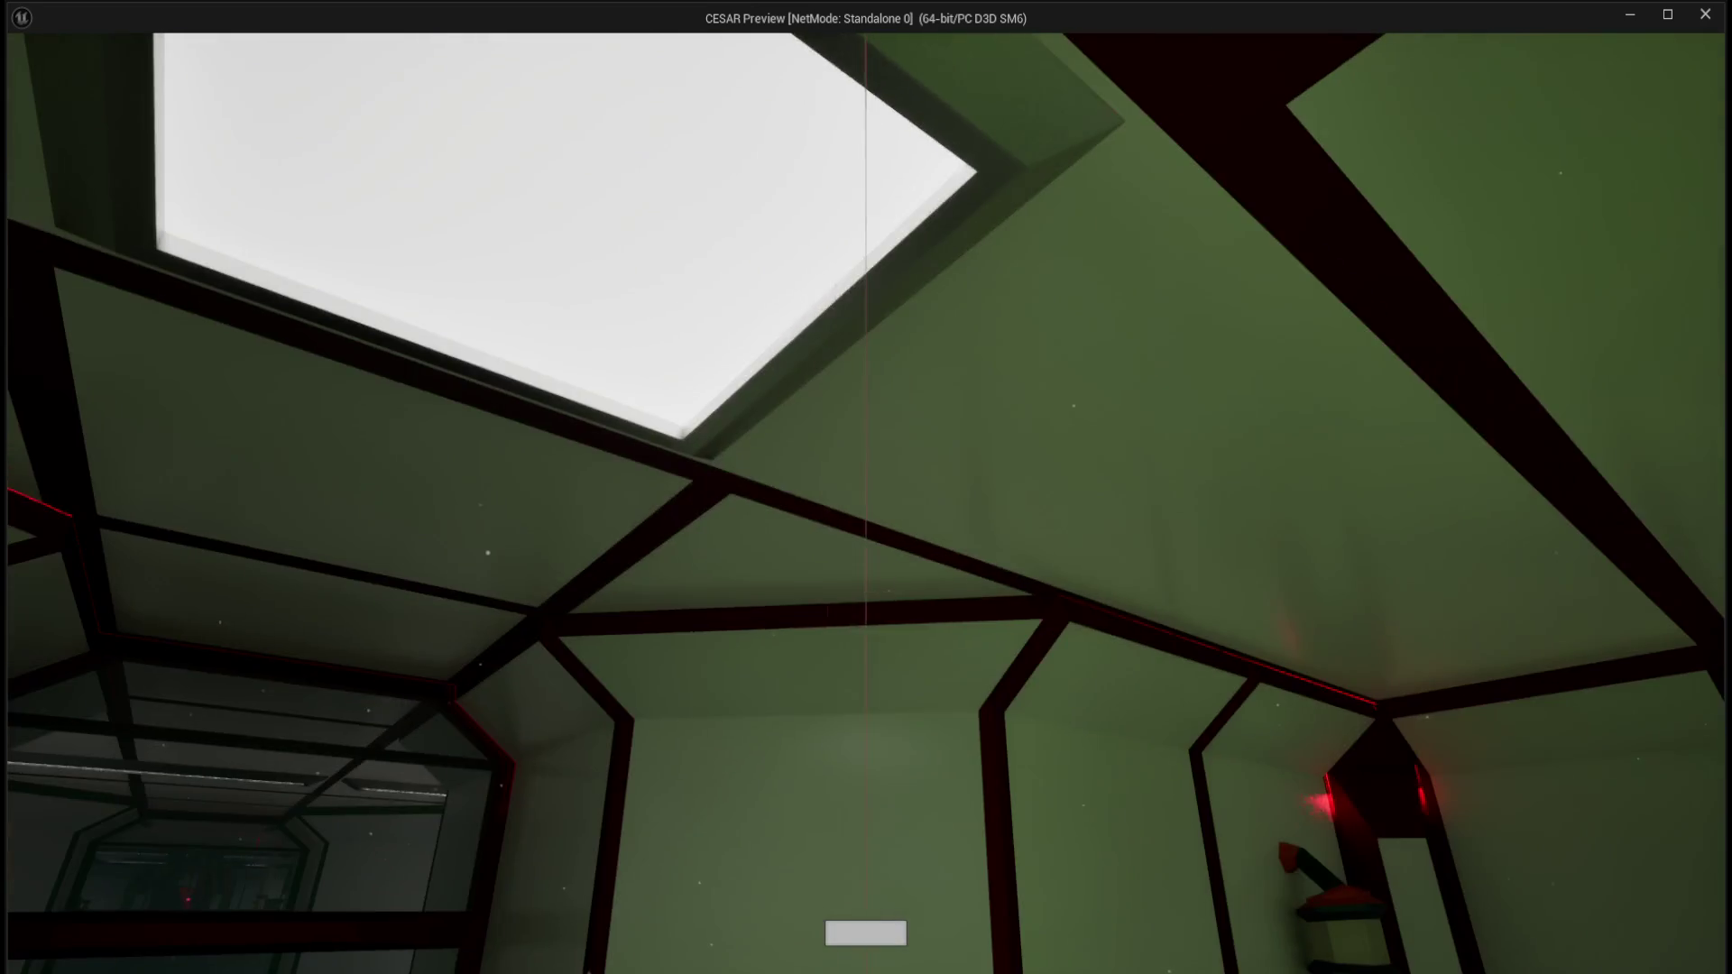
key("Escape")
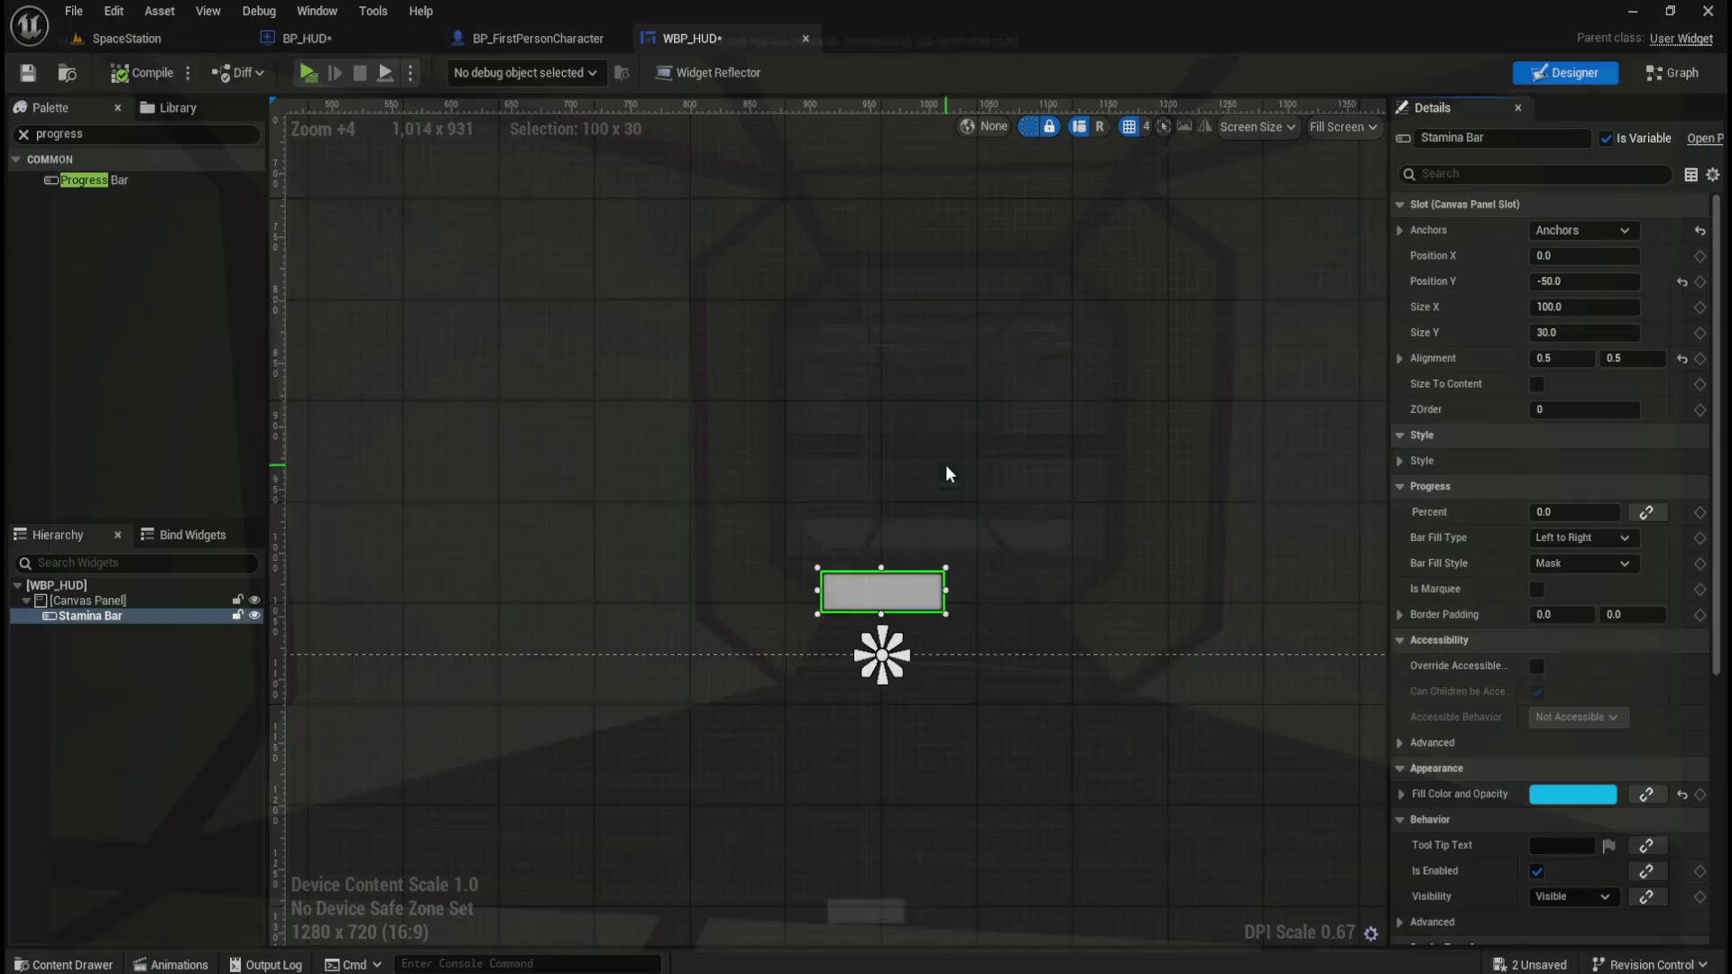
Change the Stamina Bar's Position Y from -50.0 to -20.0.
left_click(1589, 282)
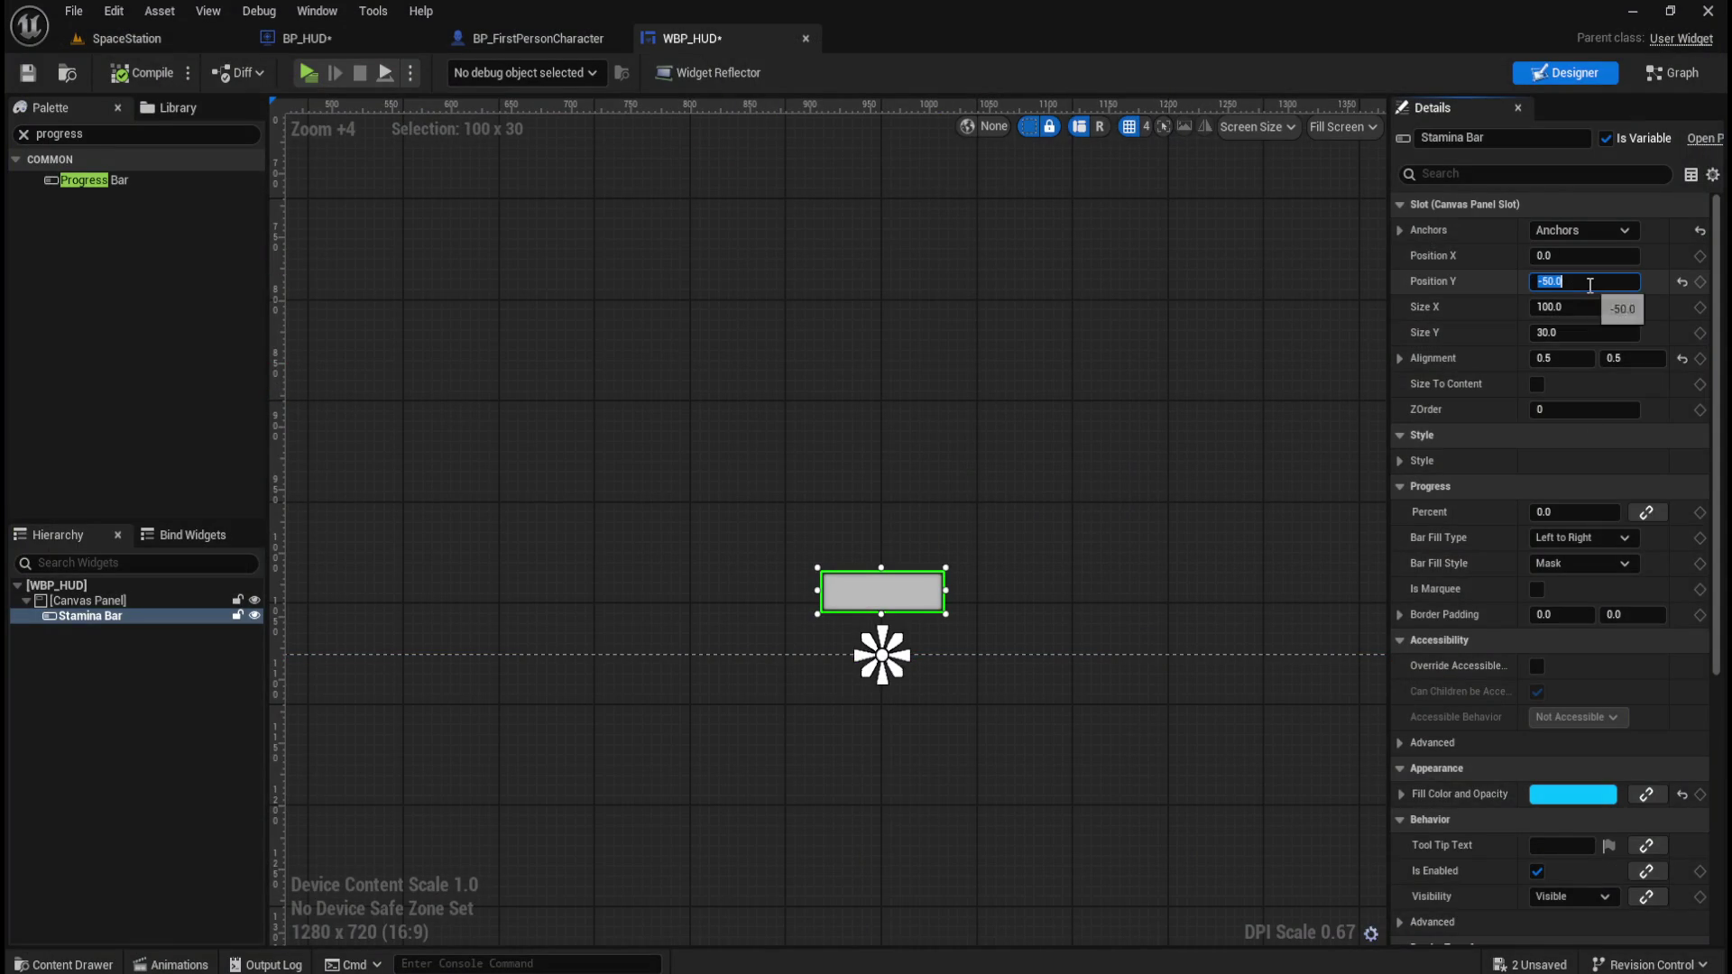
key("Right")
key("Left")
key("Left")
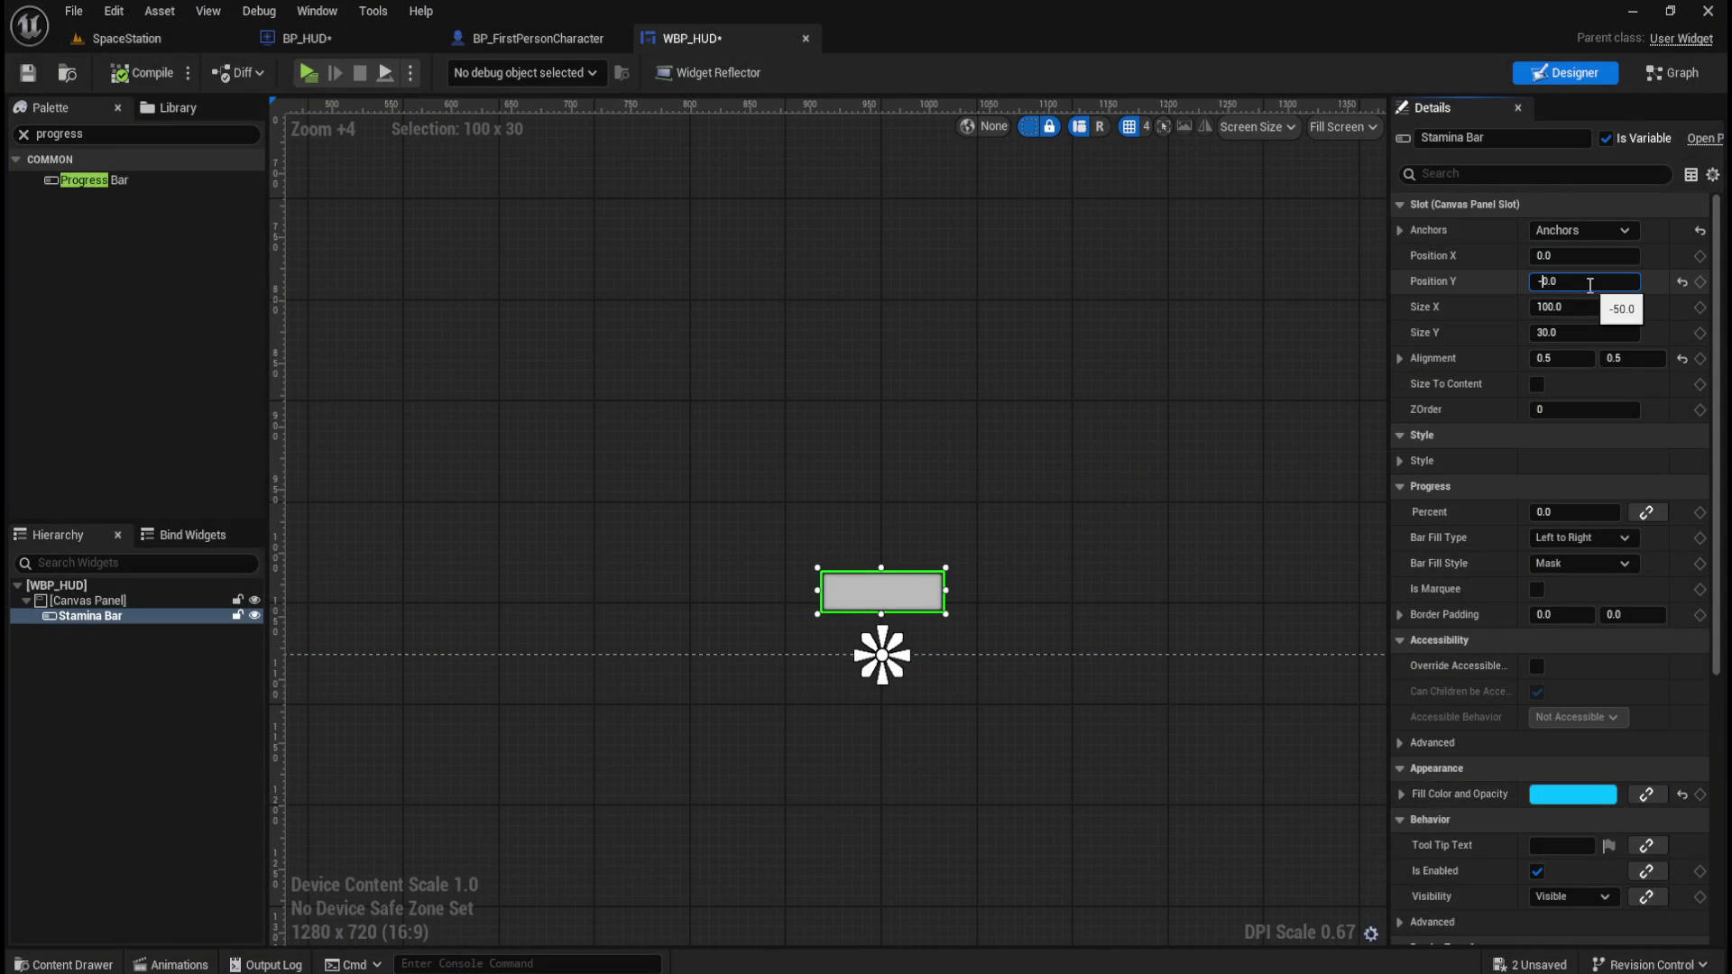
type("2")
key("Return")
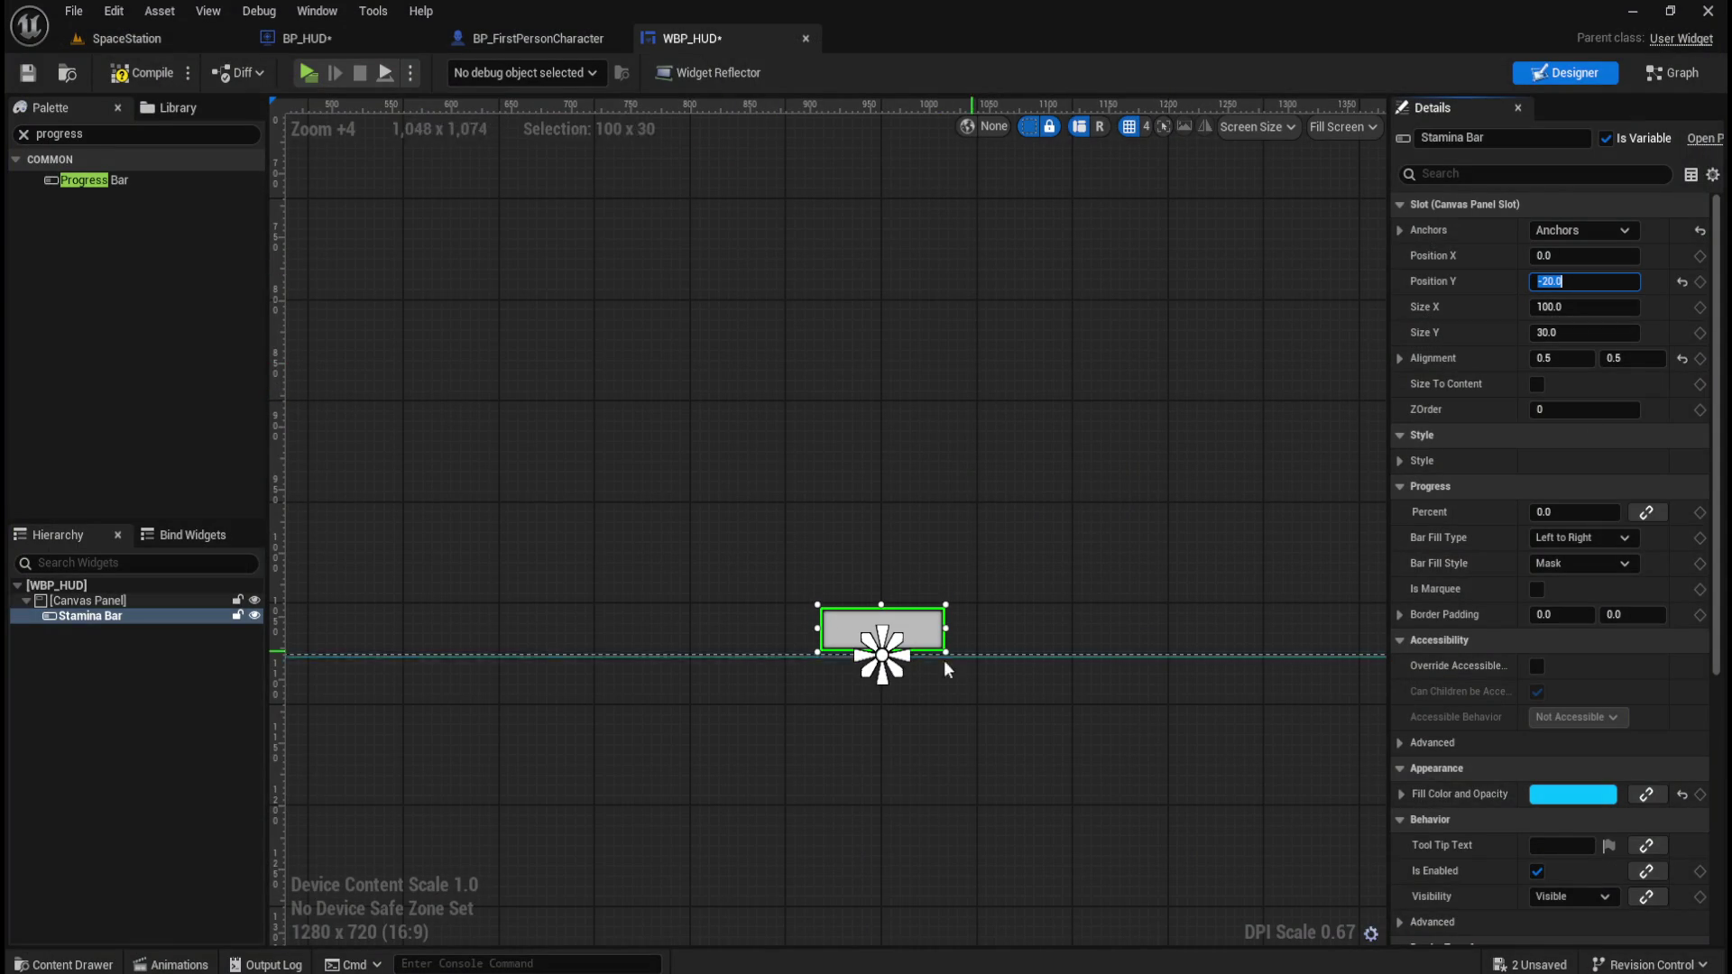
scroll(883, 654, "up", 9)
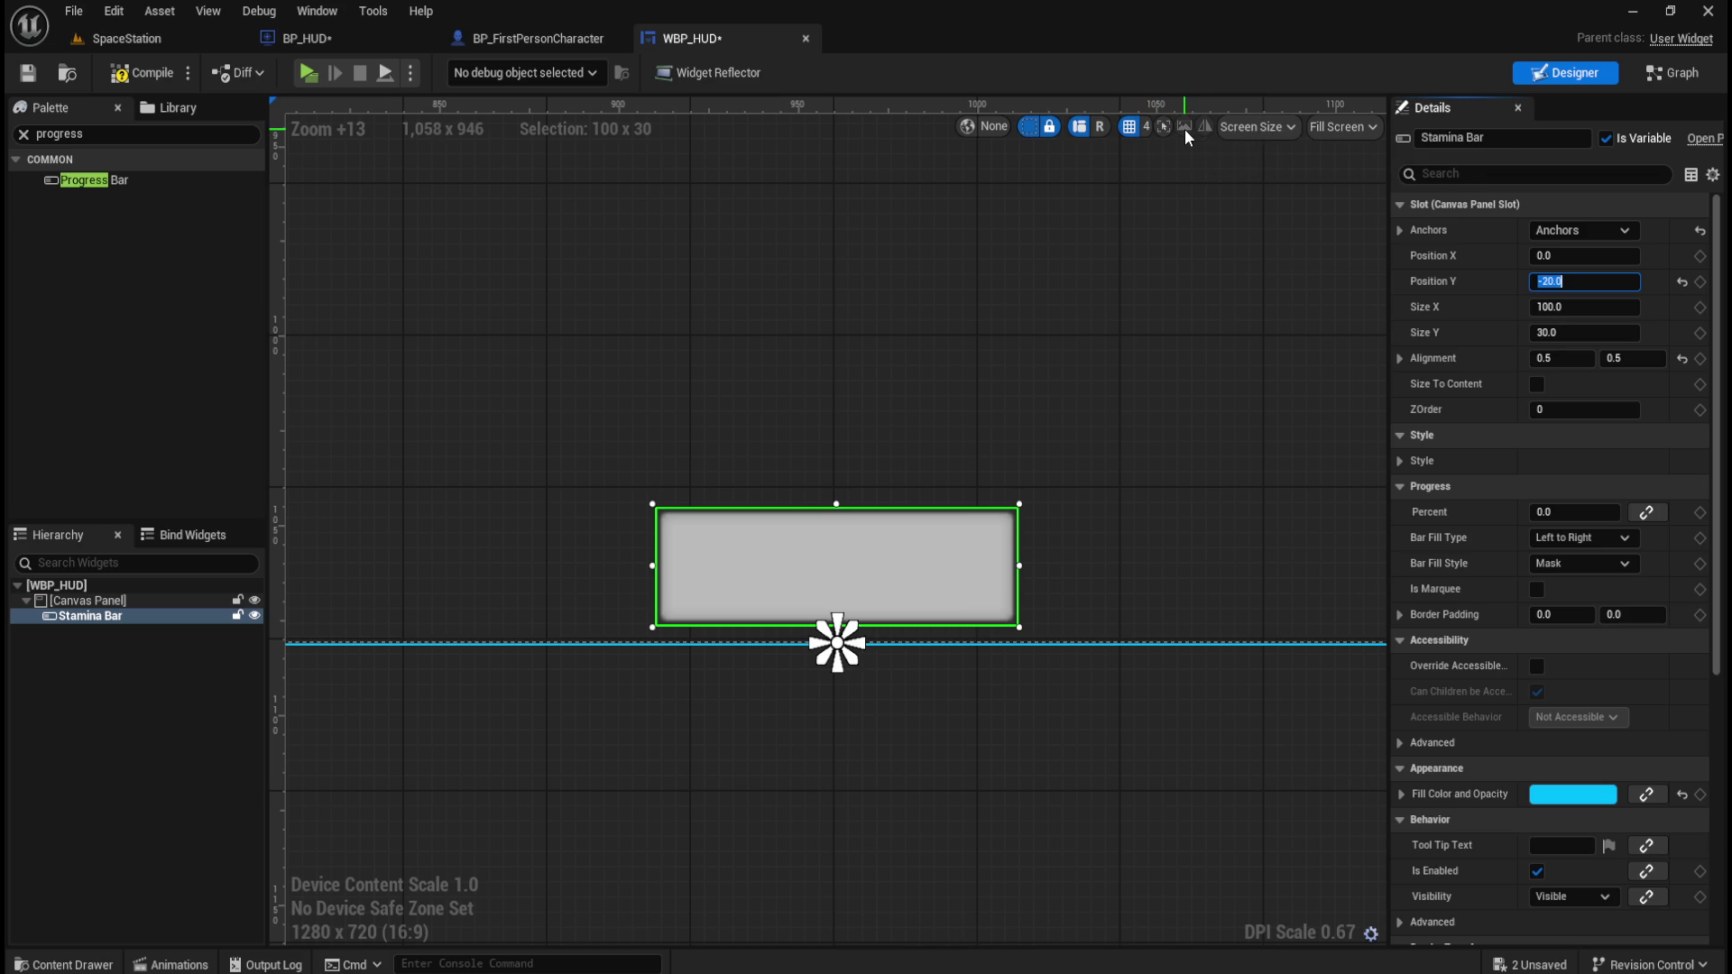
Set the designer's grid snap size to 5.
left_click(1132, 130)
left_click(1143, 131)
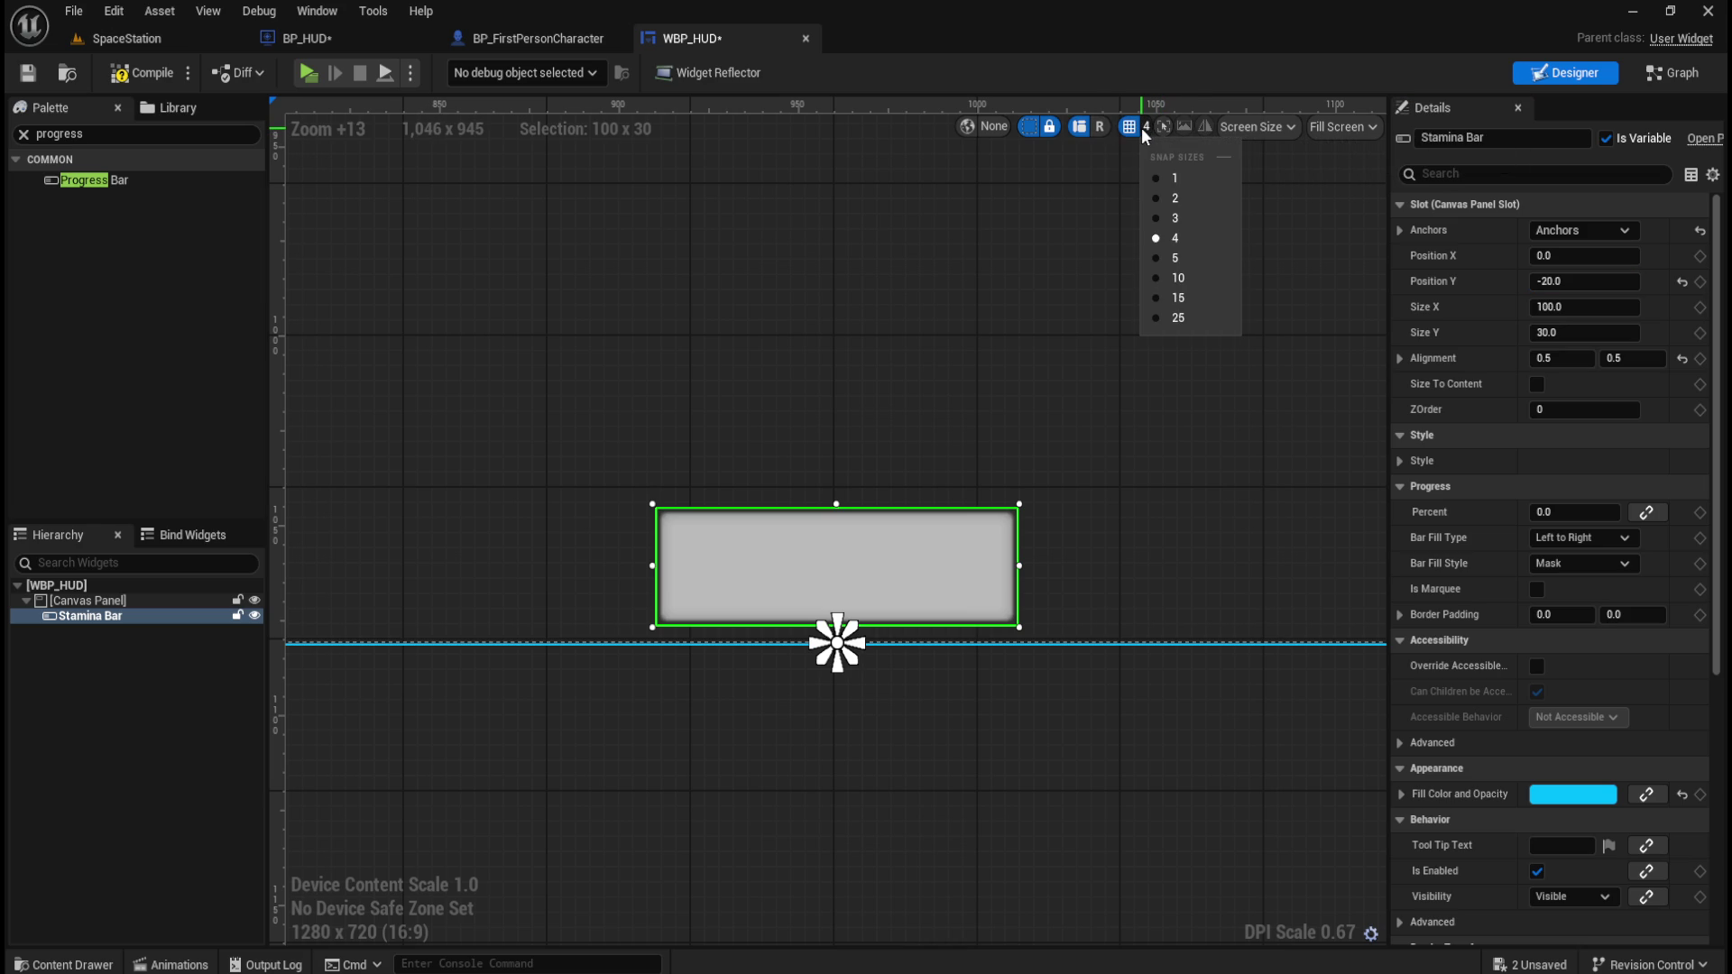
left_click(1175, 258)
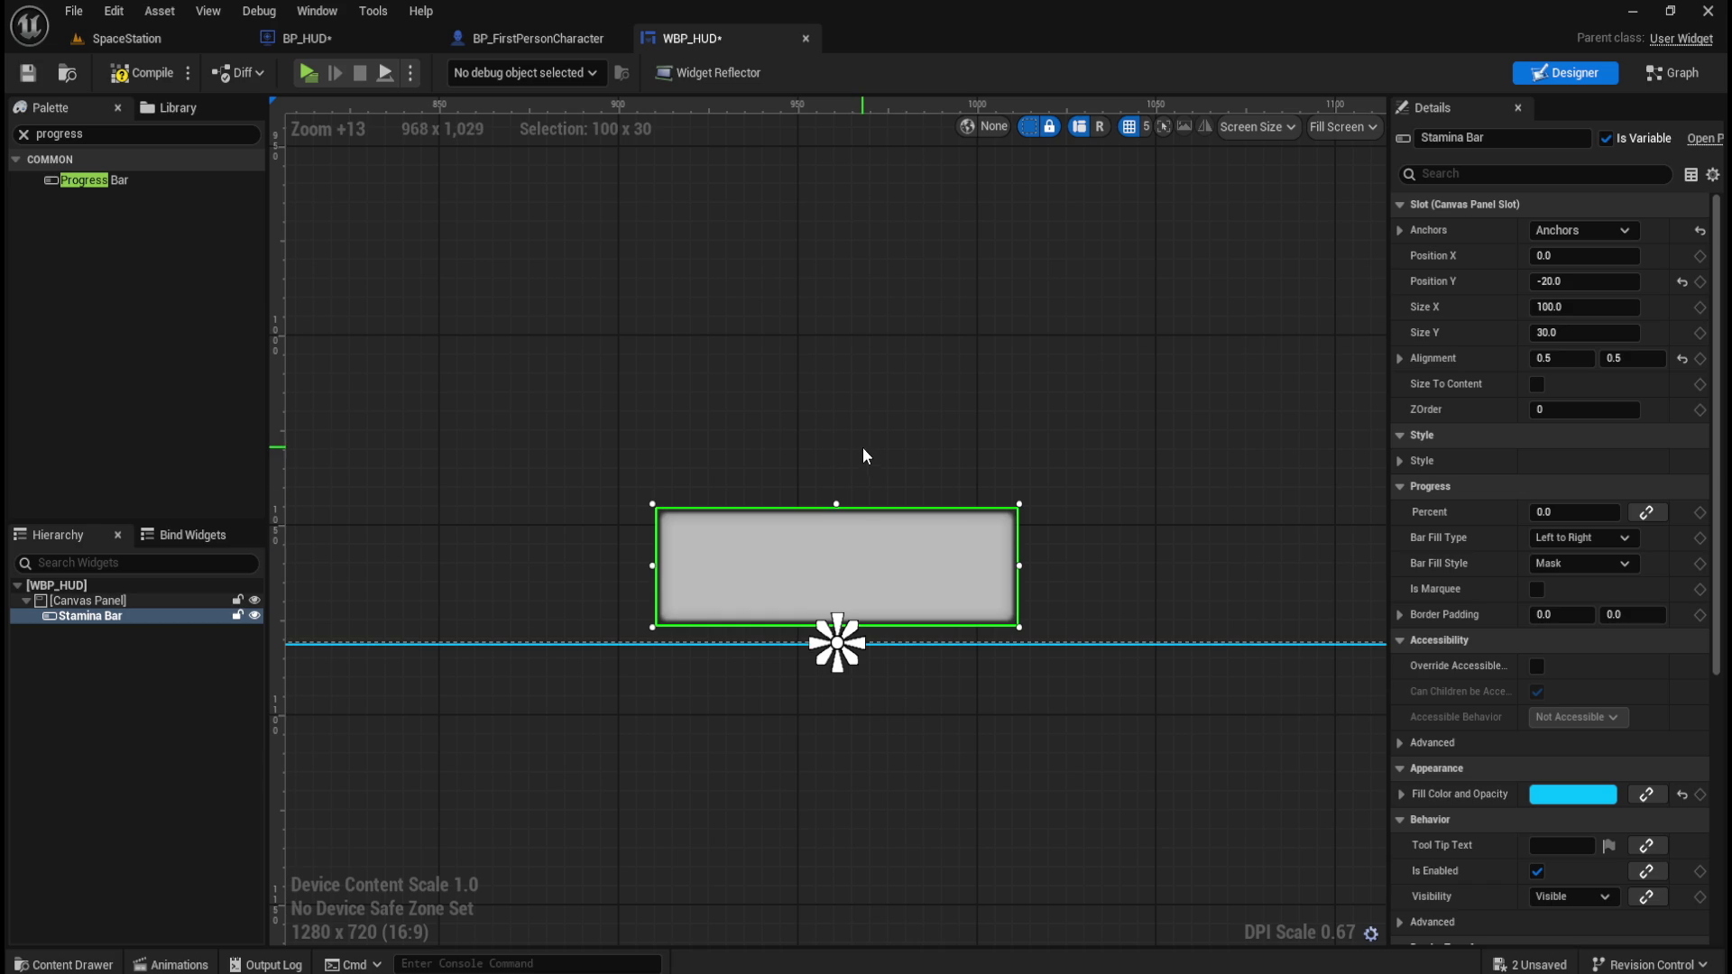
key("r")
Adjust the Stamina Bar's Position Y to -15.0.
left_click_drag(1569, 280, 1585, 281)
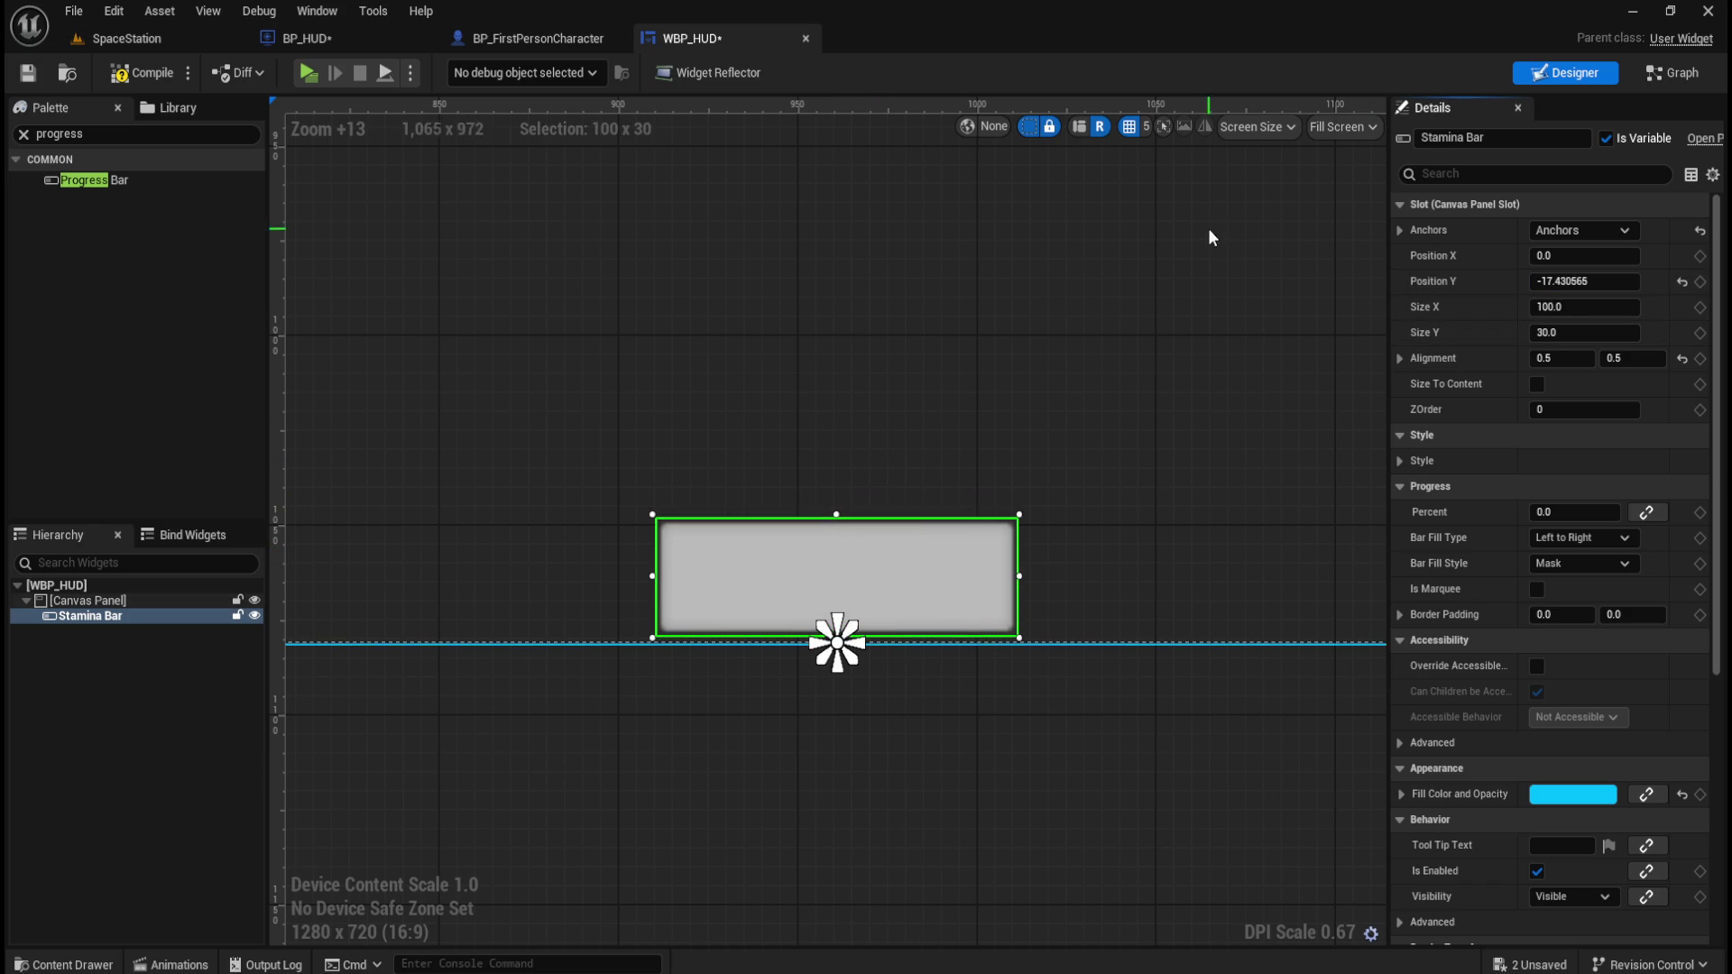
scroll(950, 661, "up", 6)
left_click_drag(1586, 280, 1592, 280)
left_click(1533, 281)
key("BackSpace")
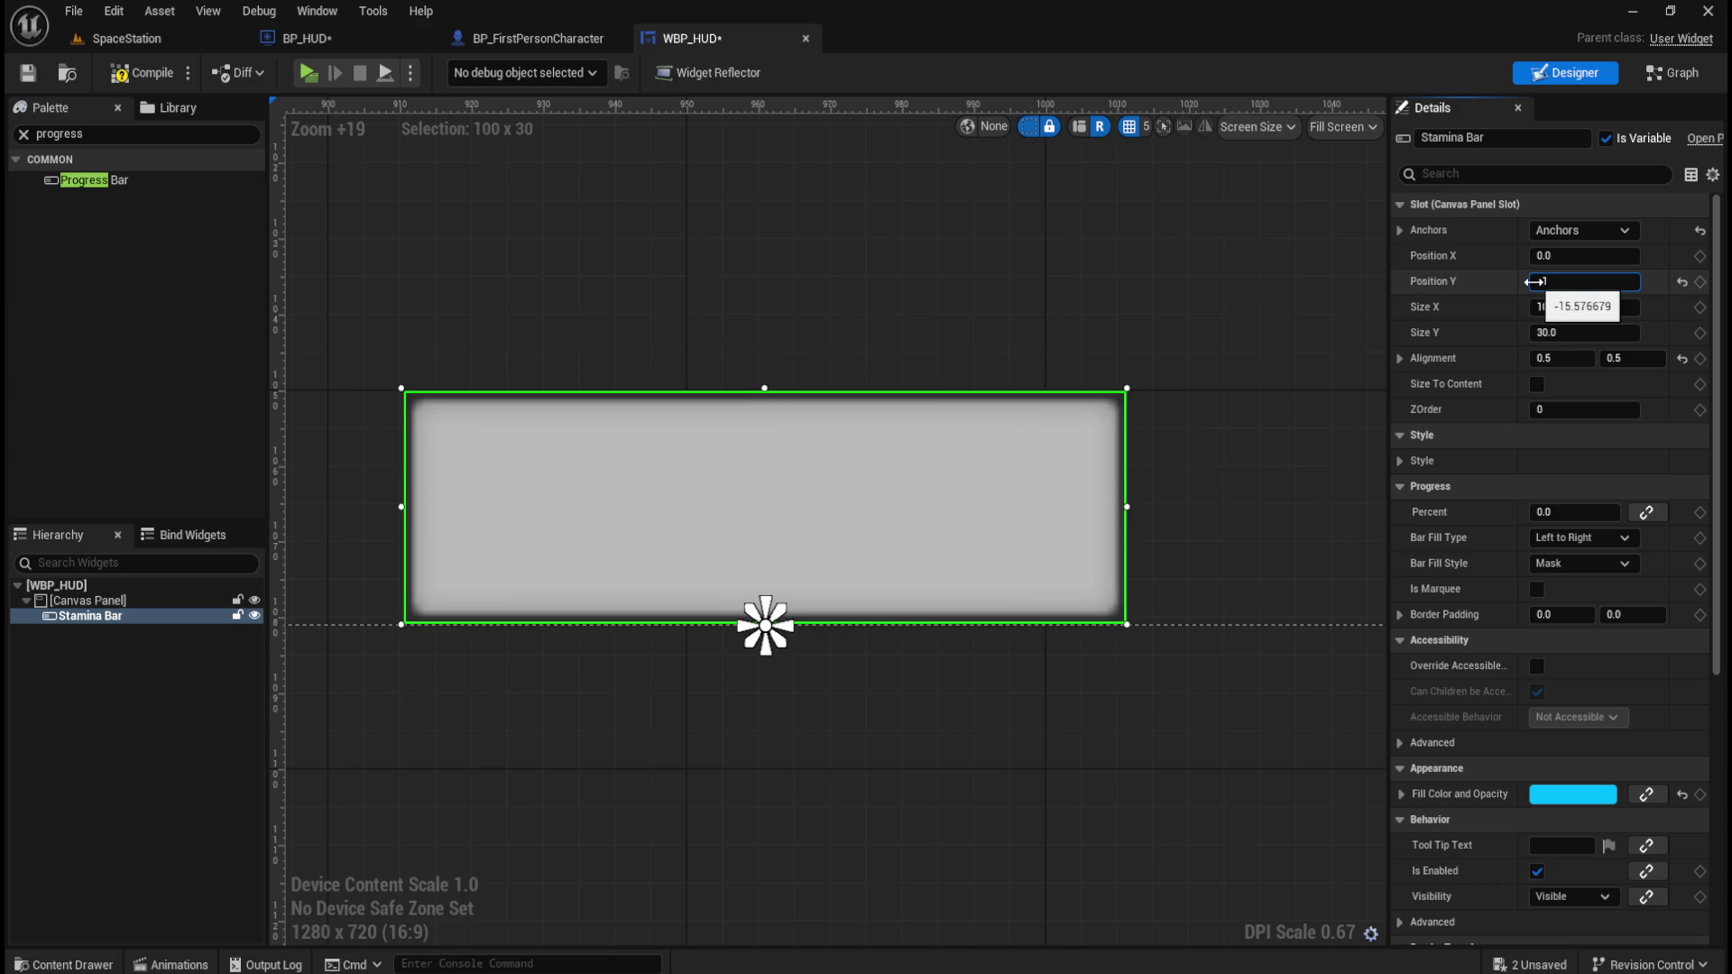
type("-15")
key("Return")
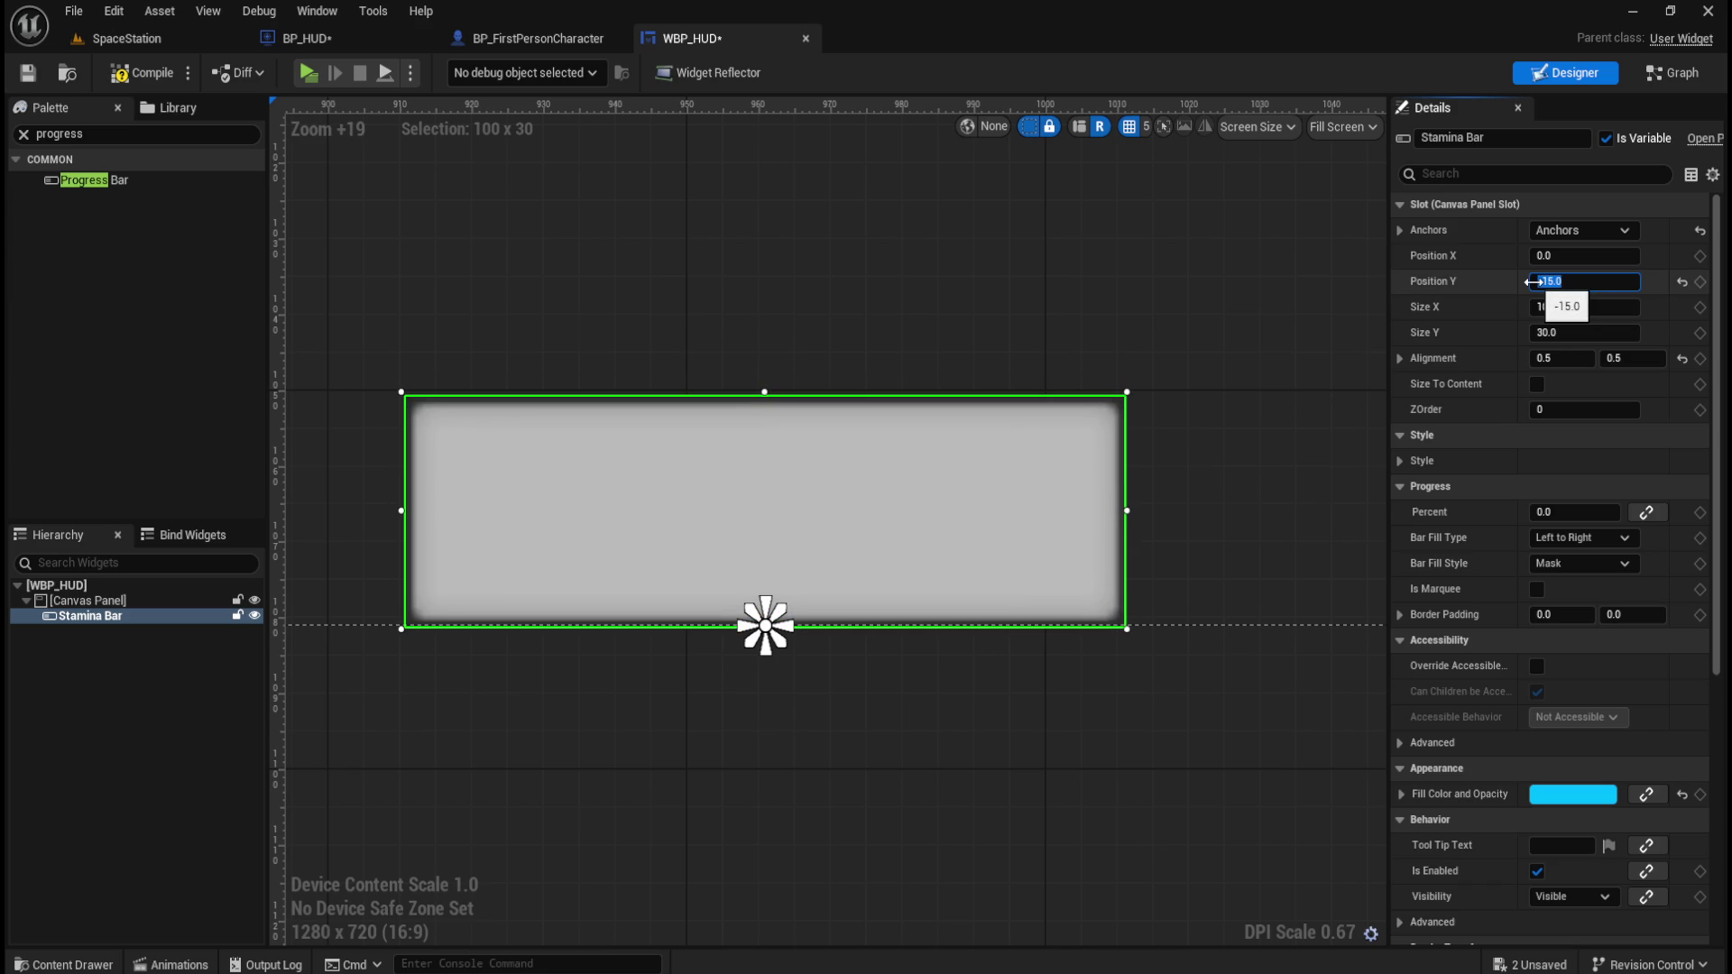
Compile and save WBP_HUD with Ctrl+S, then play-test the level once more.
left_click(1253, 417)
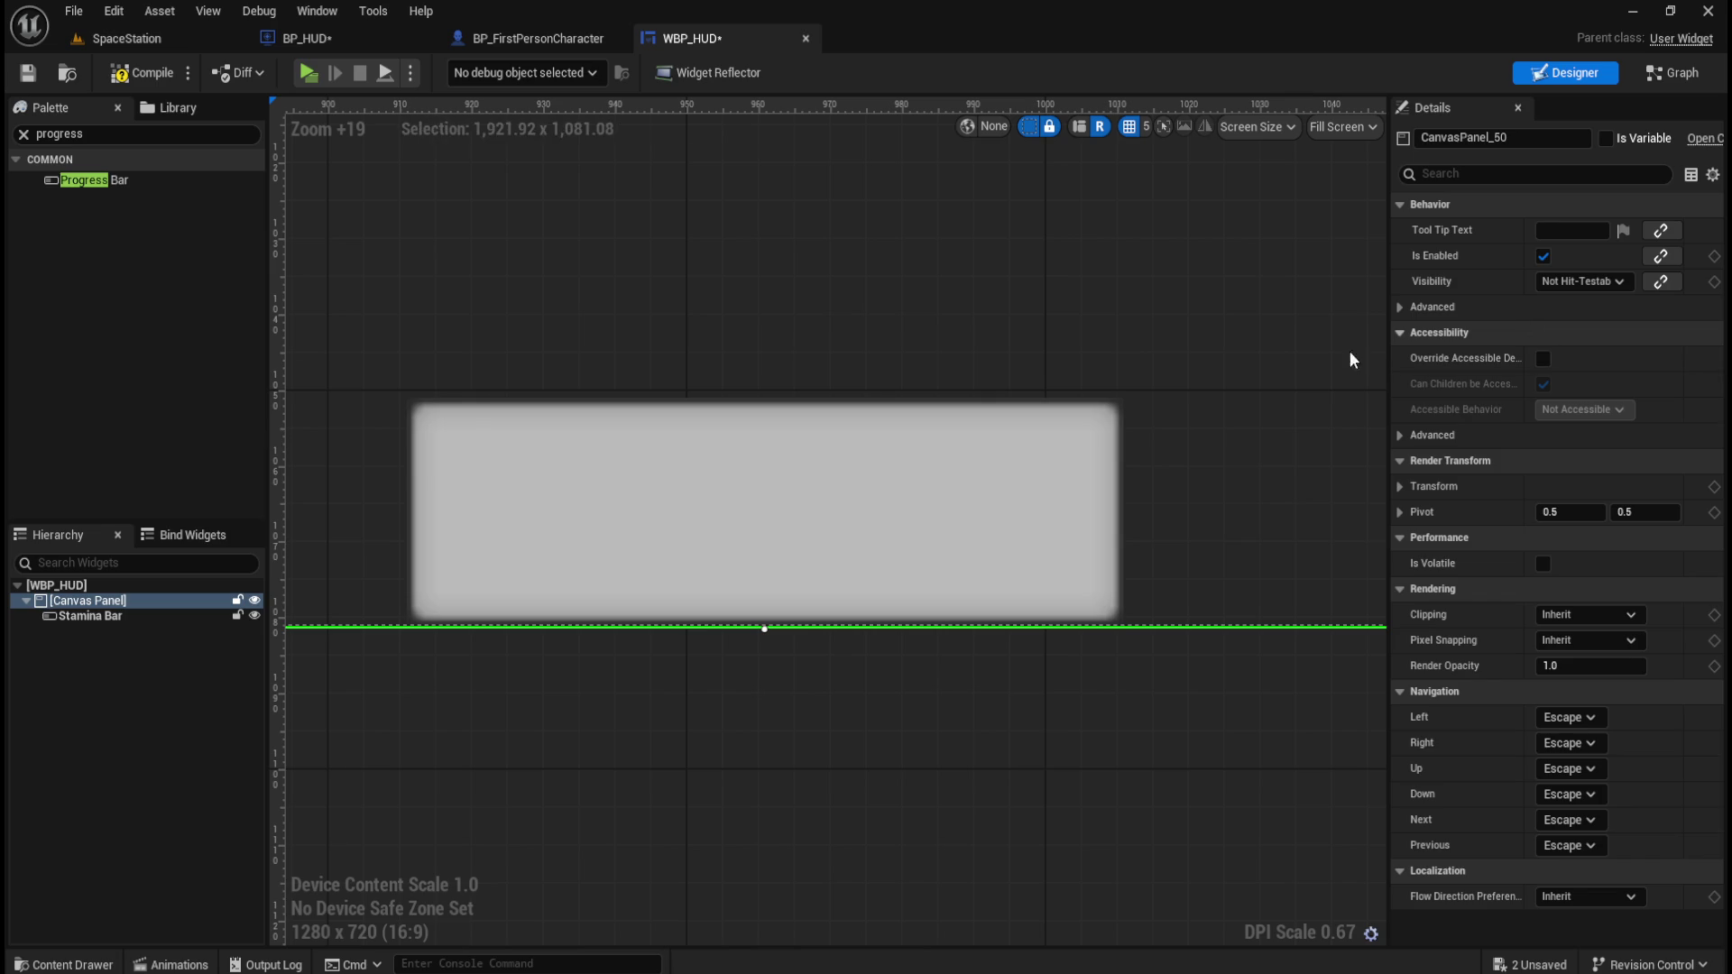
left_click(983, 605)
left_click(985, 609)
scroll(988, 623, "up", 1)
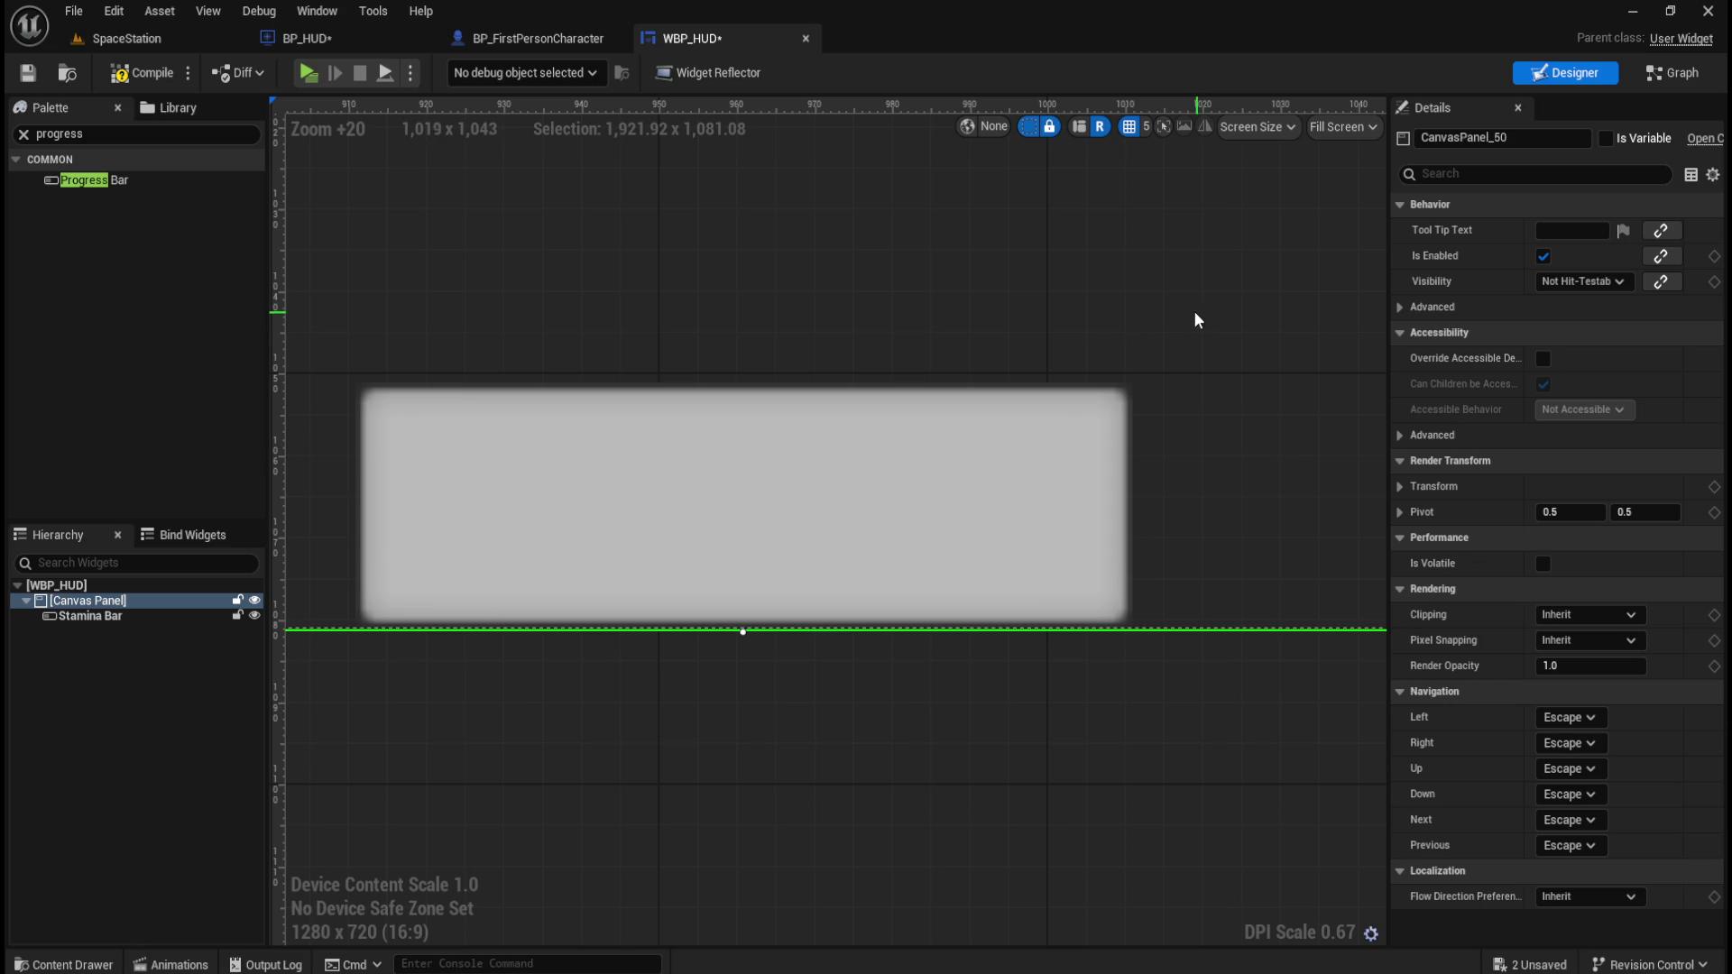
key("ctrl+s")
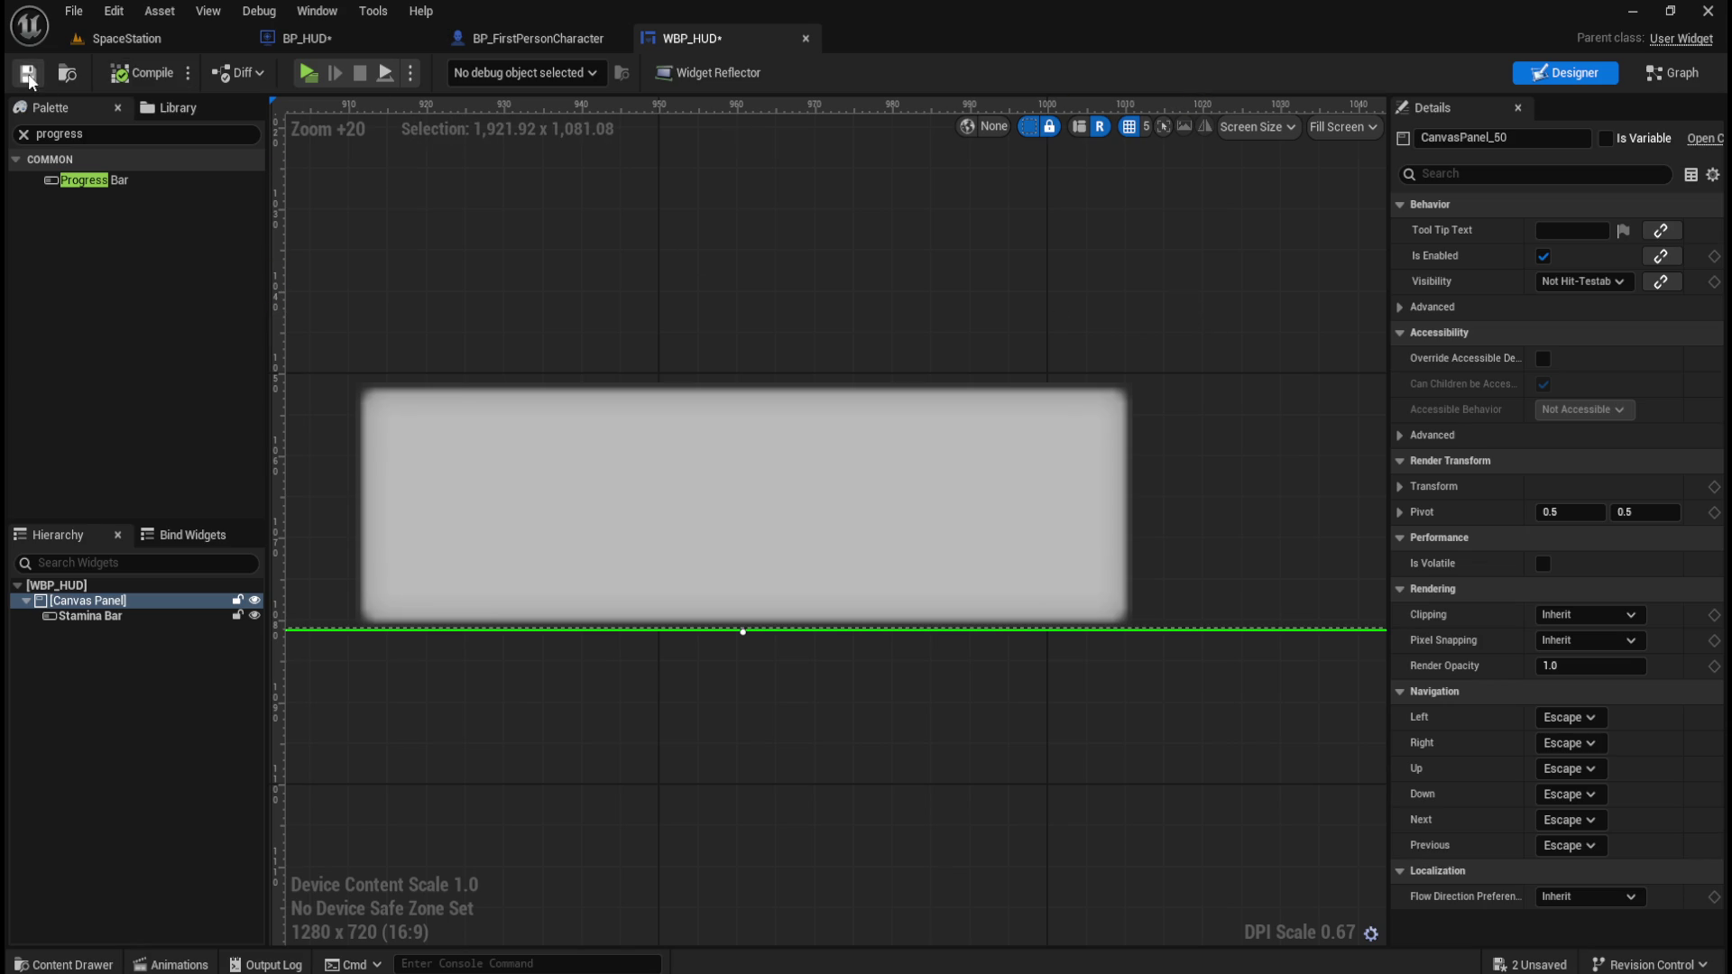
left_click(307, 79)
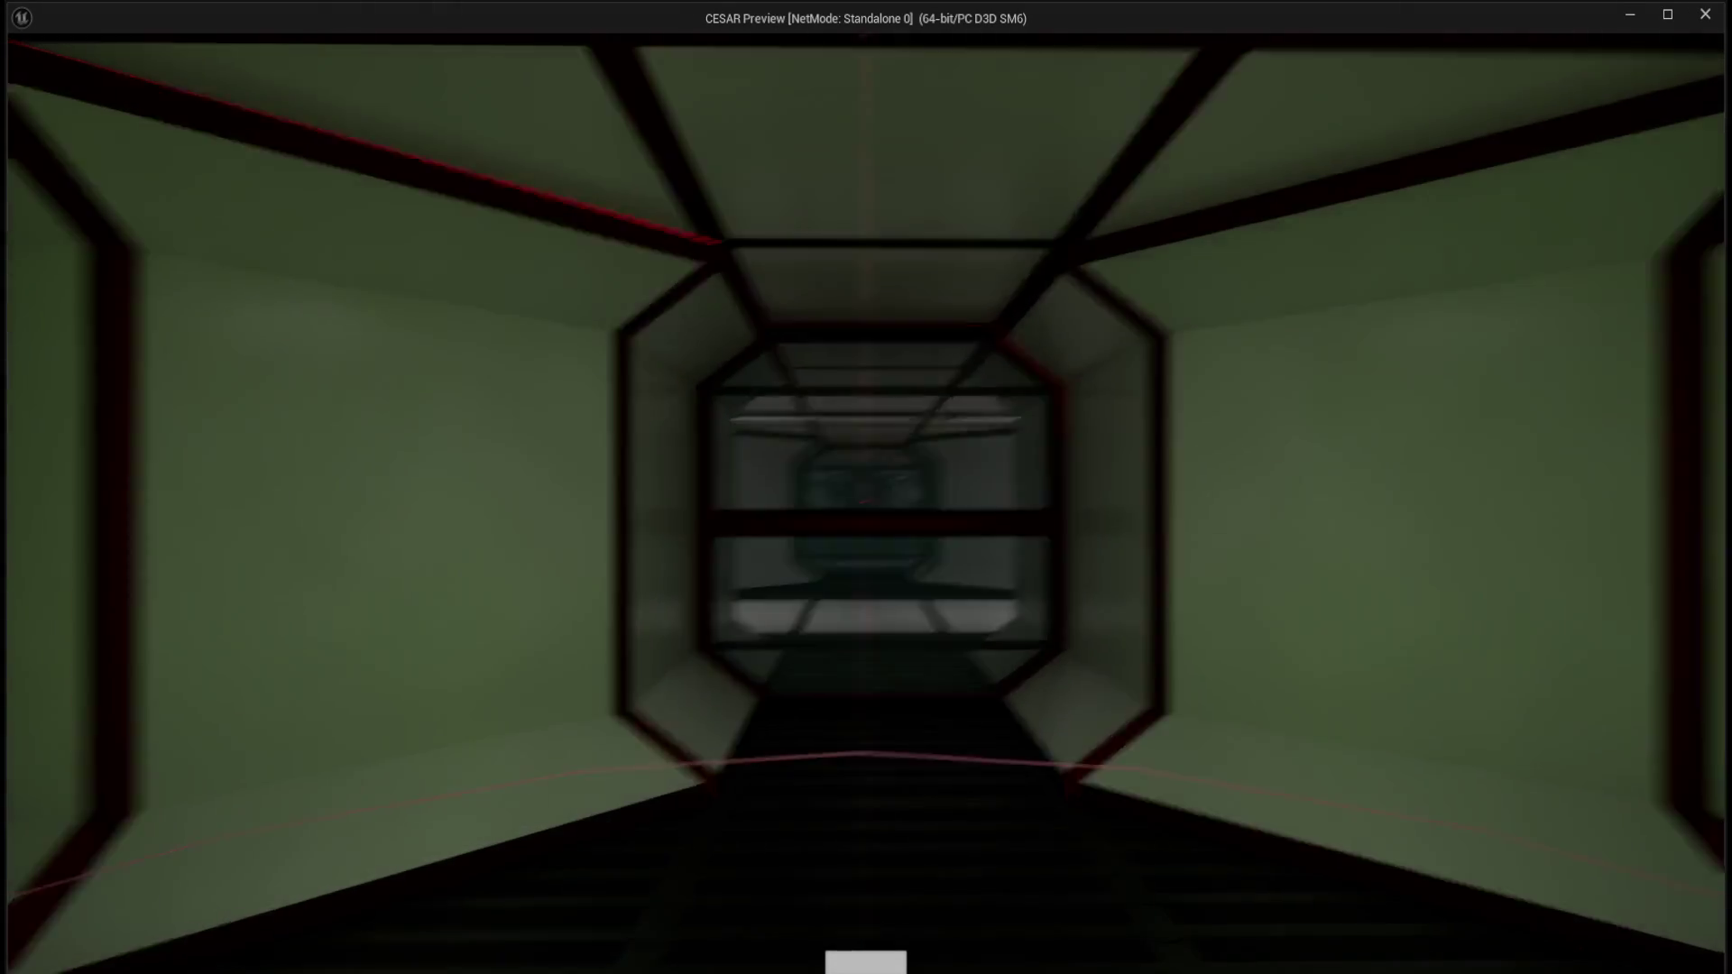
key("Escape")
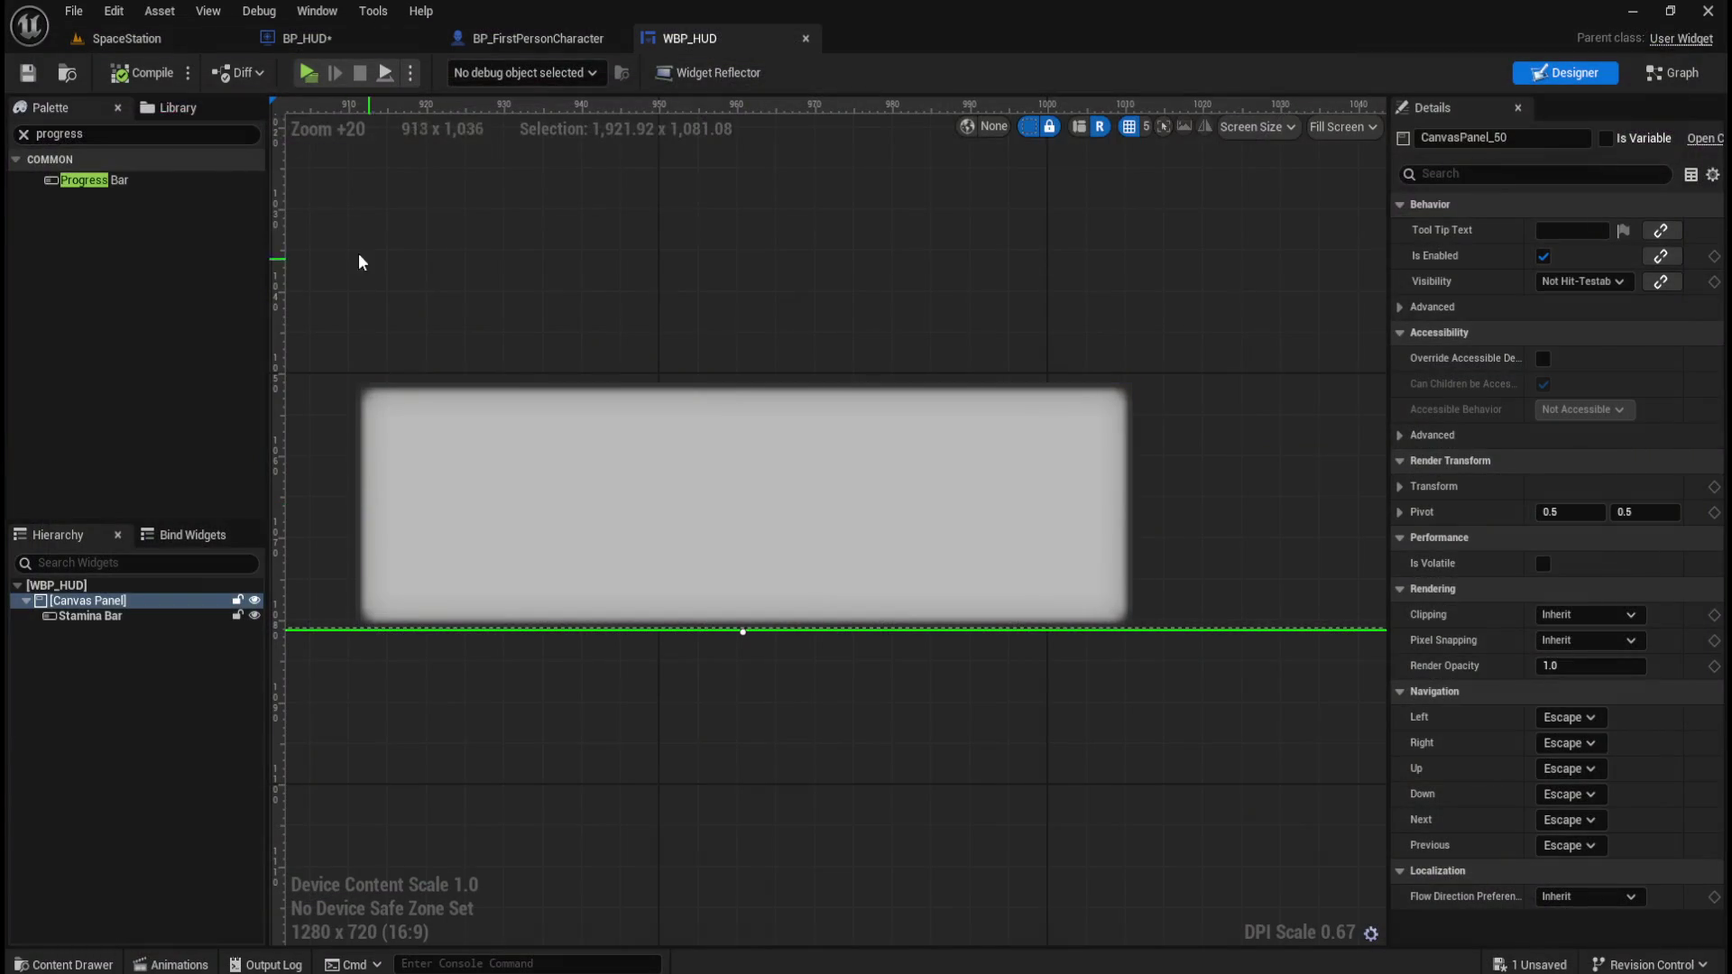
Reset the Stamina Bar's size, then set its width to 200, making it 200 by 30.
scroll(869, 506, "down", 3)
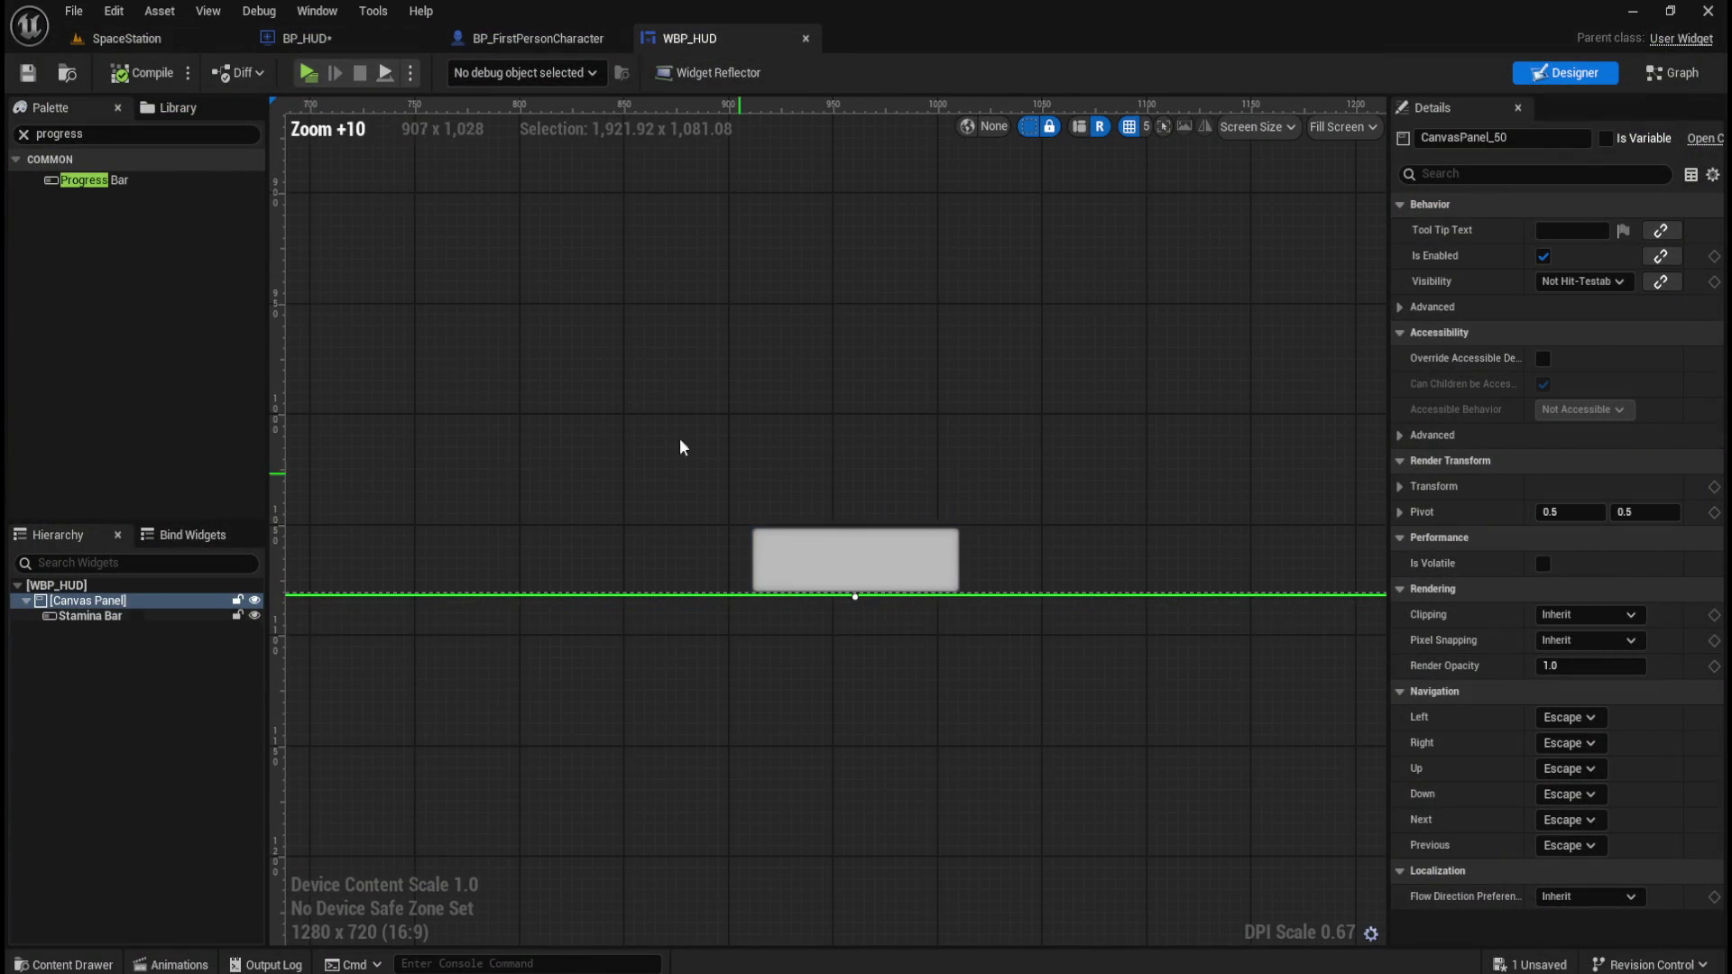
left_click(793, 572)
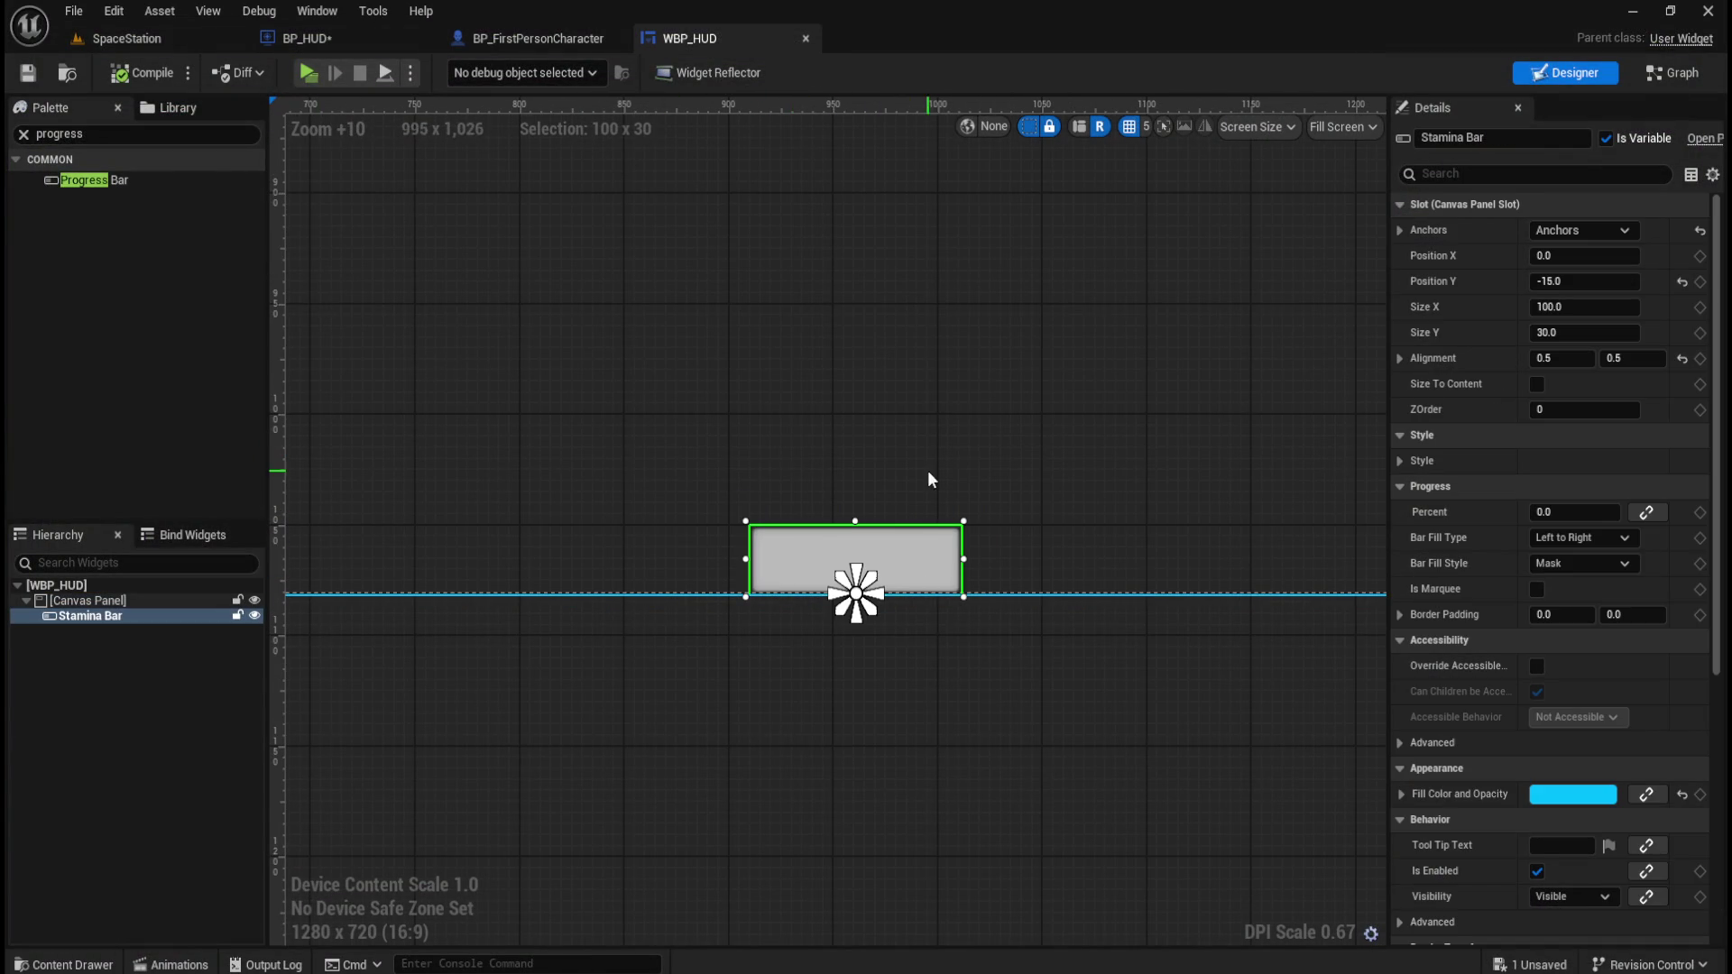
scroll(974, 619, "down", 3)
scroll(1020, 529, "up", 2)
left_click_drag(1588, 307, 1560, 335)
left_click(1682, 307)
left_click(1682, 333)
left_click(1576, 307)
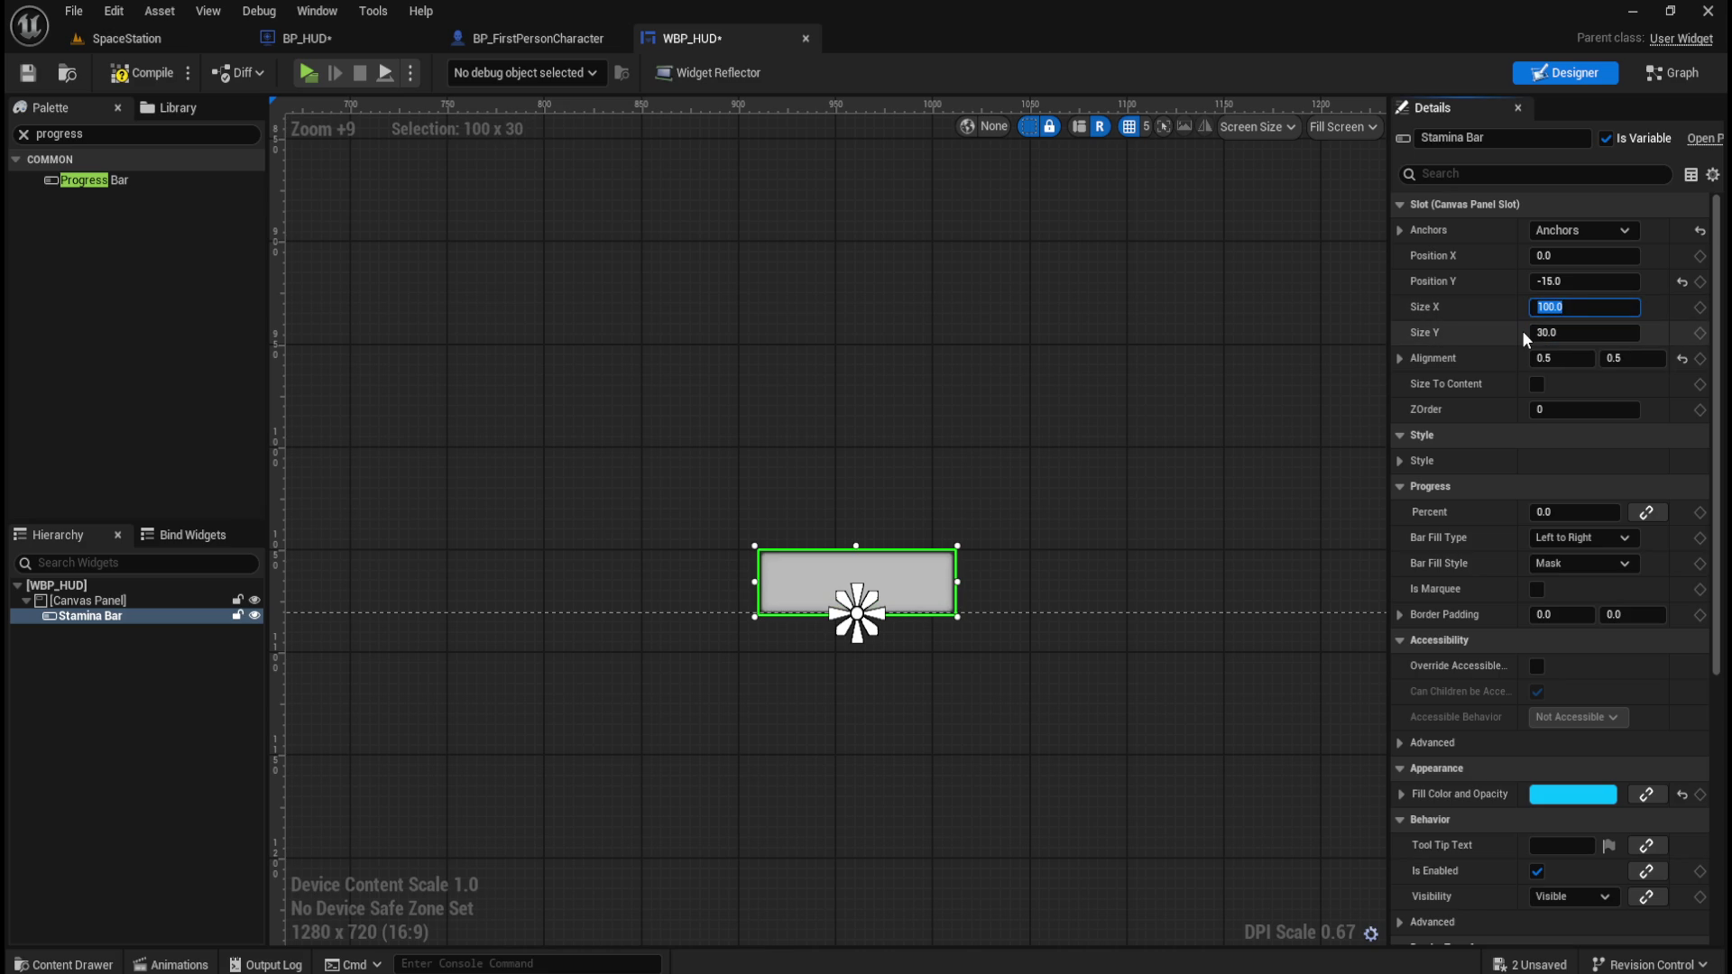
type("200")
key("Return")
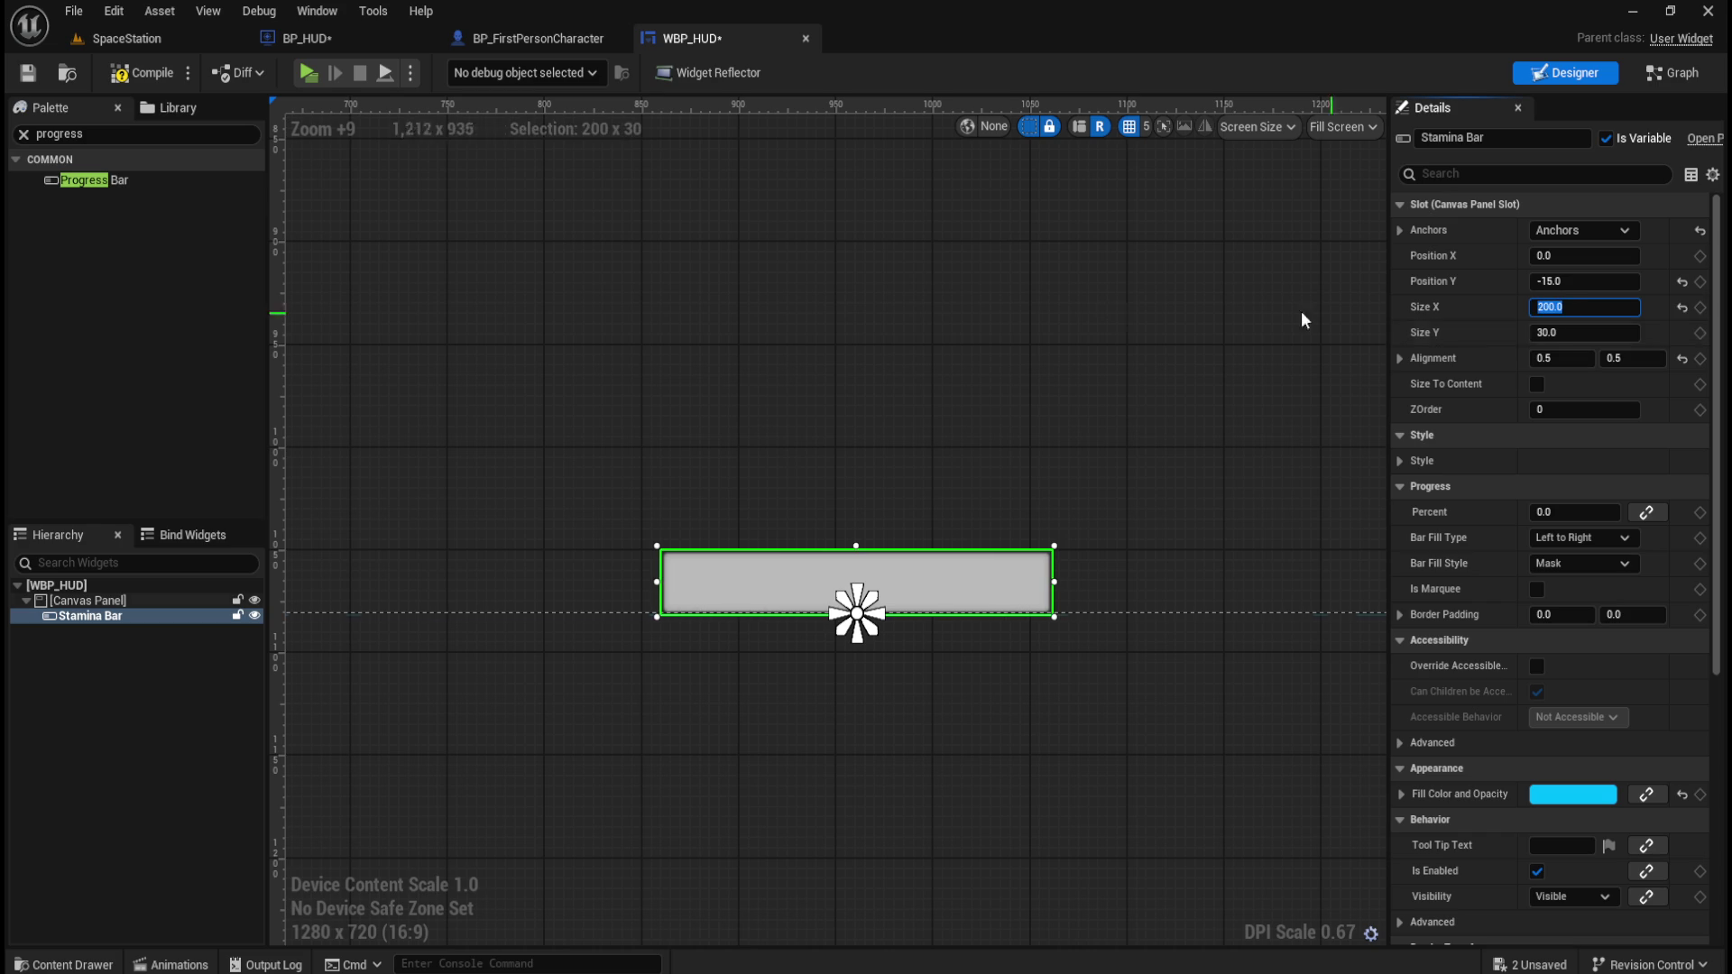
Compile WBP_HUD and launch a game preview to check the bar at the bottom.
scroll(753, 667, "down", 10)
scroll(753, 668, "down", 5)
scroll(800, 695, "up", 6)
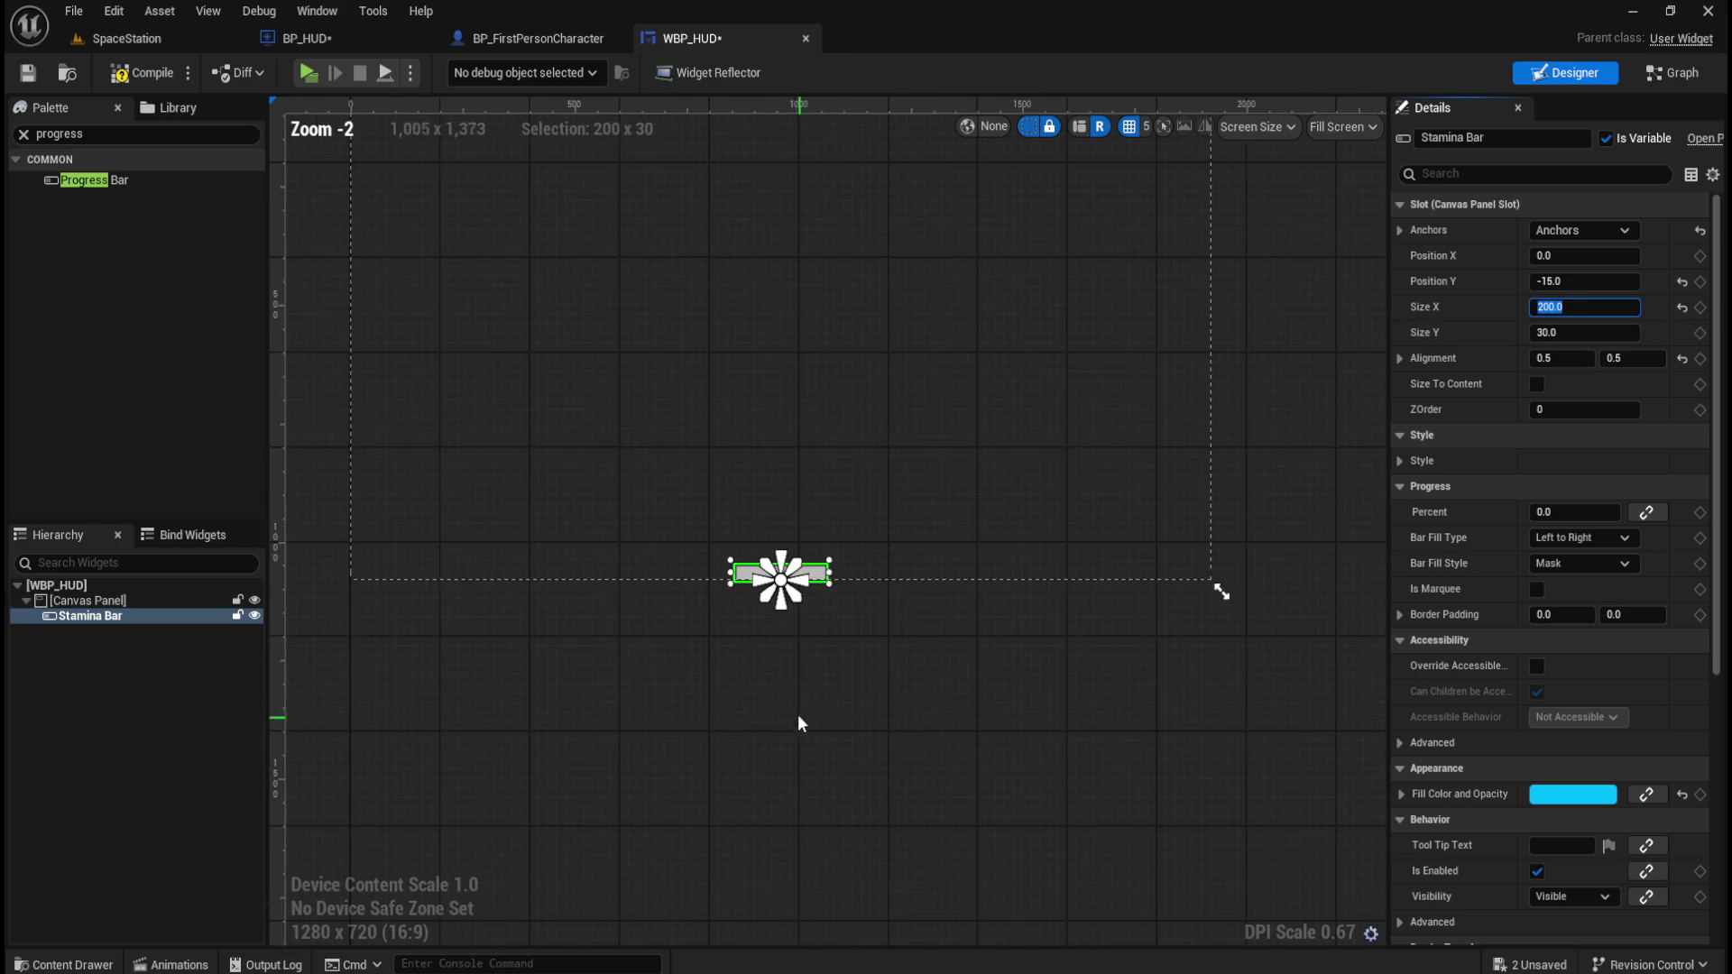
scroll(802, 461, "down", 2)
scroll(794, 654, "up", 2)
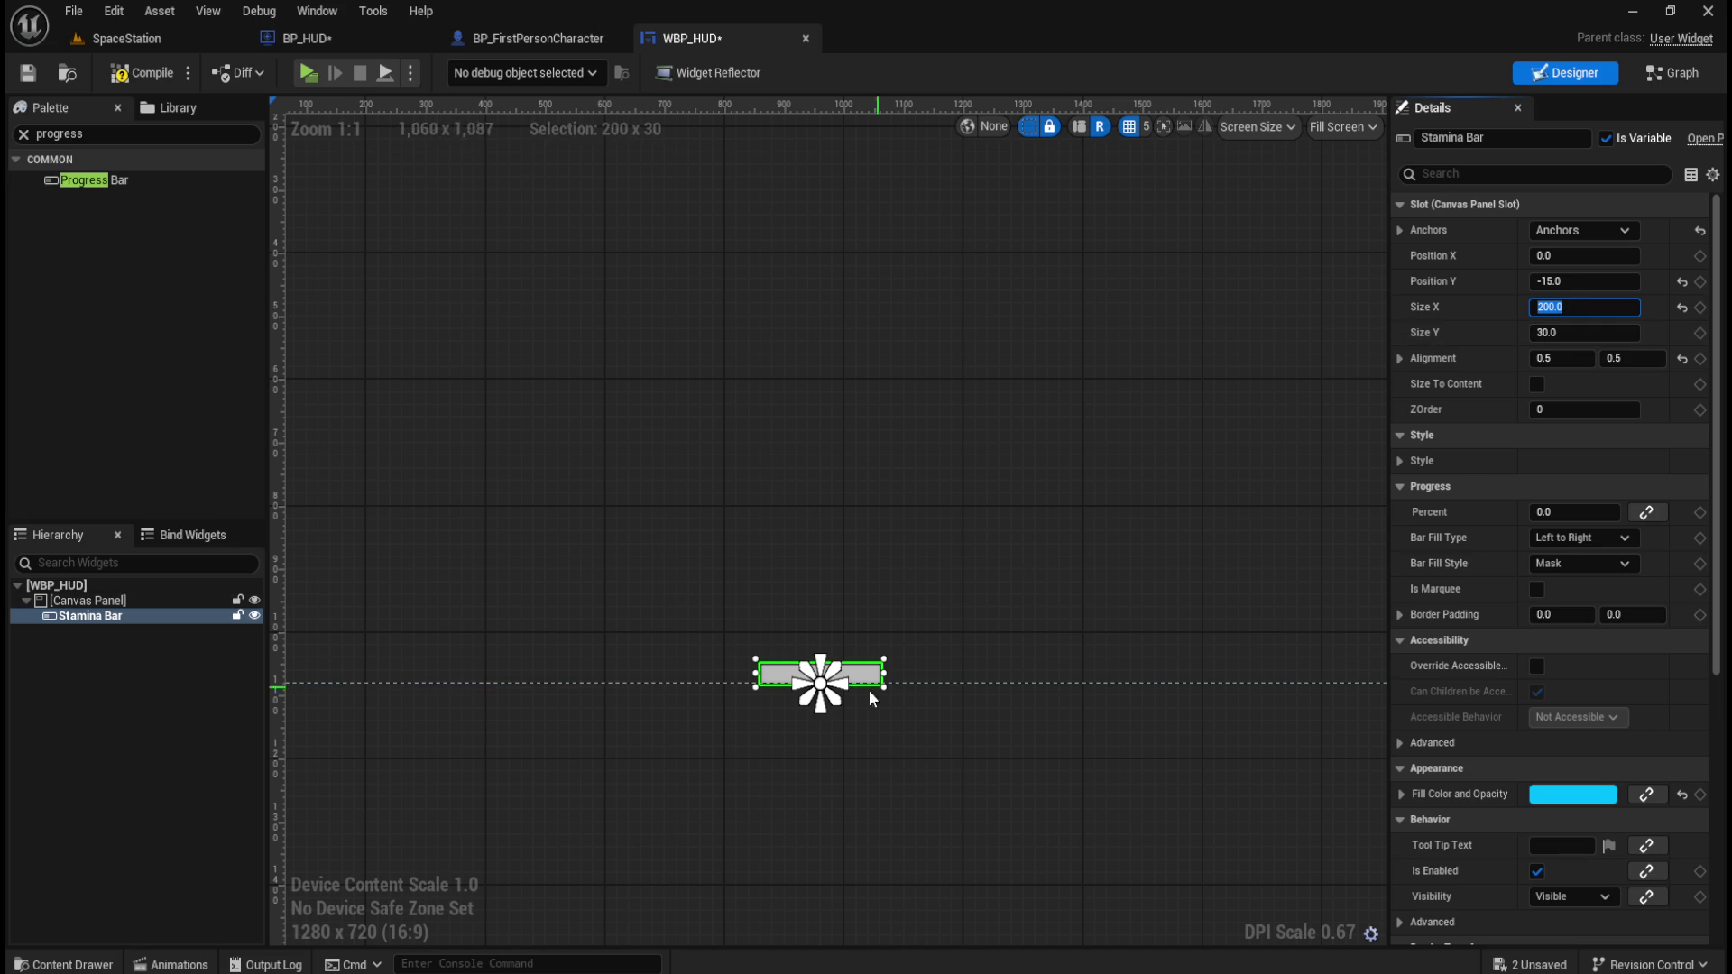
scroll(927, 611, "up", 7)
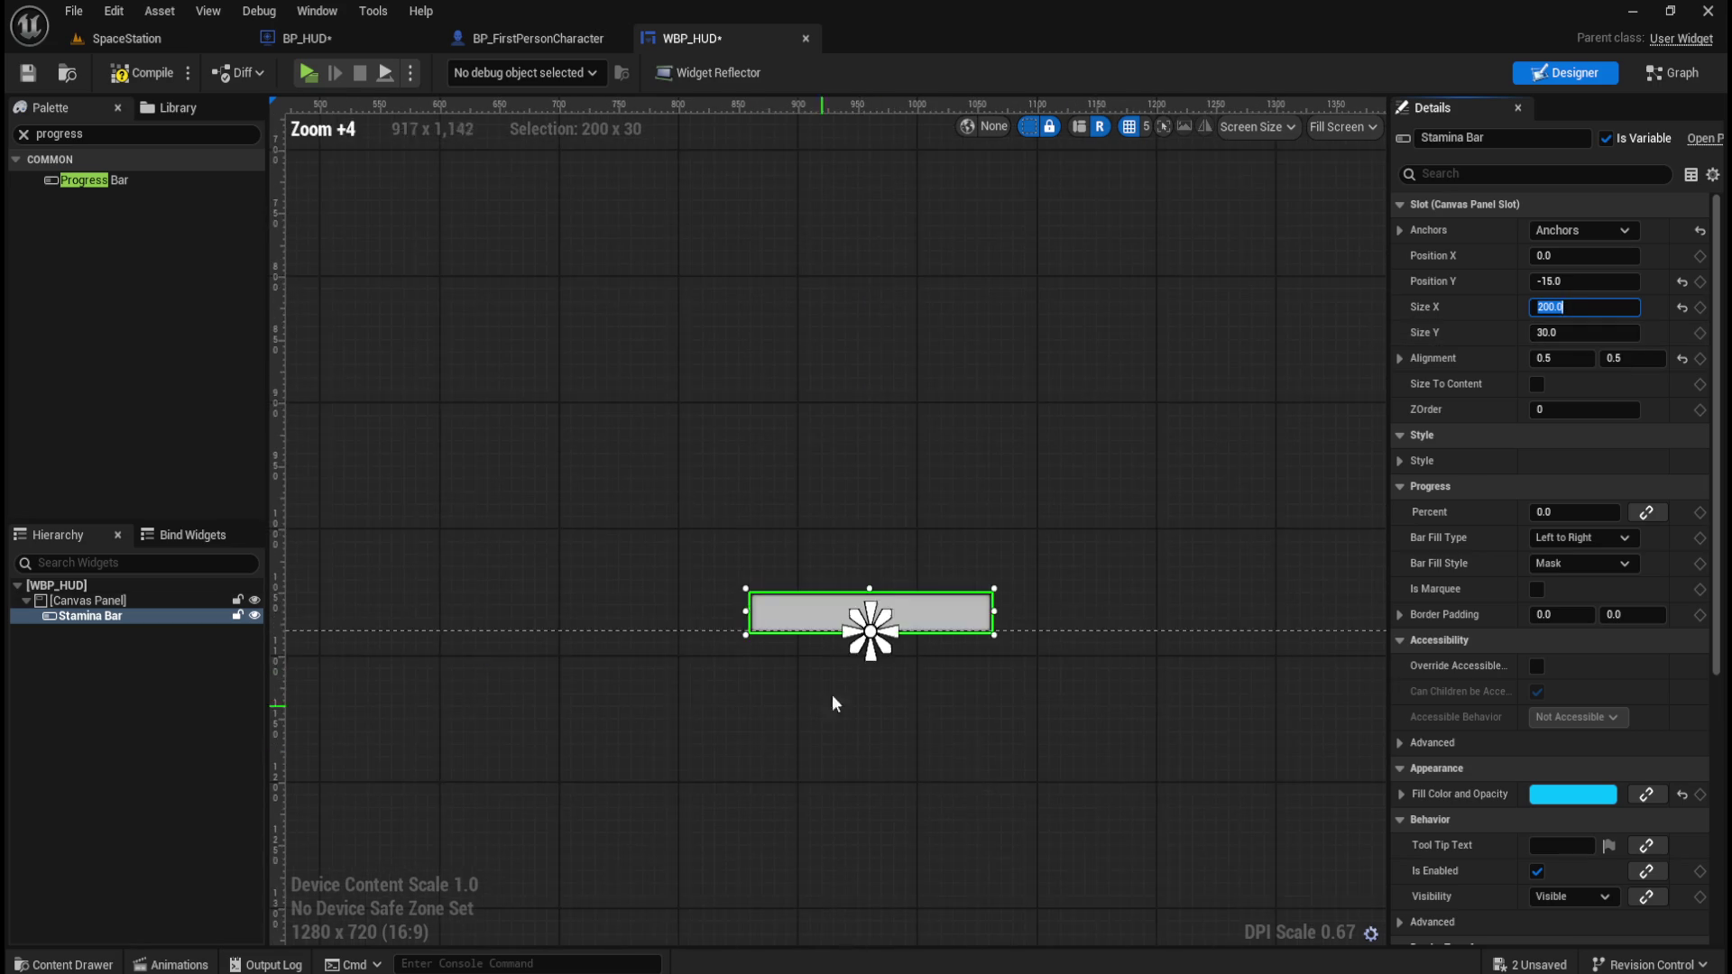
left_click(1129, 457)
left_click(154, 73)
left_click(307, 73)
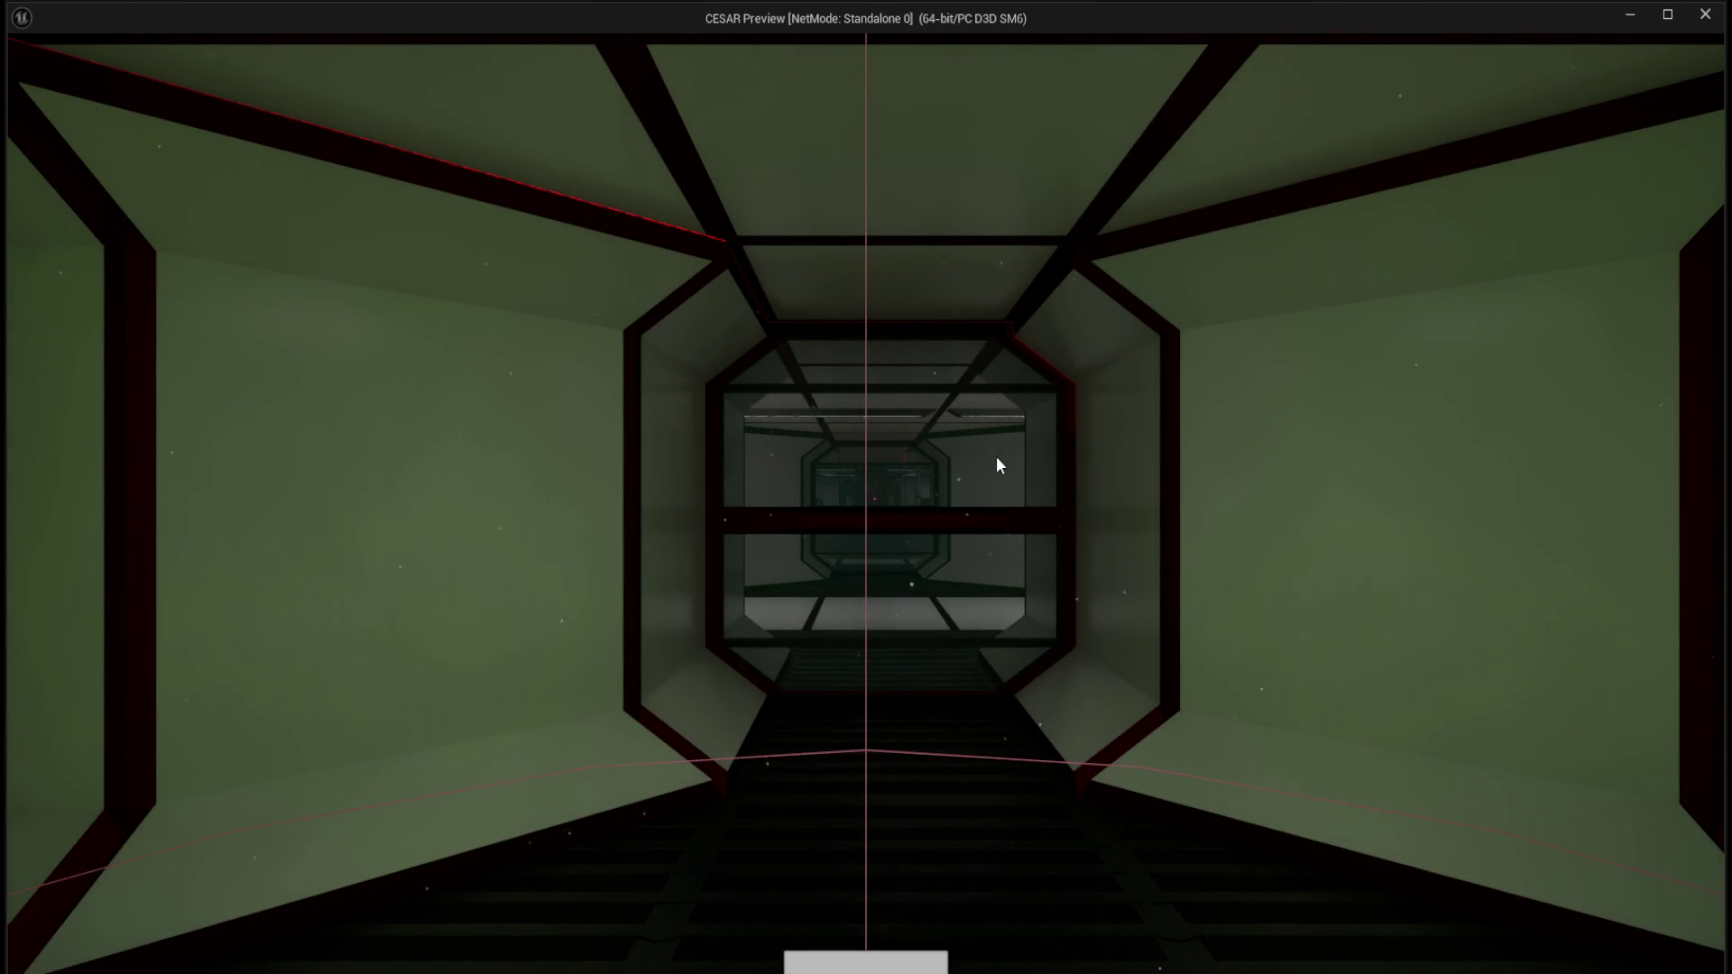
Walk forward down the corridor in the running preview, then exit it.
left_click(997, 457)
key("w")
key("w")
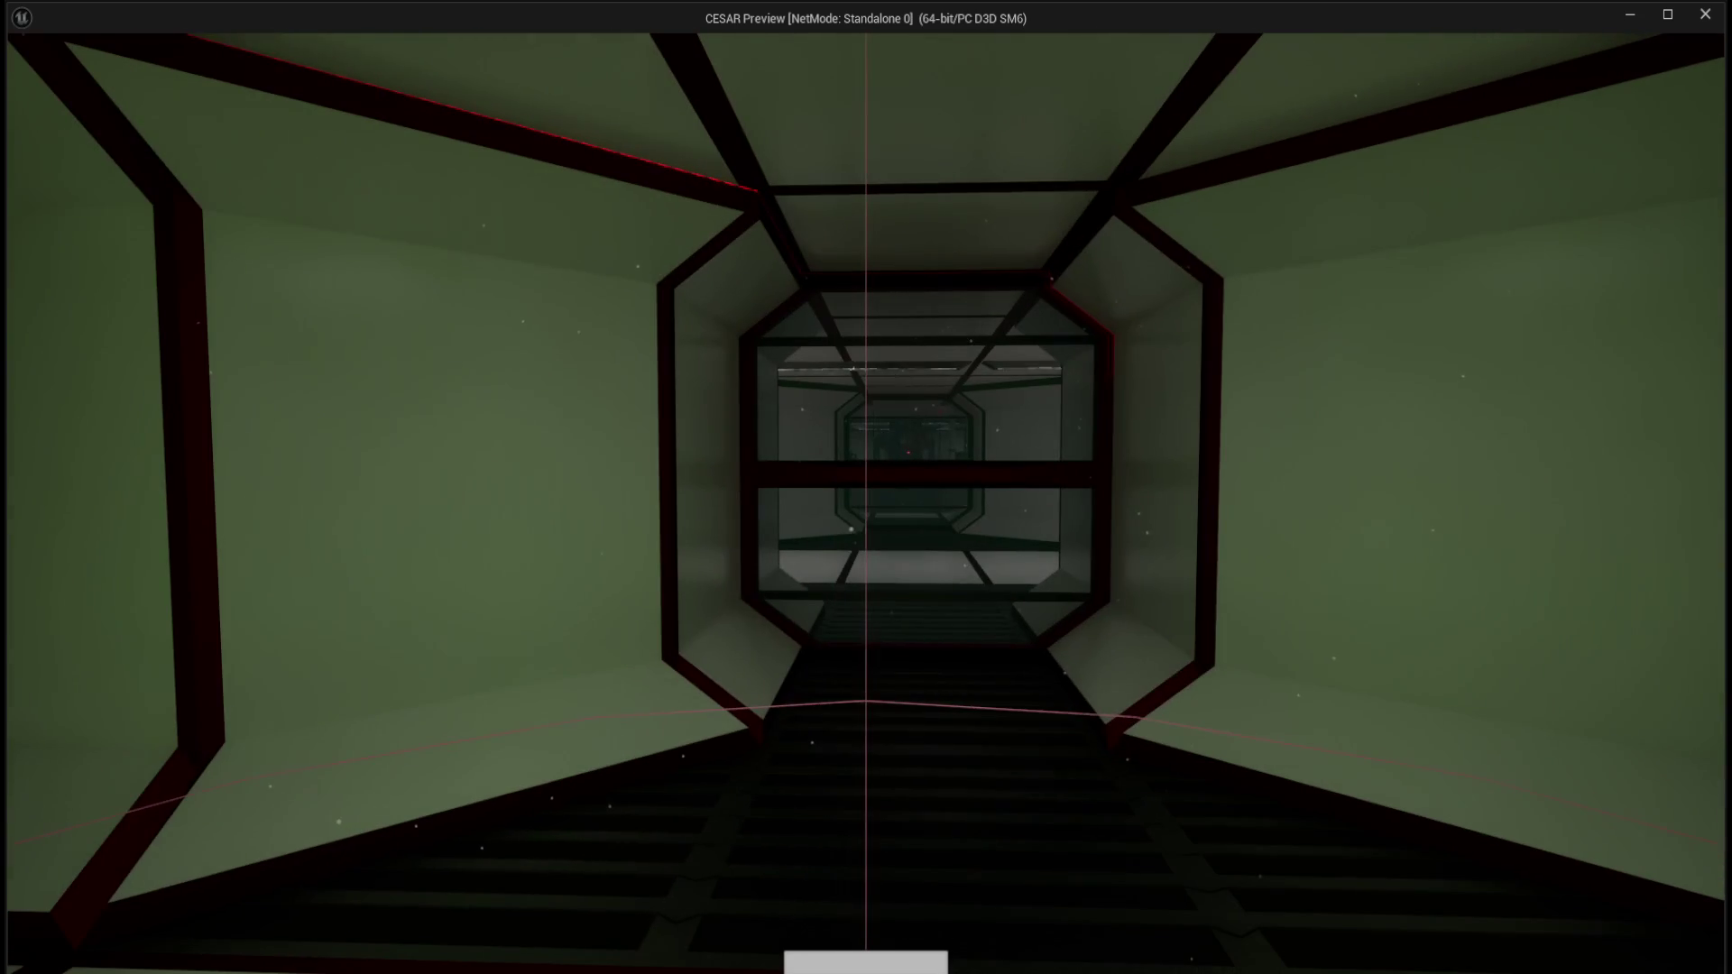
key("w")
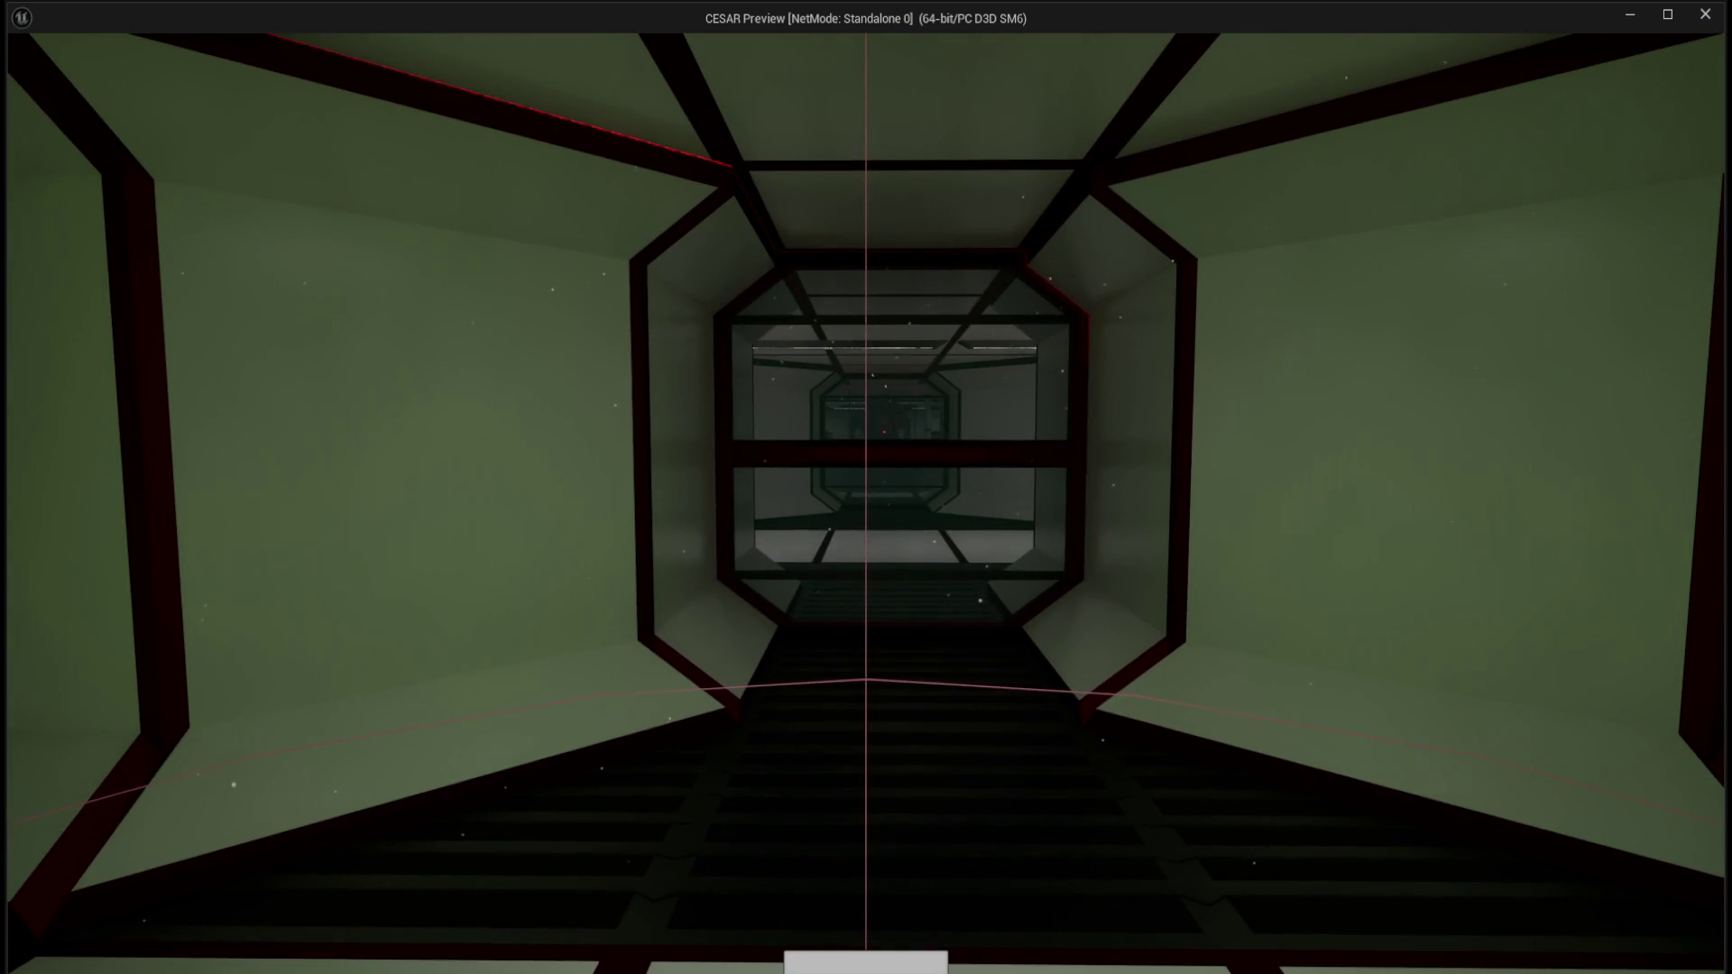
key("w")
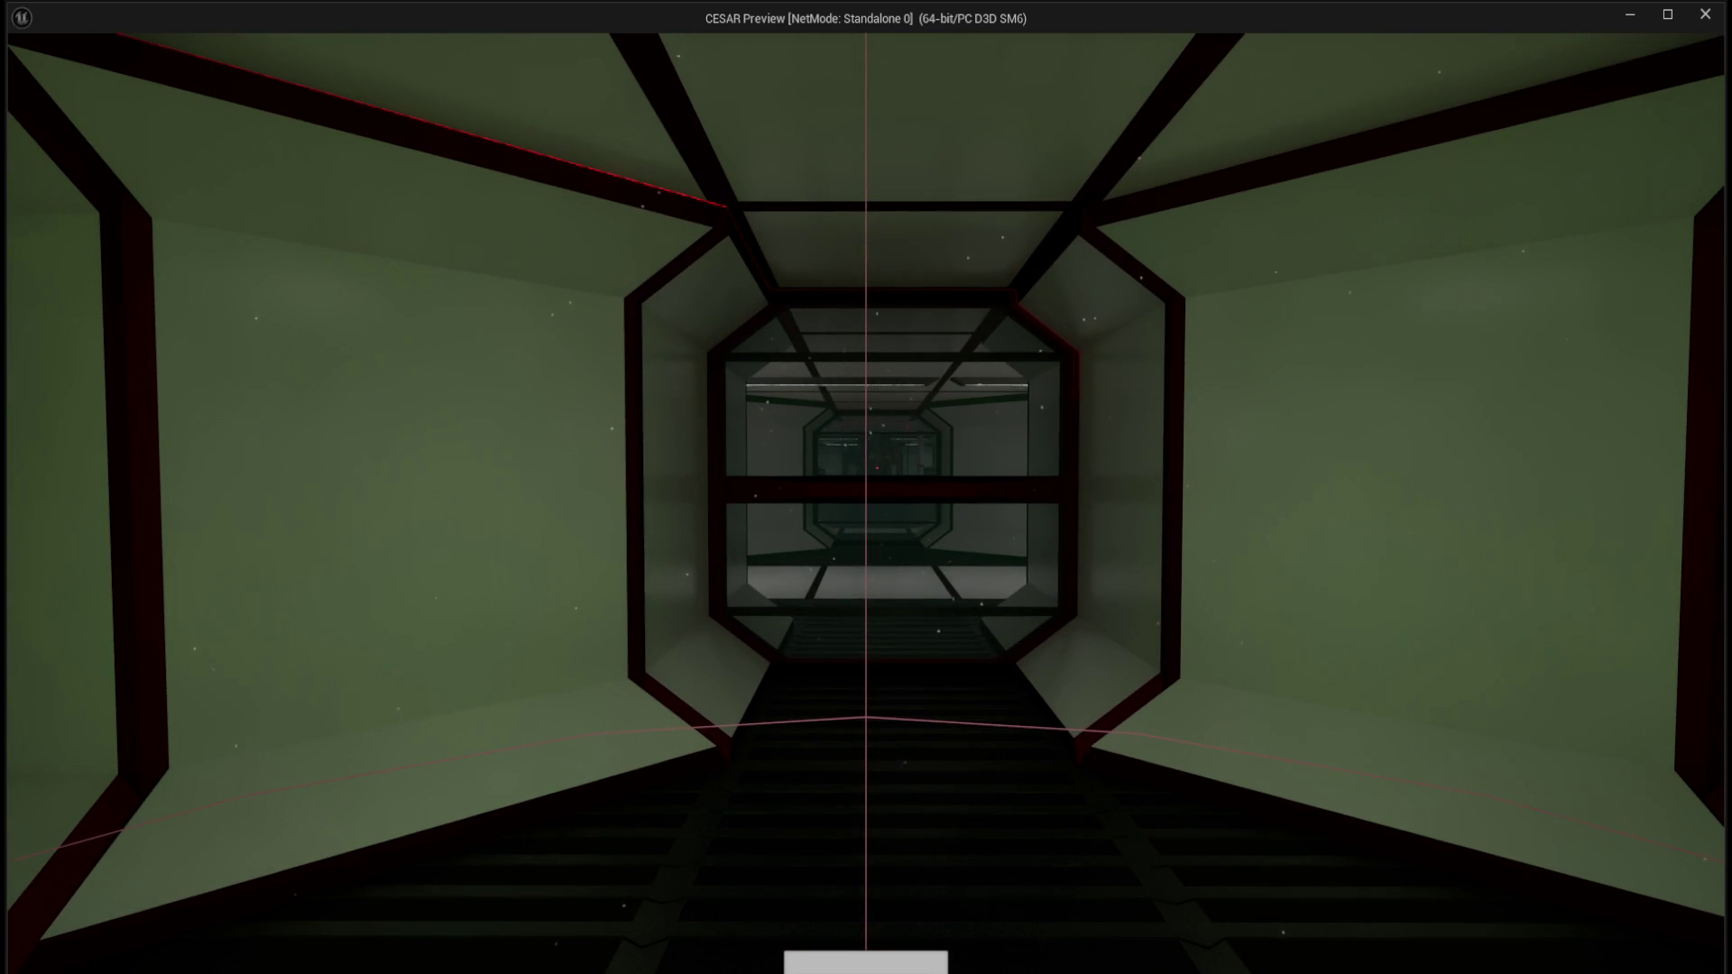
key("Escape")
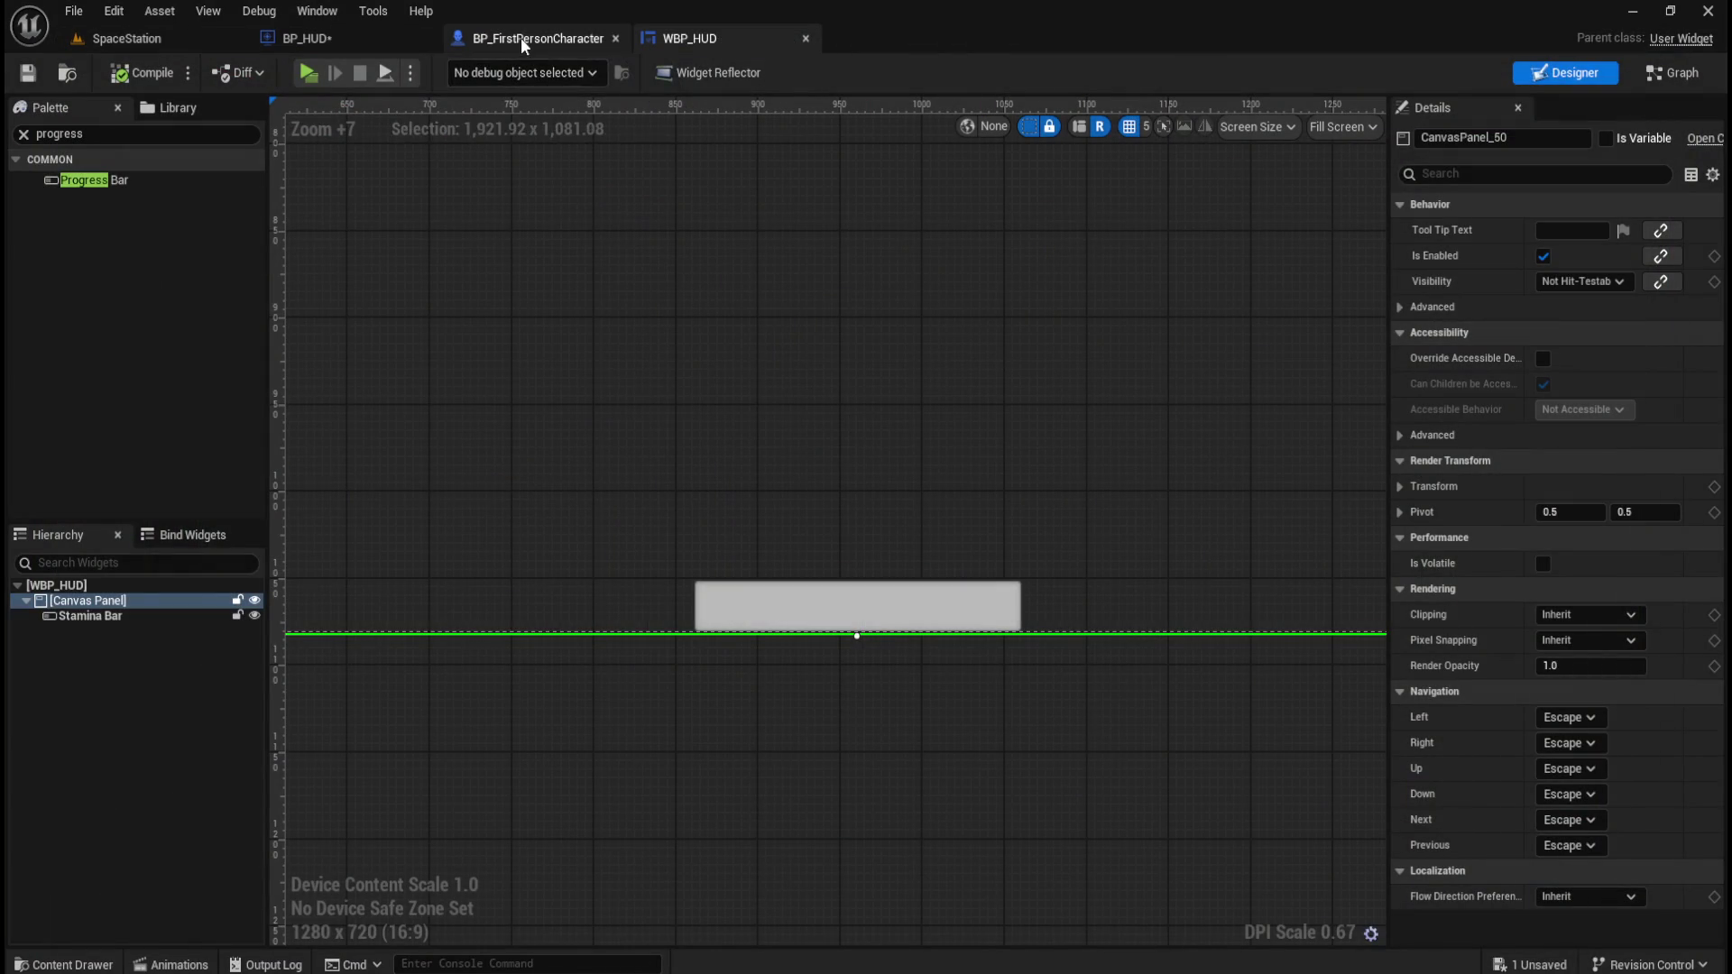
Set the Stamina Bar width to 500 and relaunch the game preview.
left_click(198, 615)
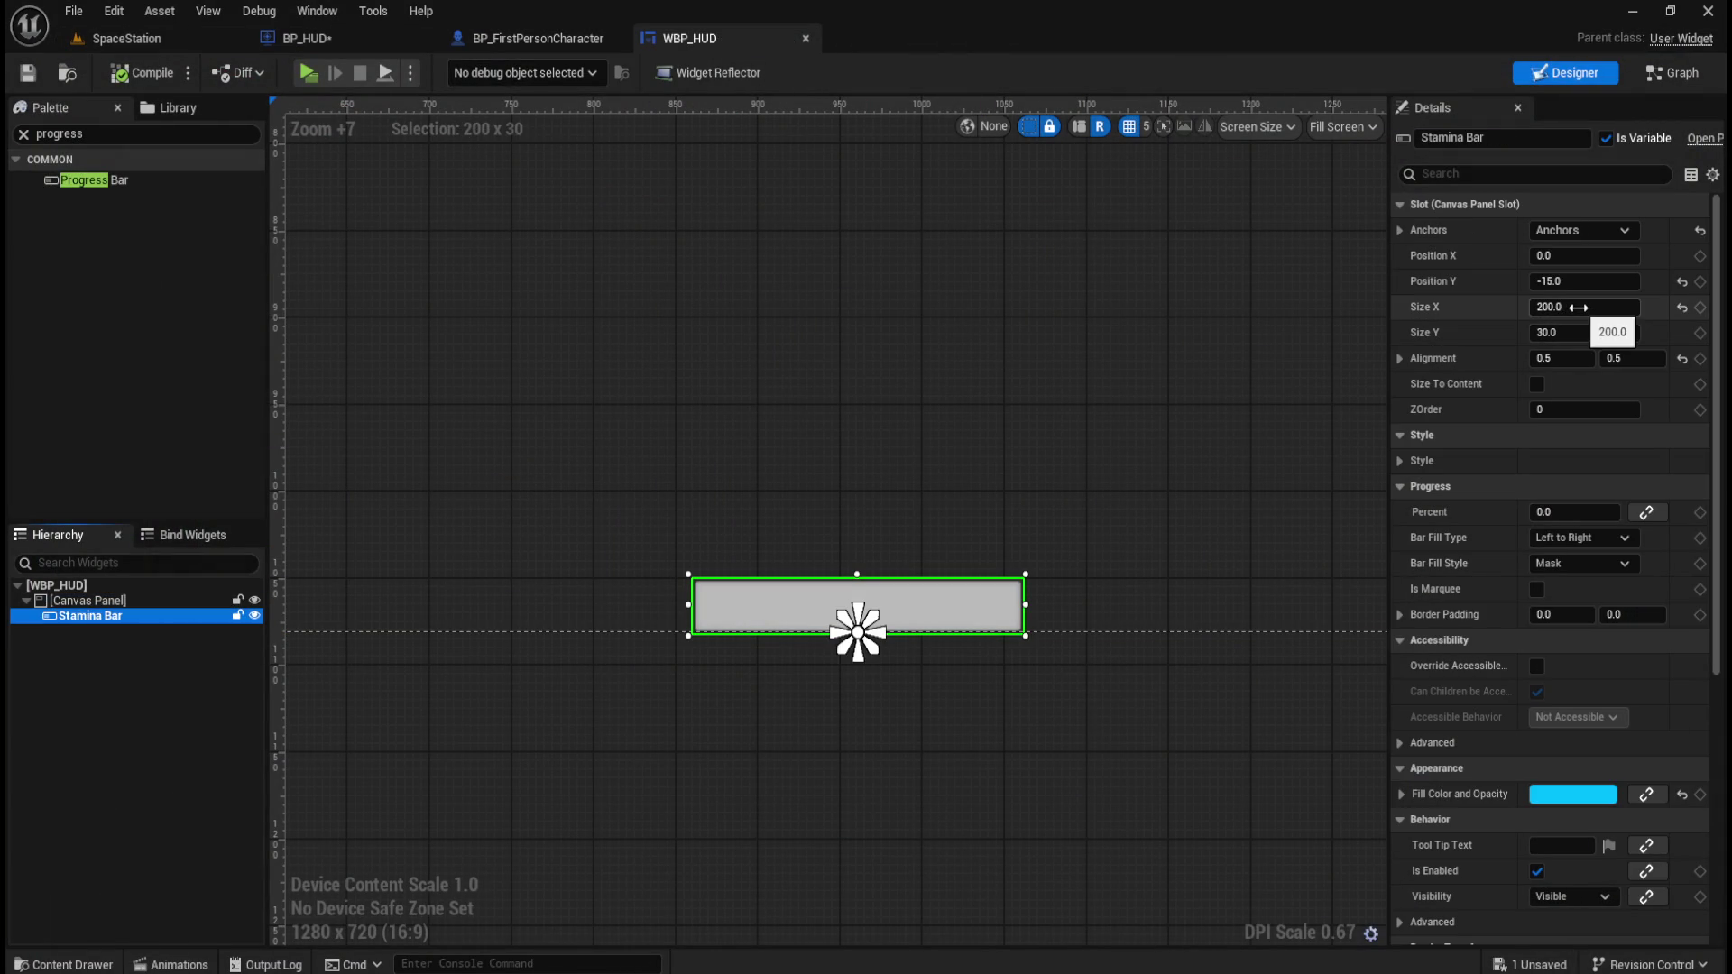
left_click(1578, 308)
type("500")
key("Return")
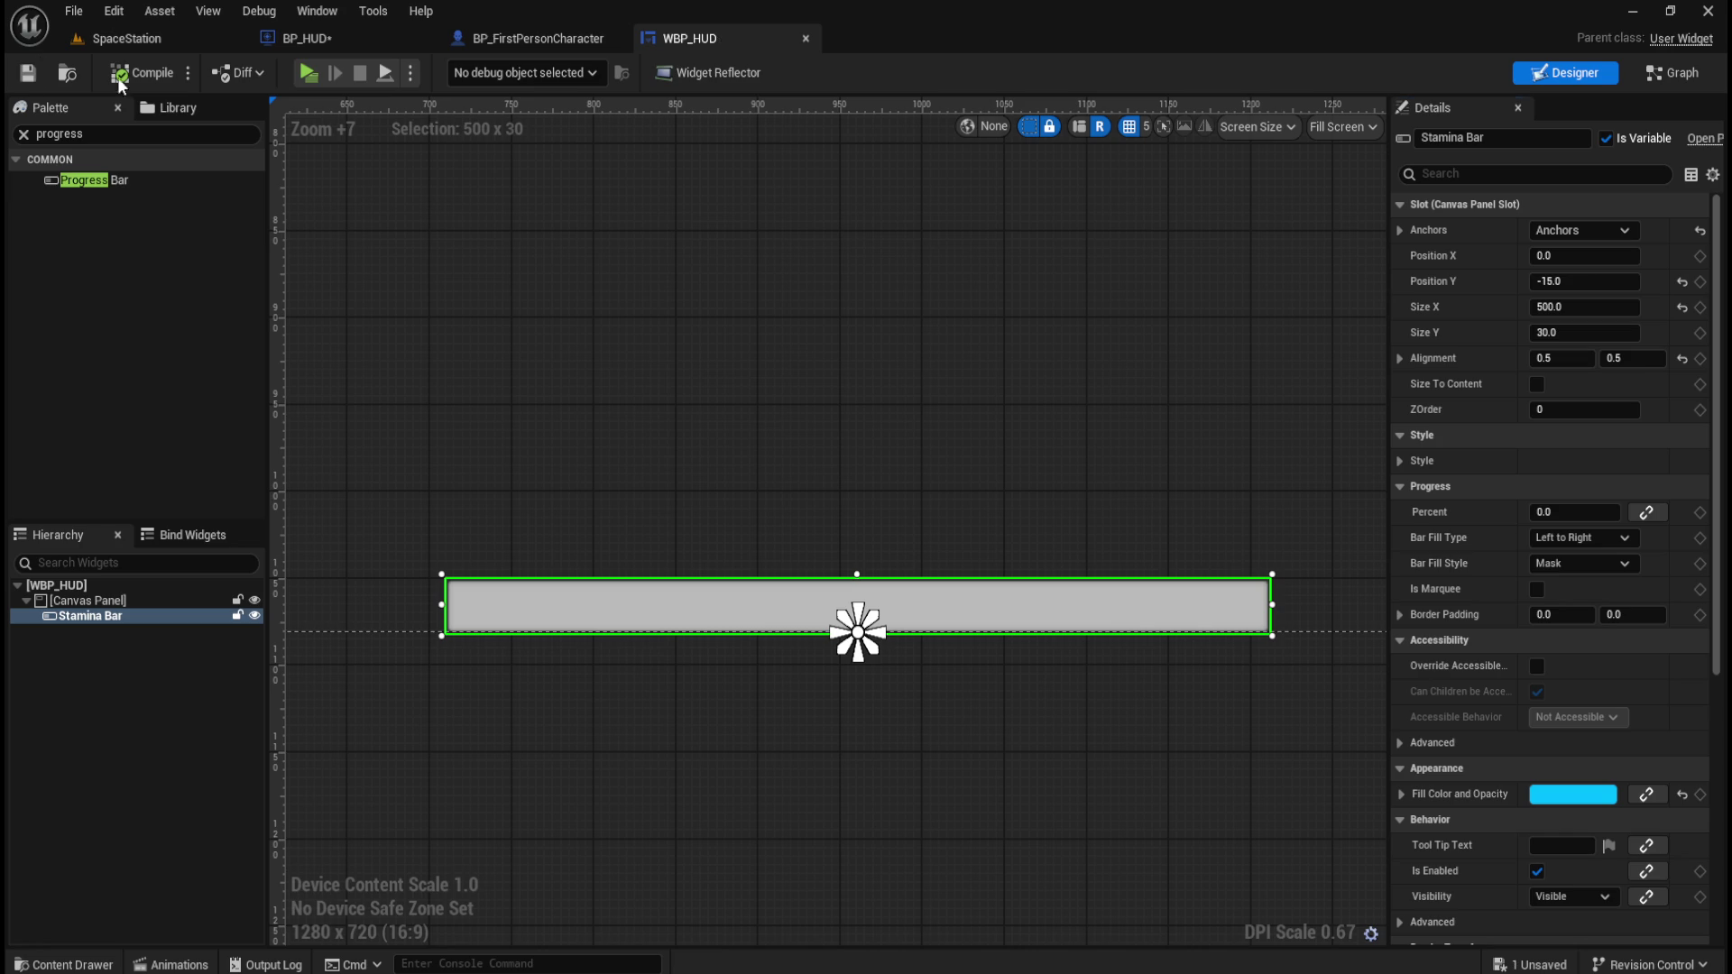
left_click(308, 72)
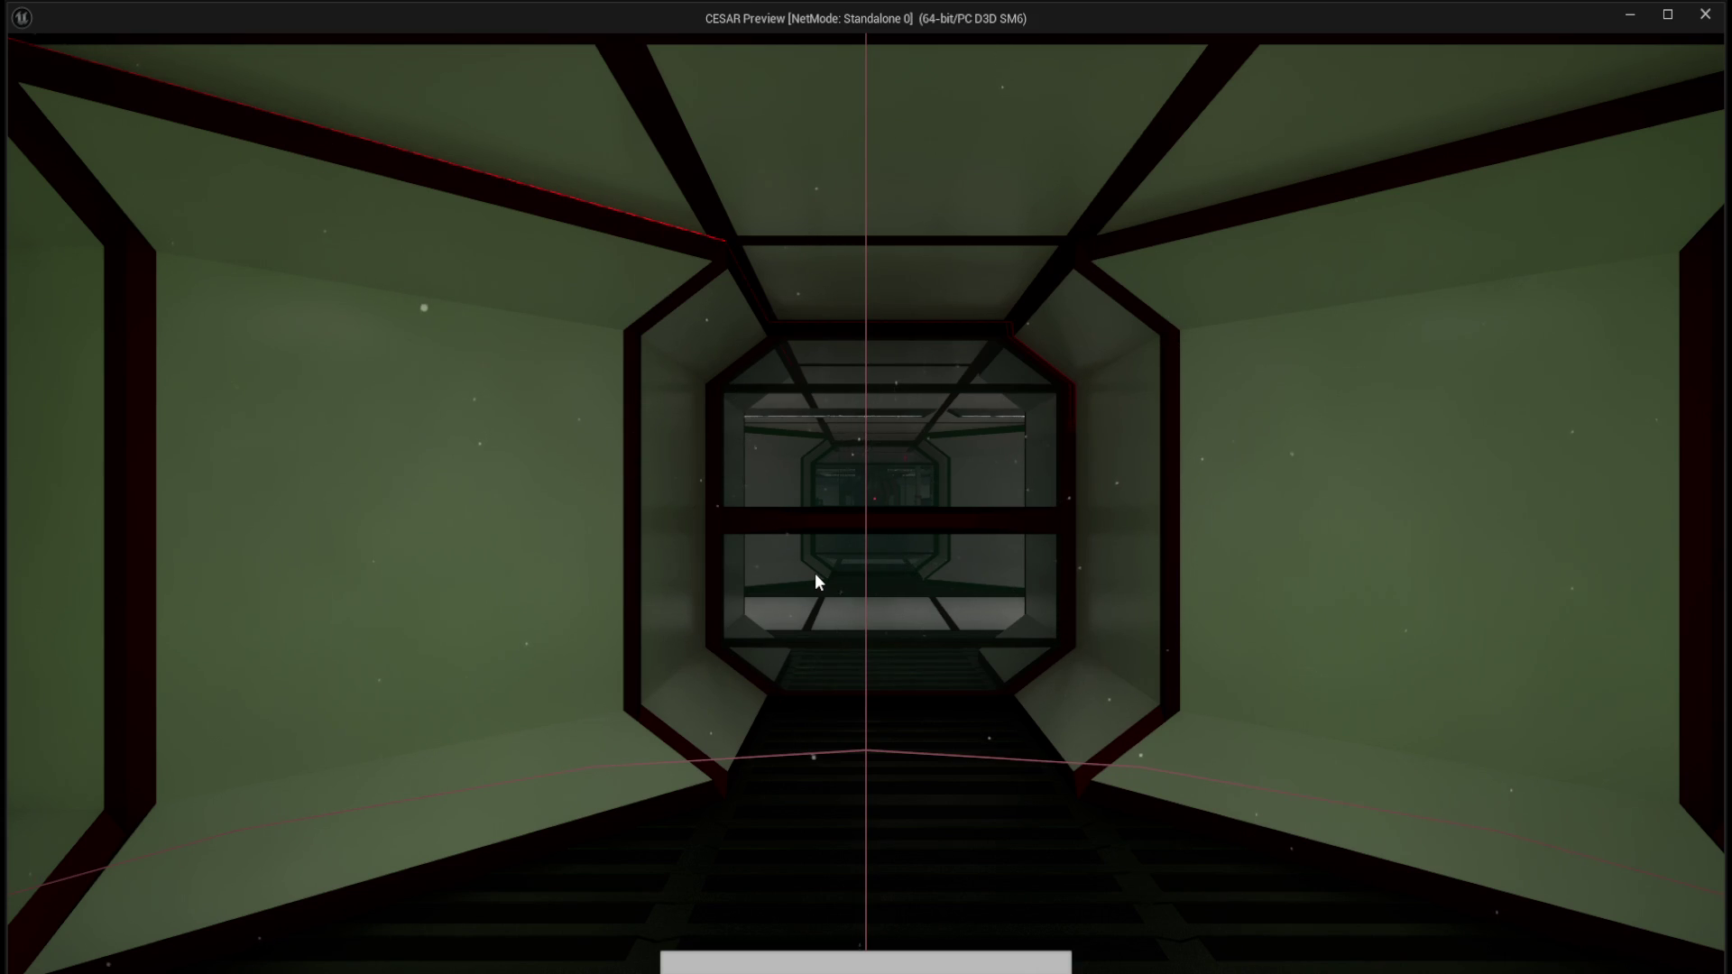
Walk down the corridor in the game preview, stop it, and reselect the Stamina Bar in WBP_HUD.
left_click(815, 572)
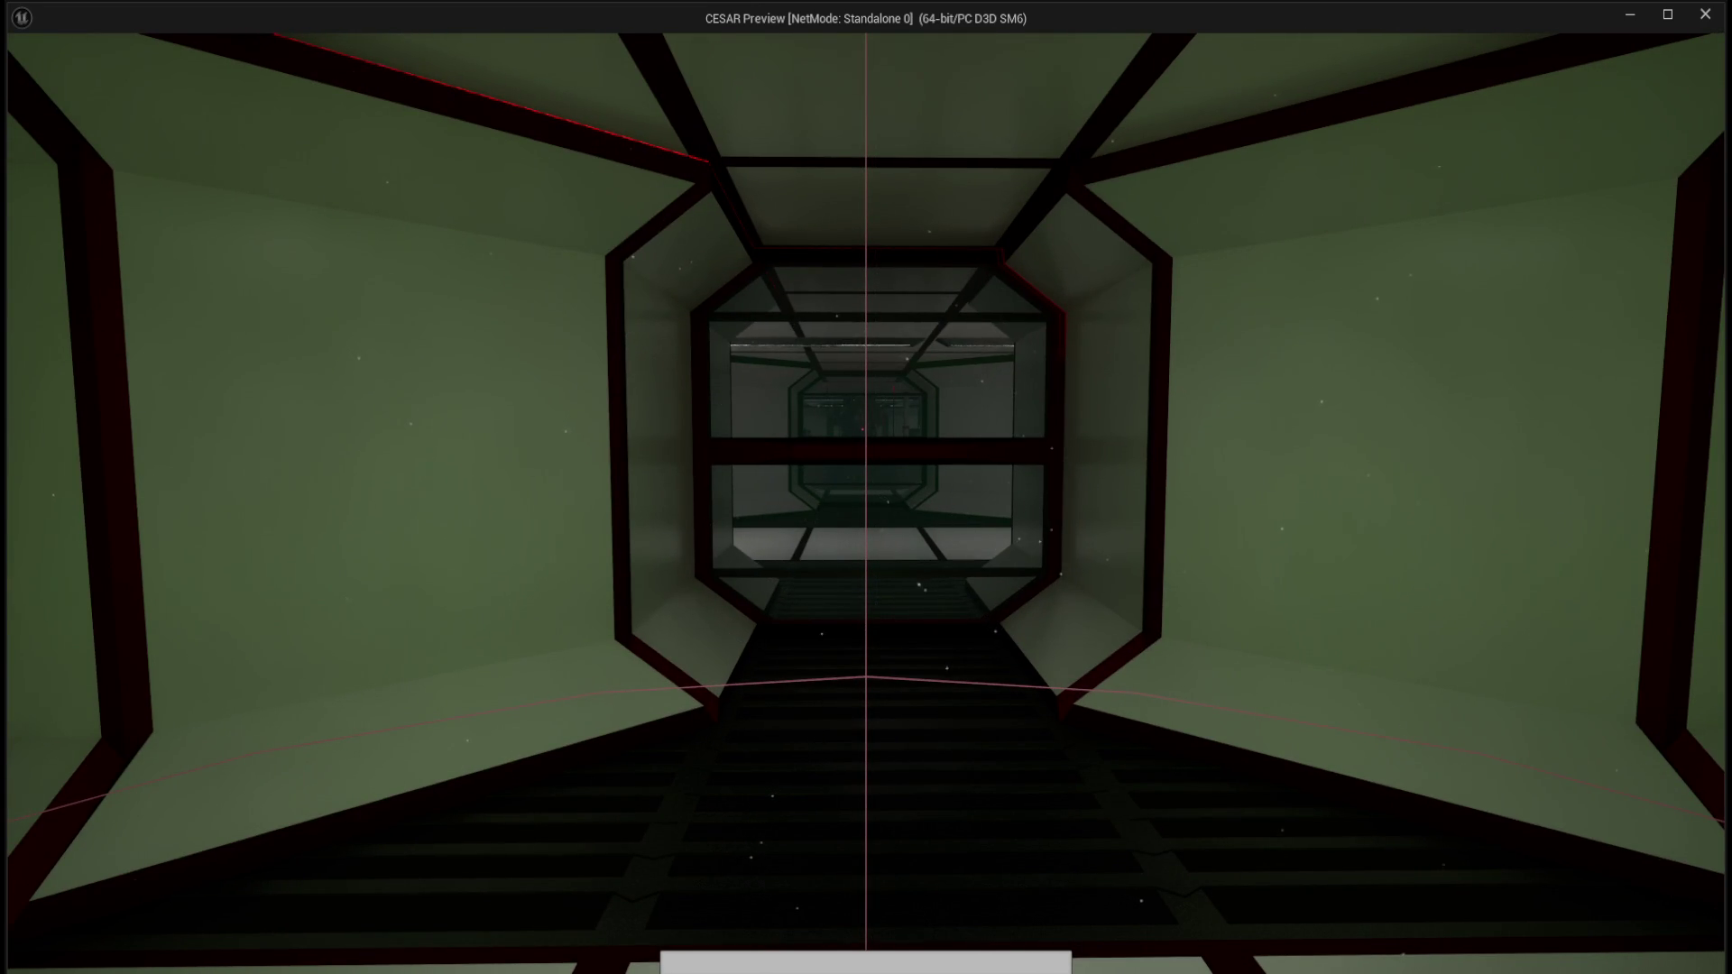
key("w")
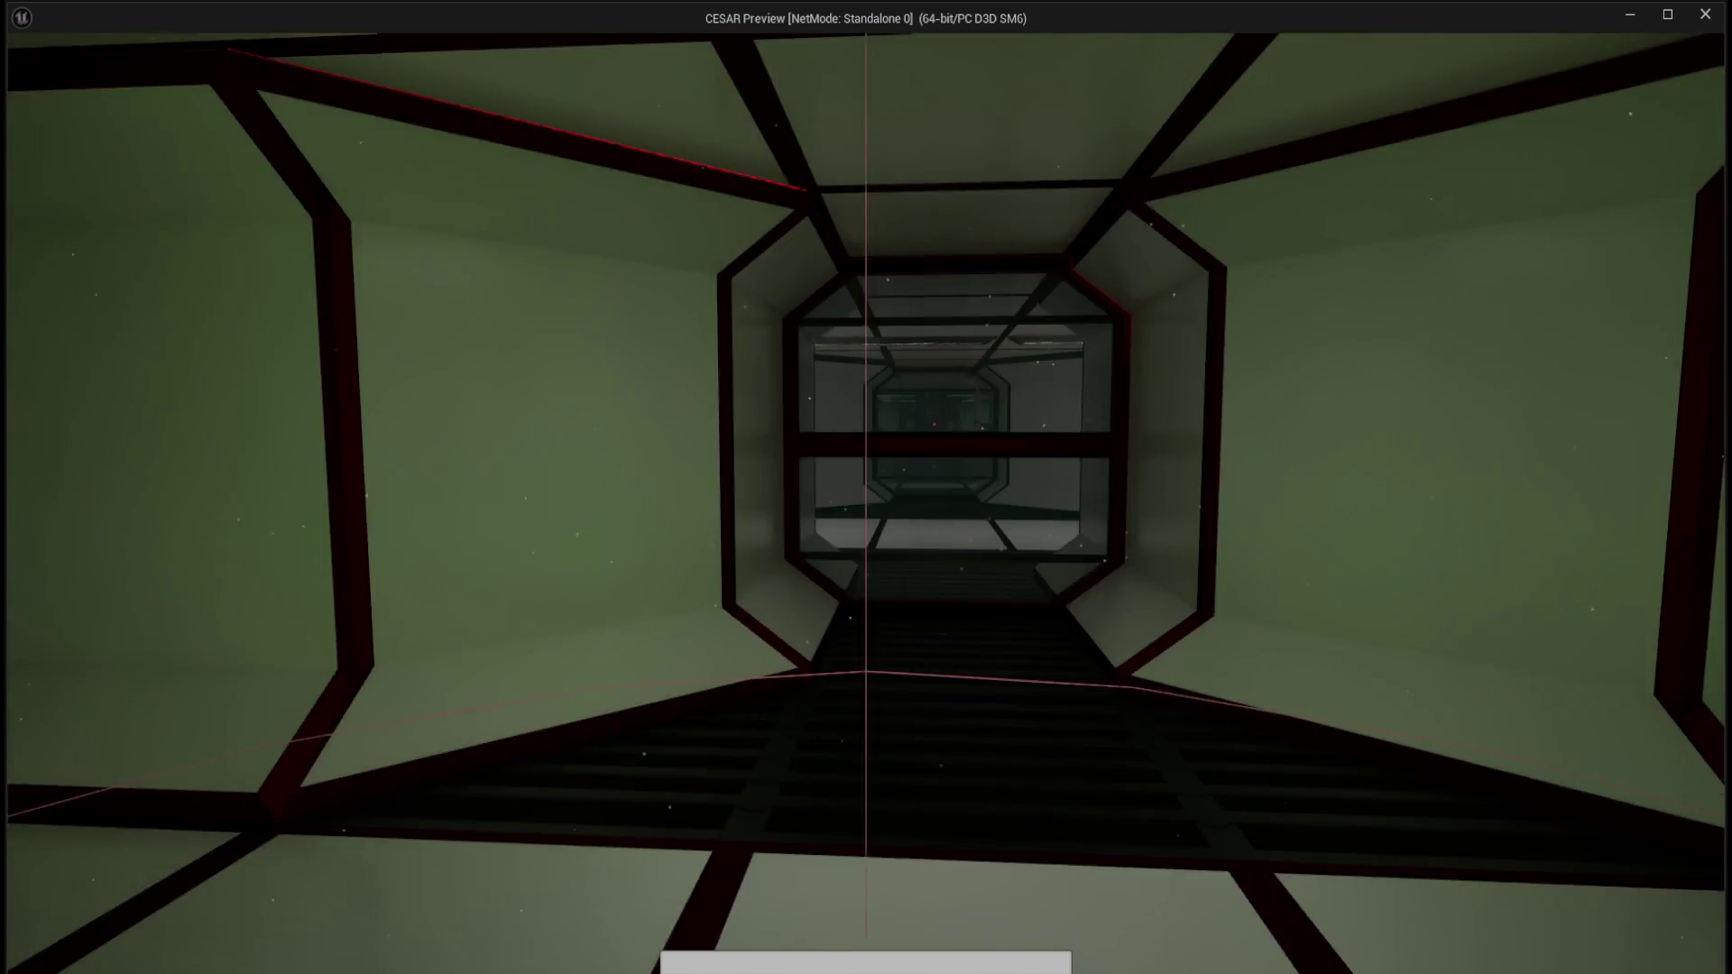
key("Escape")
left_click(868, 511)
left_click(866, 604)
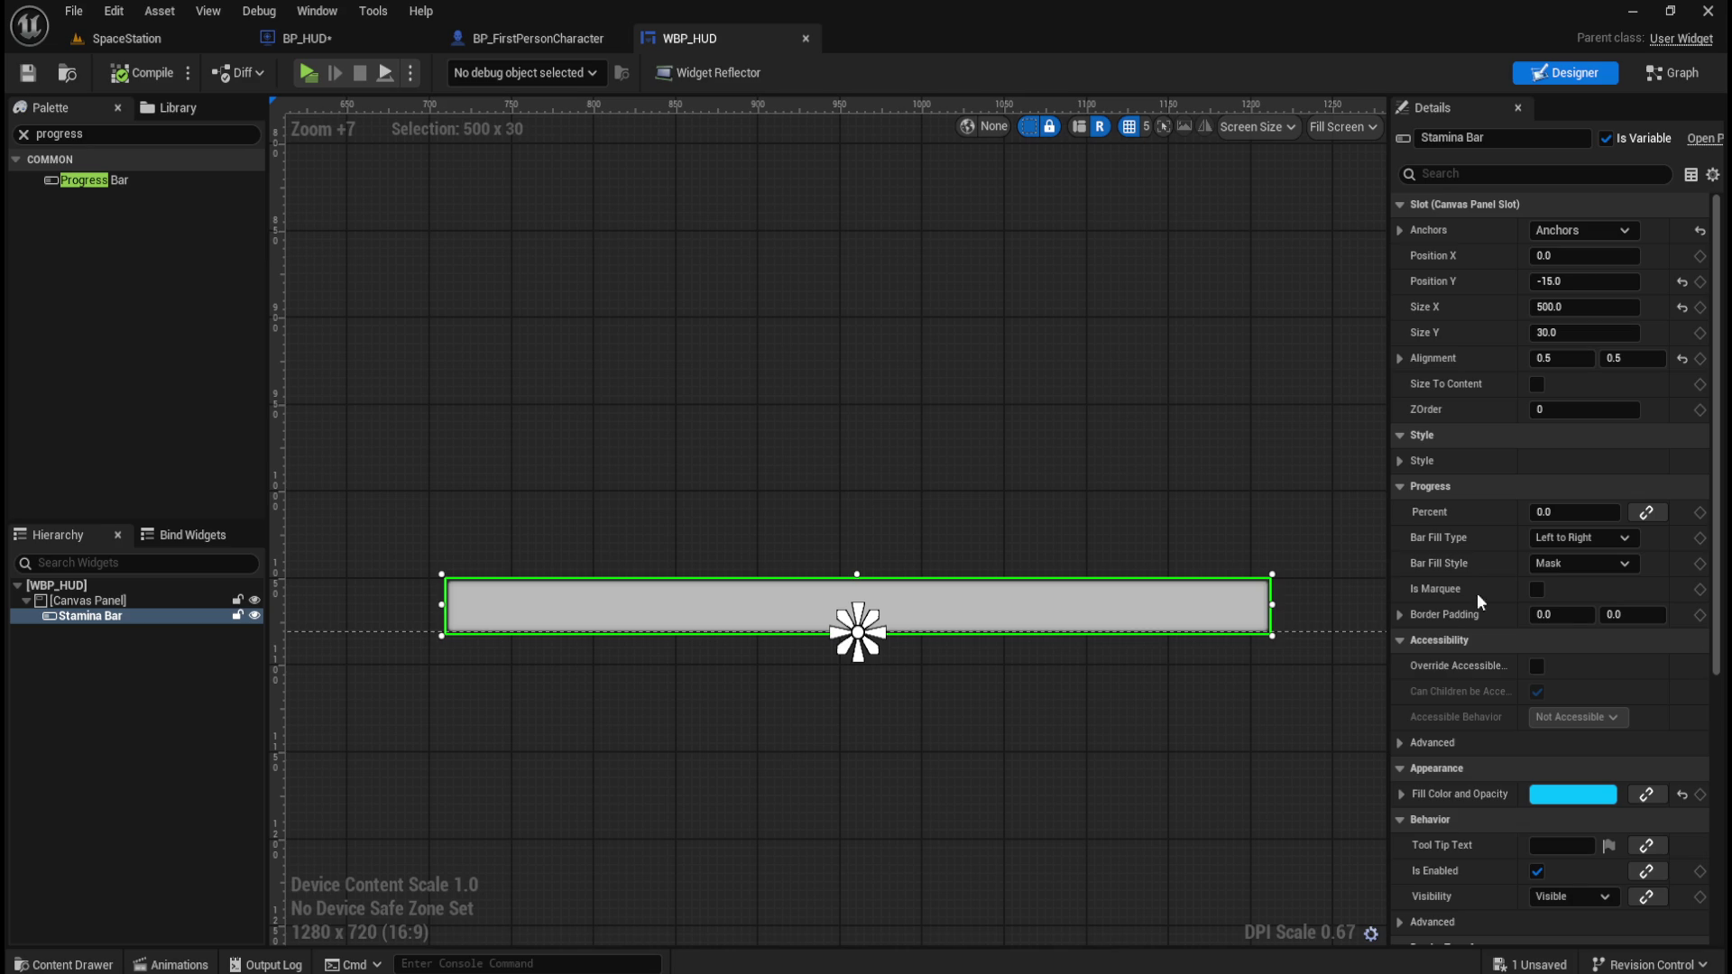
Reselect the Stamina Bar and expand its Style, Background Image and Fill Image settings.
left_click(1149, 465)
left_click(1133, 598)
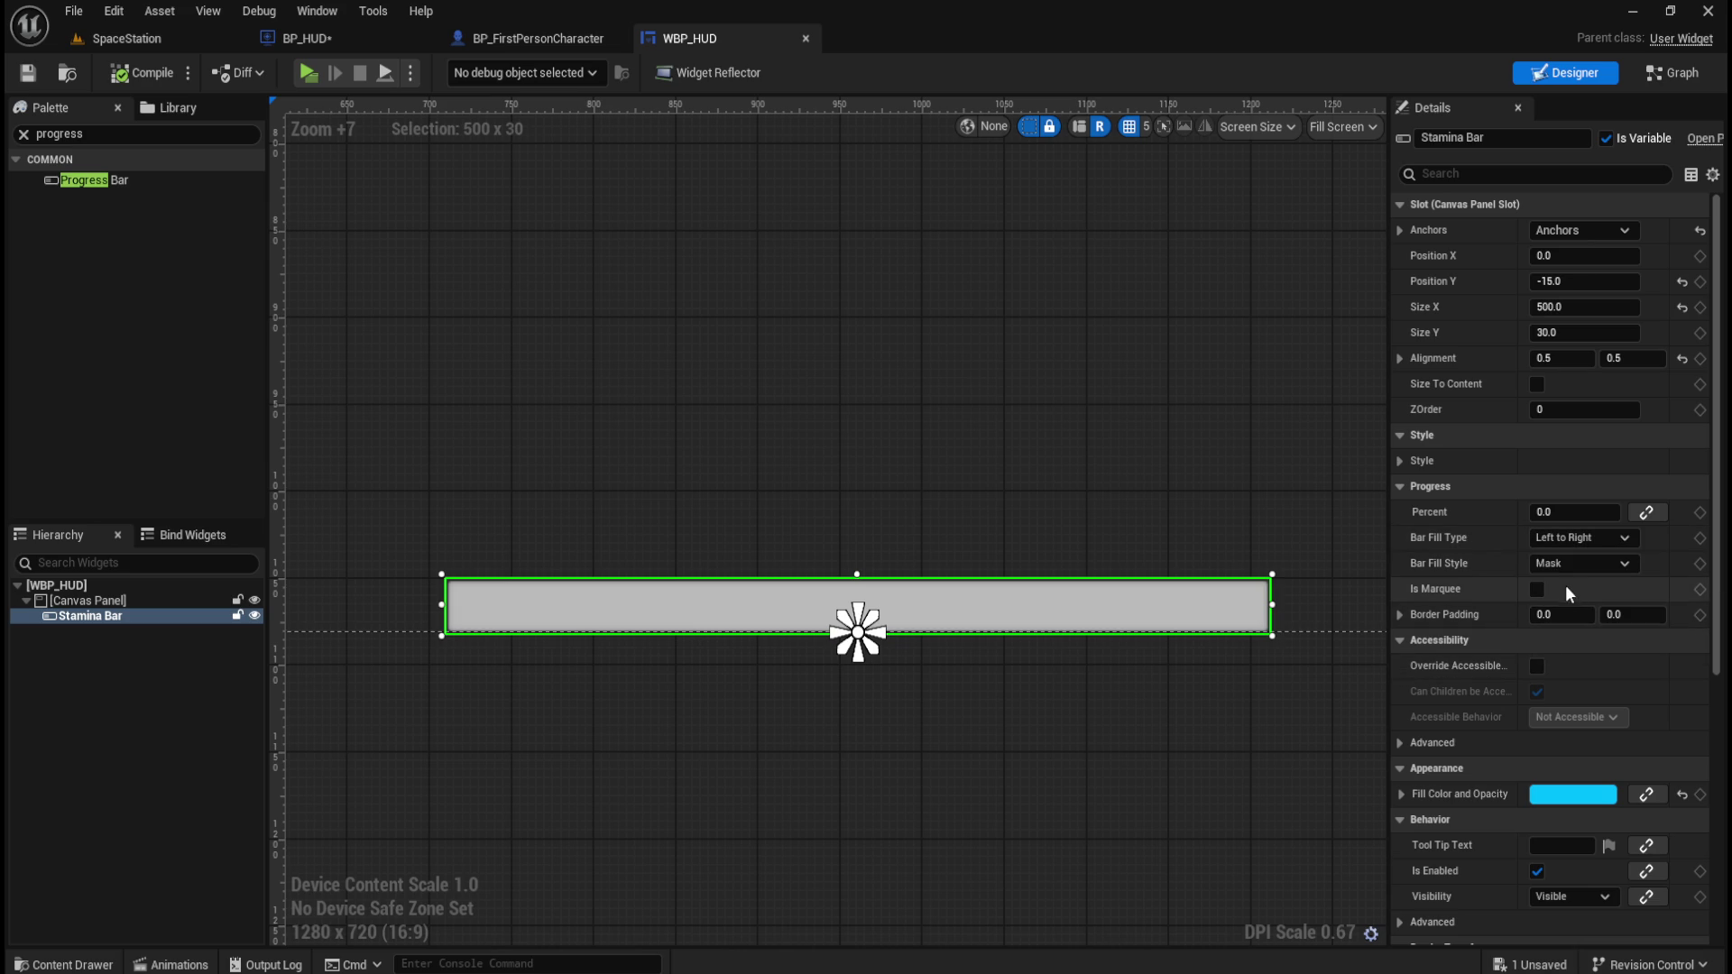
left_click(1399, 461)
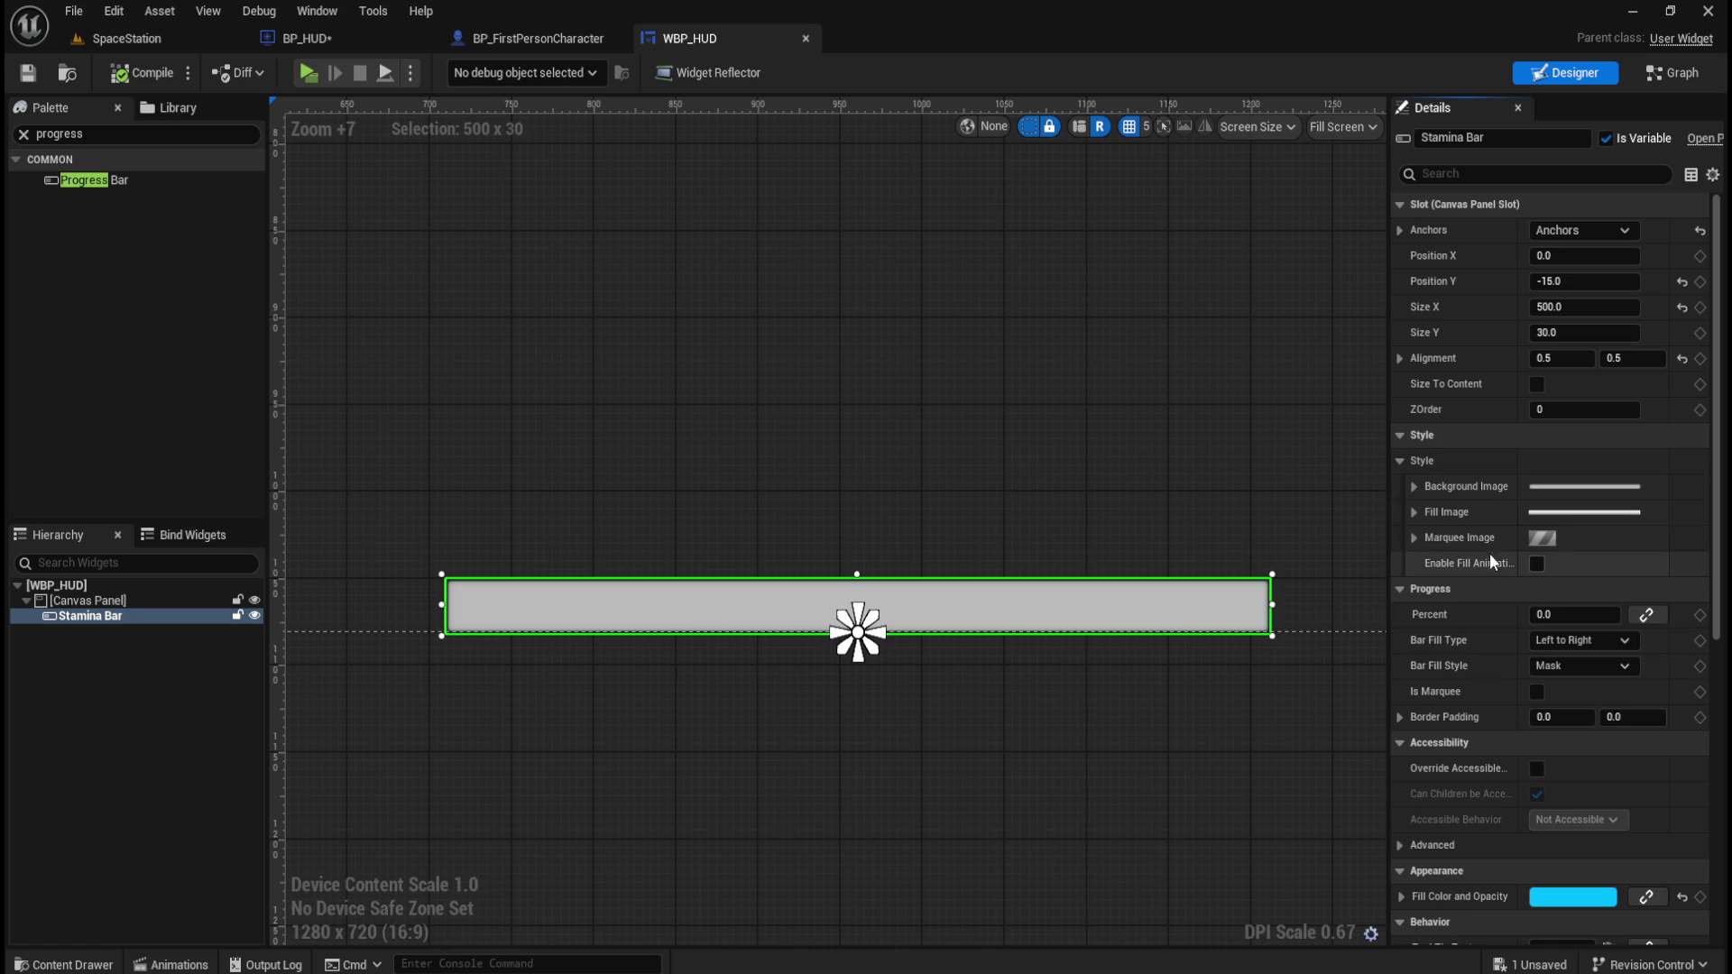
left_click(1414, 489)
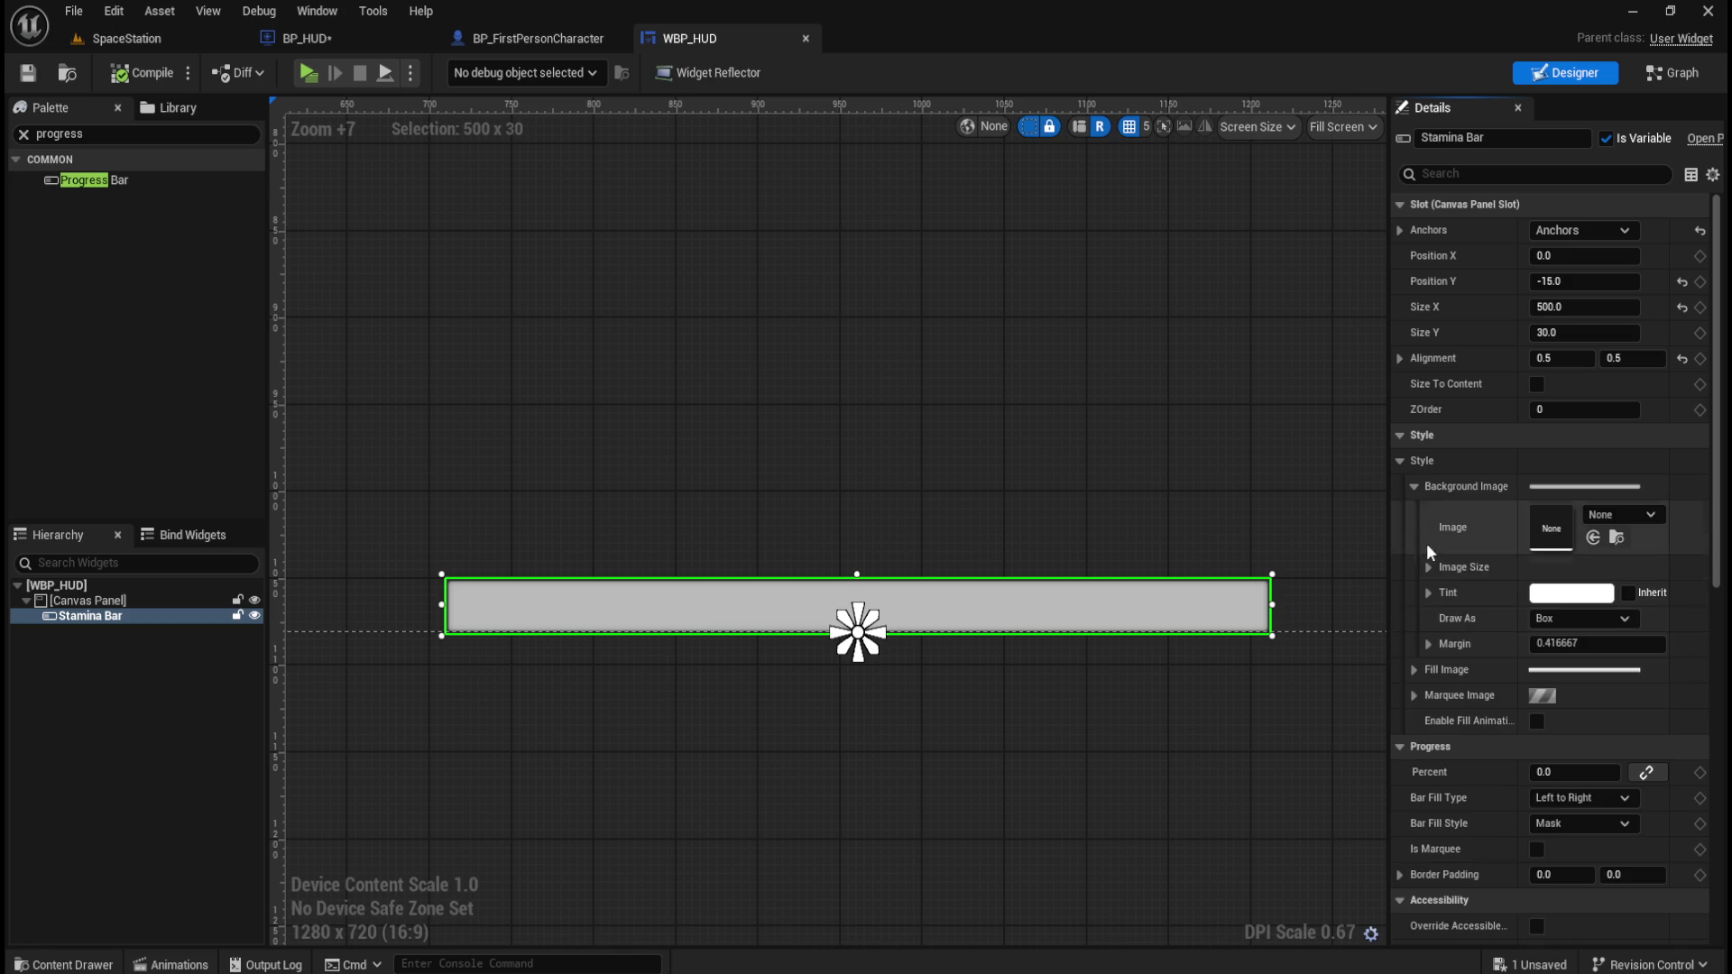
left_click(1414, 670)
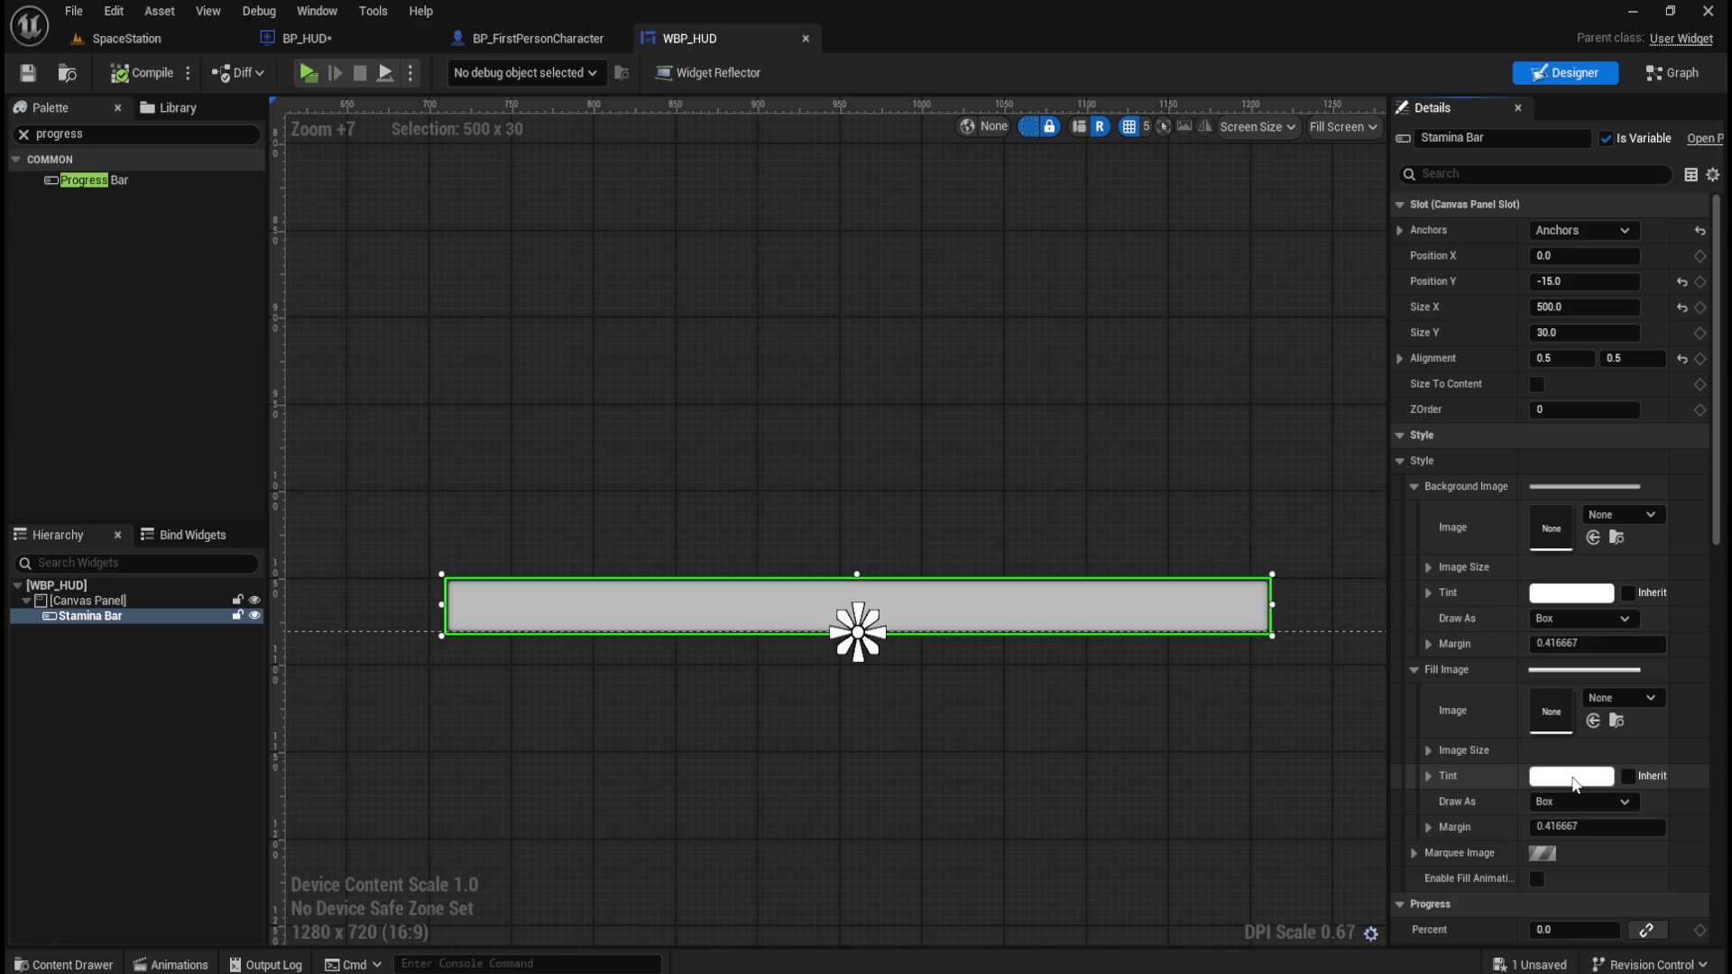
Set the Stamina Bar's fill image tint to a fully saturated cyan.
left_click(1574, 783)
left_click(1216, 658)
left_click_drag(1219, 658, 1183, 647)
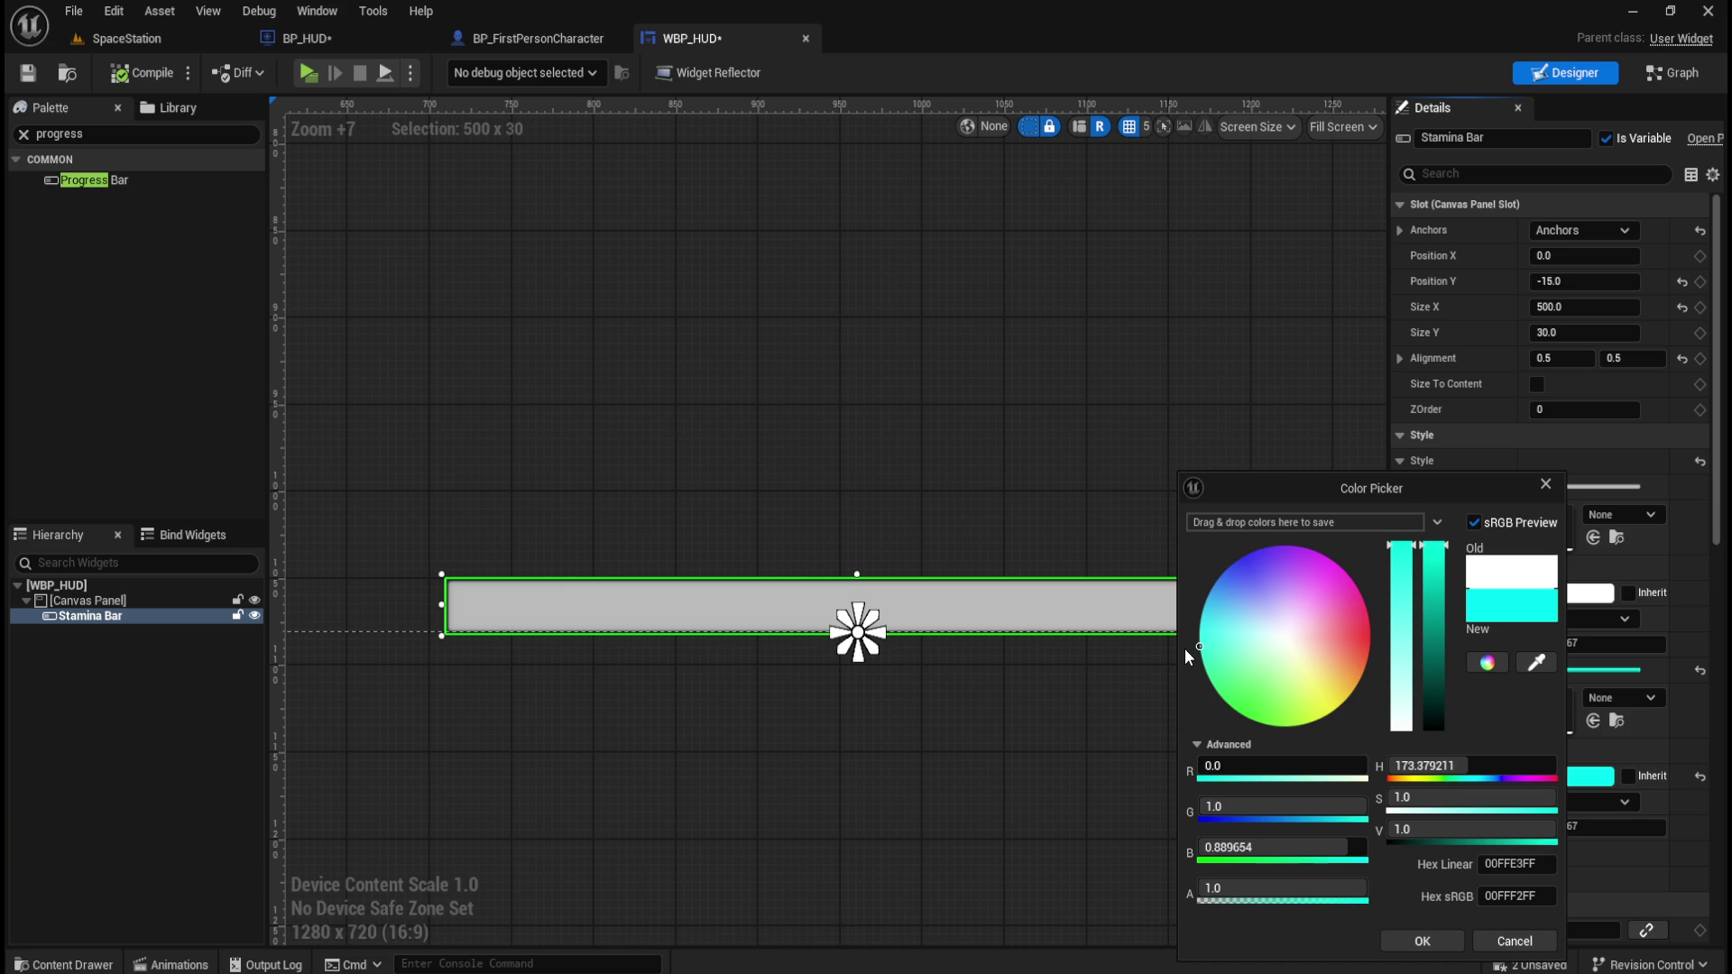
left_click(1421, 943)
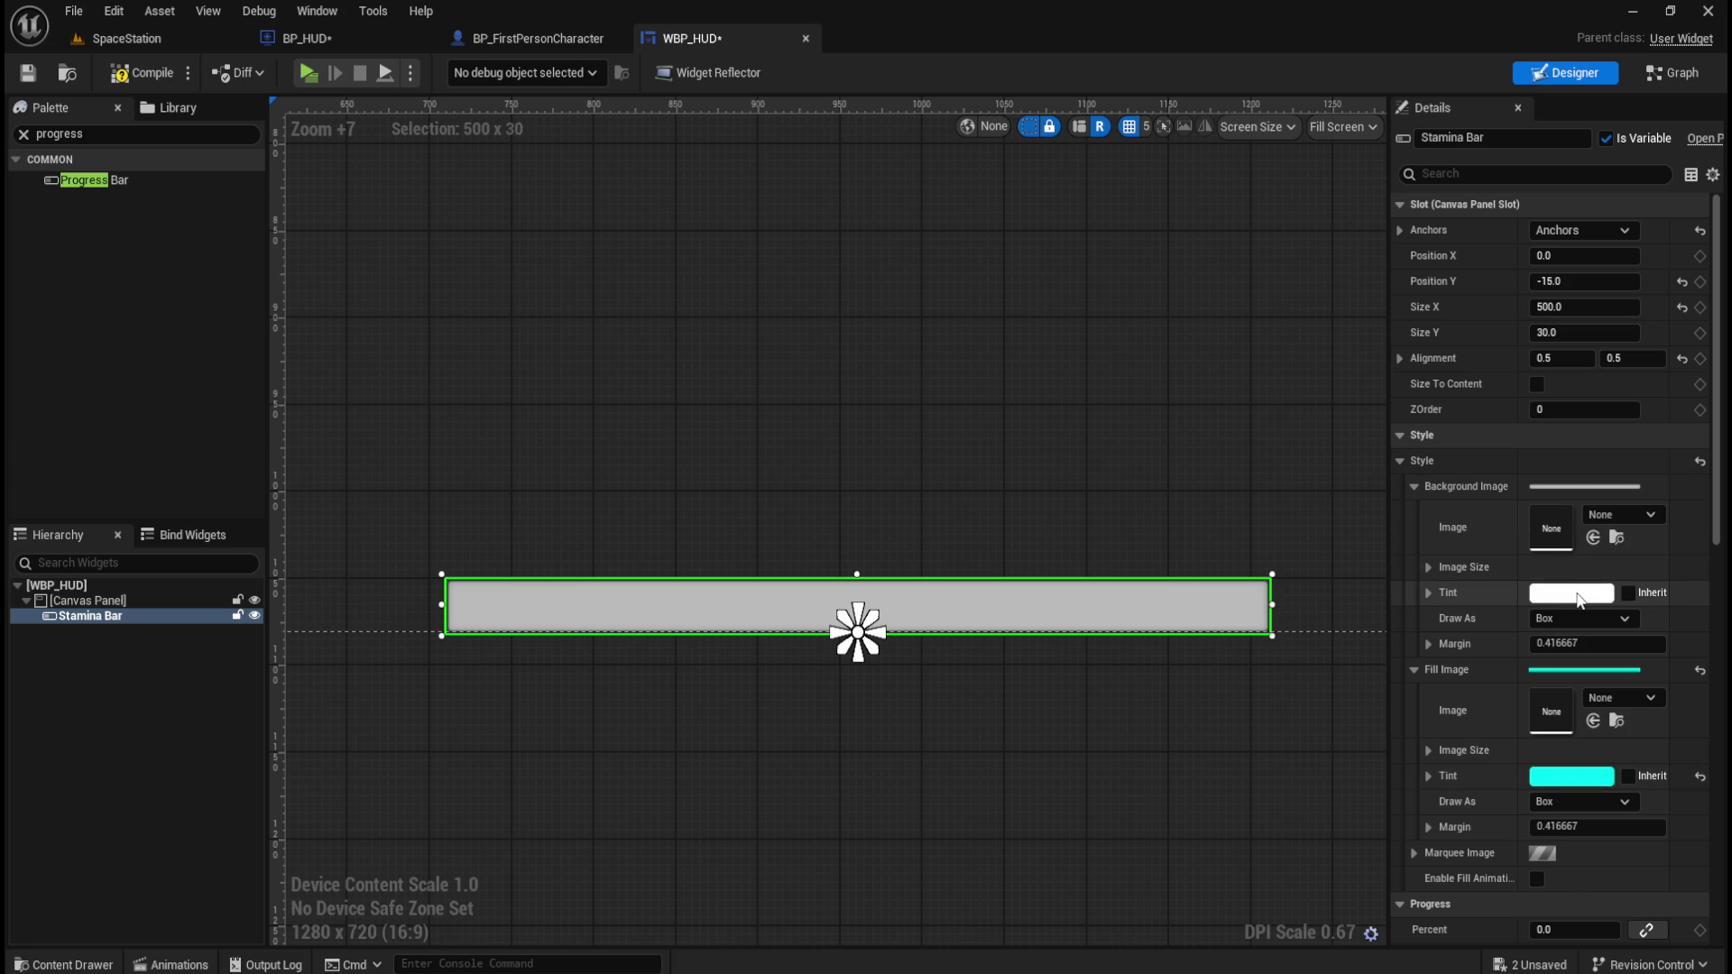
left_click(1578, 600)
Darken the Stamina Bar background tint to near-black grey (222222) and compile WBP_HUD.
mouse_move(1447, 550)
left_mouse_down()
mouse_move(1459, 747)
mouse_move(1468, 721)
mouse_move(1468, 738)
mouse_move(1484, 722)
mouse_move(1475, 744)
mouse_move(1489, 724)
left_mouse_up()
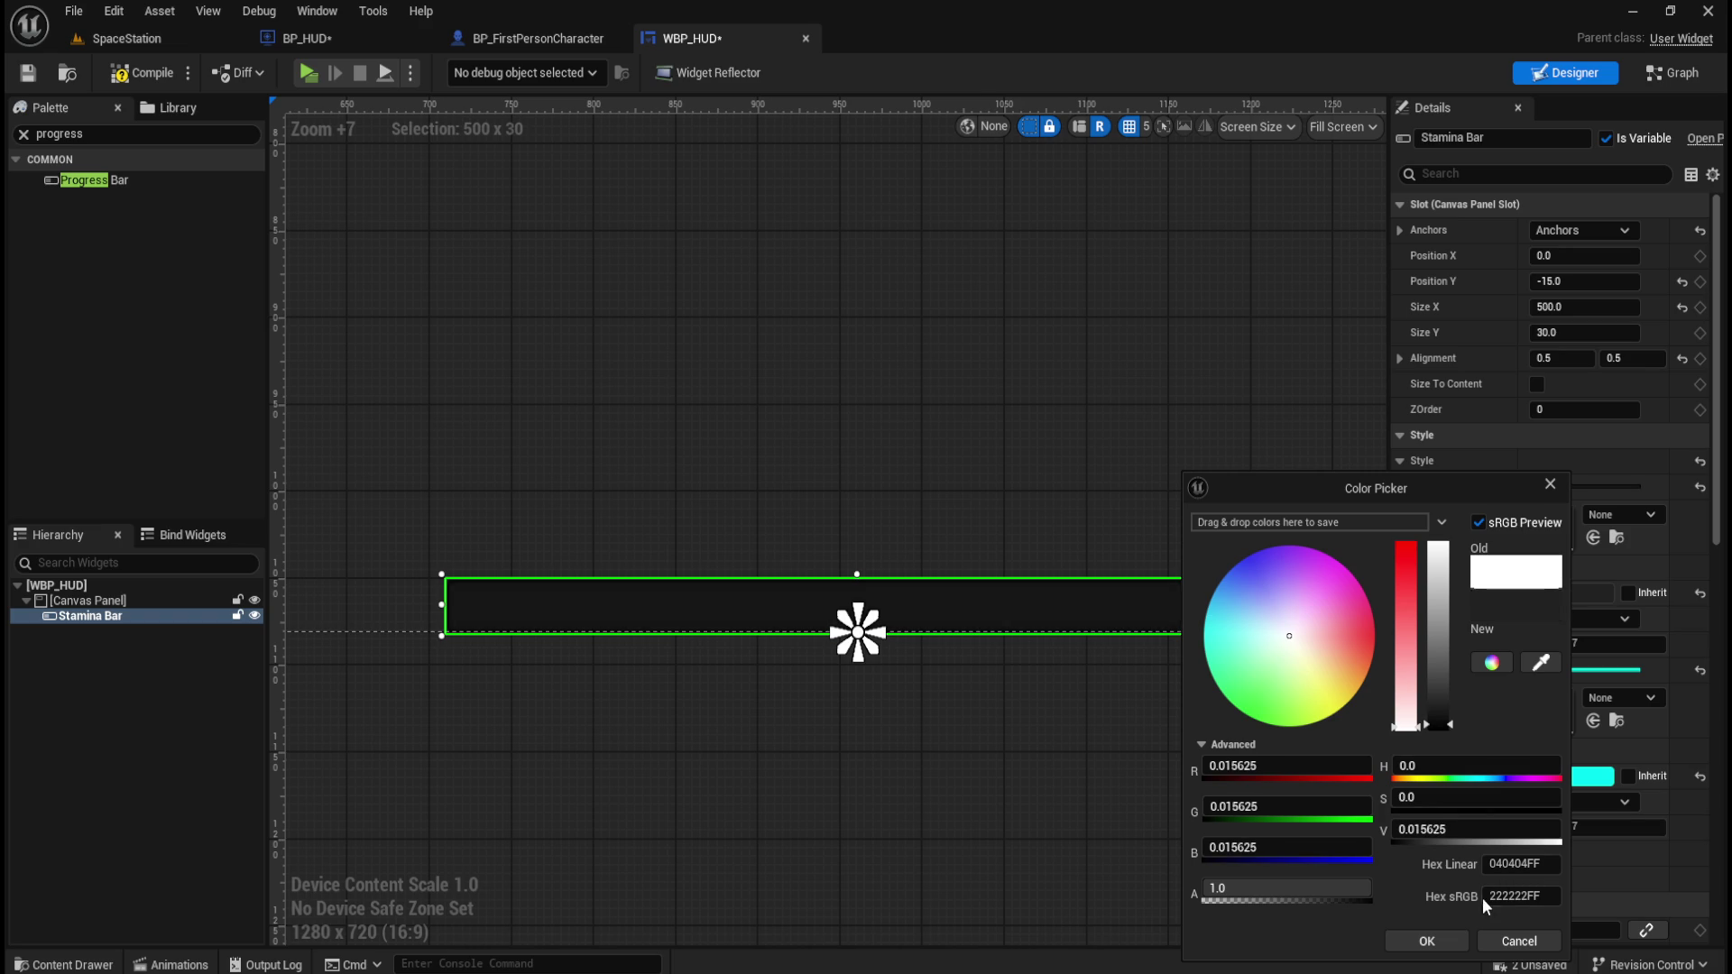
left_click(1426, 941)
left_click(1092, 478)
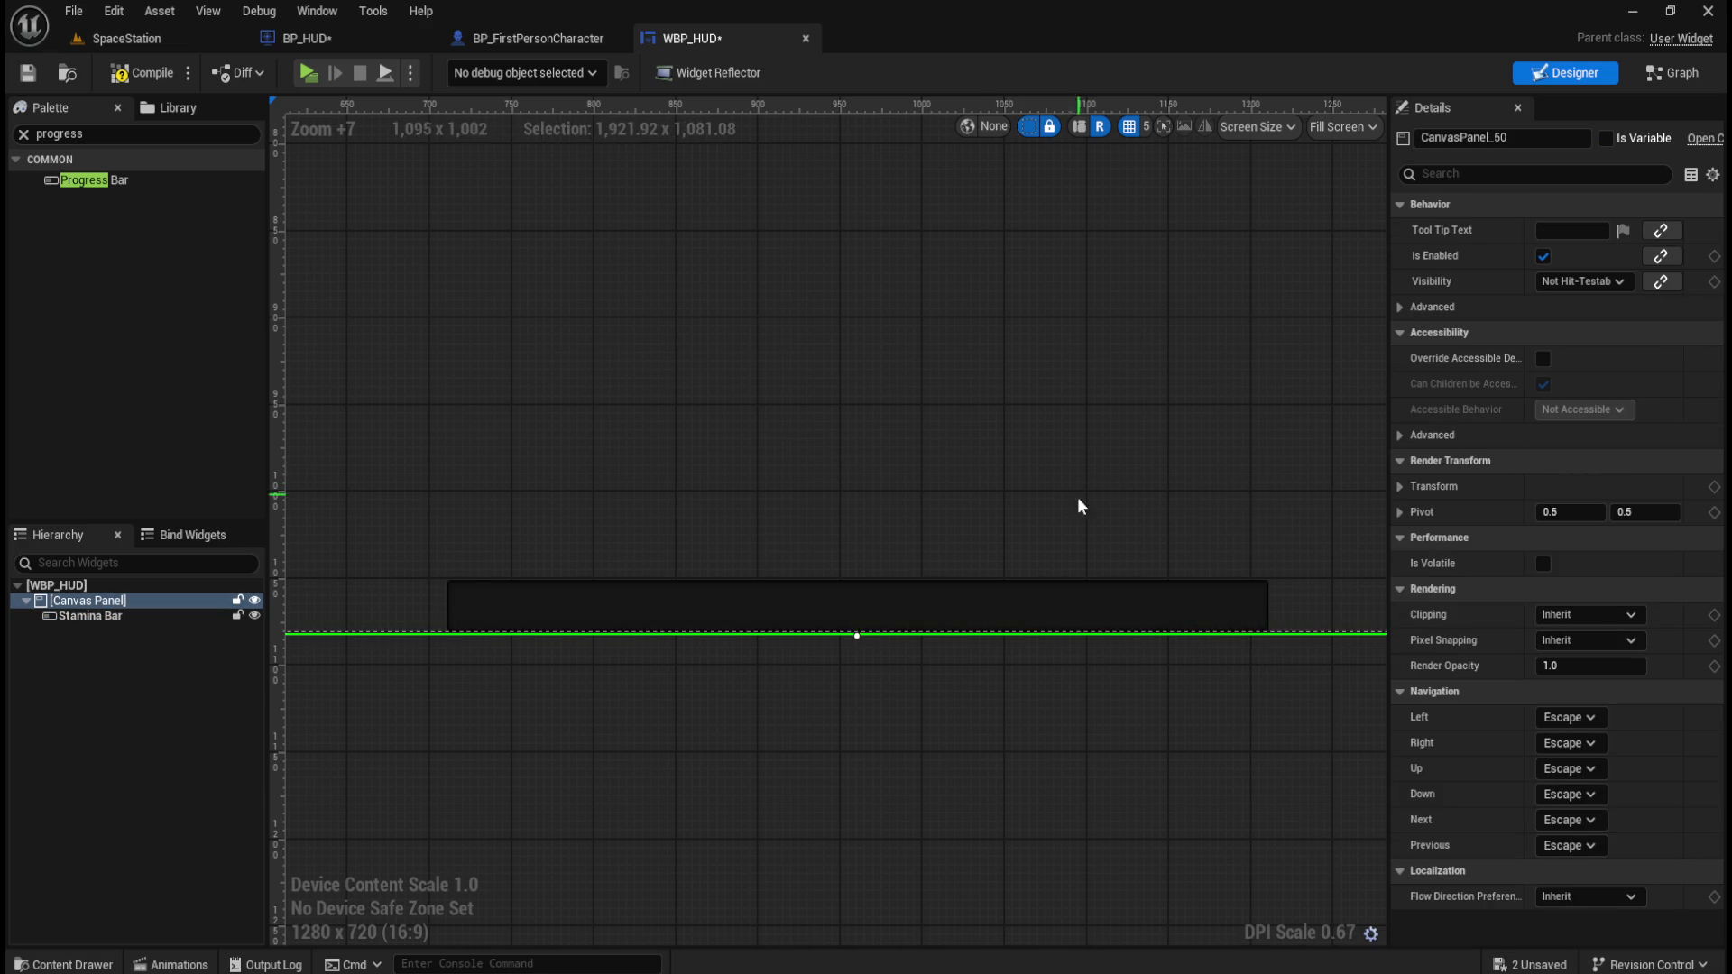
left_click(34, 74)
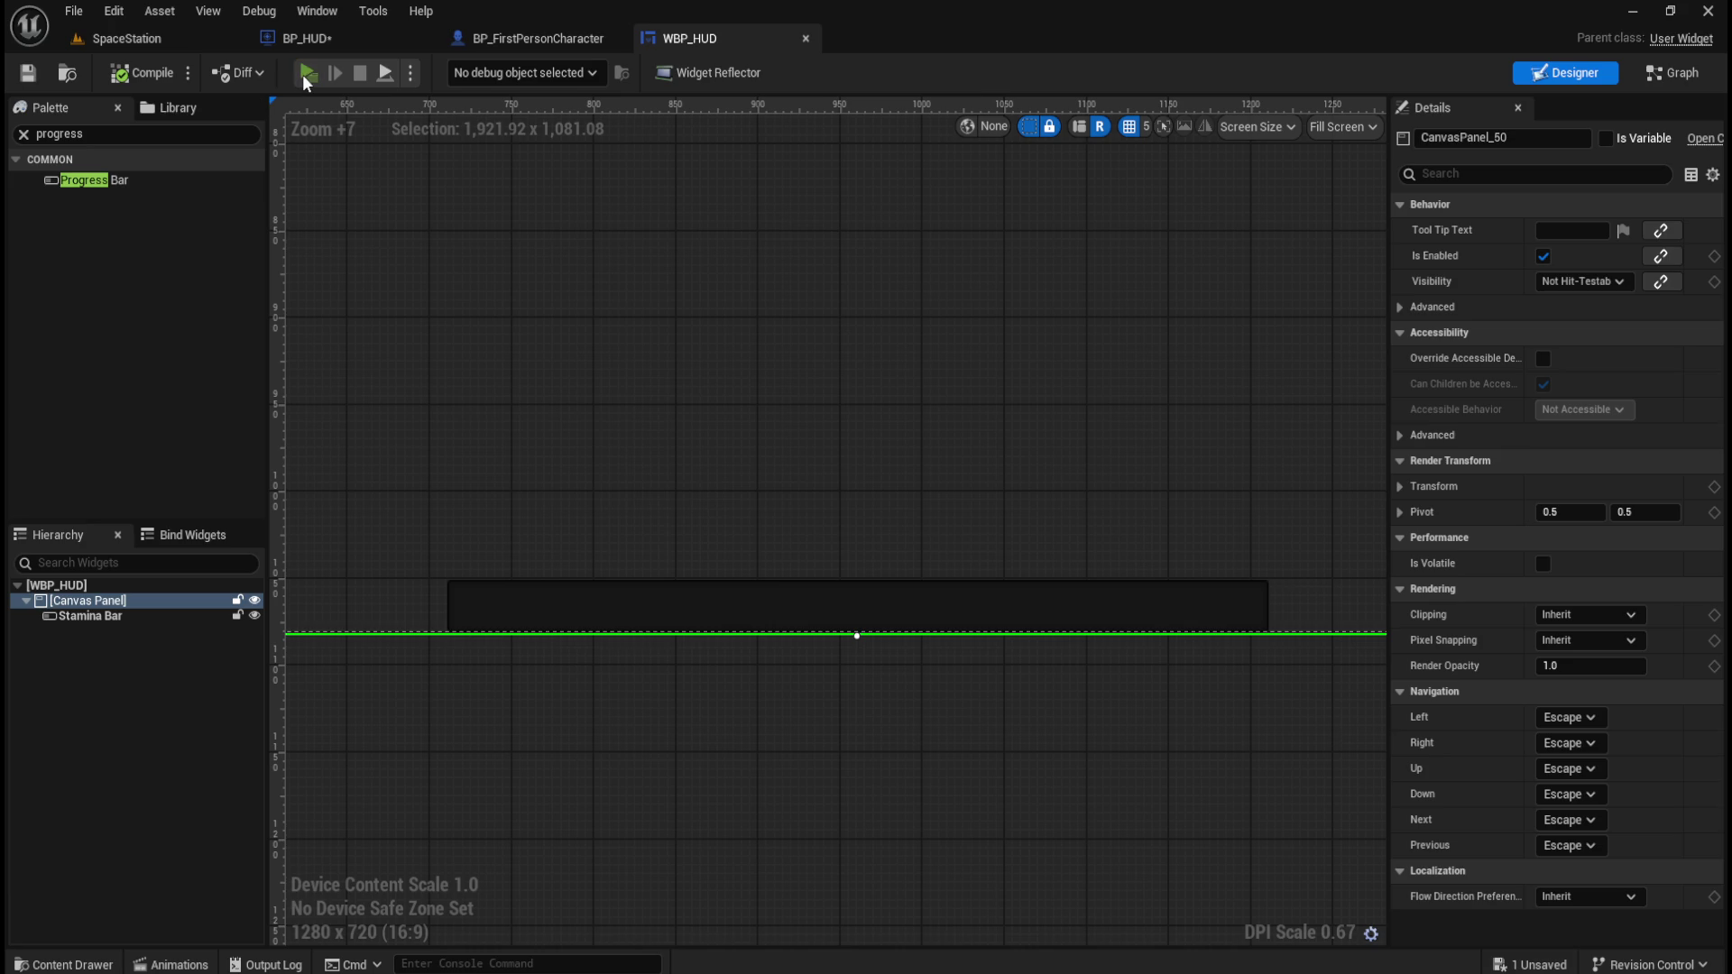
left_click(305, 73)
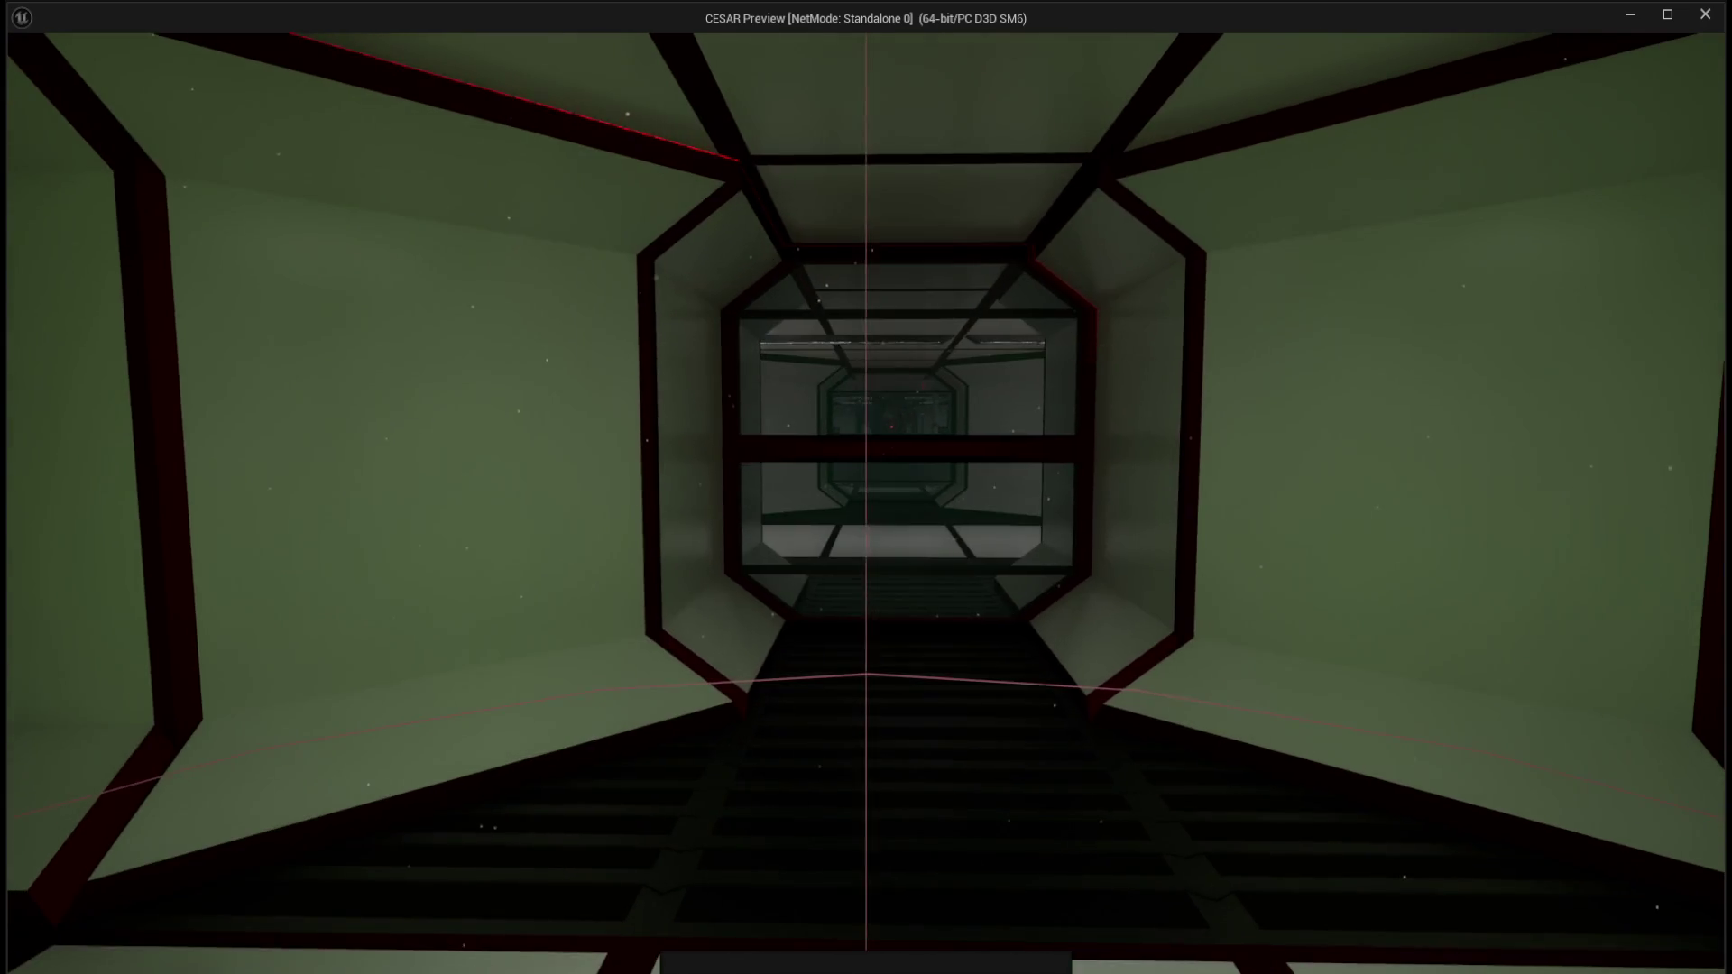
key("Escape")
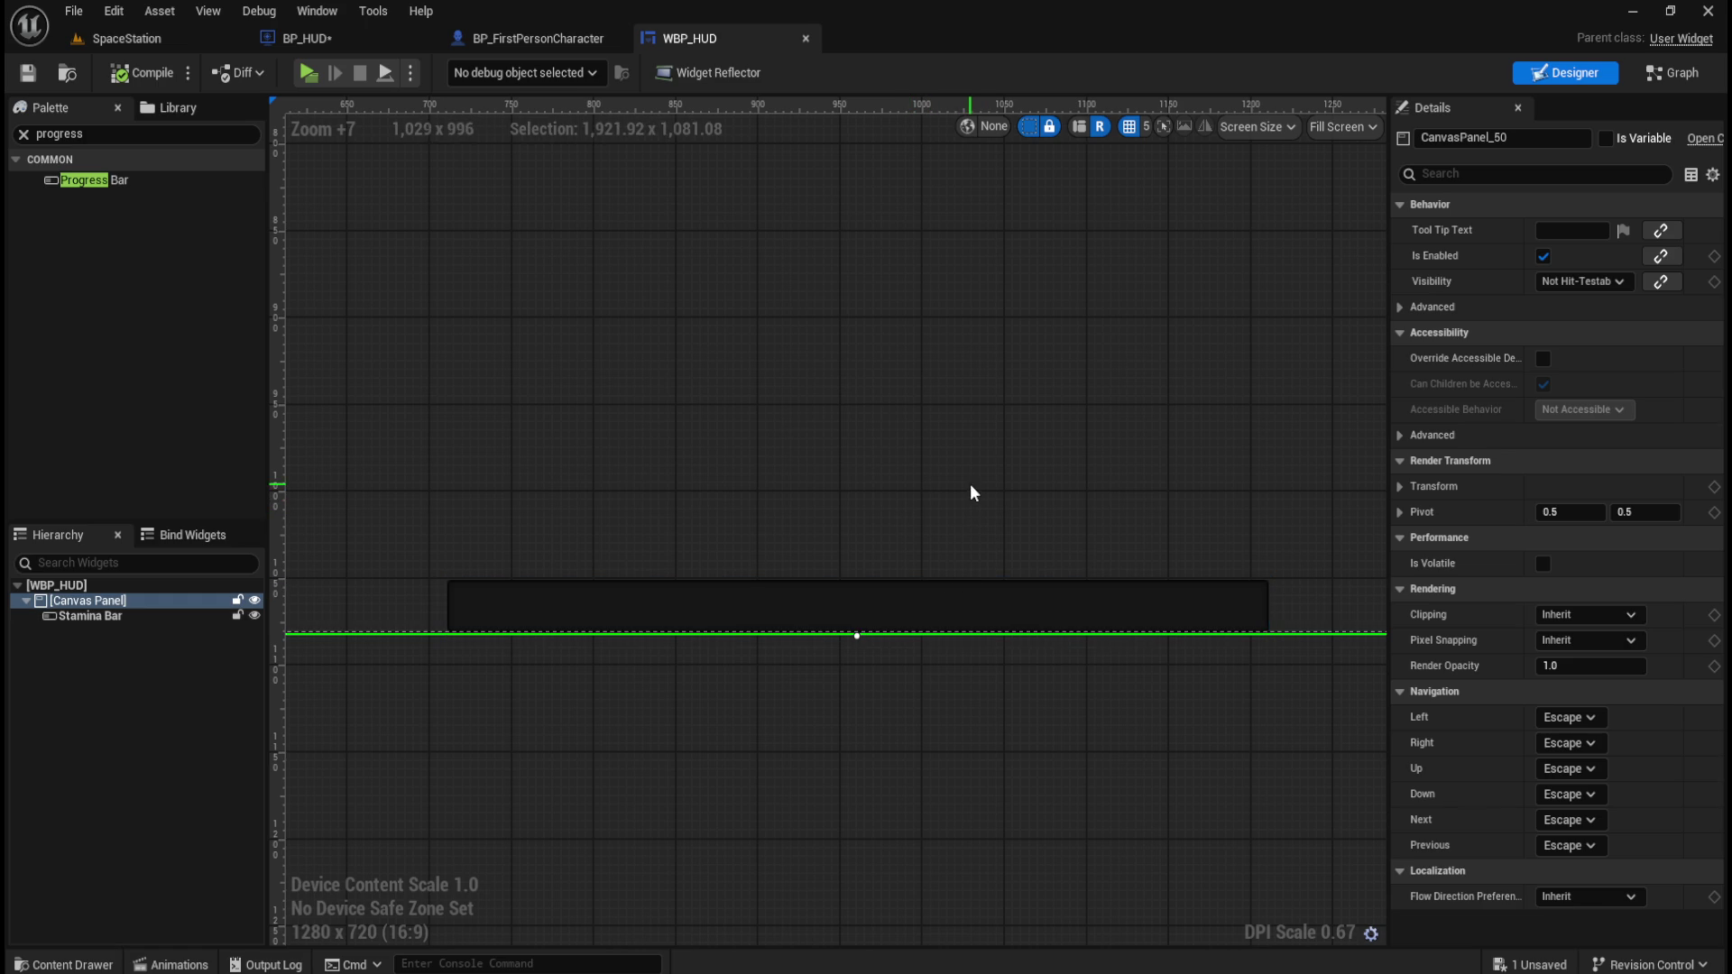
On the Stamina Bar, bind Percent to a new Get_StaminaBar_Percent binding function.
left_click(944, 599)
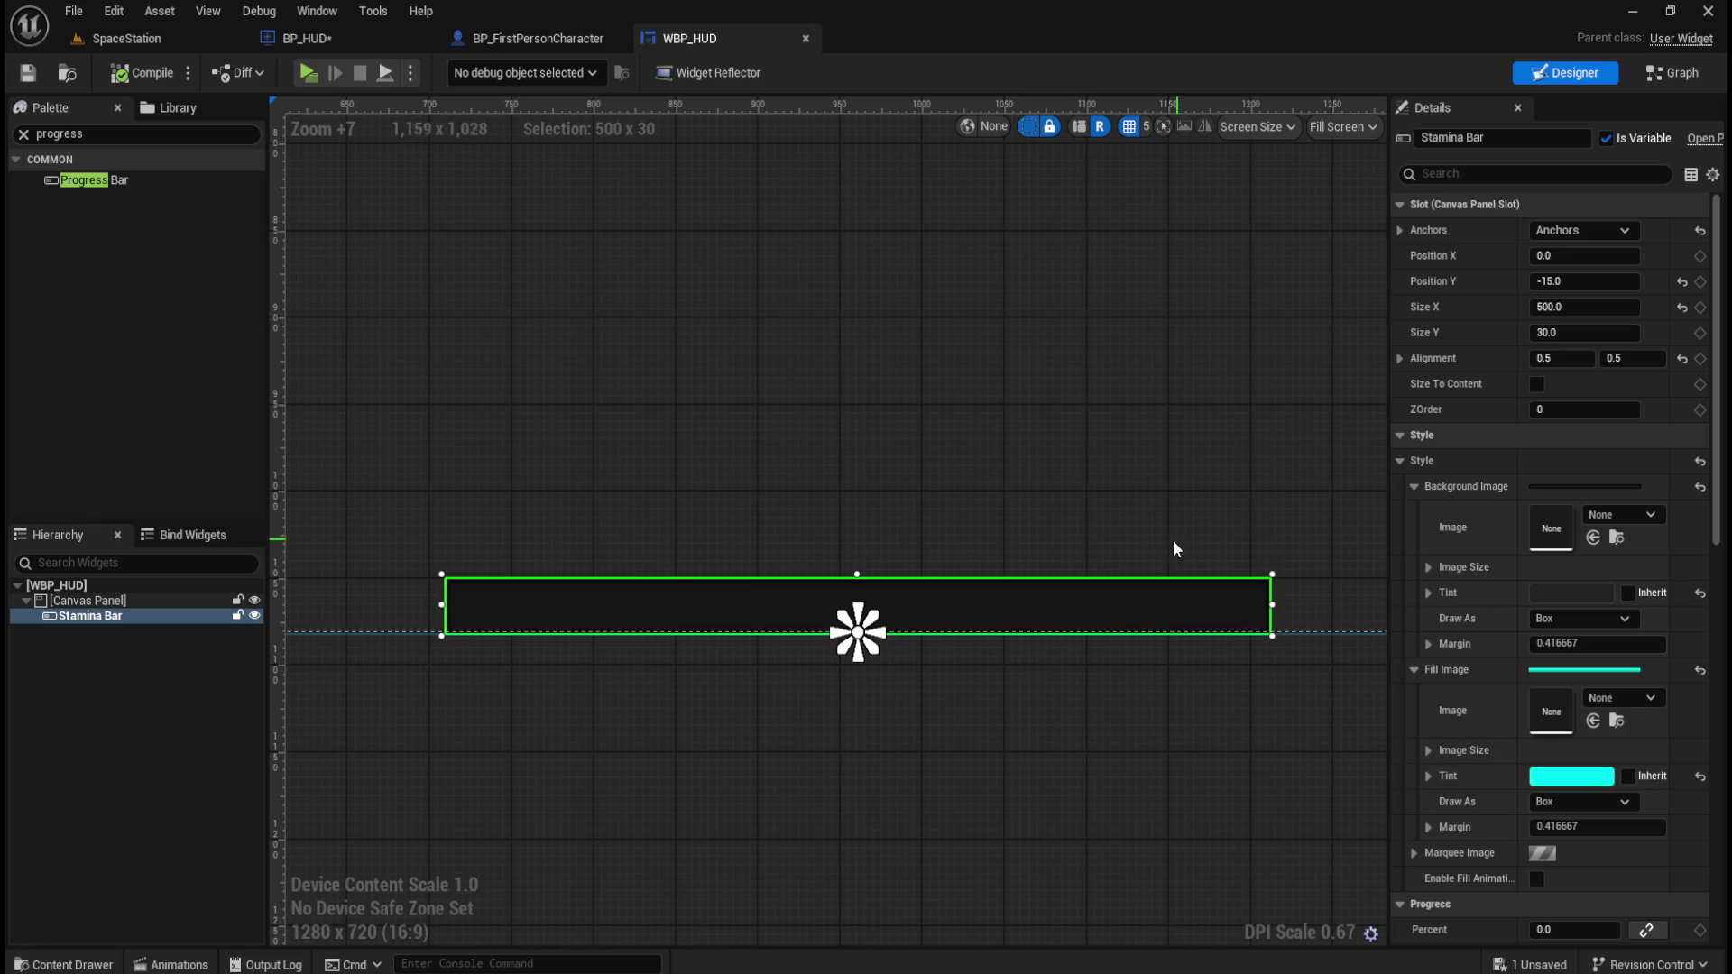
left_click(160, 622)
left_click(90, 601)
left_click(99, 616)
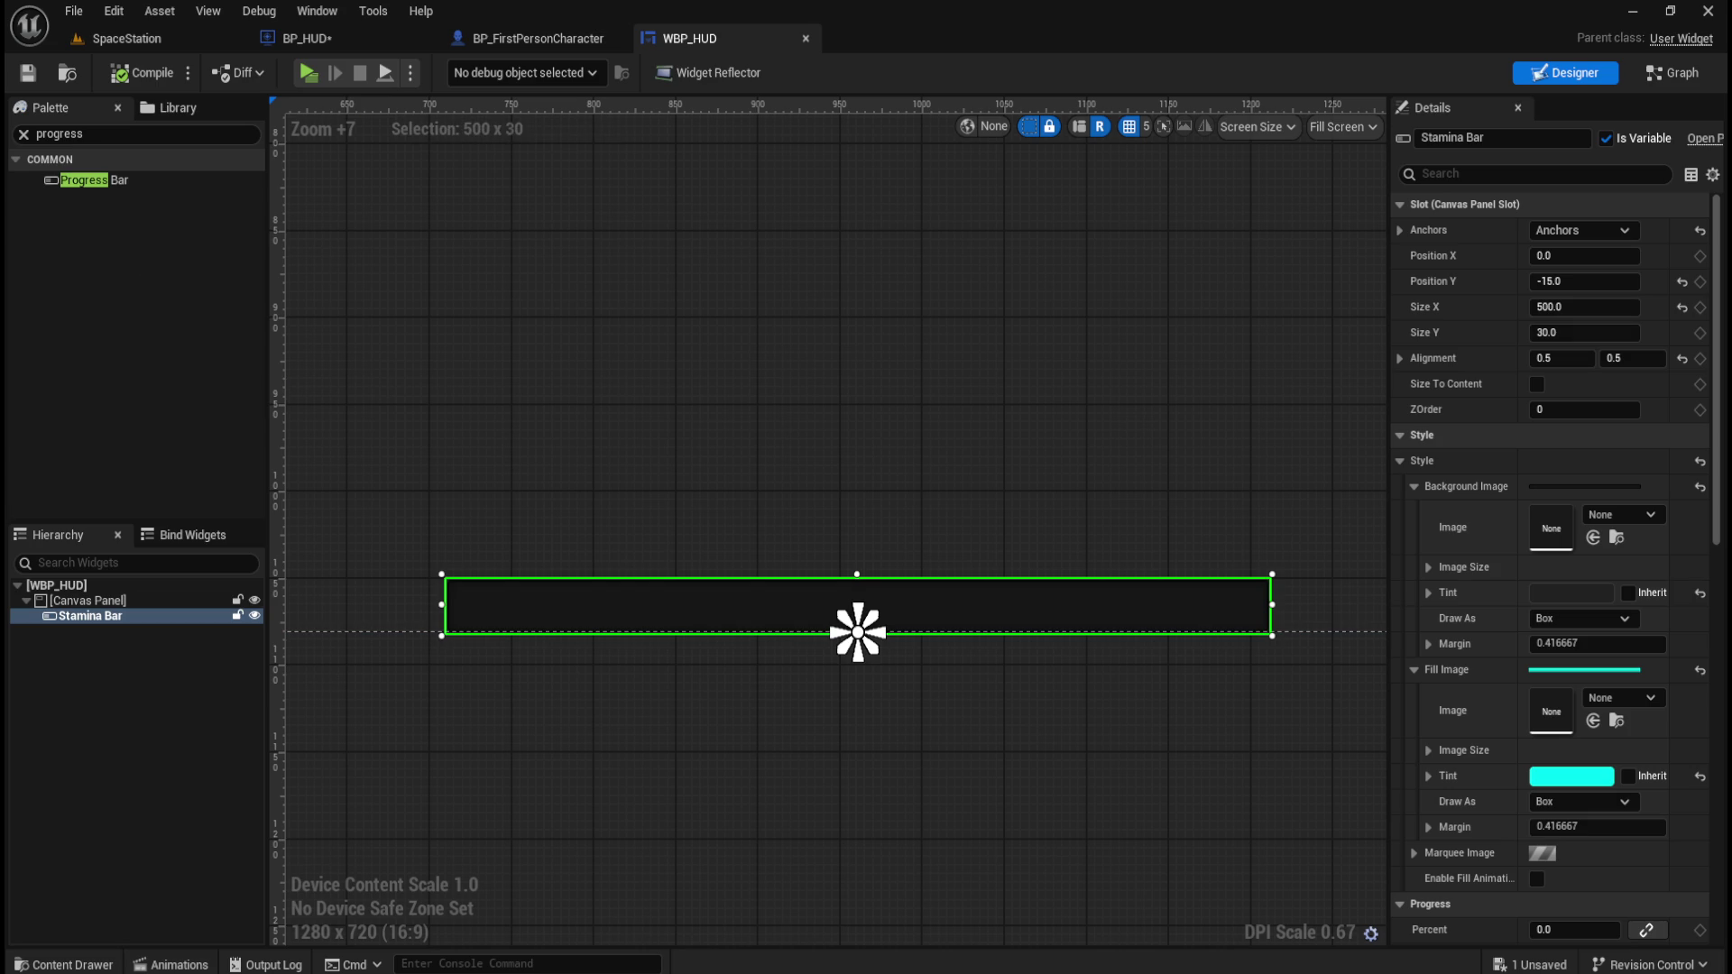
left_click(965, 565)
left_click(1041, 619)
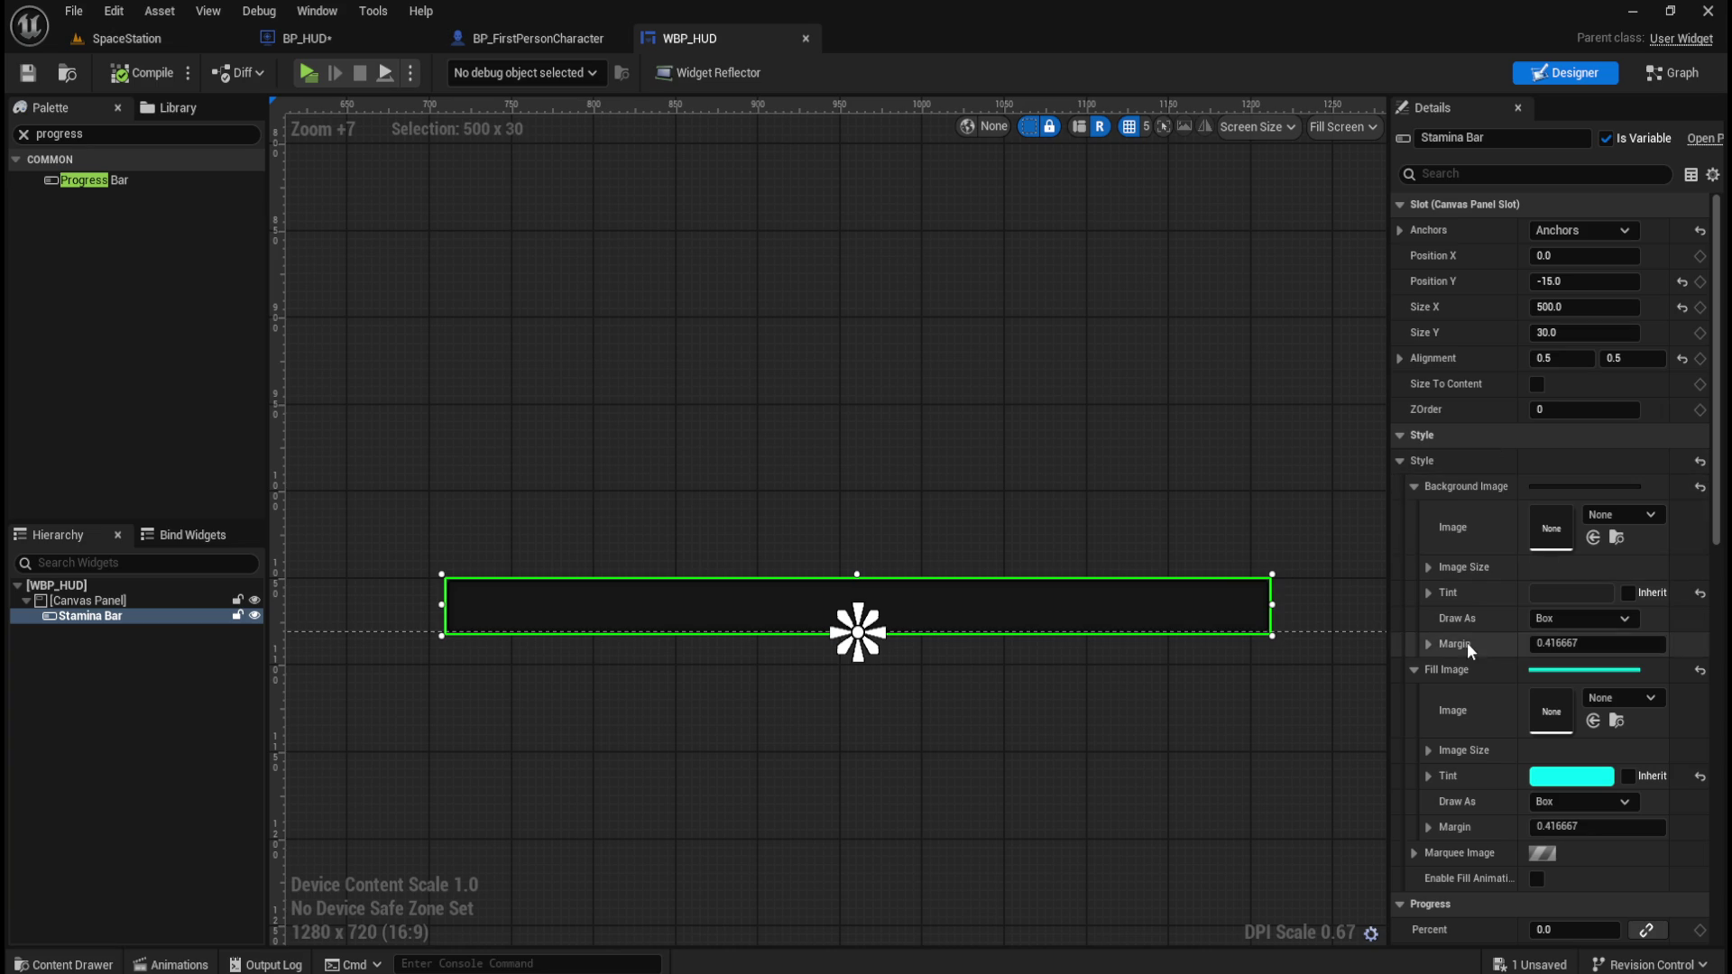
scroll(1468, 642, "down", 3)
scroll(1470, 642, "down", 2)
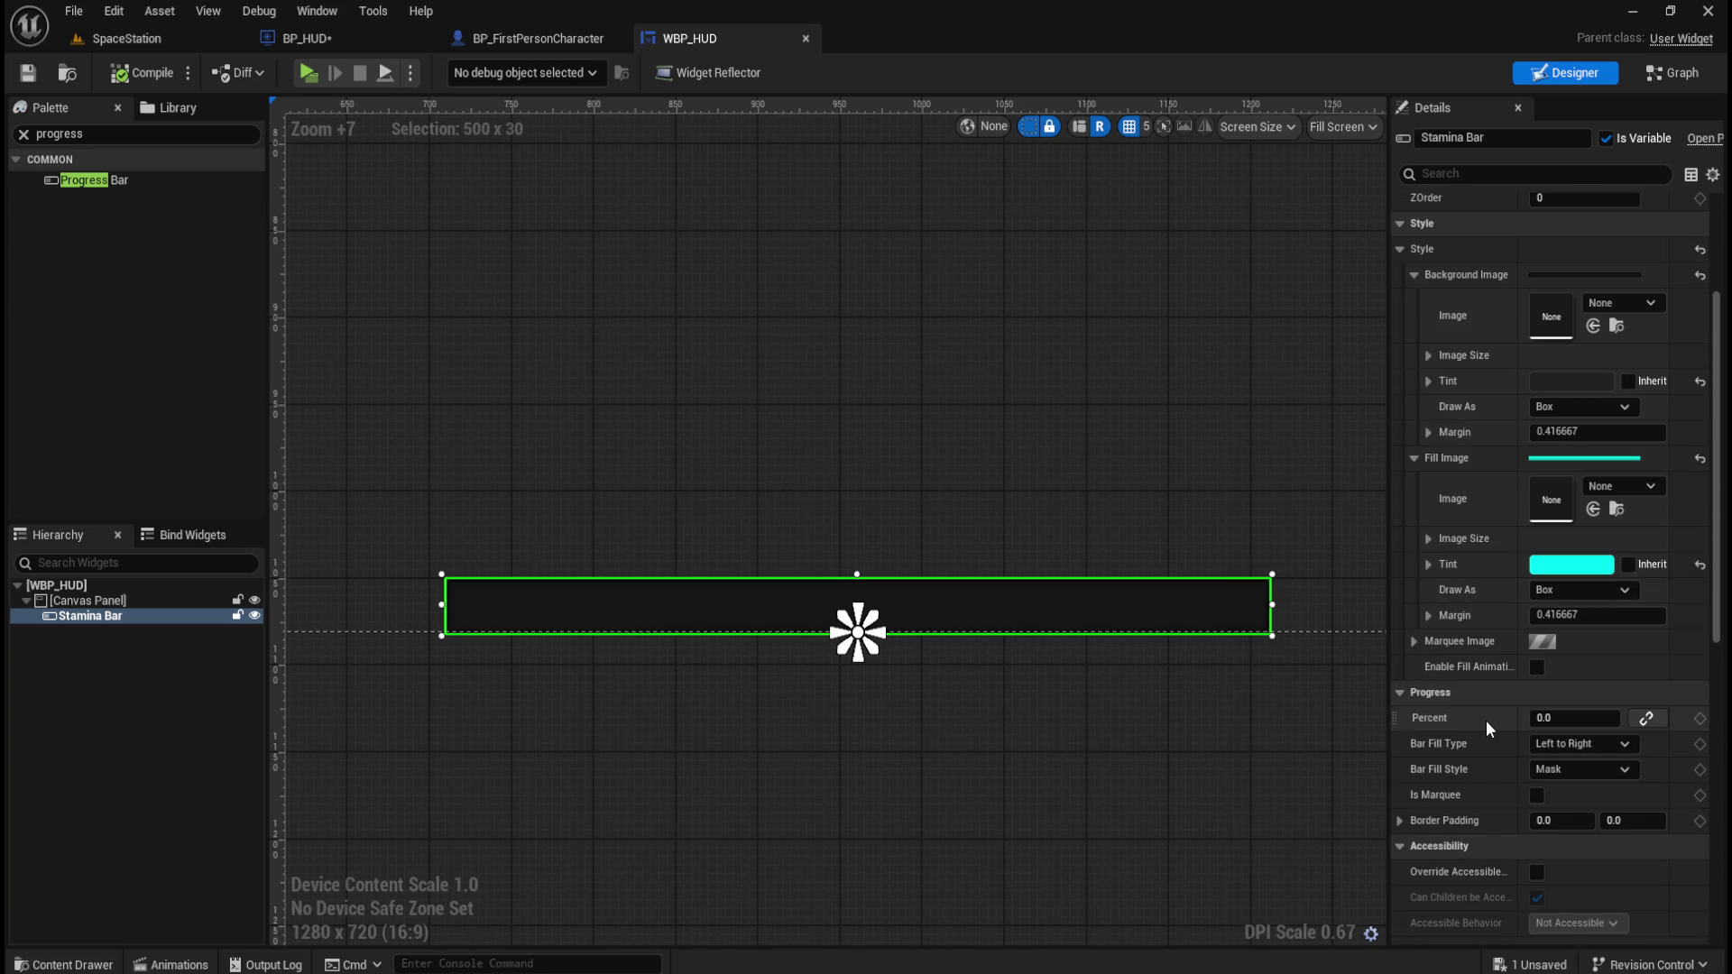
left_click(1647, 722)
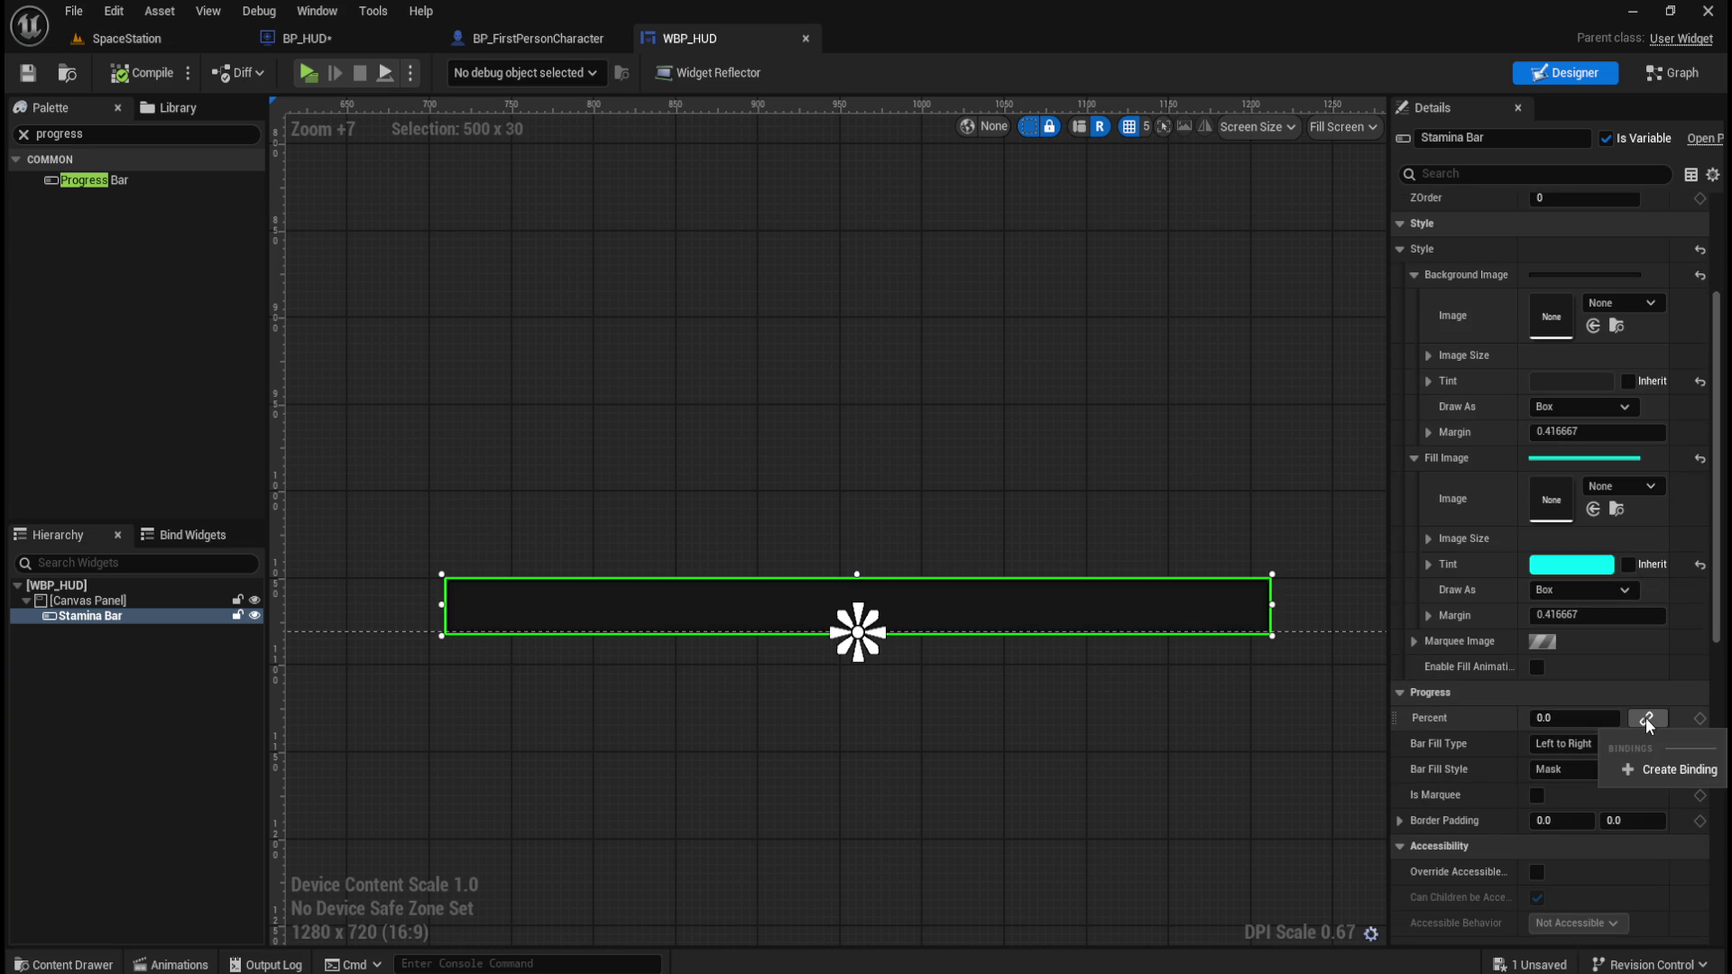
left_click(1646, 771)
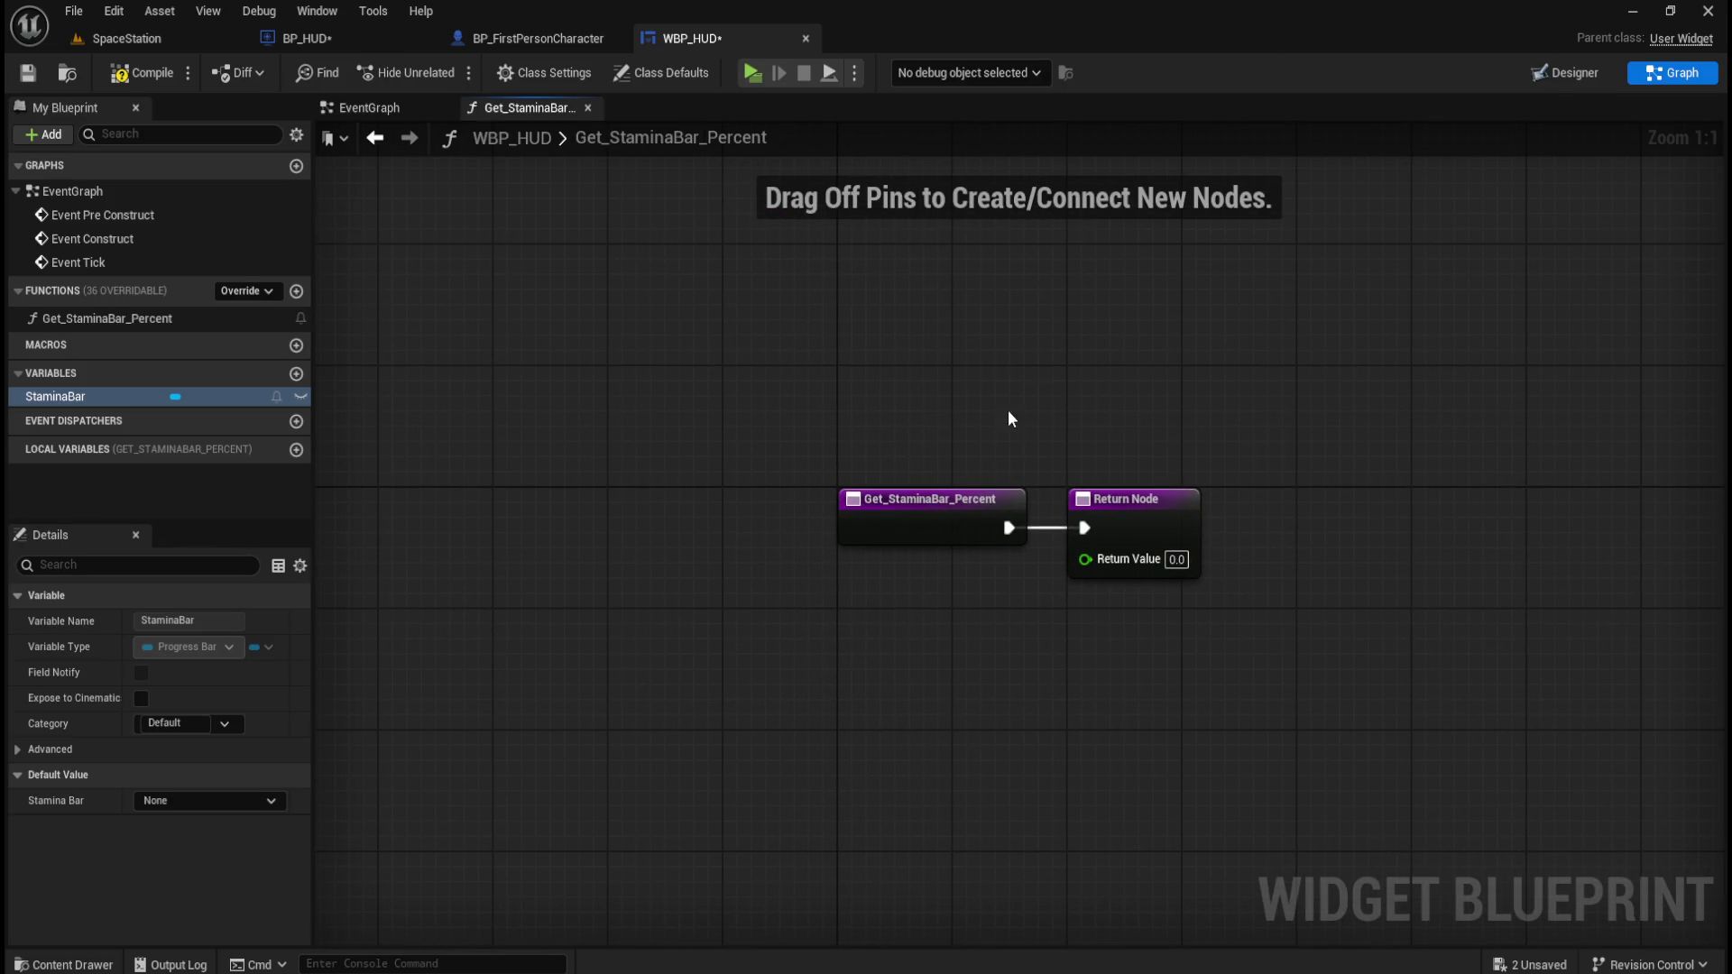
Move the Get_StaminaBar_Percent entry node further left and recentre the view.
left_click_drag(781, 456, 936, 532)
left_click_drag(1116, 530, 541, 531)
left_click(652, 401)
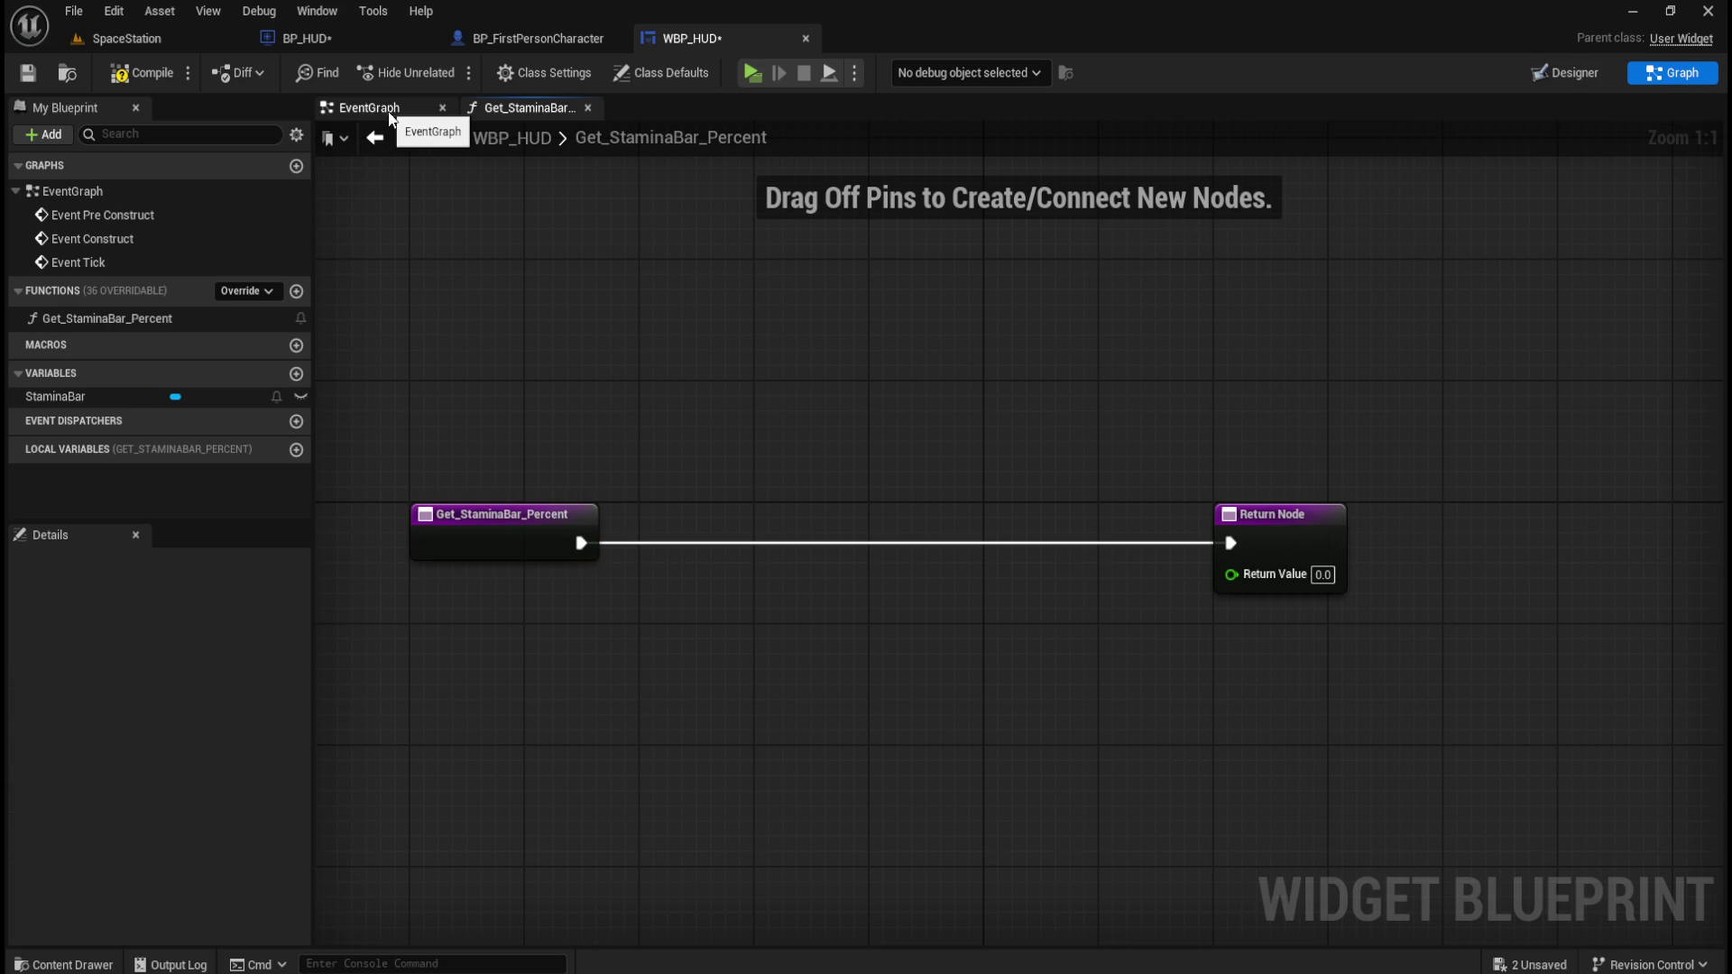
key("Home")
Delete the default event nodes from the EventGraph, then compile and save WBP_HUD.
left_click_drag(774, 259, 1173, 643)
left_click(1274, 468)
key("ctrl+a")
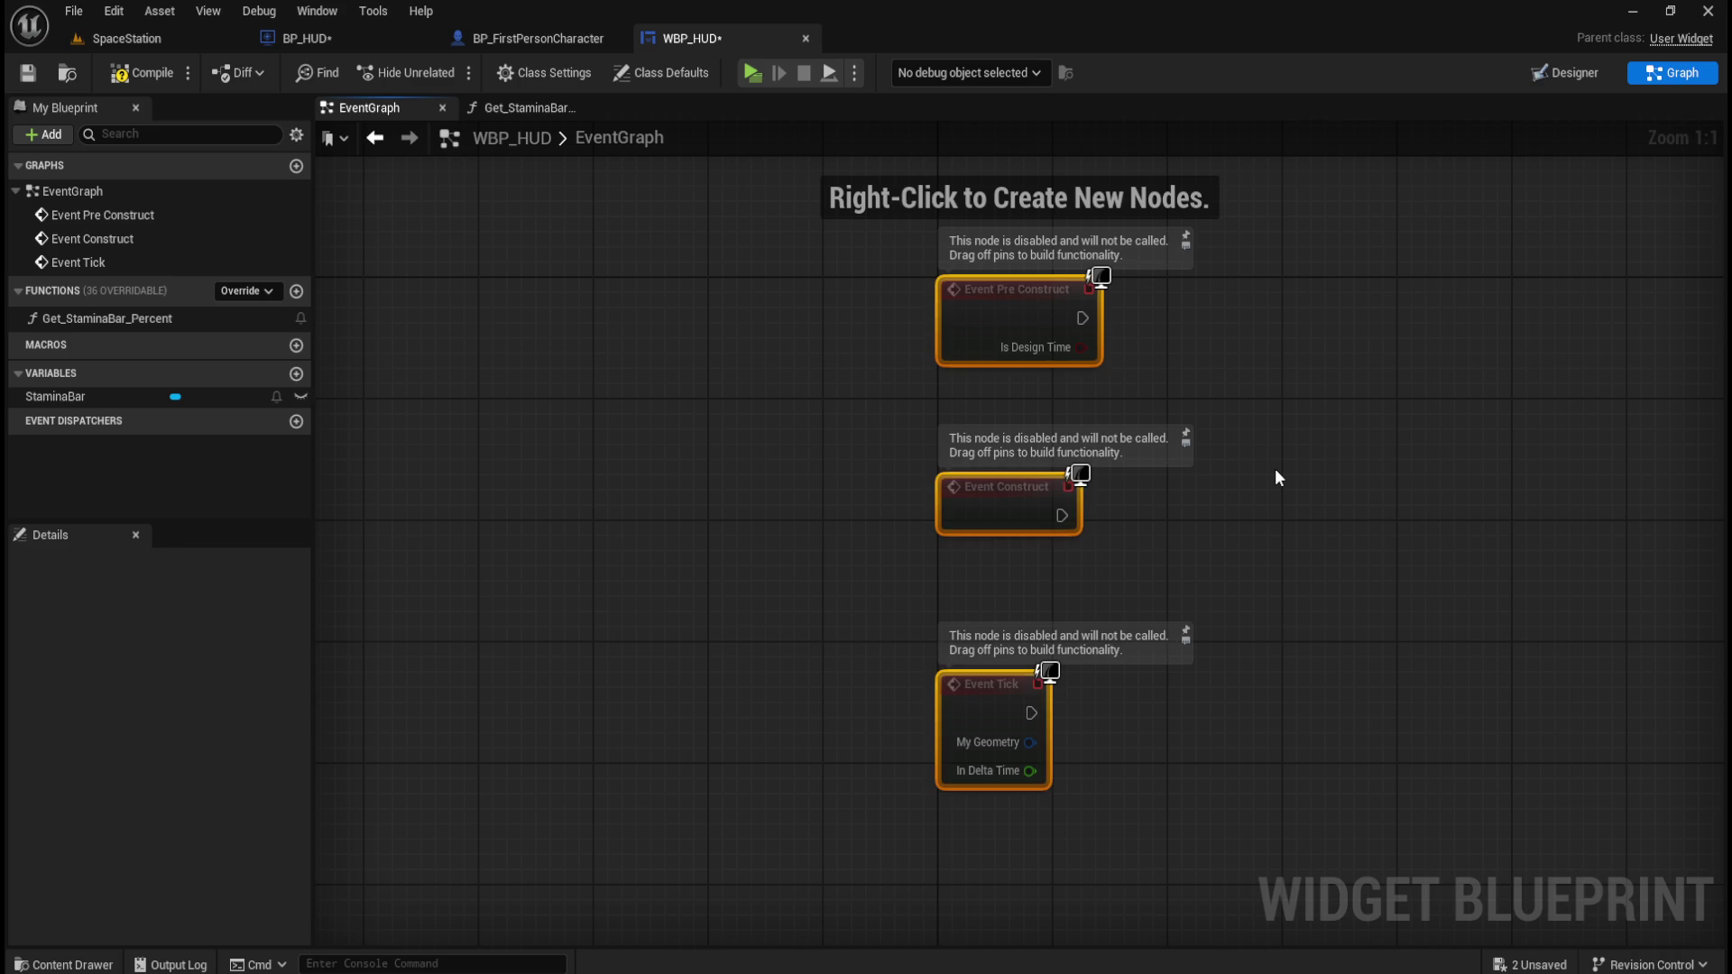
key("Delete")
left_click(142, 72)
left_click(27, 72)
Add an Event Construct node to the EventGraph.
right_click(821, 478)
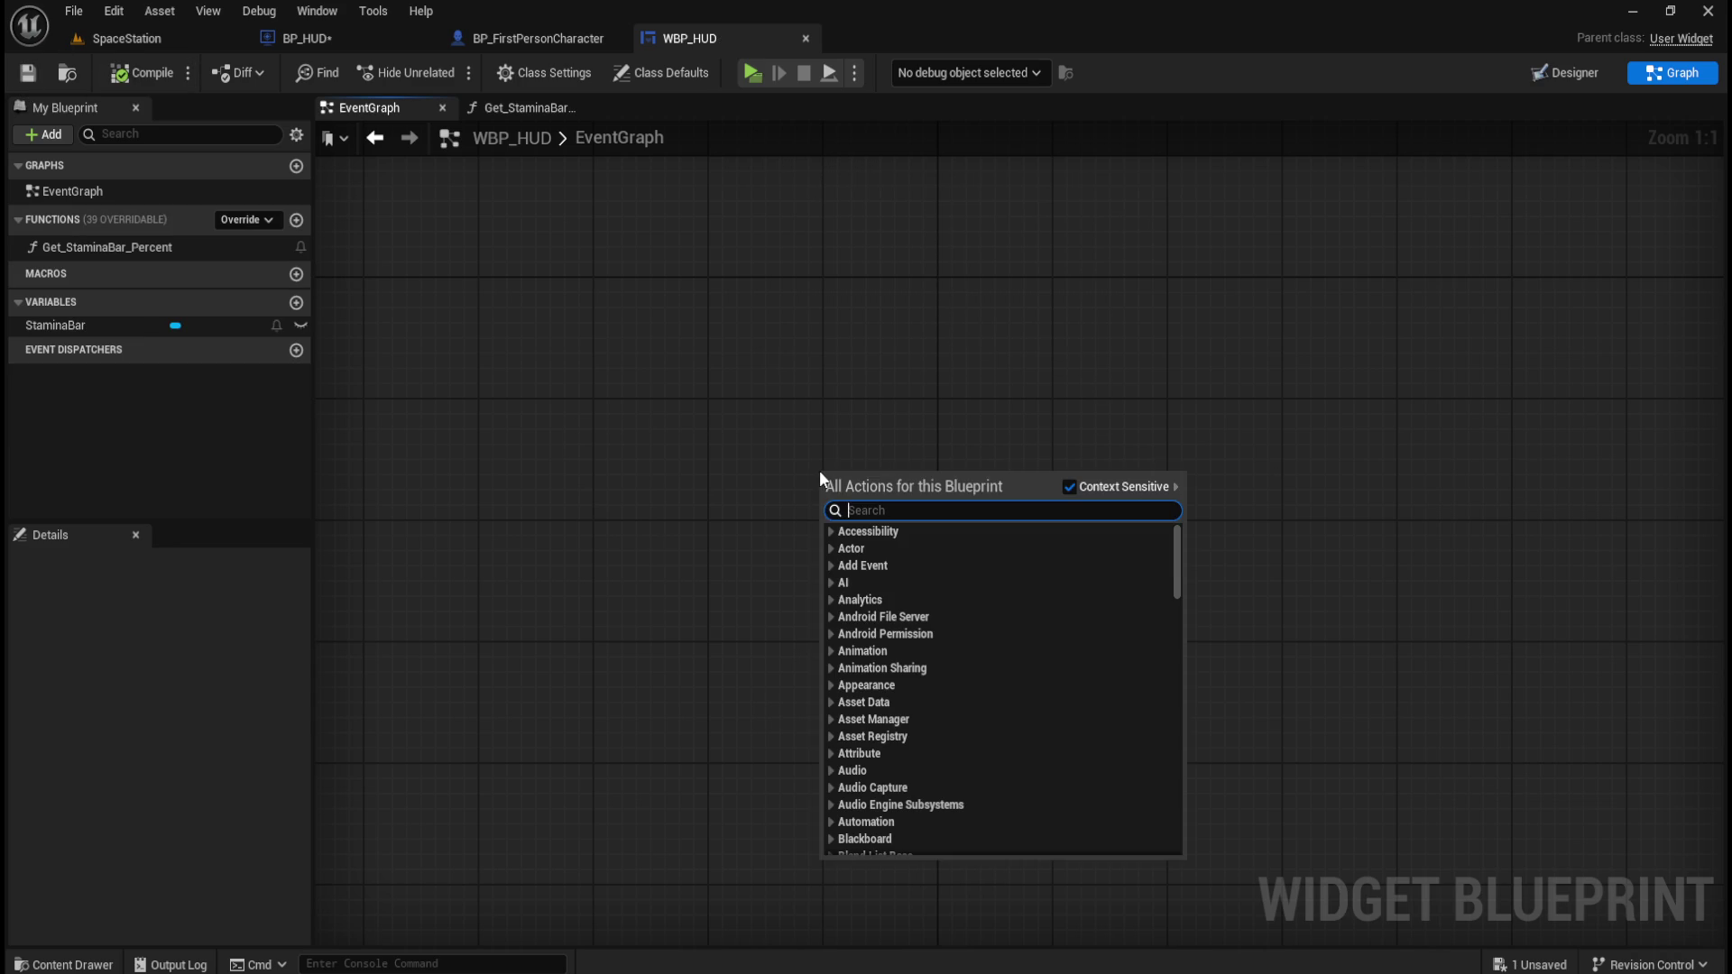
type("begin")
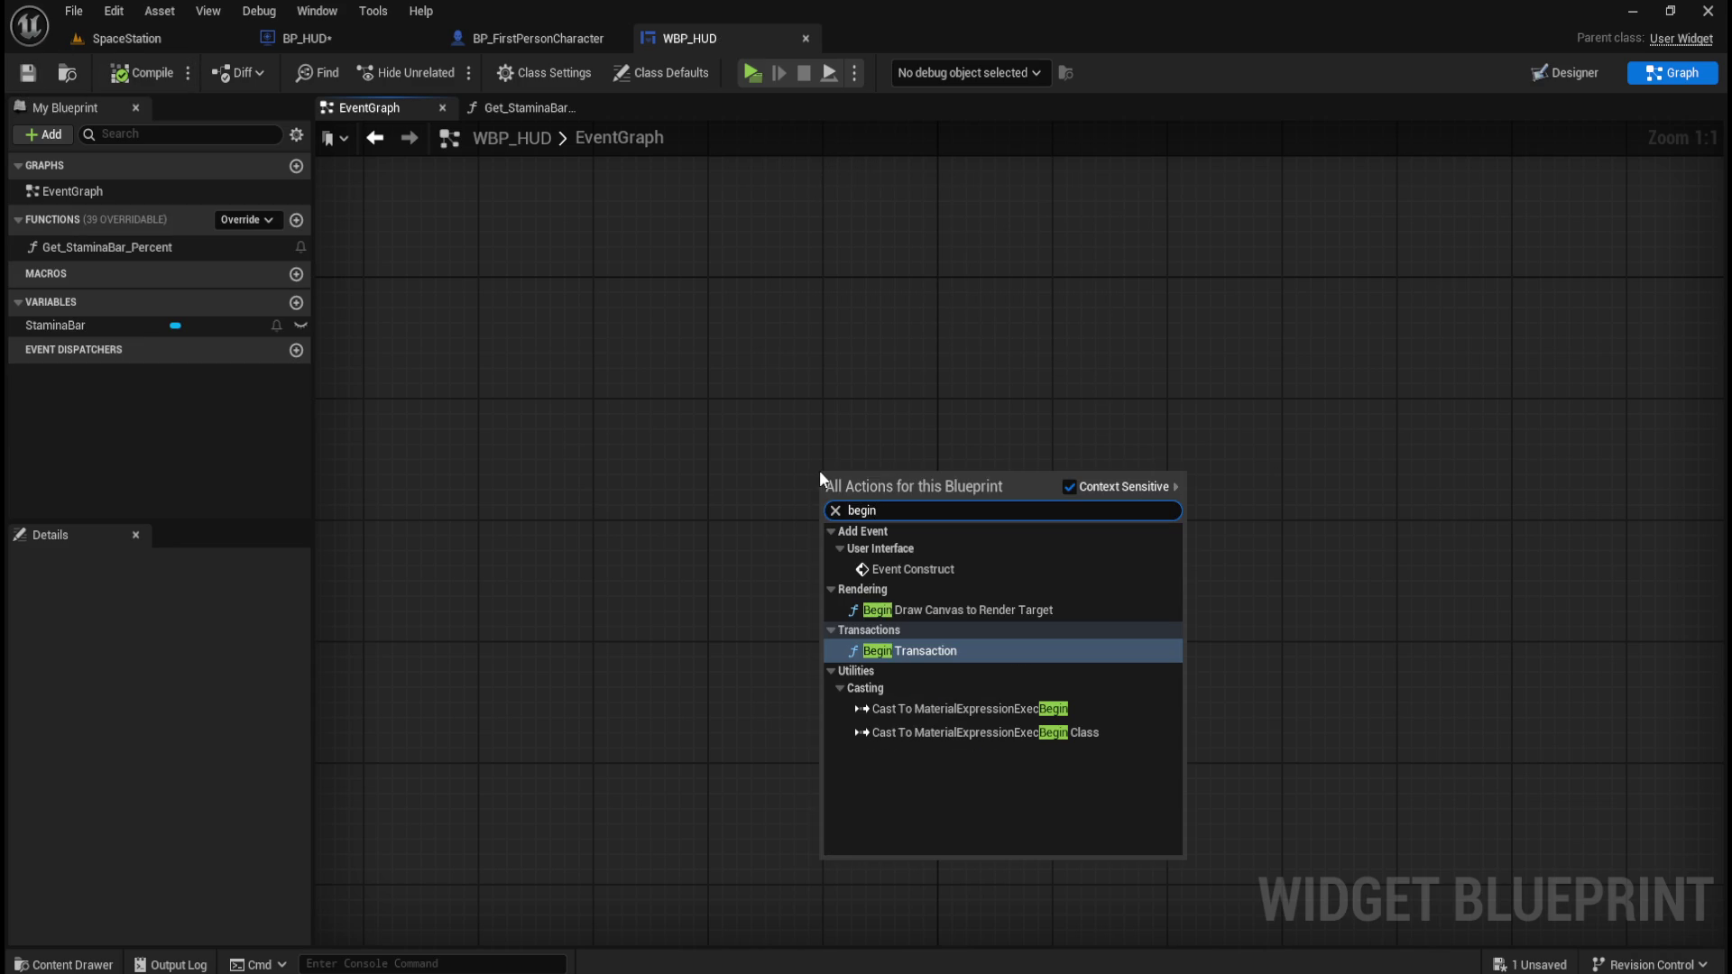
key("Up")
key("Up")
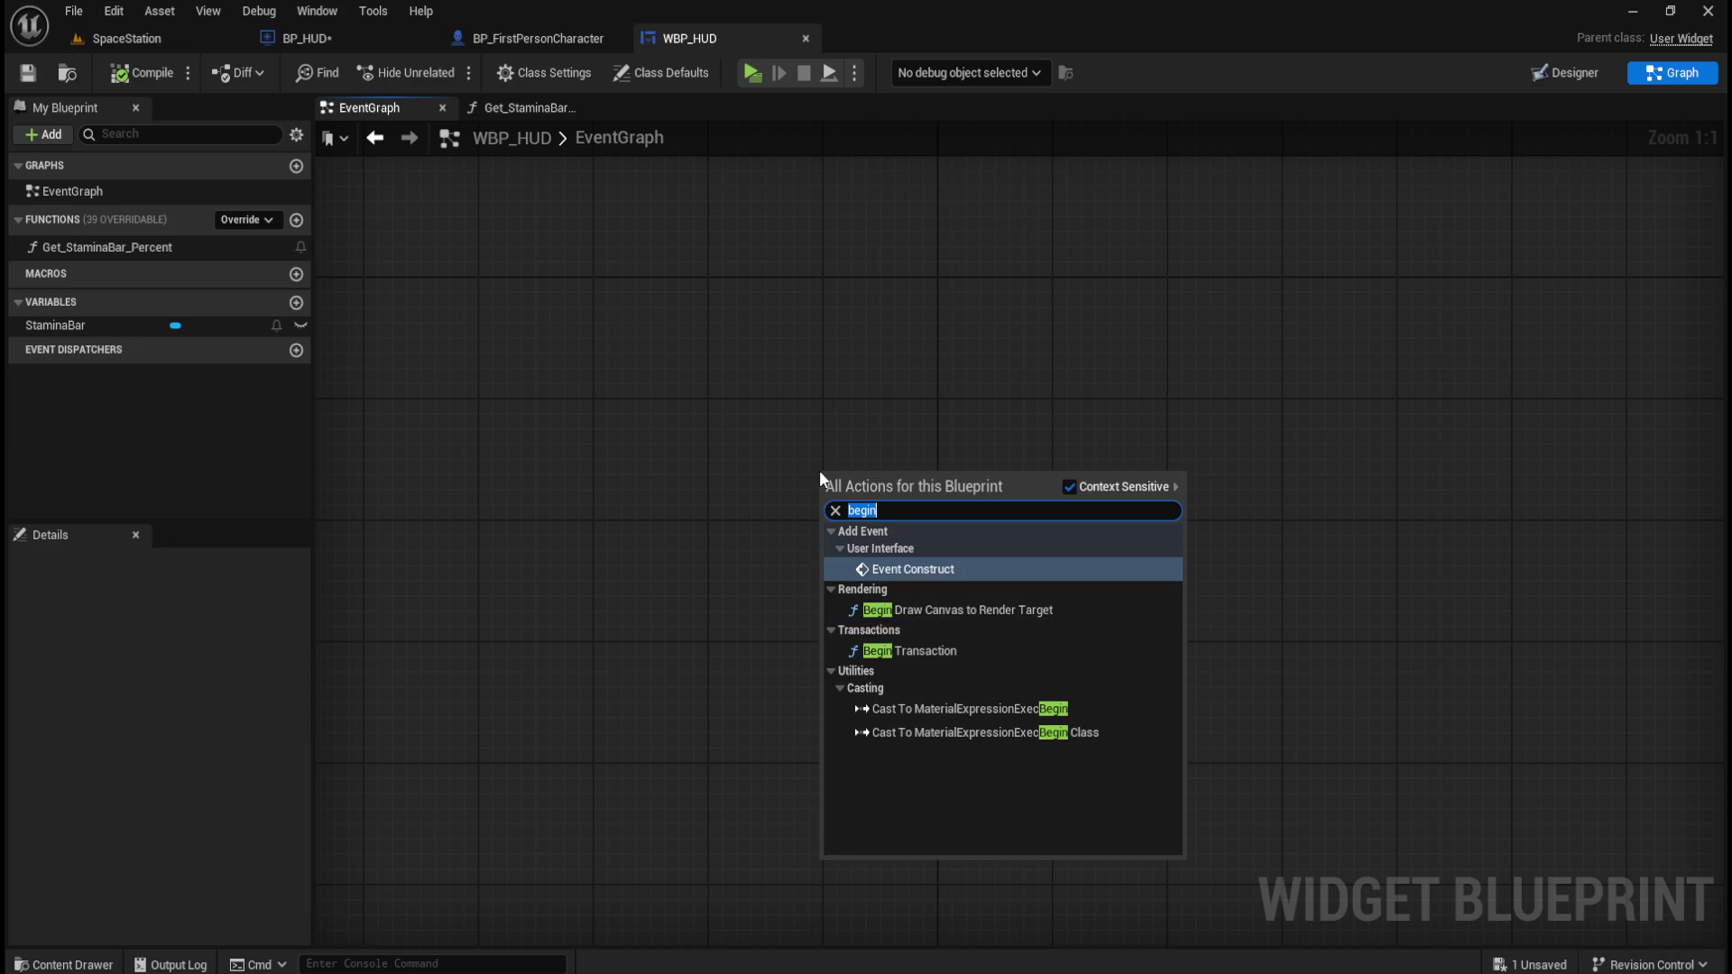
key("Return")
left_click_drag(889, 482, 896, 420)
left_click(988, 343)
left_click_drag(1049, 393, 927, 464)
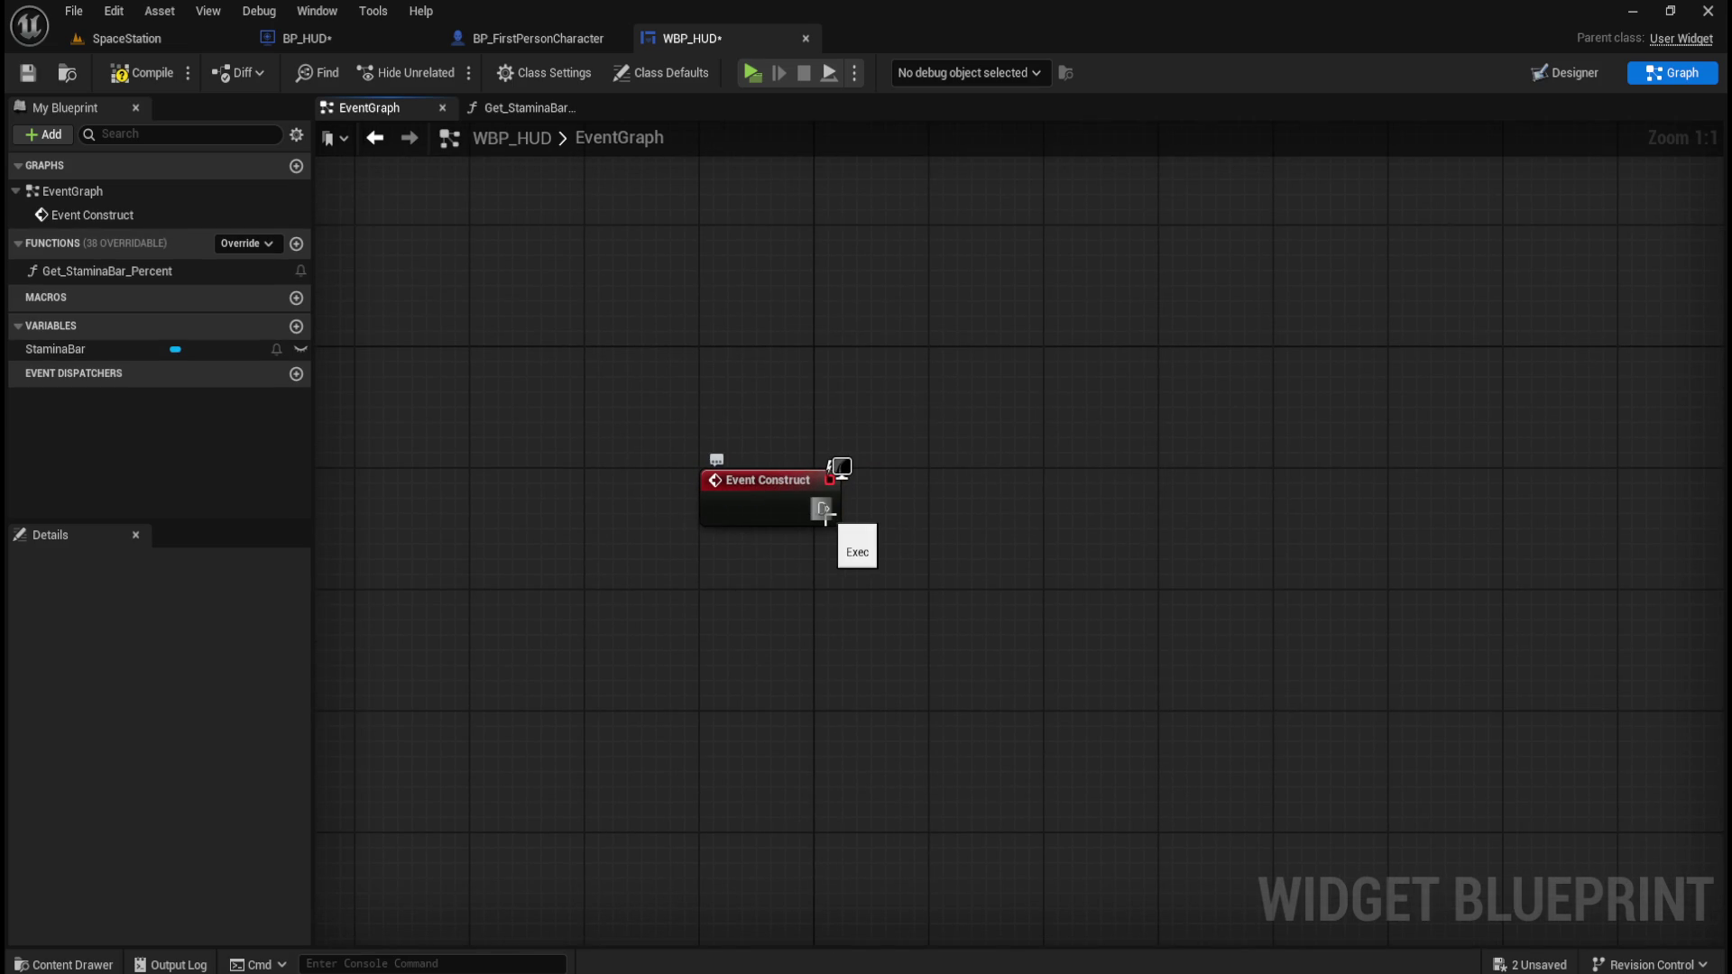
Wire Event Construct into a new Cast To BP_FirstPersonCharacter node.
left_click_drag(834, 512, 928, 507)
type("cast to")
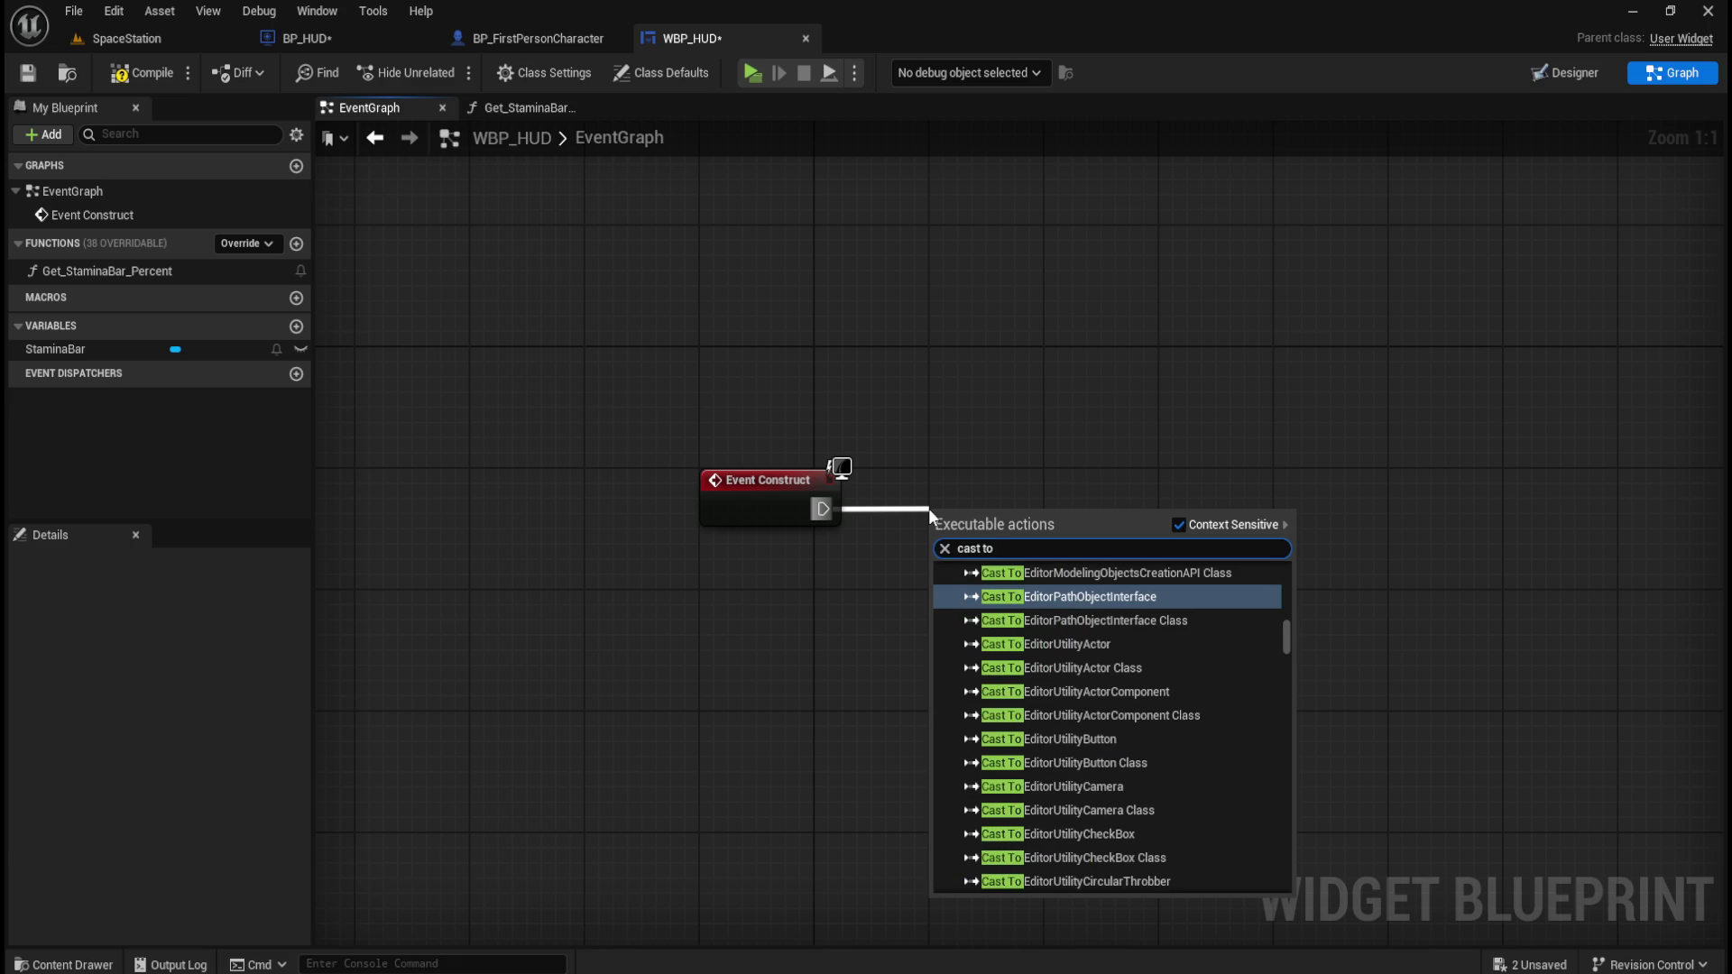
type(" firstperson")
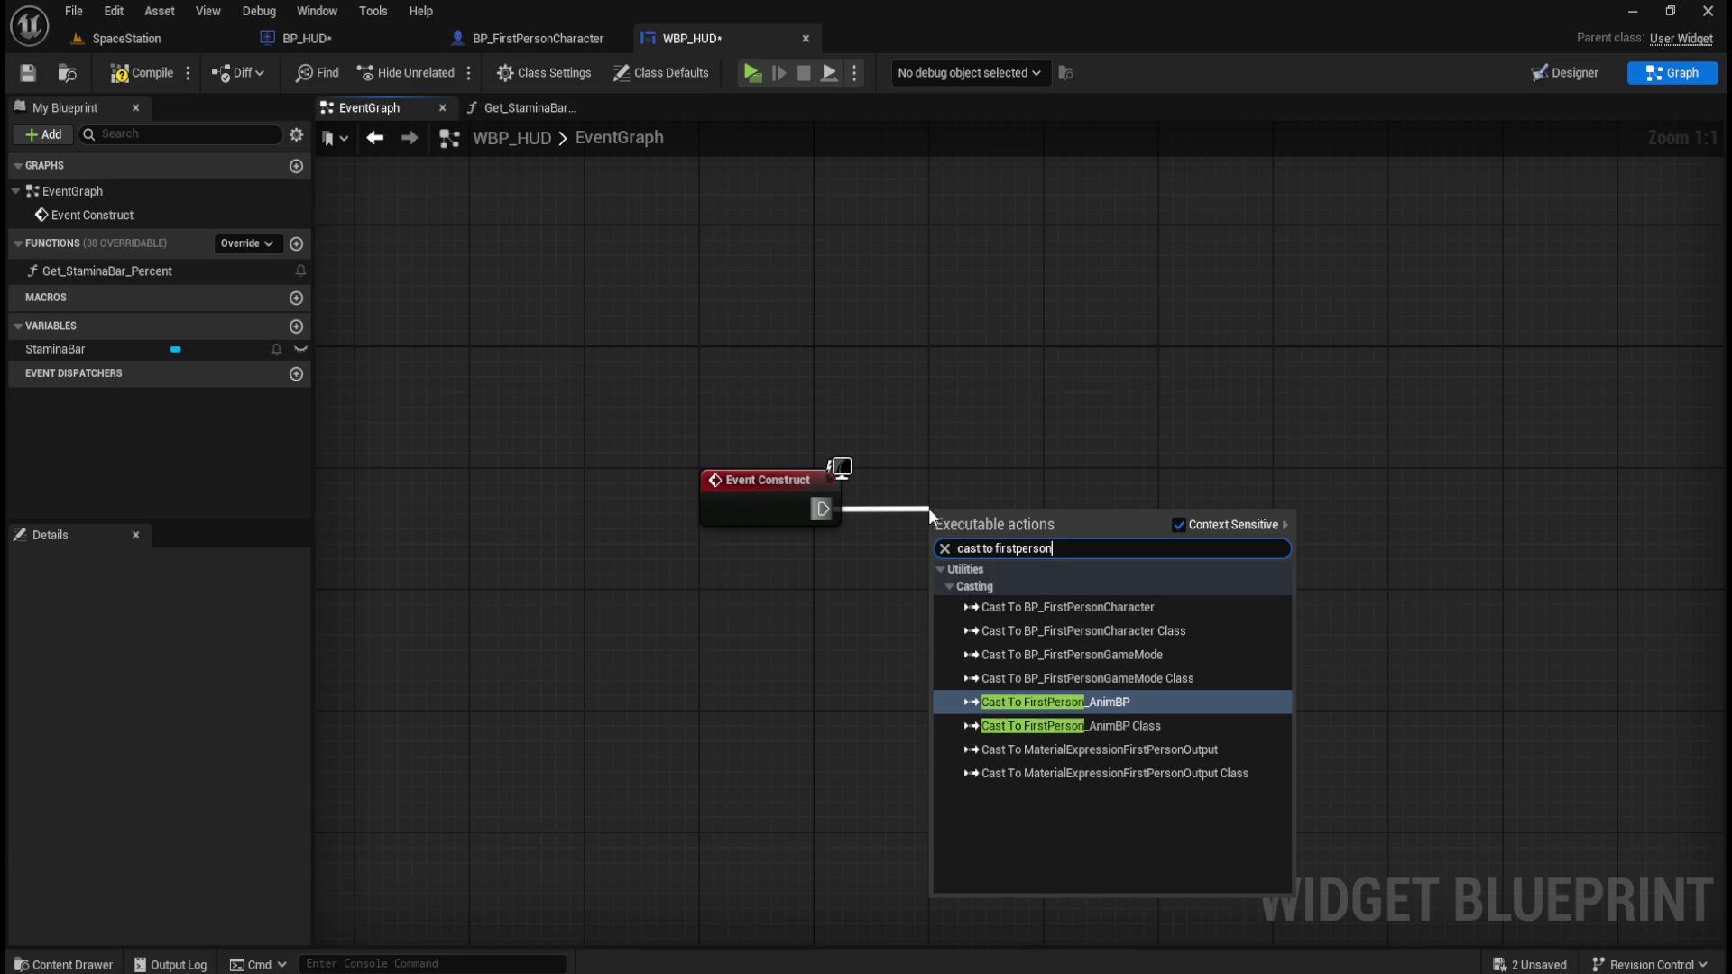
type("character")
key("Return")
key("q")
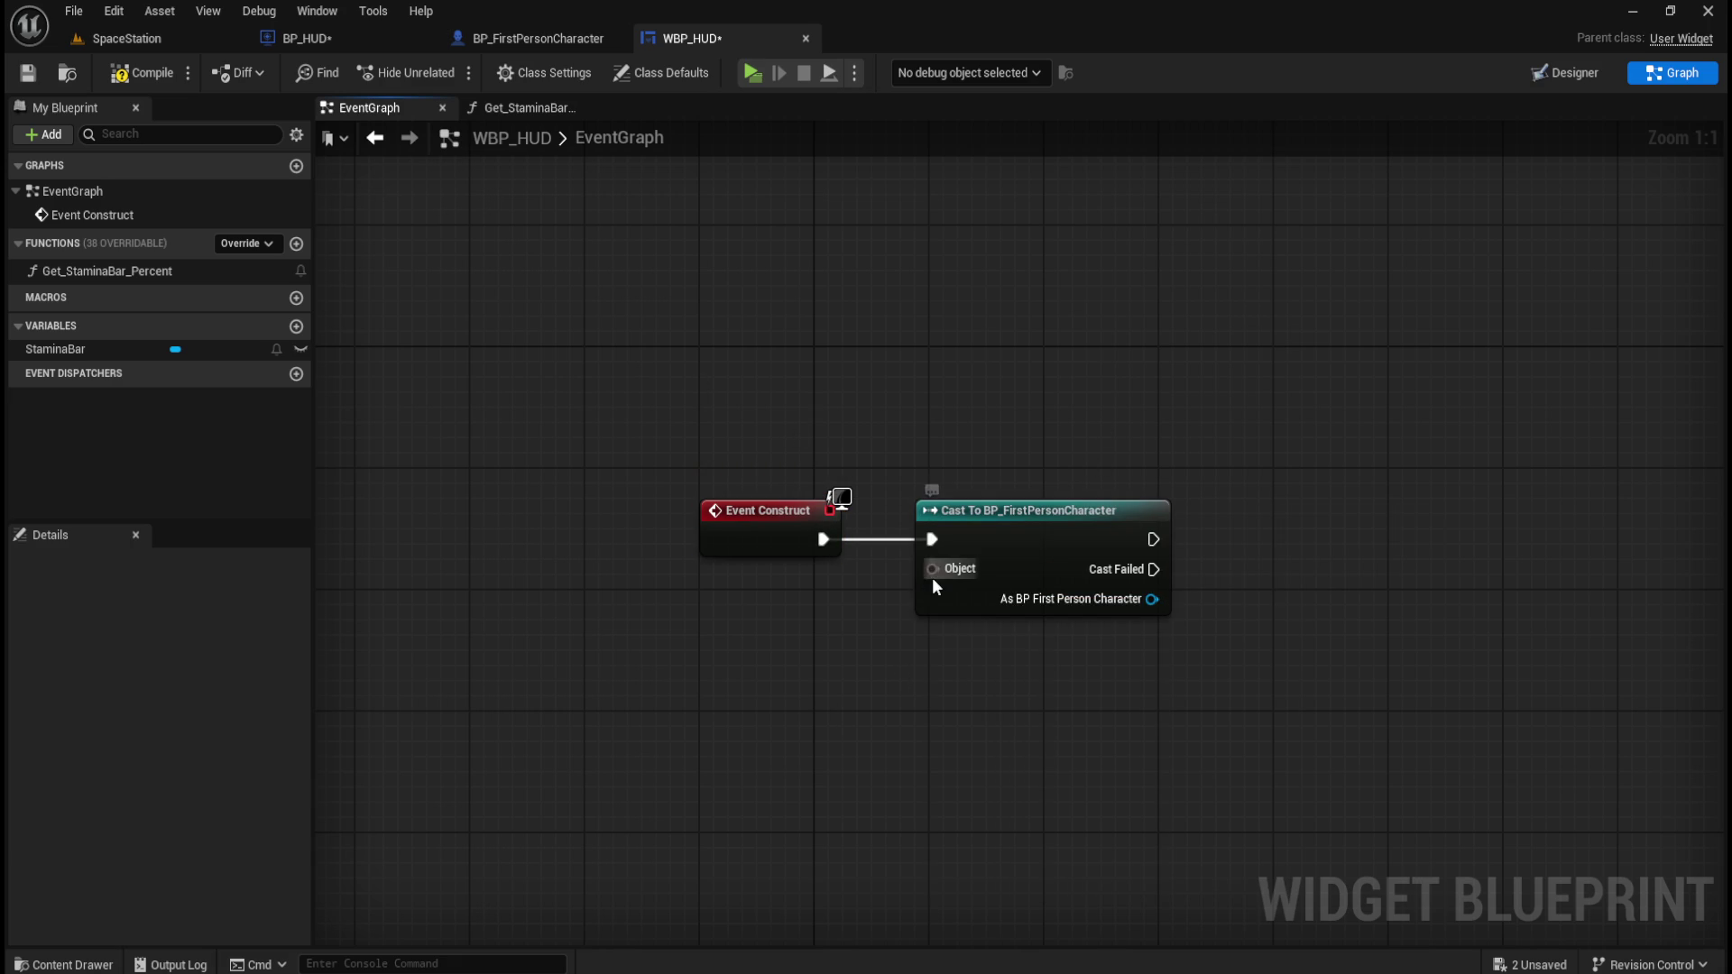
Feed the cast's Object input from a Get Player Controller node.
left_click_drag(933, 581, 849, 627)
type("player controller")
key("Return")
mouse_move(905, 628)
left_mouse_down()
mouse_move(734, 599)
mouse_move(738, 528)
mouse_move(710, 527)
left_mouse_up()
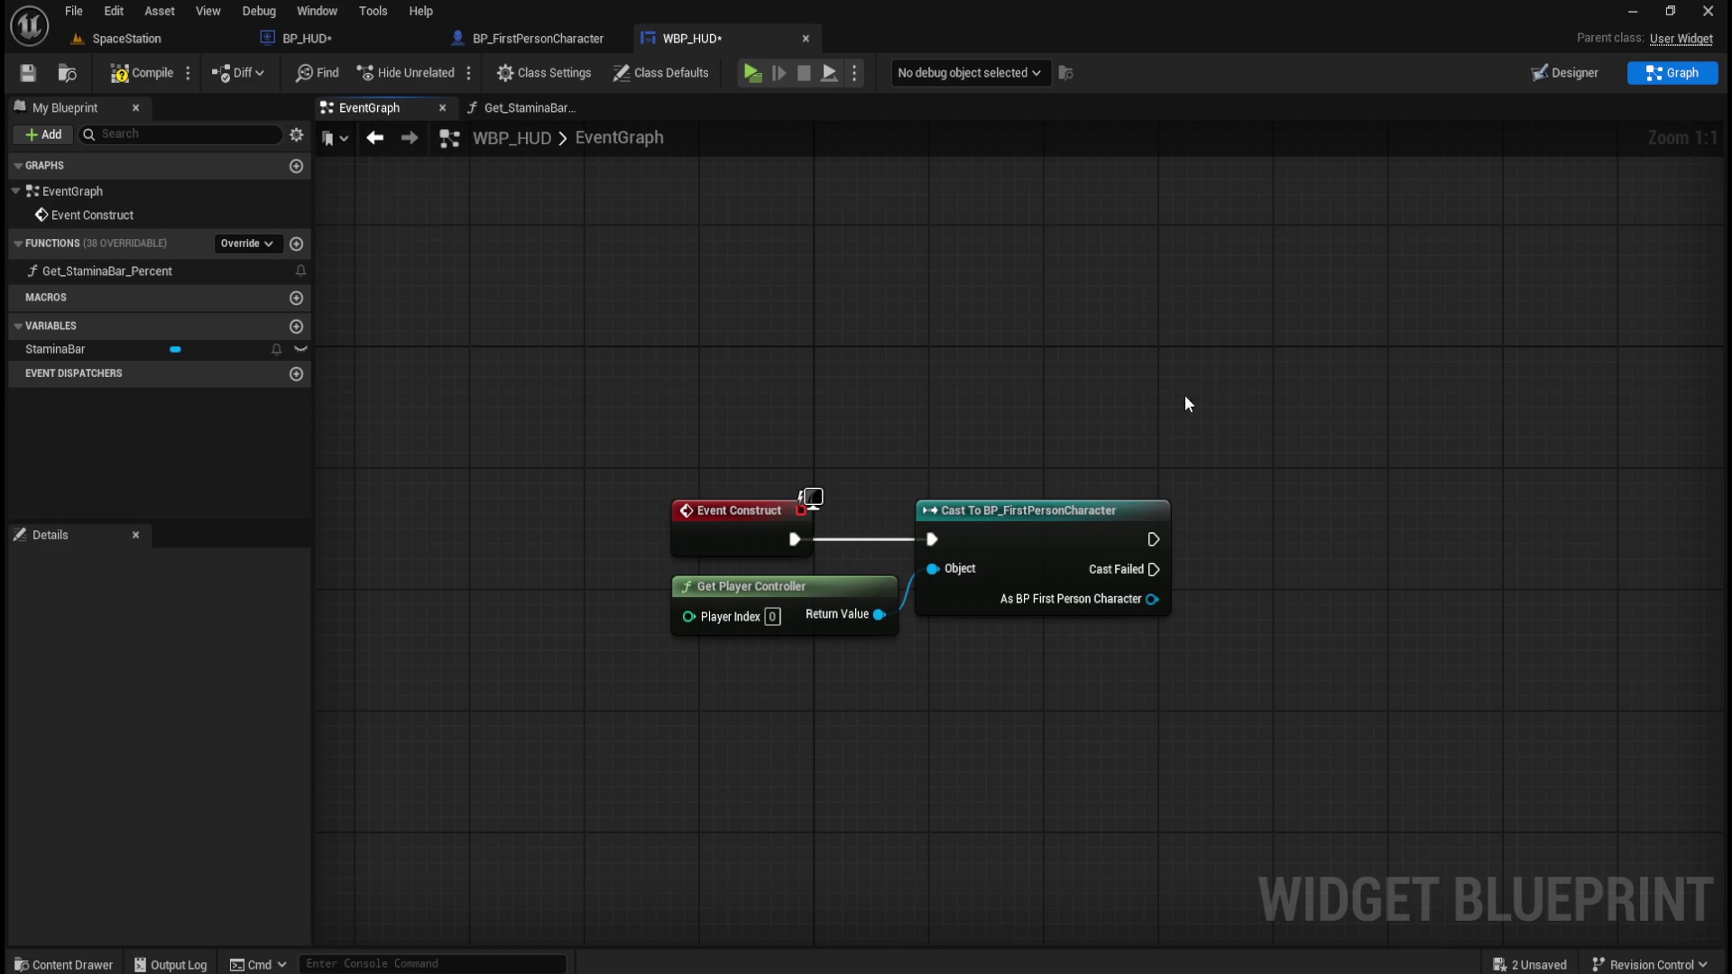
left_click_drag(1153, 402, 1092, 402)
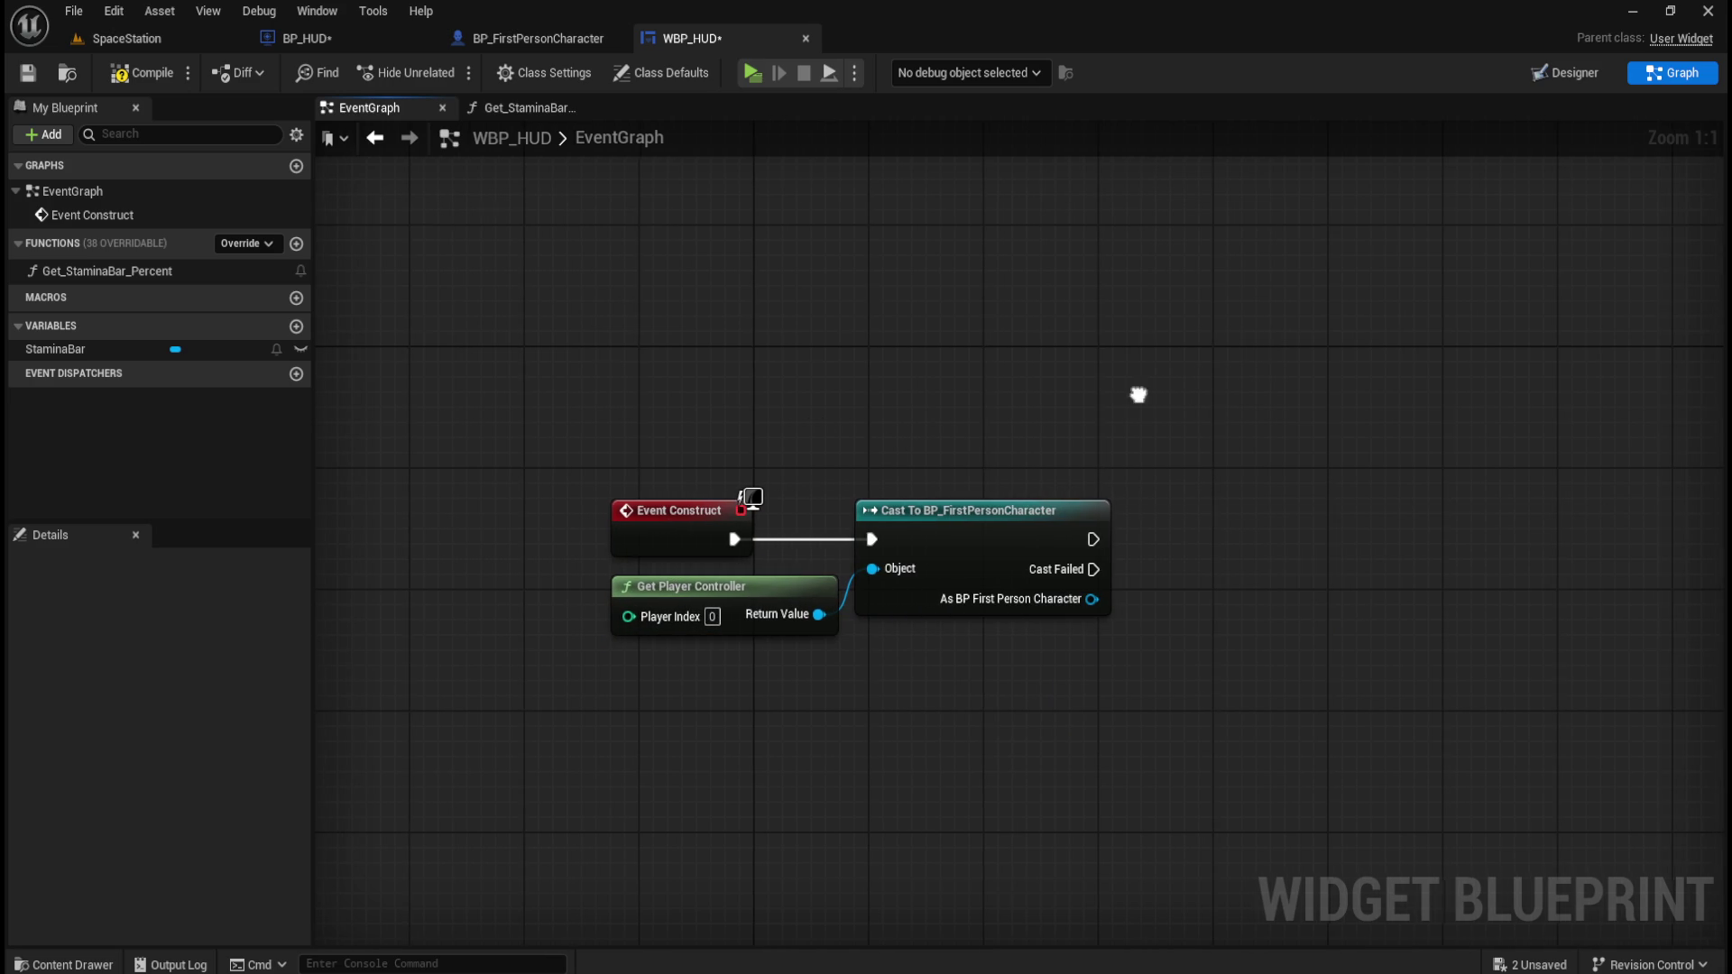
Promote the cast's As BP First Person Character output to a PlayerREF variable, then compile.
right_click(1031, 603)
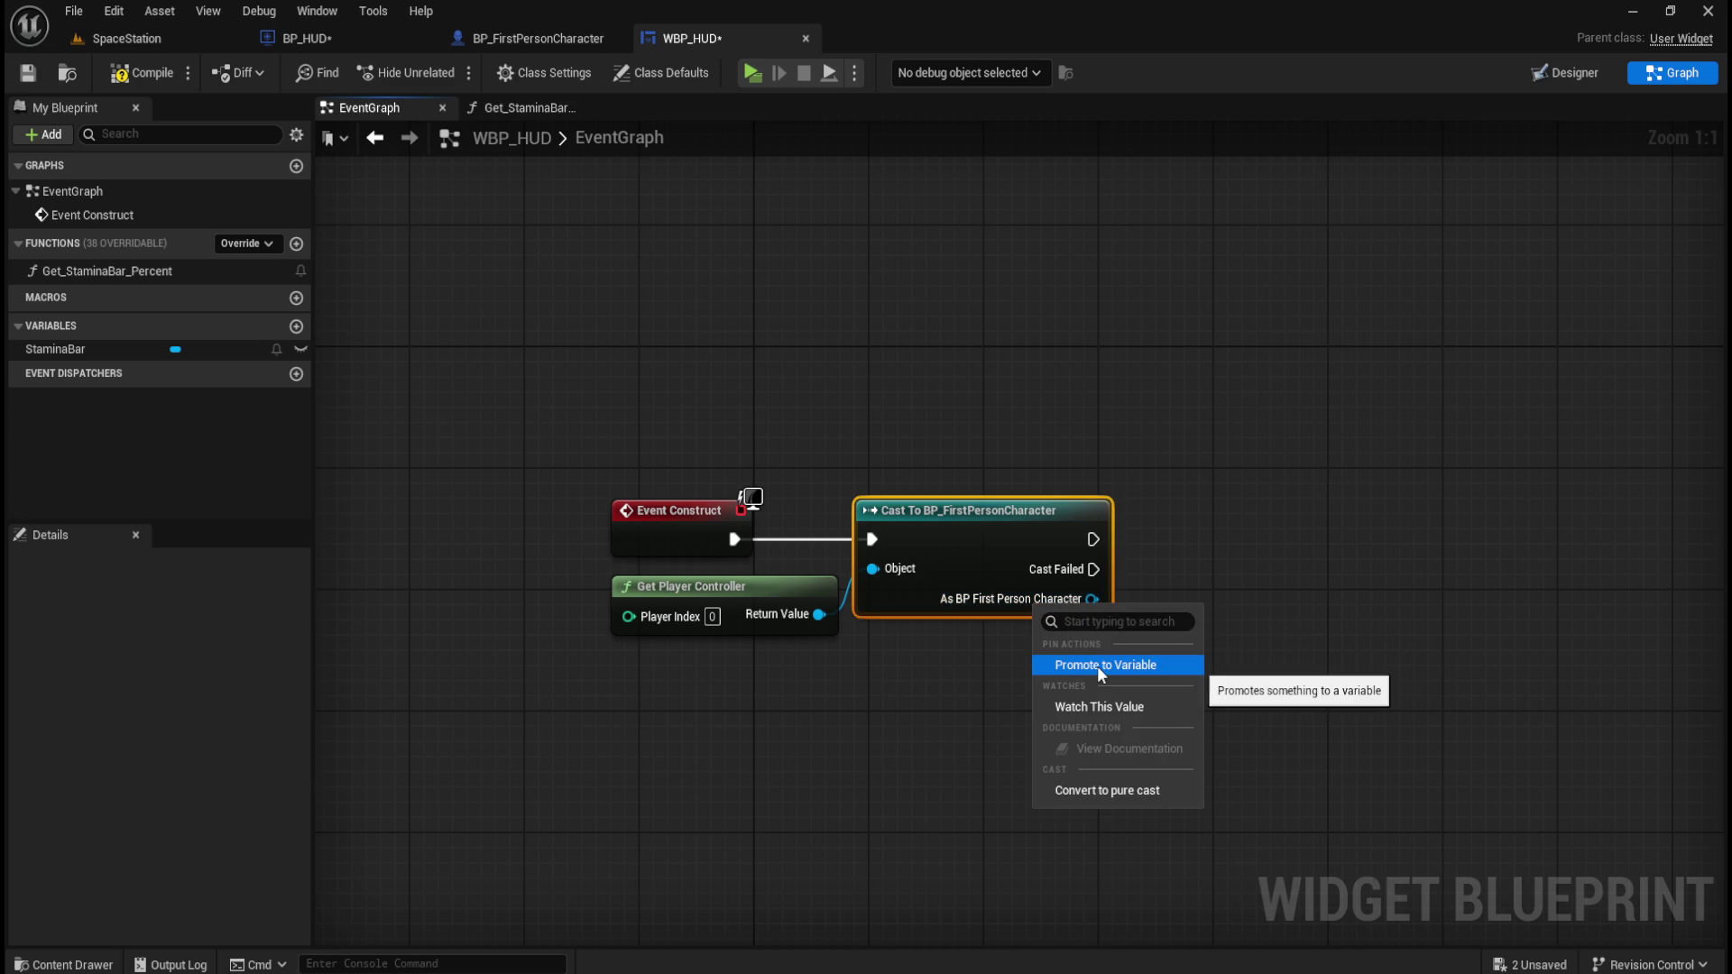
left_click(1100, 666)
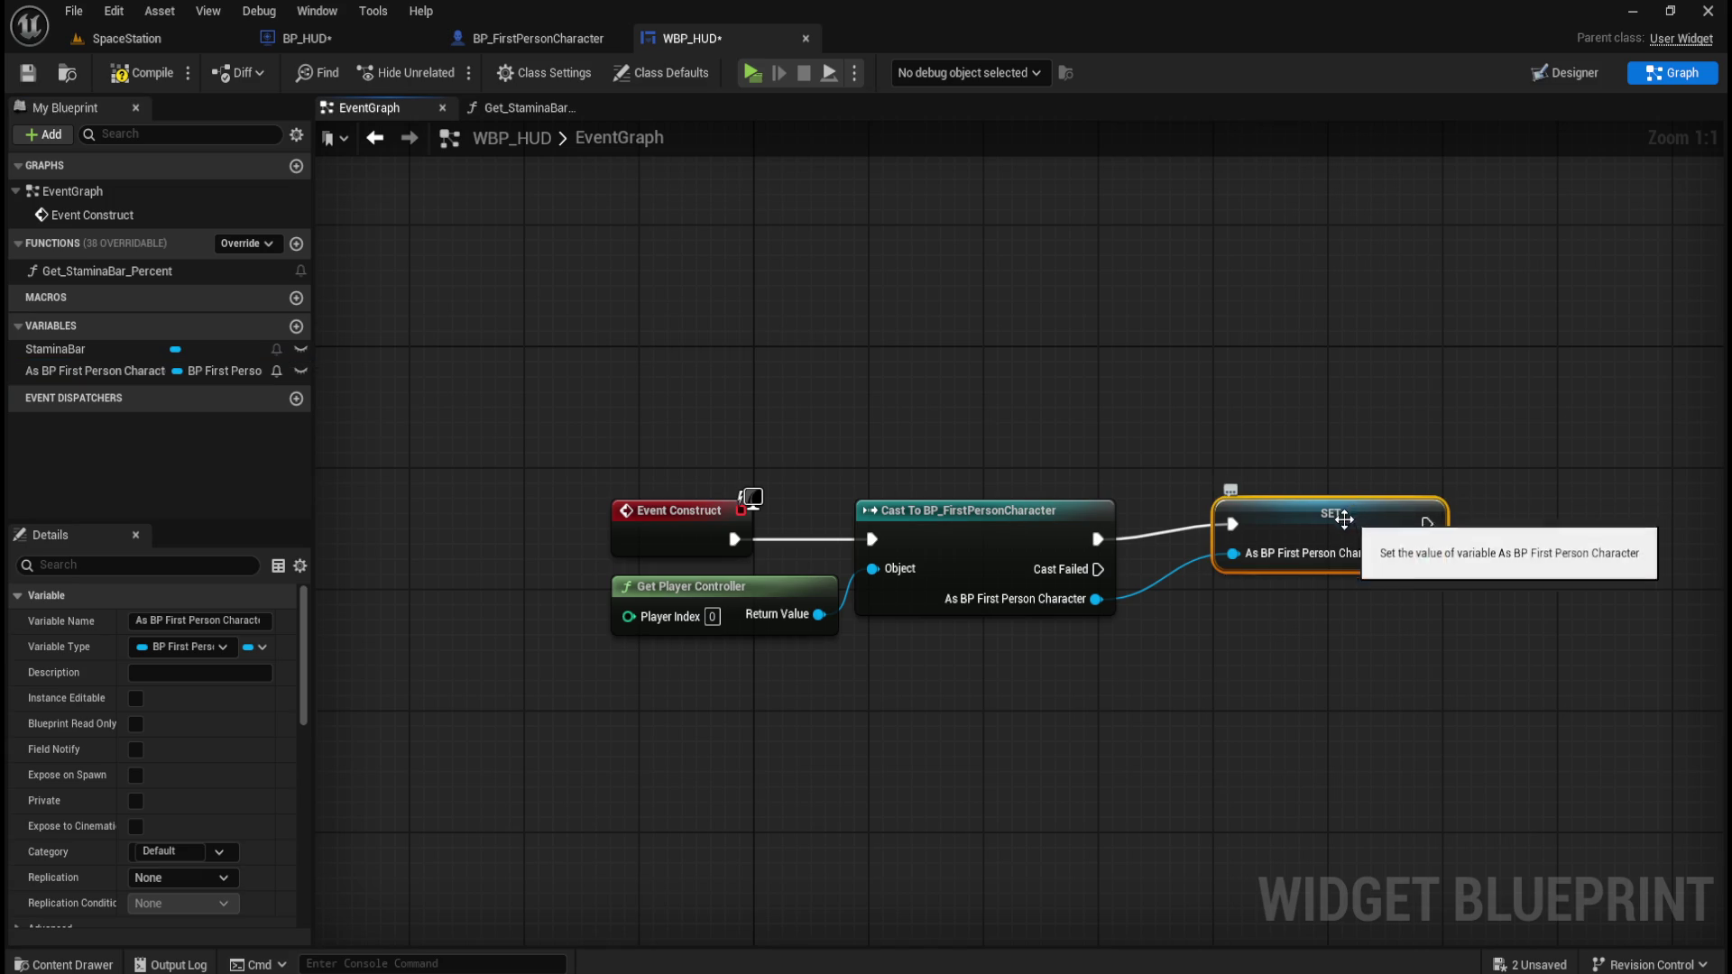
left_click(218, 621)
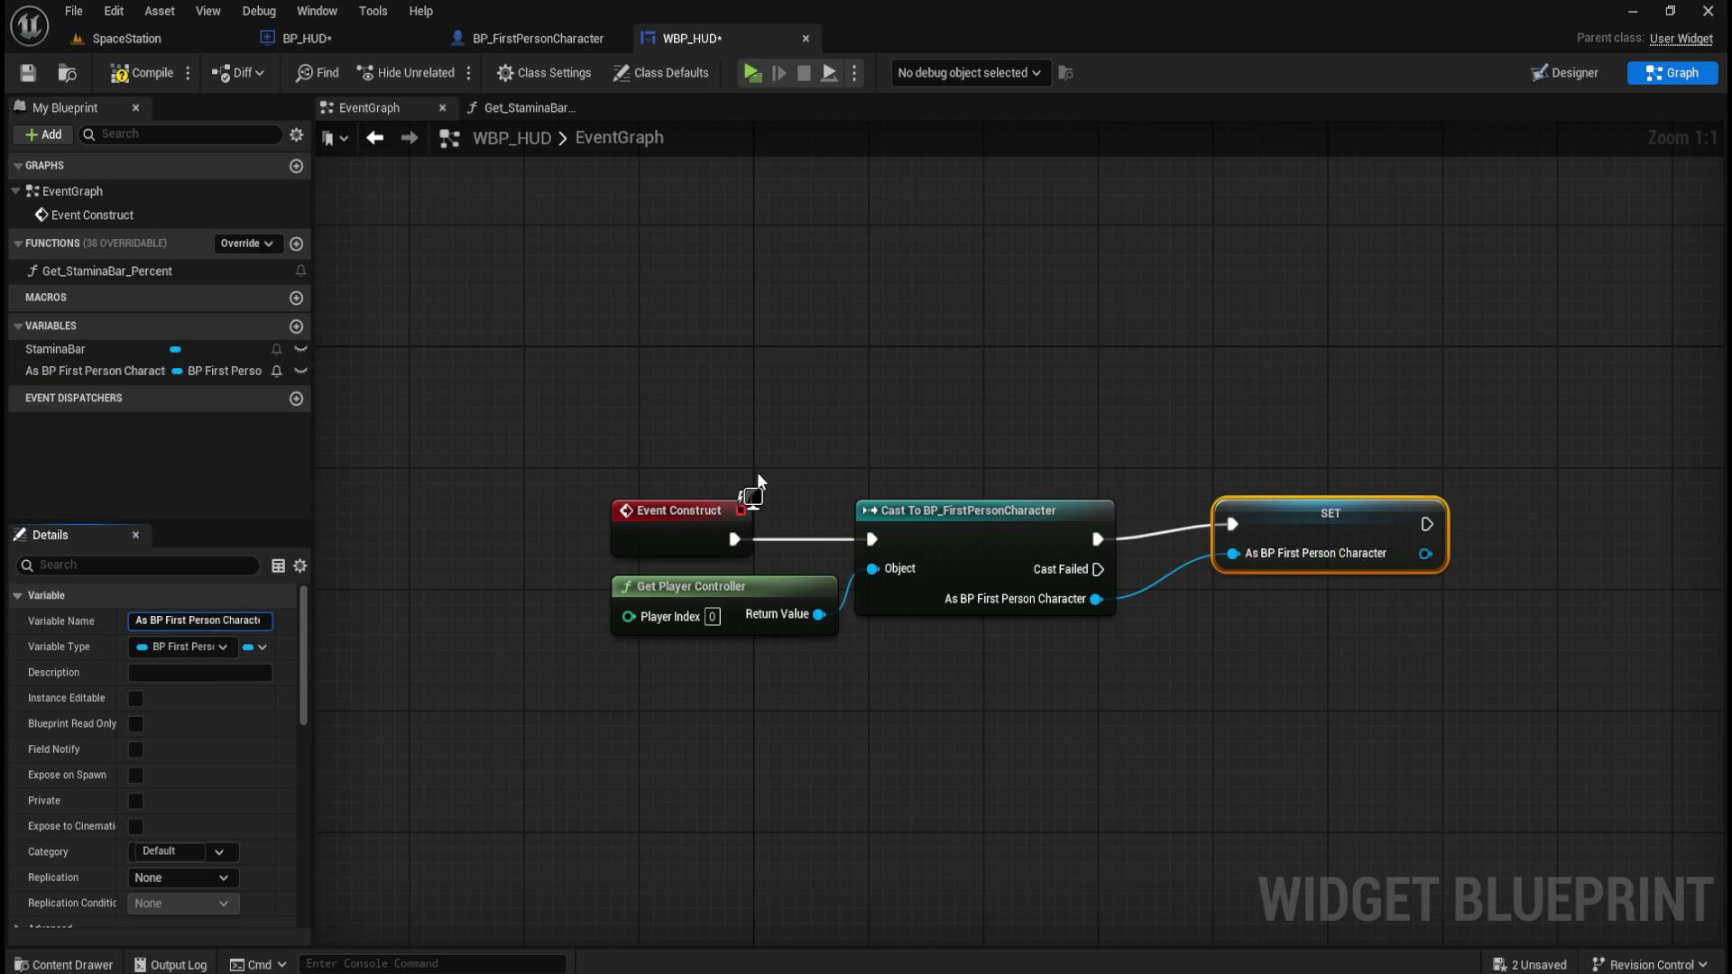
type("Player")
type("REF")
key("Return")
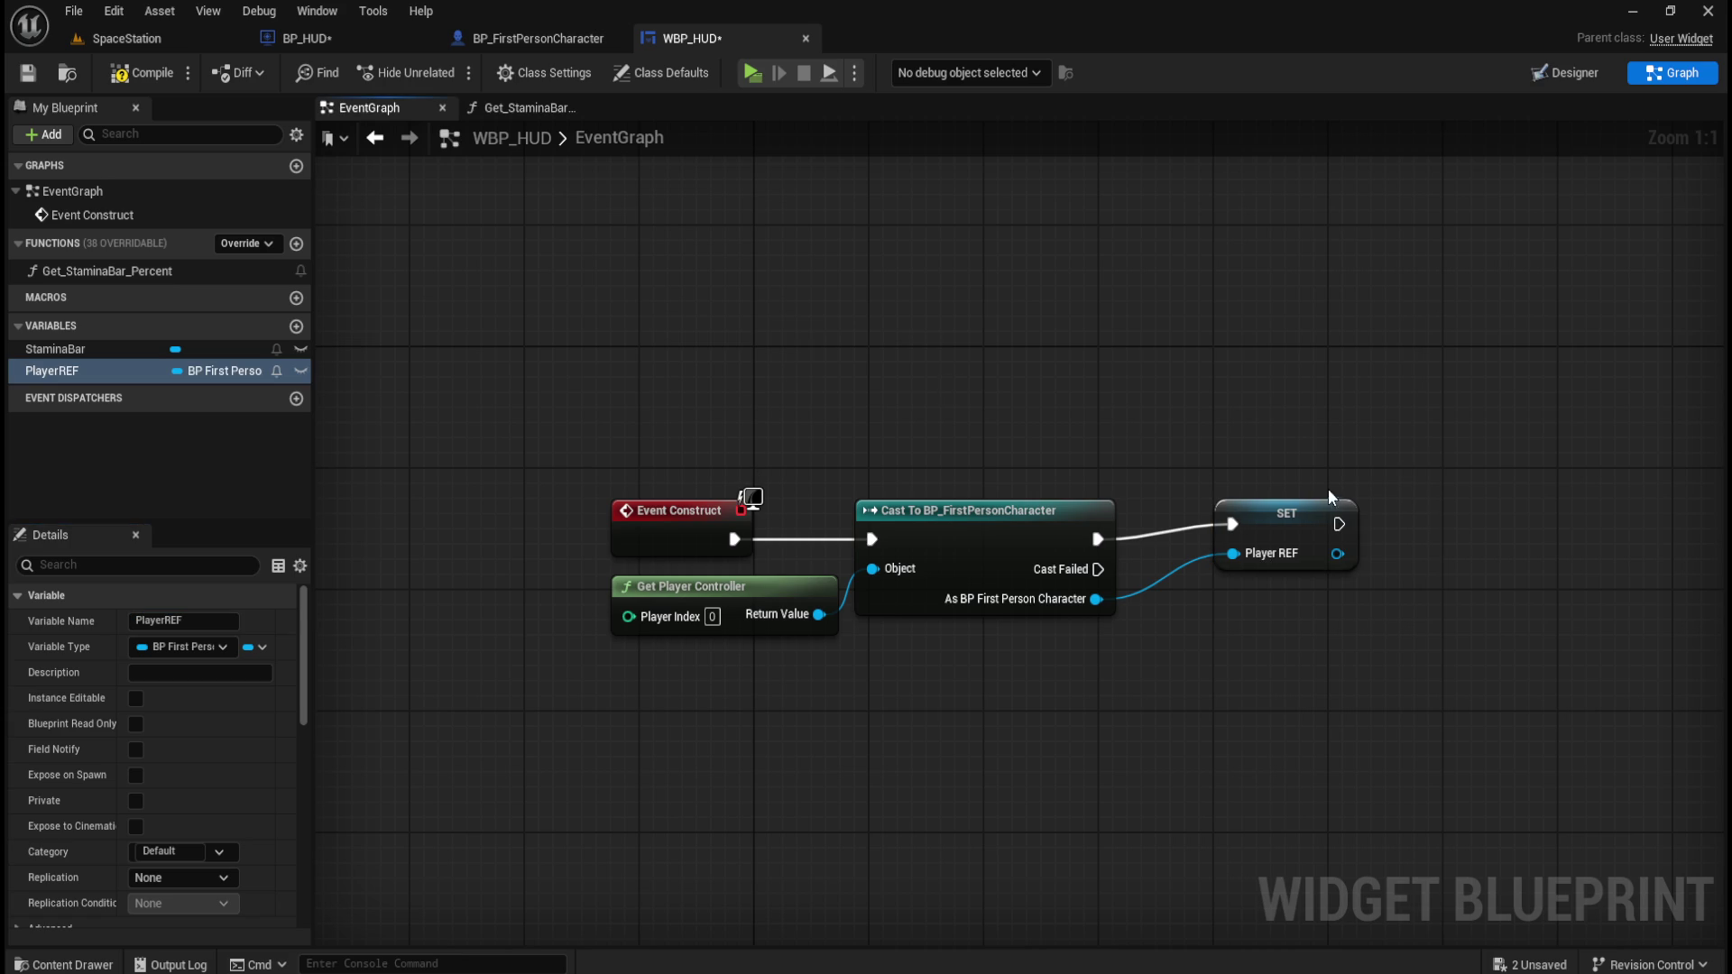
left_click_drag(1299, 520, 1238, 531)
left_click(998, 437)
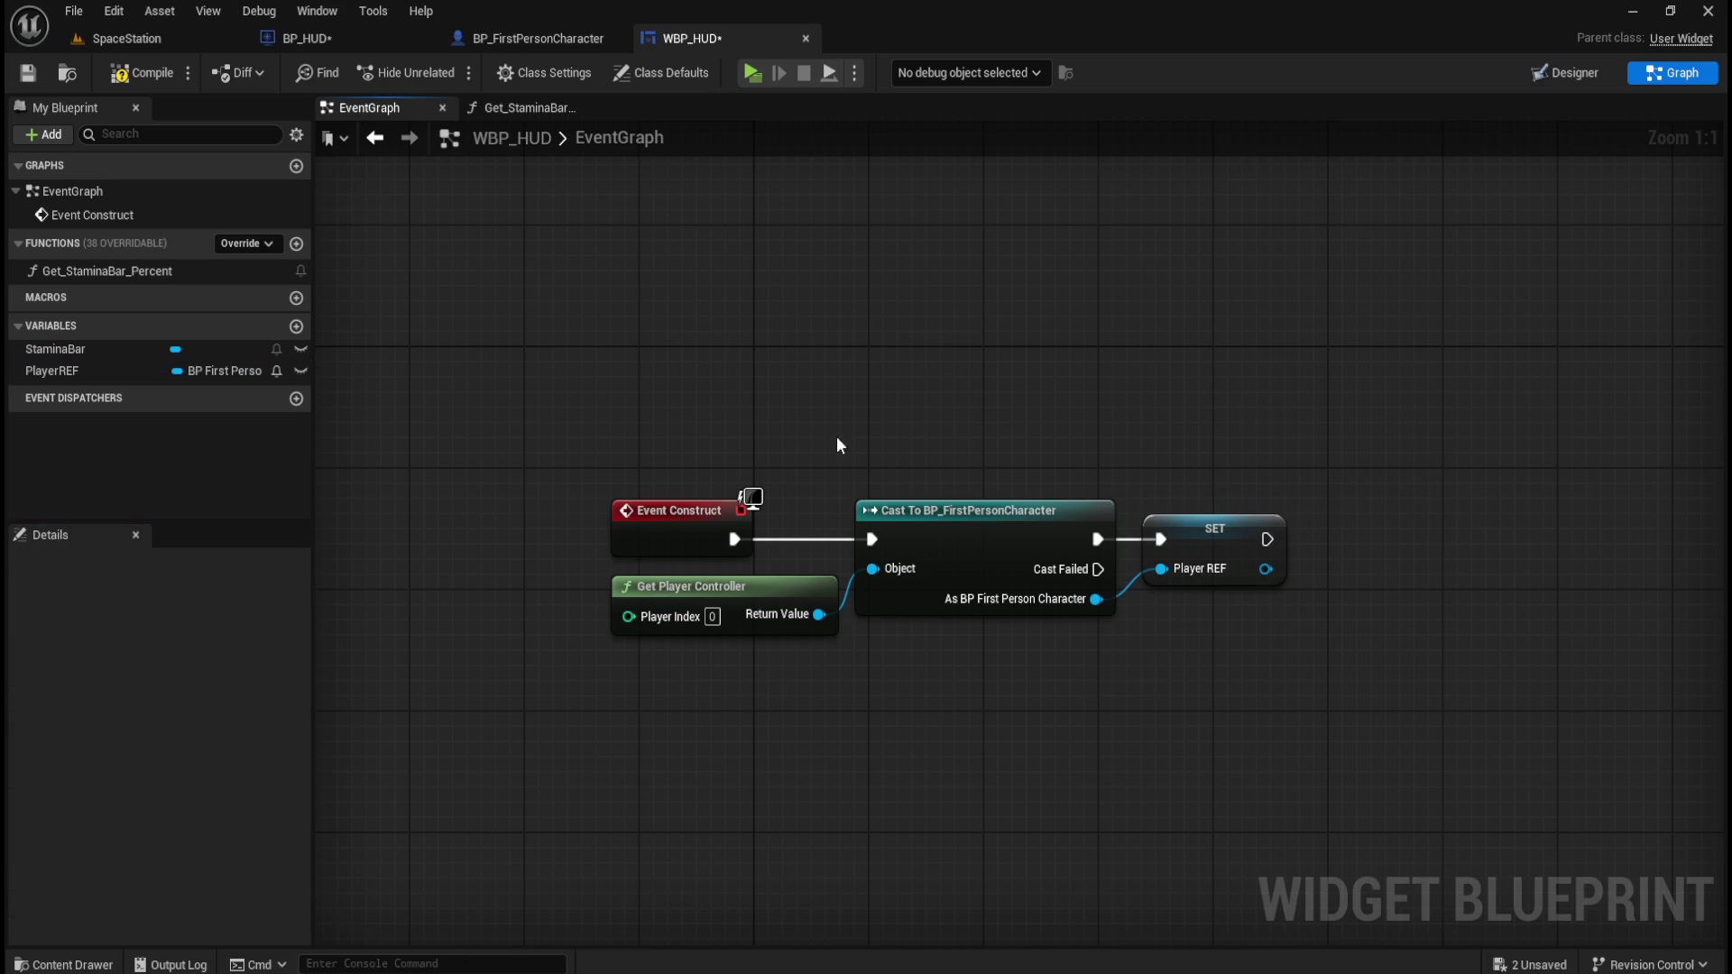
left_click(142, 72)
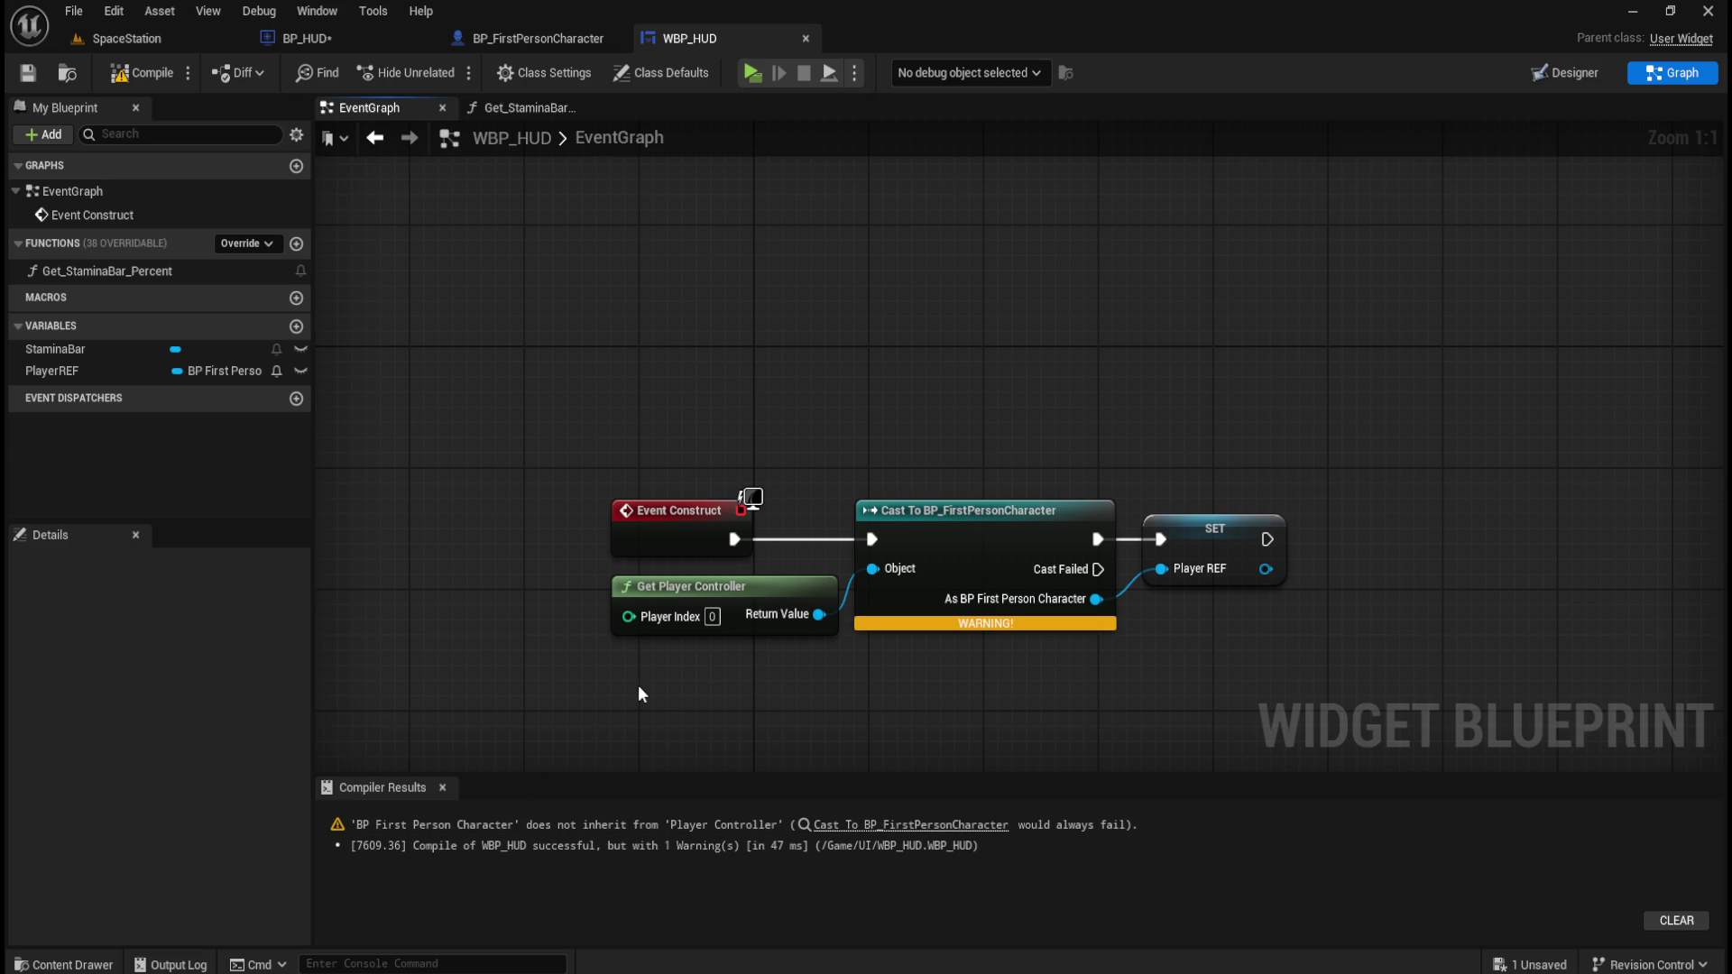
Replace Get Player Controller with Get Player Pawn on the cast's Object pin, then compile and save.
left_click_drag(580, 665, 692, 627)
key("Delete")
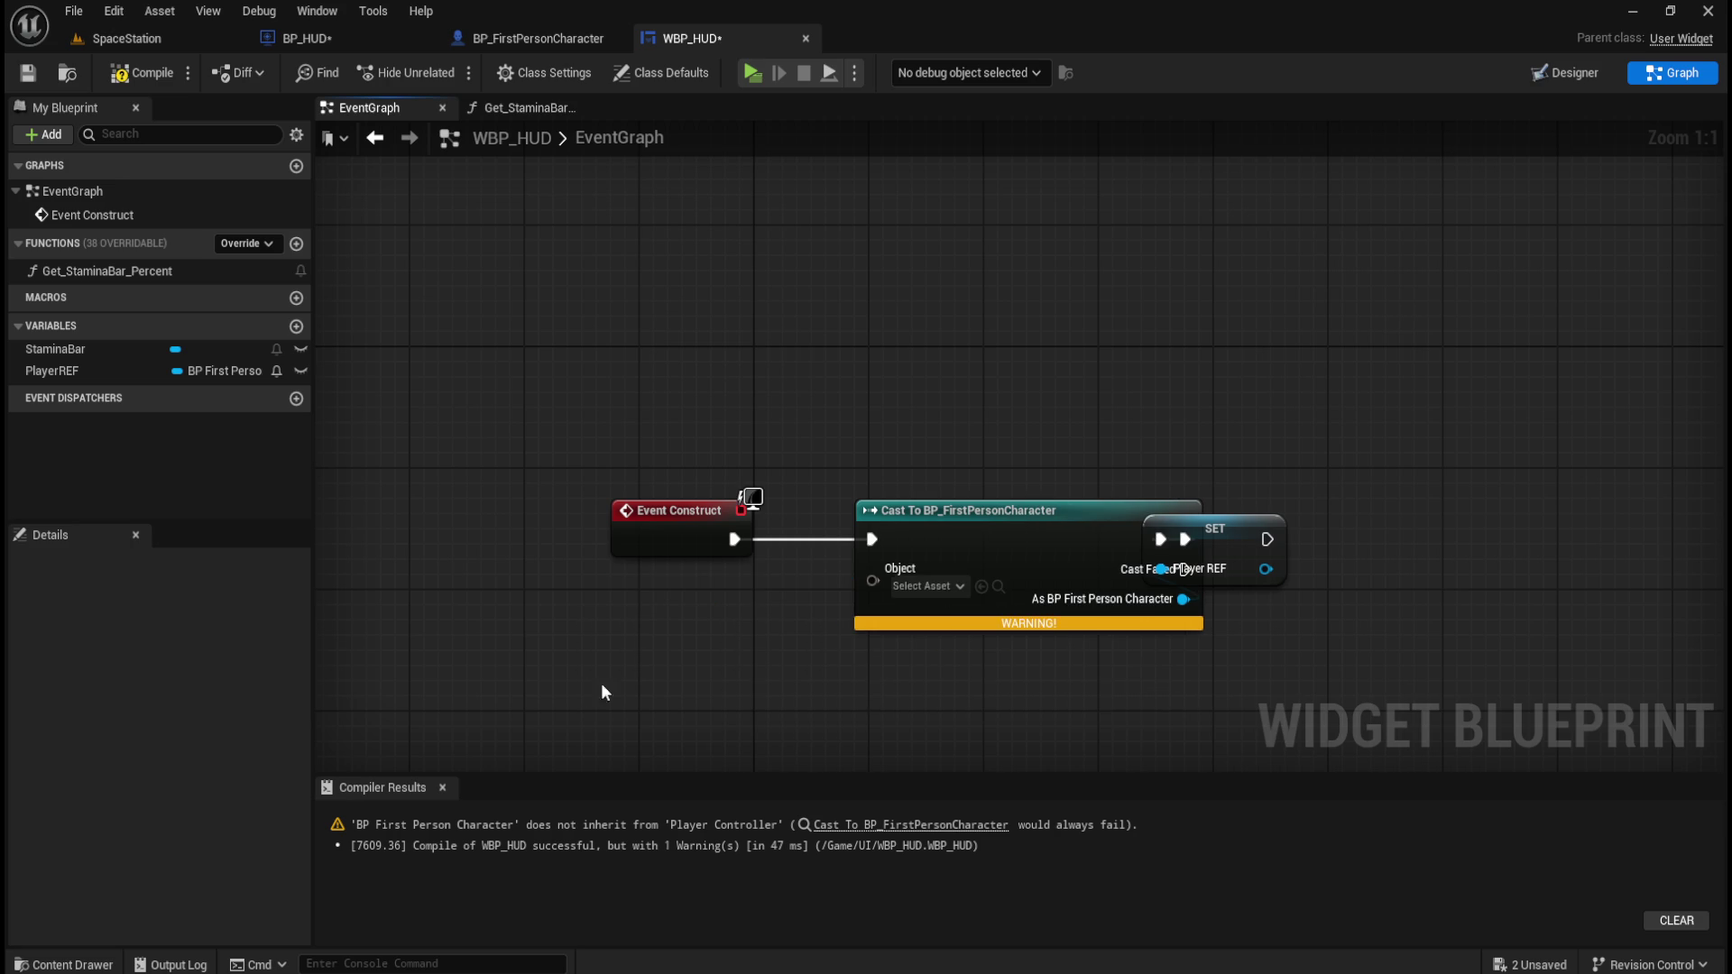
mouse_move(872, 580)
left_mouse_down()
mouse_move(749, 648)
mouse_move(725, 638)
left_mouse_up()
type("get player pawn")
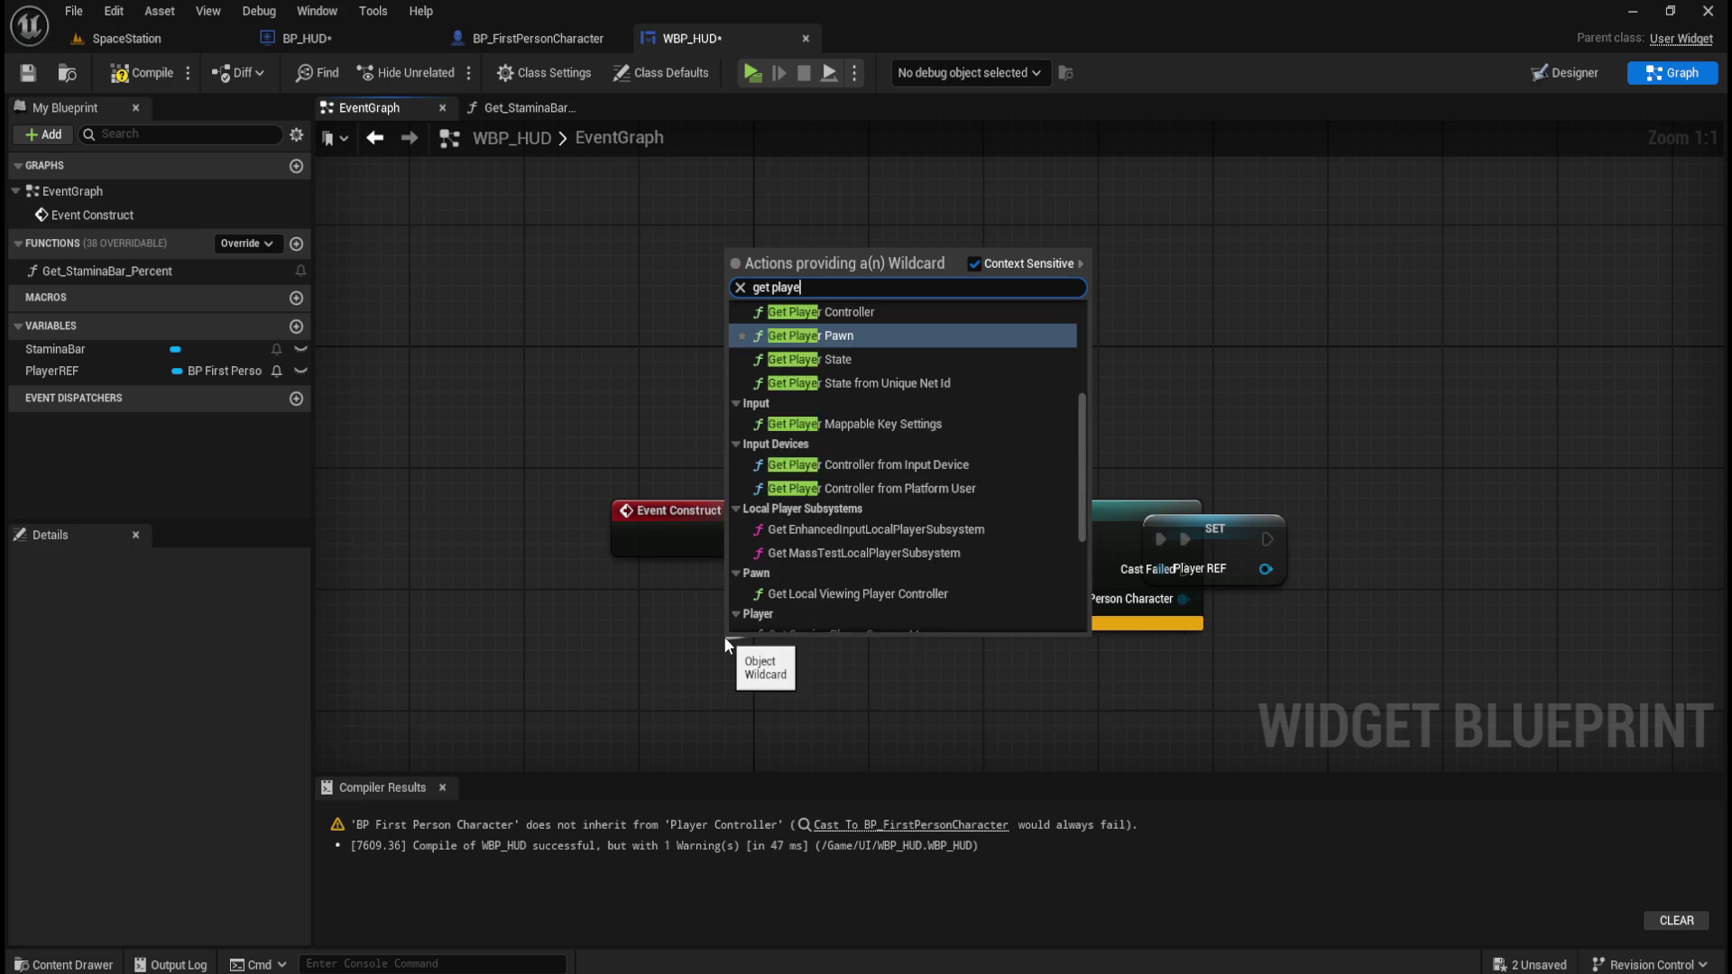
key("Return")
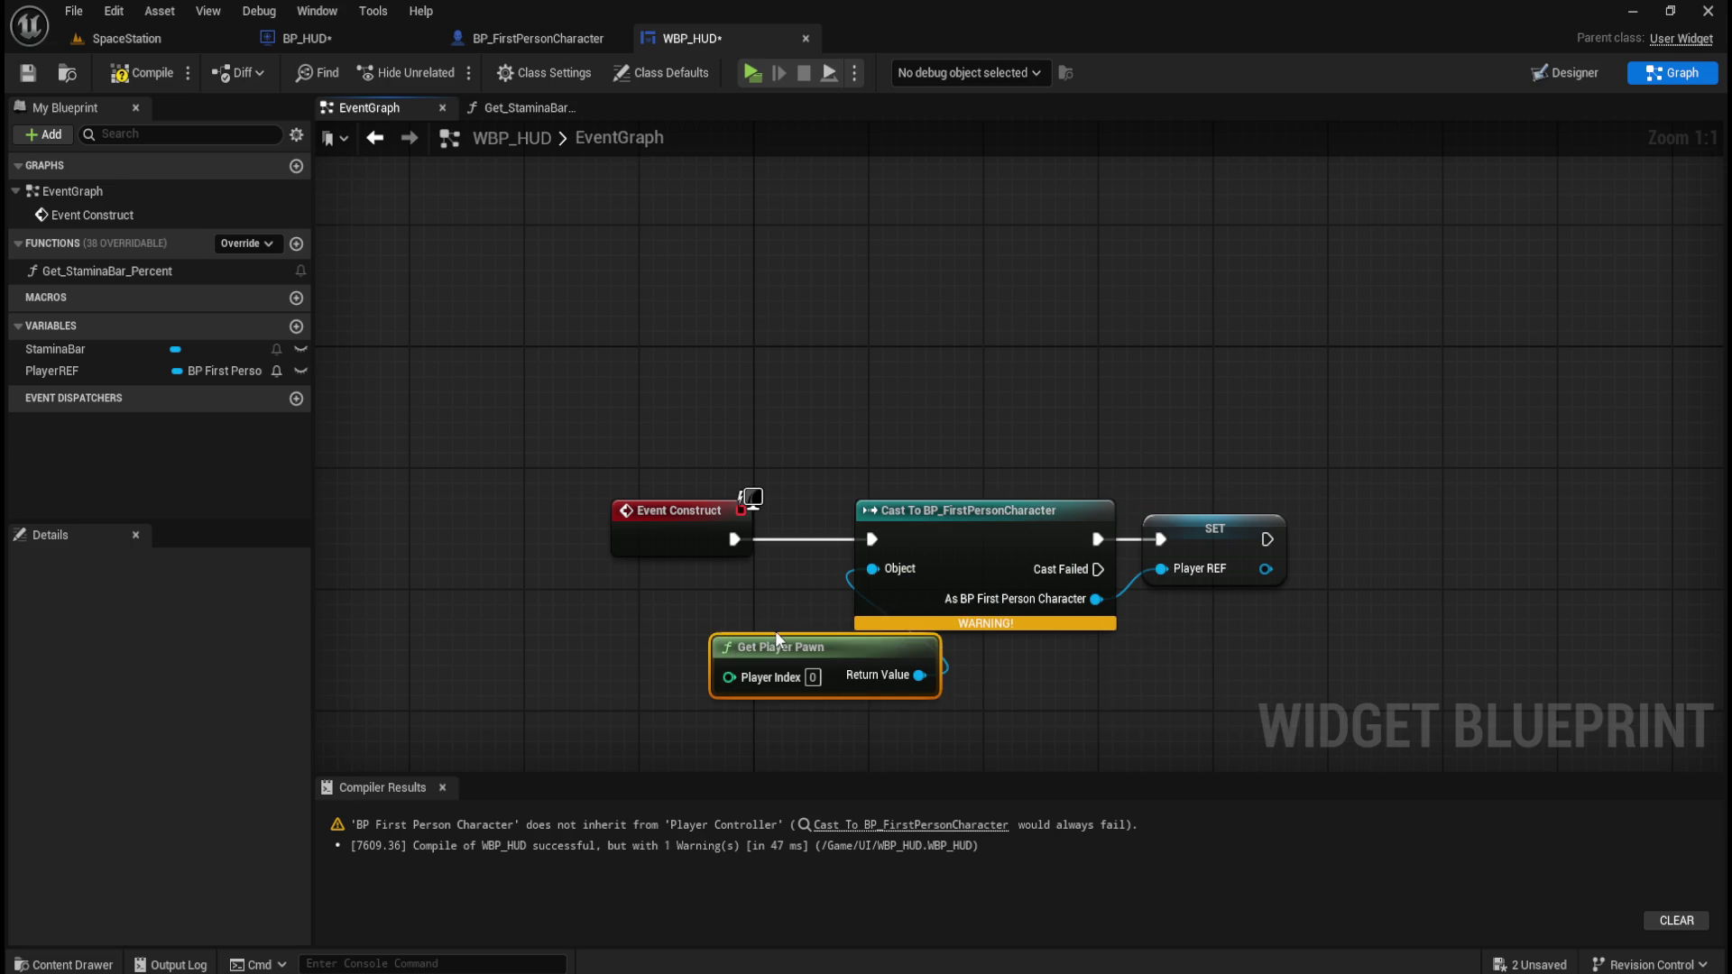
left_click_drag(782, 636, 678, 578)
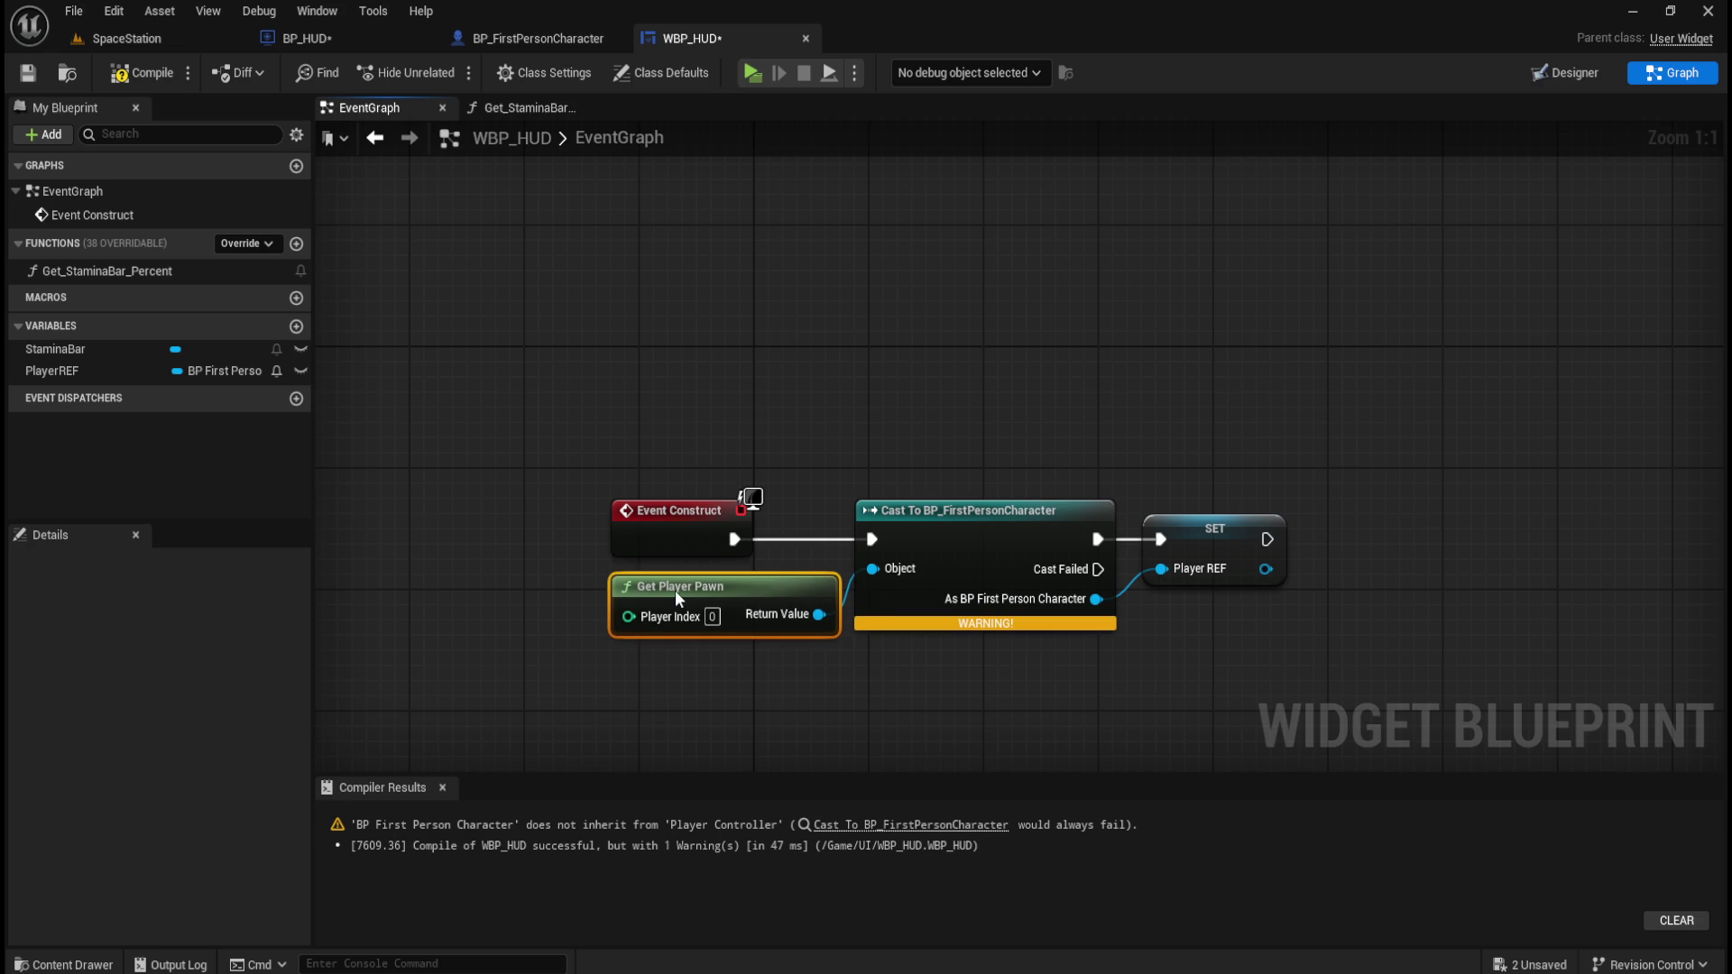
left_click(663, 693)
left_click(142, 72)
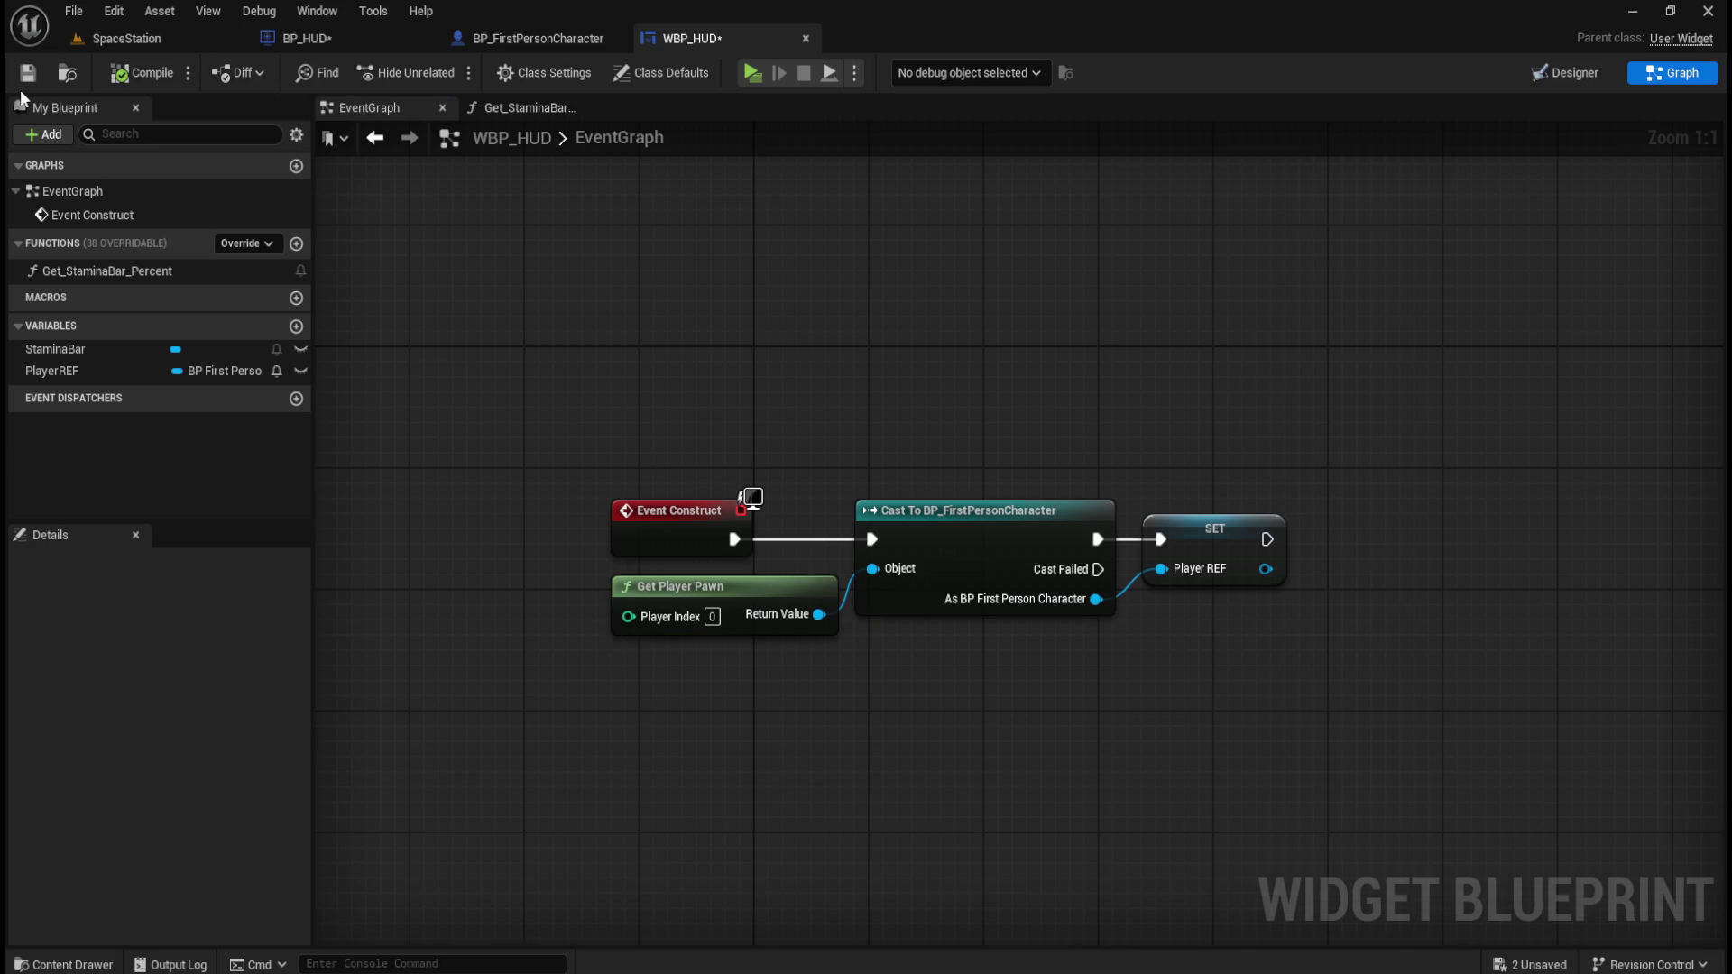
left_click(28, 76)
Wrap the construct nodes in a comment explaining they create a reference to the Player character.
left_click_drag(637, 340, 1328, 657)
left_click(1286, 680)
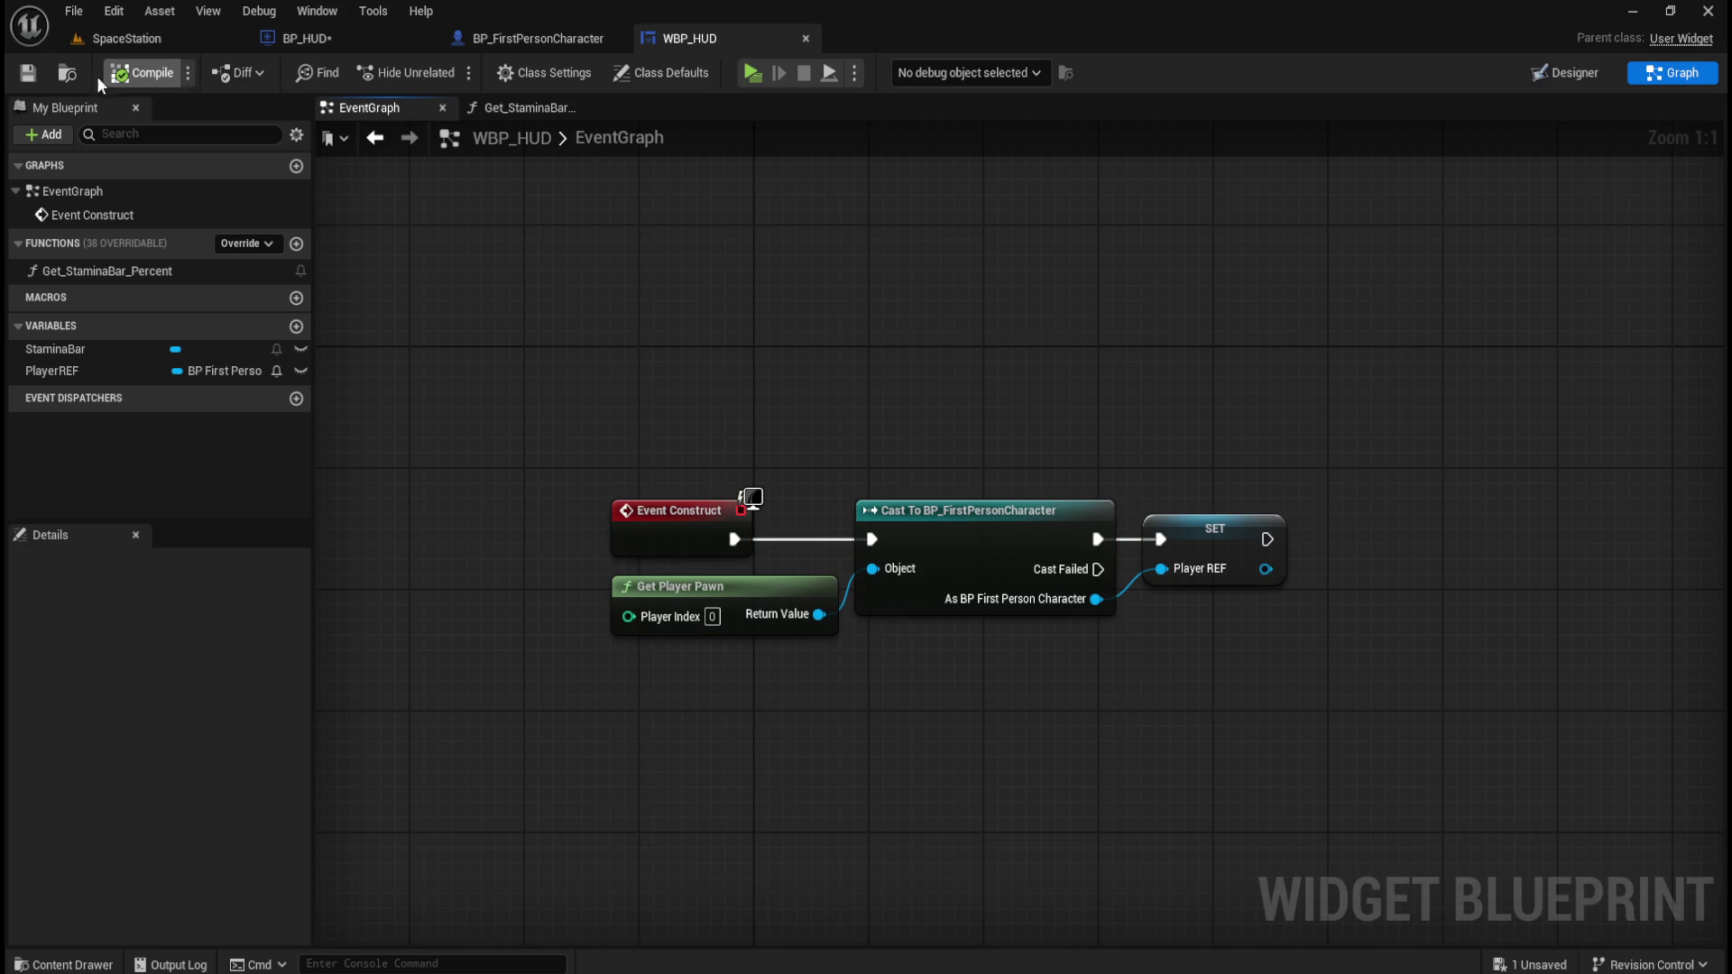
mouse_move(553, 397)
left_mouse_down()
mouse_move(1366, 659)
mouse_move(1411, 695)
left_mouse_up()
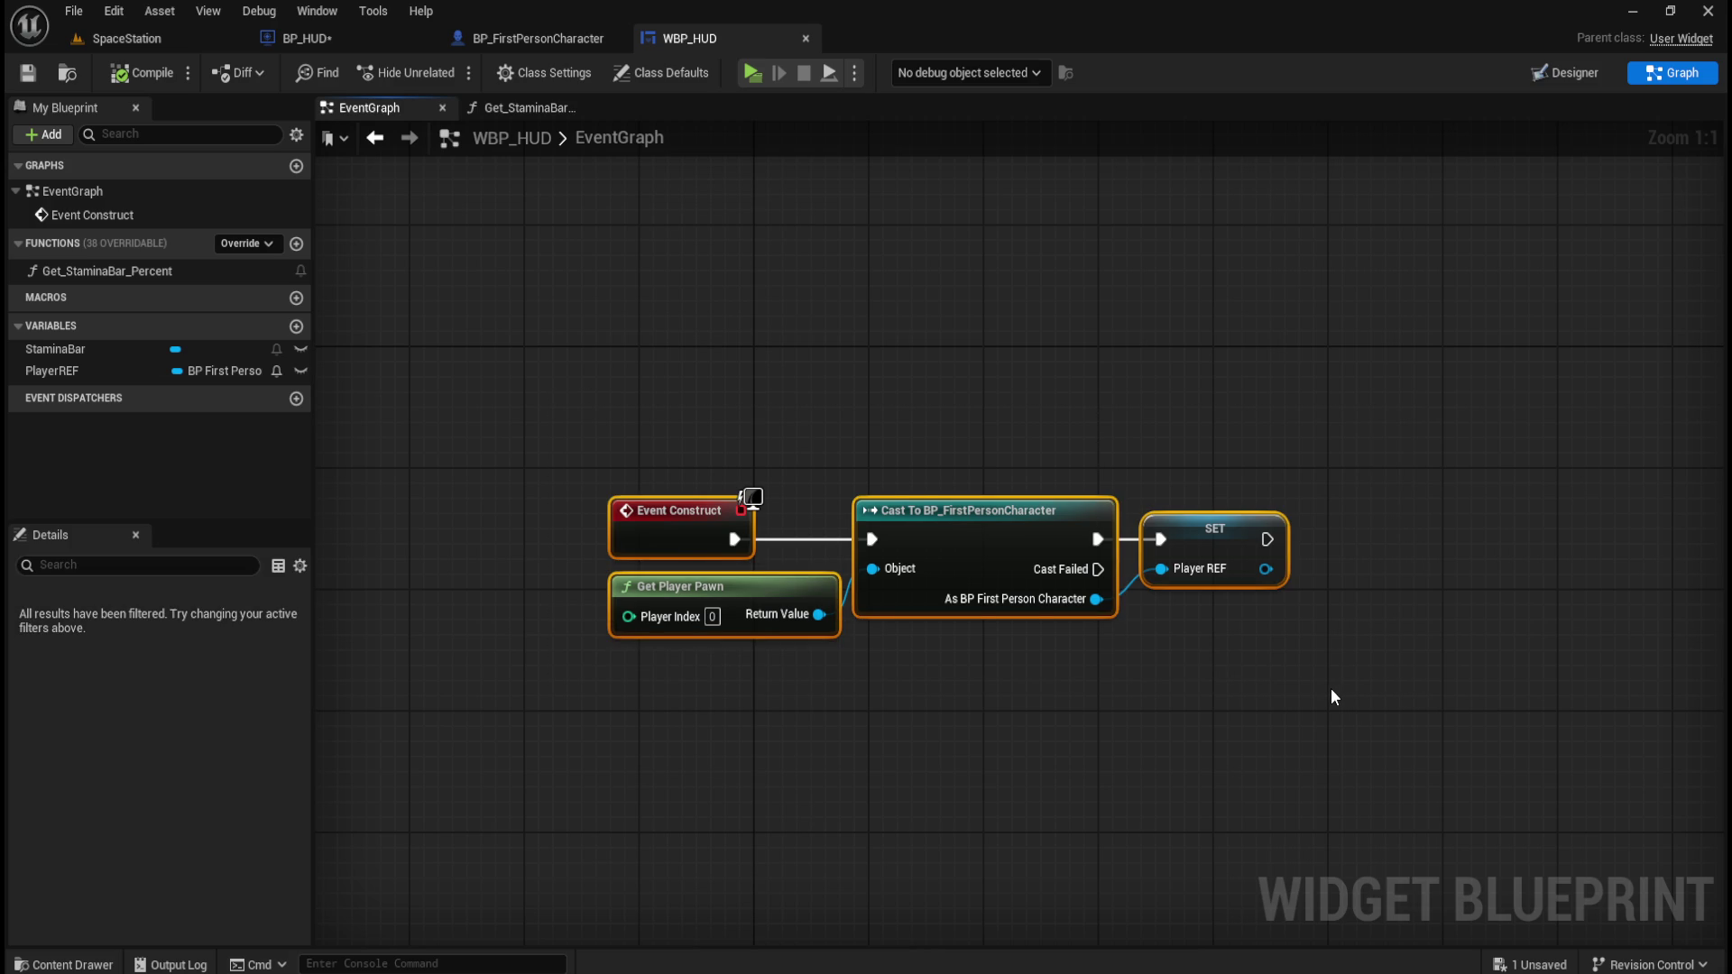
key("c")
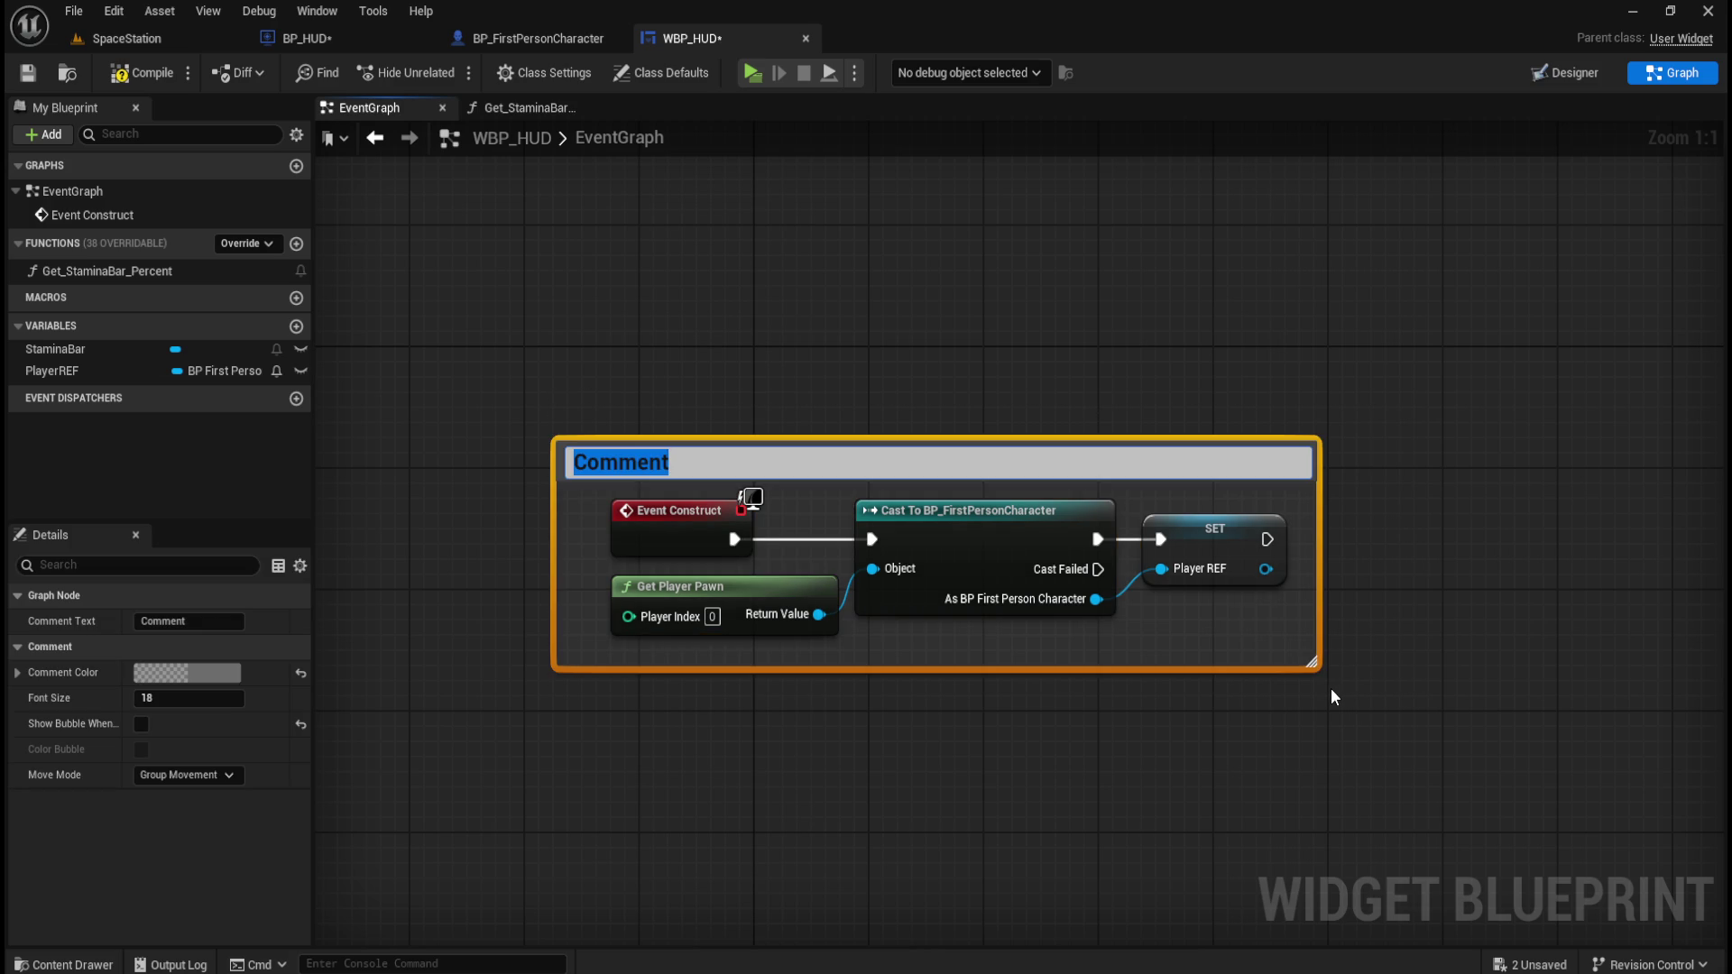
type("WhenWi")
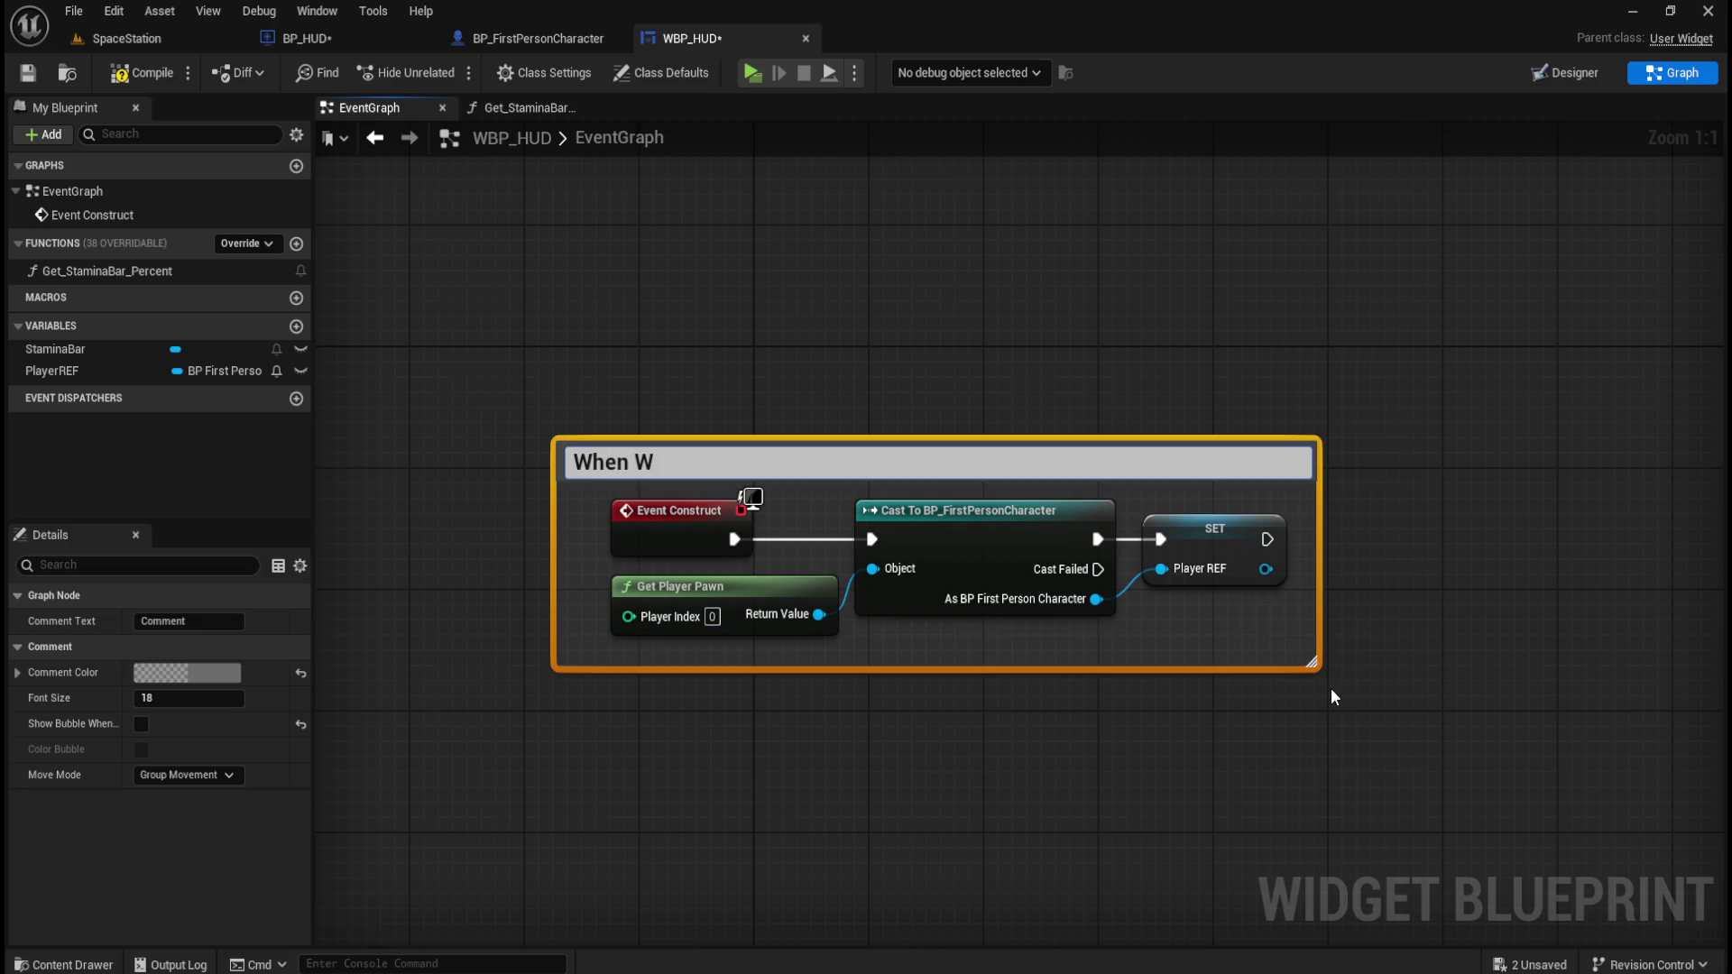
key("BackSpace")
key("BackSpace")
key("BackSpace")
type("When constructed")
type("widget is ")
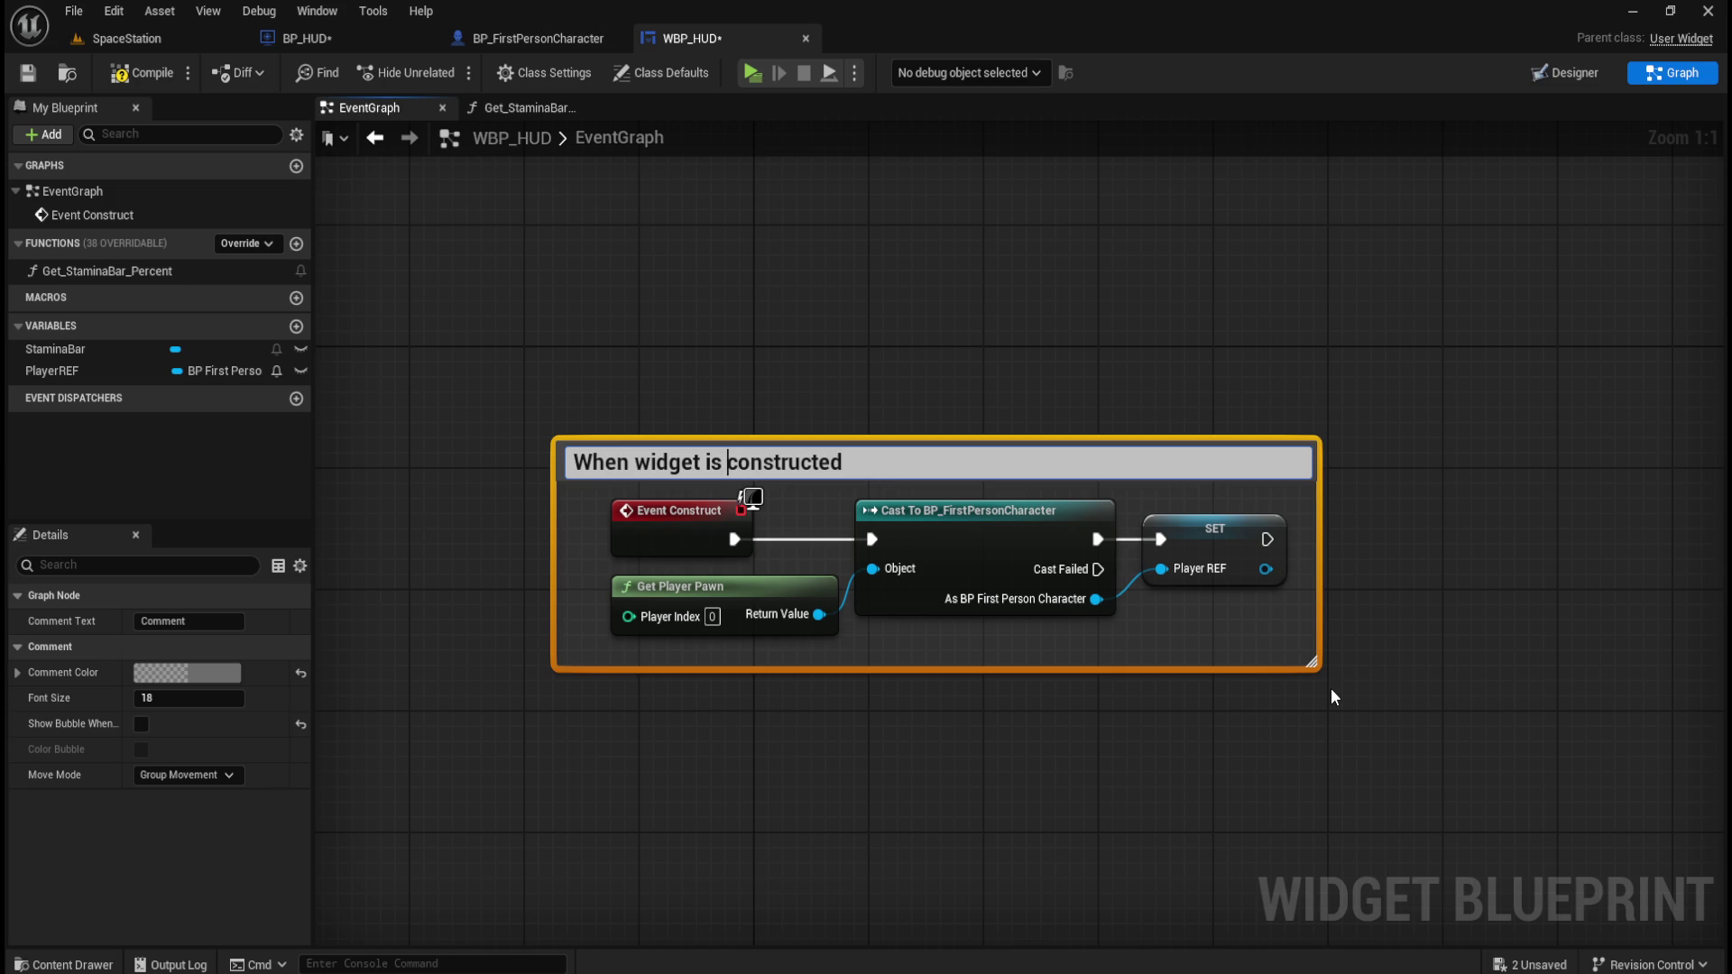
type(" creates a")
type(" reference to the ")
type("P")
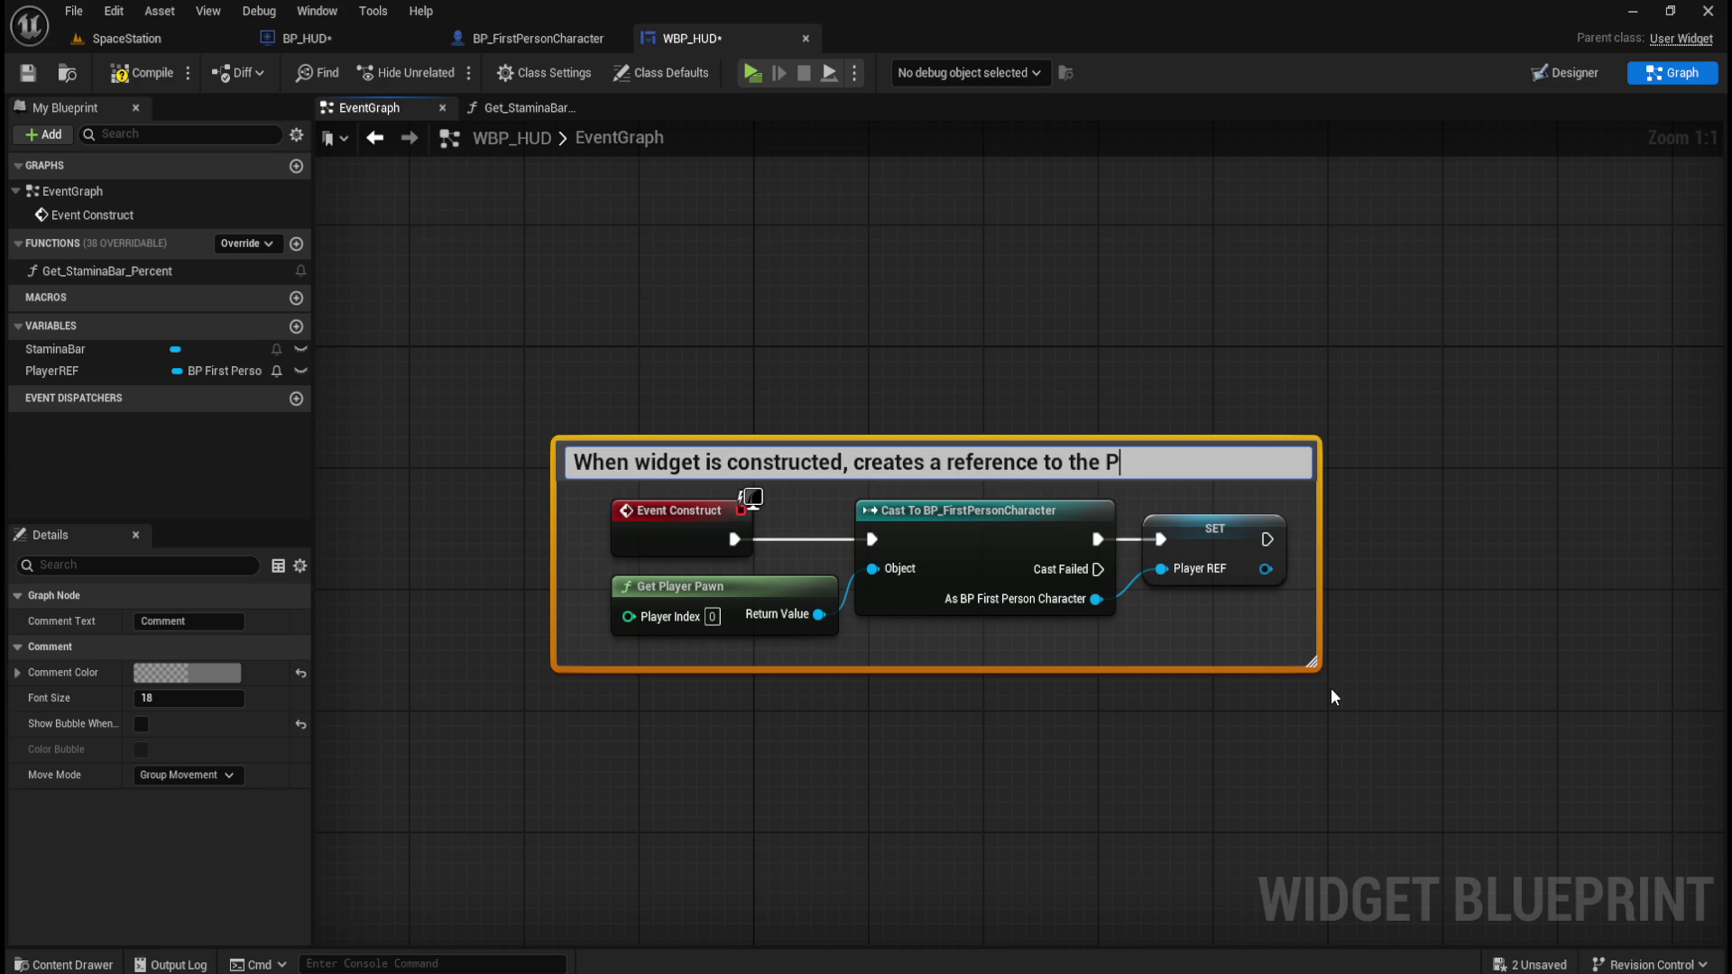
type("layer character")
key("Return")
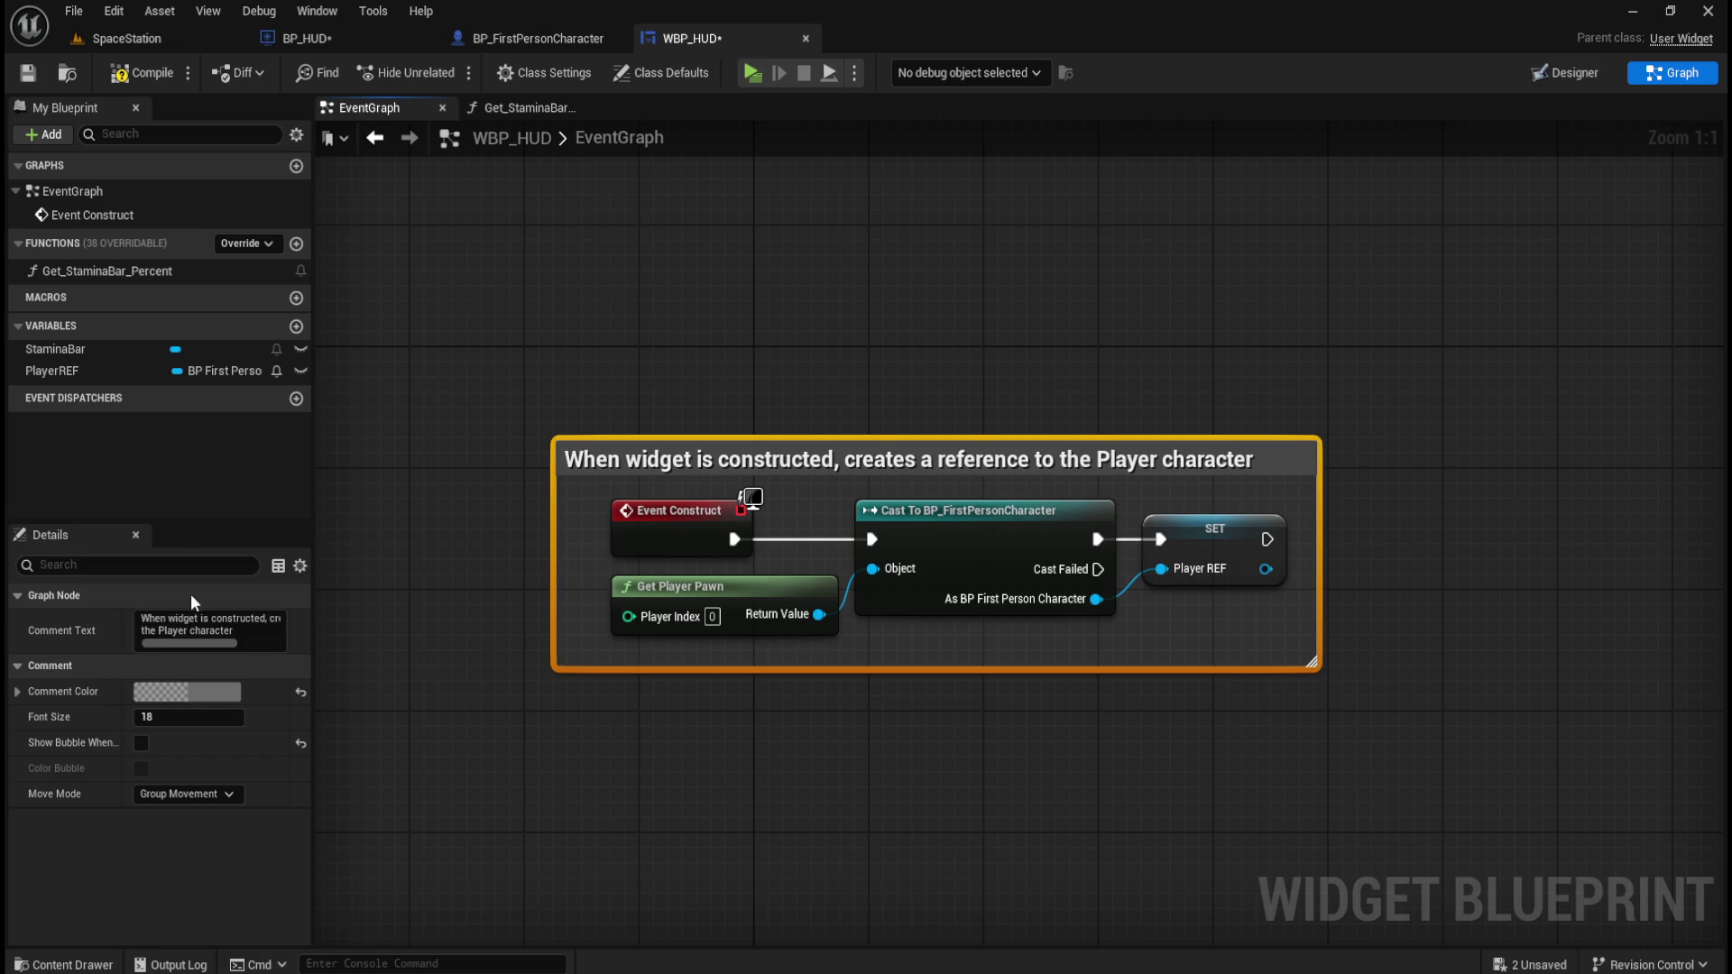
Colour the comment box bright green.
left_click(180, 691)
left_click(240, 712)
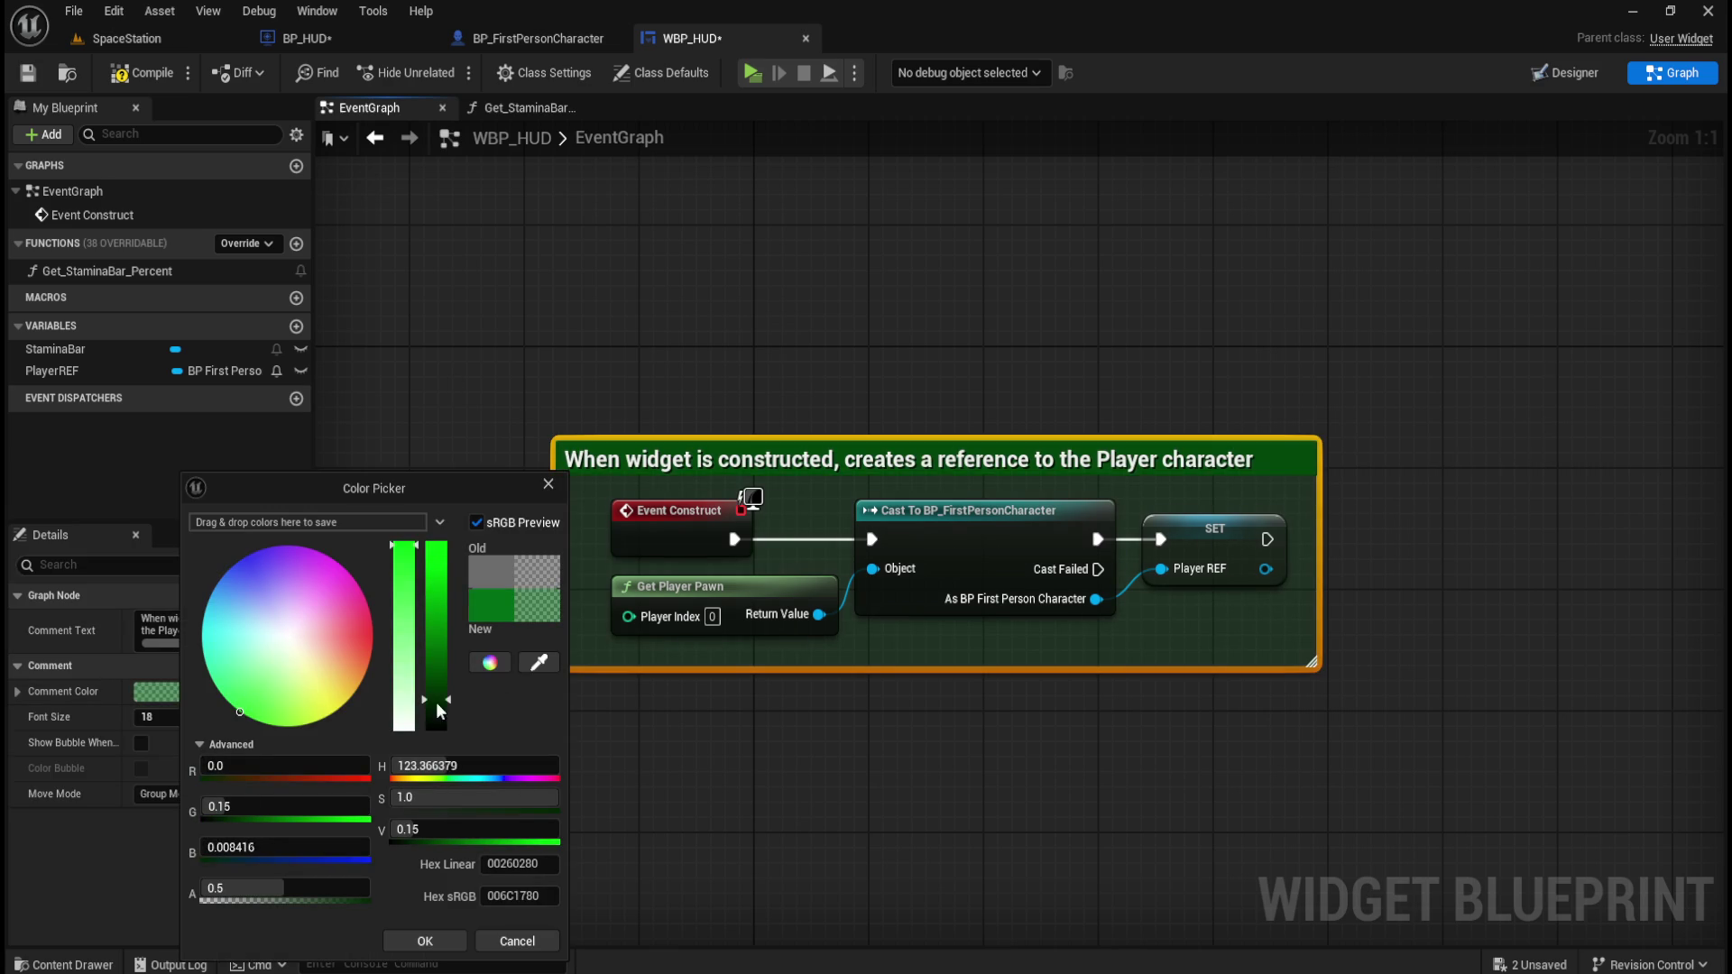
left_click_drag(433, 705, 436, 545)
left_click(425, 943)
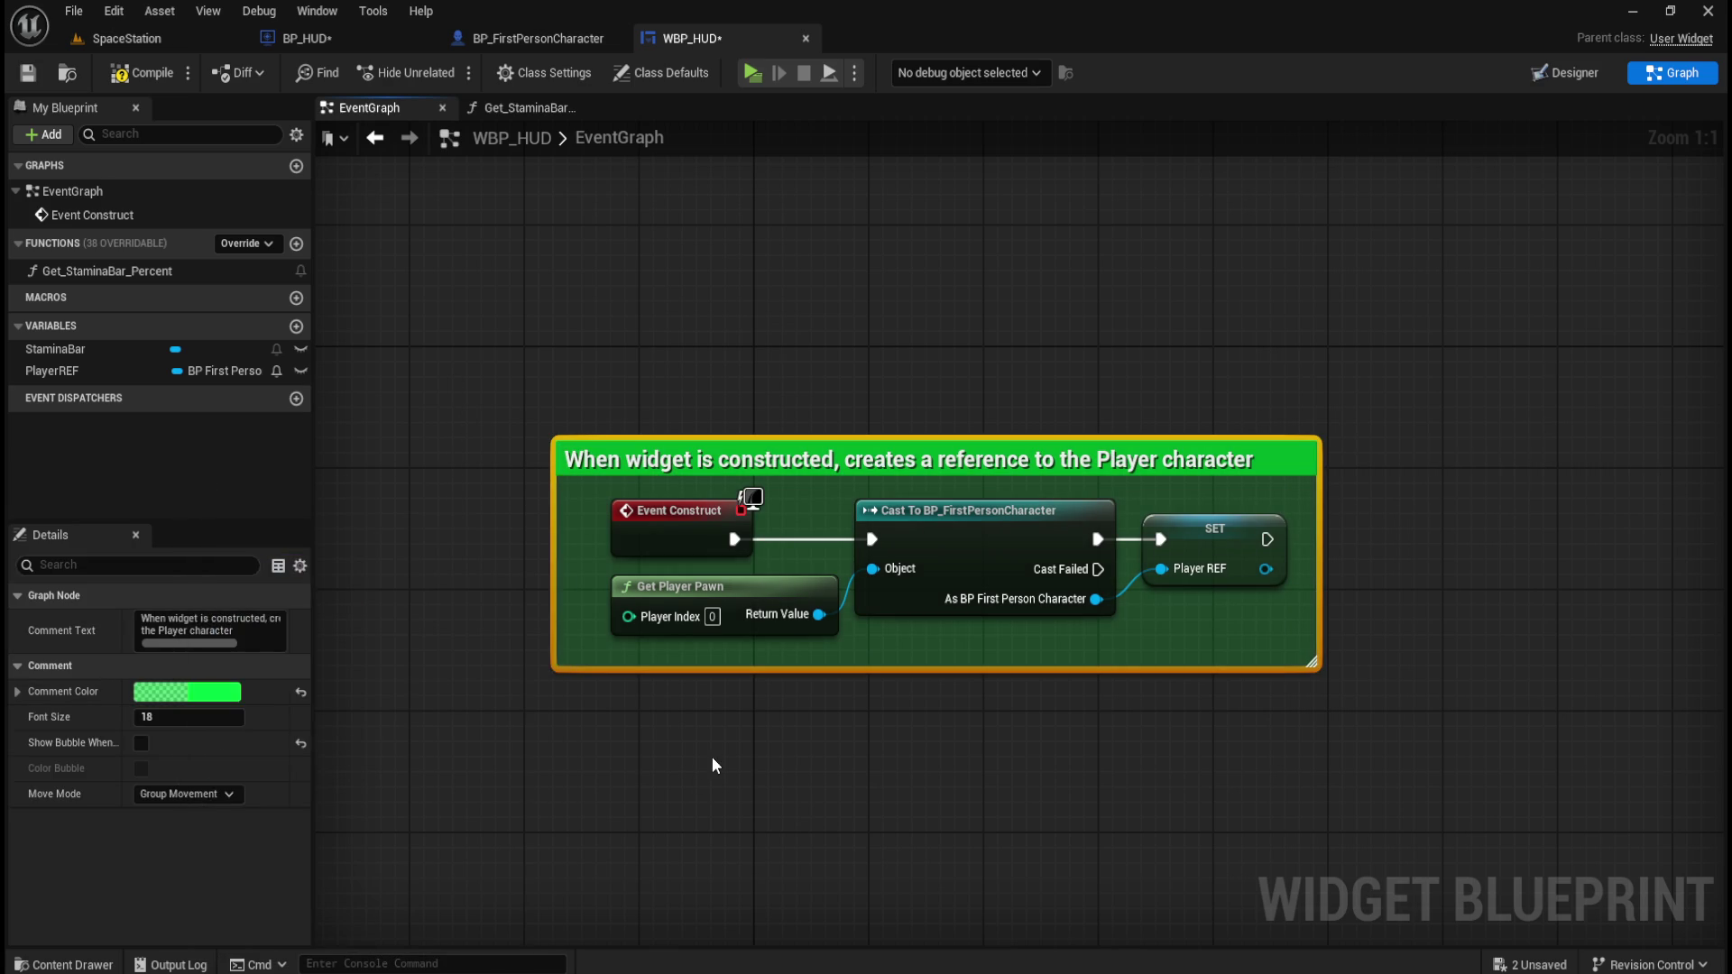
left_click(712, 756)
left_click(1303, 469)
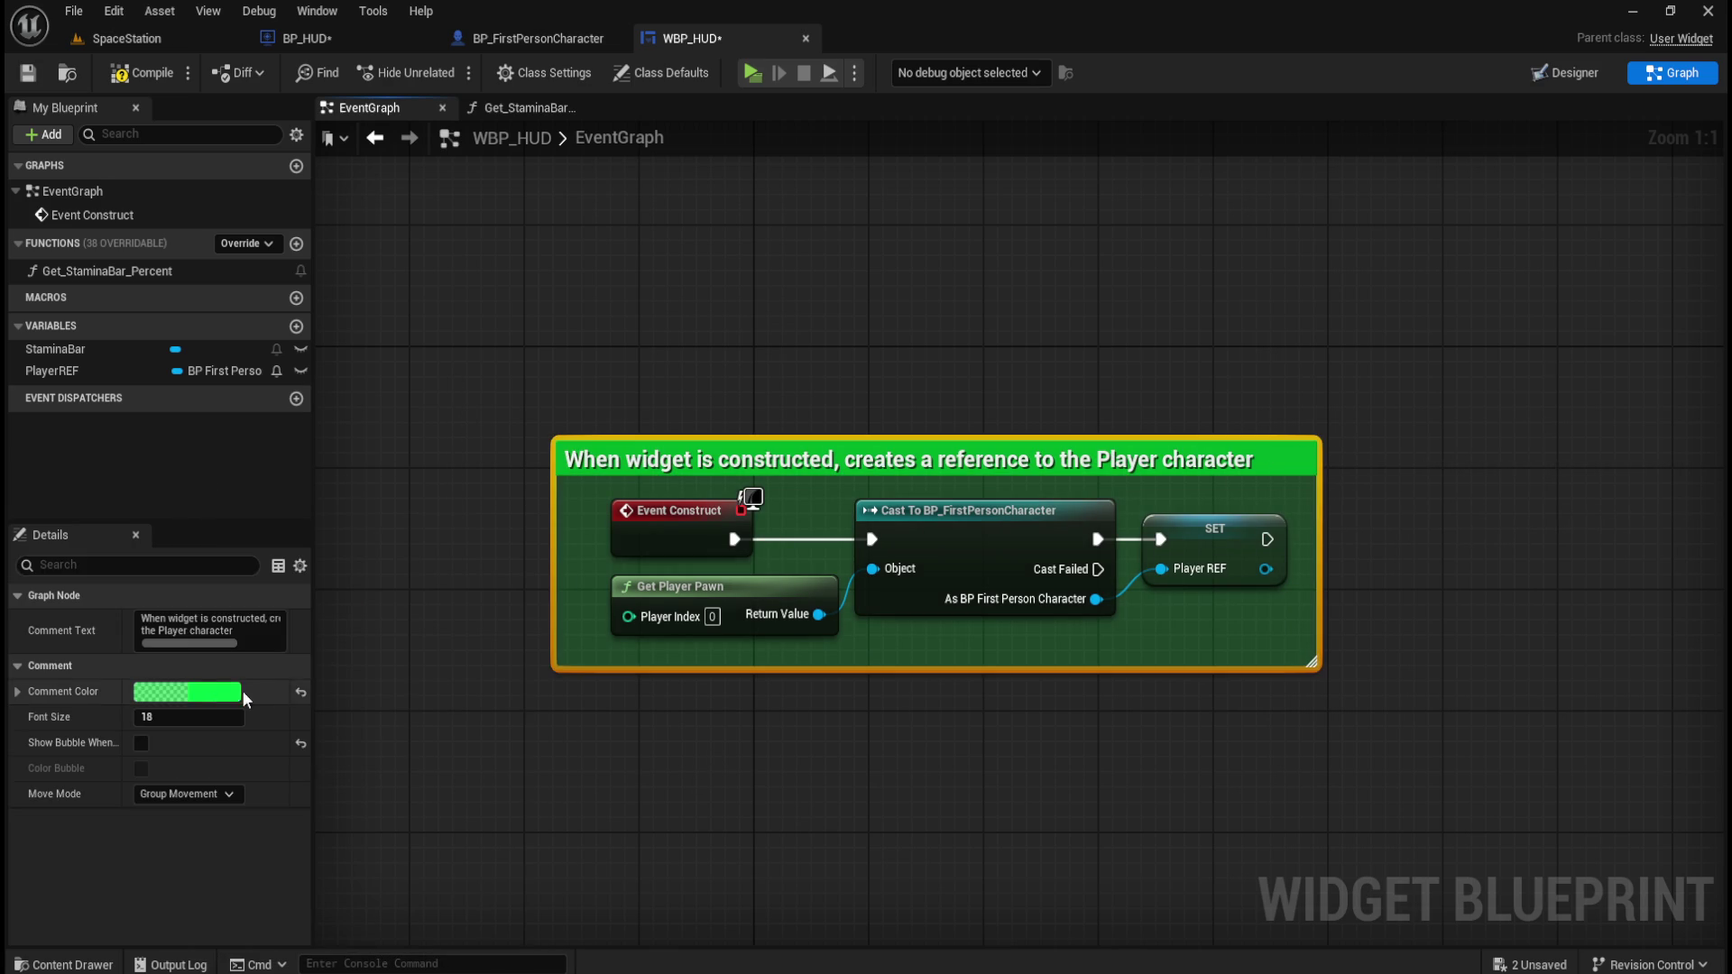
left_click(201, 692)
mouse_move(310, 715)
left_mouse_down()
mouse_move(250, 722)
mouse_move(279, 721)
left_mouse_up()
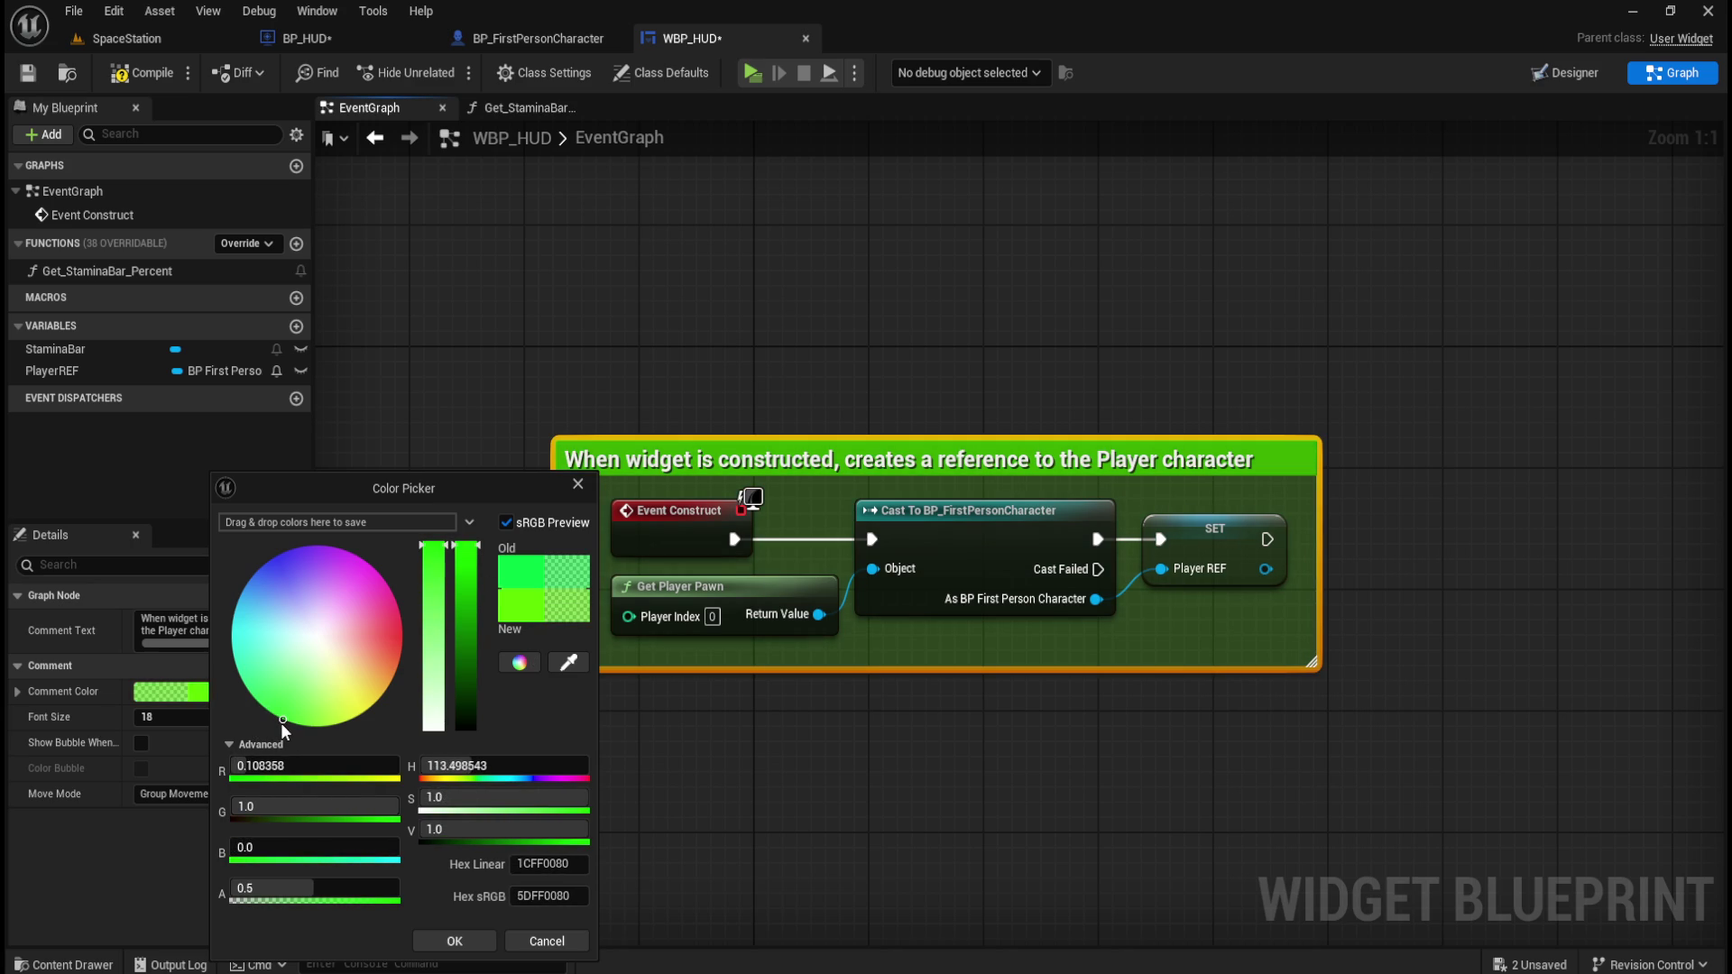
left_click(460, 938)
left_click(871, 797)
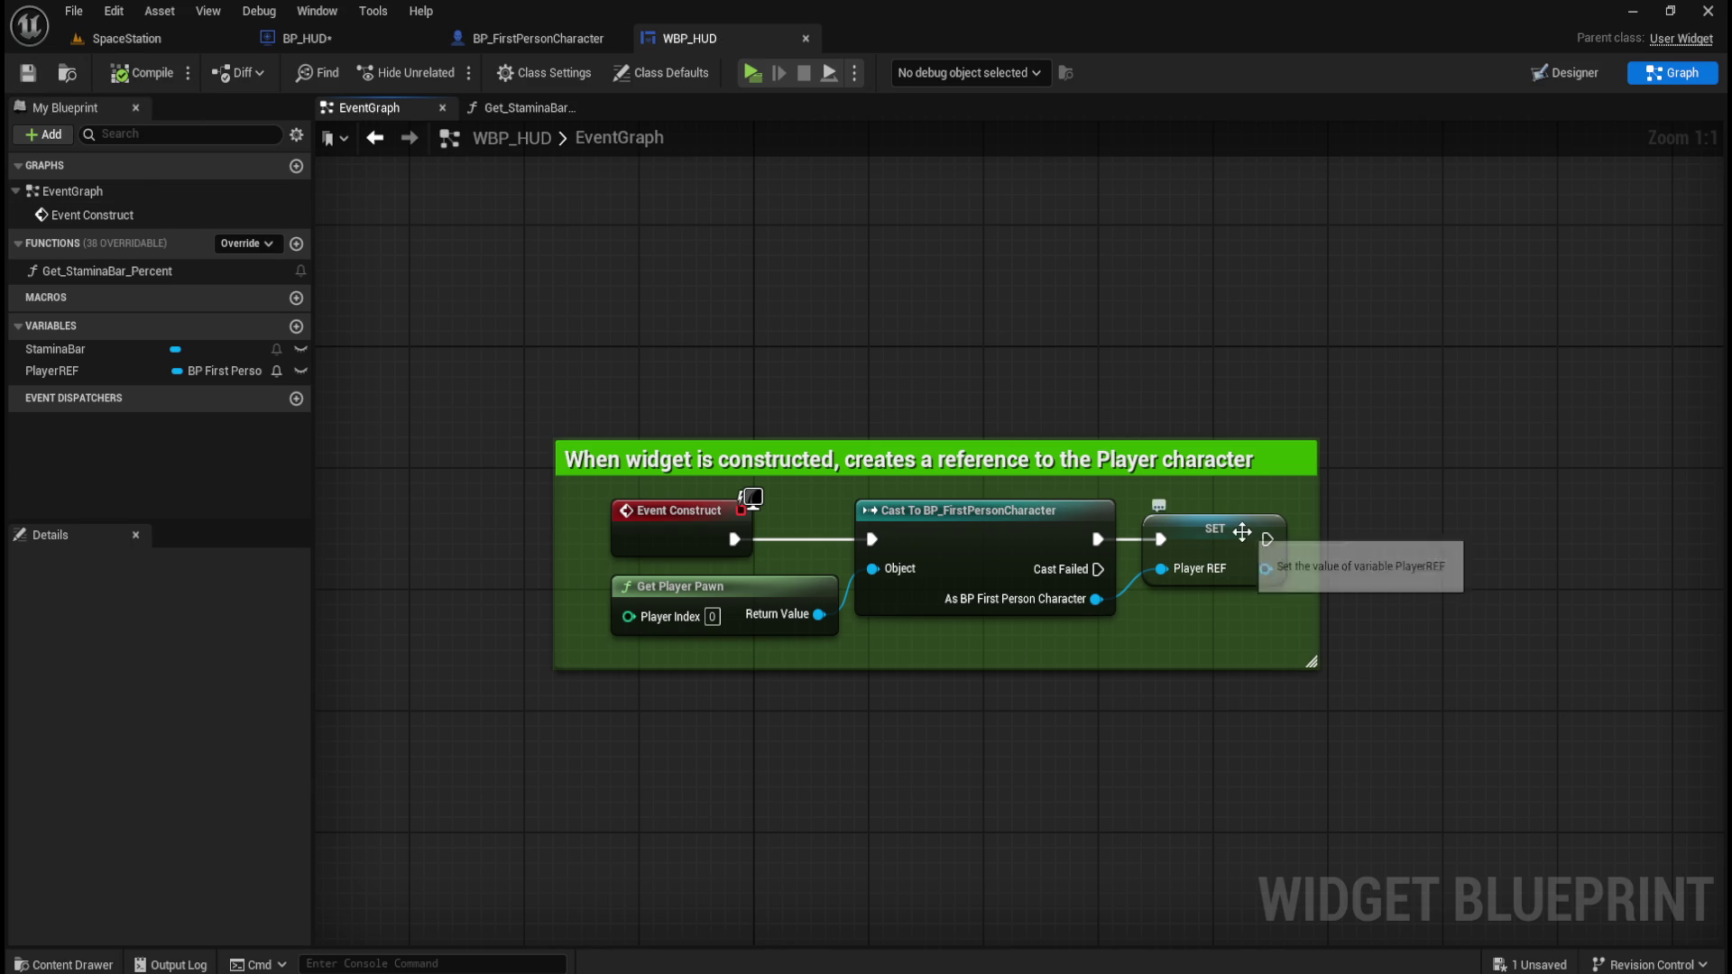
left_click(529, 109)
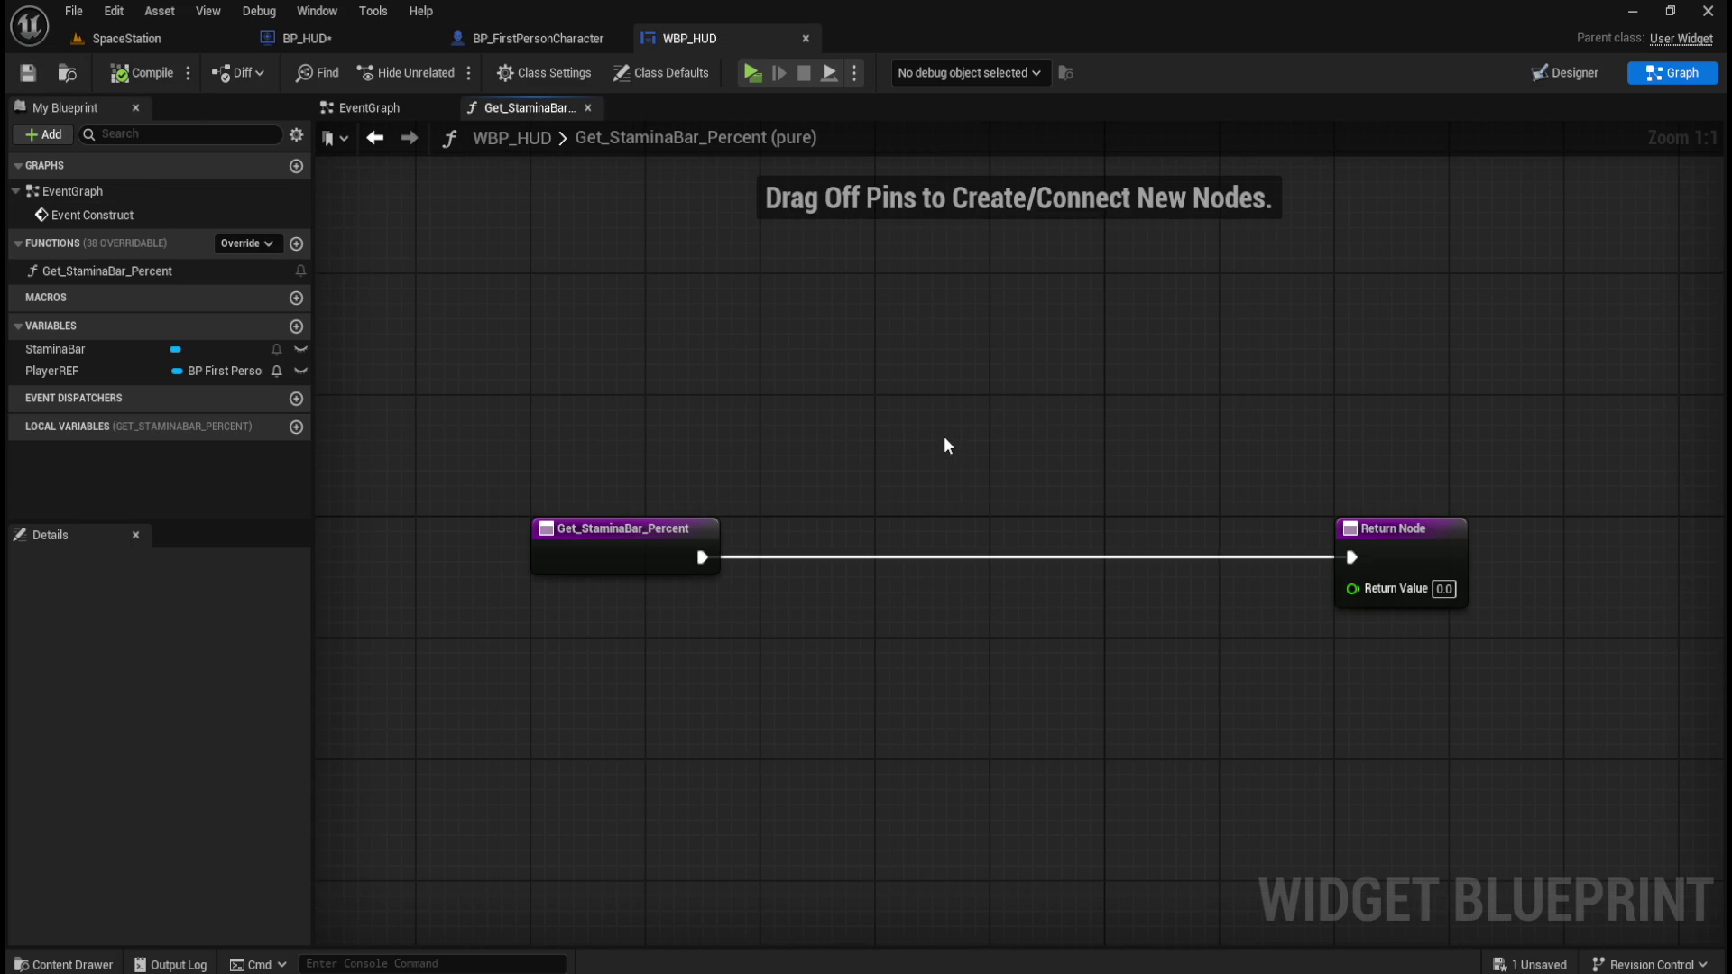
In Get_StaminaBar_Percent, add a PlayerREF getter feeding a Stamina getter.
left_click_drag(59, 370, 691, 643)
left_click(700, 663)
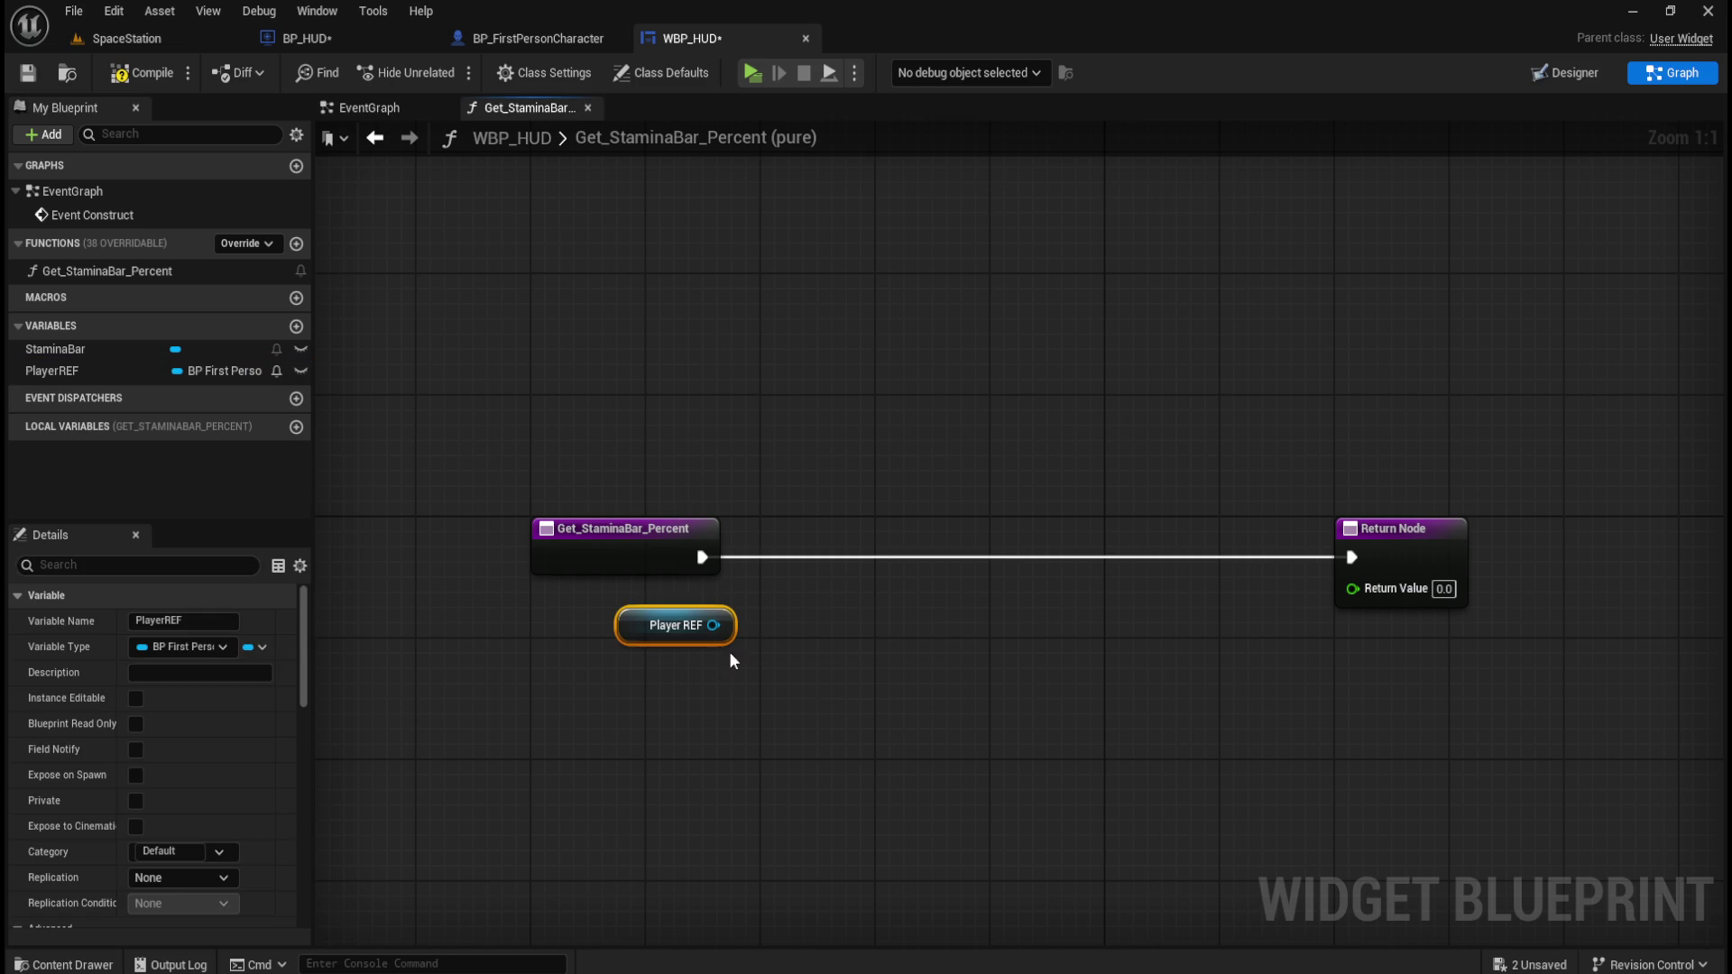
left_click_drag(713, 625, 776, 625)
type("get stamin")
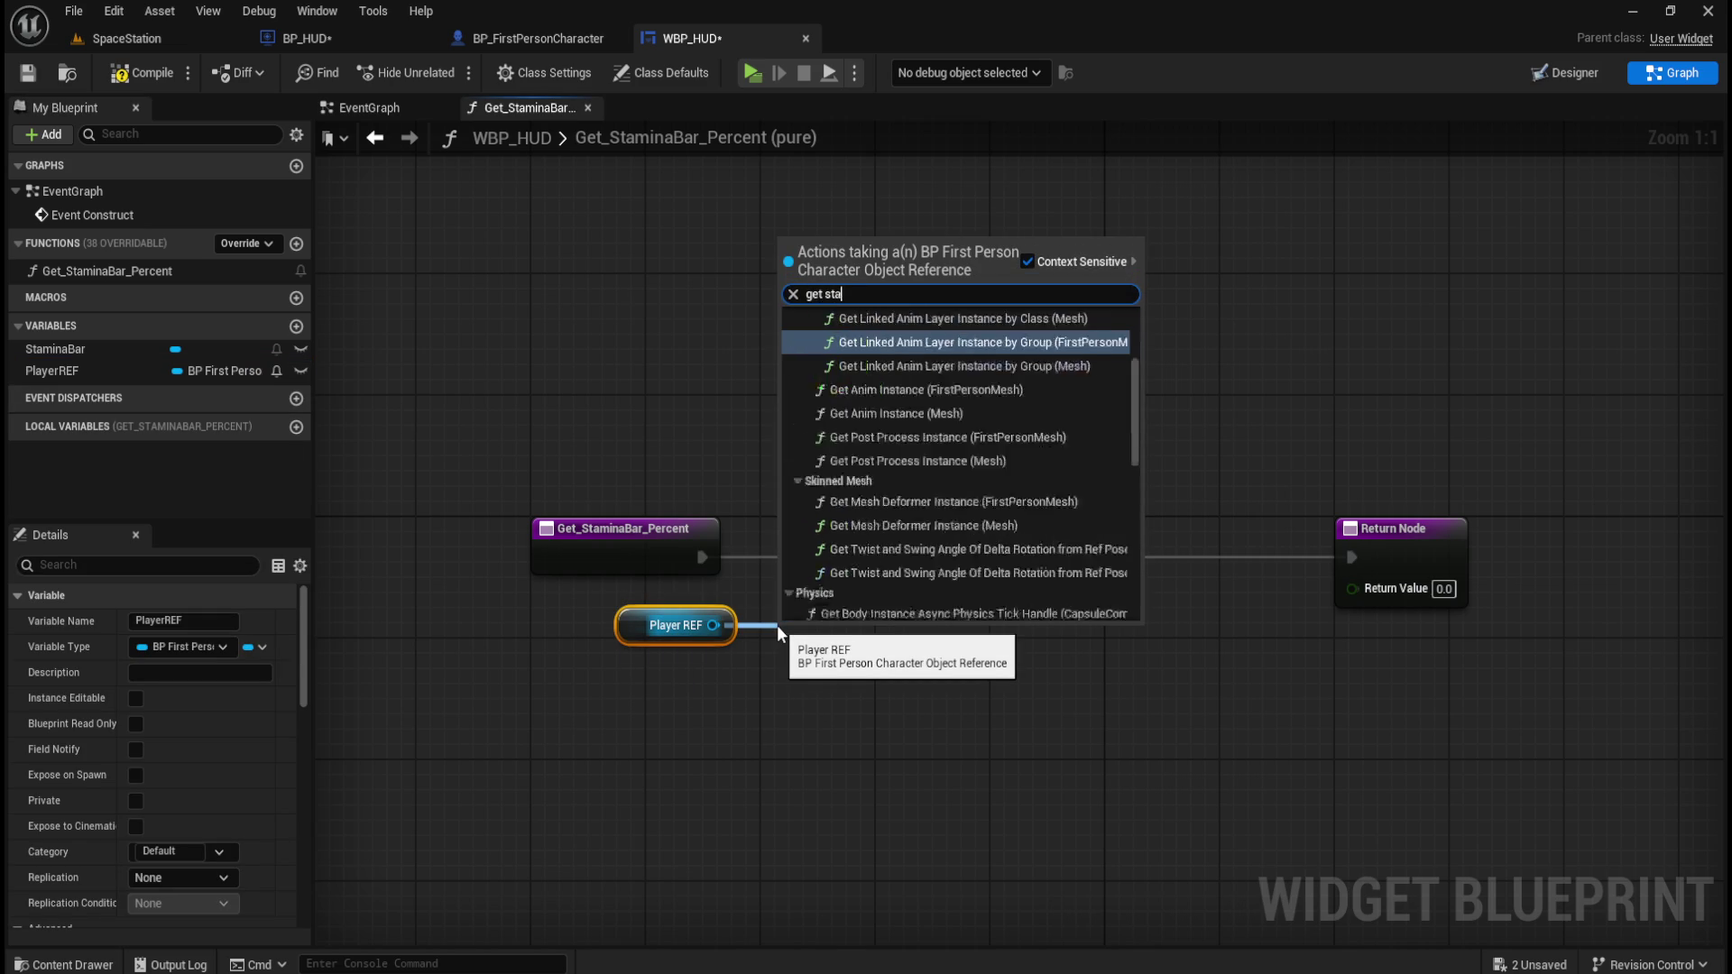
key("Return")
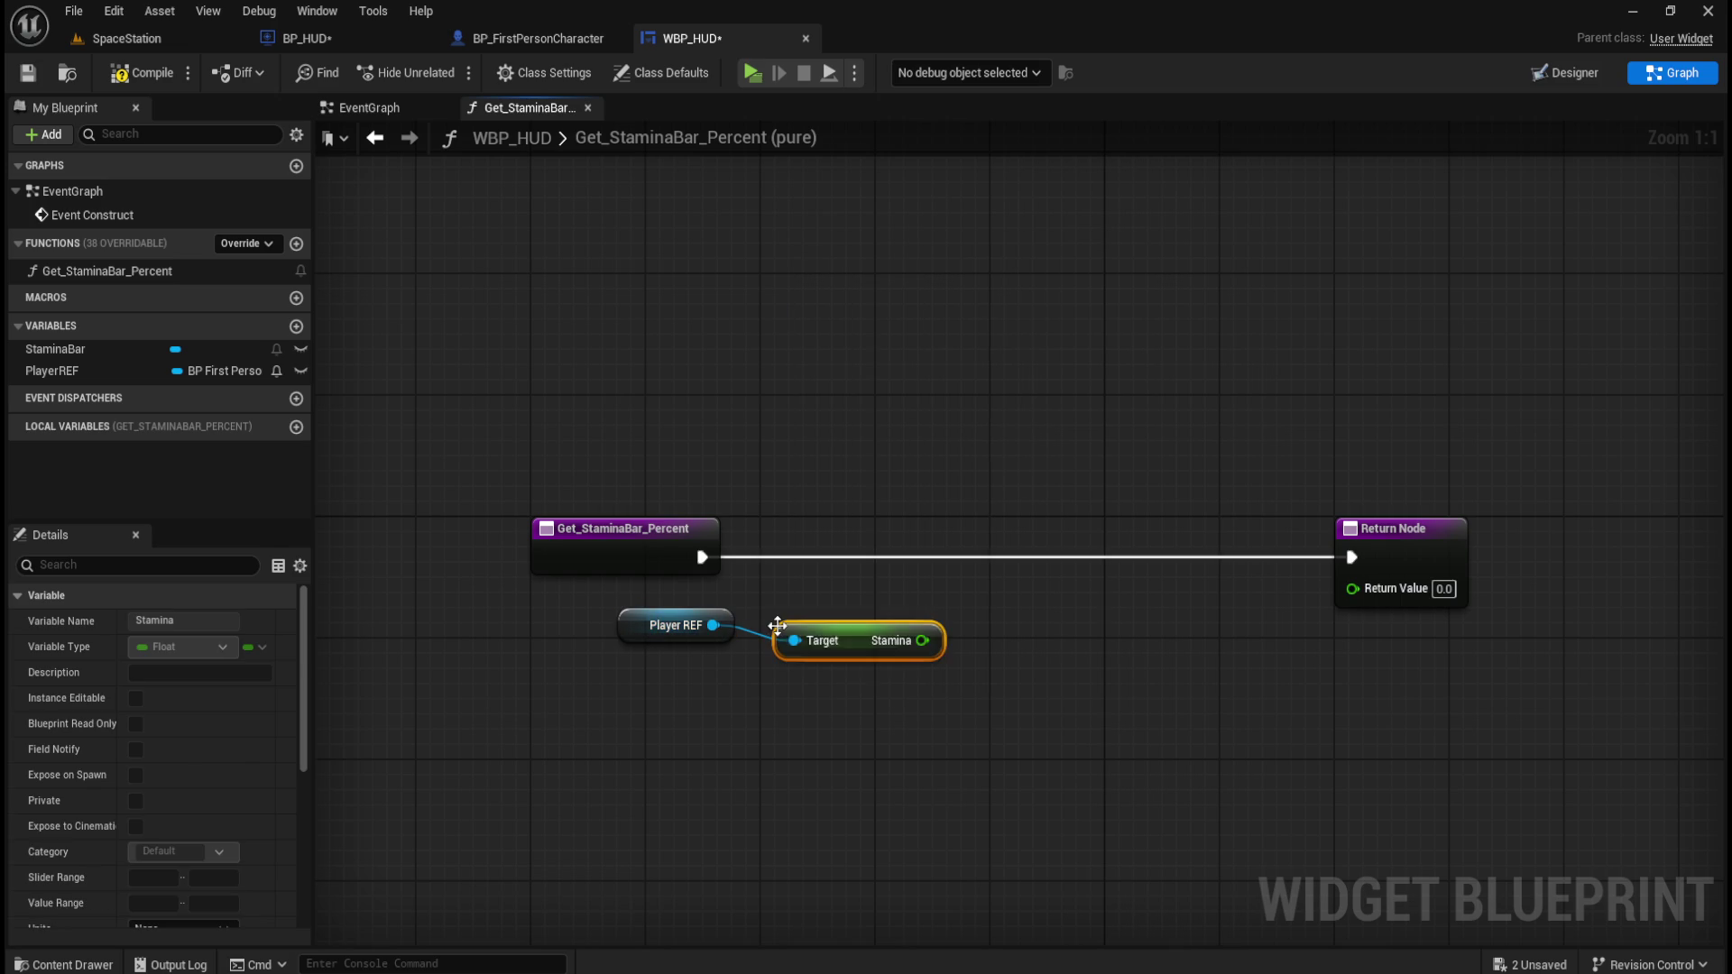
left_click_drag(577, 613, 853, 695)
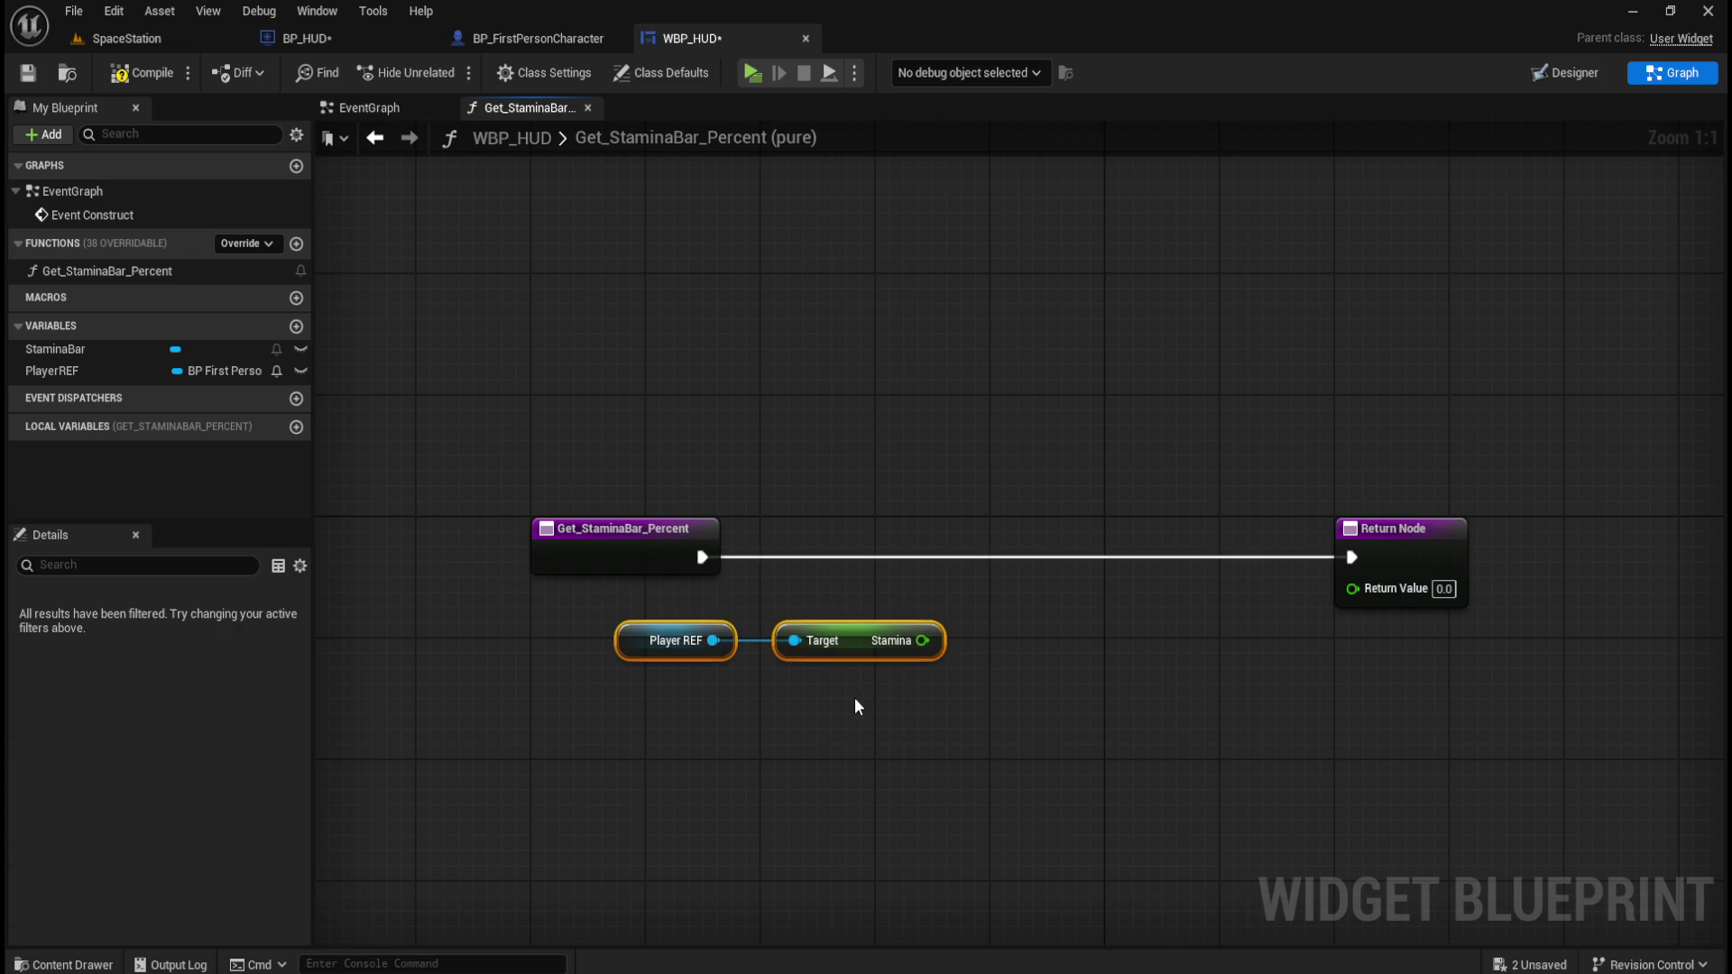
left_click(852, 694)
left_click(843, 636)
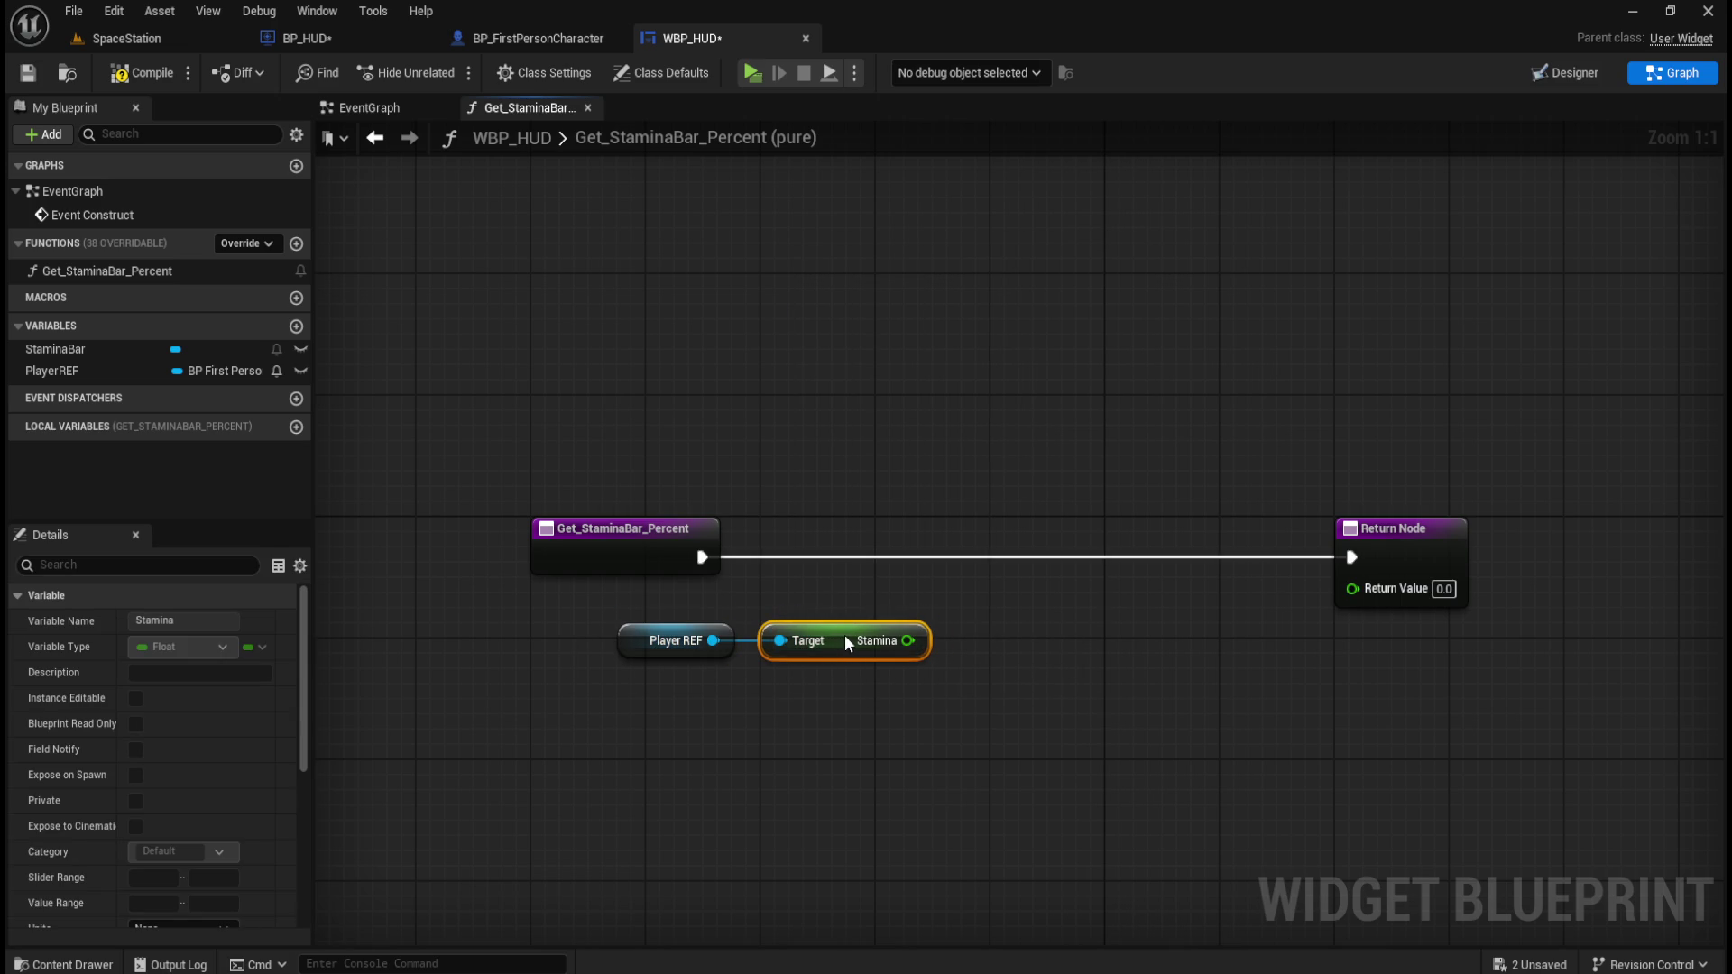
left_click(881, 697)
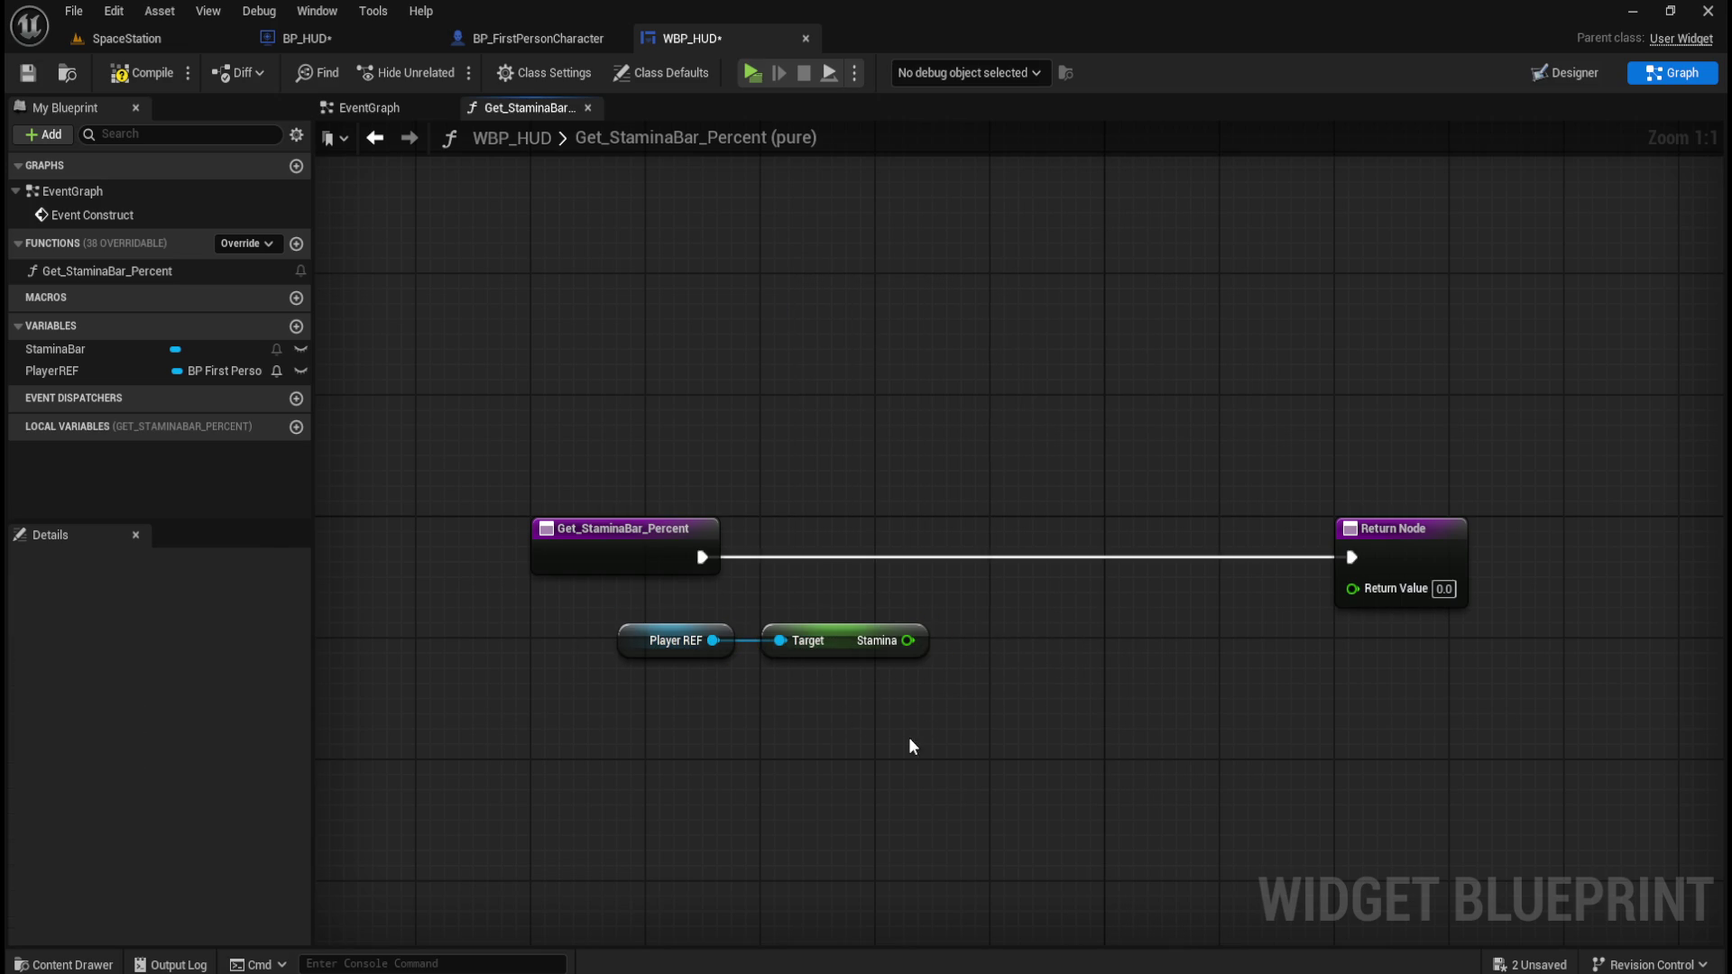
Divide Stamina by 1.0 and connect the result to the Return Value.
left_click_drag(908, 640, 976, 640)
type("/")
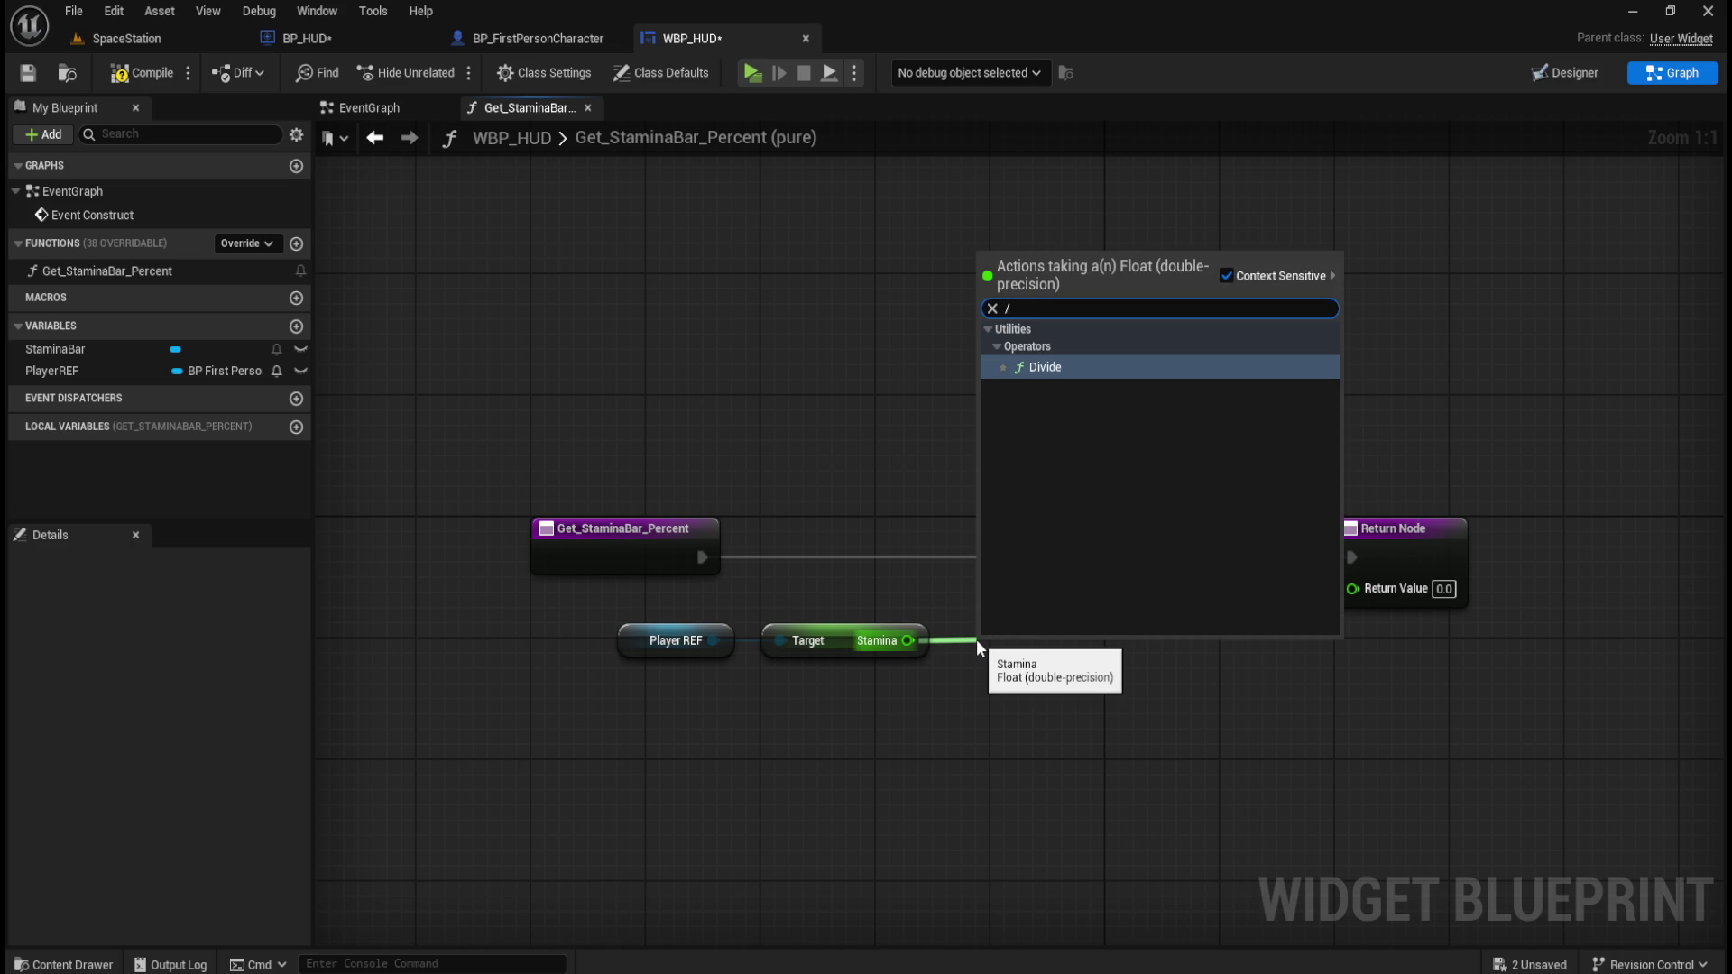
key("Return")
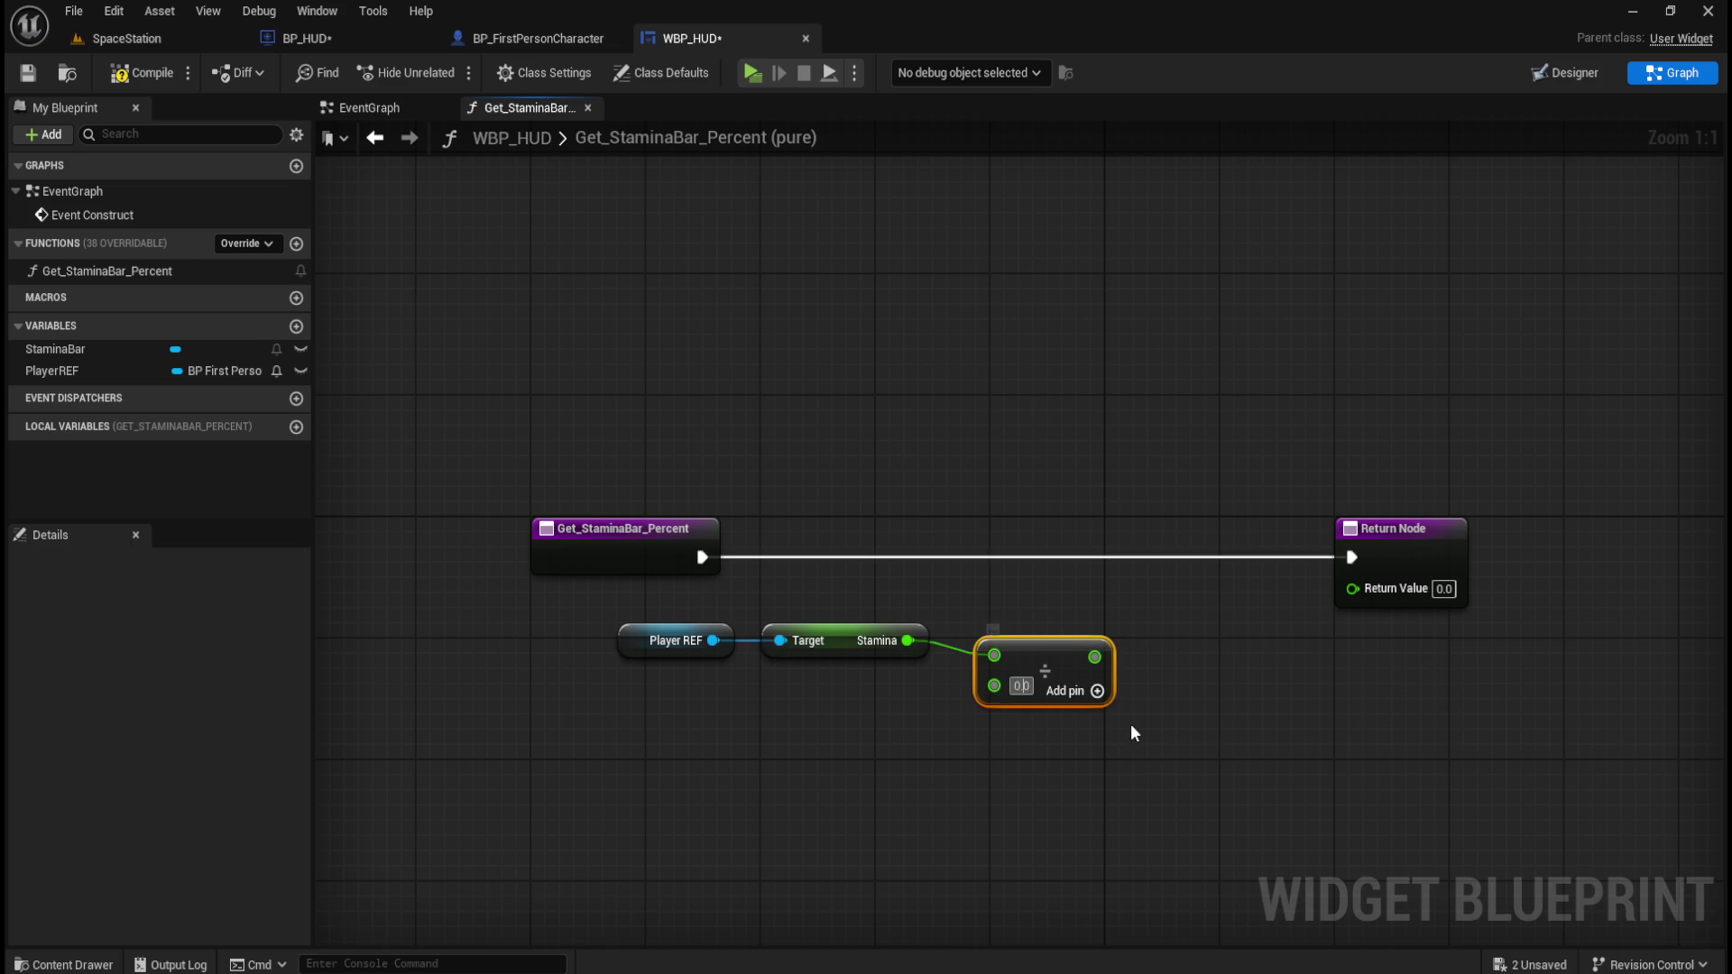
type("1")
left_click(1193, 722)
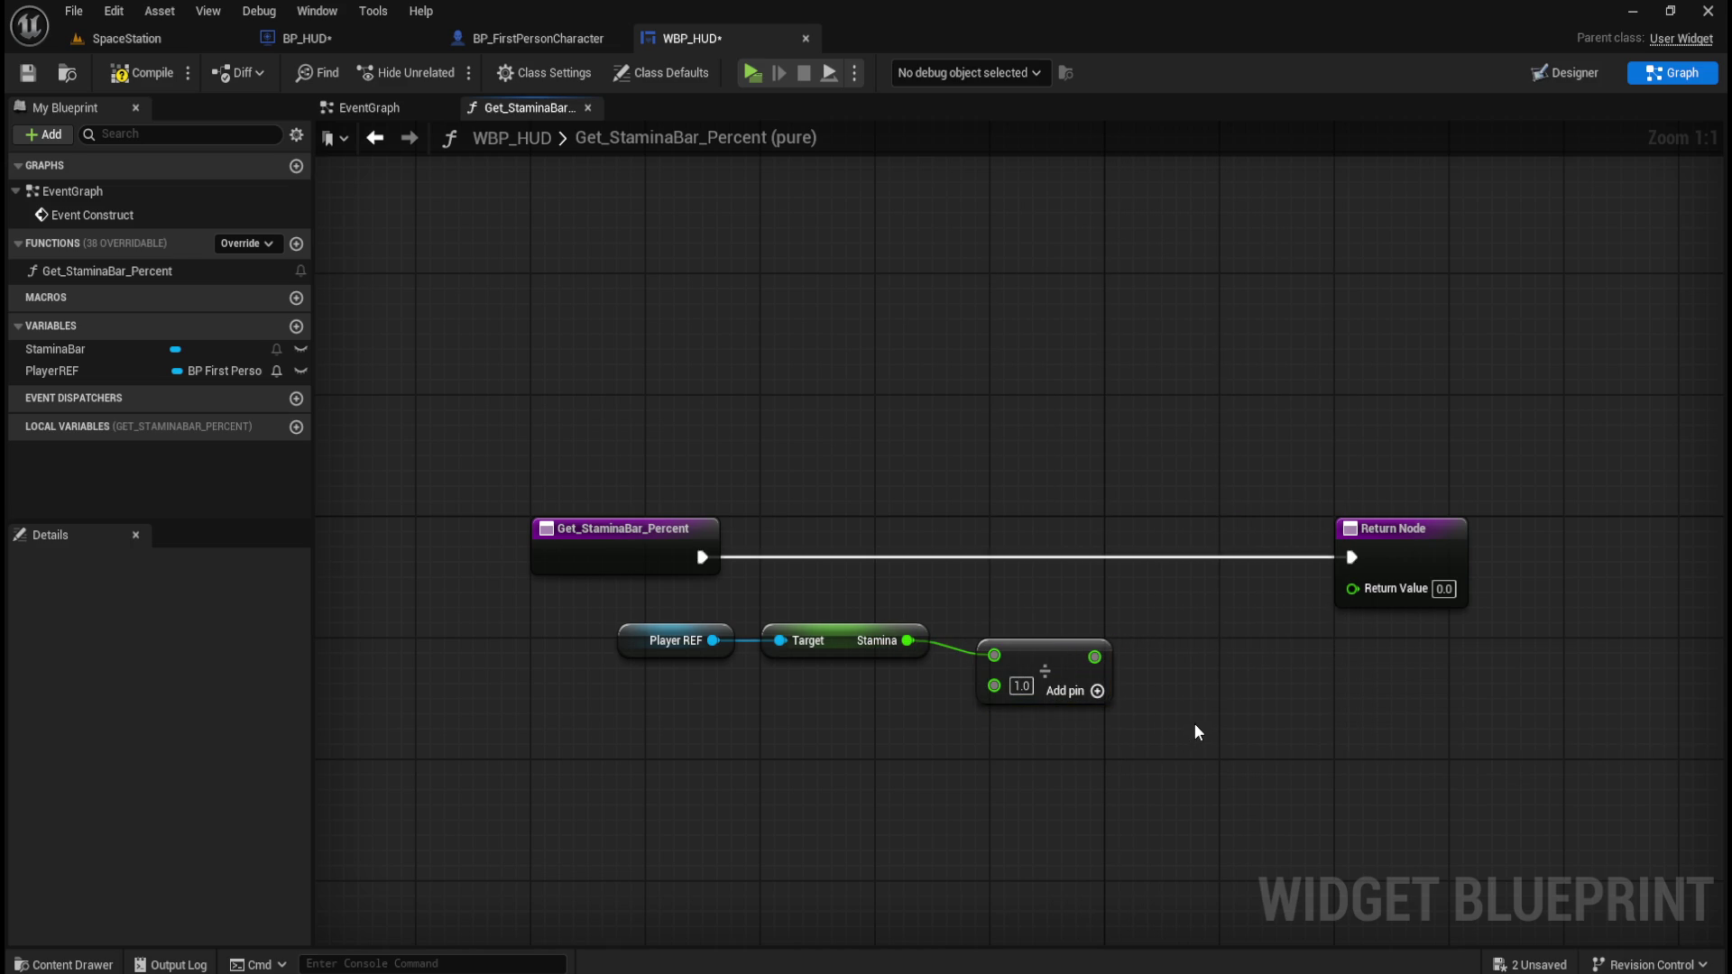
left_click_drag(1056, 643, 1041, 628)
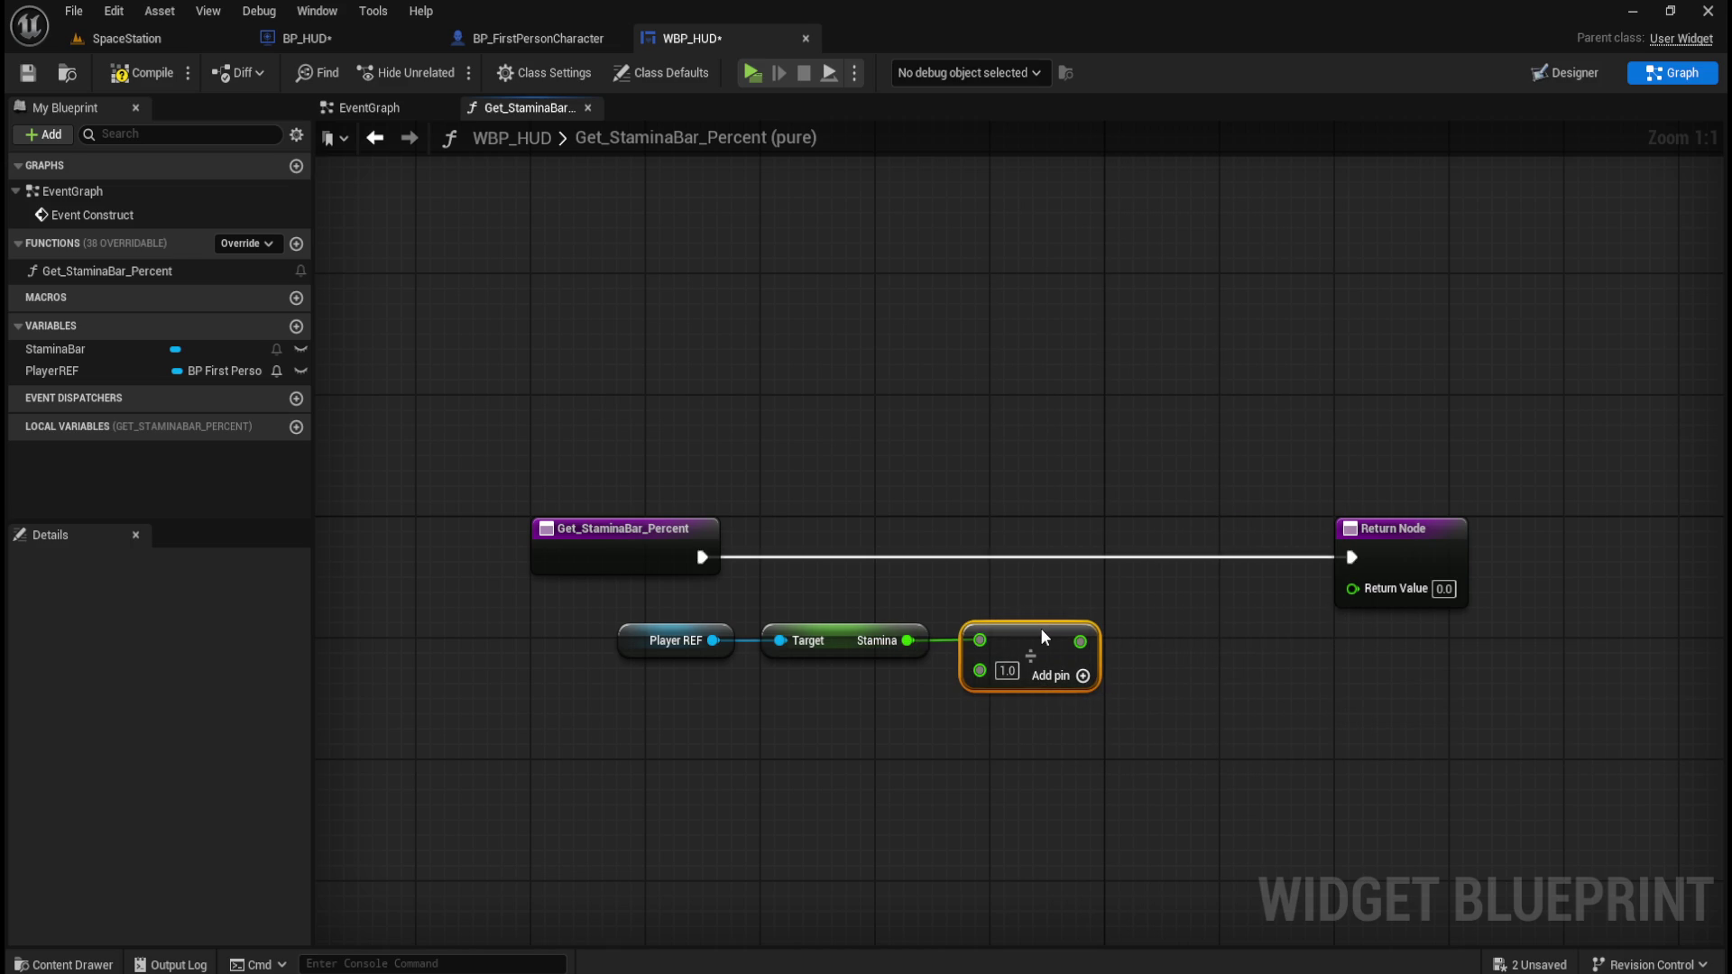
left_click_drag(841, 615, 1184, 691)
left_click(1184, 691)
left_click_drag(1088, 644, 1359, 595)
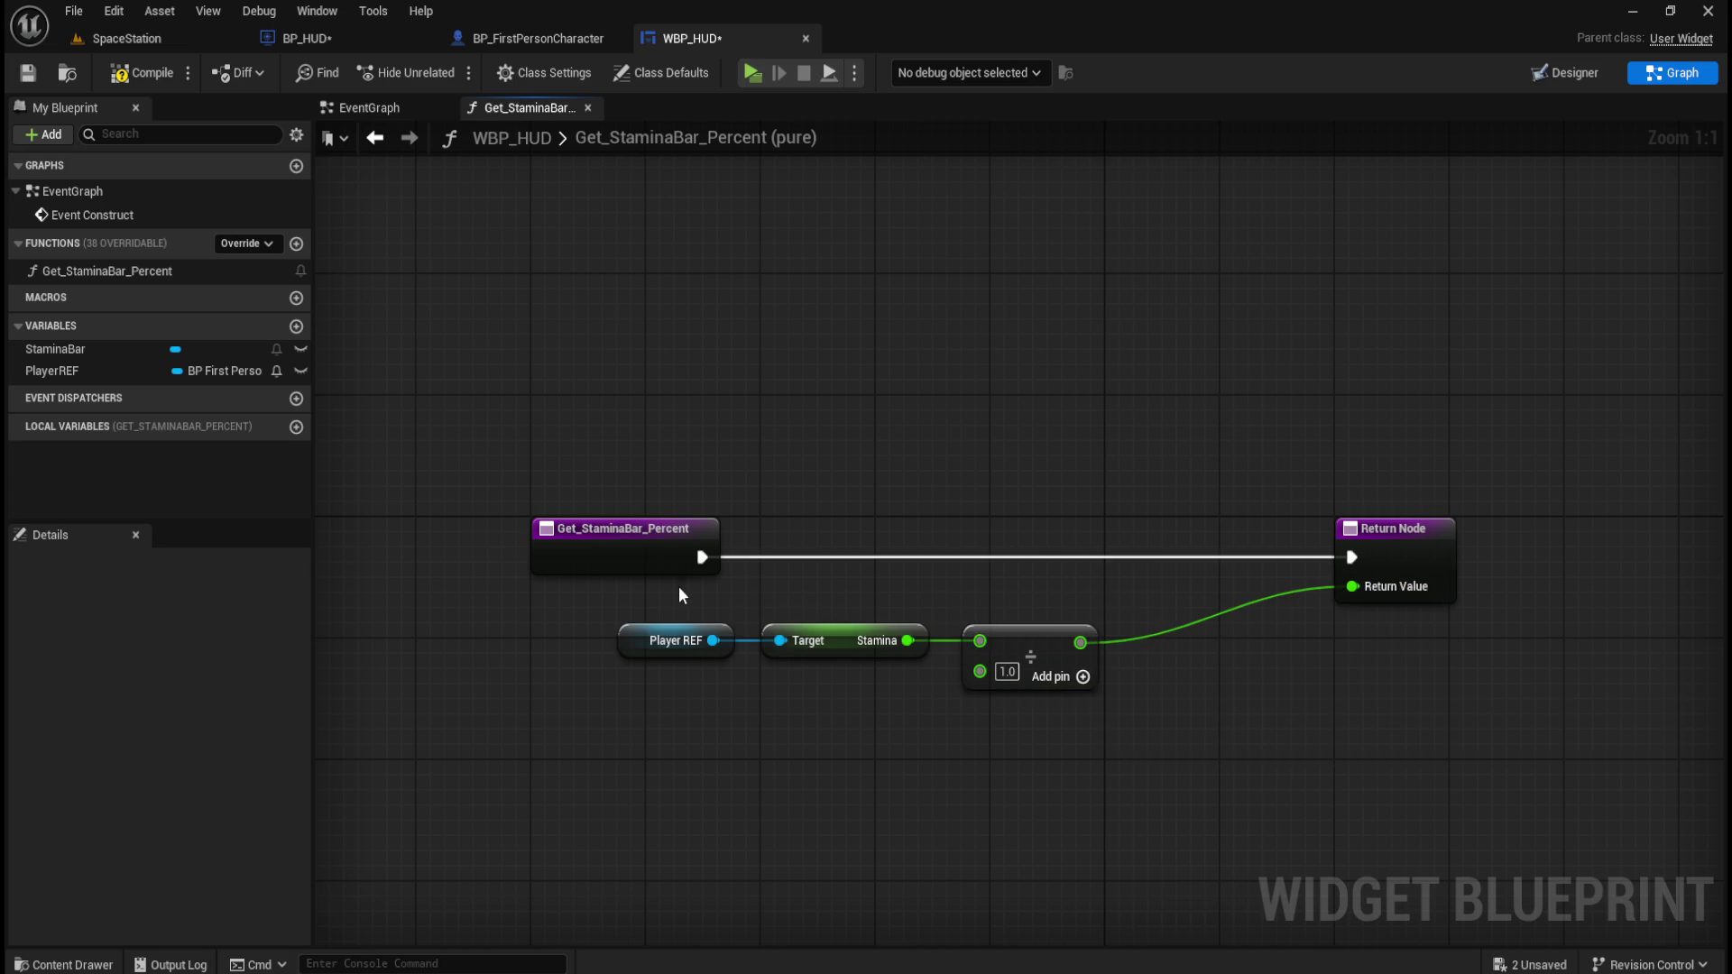
Slide the Return Node closer to the Divide node to tidy the graph.
left_click_drag(682, 592, 1156, 686)
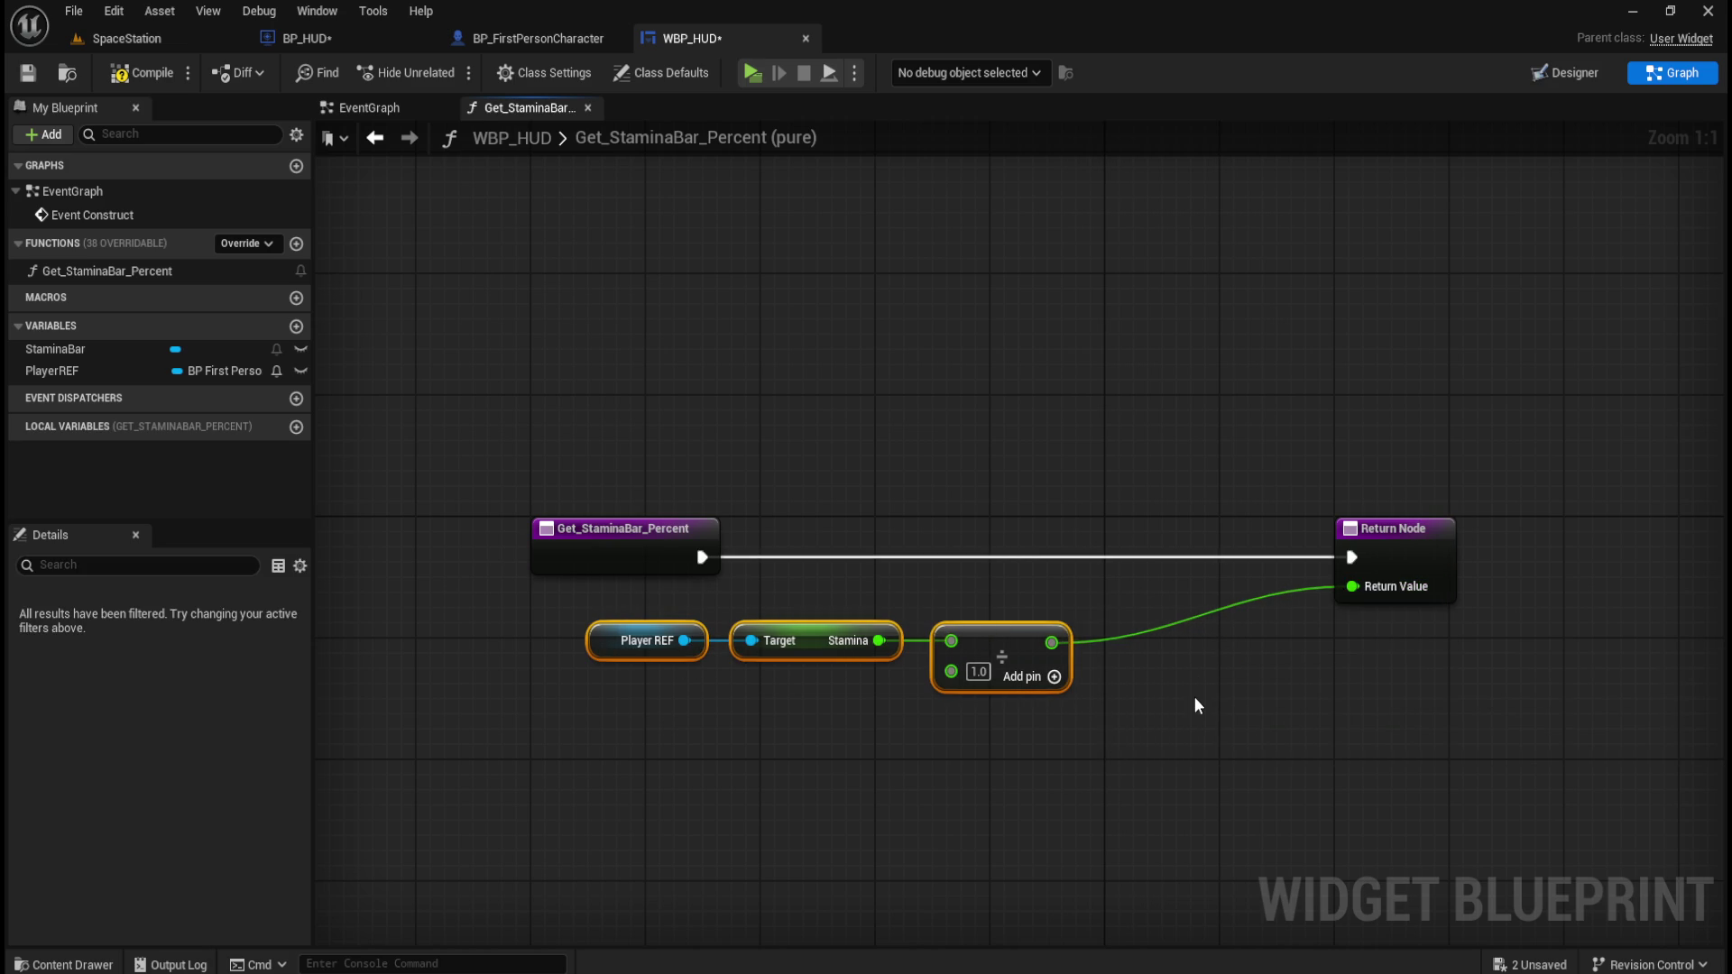
left_click(1454, 534)
left_click_drag(1464, 539, 1277, 539)
left_click(1223, 415)
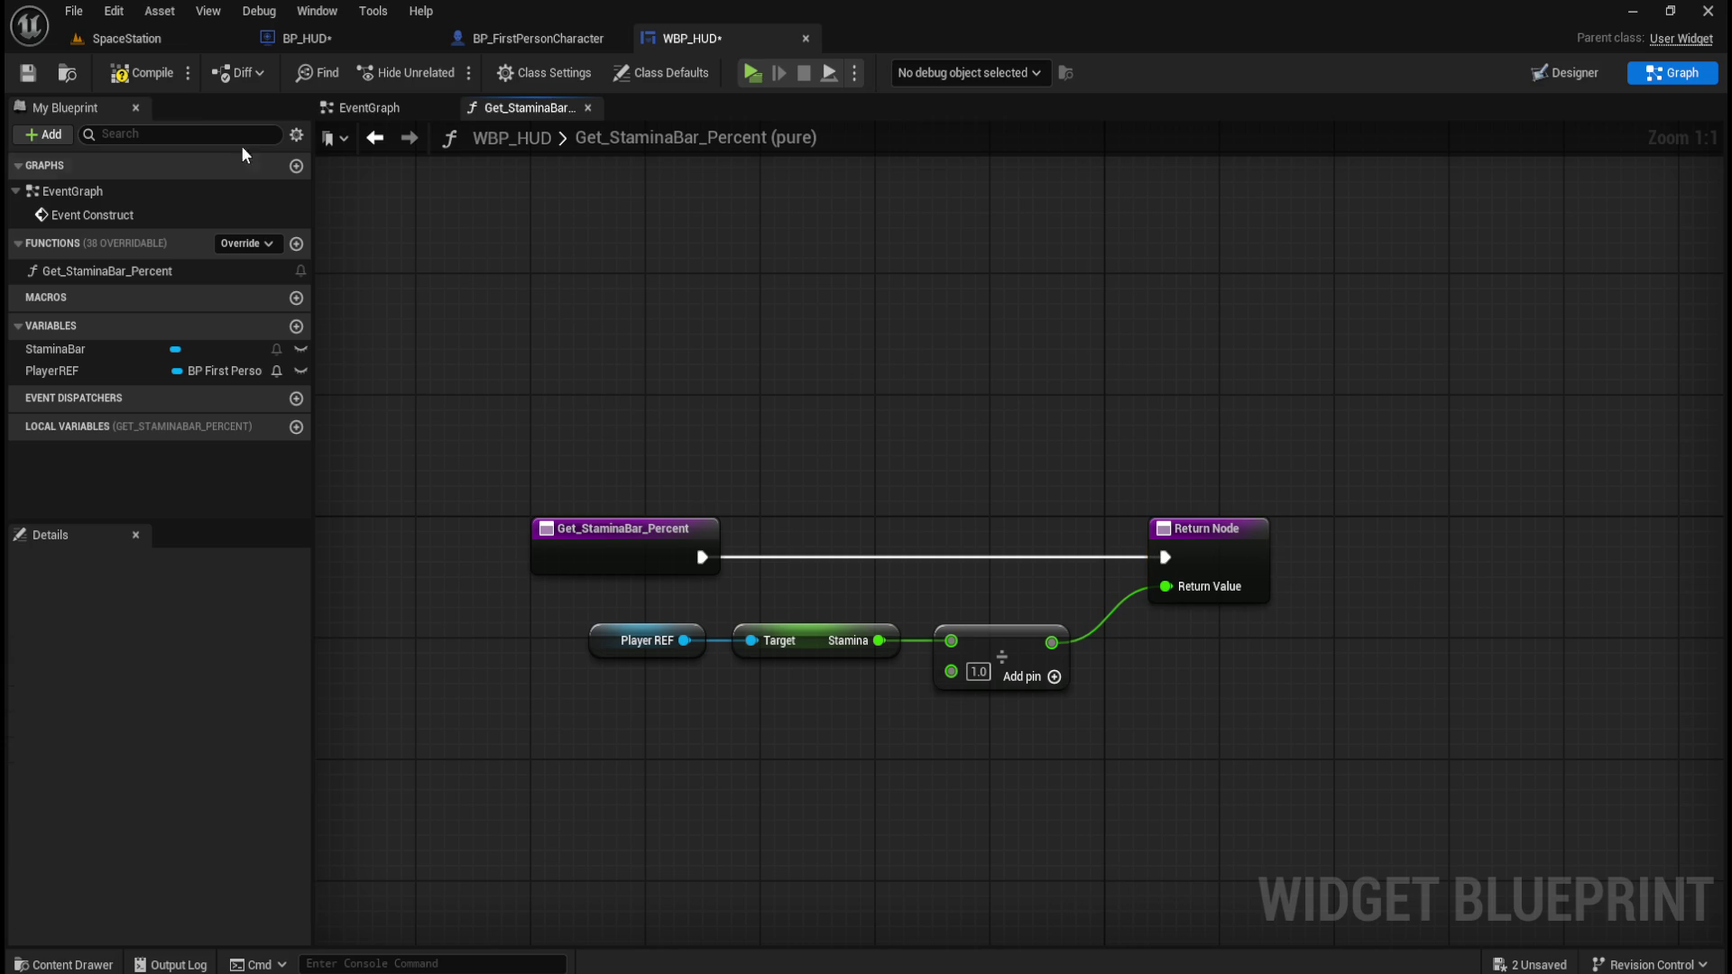
Launch the game in a Standalone preview and take control of the player.
left_click(137, 36)
left_click(453, 65)
left_click(917, 427)
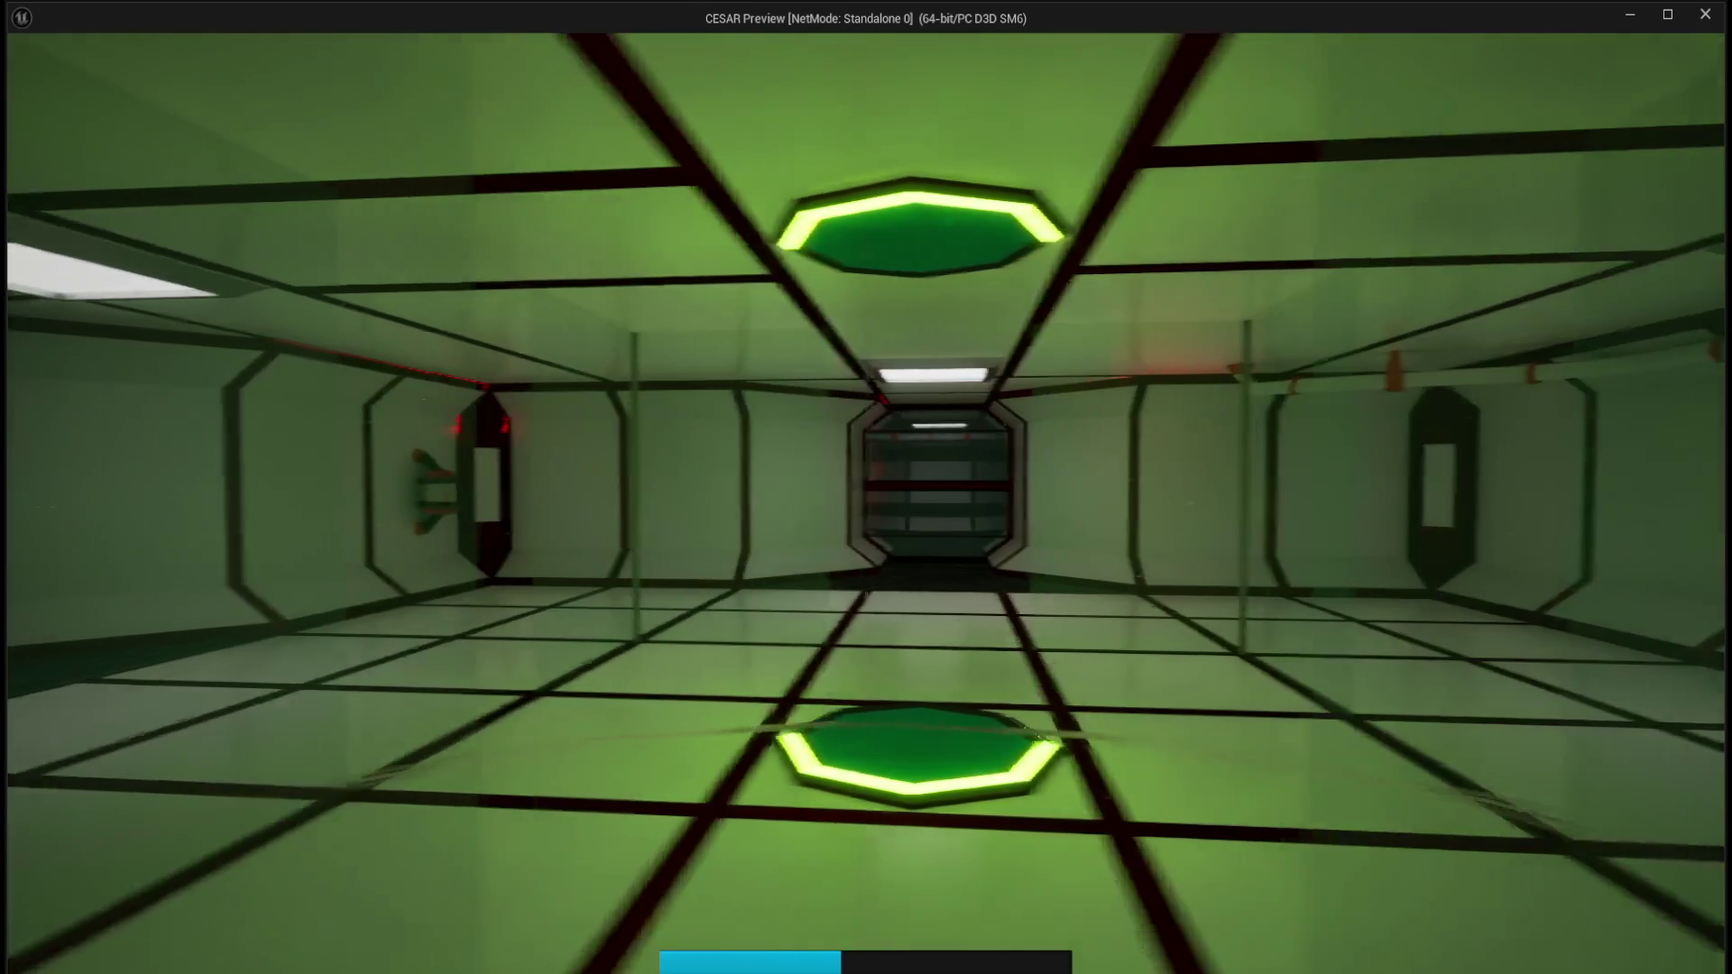
key("w")
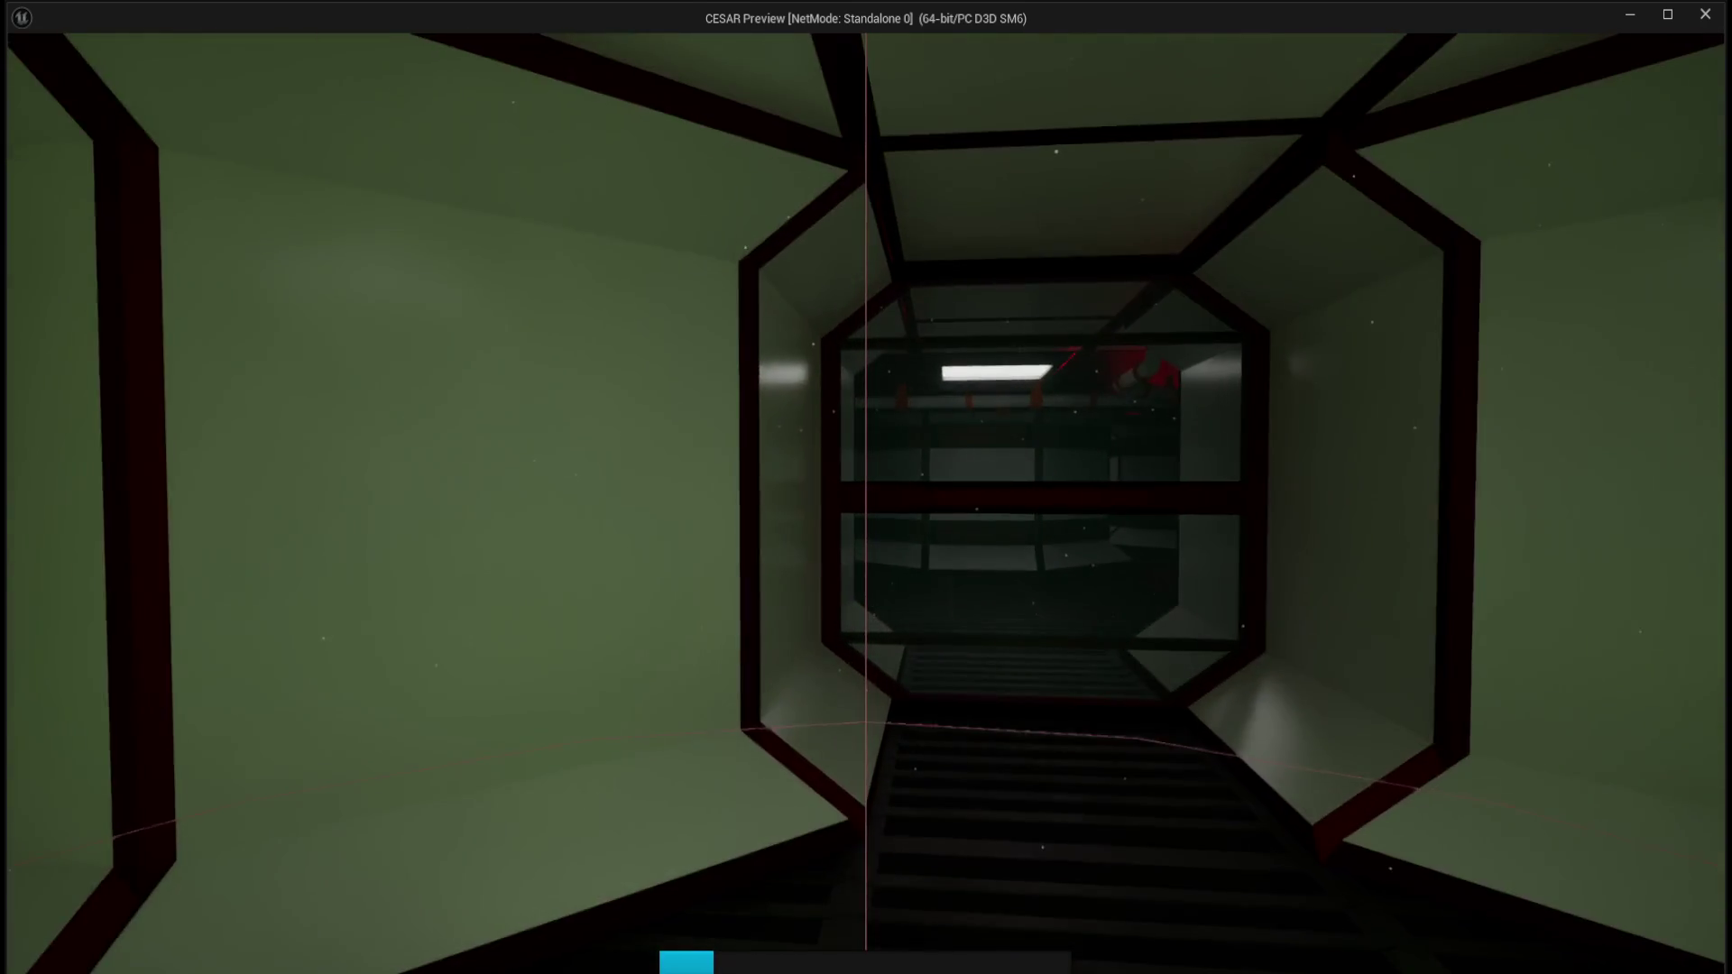
key("w")
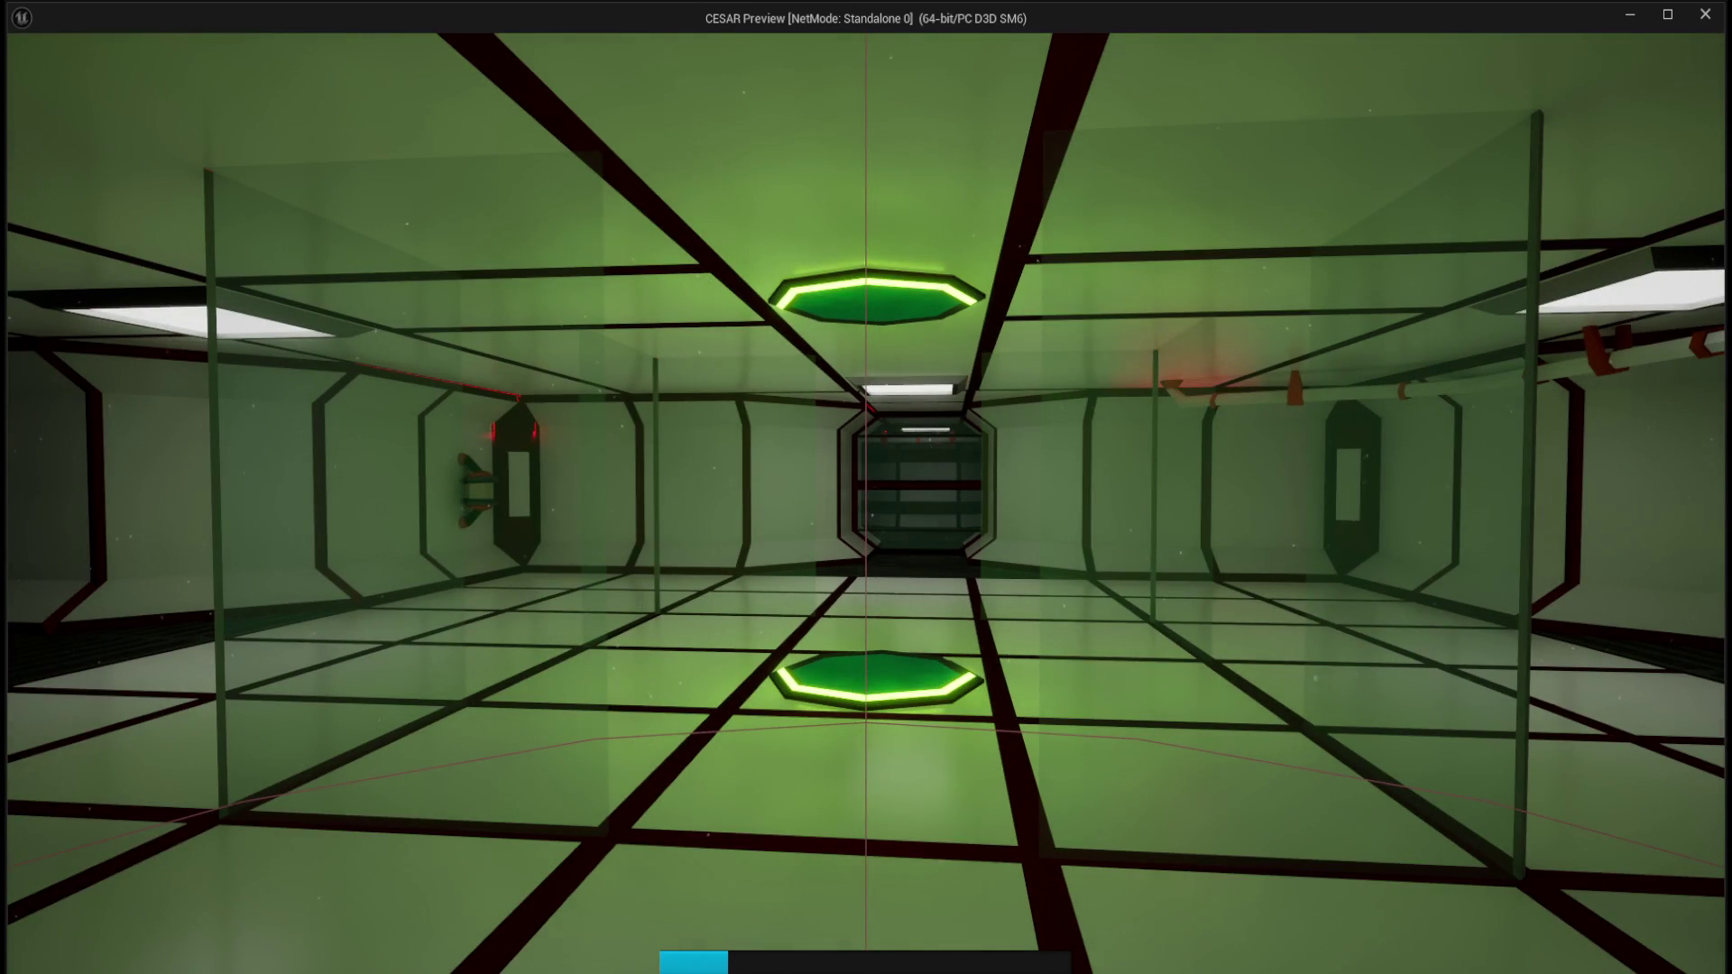
key("w")
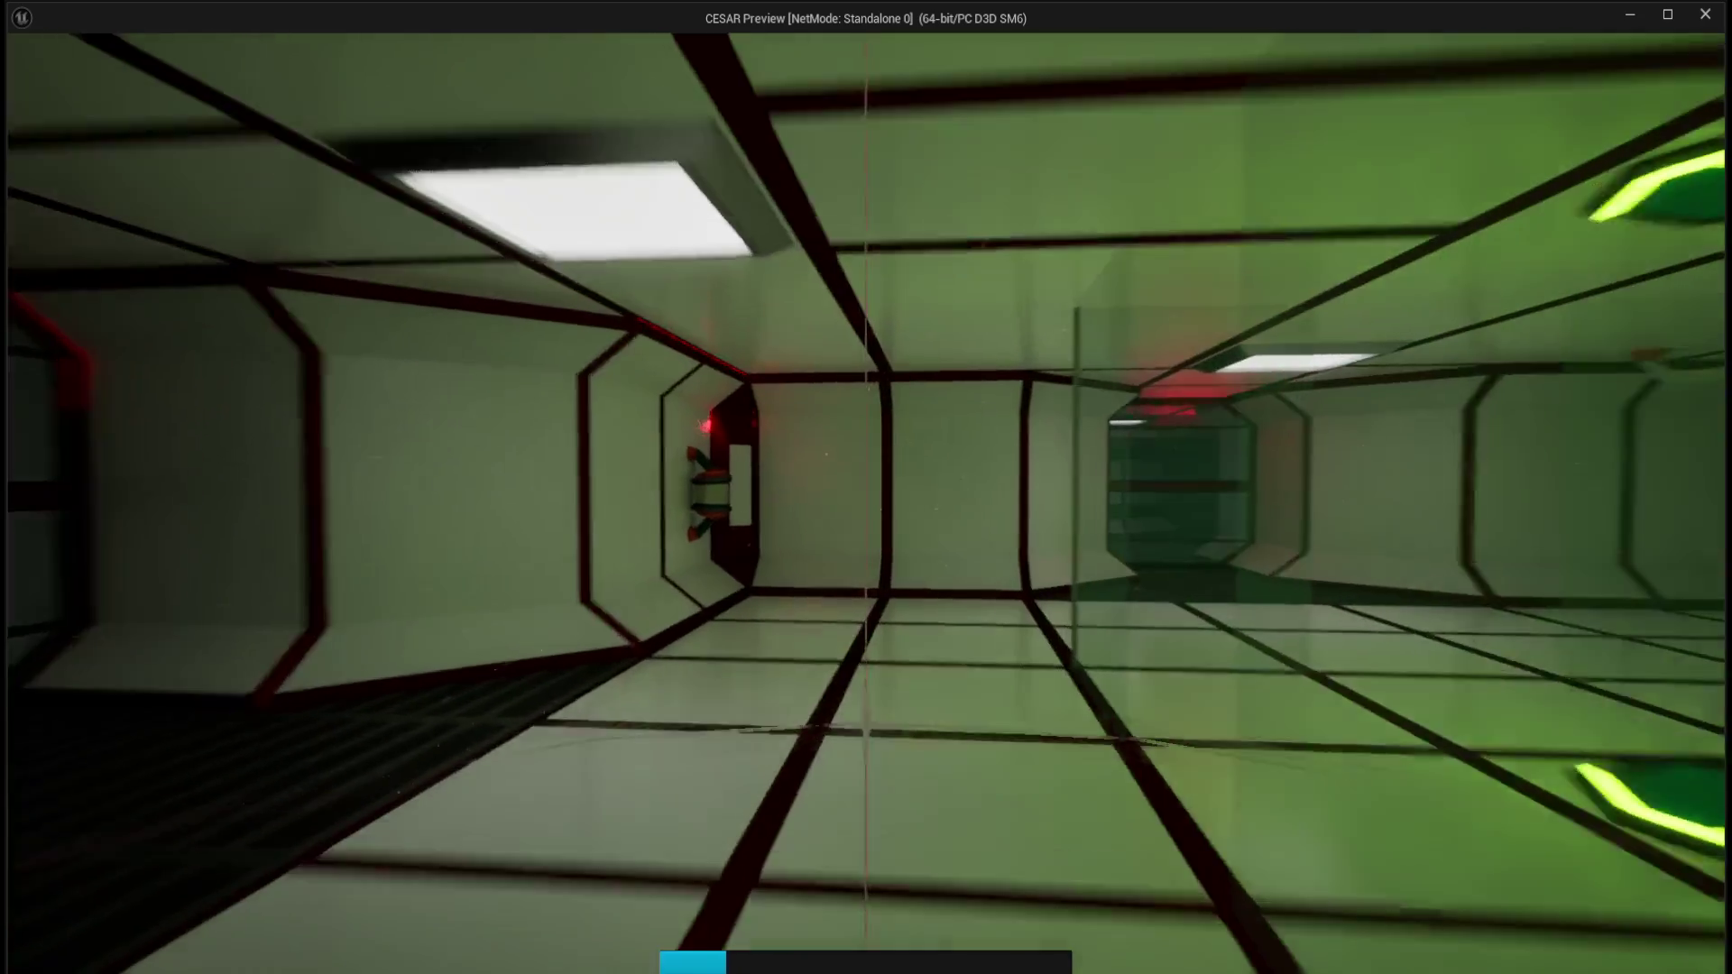
key("w")
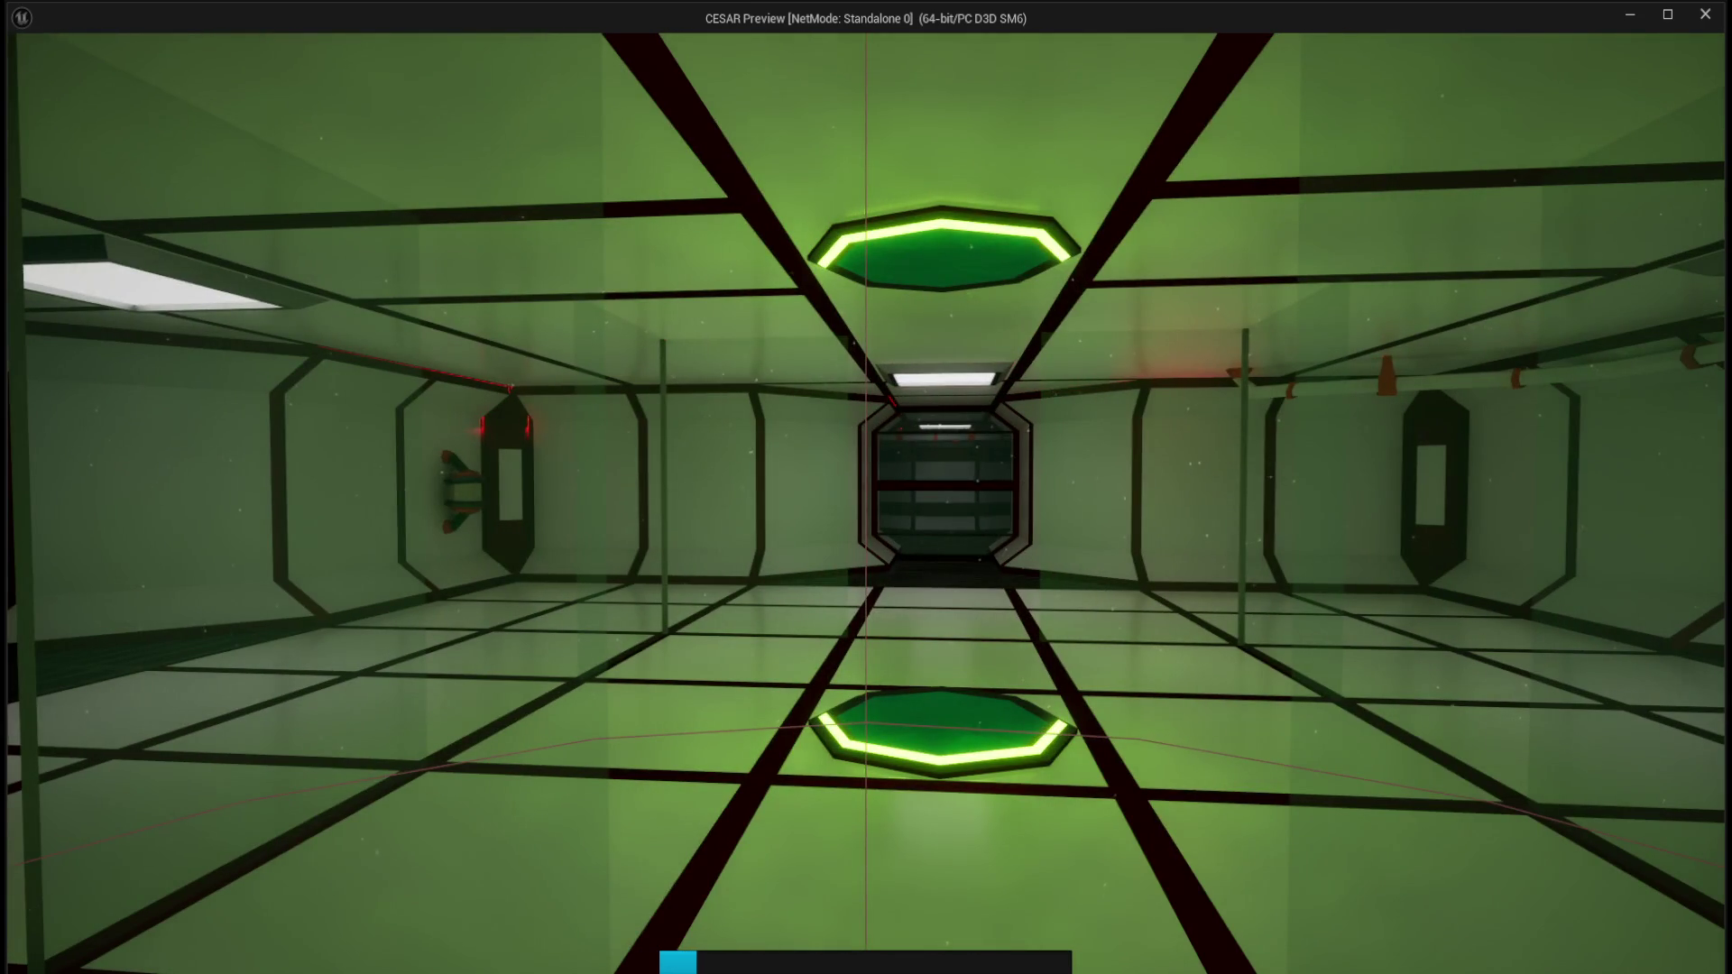
key("a")
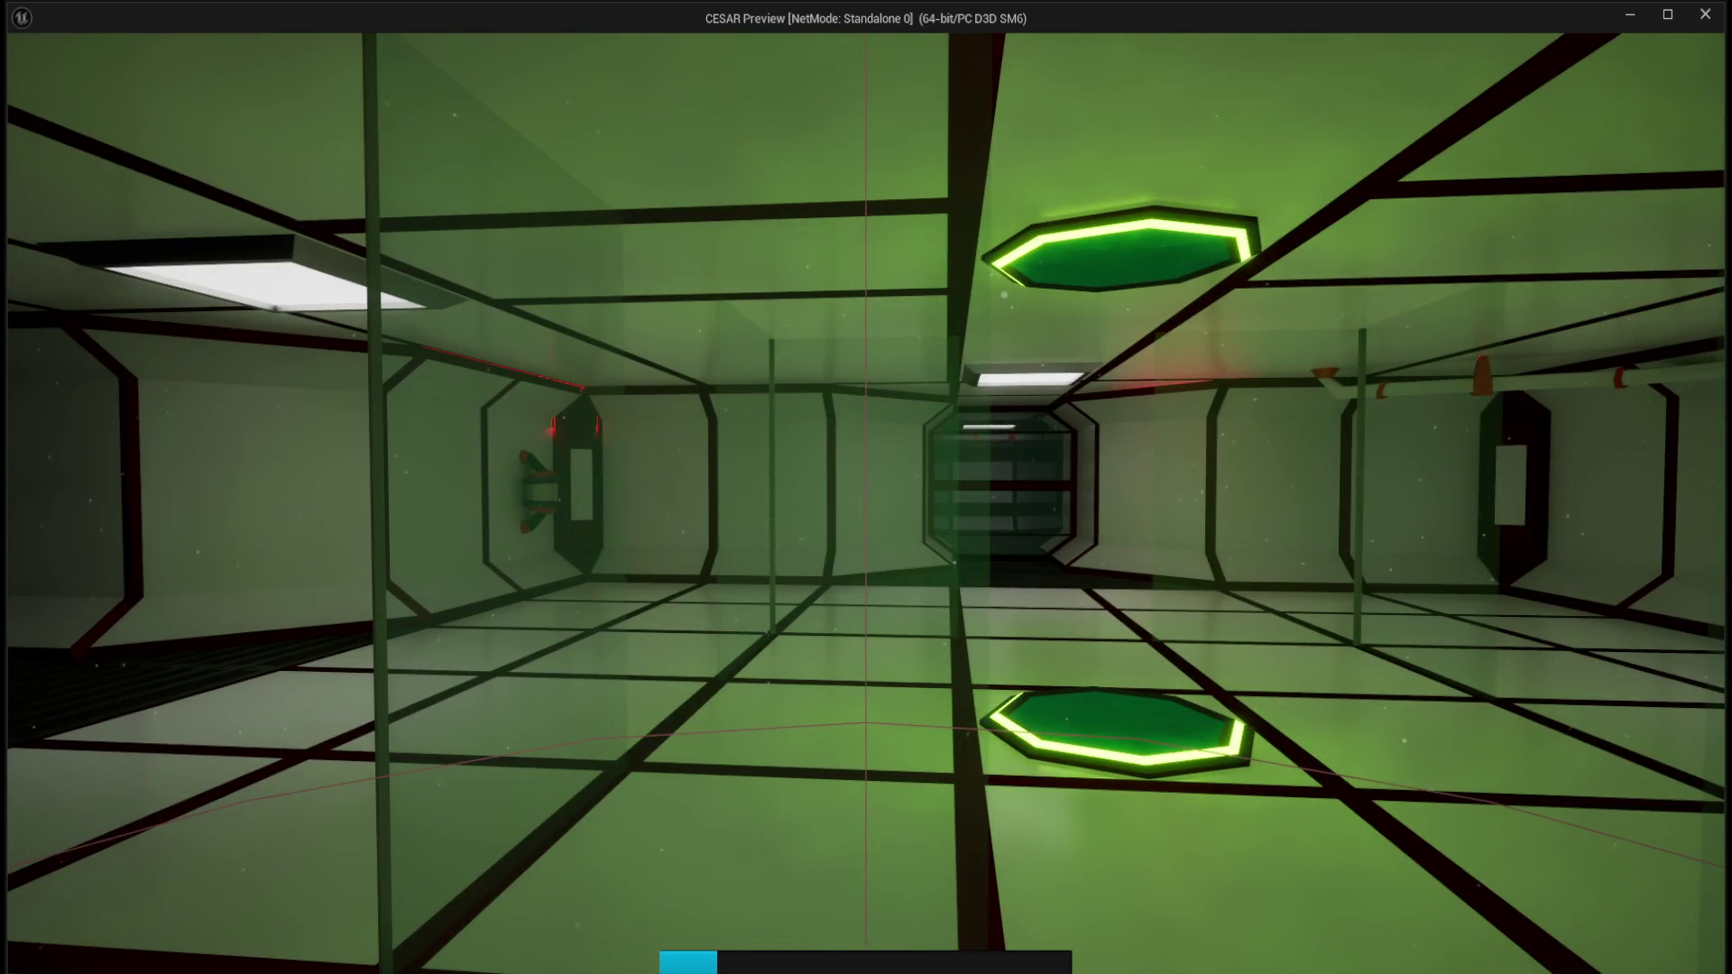
key("a")
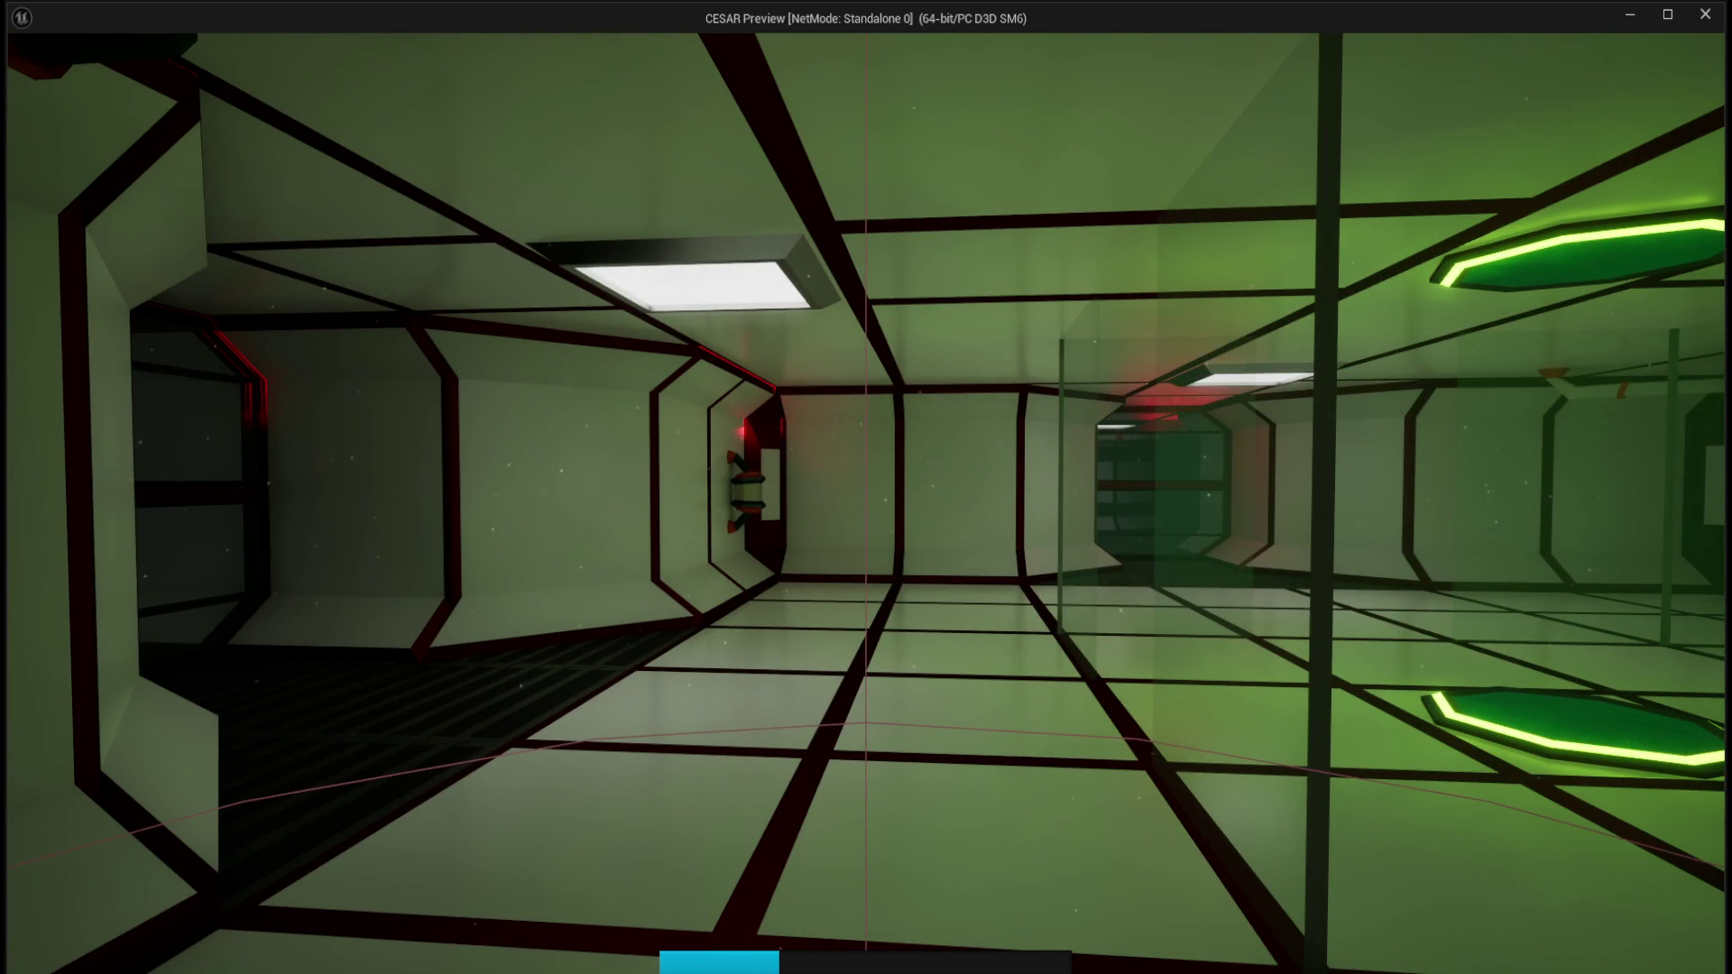
key("w")
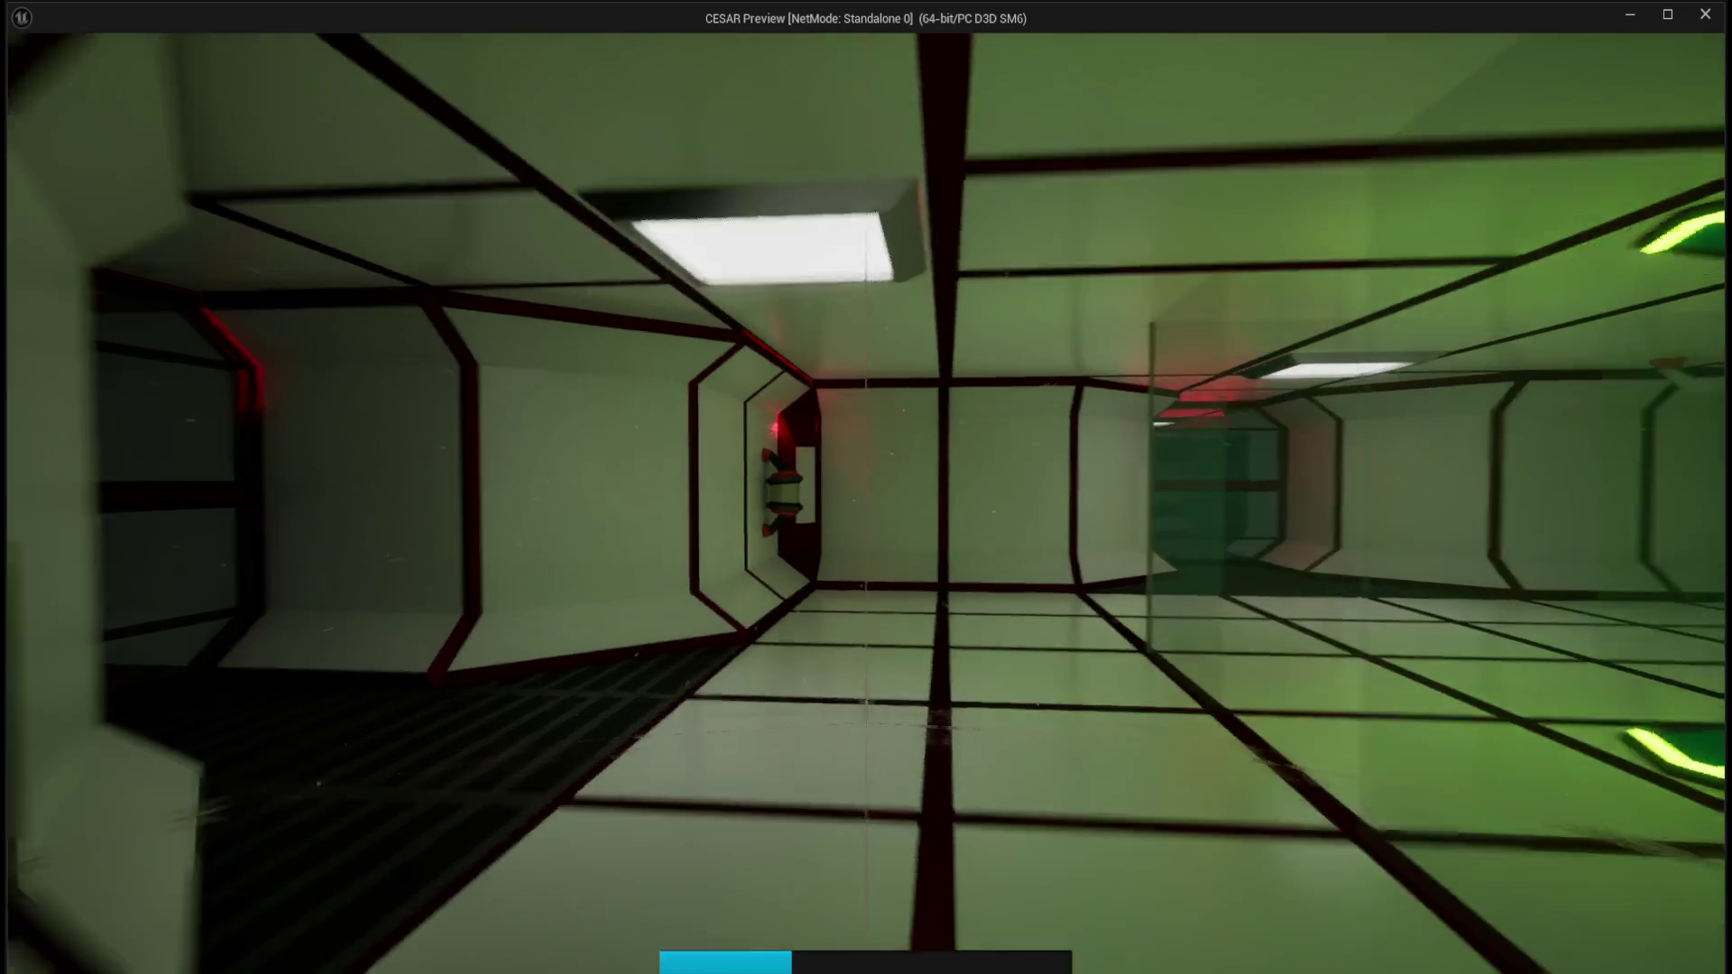
key("s")
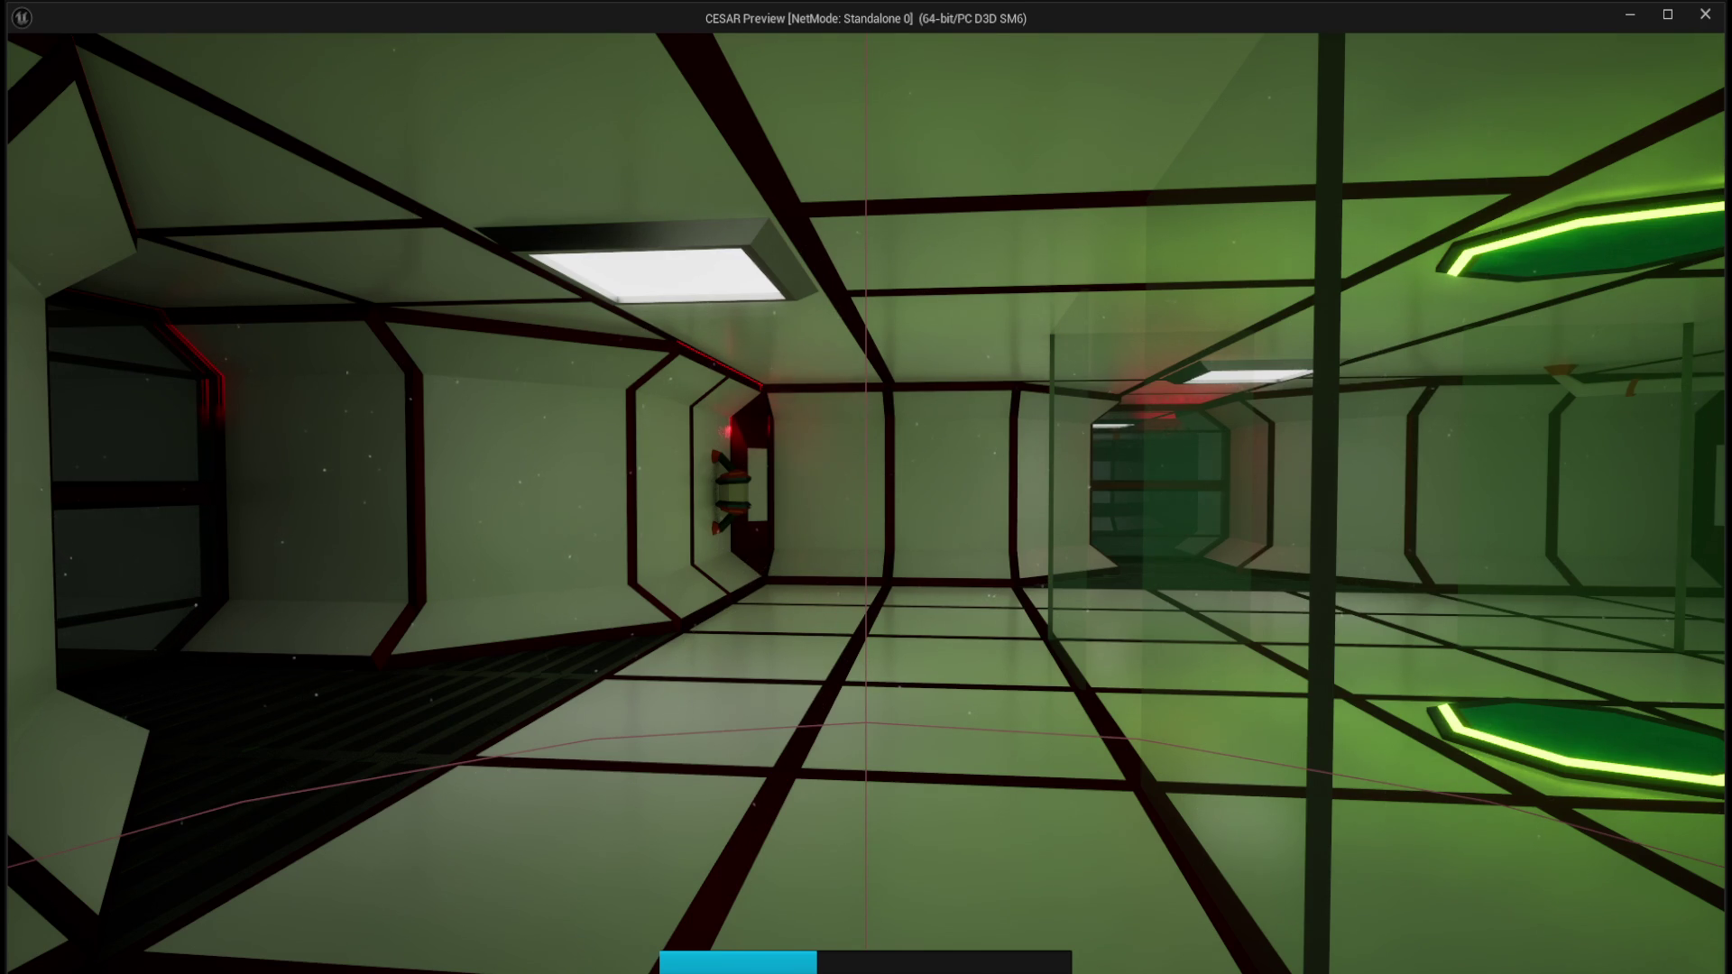
key("a")
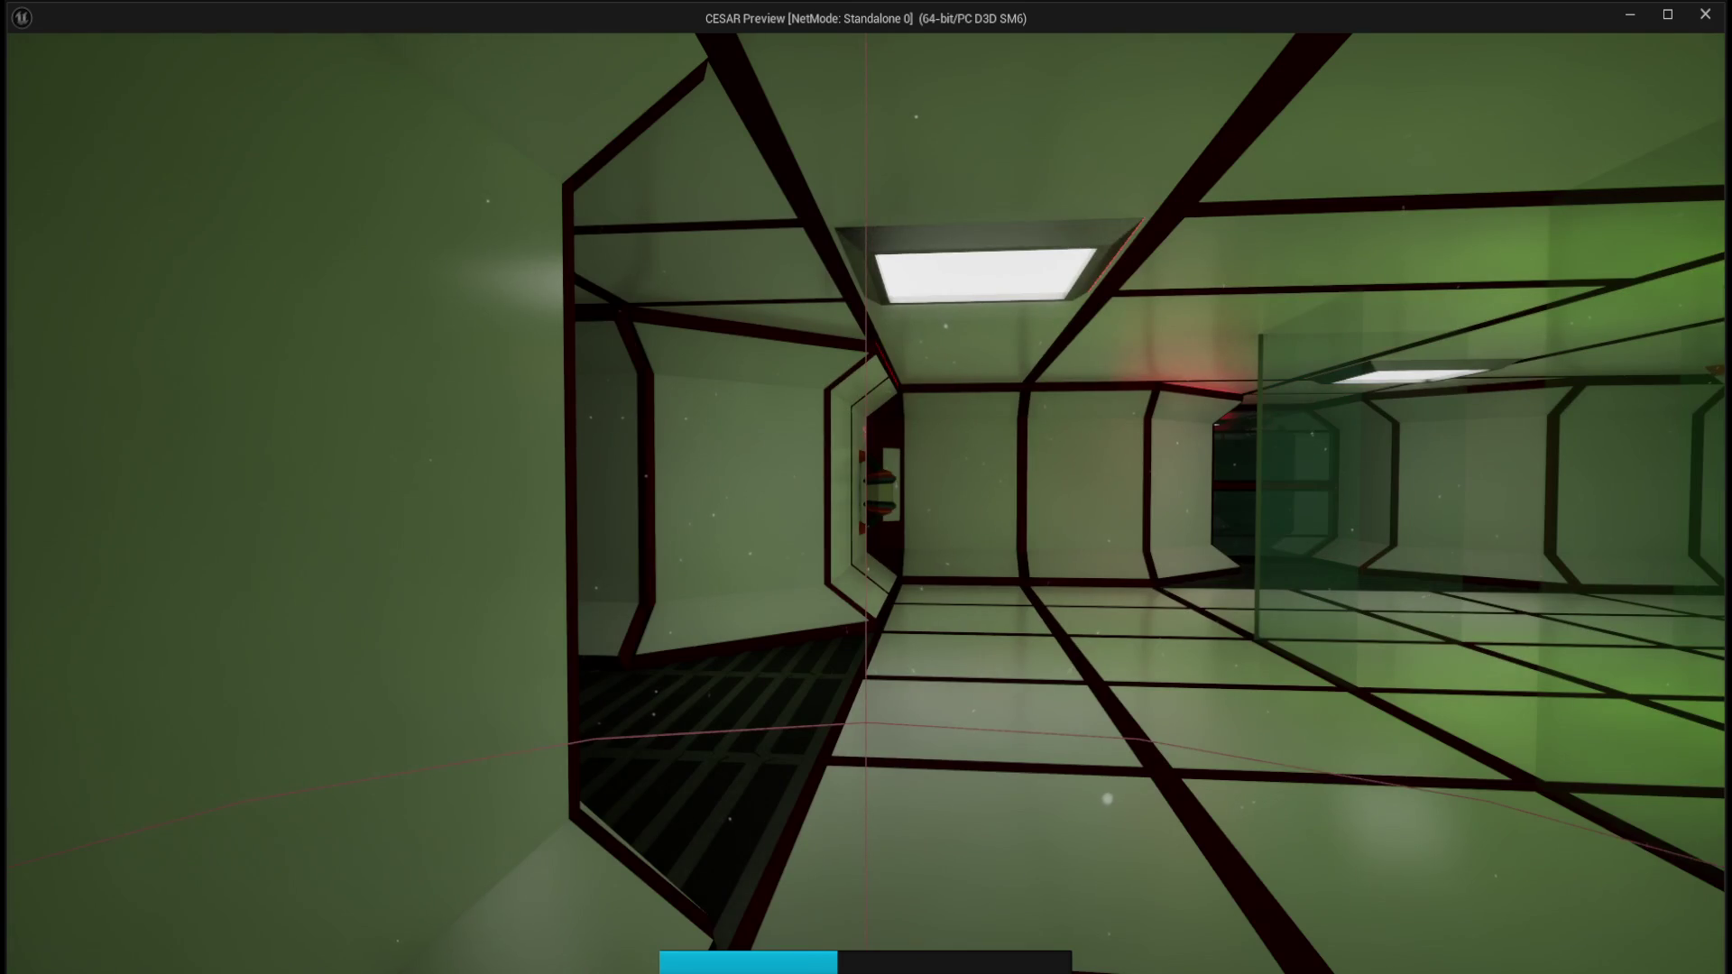
key("d")
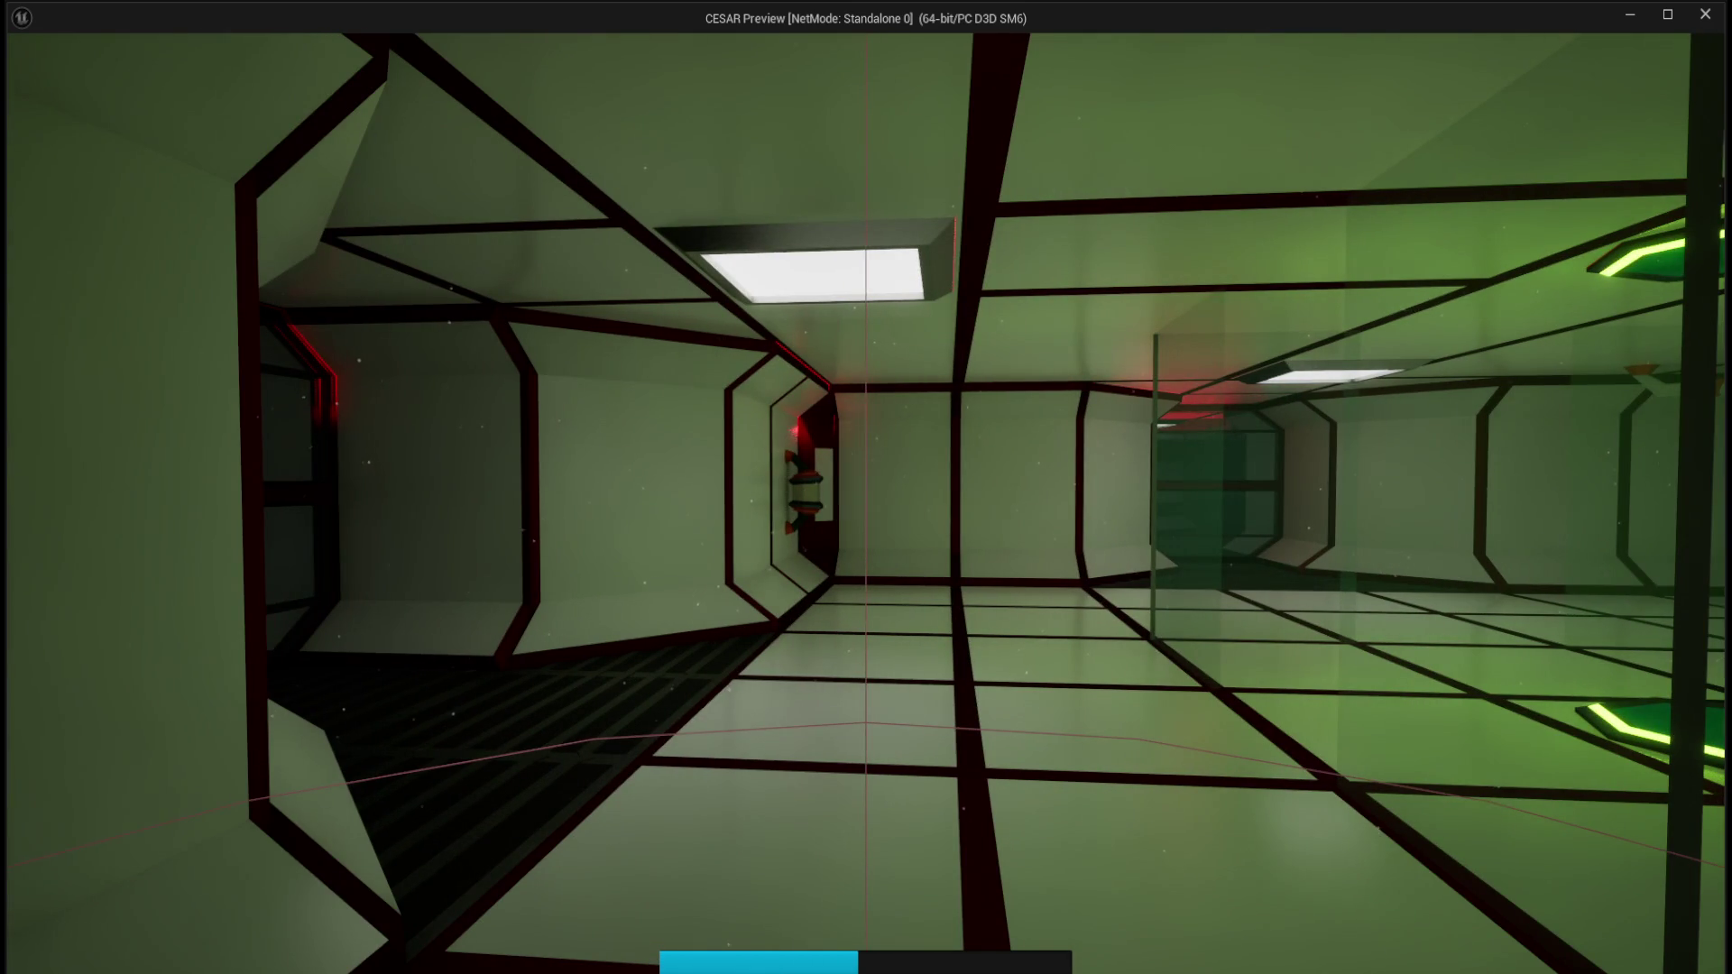
key("space")
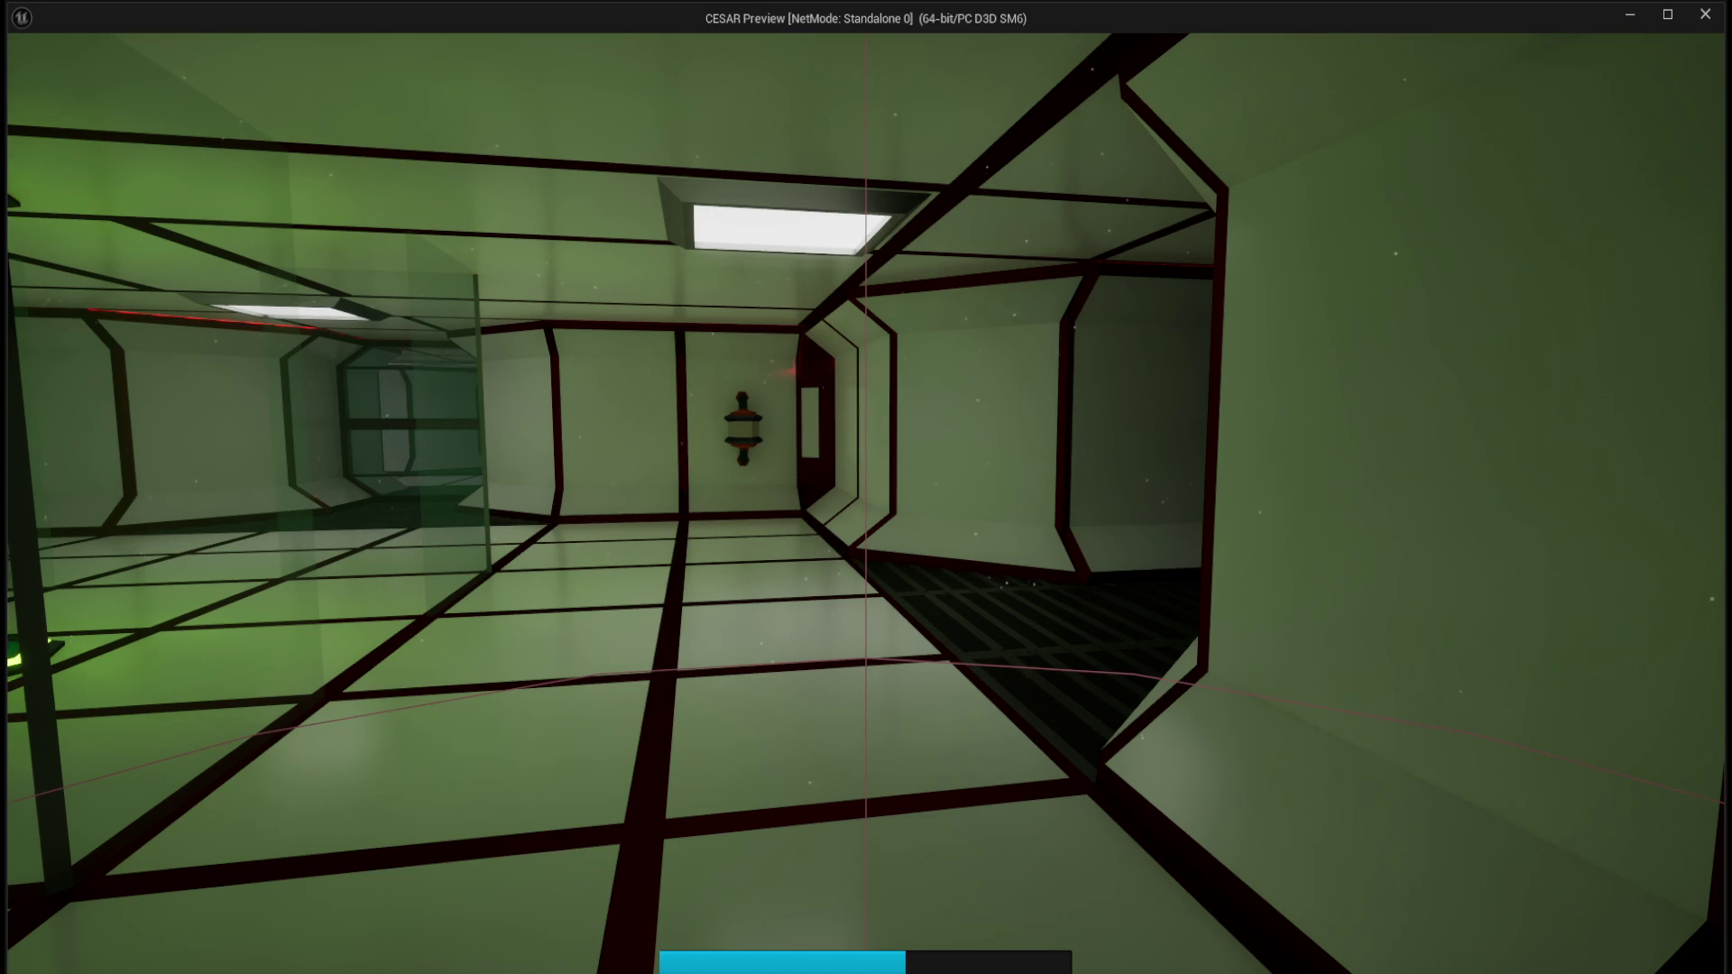
Sprint and strafe around the station to drain the stamina bar, then stop the preview.
key("shift+a")
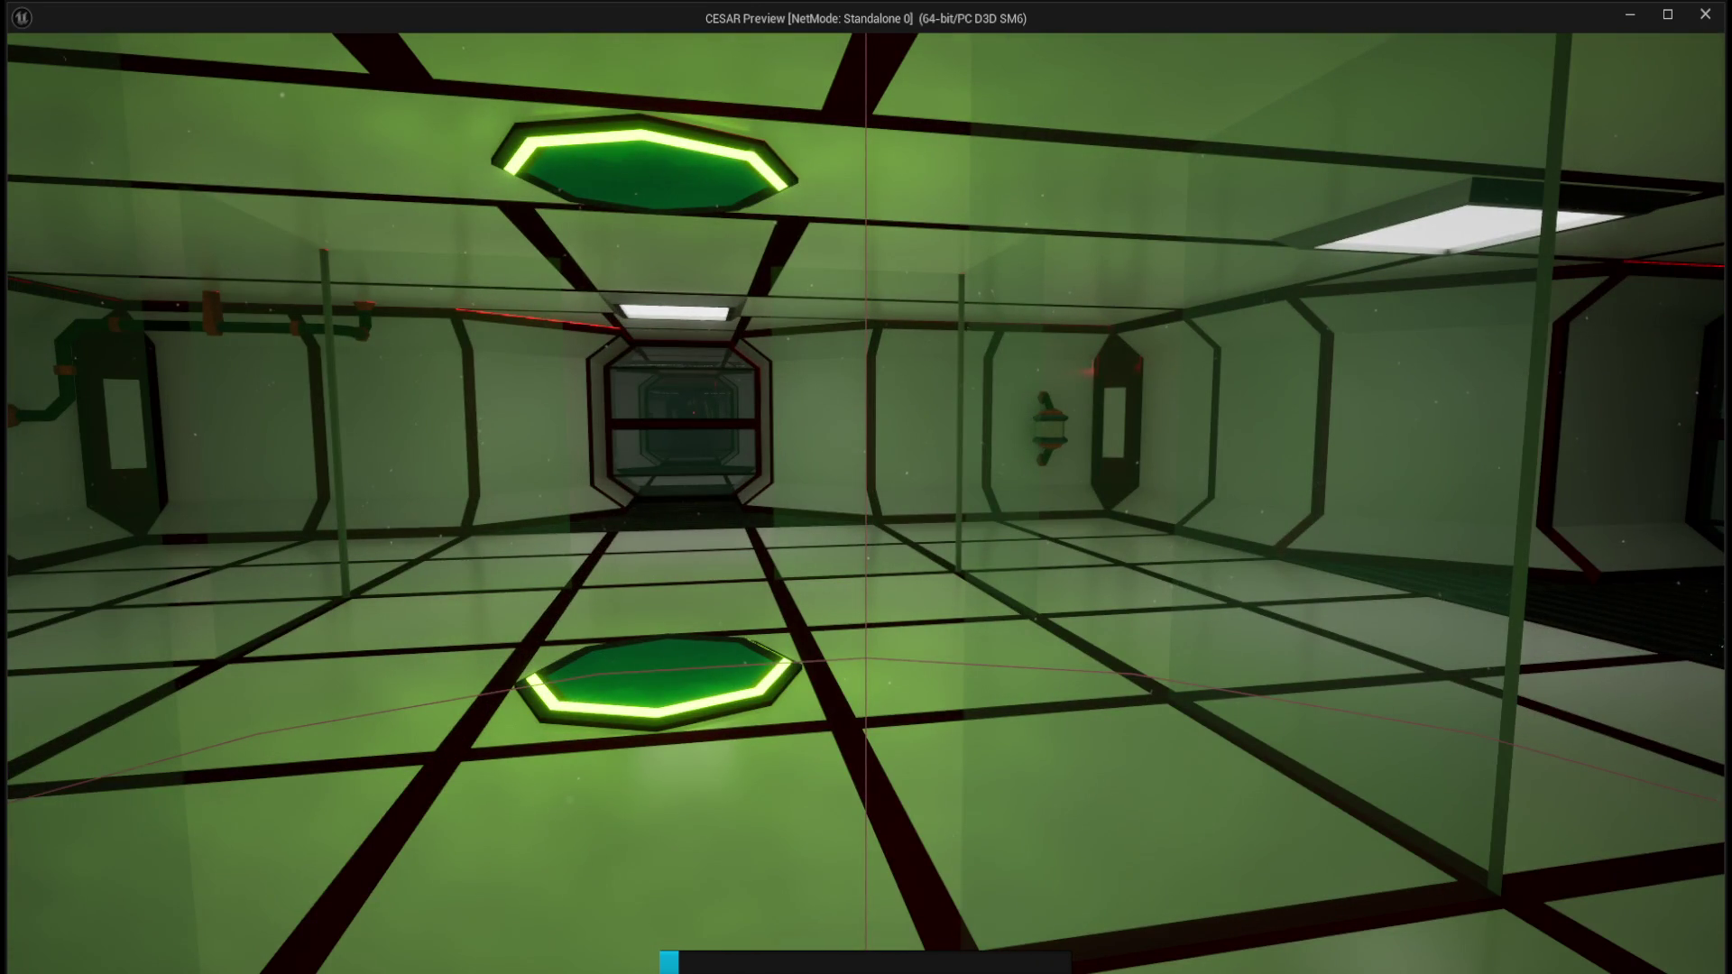
key("shift+d")
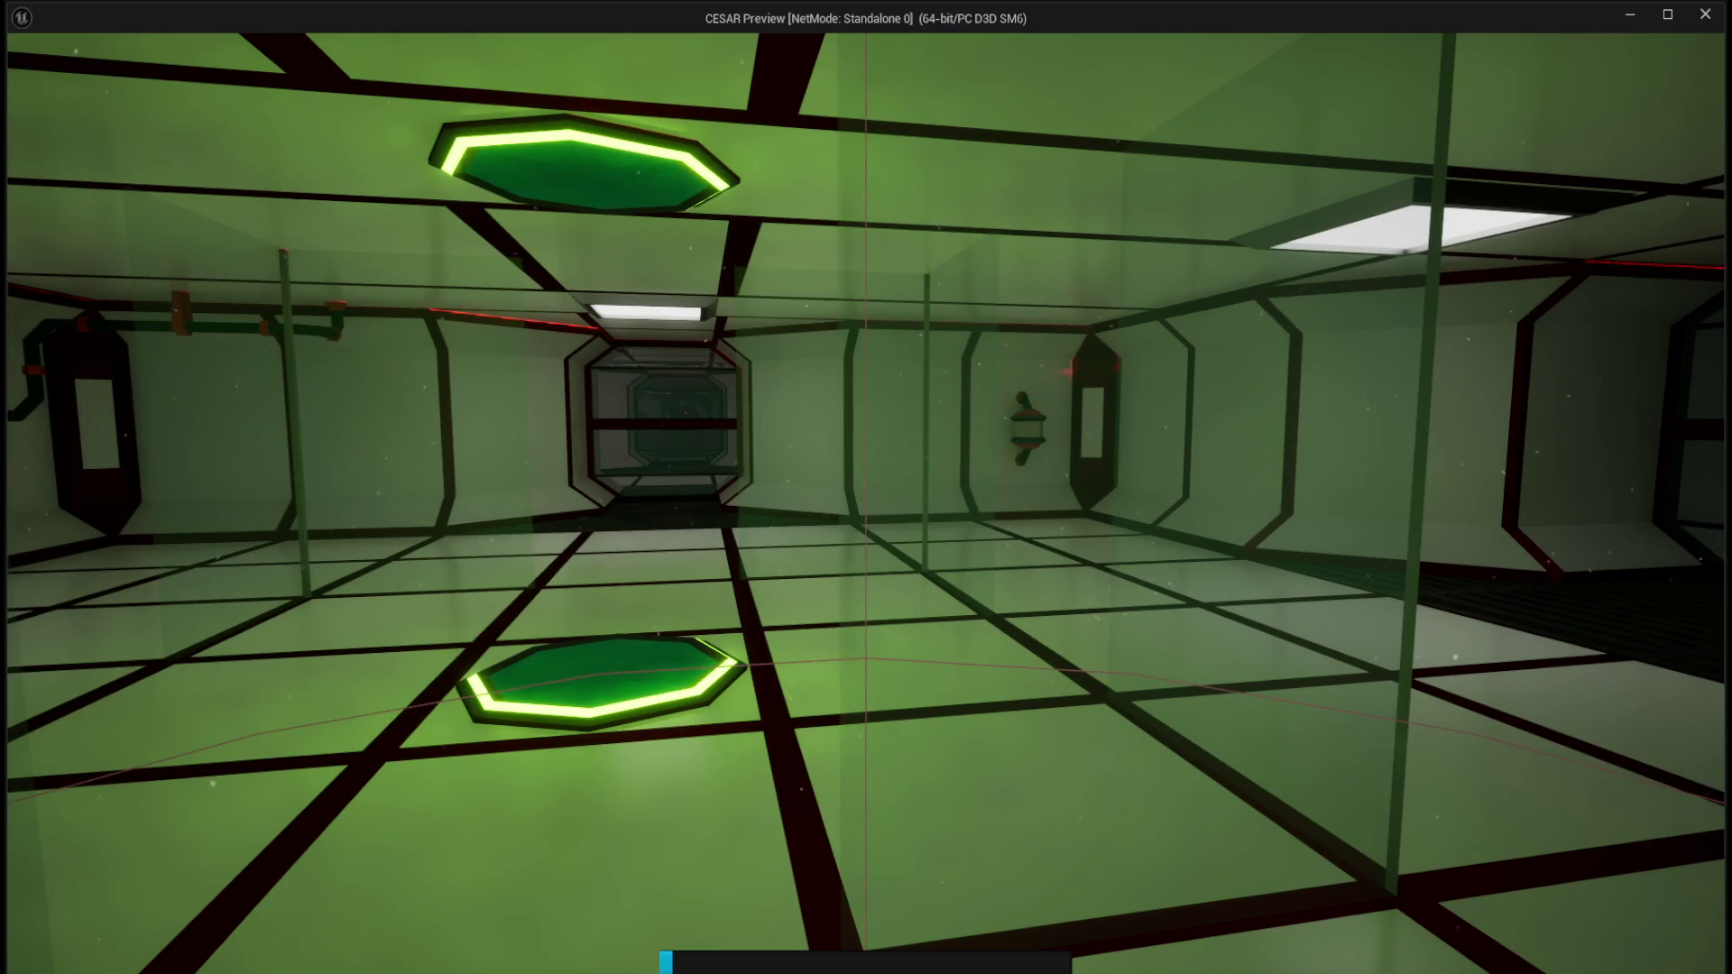
key("d")
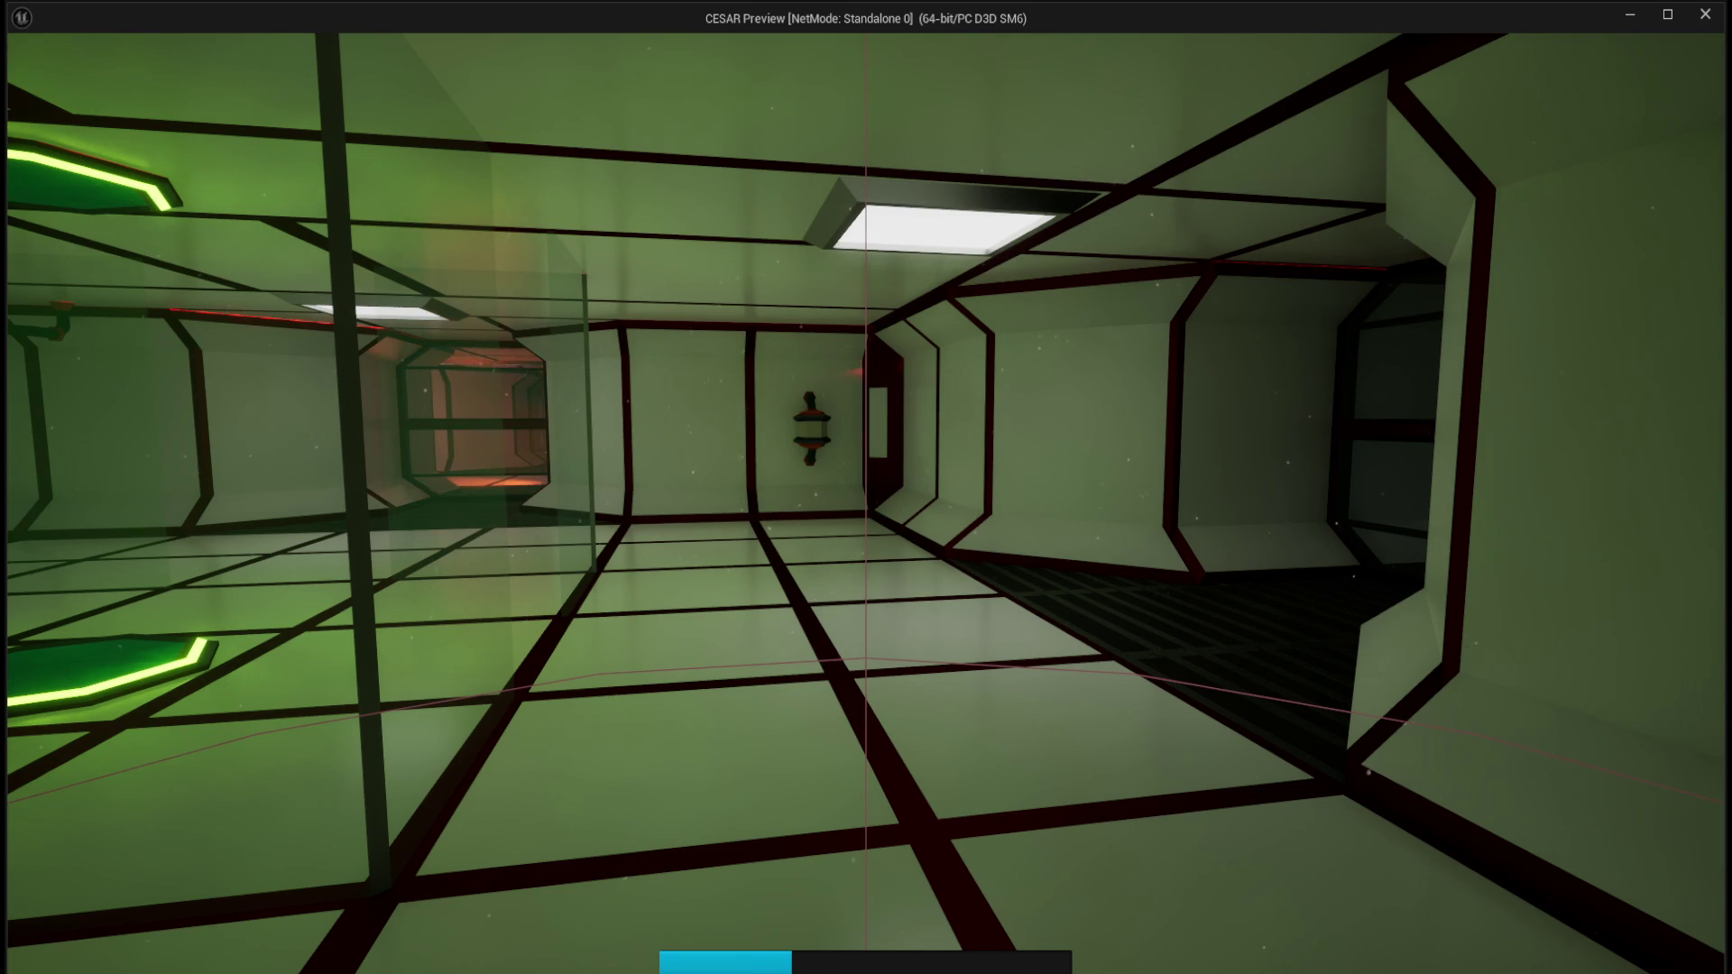
key("w")
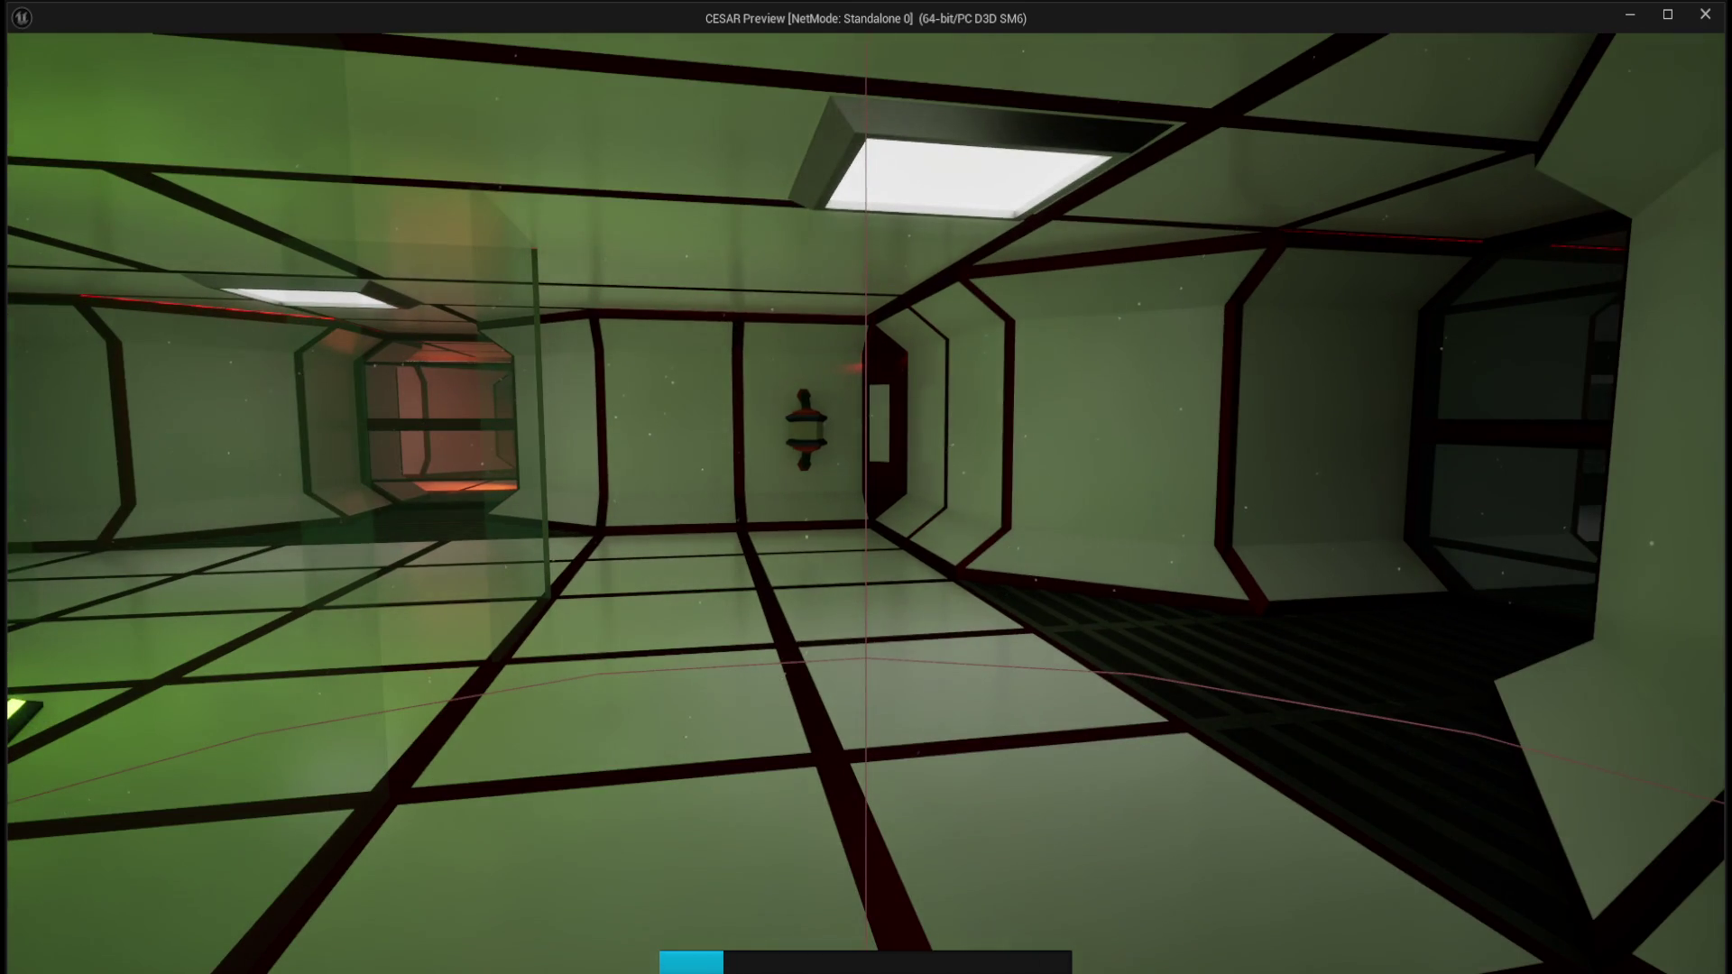
key("d")
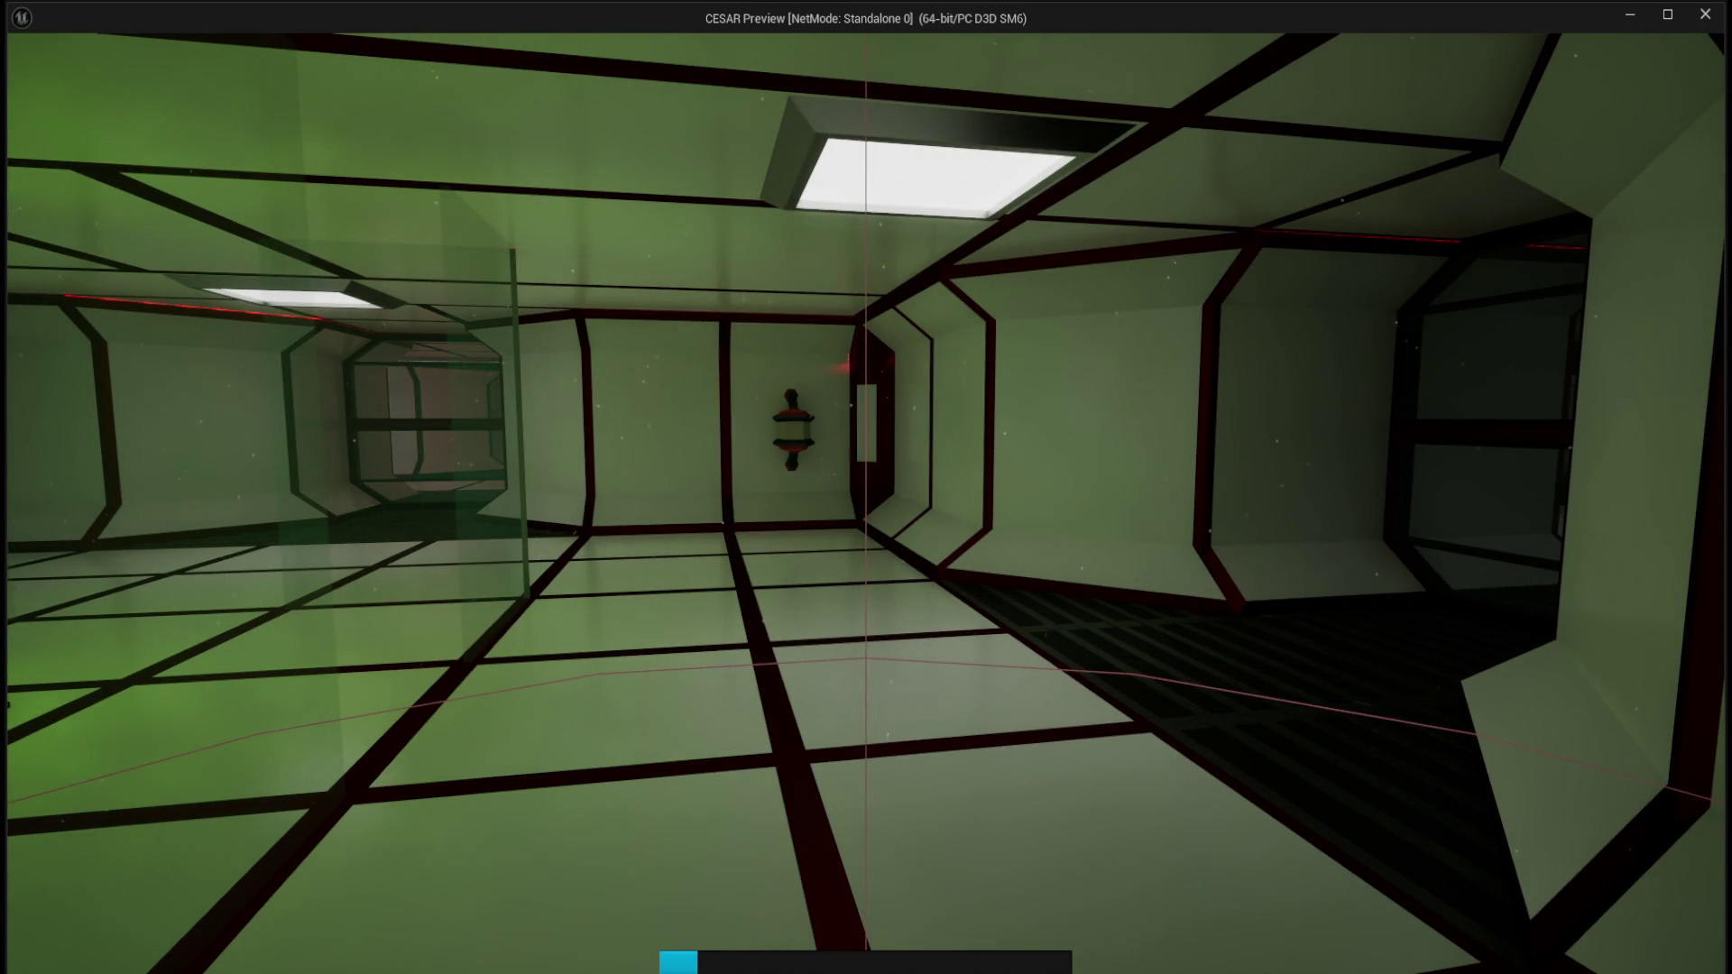
key("Escape")
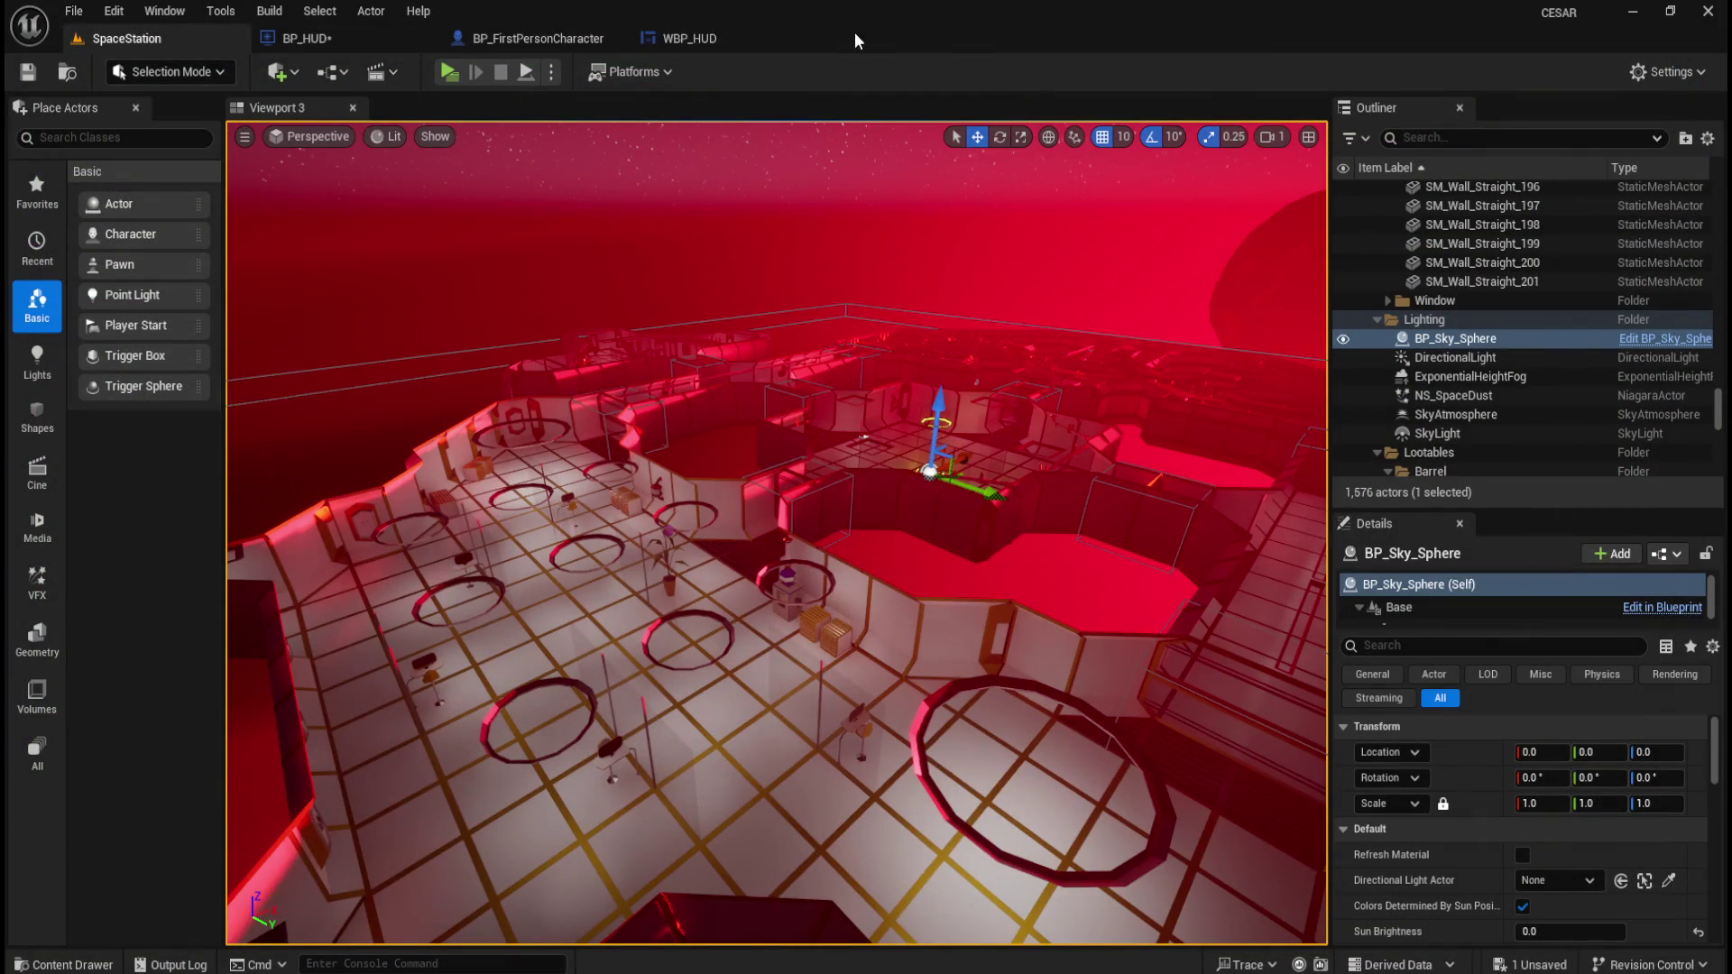
Close the BP_HUD blueprint and switch to BP_FirstPersonCharacter.
left_click(290, 36)
left_click(28, 72)
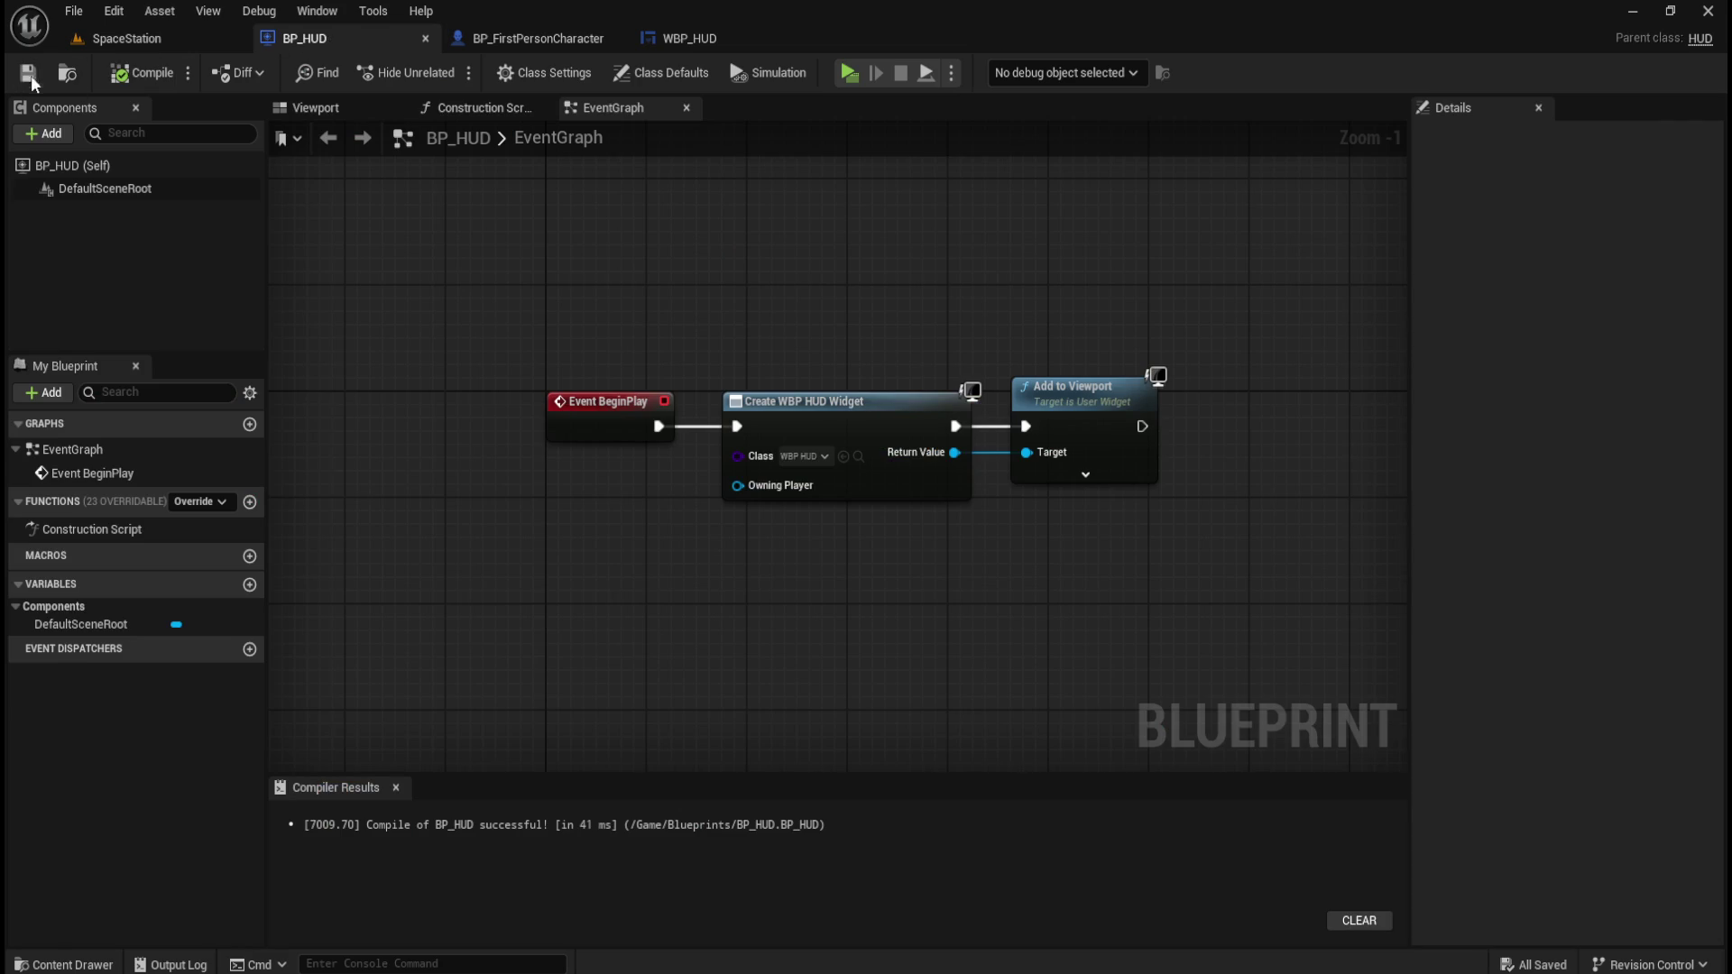
left_click(425, 37)
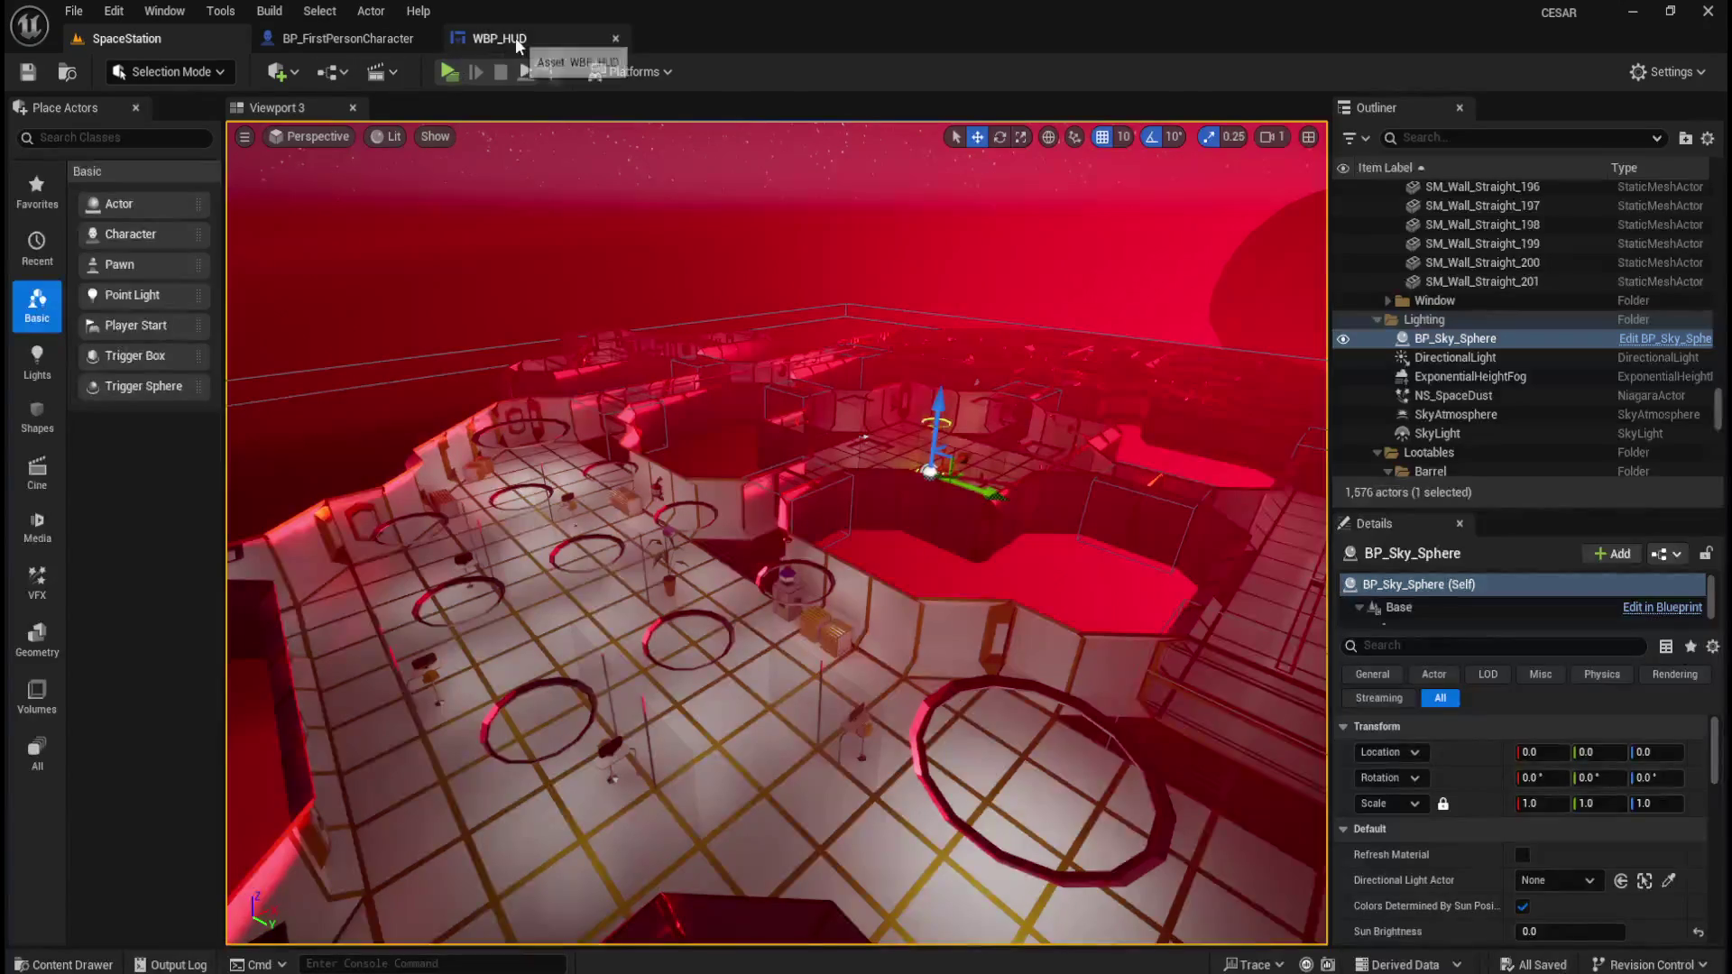
left_click(515, 36)
left_click(365, 33)
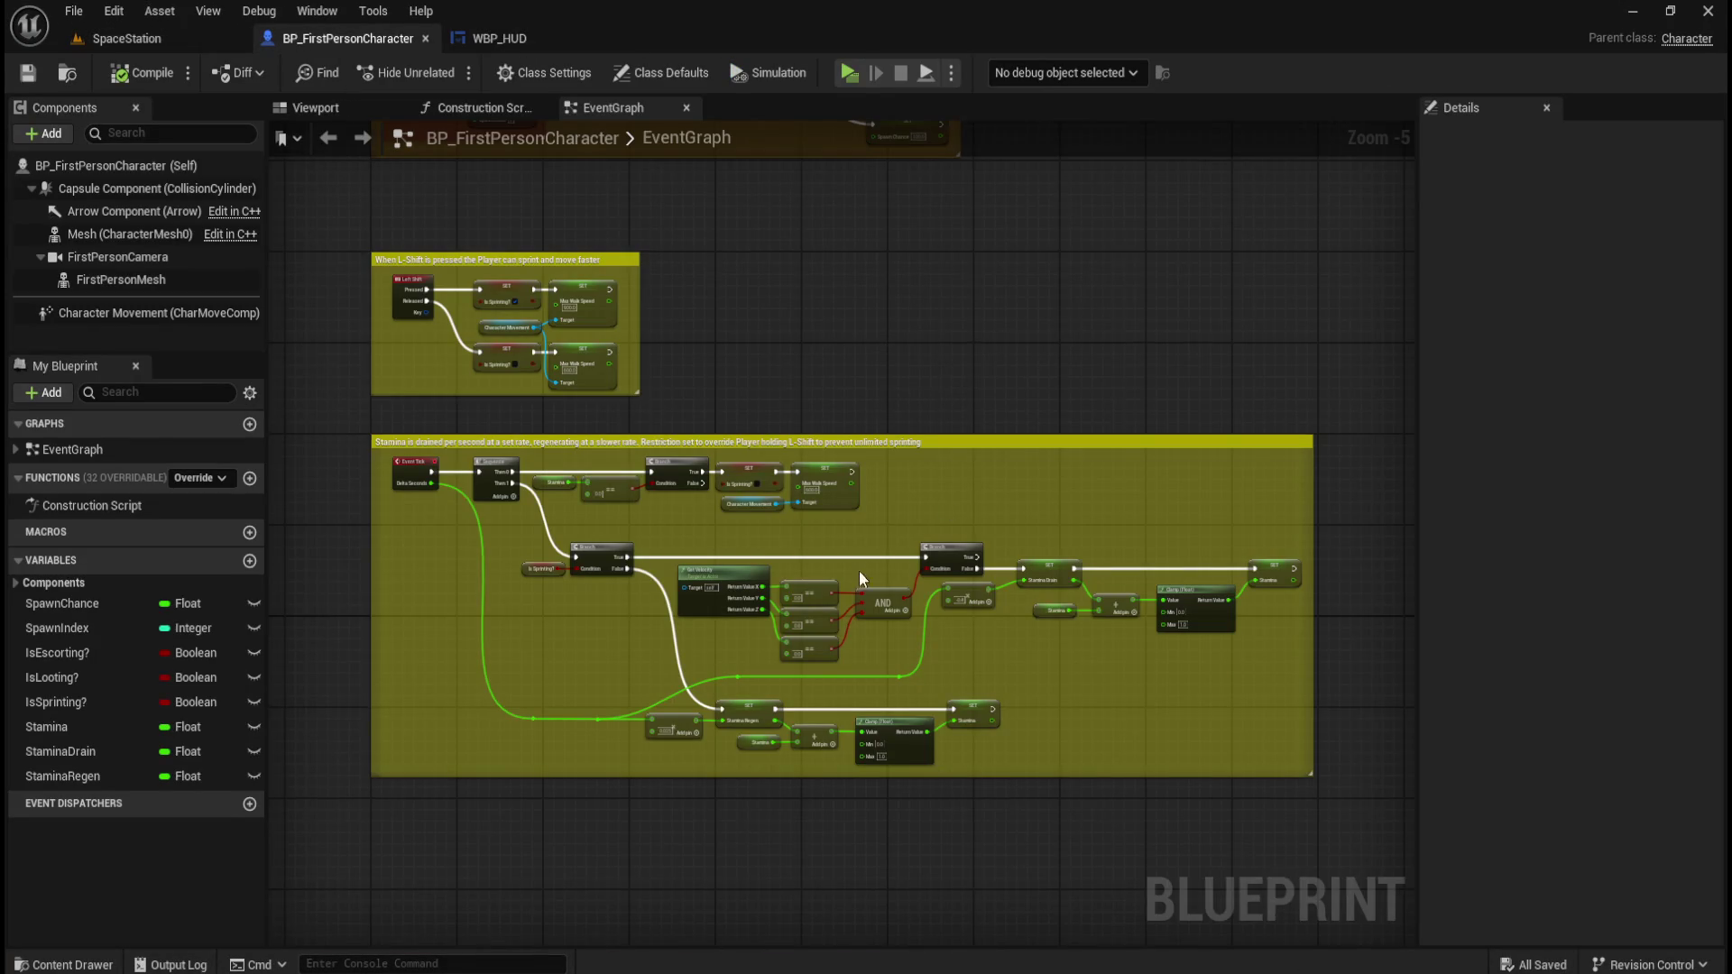
Break the stationary Branch's True link to SET Stamina Regen and compile BP_FirstPersonCharacter.
scroll(815, 624, "up", 3)
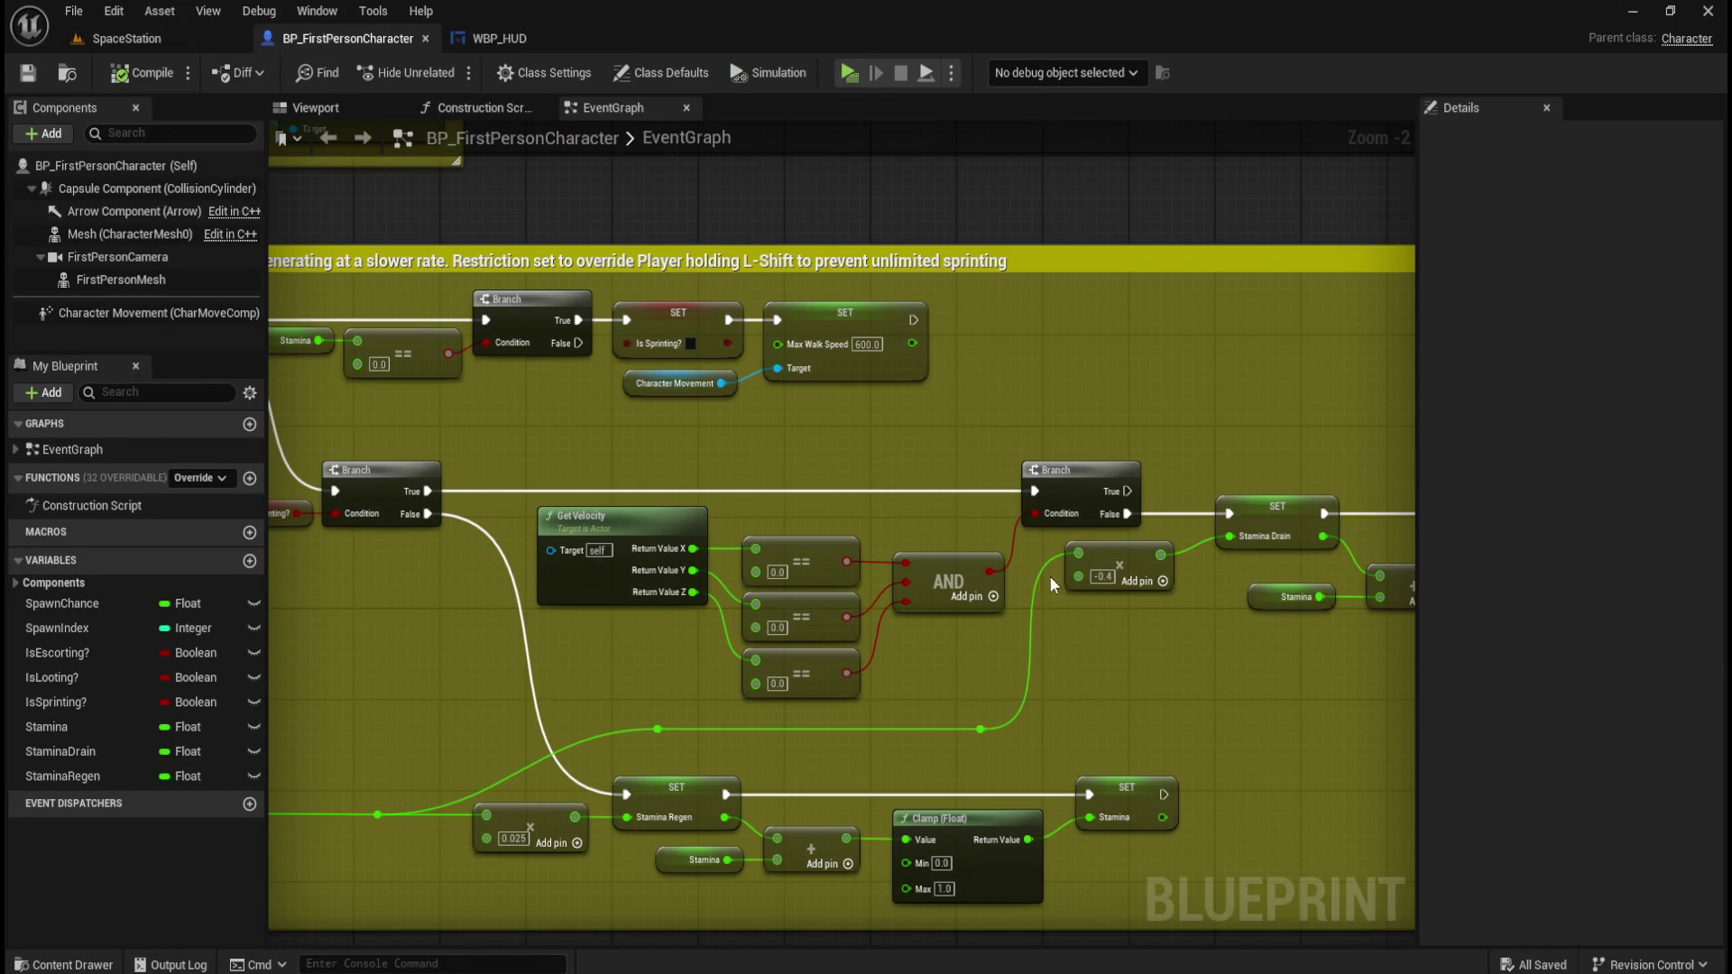
mouse_move(869, 507)
left_mouse_down()
mouse_move(496, 475)
mouse_move(458, 527)
left_mouse_up()
left_click_drag(934, 446, 789, 430)
left_click_drag(577, 469, 1037, 690)
left_click(1149, 672)
left_click_drag(1191, 639, 1200, 606)
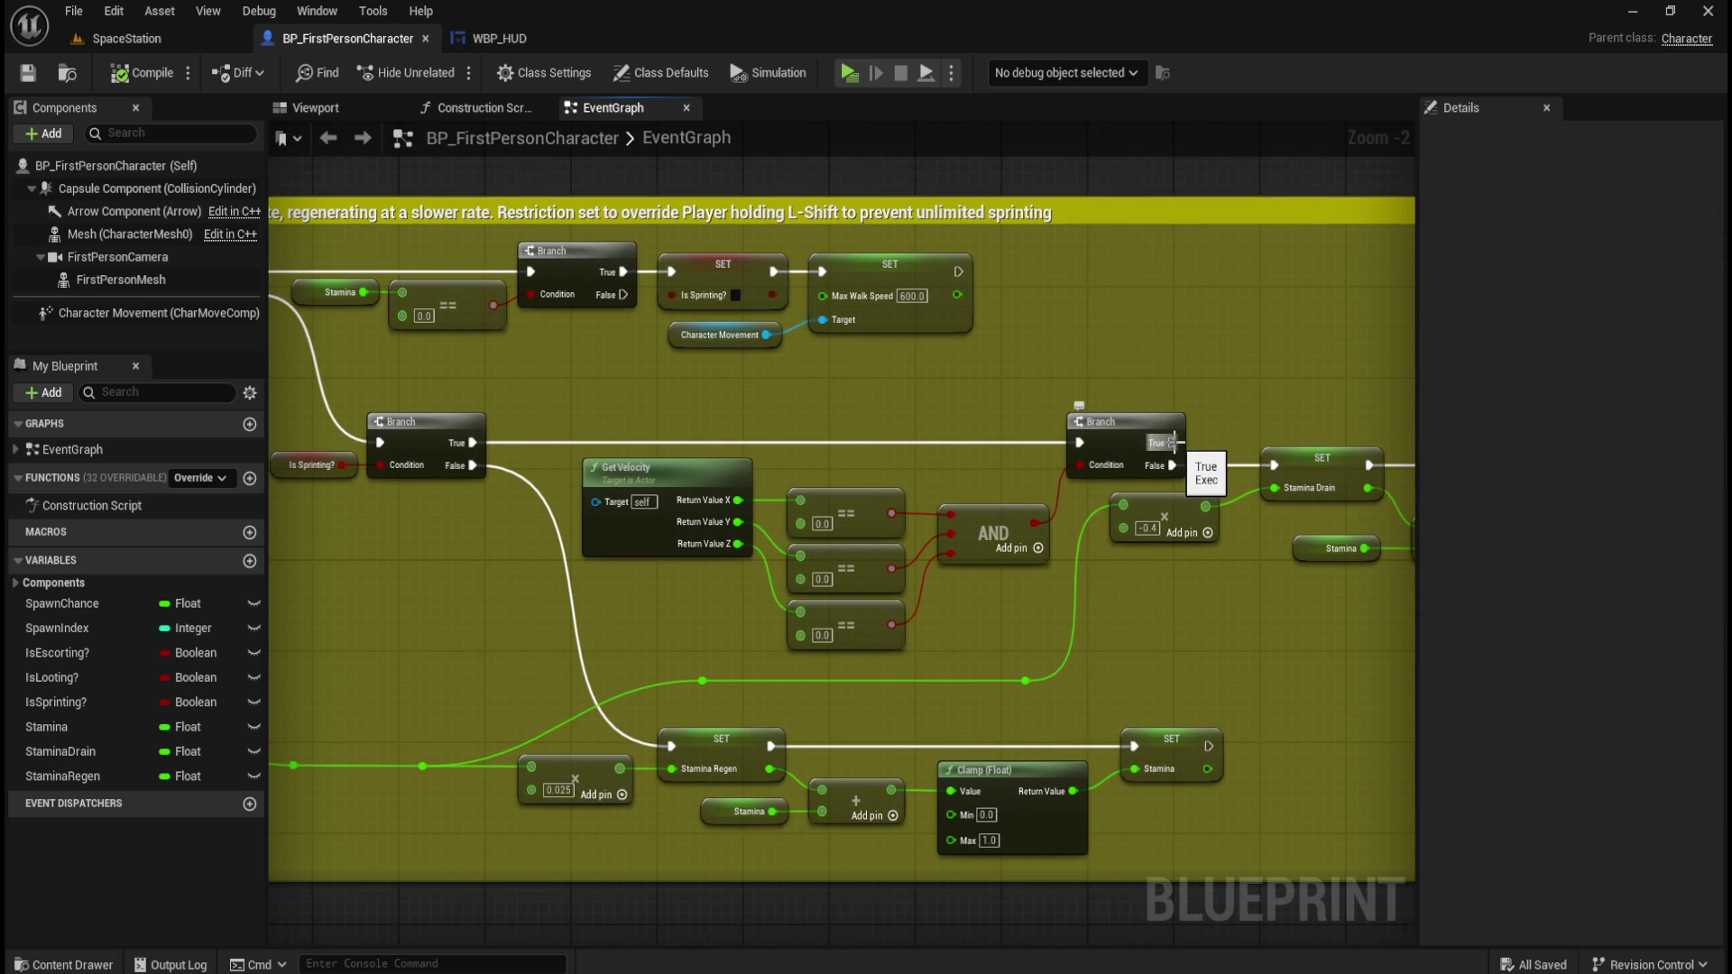
mouse_move(1172, 441)
left_mouse_down()
mouse_move(1198, 494)
mouse_move(1175, 523)
mouse_move(679, 707)
mouse_move(666, 743)
left_mouse_up()
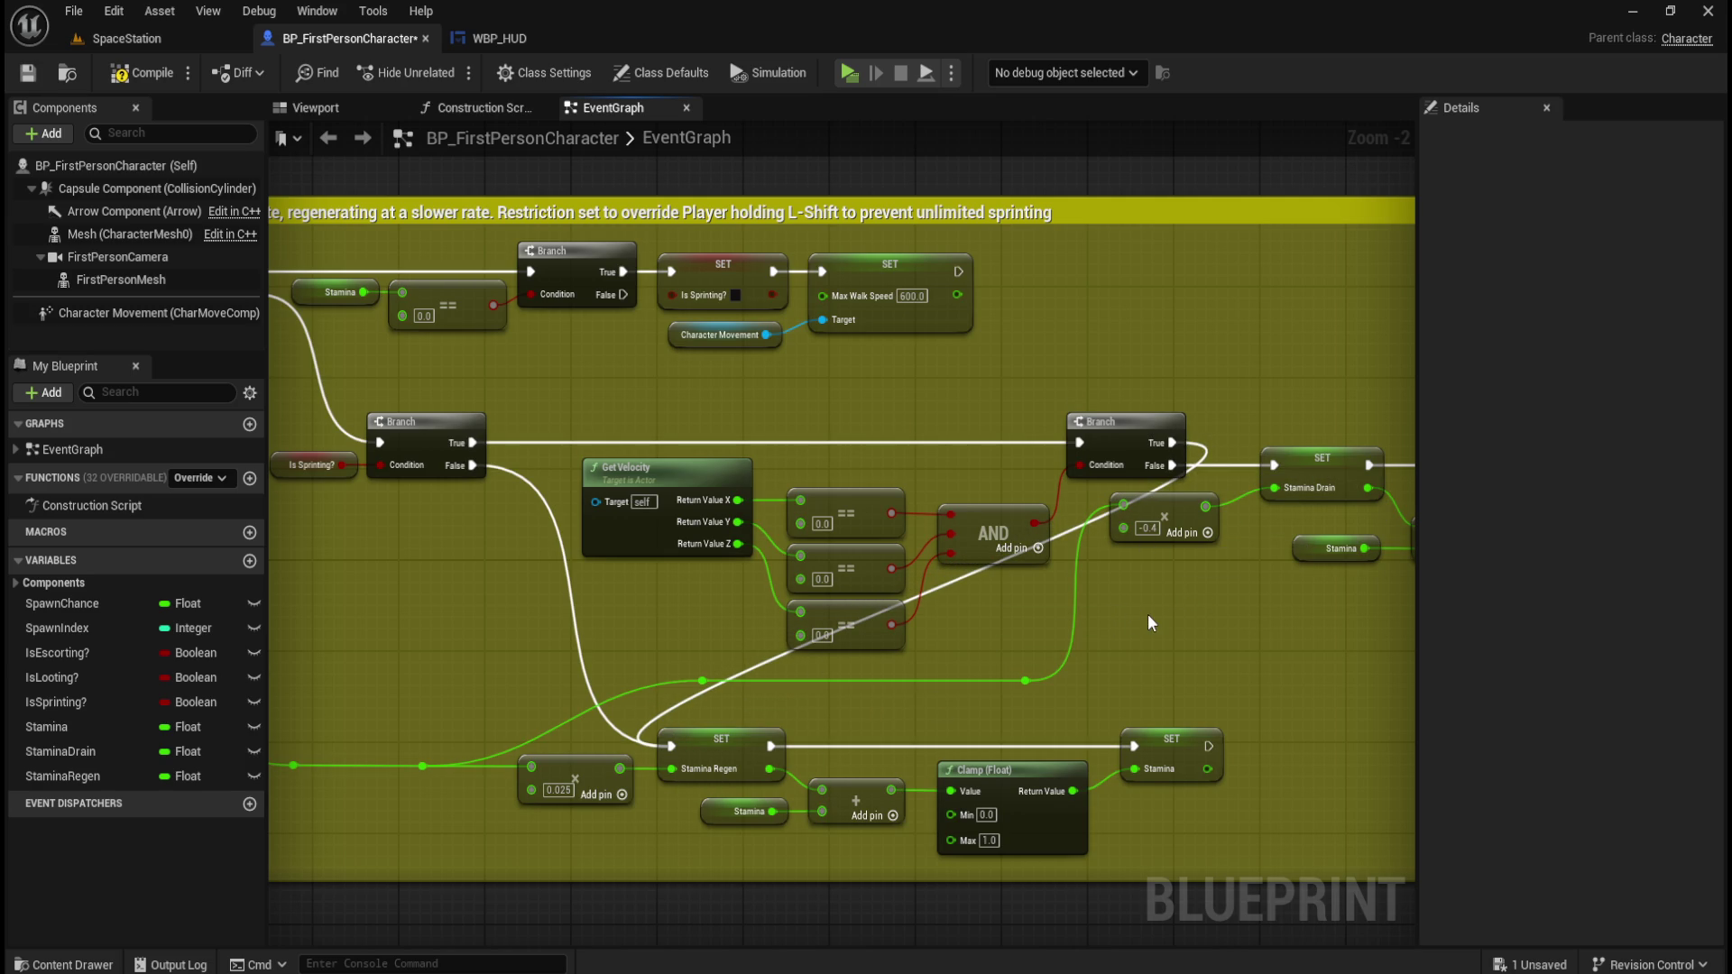
left_click(1173, 441, "alt")
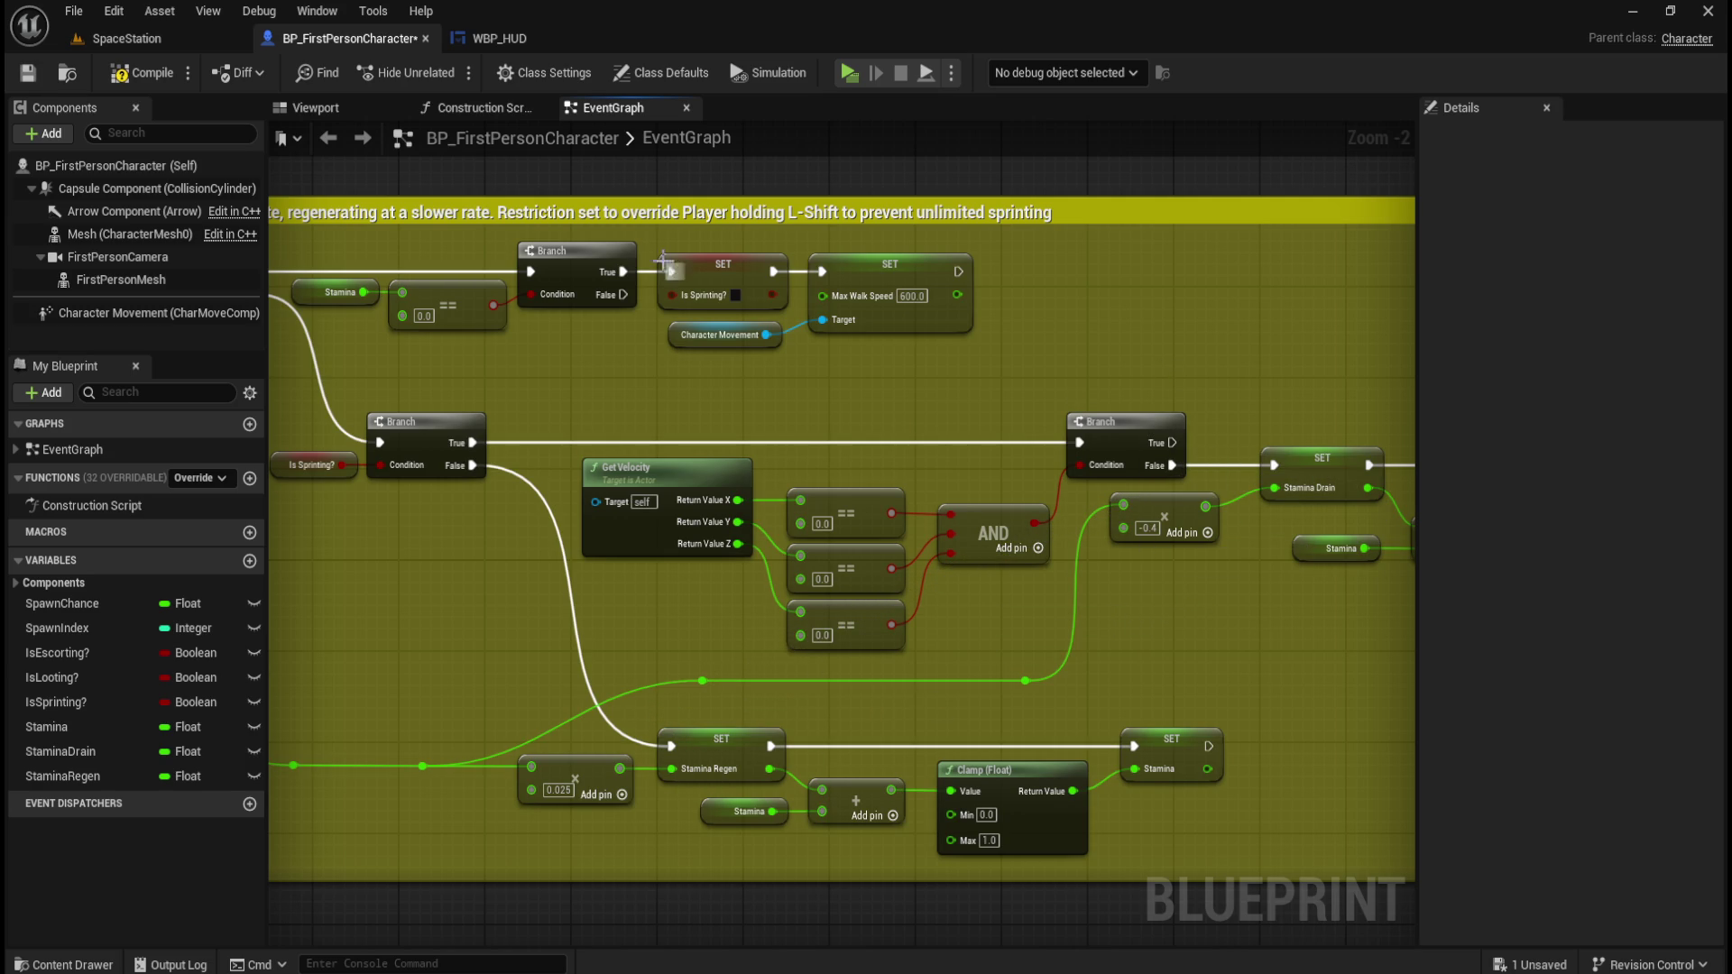
left_click(141, 72)
left_click(839, 73)
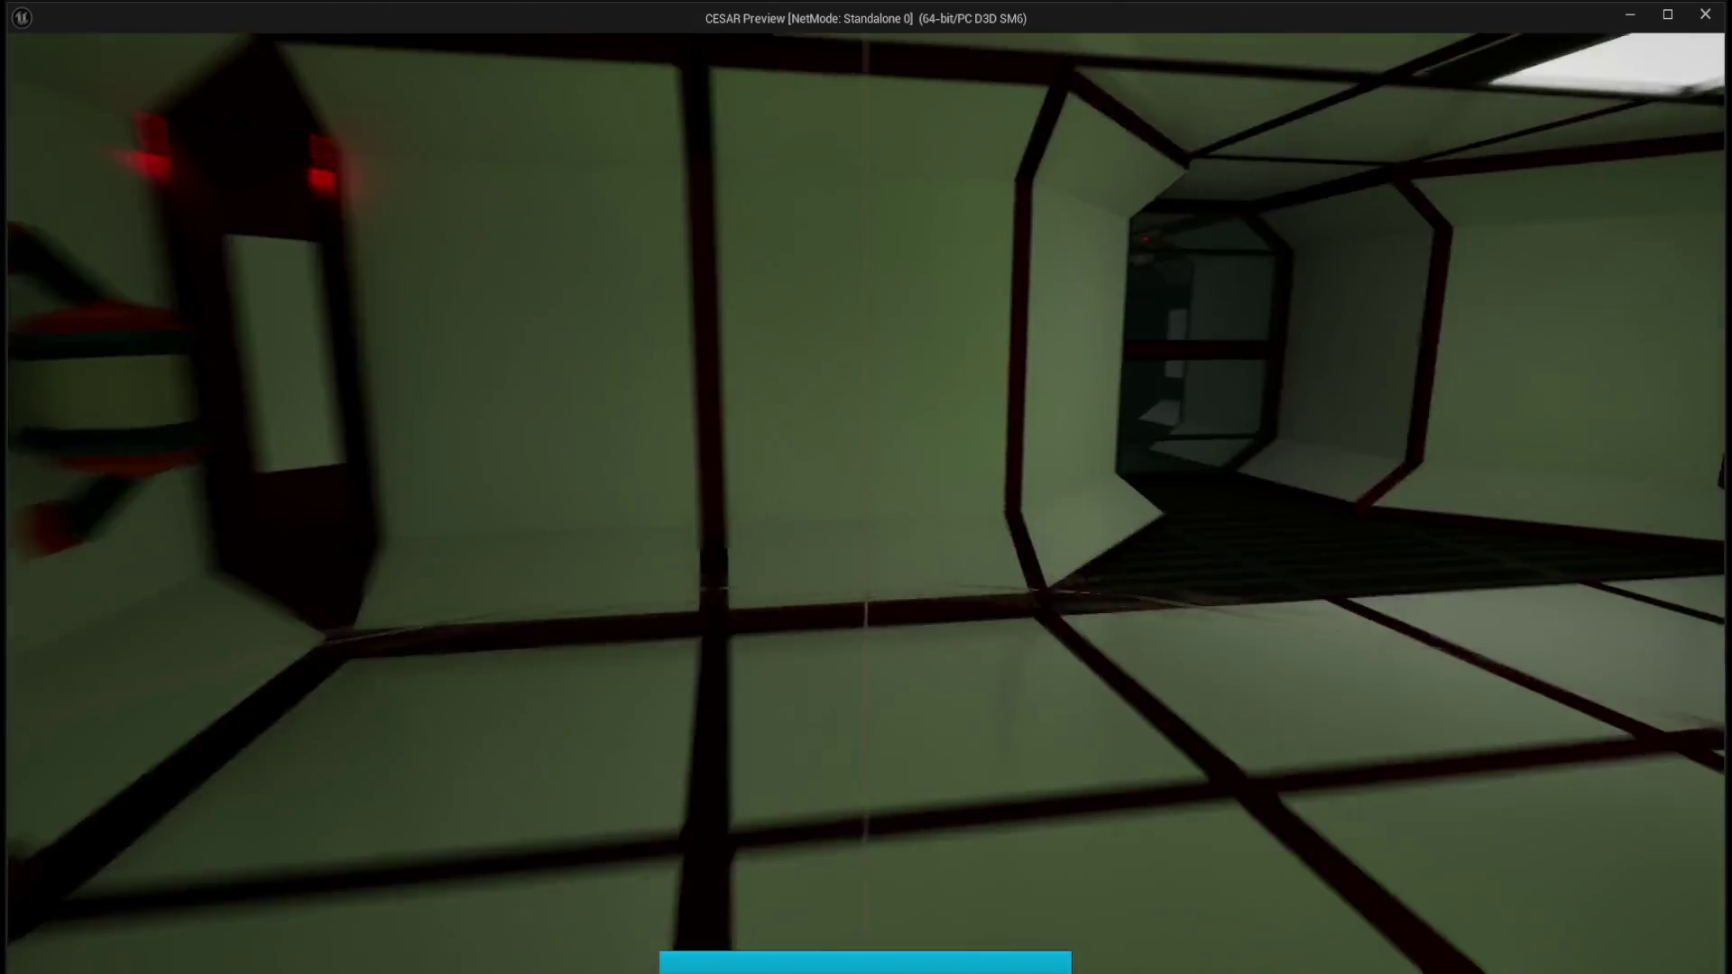
key("shift+w")
key("shift+w")
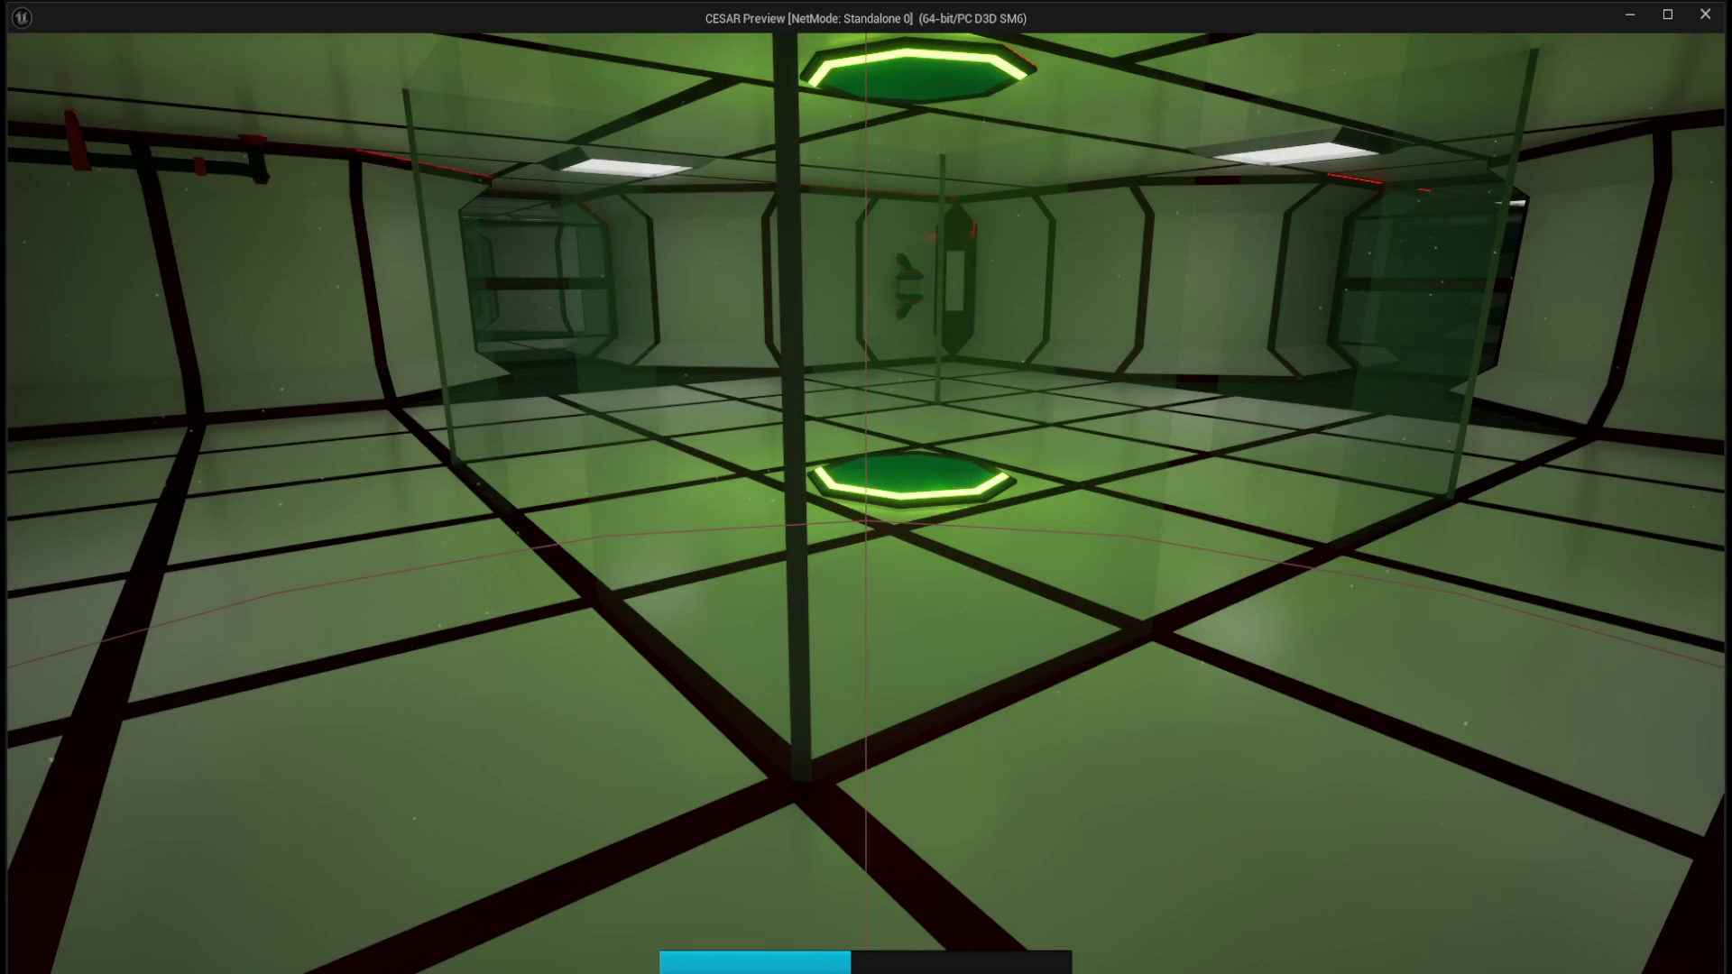
key("w")
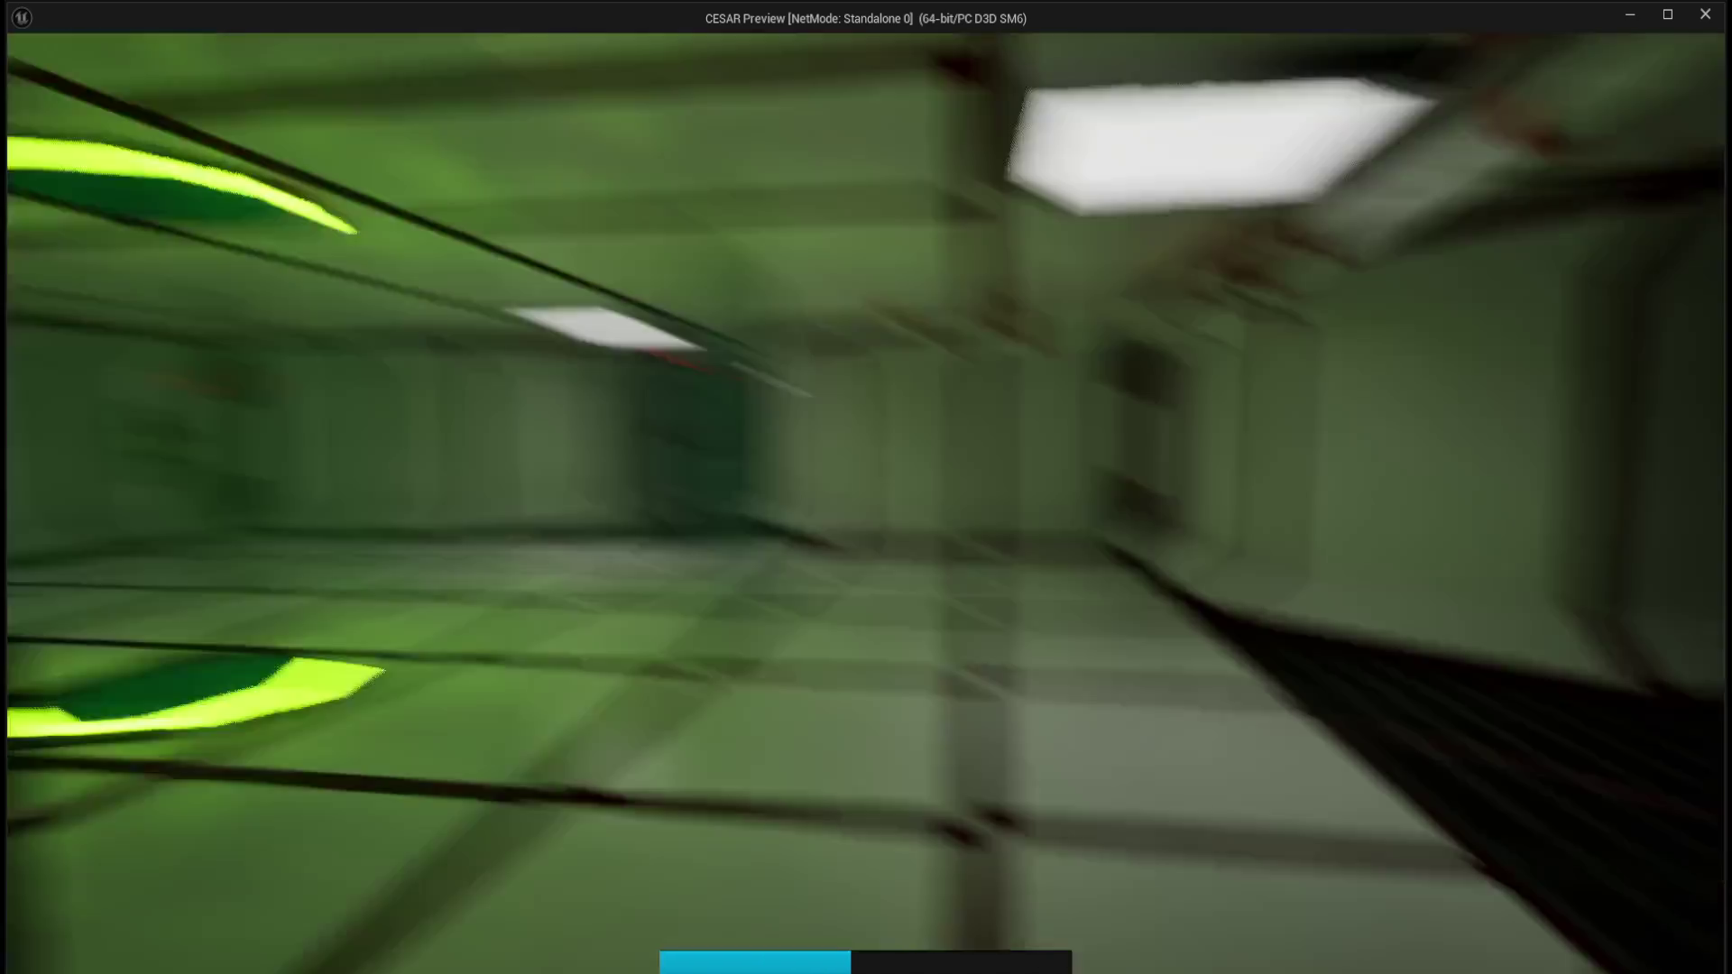
key("shift+w")
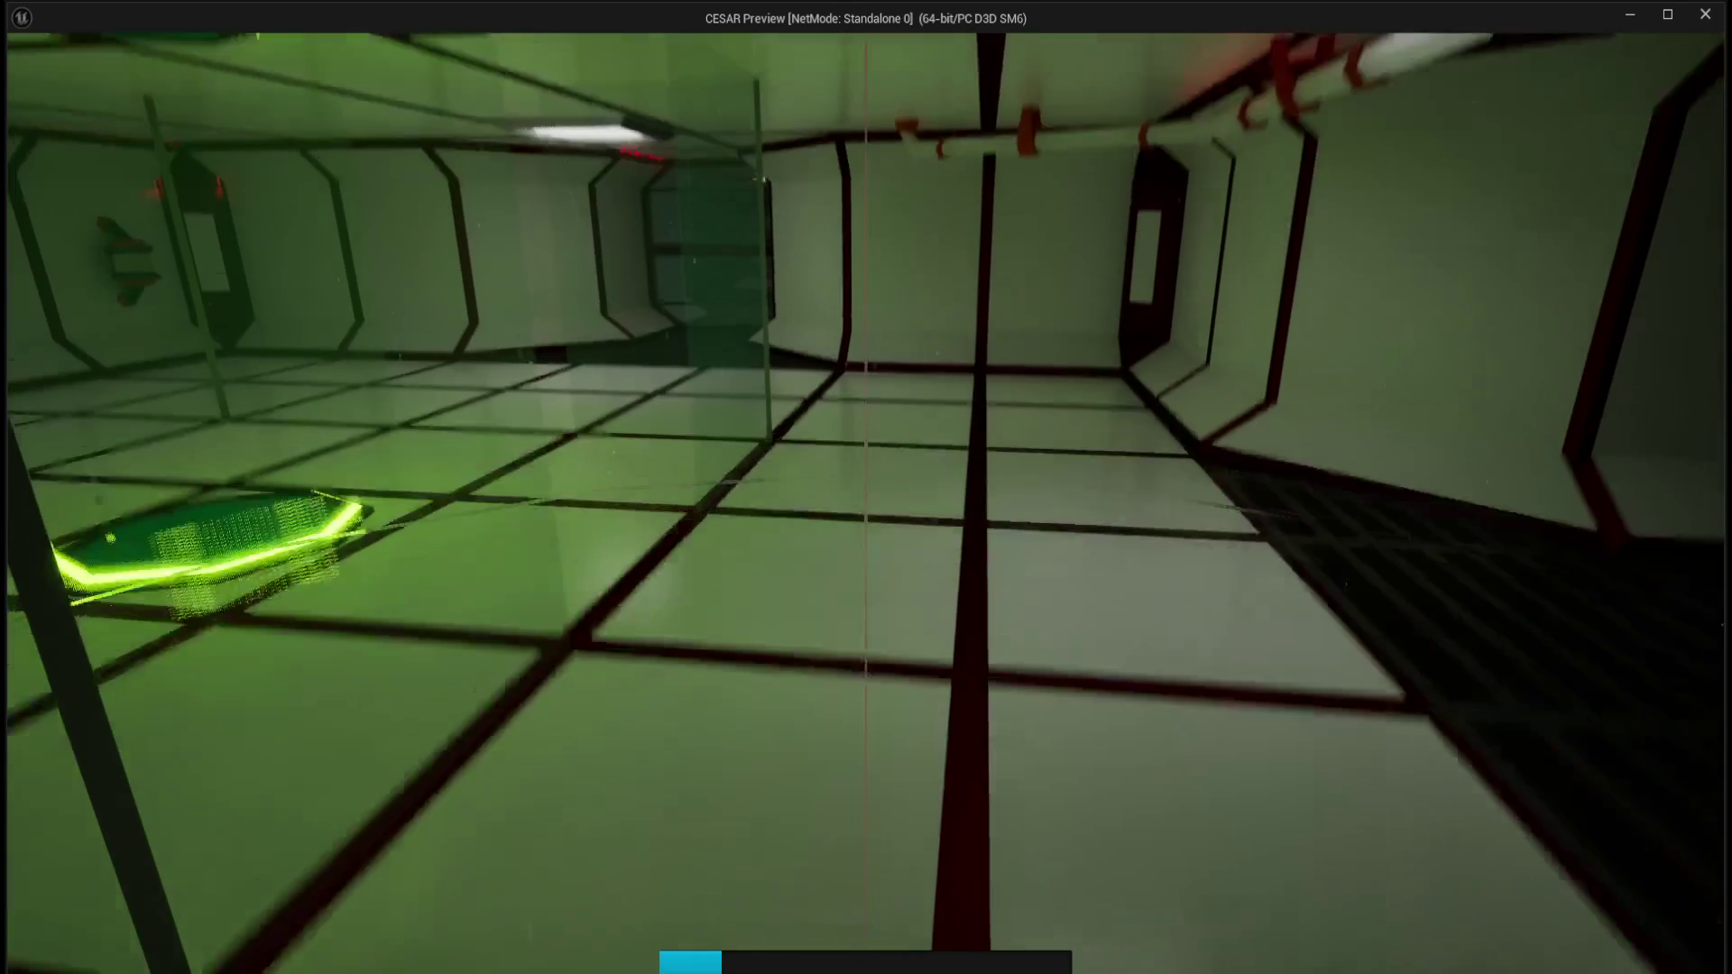
key("w")
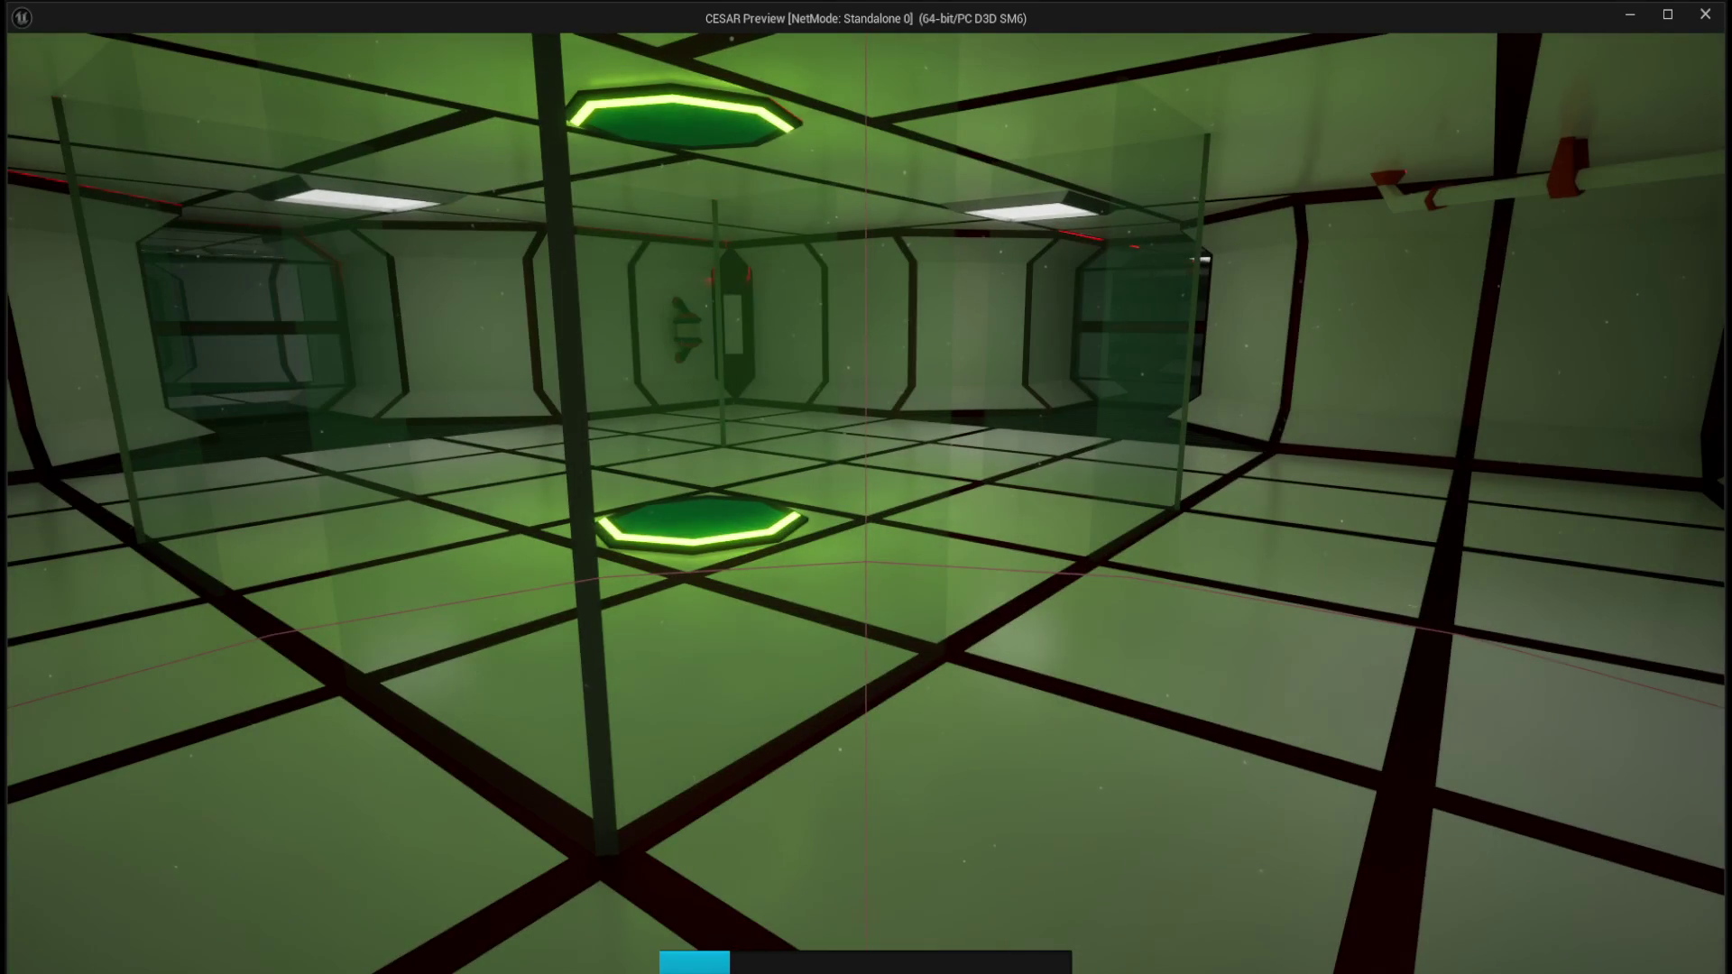
key("shift+w")
key("w")
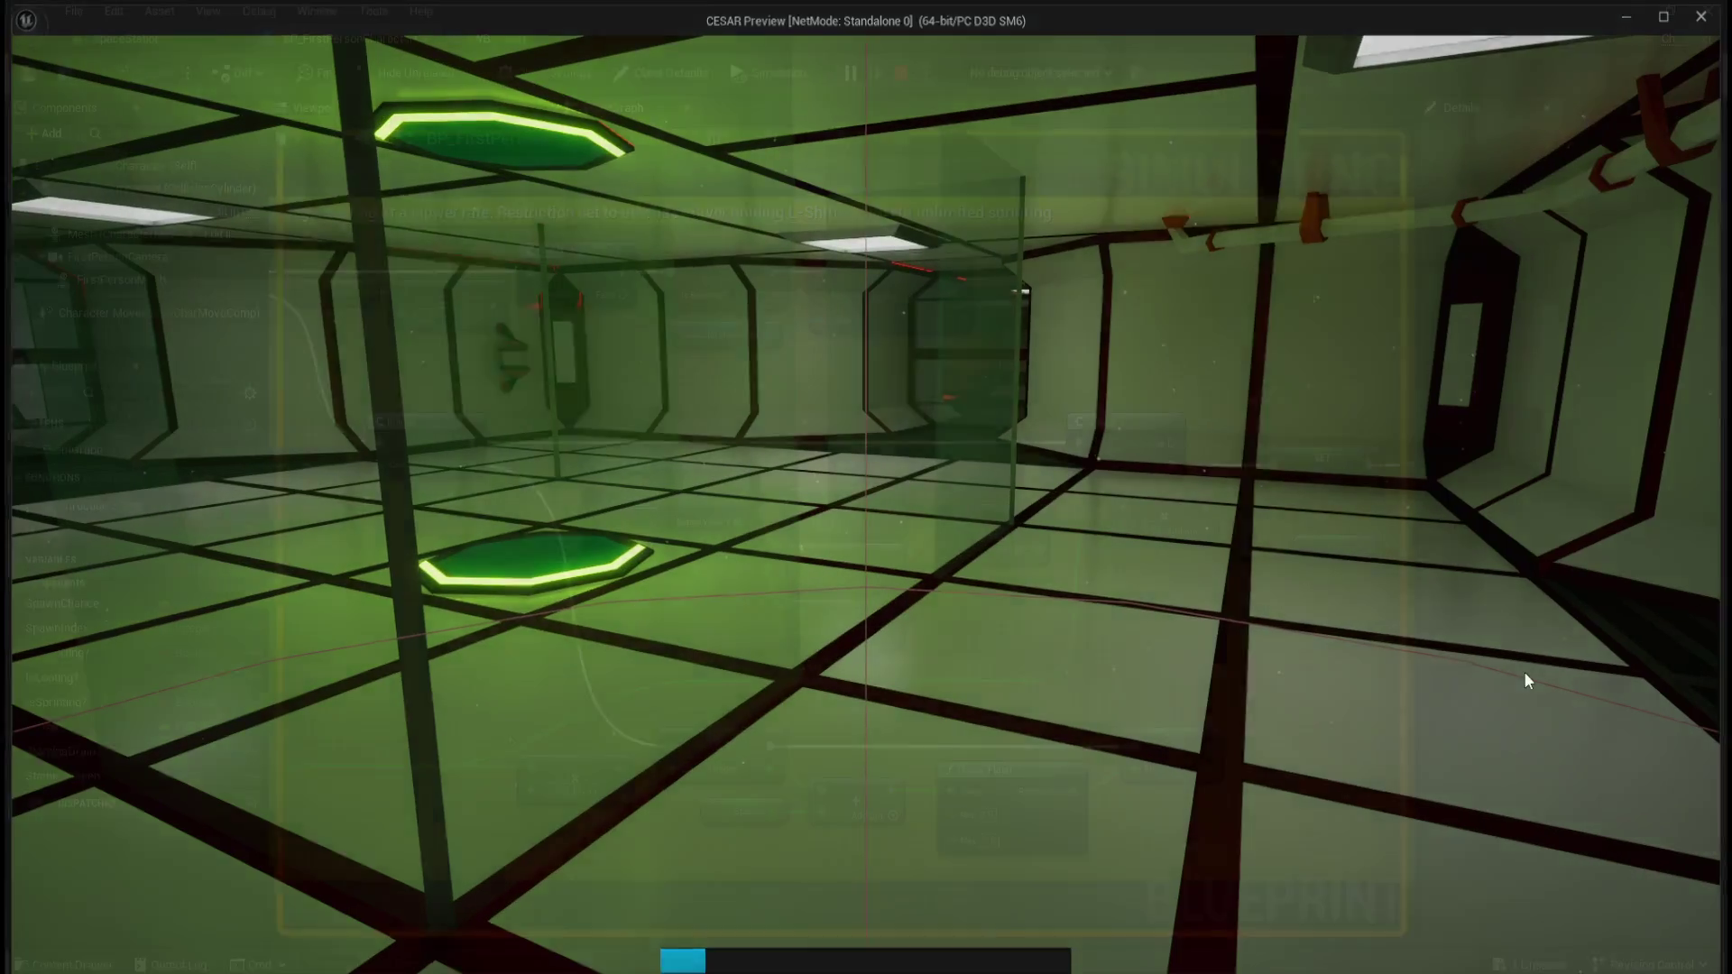
key("Escape")
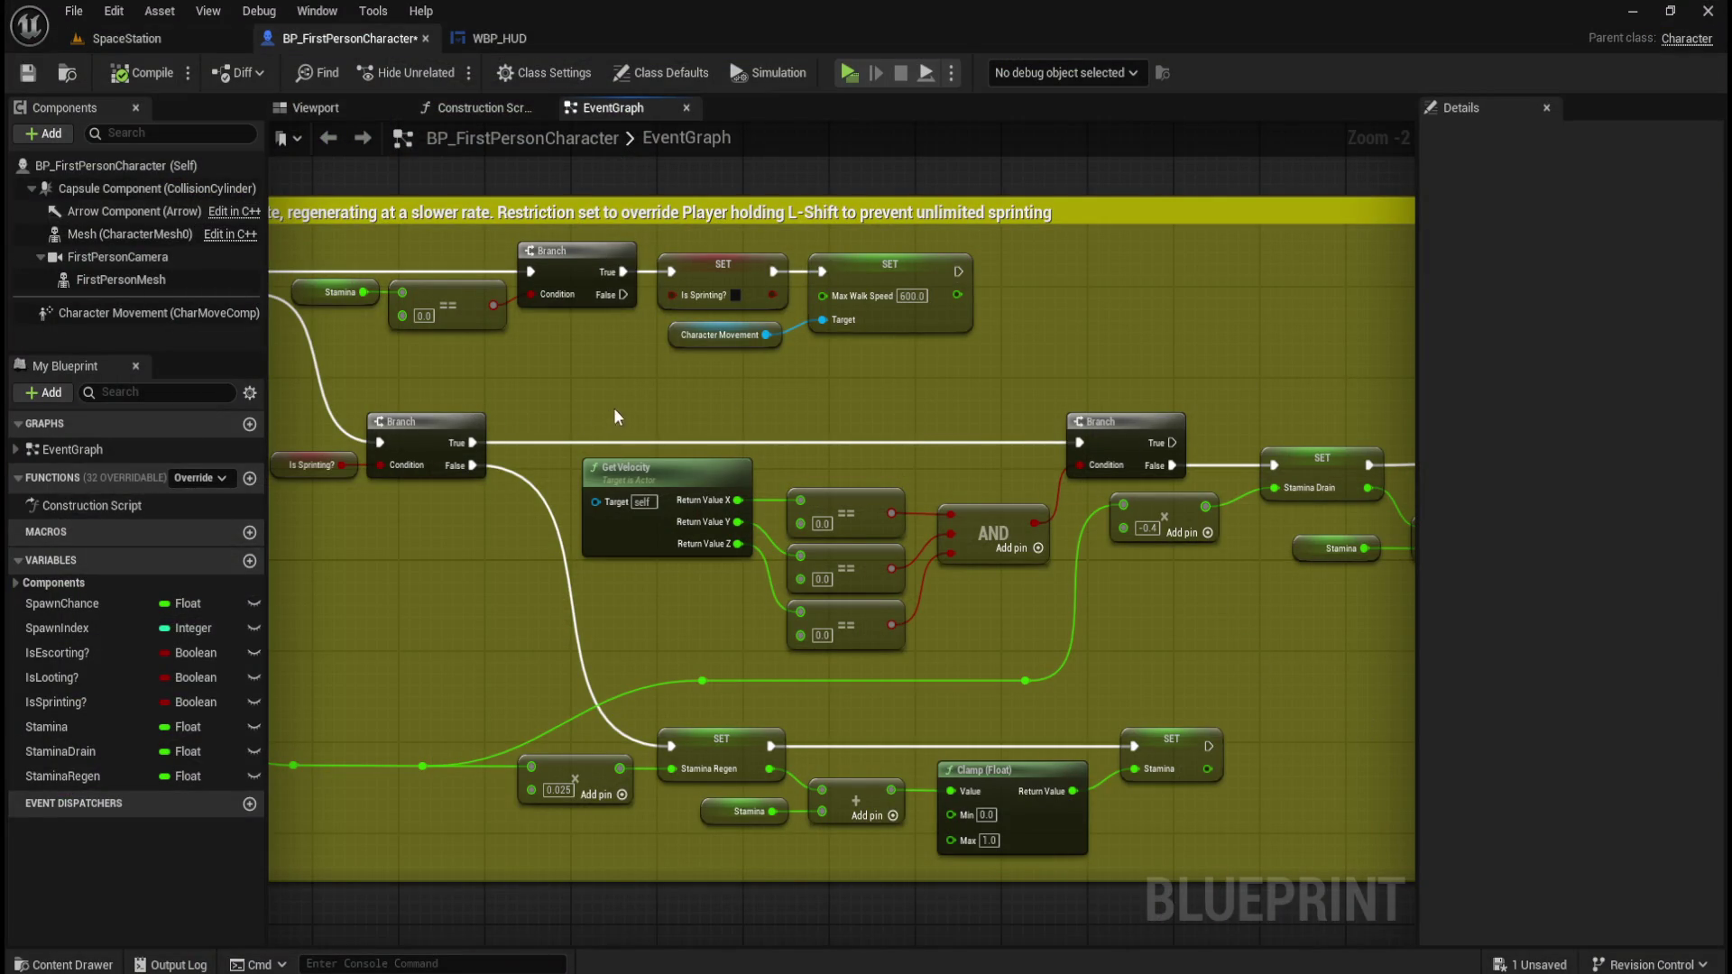
Wire the stationary-check Branch's True output into SET Stamina Regen.
left_click_drag(649, 419, 1042, 653)
left_click_drag(1192, 654, 814, 650)
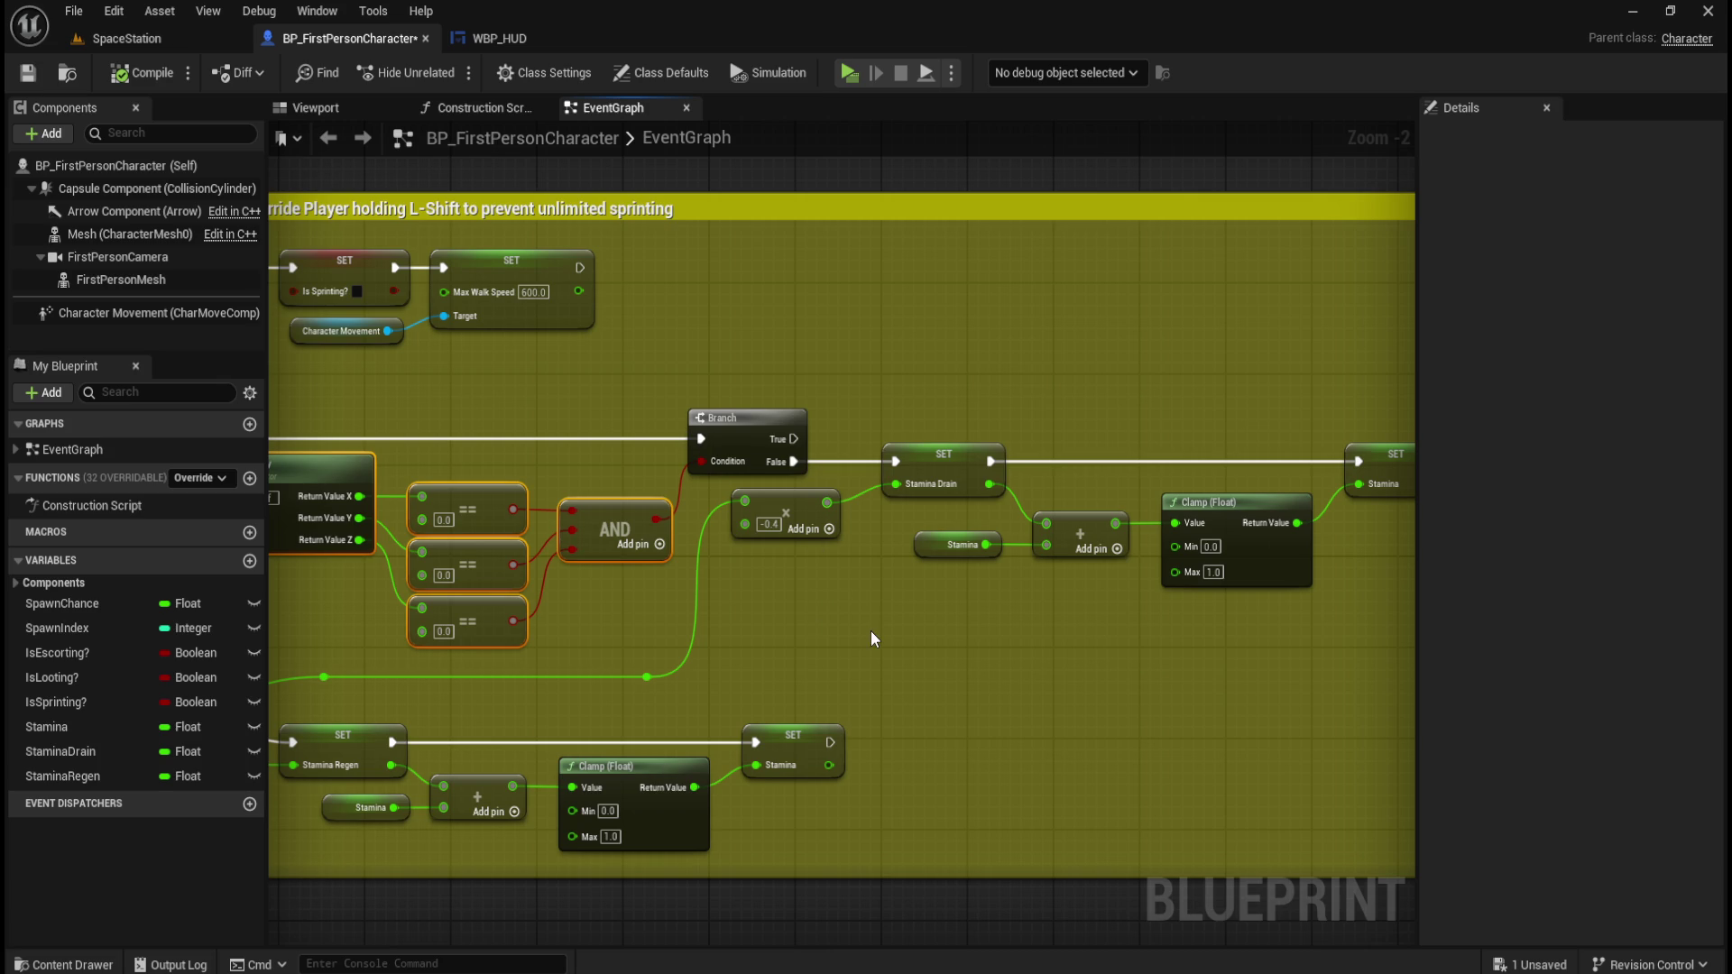
left_click_drag(630, 475, 834, 462)
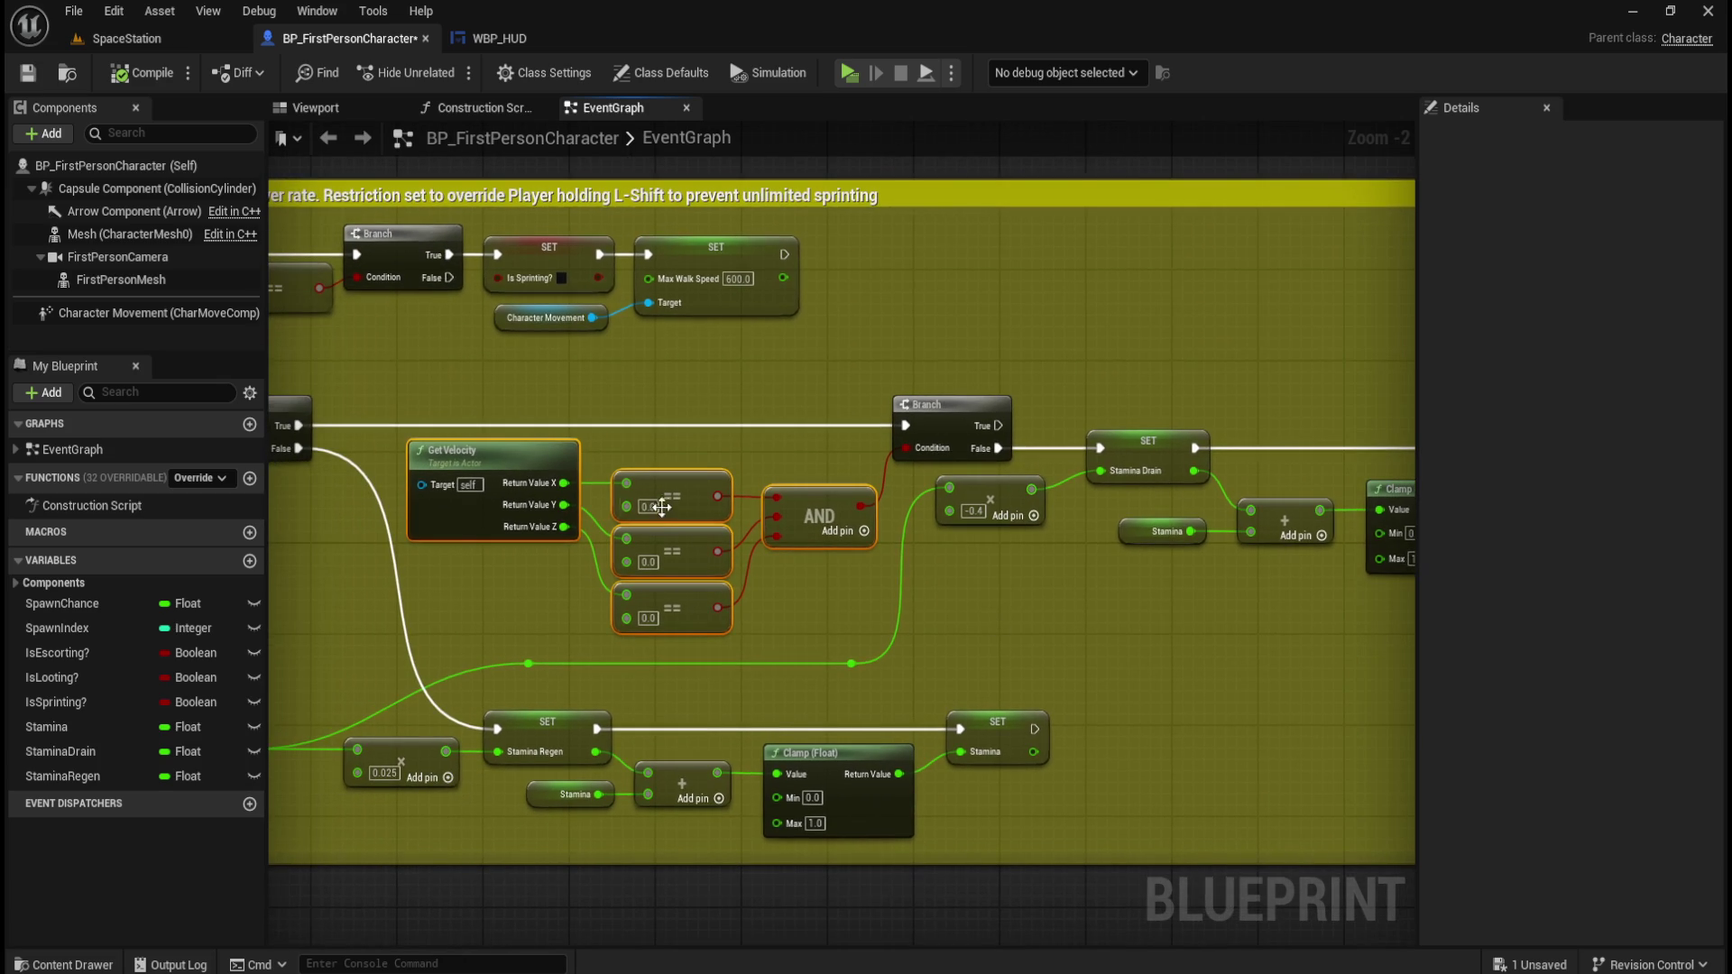
mouse_move(484, 632)
left_mouse_down()
mouse_move(739, 623)
mouse_move(678, 609)
left_mouse_up()
left_click(1111, 593)
left_click_drag(952, 345, 902, 451)
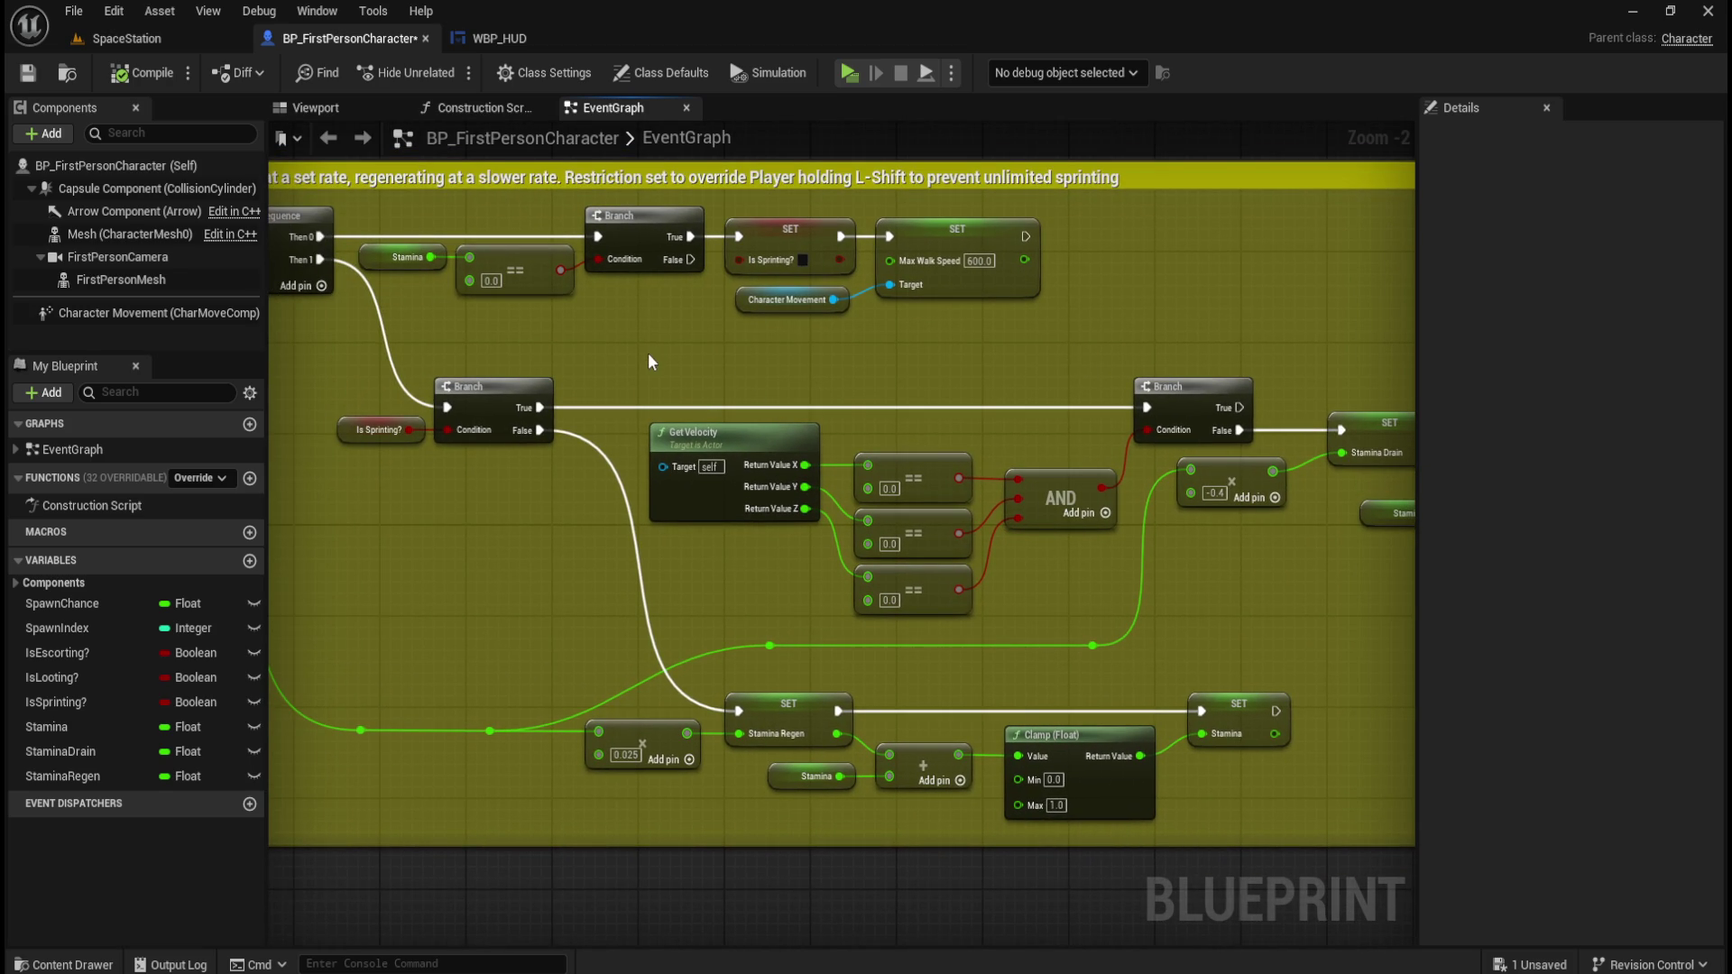
left_click_drag(676, 399, 1122, 617)
left_click_drag(1244, 408, 738, 711)
Compile and save BP_FirstPersonCharacter, then launch a play-test of the level.
left_click(144, 72)
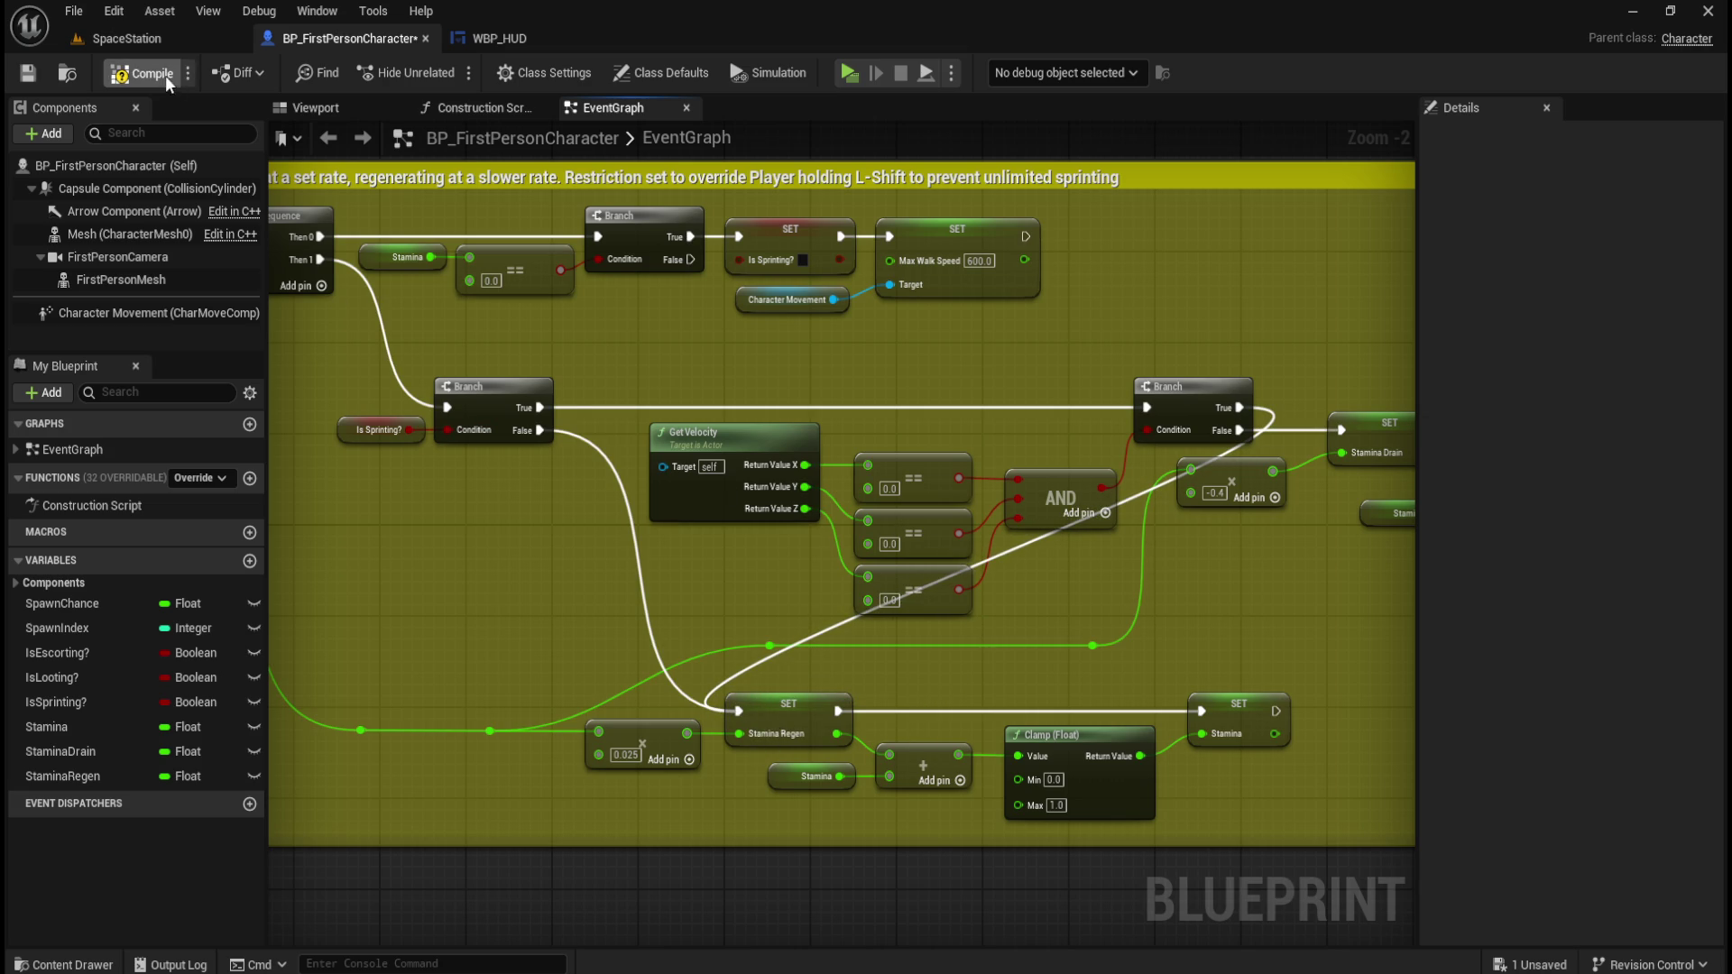
left_click(27, 72)
left_click(847, 77)
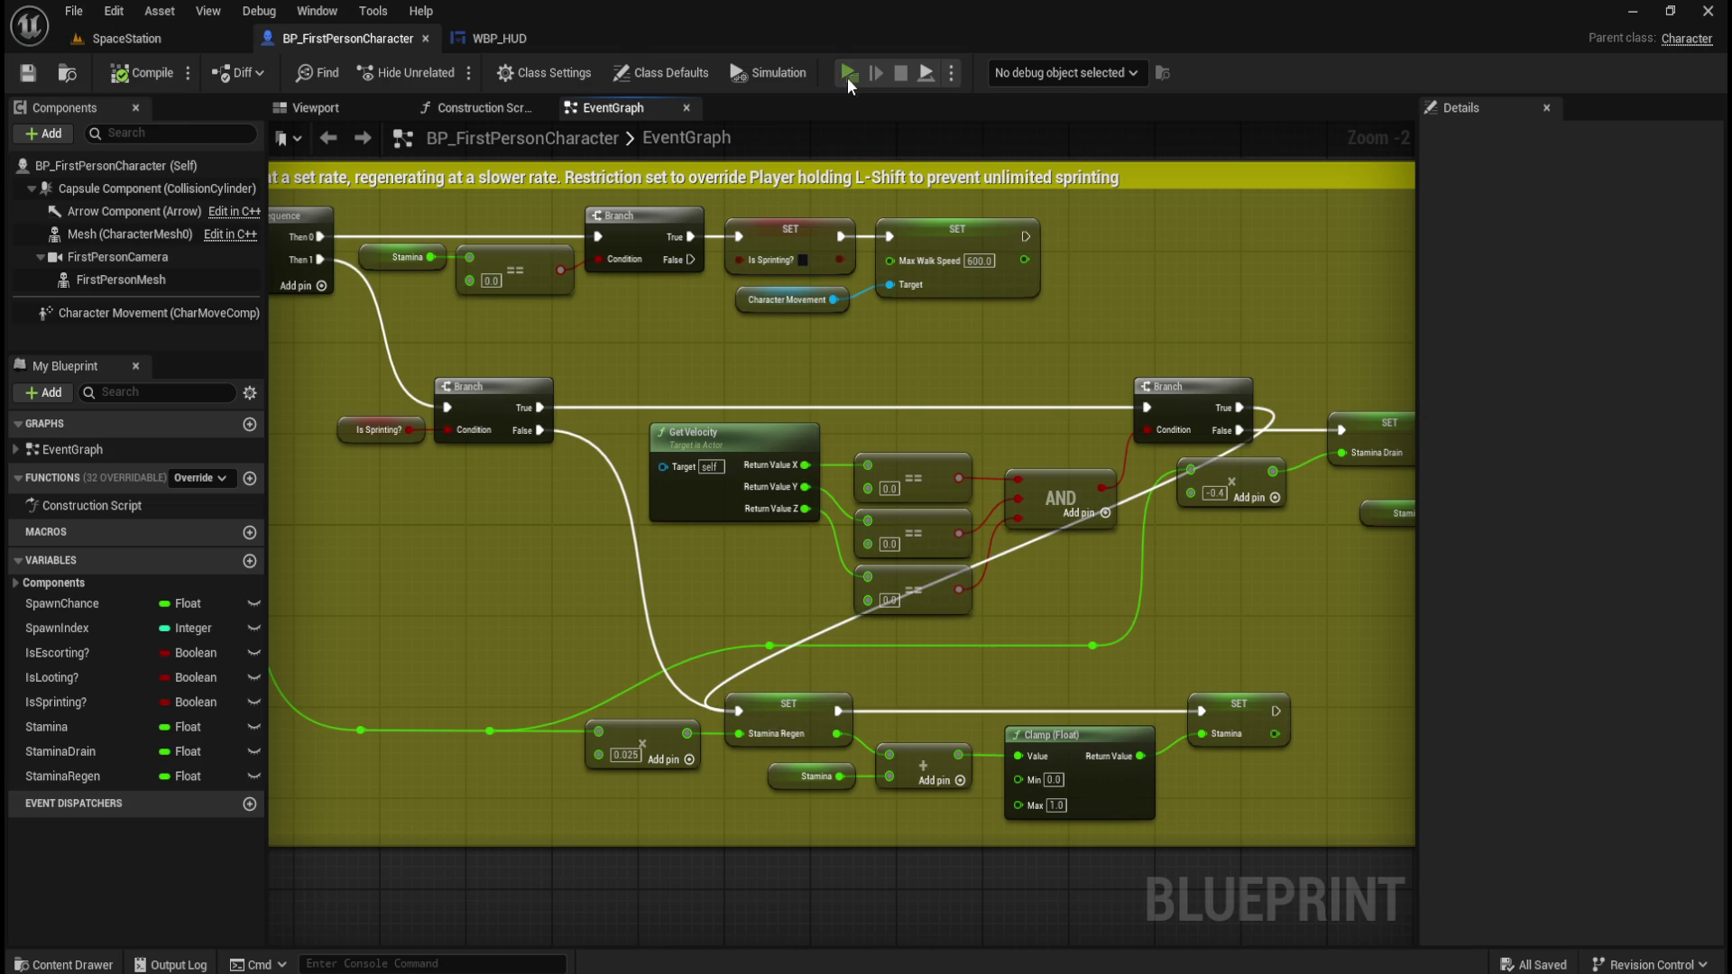
Sprint through the corridor and lit room to drain stamina, stand still to refill, then sprint again.
key("shift+w")
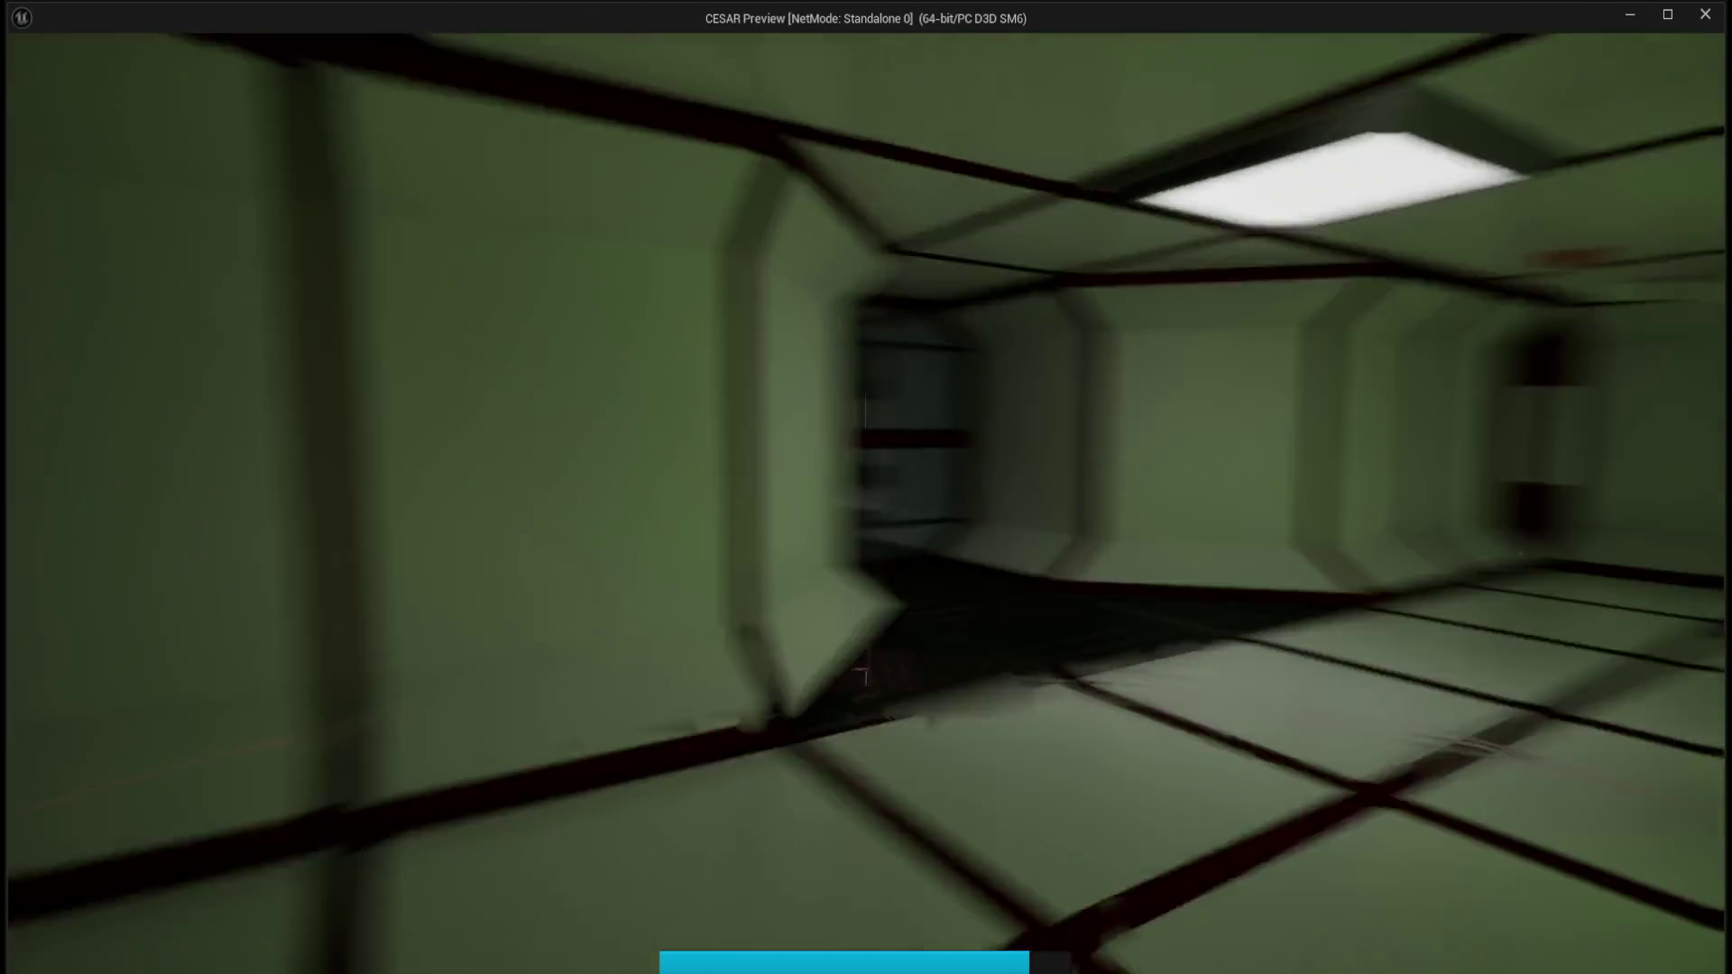
key("shift+w")
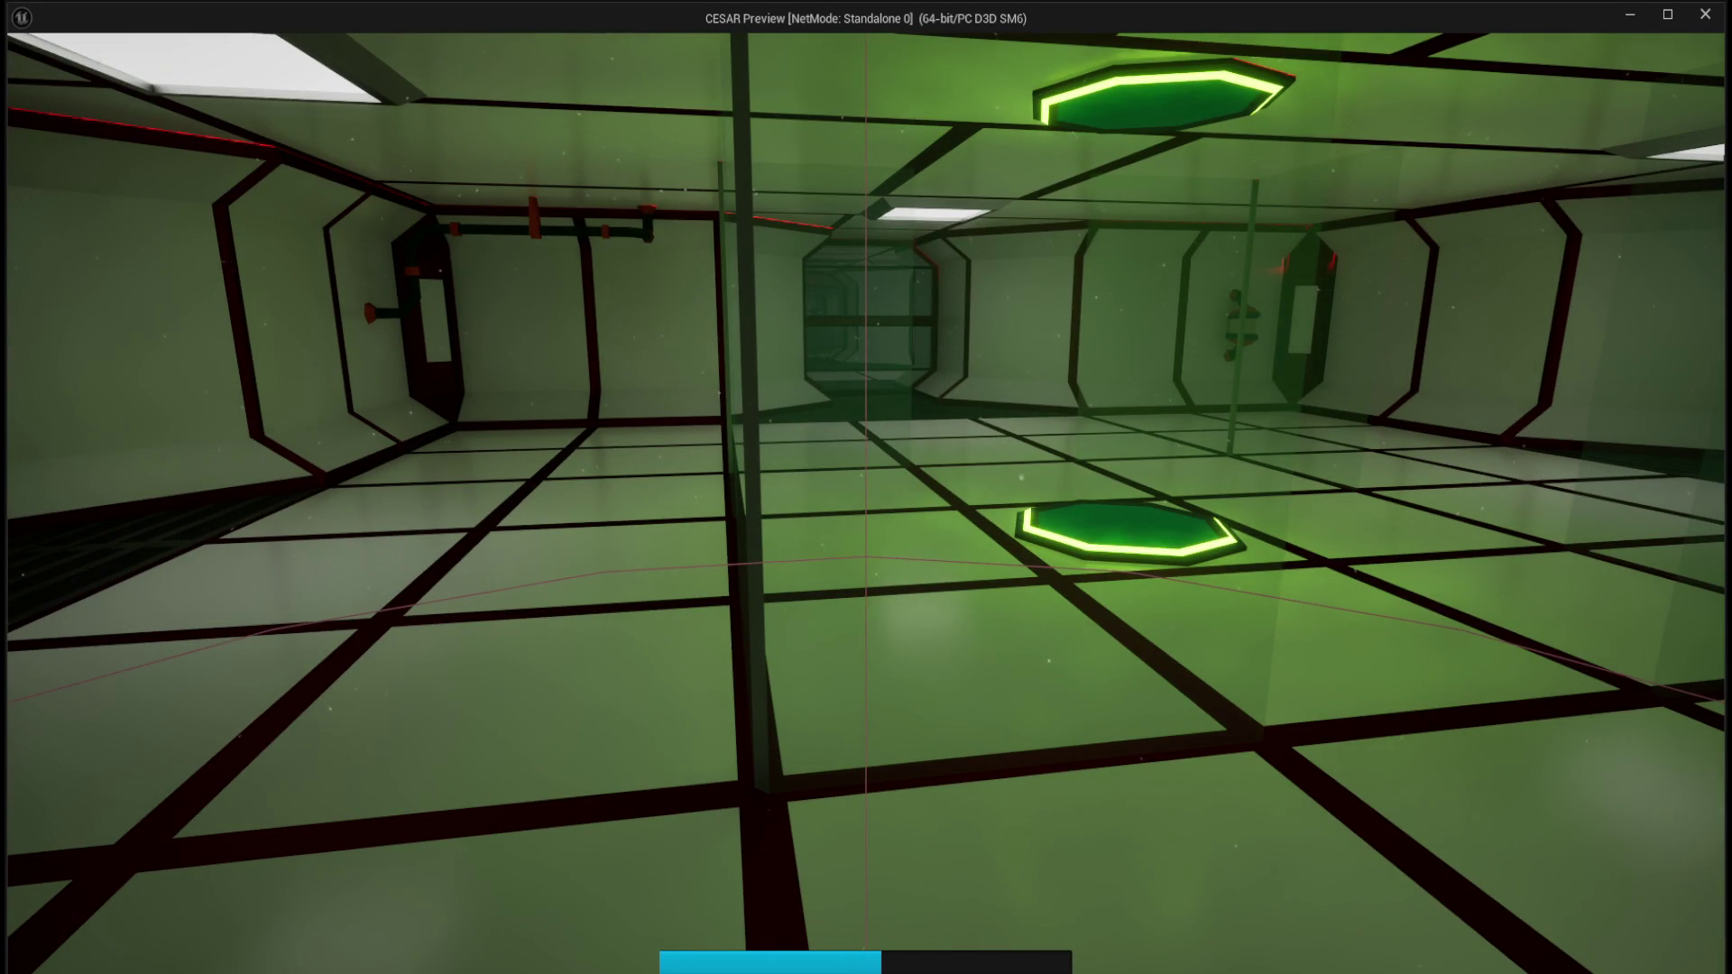
key("shift+w")
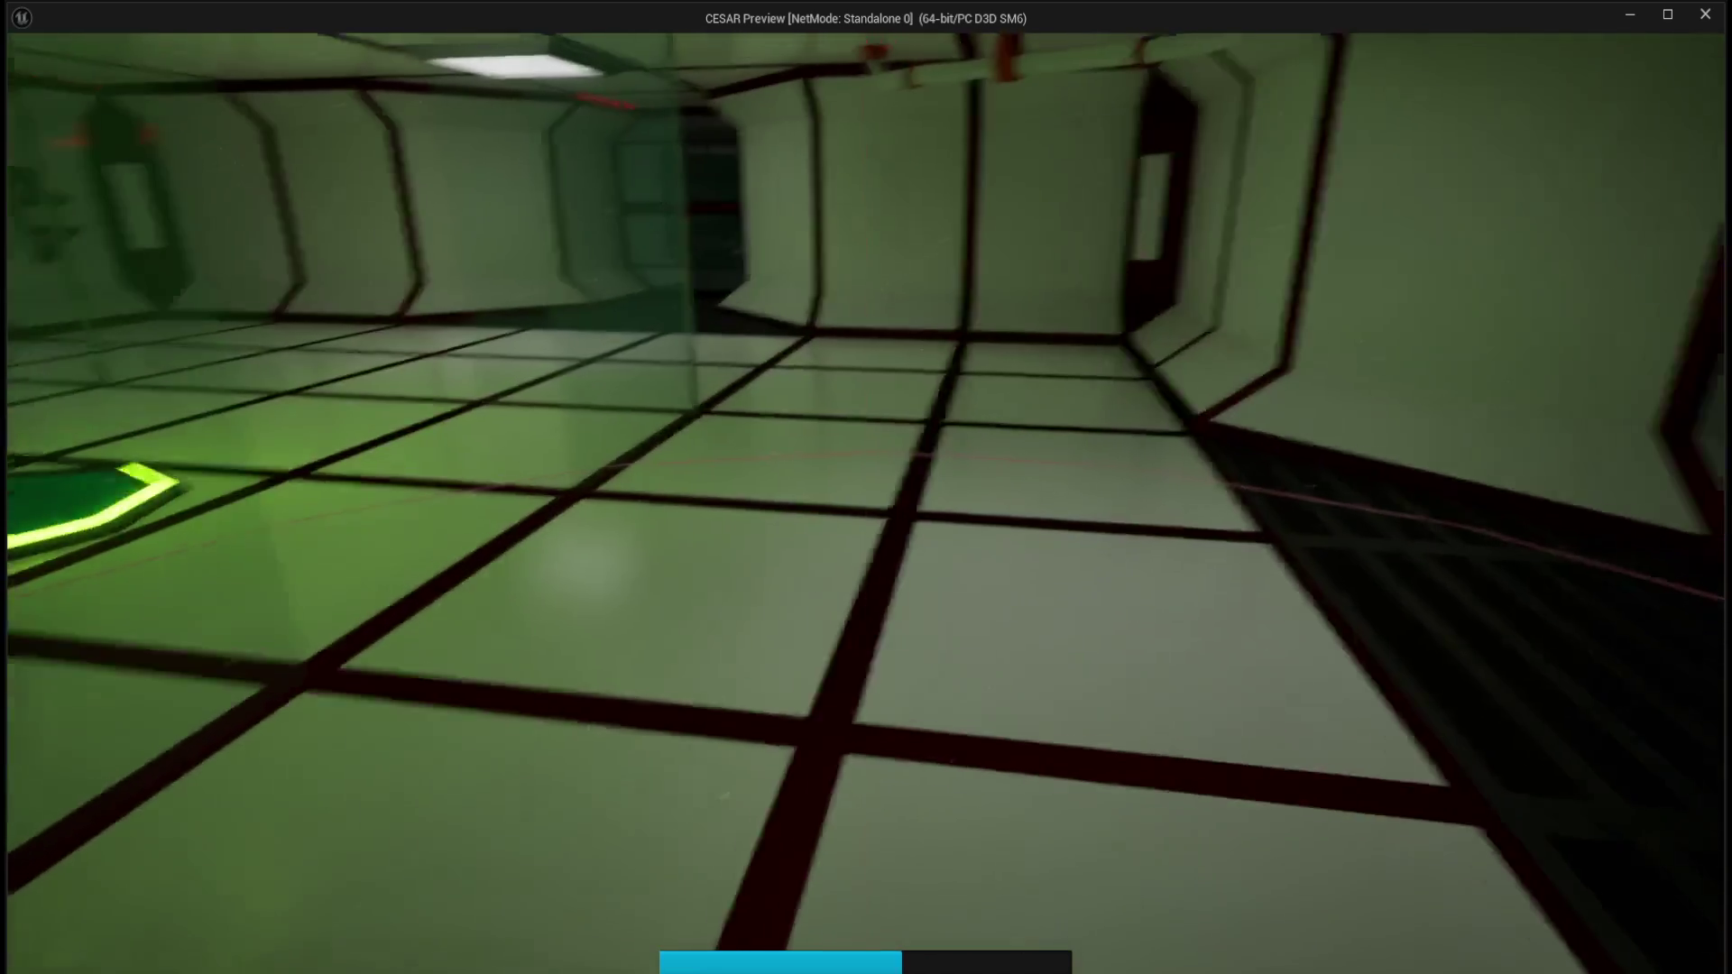
key("shift+w")
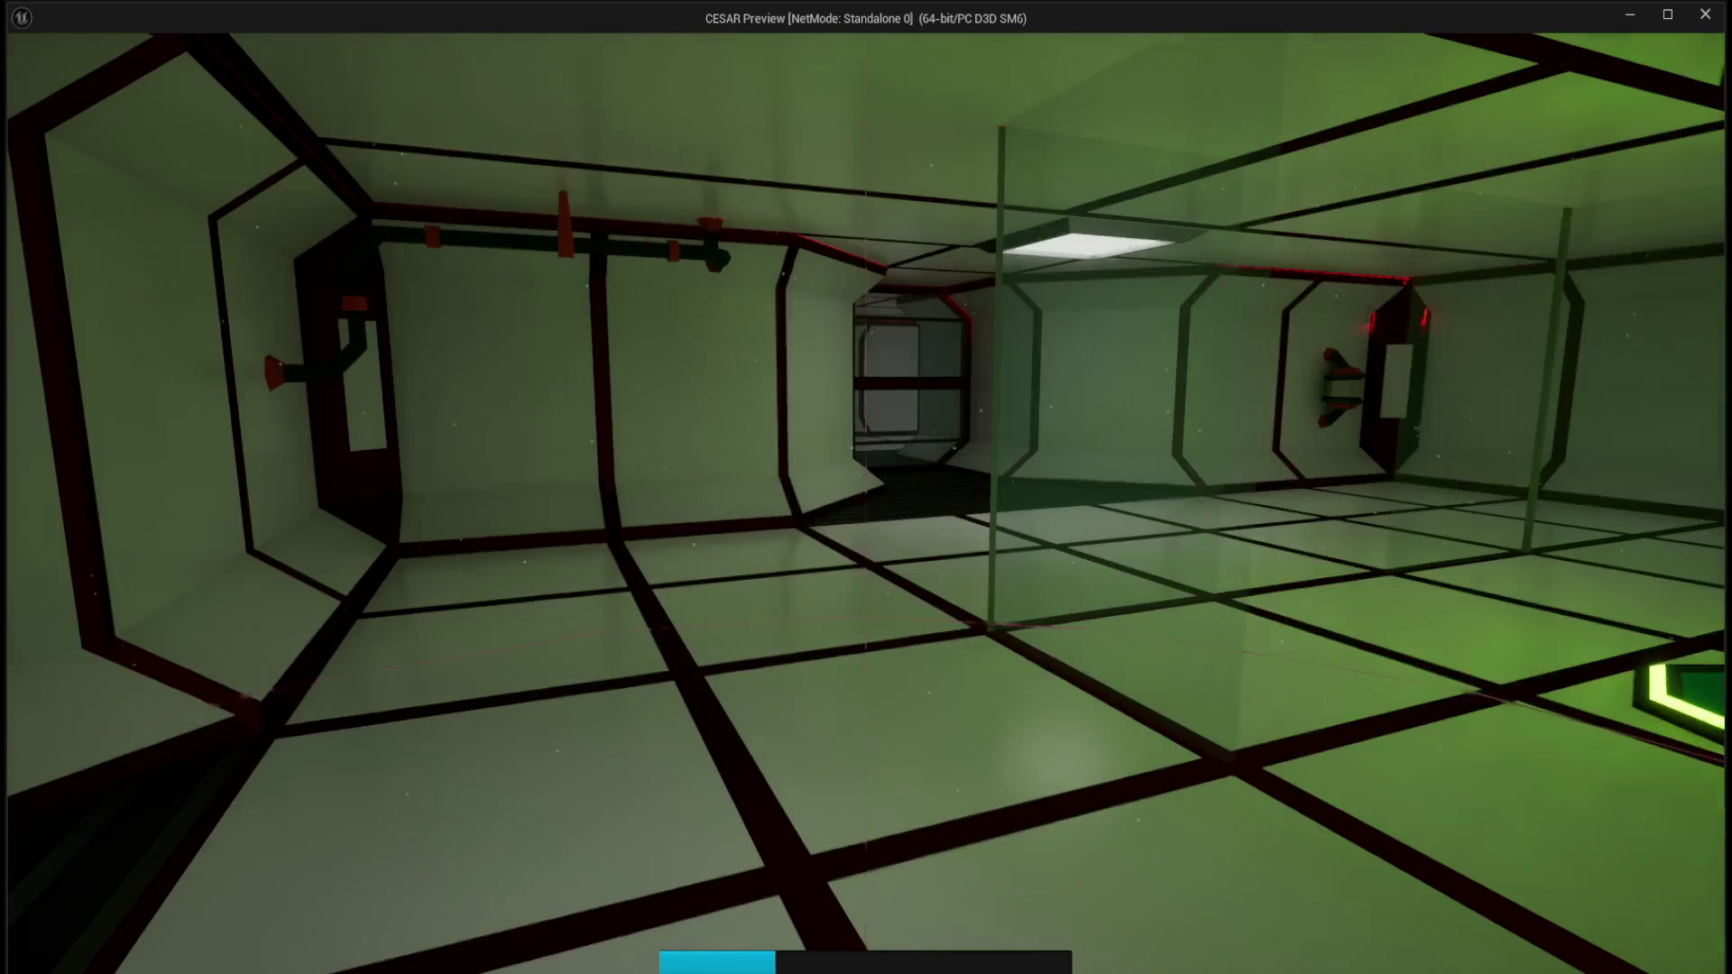
key("shift+w")
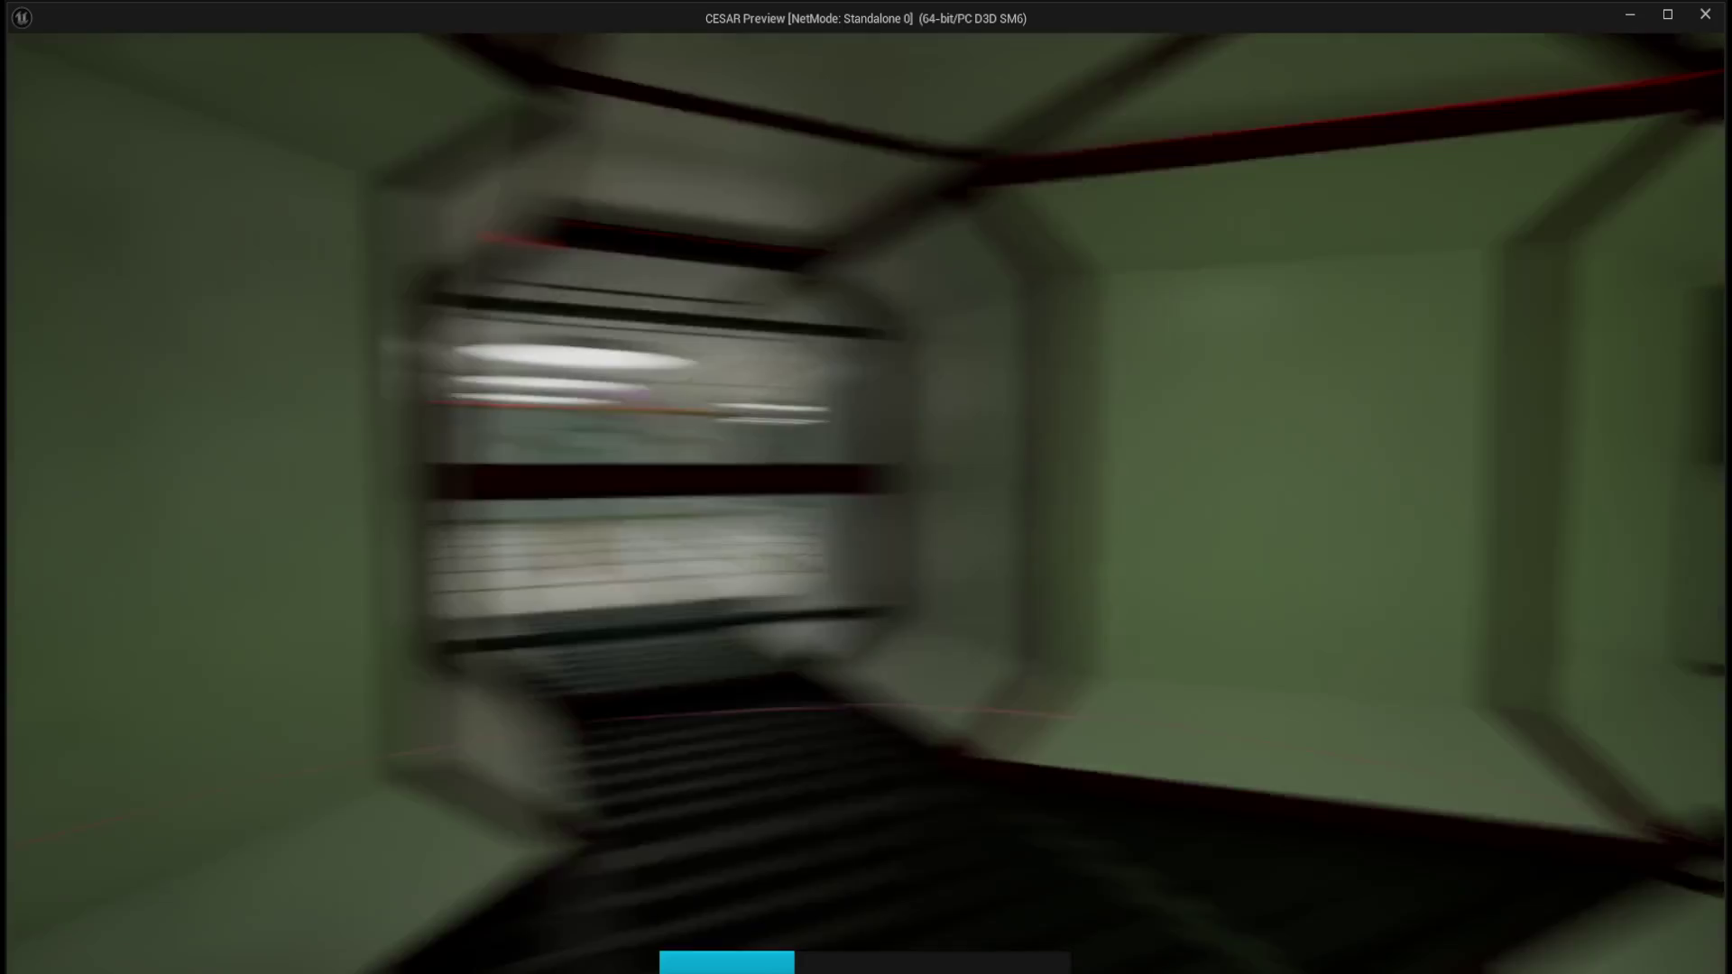
key("shift+w")
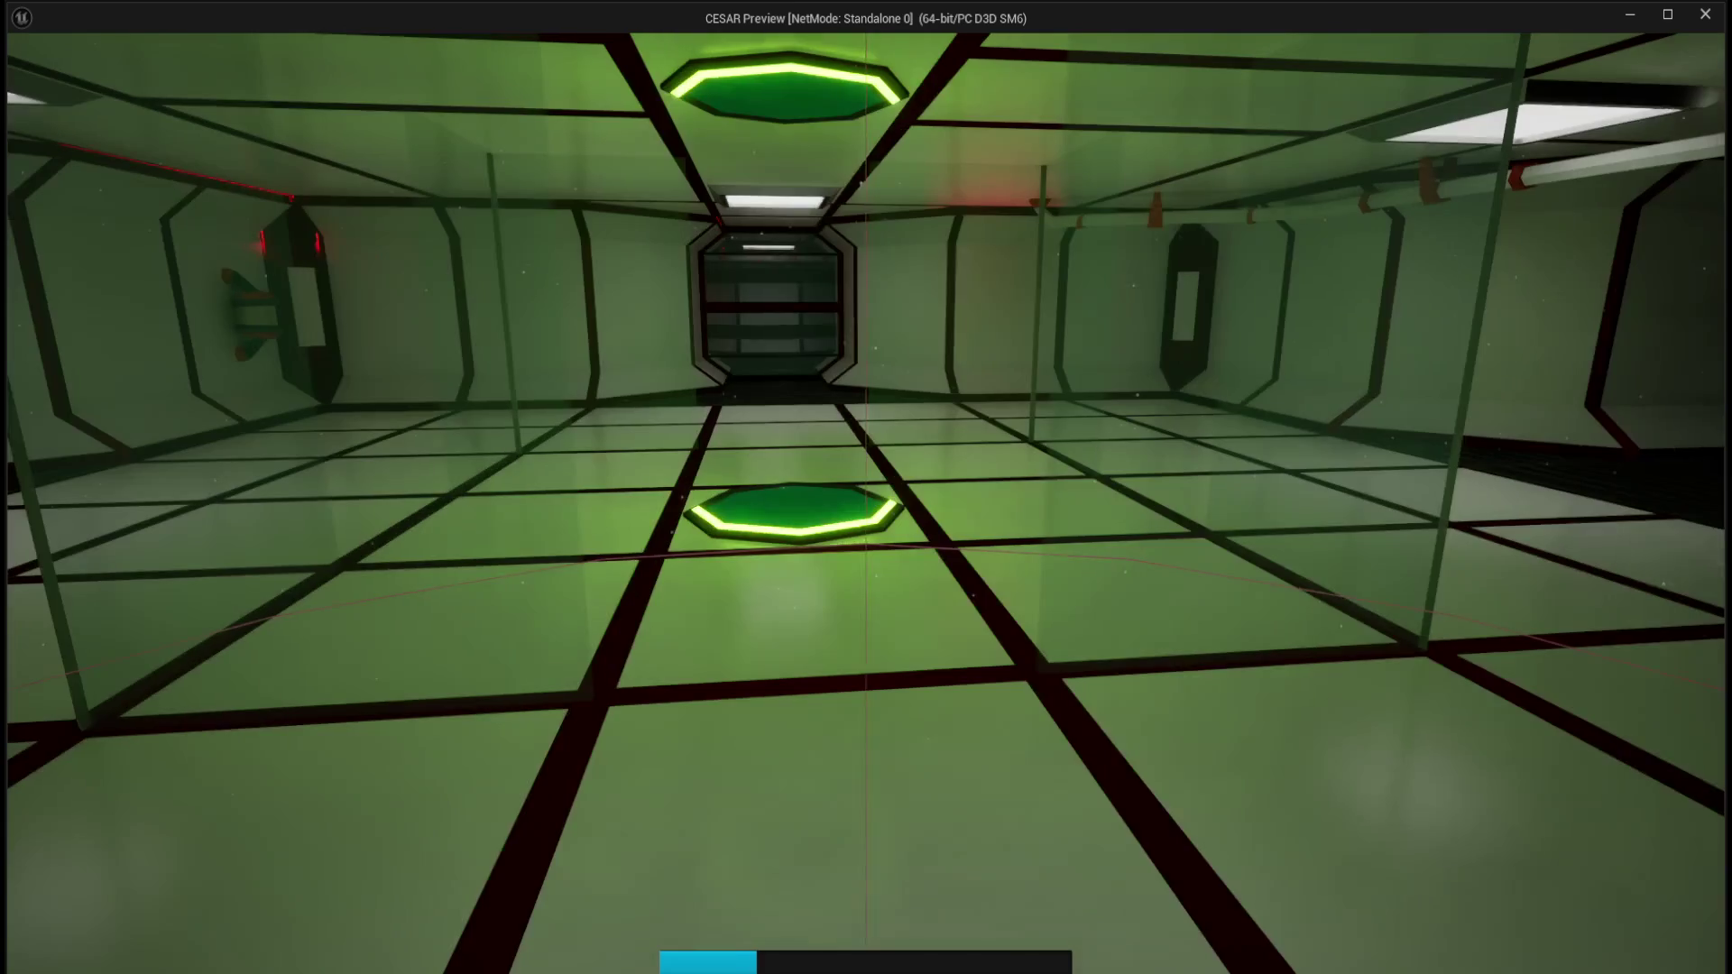
key("w")
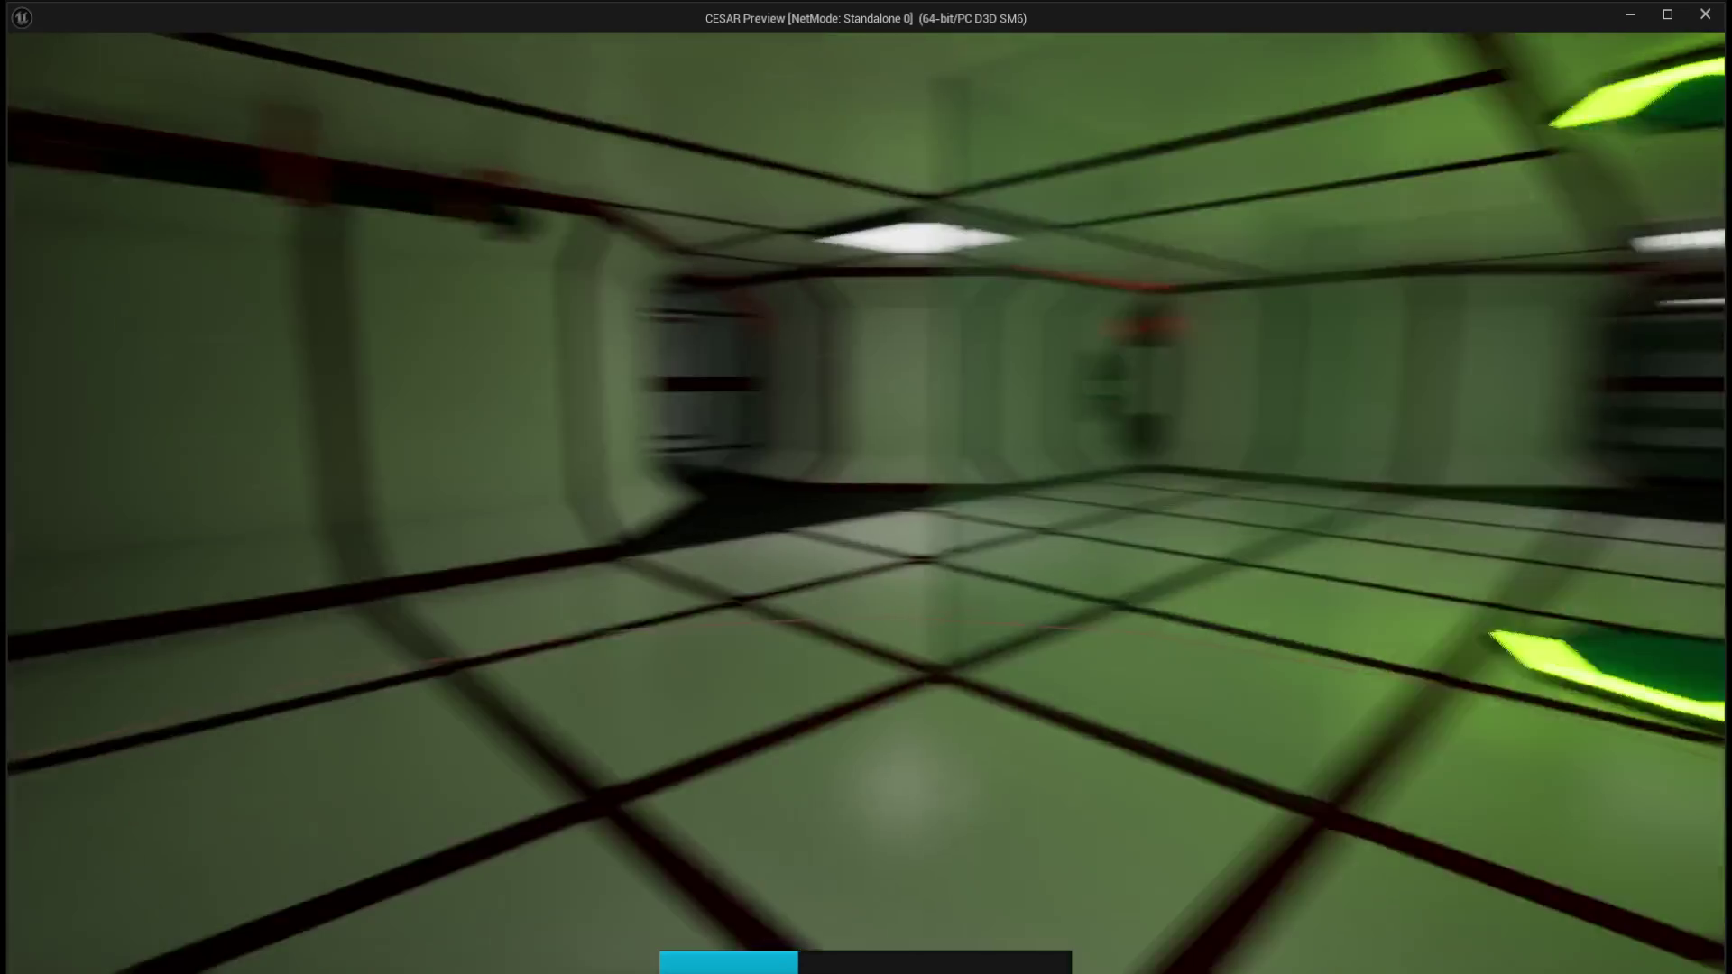
key("shift+w")
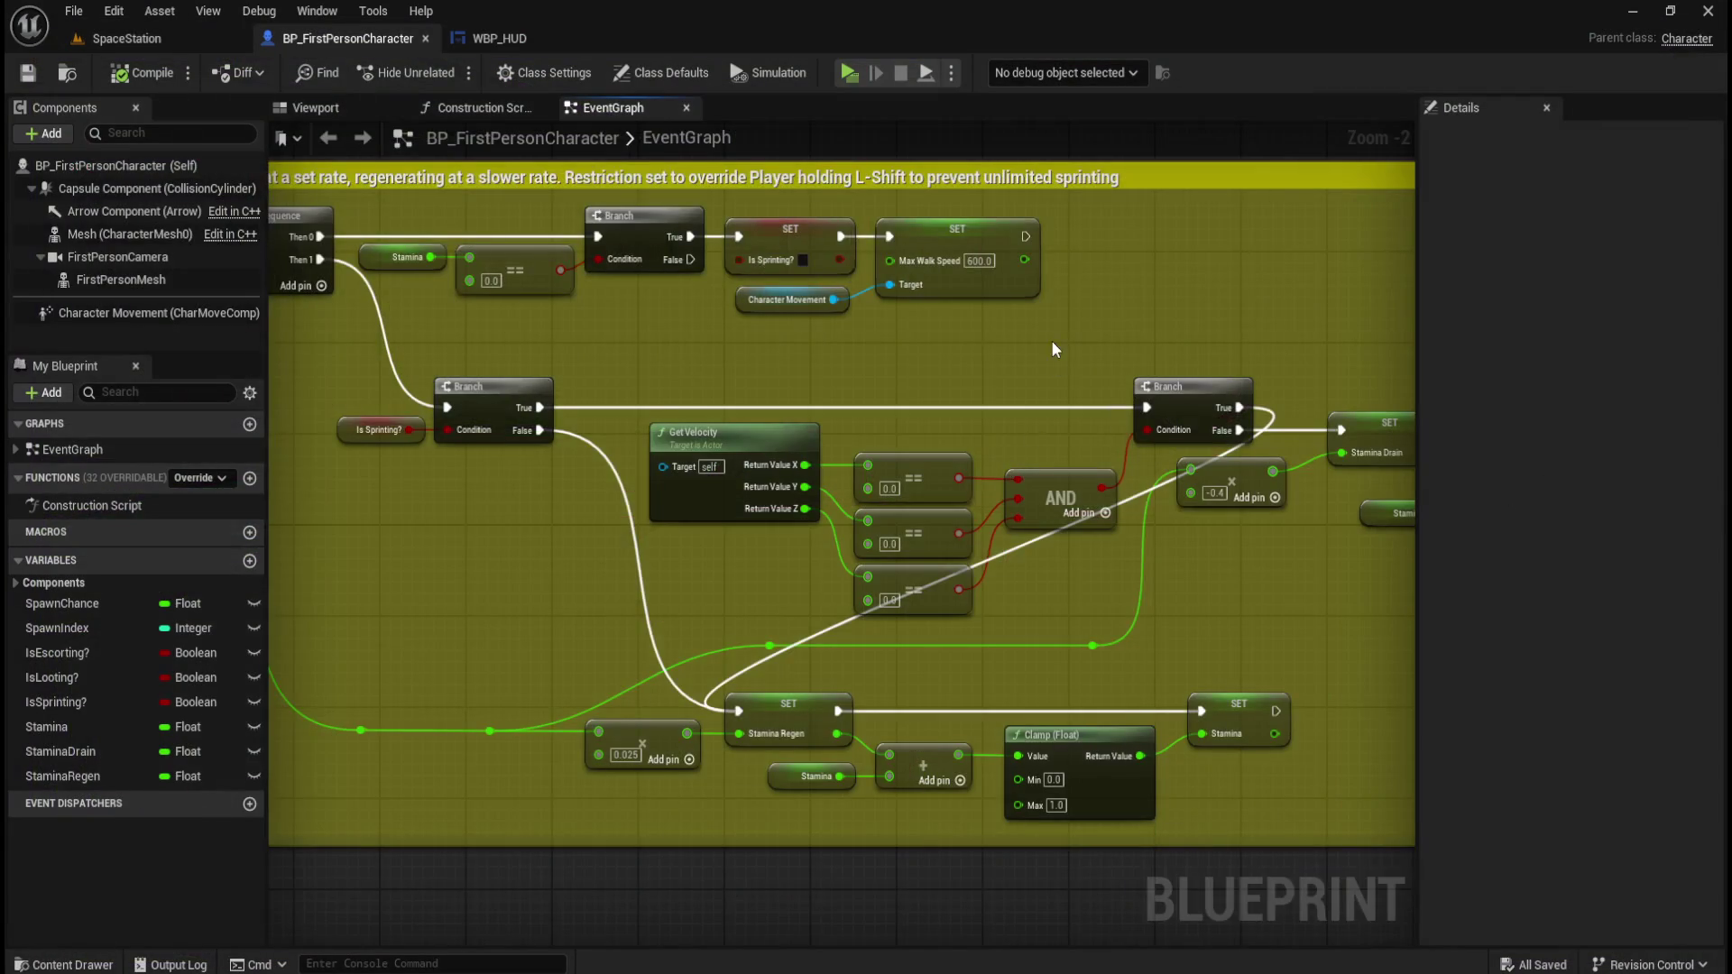
scroll(1077, 424, "down", 4)
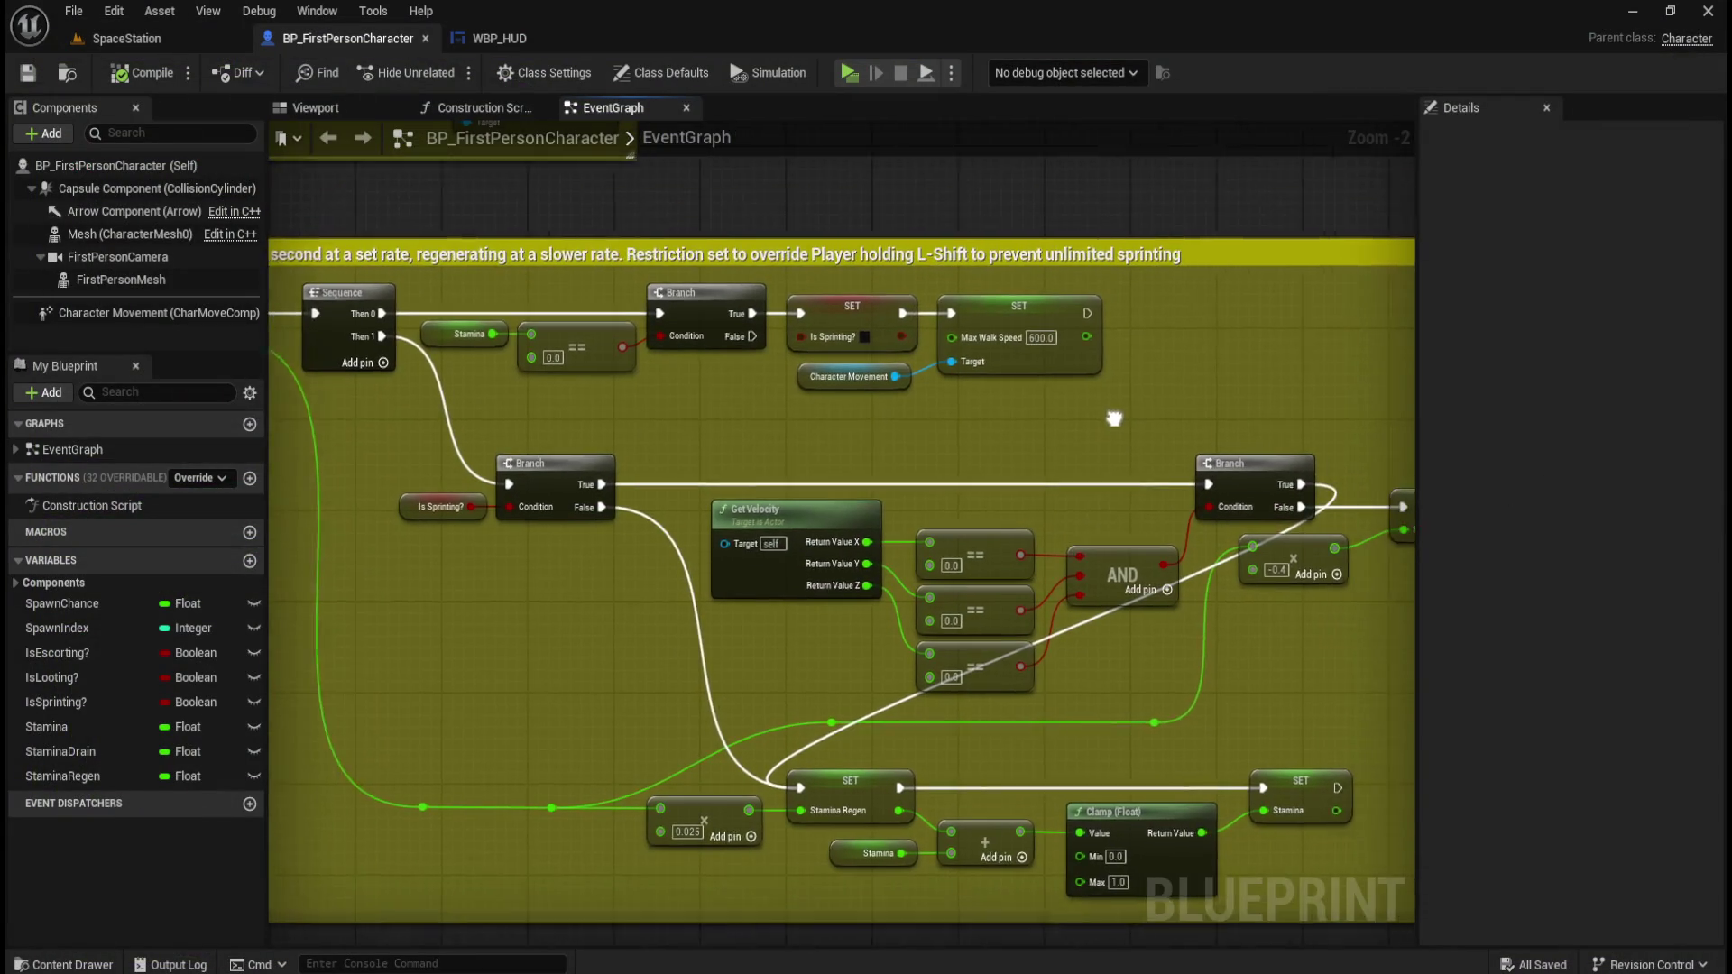
mouse_move(1140, 301)
left_mouse_down()
mouse_move(1051, 333)
mouse_move(1011, 312)
left_mouse_up()
scroll(1037, 365, "up", 2)
scroll(1039, 377, "down", 1)
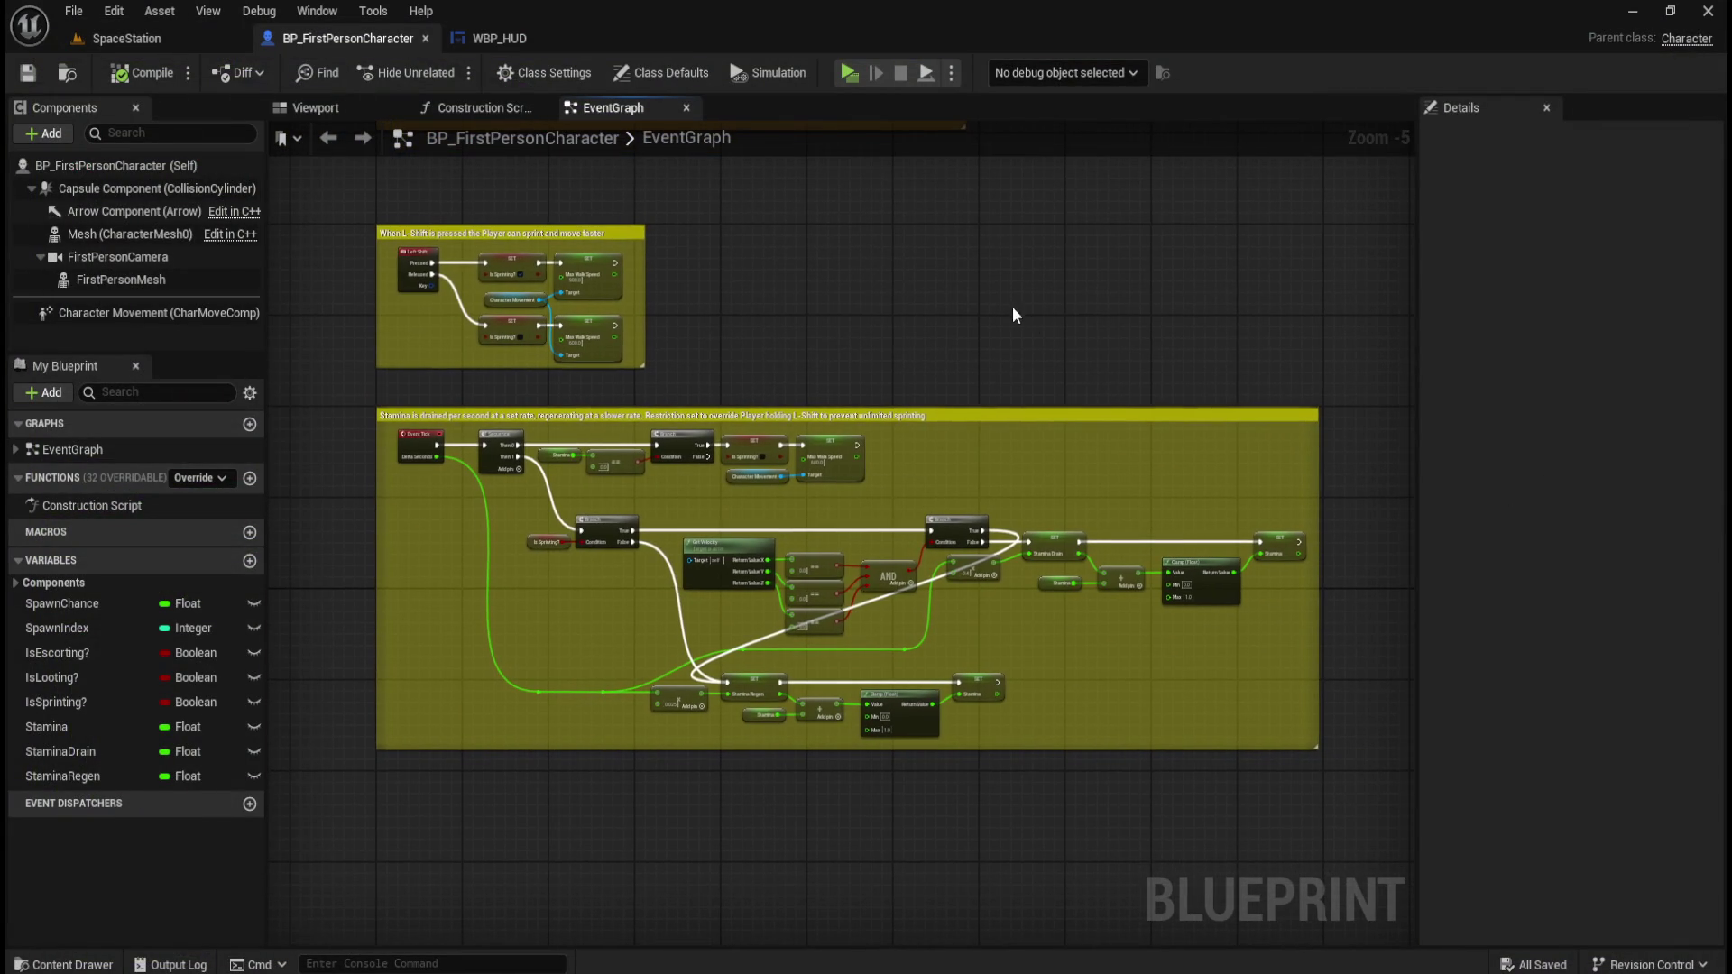
mouse_move(347, 209)
left_mouse_down()
mouse_move(1216, 789)
mouse_move(1347, 792)
left_mouse_up()
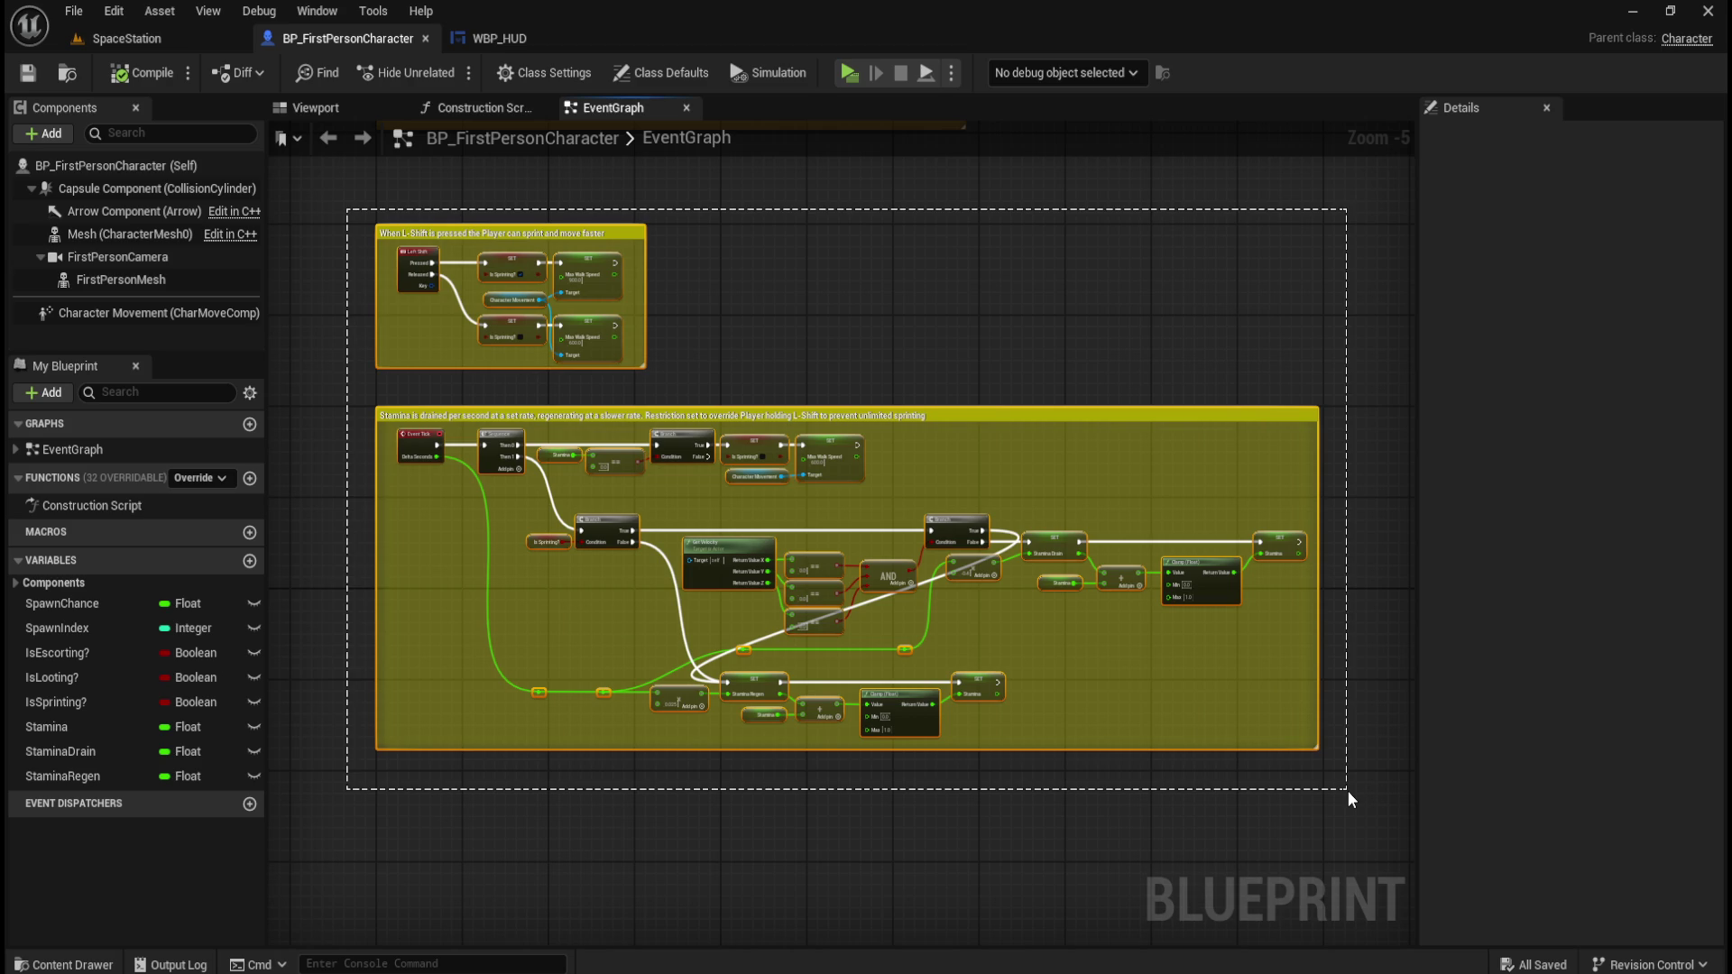
left_click_drag(1347, 791, 1348, 792)
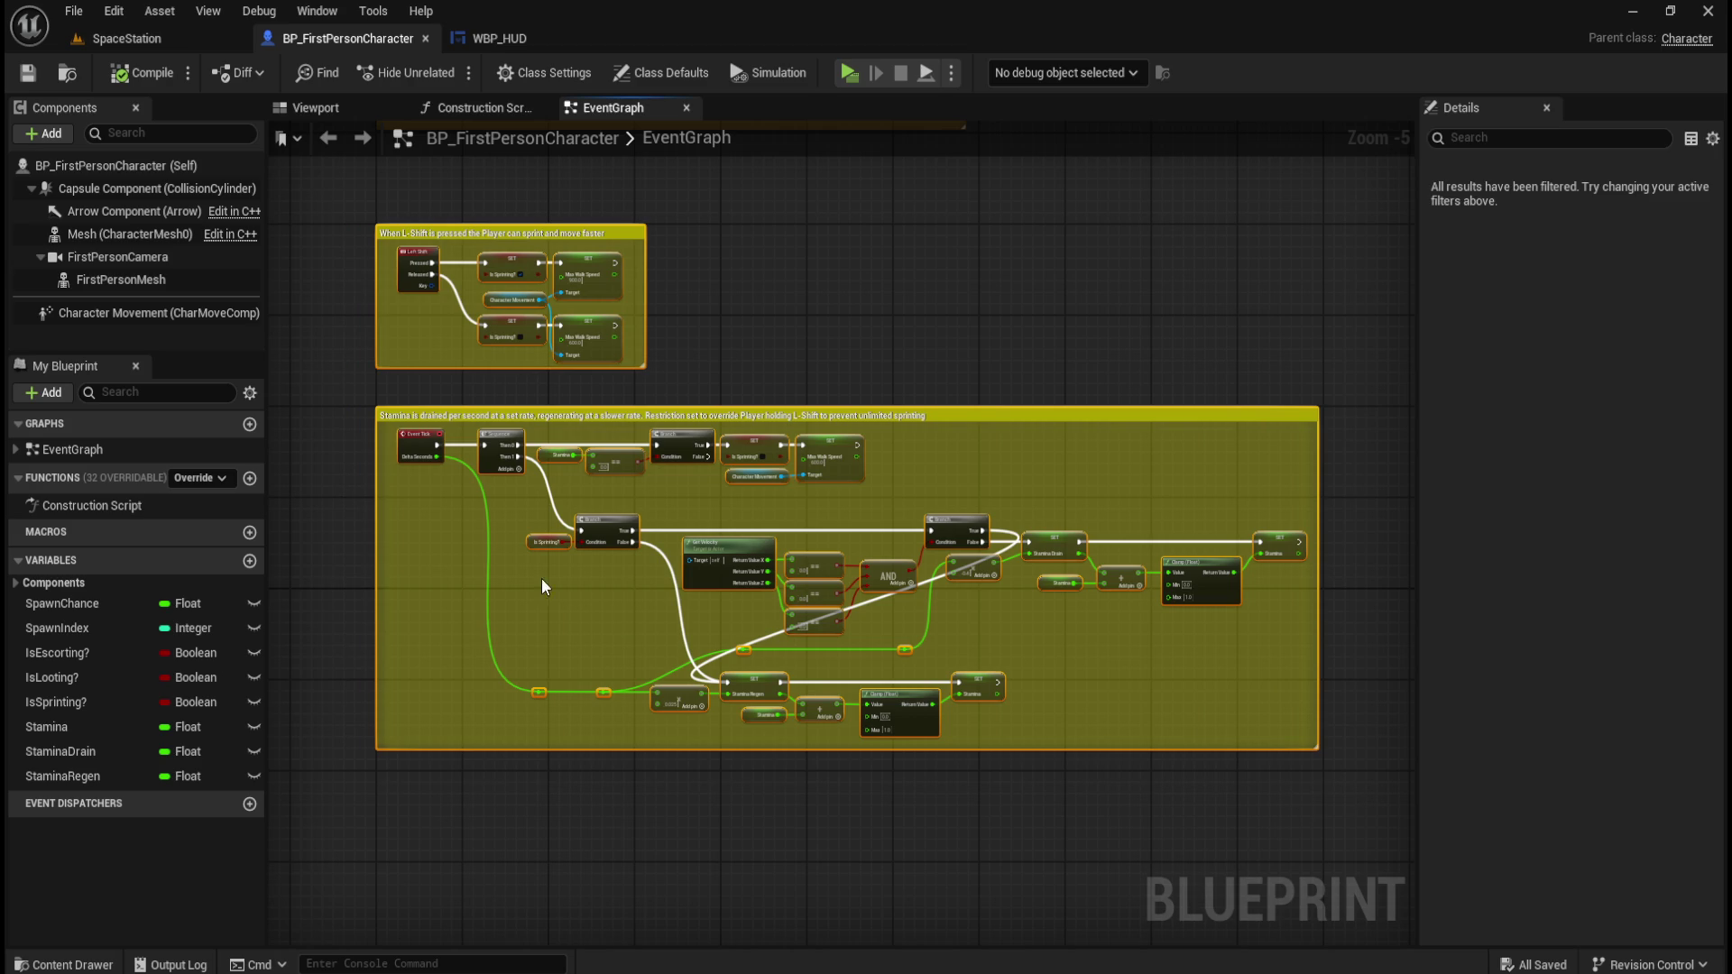
left_click(768, 373)
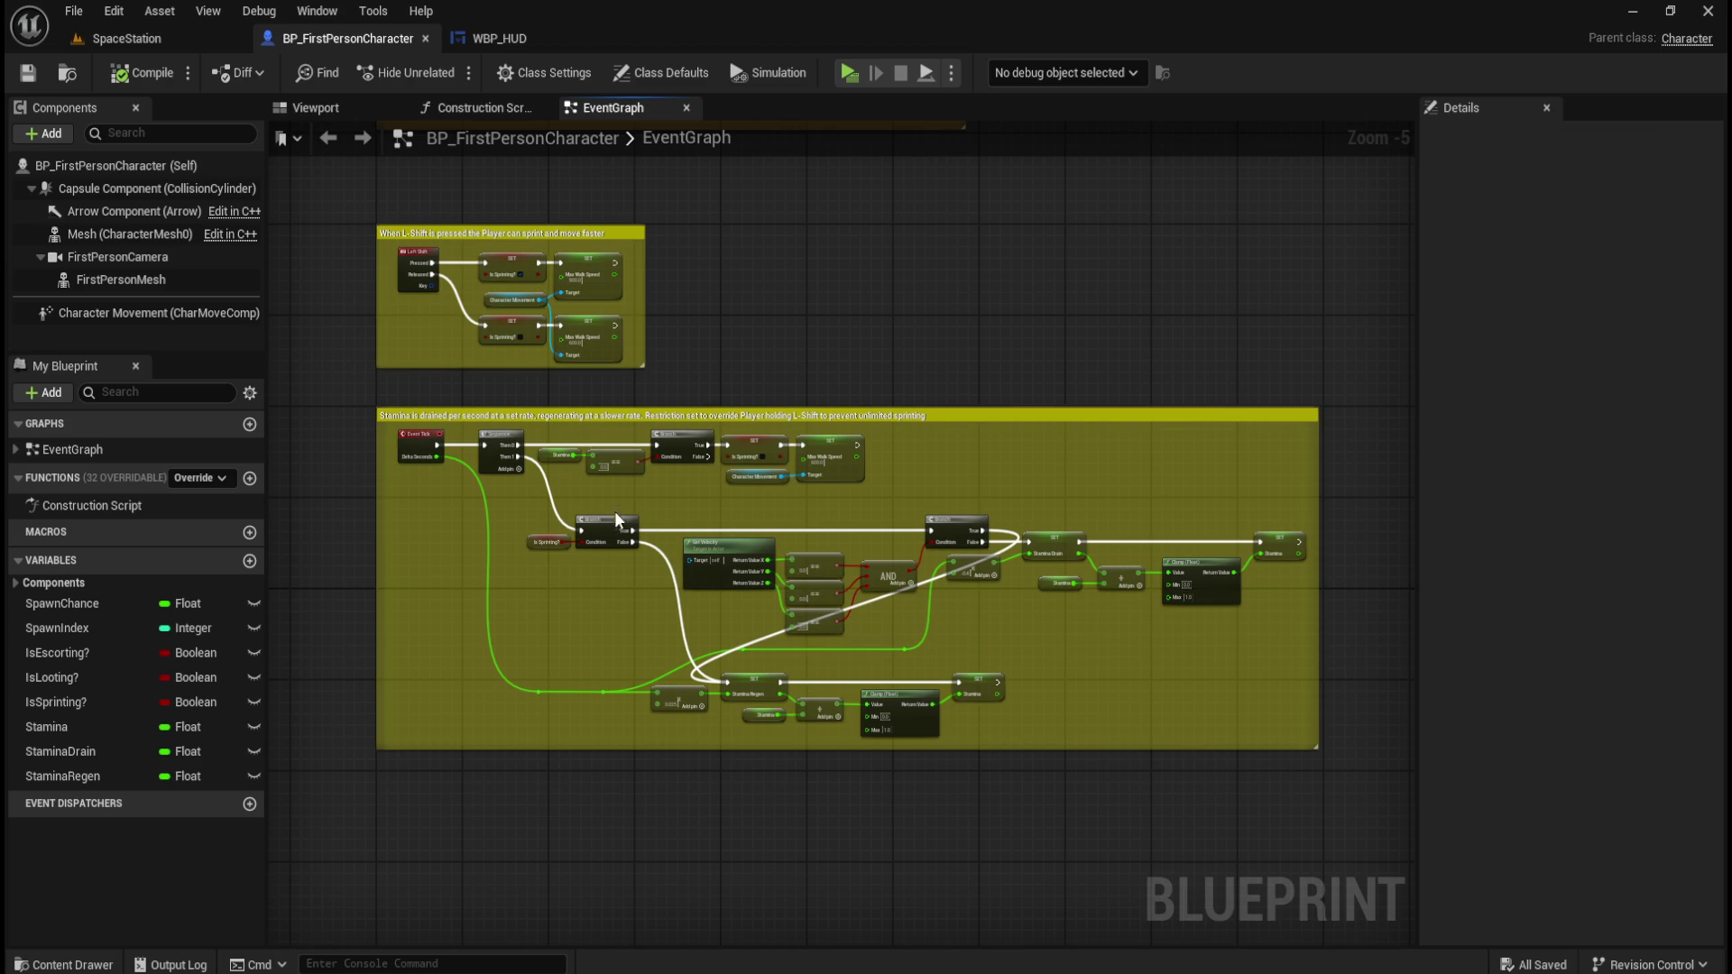
scroll(1036, 615, "up", 2)
scroll(1057, 647, "up", 1)
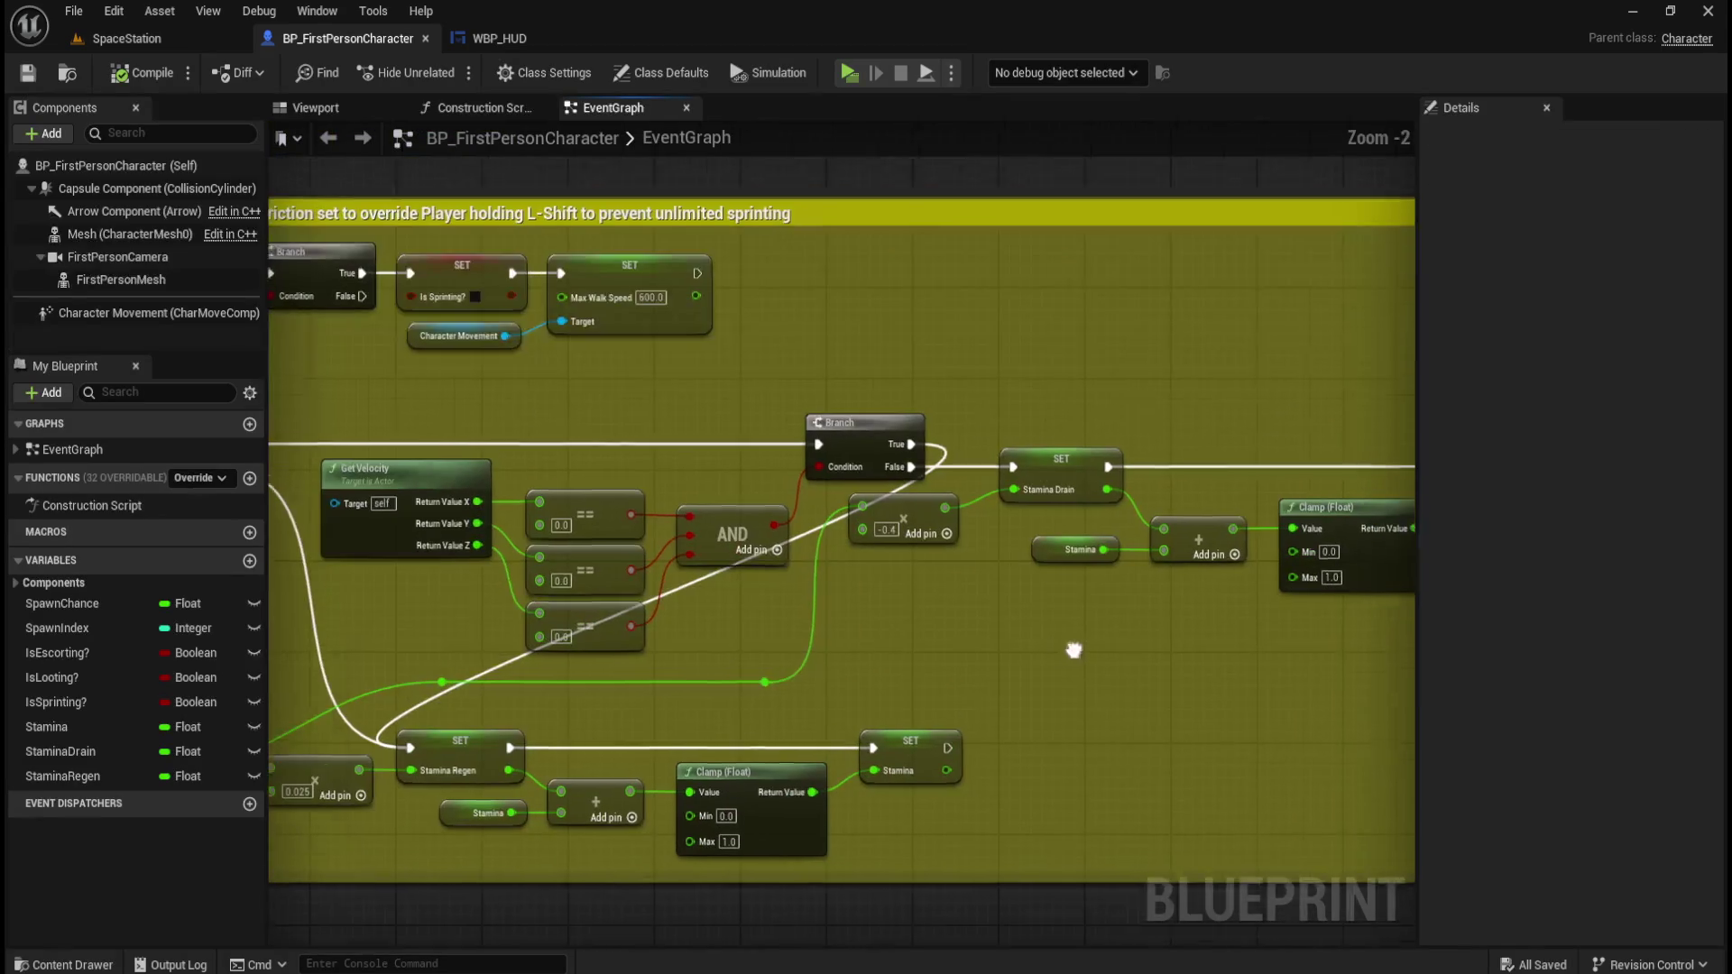
left_click_drag(1081, 644, 900, 701)
left_click_drag(715, 640, 1217, 582)
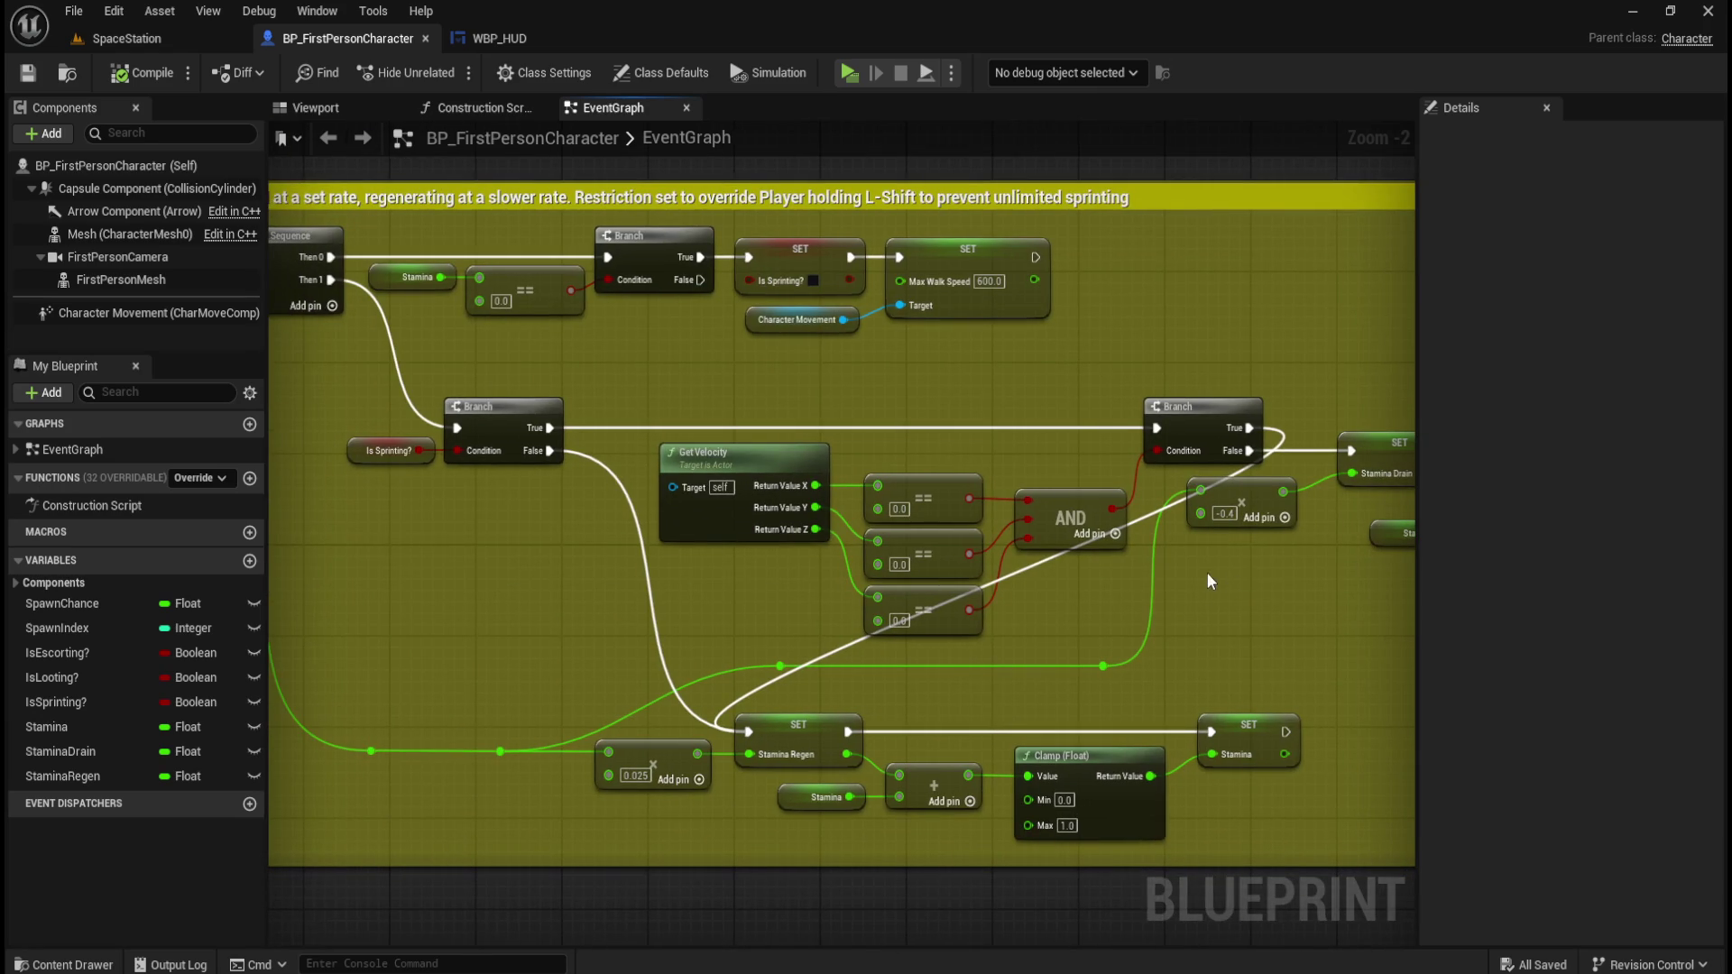
mouse_move(544, 536)
left_mouse_down()
mouse_move(734, 619)
mouse_move(180, 562)
left_mouse_up()
left_click_drag(1037, 575, 889, 487)
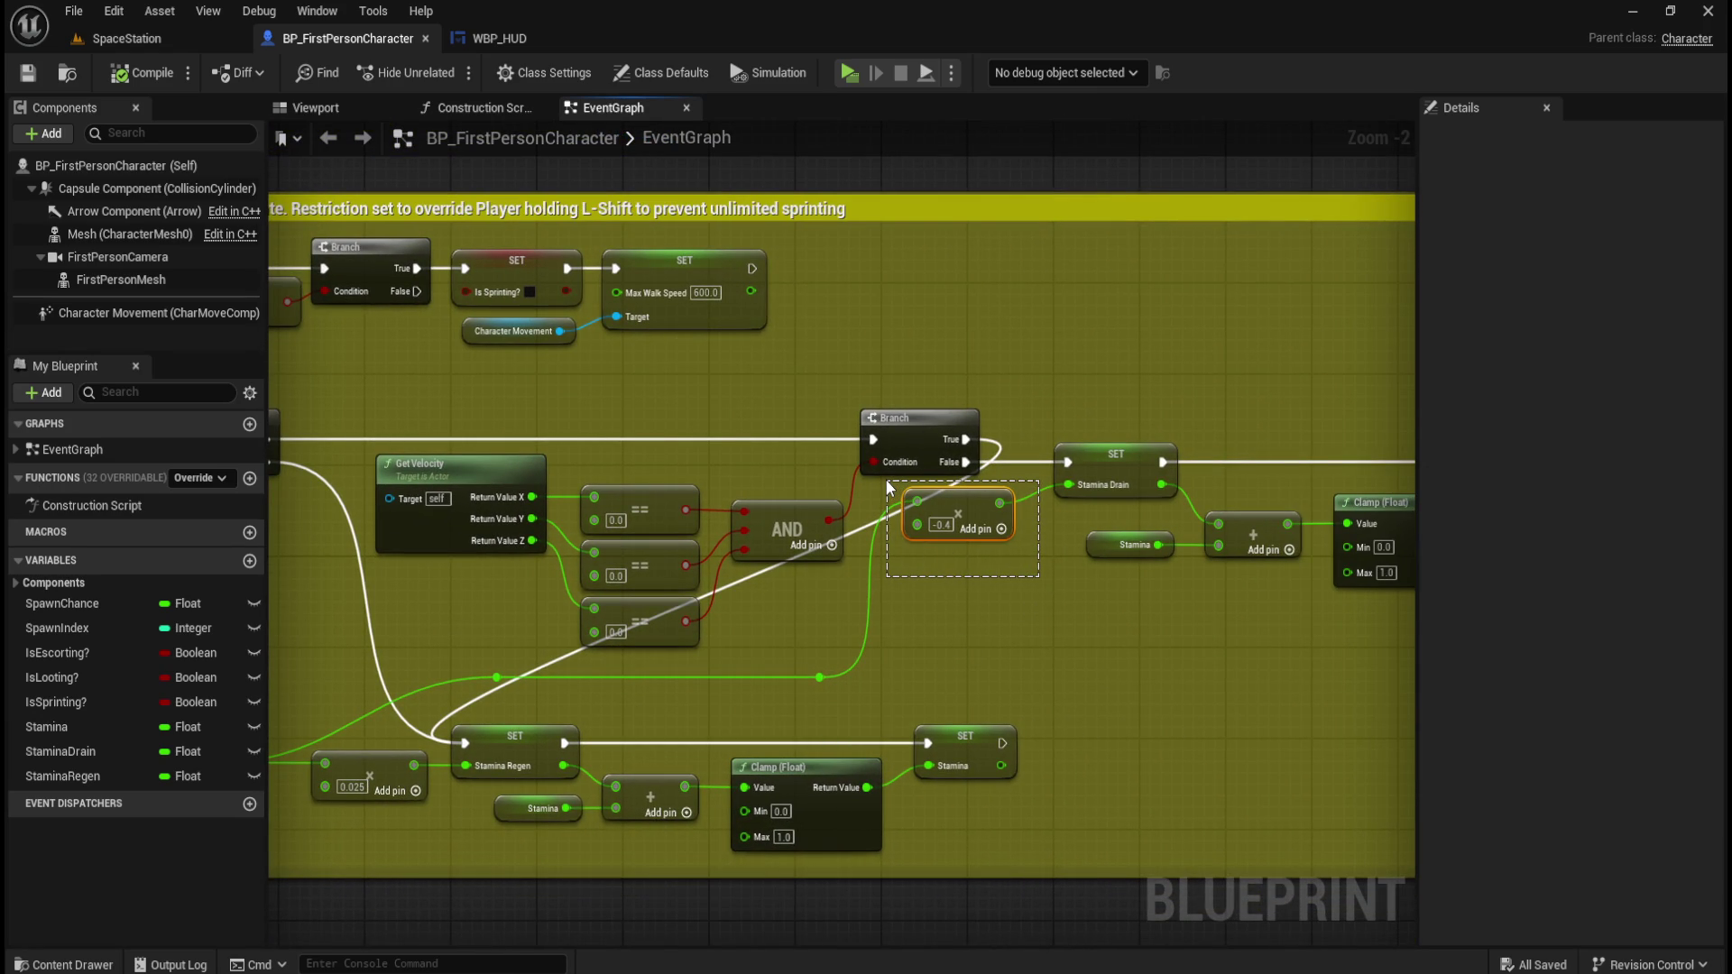
left_click_drag(888, 487, 887, 486)
left_click_drag(1010, 667, 1272, 600)
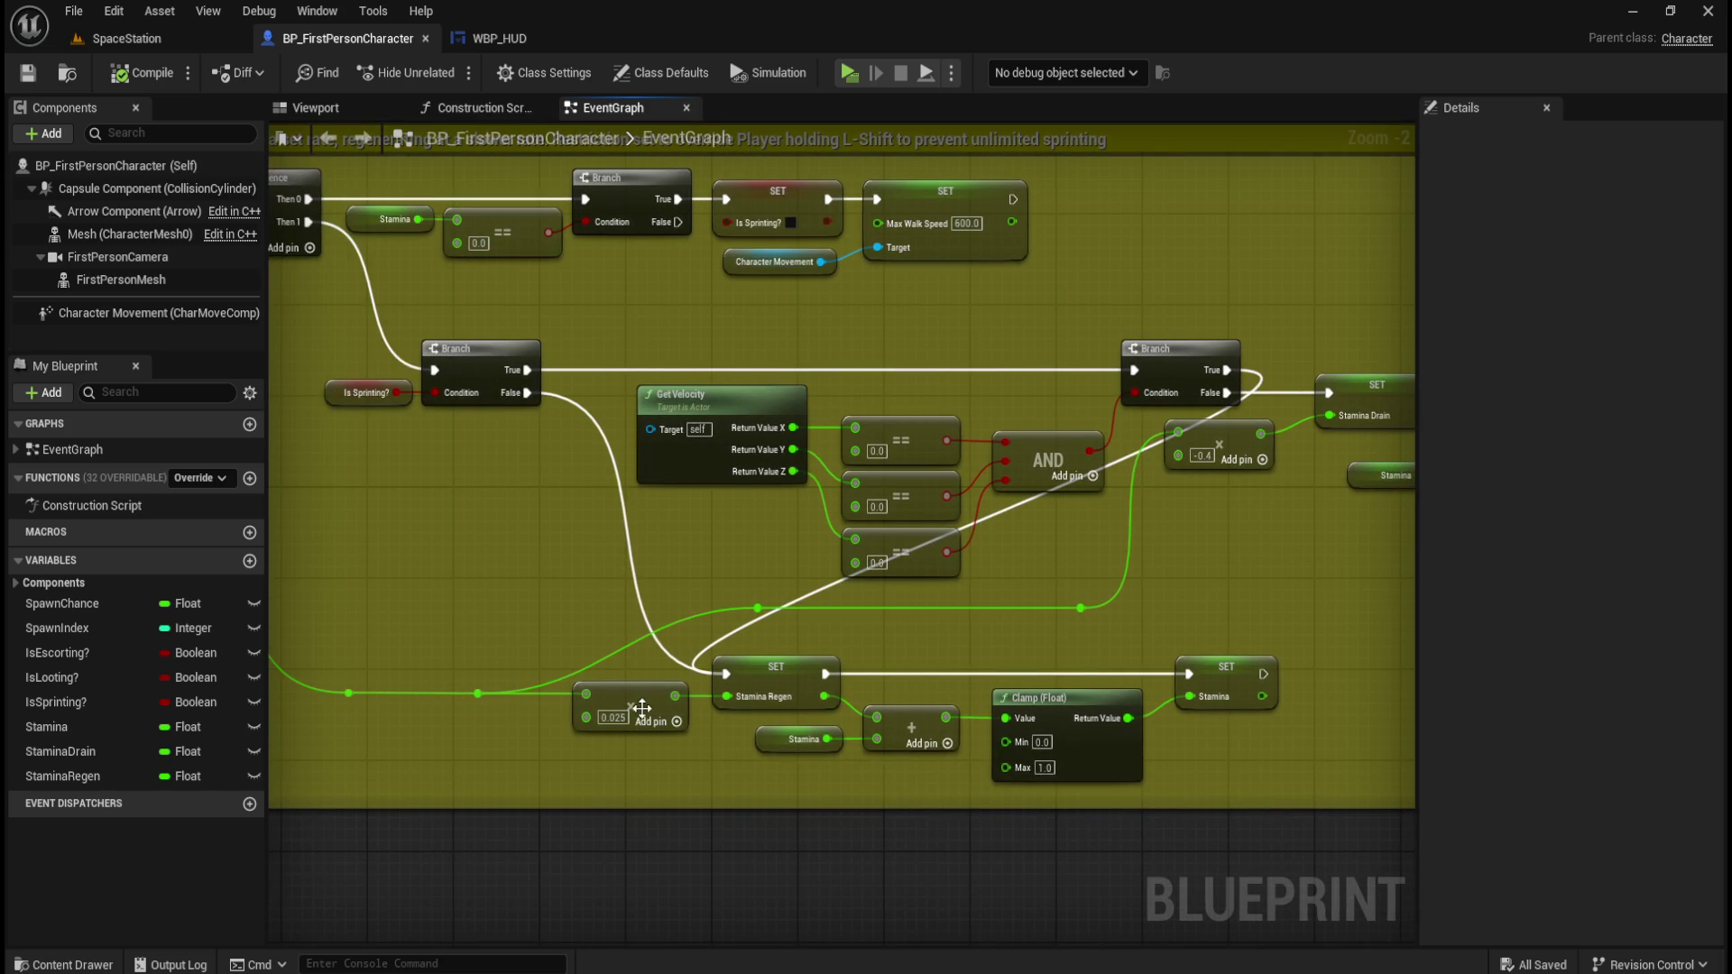
left_click_drag(570, 634, 702, 749)
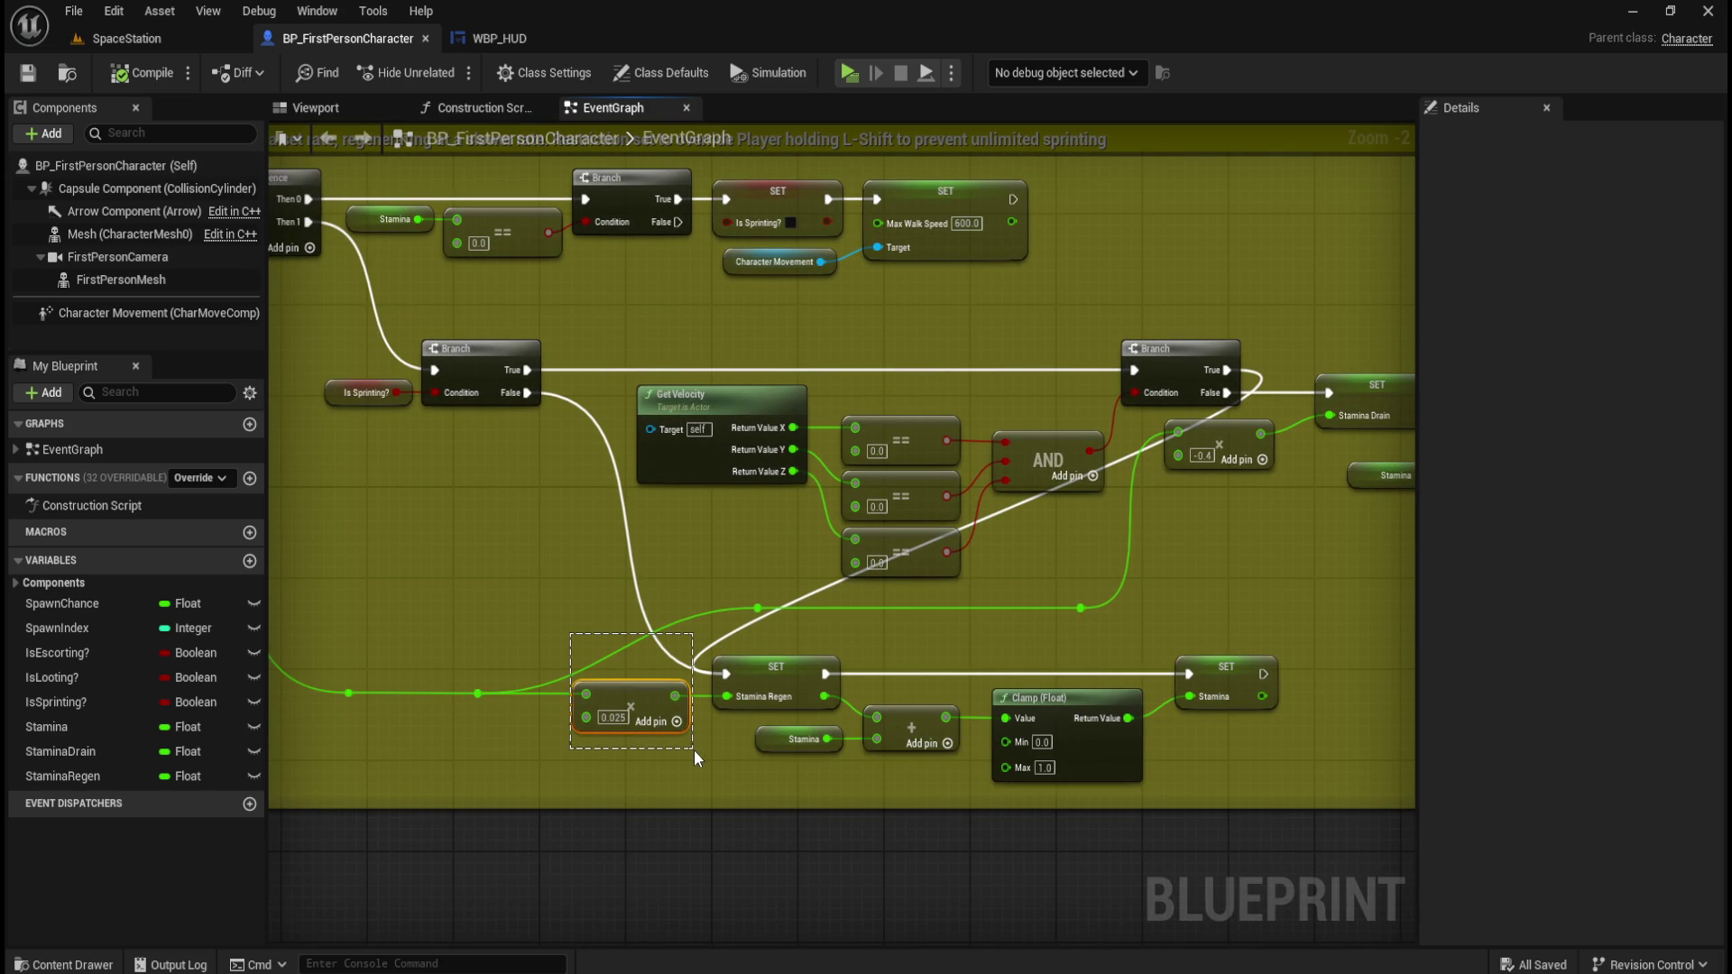
left_click_drag(517, 634, 705, 761)
left_click(538, 609)
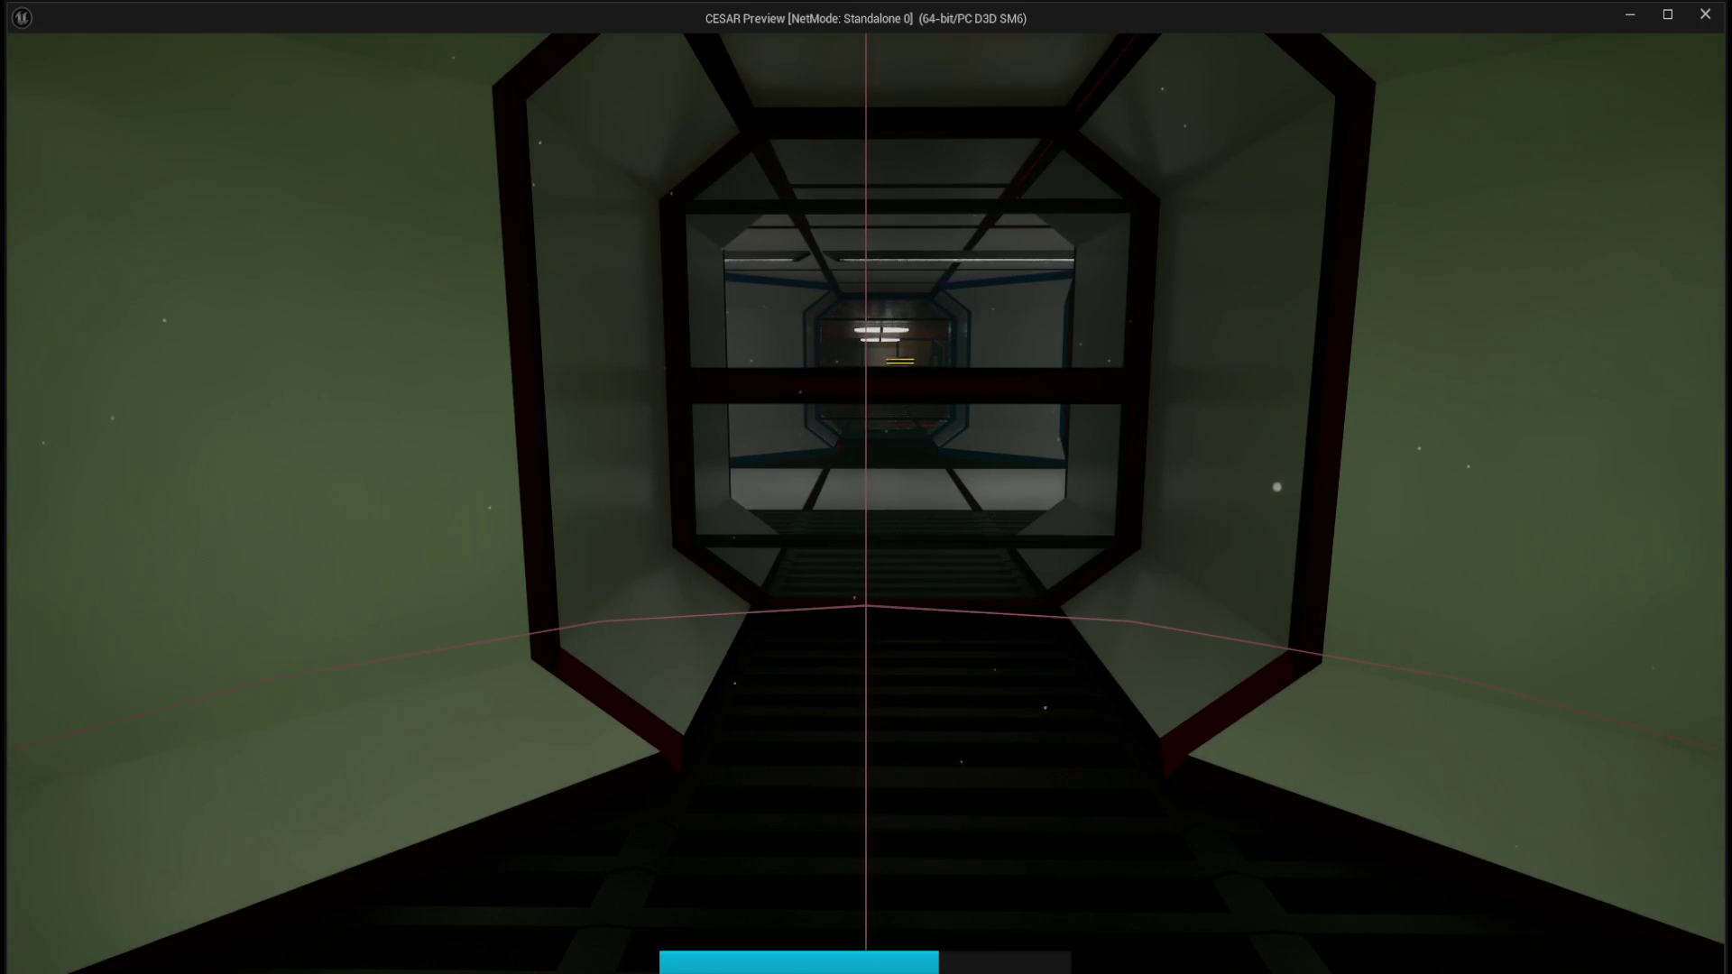
Walk forward in the preview, stop the play-test, and switch to WBP_HUD's Get_StaminaBar_Percent graph.
key("w")
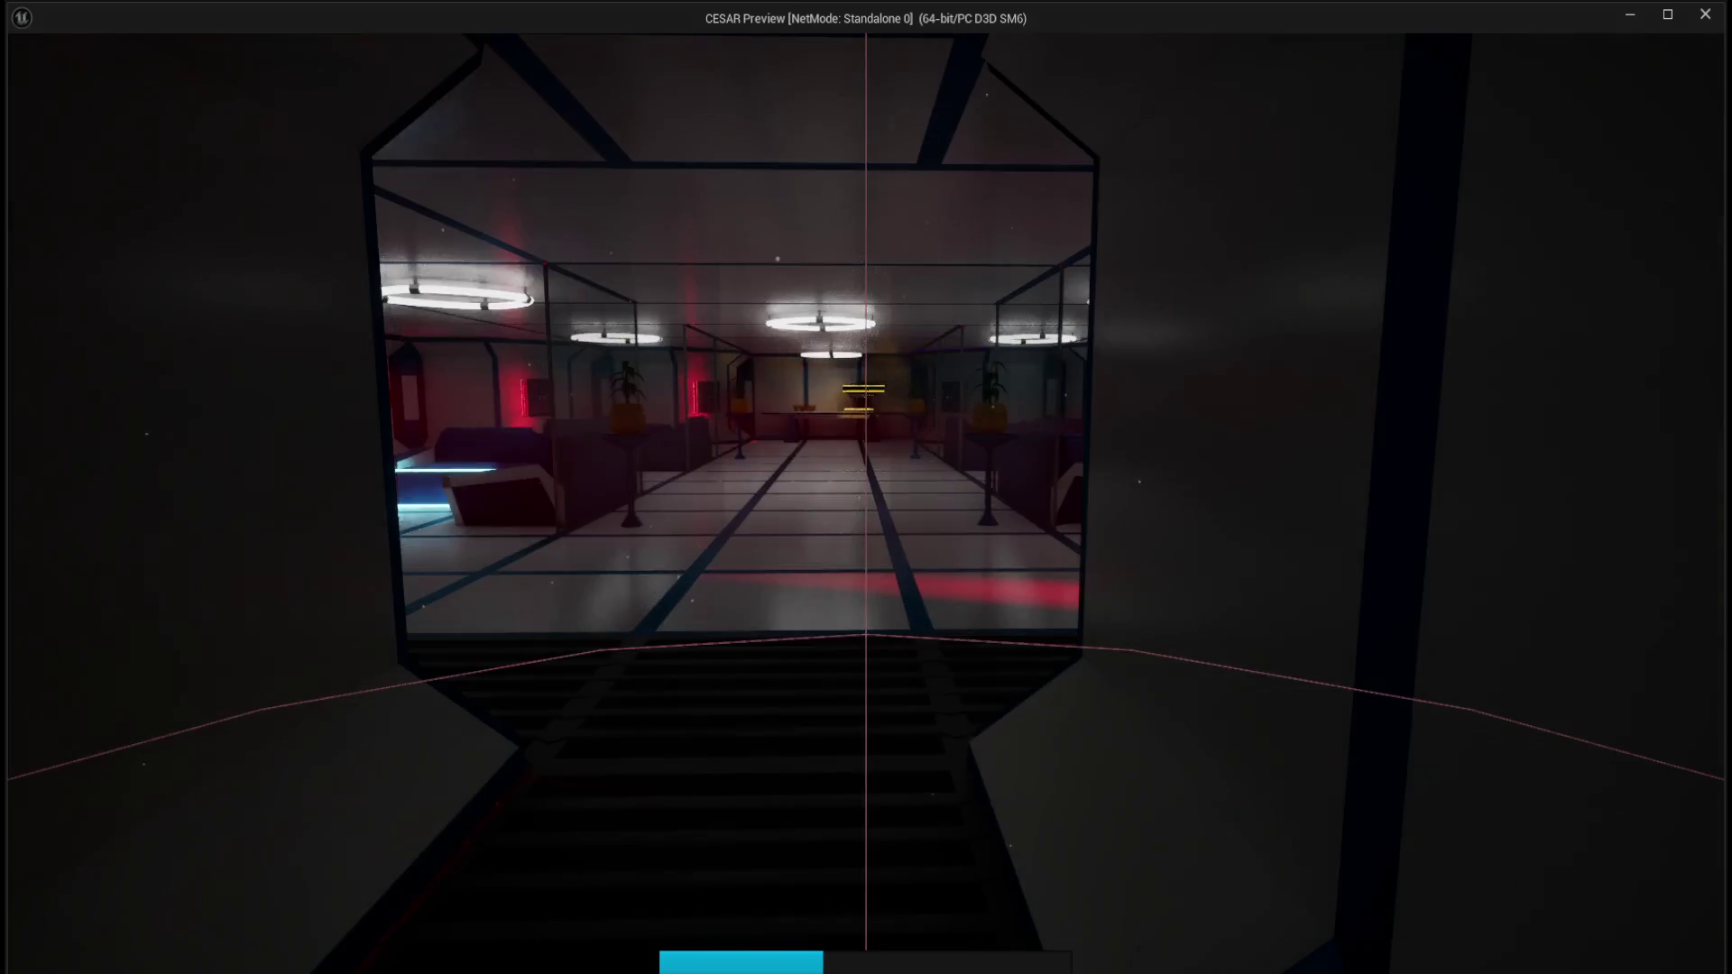
key("Escape")
left_click(499, 38)
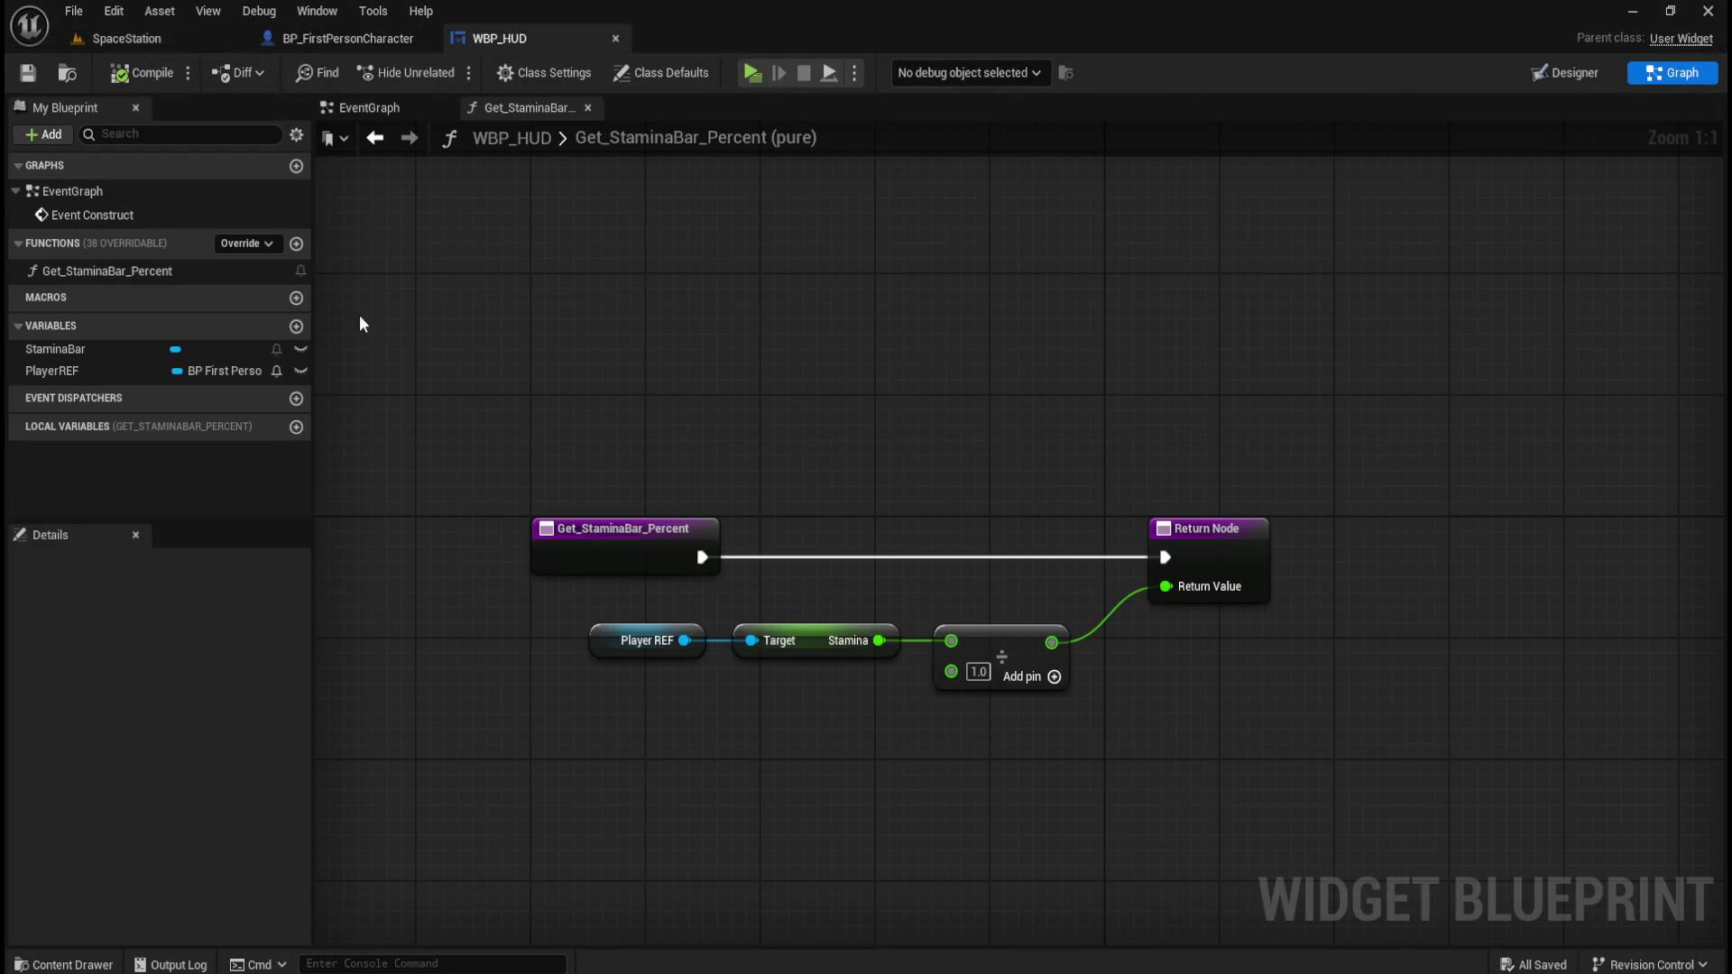
Switch WBP_HUD to the Designer view and run a quick play-test of the stamina bar.
left_click(1578, 74)
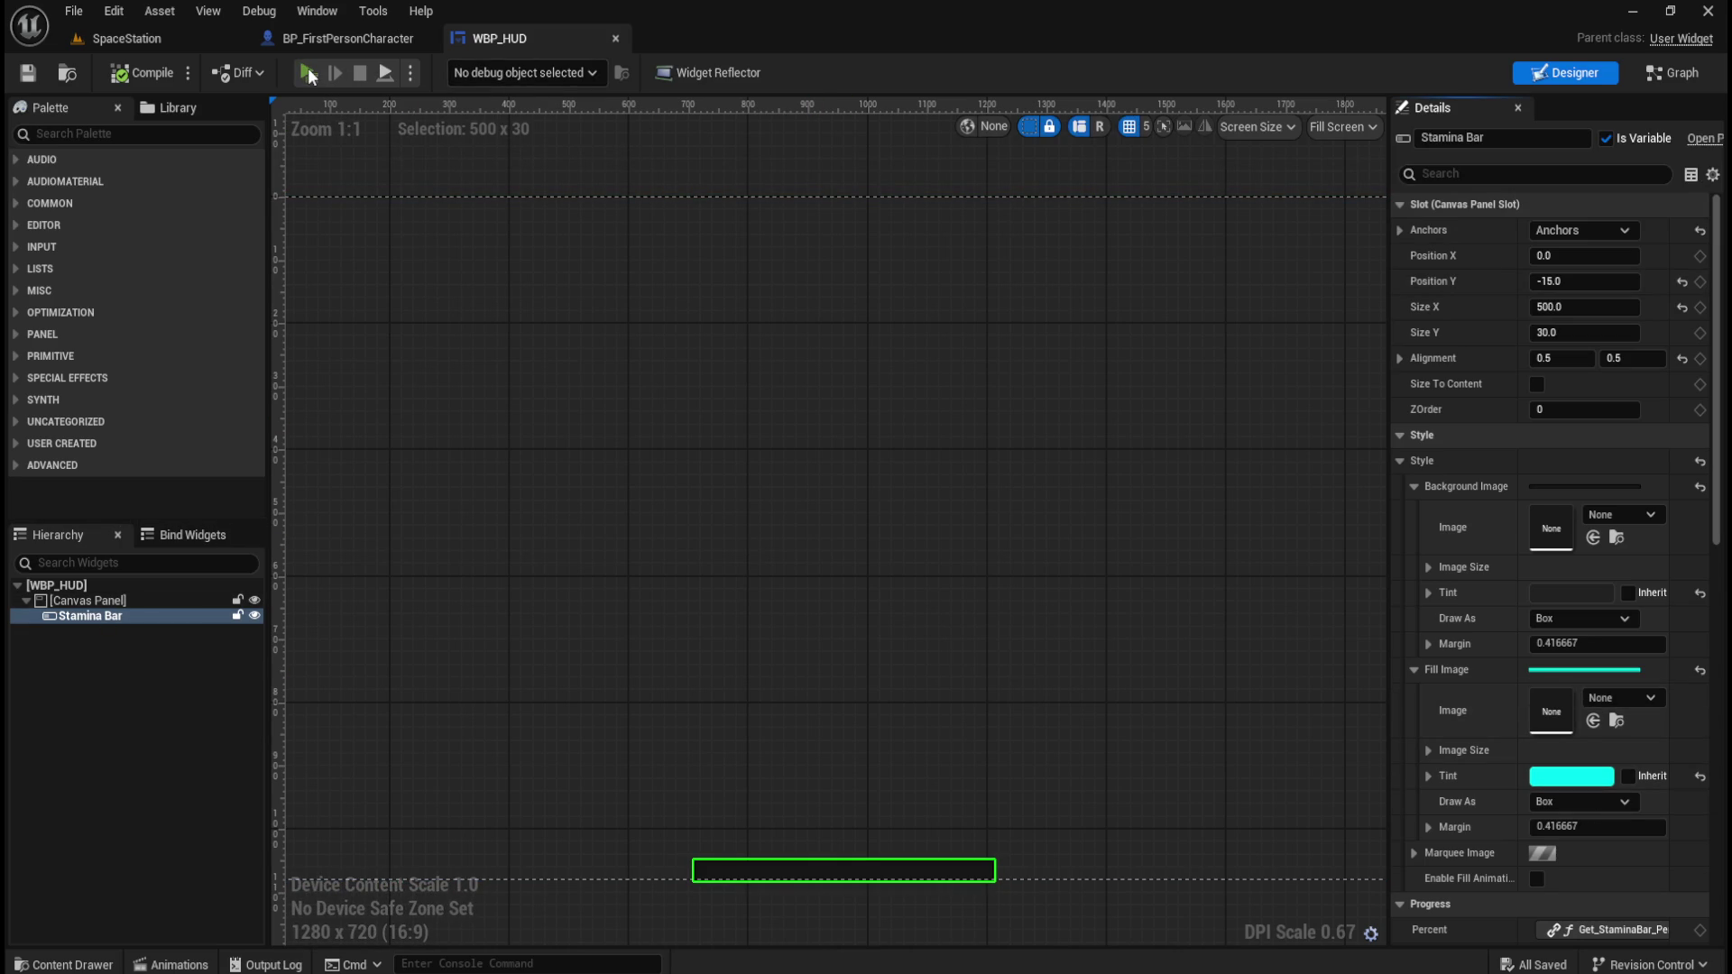
left_click(307, 73)
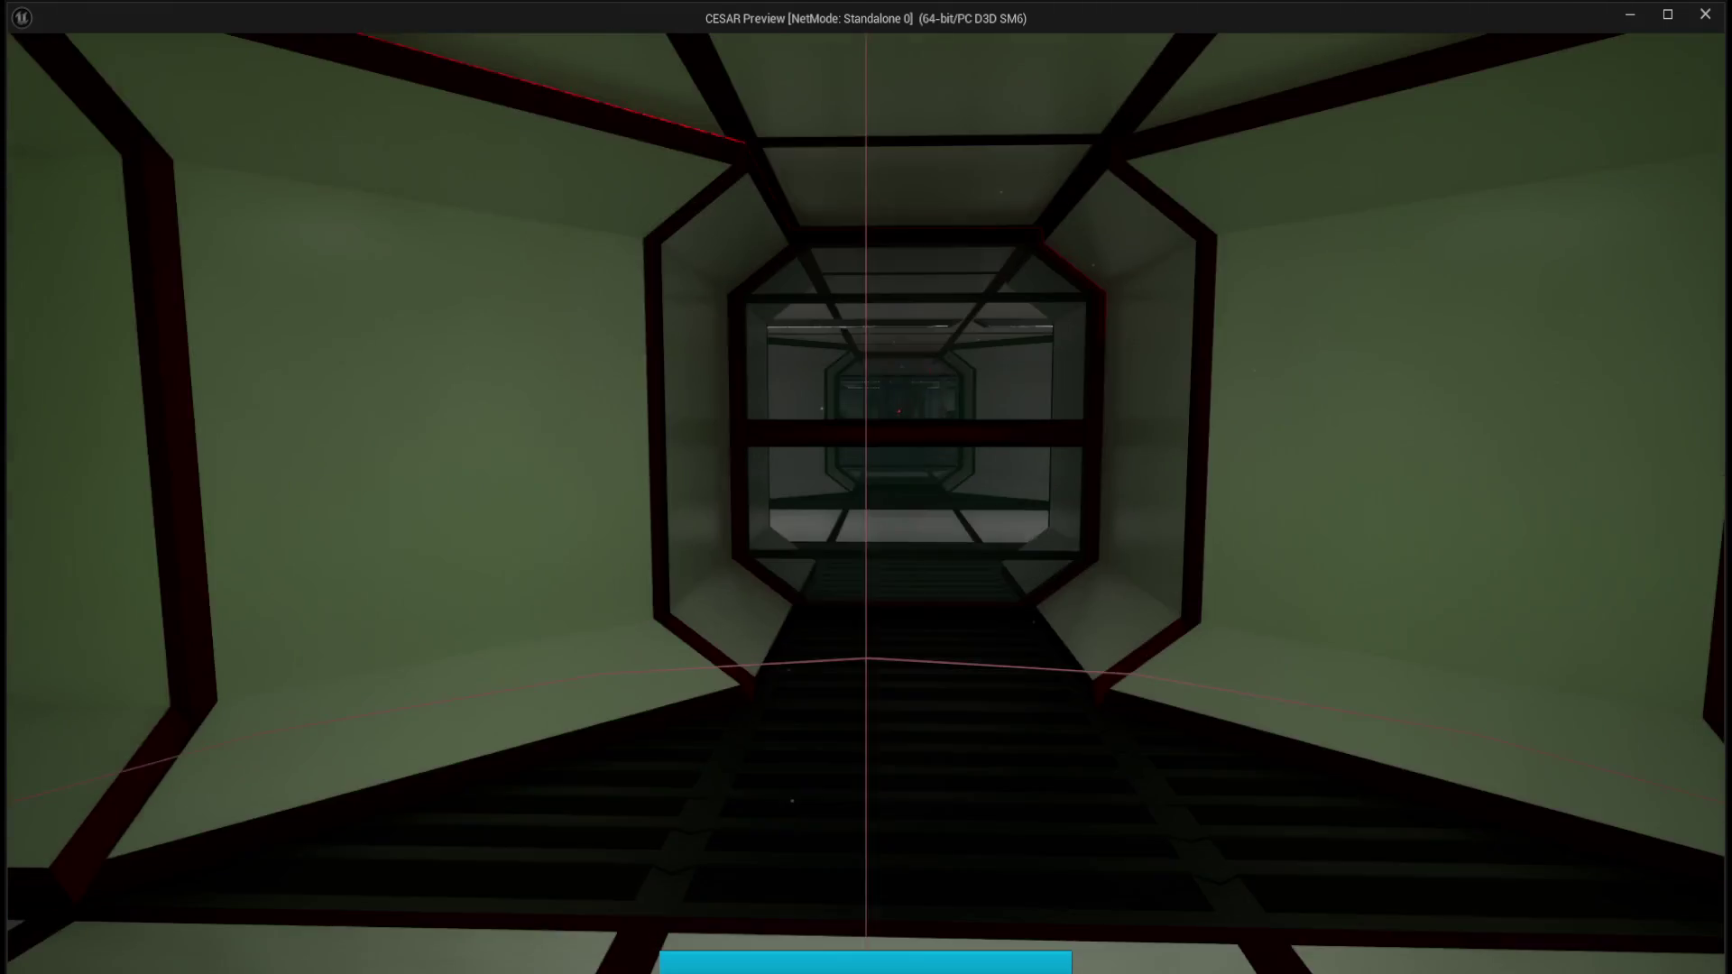
key("Escape")
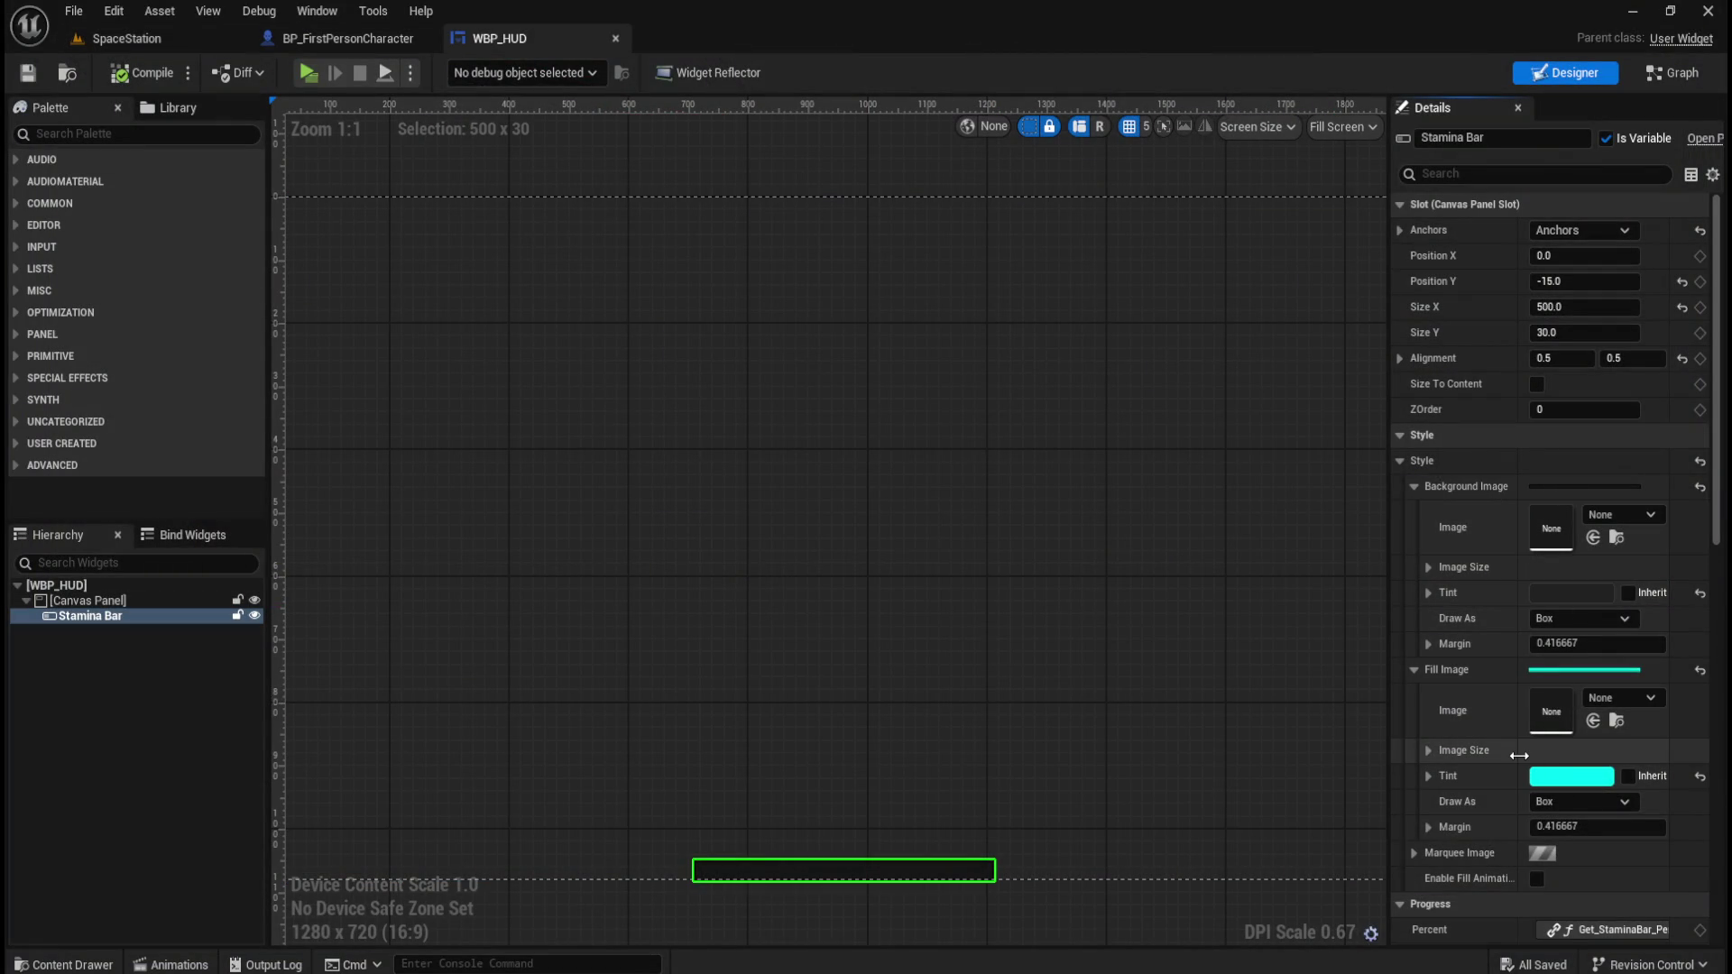
Open and cancel the Fill Image Tint colour picker, play-test again, then set the tint to inherit.
scroll(1496, 792, "down", 2)
left_click(1567, 719)
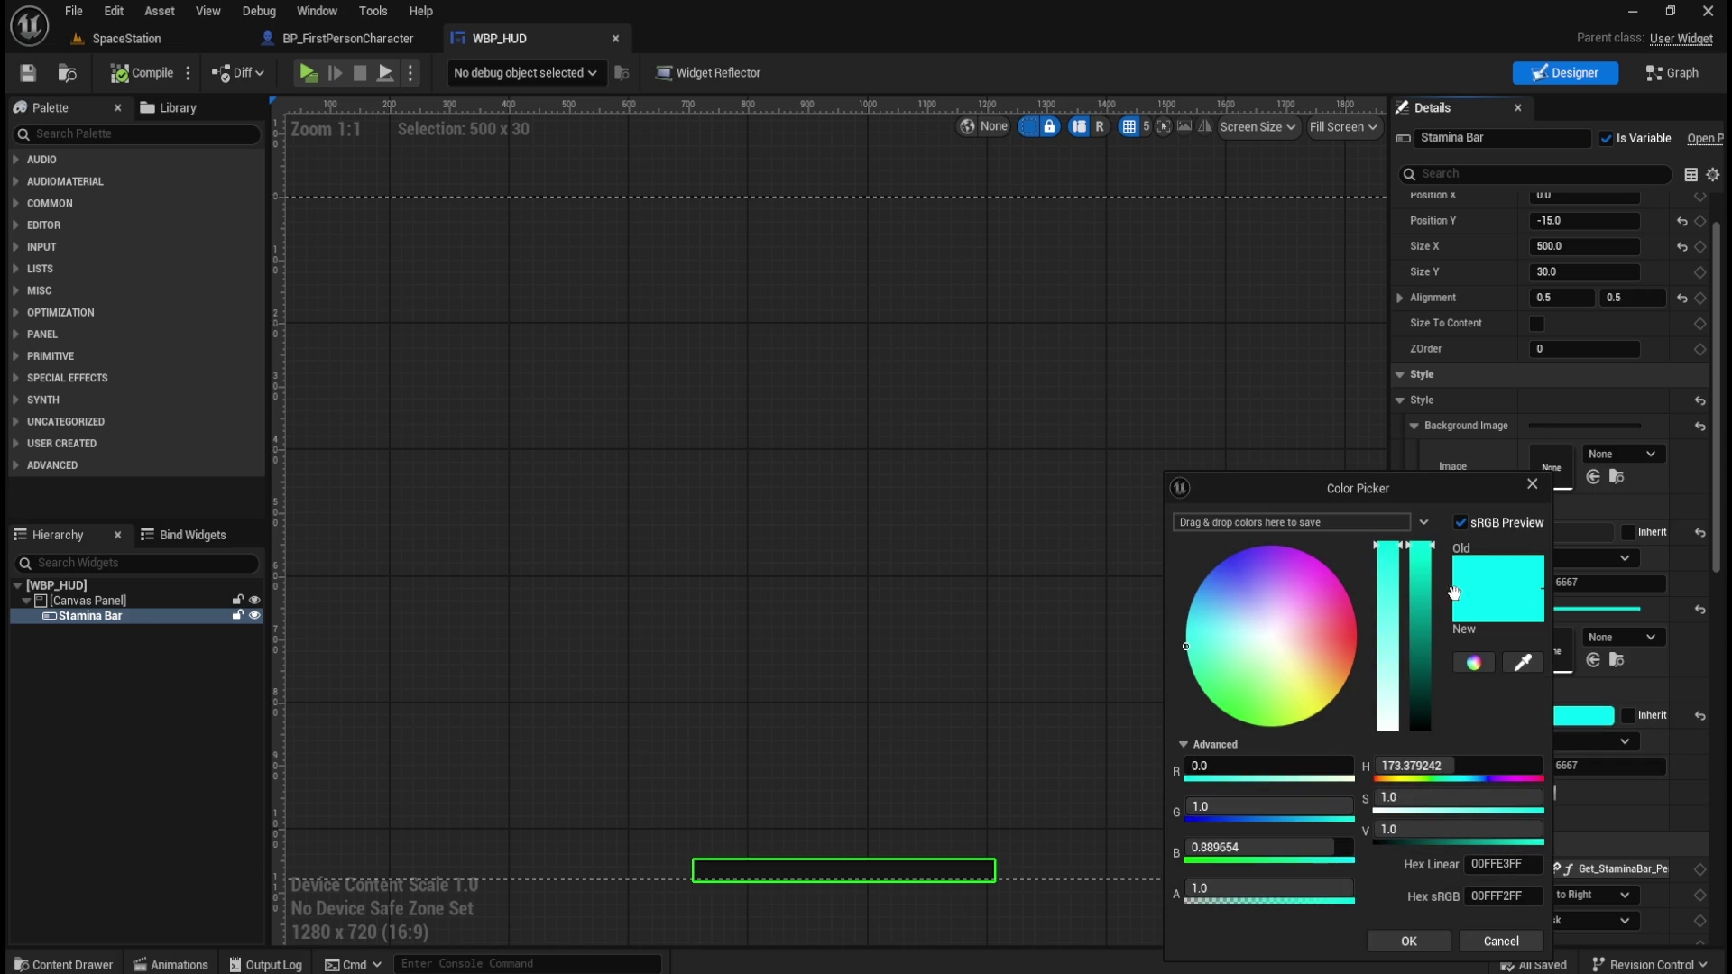
left_click(1497, 934)
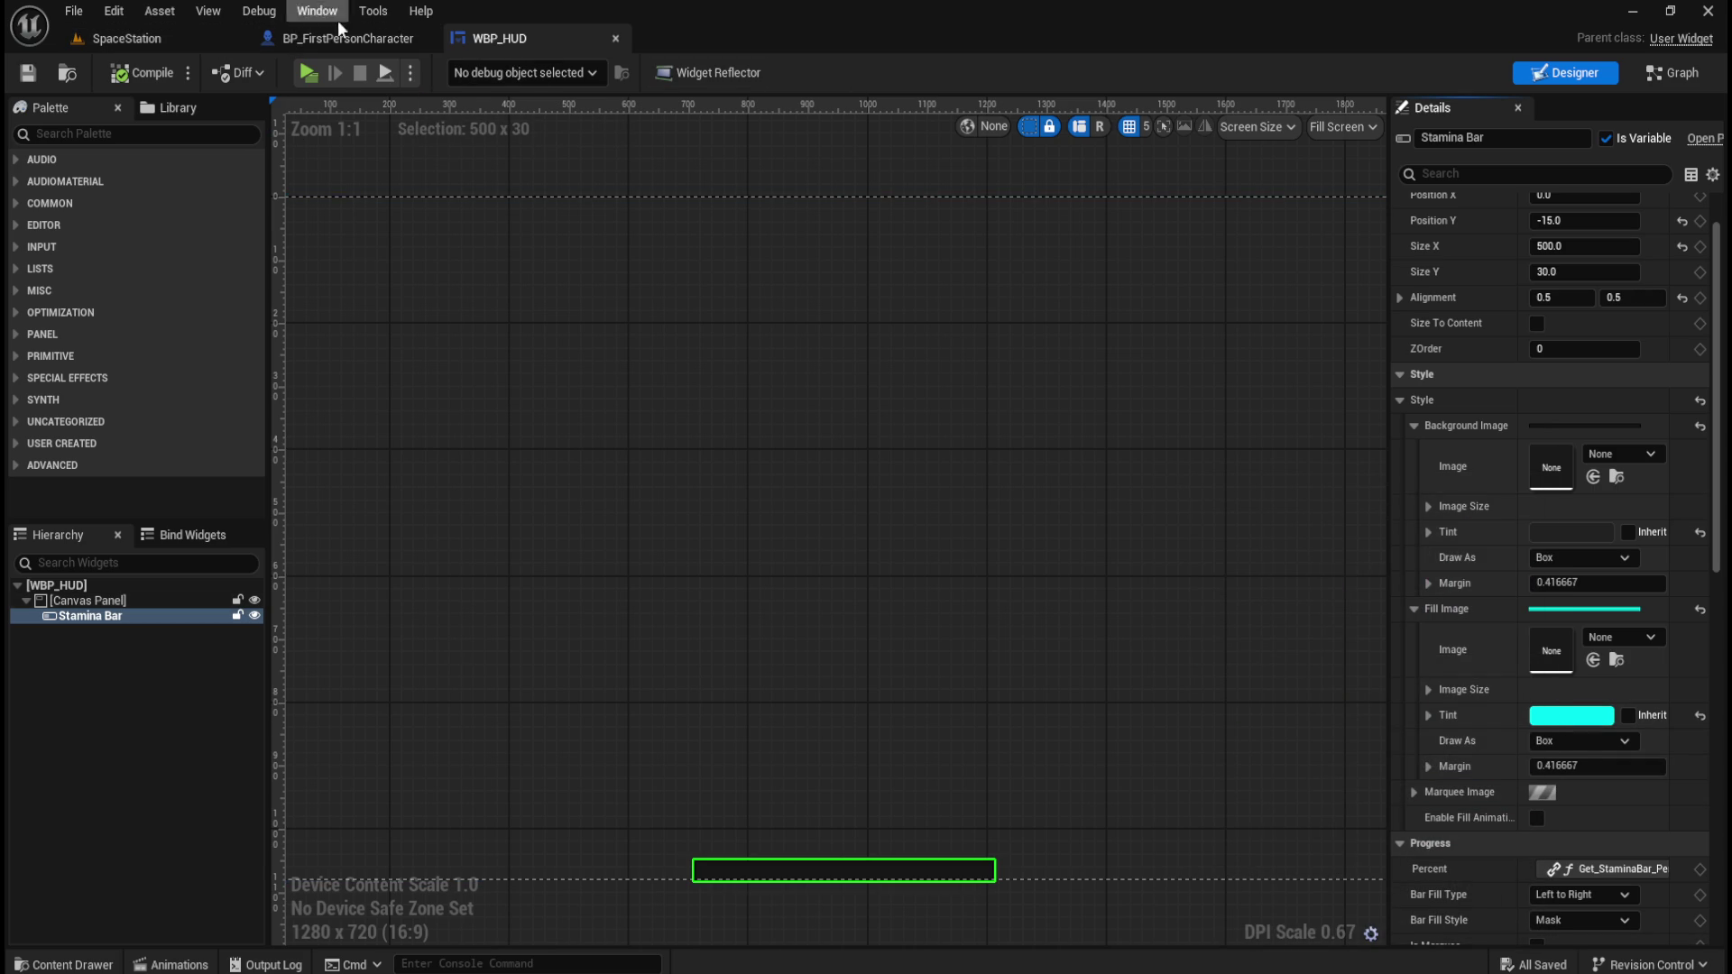
left_click(312, 76)
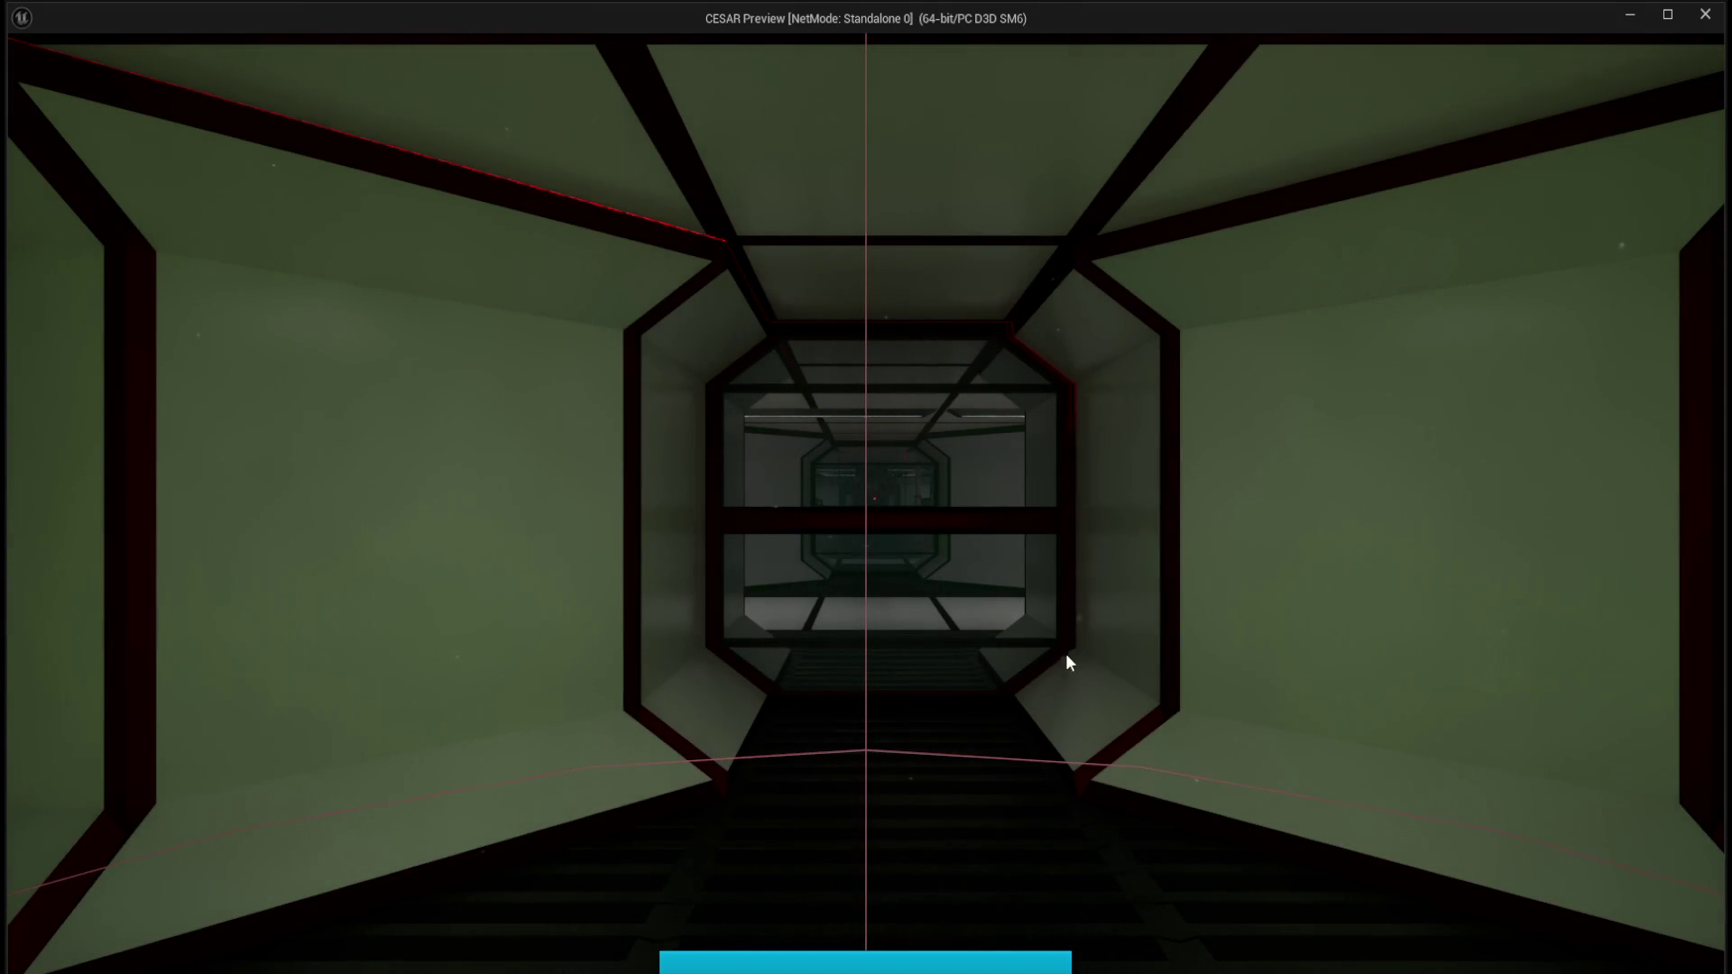
key("Escape")
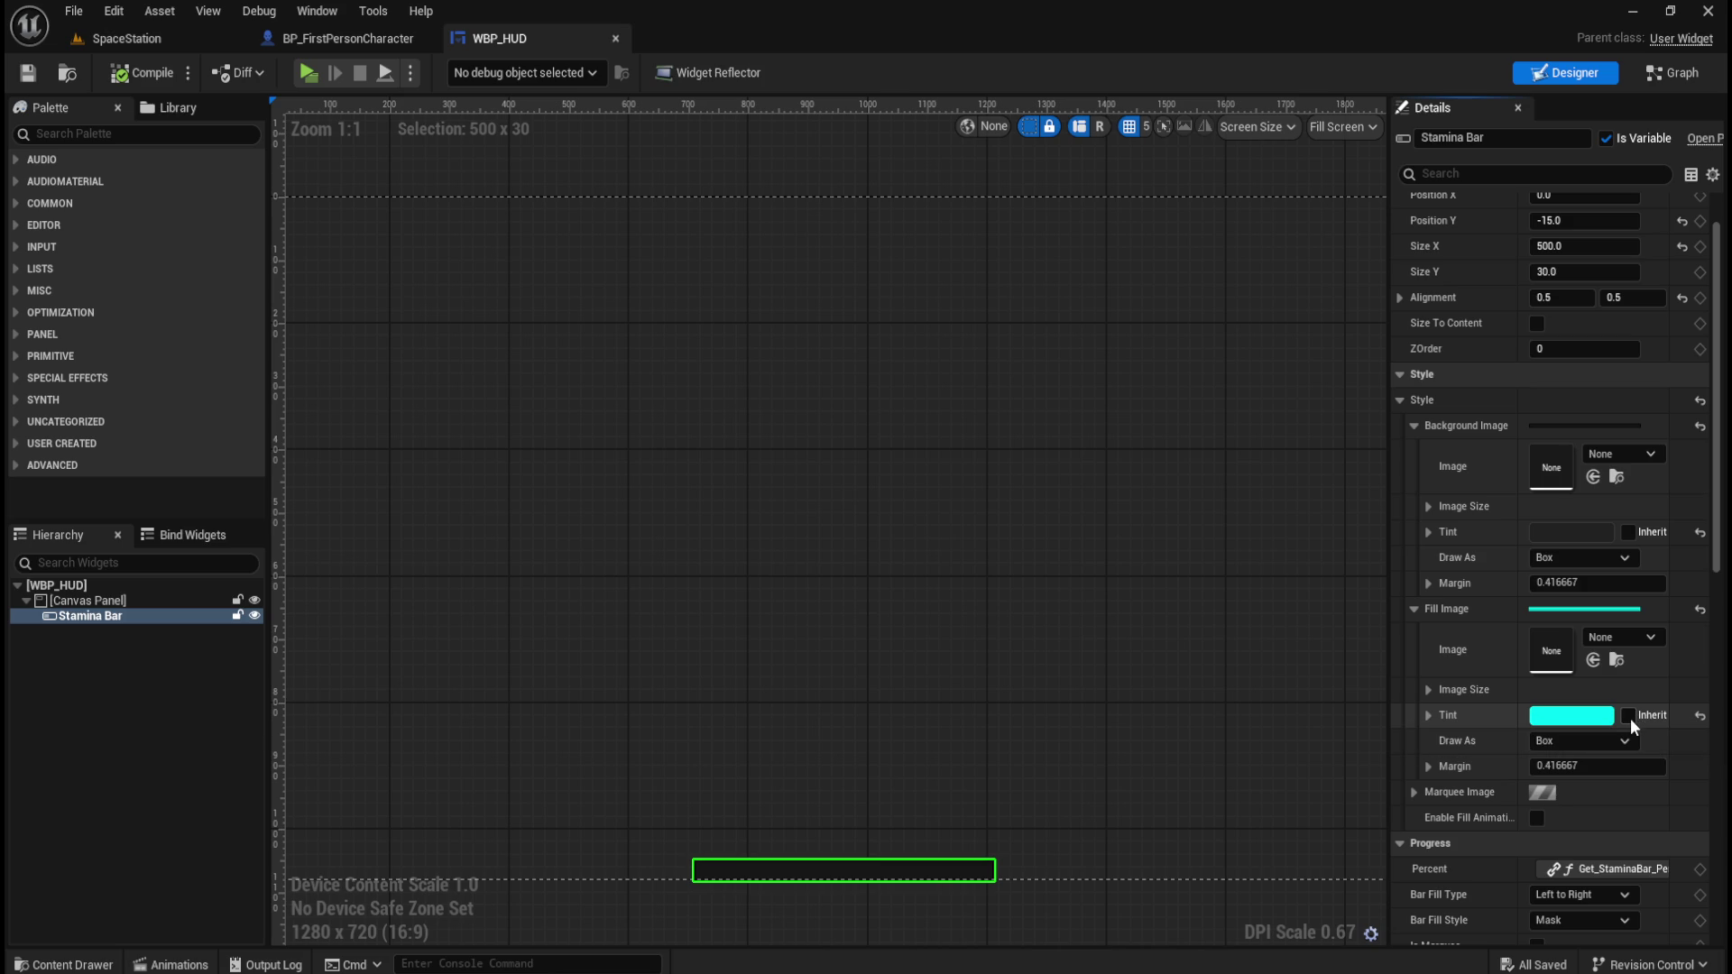
left_click(1630, 717)
Compile WBP_HUD and play-test the stamina bar with the inherited fill tint.
left_click(142, 78)
left_click(308, 72)
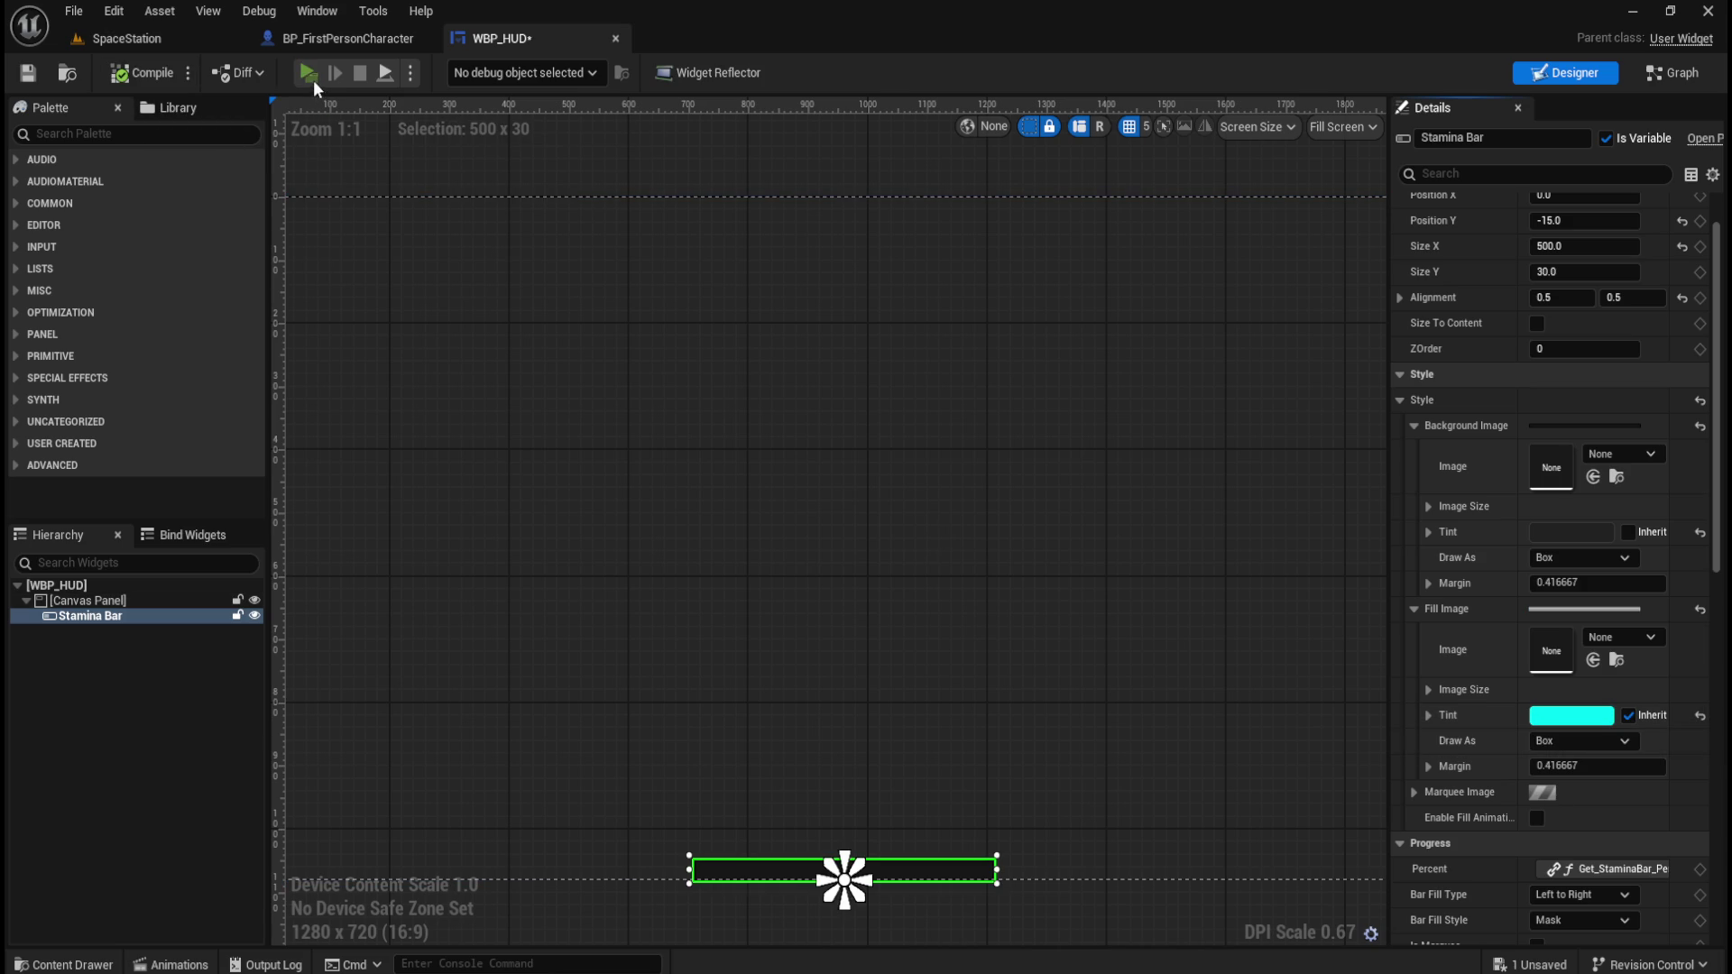
key("Escape")
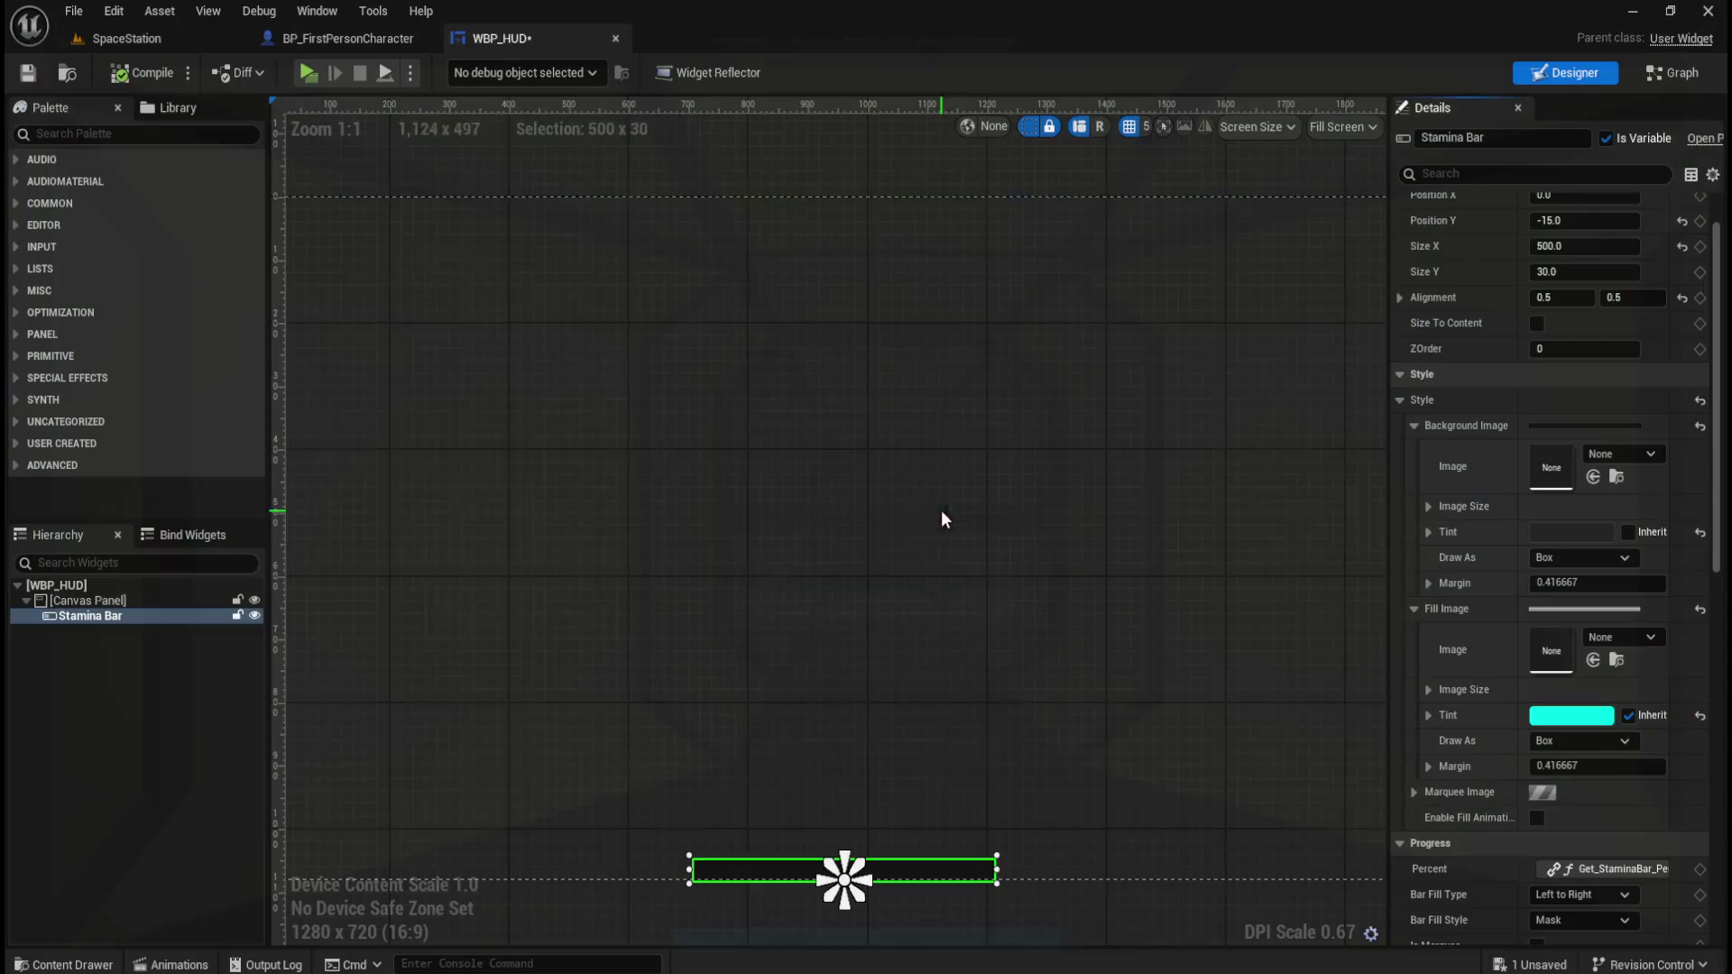
Turn off Fill Image Tint inheritance to restore the cyan fill, save WBP_HUD, and play-test.
left_click(1628, 716)
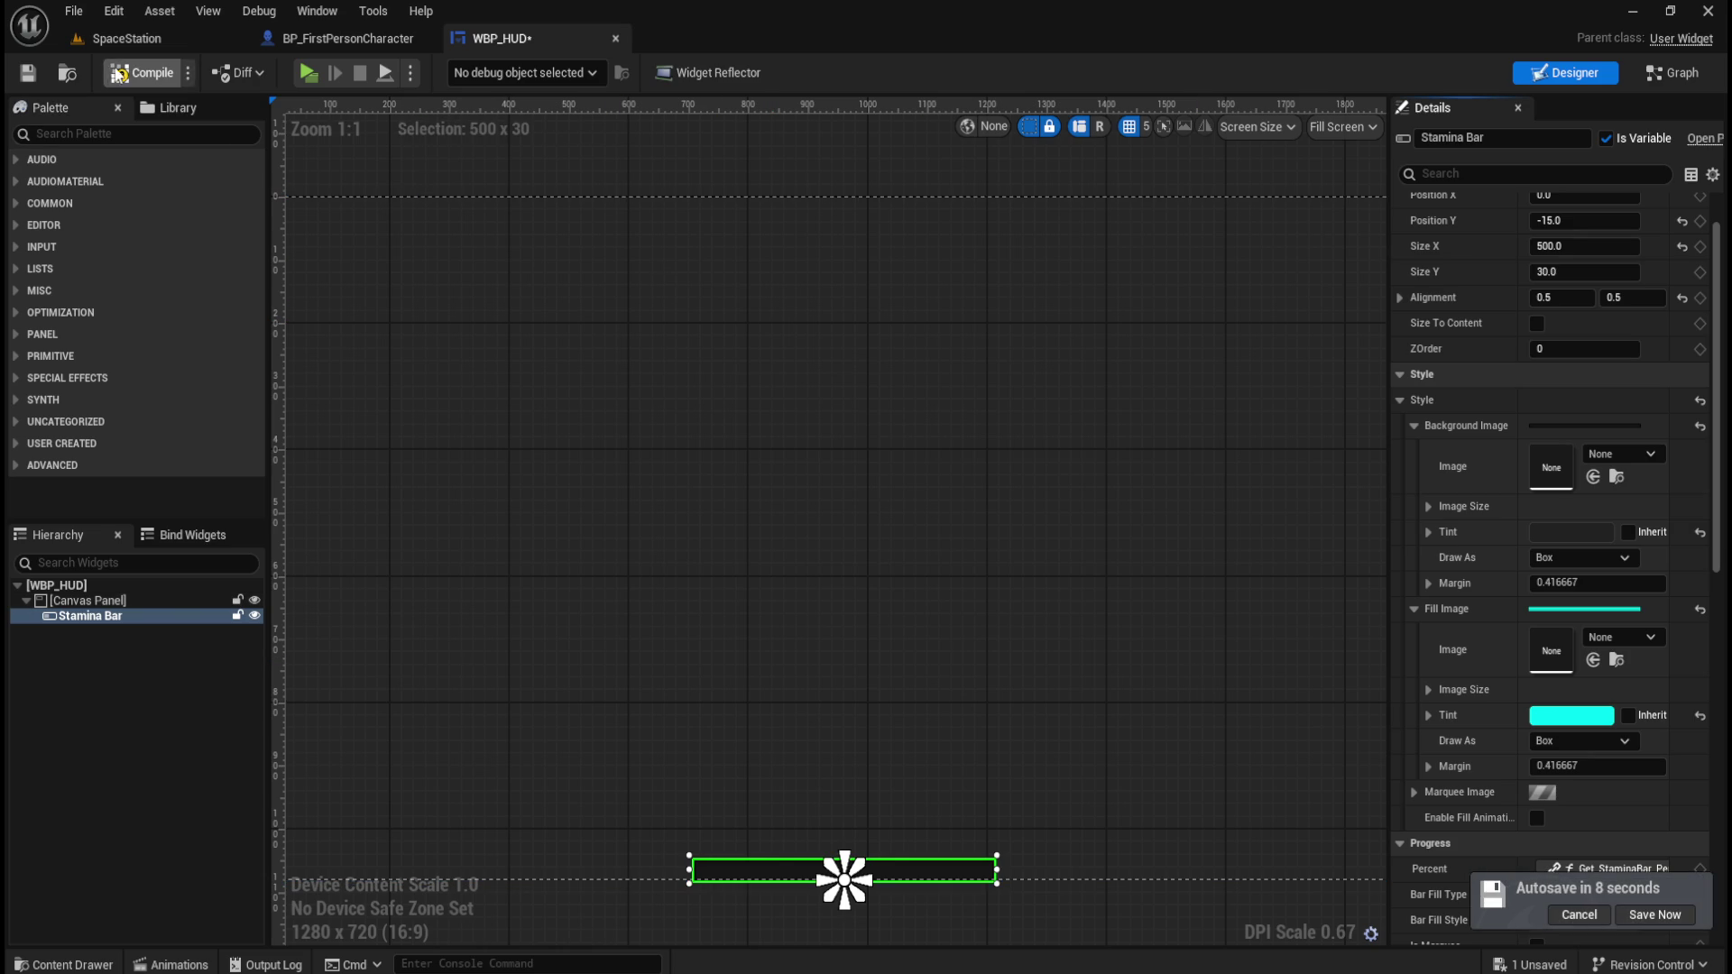
left_click(30, 80)
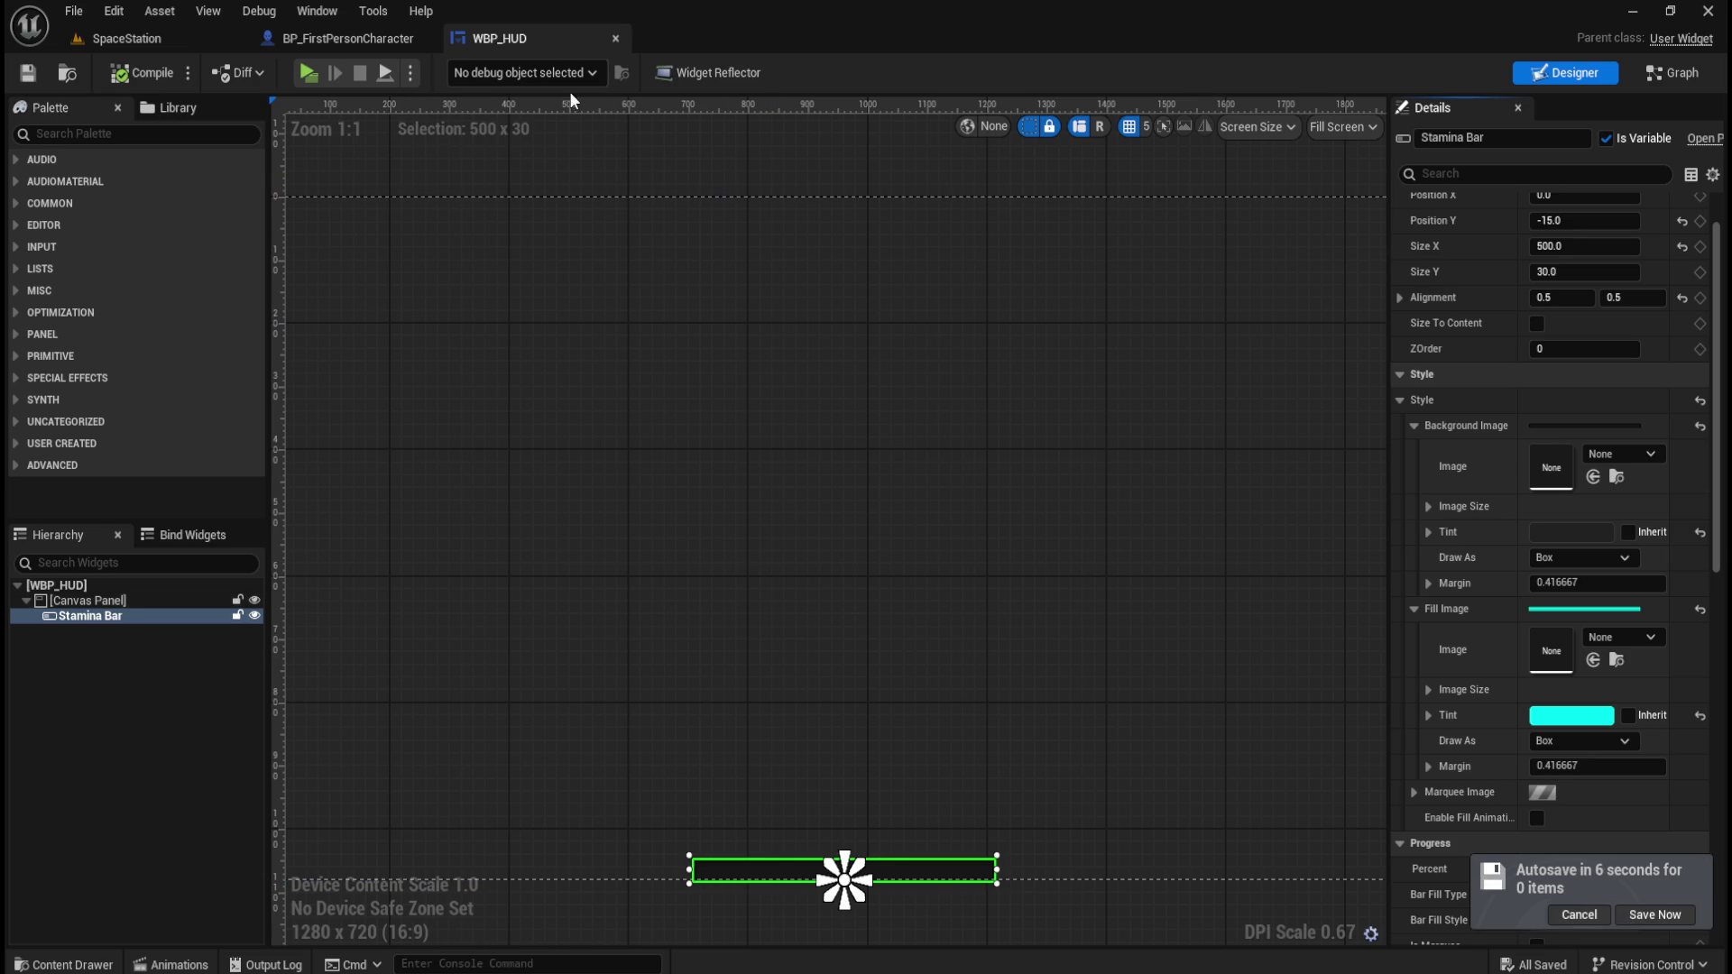
left_click(308, 72)
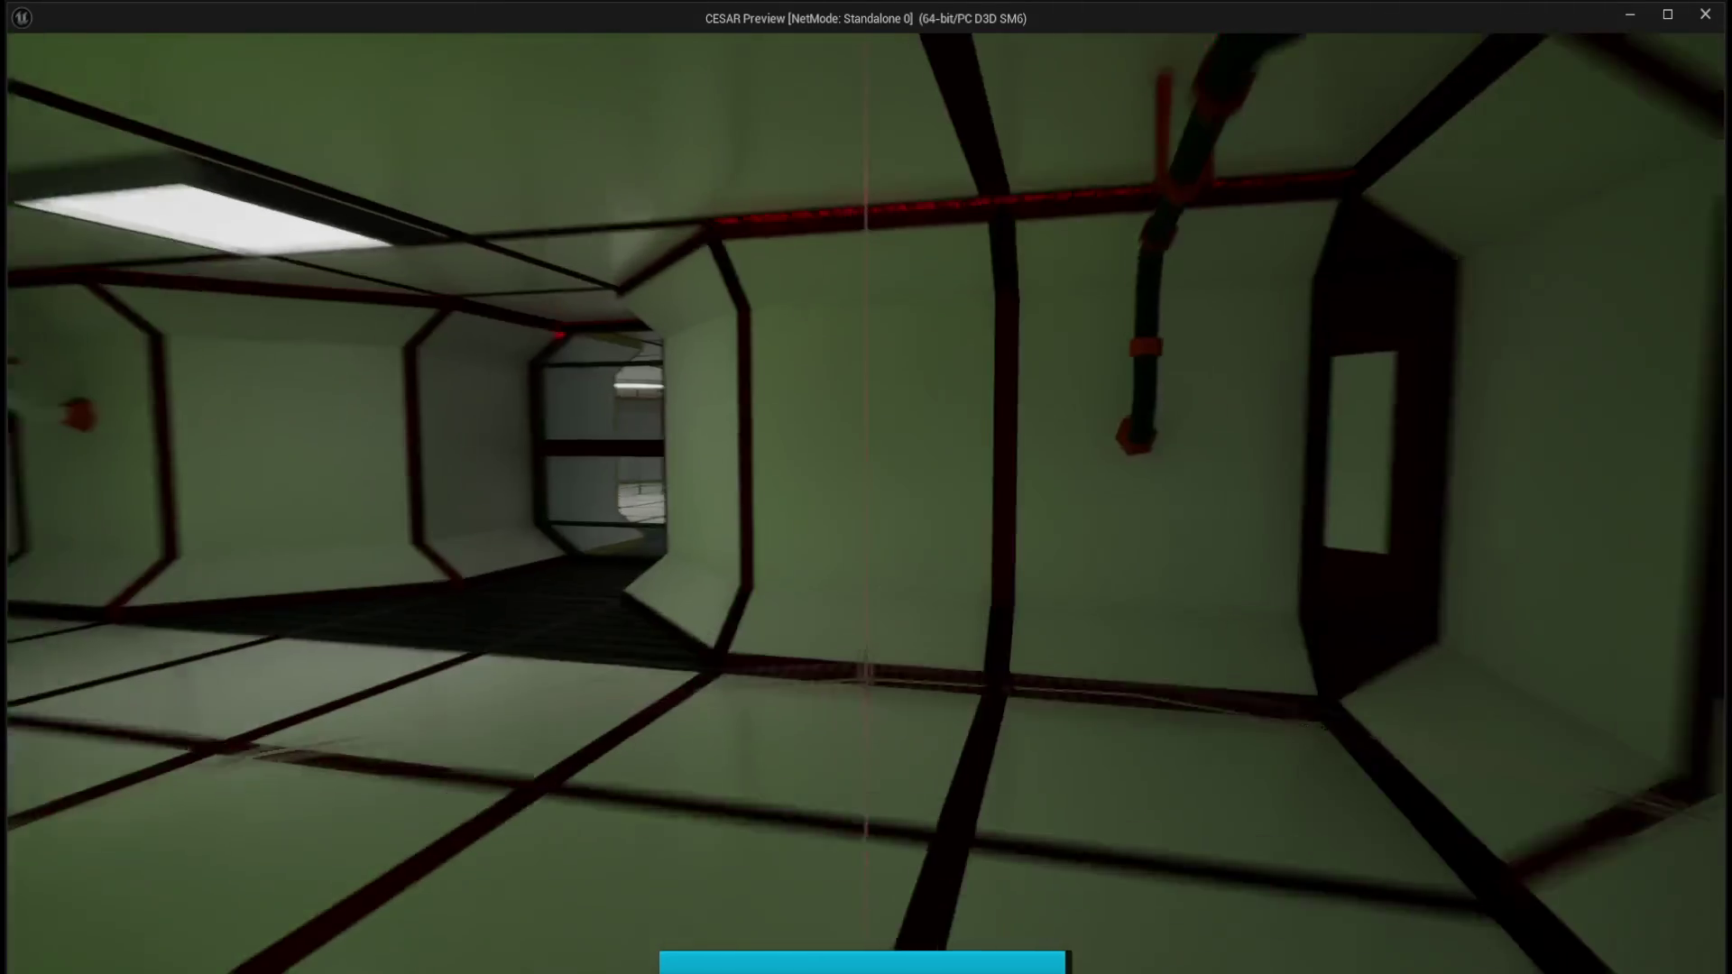
Sprint along and down the corridor while the stamina bar drains, then exit the play-test.
key("w")
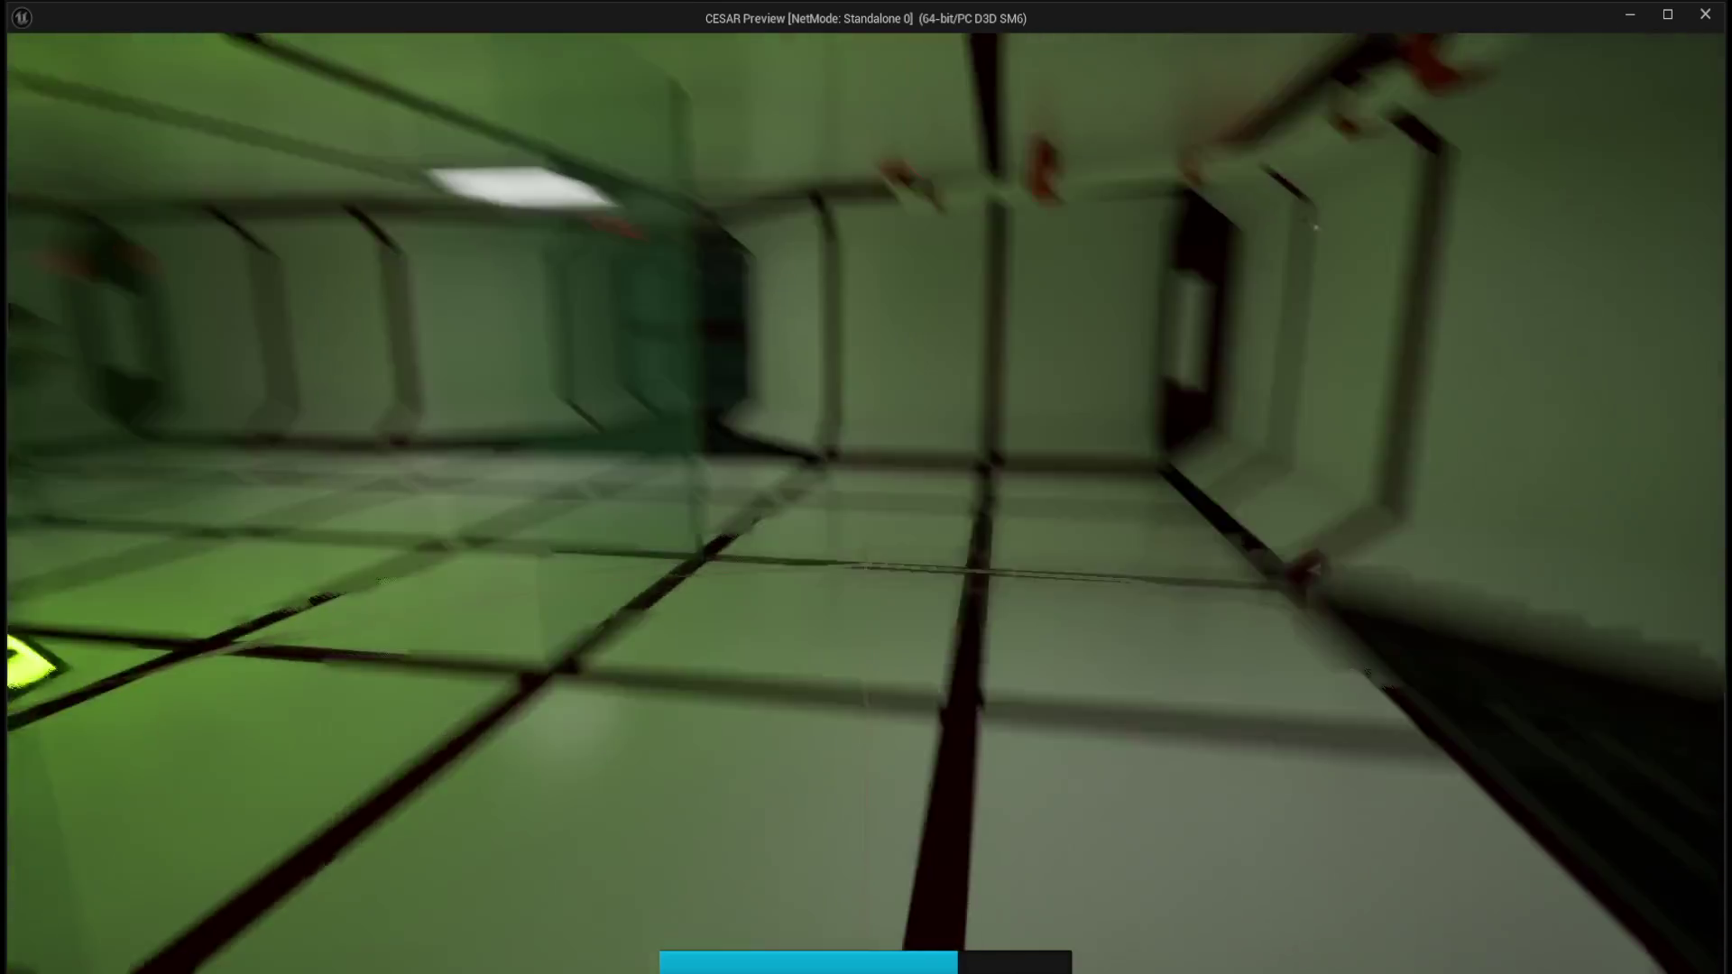
key("w")
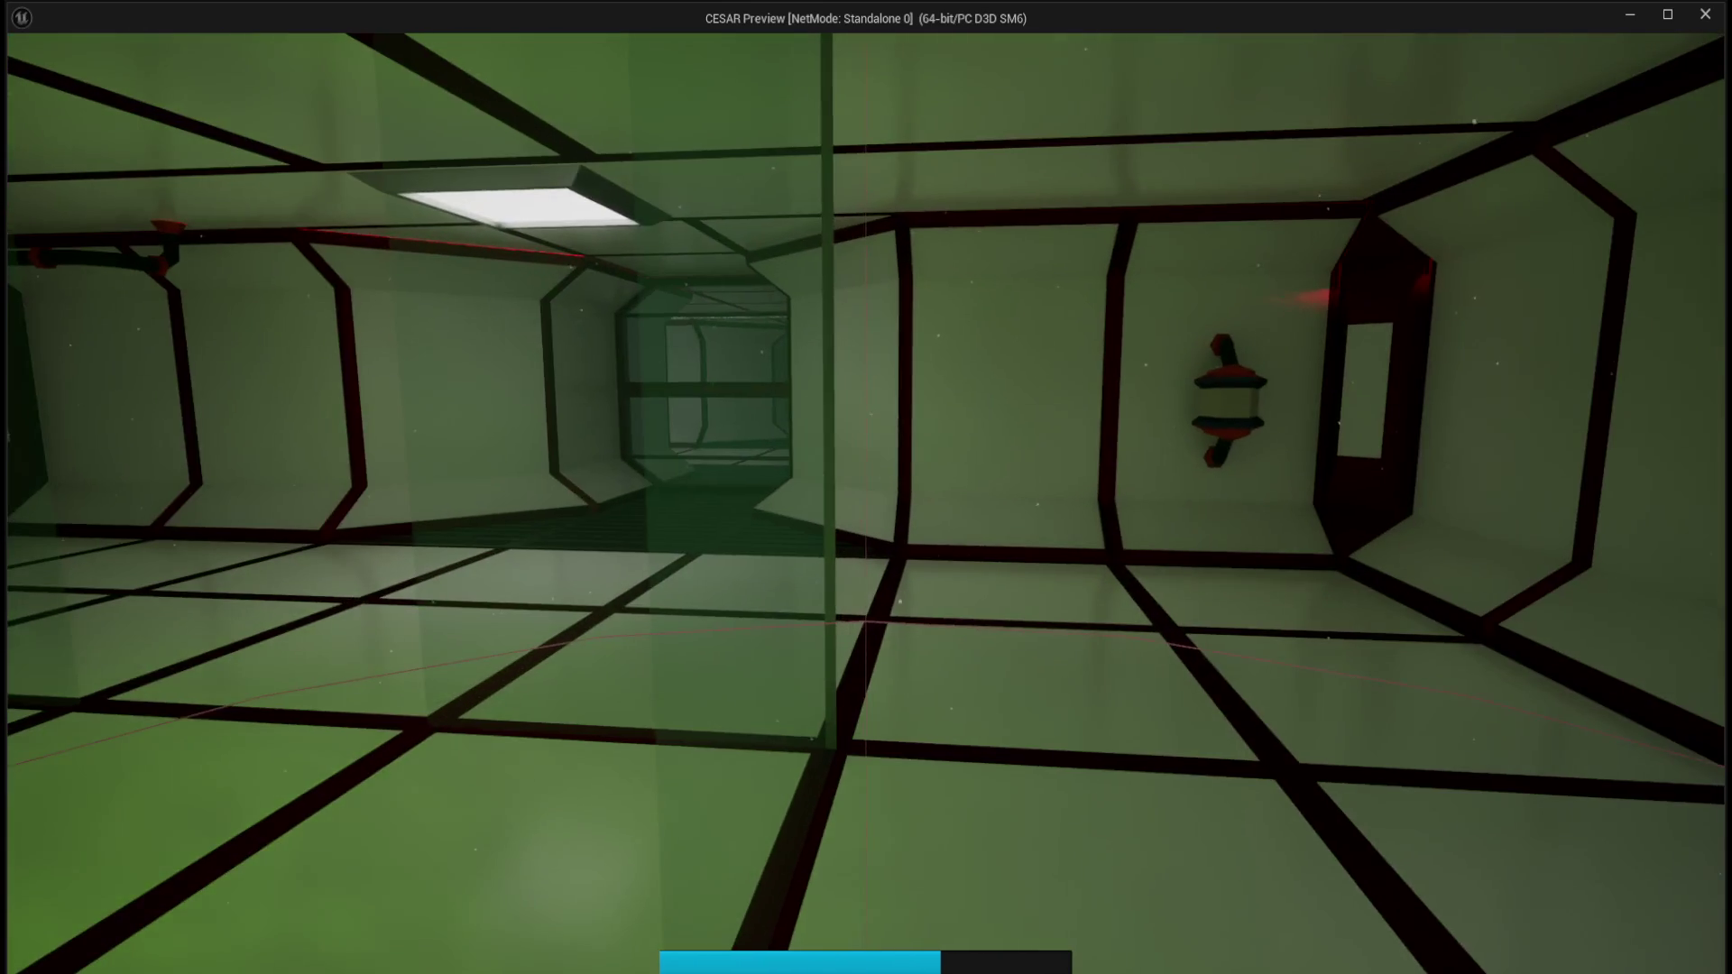
key("w")
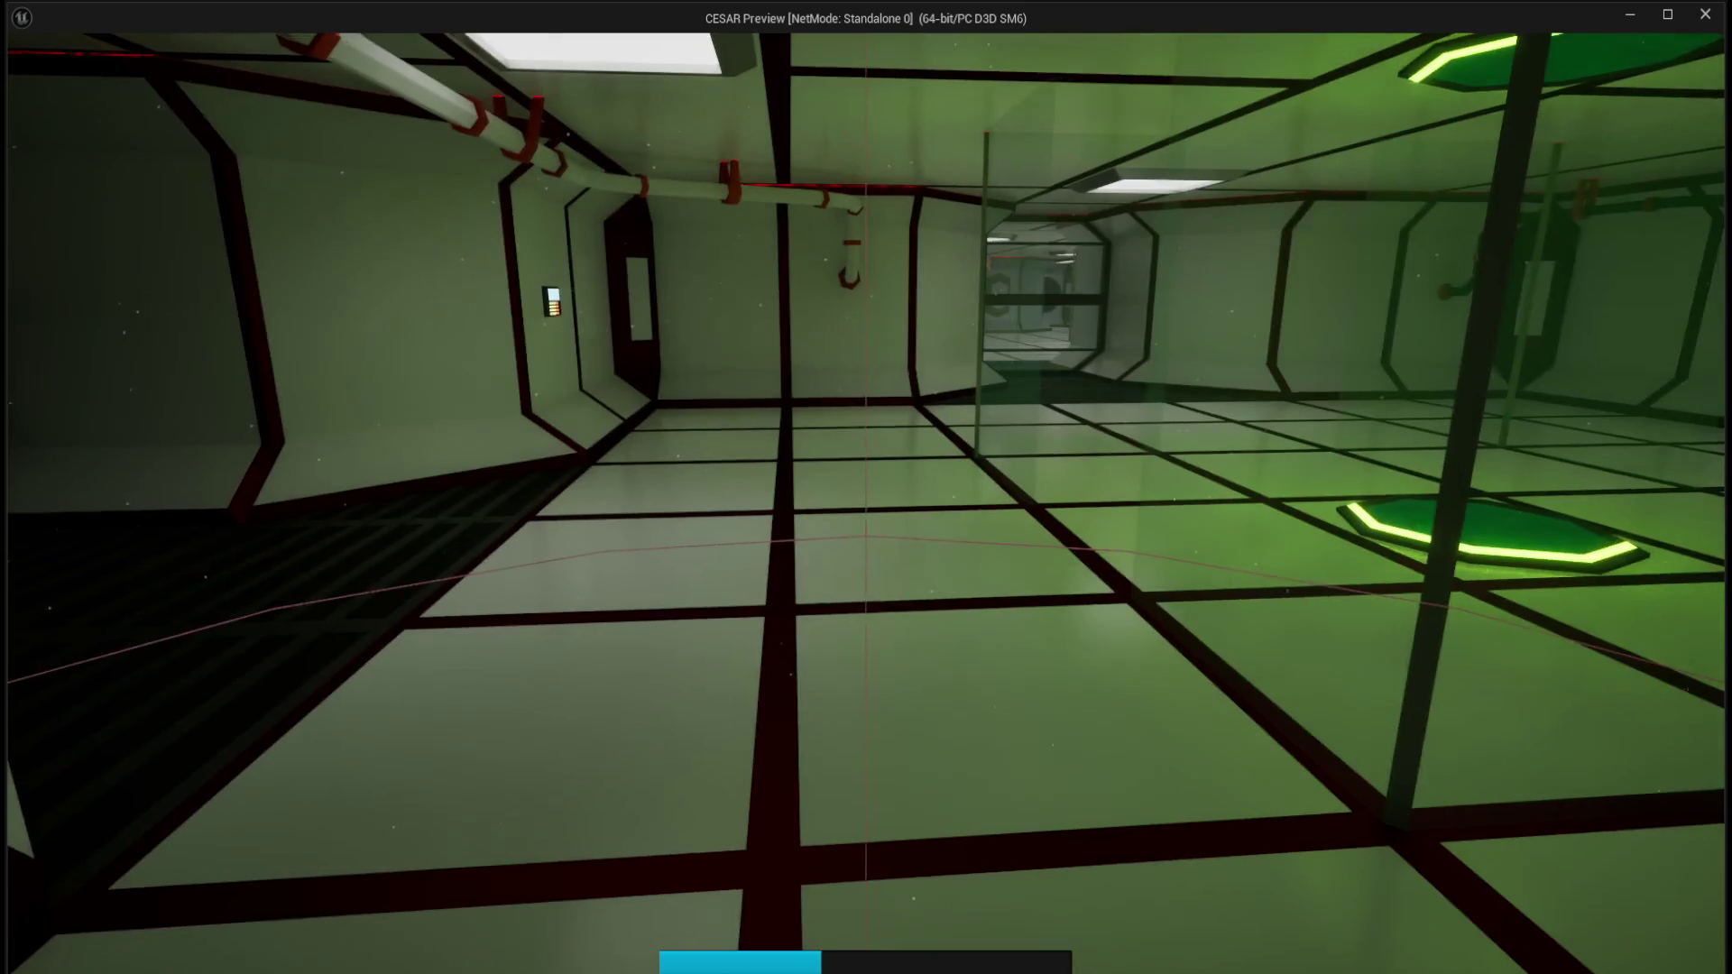
key("Escape")
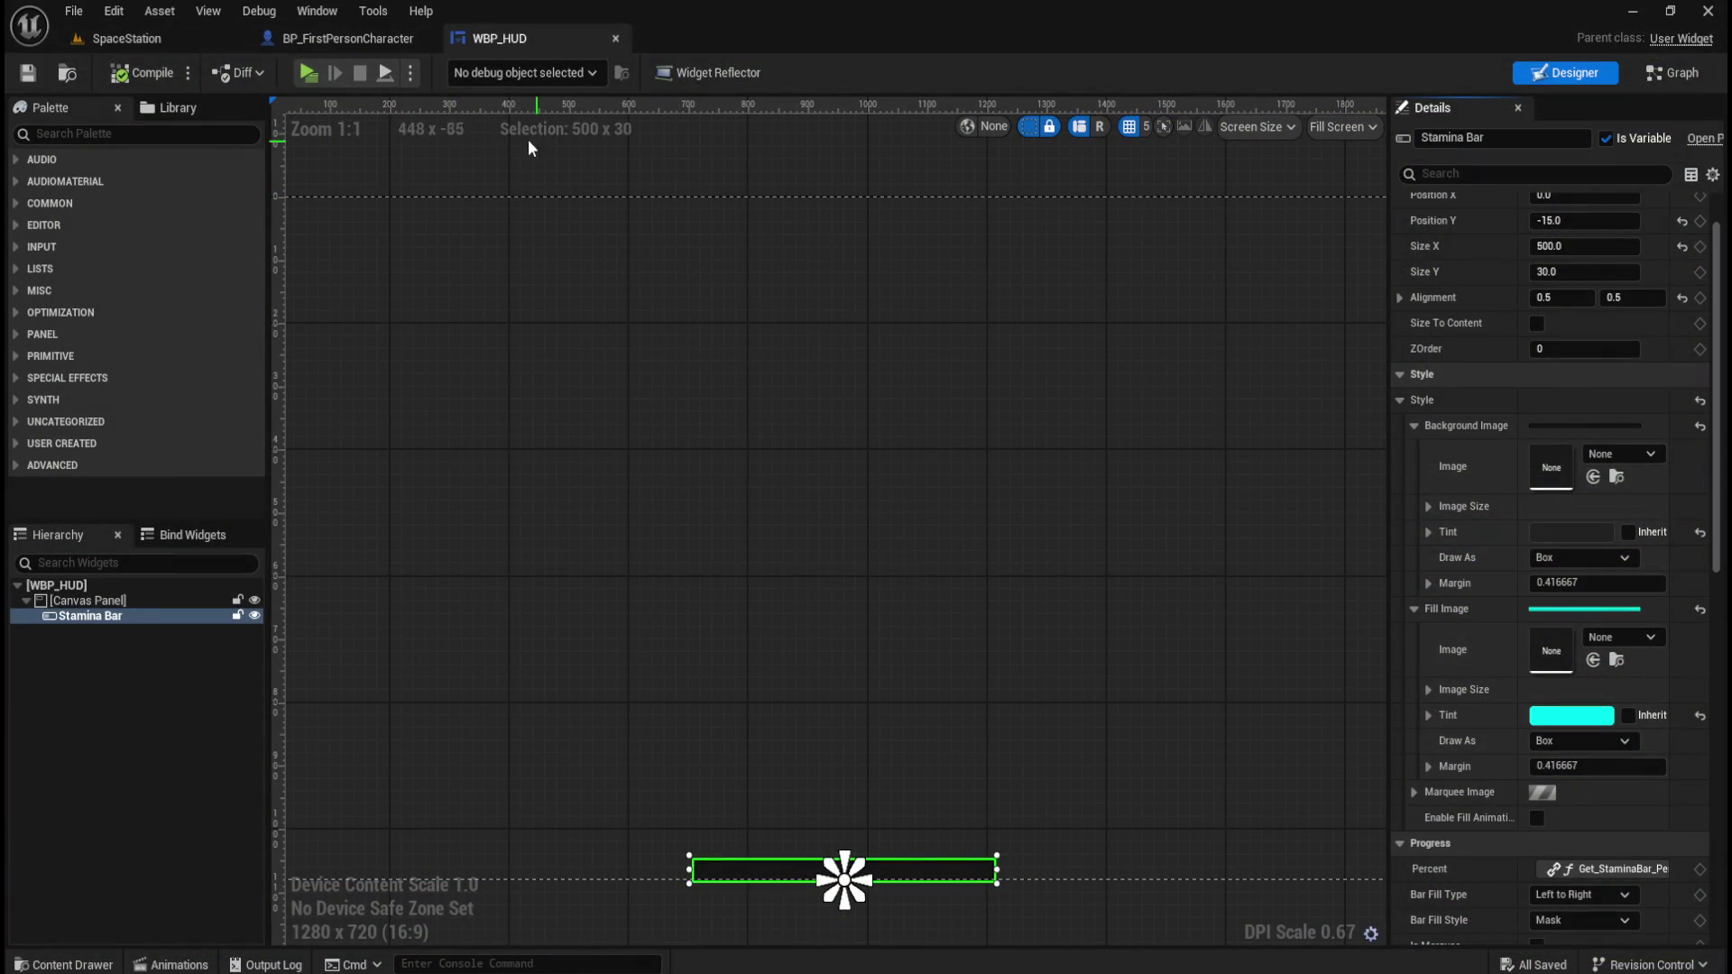
left_click(347, 38)
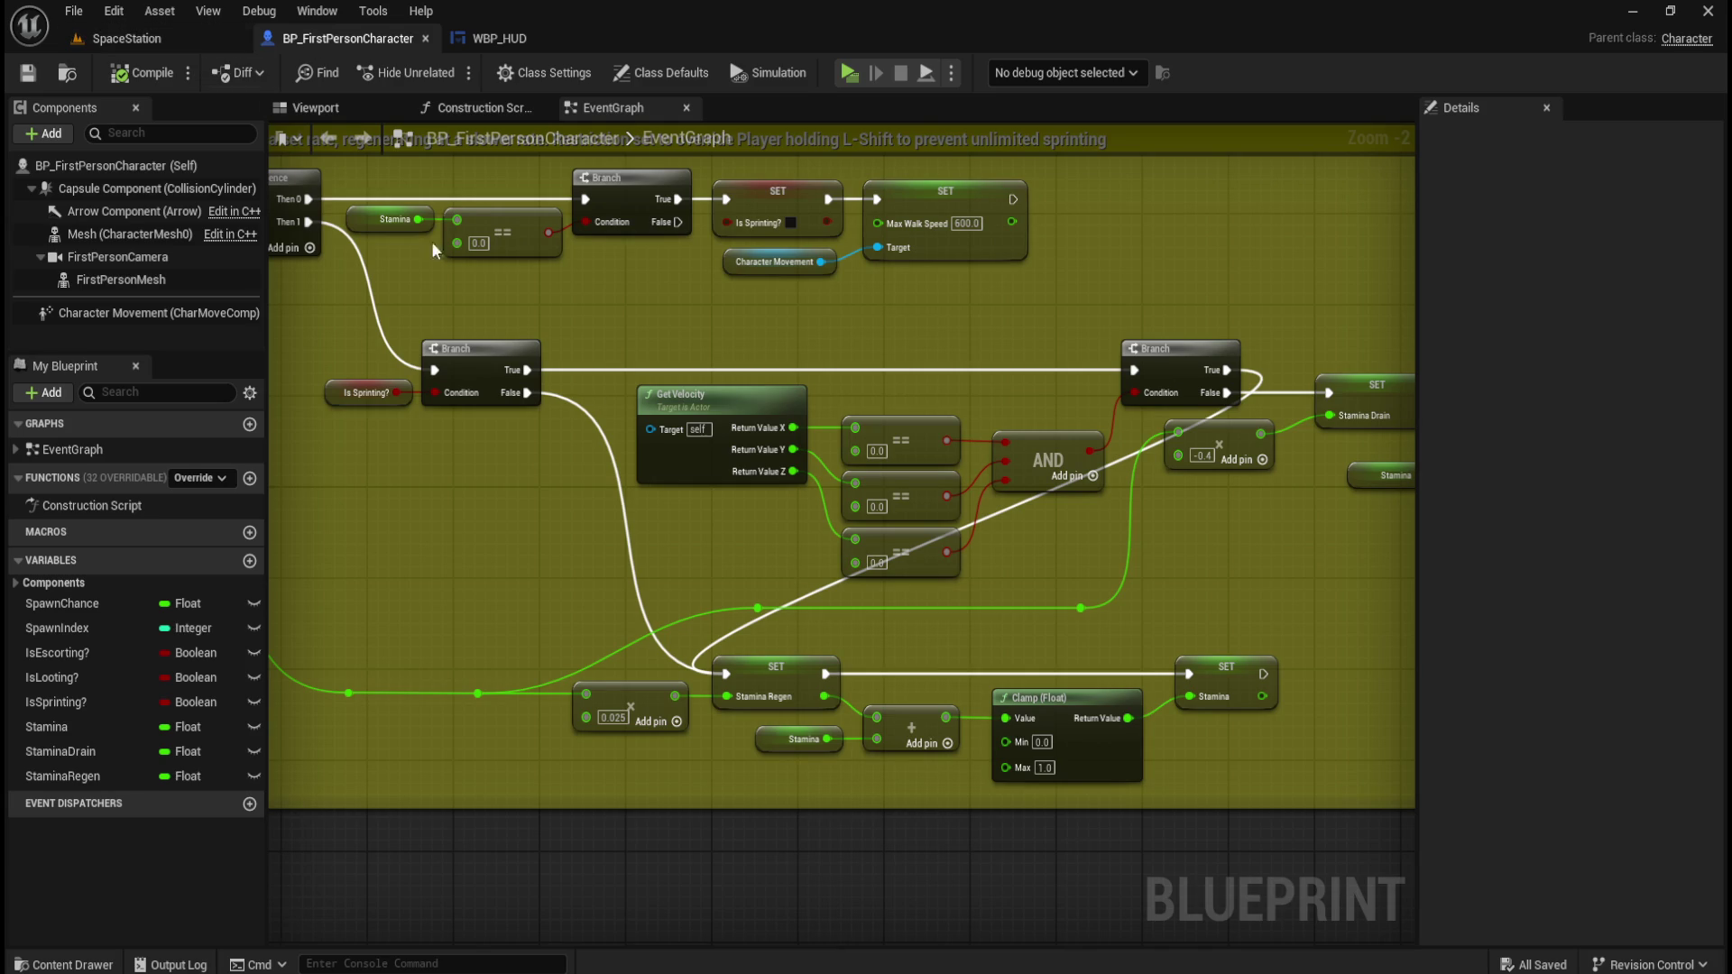
scroll(761, 644, "down", 1)
mouse_move(825, 446)
left_mouse_down()
mouse_move(806, 533)
mouse_move(820, 631)
mouse_move(762, 637)
mouse_move(777, 541)
mouse_move(739, 548)
left_mouse_up()
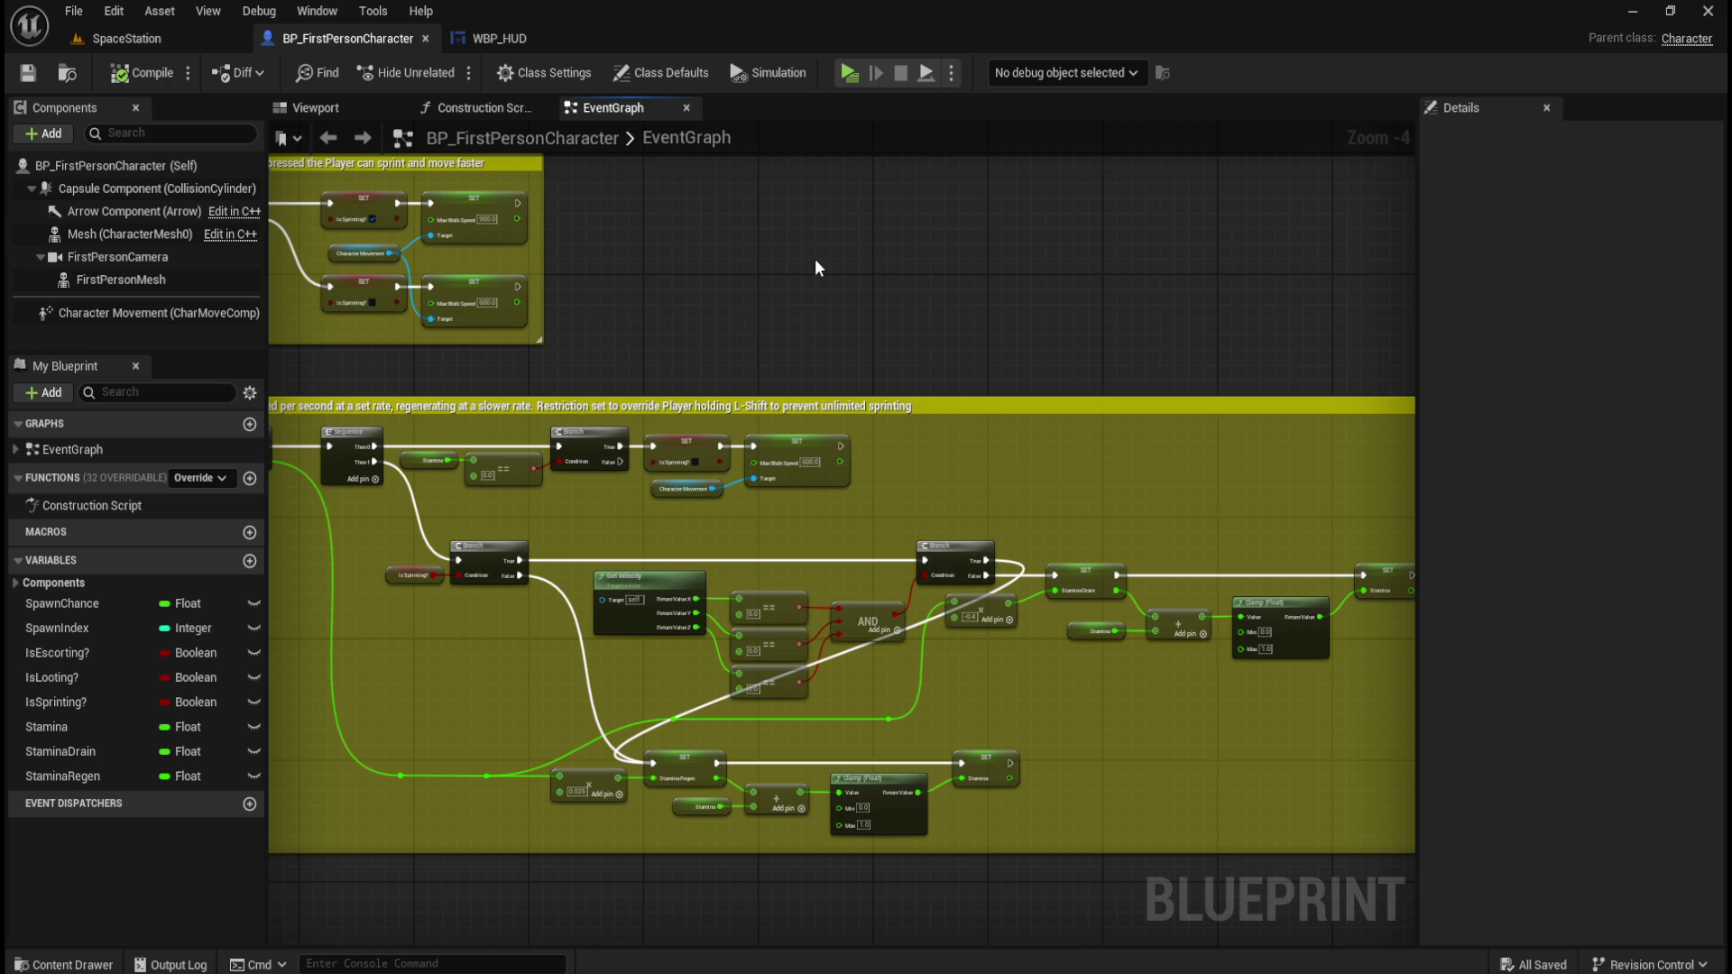
left_click(498, 39)
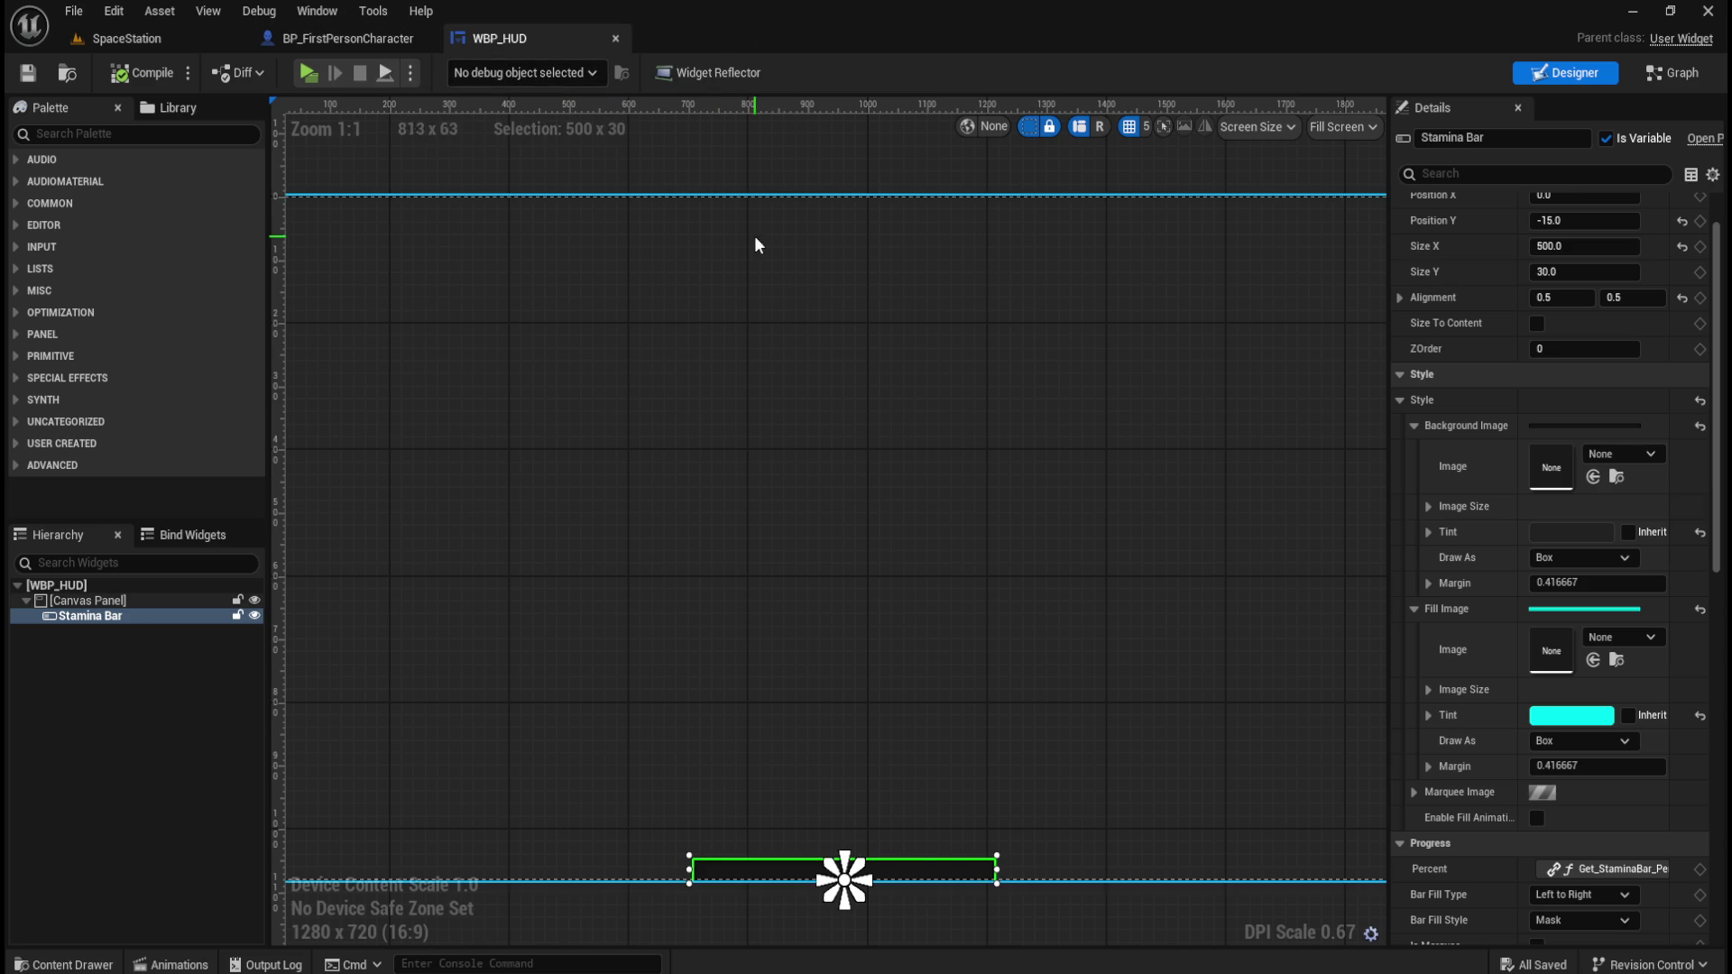
Browse to the Content folder, compile WBP_HUD, and switch to BP_FirstPersonCharacter's event graph.
key("ctrl+space")
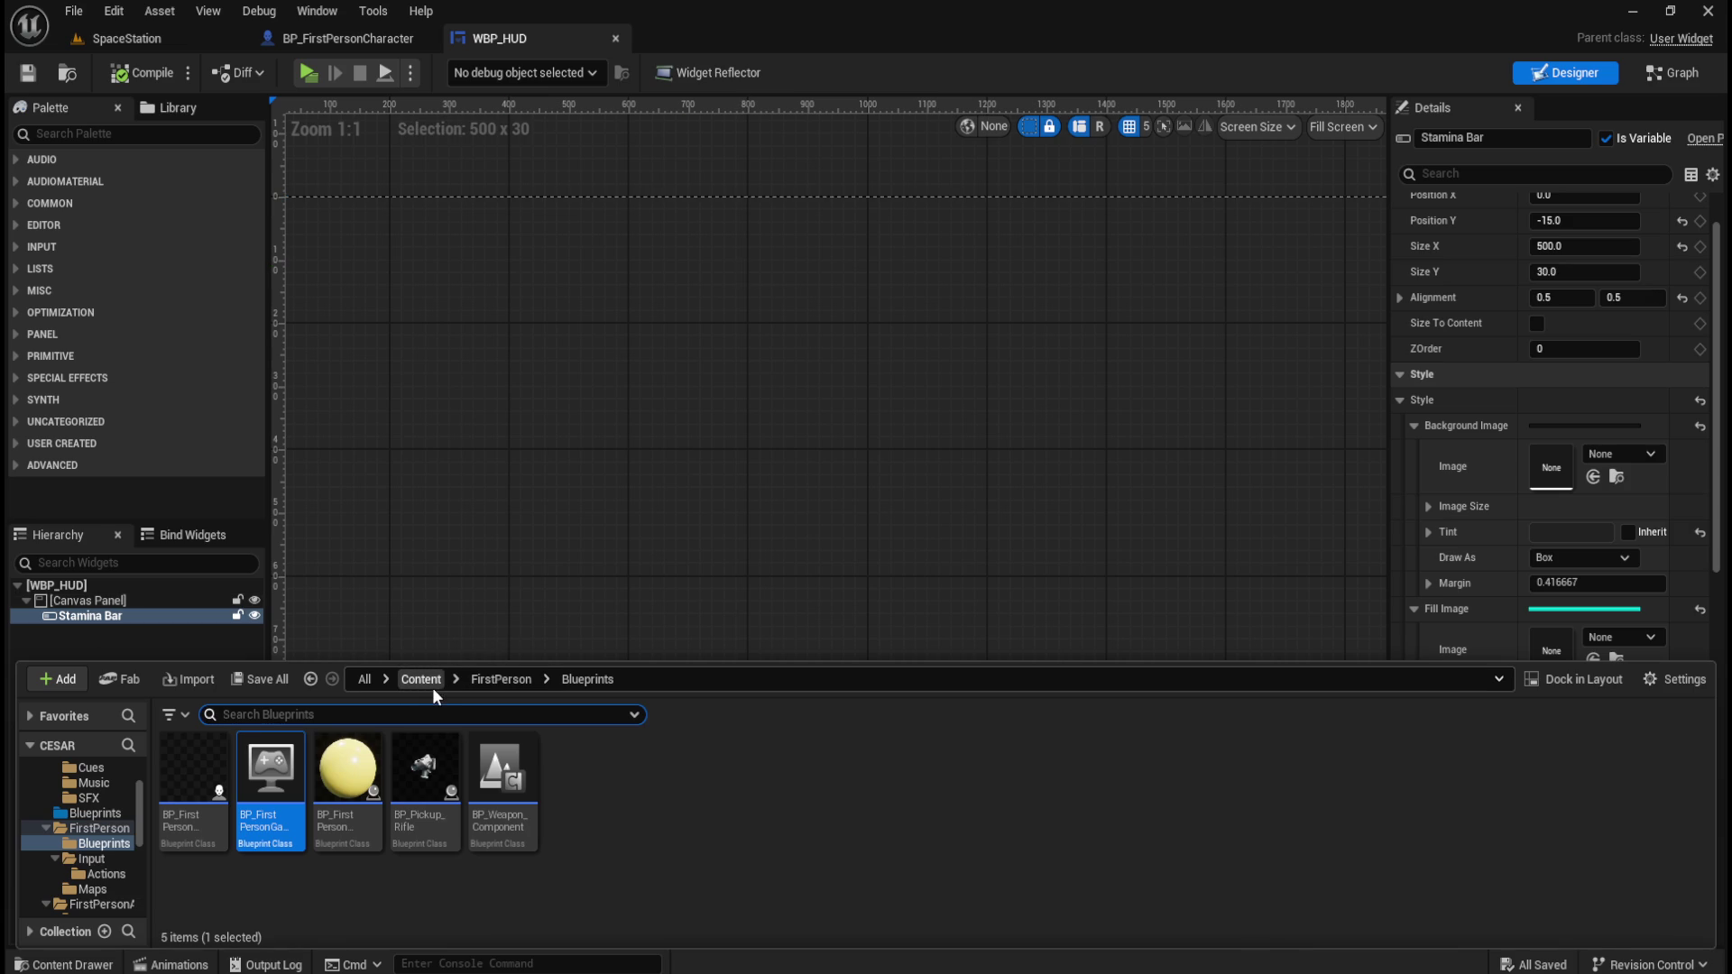
left_click(429, 684)
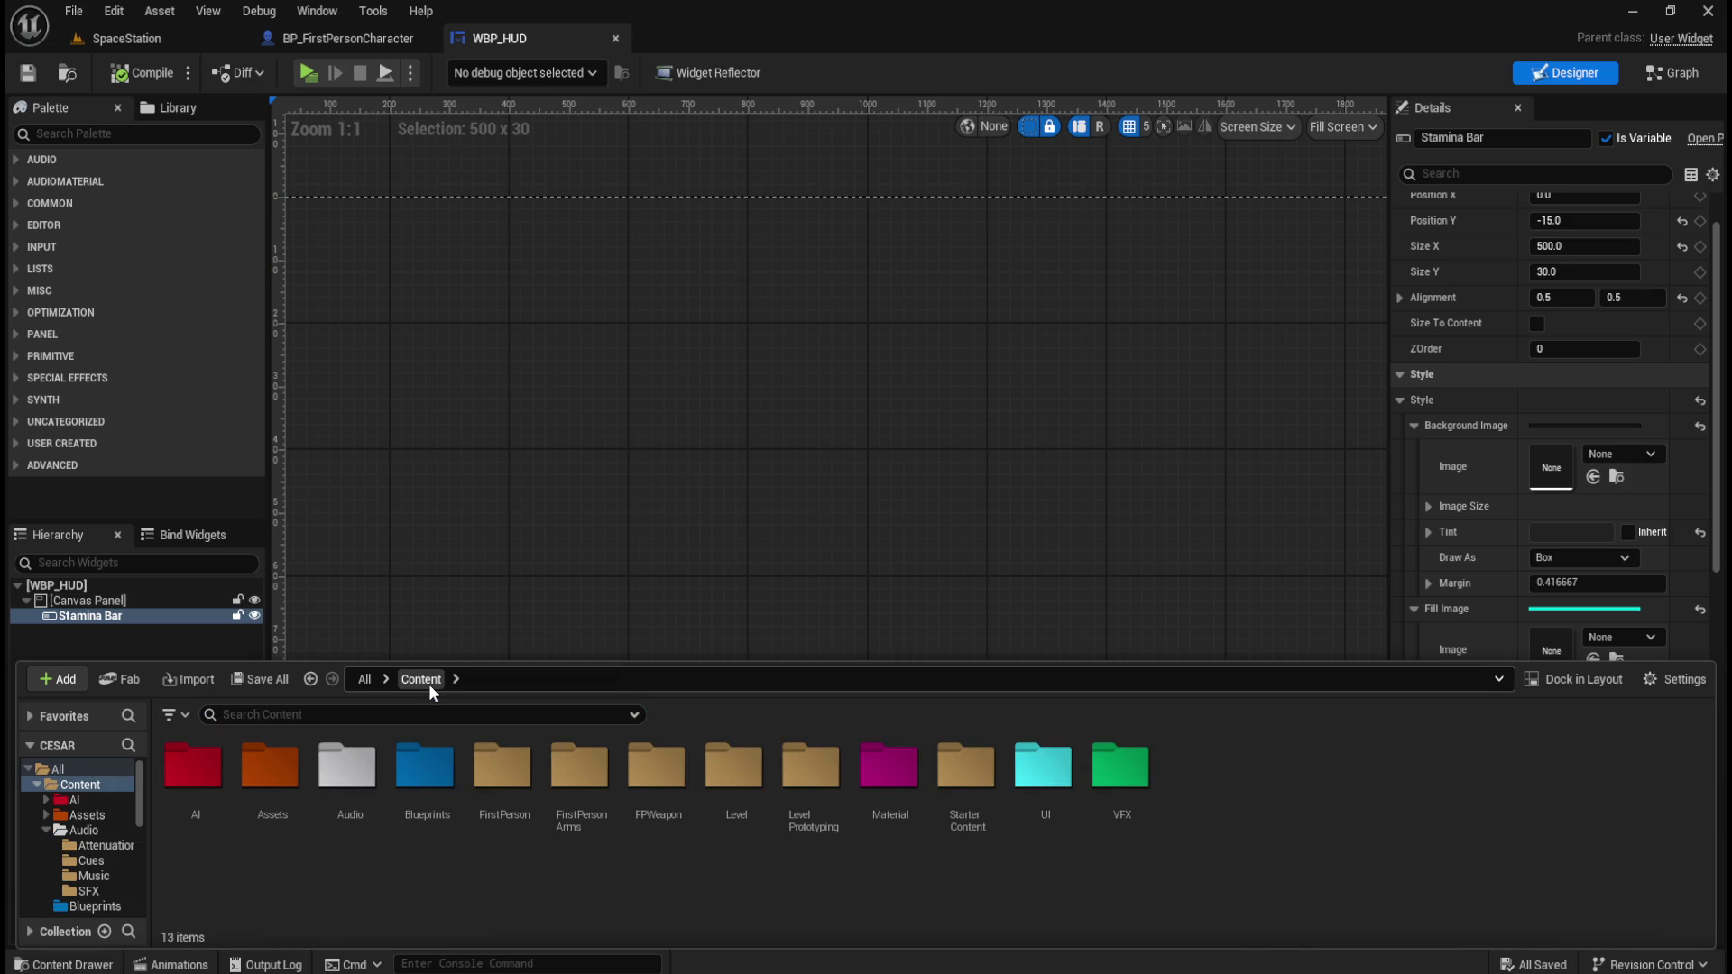
left_click(126, 80)
key("ctrl+space")
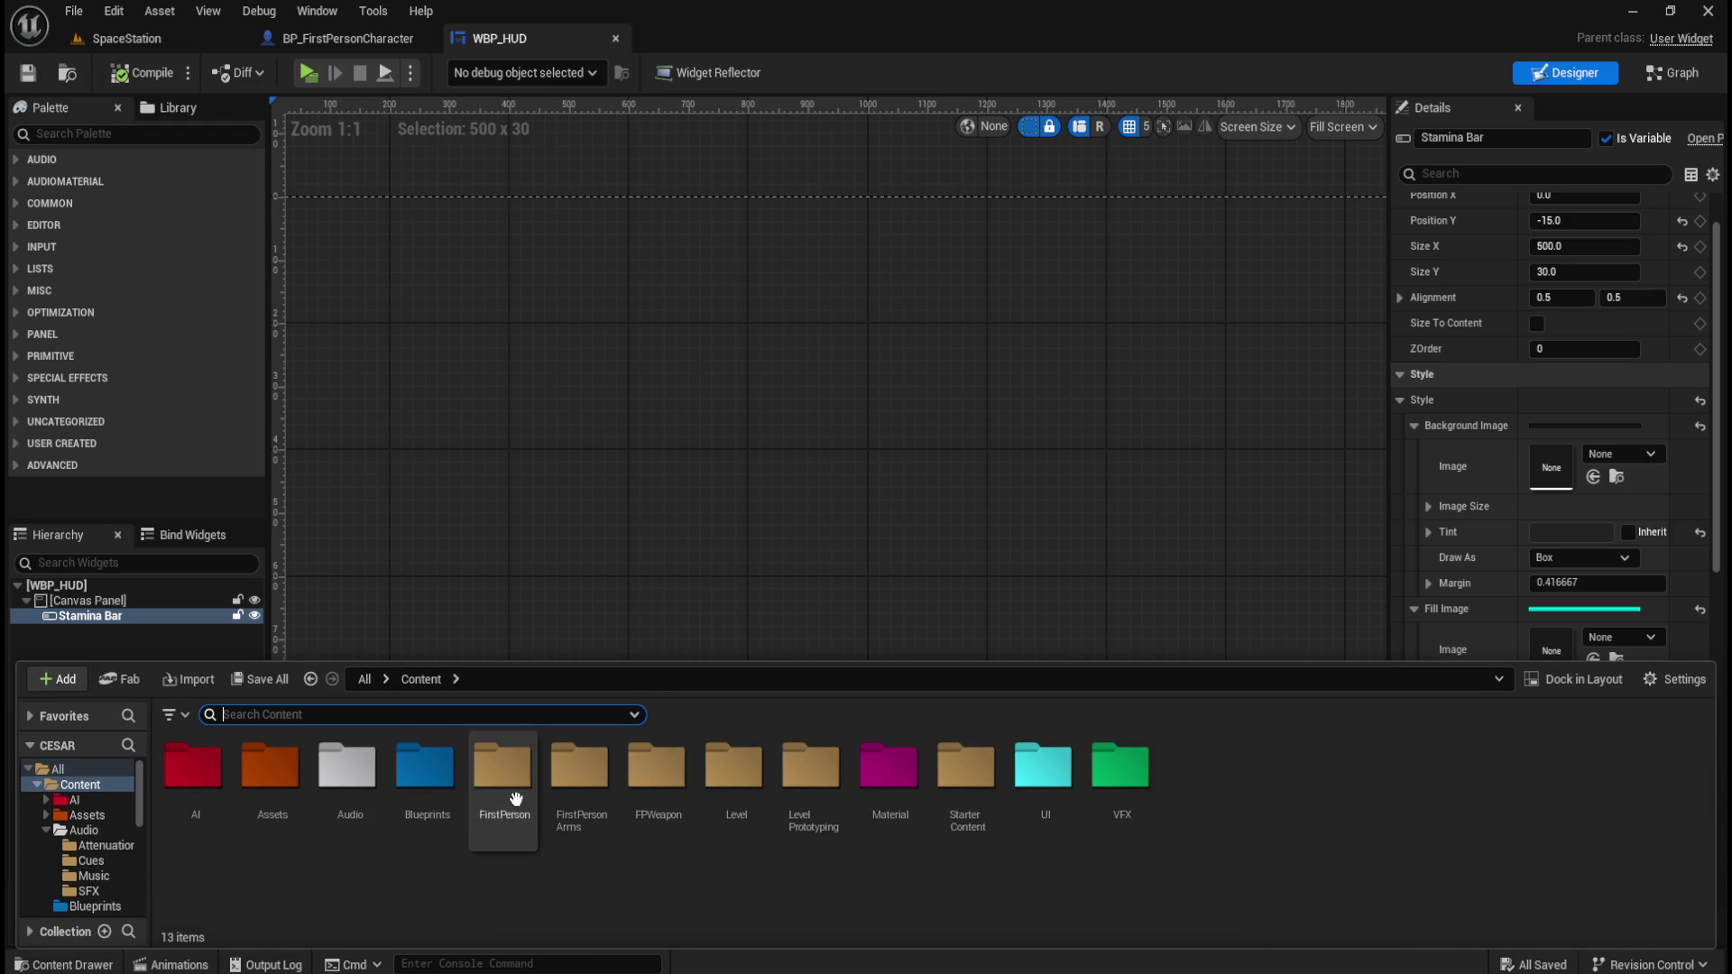
left_click(343, 38)
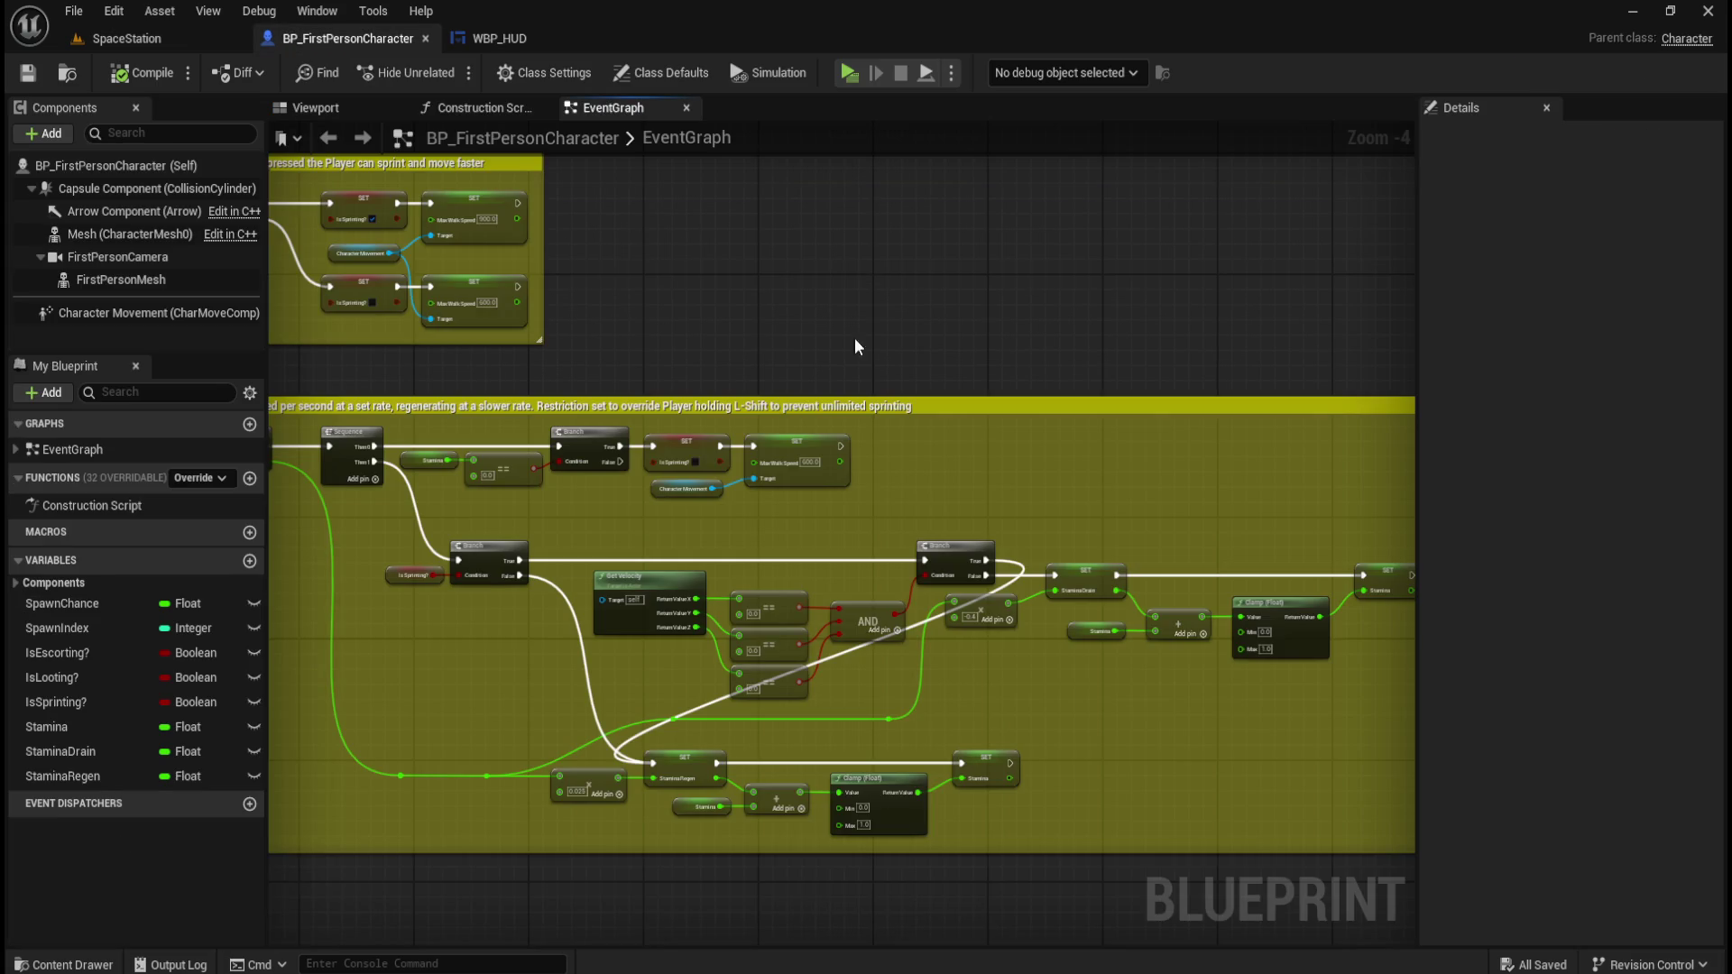
Locate and select the SET Is Looting? node after the Interact call, then open the Content Drawer.
scroll(916, 479, "down", 5)
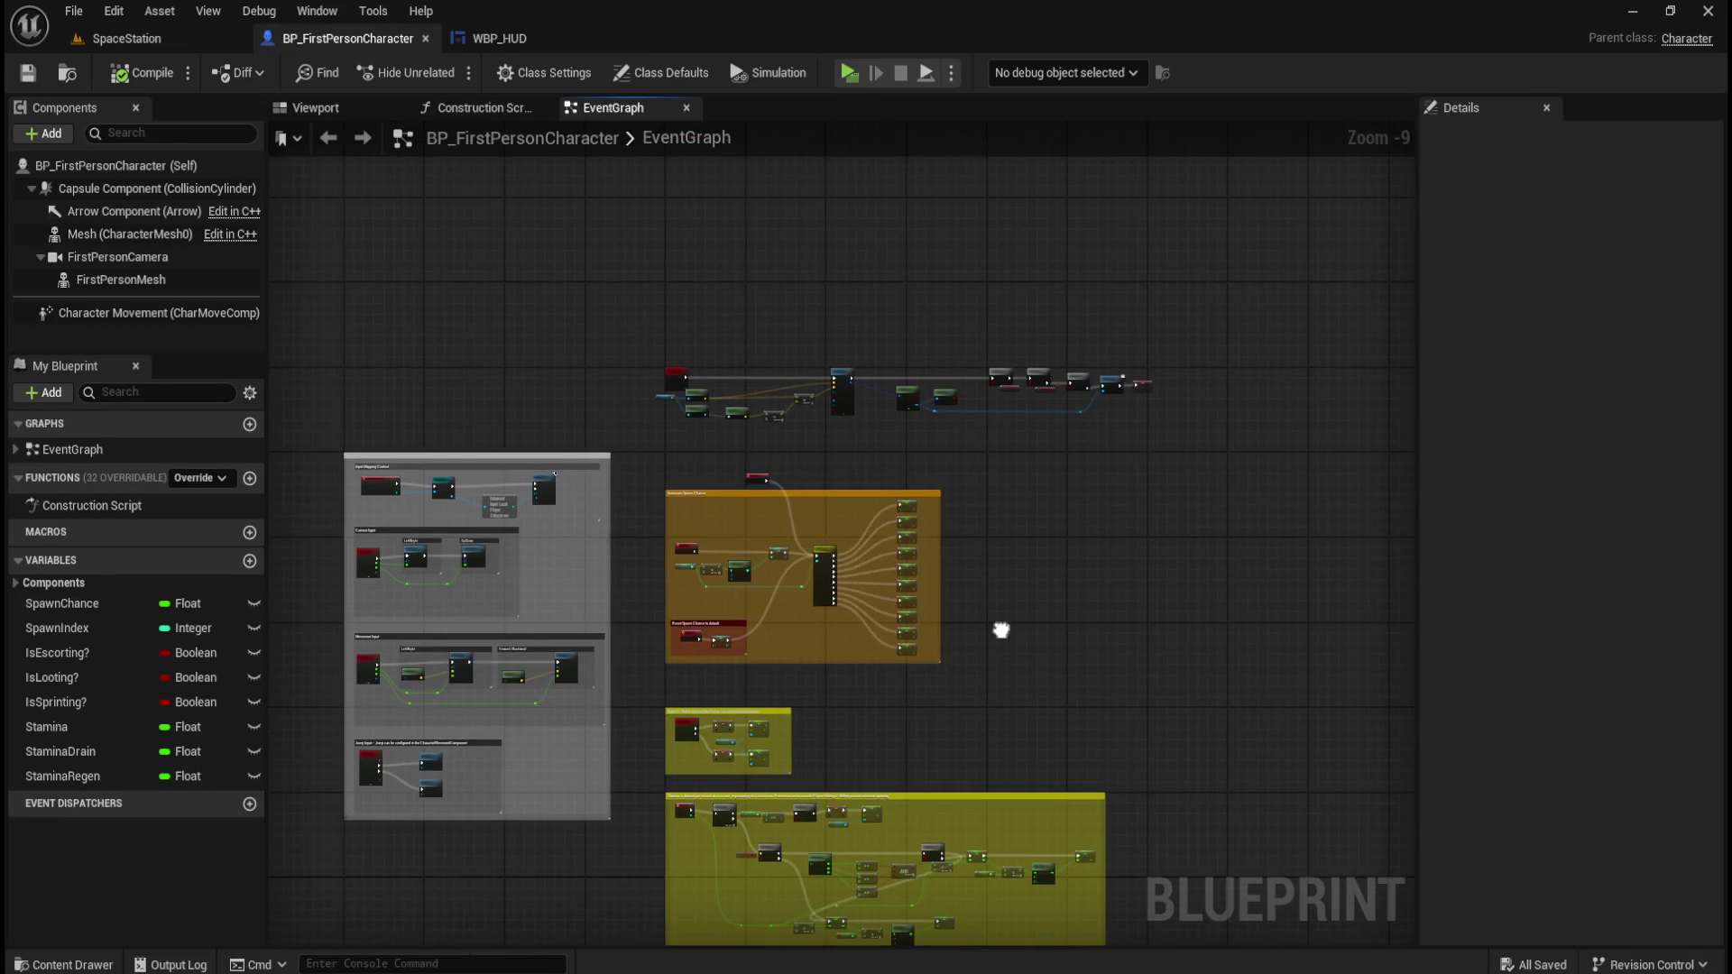
scroll(774, 309, "up", 6)
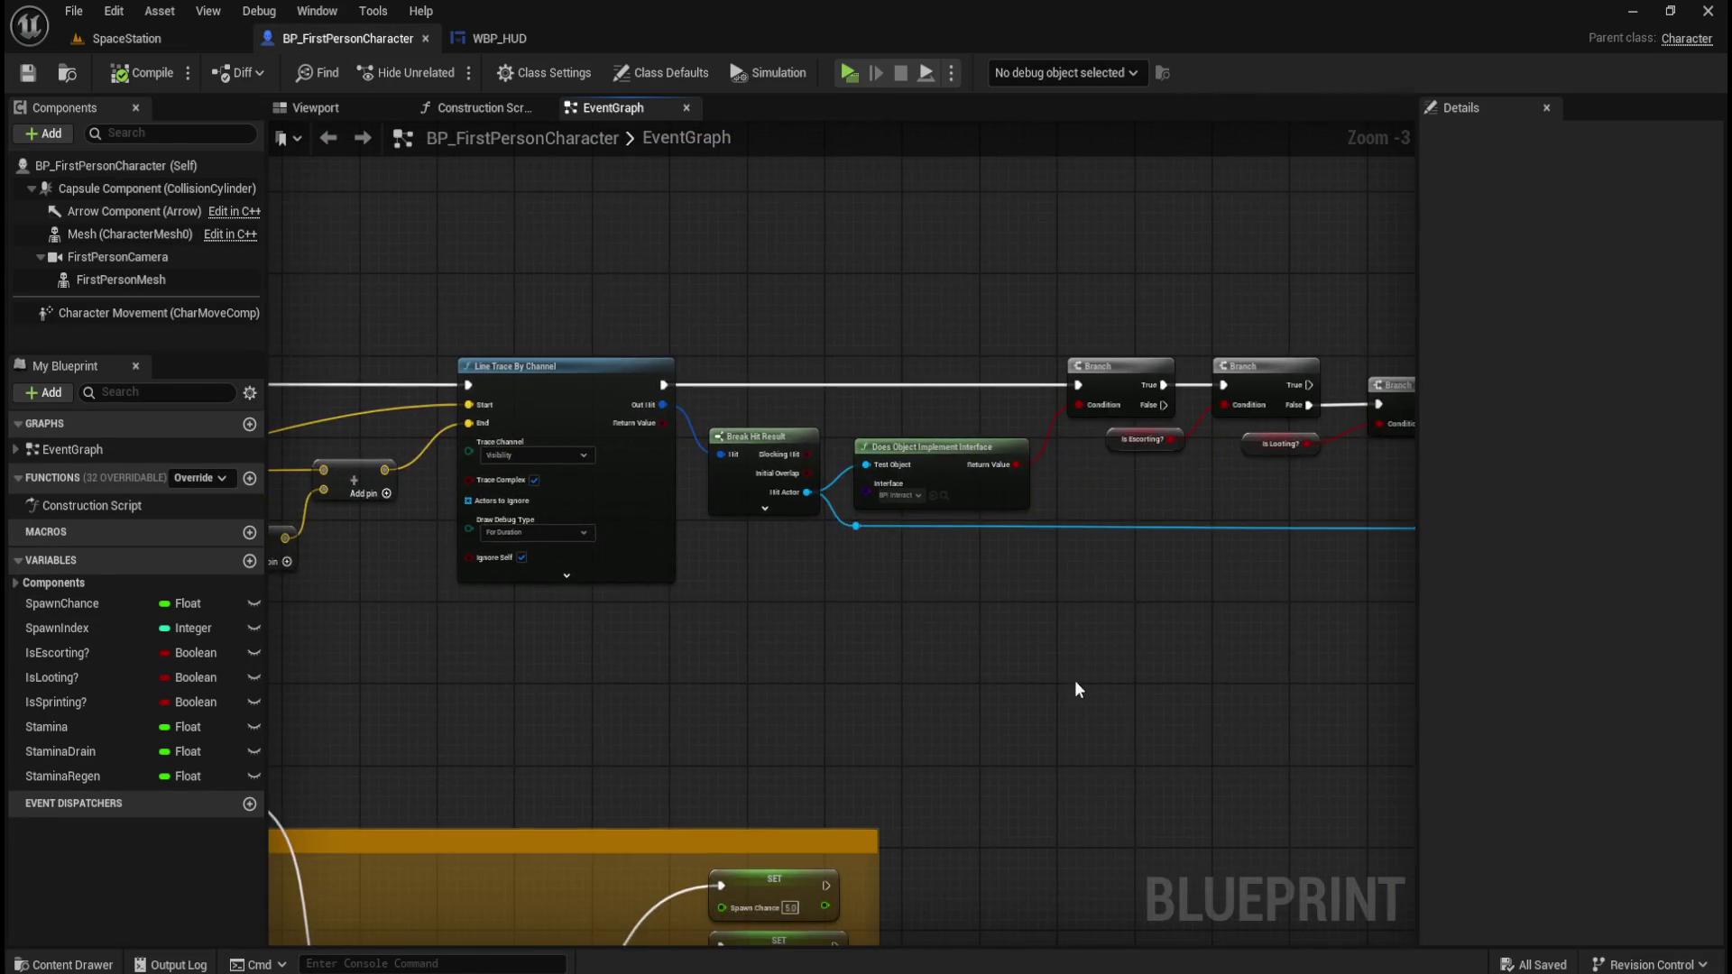
scroll(858, 559, "up", 3)
left_click_drag(999, 262, 791, 536)
left_click_drag(1252, 265, 781, 630)
scroll(858, 586, "down", 5)
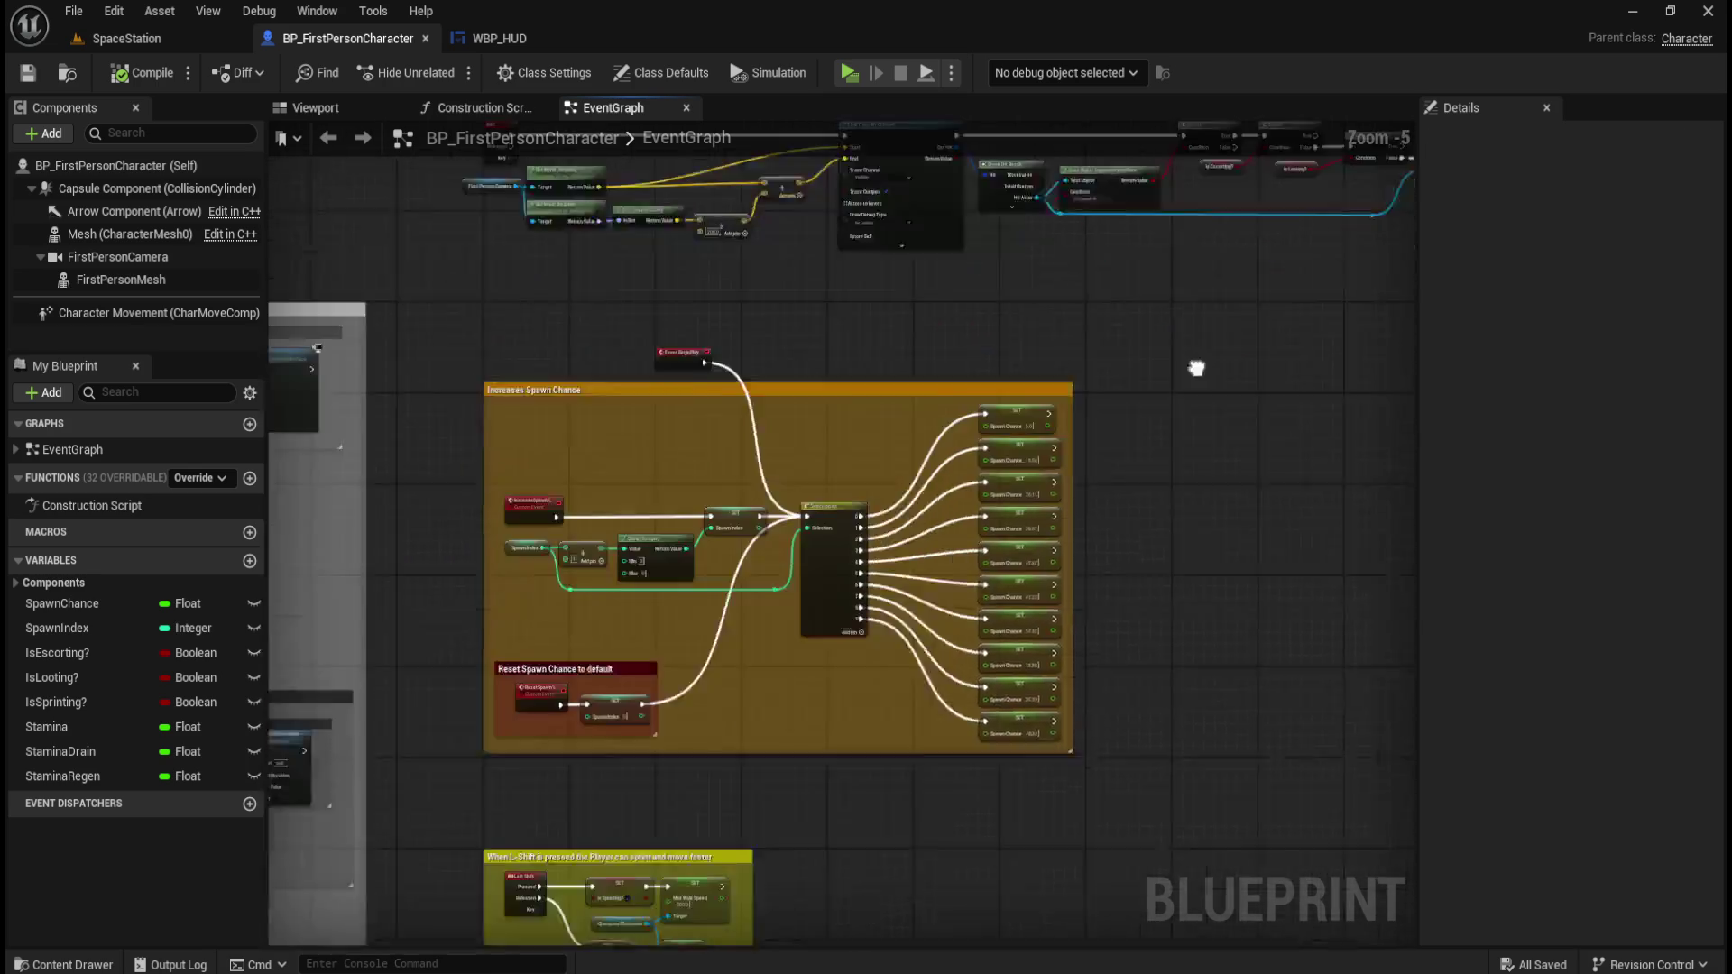
mouse_move(1052, 665)
left_mouse_down()
mouse_move(928, 387)
mouse_move(676, 290)
mouse_move(726, 290)
mouse_move(700, 325)
mouse_move(734, 355)
mouse_move(719, 376)
left_mouse_up()
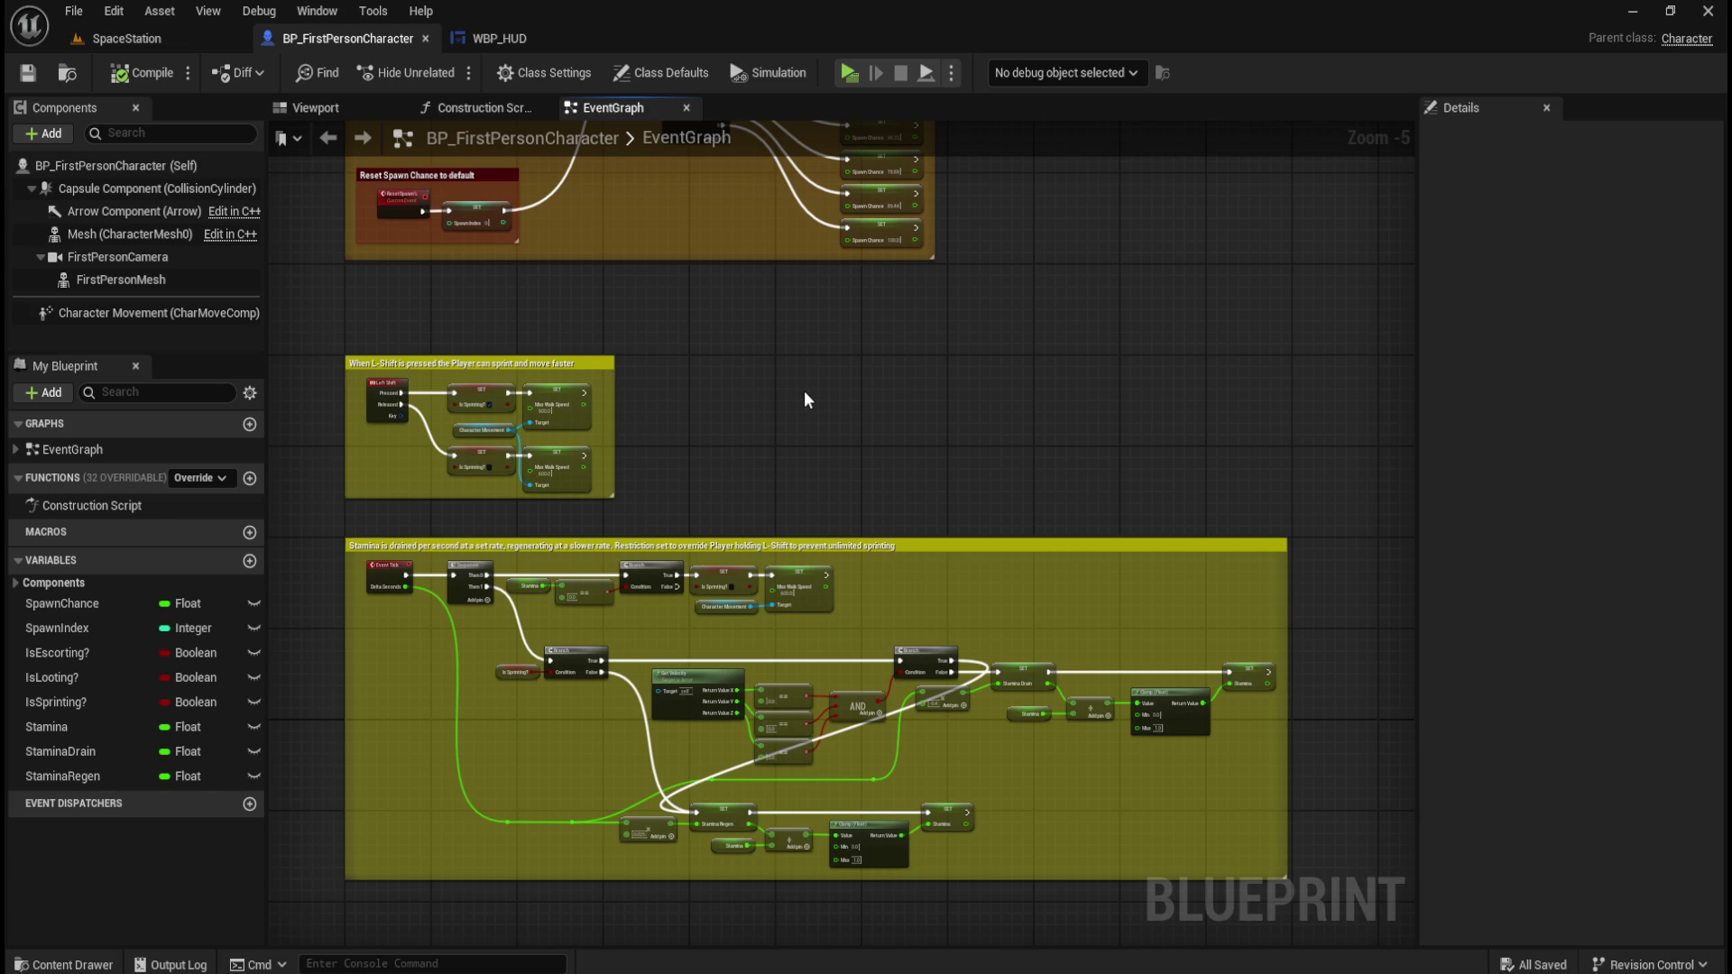
key("Home")
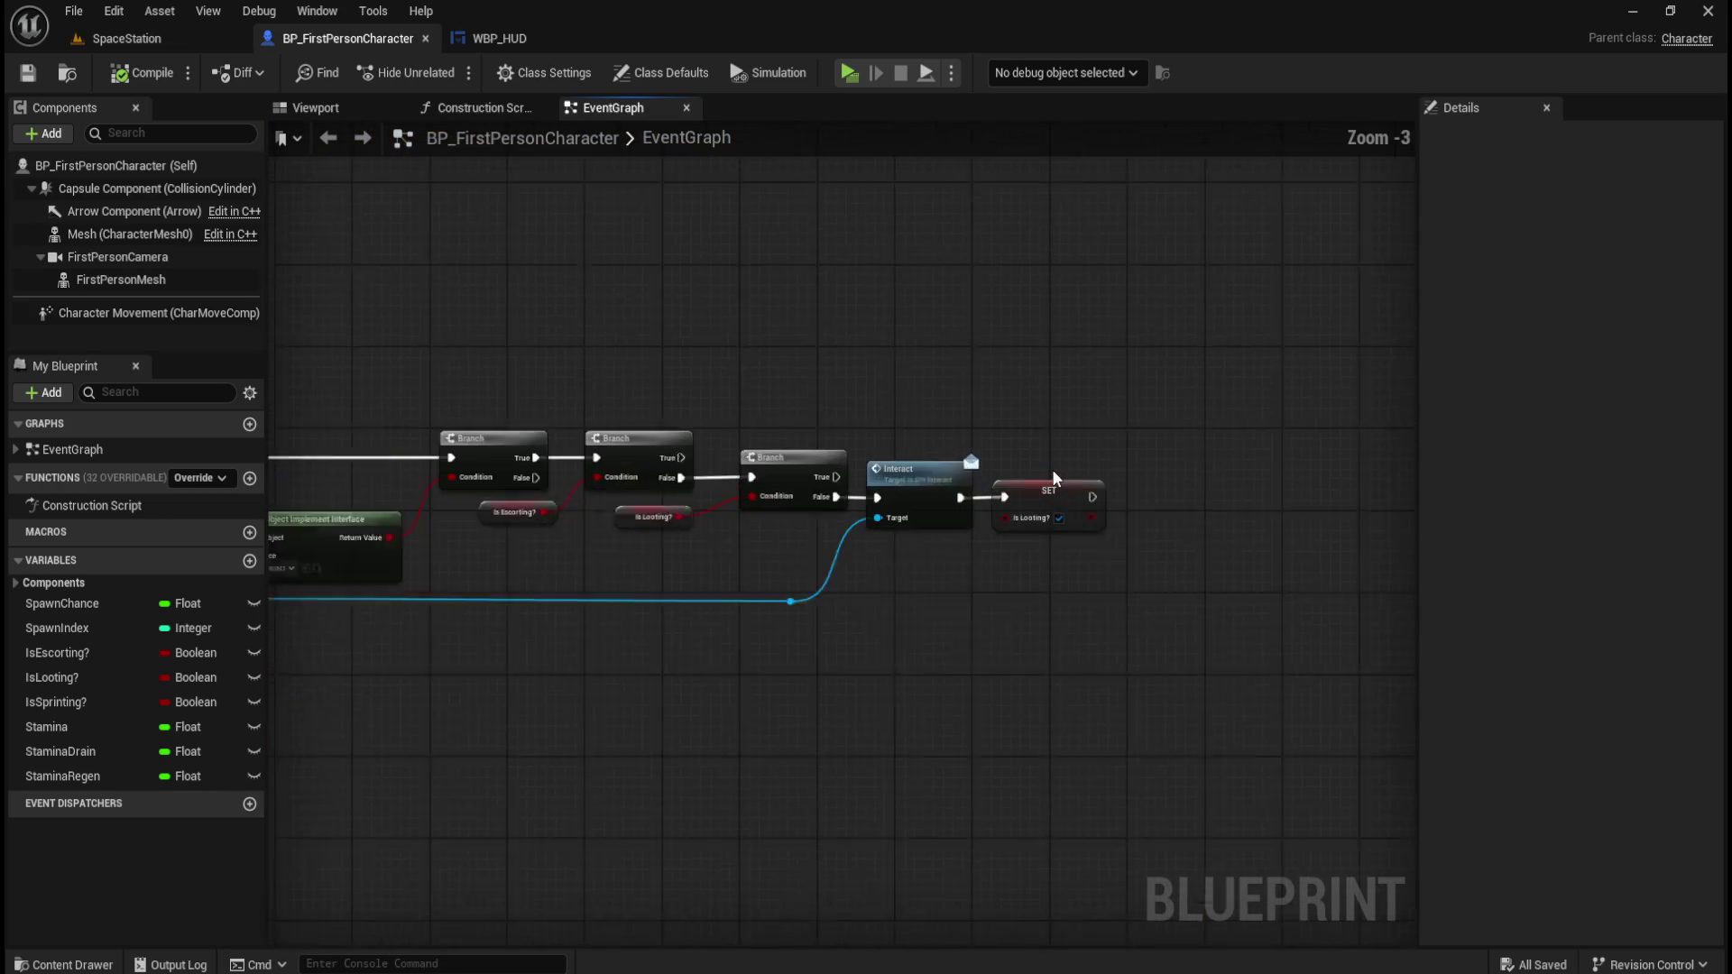
mouse_move(1205, 389)
left_mouse_down()
mouse_move(934, 651)
mouse_move(951, 639)
left_mouse_up()
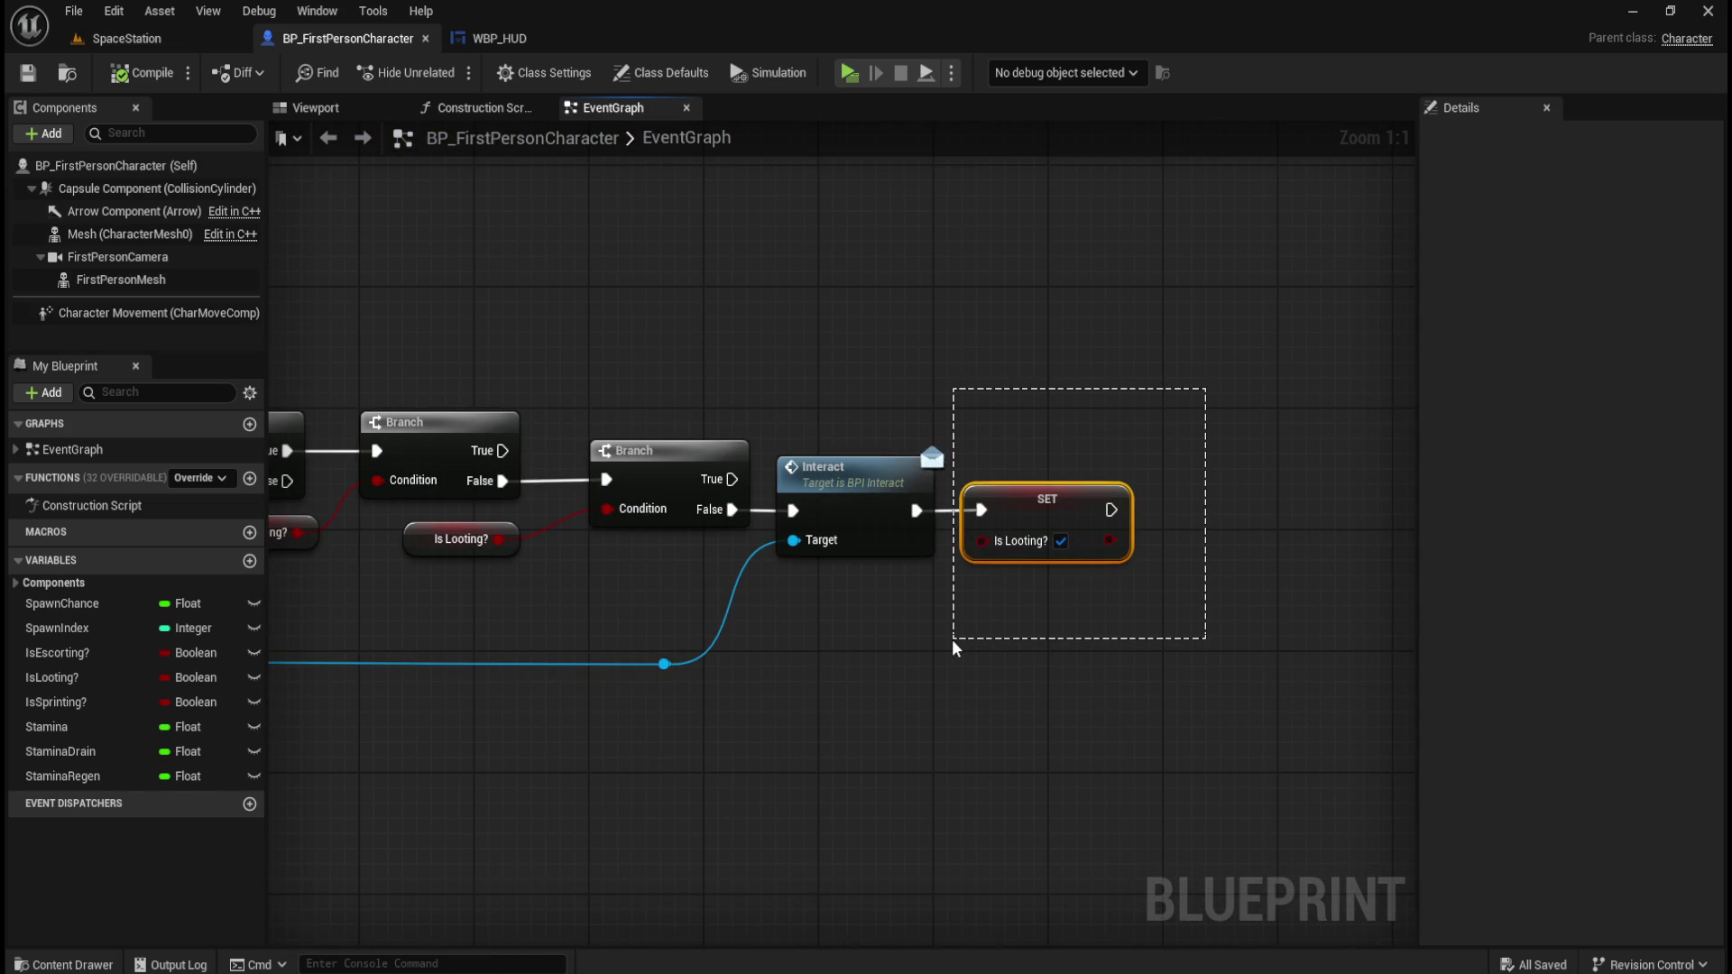
left_click_drag(951, 638, 952, 641)
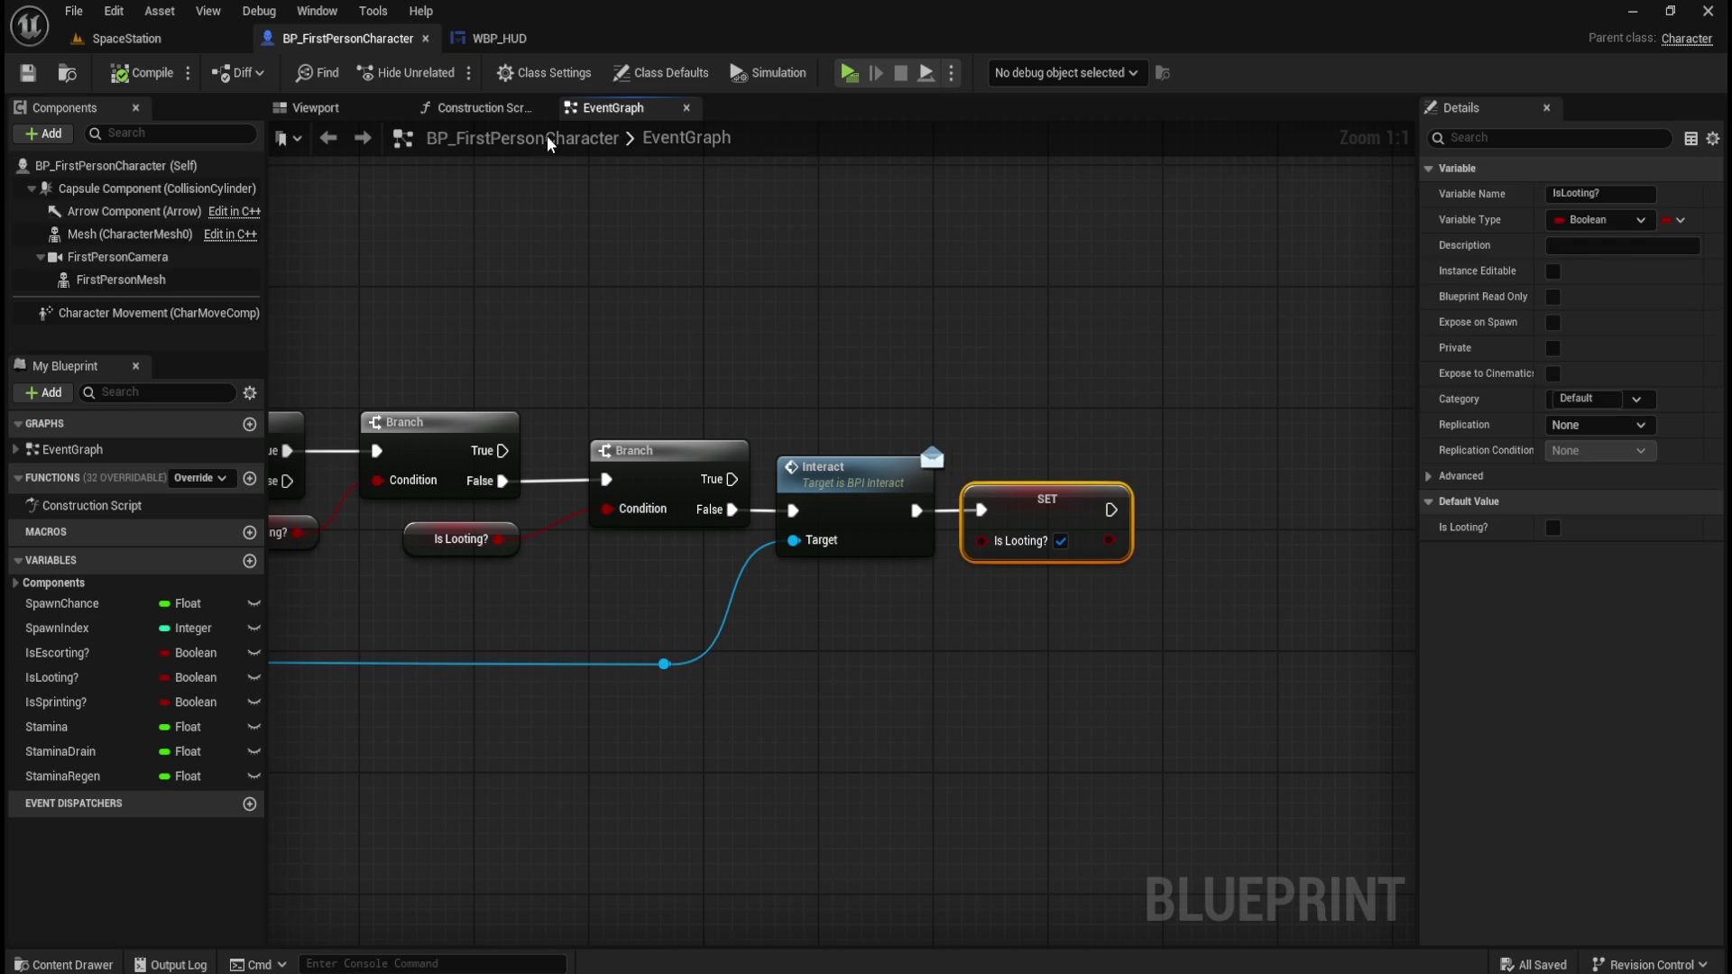
key("ctrl+space")
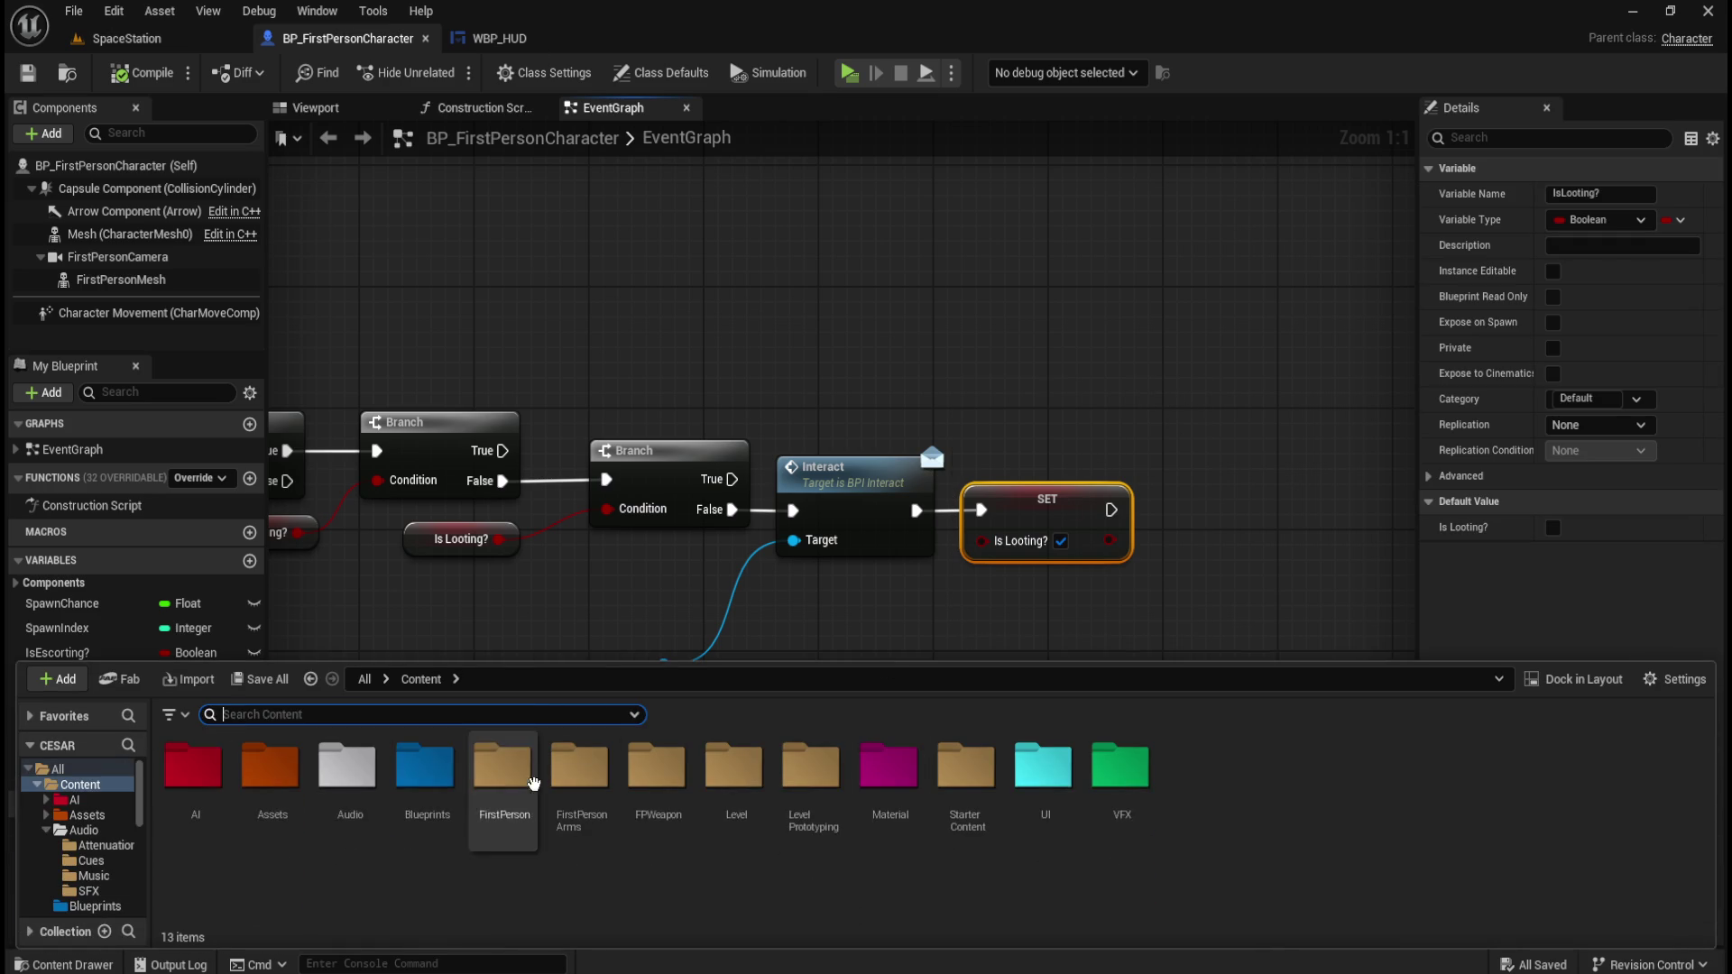
Open BP_Lootable_Barrel from the Blueprints folder and inspect its Play, Delay and Activate nodes.
double_click(426, 771)
double_click(1125, 773)
mouse_move(975, 645)
left_mouse_down()
mouse_move(1067, 638)
mouse_move(1032, 695)
mouse_move(831, 674)
mouse_move(442, 561)
left_mouse_up()
left_click(455, 511)
Pan through the barrel's looting delay, SET and Set Static Mesh nodes, then return to WBP_HUD.
mouse_move(1113, 630)
left_mouse_down()
mouse_move(707, 629)
mouse_move(900, 403)
left_mouse_up()
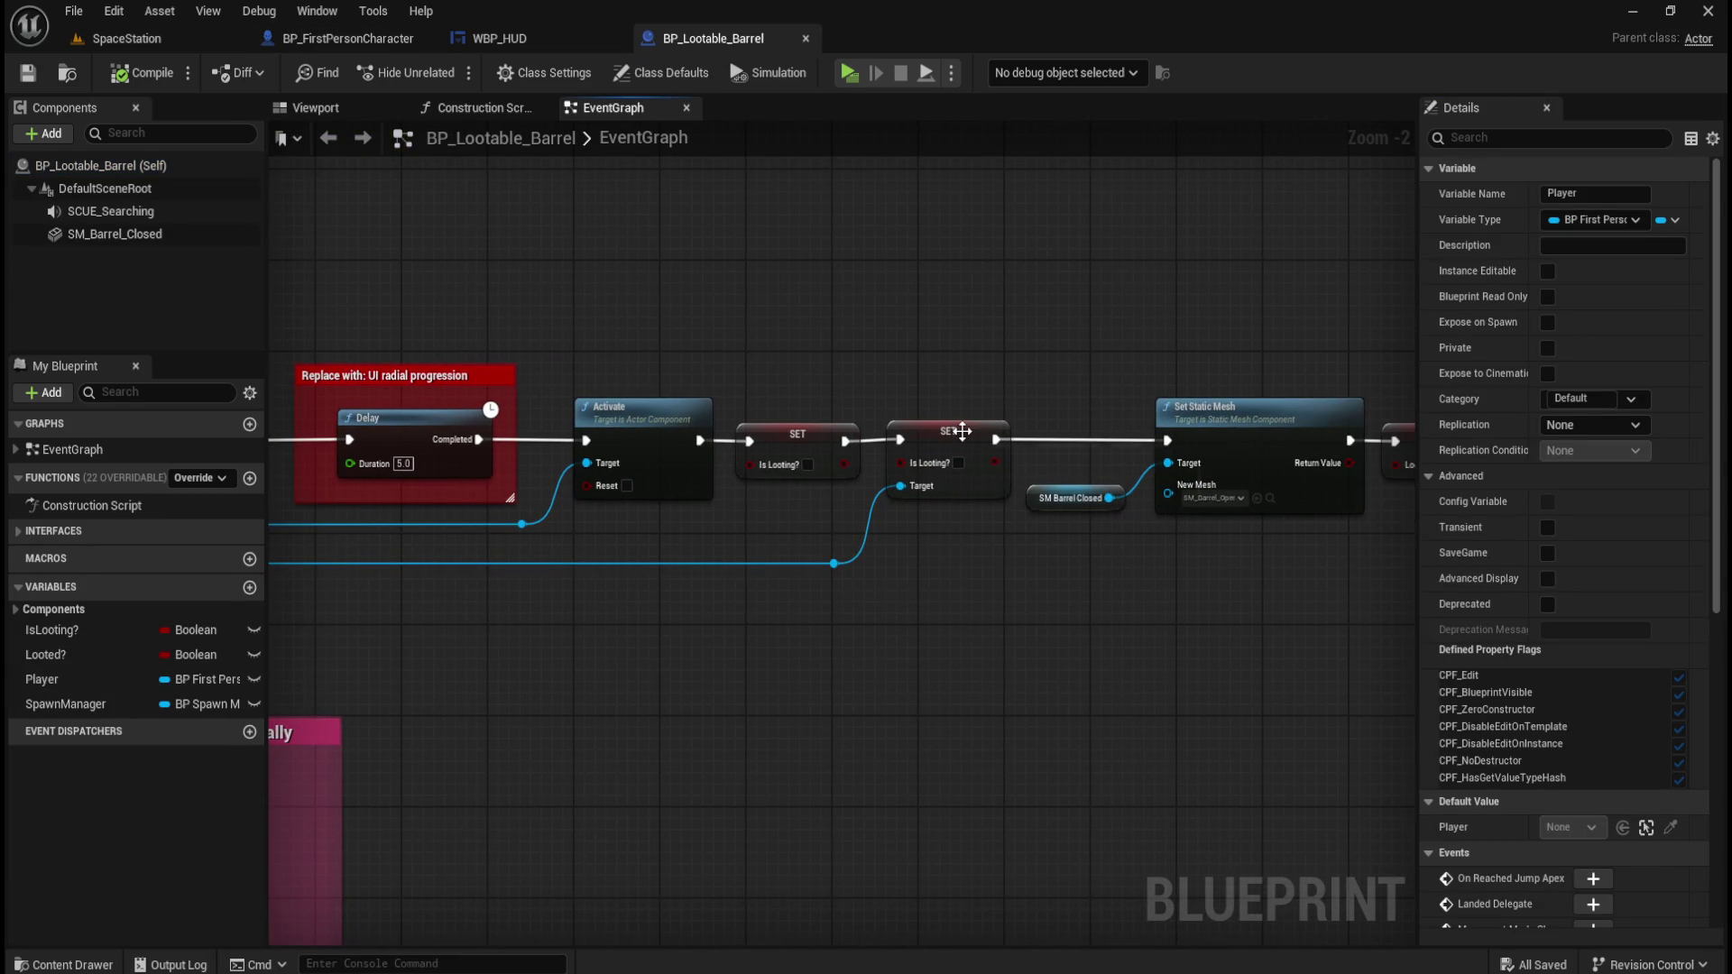
left_click(787, 278)
mouse_move(506, 267)
left_mouse_down()
mouse_move(1016, 286)
mouse_move(1064, 307)
left_mouse_up()
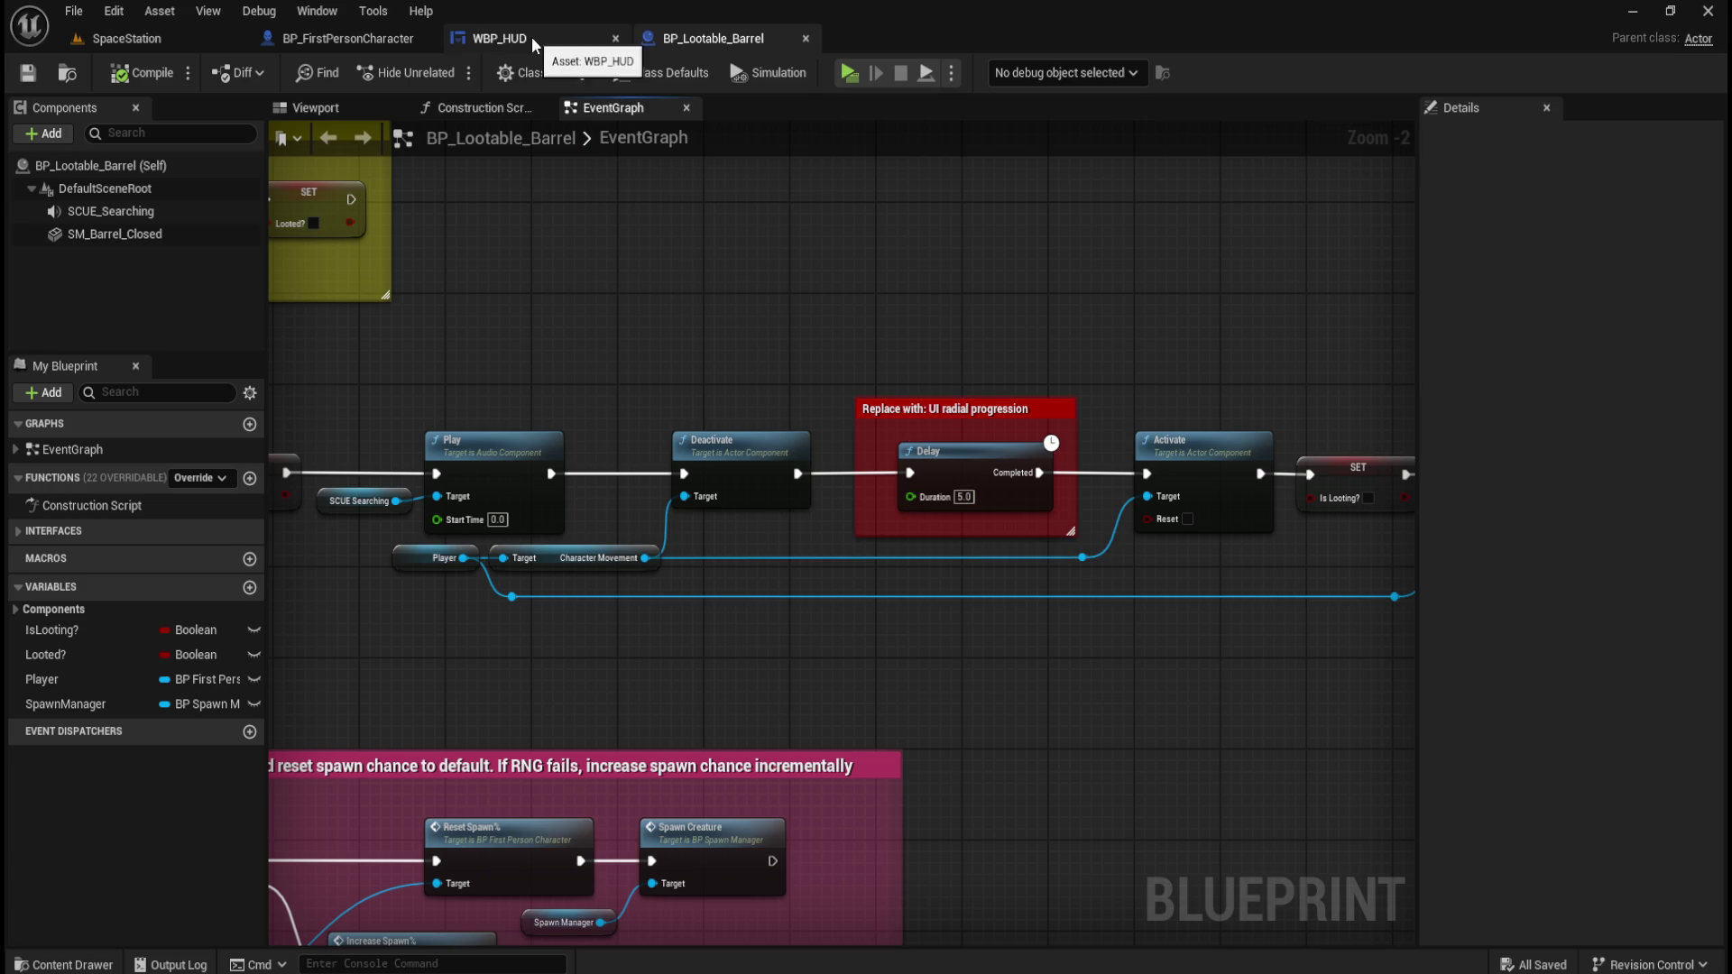
left_click_drag(1225, 334, 658, 355)
mouse_move(952, 320)
left_mouse_down()
mouse_move(512, 351)
mouse_move(691, 393)
left_mouse_up()
left_click(499, 38)
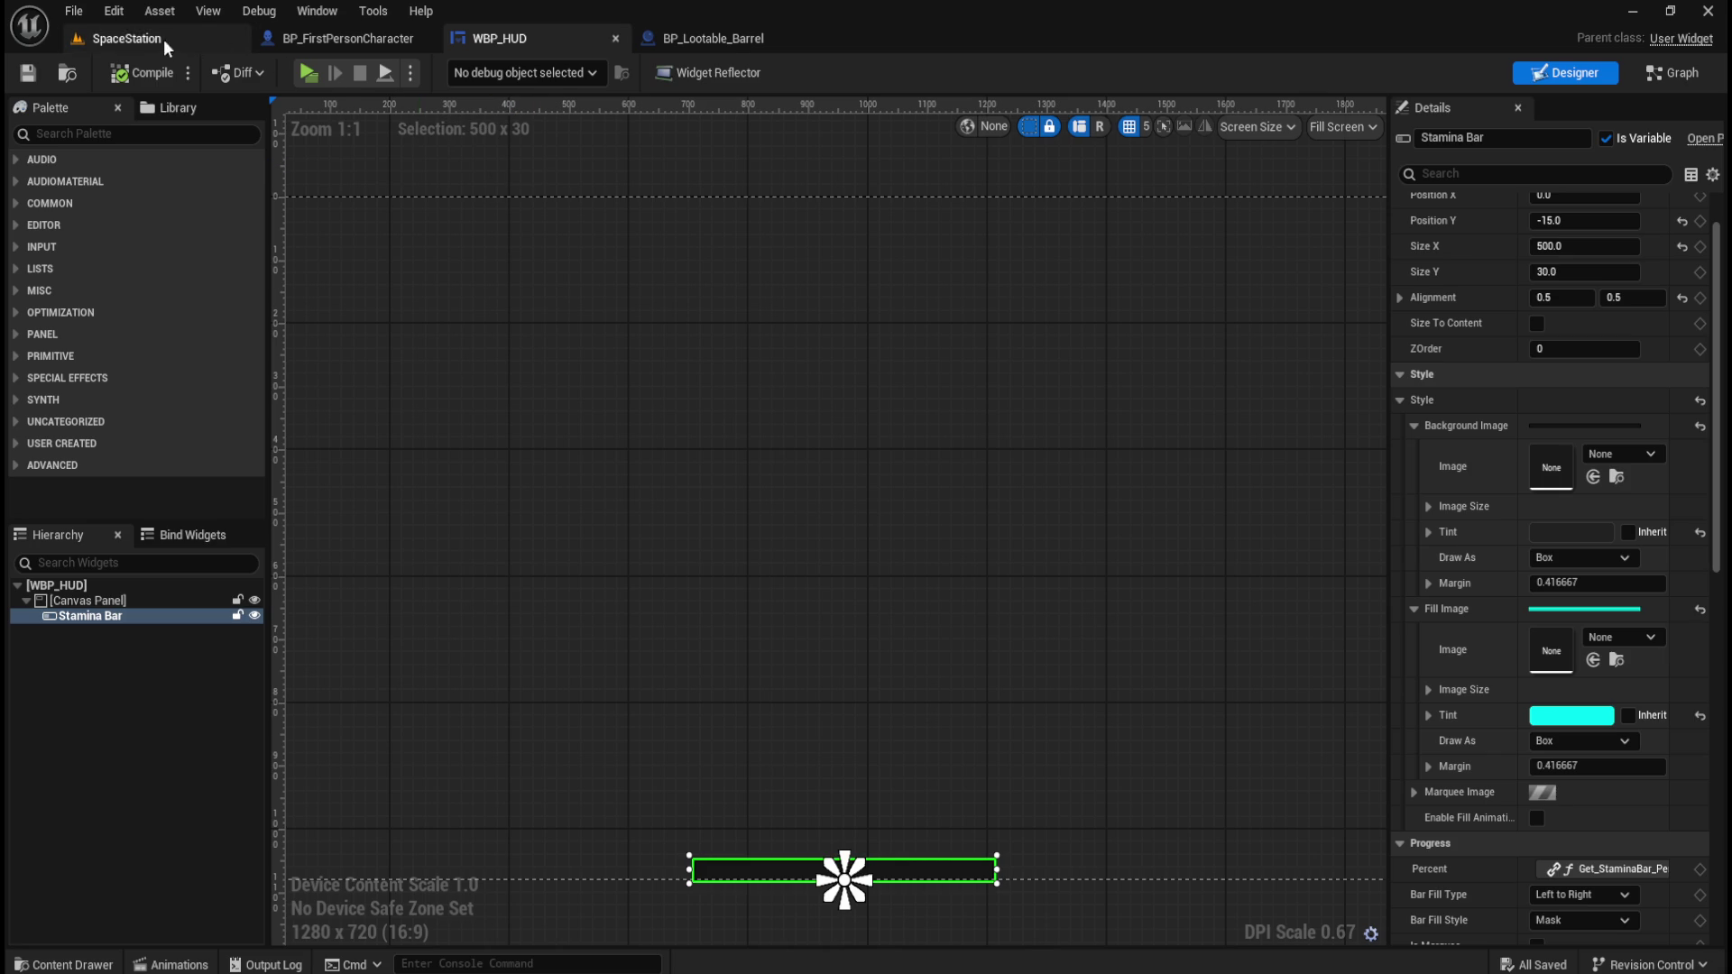
Check the SpaceStation level, return to WBP_HUD, and open the Content Drawer on Blueprints.
left_click(126, 35)
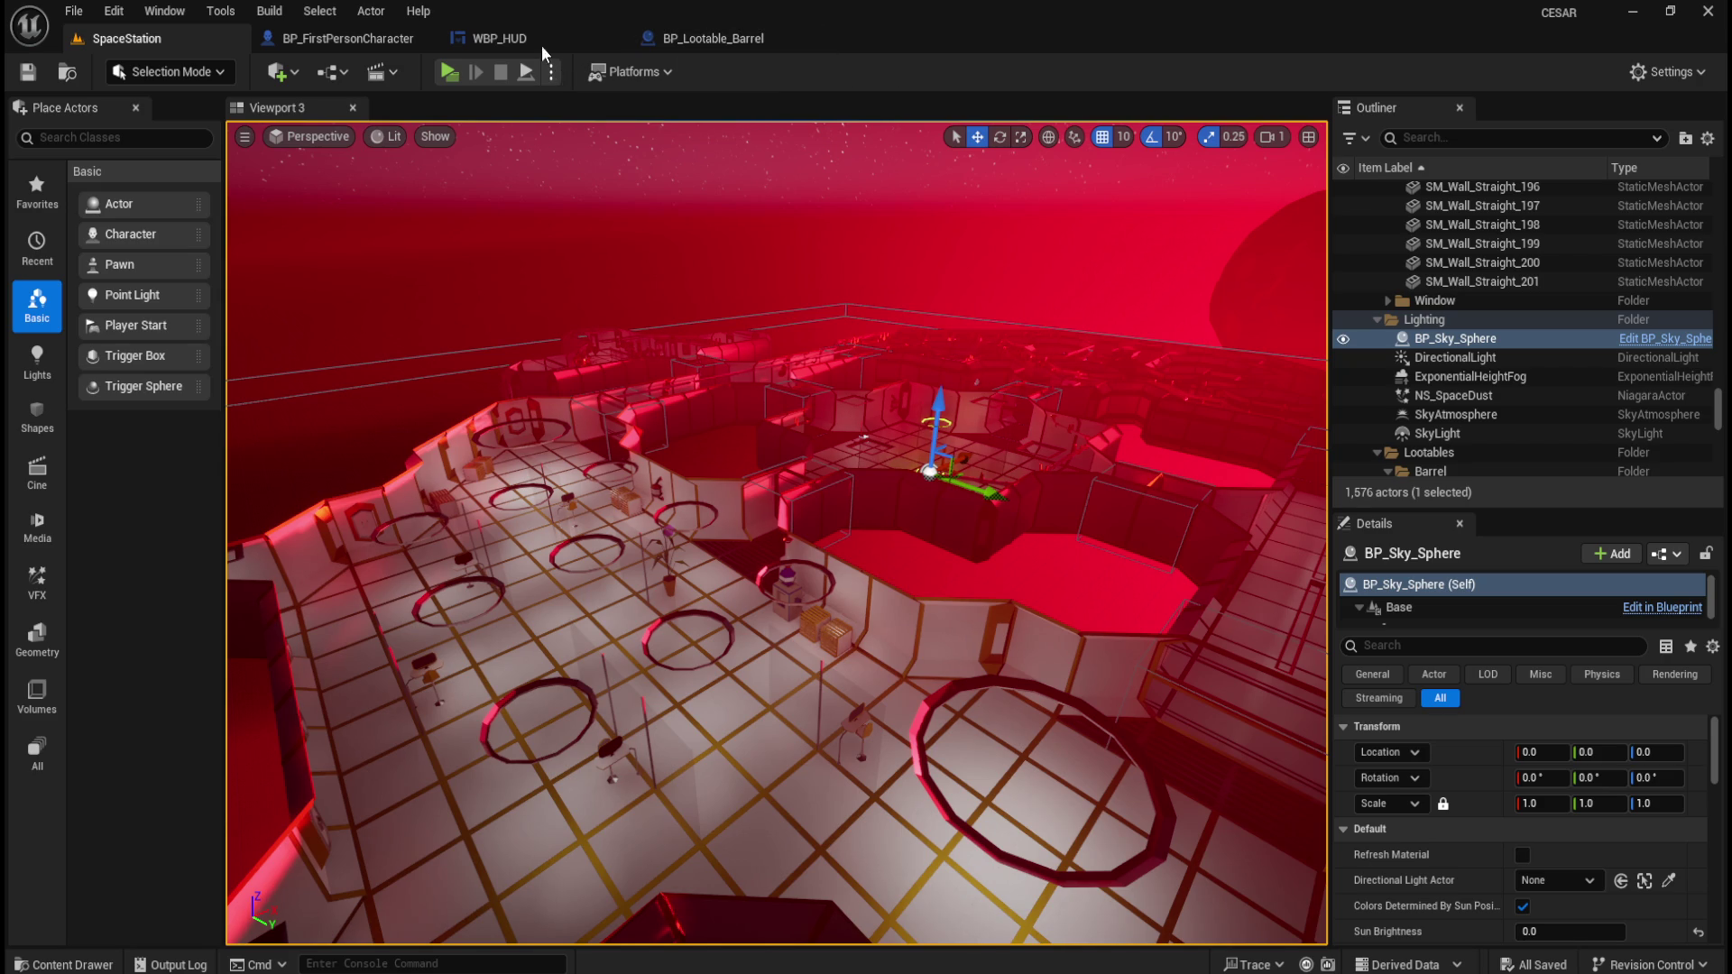
left_click(500, 37)
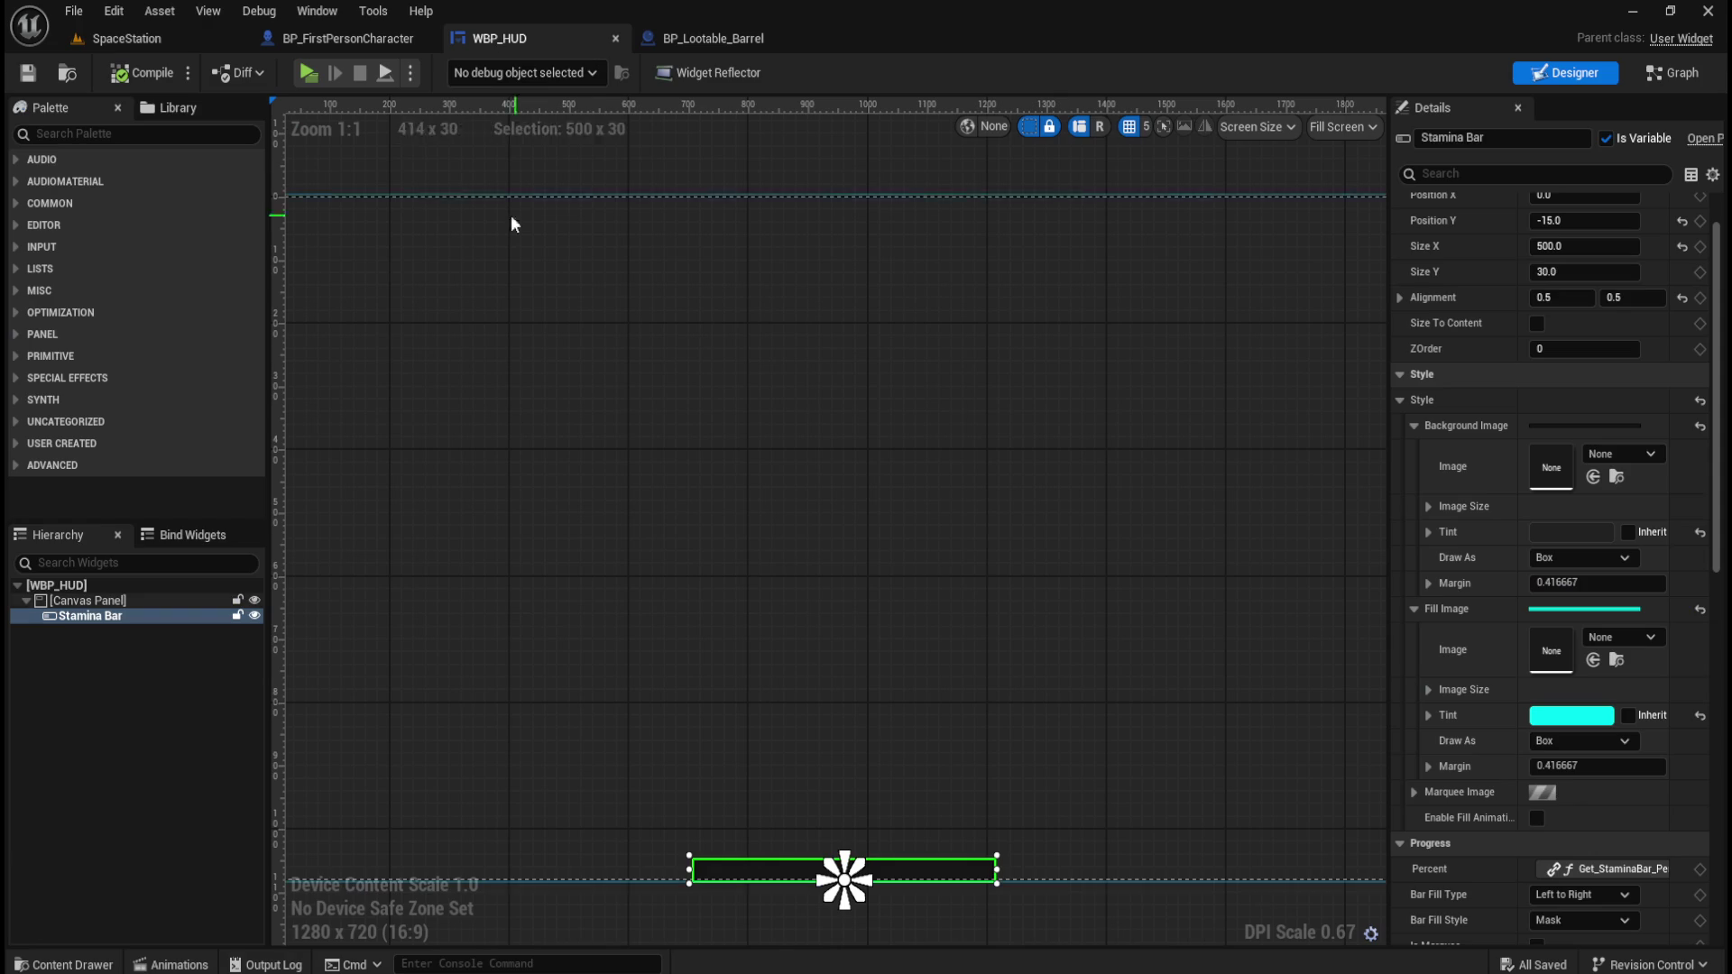
key("ctrl+space")
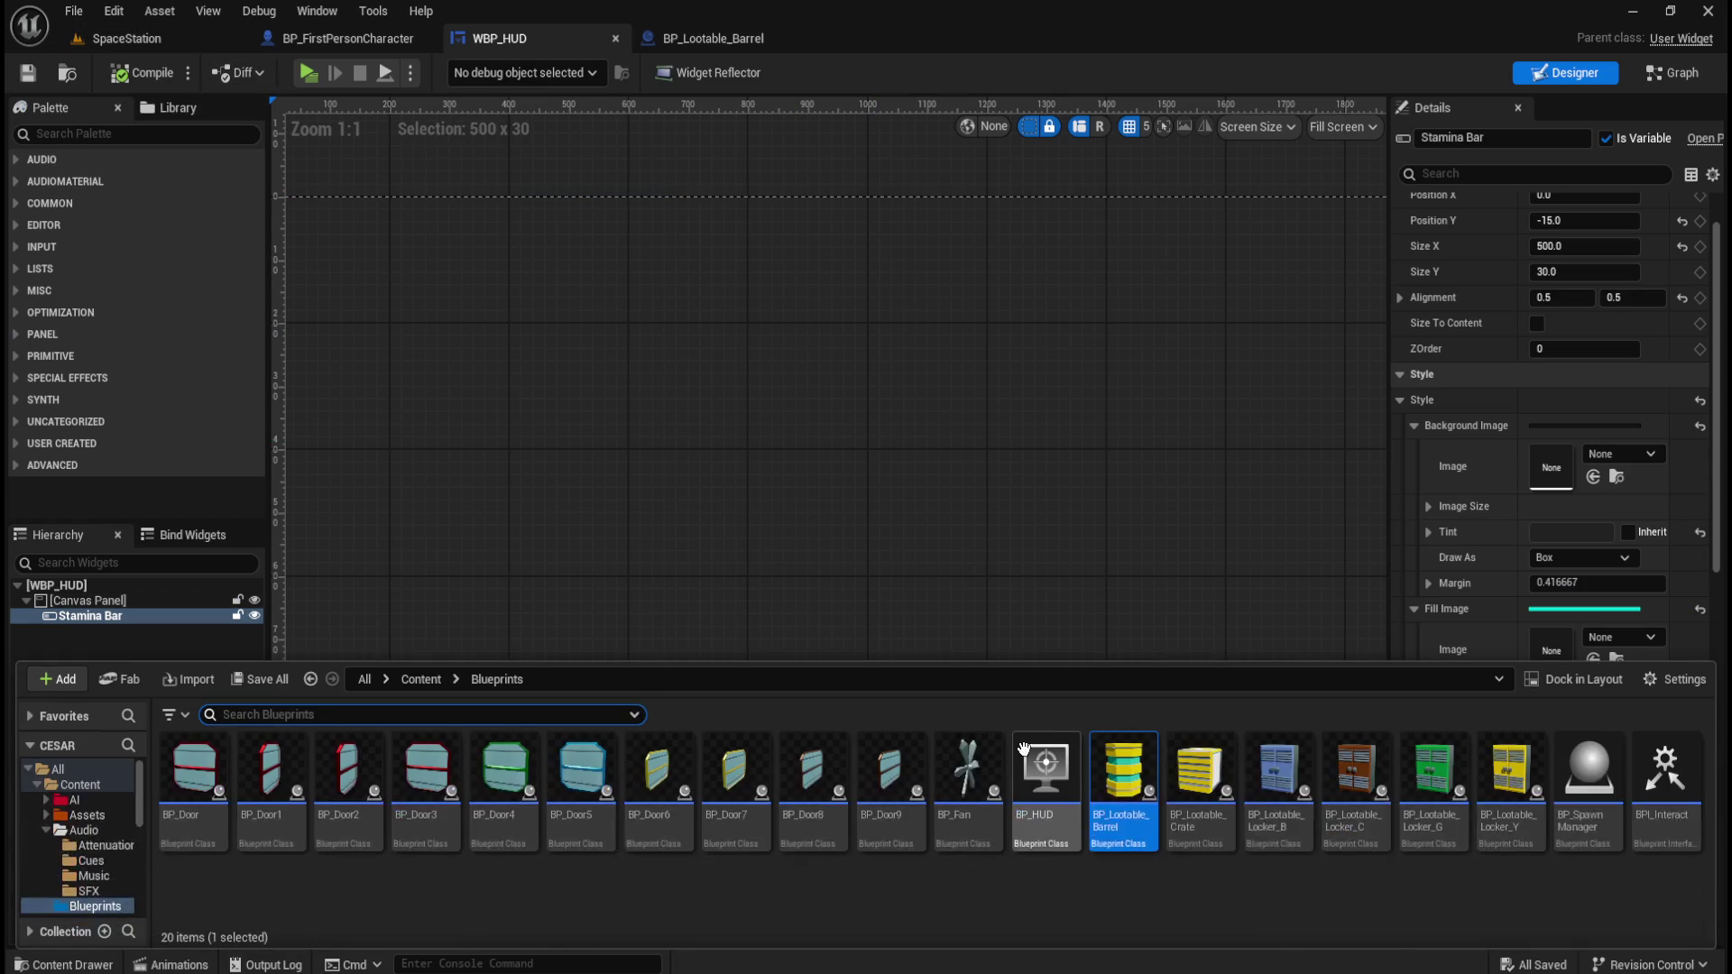
In Content > UI, add a User Widget blueprint named WBP_Looting and open it.
left_click(415, 680)
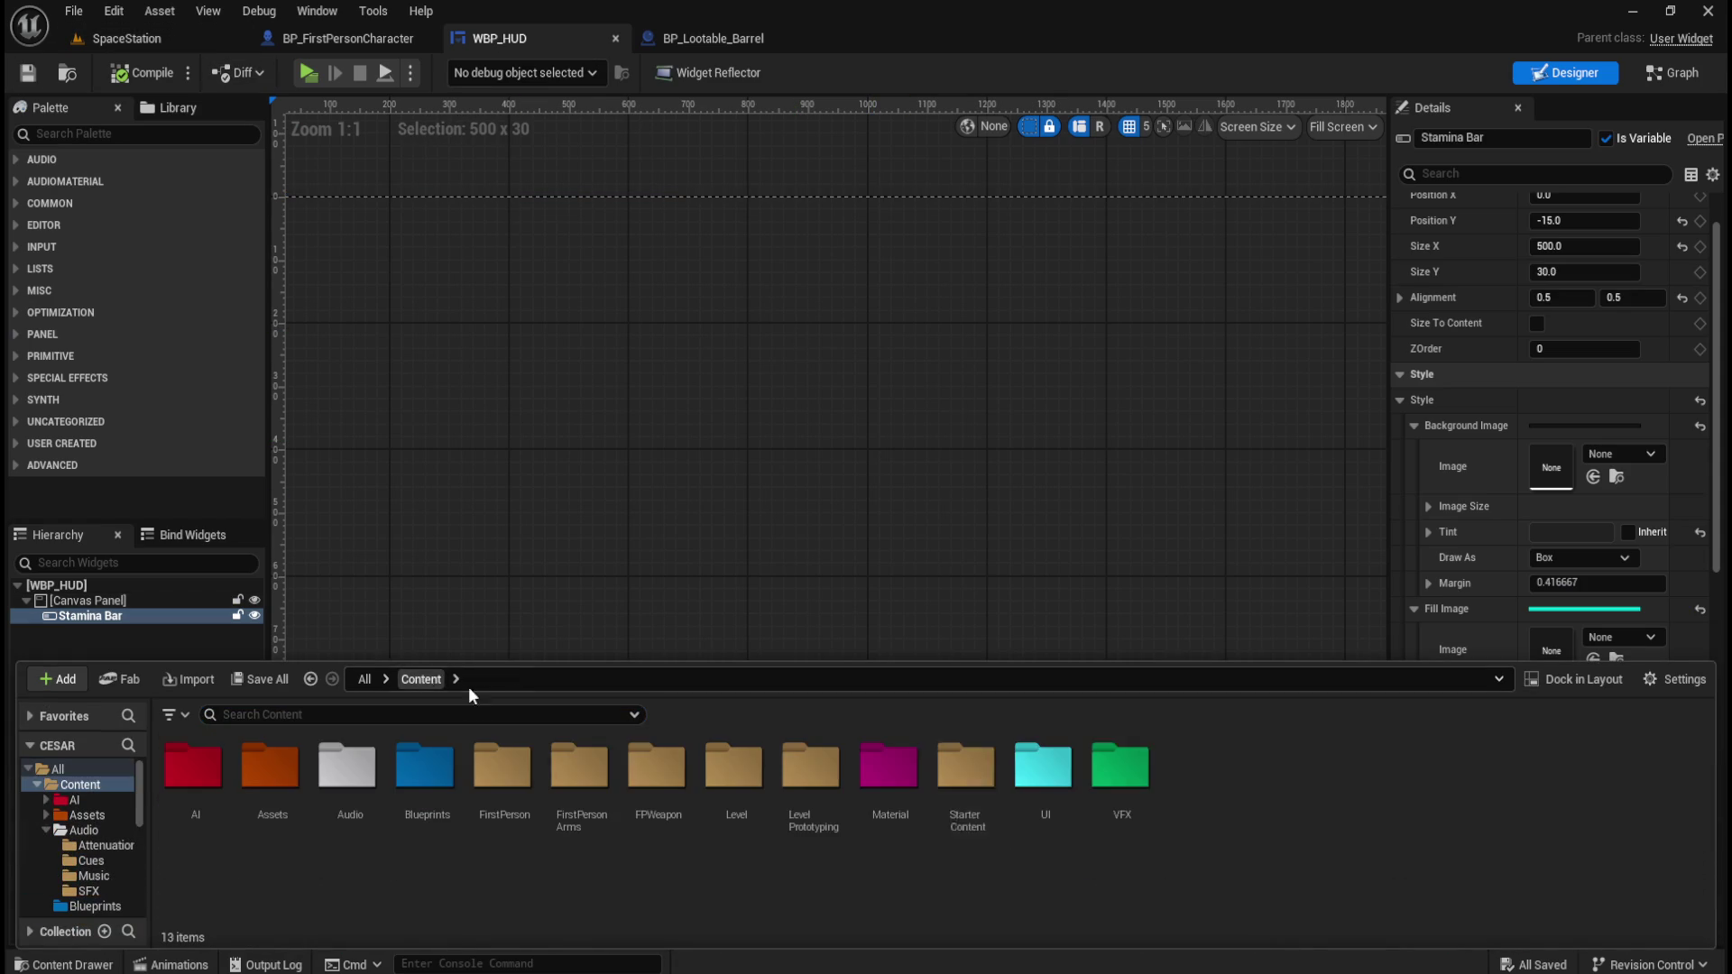
double_click(1042, 766)
right_click(350, 815)
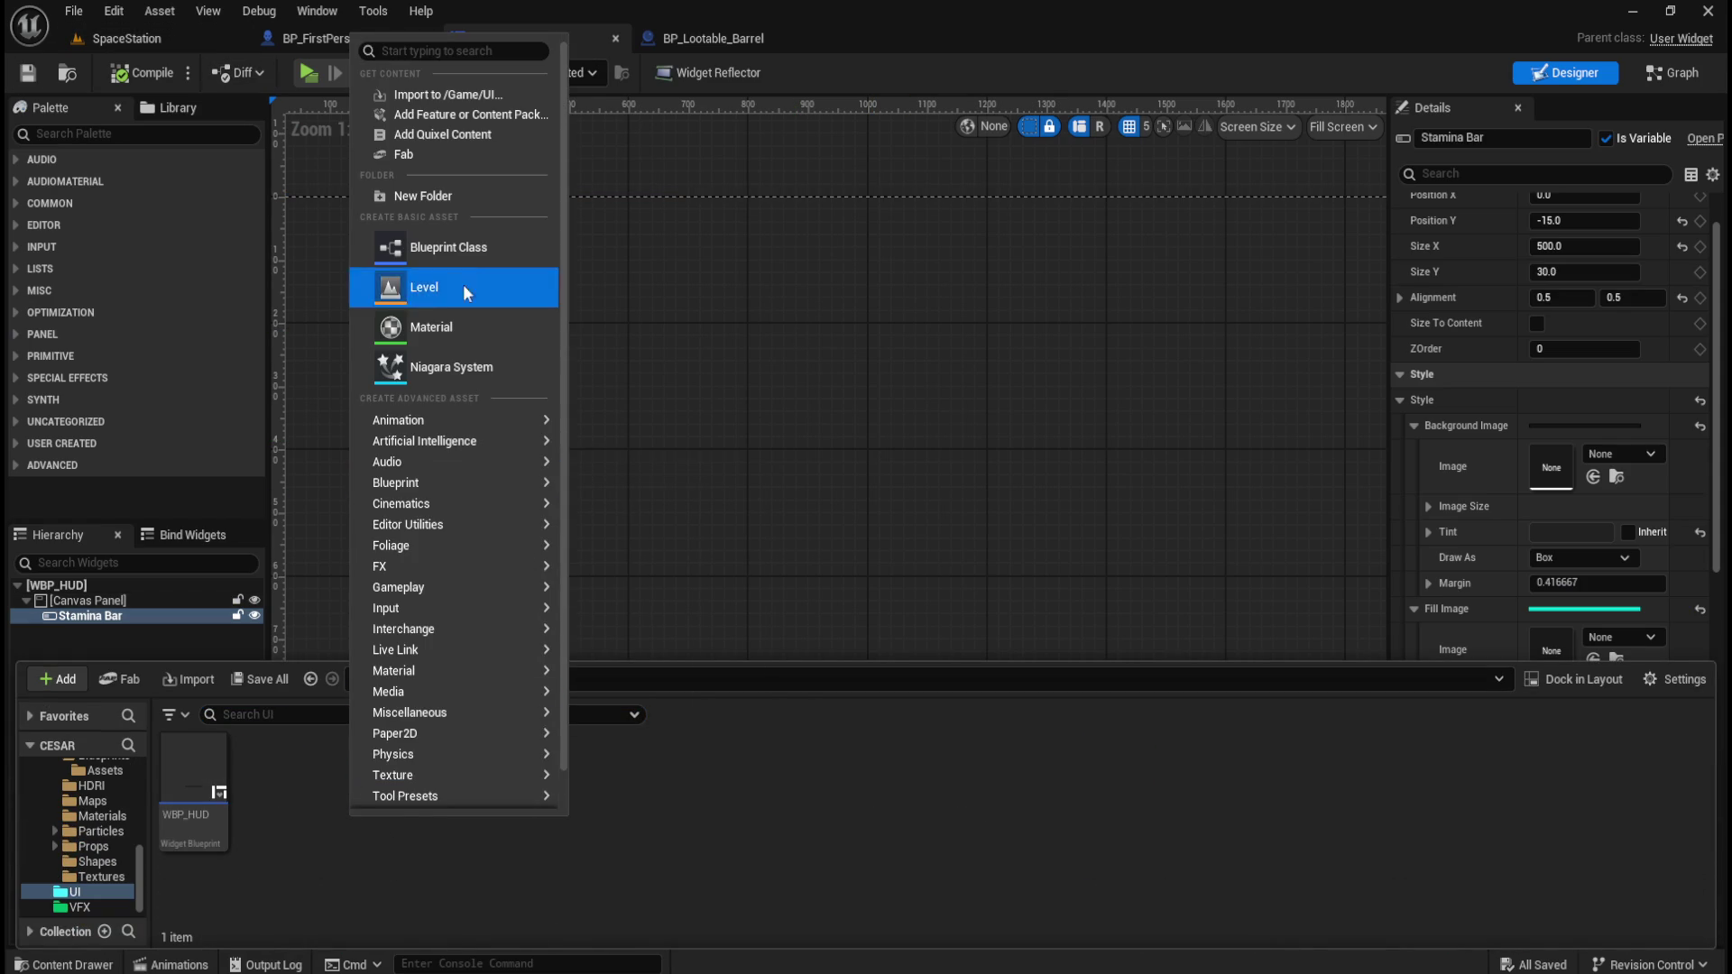
scroll(480, 776, "down", 1)
mouse_move(457, 781)
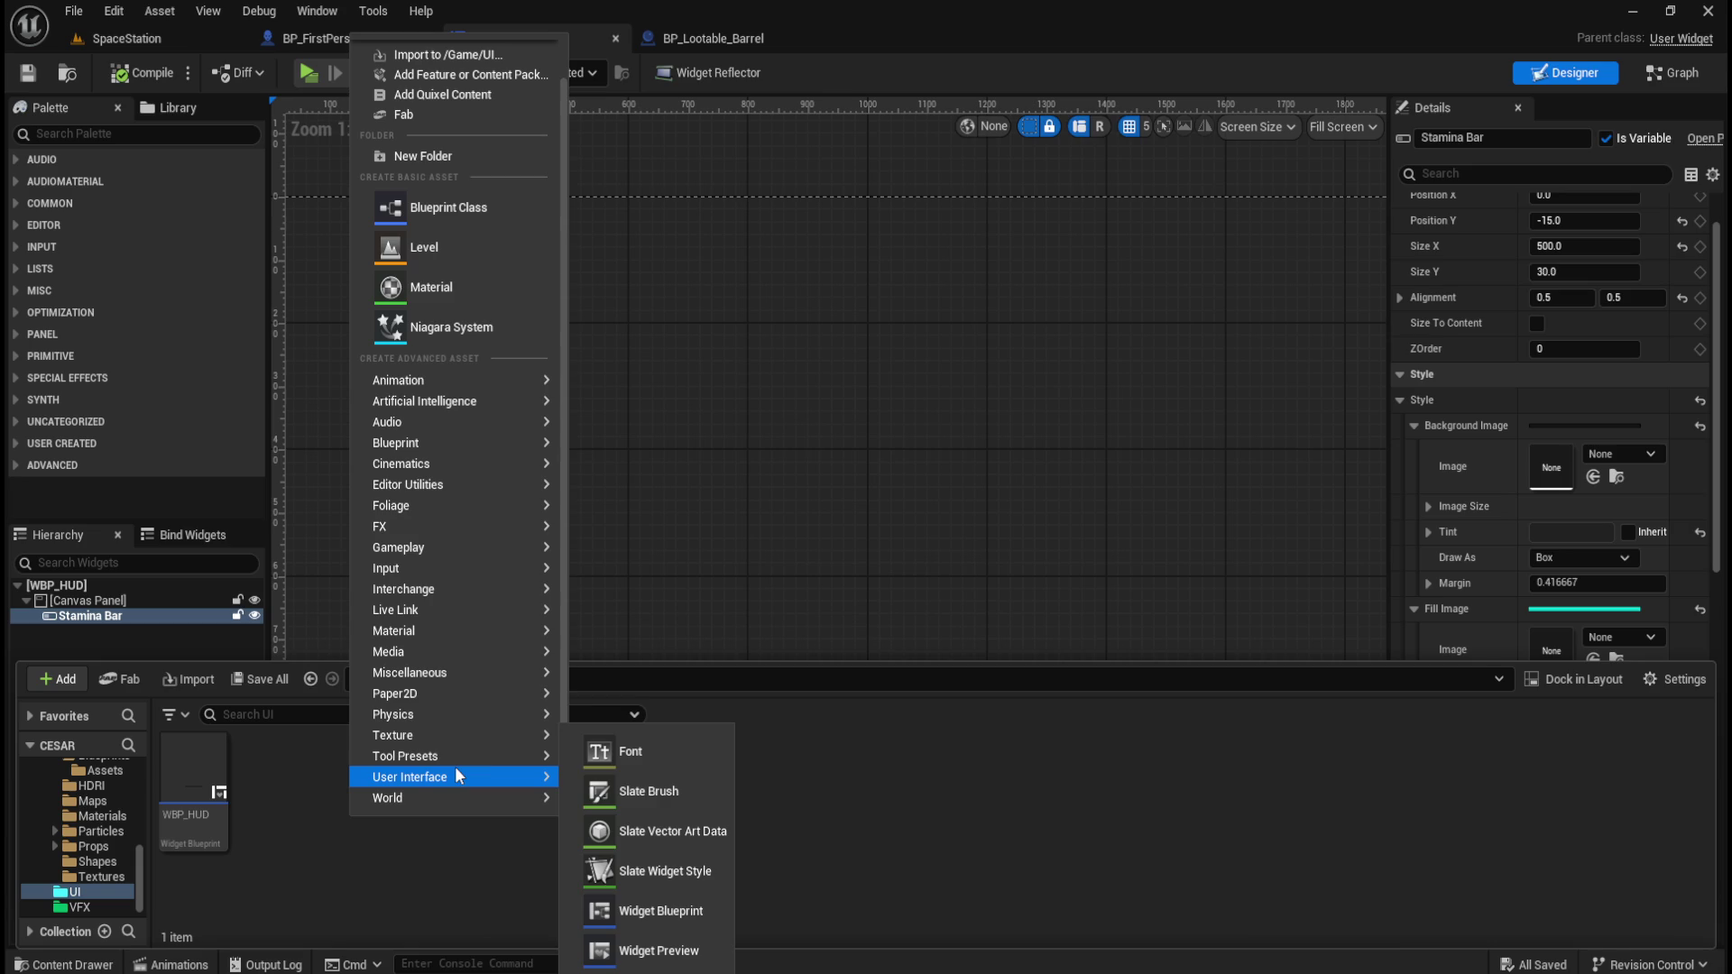
left_click(662, 911)
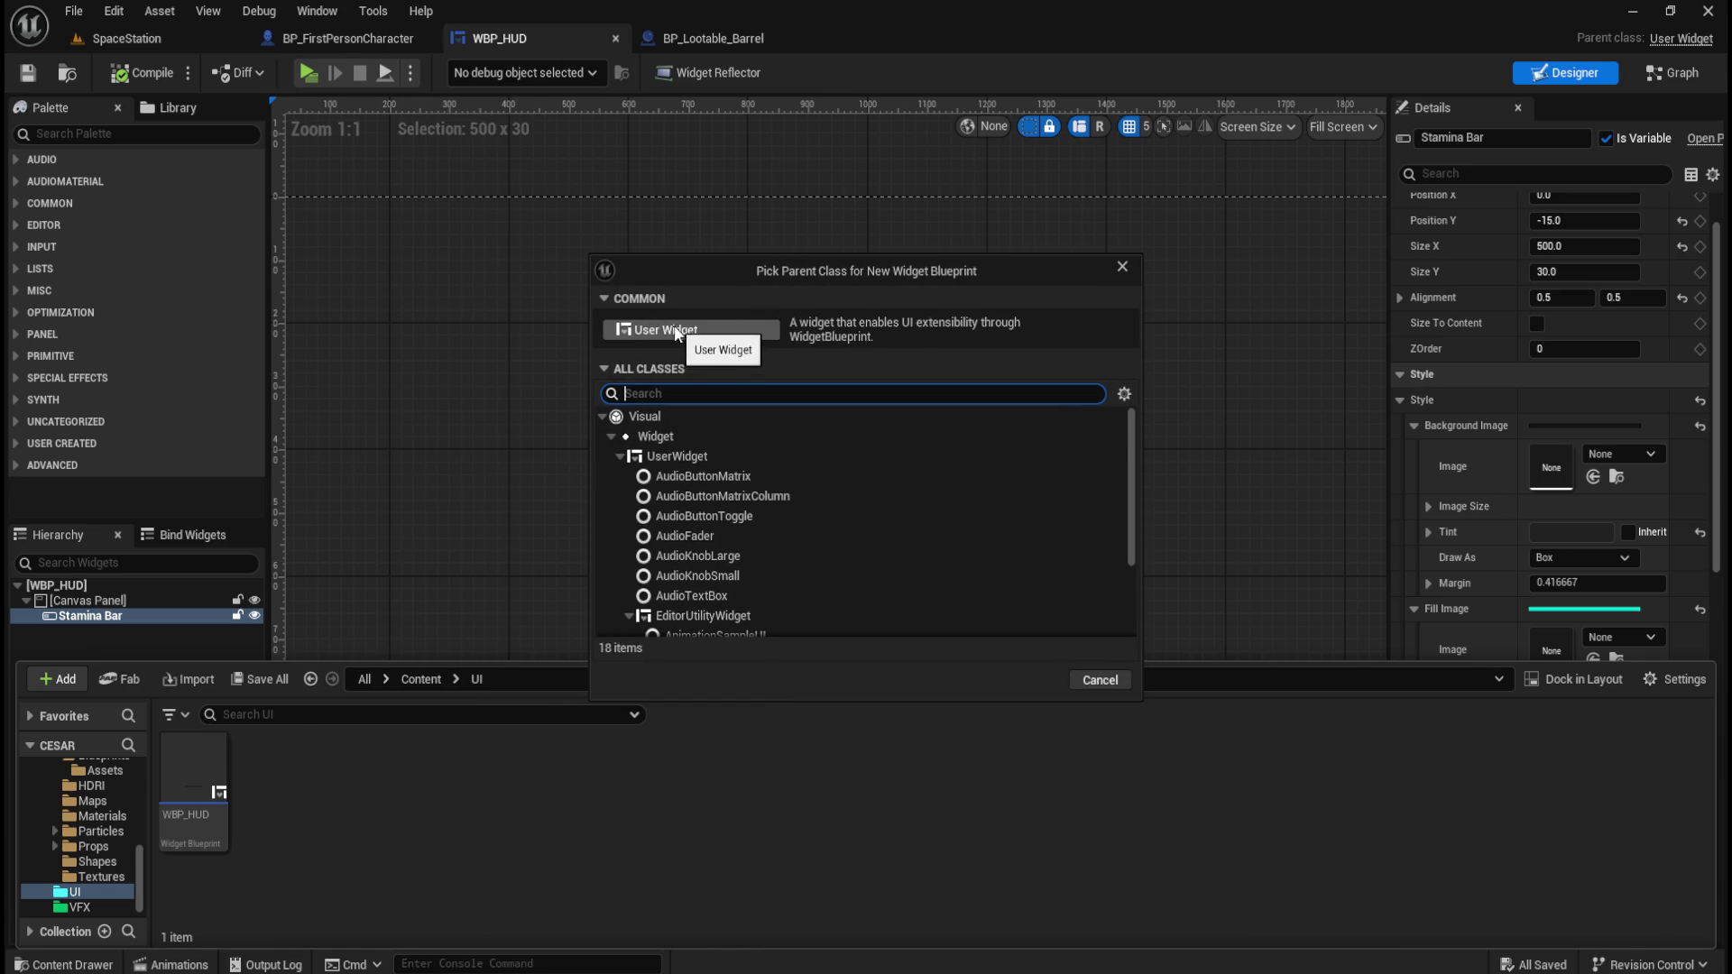
left_click(682, 330)
type("WBP_")
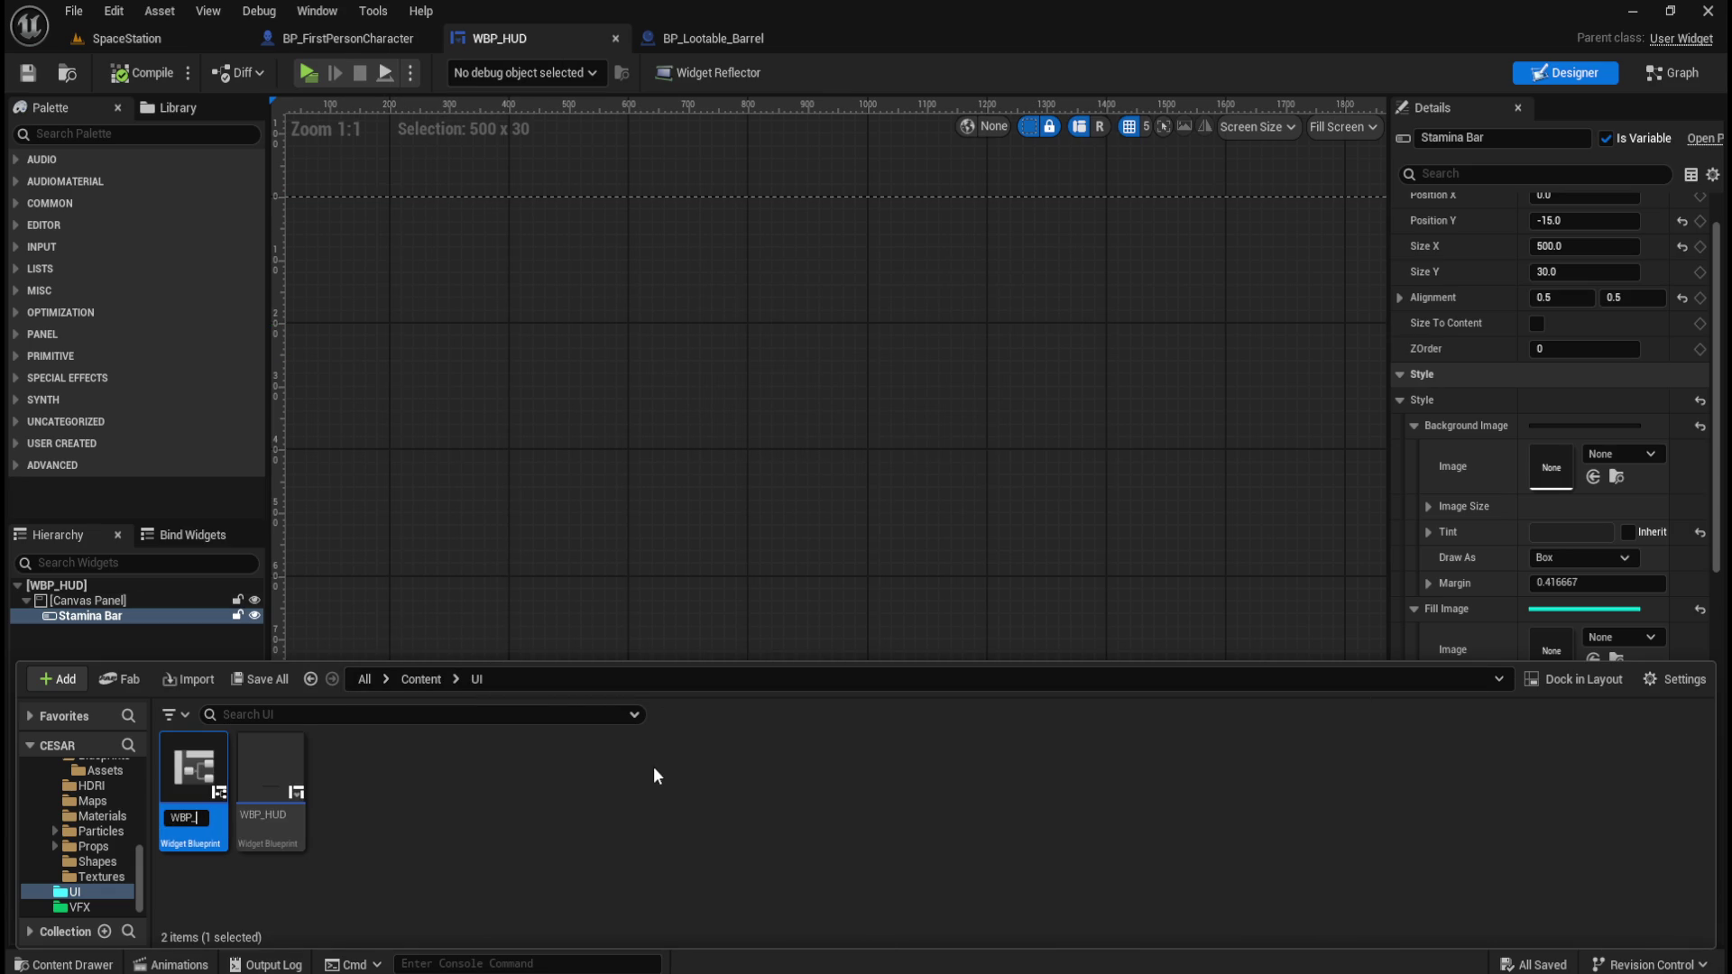
type("Looting")
key("Return")
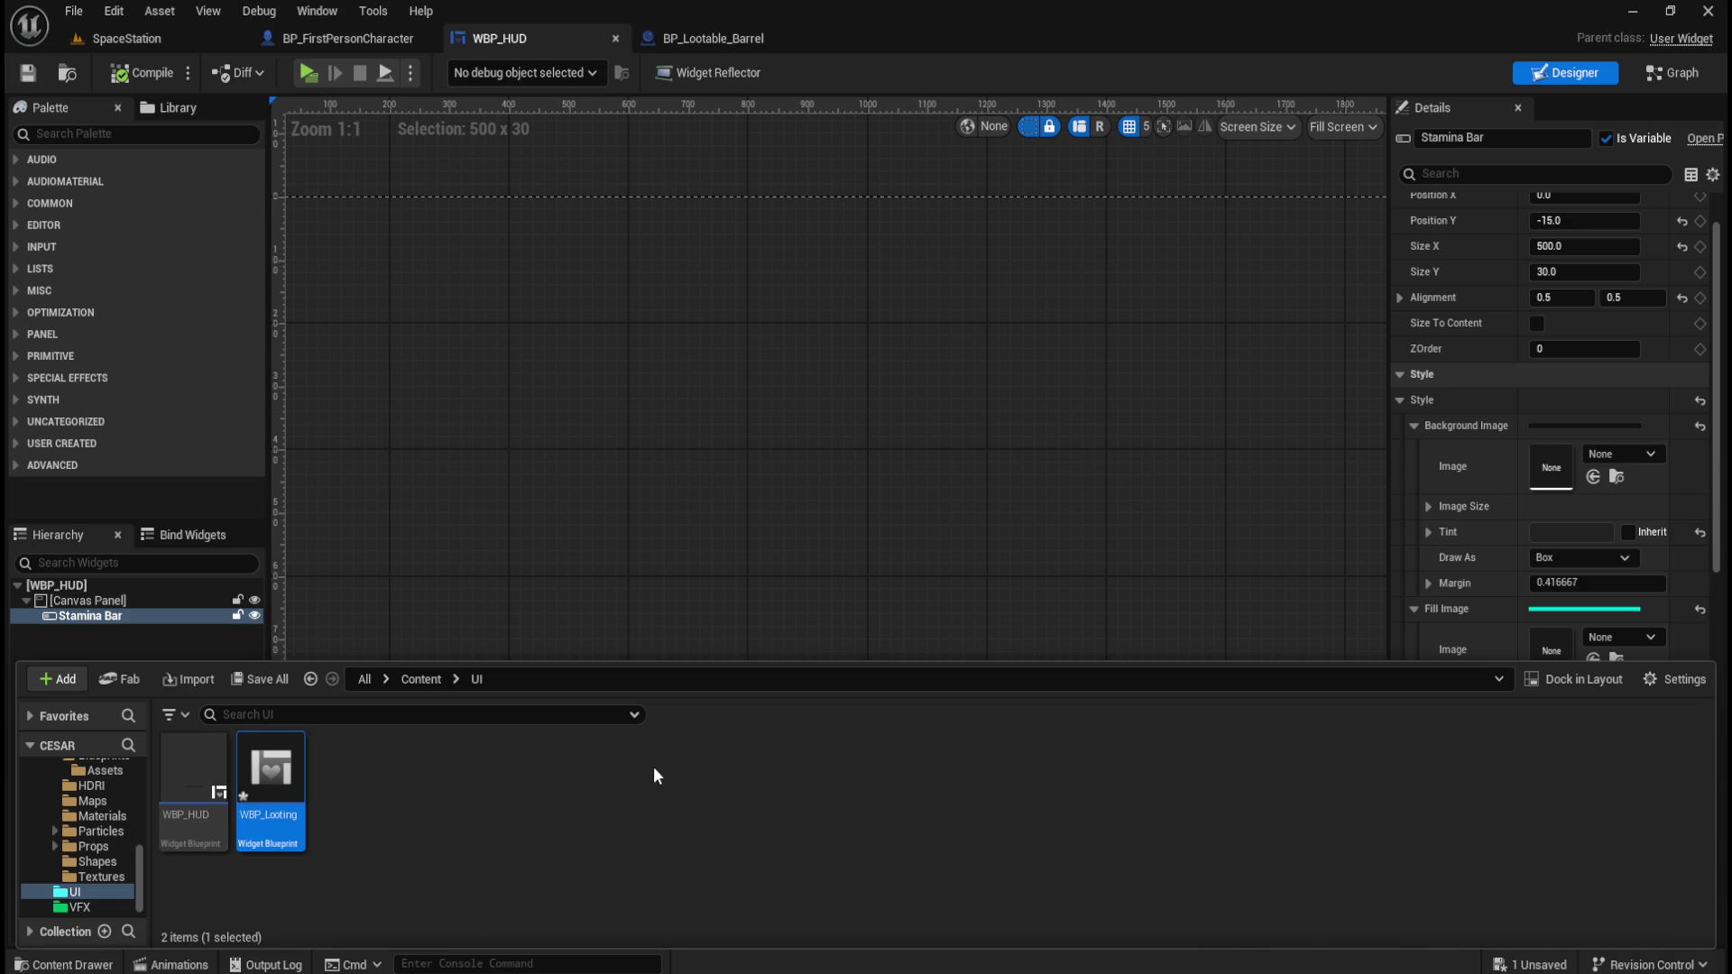
double_click(270, 776)
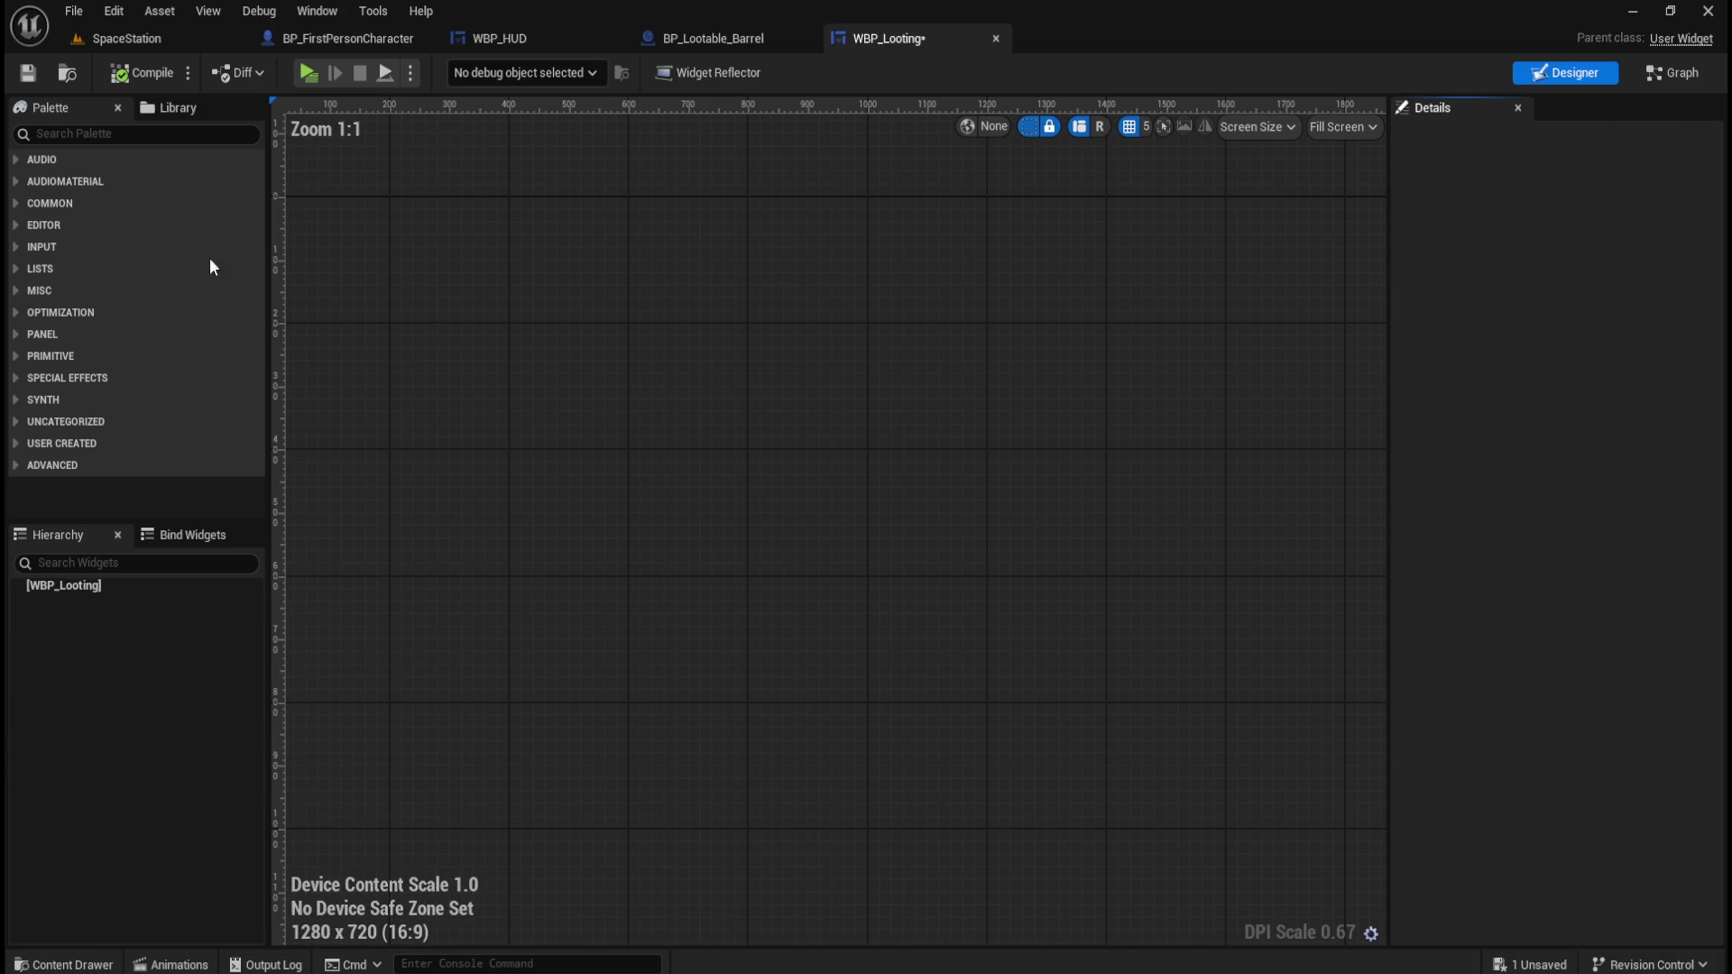
Save WBP_Looting, add a Canvas Panel as its root, and save again.
left_click(31, 73)
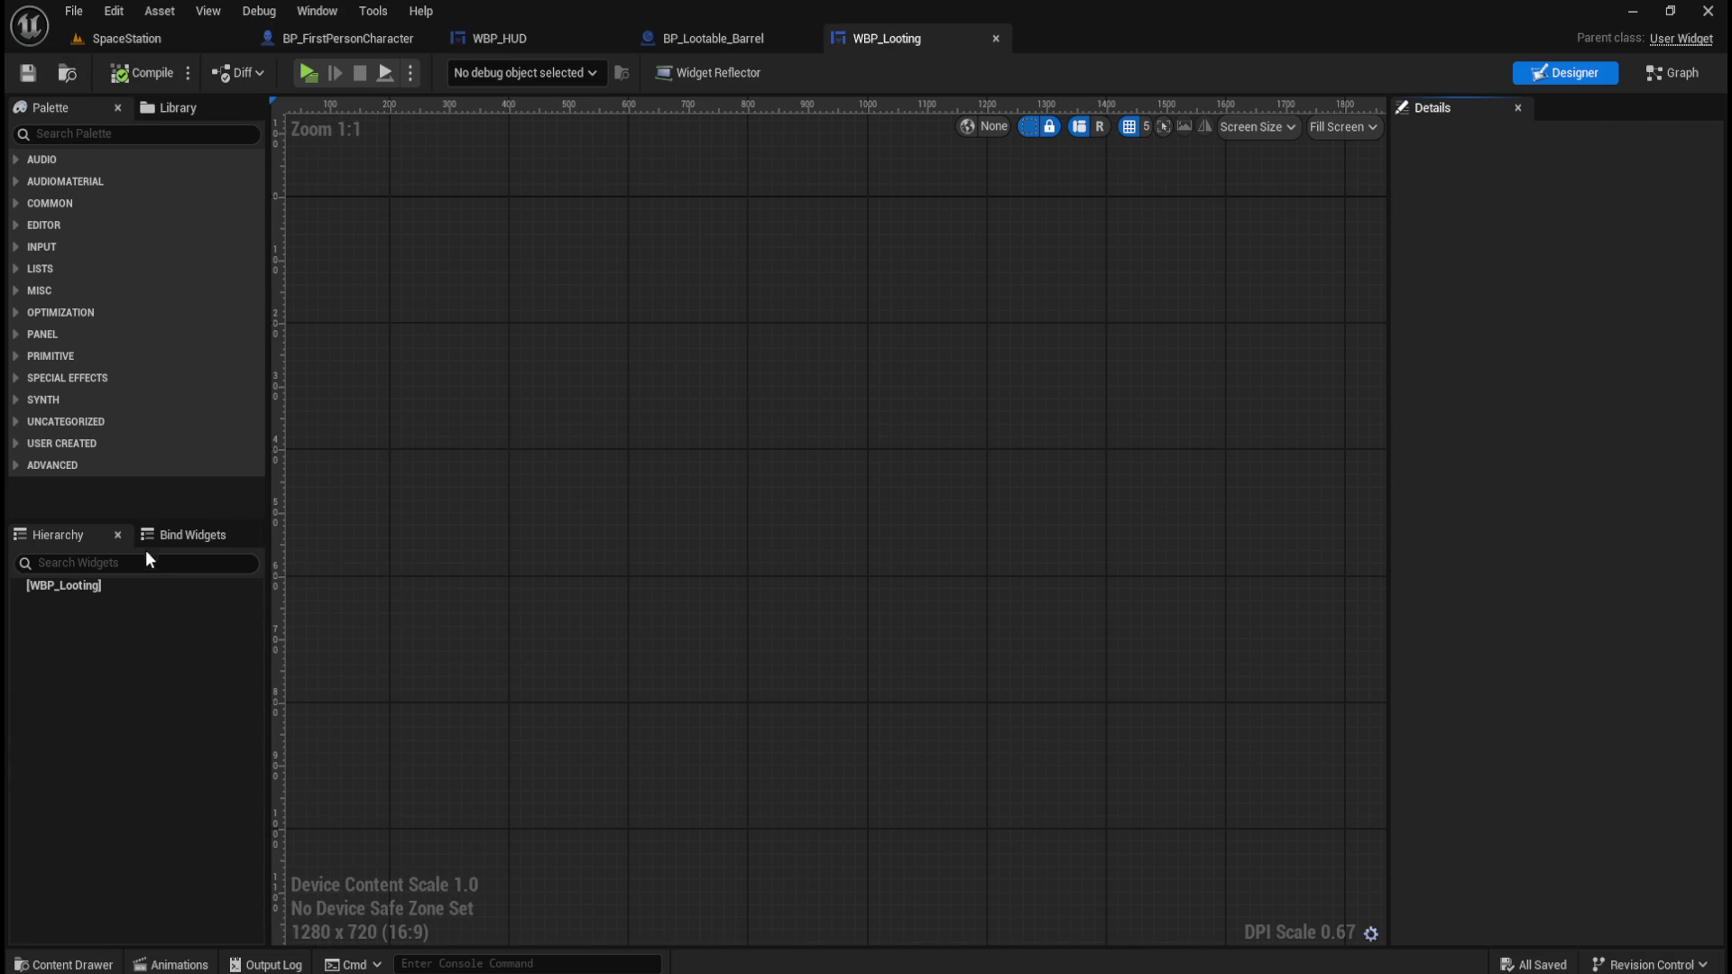
left_click(97, 133)
type("canvas")
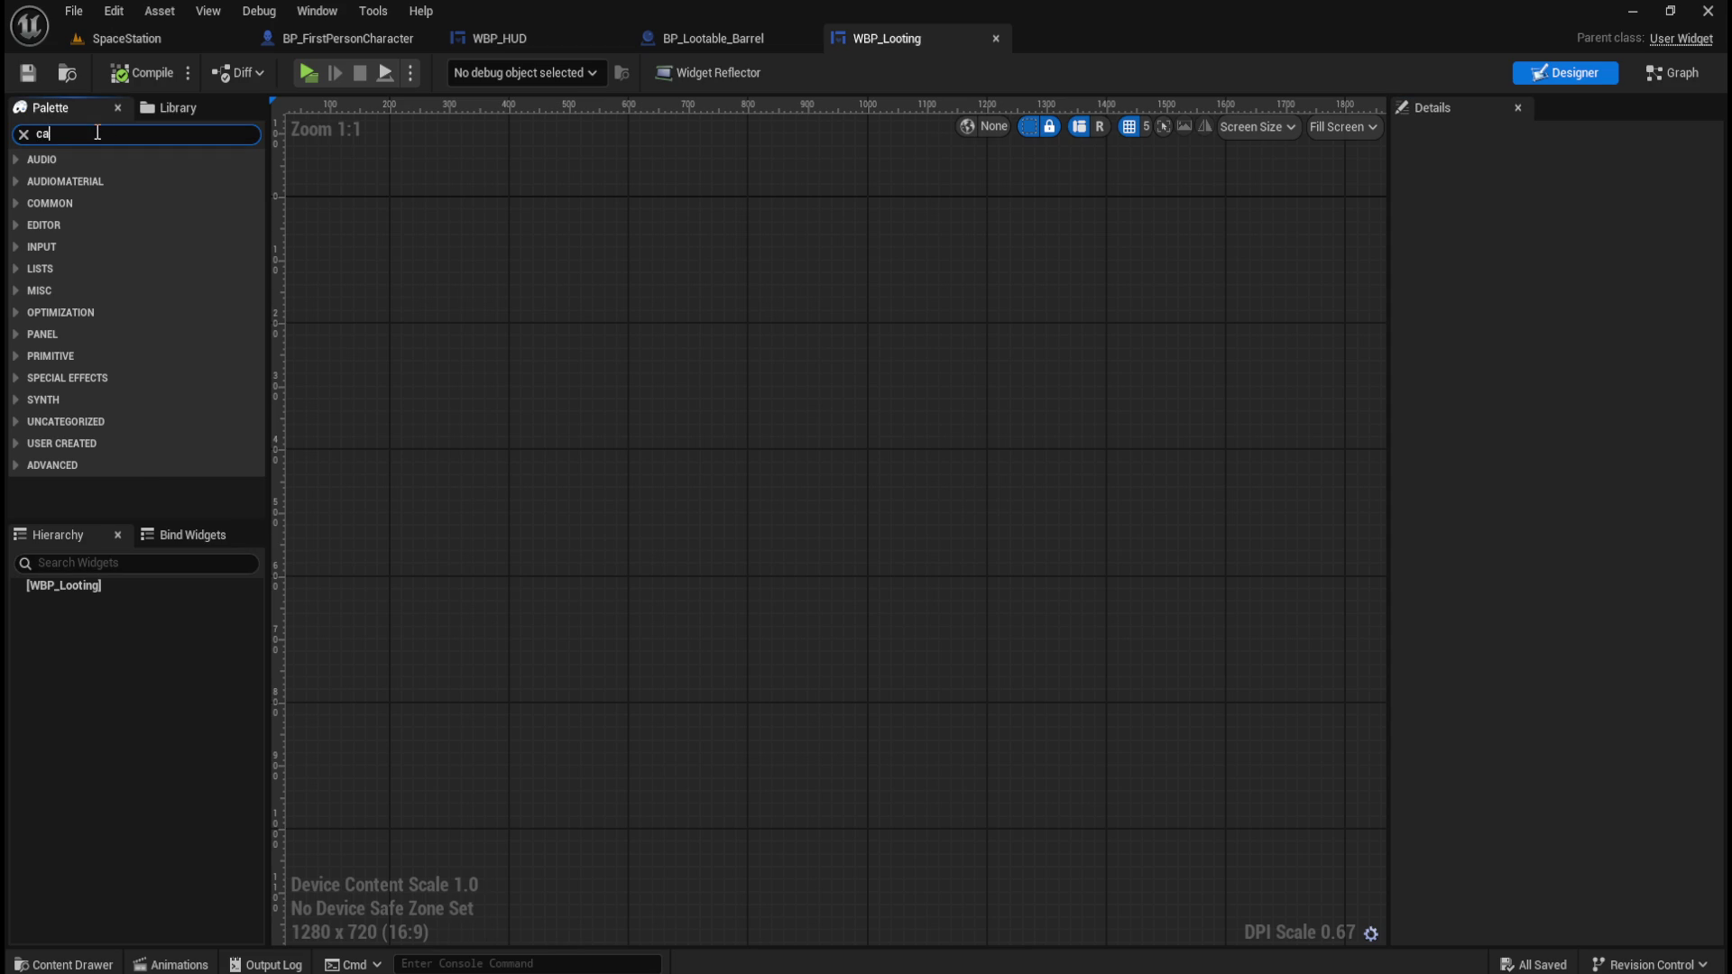
left_click_drag(78, 175, 89, 588)
left_click(88, 601)
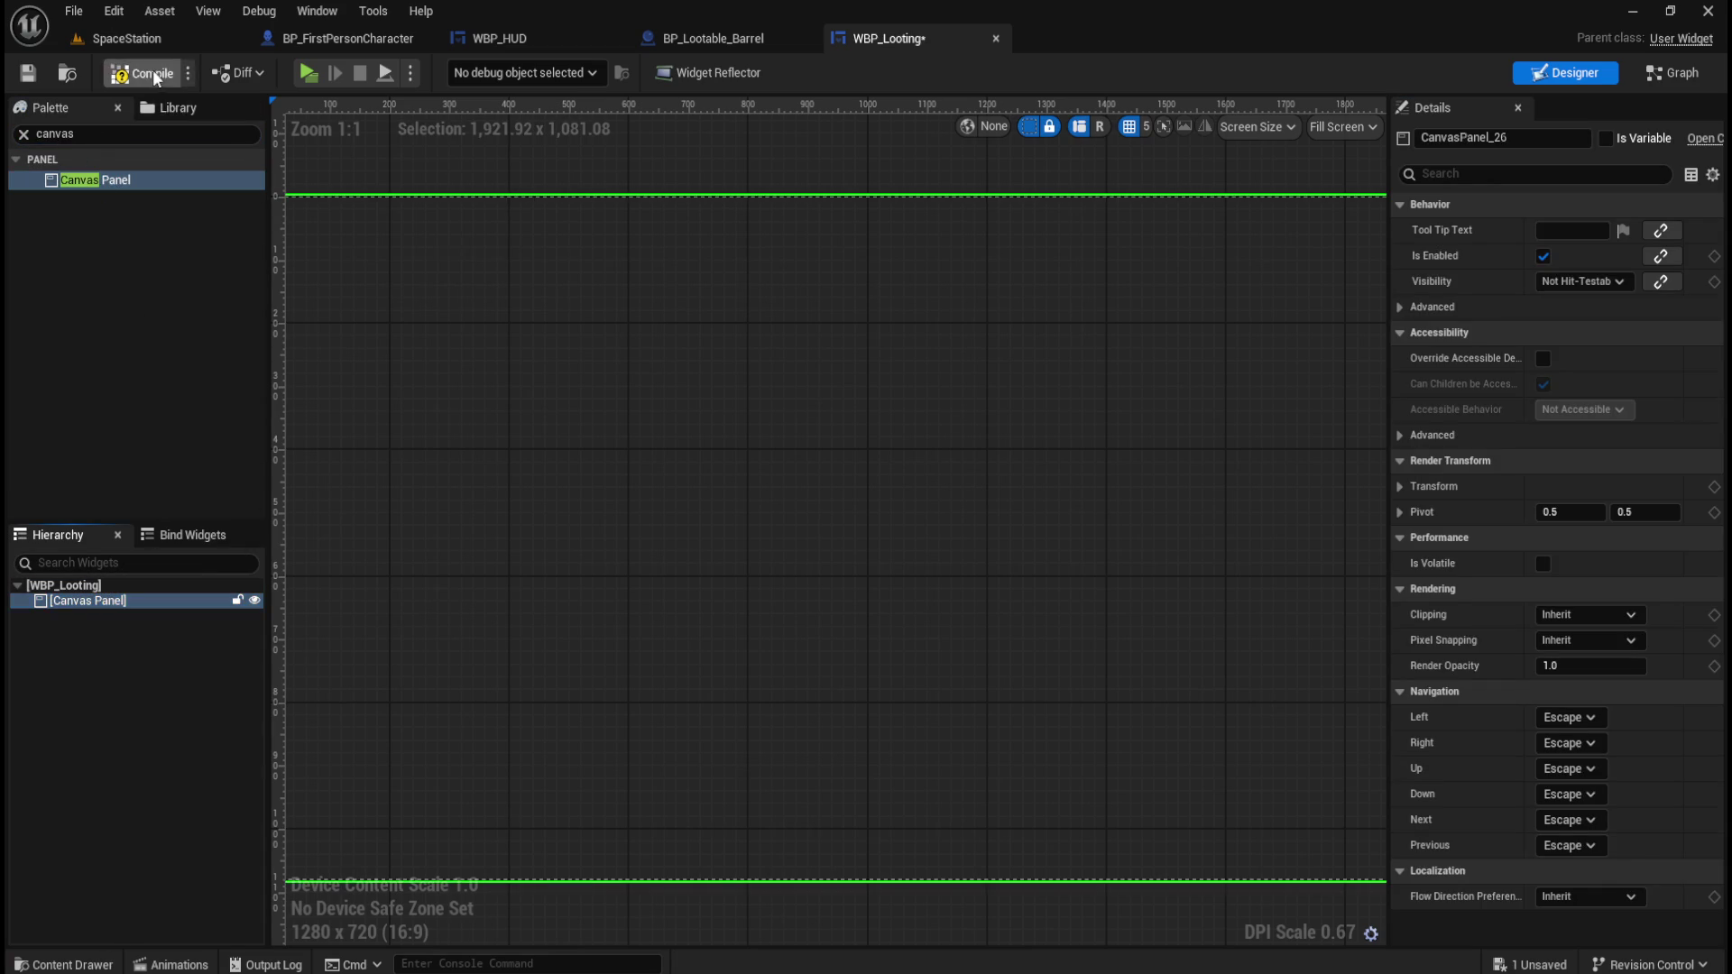
left_click(28, 73)
left_click(132, 599)
scroll(907, 507, "down", 1)
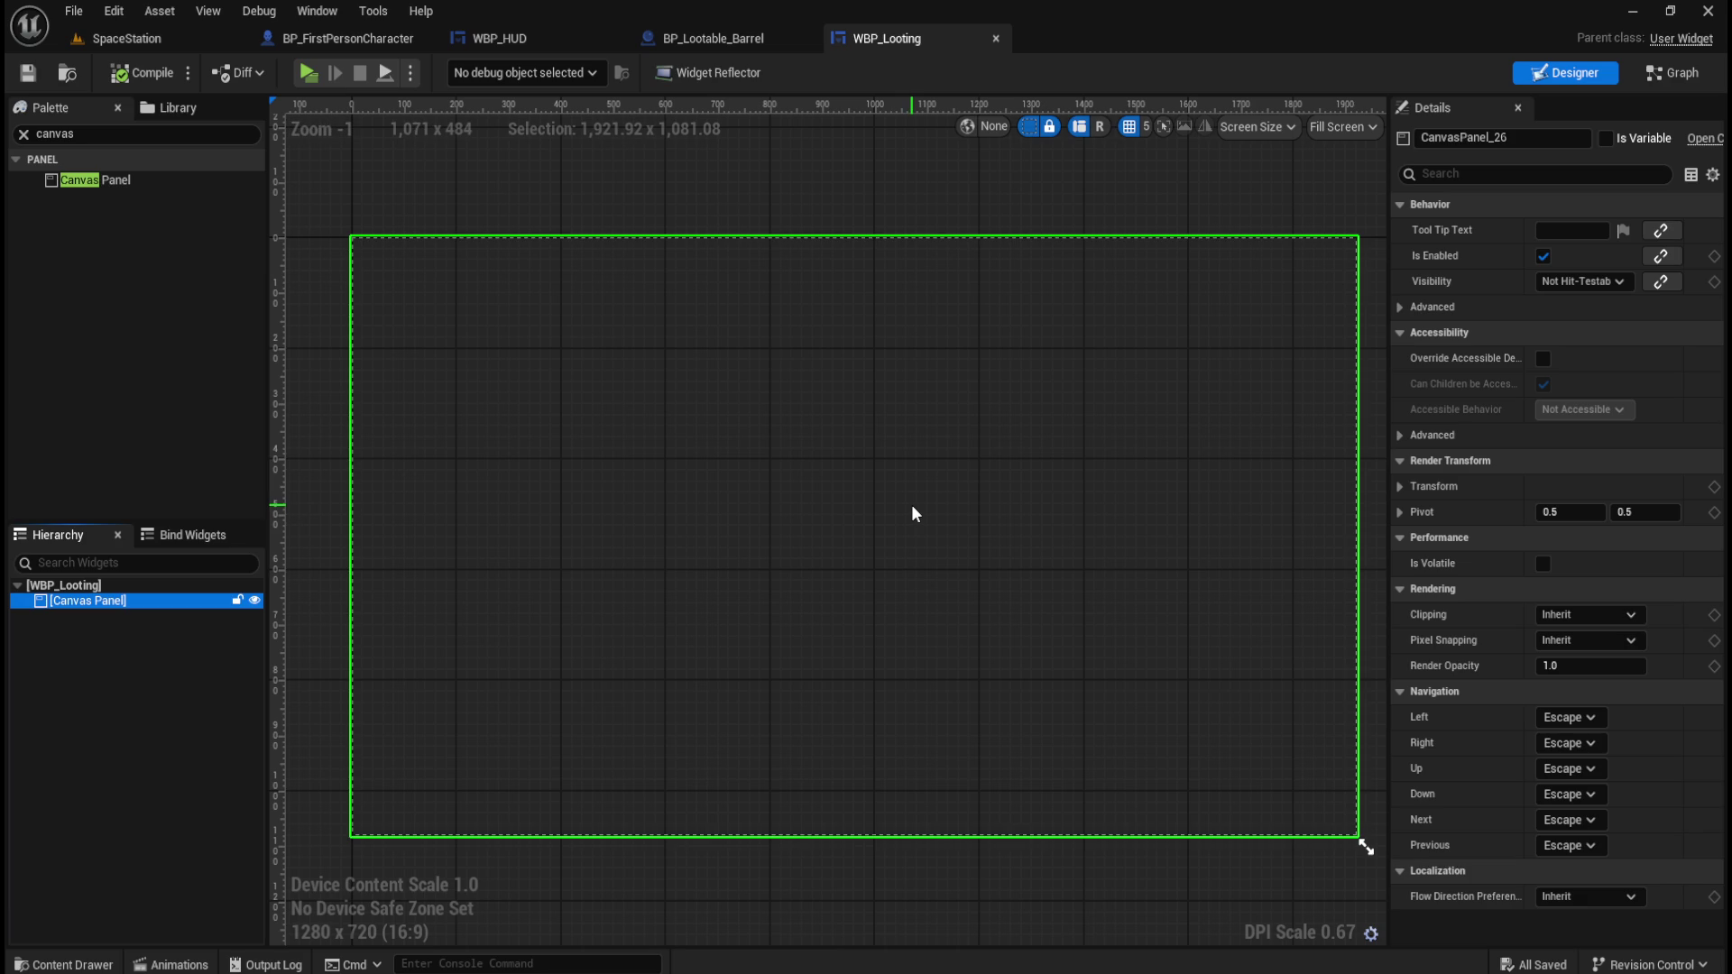
Find Progress Bar in the Palette and place it inside the Canvas Panel.
left_click(97, 137)
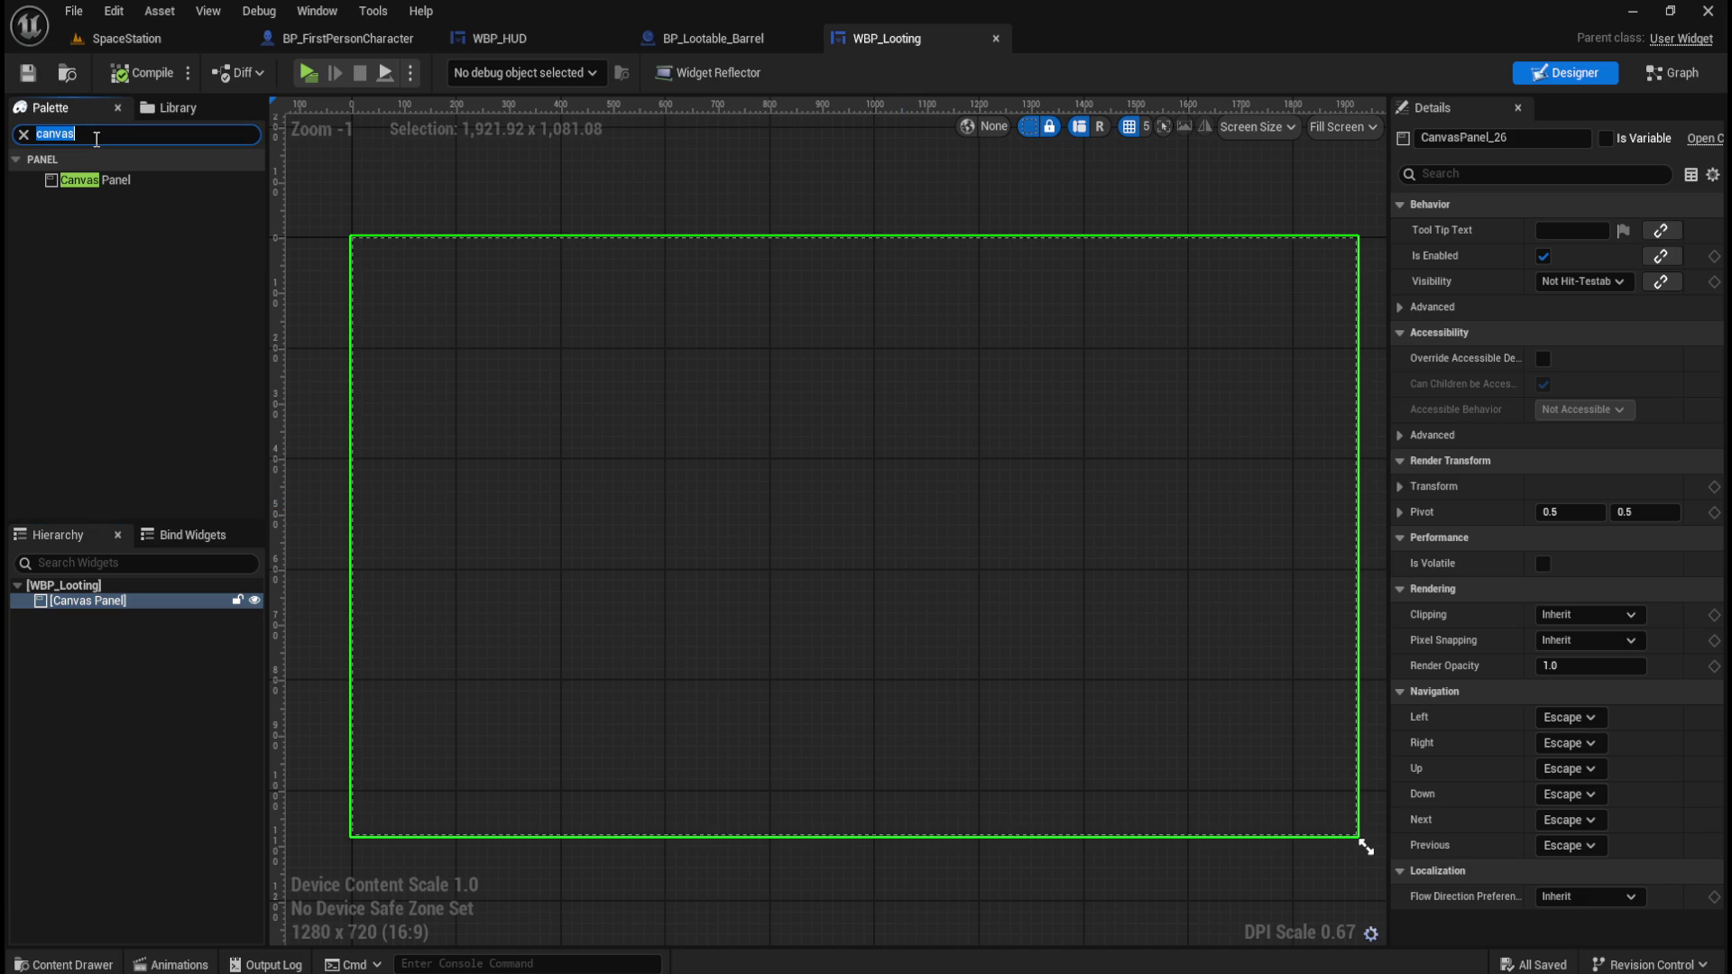
type("progr")
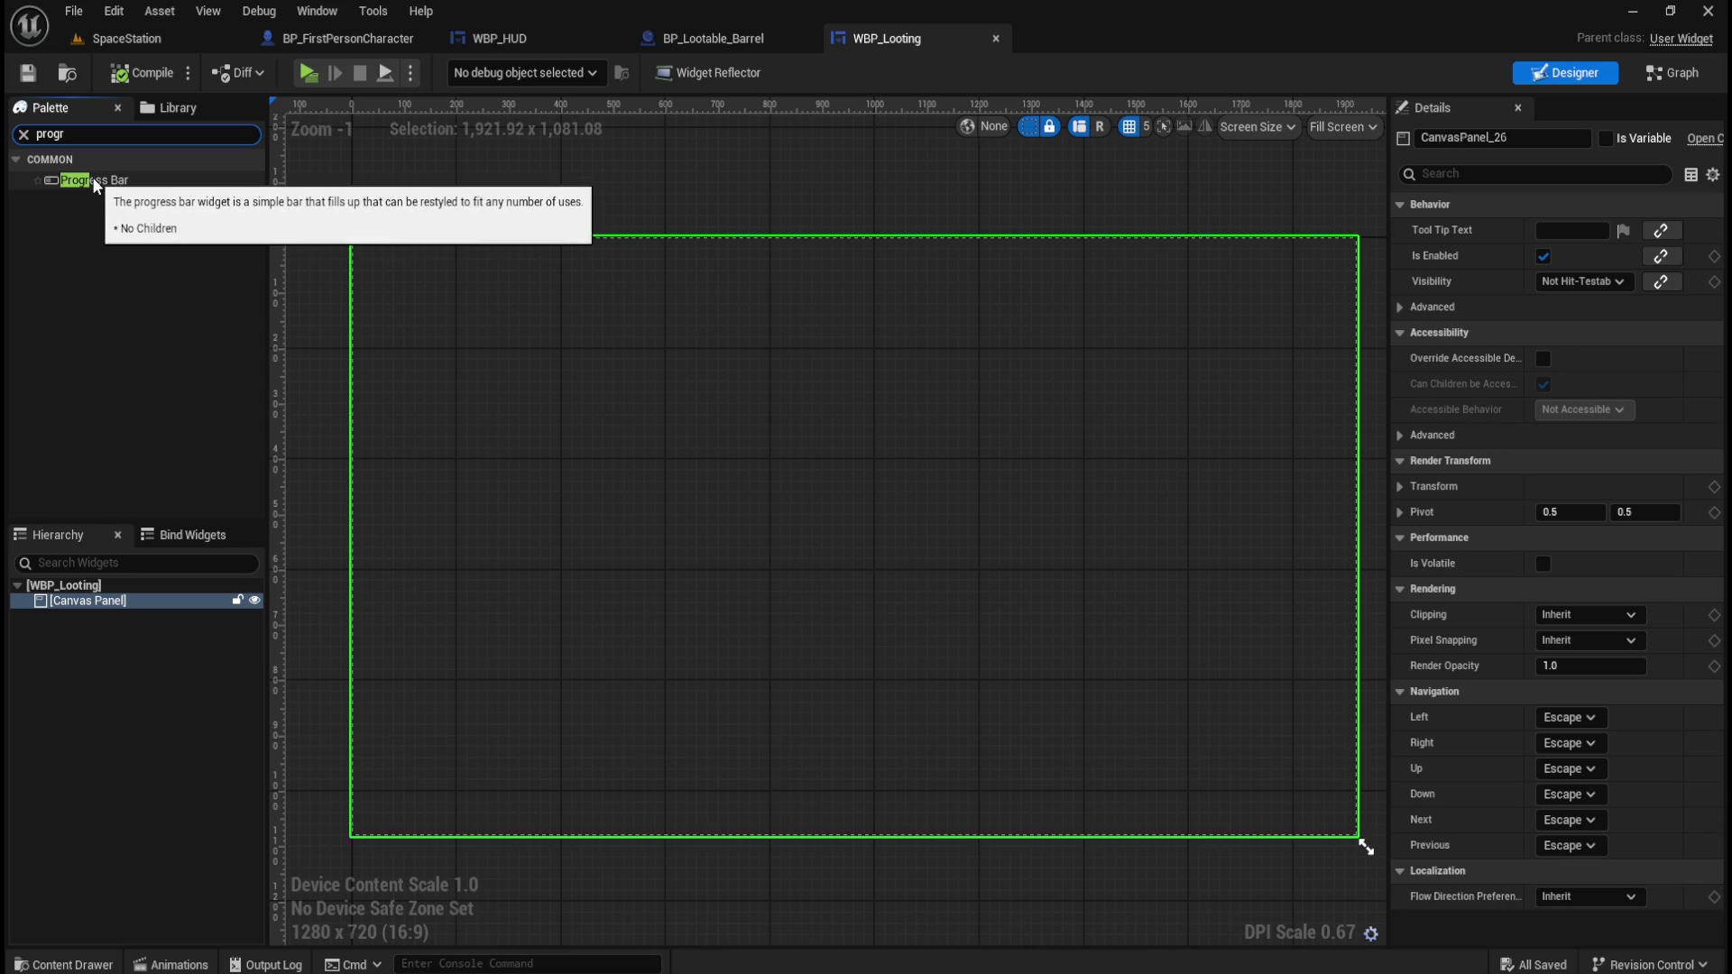
left_click(96, 183)
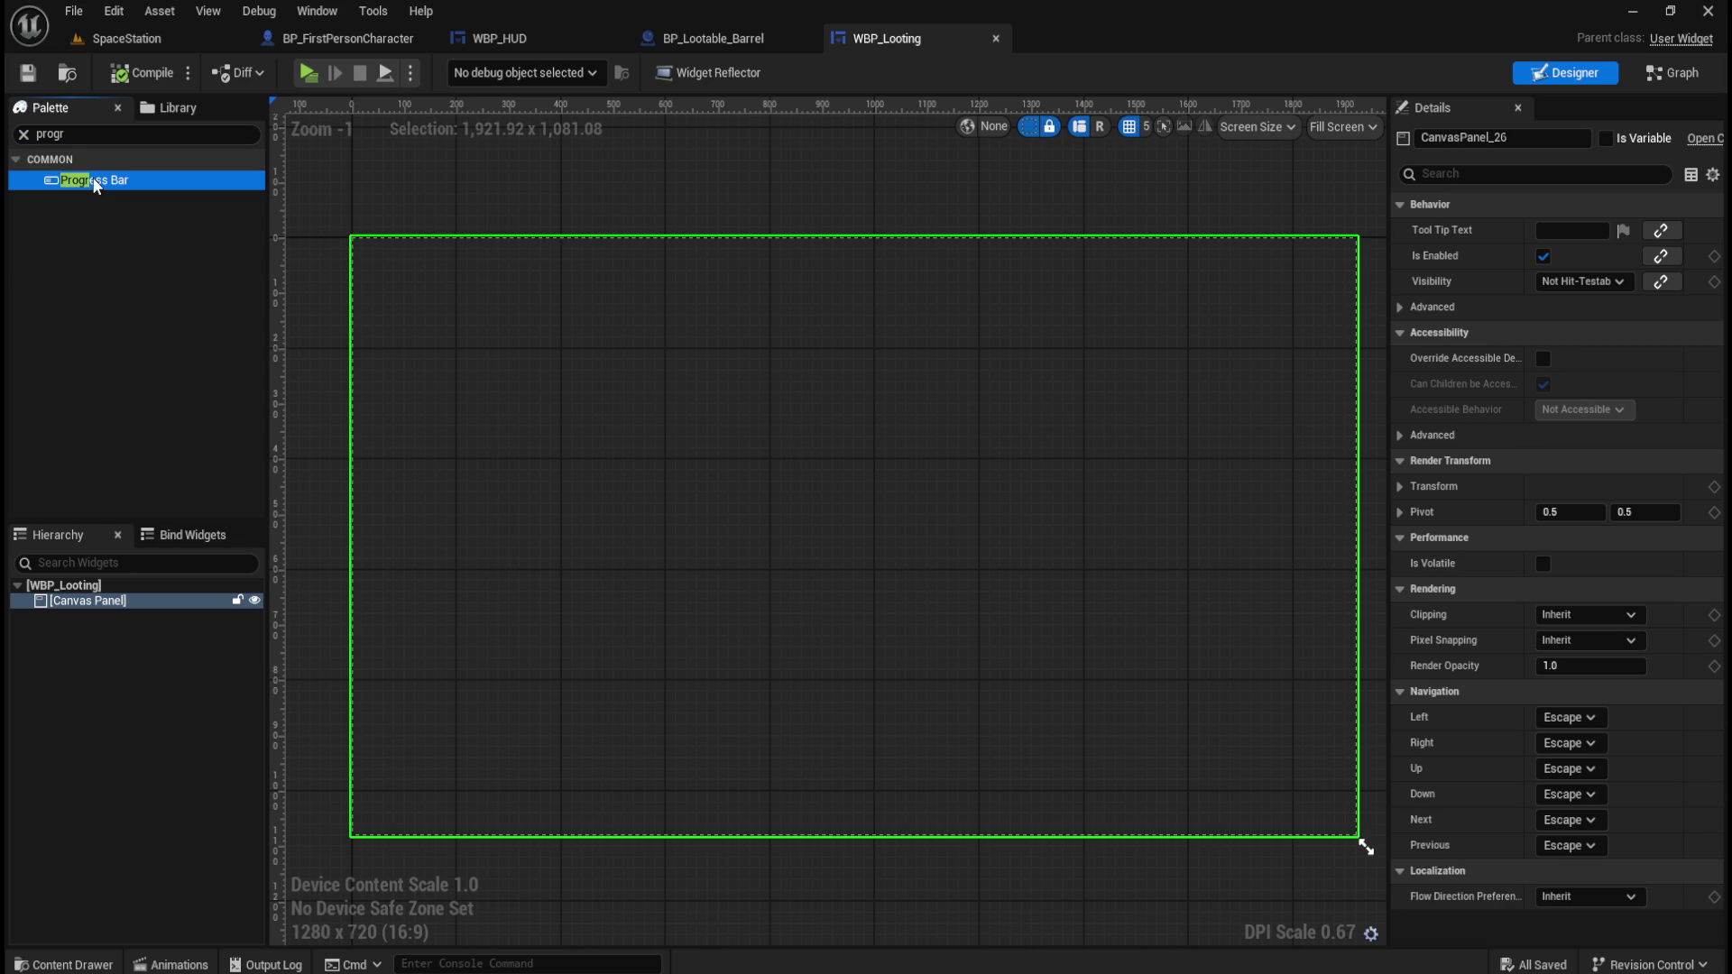
mouse_move(94, 184)
left_mouse_down()
mouse_move(117, 307)
mouse_move(91, 602)
left_mouse_up()
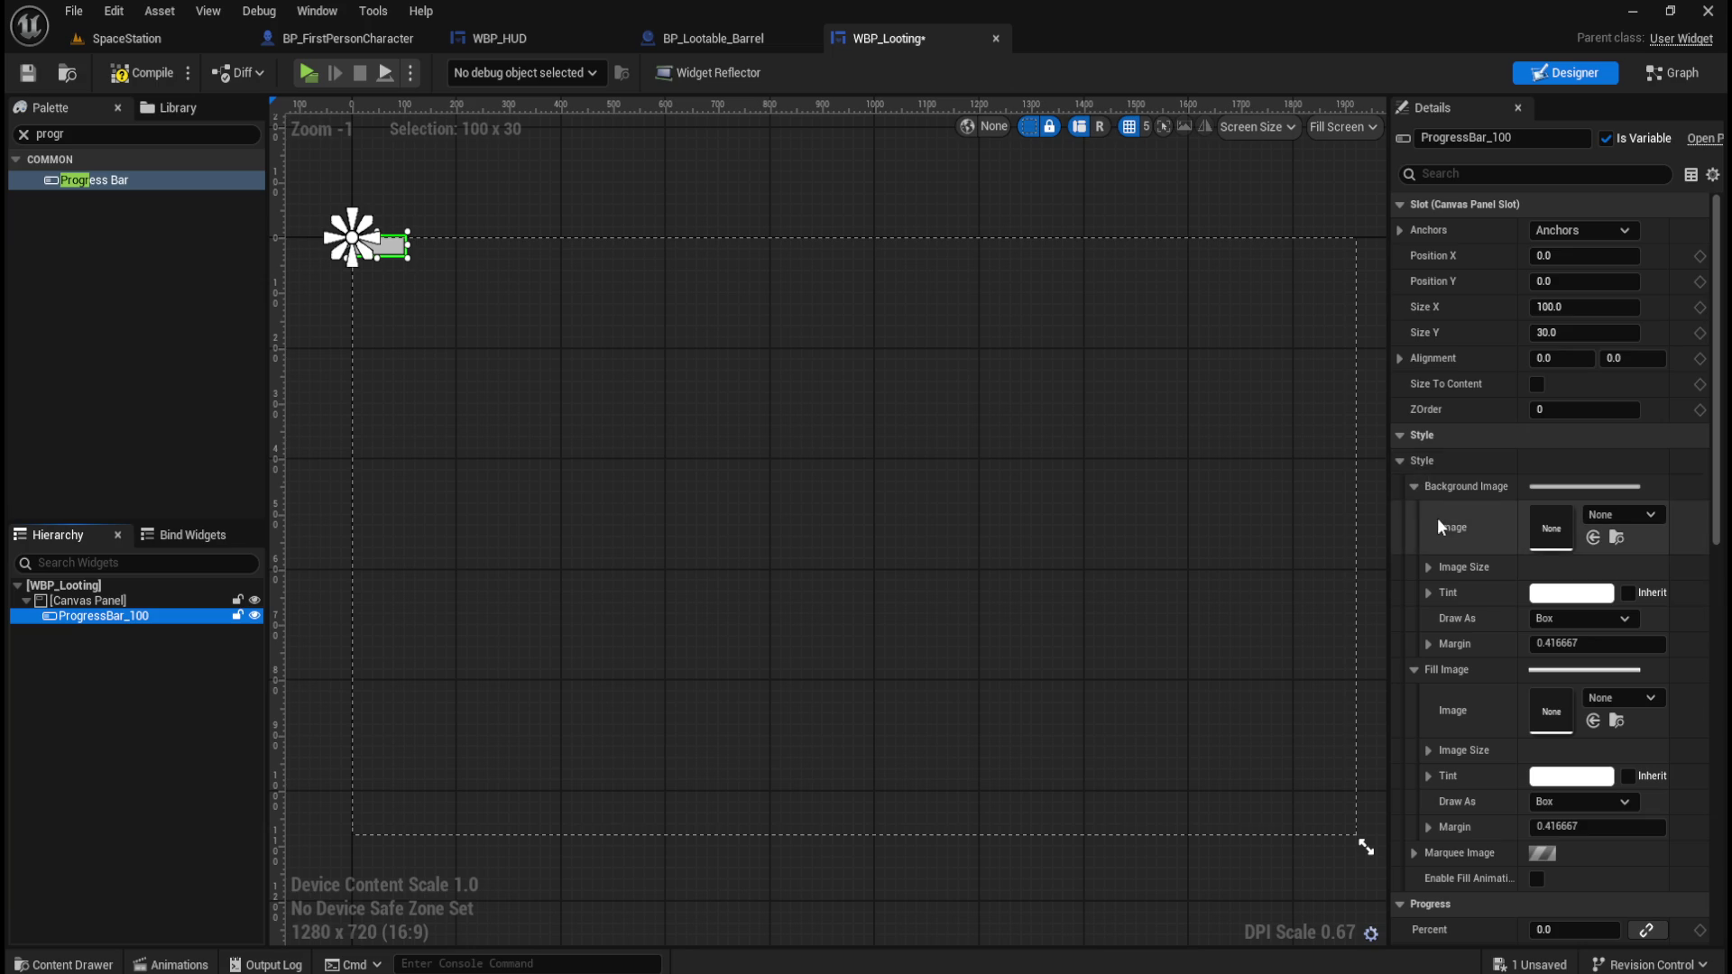
Review the progress bar's fill direction and style options, leaving the background drawn as Box.
left_click(1401, 461)
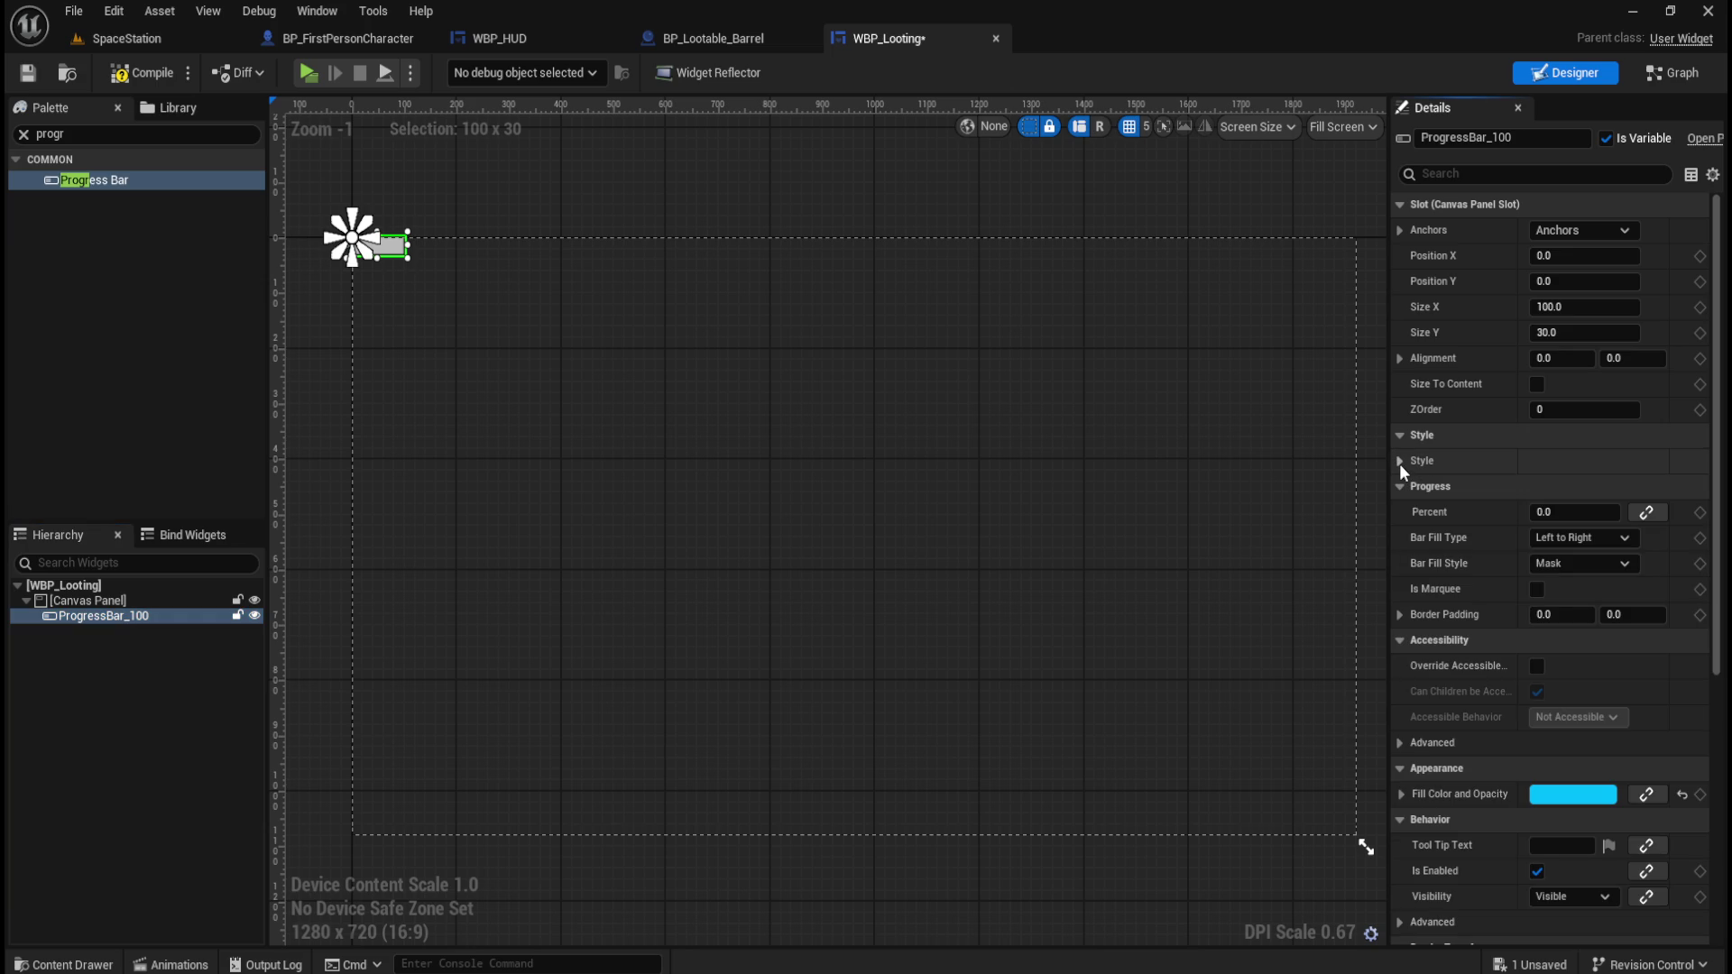
left_click(1615, 538)
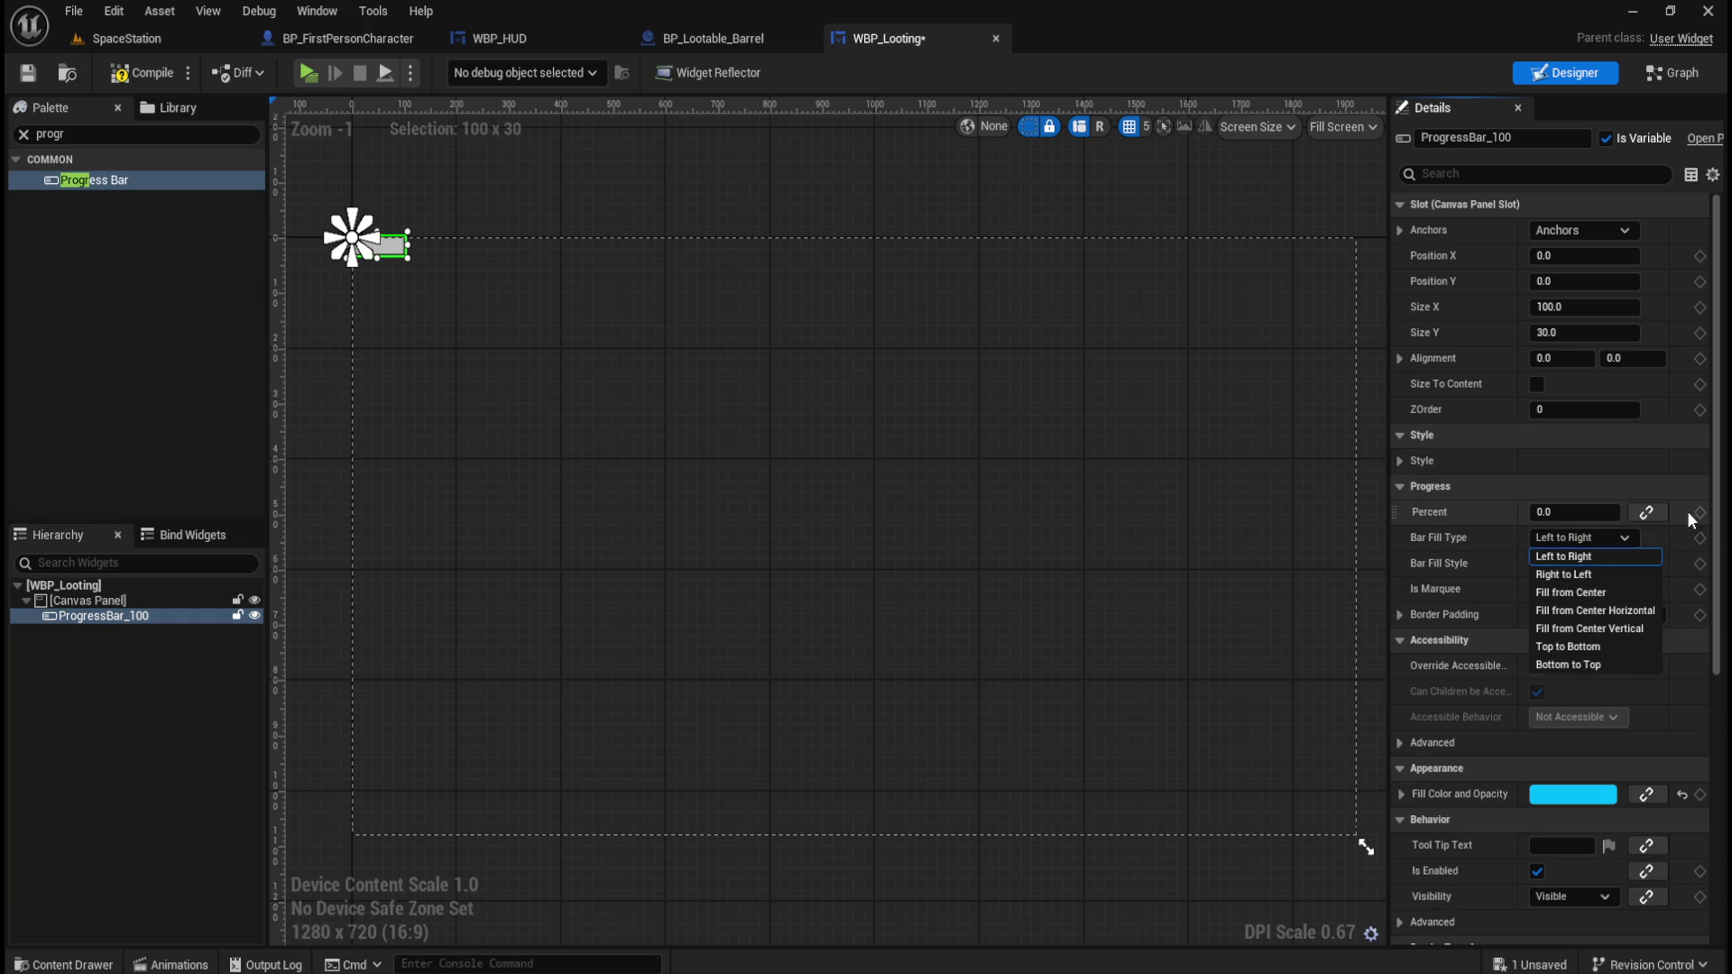
left_click(1610, 557)
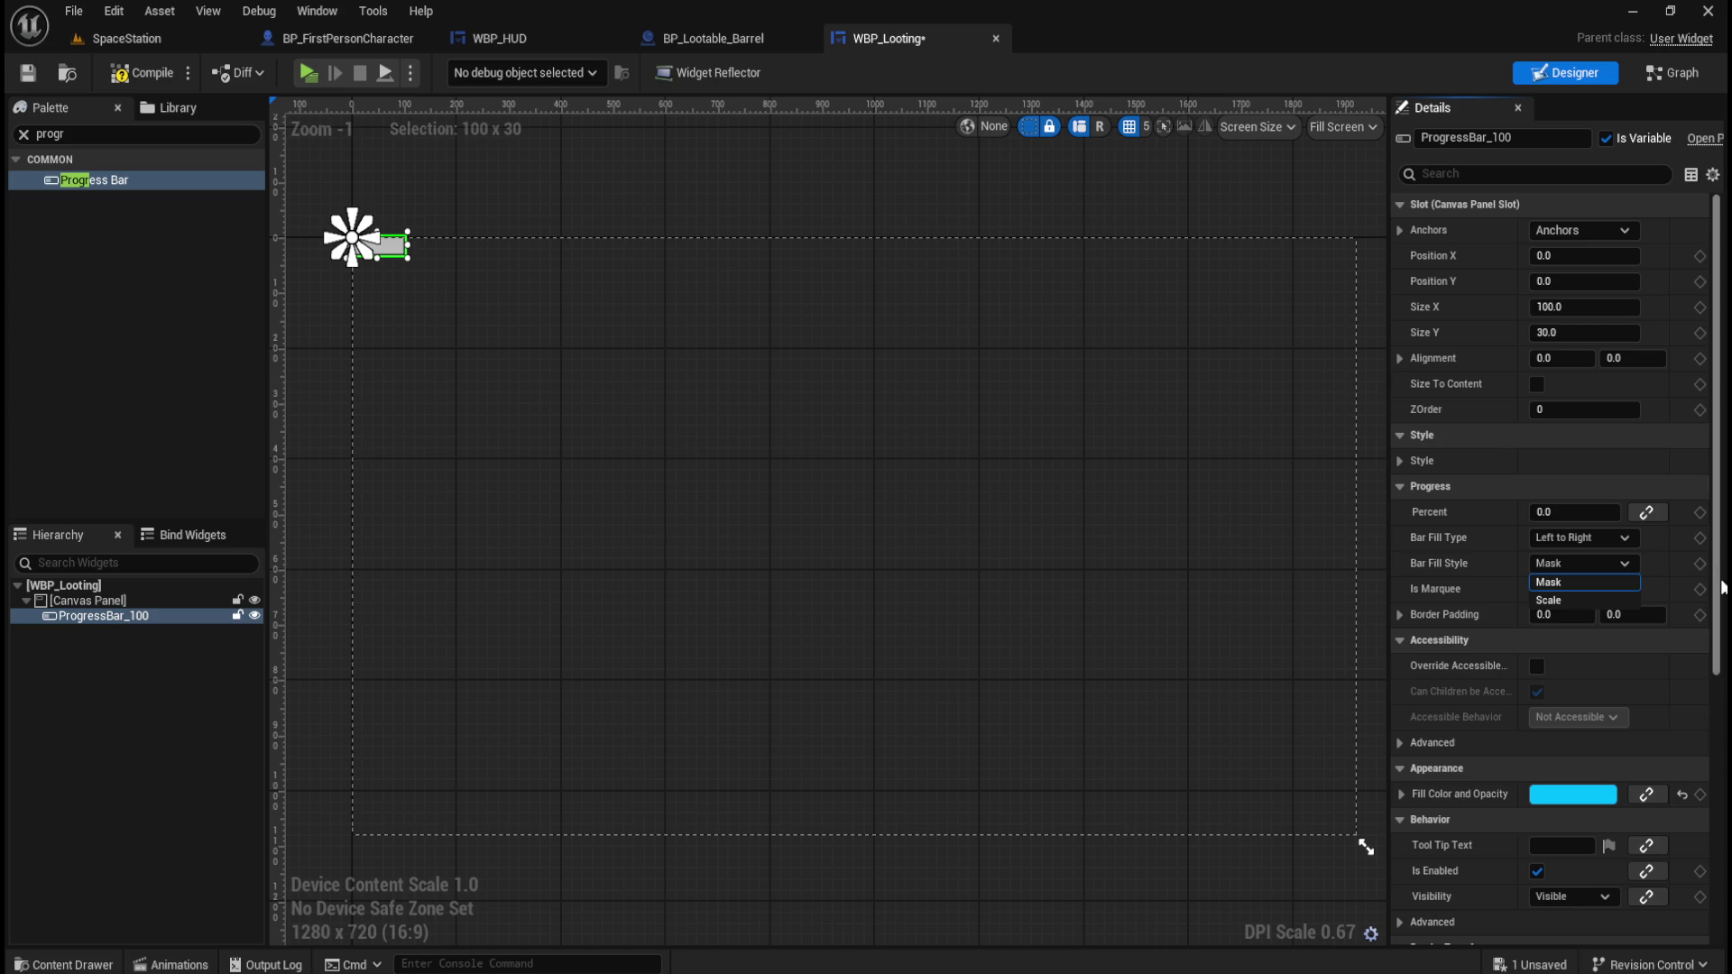
scroll(1716, 629, "down", 1)
scroll(1716, 629, "down", 2)
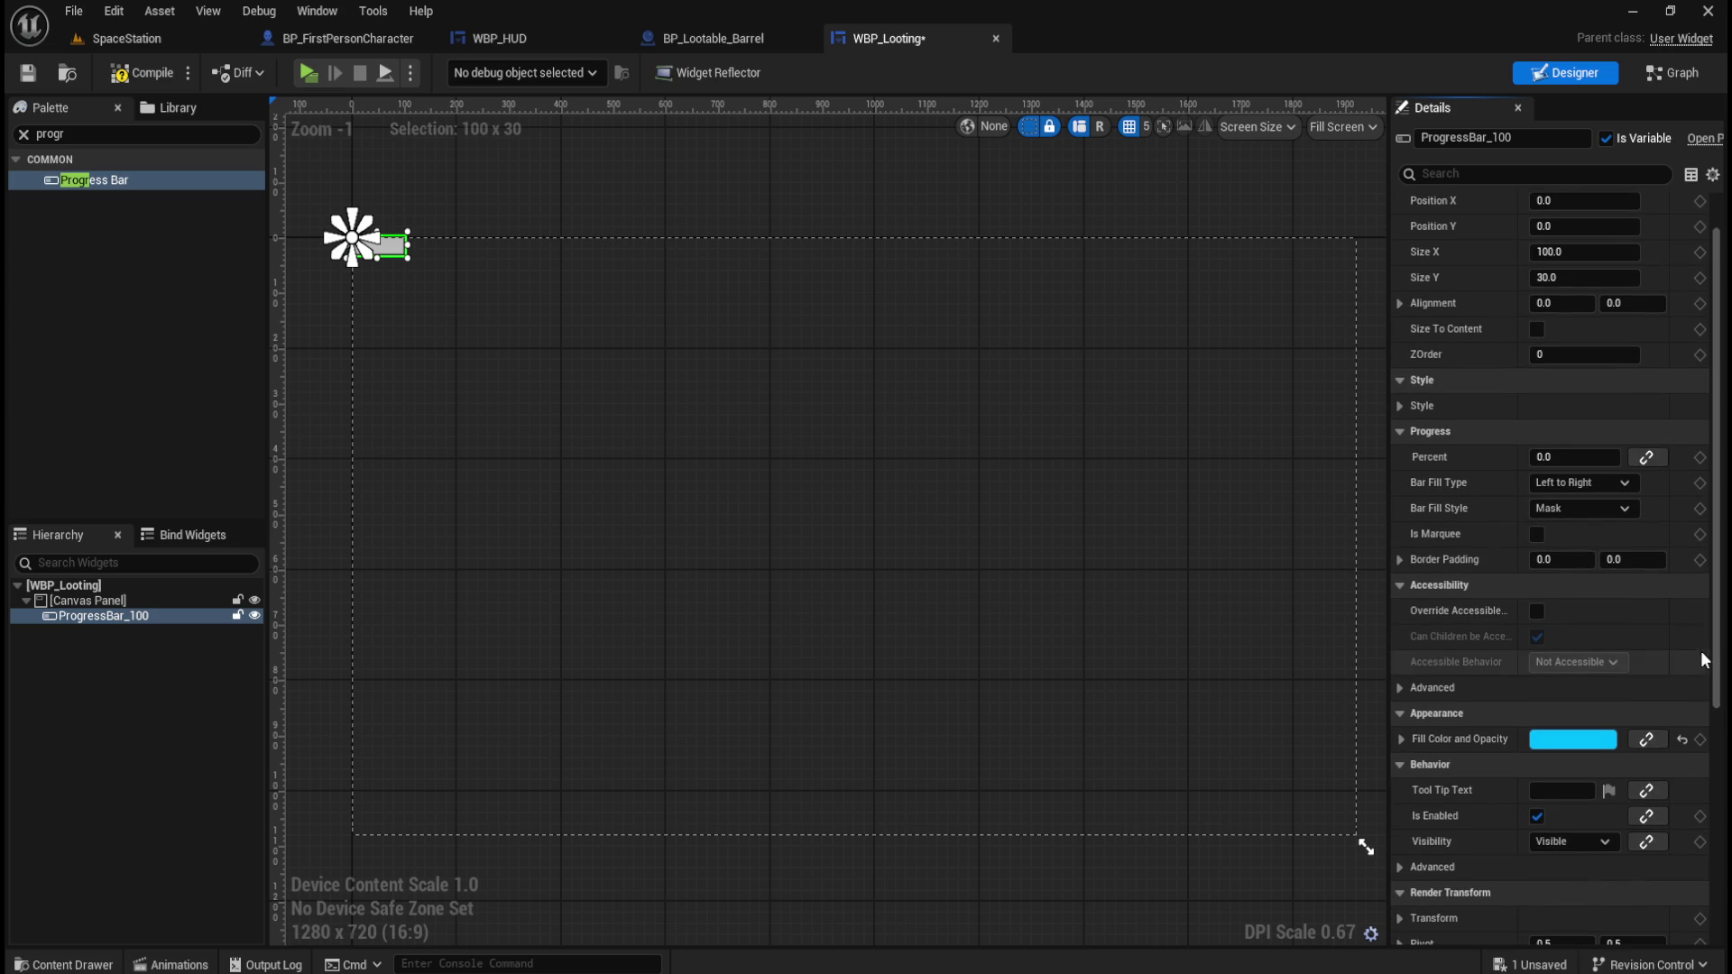
left_click(1578, 483)
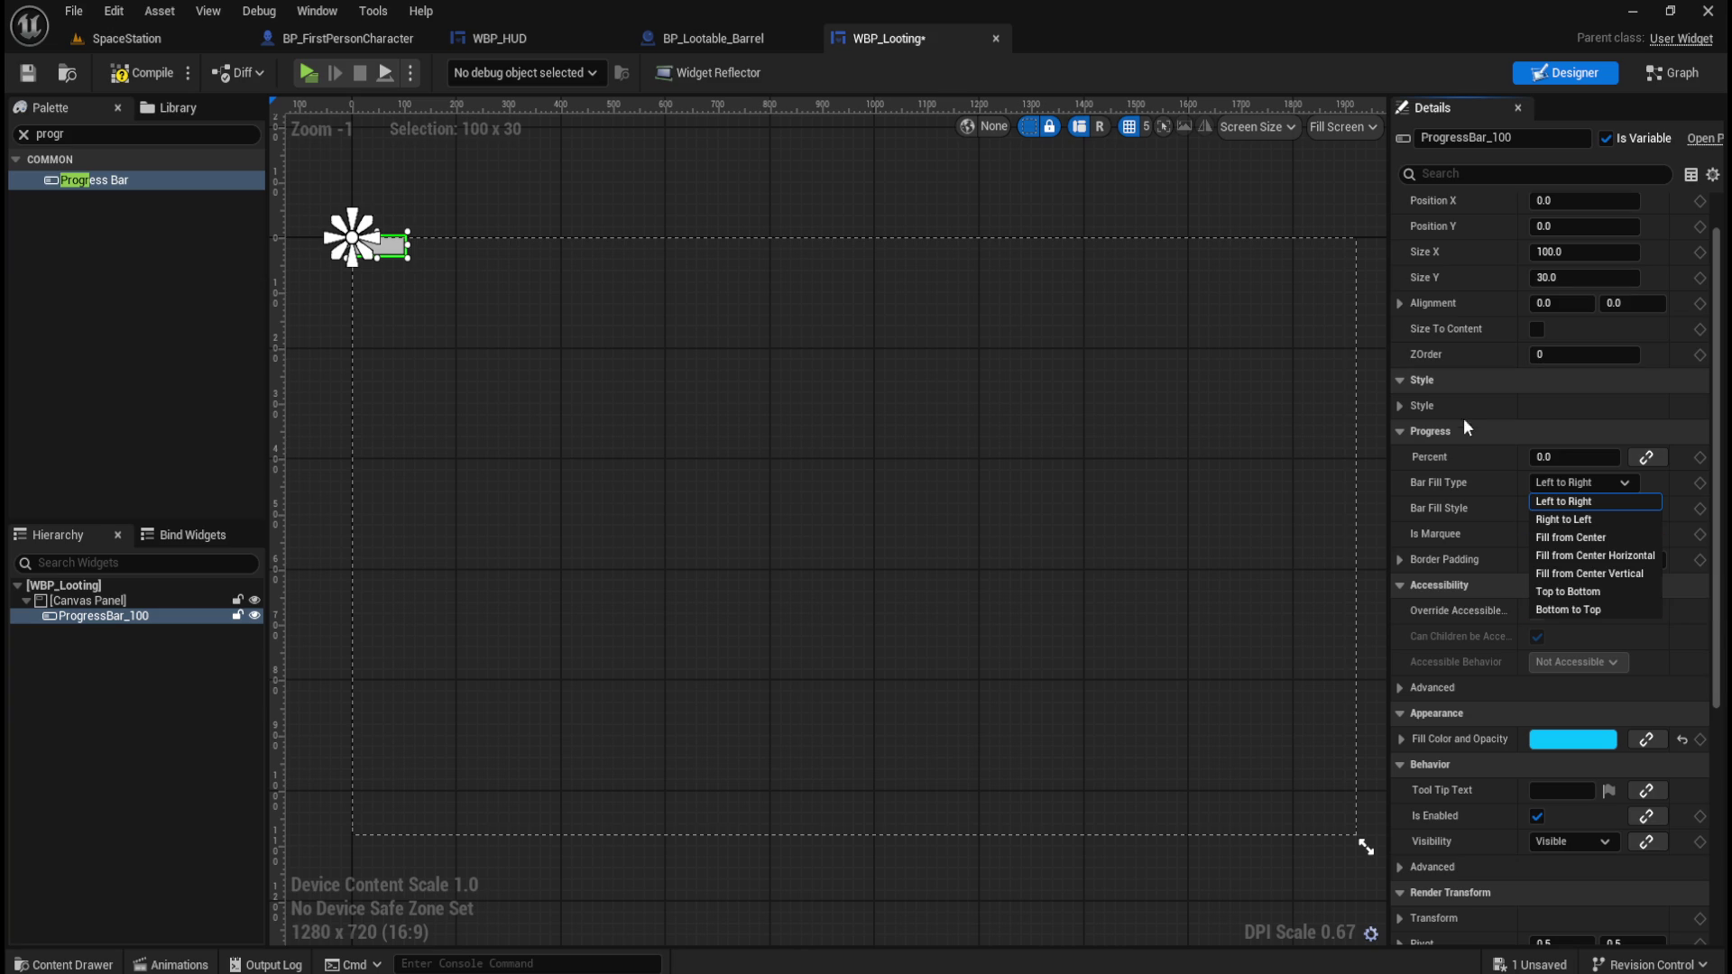
left_click(1406, 408)
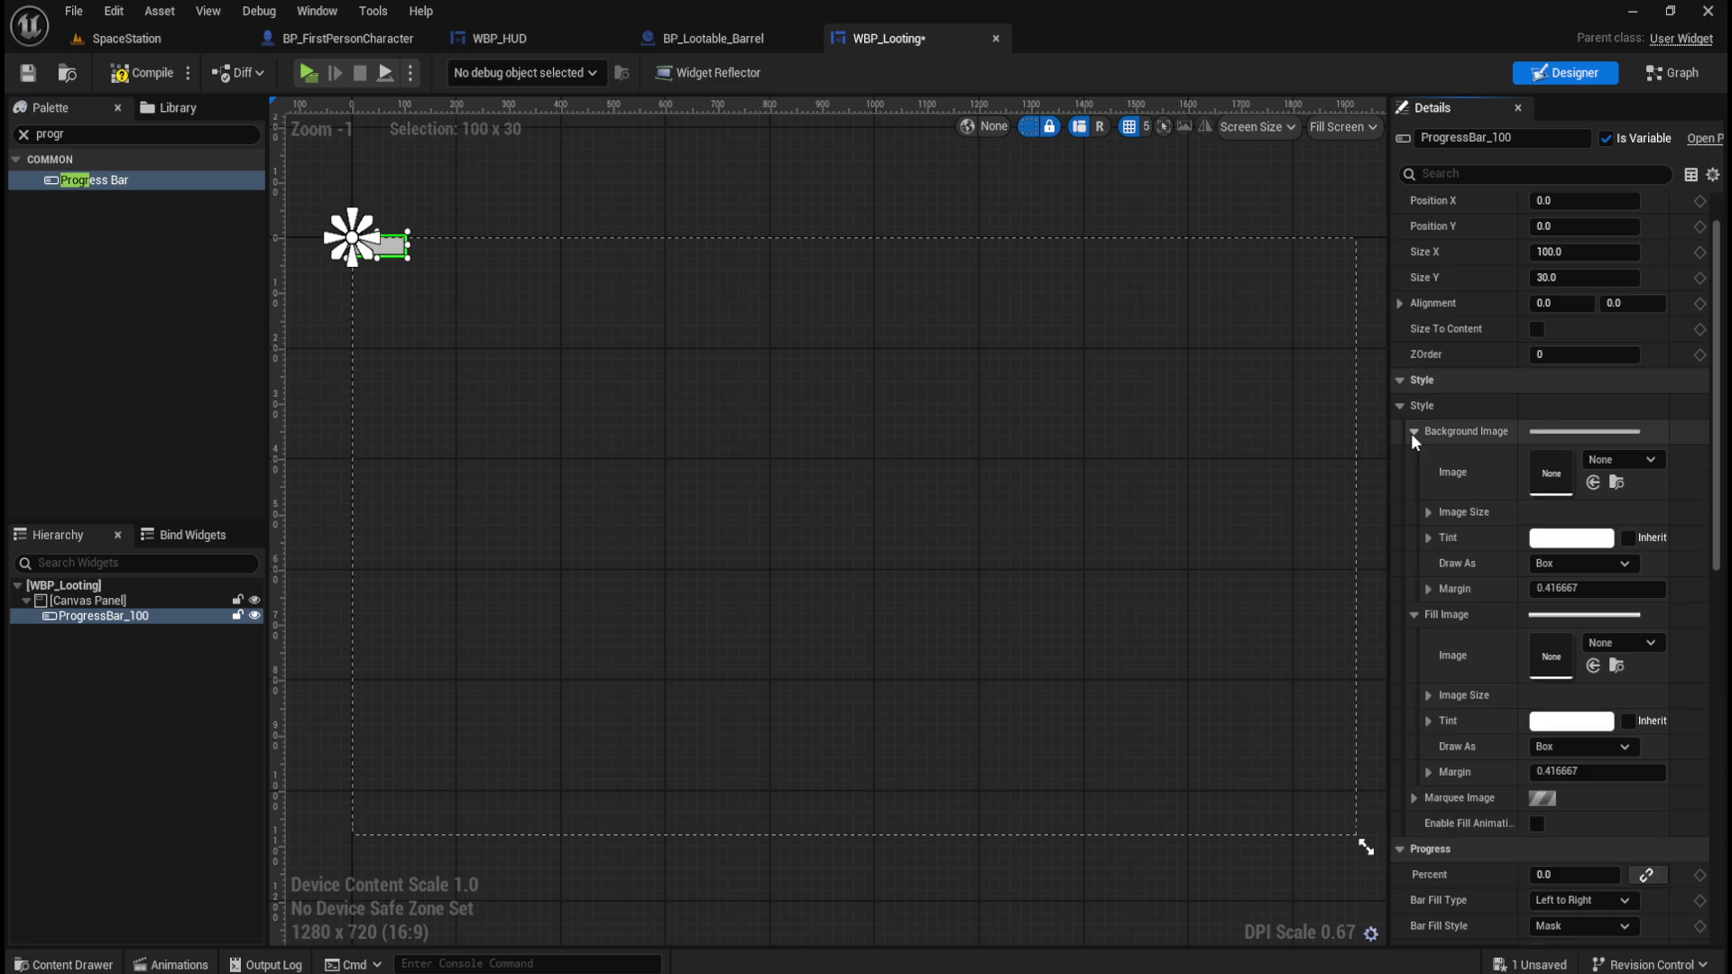
left_click(1573, 563)
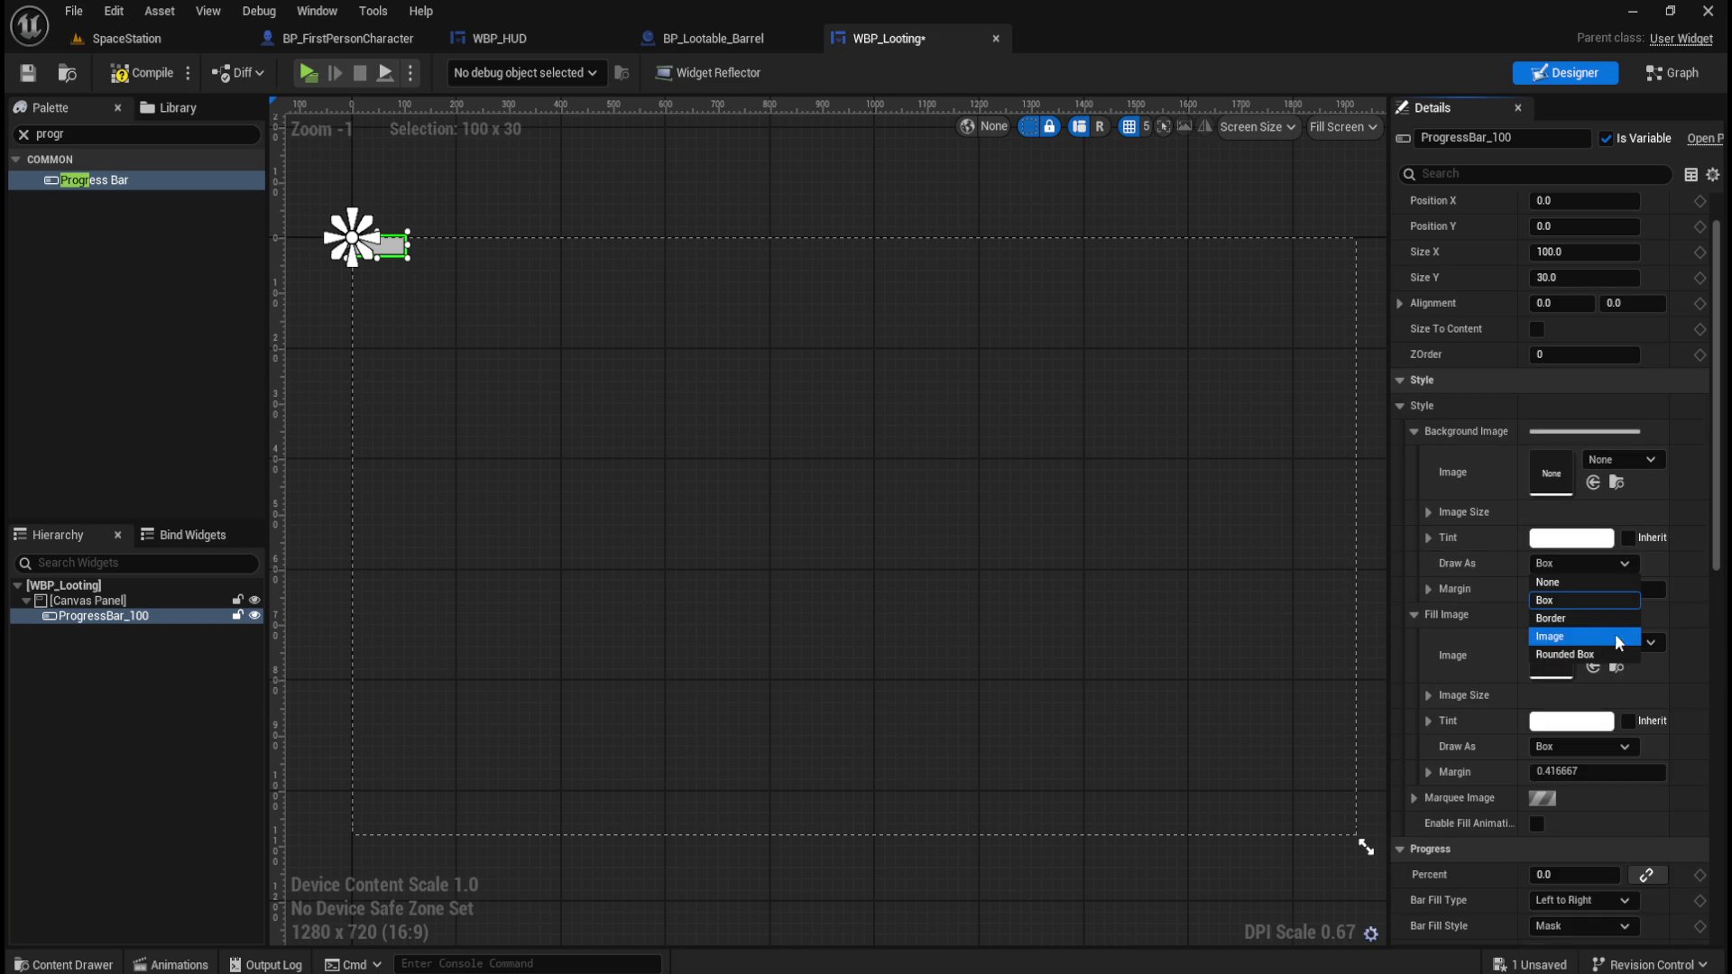
left_click(1629, 564)
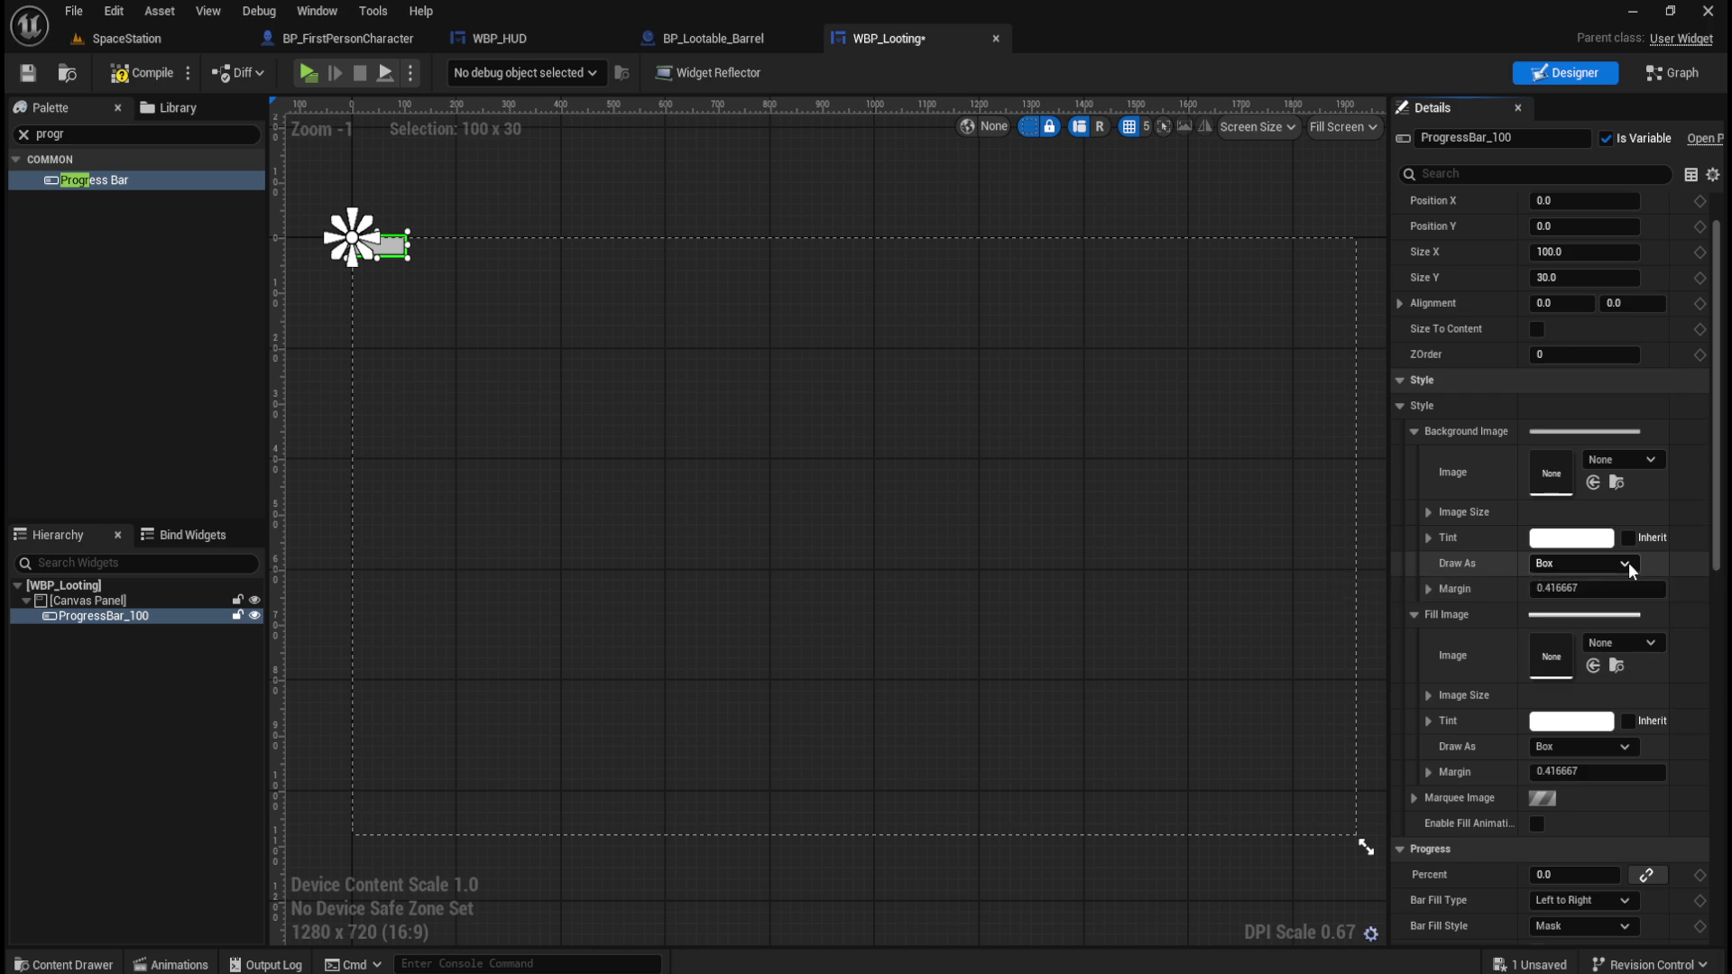
In WBP_HUD, set the Stamina Bar's background and fill images to draw as Rounded Box.
left_click(506, 38)
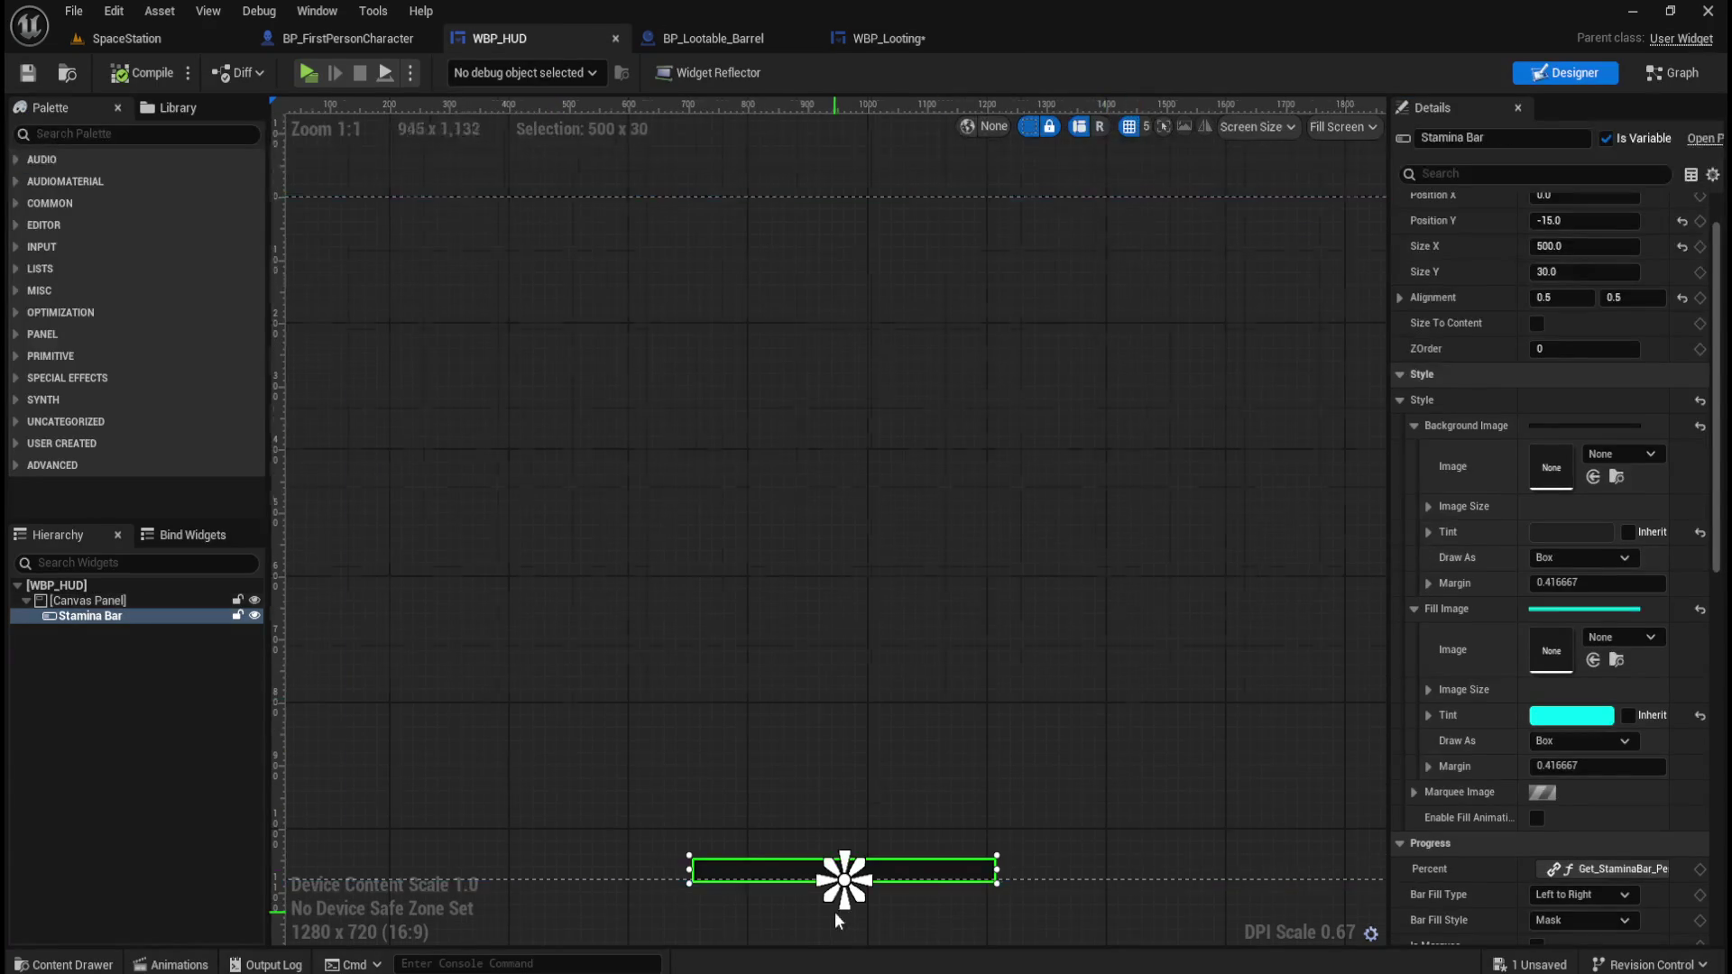
scroll(848, 902, "up", 6)
scroll(1020, 871, "up", 2)
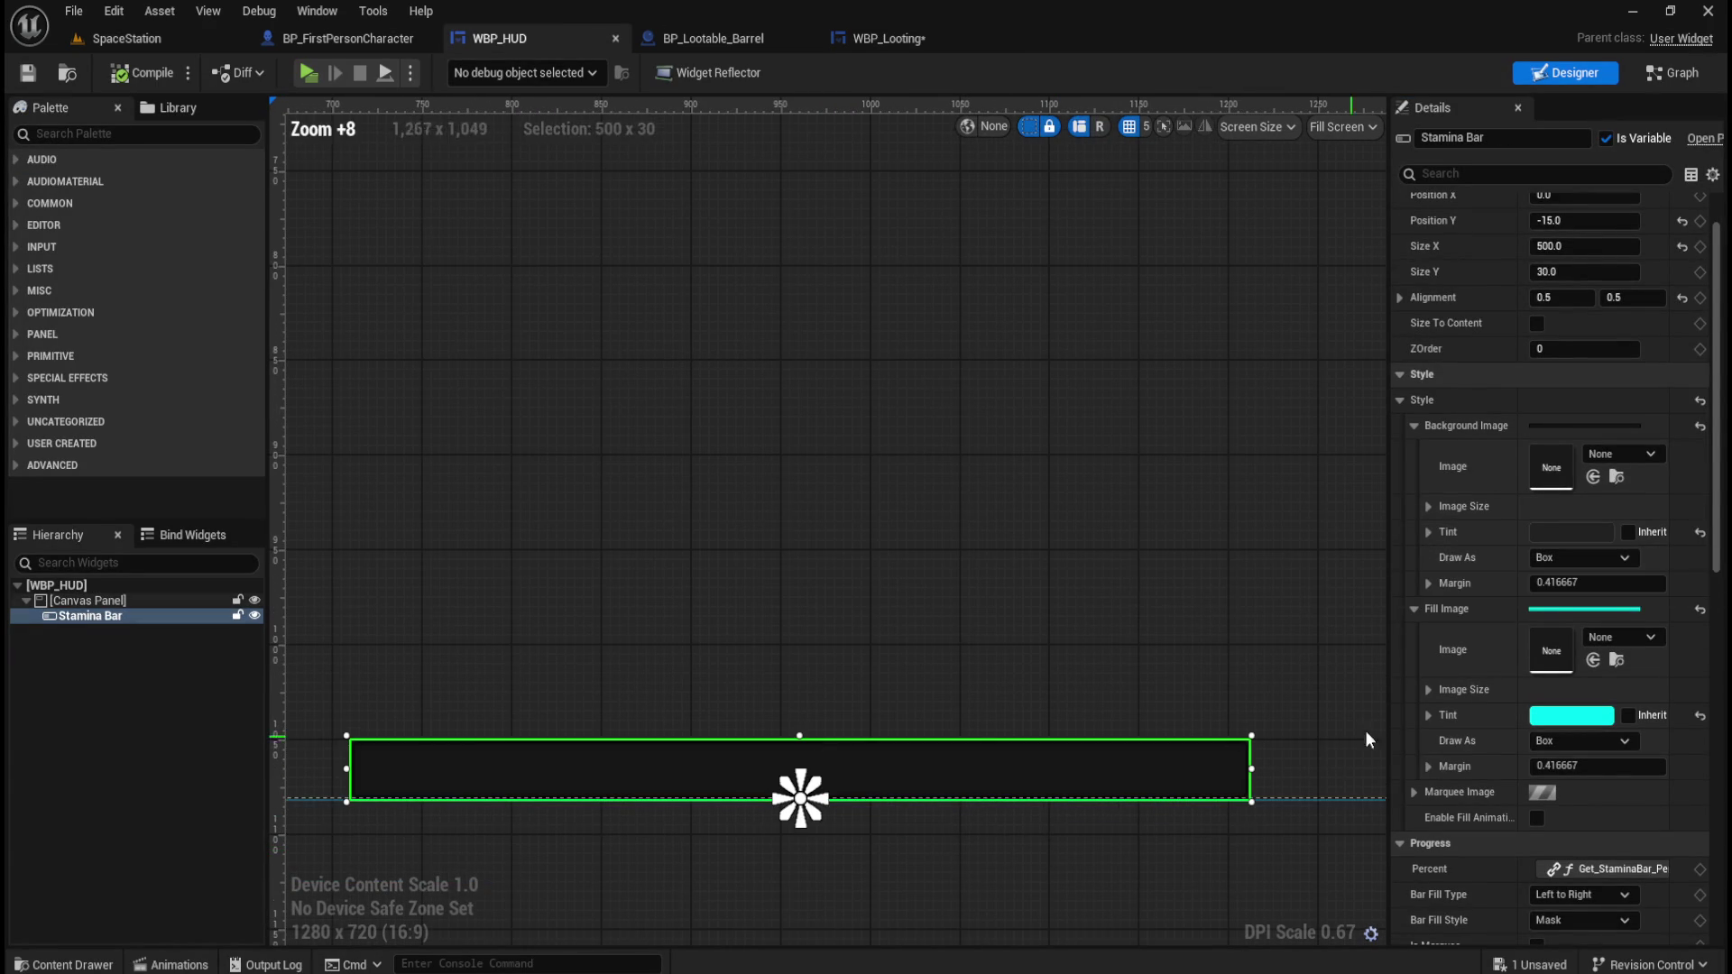
left_click(1623, 560)
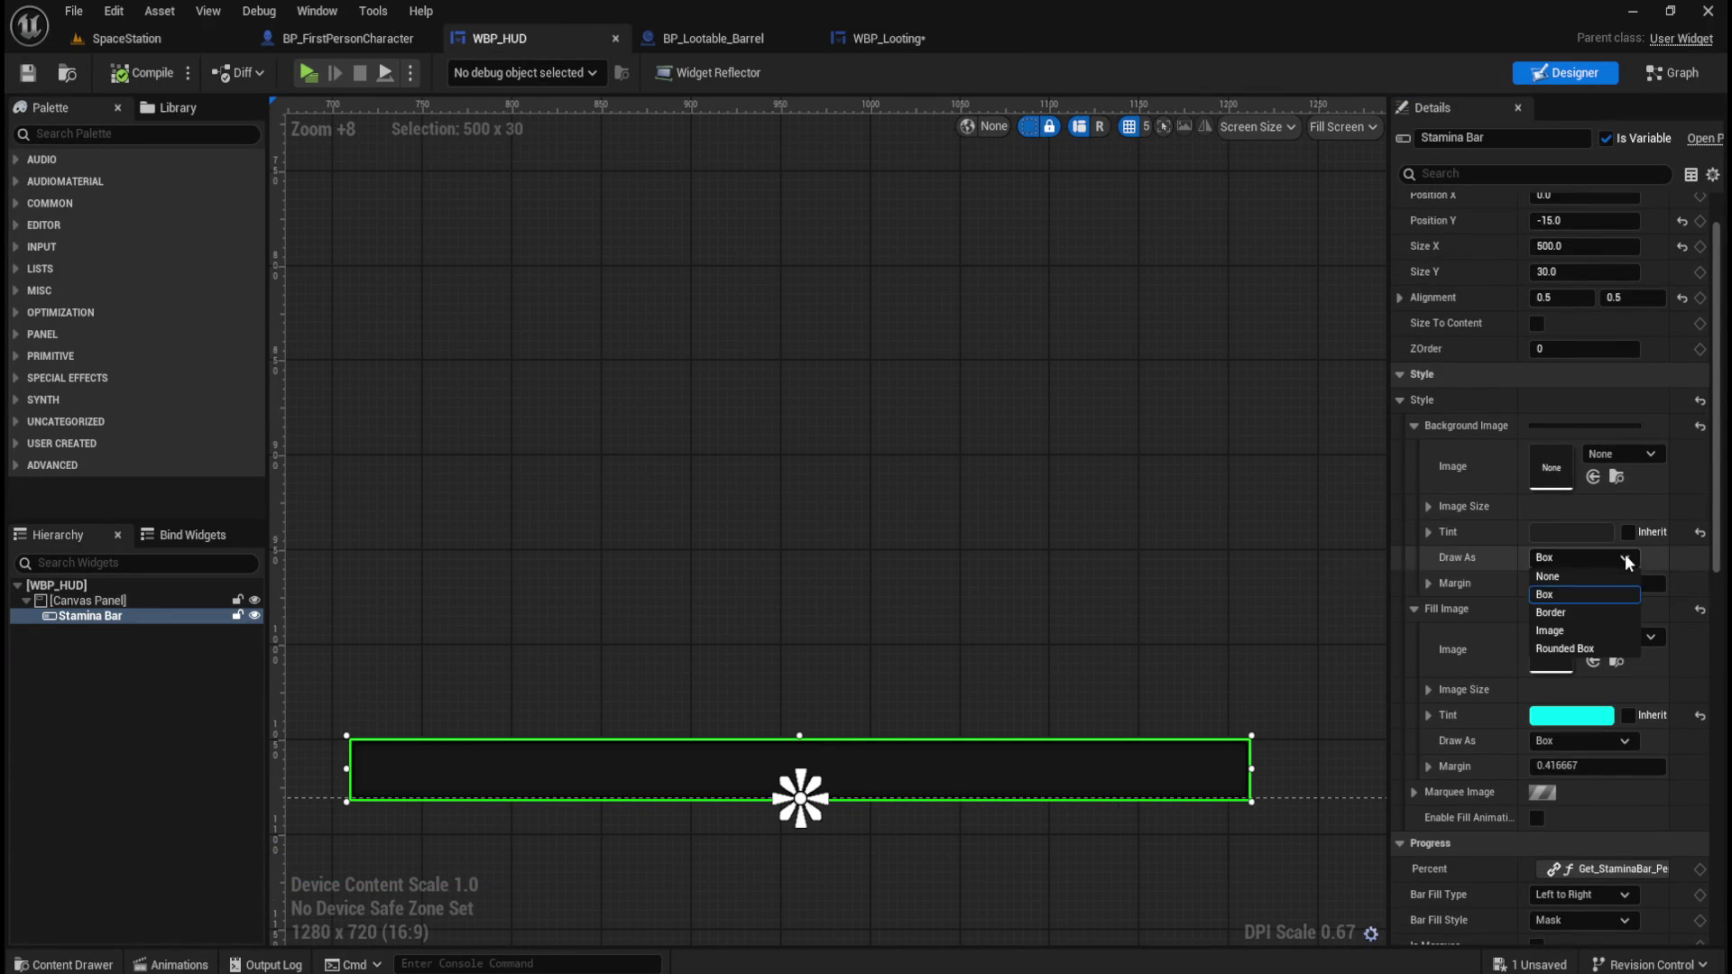
left_click(1578, 649)
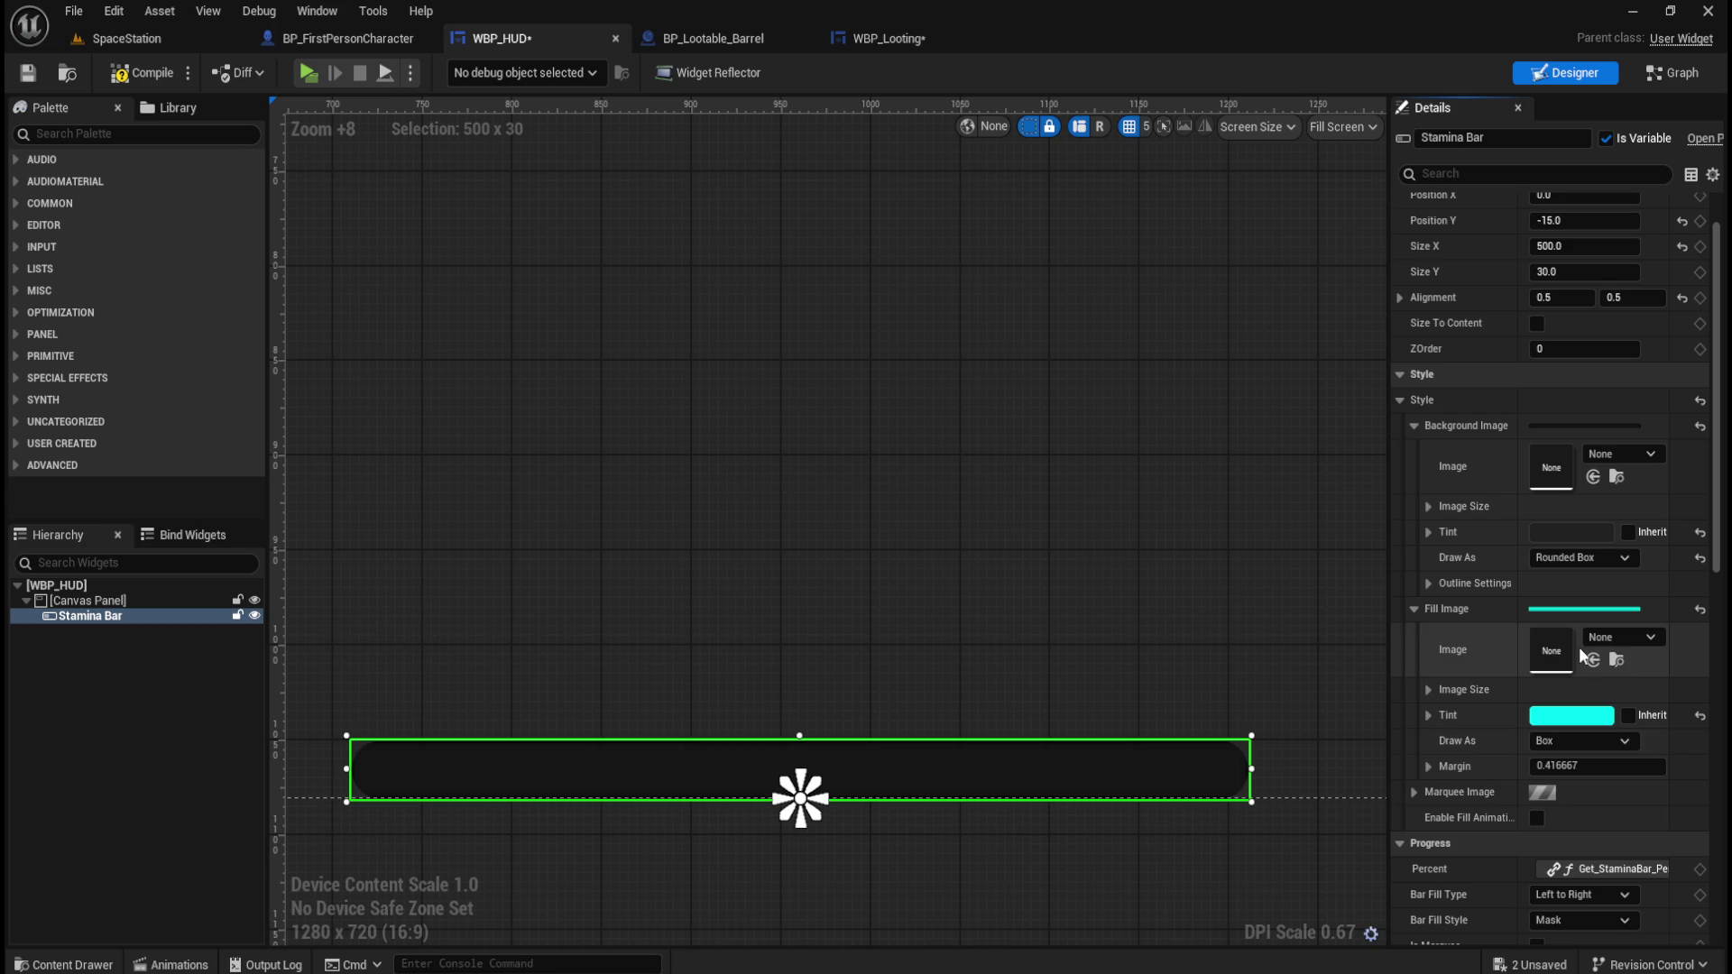
left_click(1609, 741)
left_click(1575, 828)
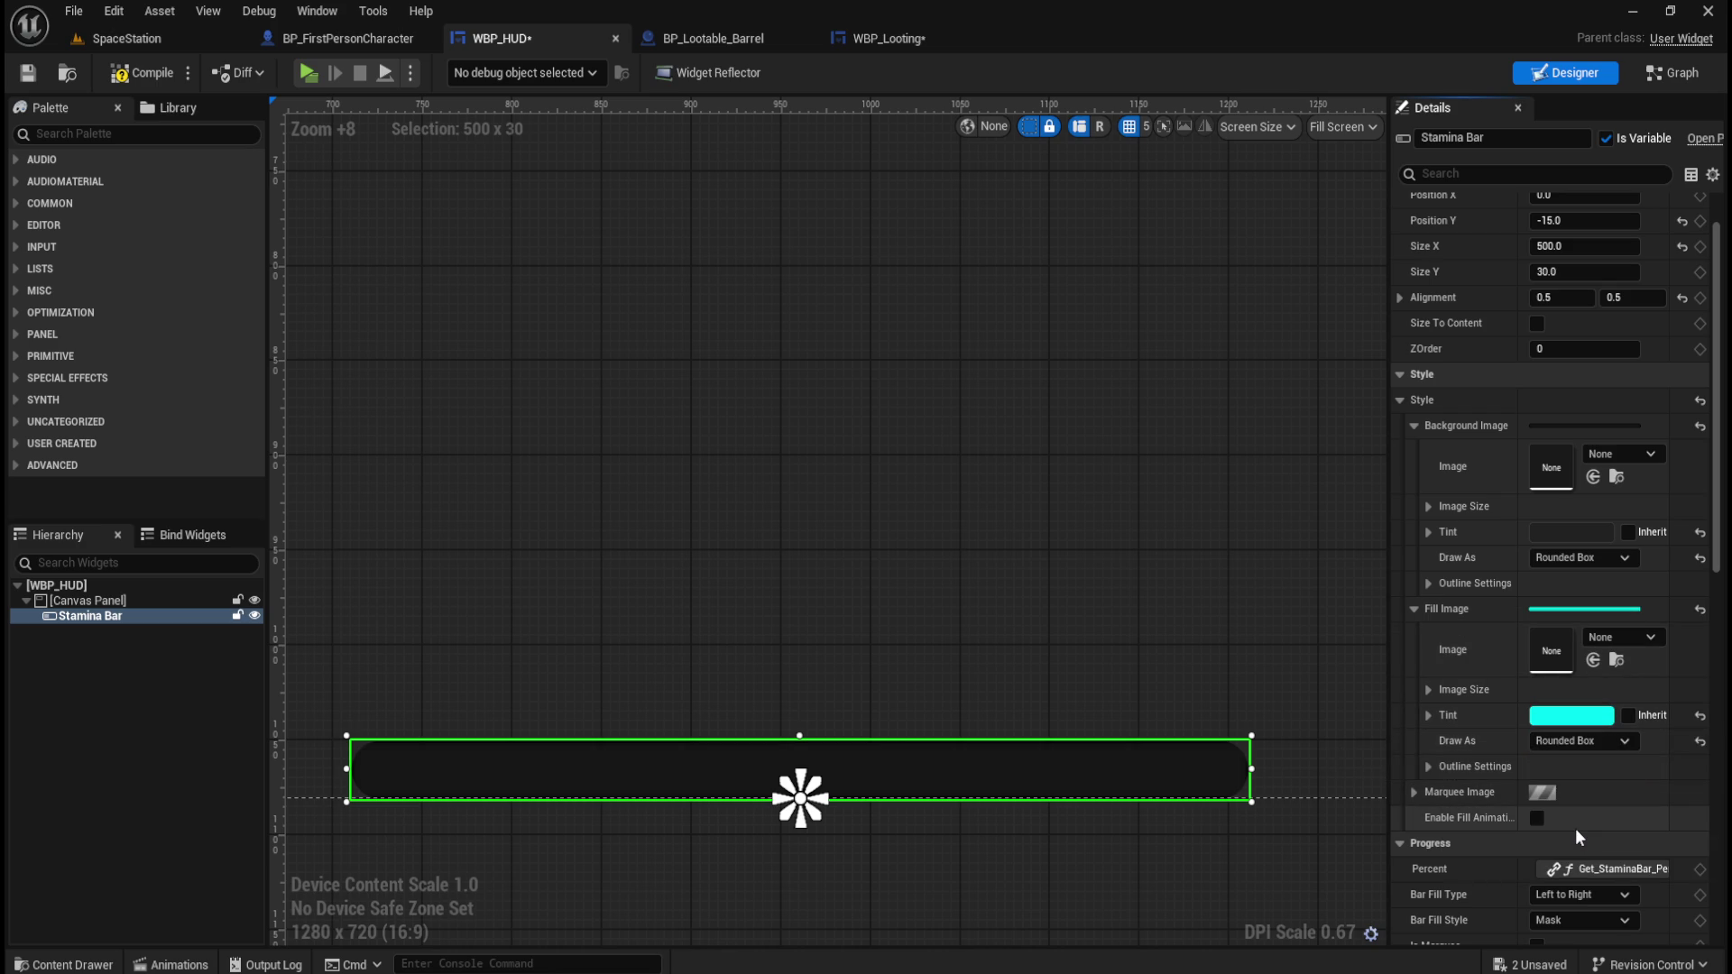
Compile WBP_HUD, play-test the stamina bar, then save the widget.
left_click(140, 72)
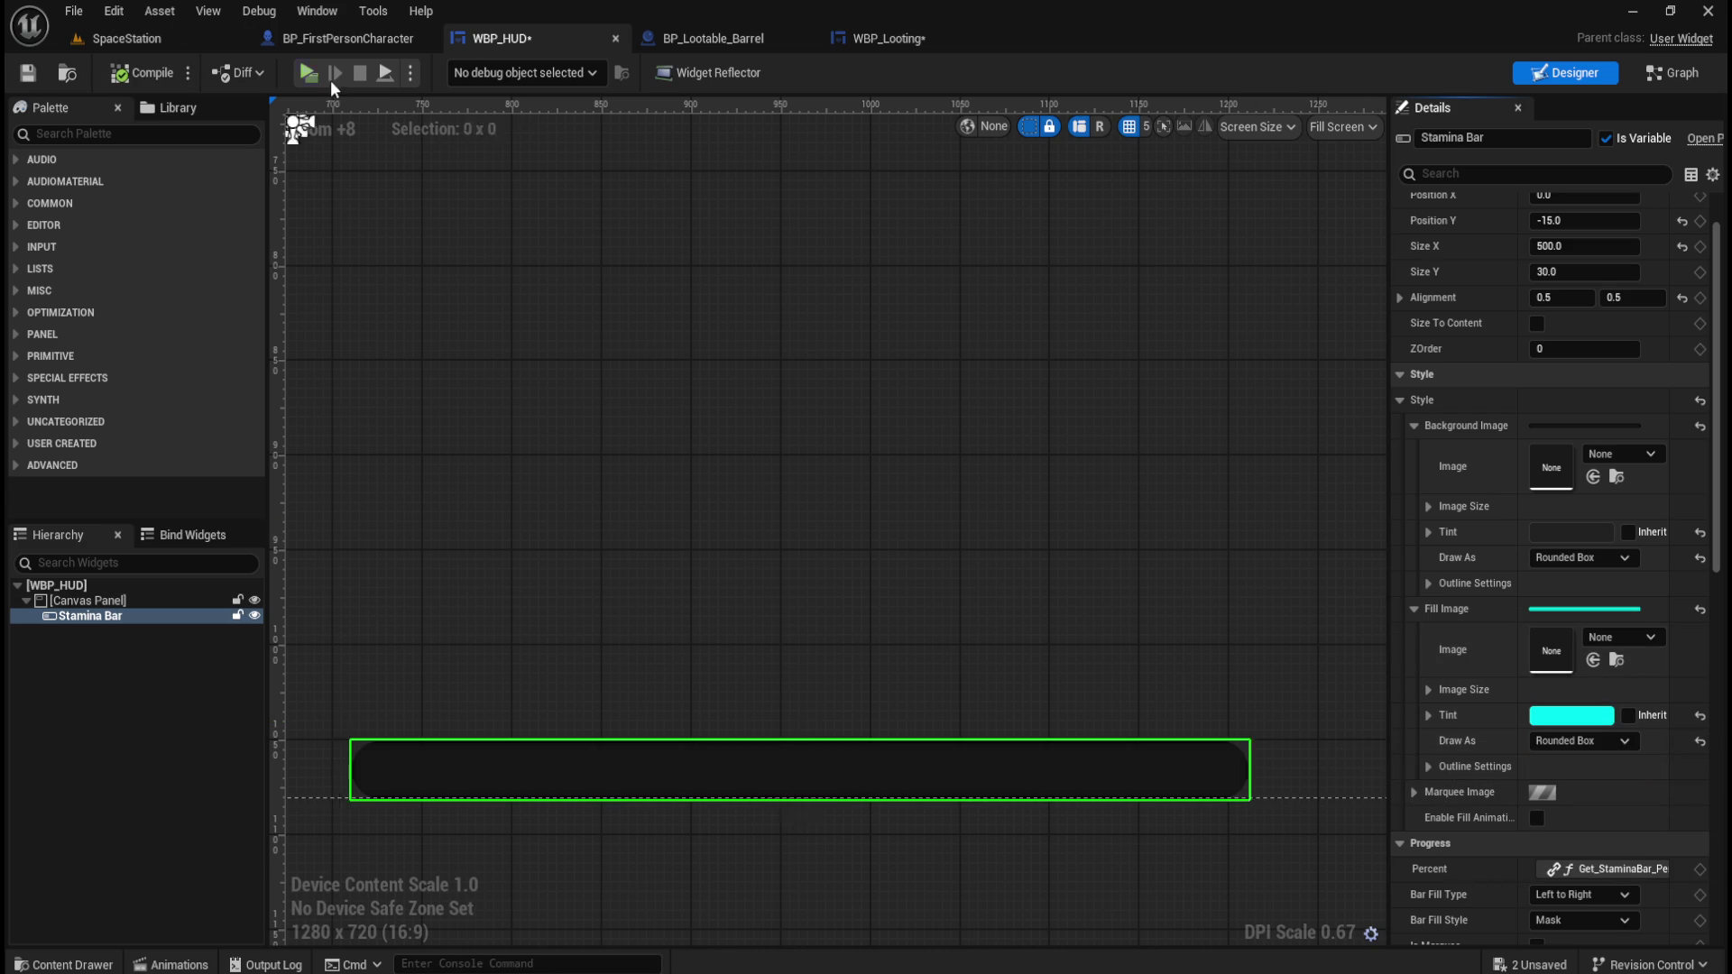
left_click(308, 72)
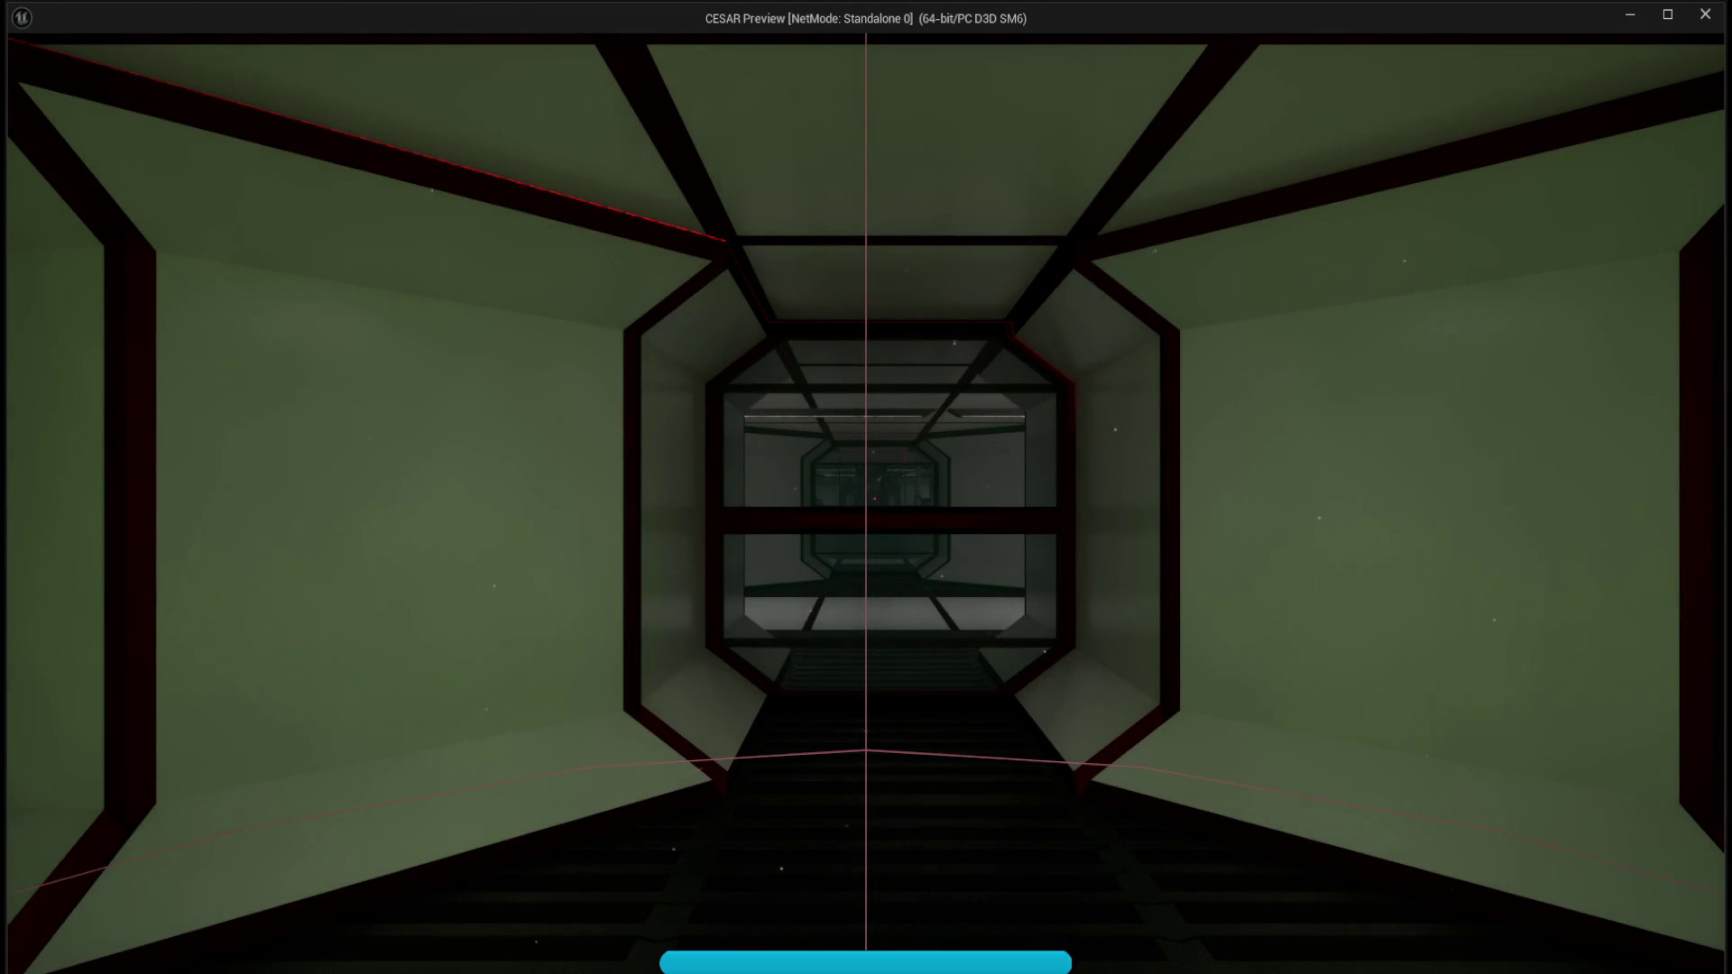
key("Escape")
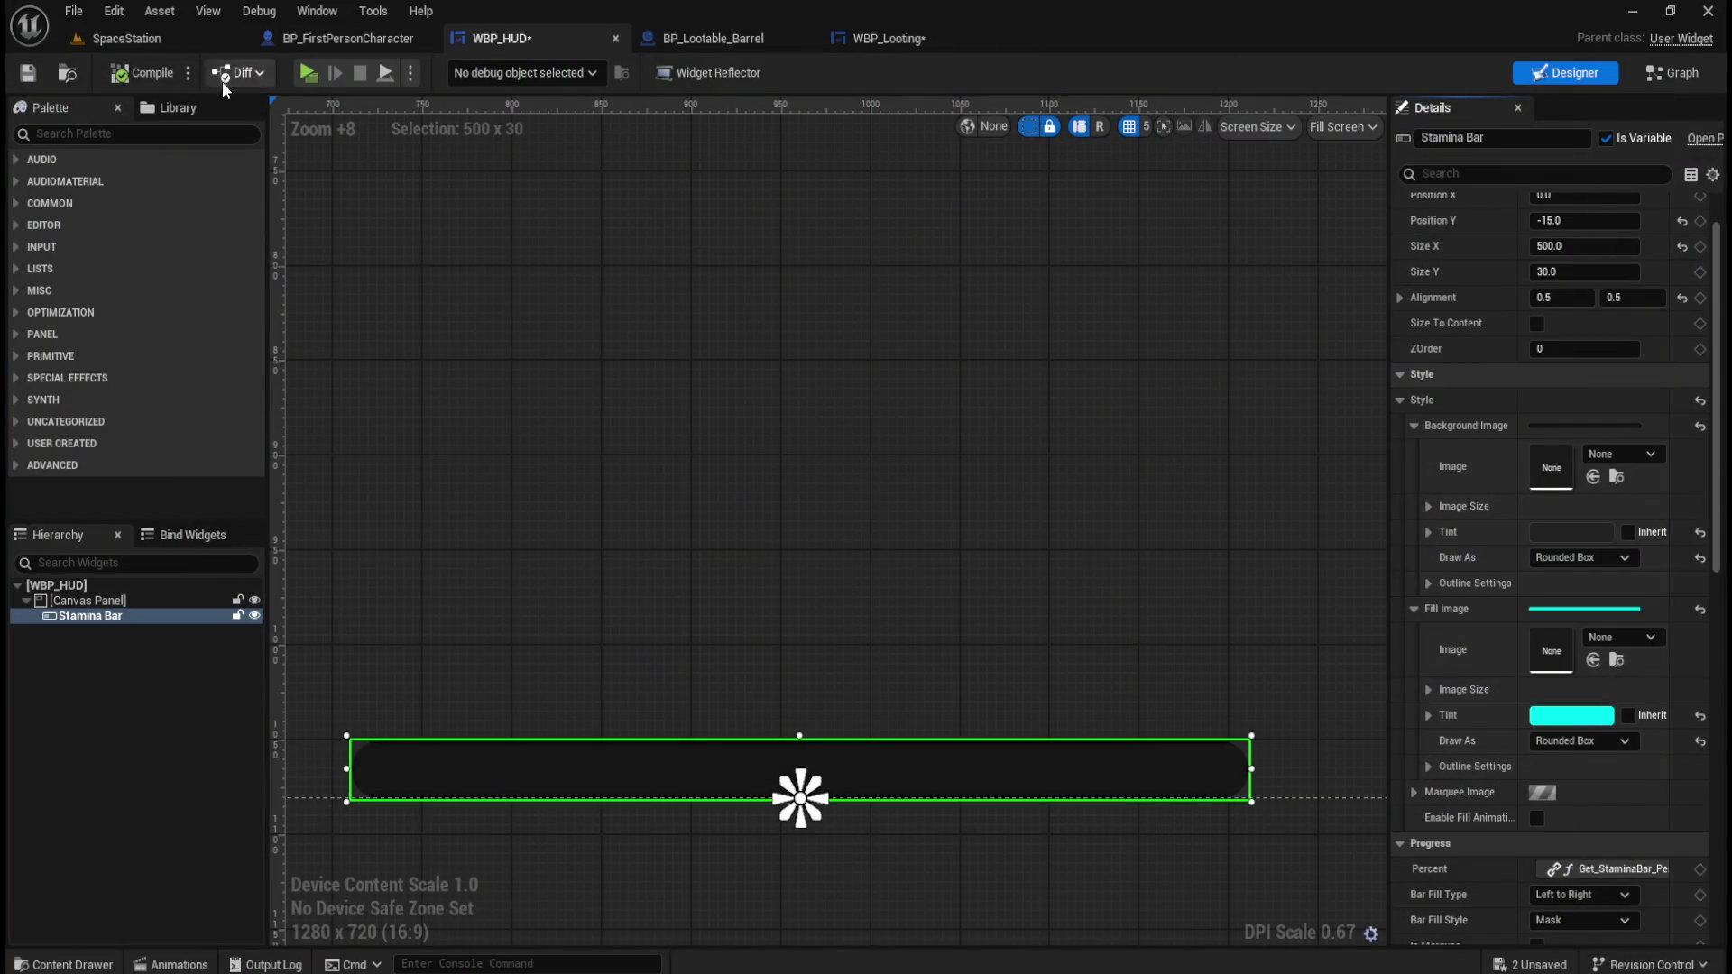
left_click(27, 72)
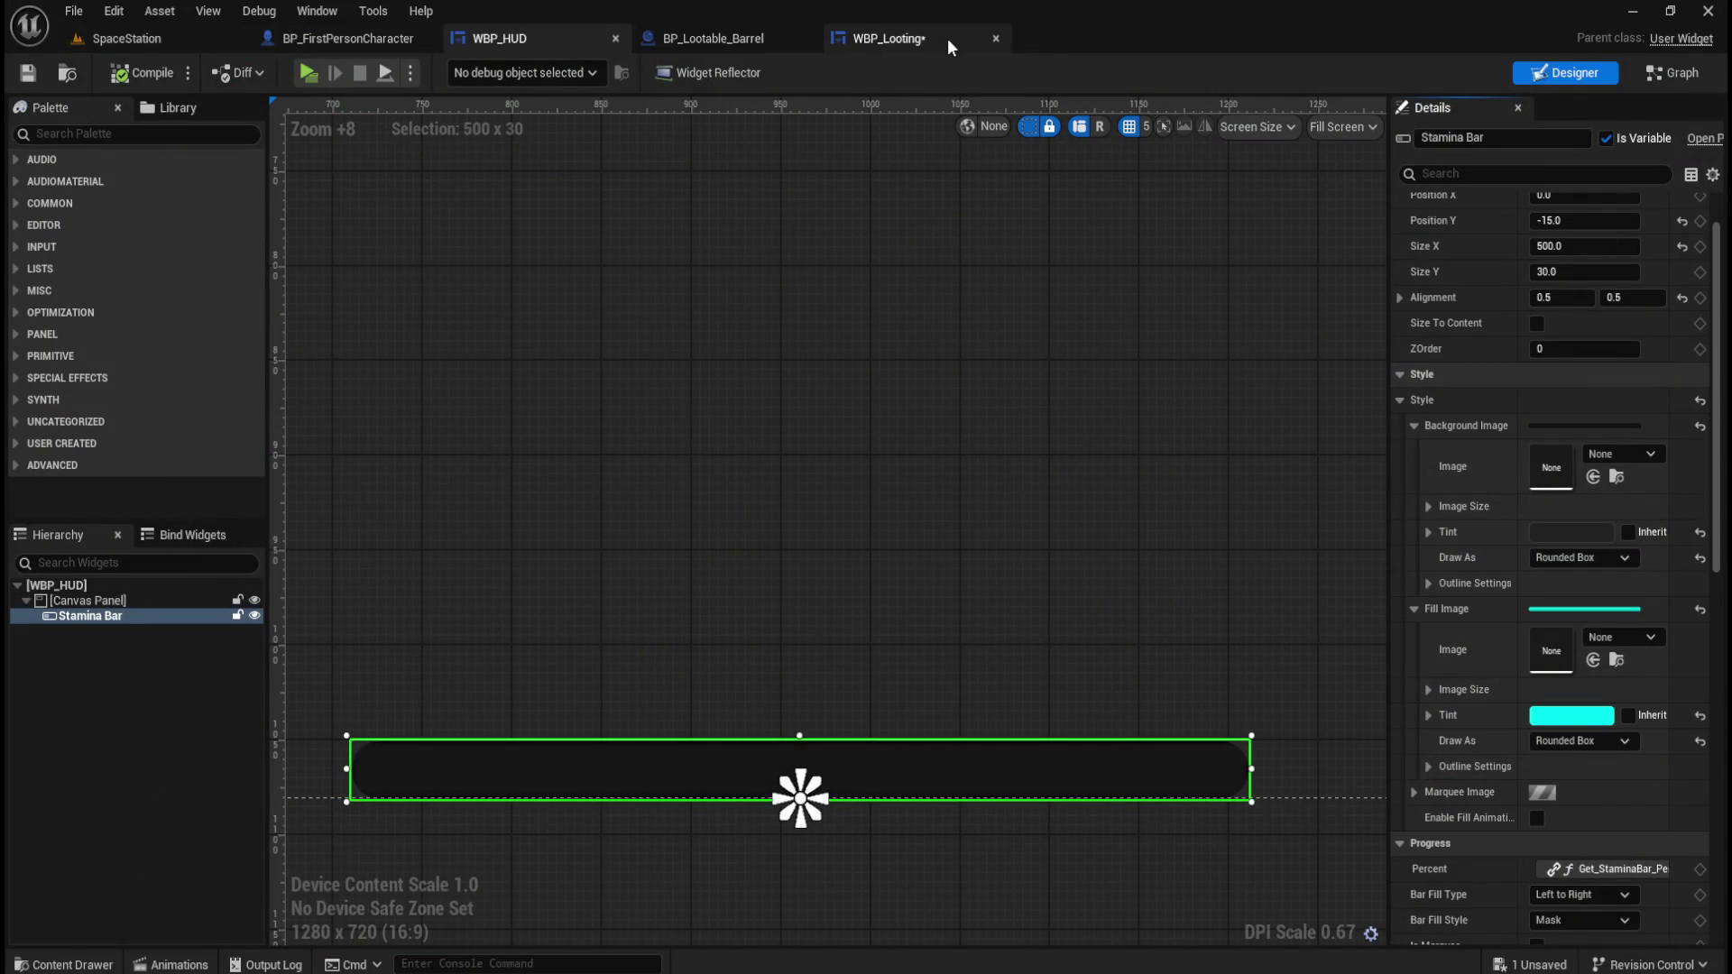
Return to WBP_Looting, search the Palette for 'rad', and reselect ProgressBar_100.
left_click(918, 42)
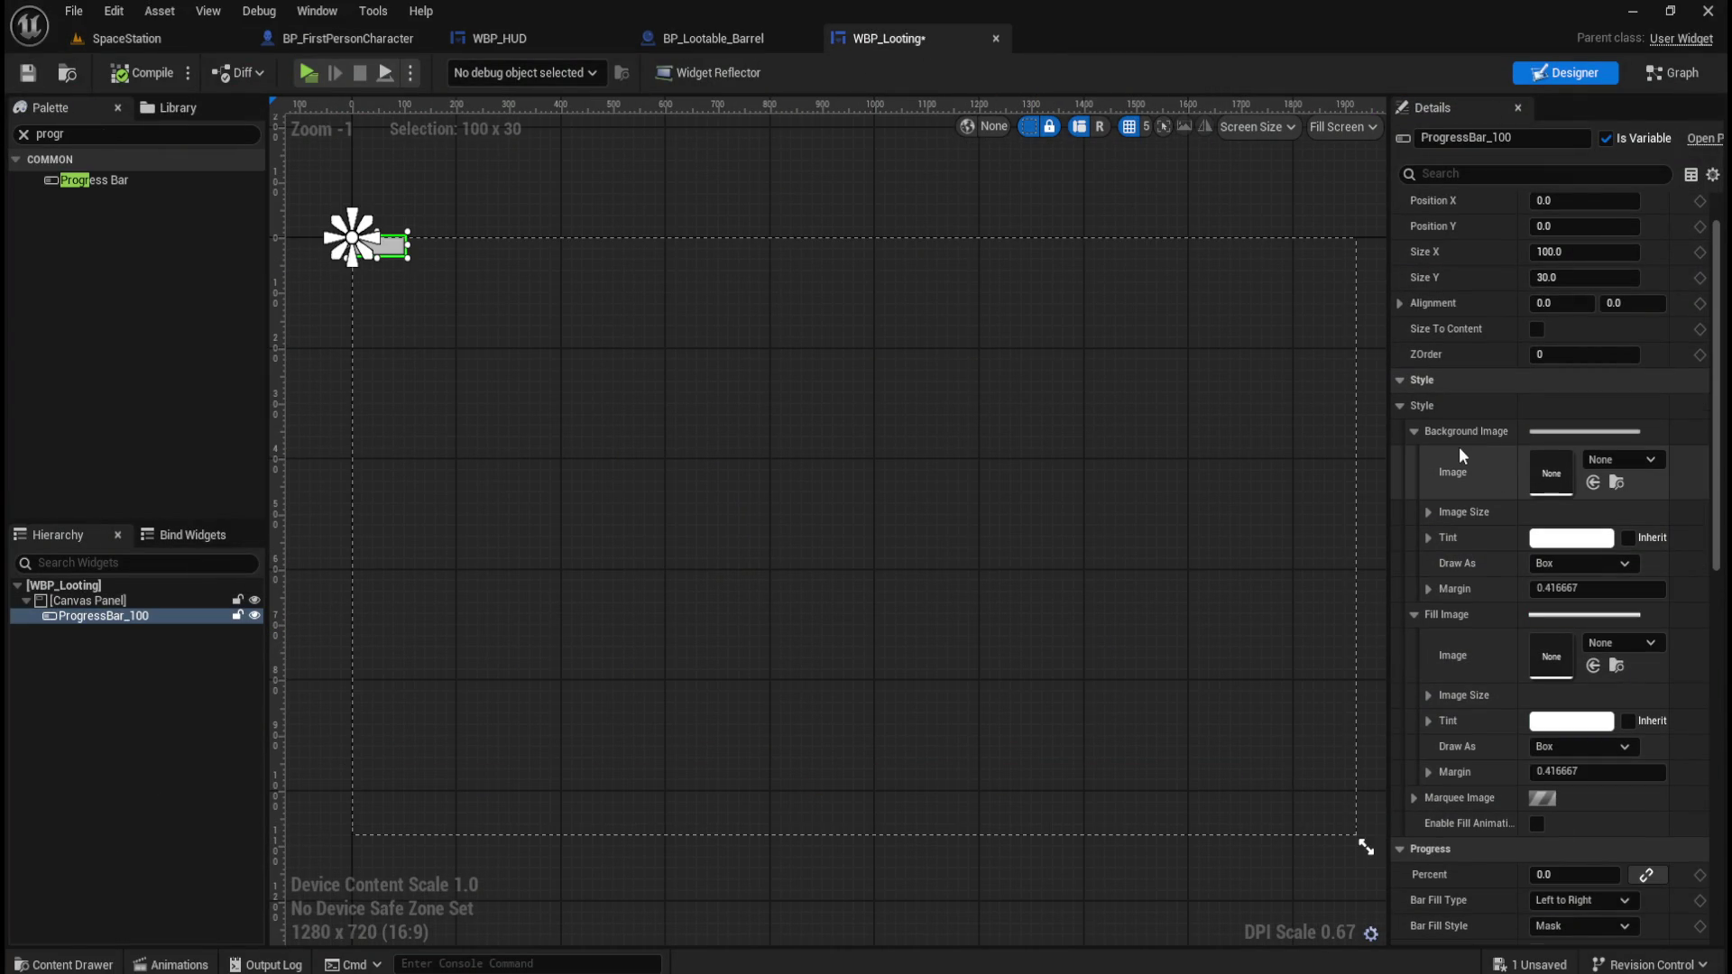
scroll(1473, 480, "up", 2)
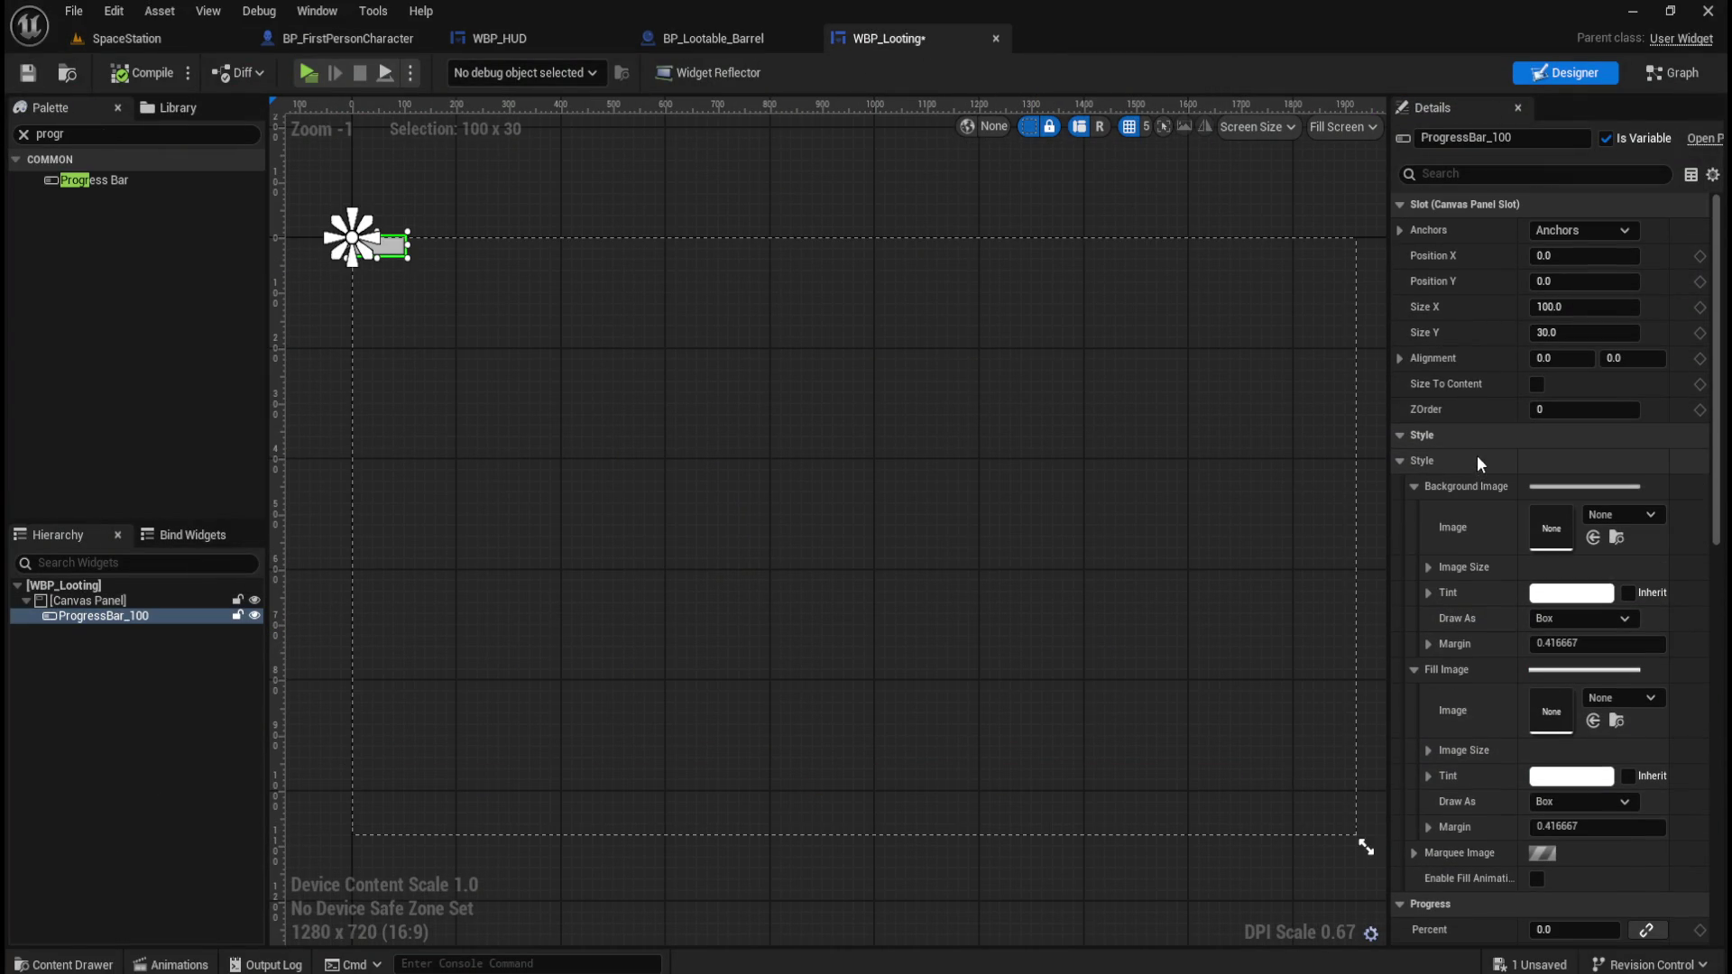
left_click(103, 133)
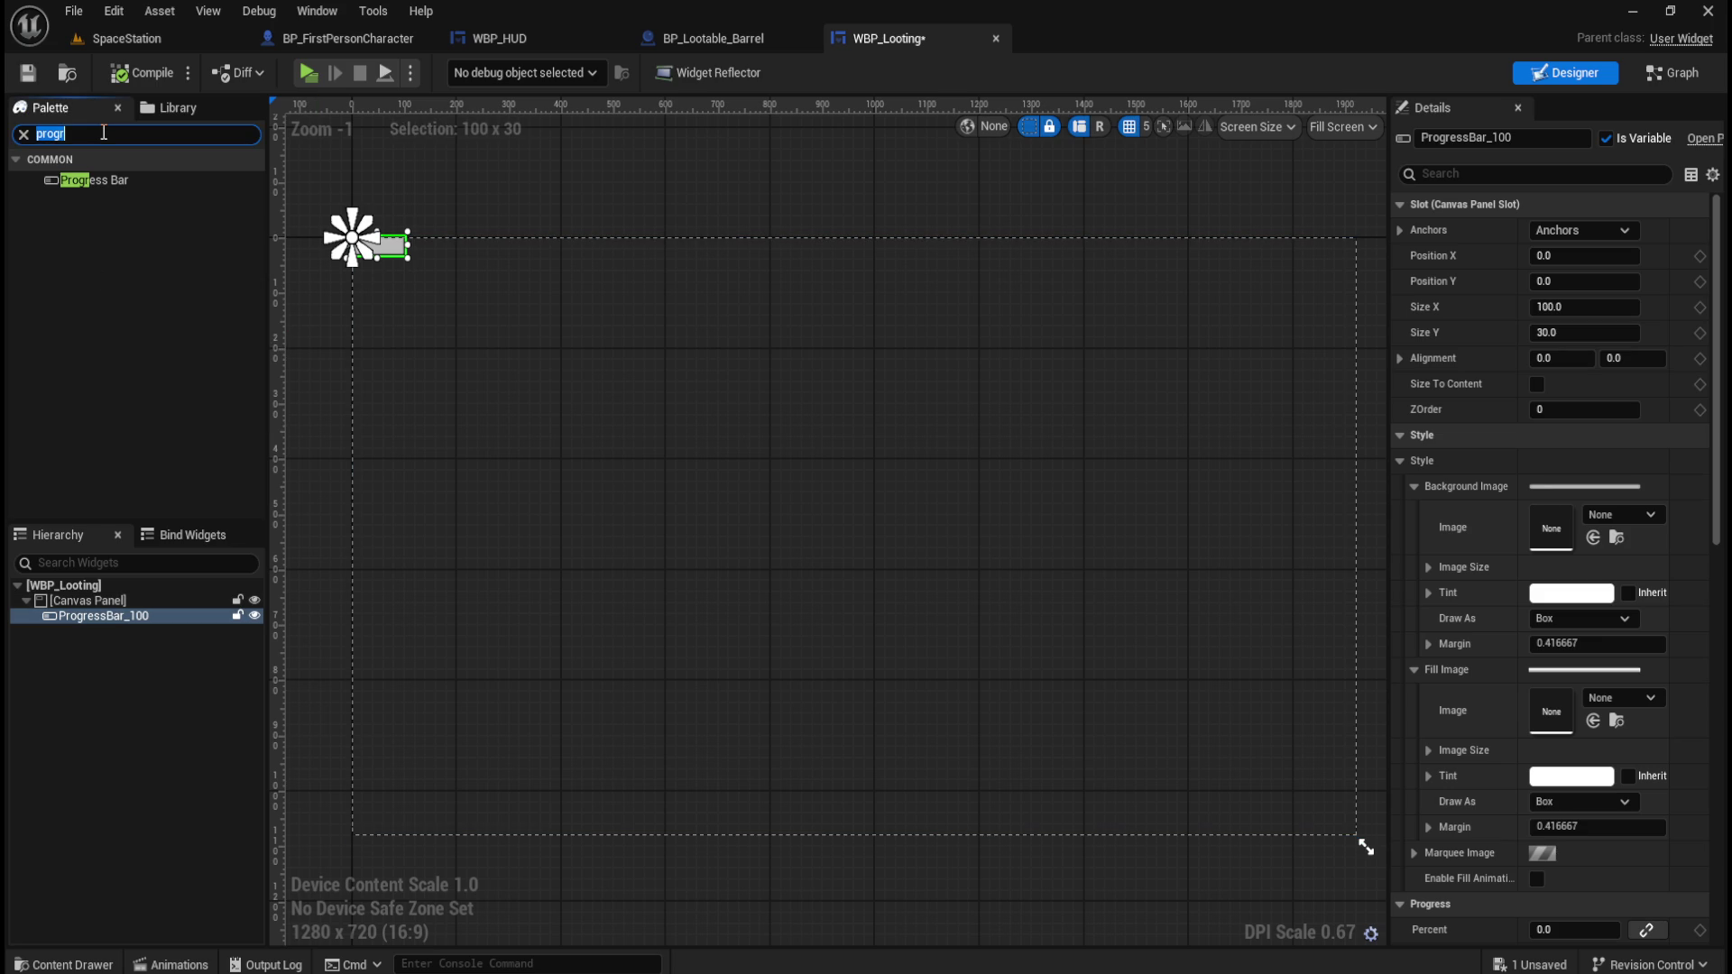
type("rad")
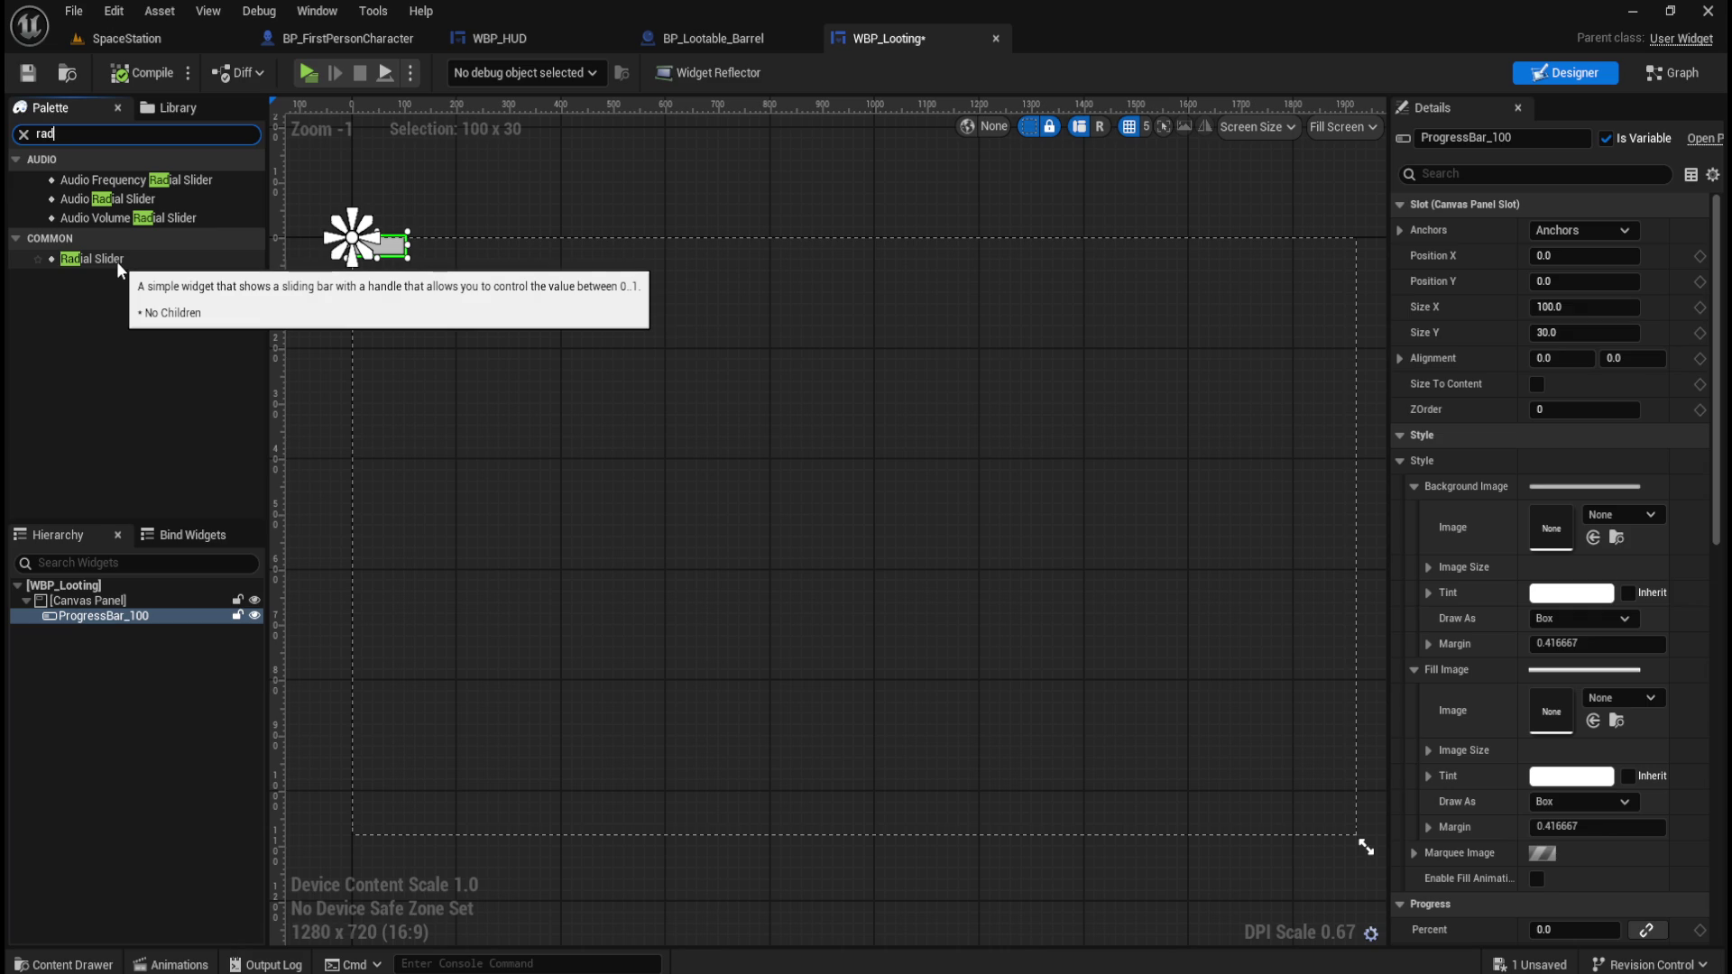
left_click(155, 619)
left_click(22, 133)
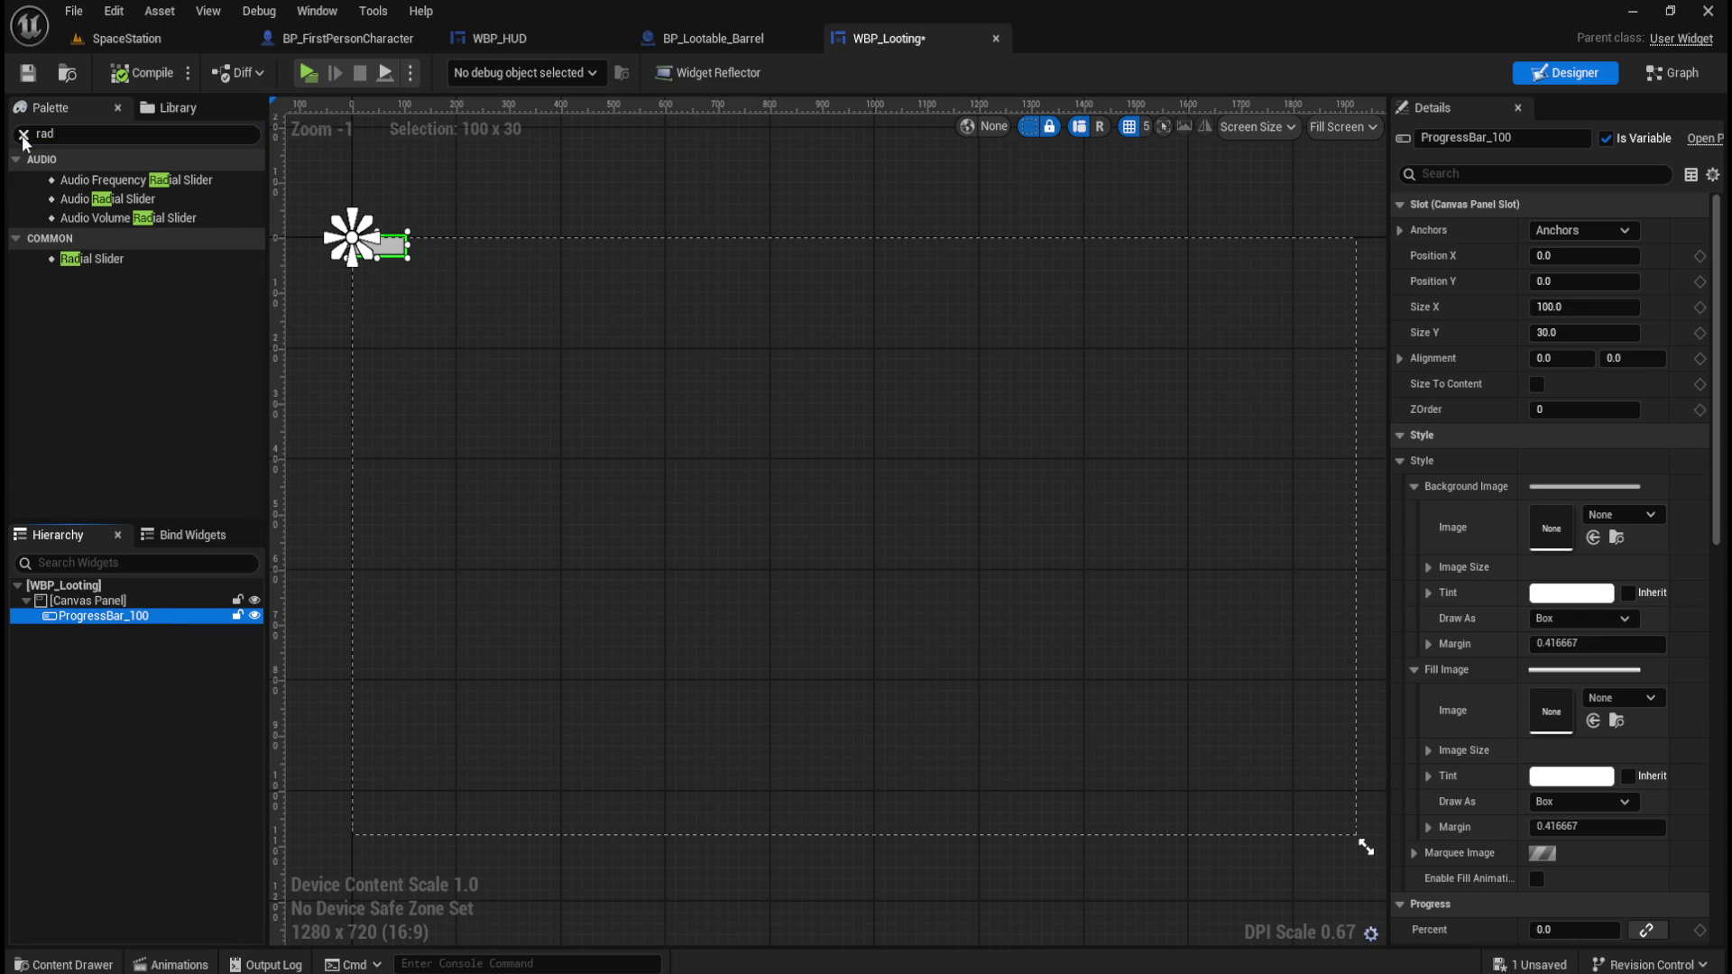
left_click(100, 601)
left_click(108, 616)
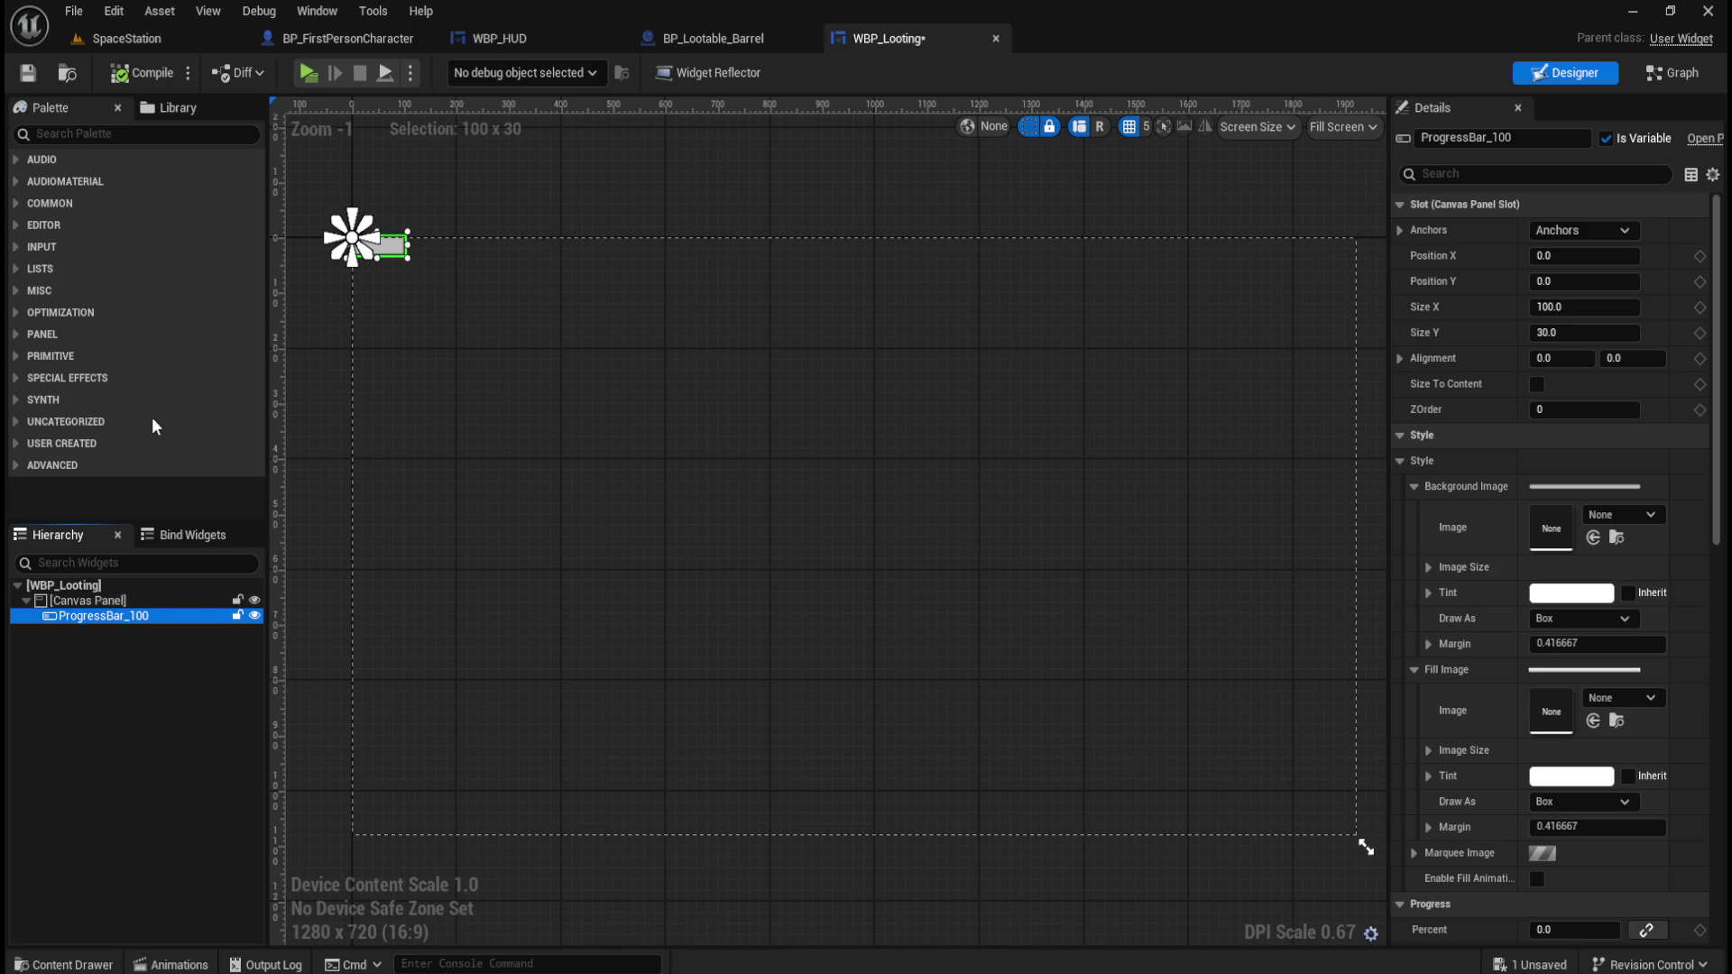
Browse the Palette categories, add a Radial Slider to the Canvas Panel, then delete it.
left_click(14, 378)
left_click(14, 379)
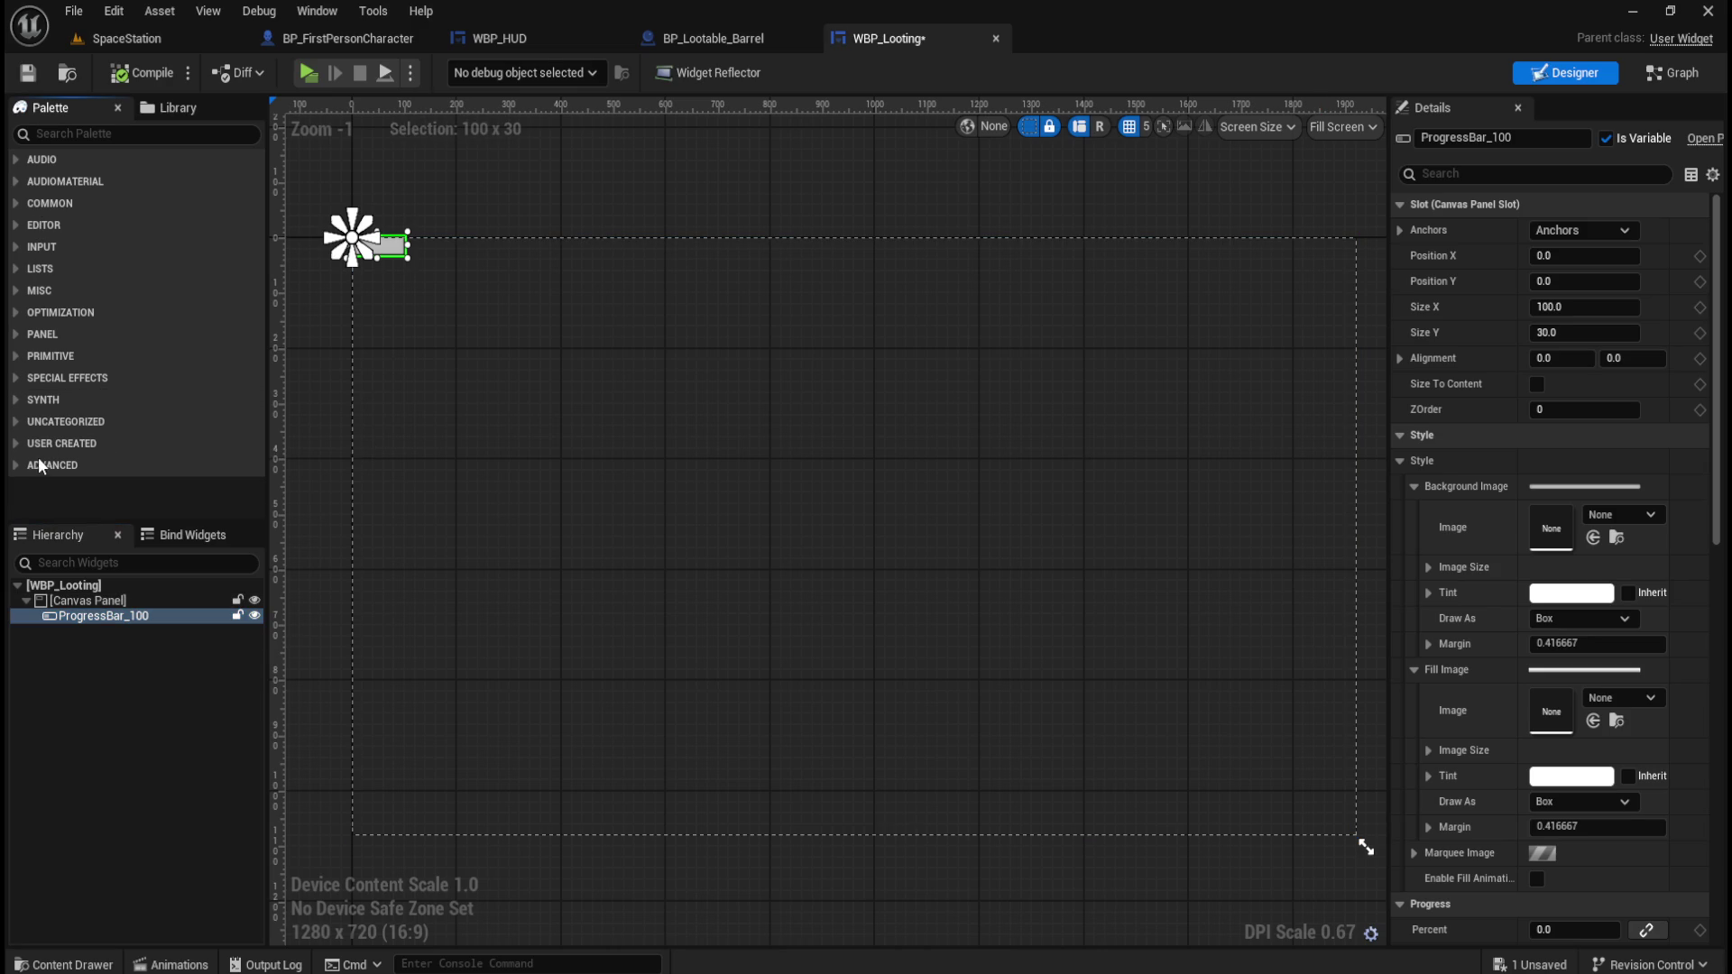
left_click(23, 359)
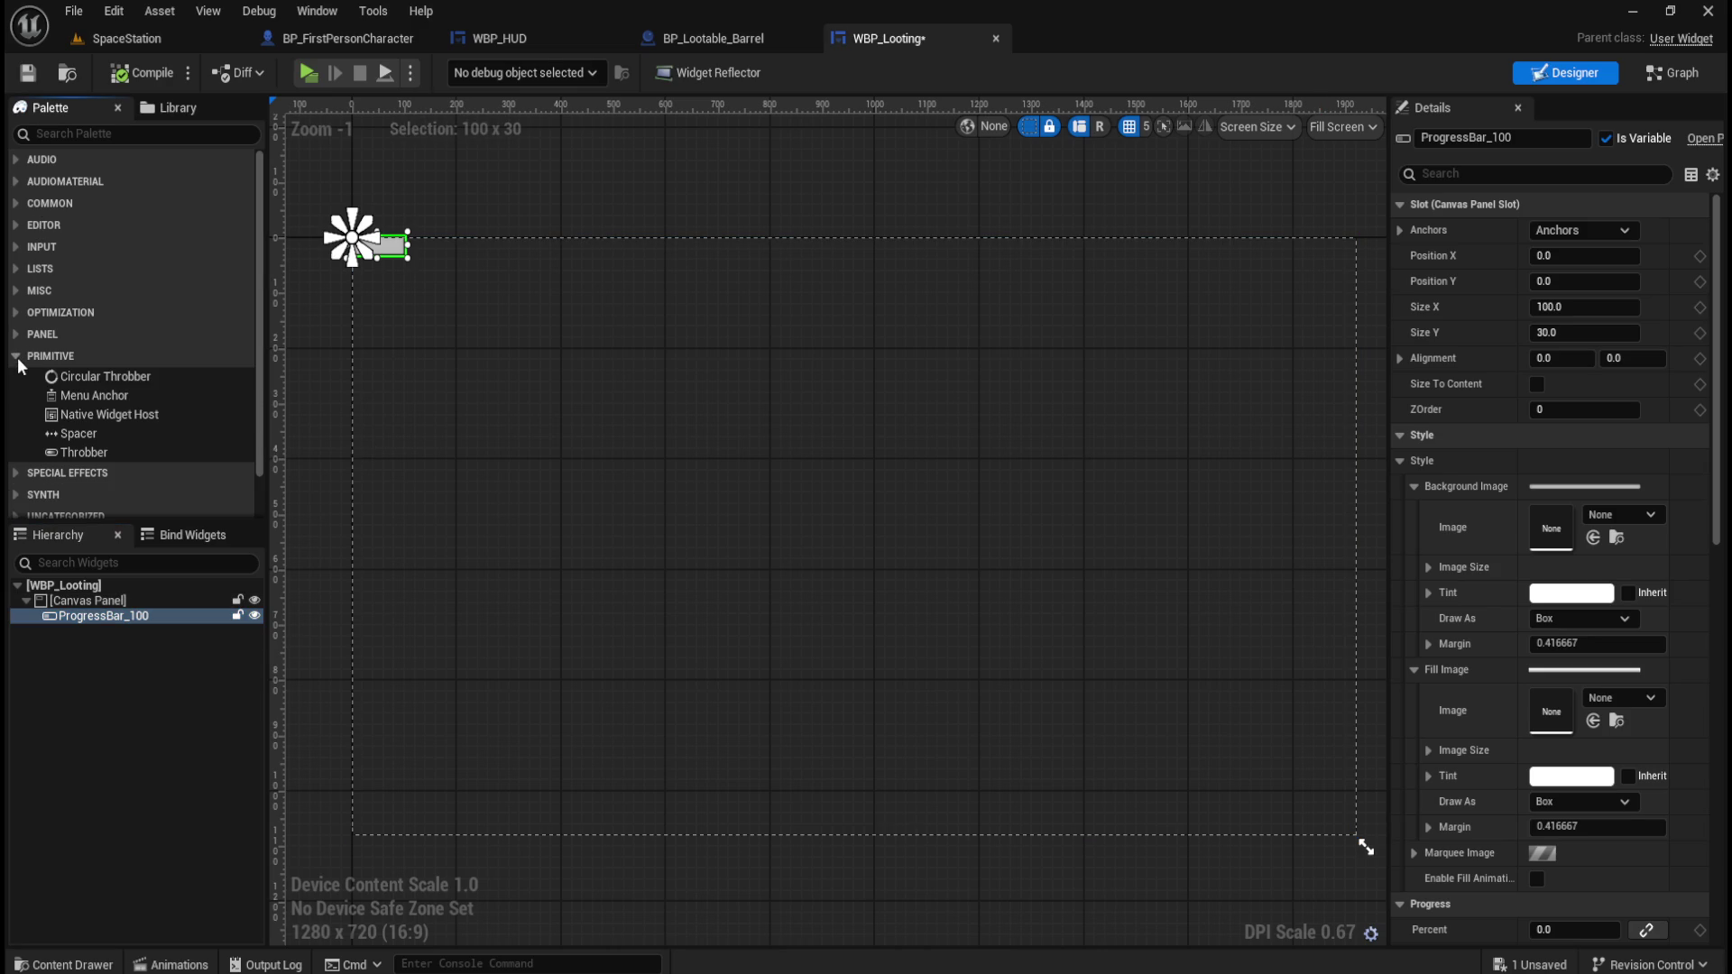
left_click(17, 358)
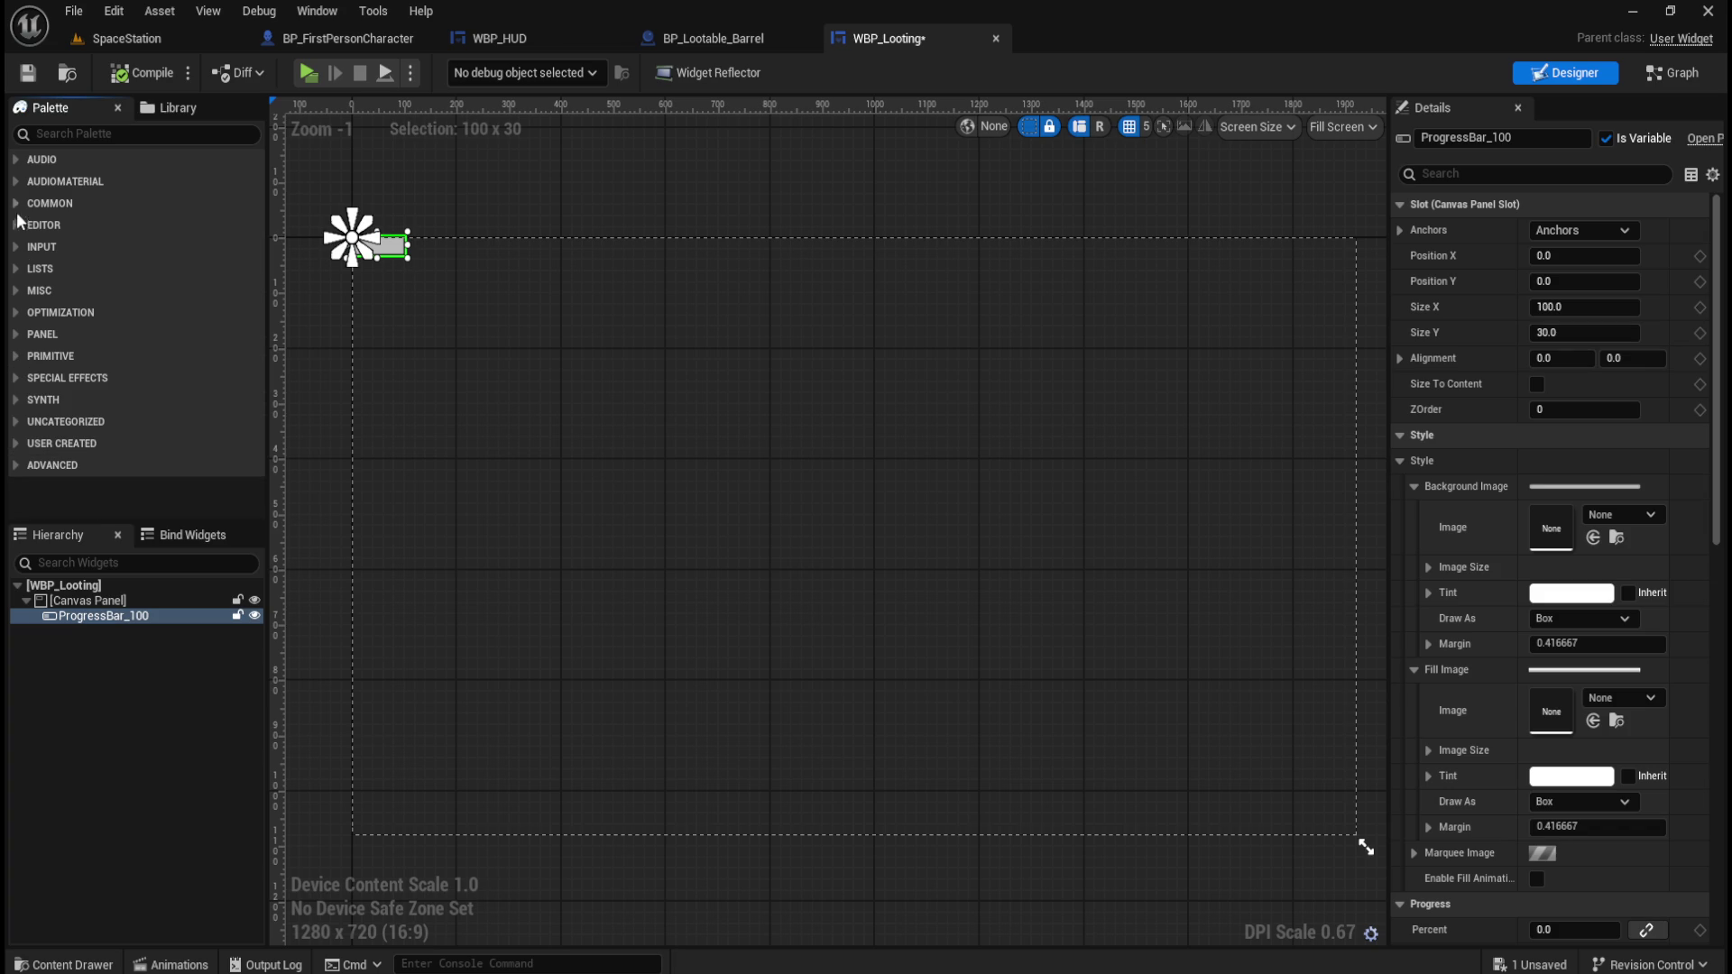
left_click(17, 205)
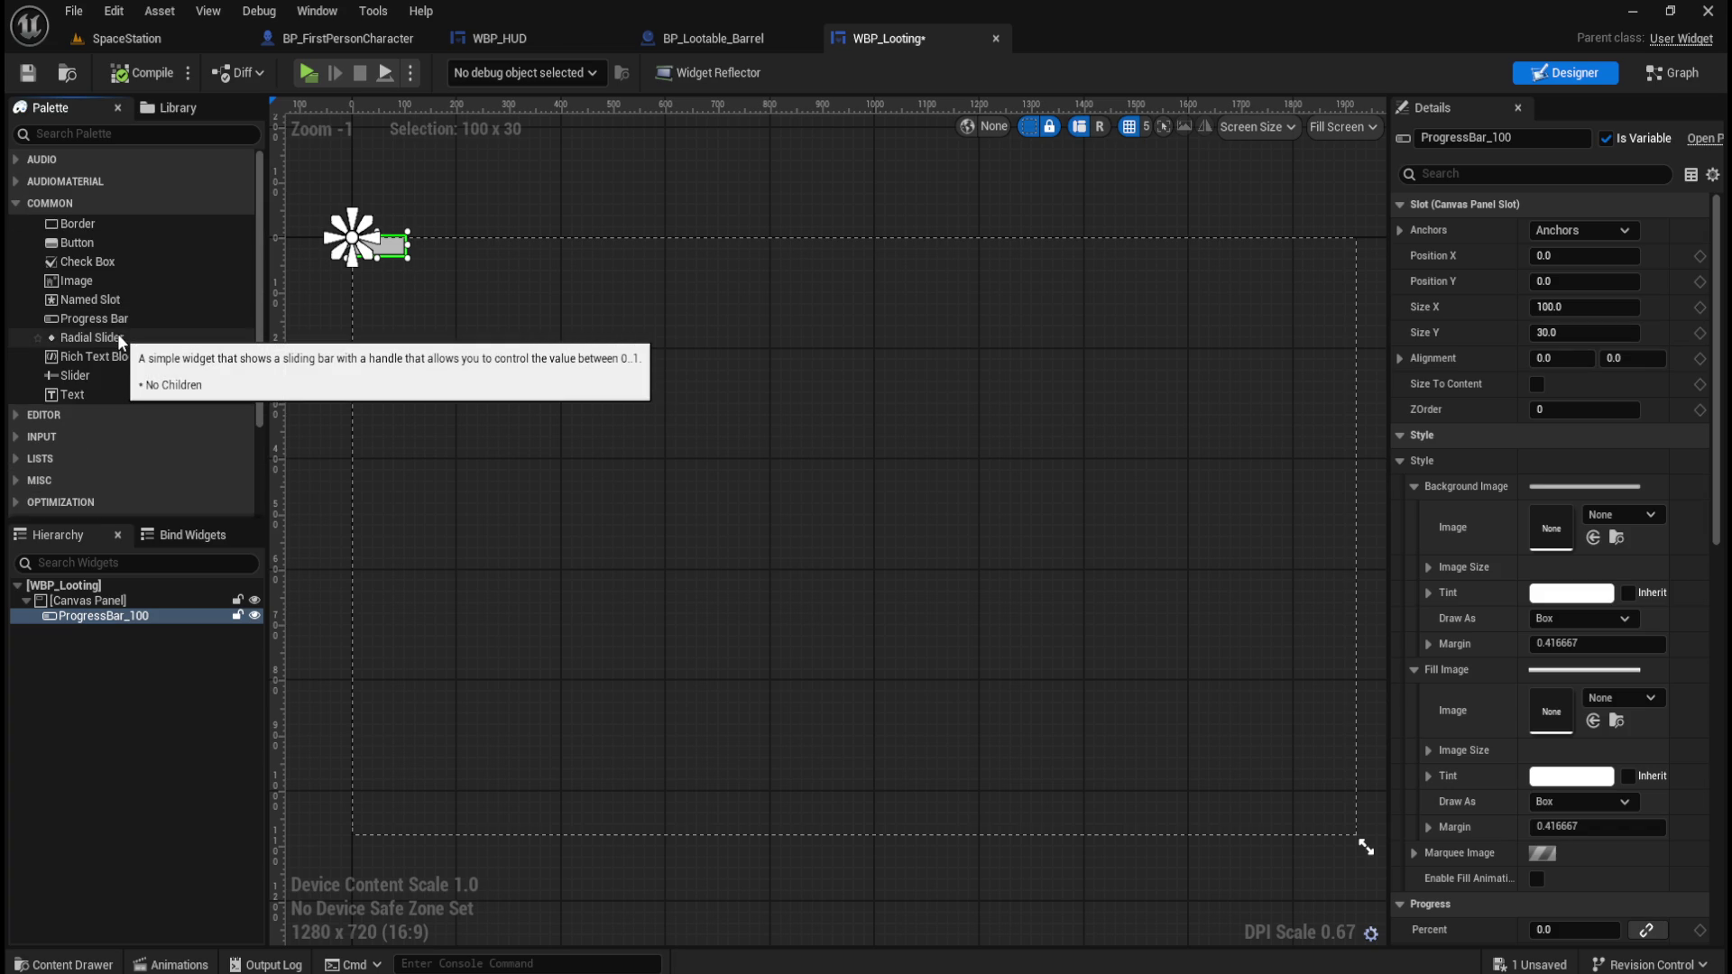
left_click_drag(118, 340, 84, 607)
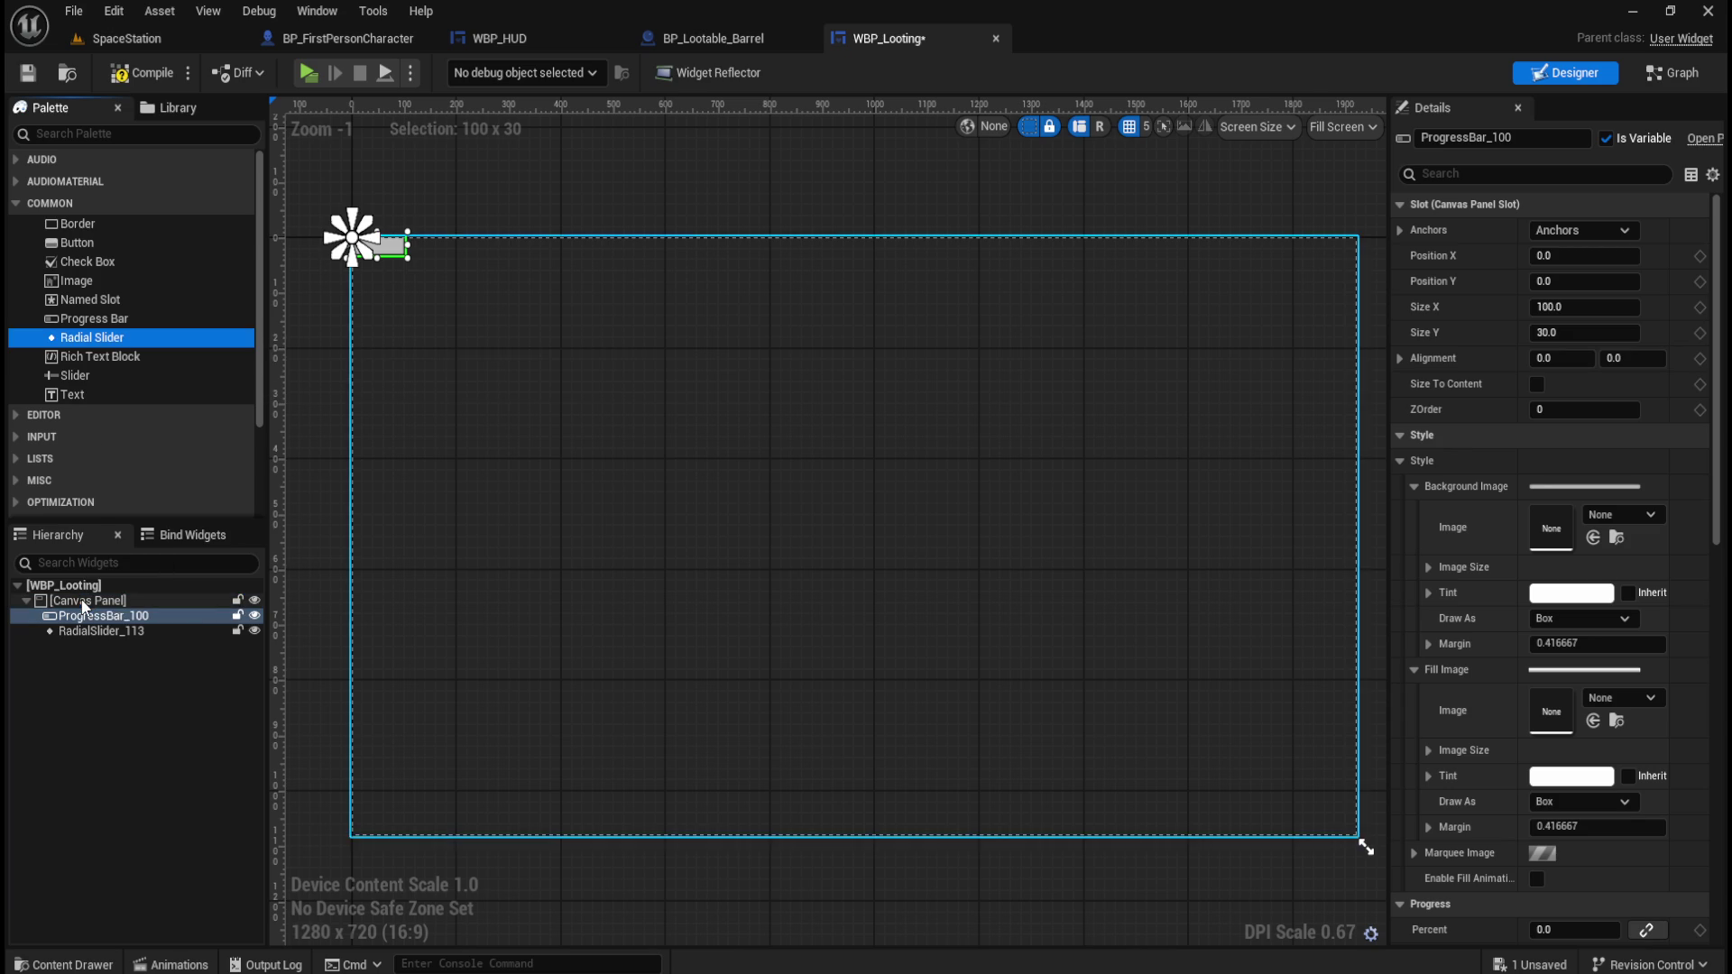
left_click(94, 631)
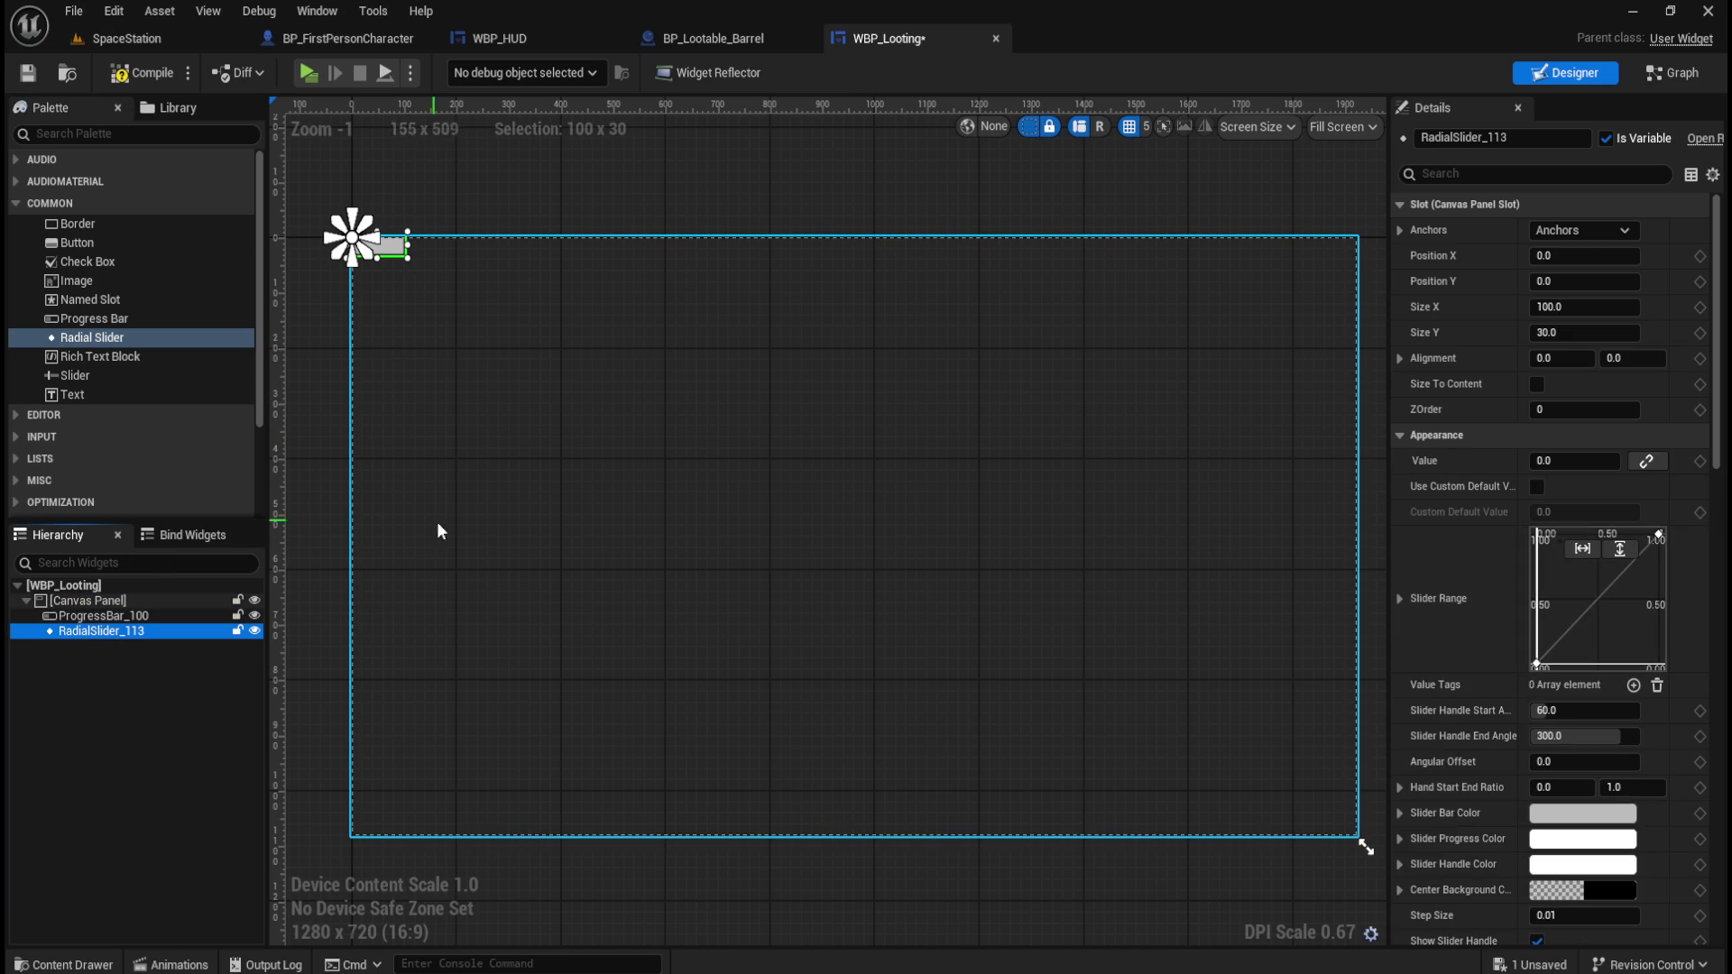
key("Delete")
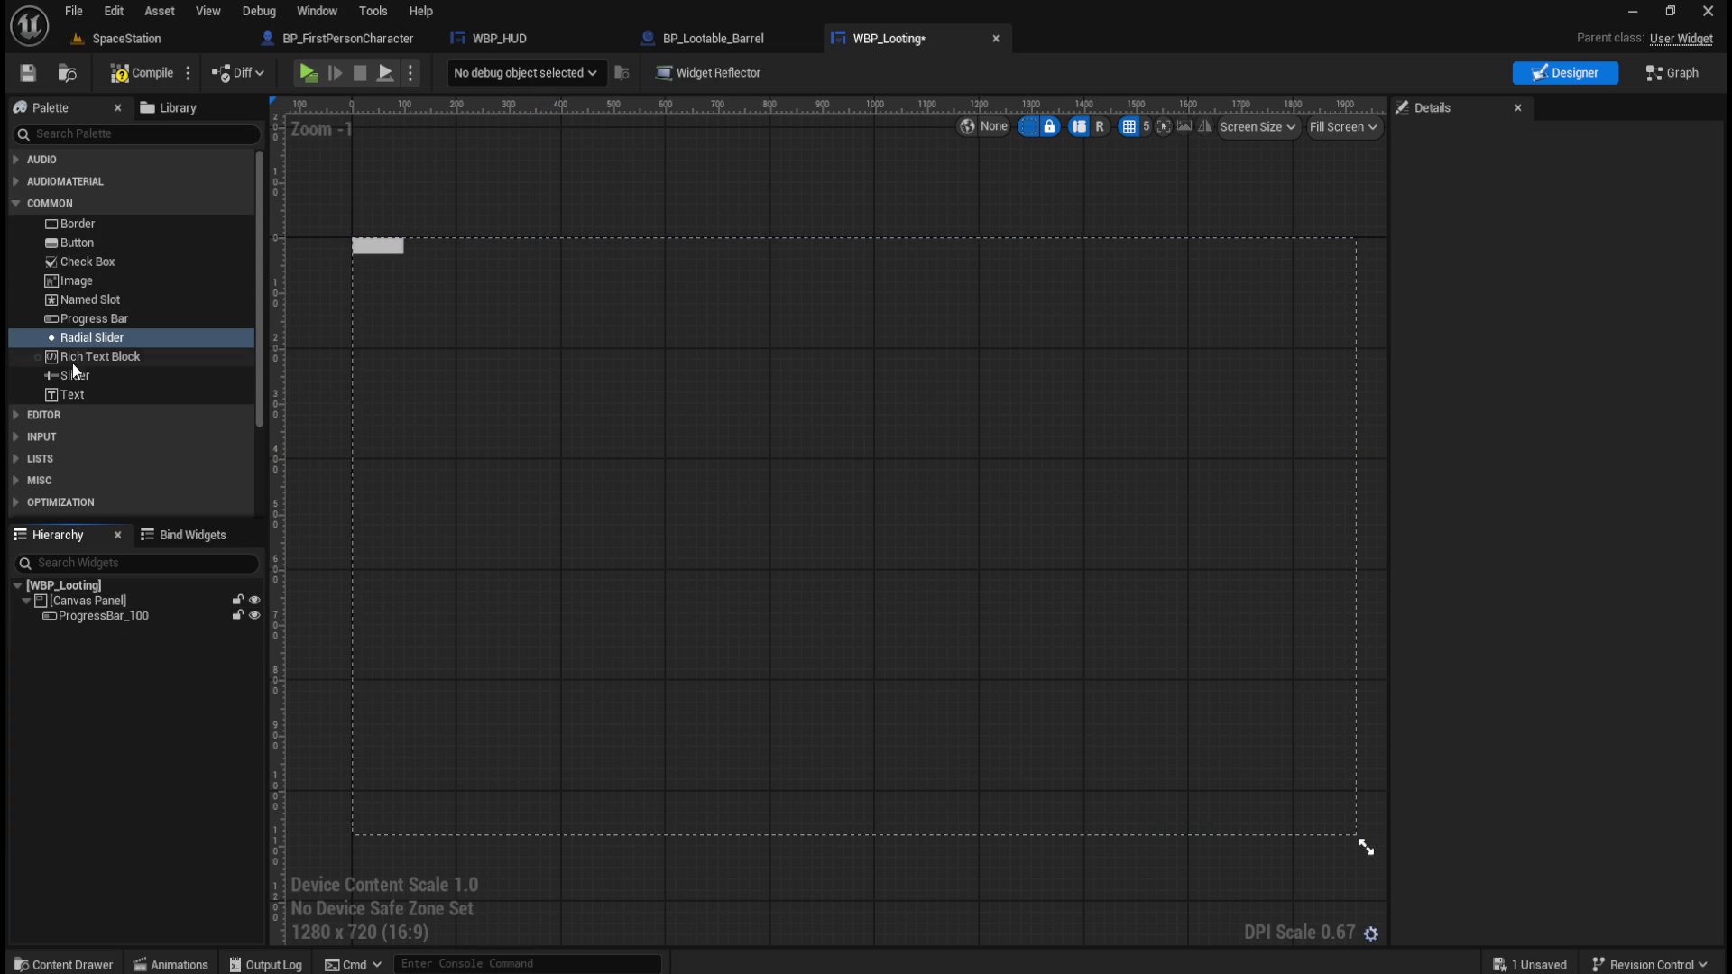
left_click(18, 203)
left_click(18, 222)
left_click(16, 227)
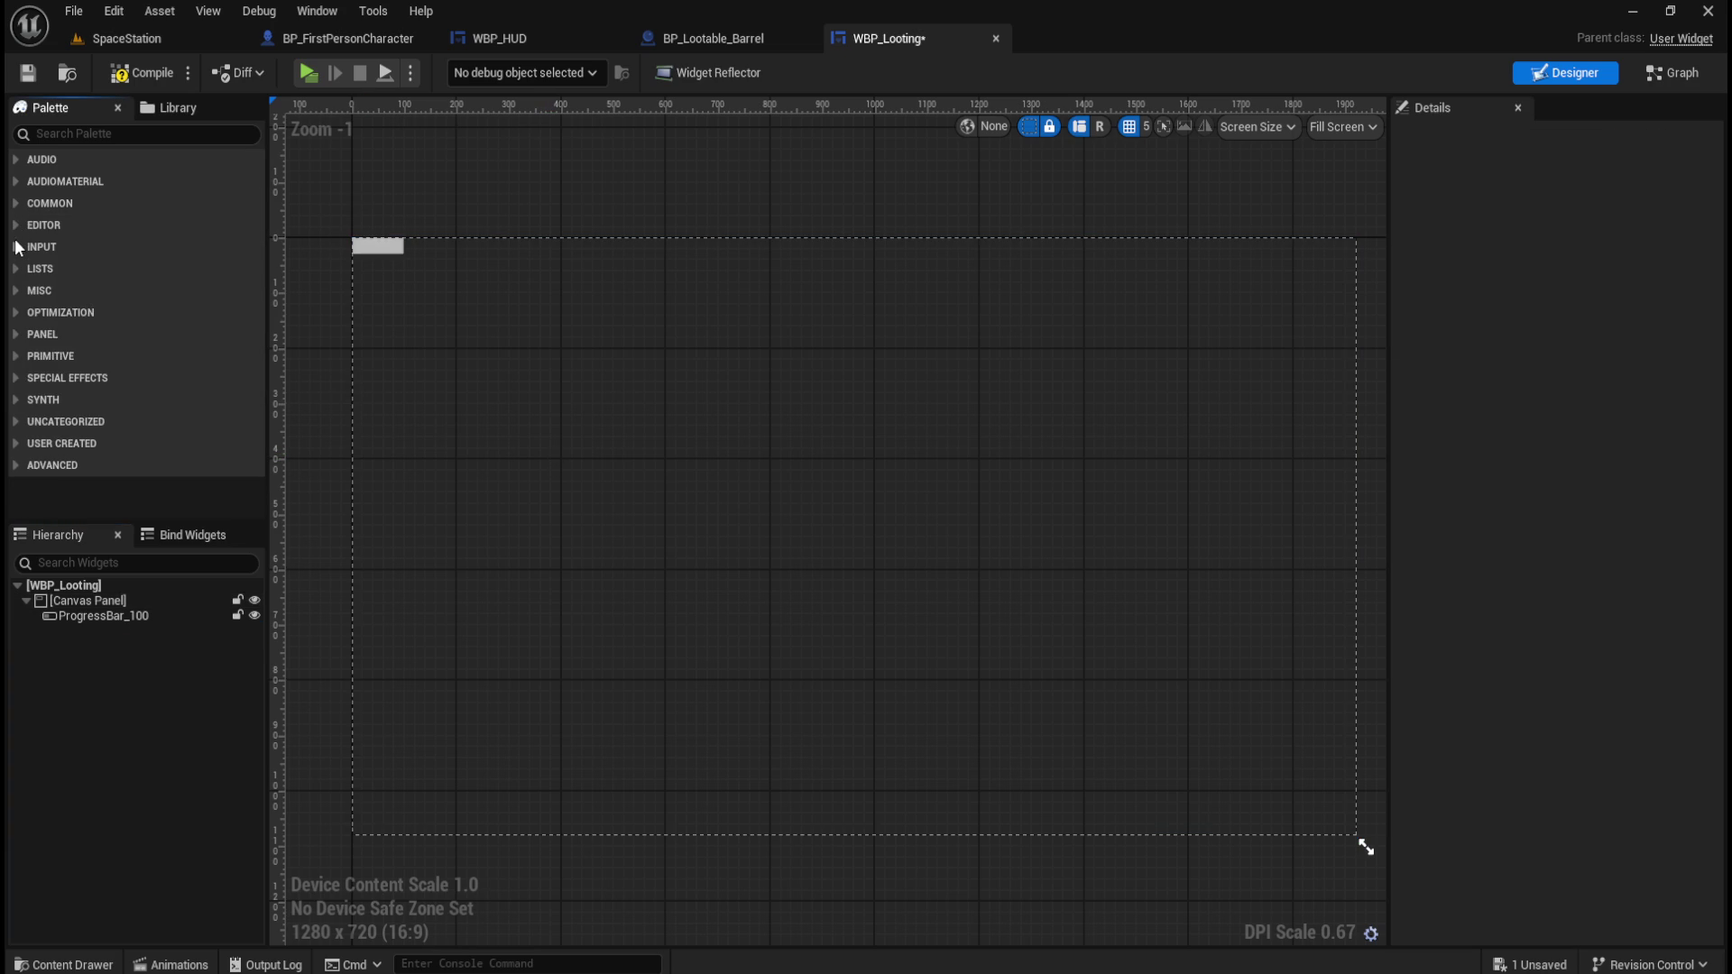
left_click(17, 247)
left_click(14, 243)
left_click(14, 266)
left_click(16, 269)
left_click(18, 288)
left_click(18, 289)
left_click(18, 311)
left_click(18, 311)
left_click(19, 335)
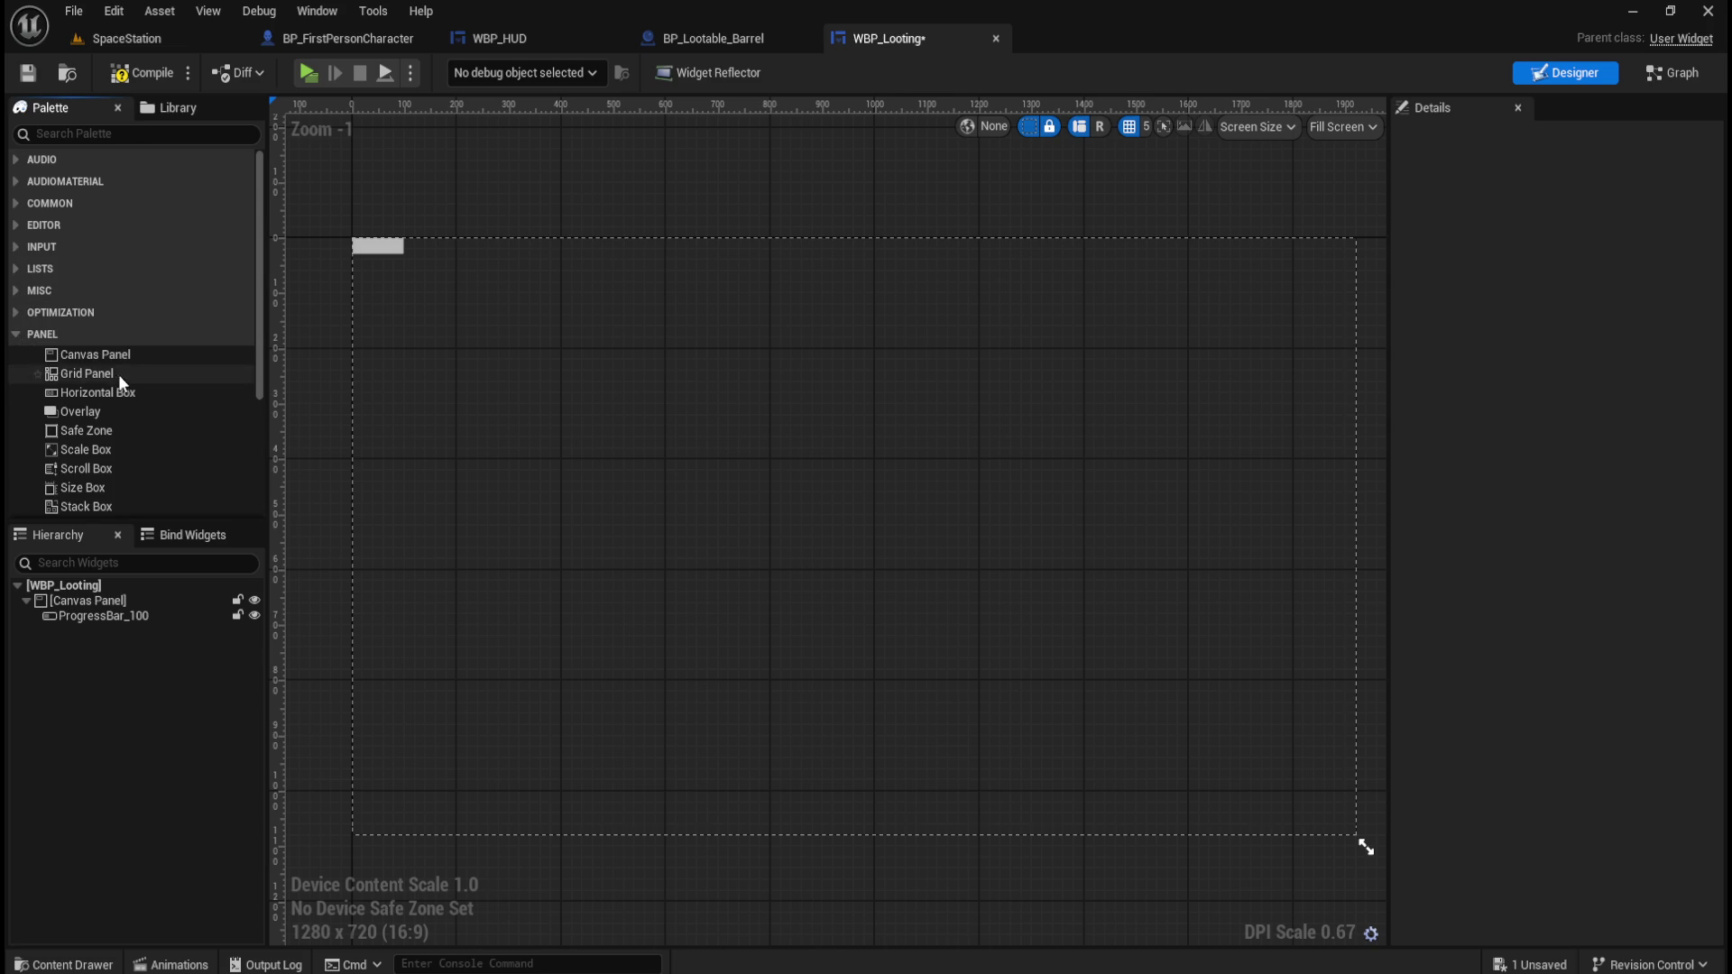
scroll(171, 342, "down", 2)
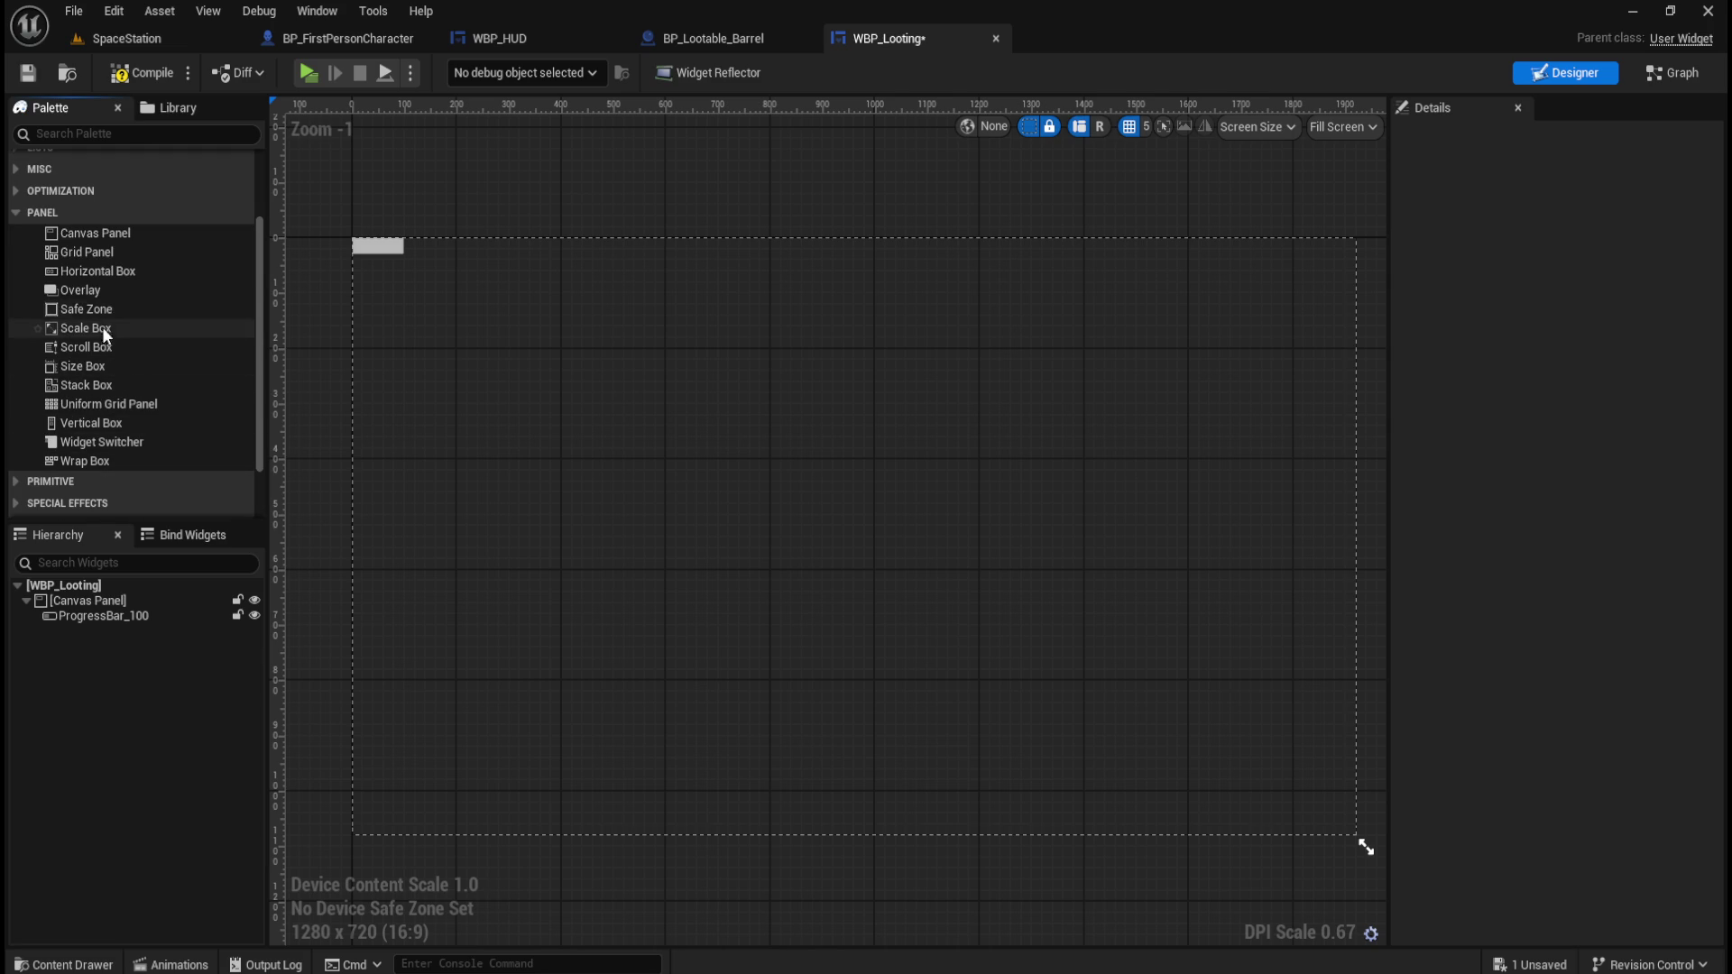
left_click(16, 213)
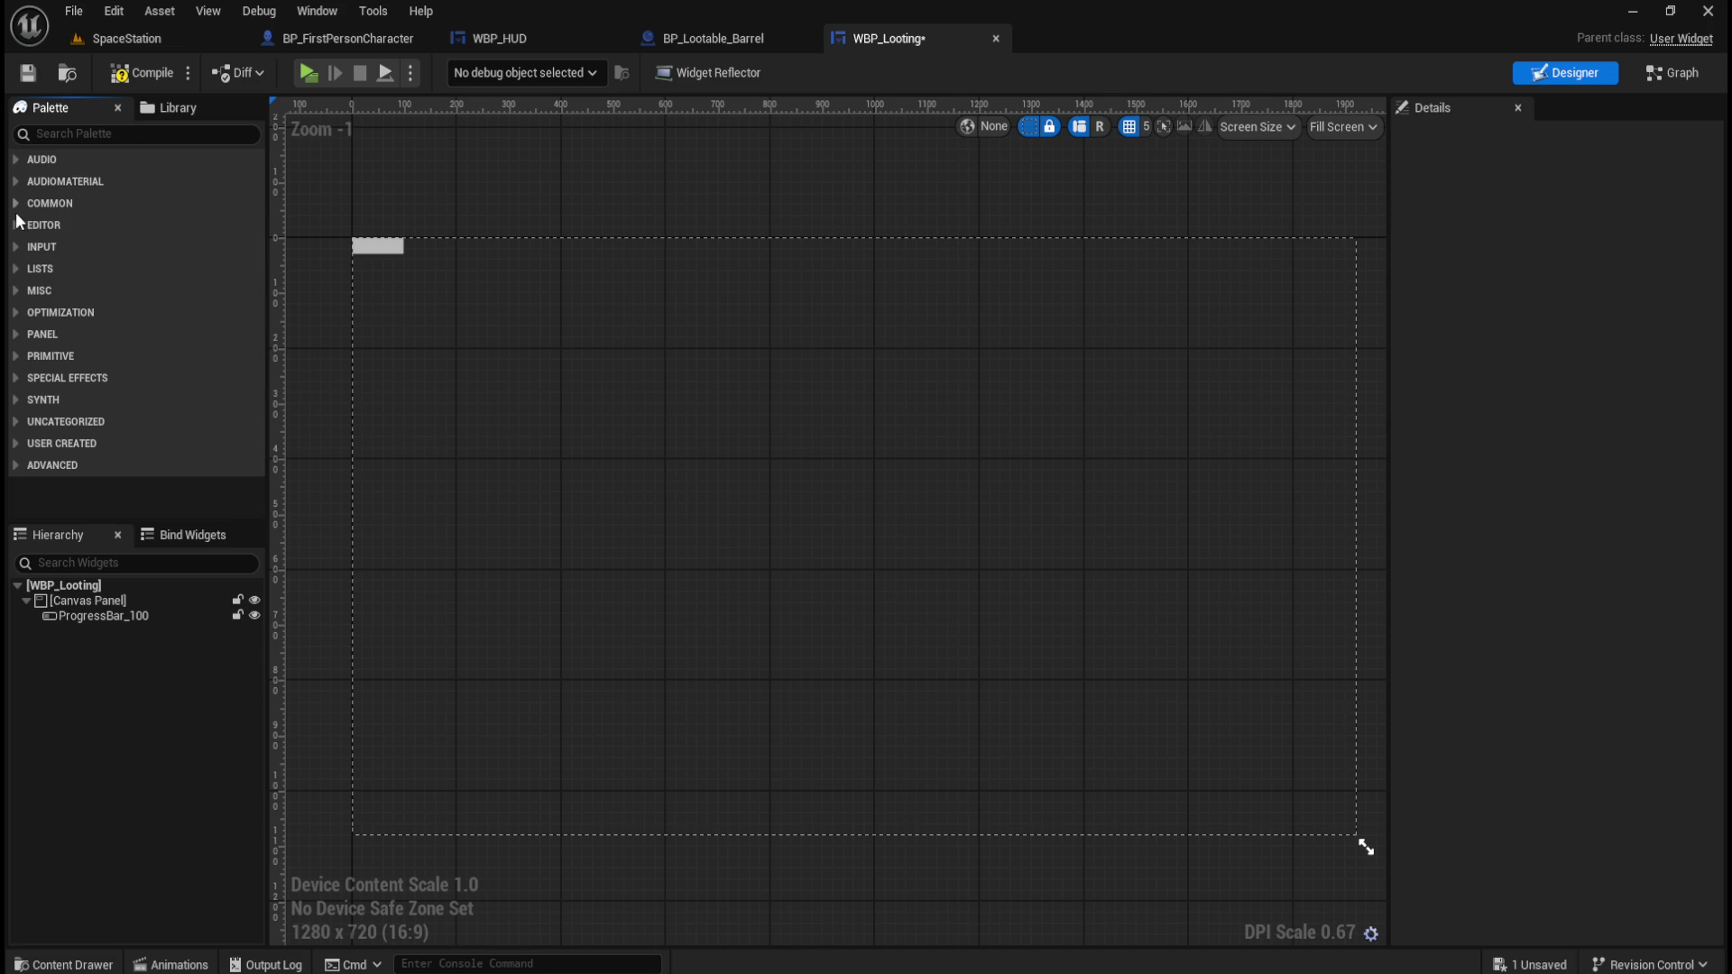
left_click(13, 358)
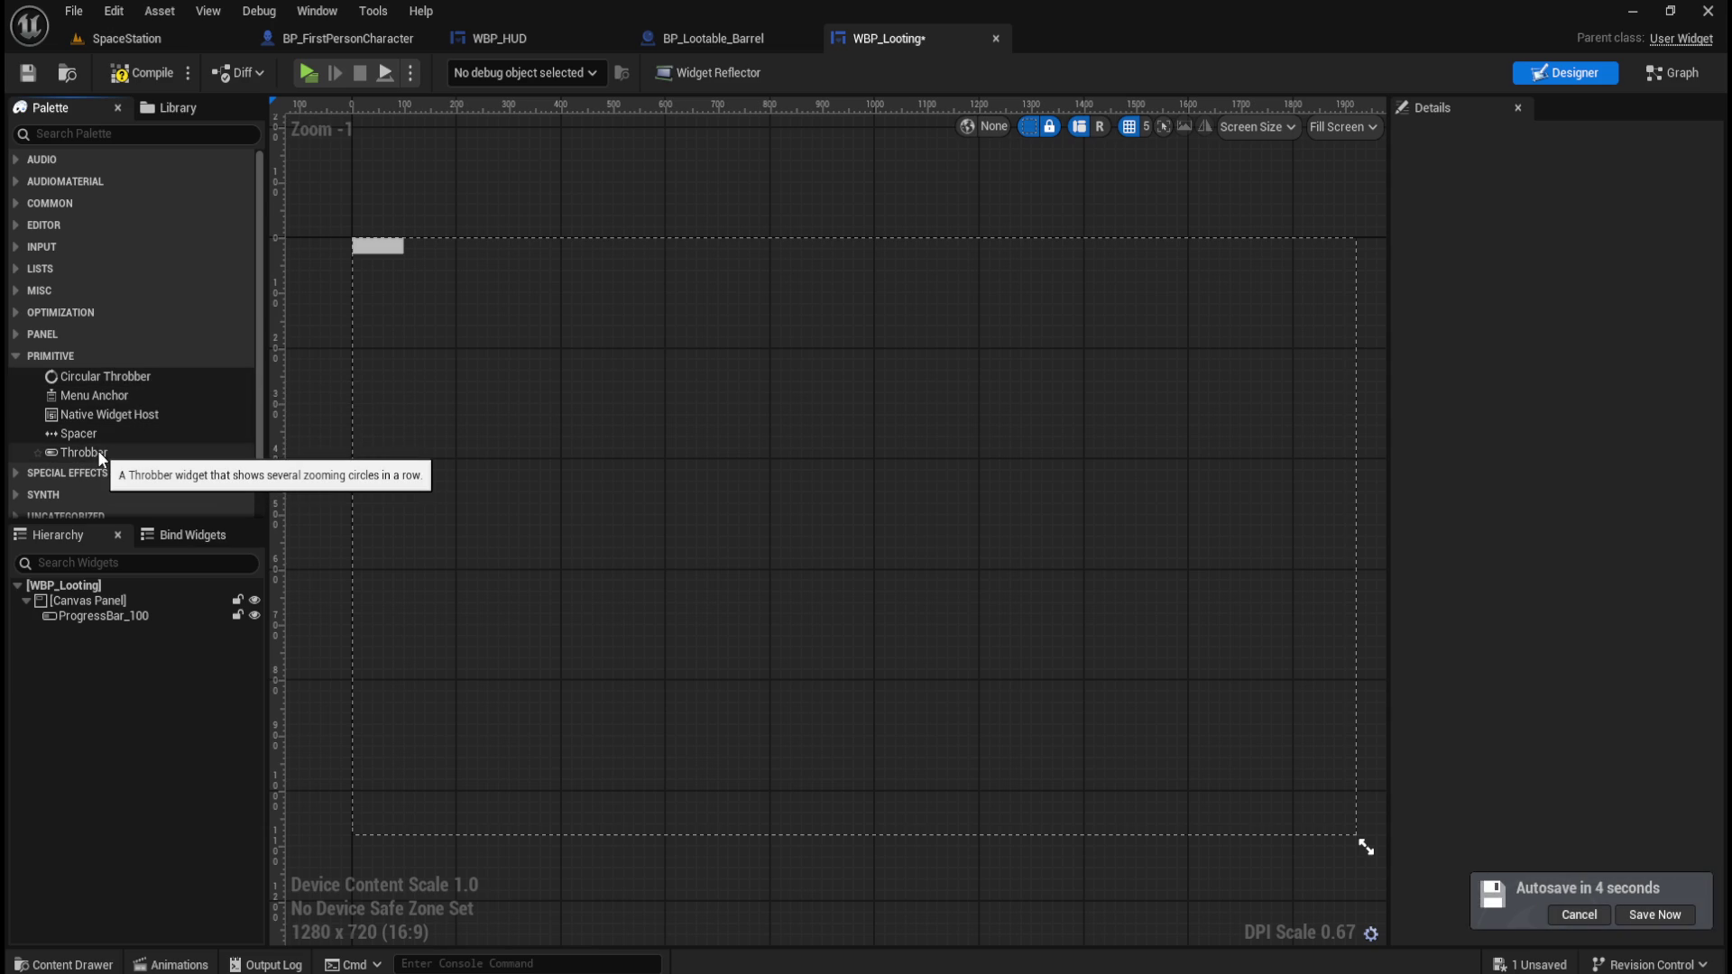
scroll(98, 451, "down", 2)
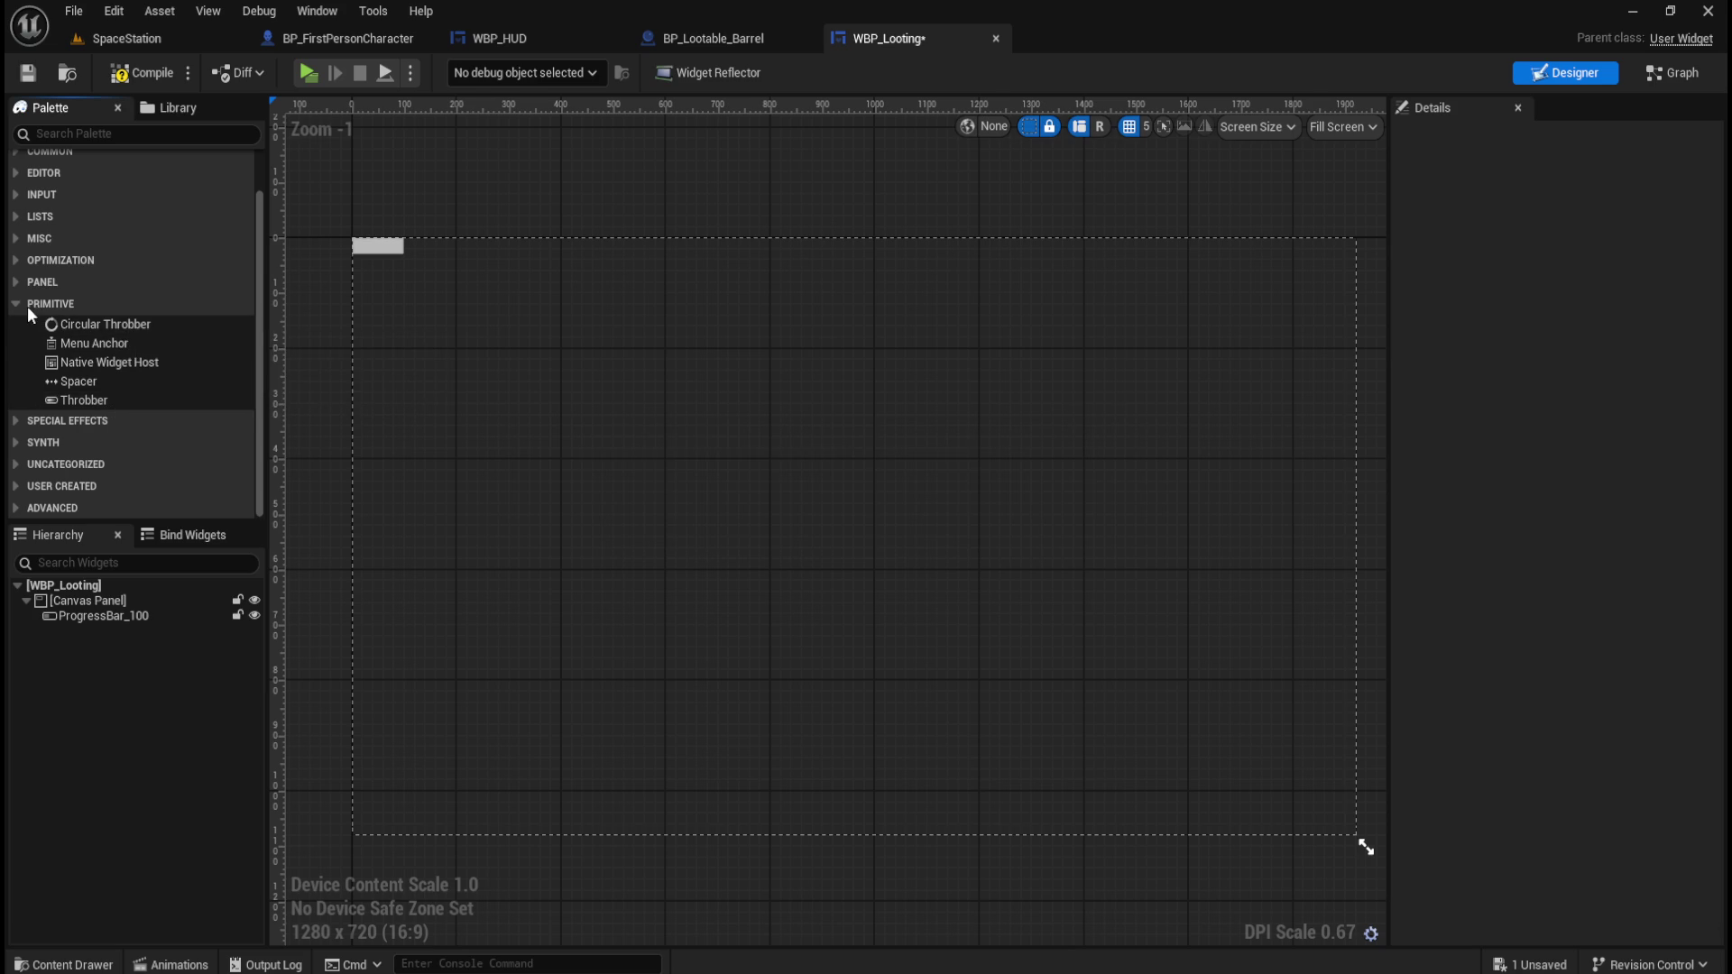
left_click(14, 420)
left_click(15, 442)
left_click(14, 442)
left_click(22, 464)
scroll(22, 463, "down", 1)
left_click(19, 446)
left_click(20, 480)
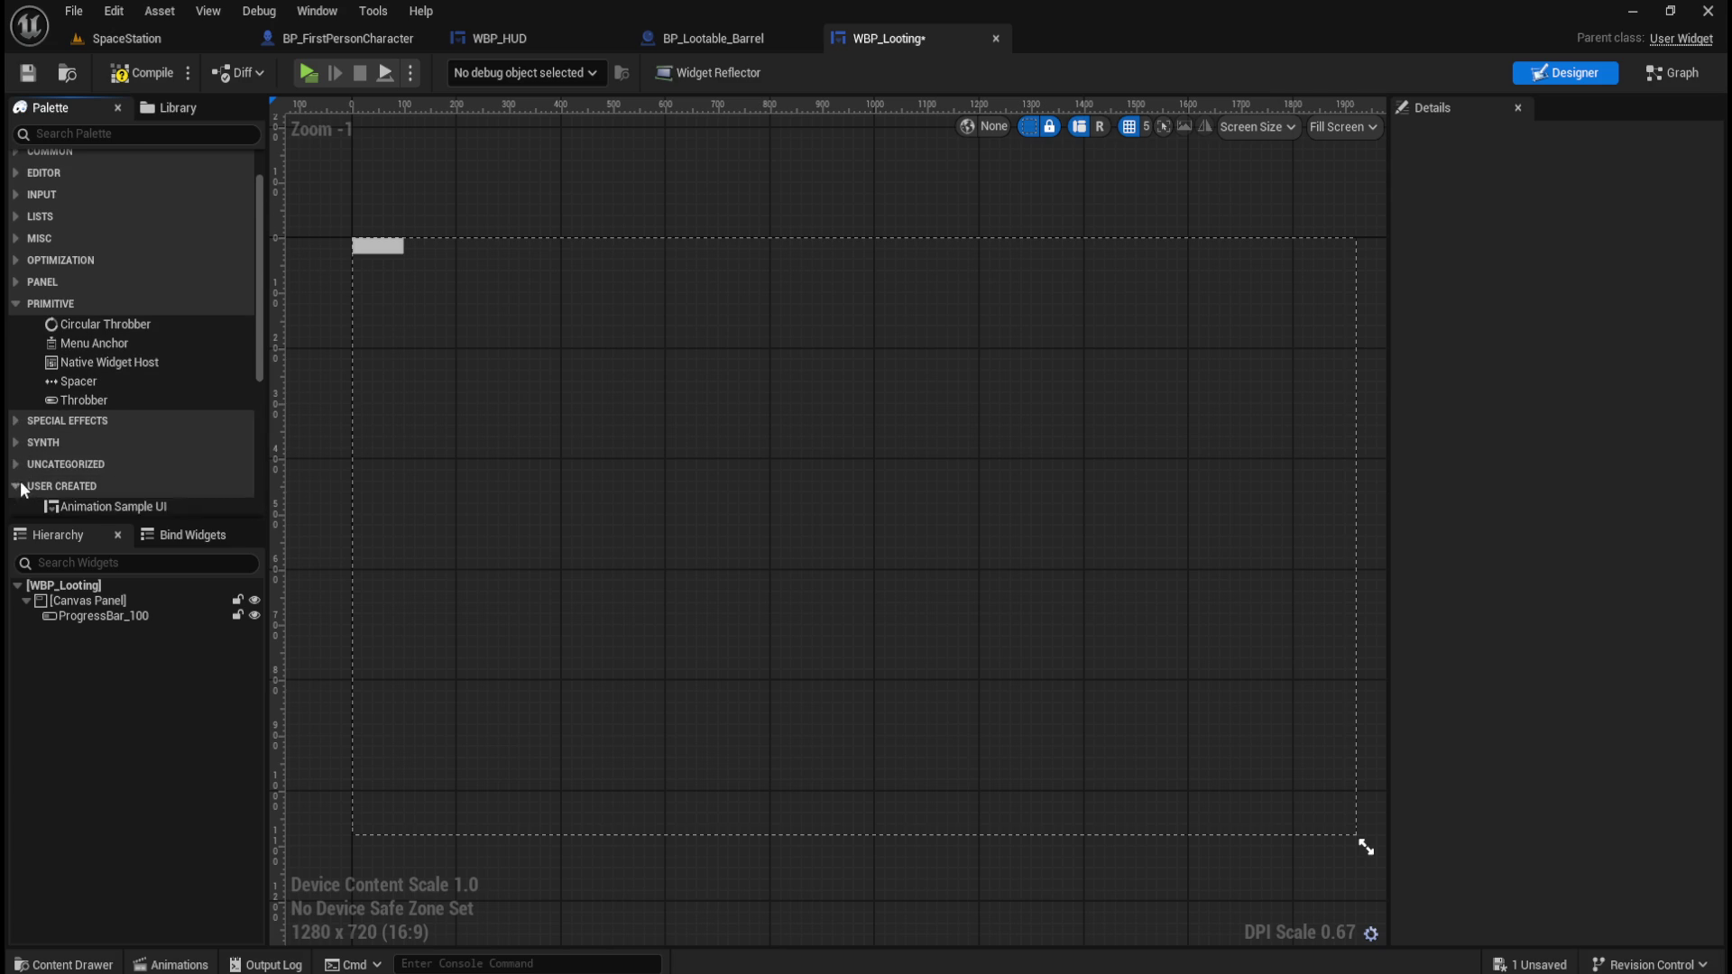
scroll(24, 463, "down", 5)
scroll(43, 458, "down", 4)
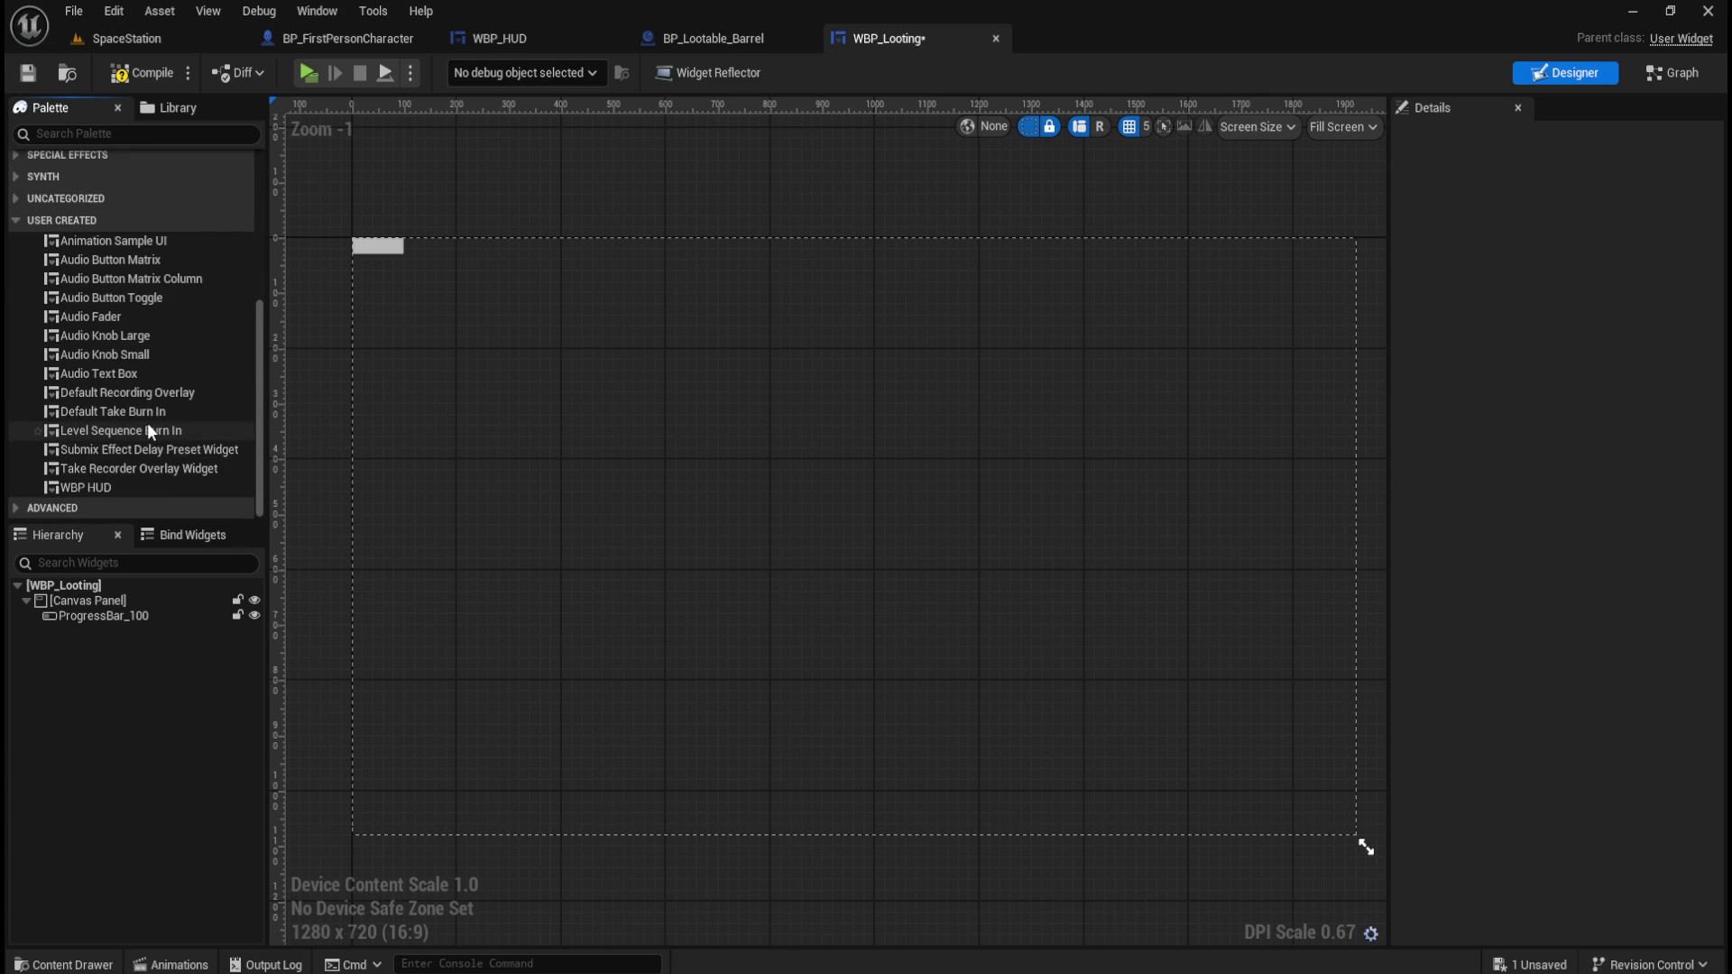
scroll(148, 422, "up", 3)
scroll(148, 423, "up", 1)
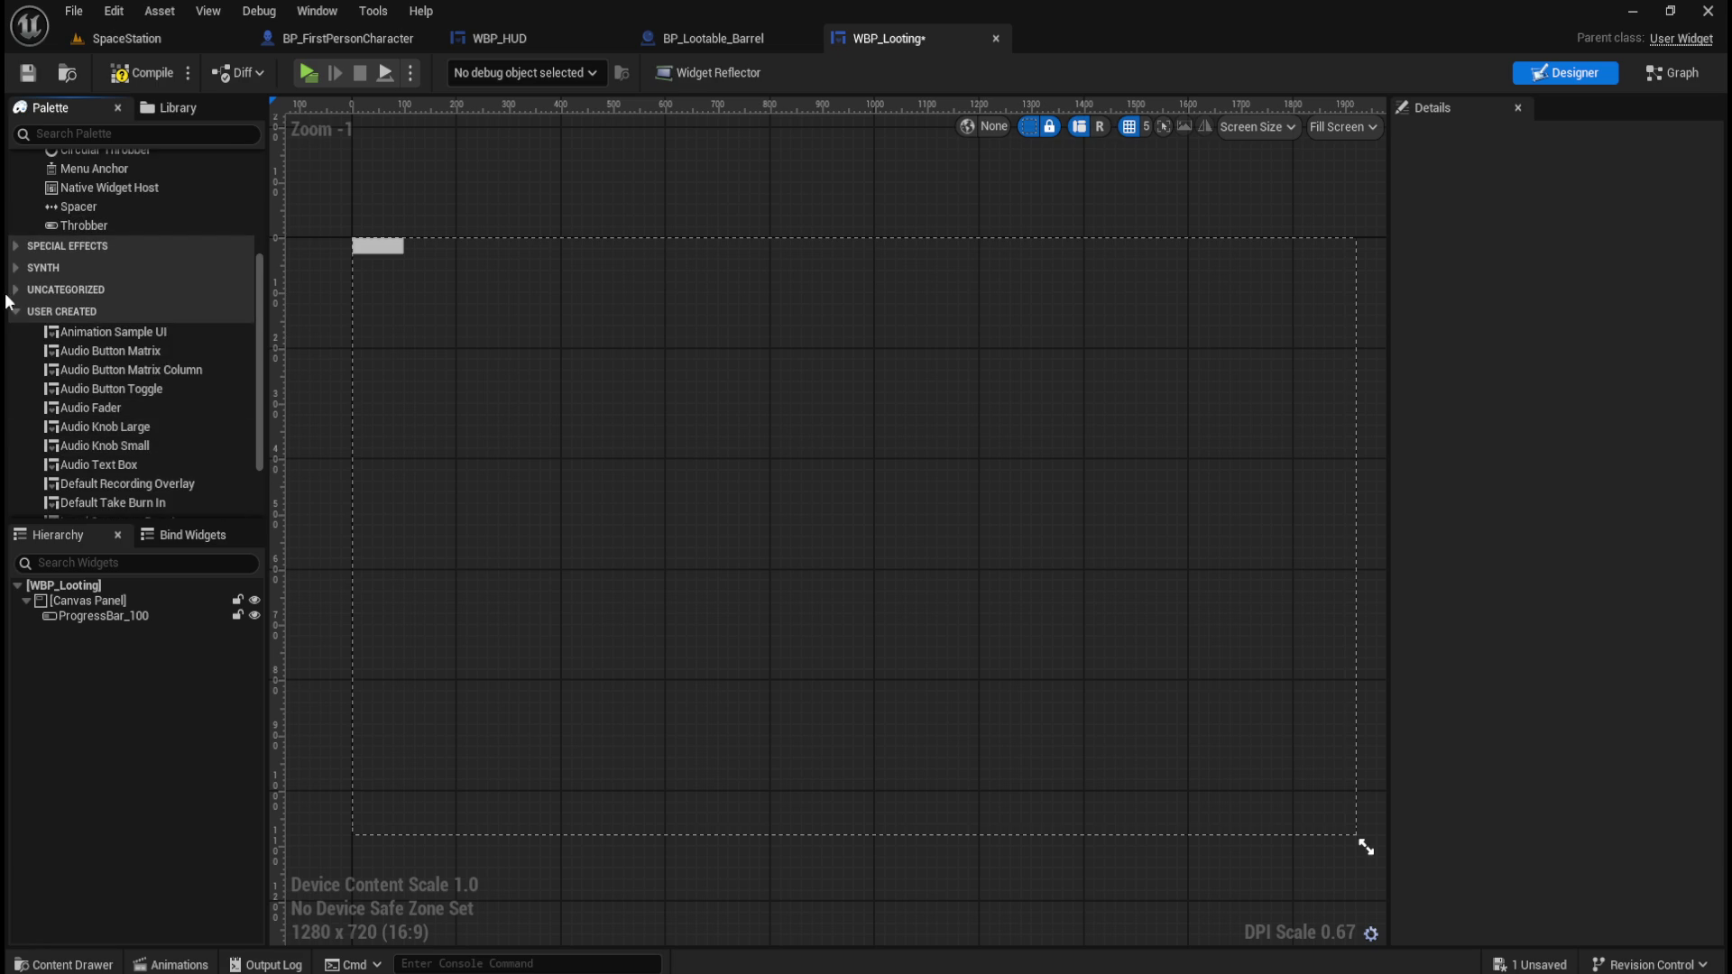
left_click(15, 311)
left_click(26, 507)
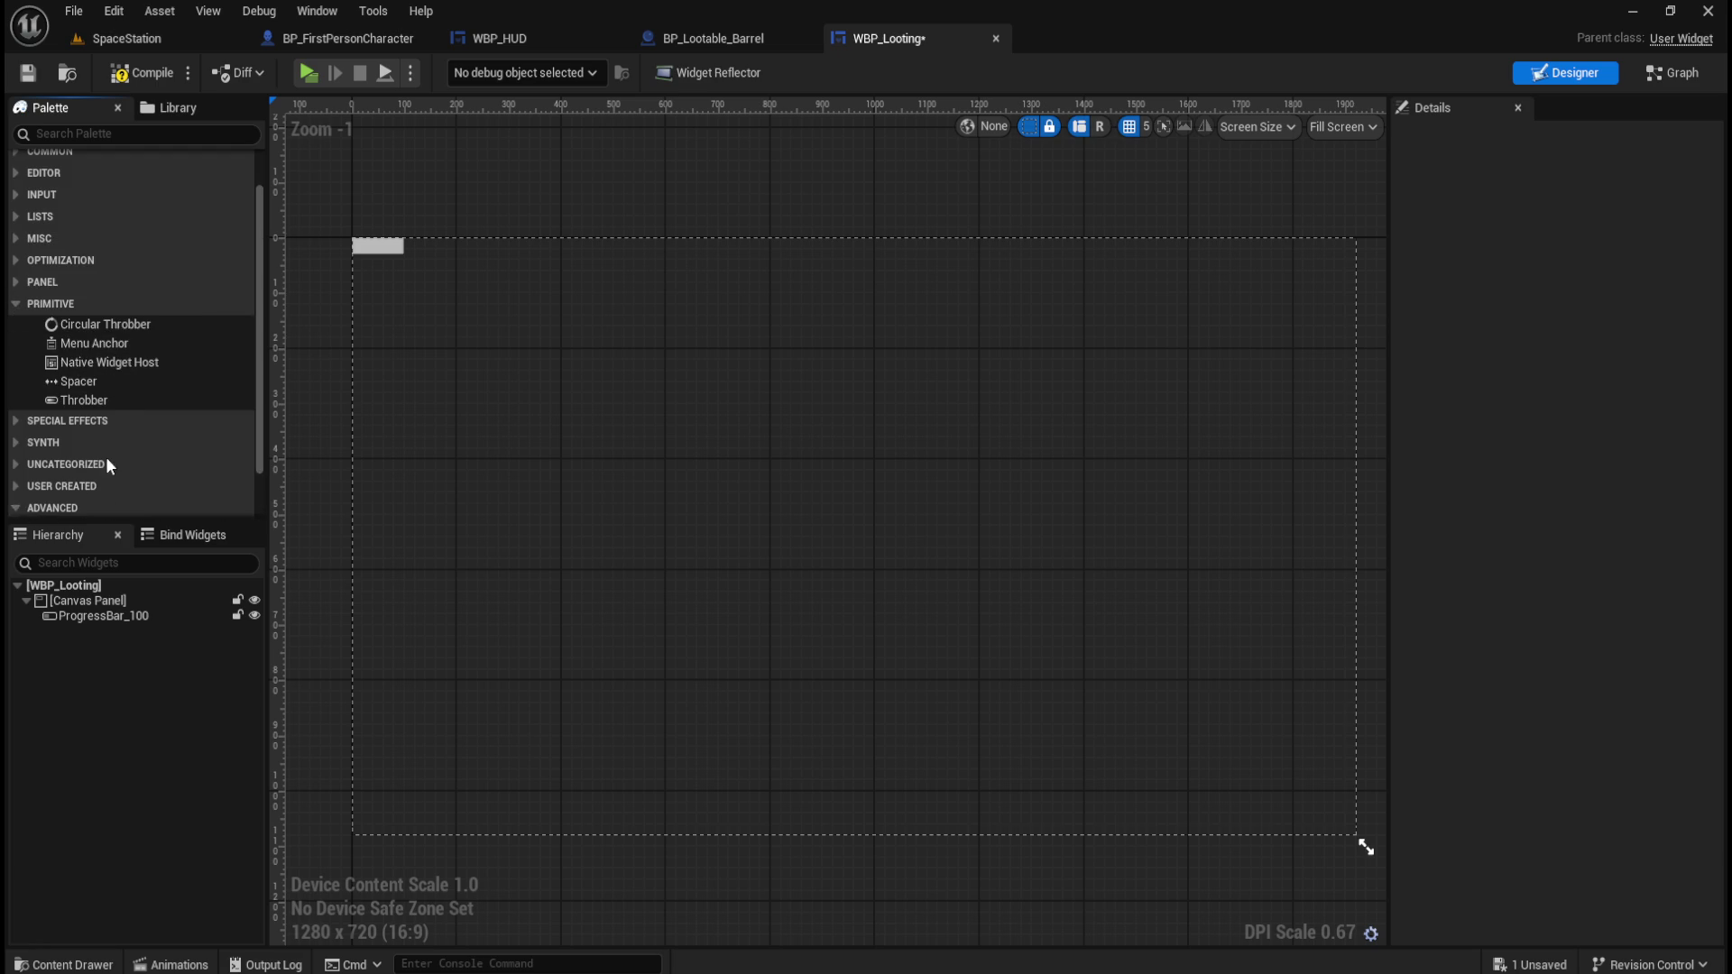
left_click(20, 451)
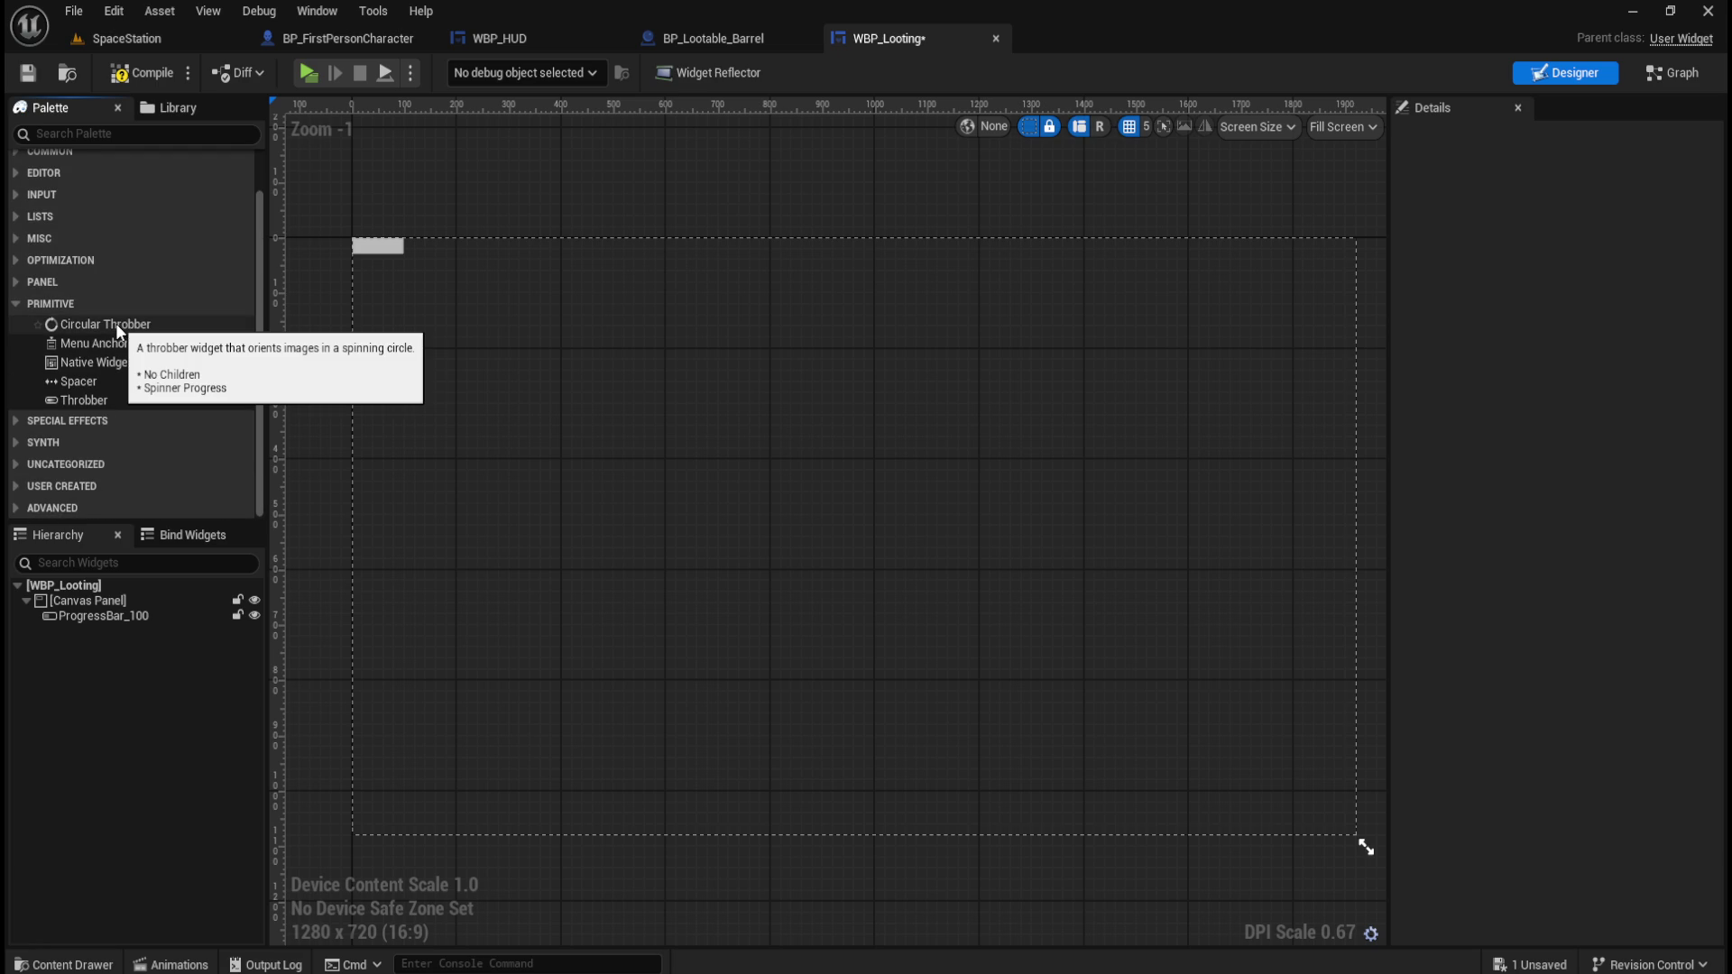
mouse_move(116, 323)
left_mouse_down()
mouse_move(119, 579)
mouse_move(89, 579)
mouse_move(89, 625)
left_mouse_up()
Inspect CircularThrobber_289, toggle the progress bar's visibility off and on, then delete the throbber.
left_click(86, 630)
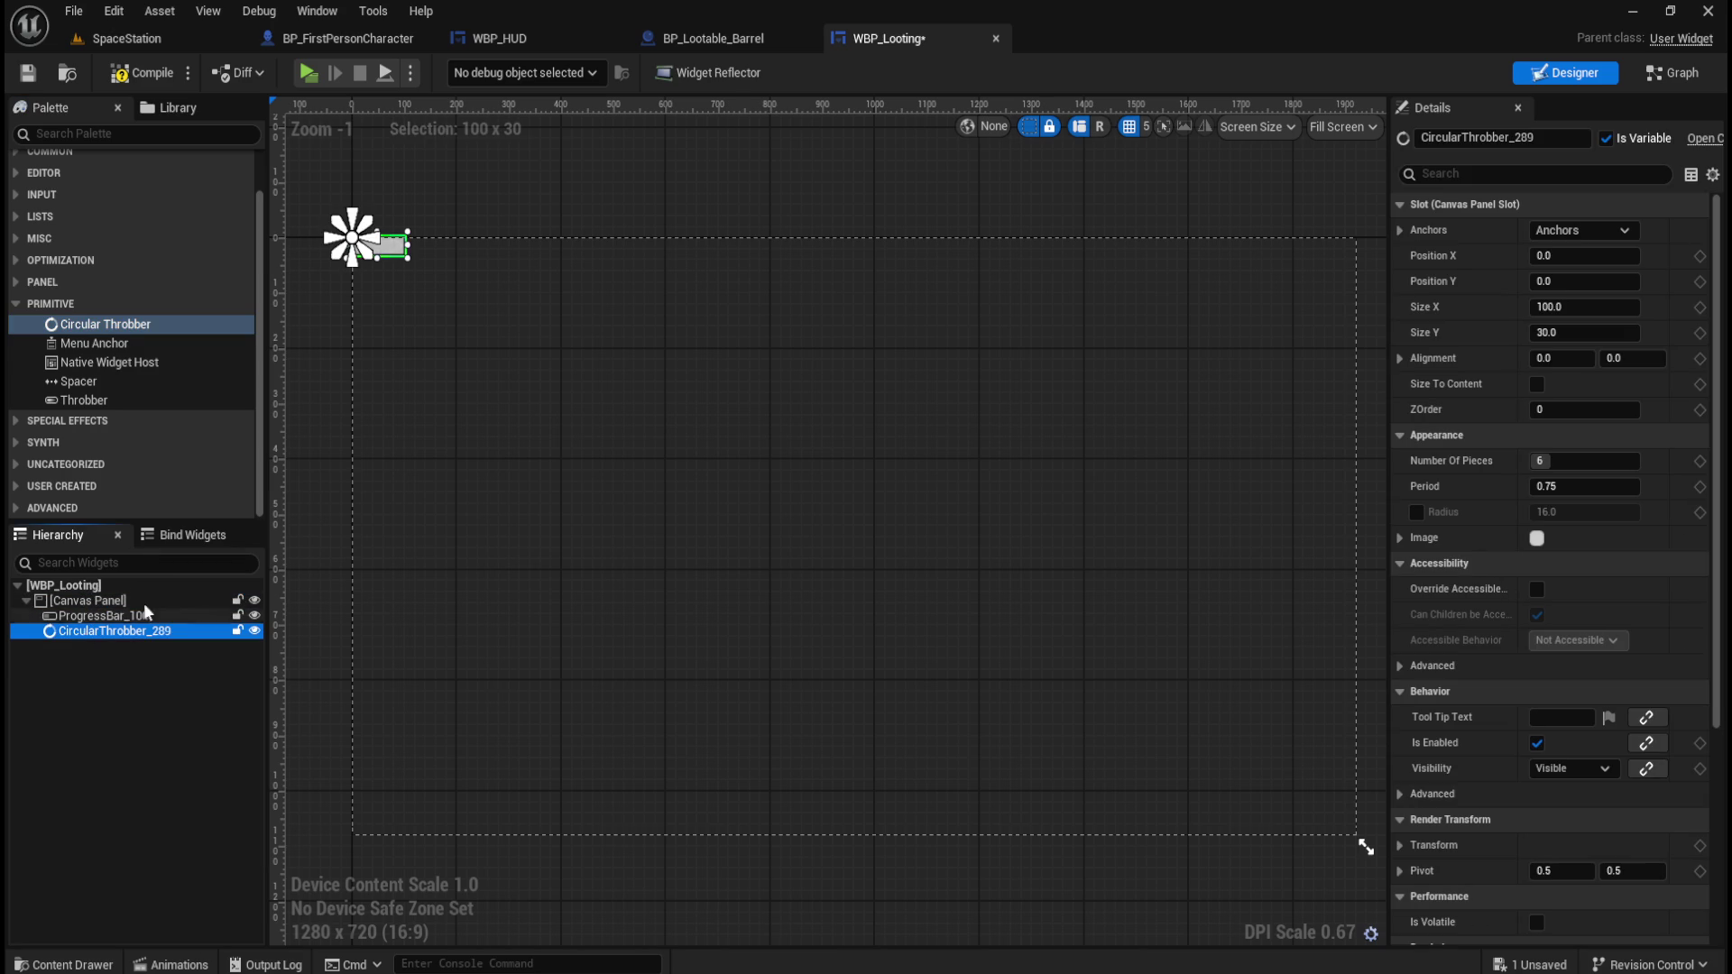
scroll(340, 213, "up", 13)
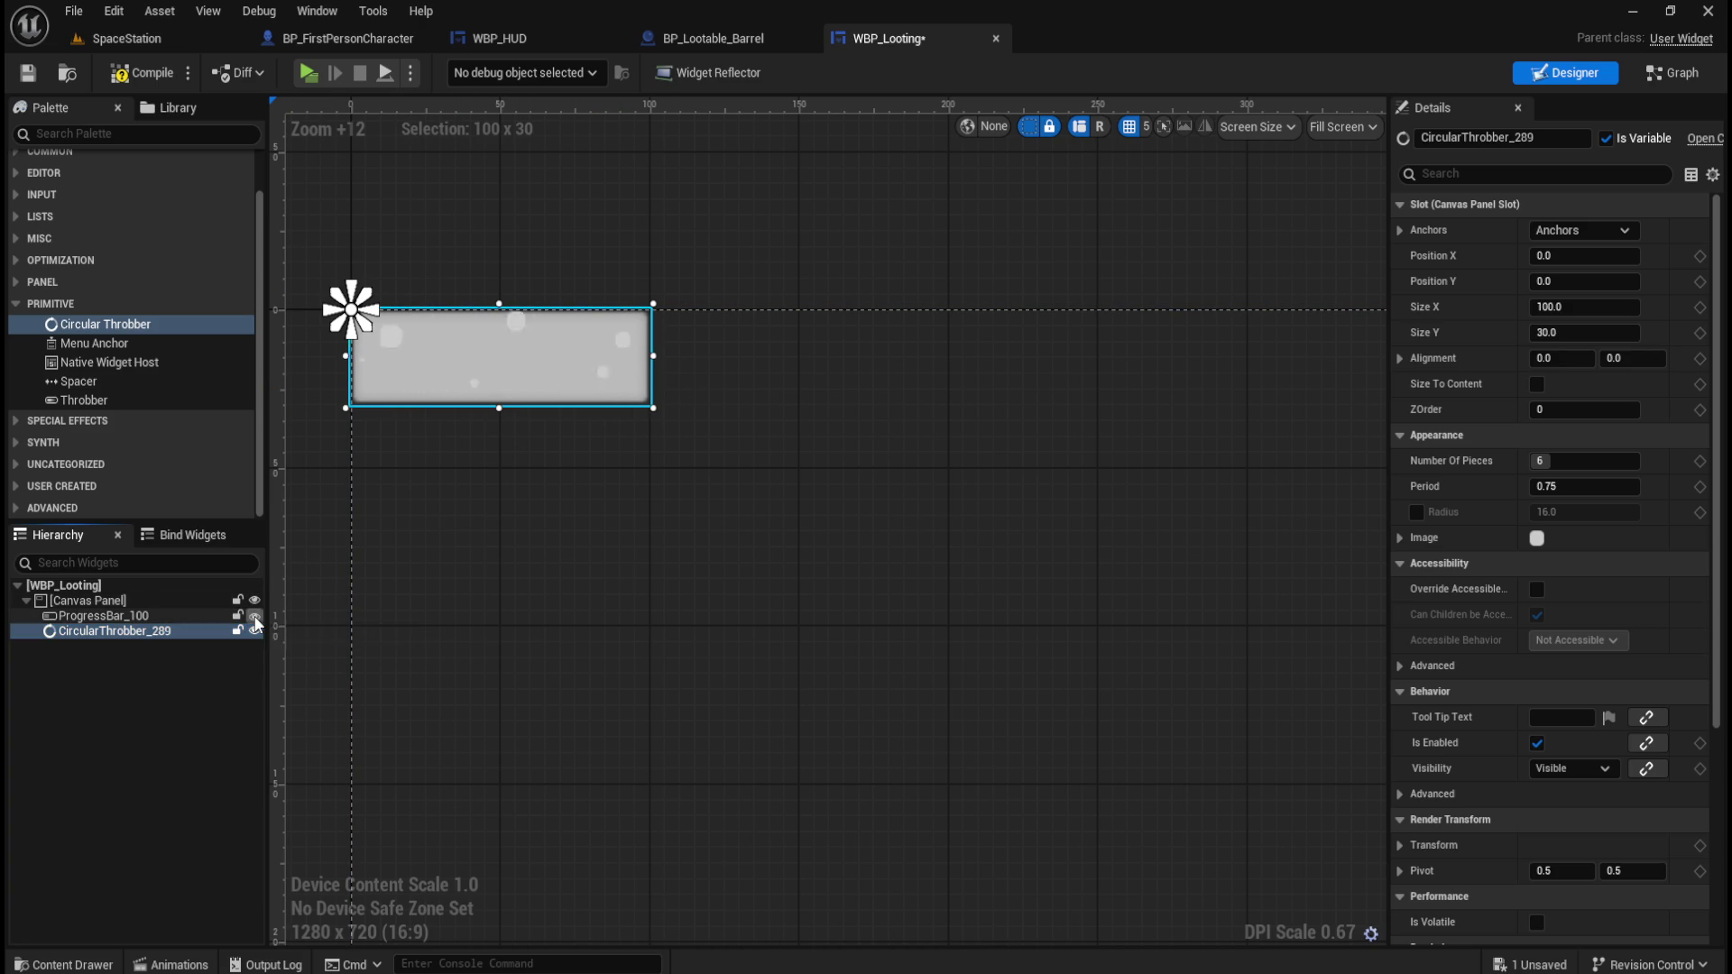
left_click(254, 616)
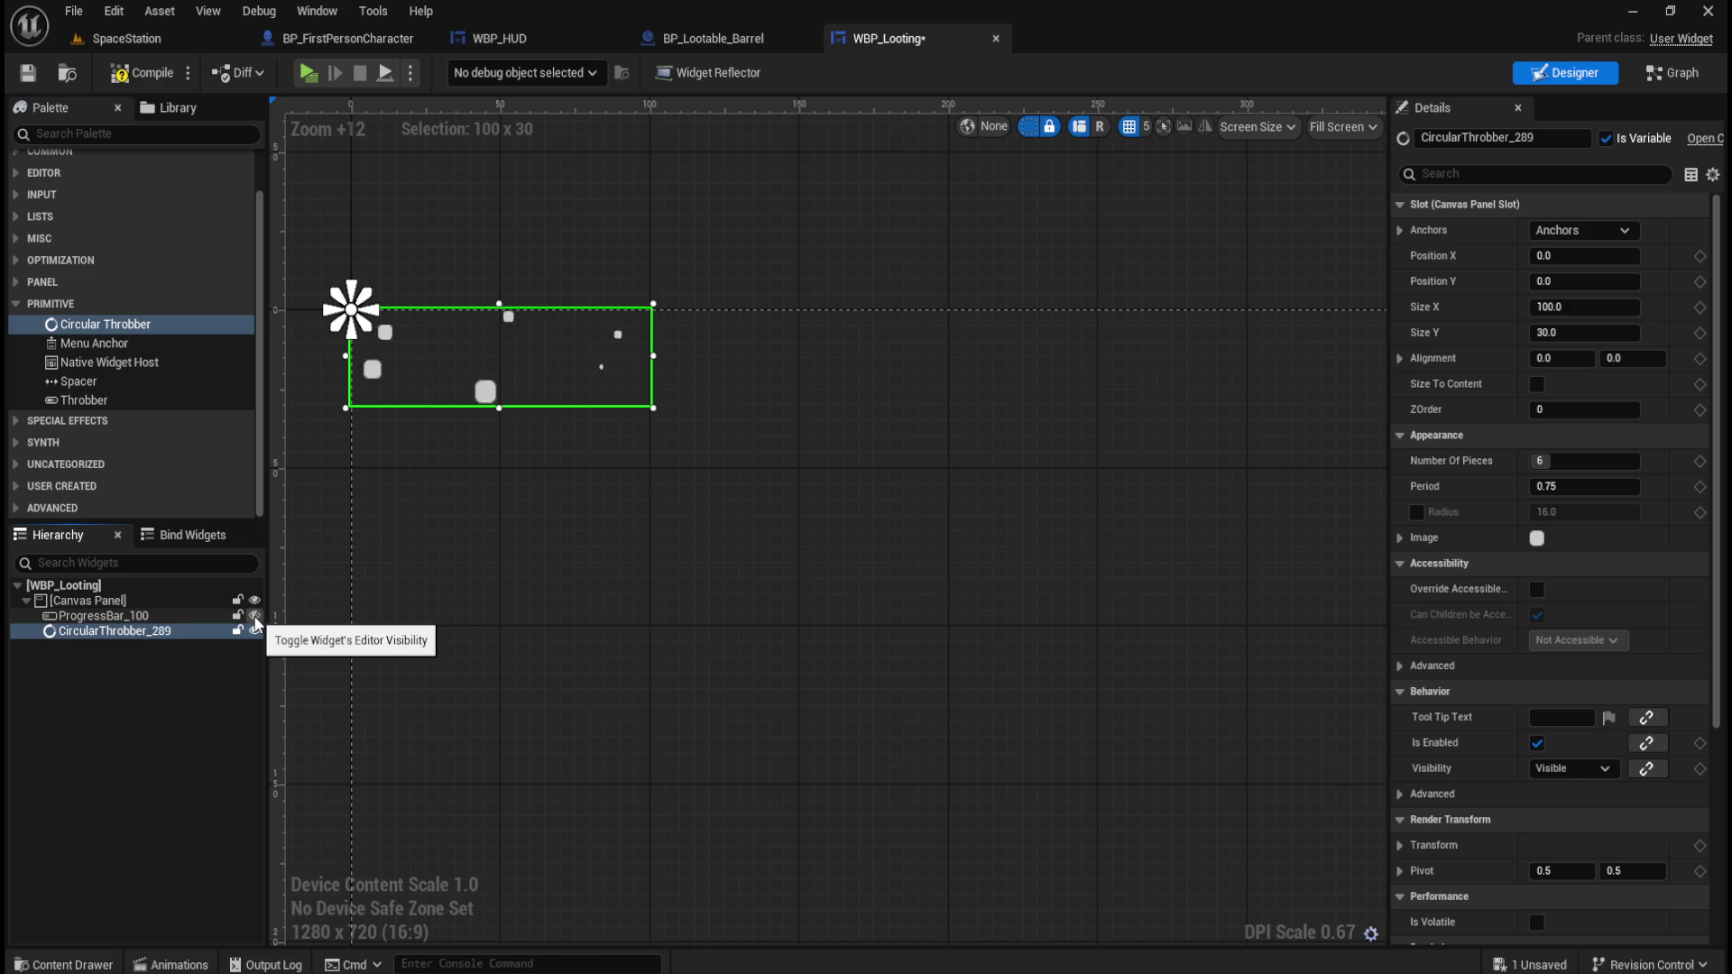
left_click(255, 616)
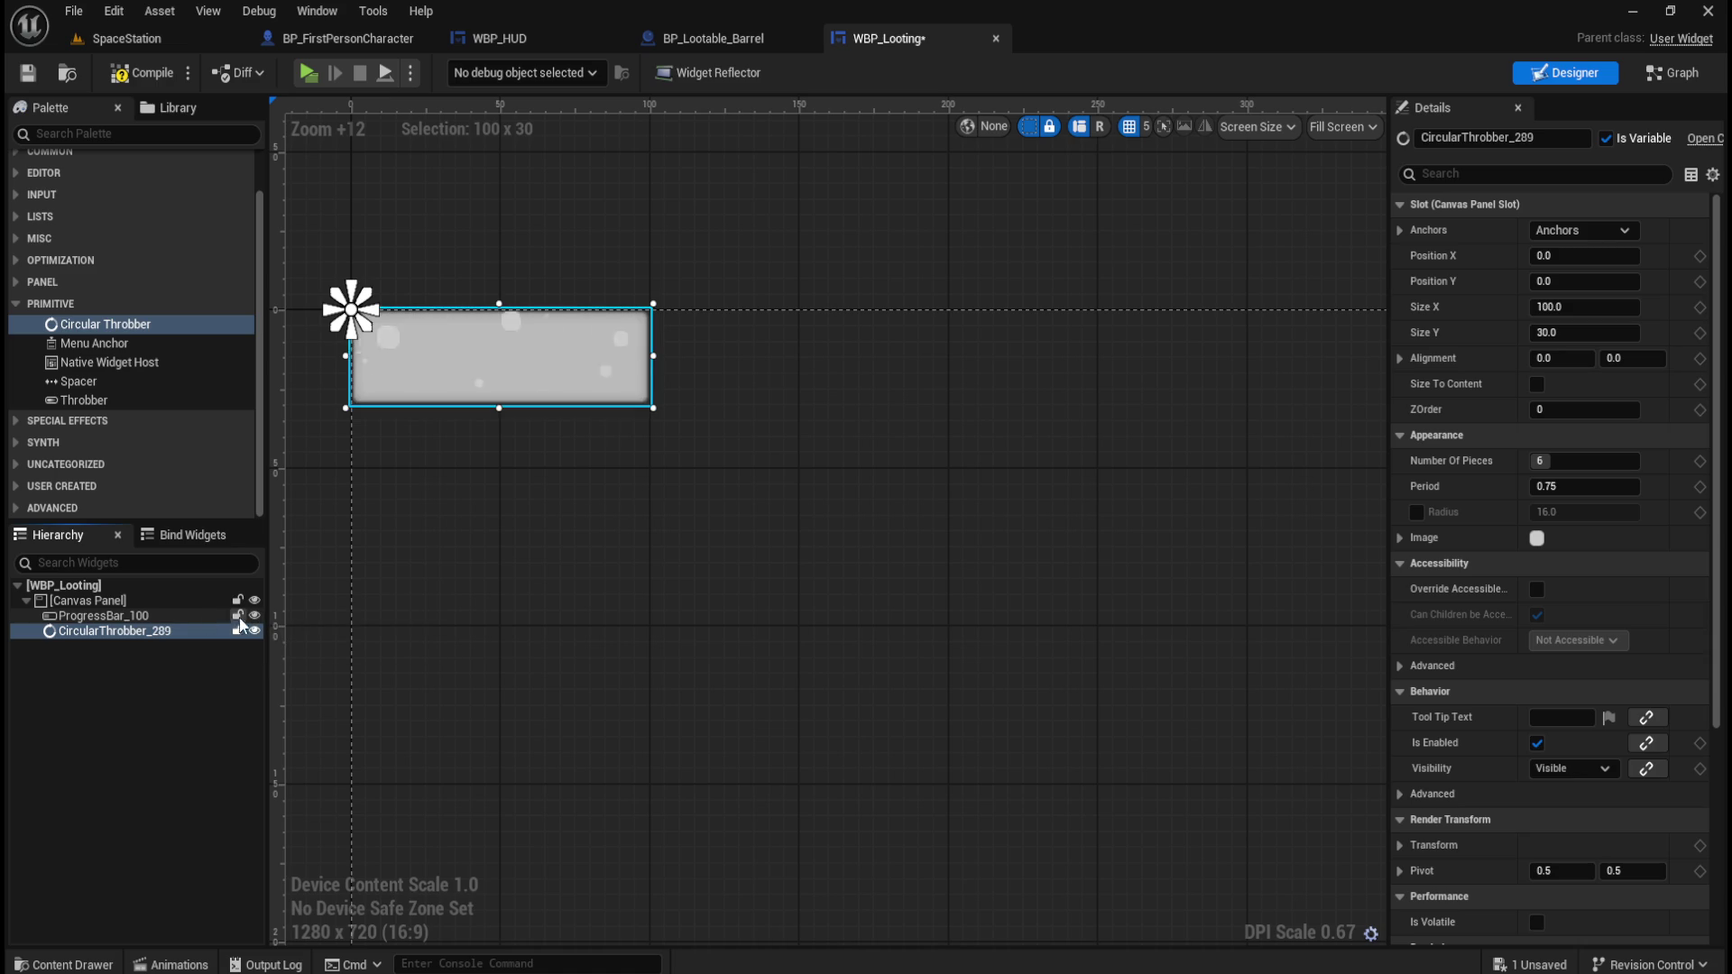
left_click(127, 616)
left_click(127, 630)
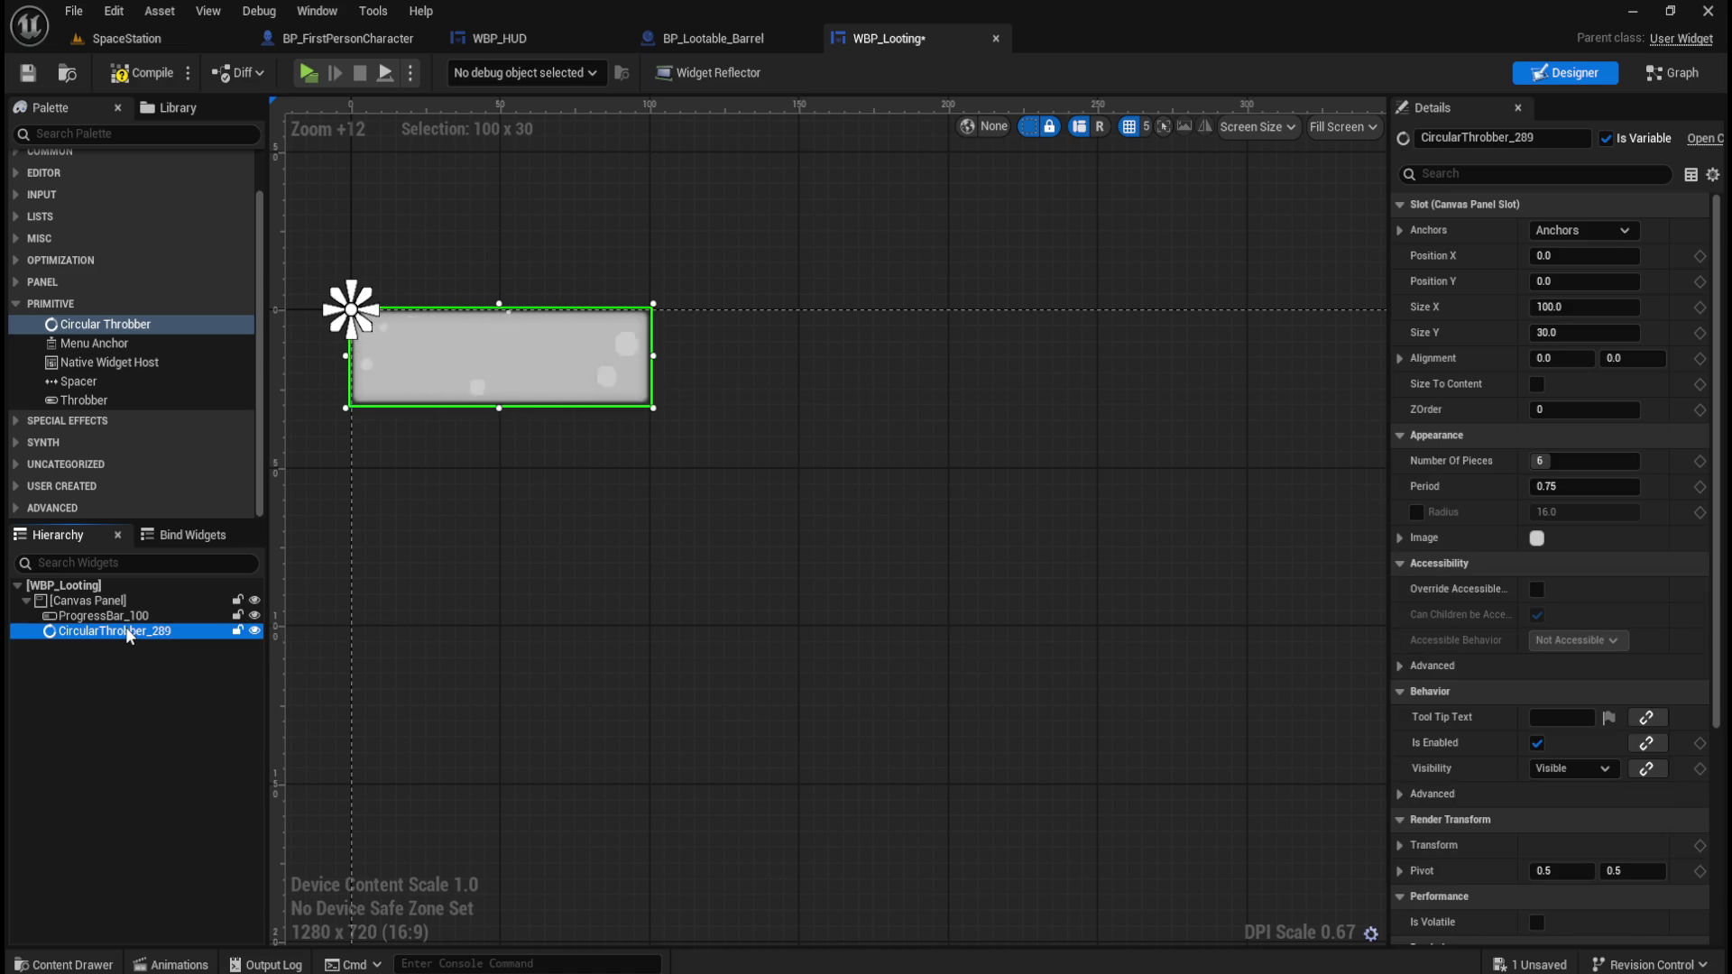
key("Delete")
Inspect ProgressBar_100's Marquee Image, keeping Draw As on Image, and review its Progress settings.
left_click(133, 622)
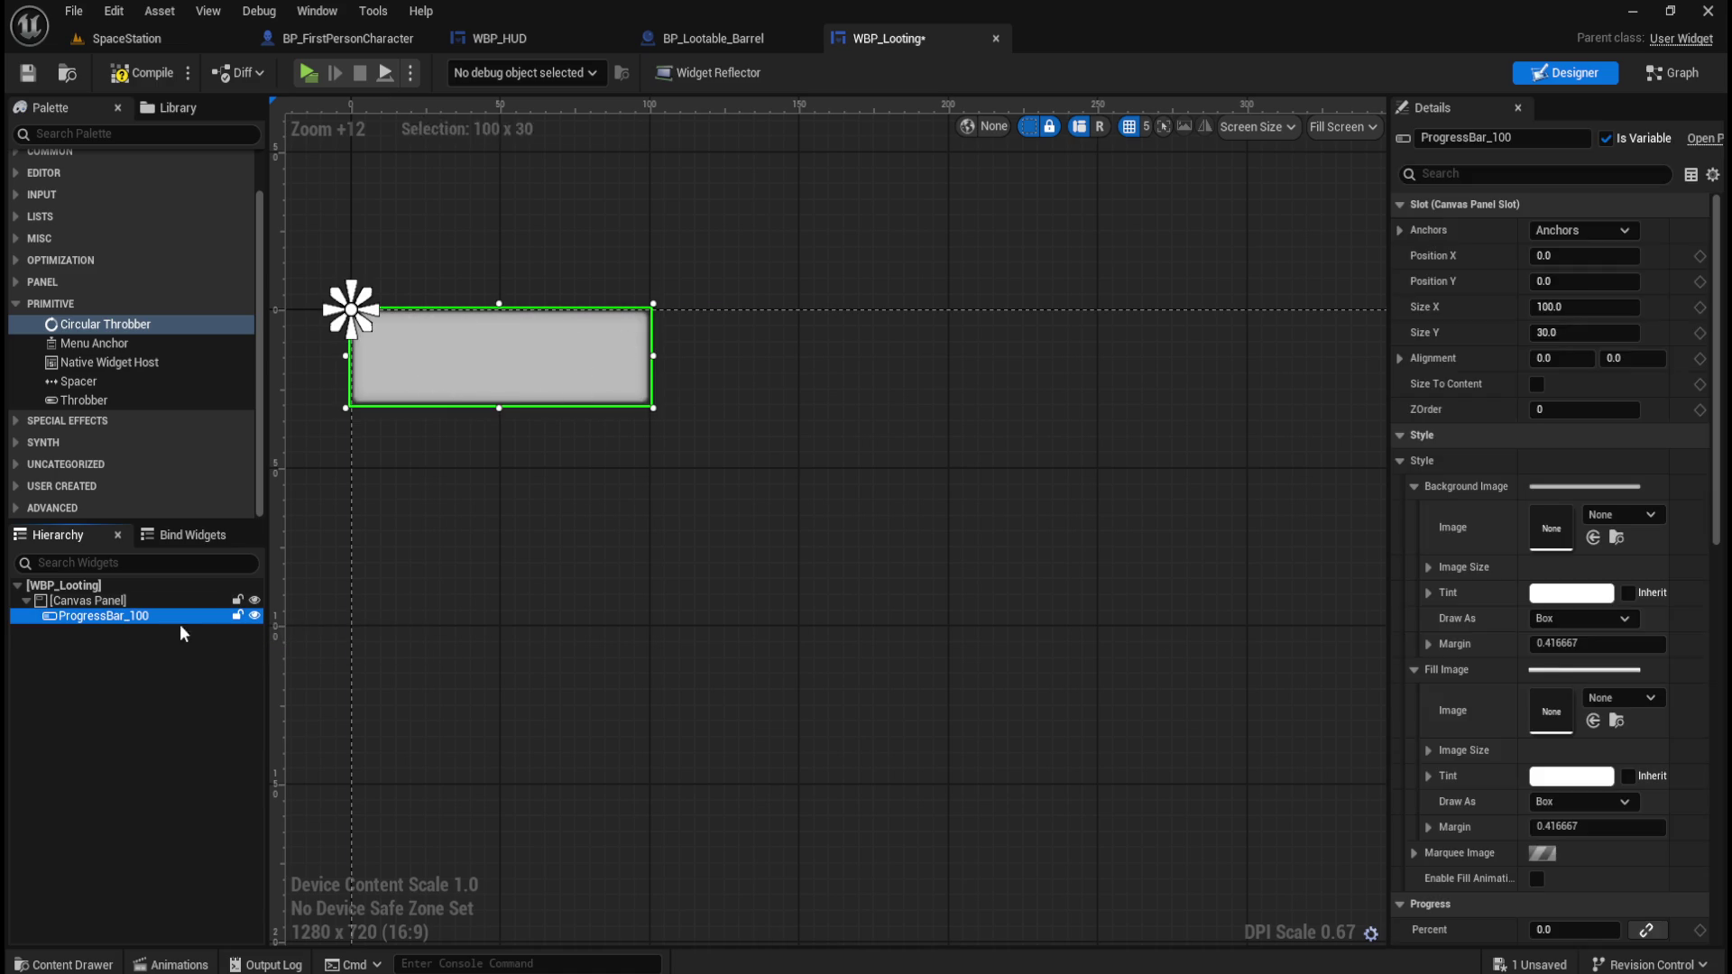
scroll(1568, 668, "down", 3)
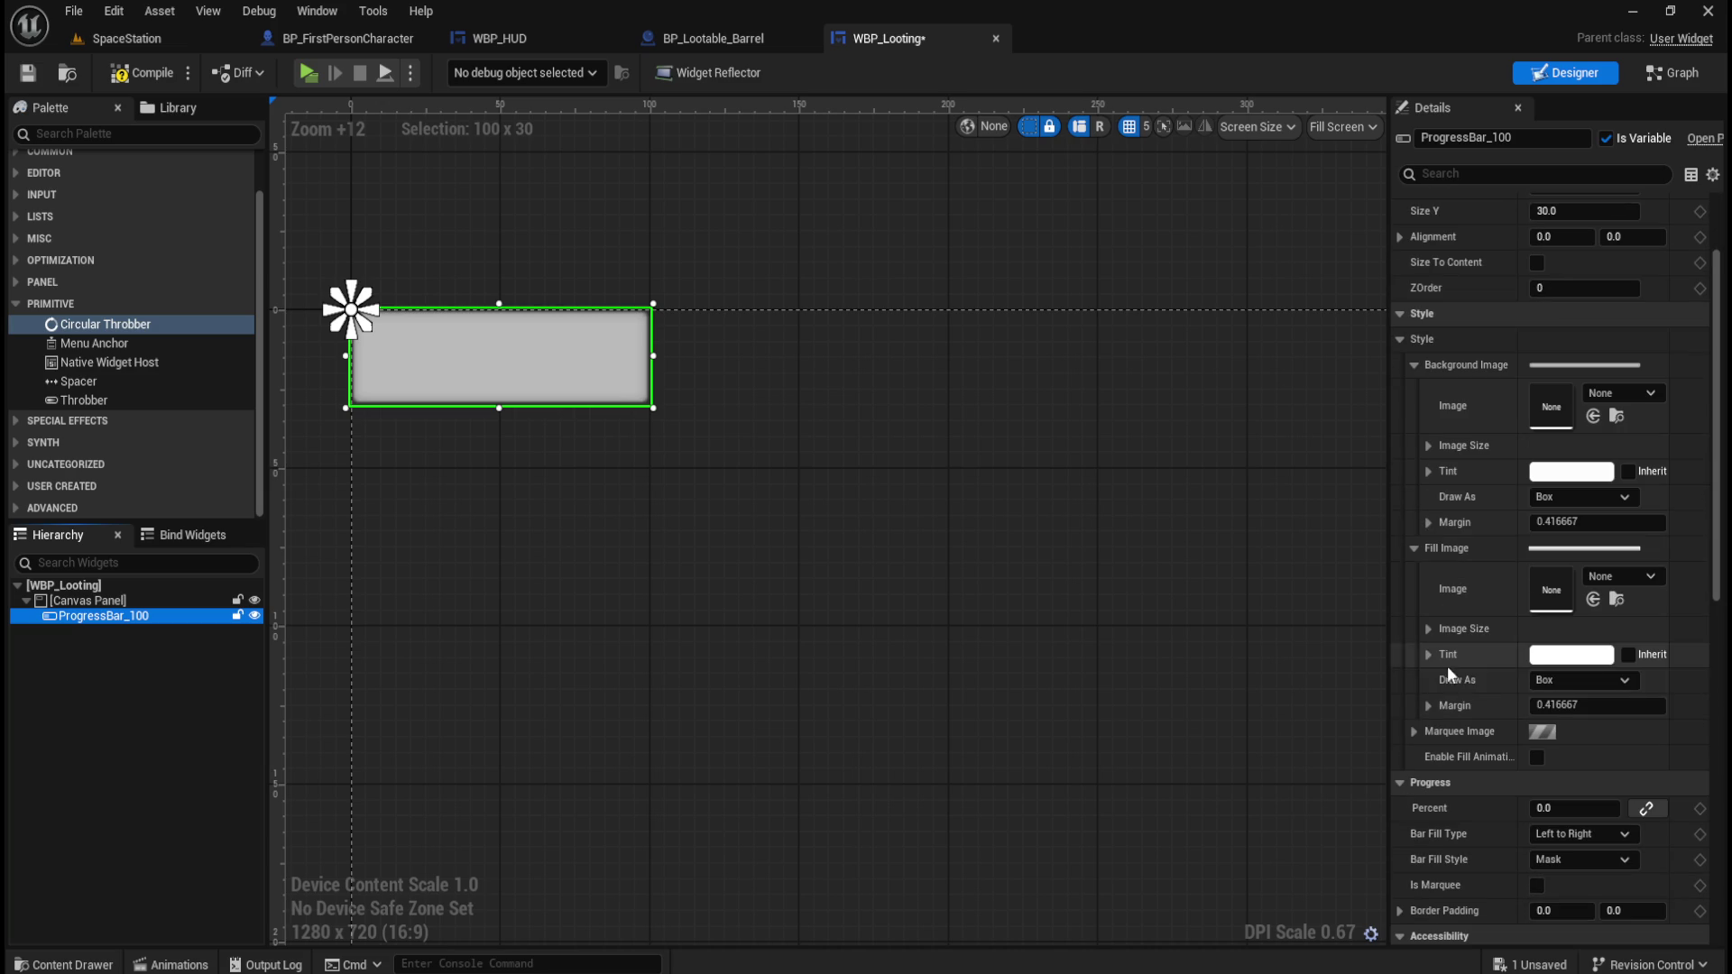
left_click(1413, 733)
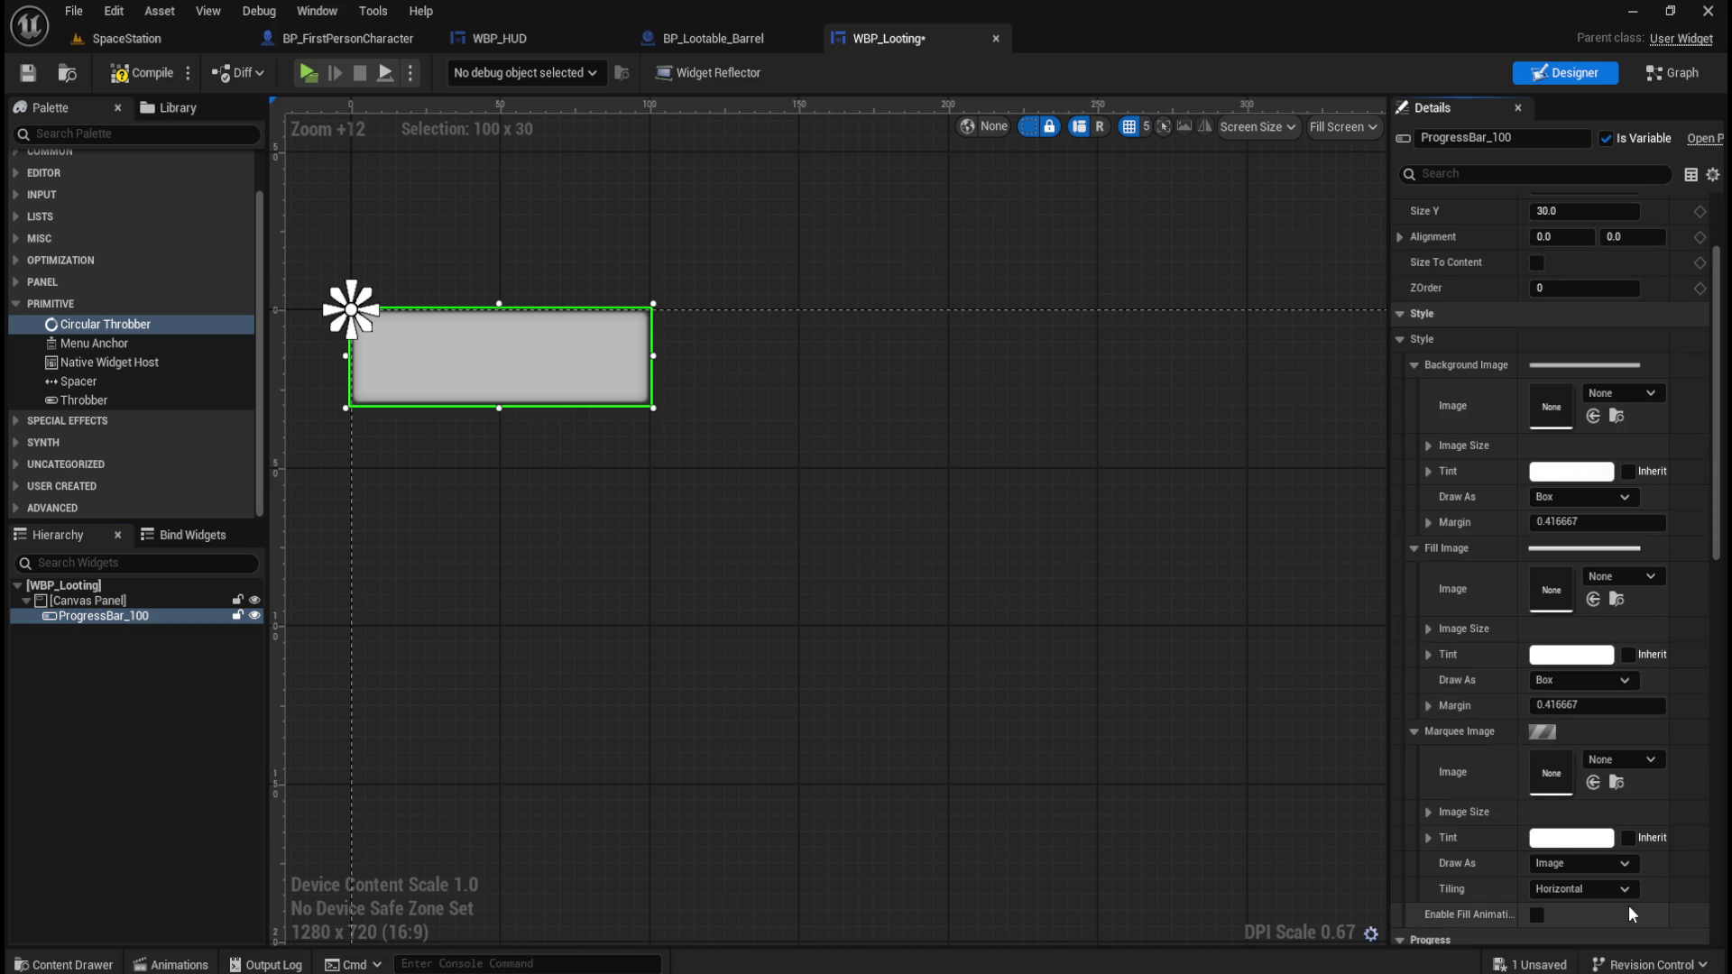
left_click(1612, 868)
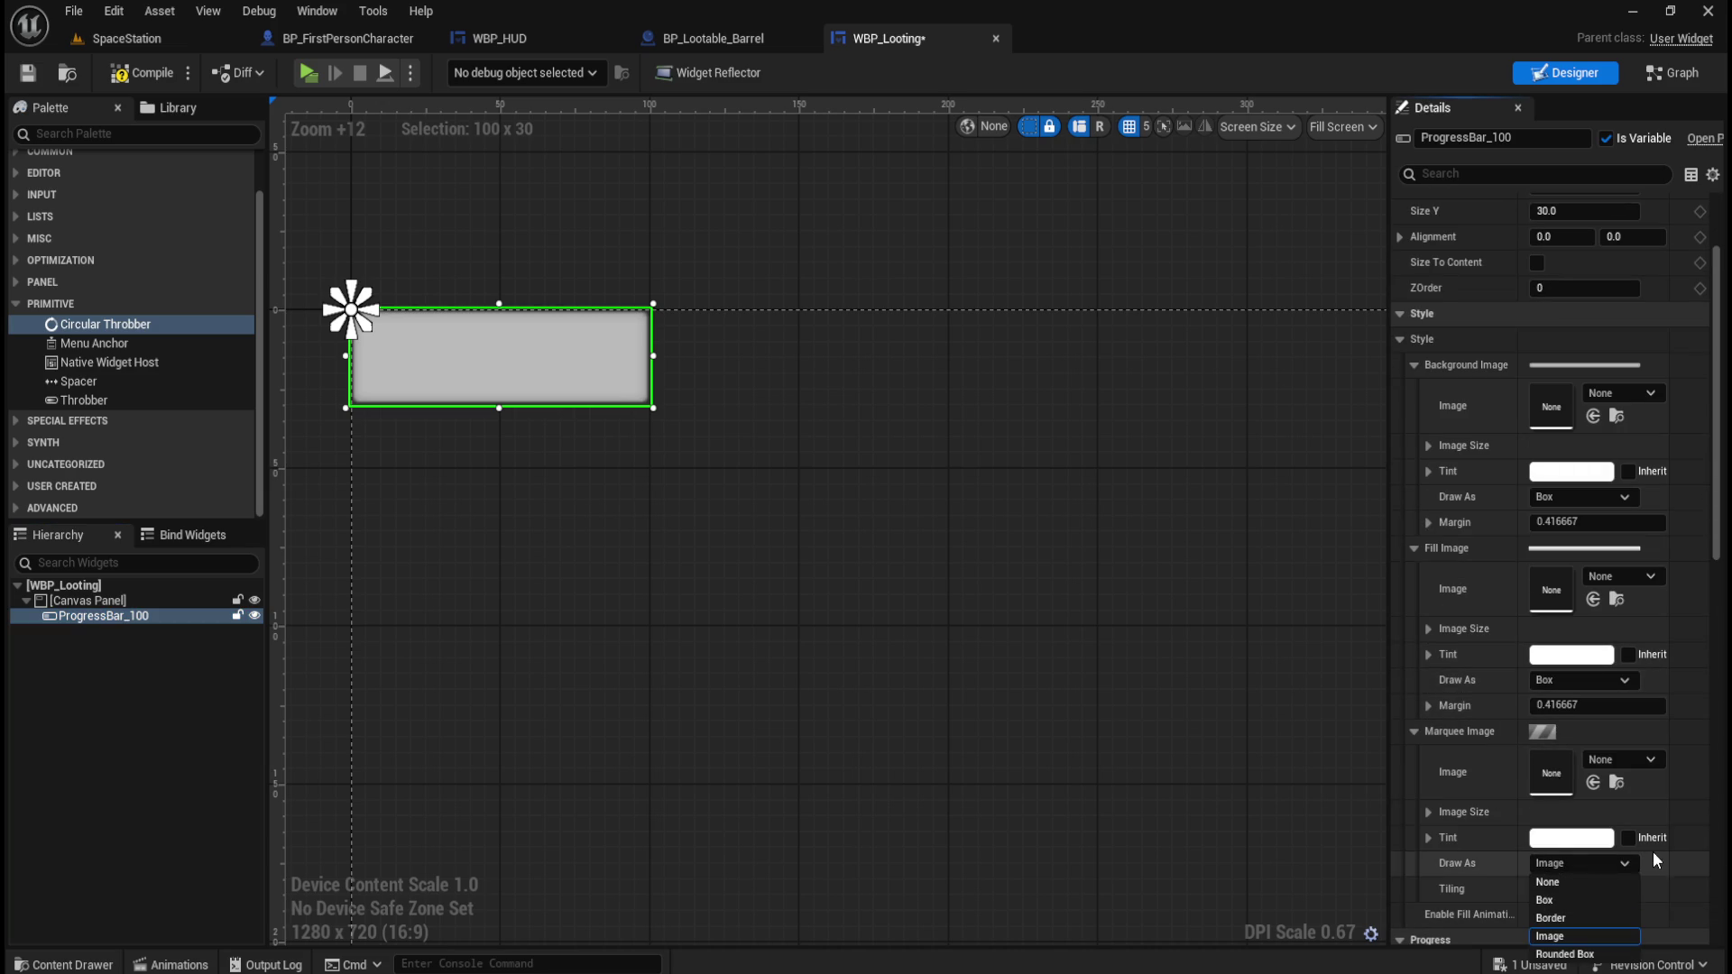
left_click(1623, 861)
left_click(1413, 733)
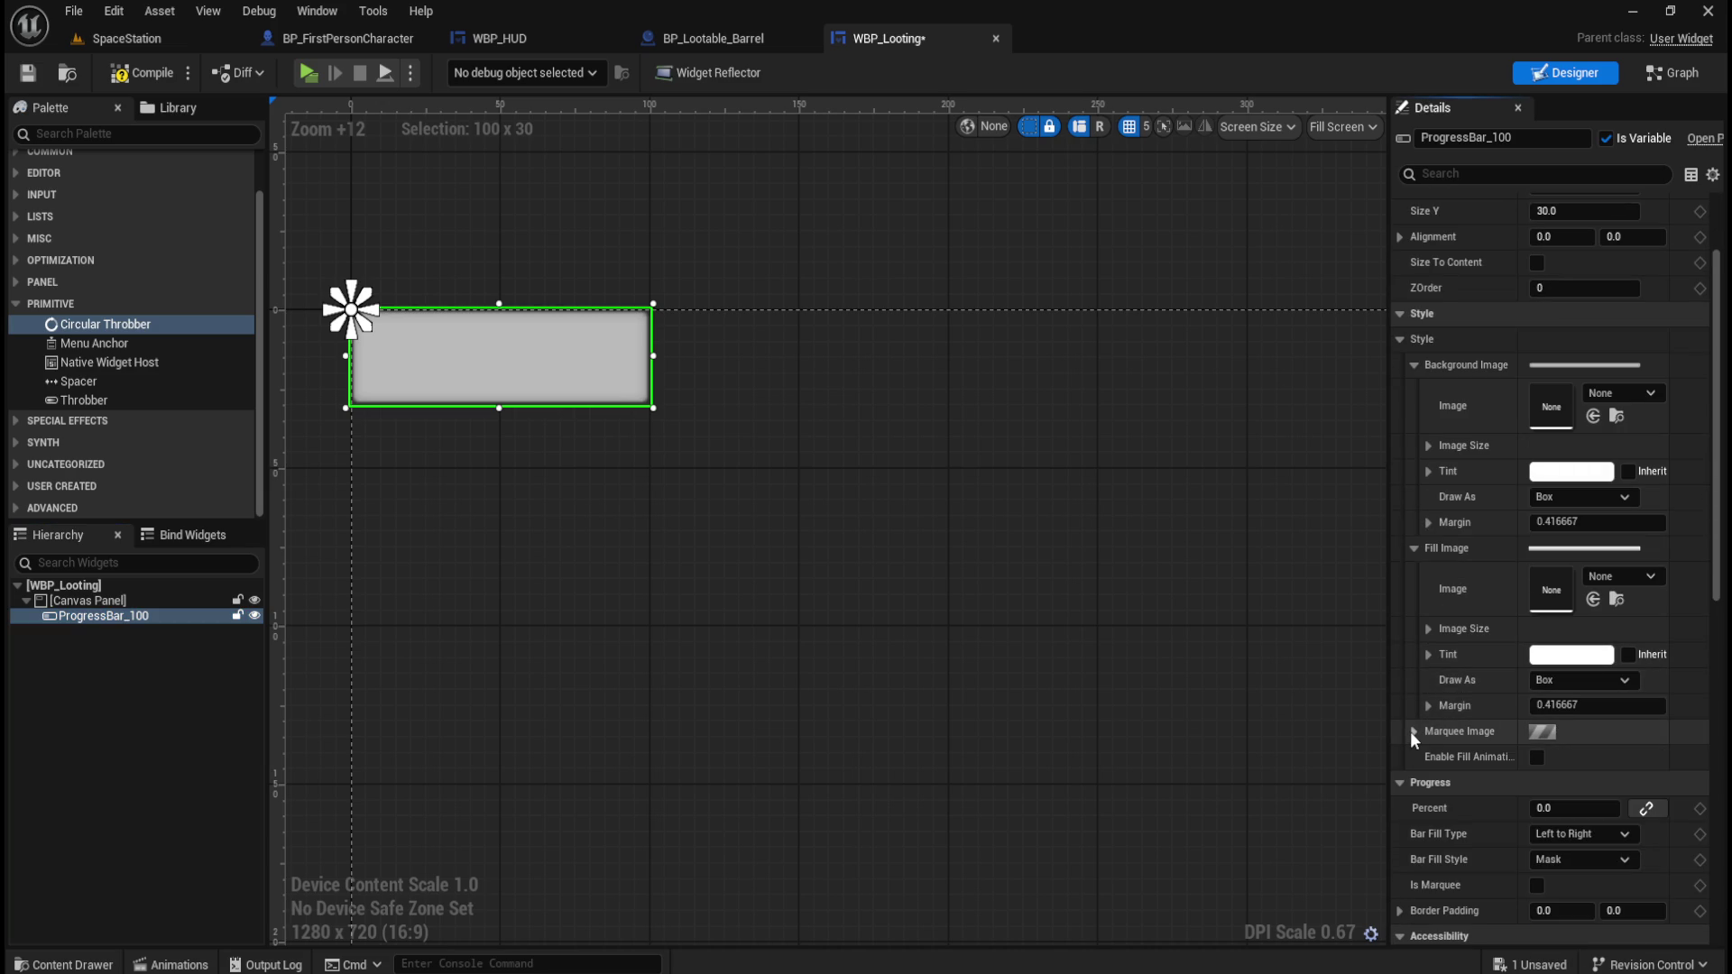
scroll(1445, 744, "down", 3)
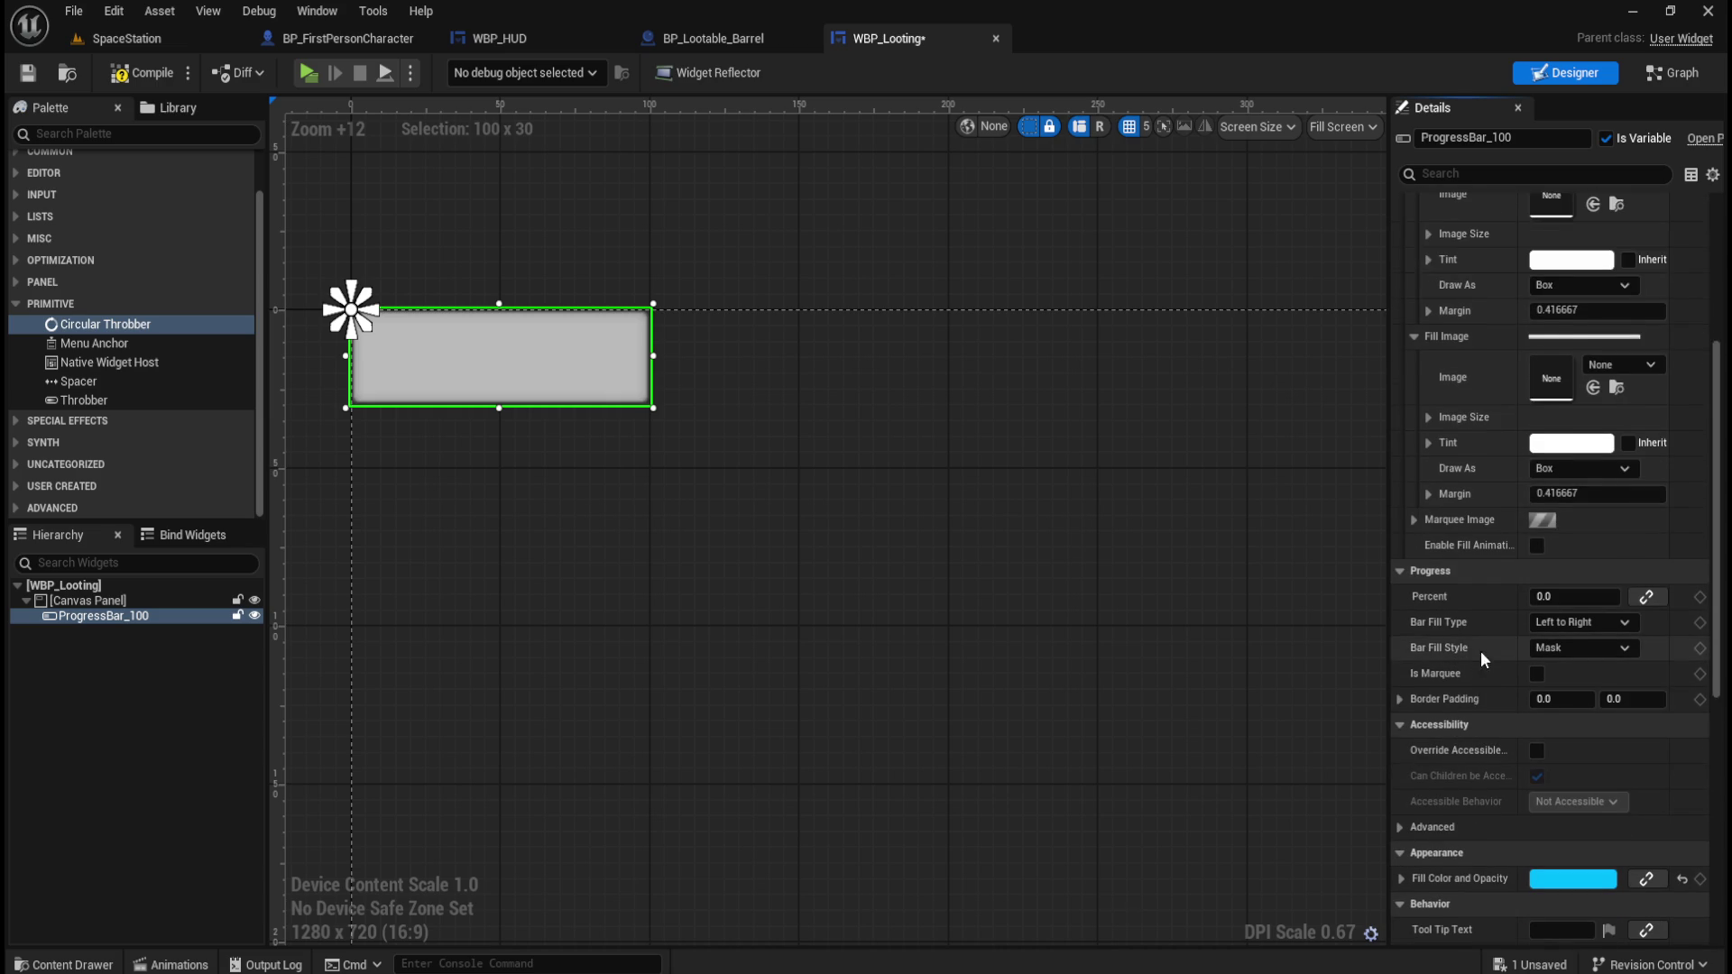
scroll(1479, 656, "down", 1)
scroll(1479, 636, "down", 5)
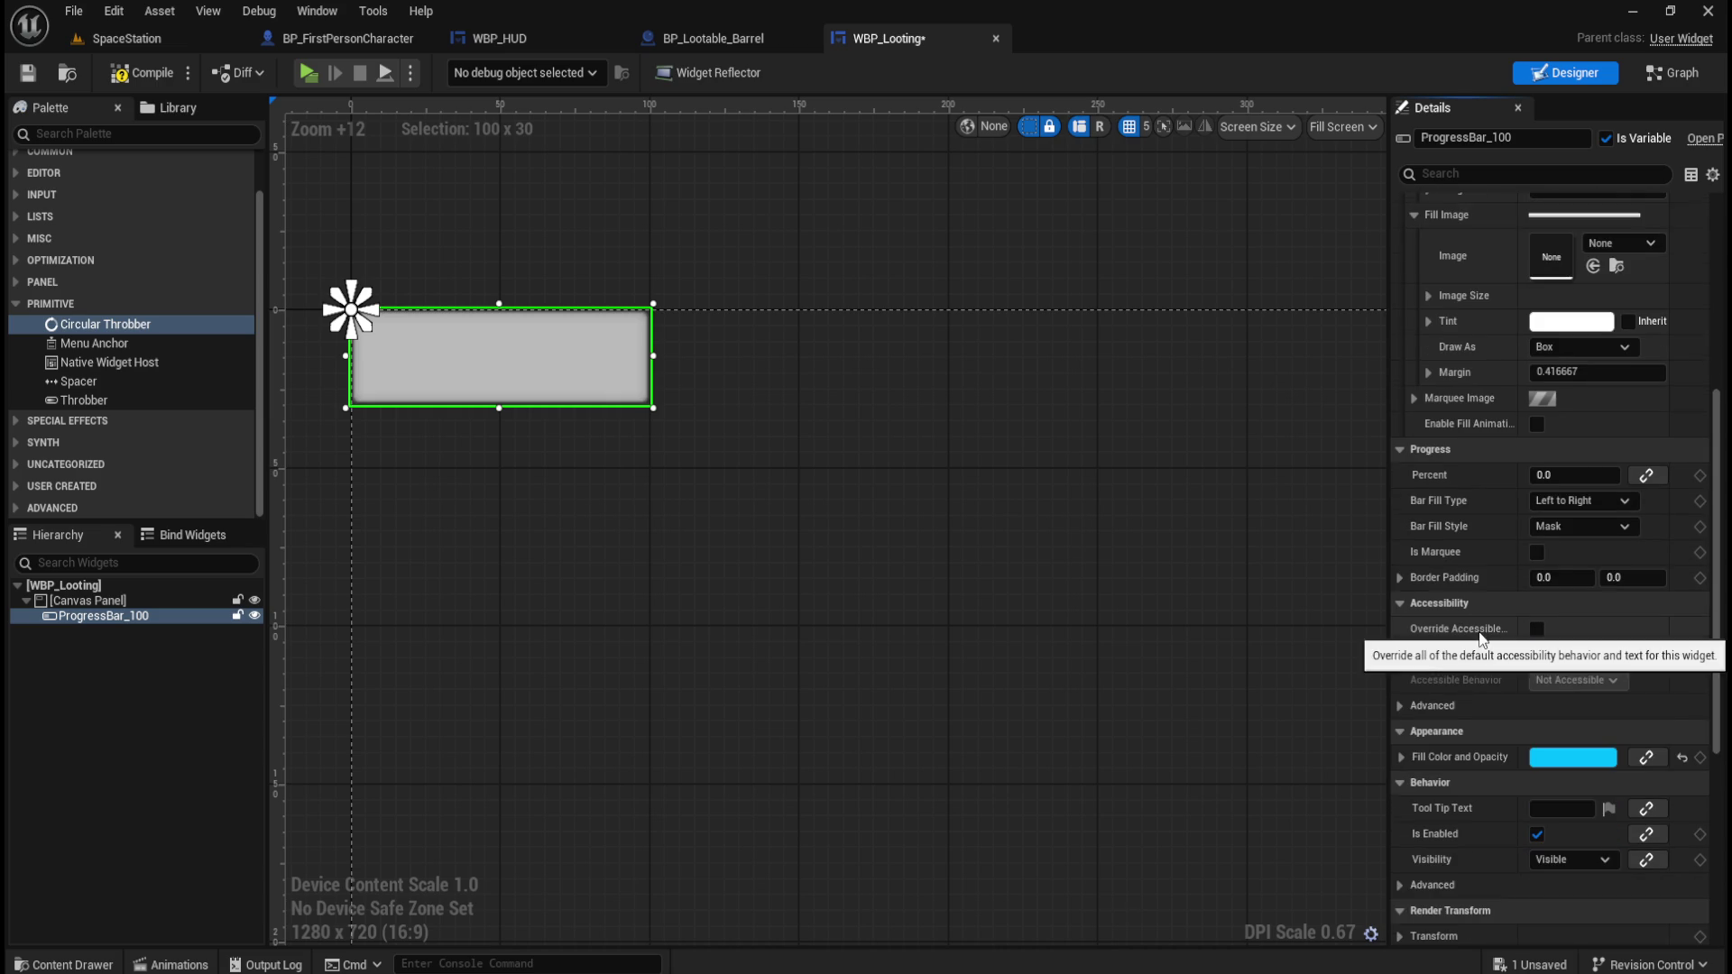
scroll(1480, 636, "down", 3)
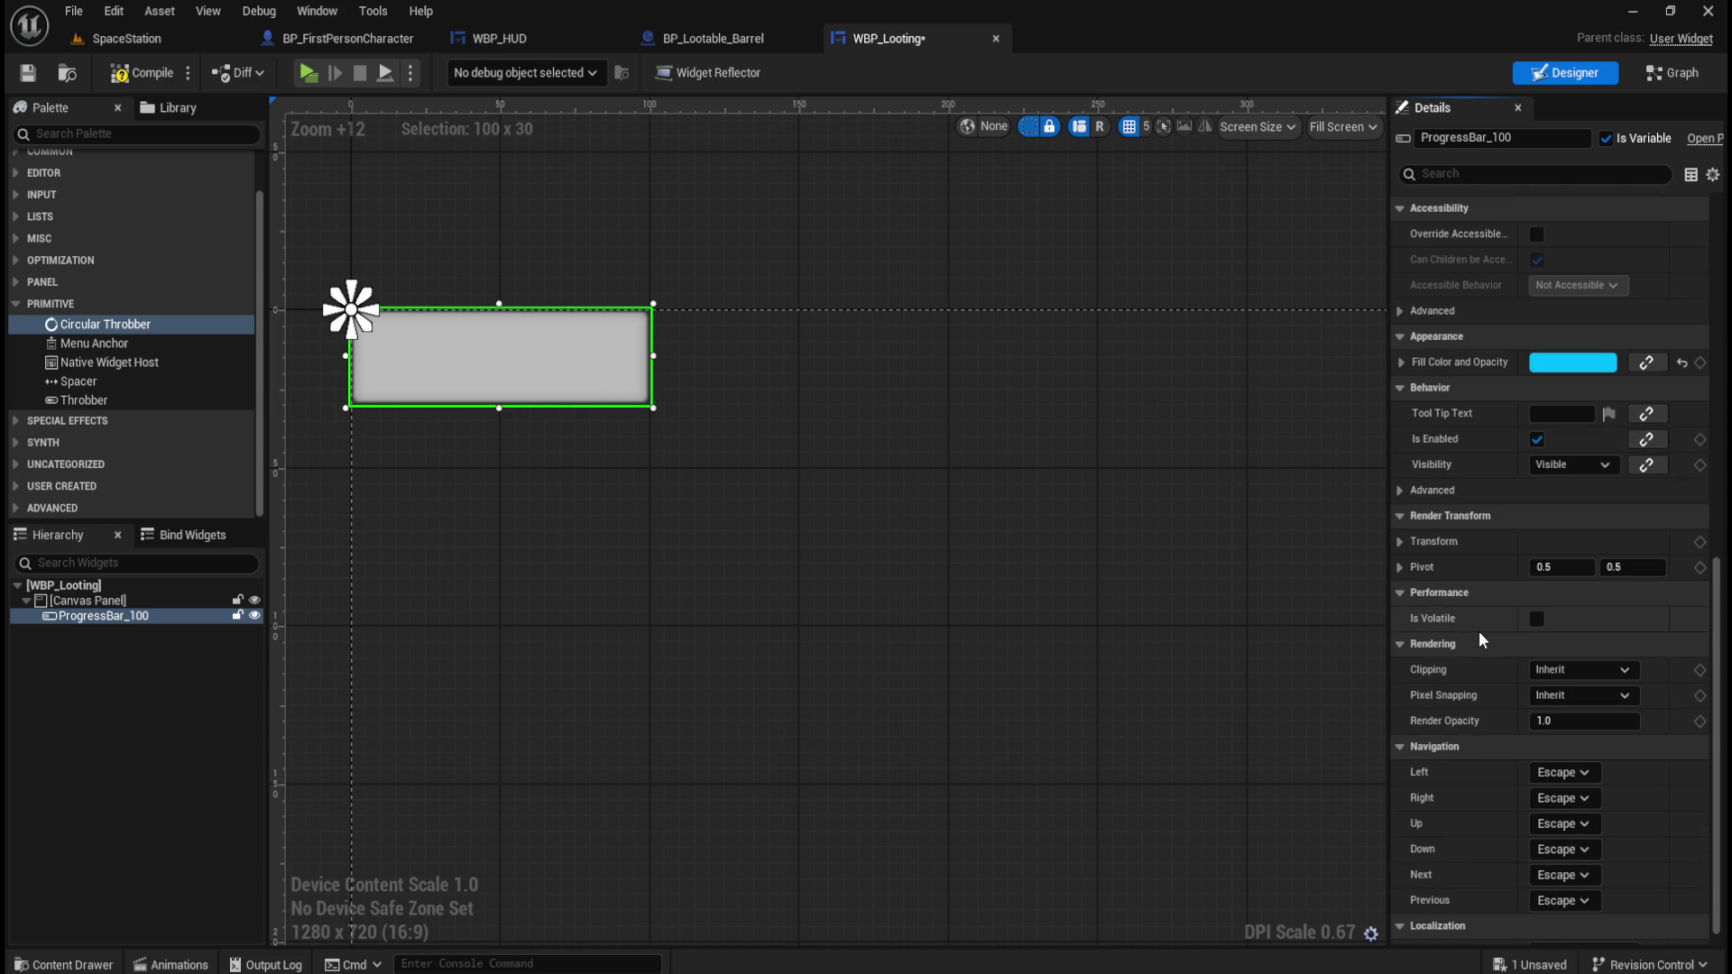
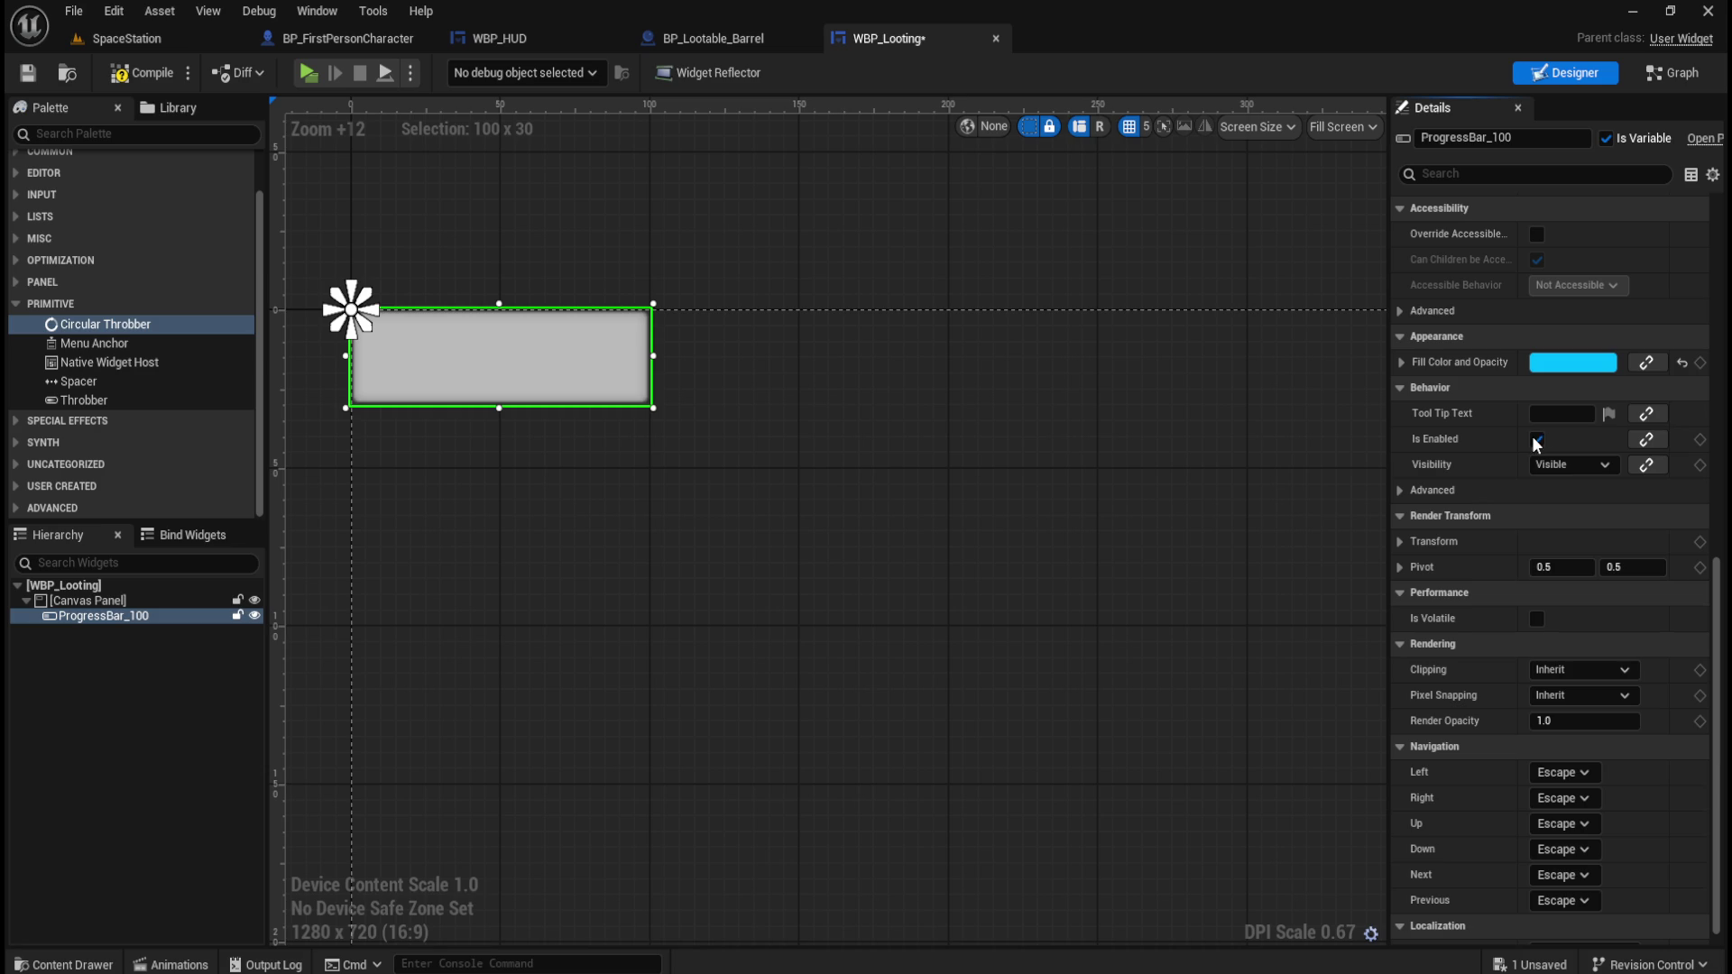
Save the WBP_Looting widget blueprint and bring up the Plugins browser from Edit.
left_click(113, 73)
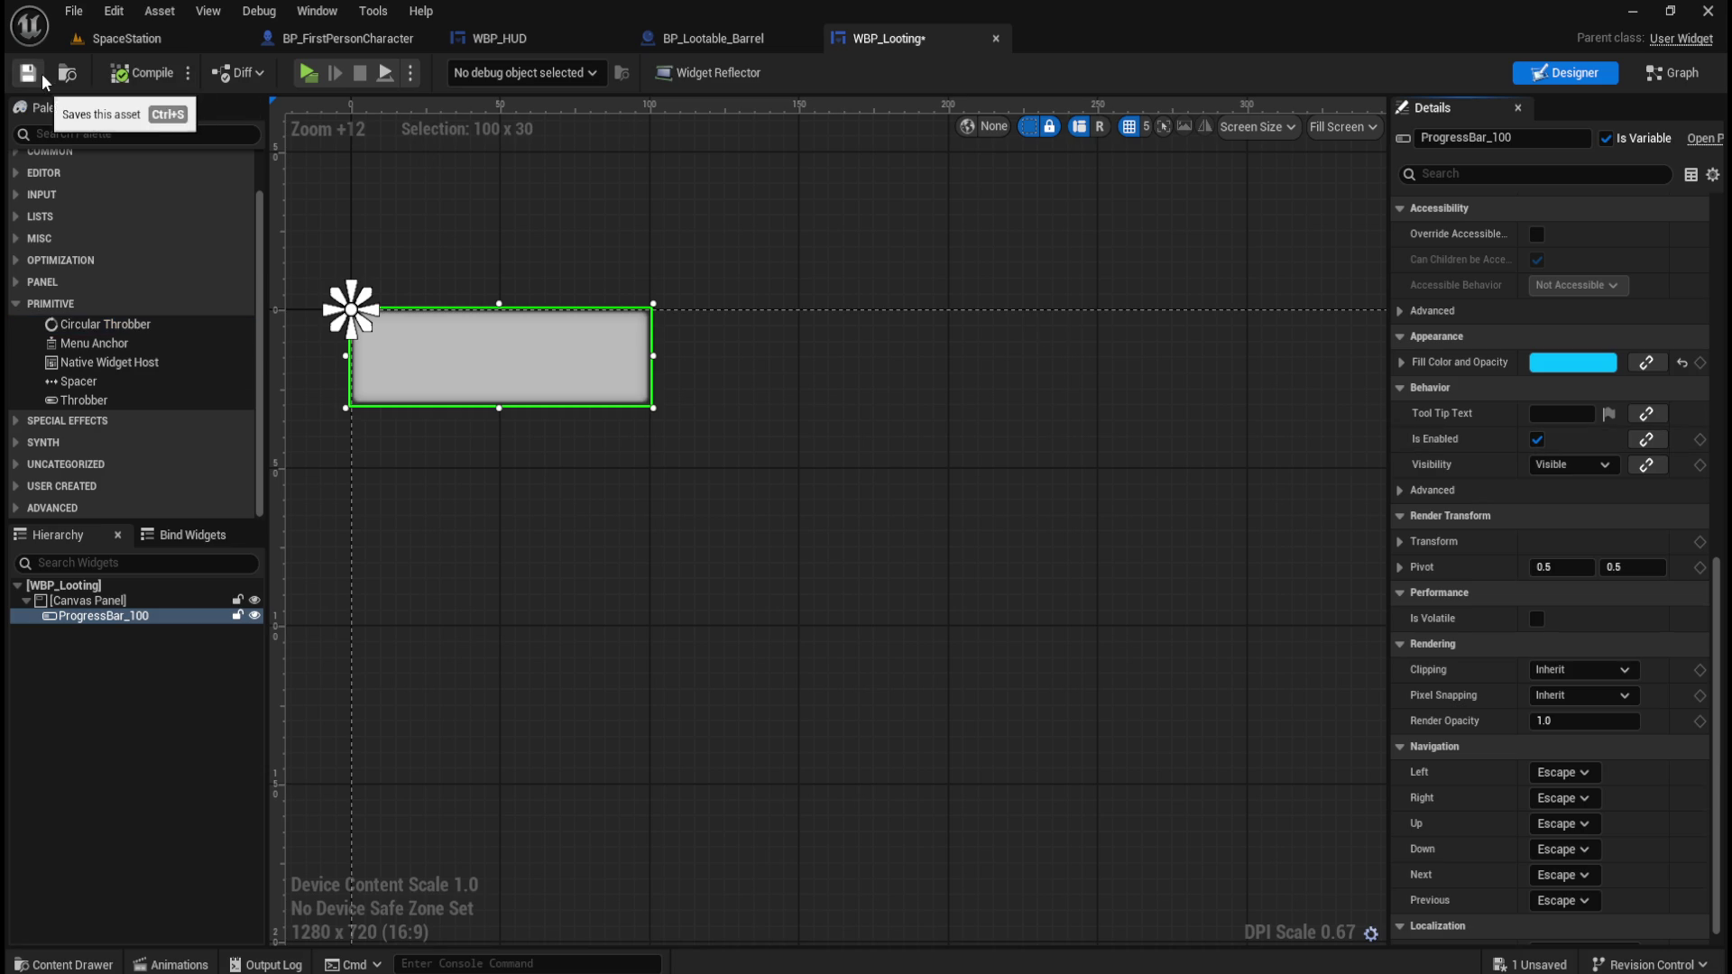
left_click(27, 73)
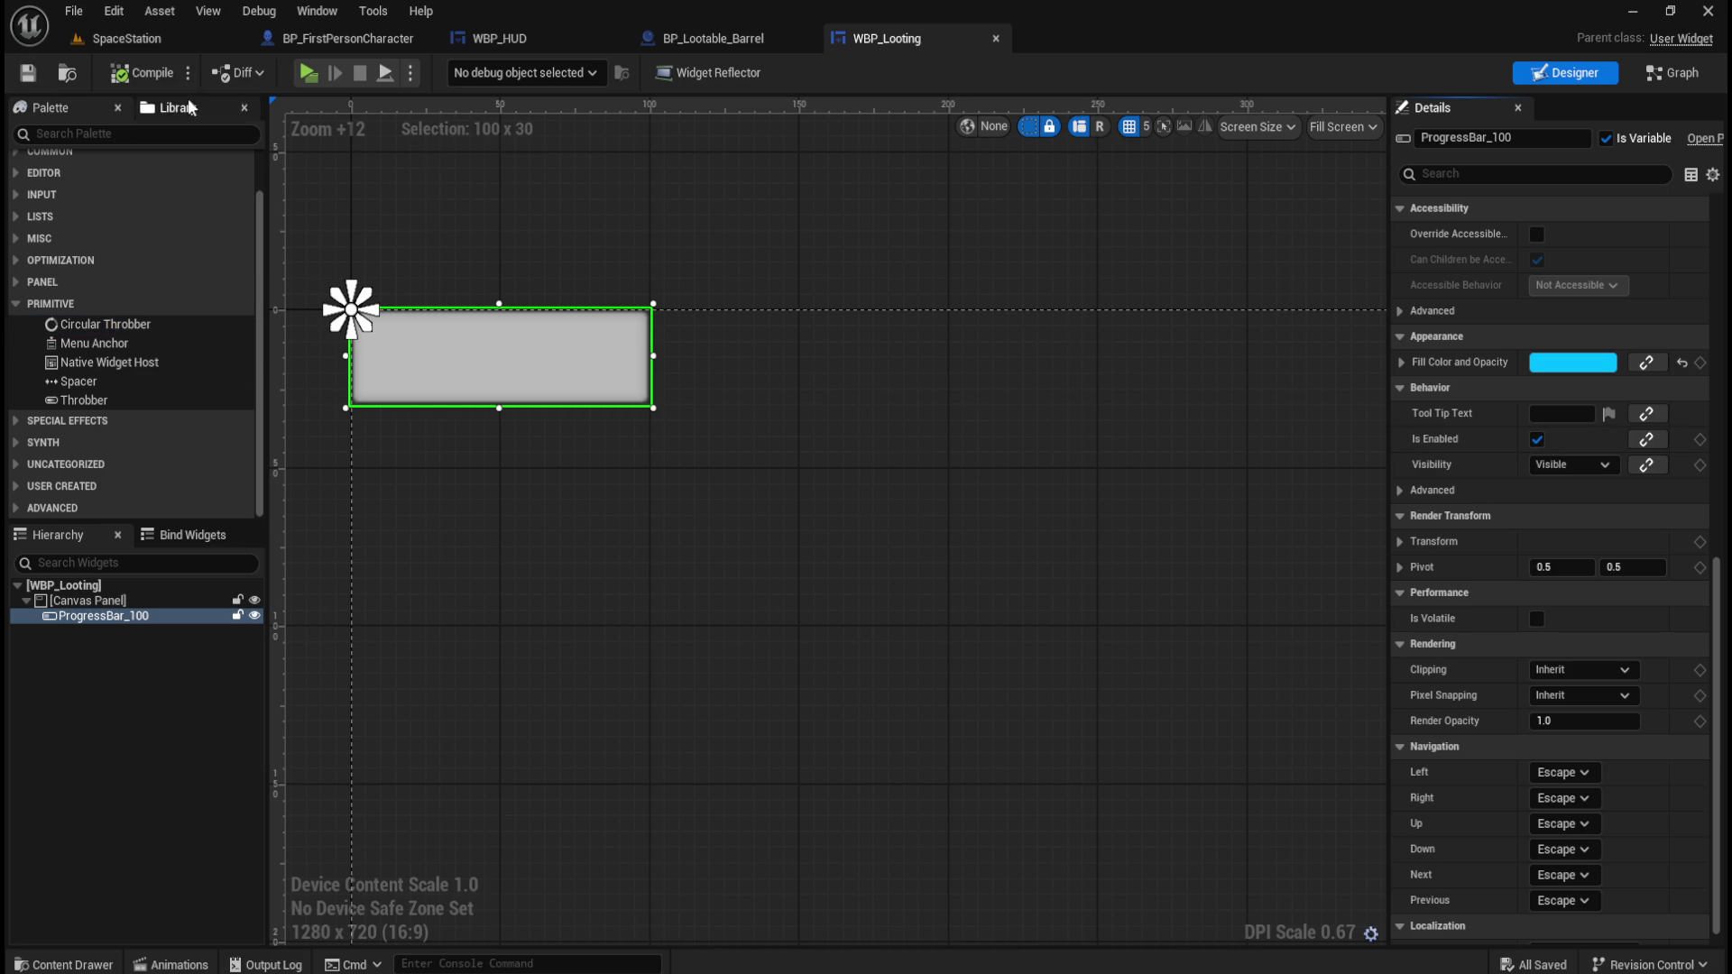
left_click(114, 11)
left_click(197, 267)
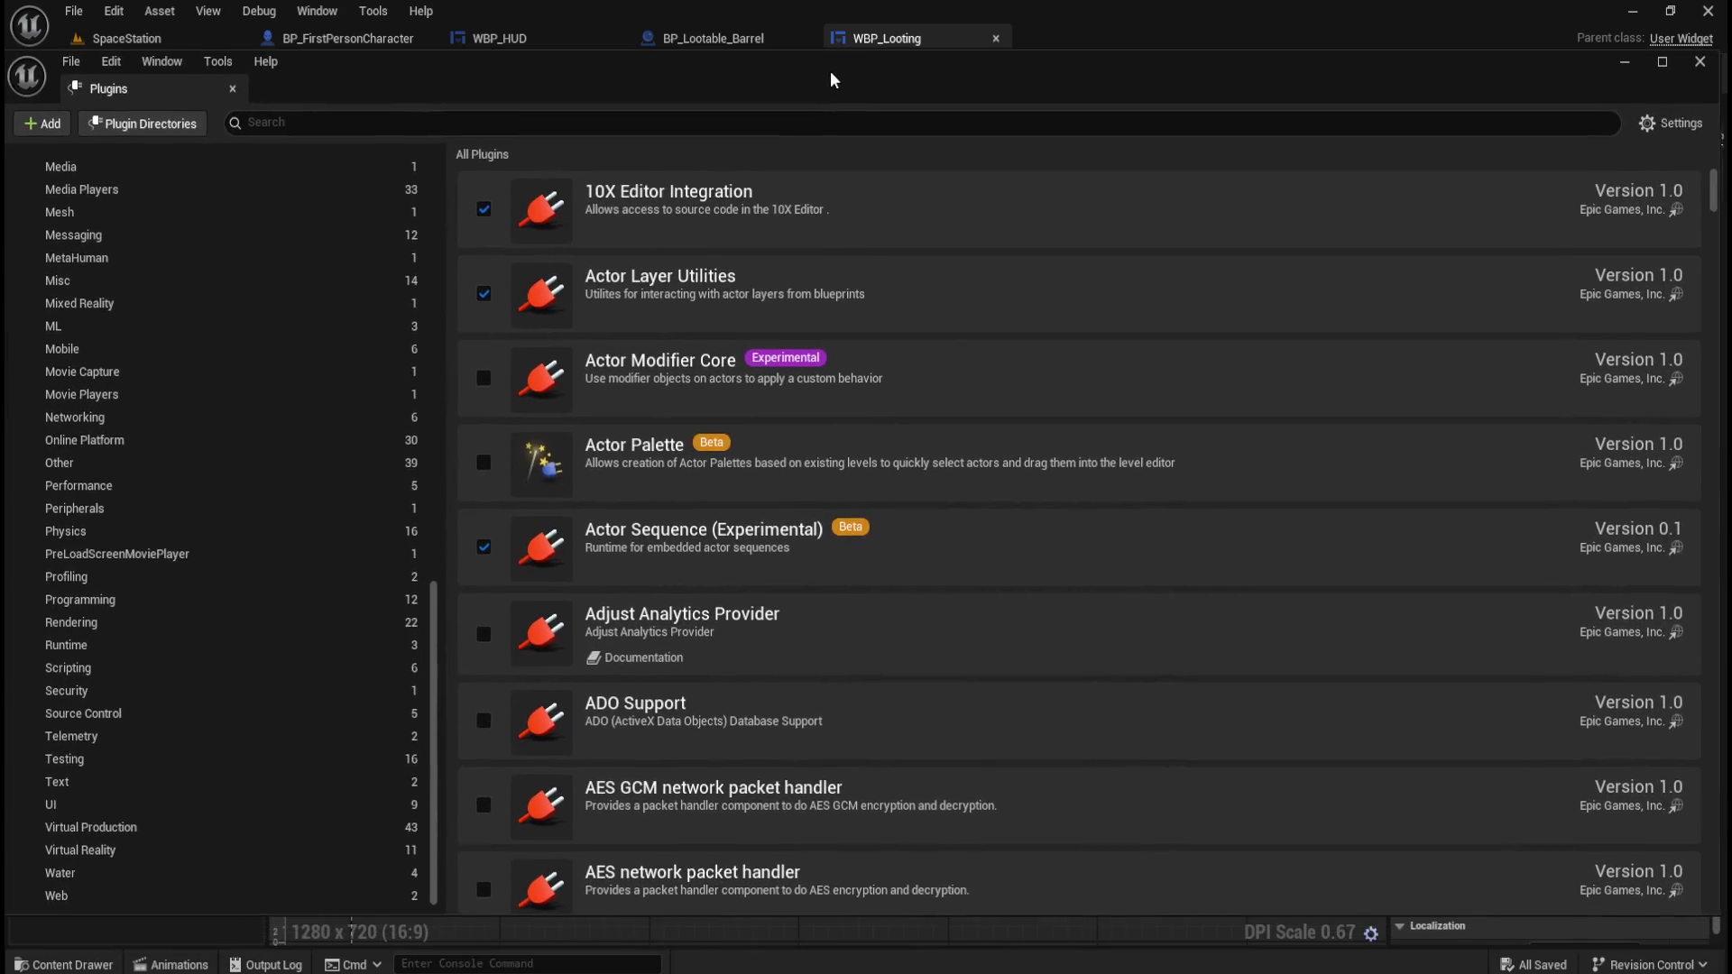
Filter the Plugins browser to the UI category, showing its nine built-in plugins.
left_click(95, 810)
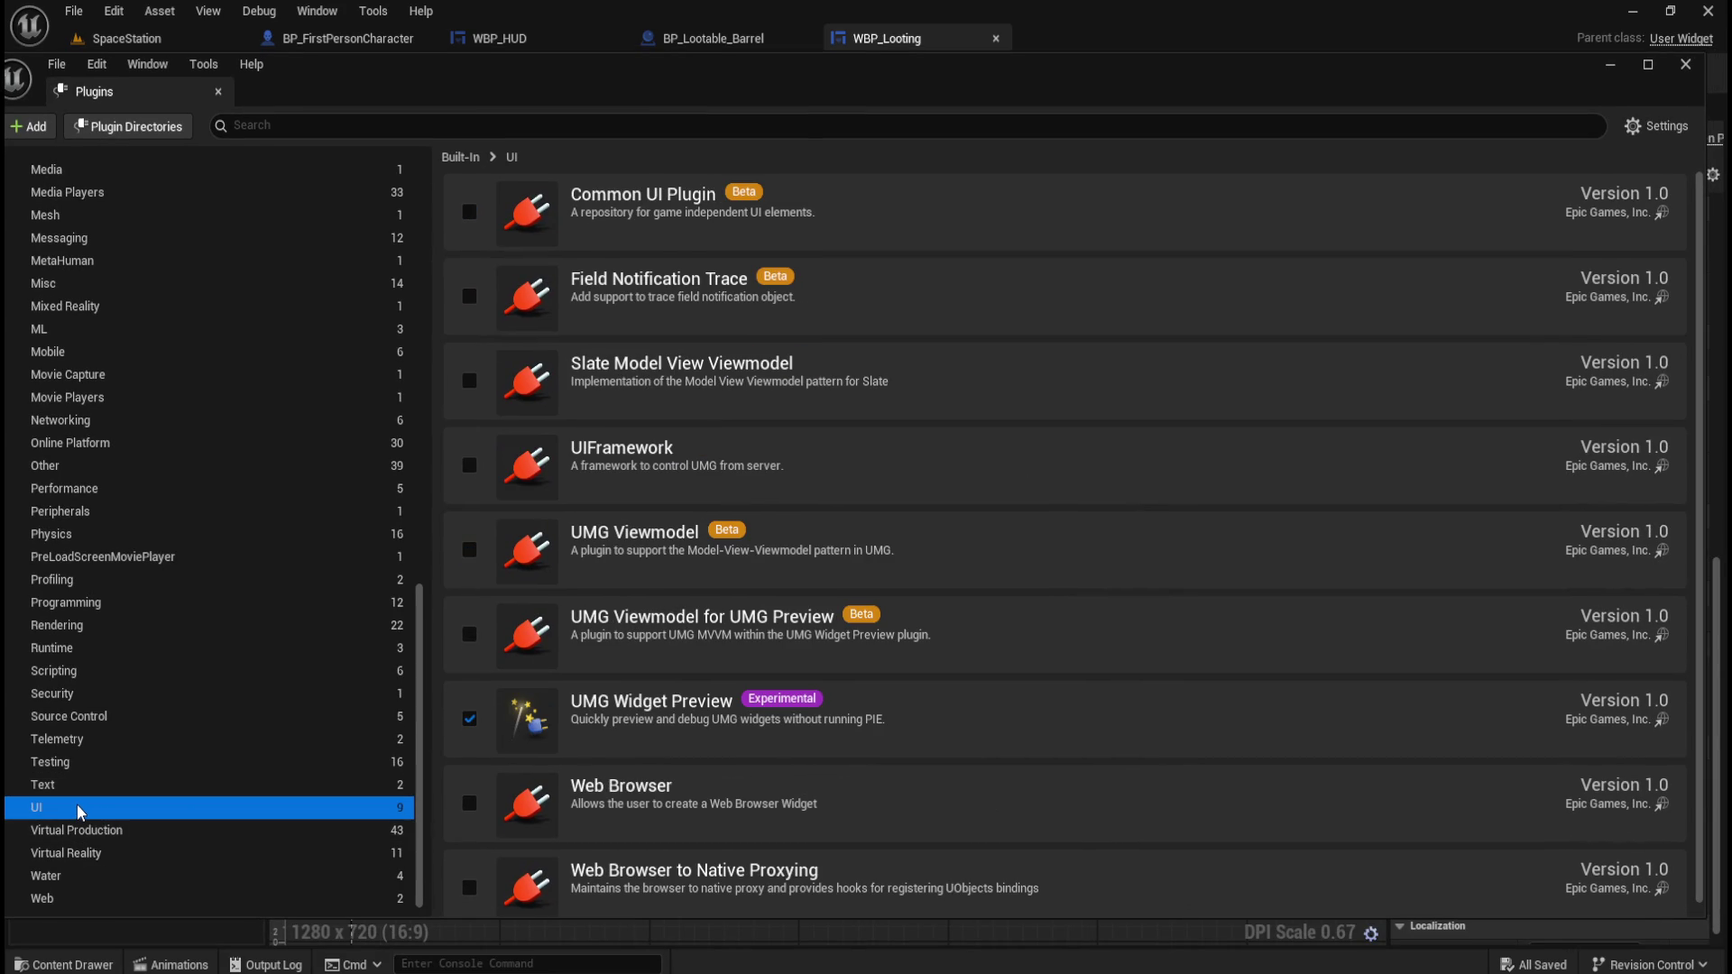
left_click(106, 786)
left_click(86, 810)
scroll(994, 591, "down", 1)
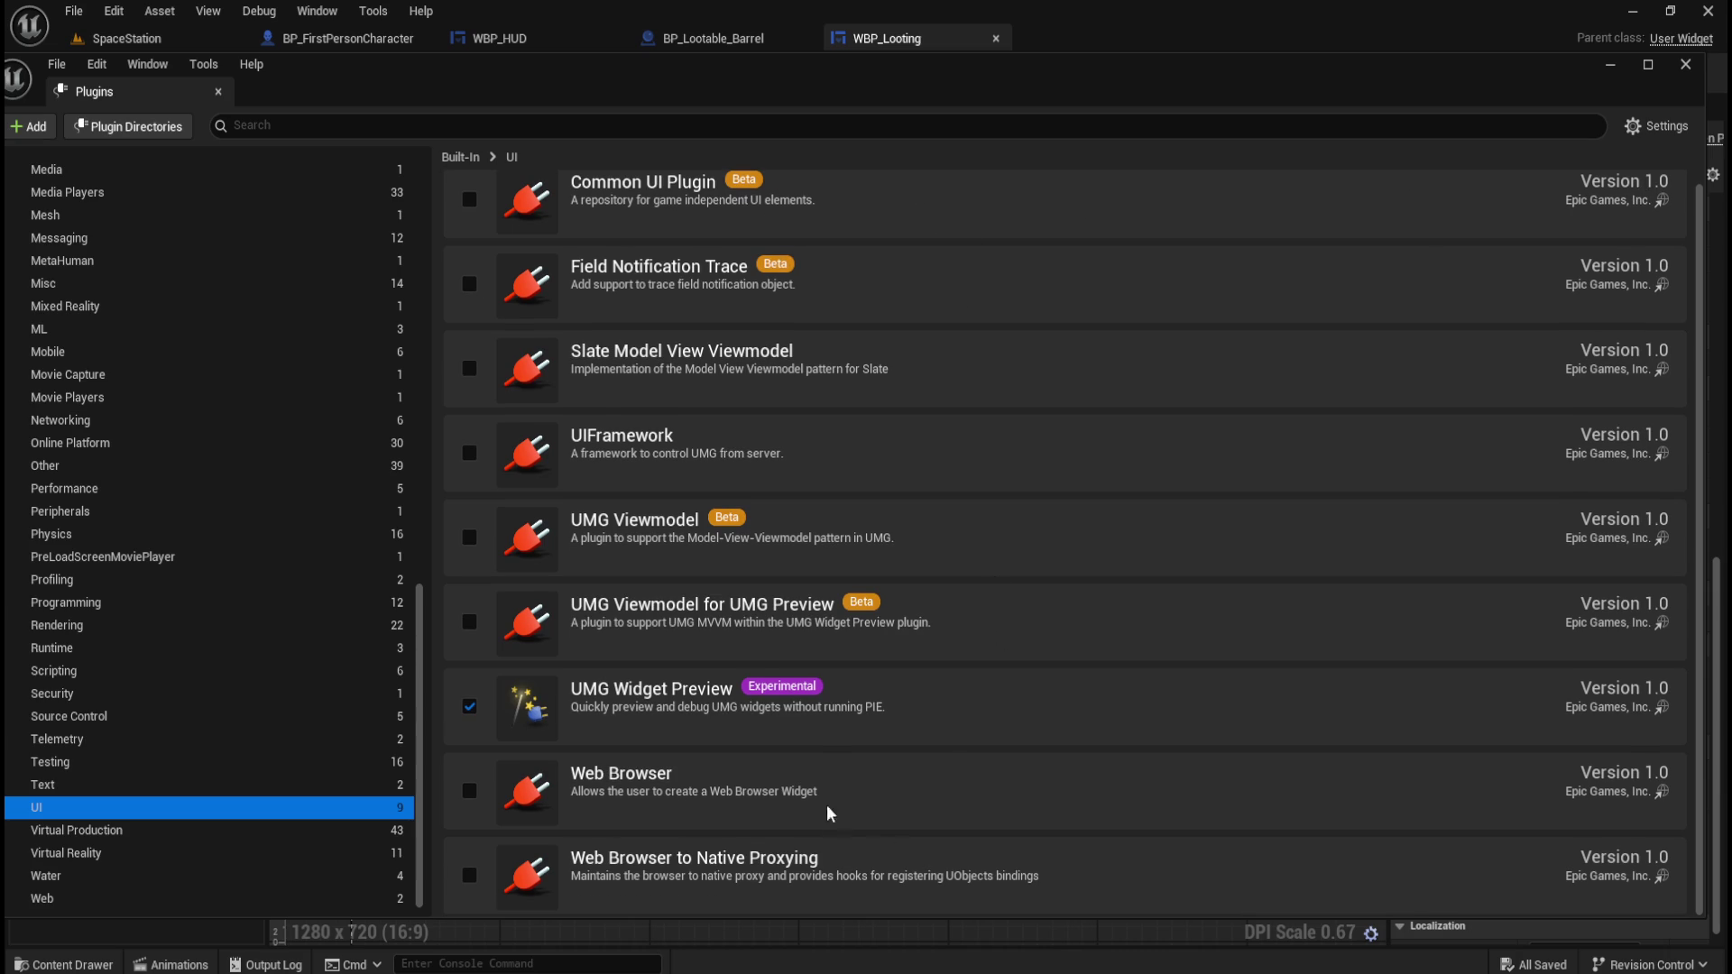
scroll(695, 717, "up", 1)
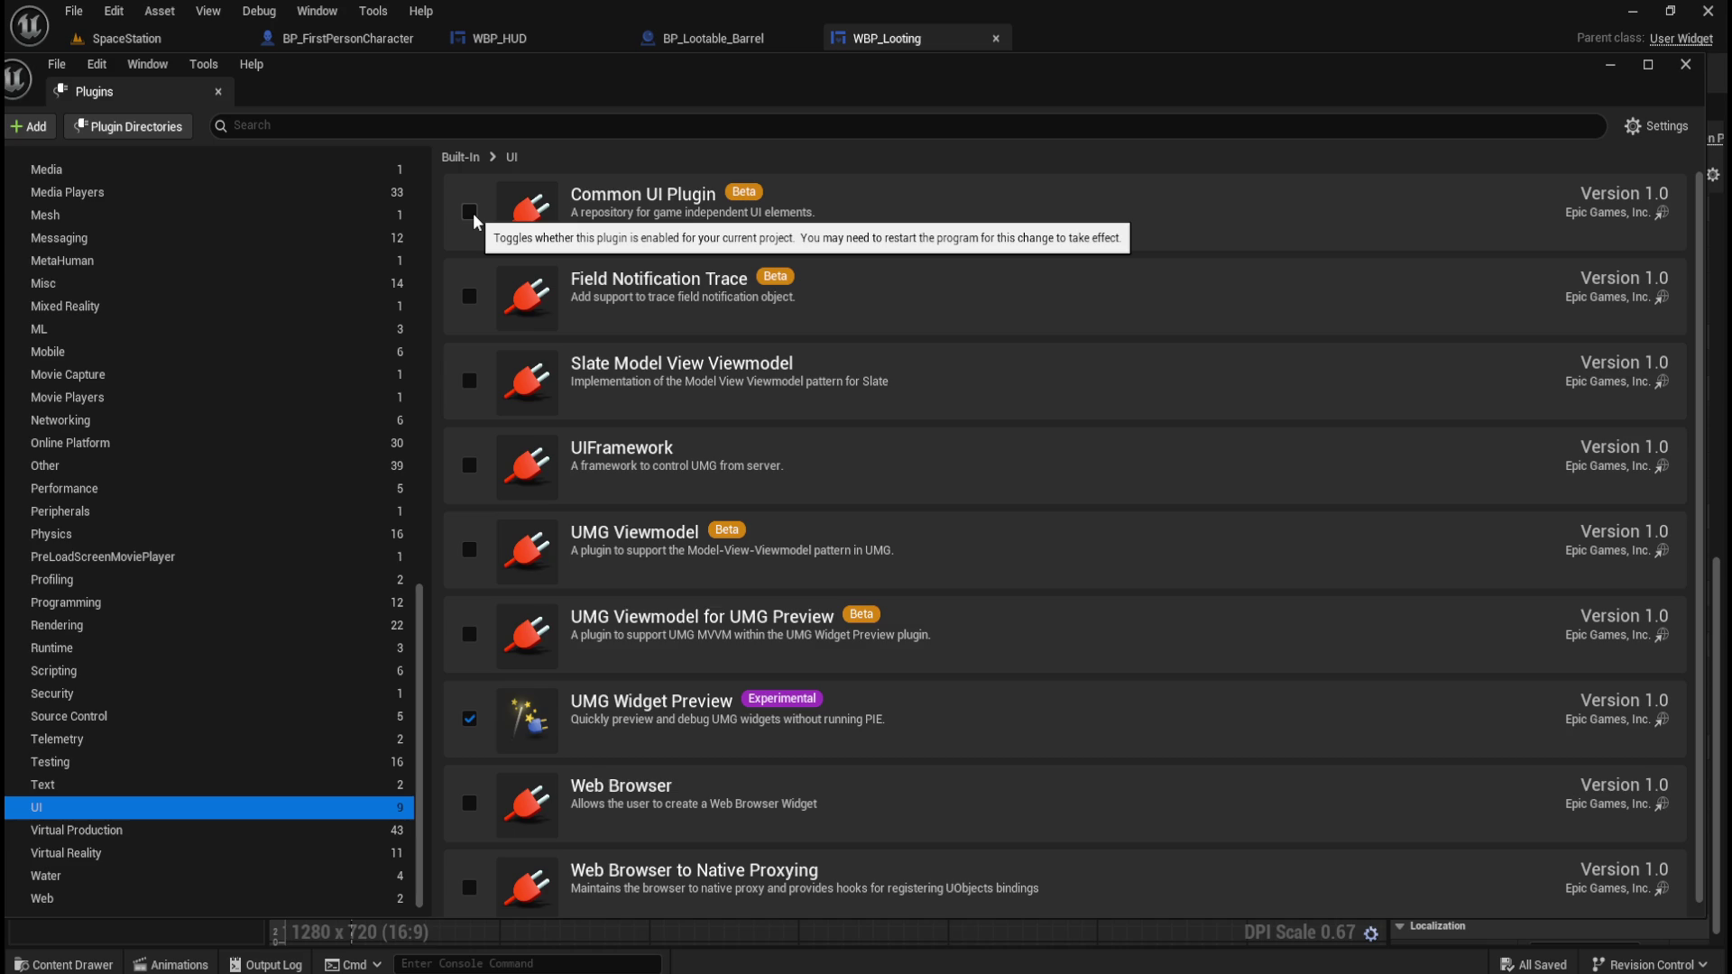
left_click(473, 216)
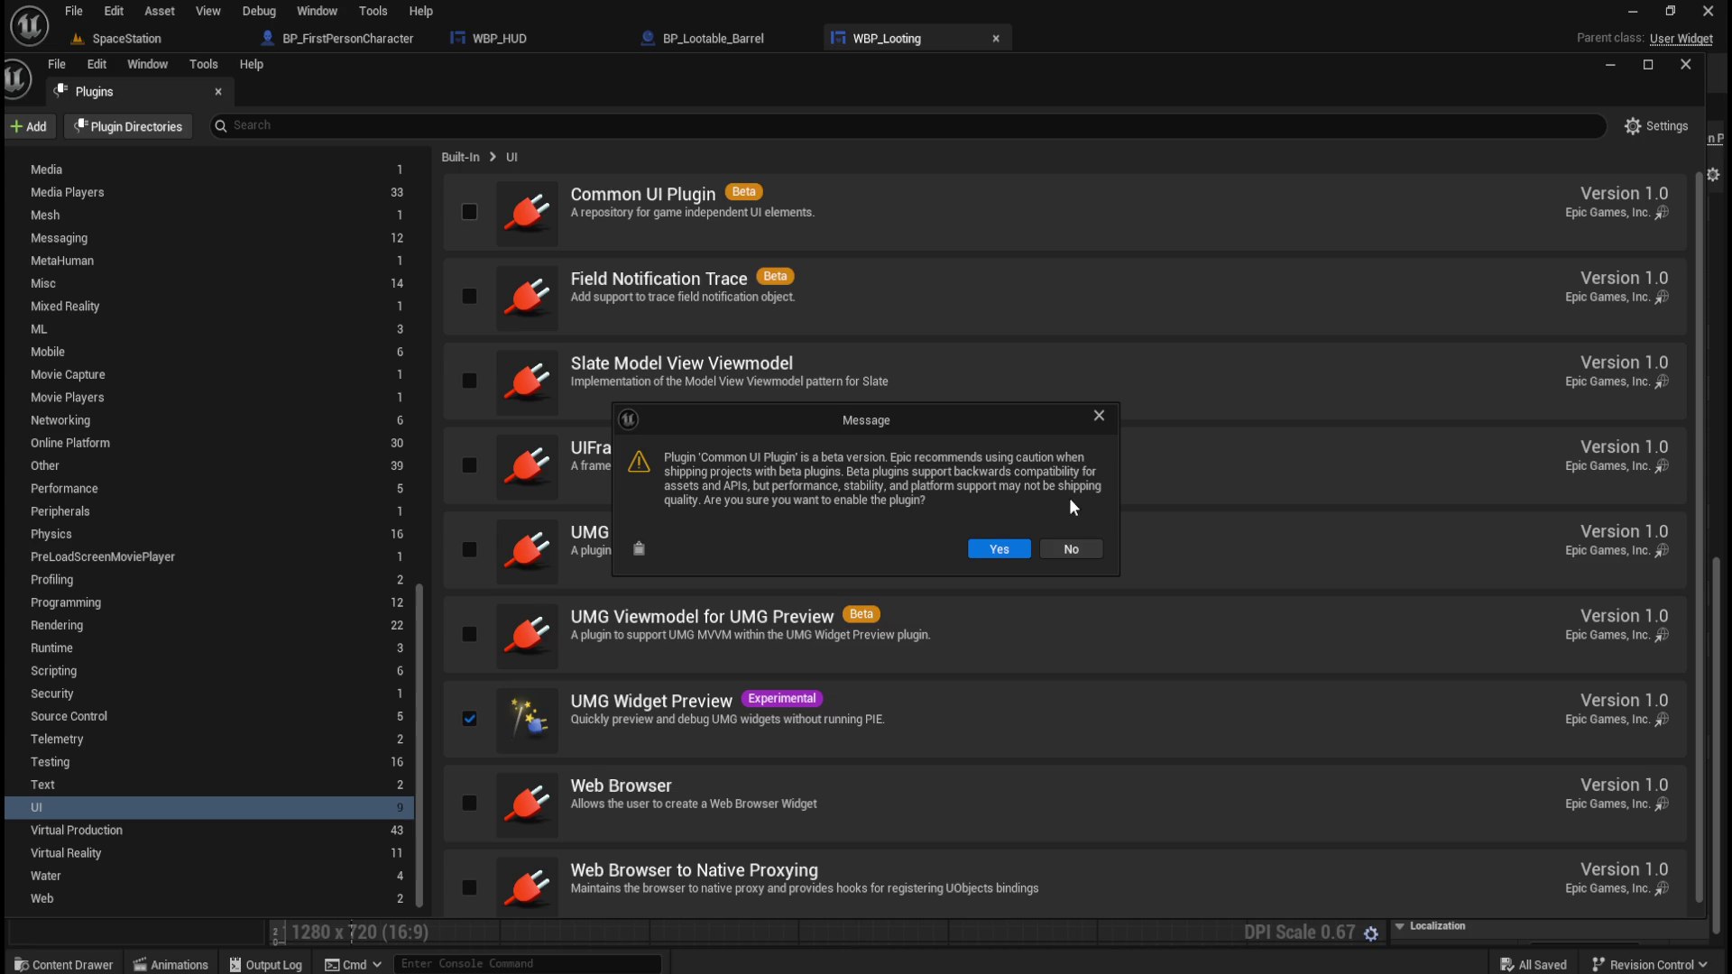
left_click(1072, 548)
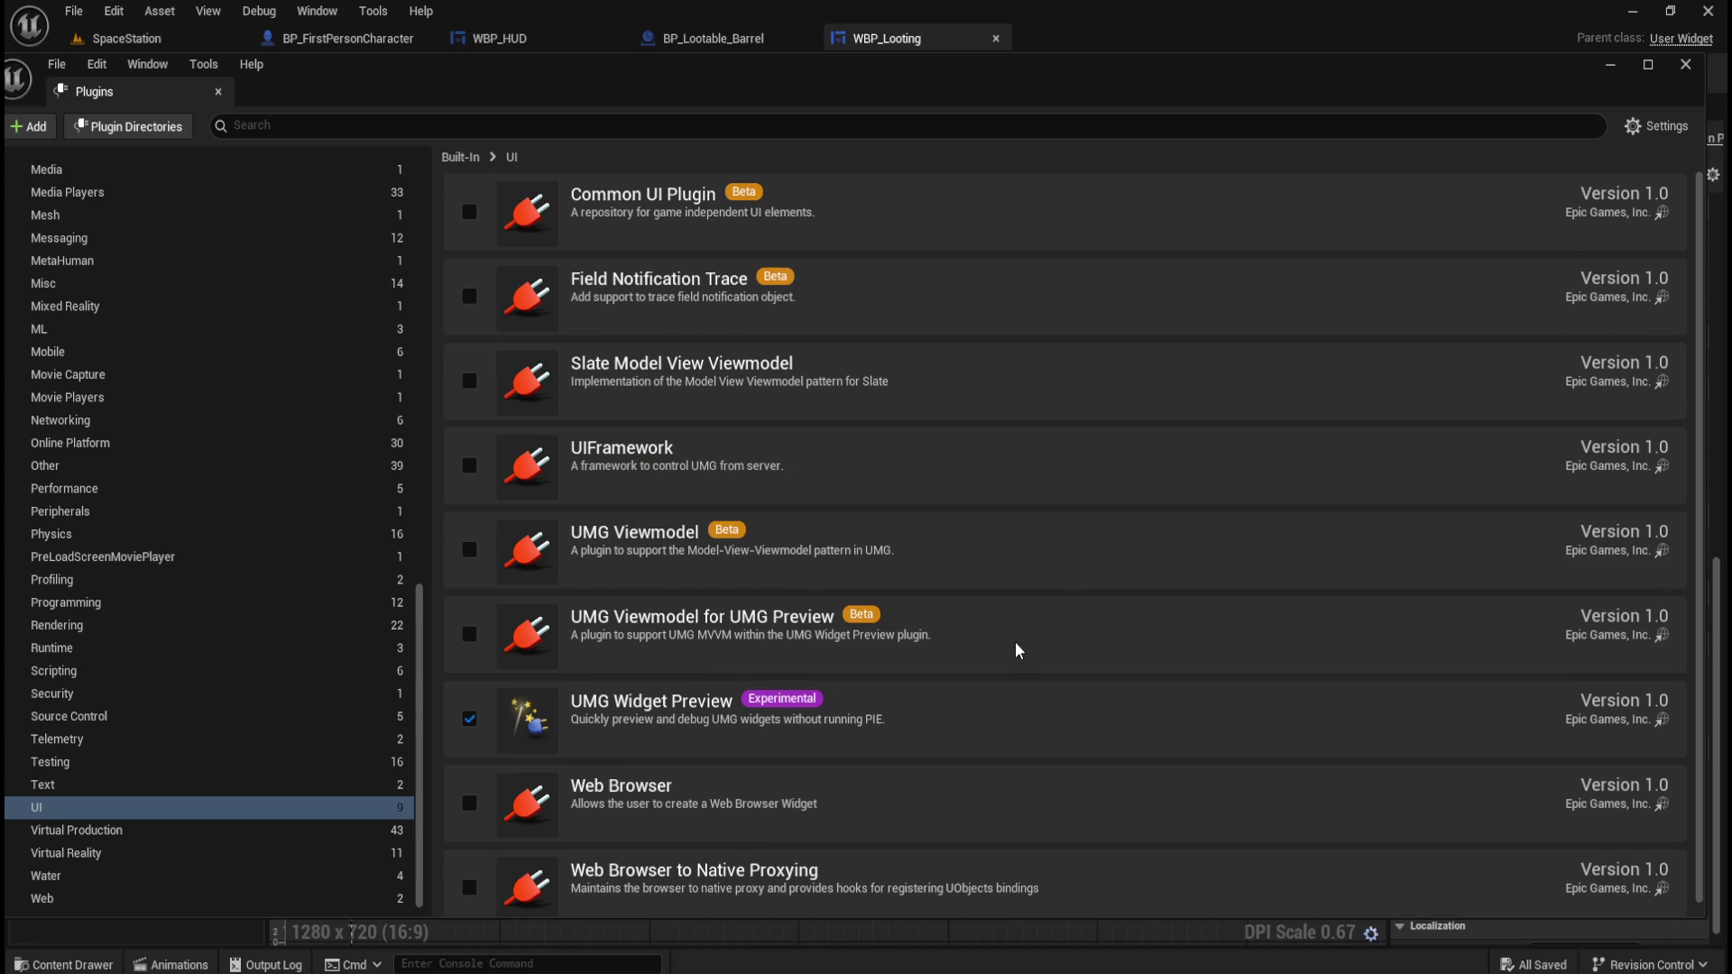
scroll(1001, 668, "down", 1)
scroll(842, 676, "up", 1)
Close Plugins, reselect ProgressBar_100 in the Hierarchy, and open the Content Drawer on Content/UI.
left_click(1685, 64)
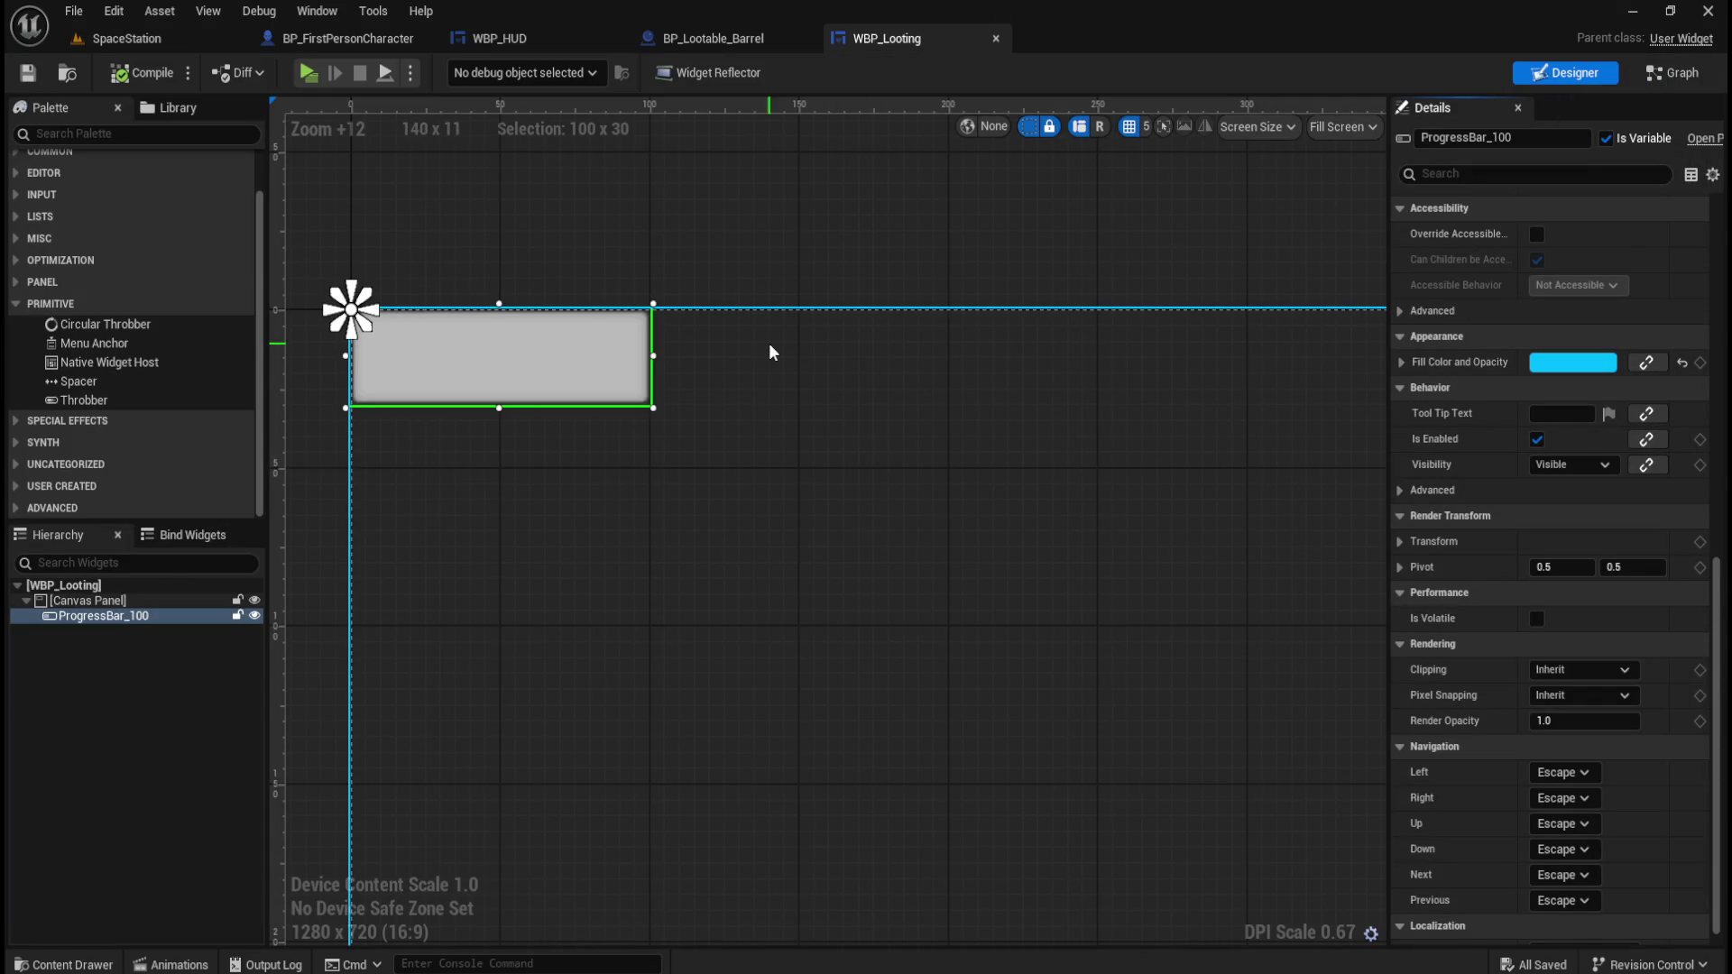
left_click(122, 601)
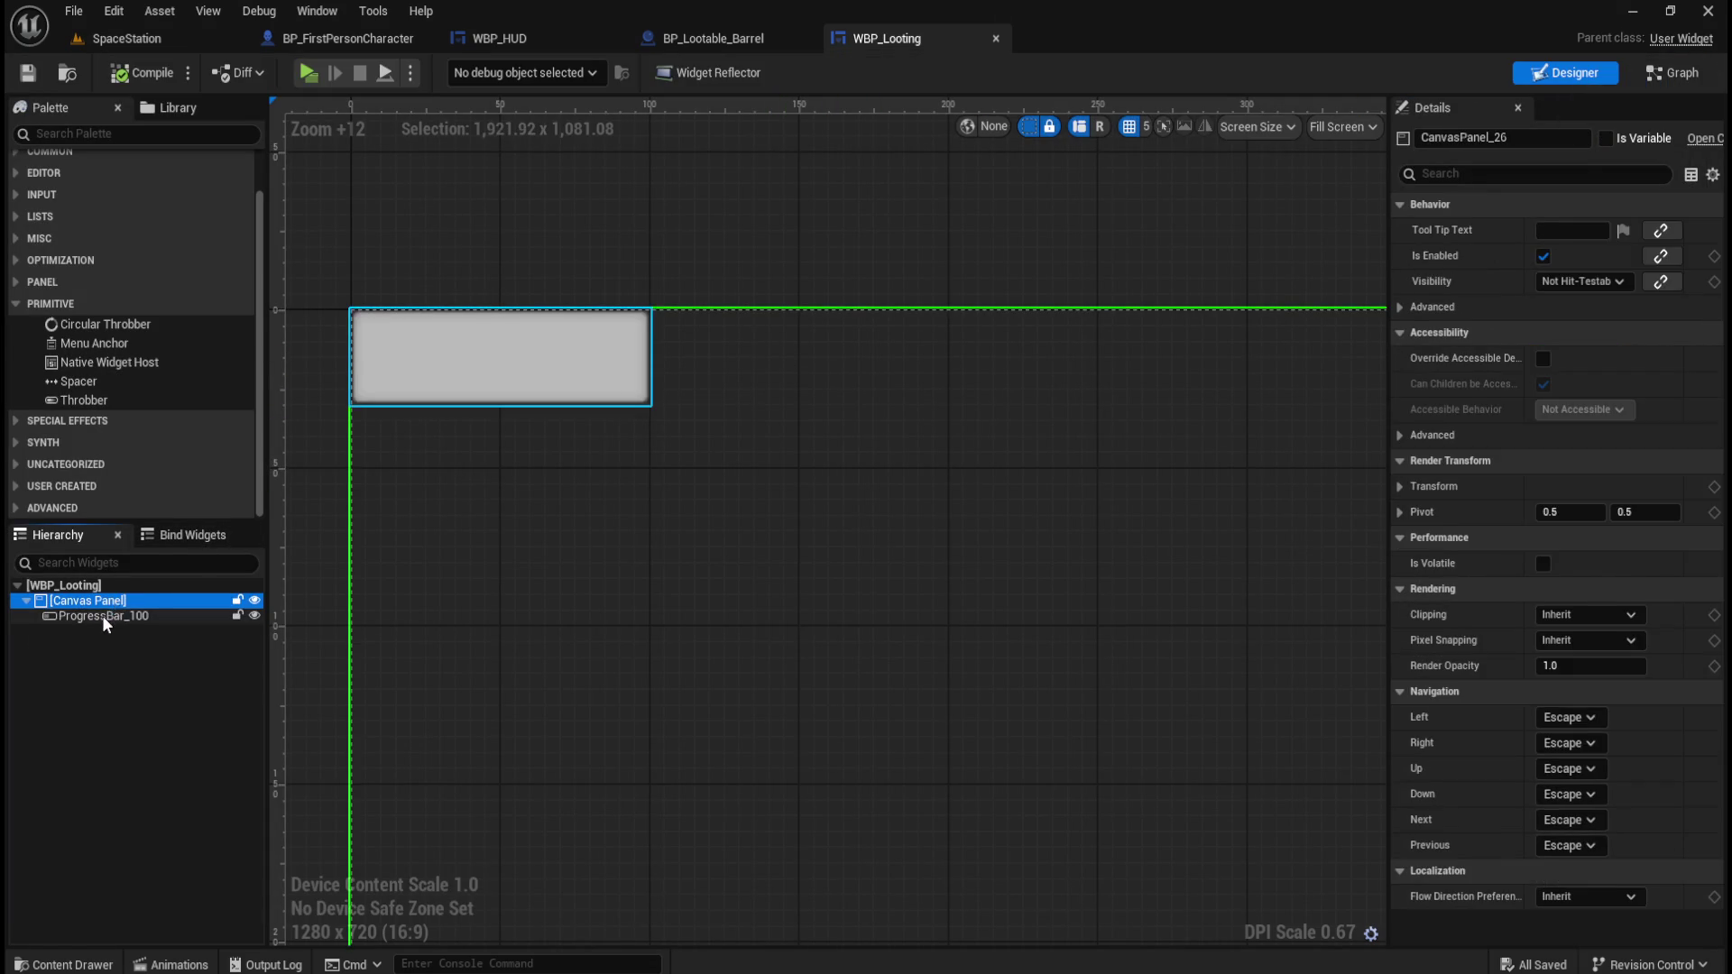
left_click(107, 615)
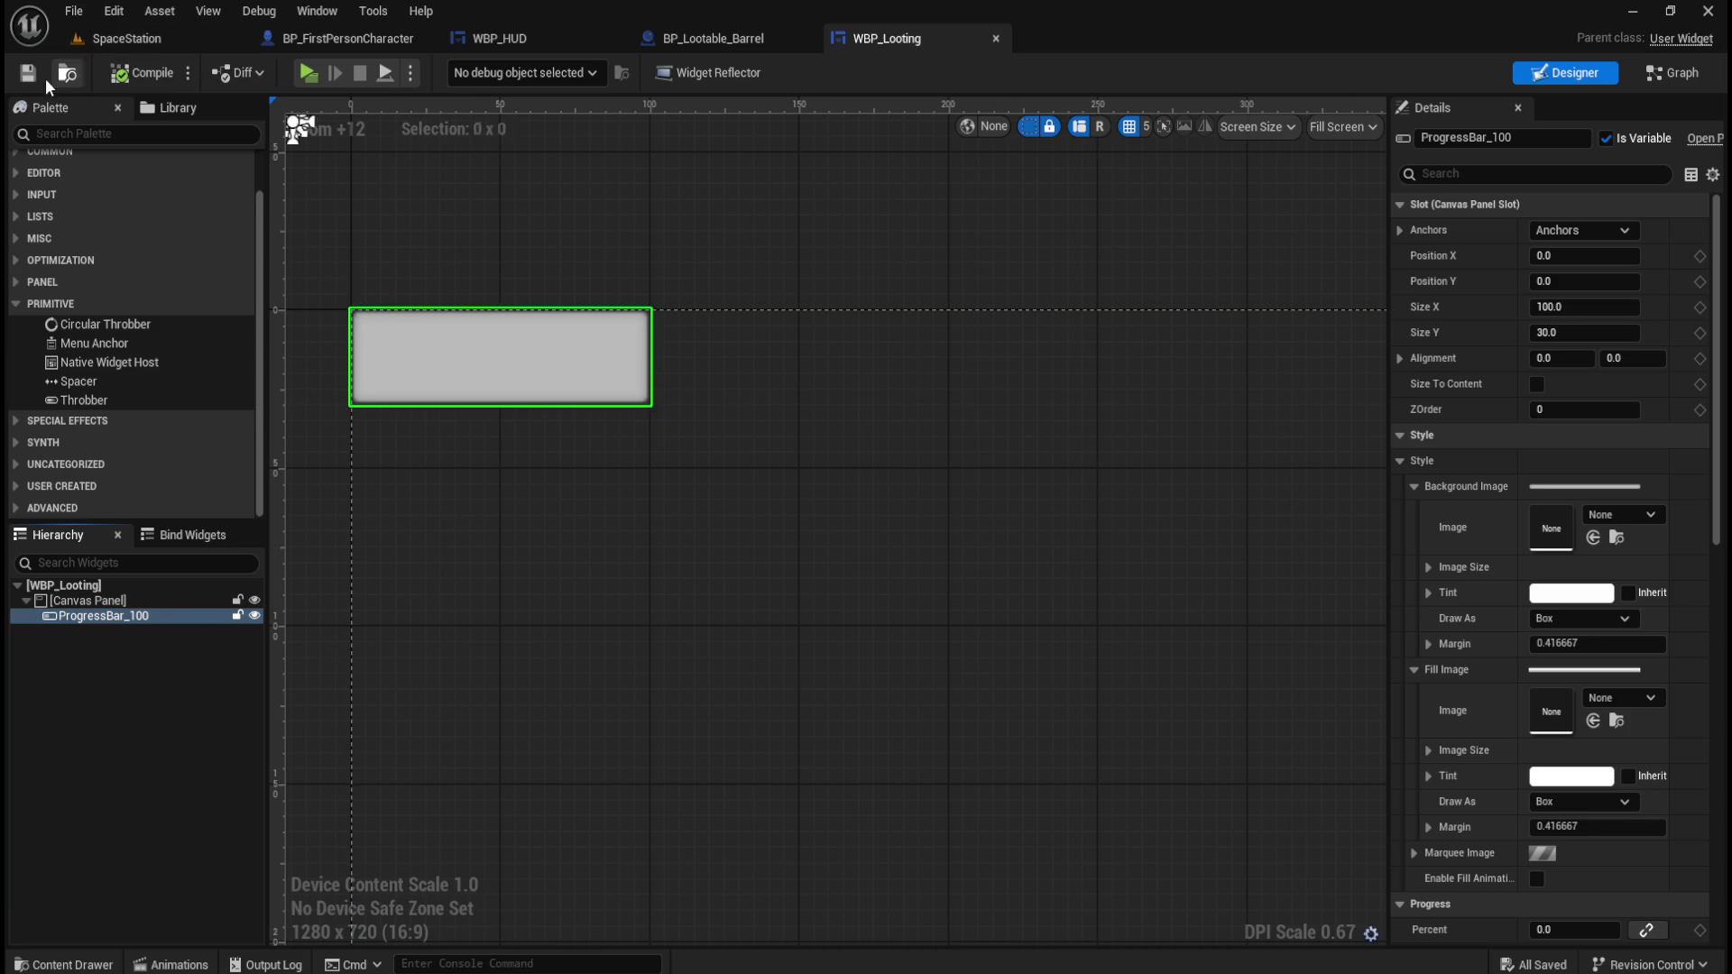
key("ctrl+space")
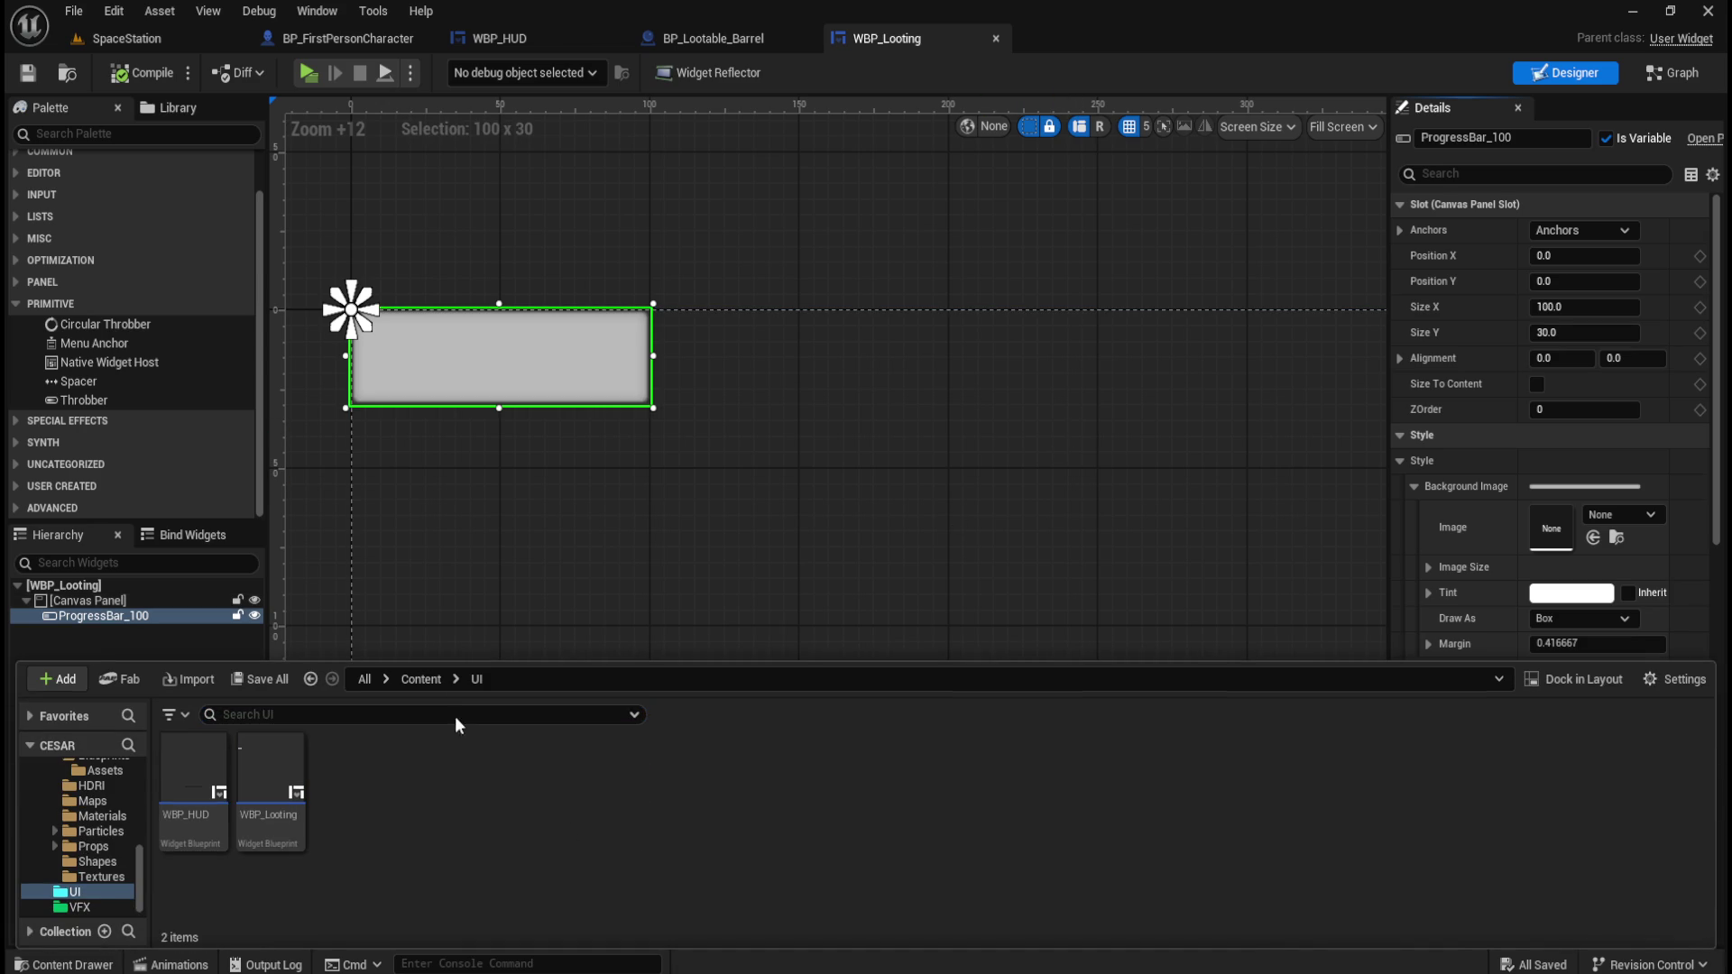
Create a Material named M_Radial in Content/UI and open it in the material editor.
right_click(561, 852)
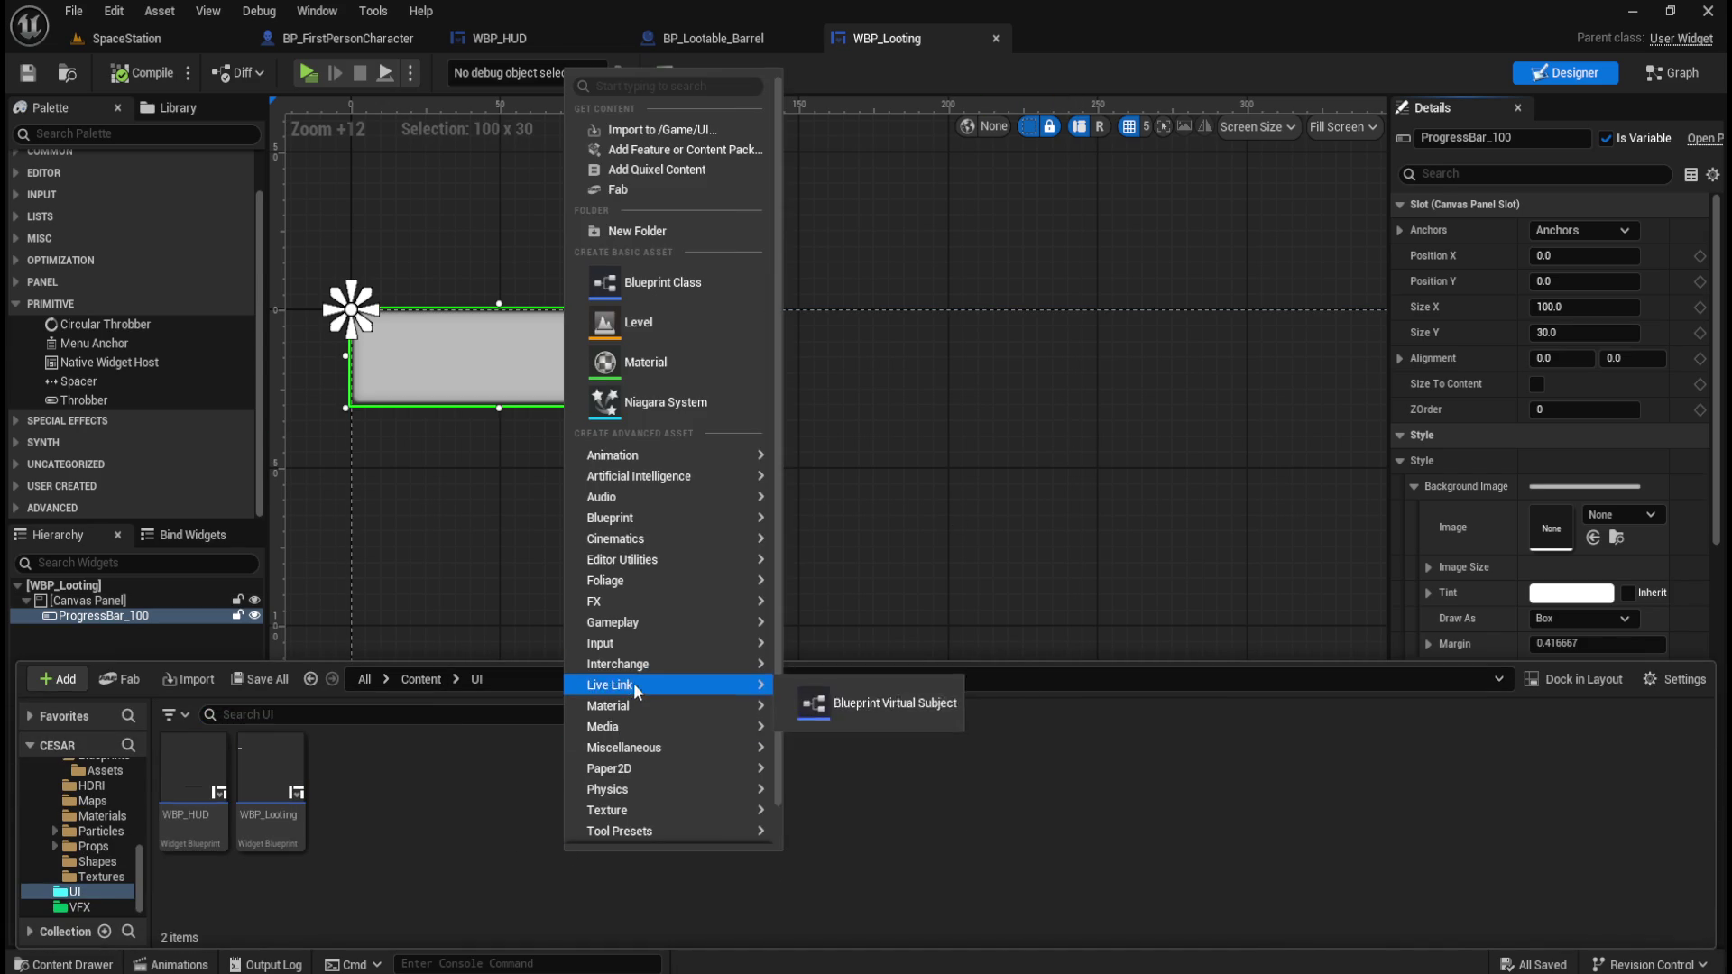
mouse_move(630, 707)
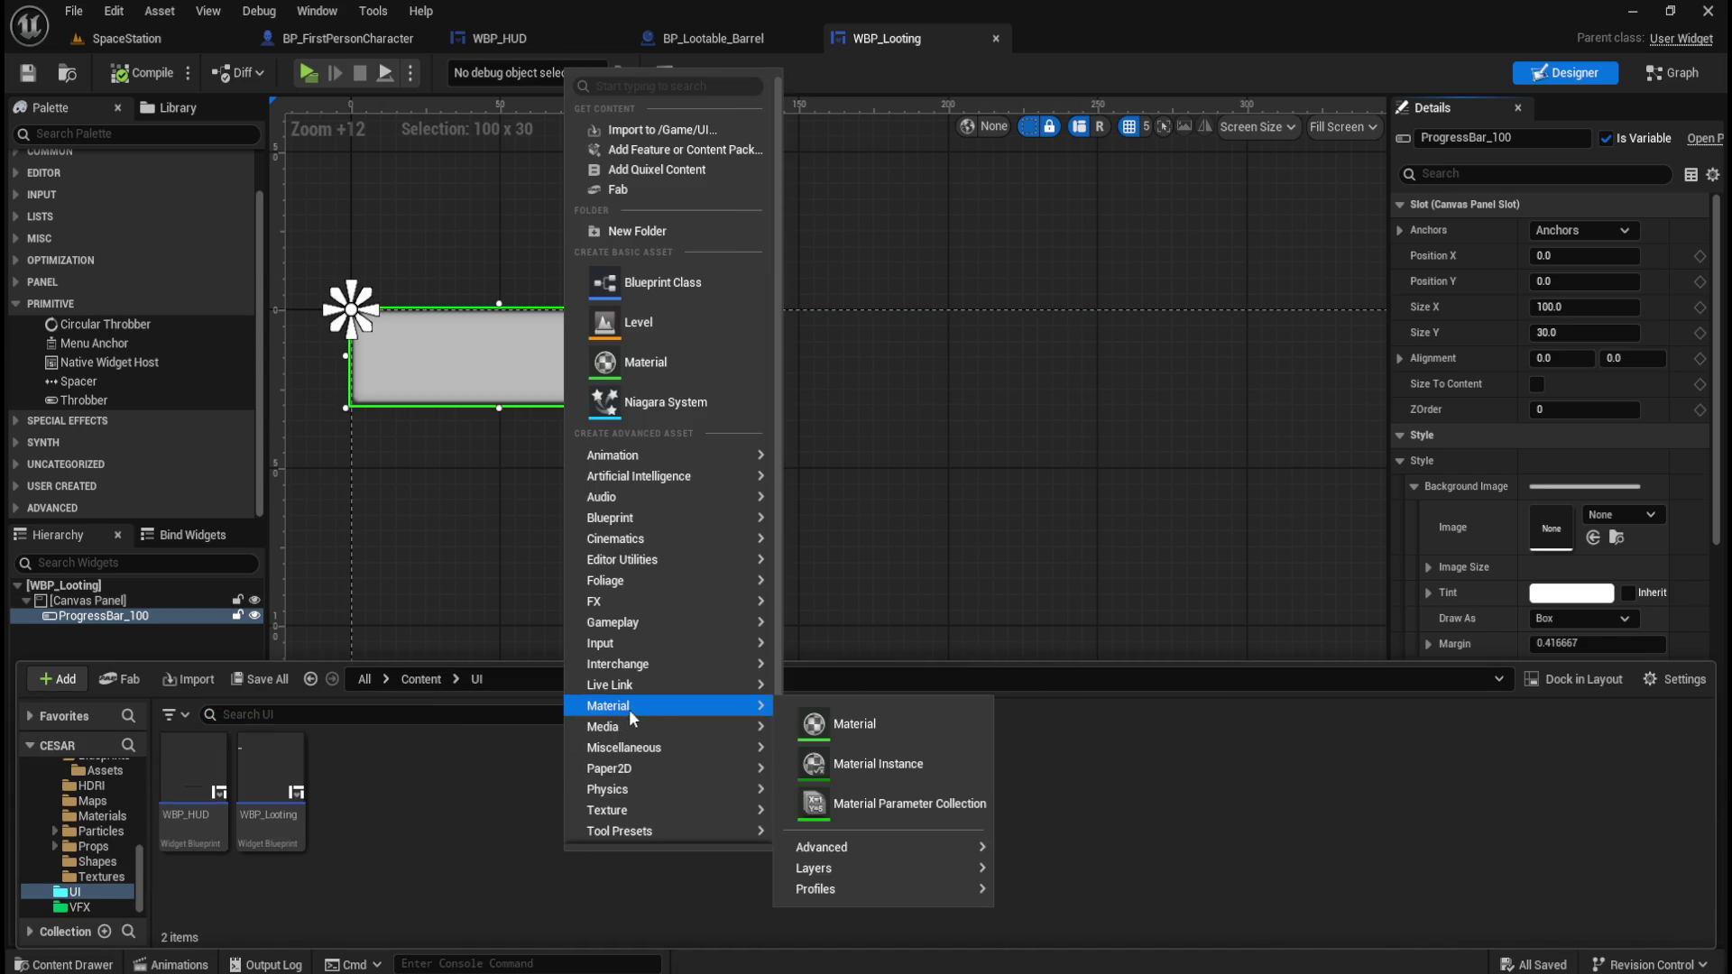
left_click(891, 723)
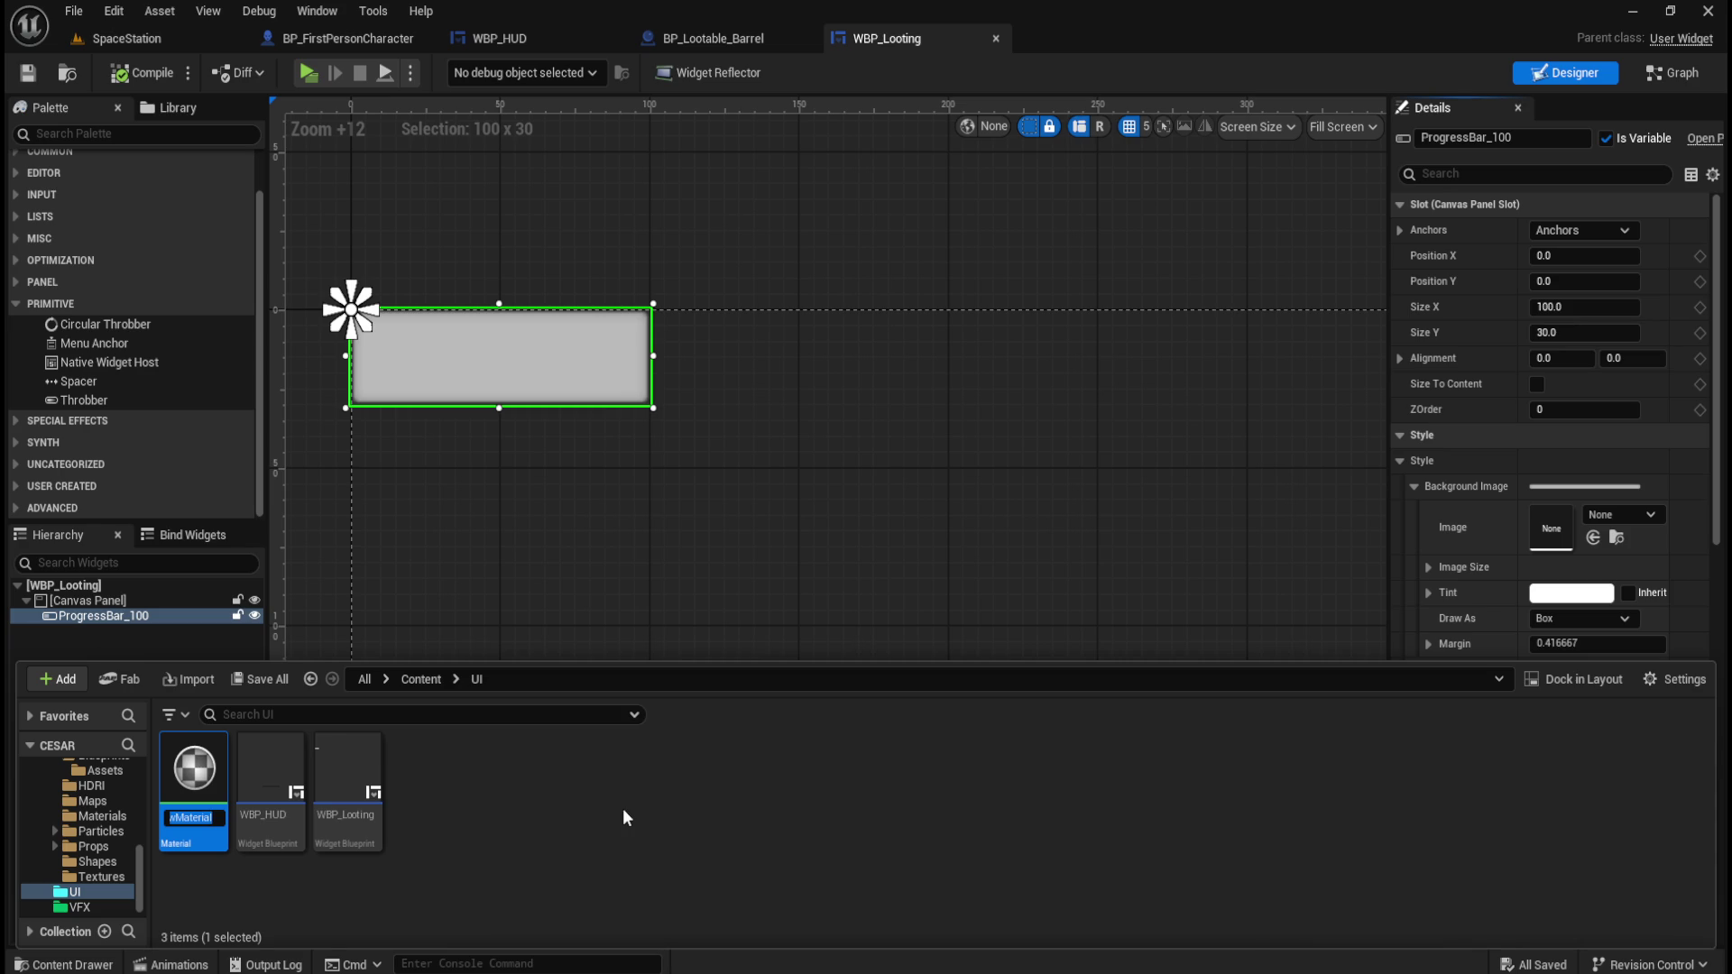
type("M_Radial")
key("Return")
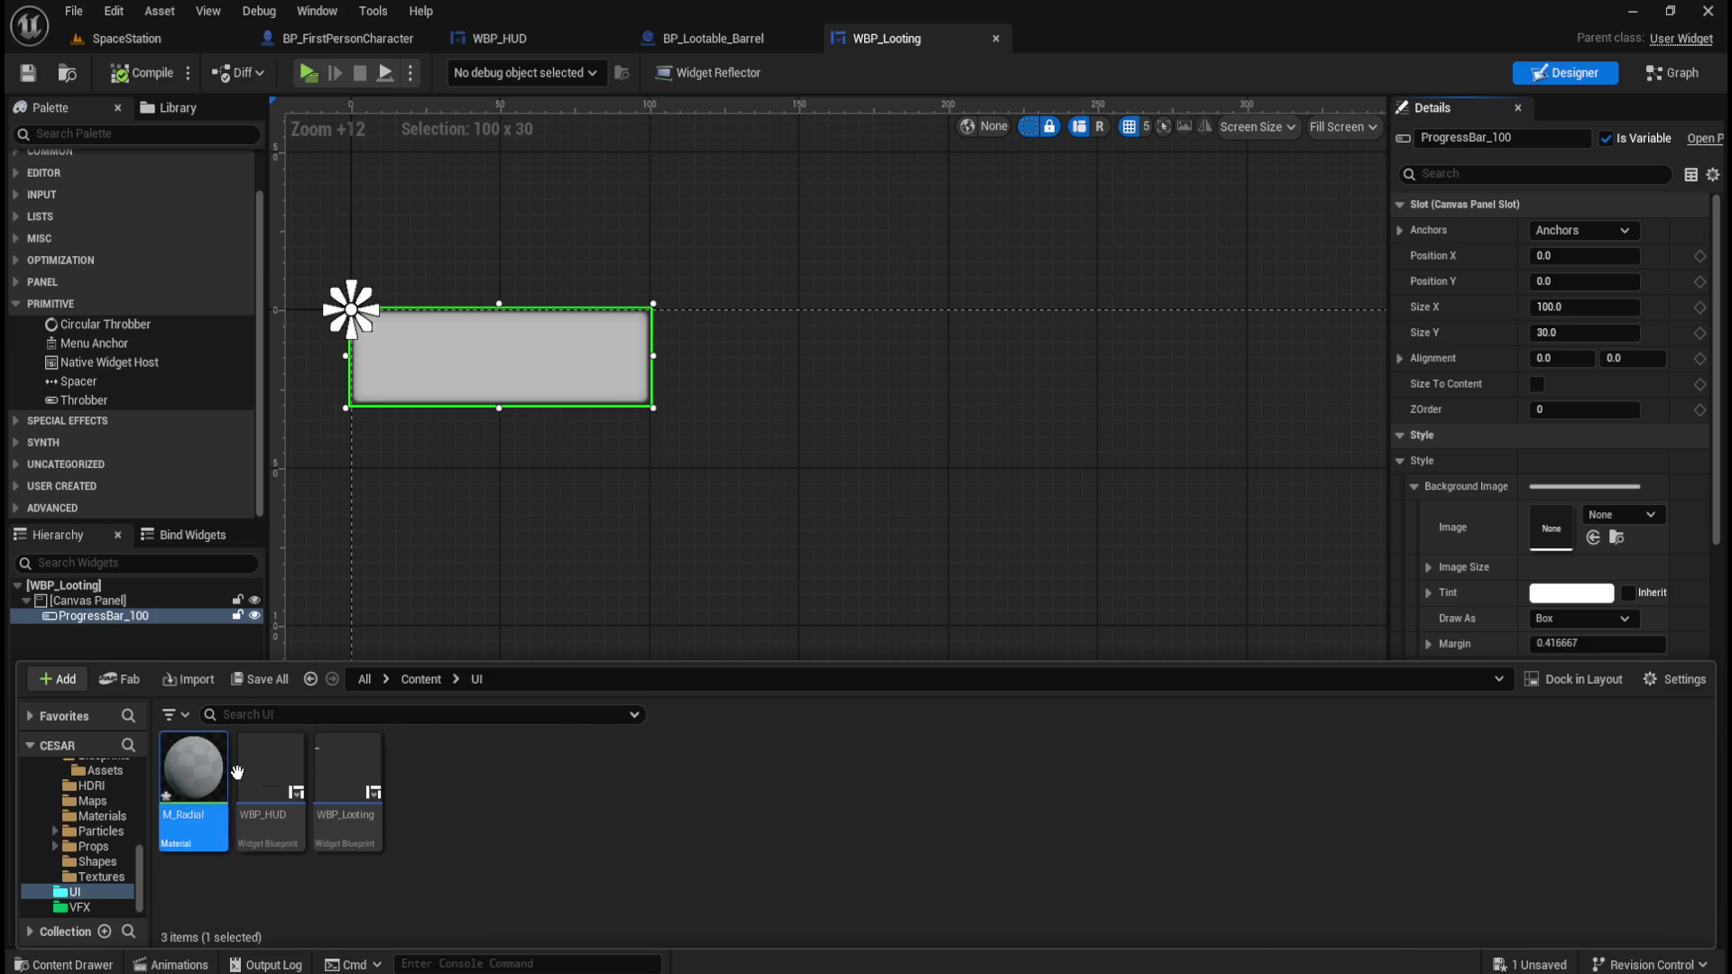
double_click(195, 795)
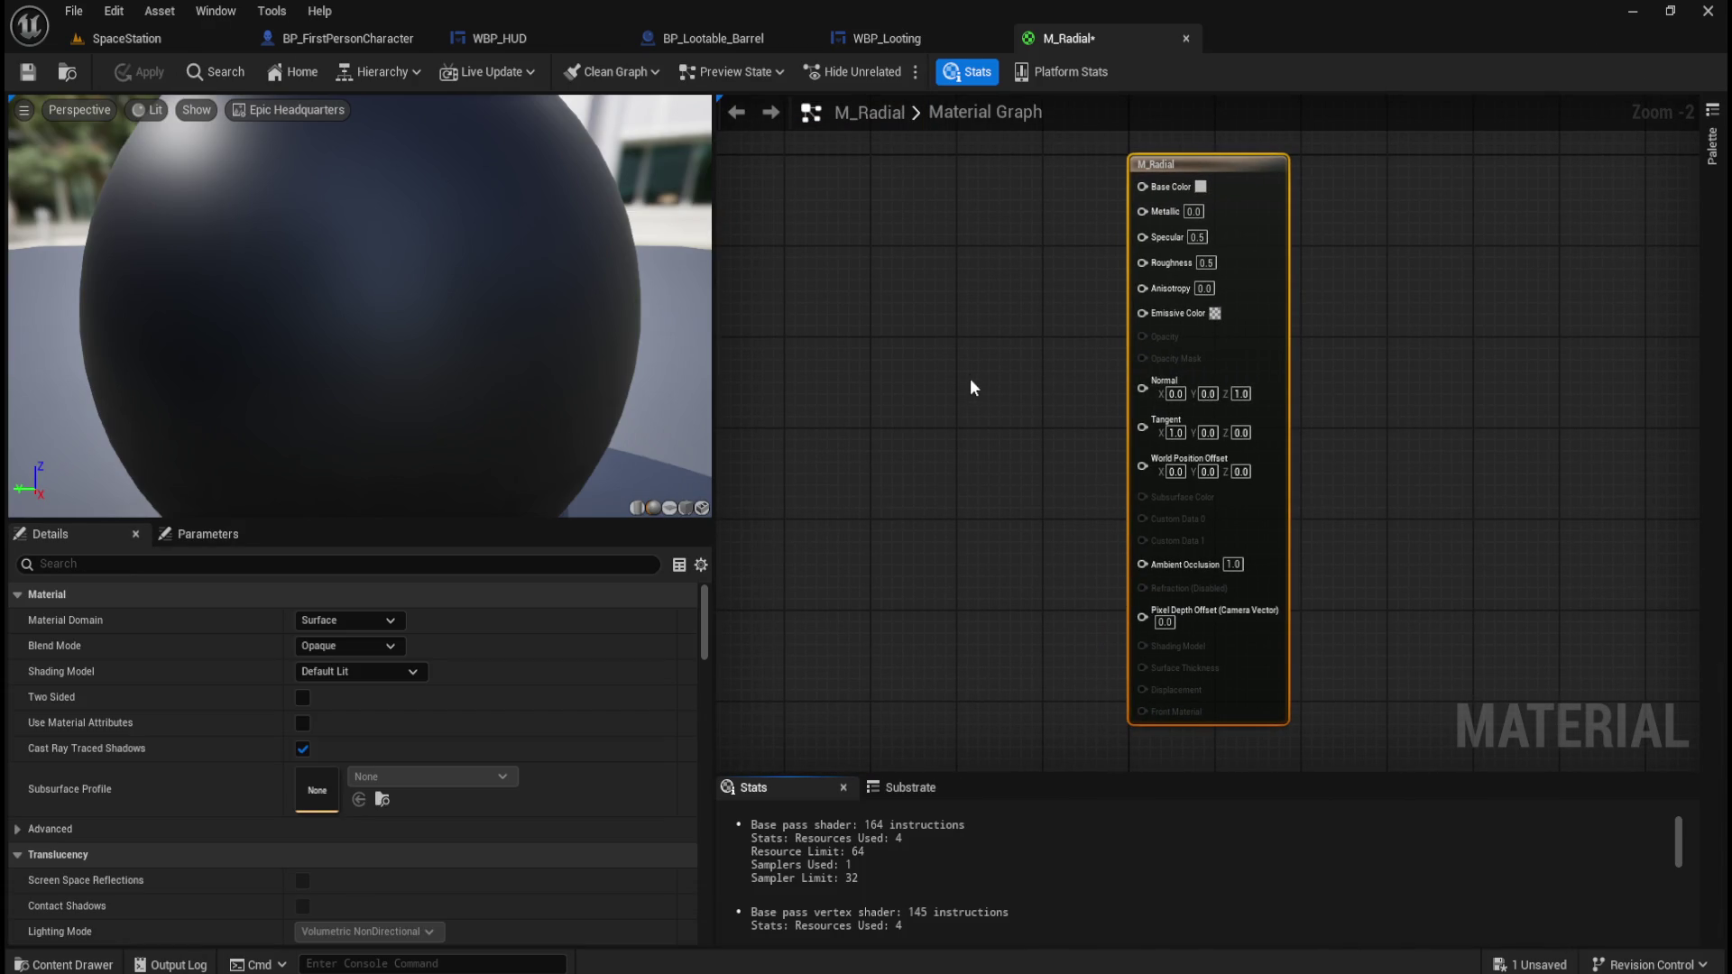
Make room left of the output node and try a 'circle' node search, cancelling it.
mouse_move(936, 388)
left_mouse_down()
mouse_move(889, 421)
mouse_move(1035, 415)
mouse_move(1066, 386)
left_mouse_up()
scroll(914, 391, "down", 1)
scroll(1145, 394, "down", 1)
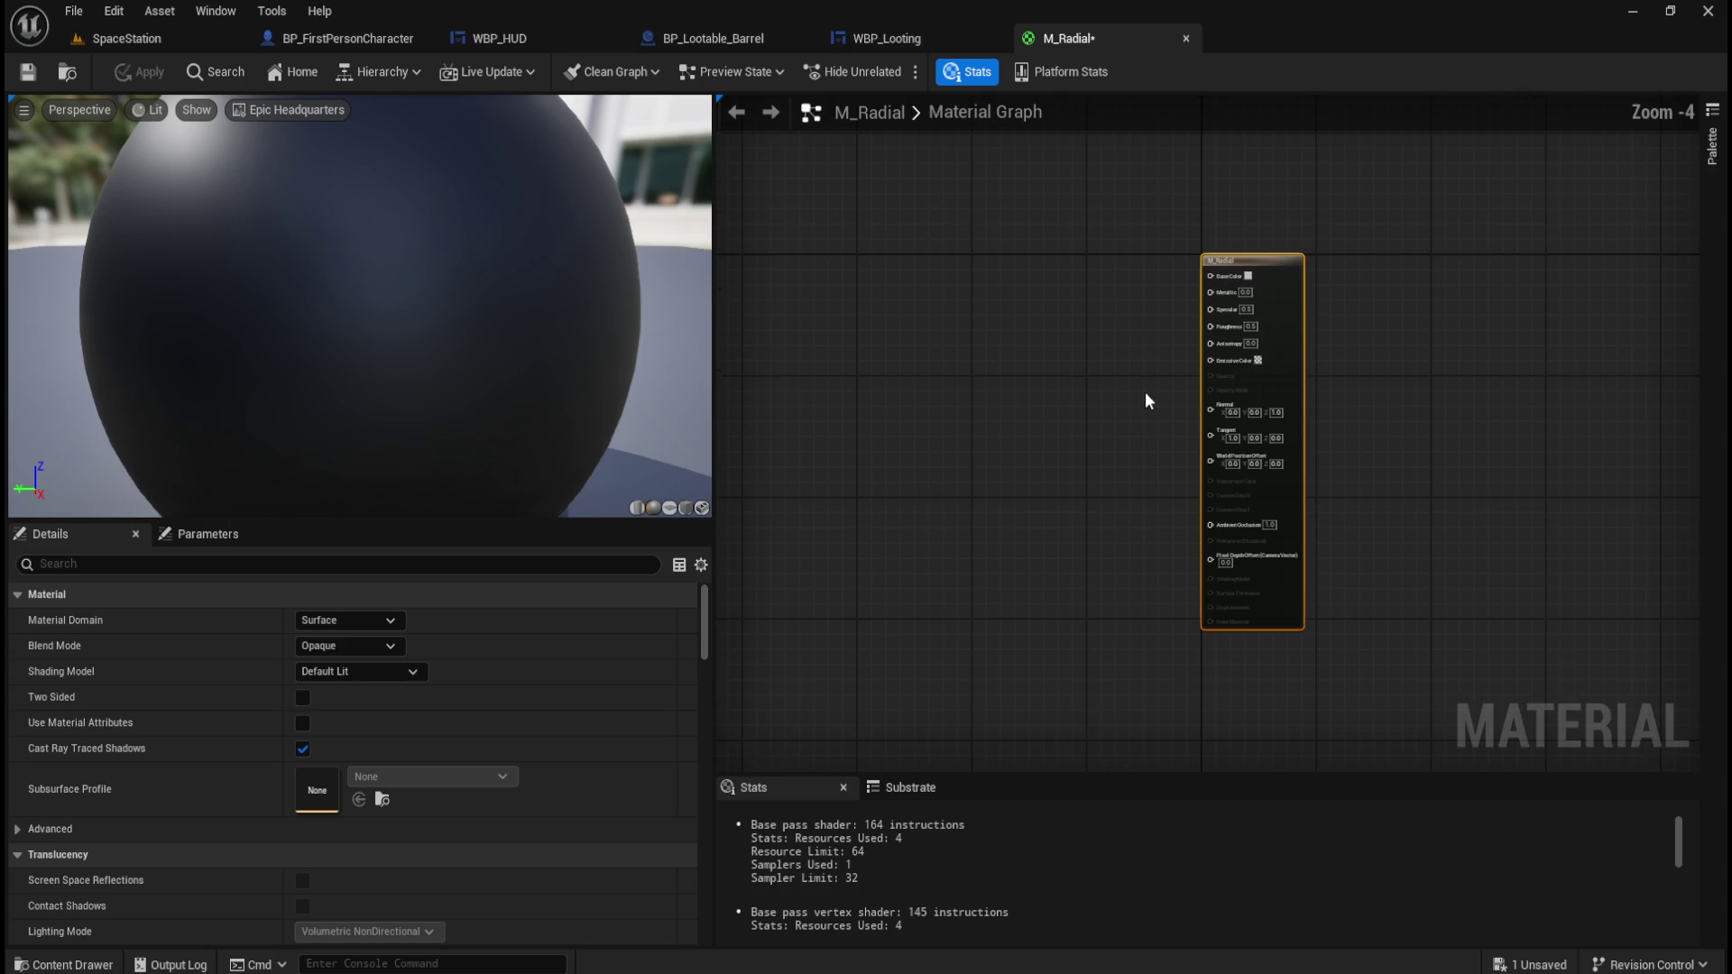
scroll(1060, 403, "up", 1)
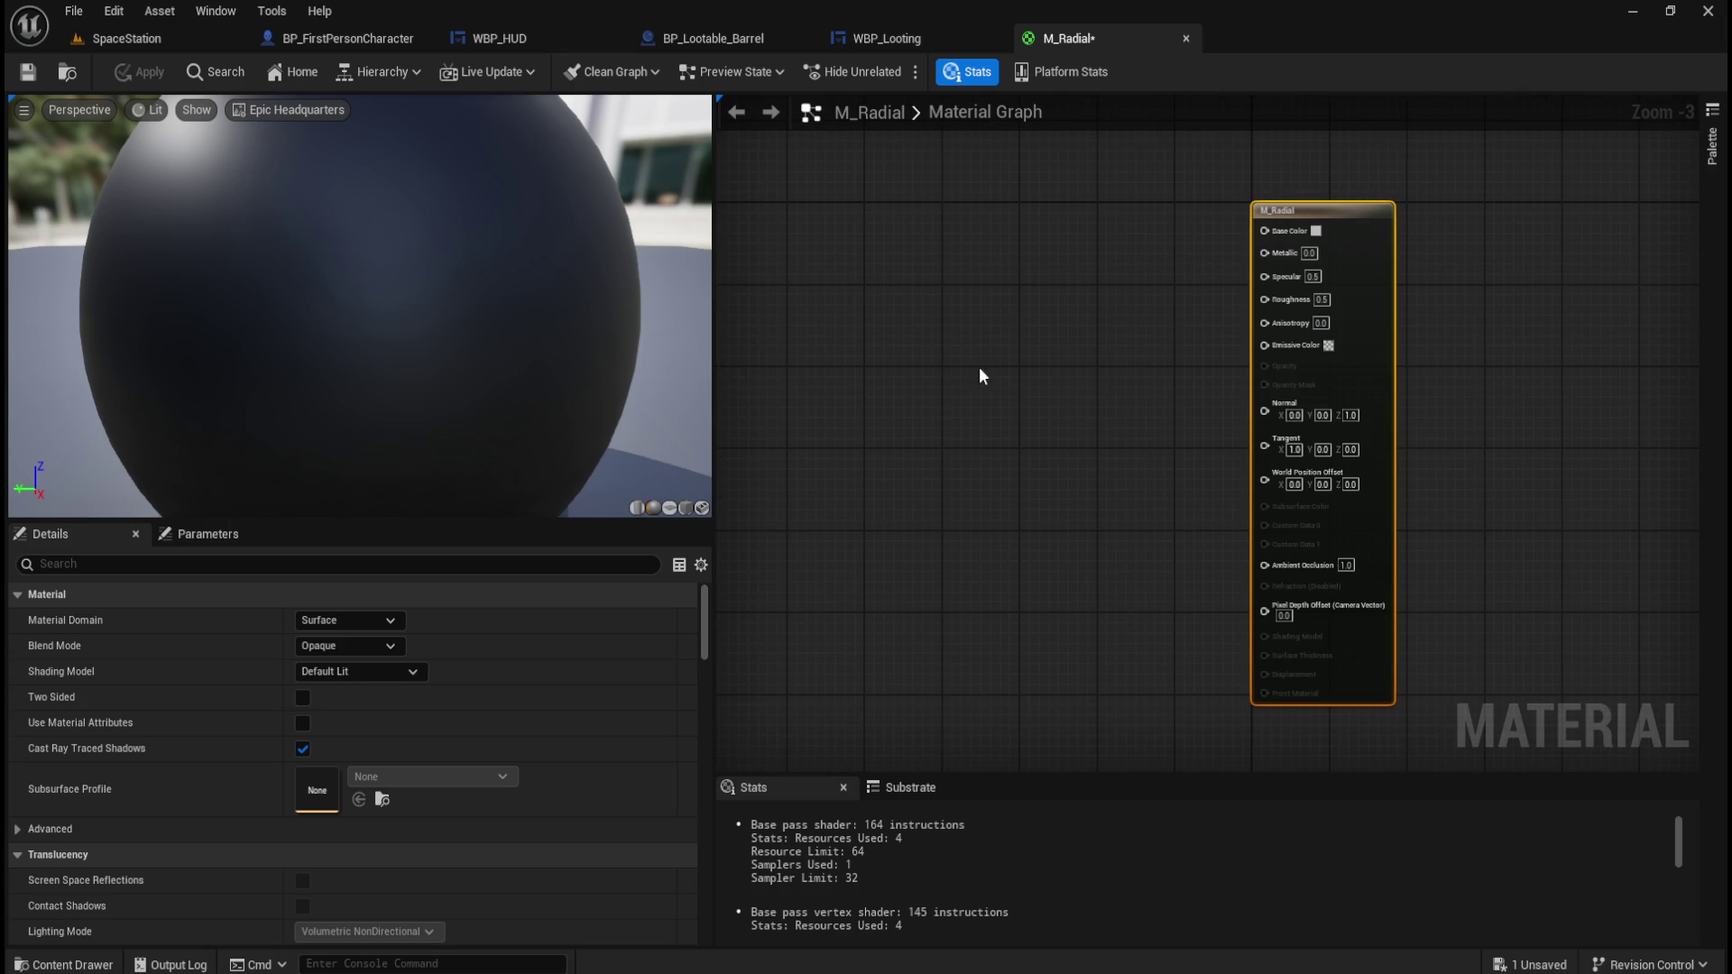
mouse_move(1086, 386)
left_mouse_down()
mouse_move(1039, 410)
mouse_move(1079, 382)
left_mouse_up()
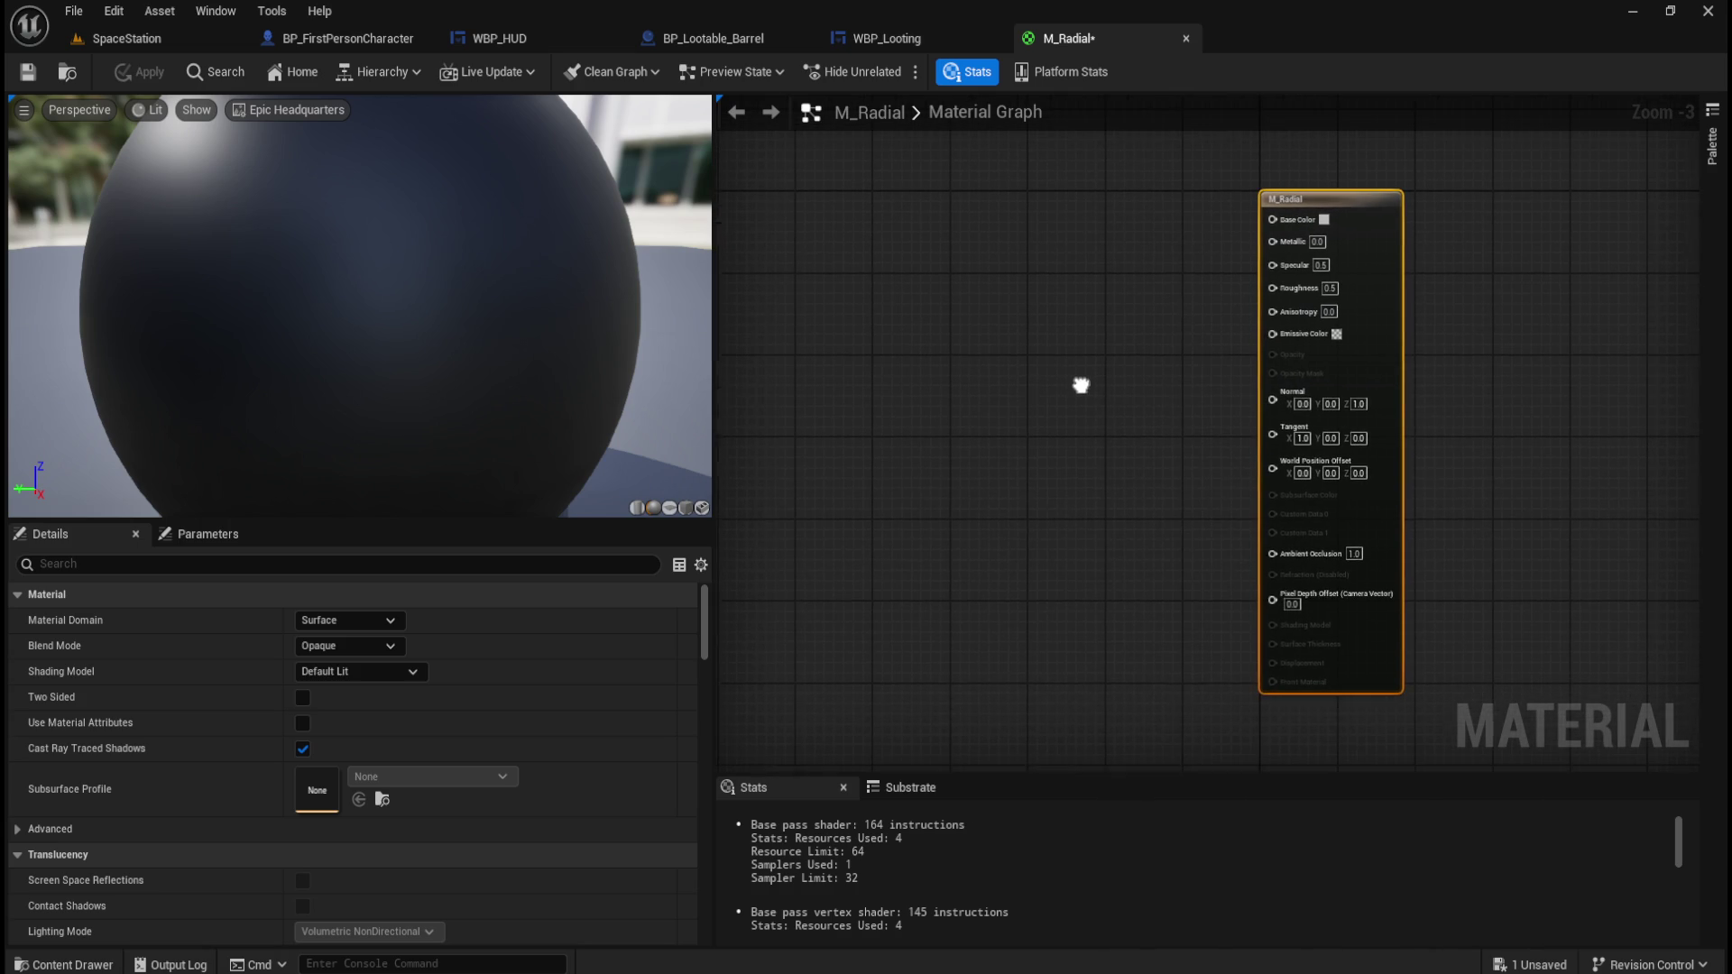
right_click(999, 388)
type("circle")
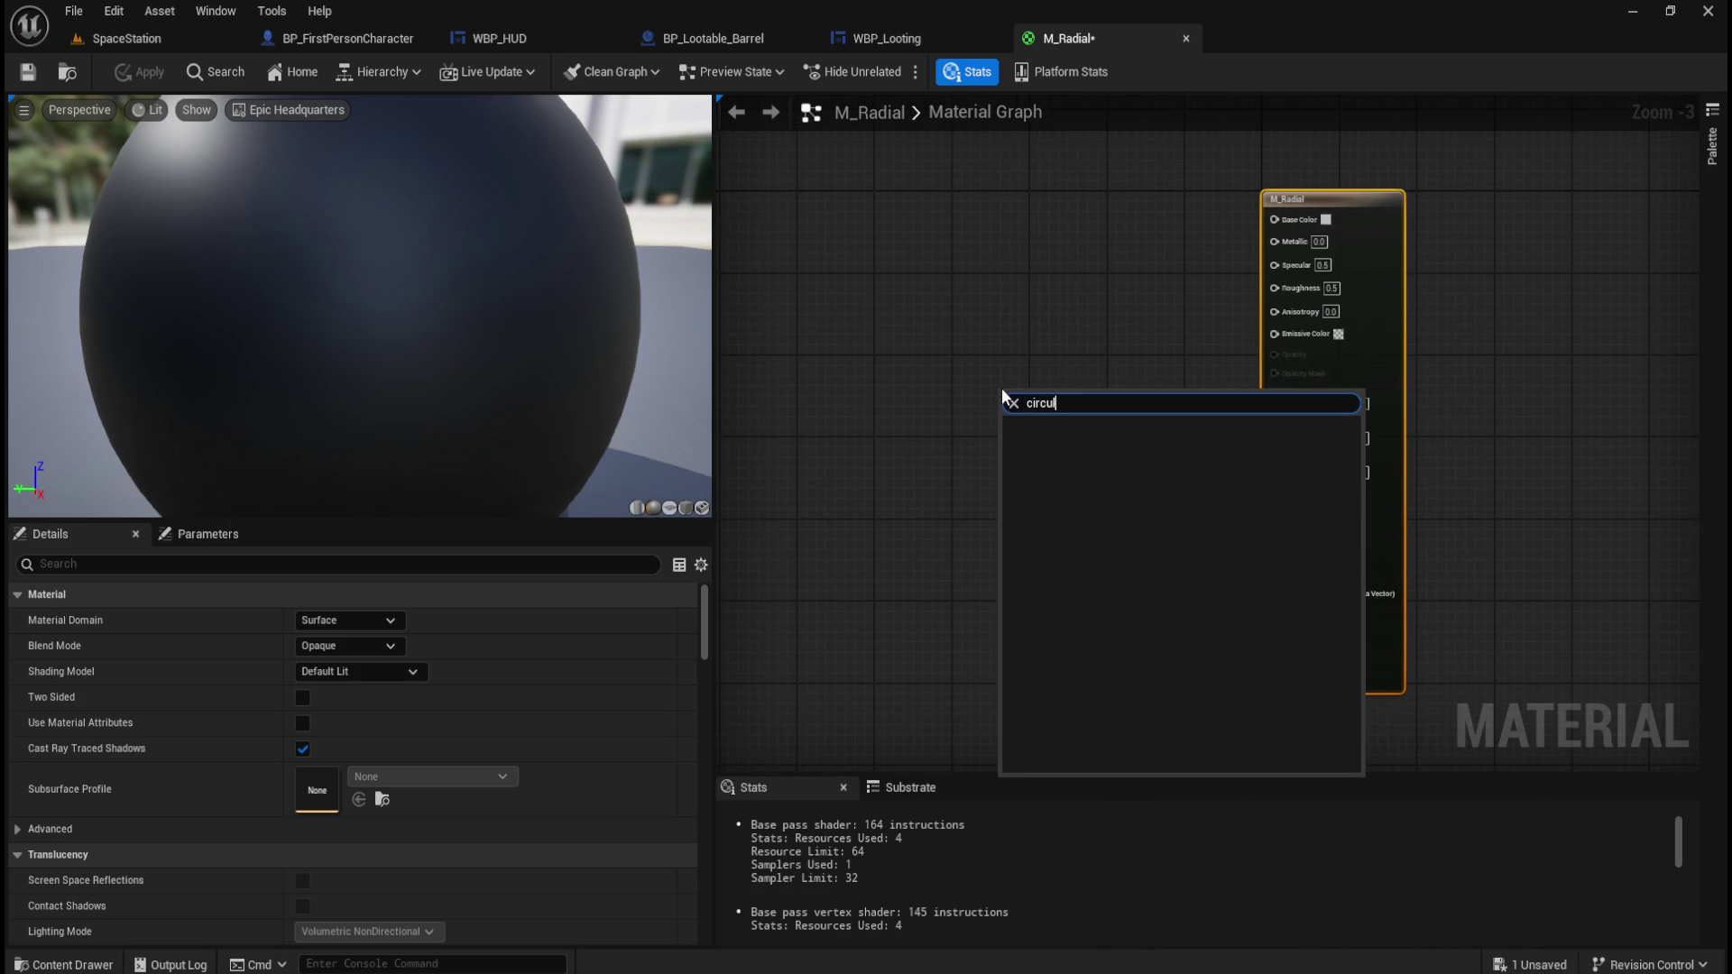
key("Escape")
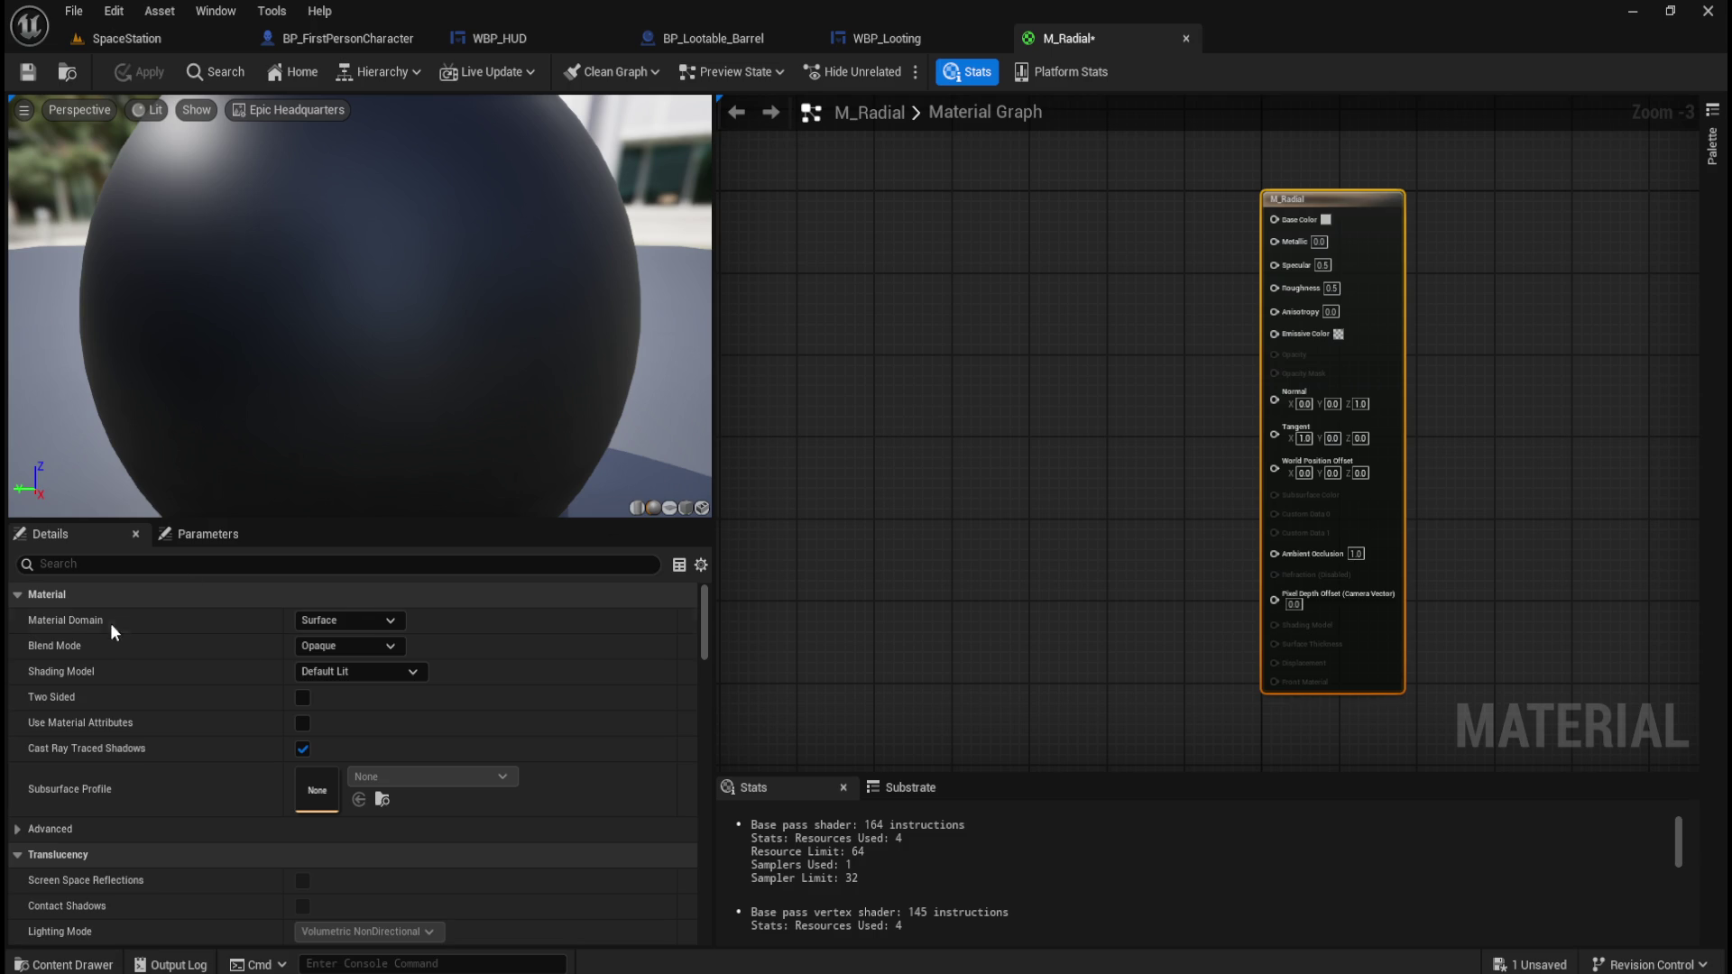
left_click(372, 624)
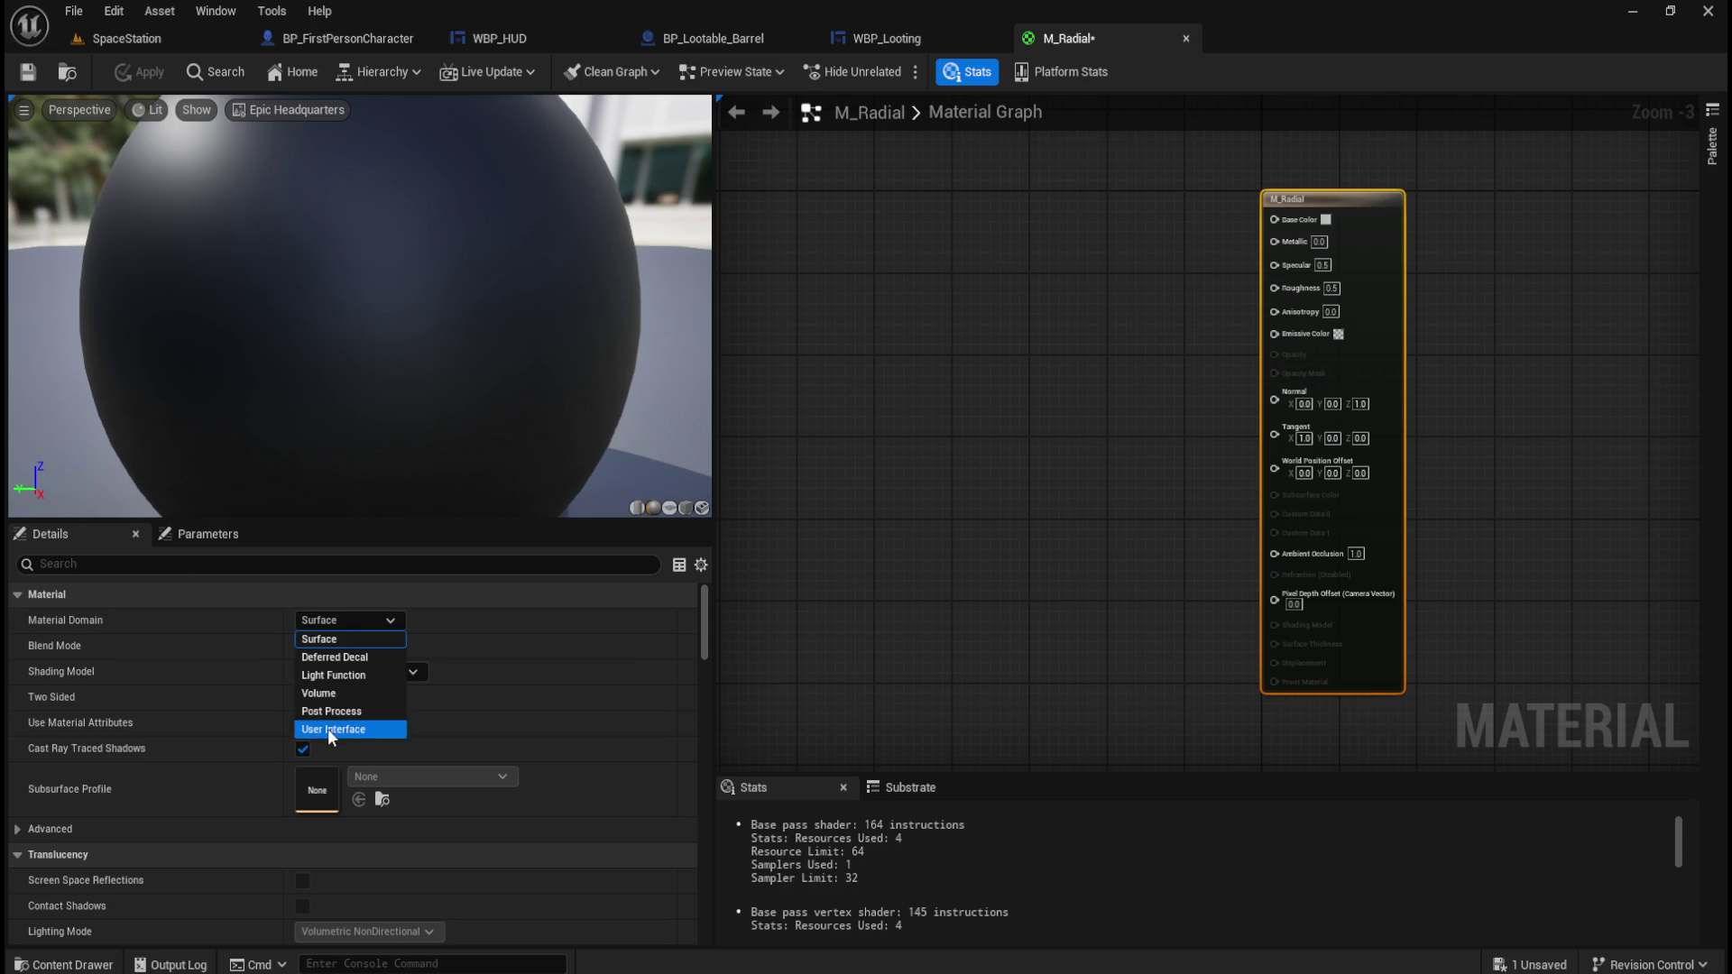
Set M_Radial's Material Domain to User Interface.
left_click(327, 728)
left_click_drag(1156, 359, 935, 553)
scroll(978, 458, "up", 3)
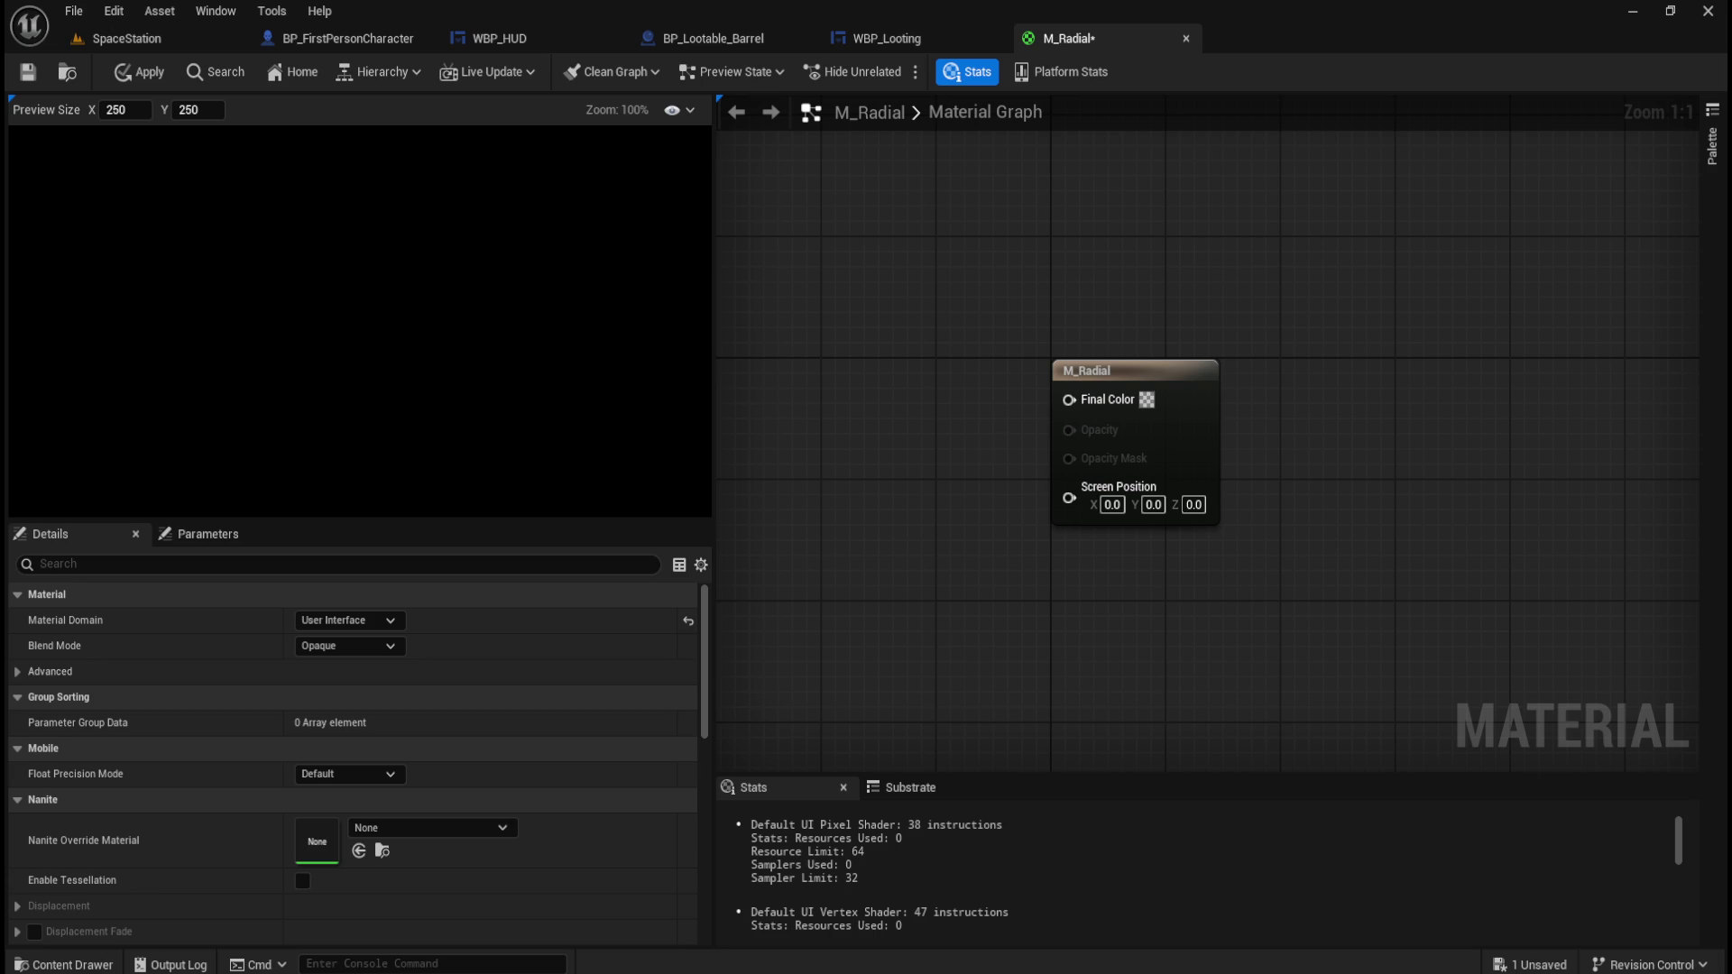
mouse_move(980, 539)
left_mouse_down()
mouse_move(1113, 514)
mouse_move(1007, 506)
left_mouse_up()
Add a ScalarParameter node named Progress with default value 0.0.
right_click(1007, 505)
type("scalar")
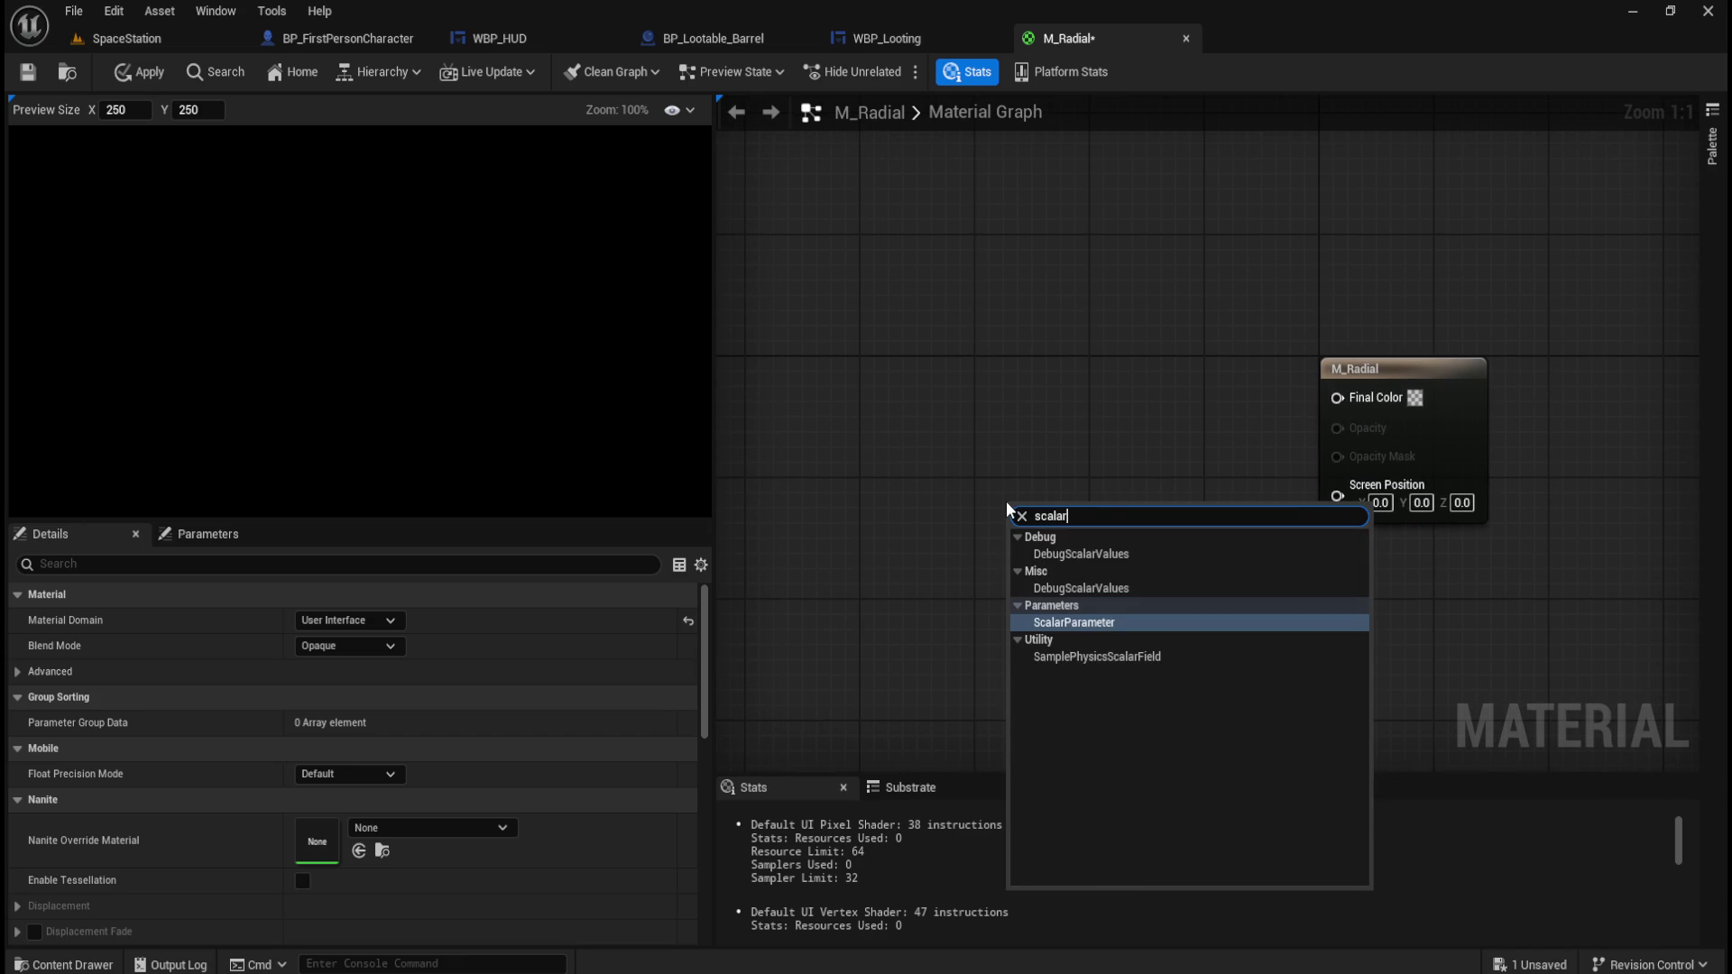
key("Return")
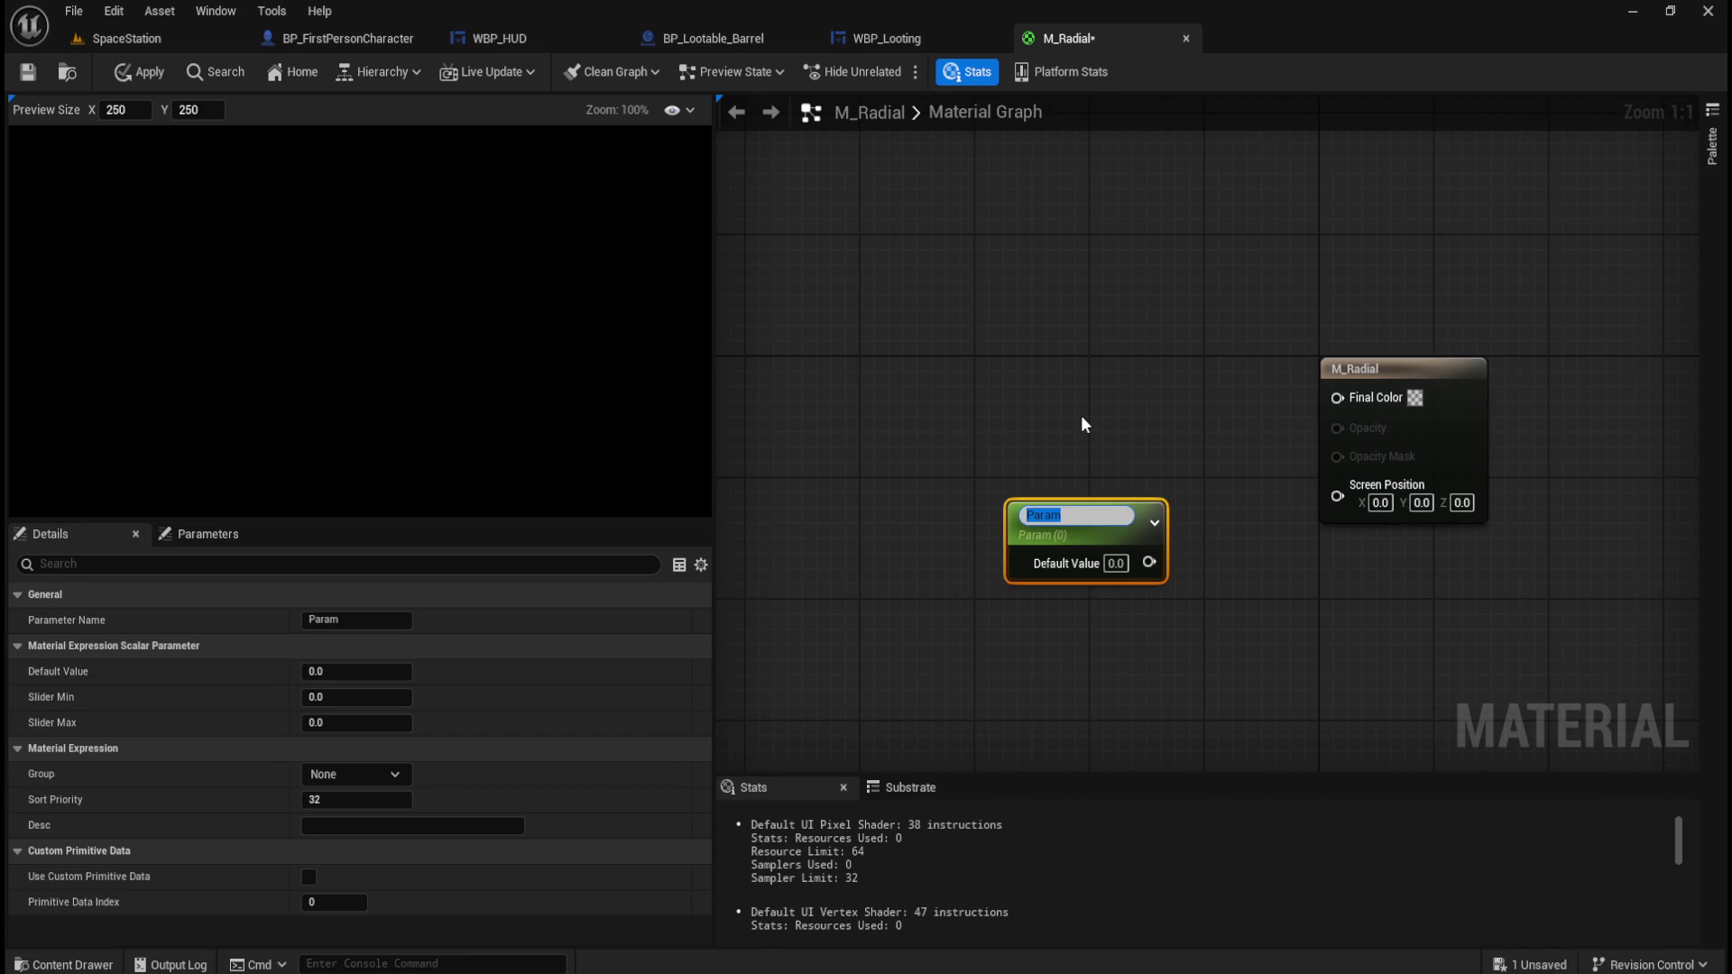
type("Progress")
key("Return")
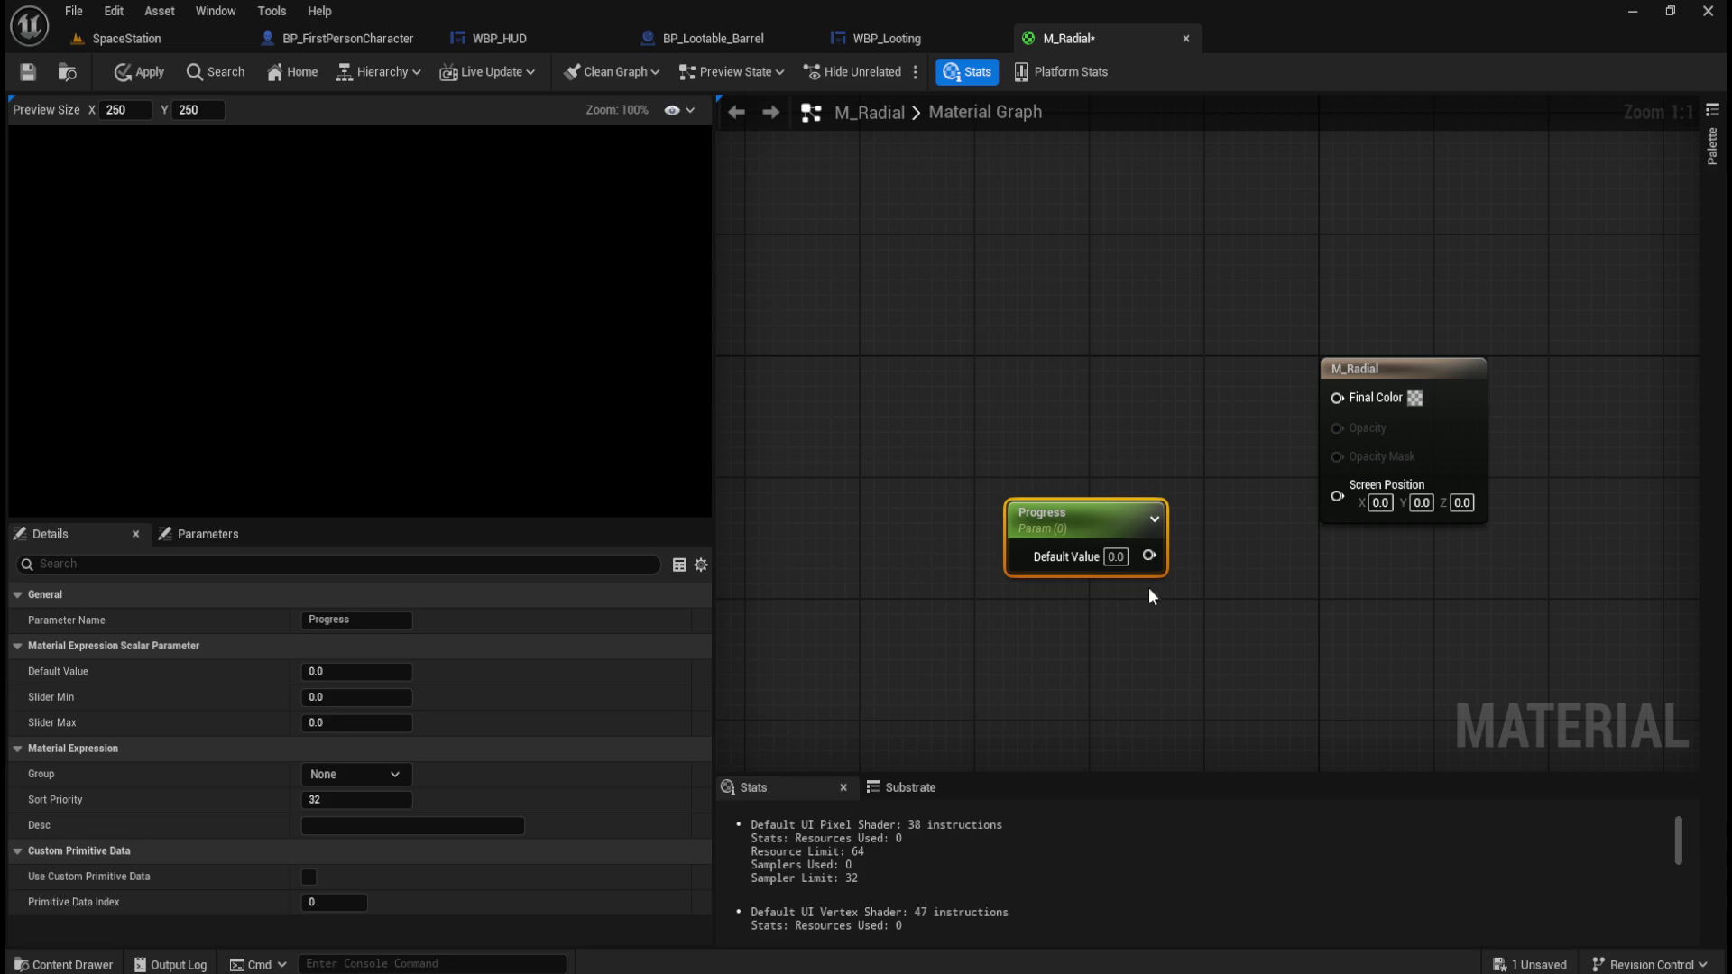
left_click(1118, 558)
left_click(1160, 433)
Apply and save M_Radial, then shift the Progress node further left.
left_click(149, 76)
left_click(27, 72)
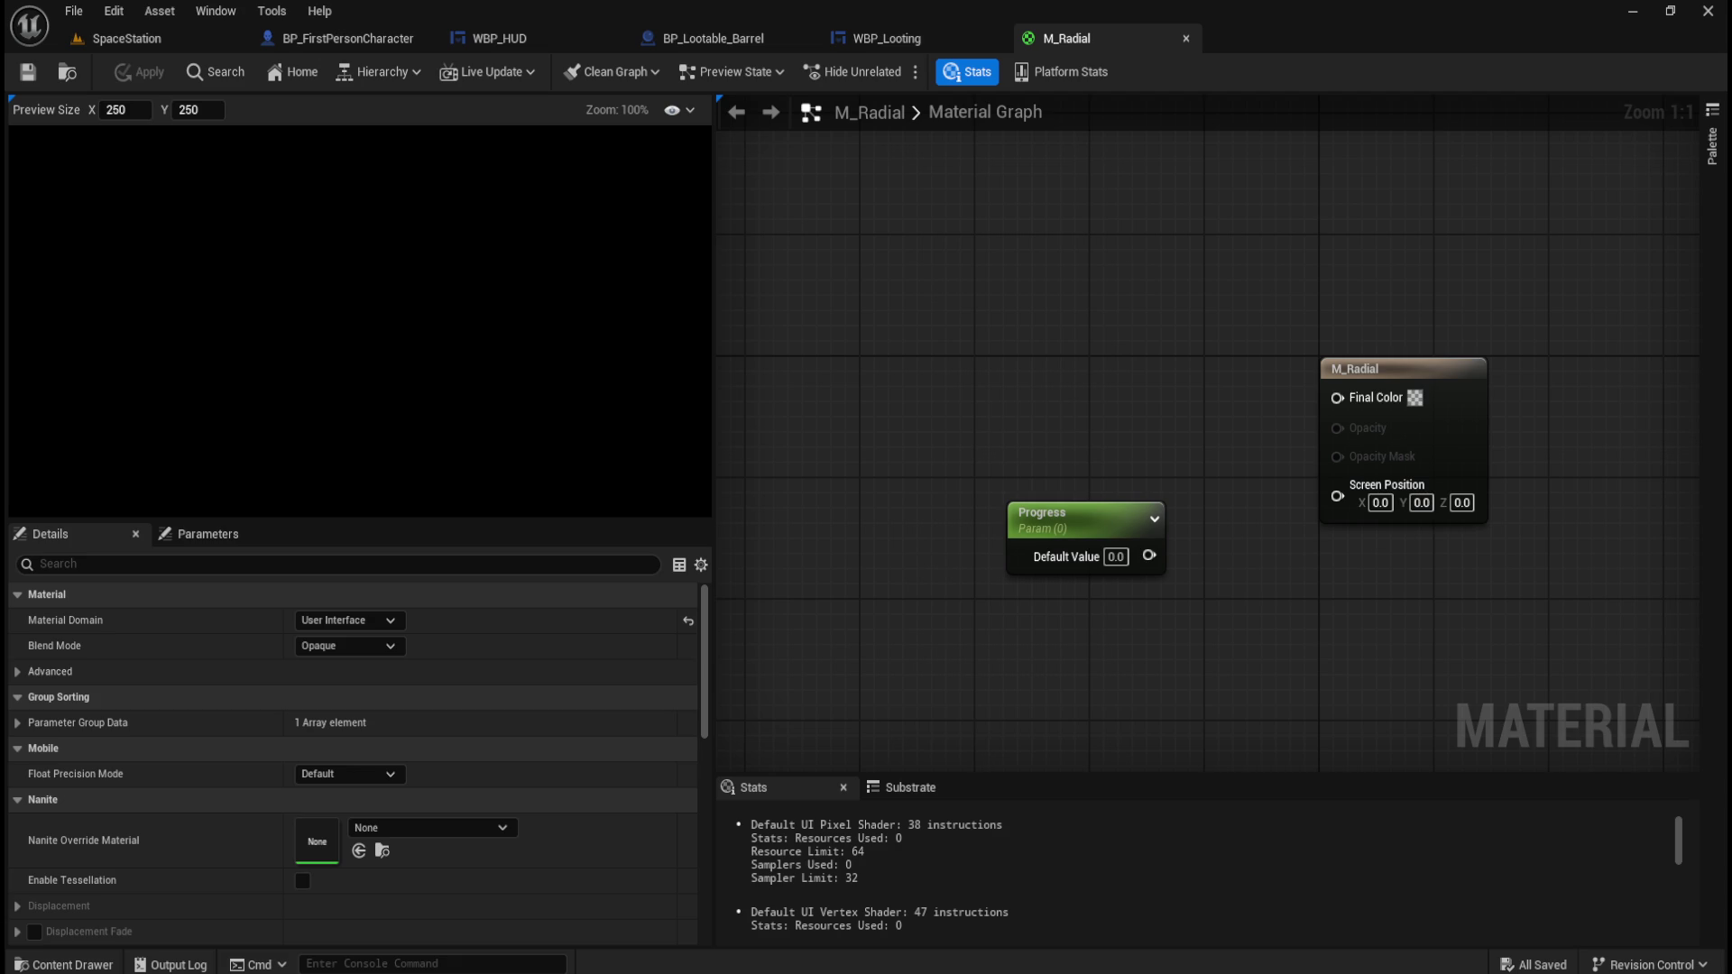
left_click_drag(1102, 531, 953, 508)
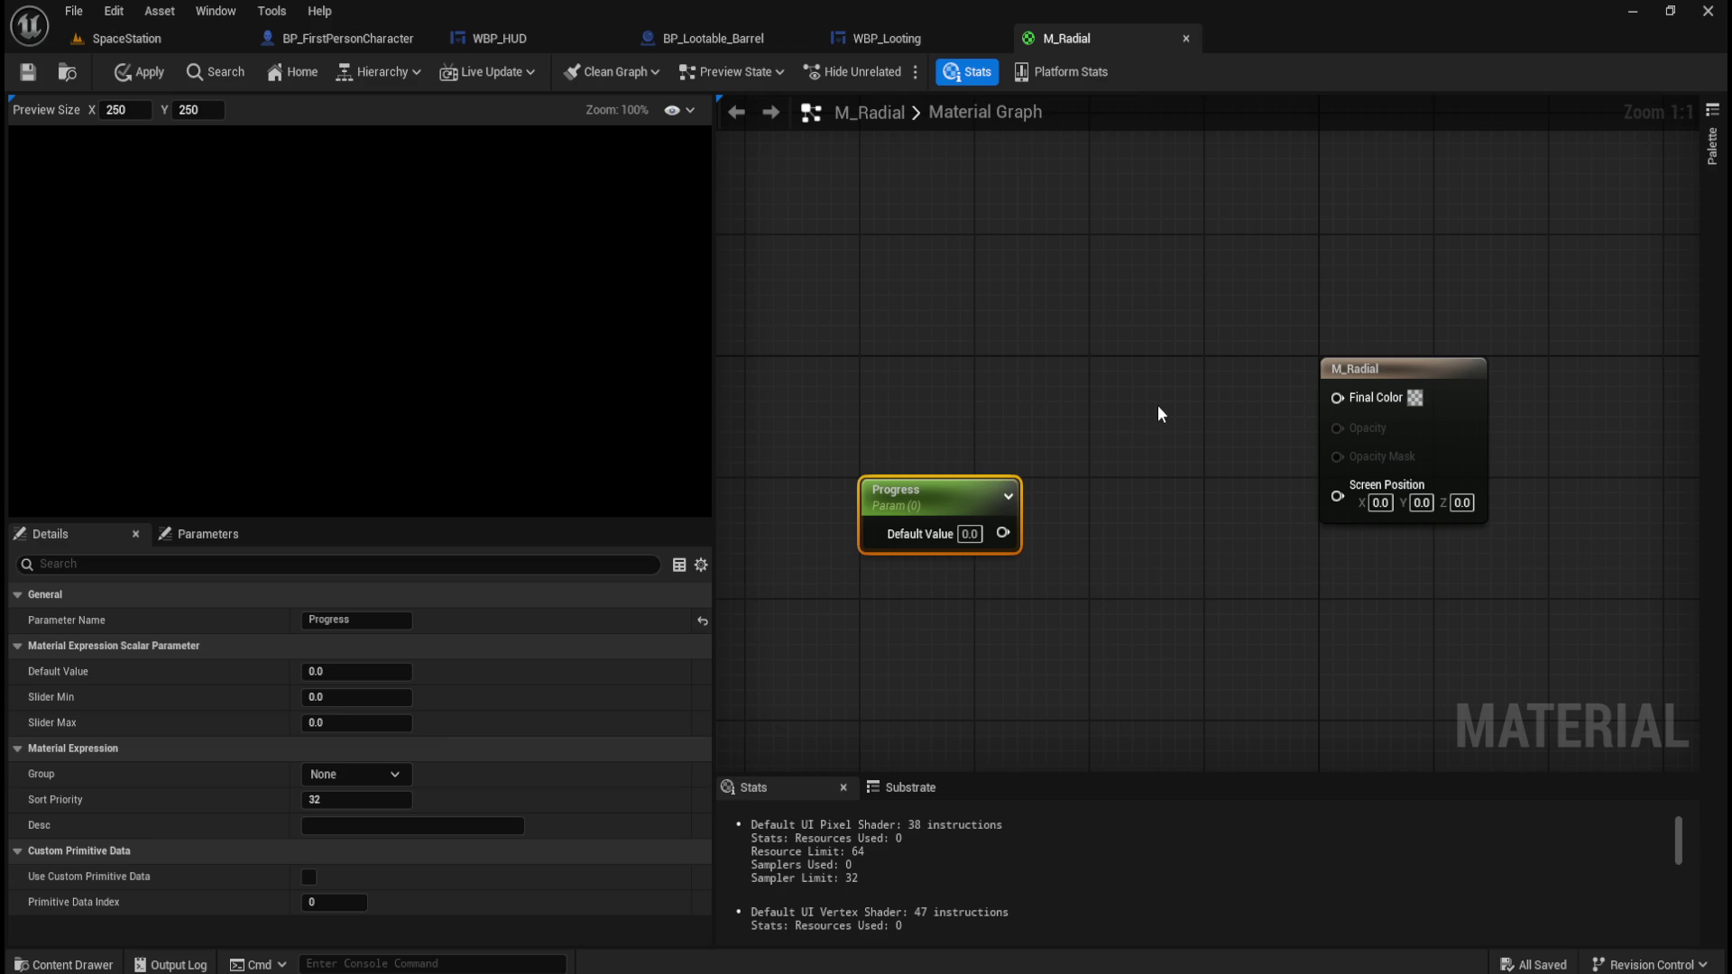
right_click(1131, 525)
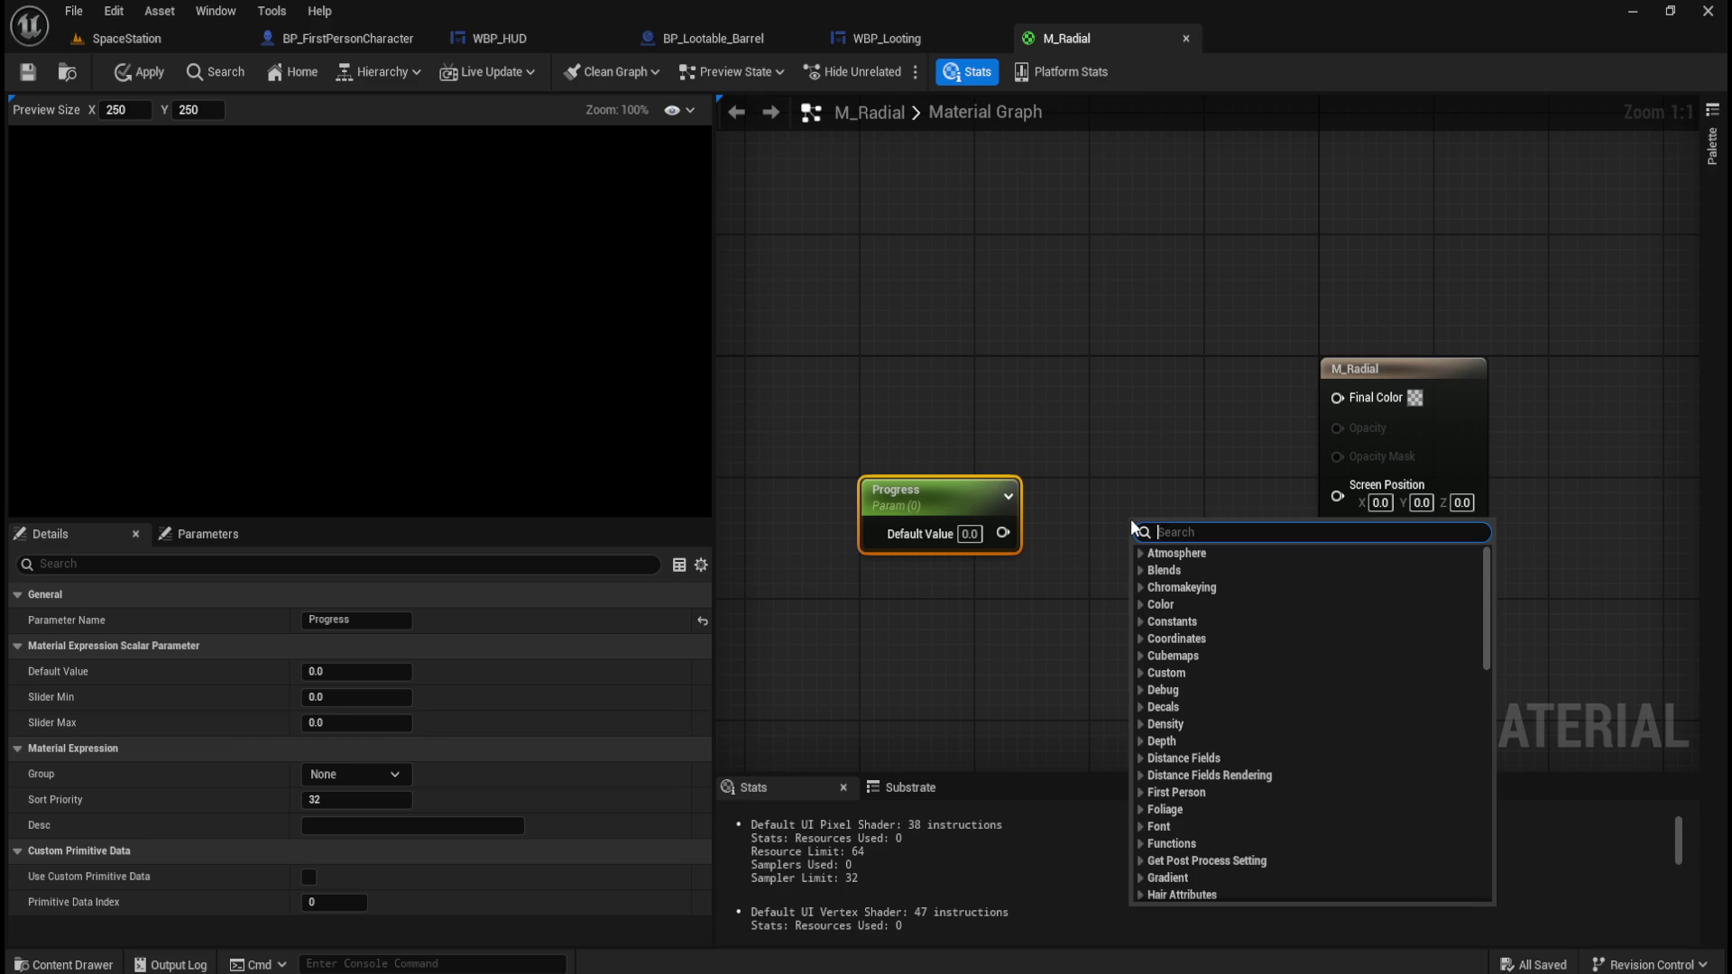
Add a TexCoord[0] node beside Progress and move both nodes down-left together.
type("textureco")
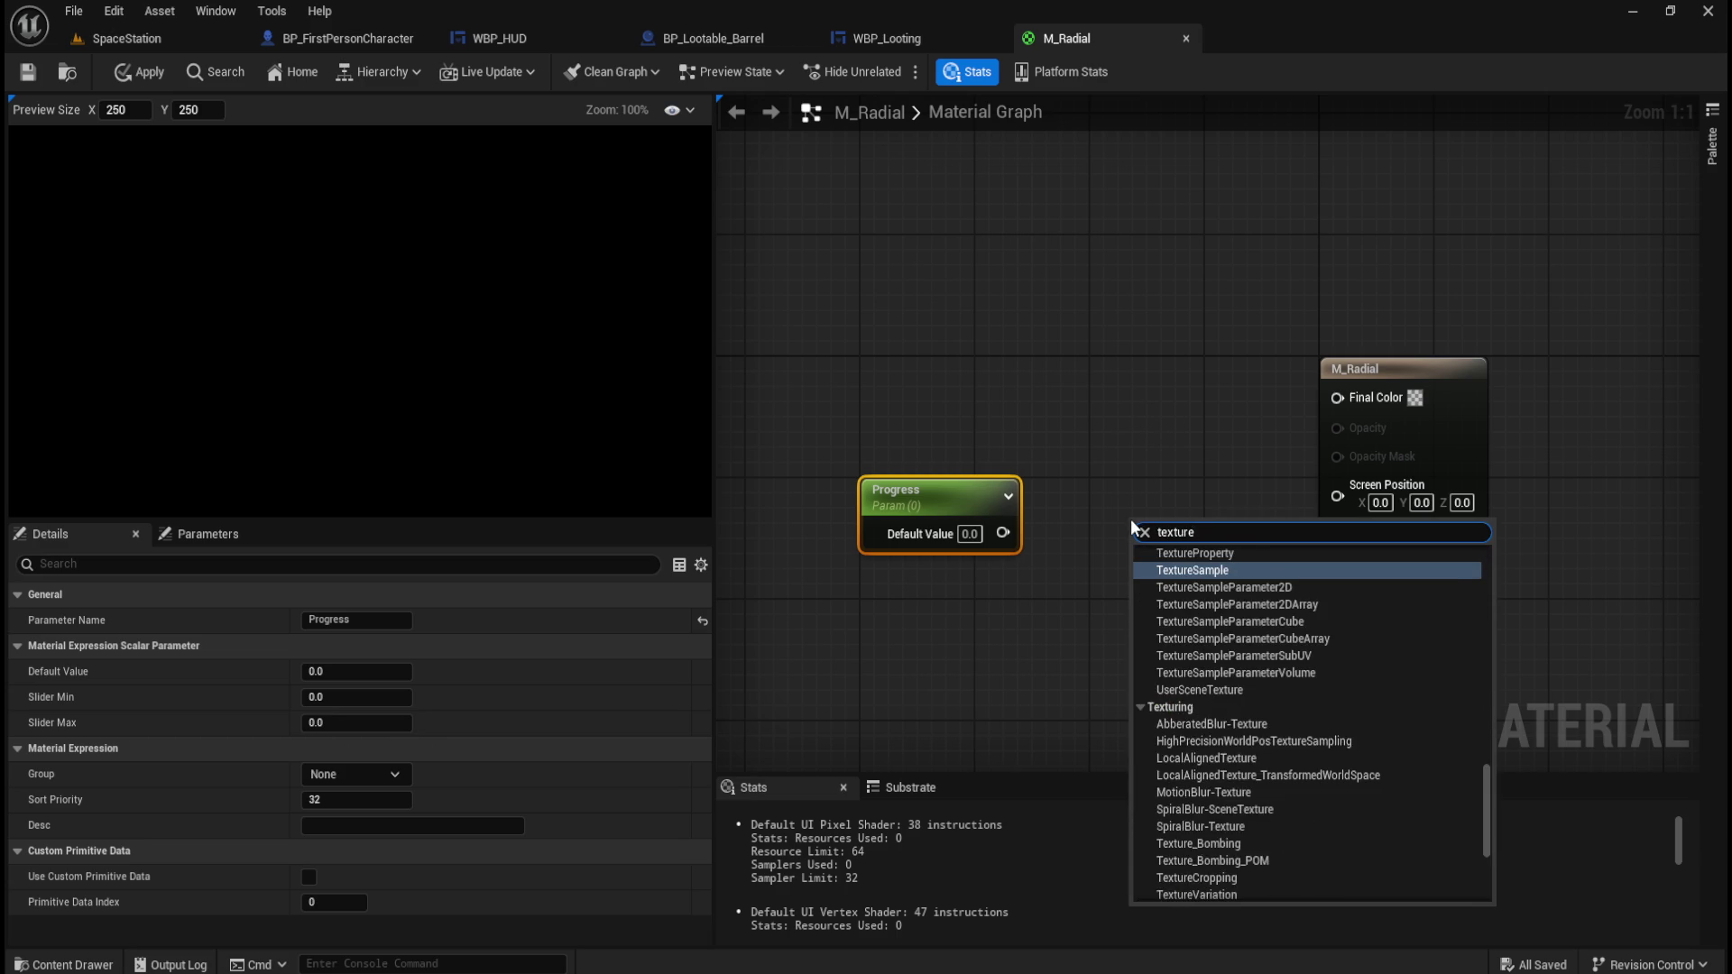
key("Return")
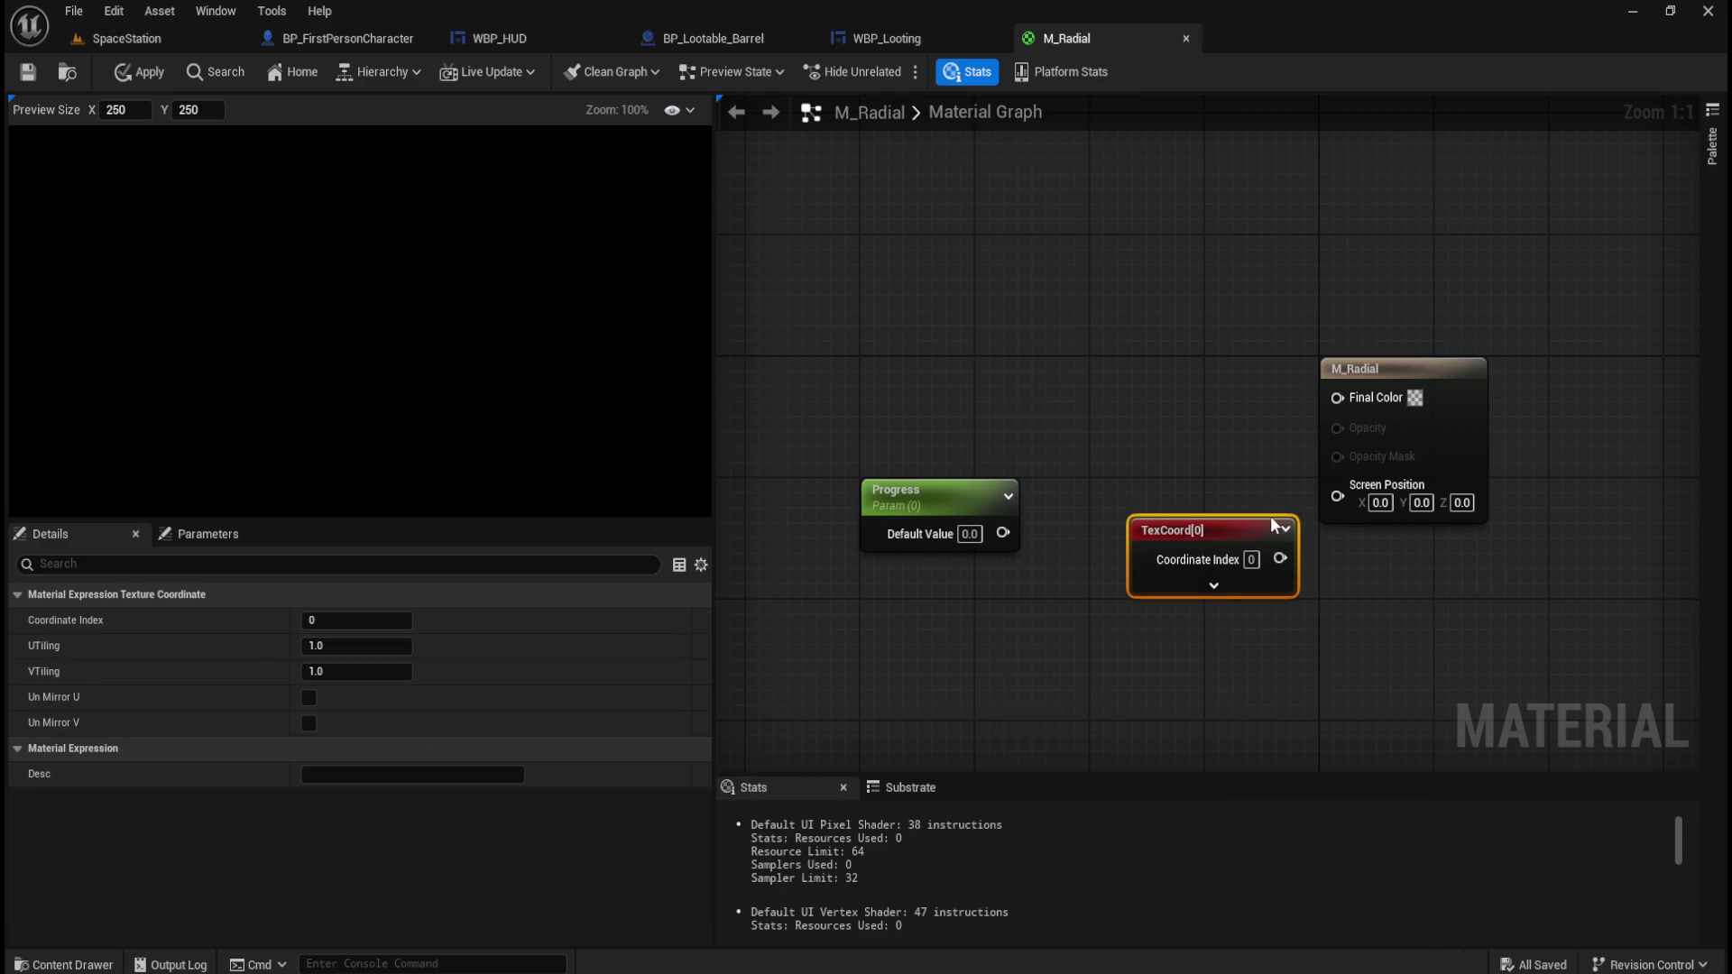
left_click_drag(1241, 532, 1169, 501)
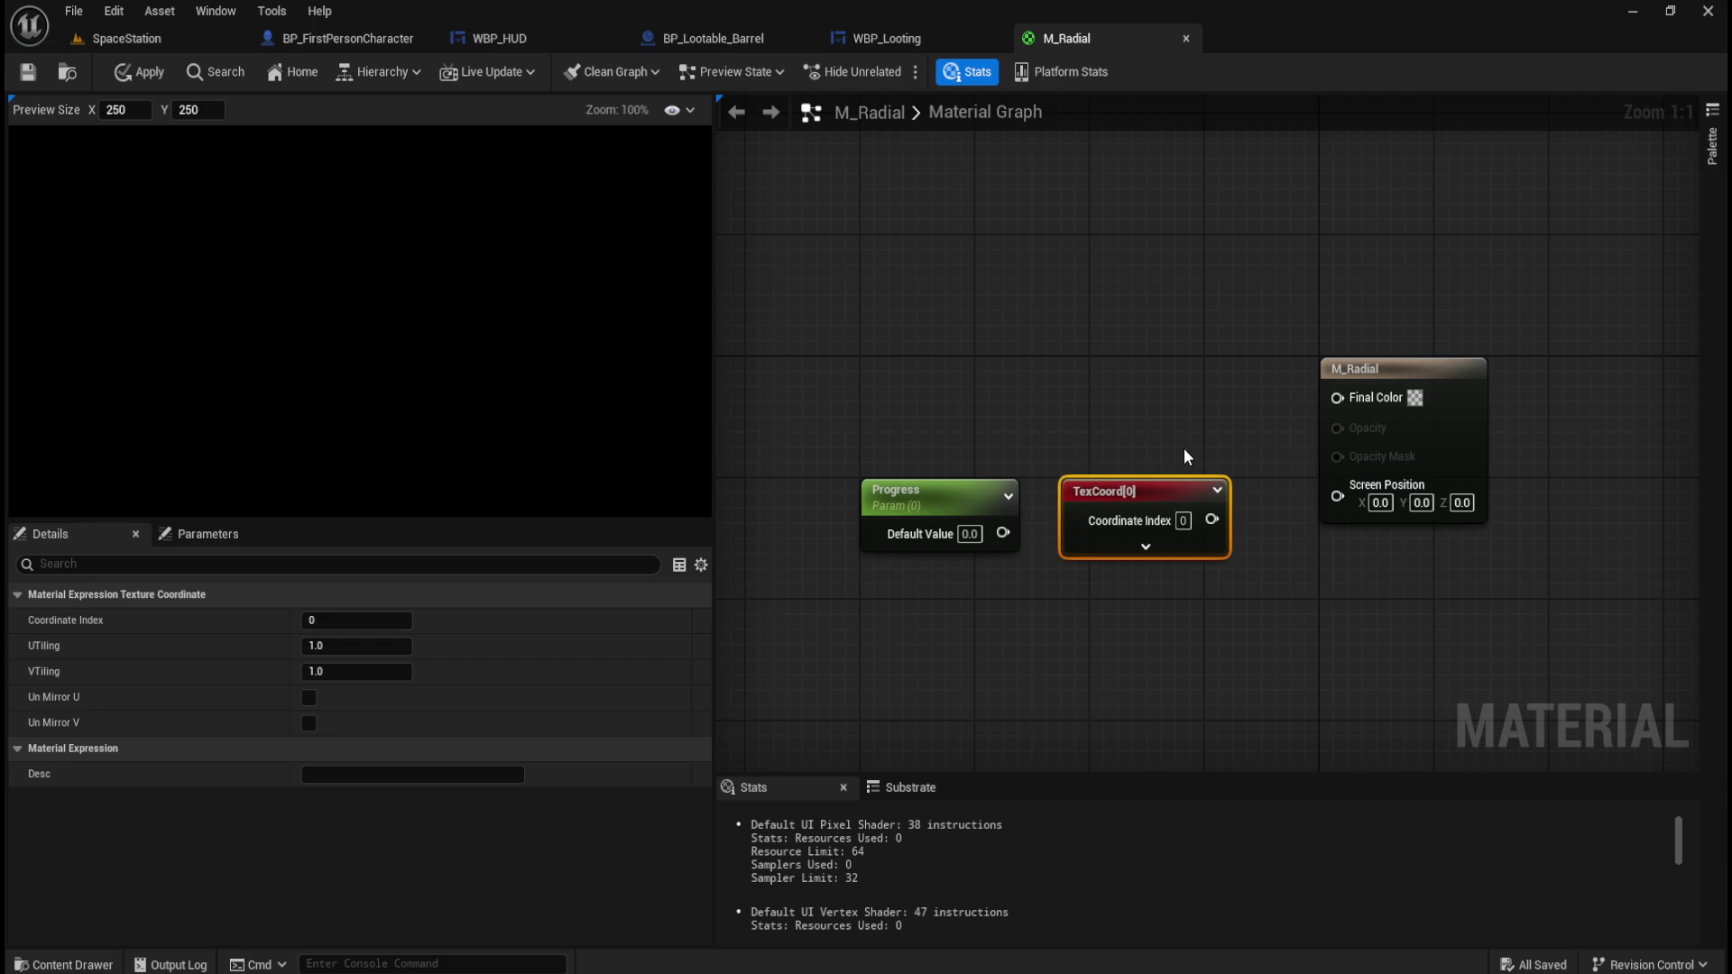
left_click(1146, 547)
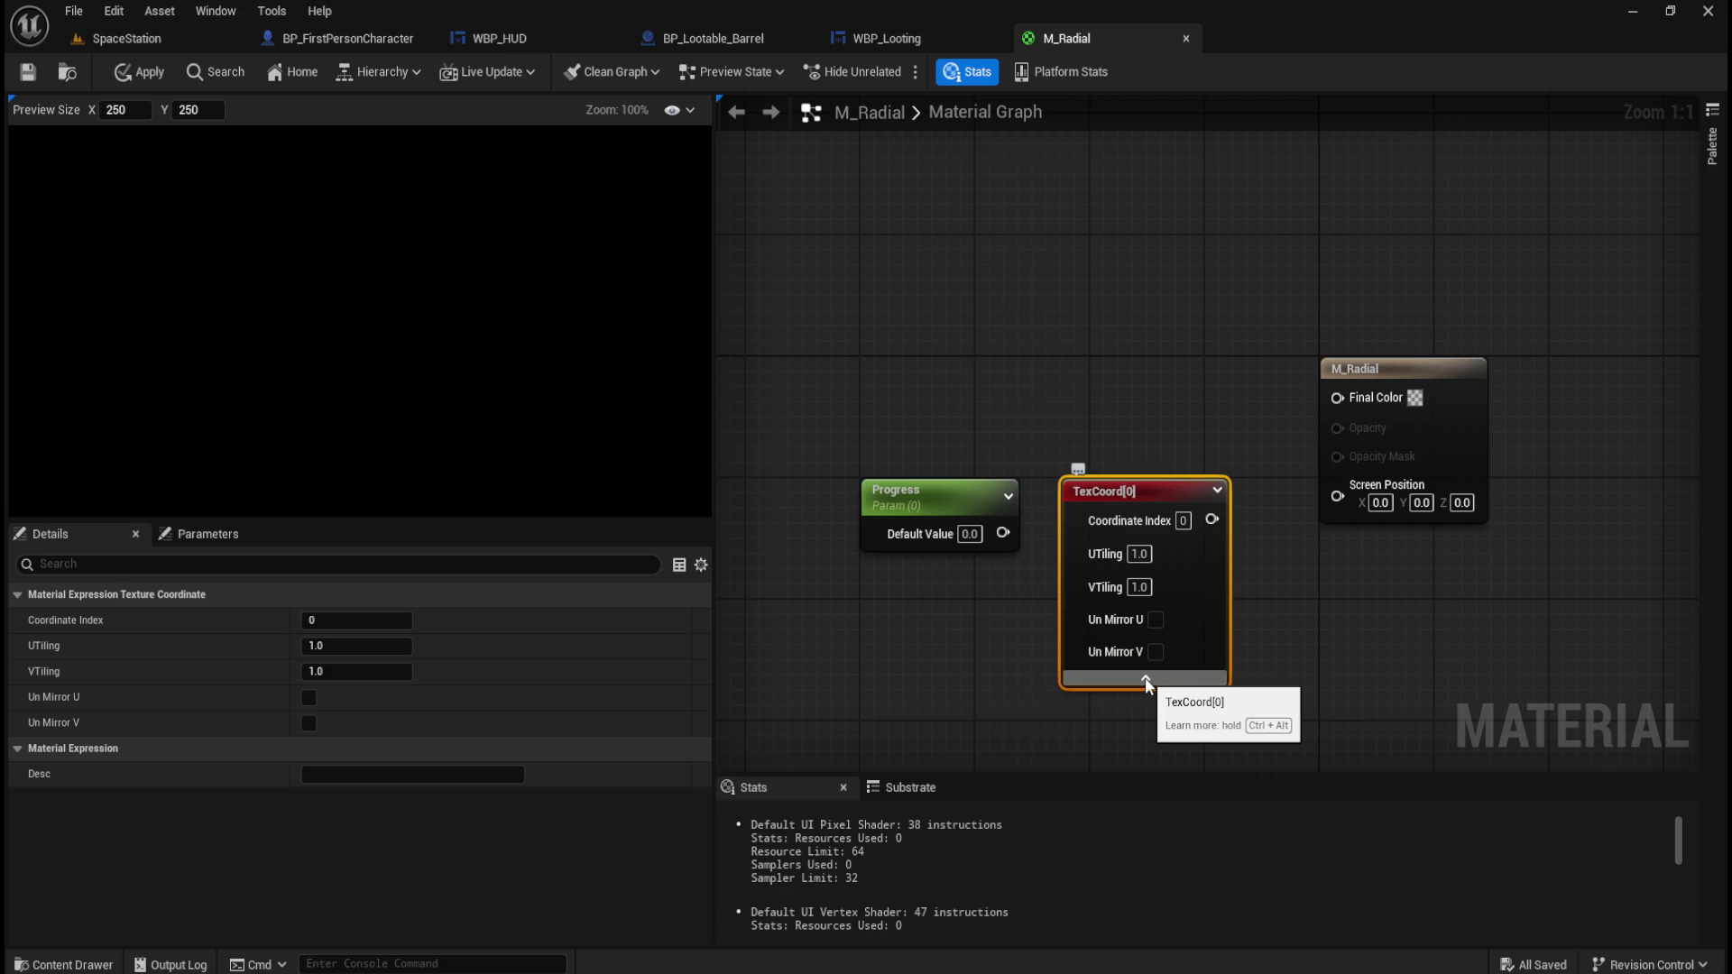
left_click(1145, 678)
right_click(1210, 519)
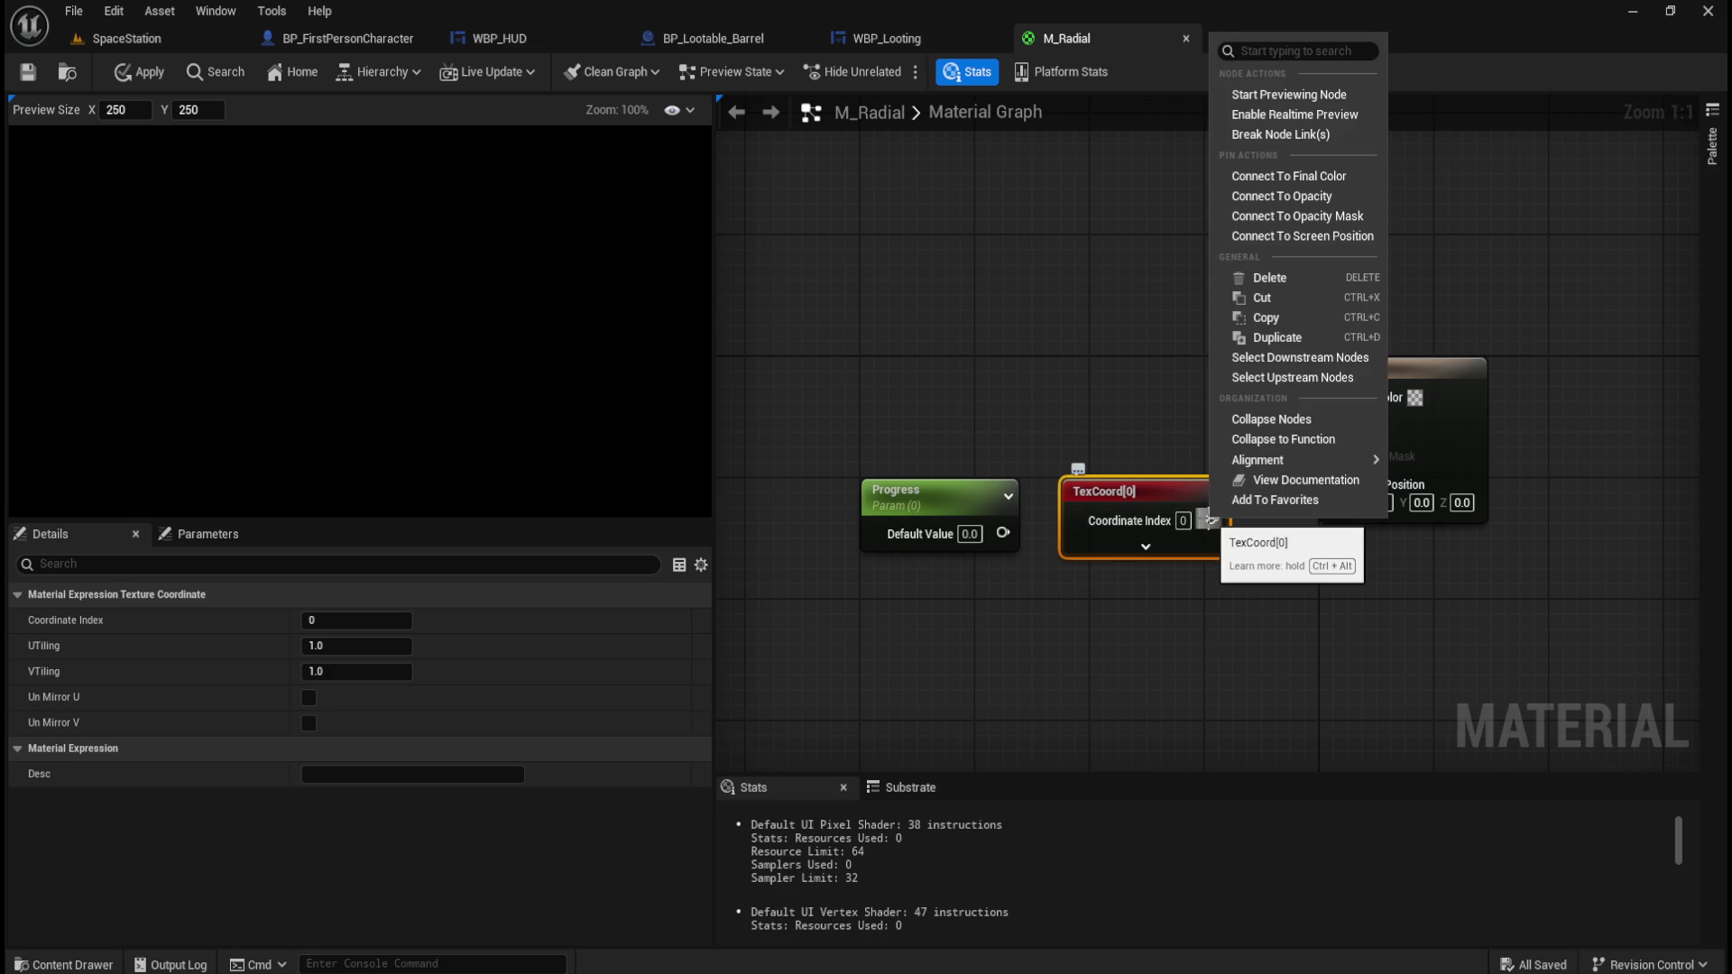
left_click(1129, 396)
mouse_move(982, 355)
left_mouse_down()
mouse_move(1124, 524)
mouse_move(1072, 558)
left_mouse_up()
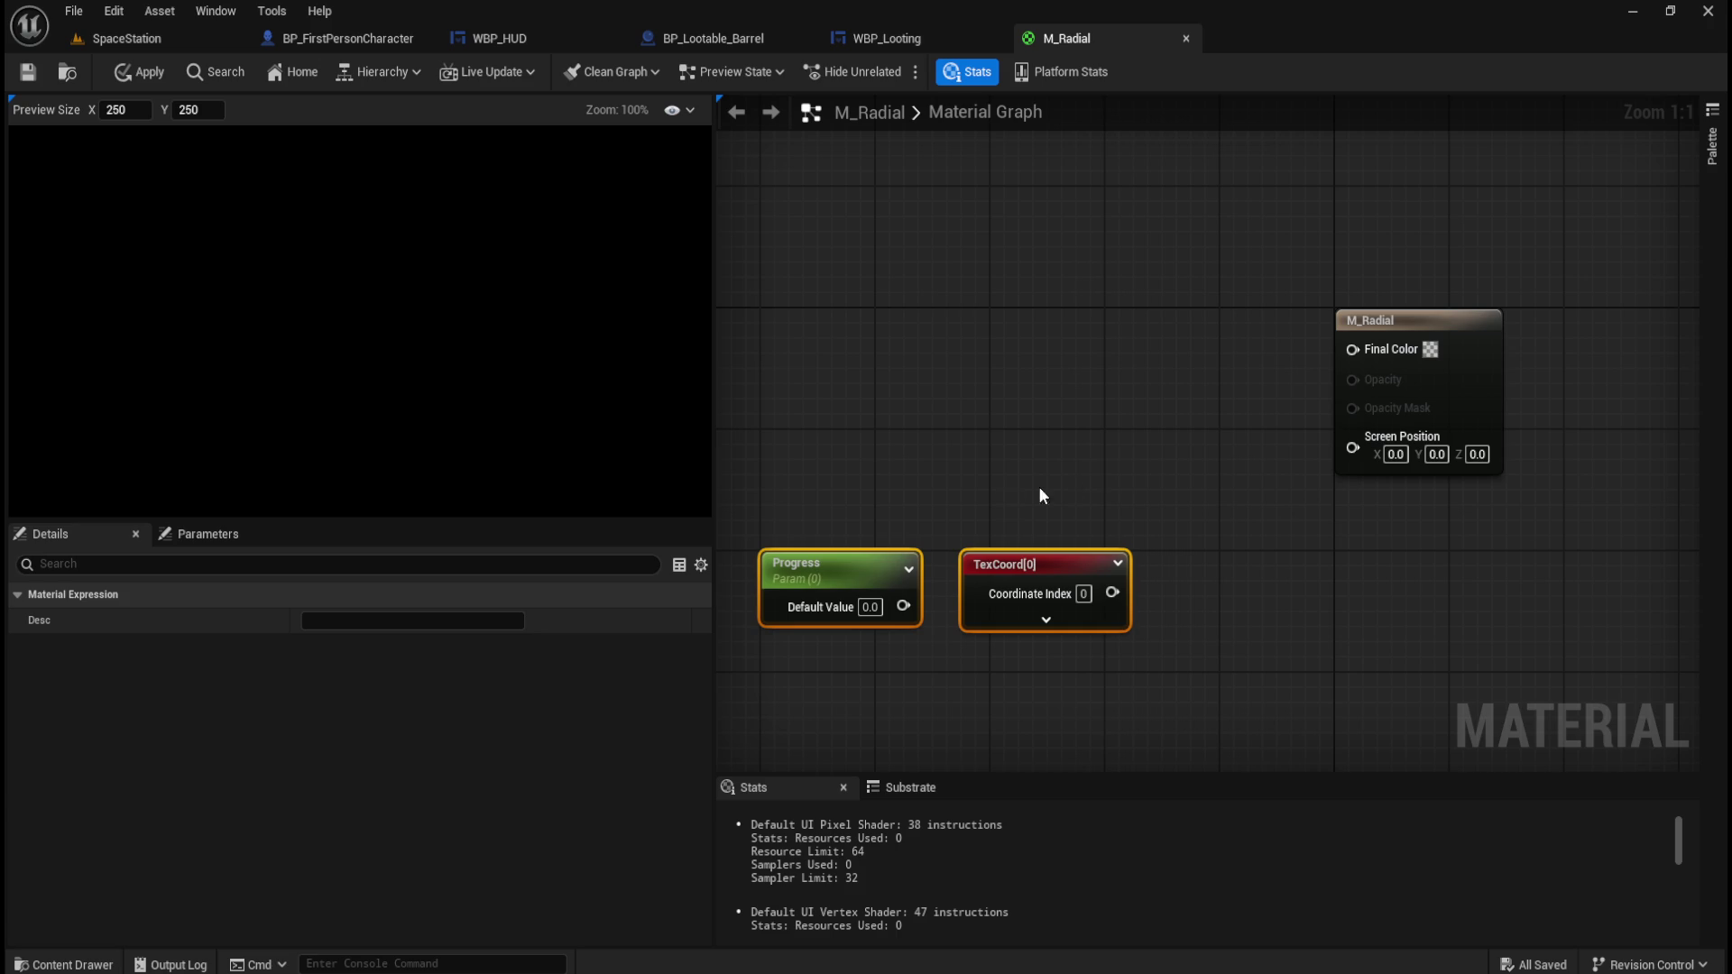
left_click(858, 571)
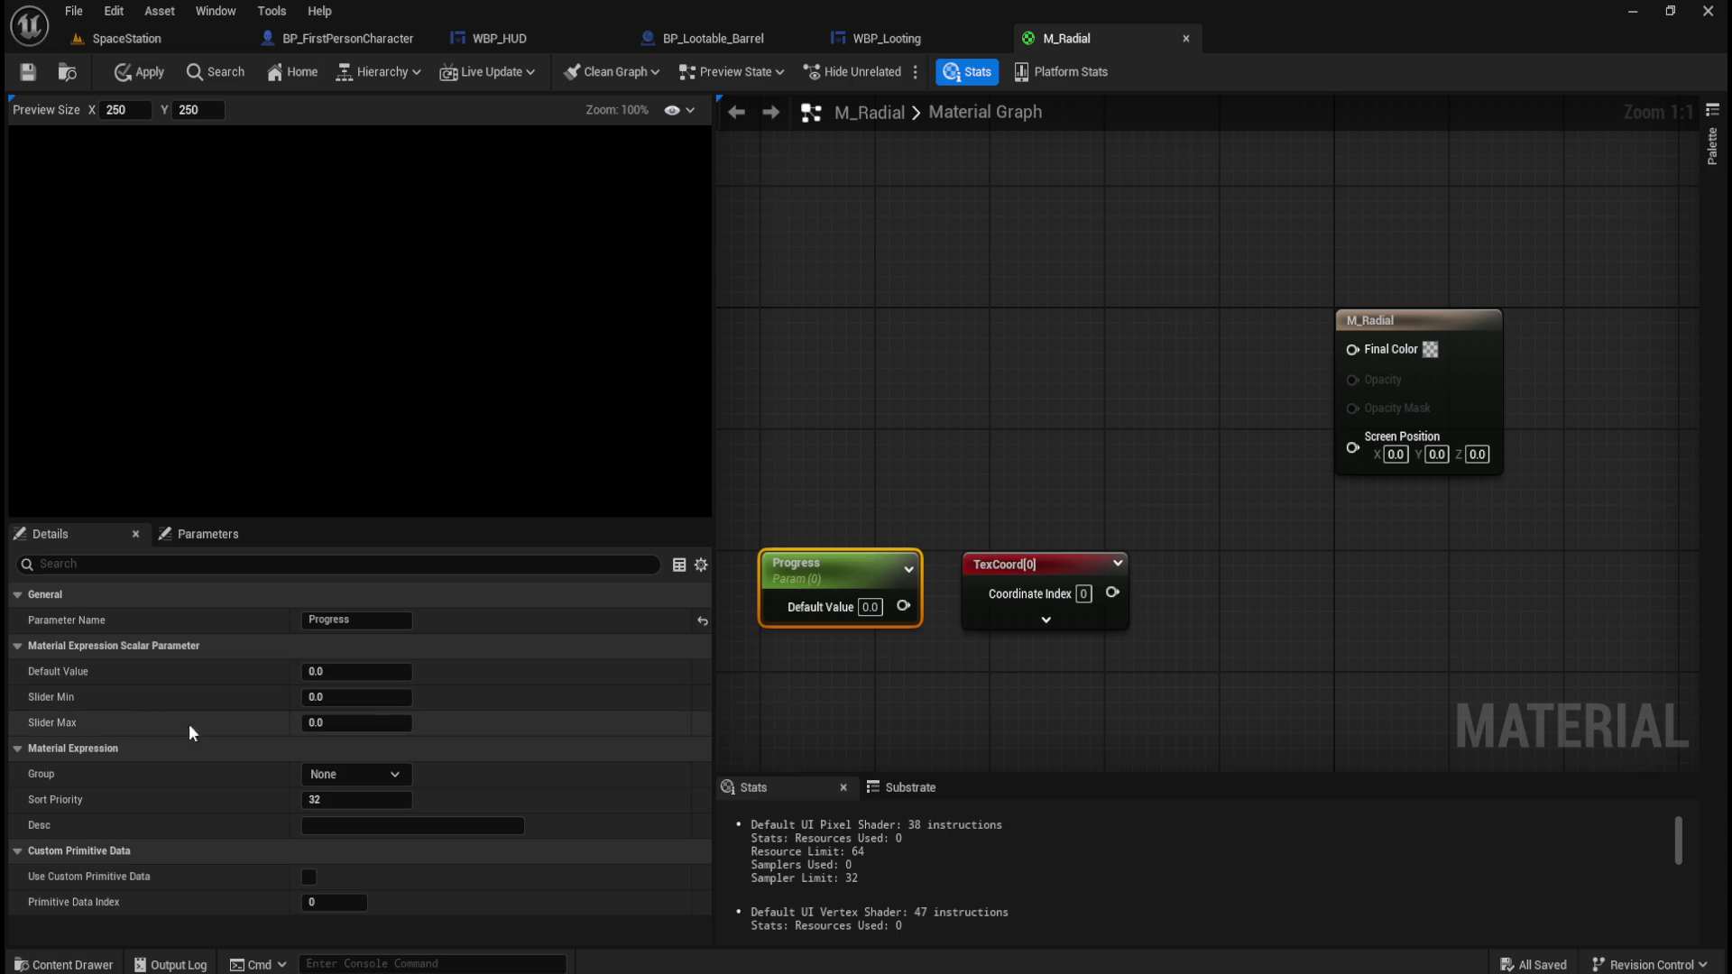
Give the Progress parameter a Slider Max of 5.0, then apply and save M_Radial.
mouse_move(360, 671)
left_mouse_down()
mouse_move(429, 671)
mouse_move(382, 662)
left_mouse_up()
key("ctrl+z")
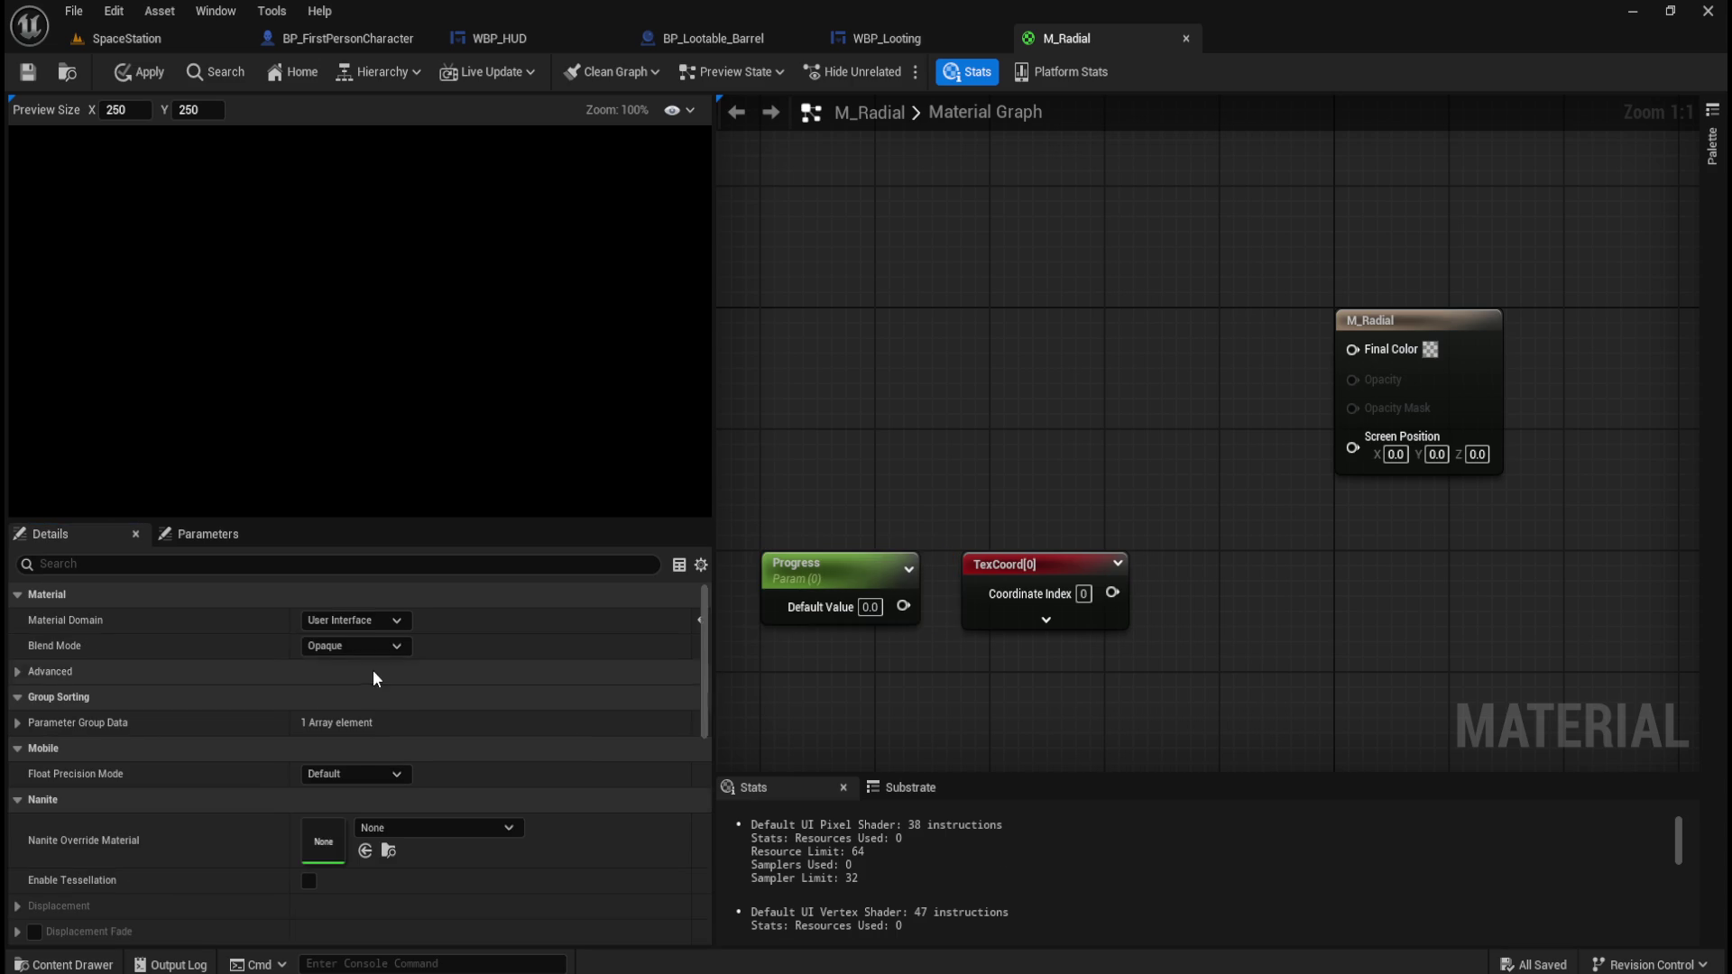
left_click(777, 601)
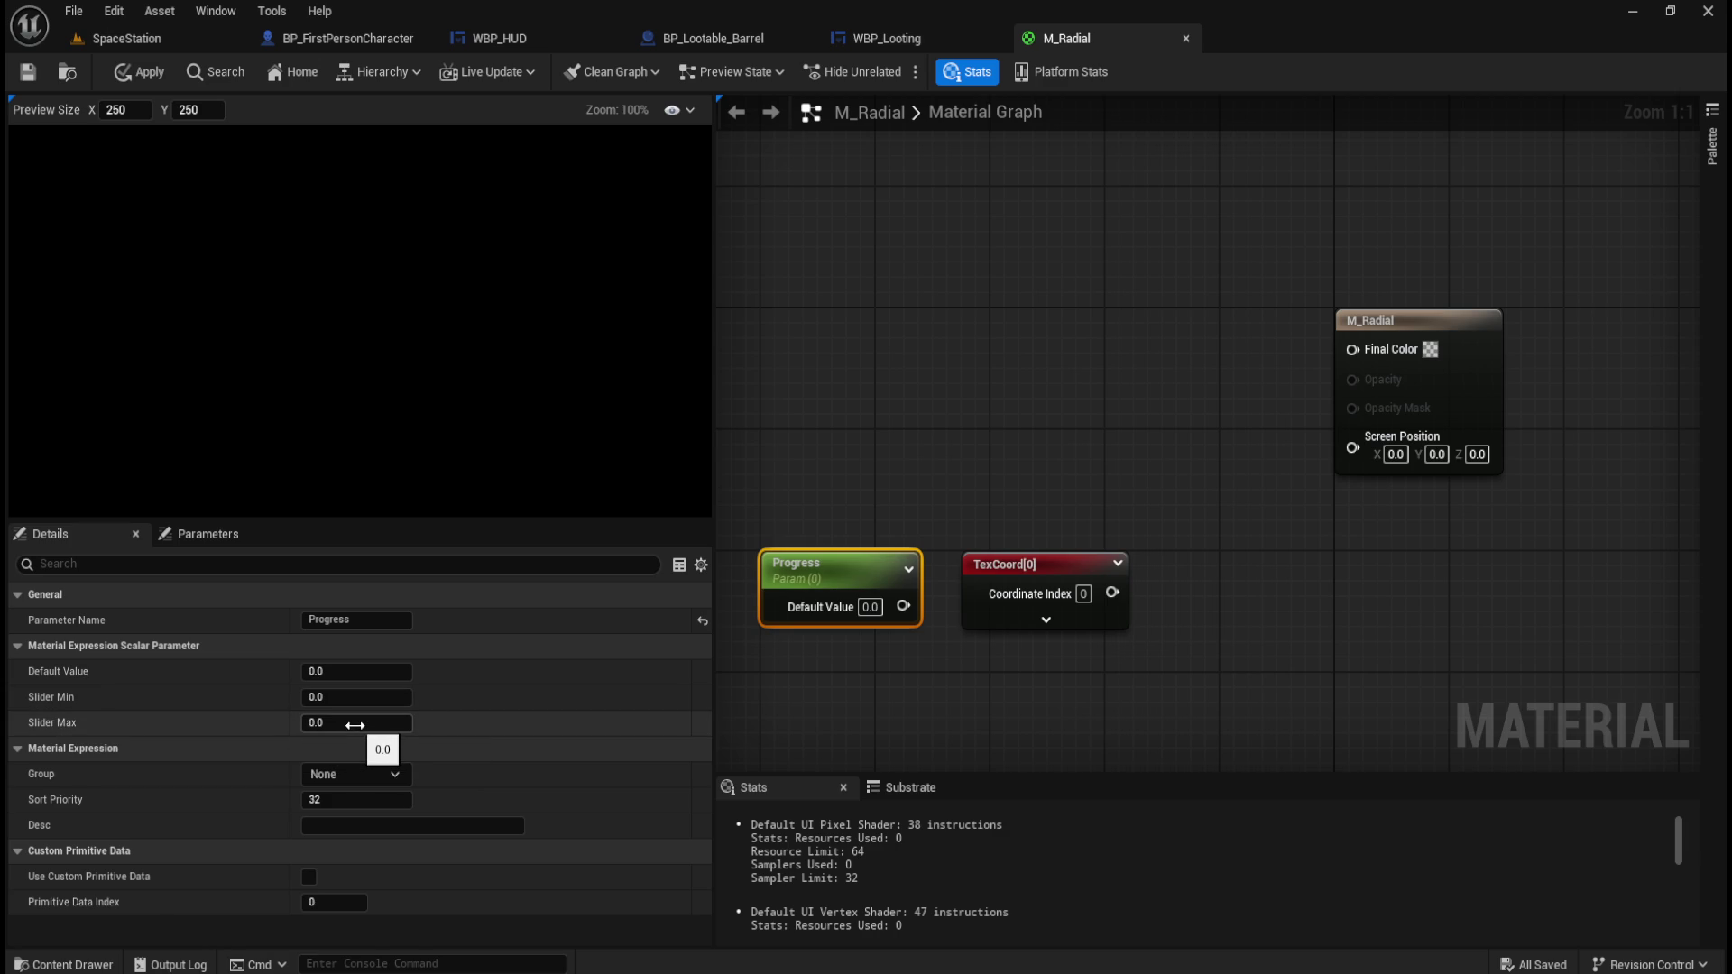
left_click(360, 724)
left_click(1023, 431)
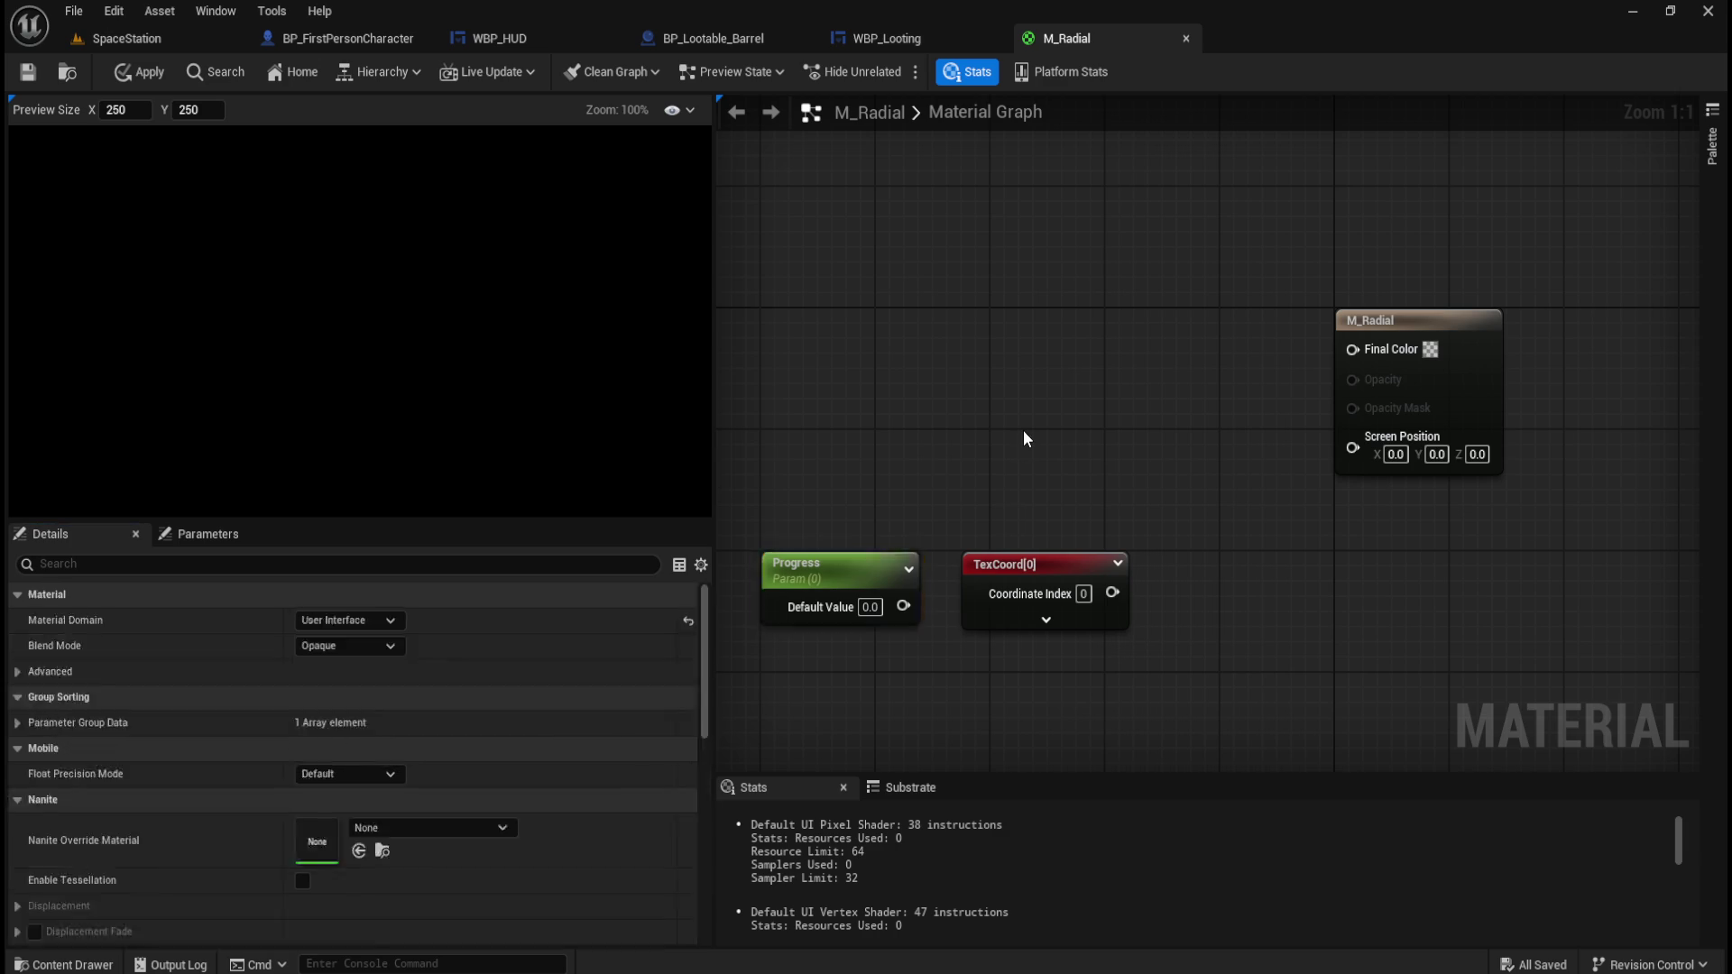
left_click(855, 567)
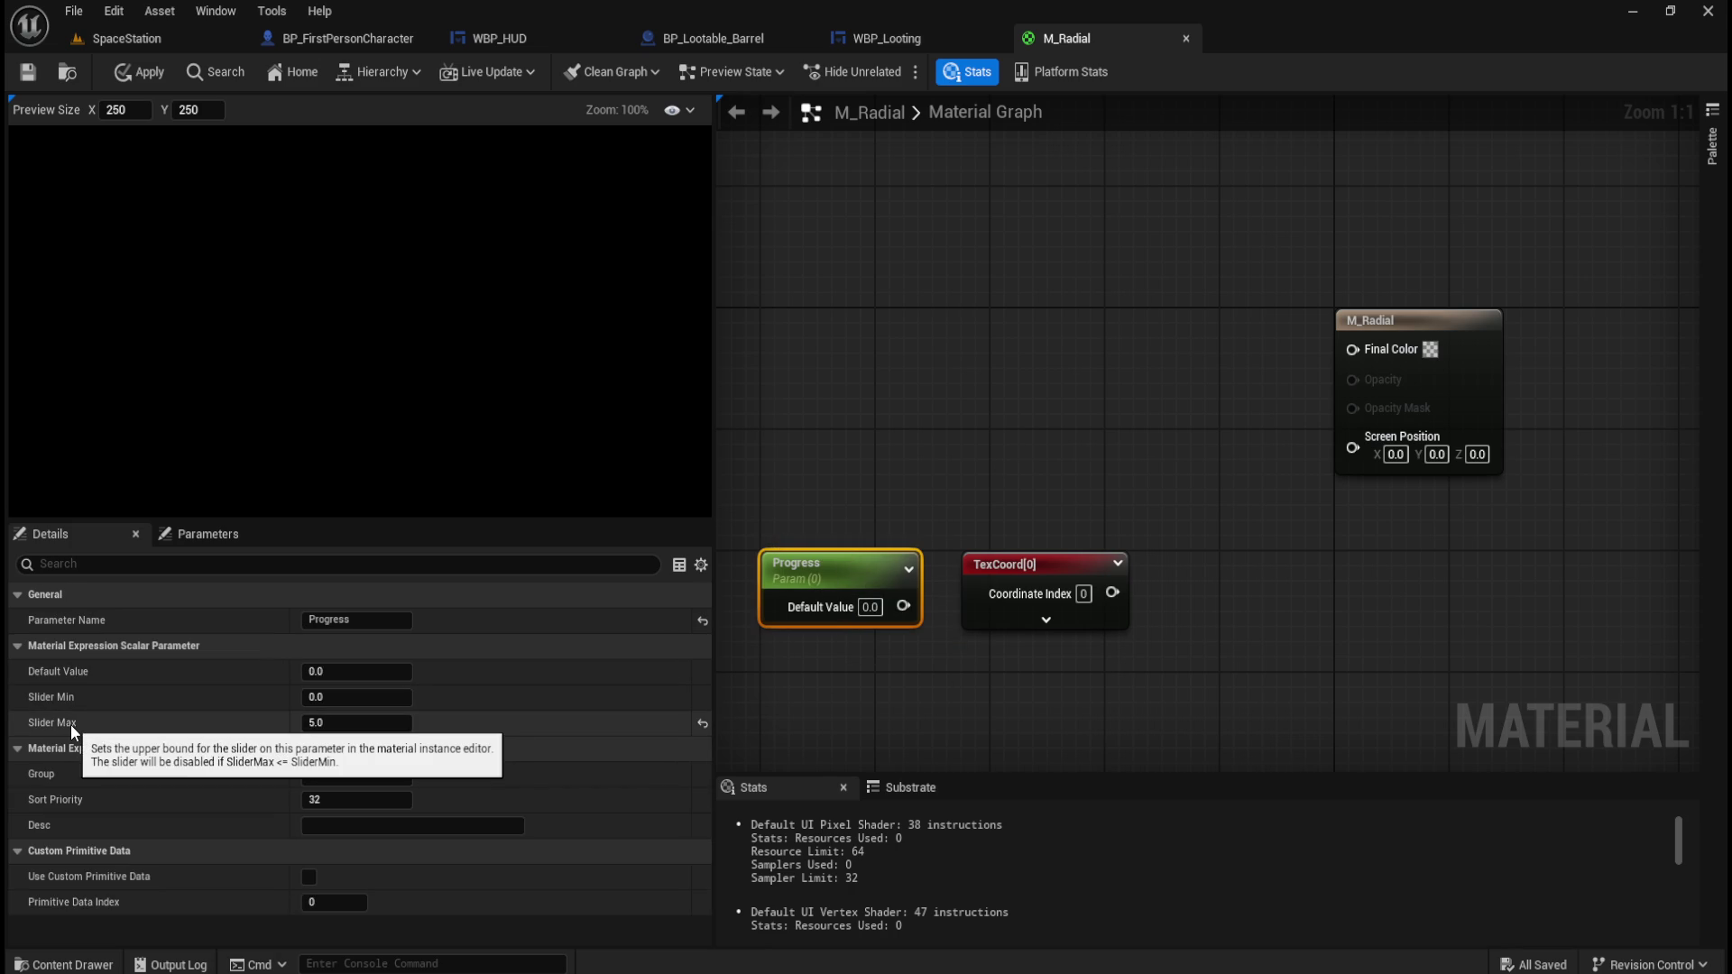
mouse_move(307, 671)
left_mouse_down()
mouse_move(417, 671)
mouse_move(302, 671)
left_mouse_up()
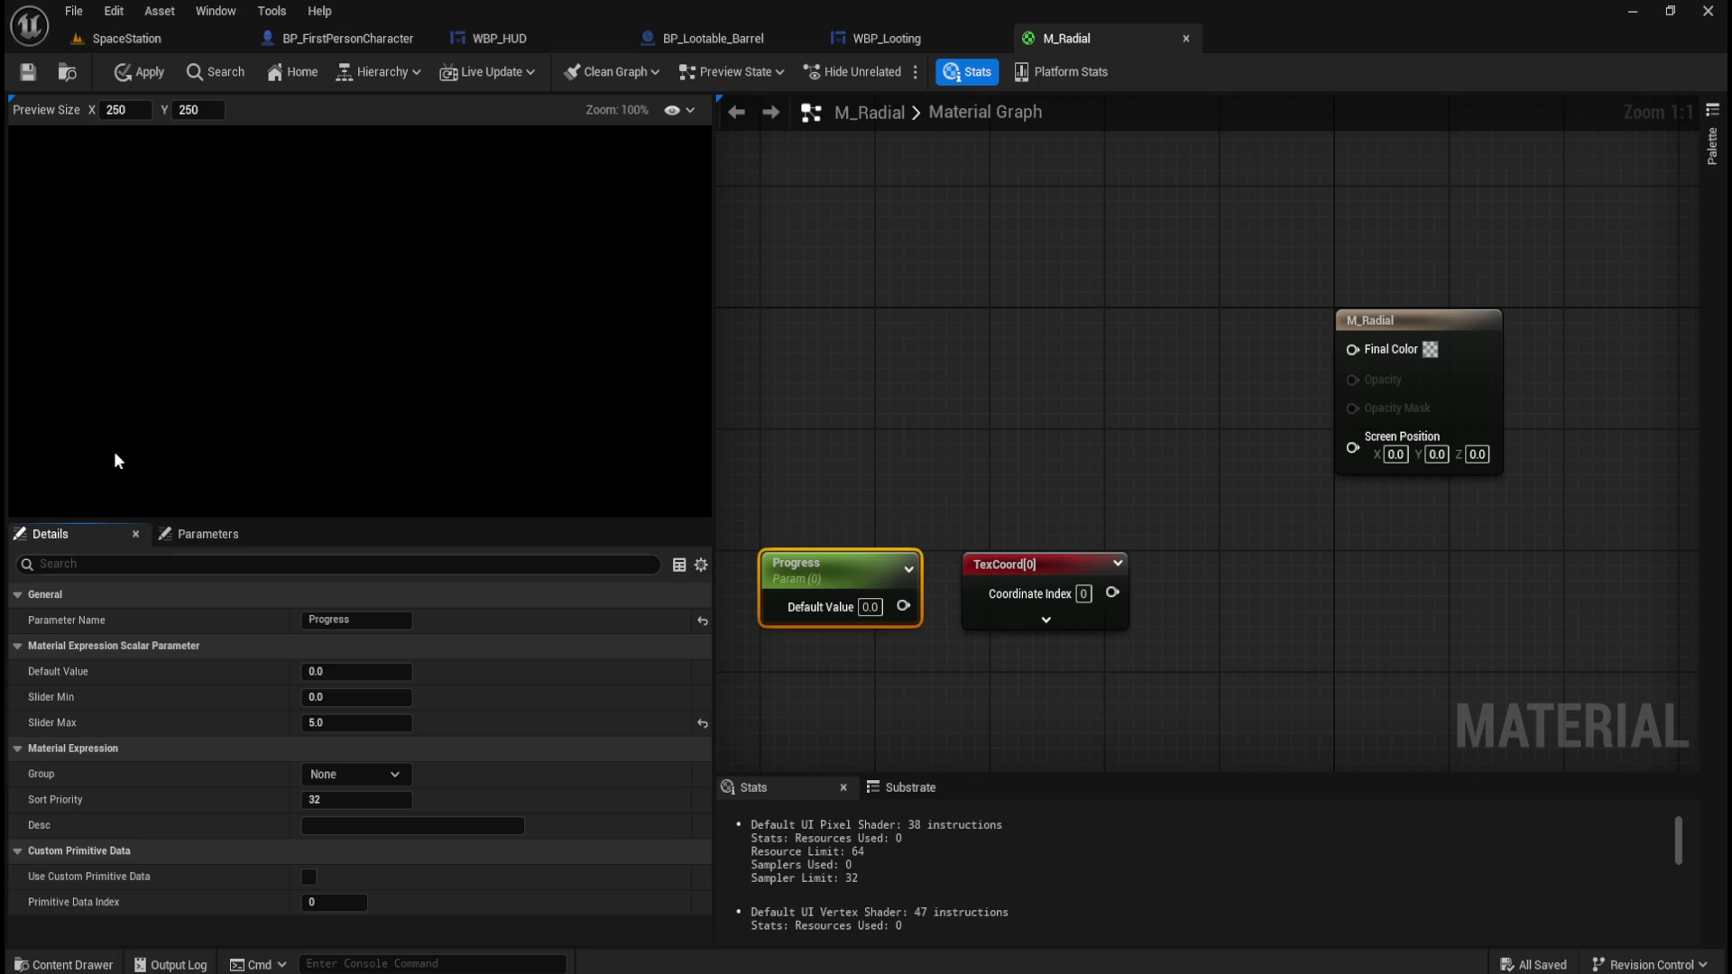
left_click(144, 74)
left_click(28, 72)
Place TexCoord[0] above Progress and wire its output into a new Subtract node.
mouse_move(1055, 565)
left_mouse_down()
mouse_move(922, 413)
mouse_move(852, 409)
left_mouse_up()
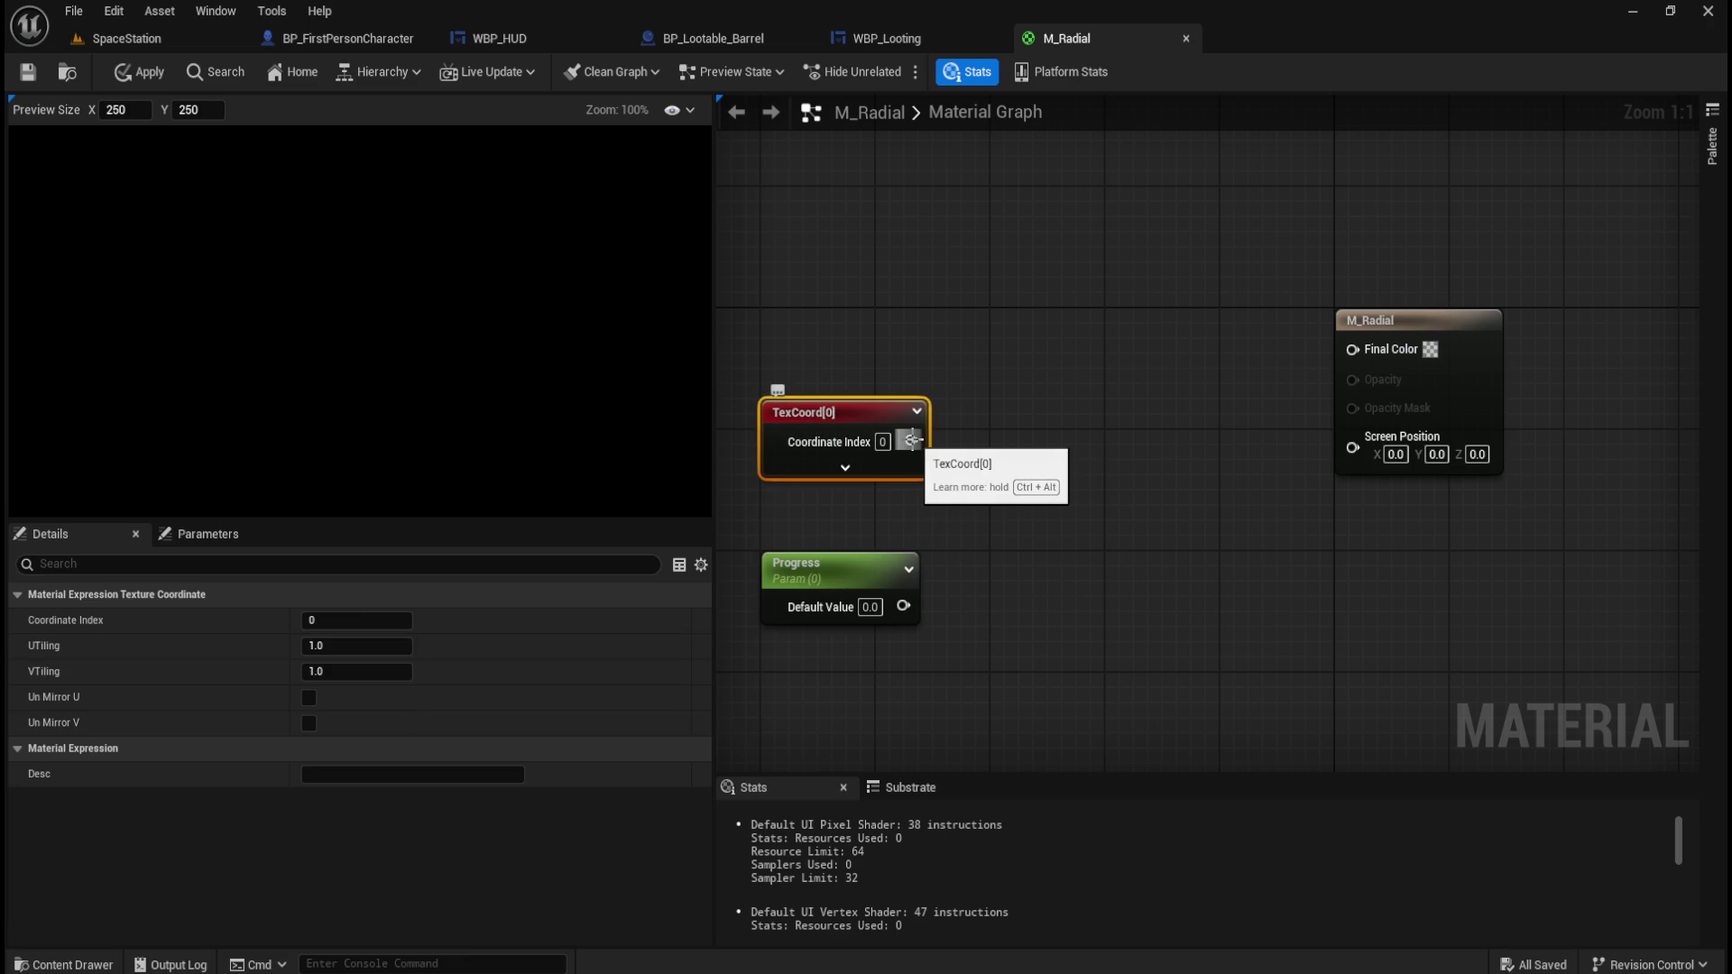
left_click(845, 467)
mouse_move(873, 414)
left_mouse_down()
mouse_move(877, 323)
mouse_move(873, 446)
mouse_move(983, 487)
mouse_move(1003, 465)
left_mouse_up()
left_click(845, 508)
type("subtra")
key("Return")
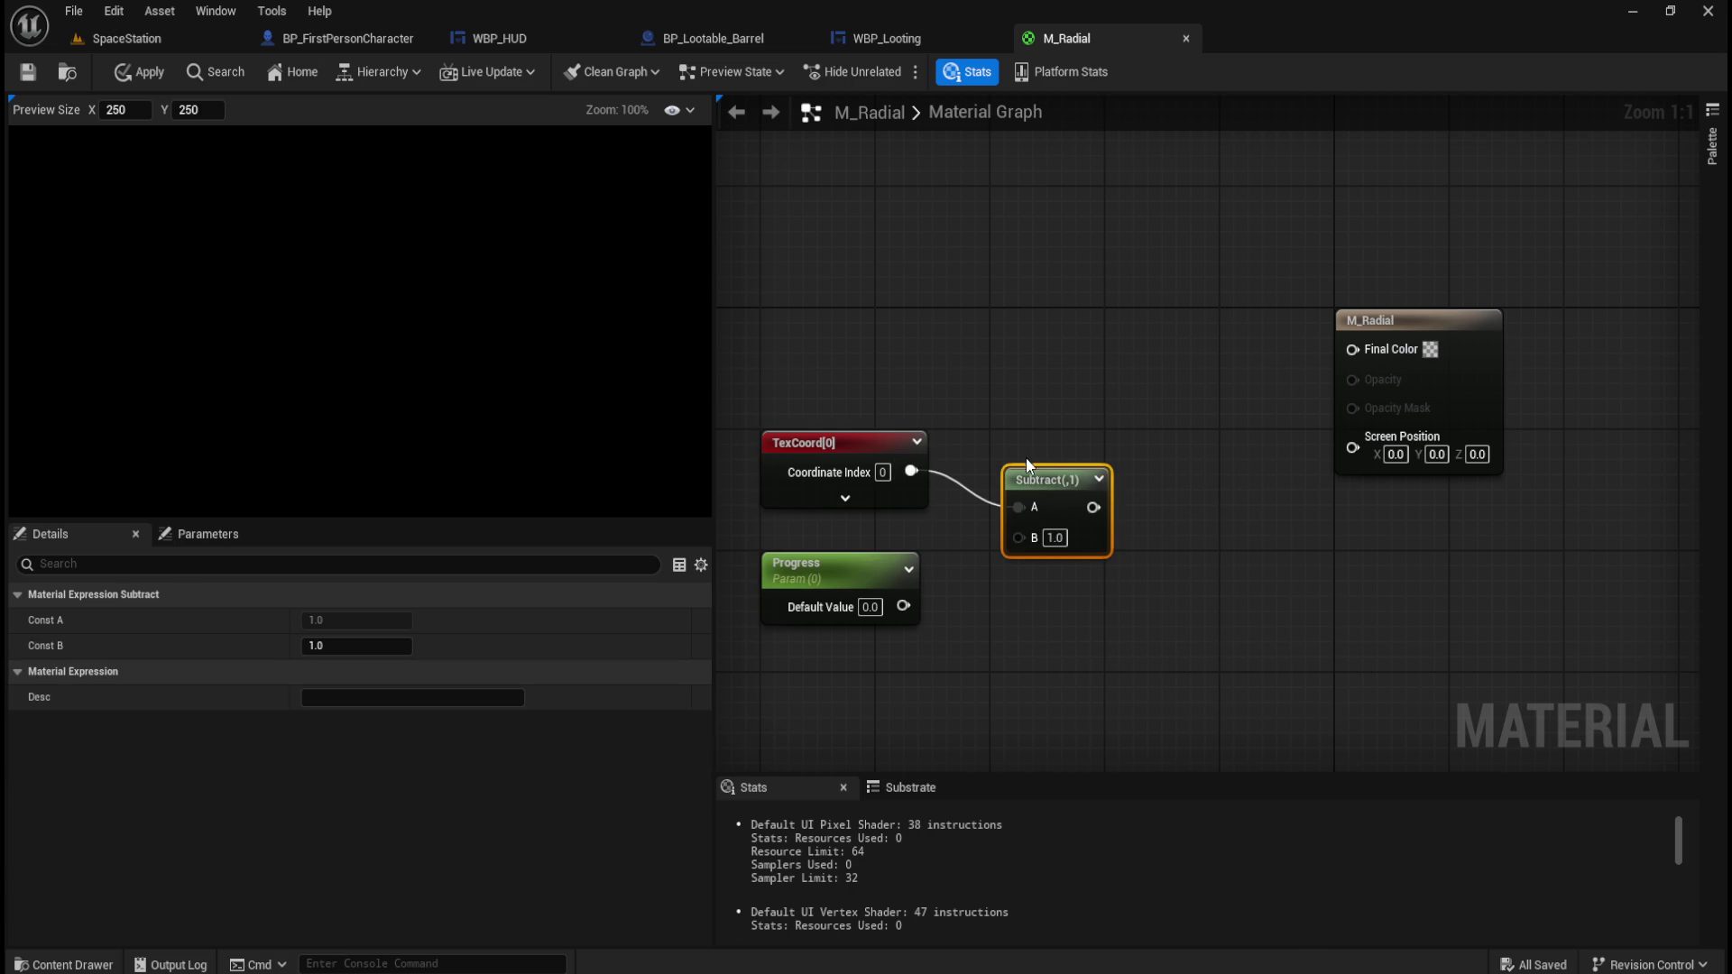
left_click_drag(1053, 472, 1055, 442)
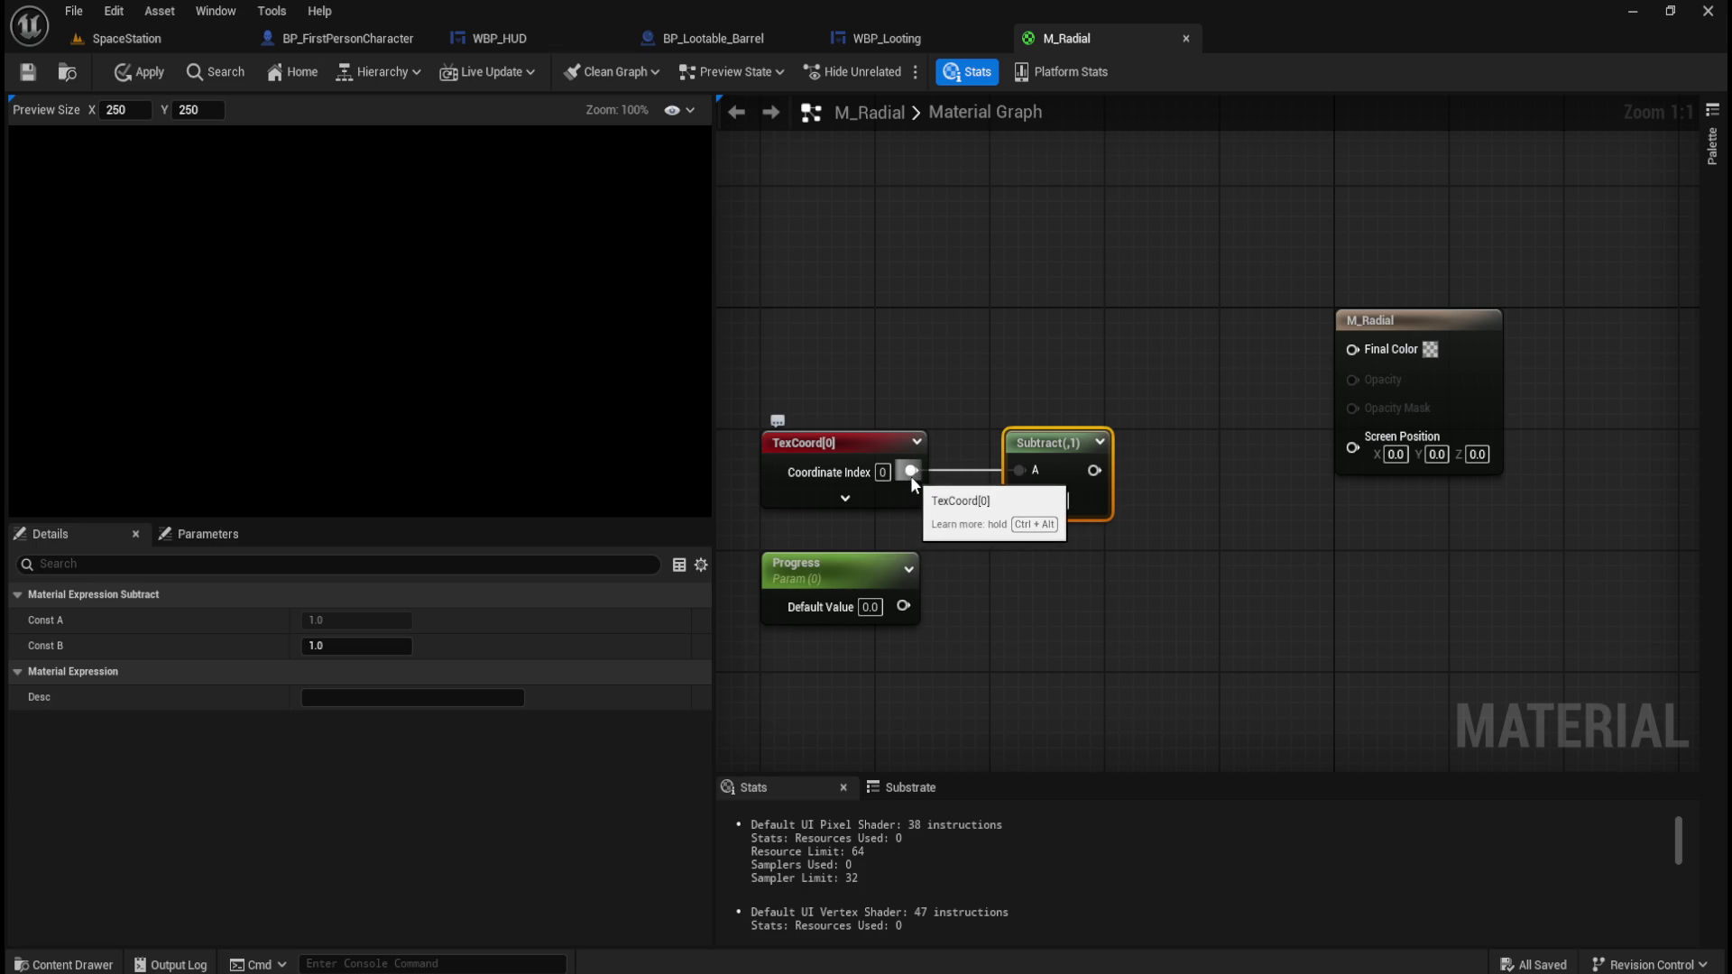
Set the Subtract node's B value to 0.5 so it reads Subtract(,0.5).
left_click(1054, 501)
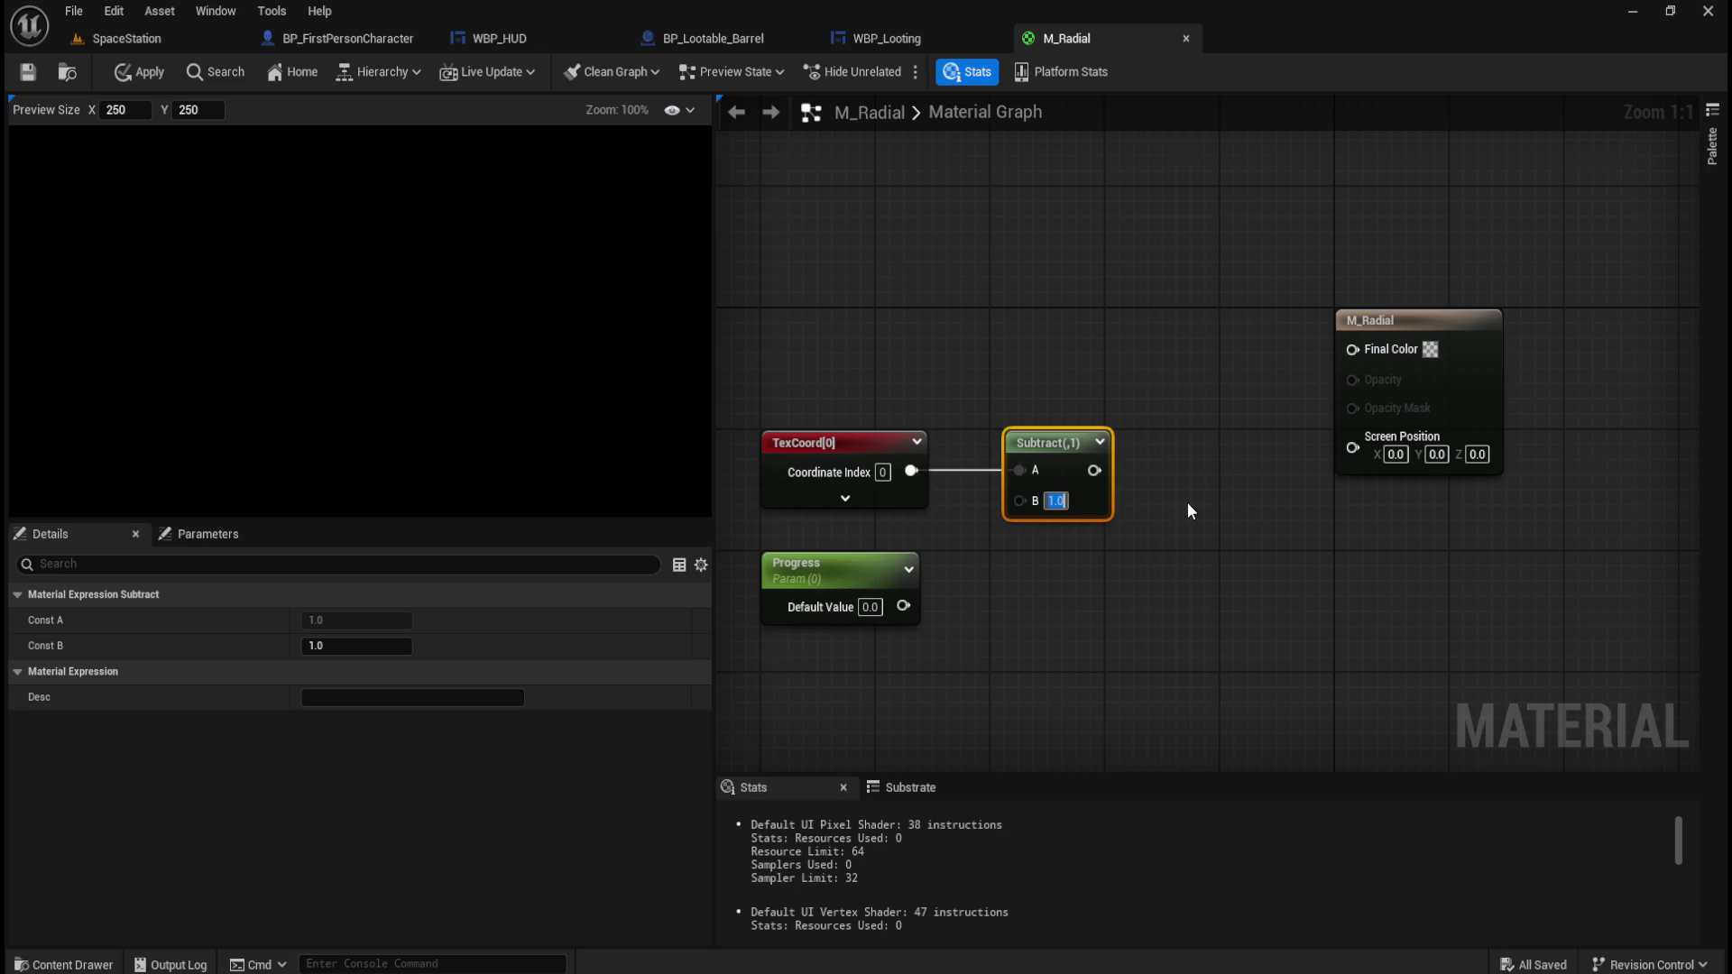
left_click(909, 498)
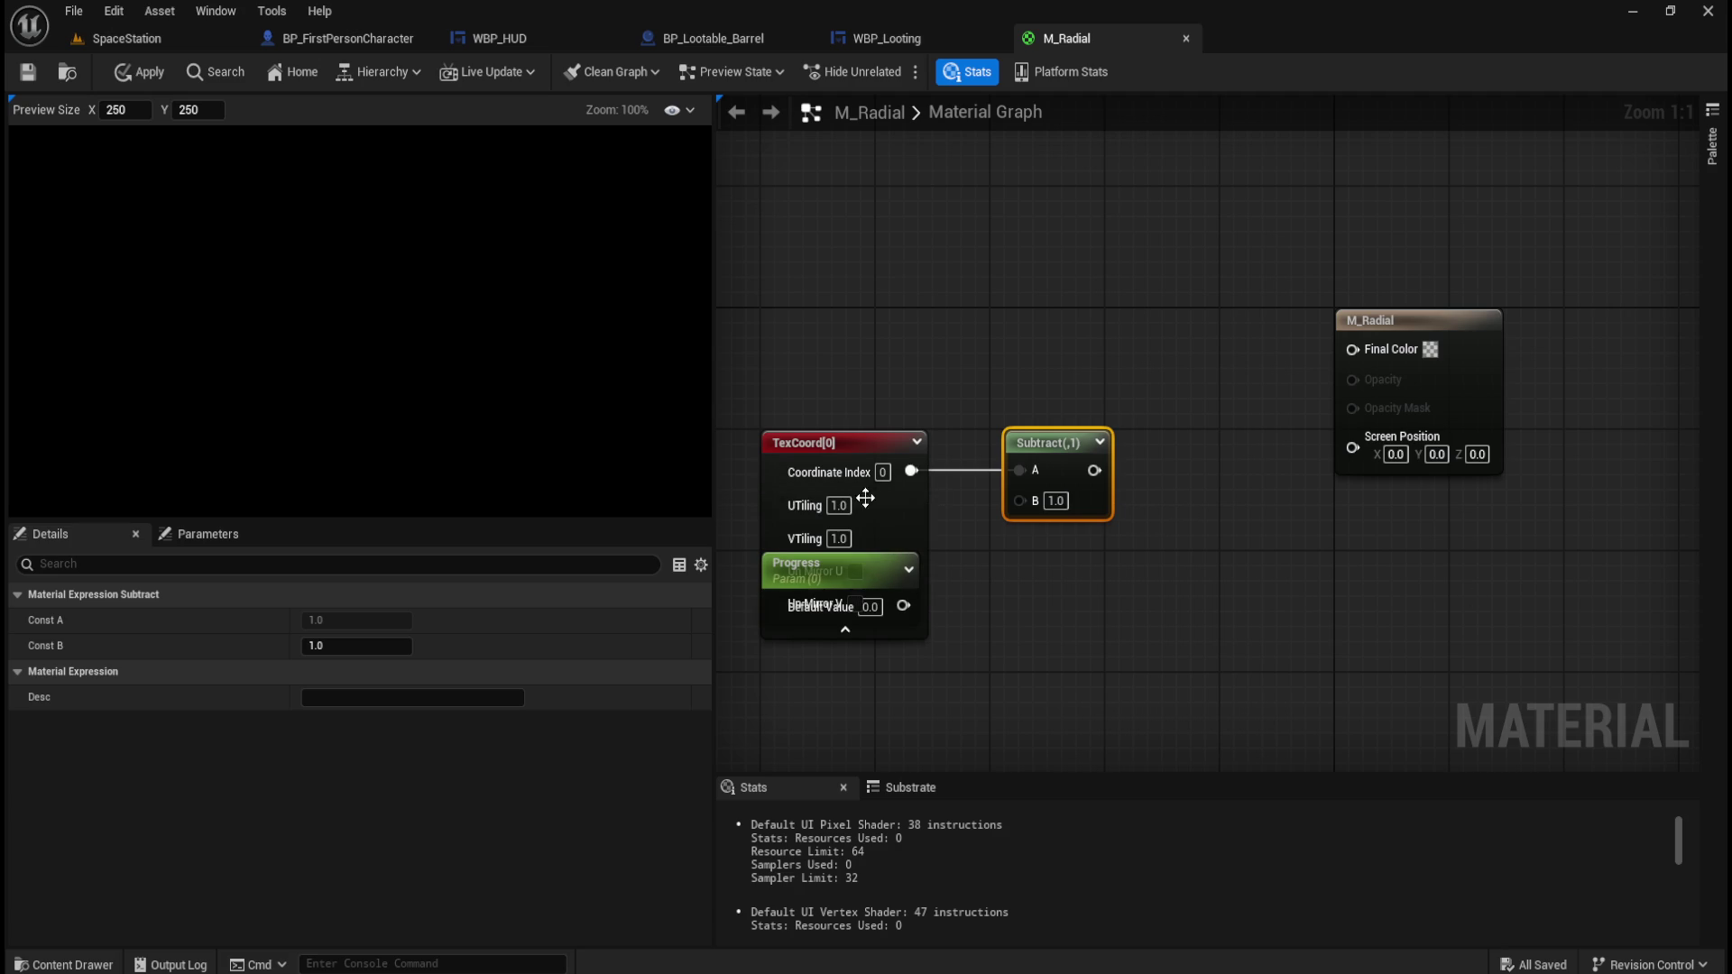
left_click(842, 631)
left_click(1055, 500)
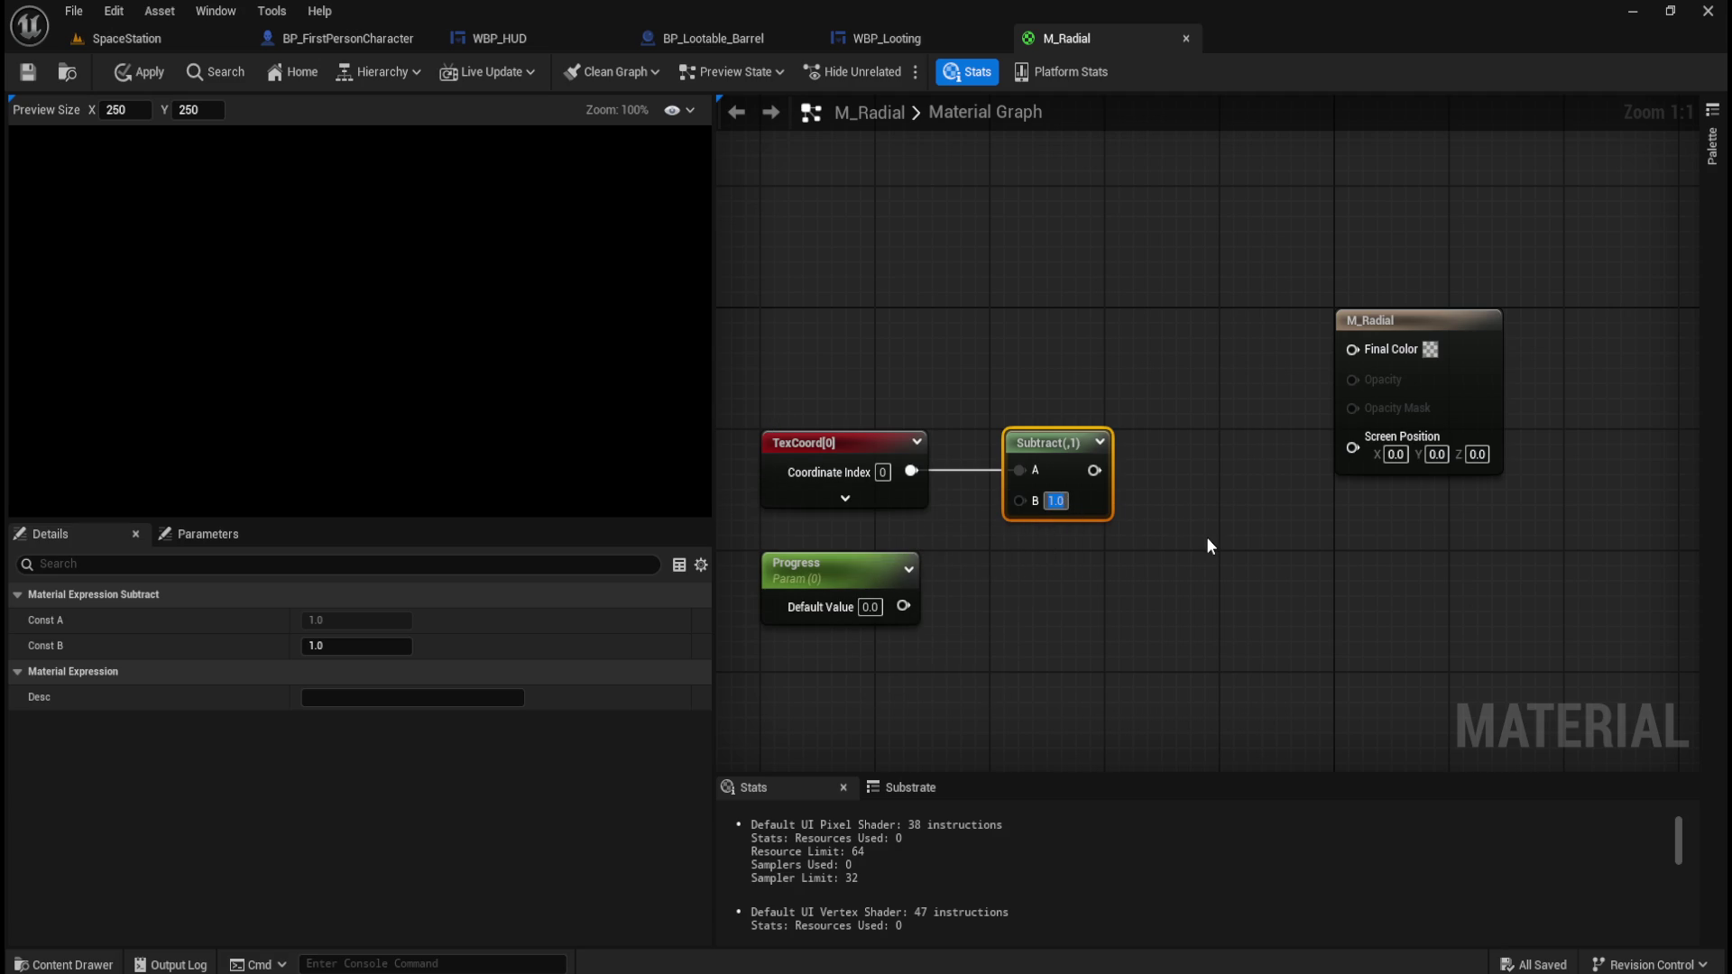
type("(0.5, 0.5")
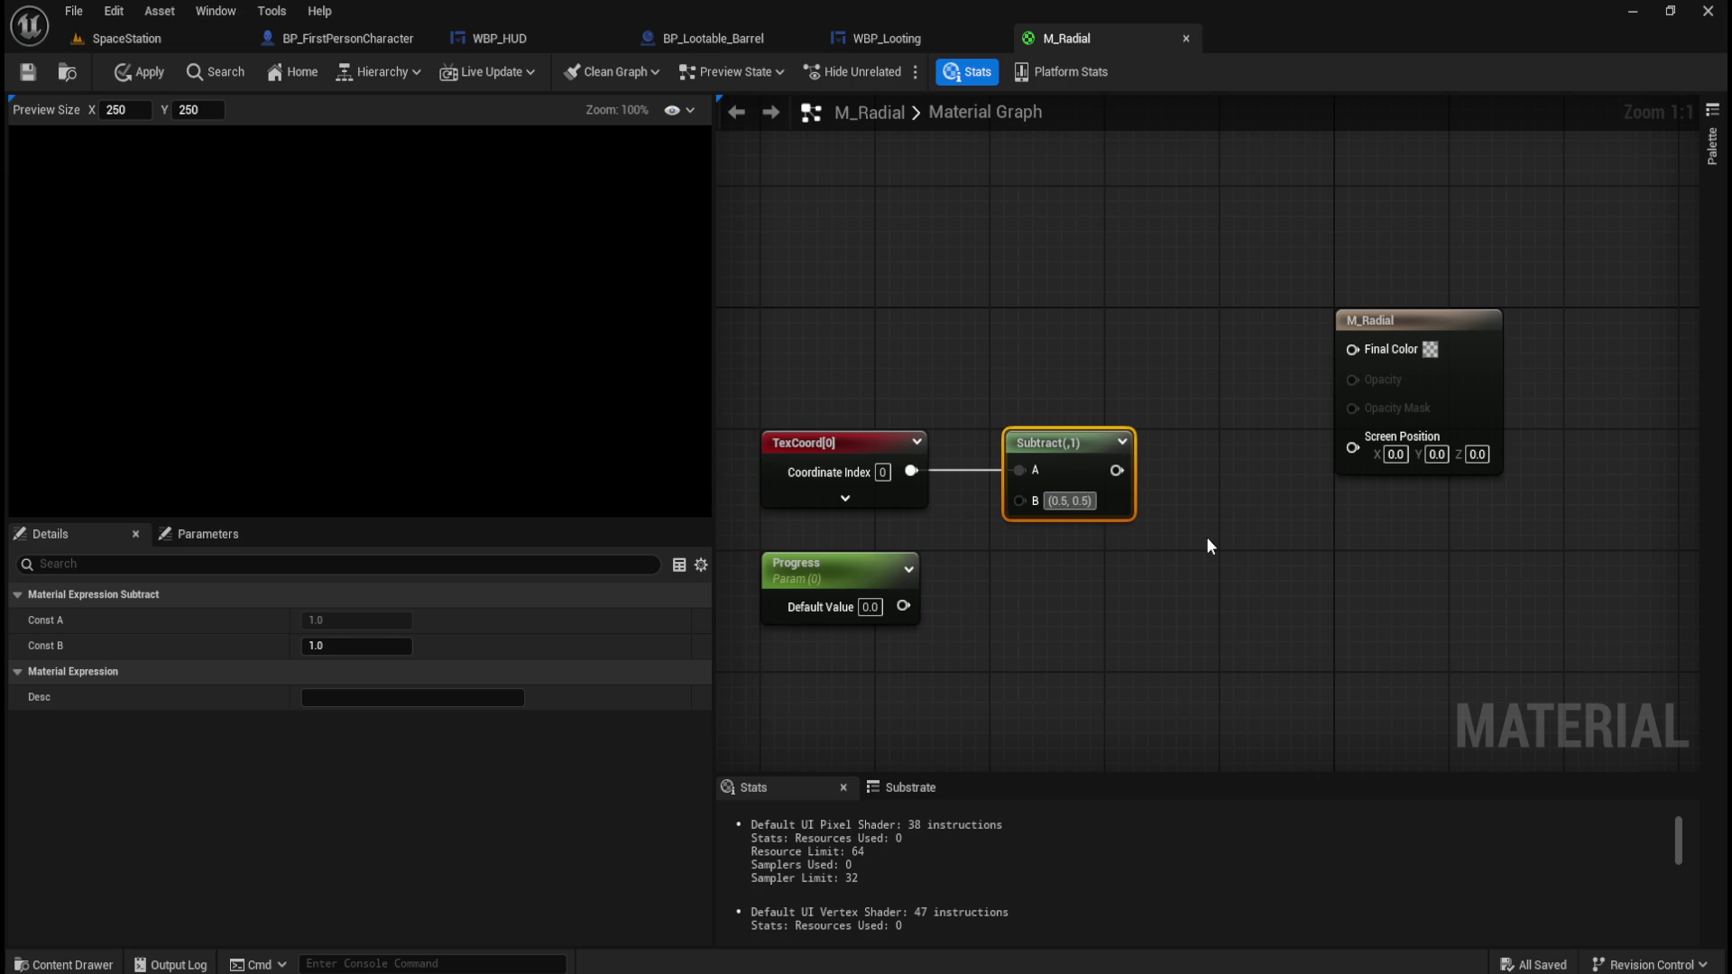
left_click(1210, 543)
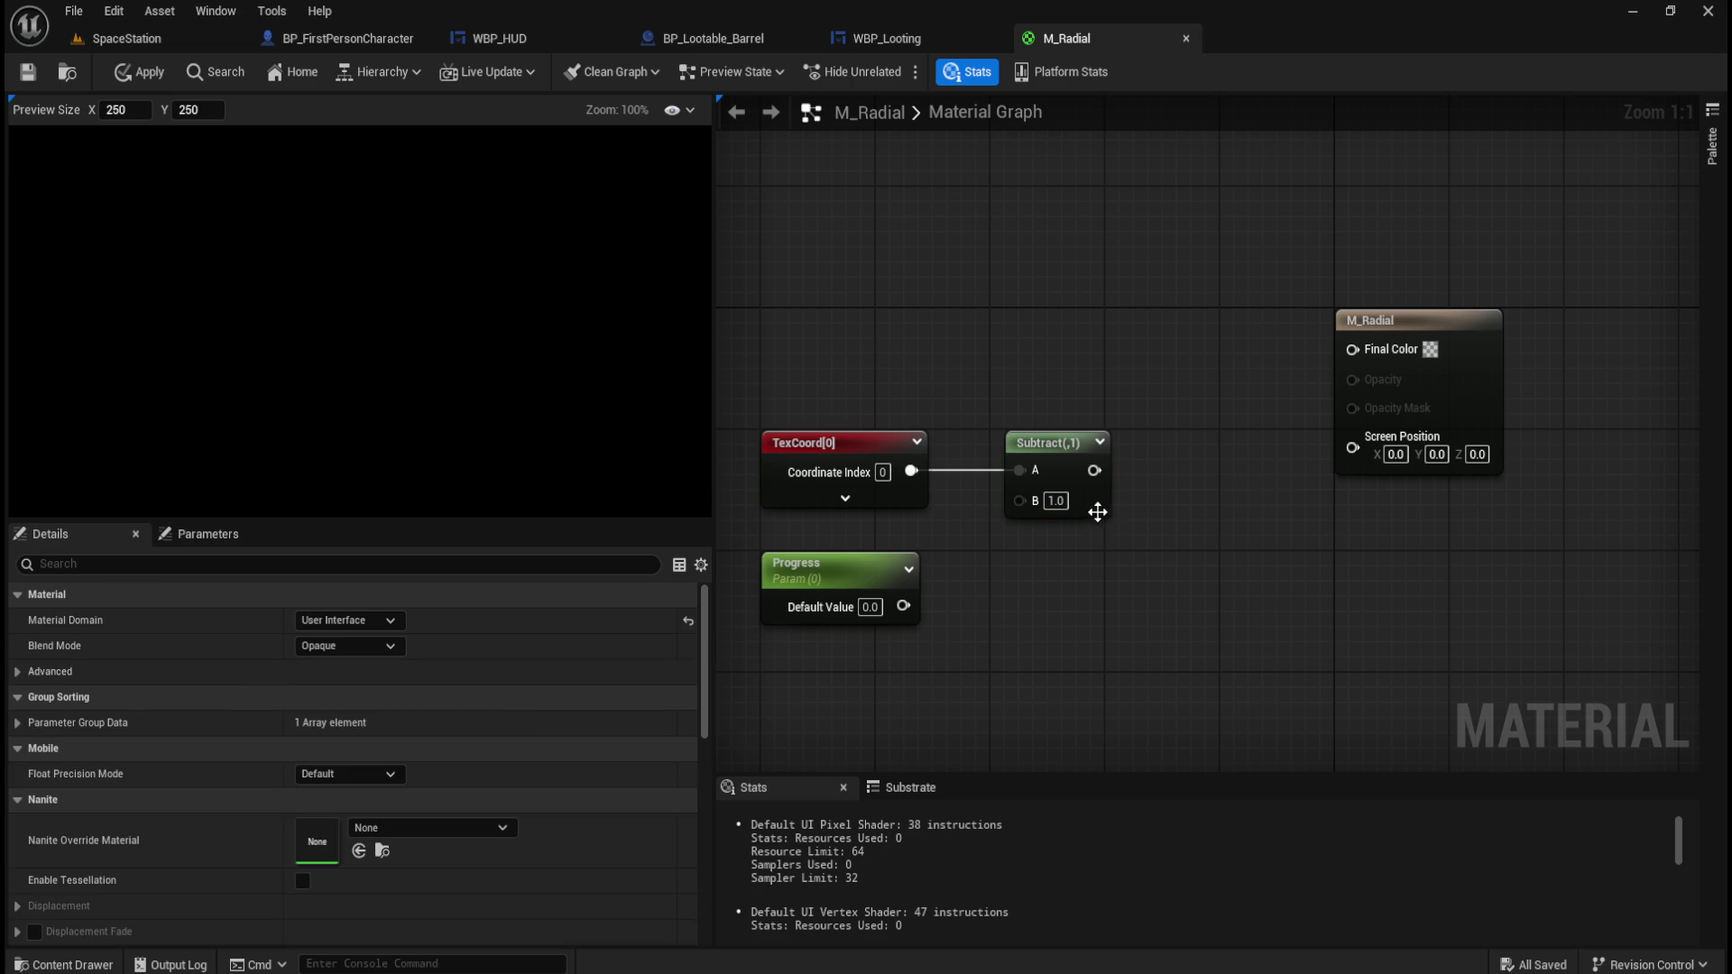
left_click(1097, 513)
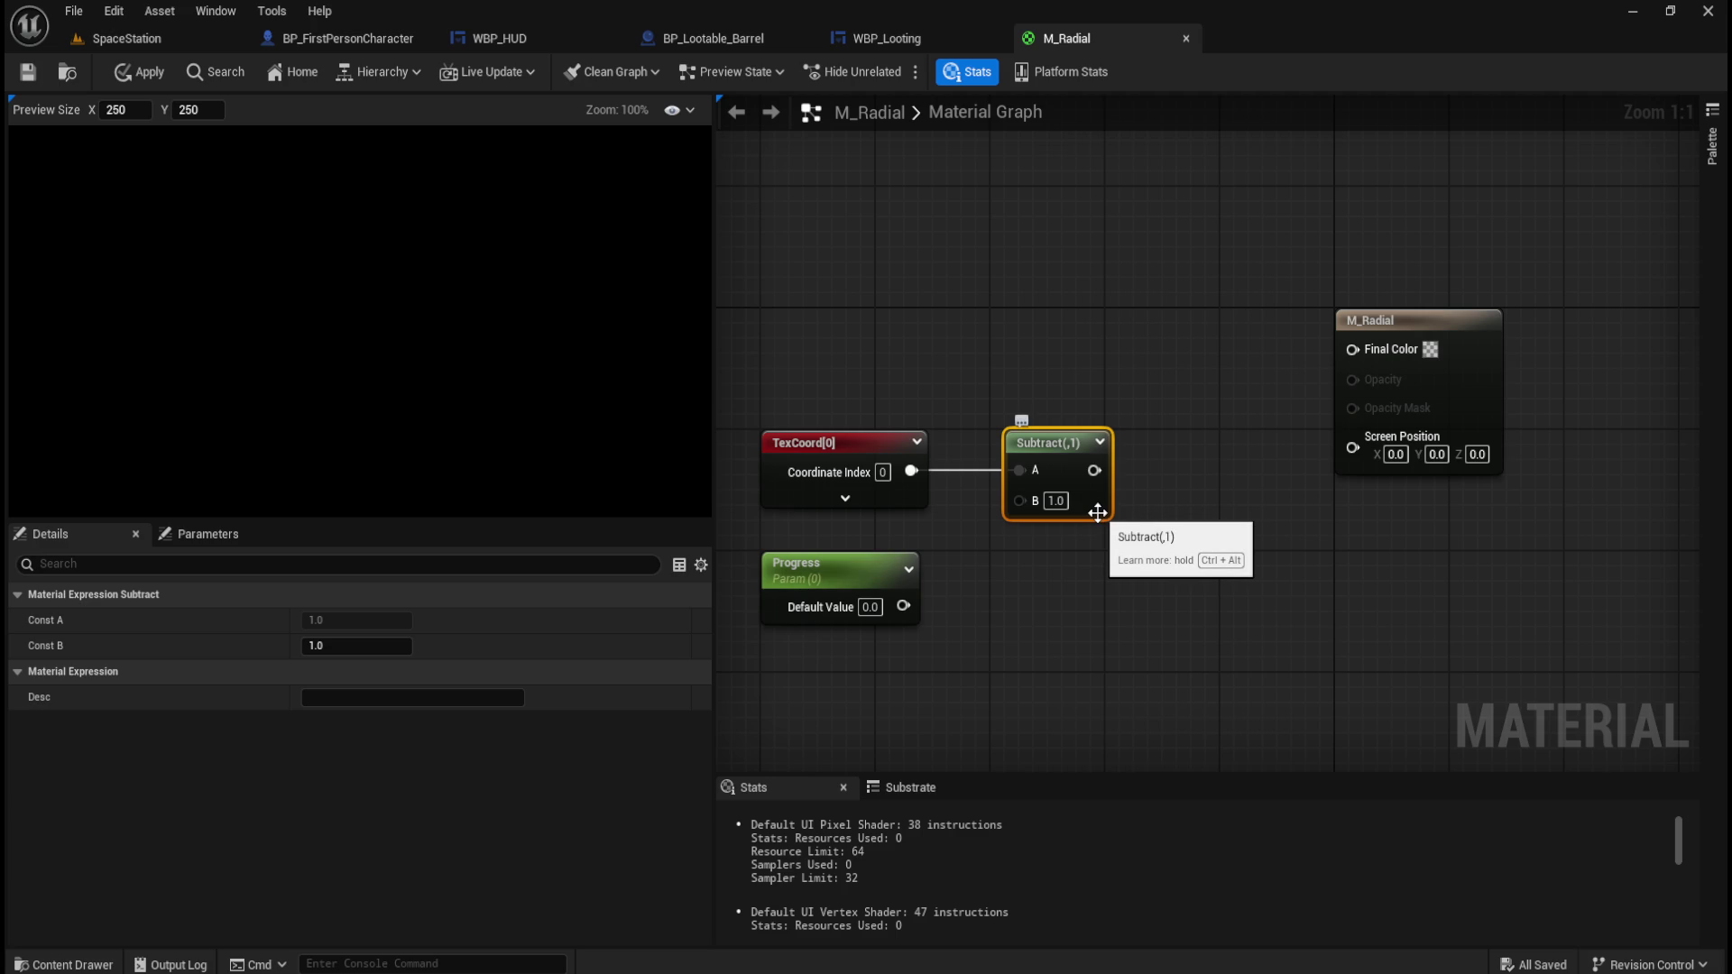
left_click(1055, 501)
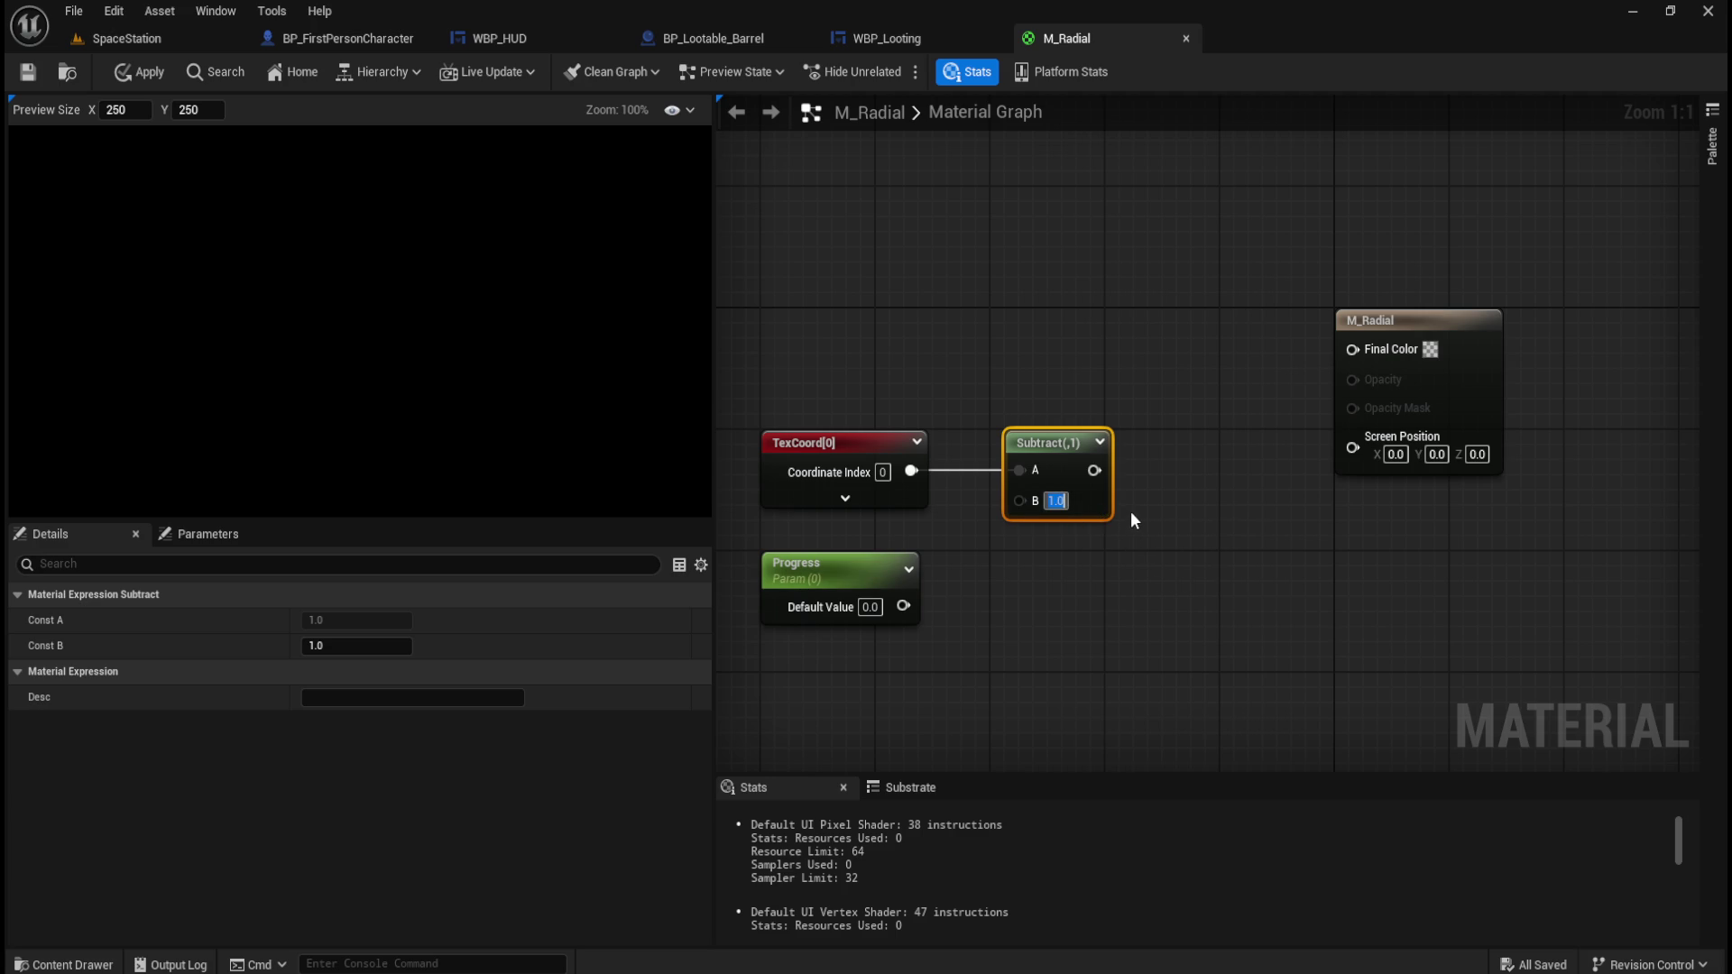
right_click(1025, 501)
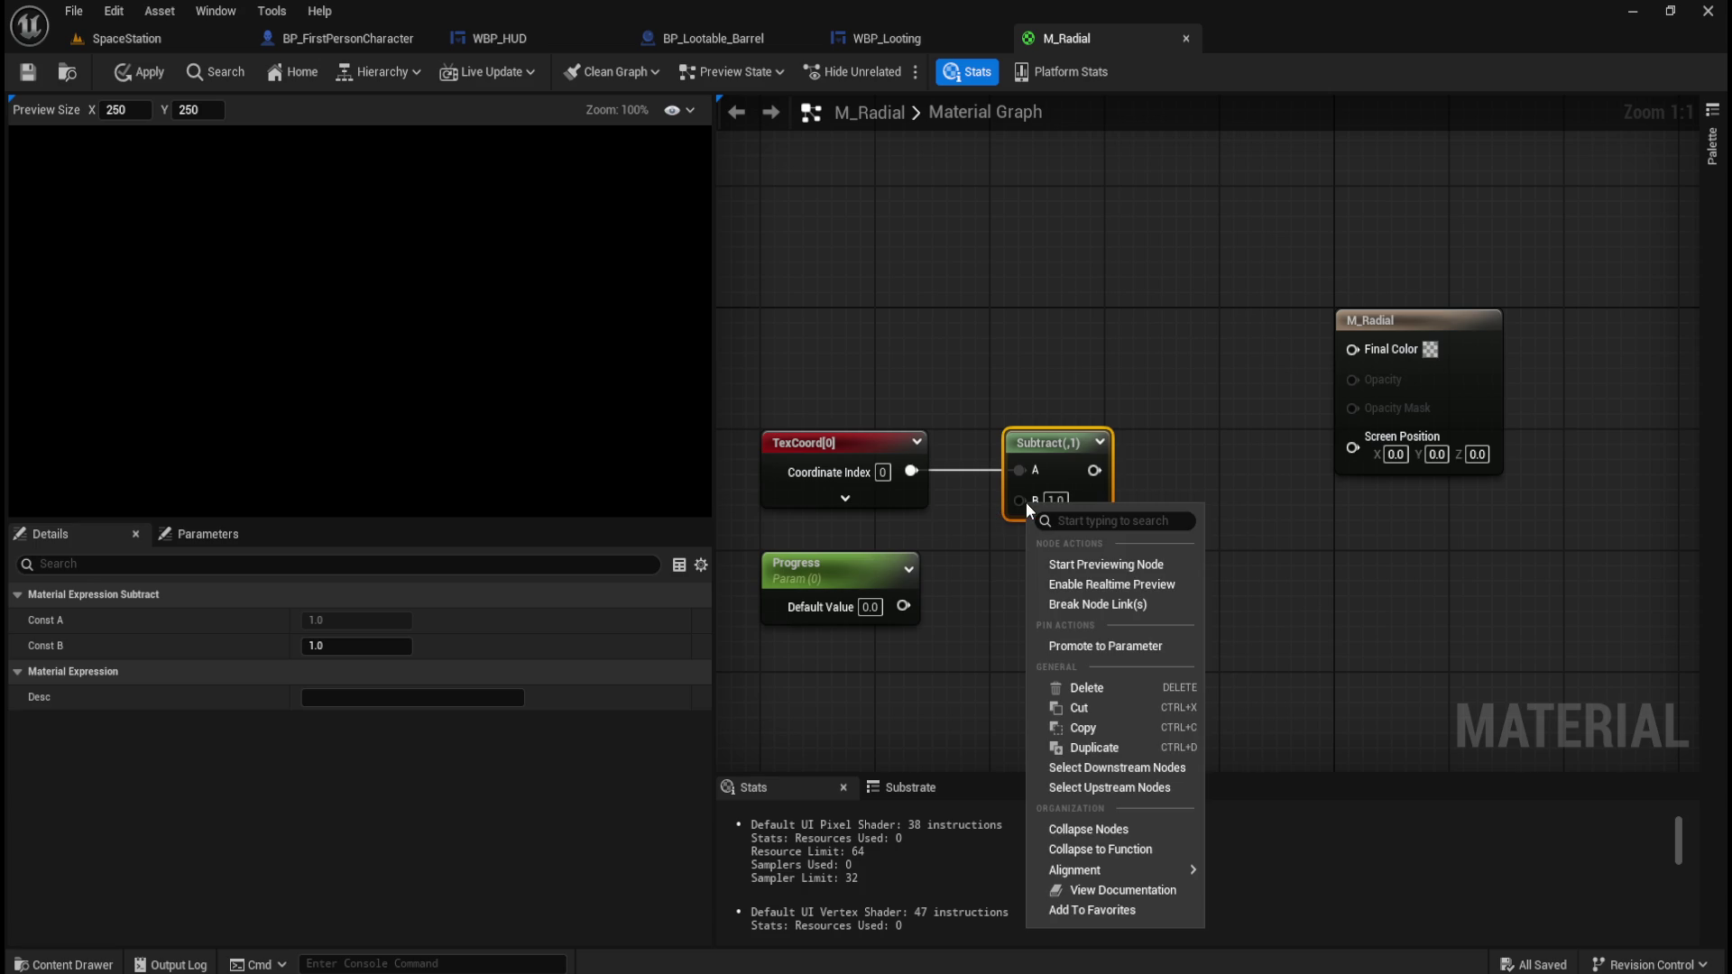
left_click(1150, 478)
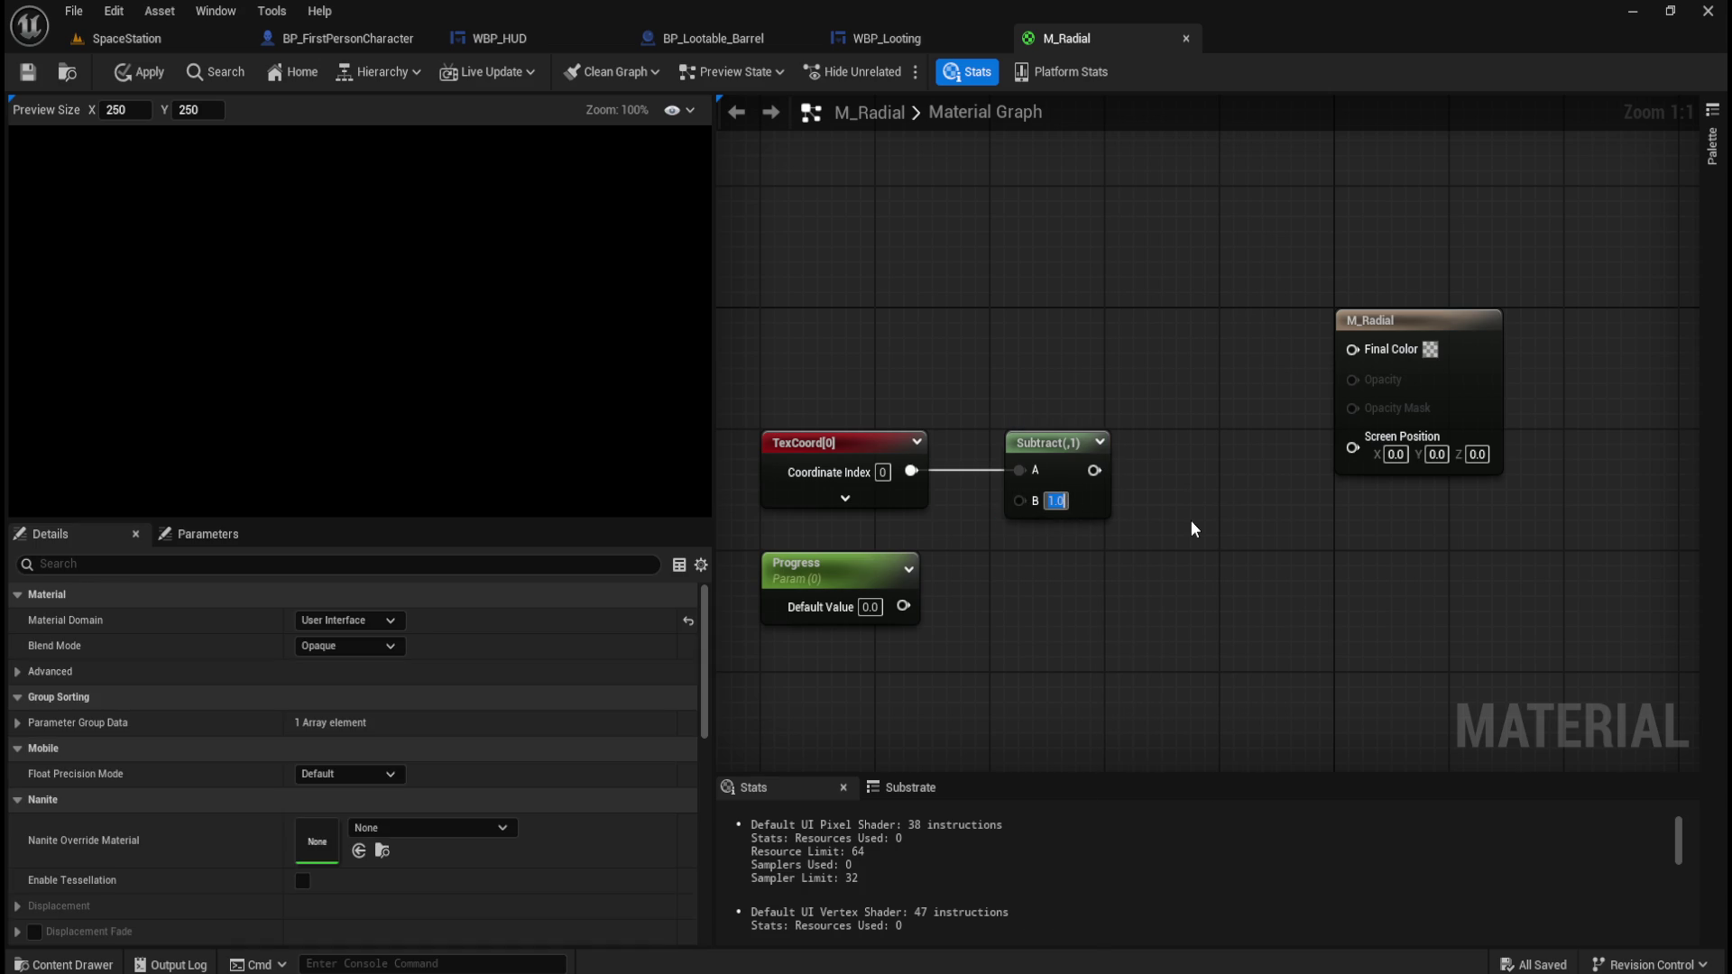
type("0.5")
key("Return")
left_click(1169, 582)
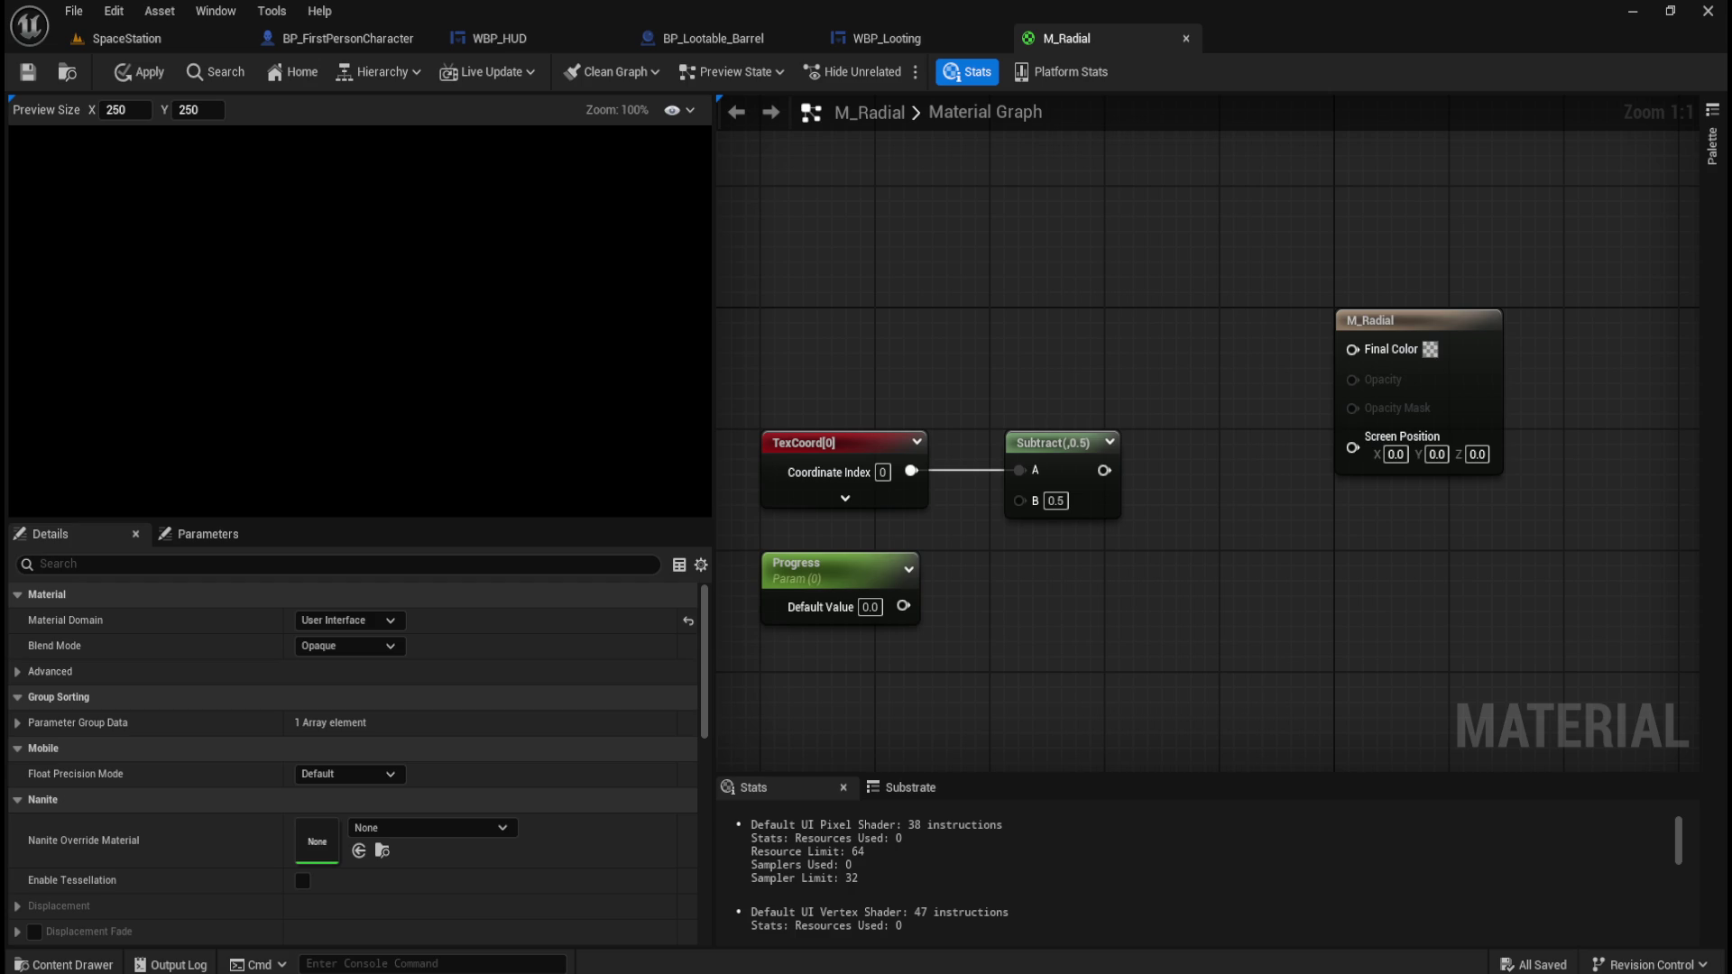
right_click(1066, 442)
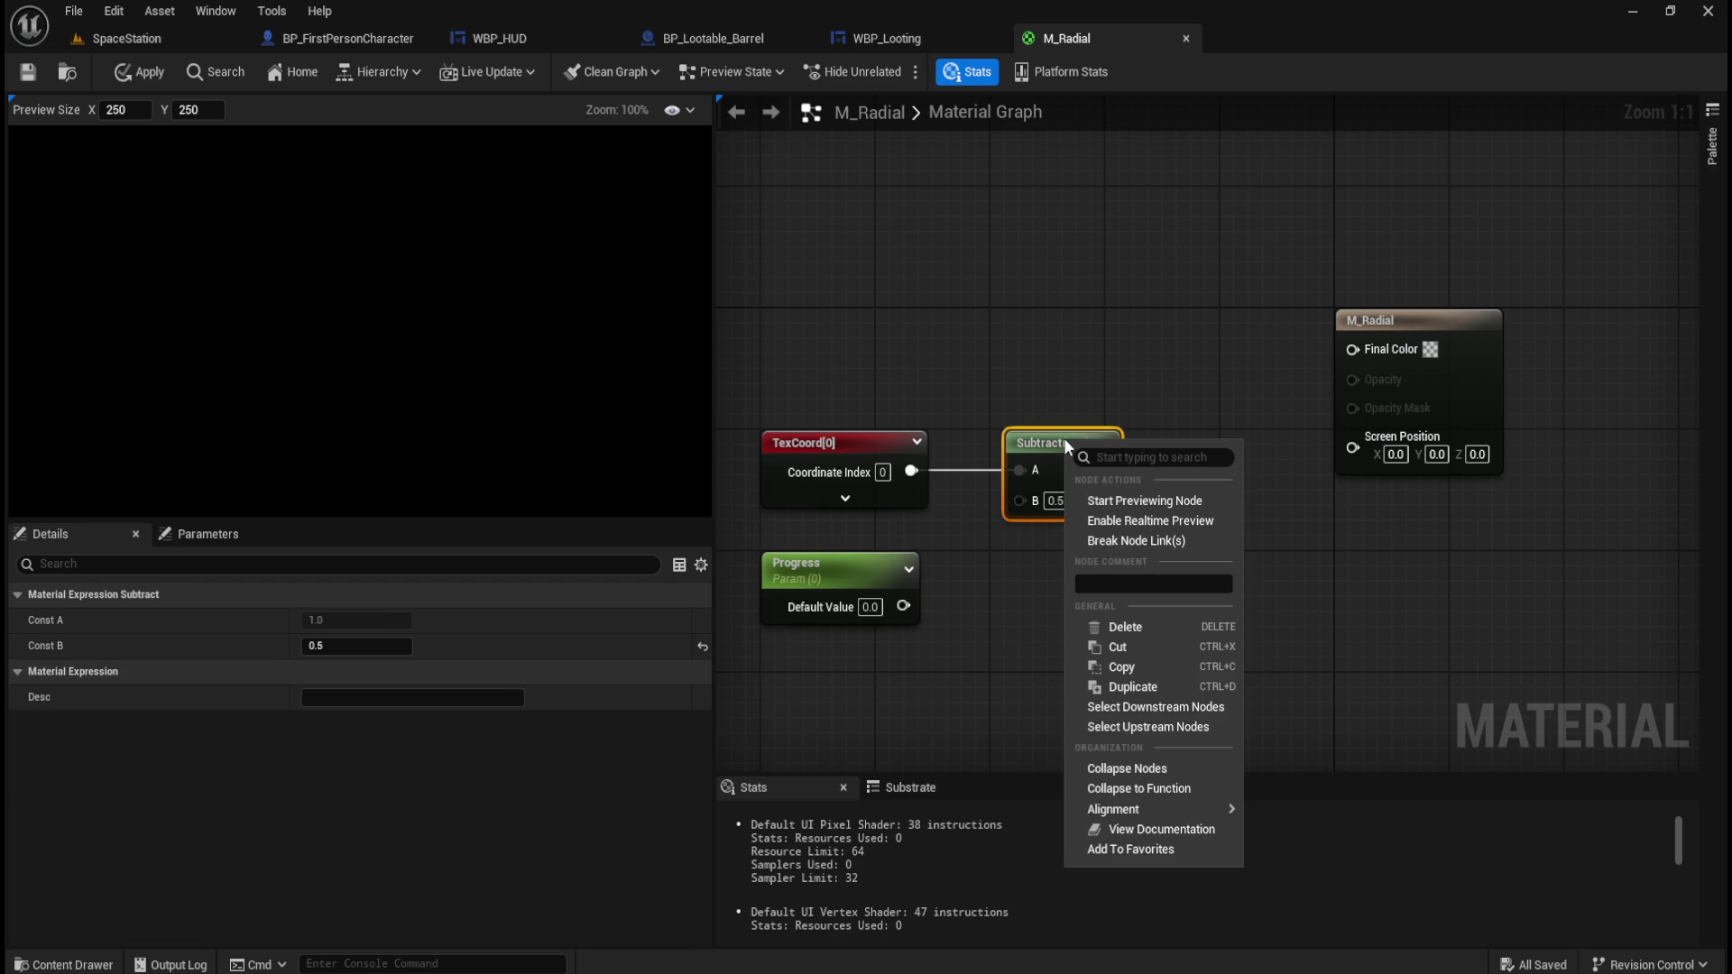
left_click(1035, 408)
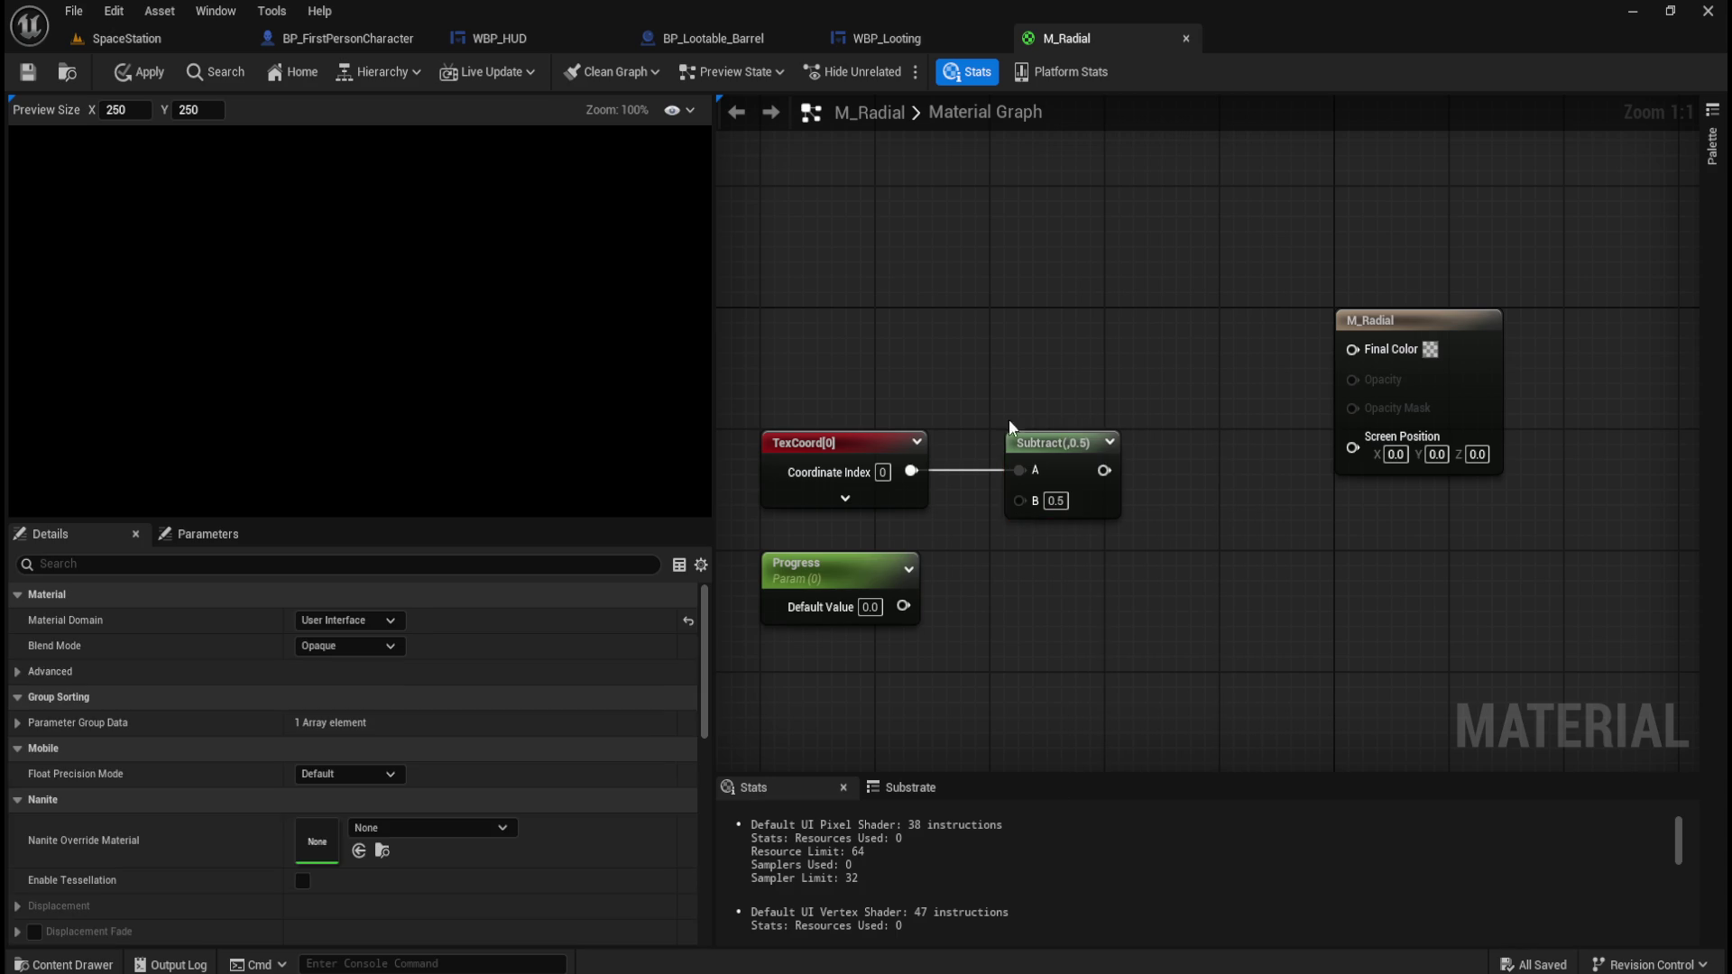
right_click(911, 471)
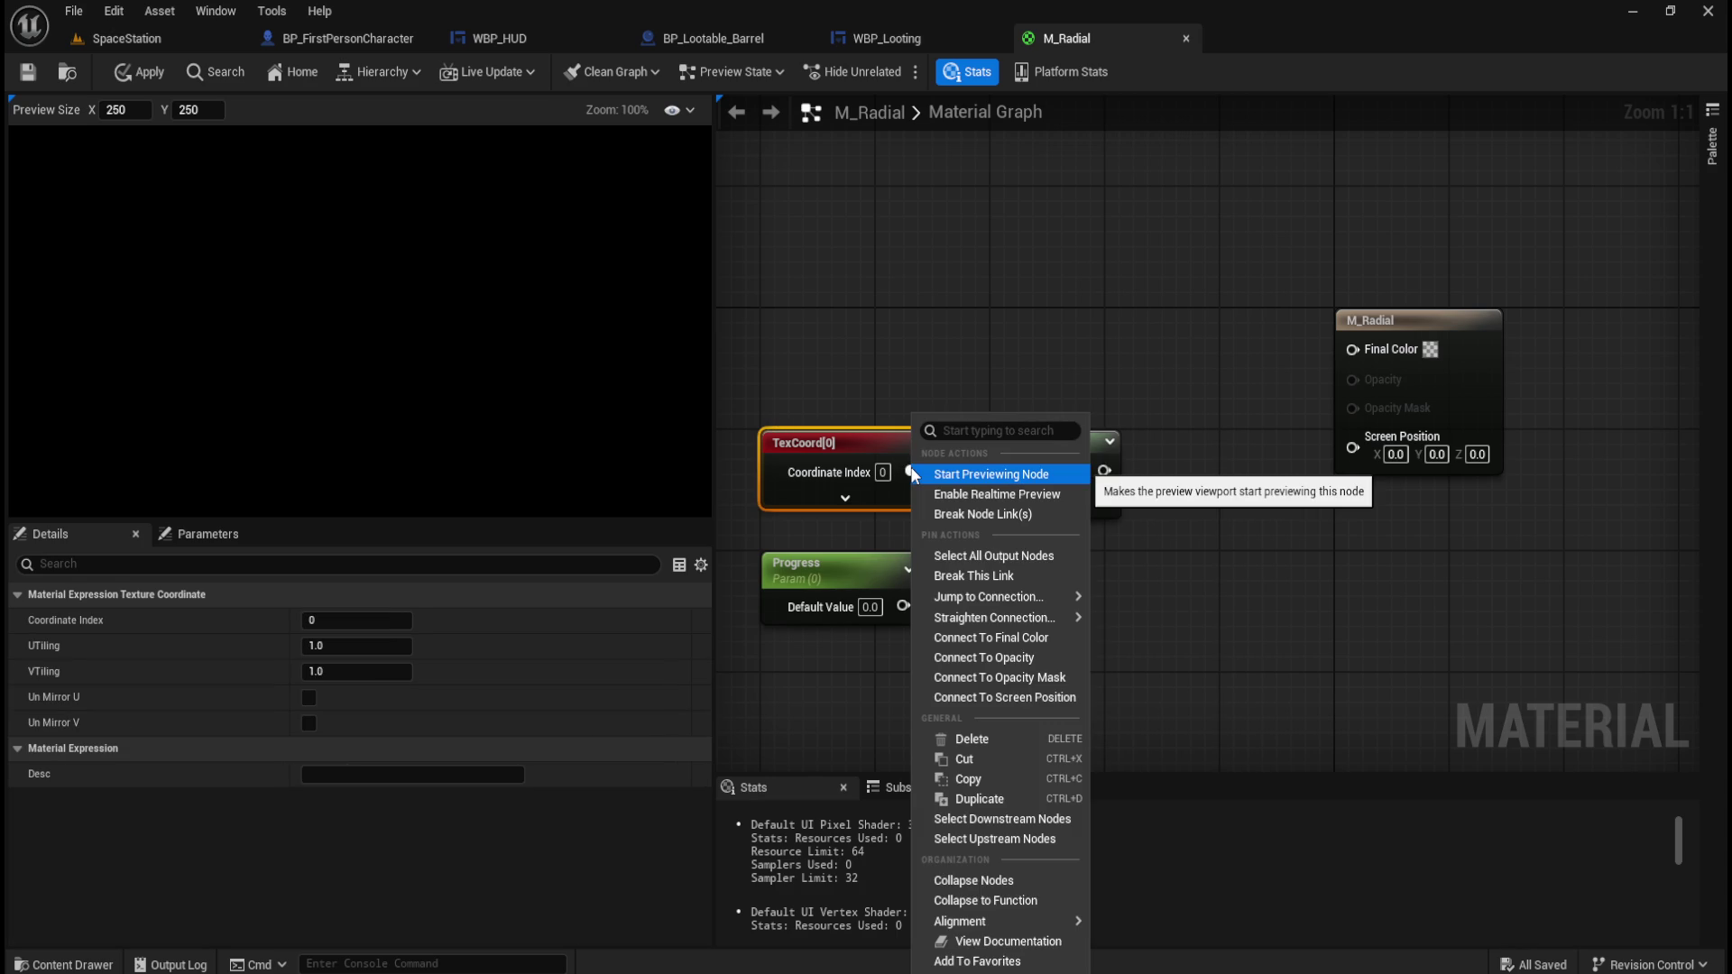
left_click(974, 528)
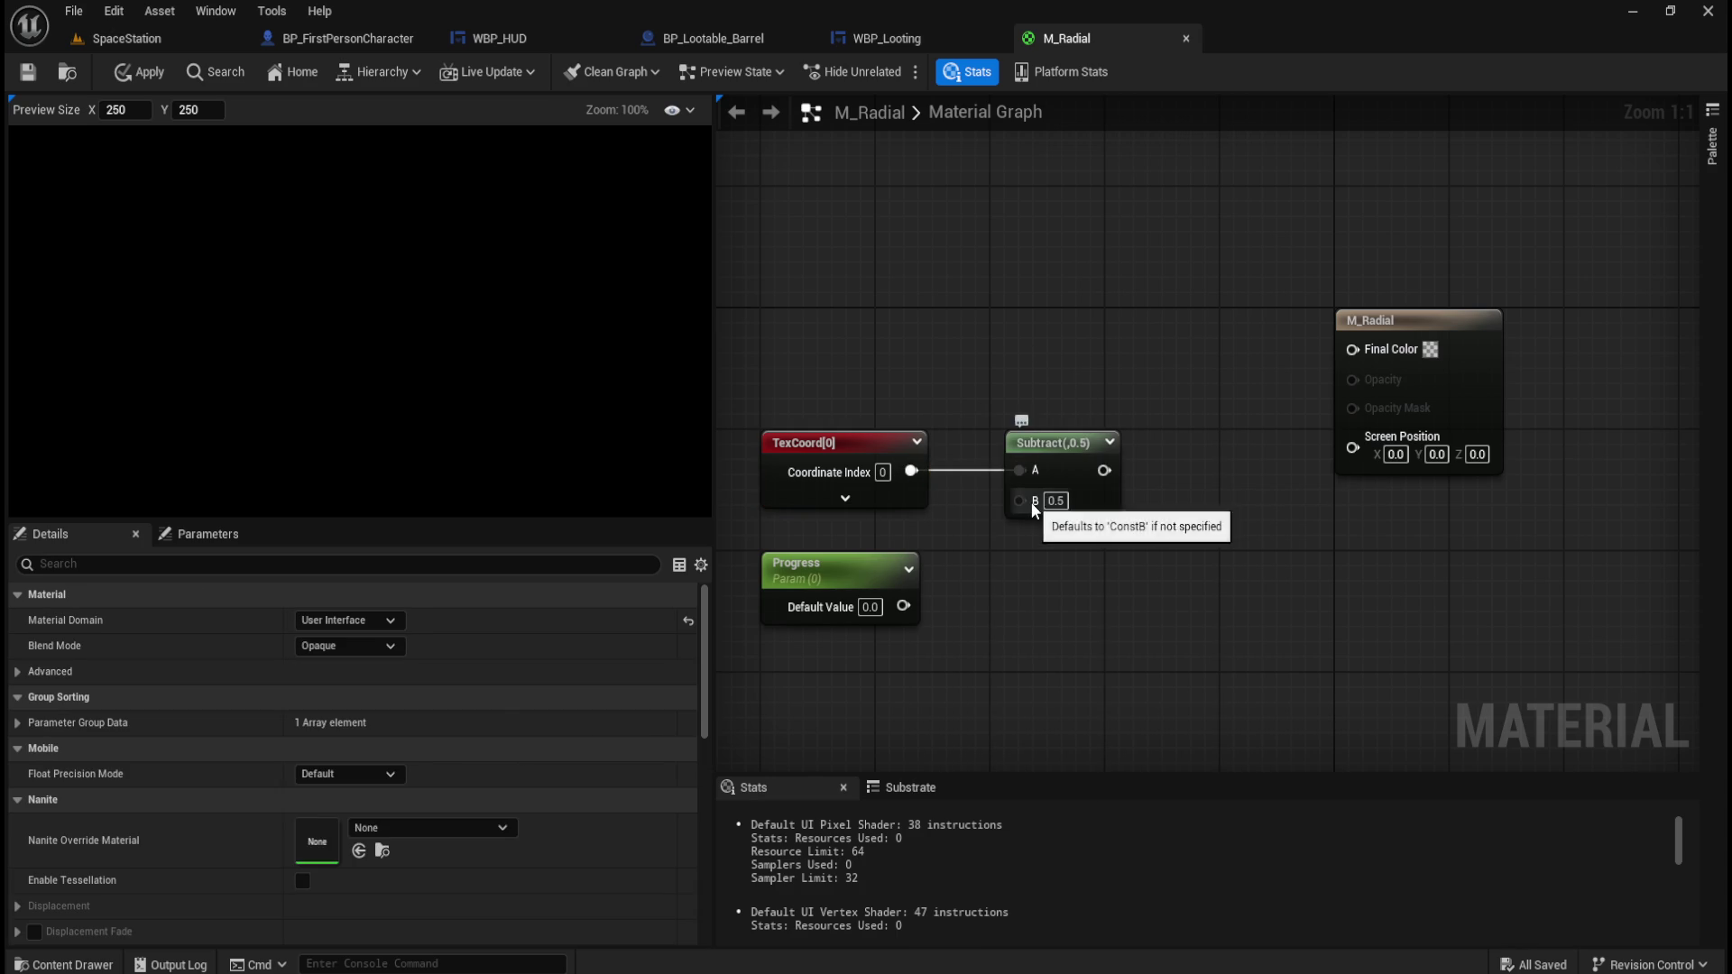
right_click(1031, 502)
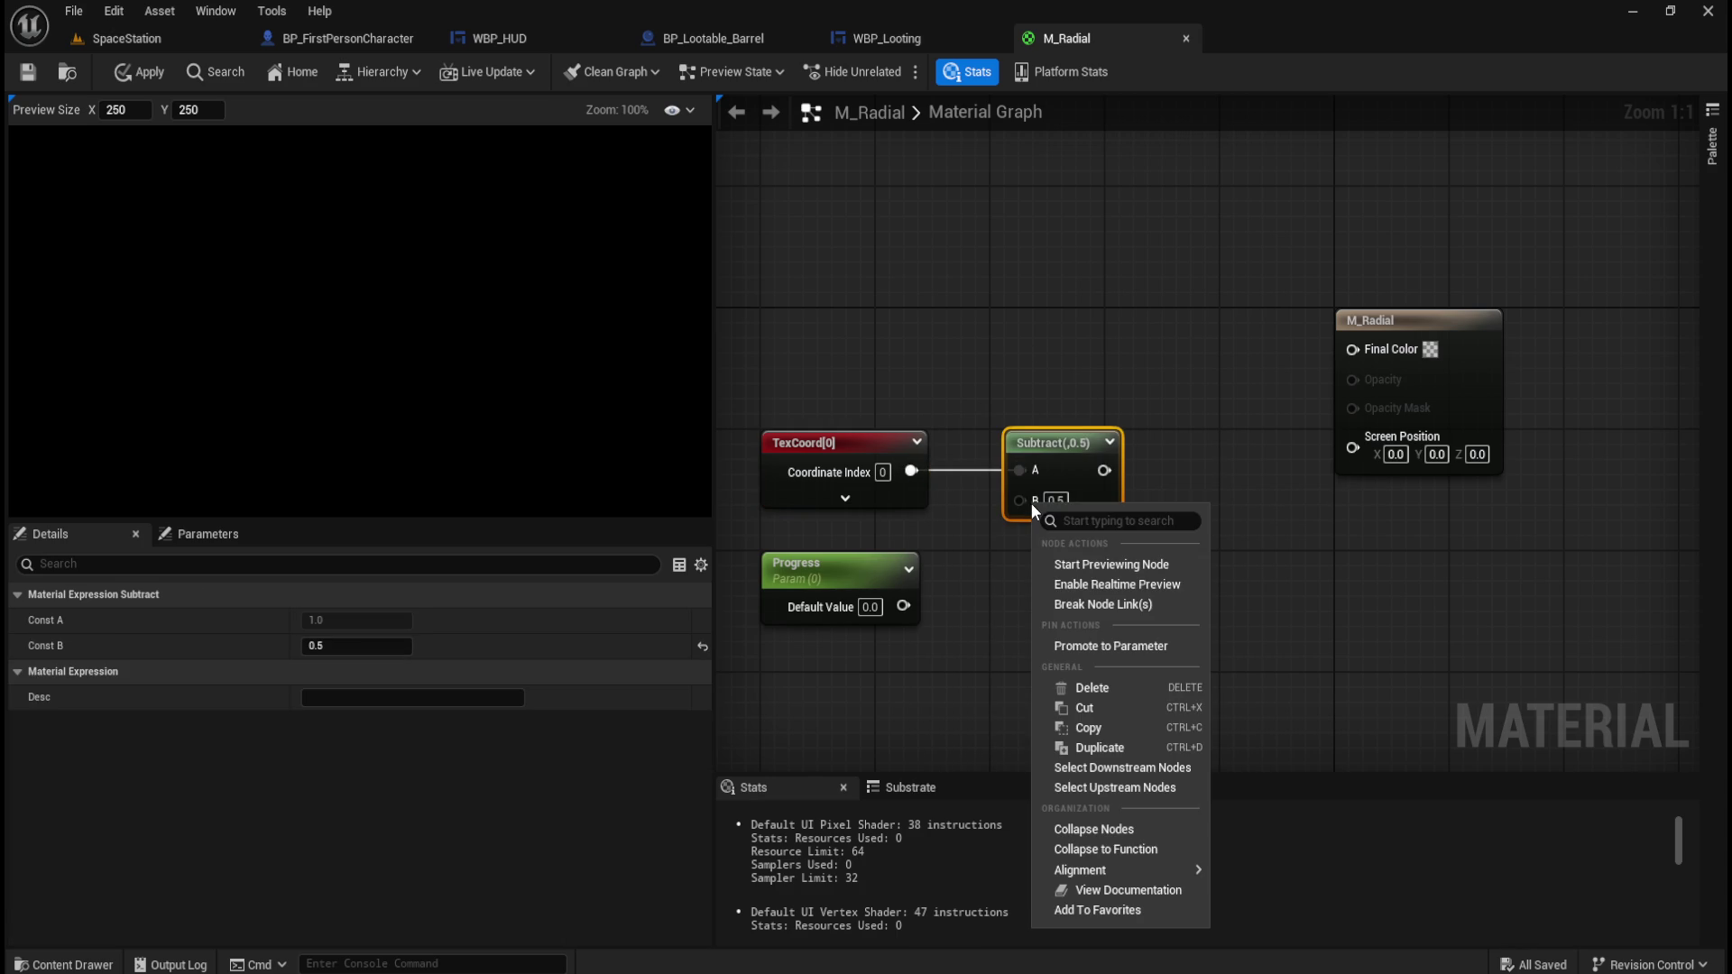
left_click(1170, 448)
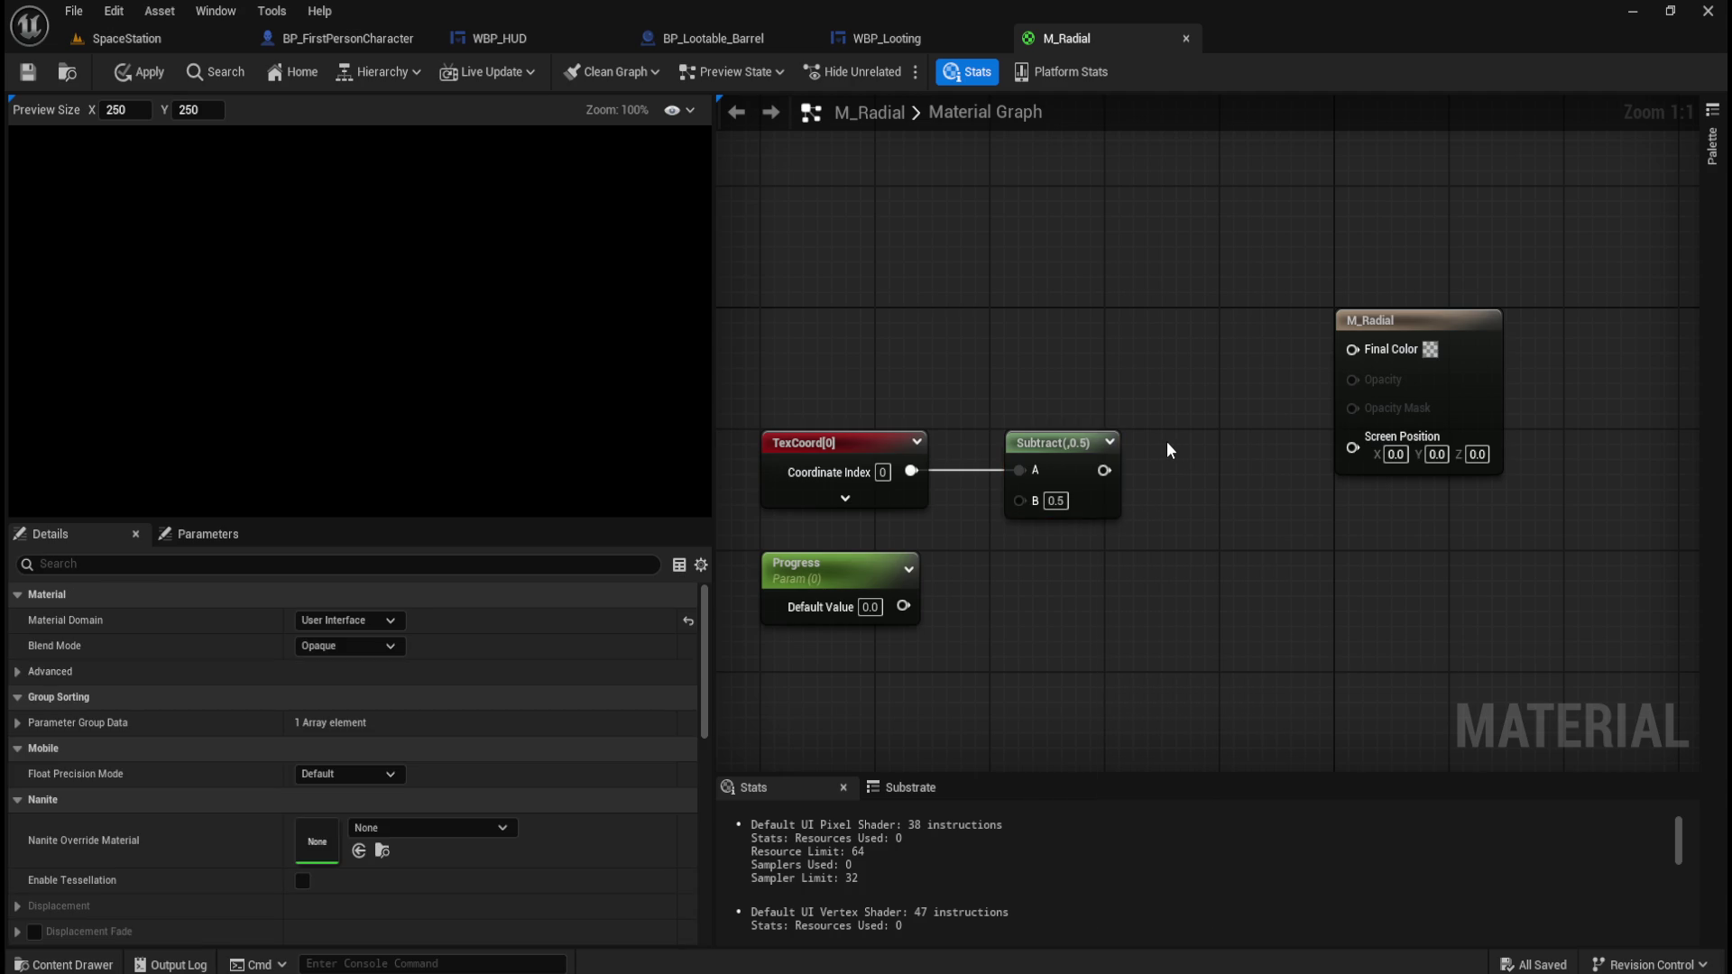
Add an MX_Place2D node from a '2d' search and place it below the Subtract node.
right_click(1093, 603)
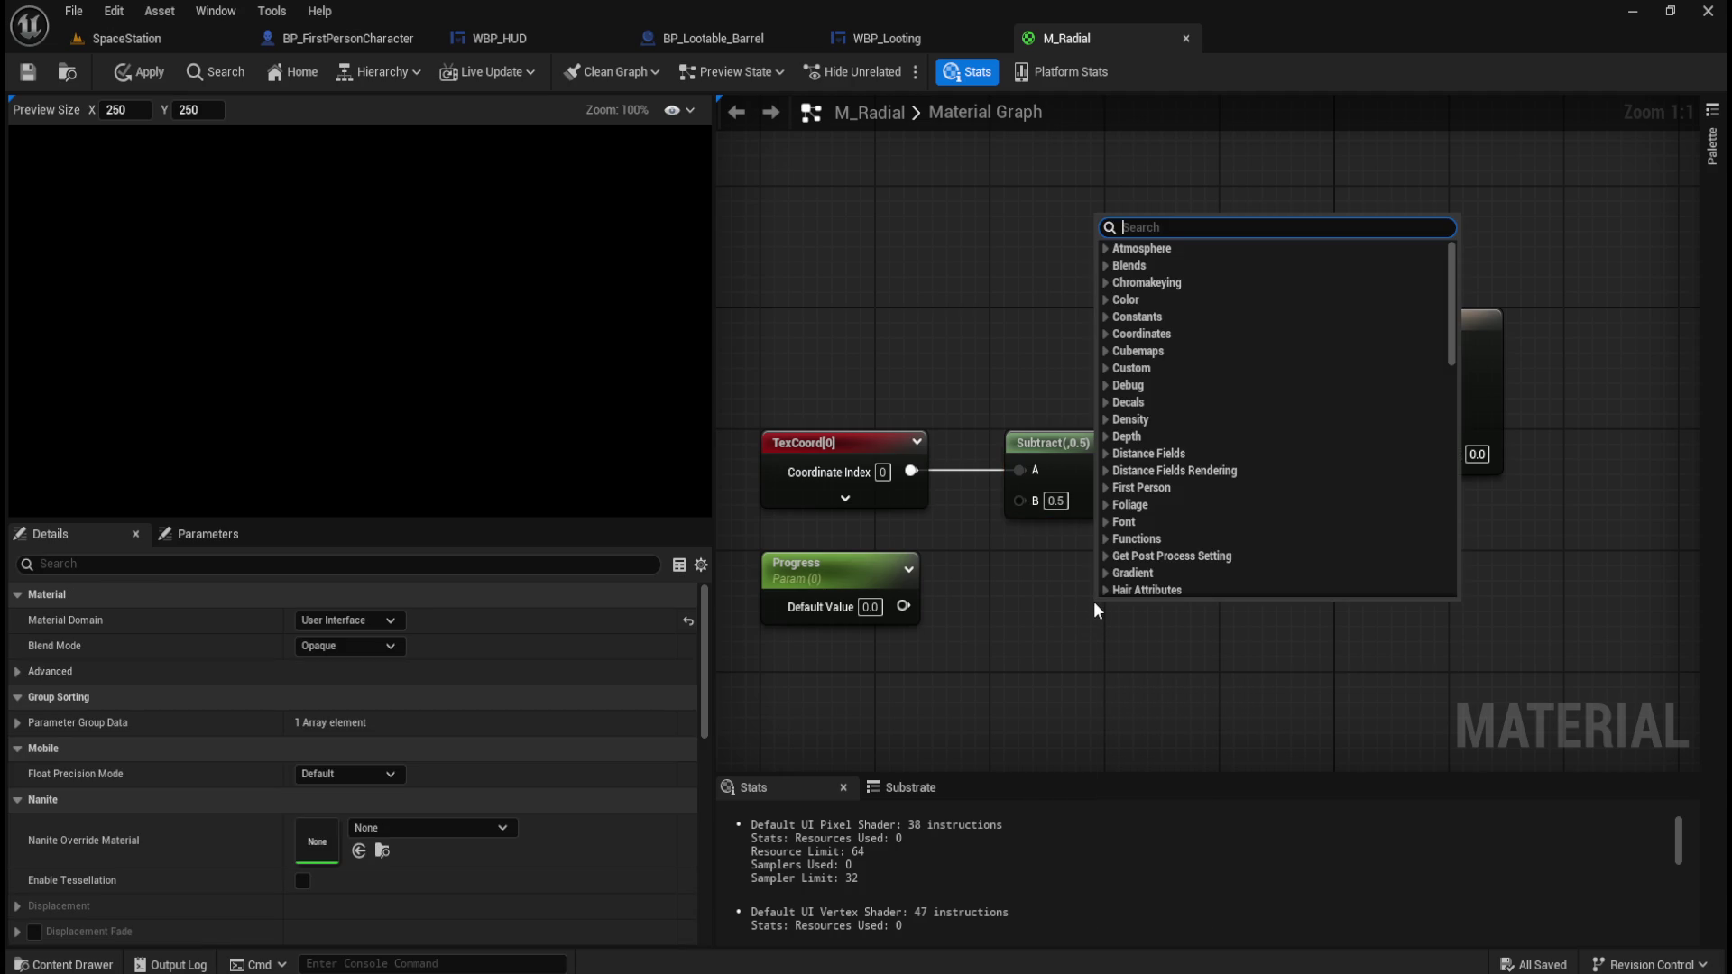
type("make")
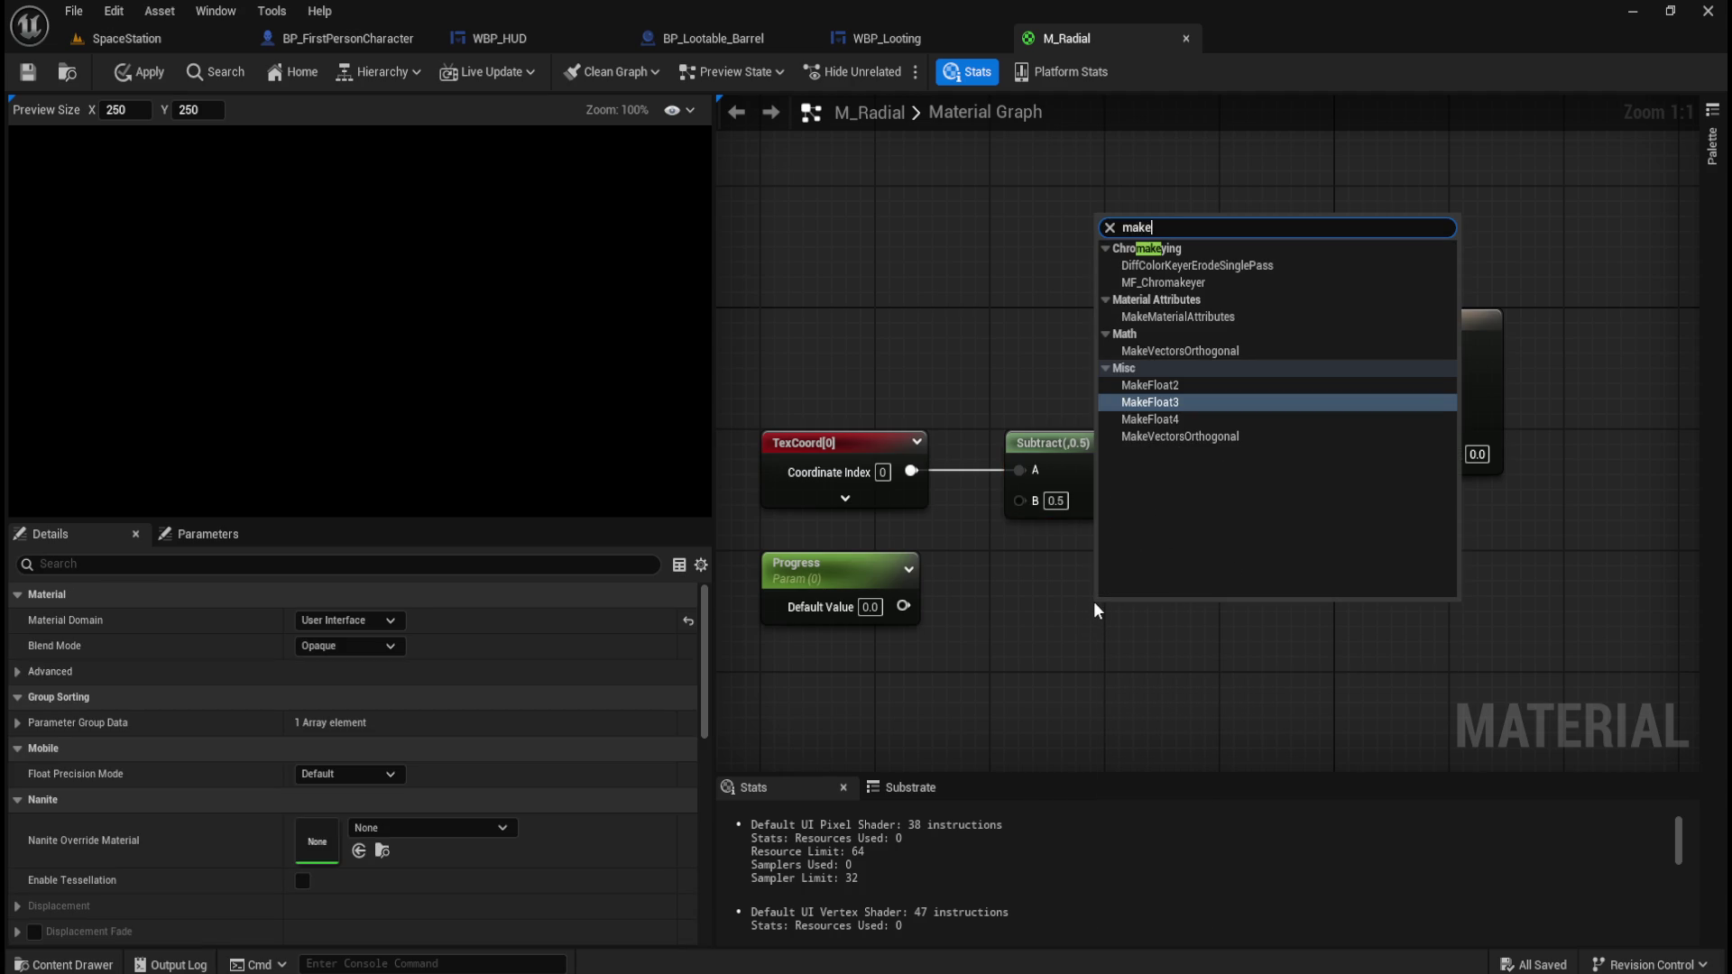
type("2d")
key("ctrl+a")
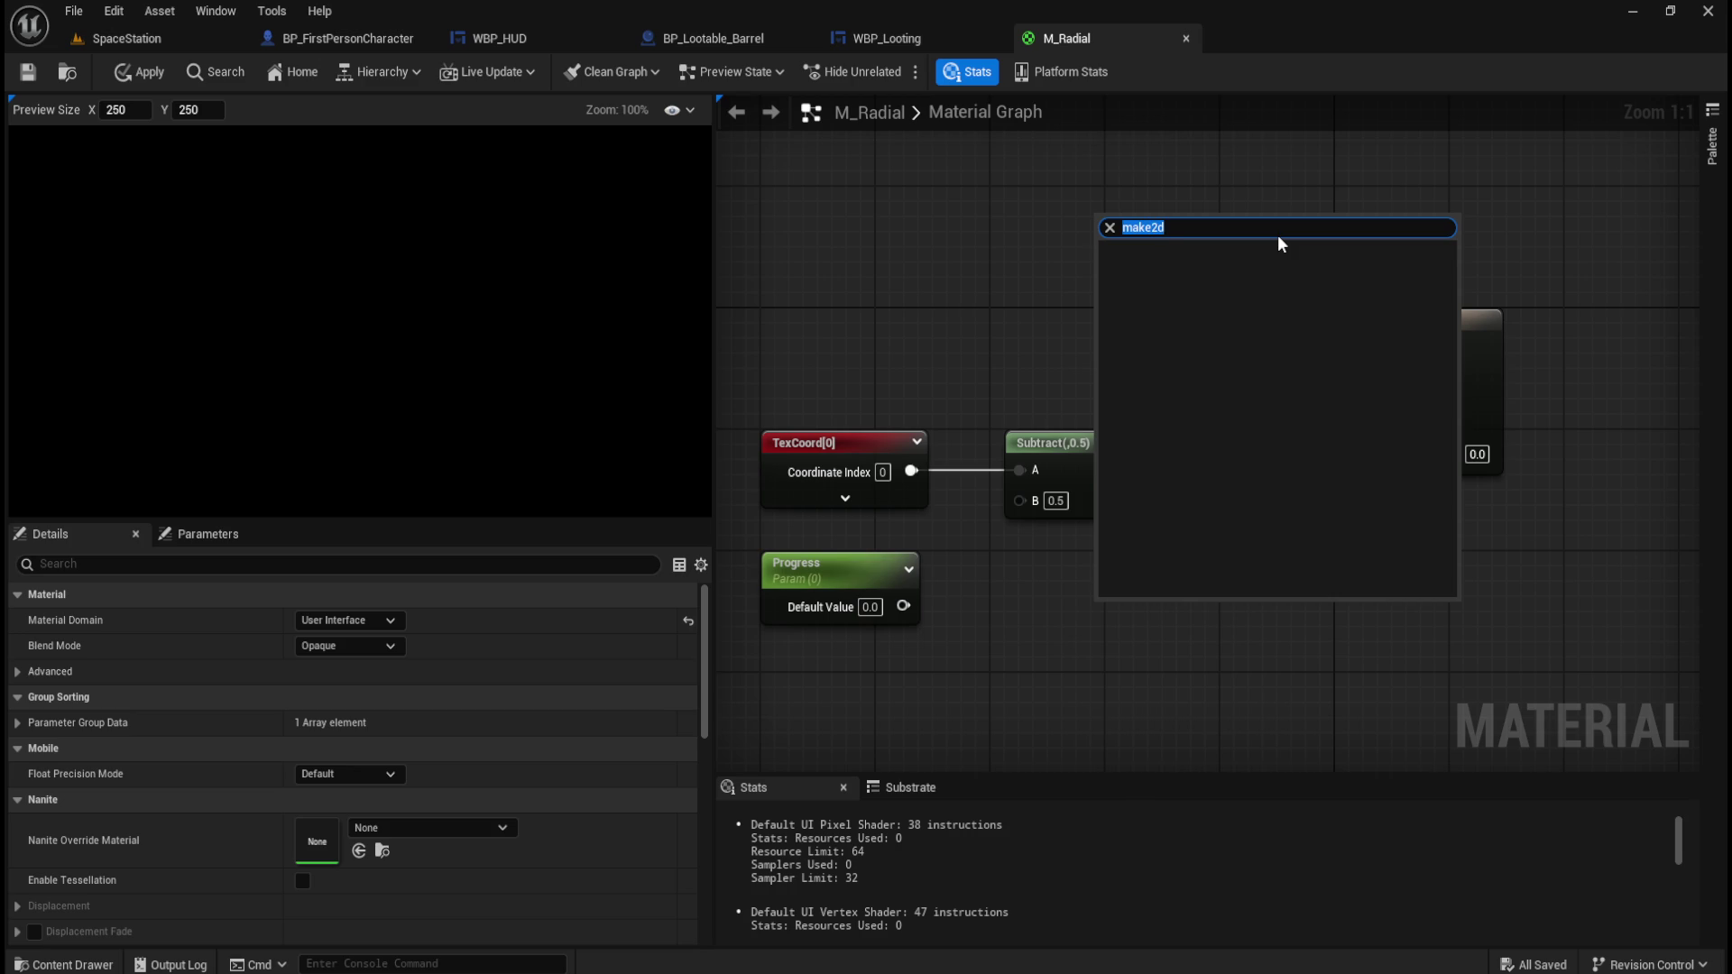
type("2d")
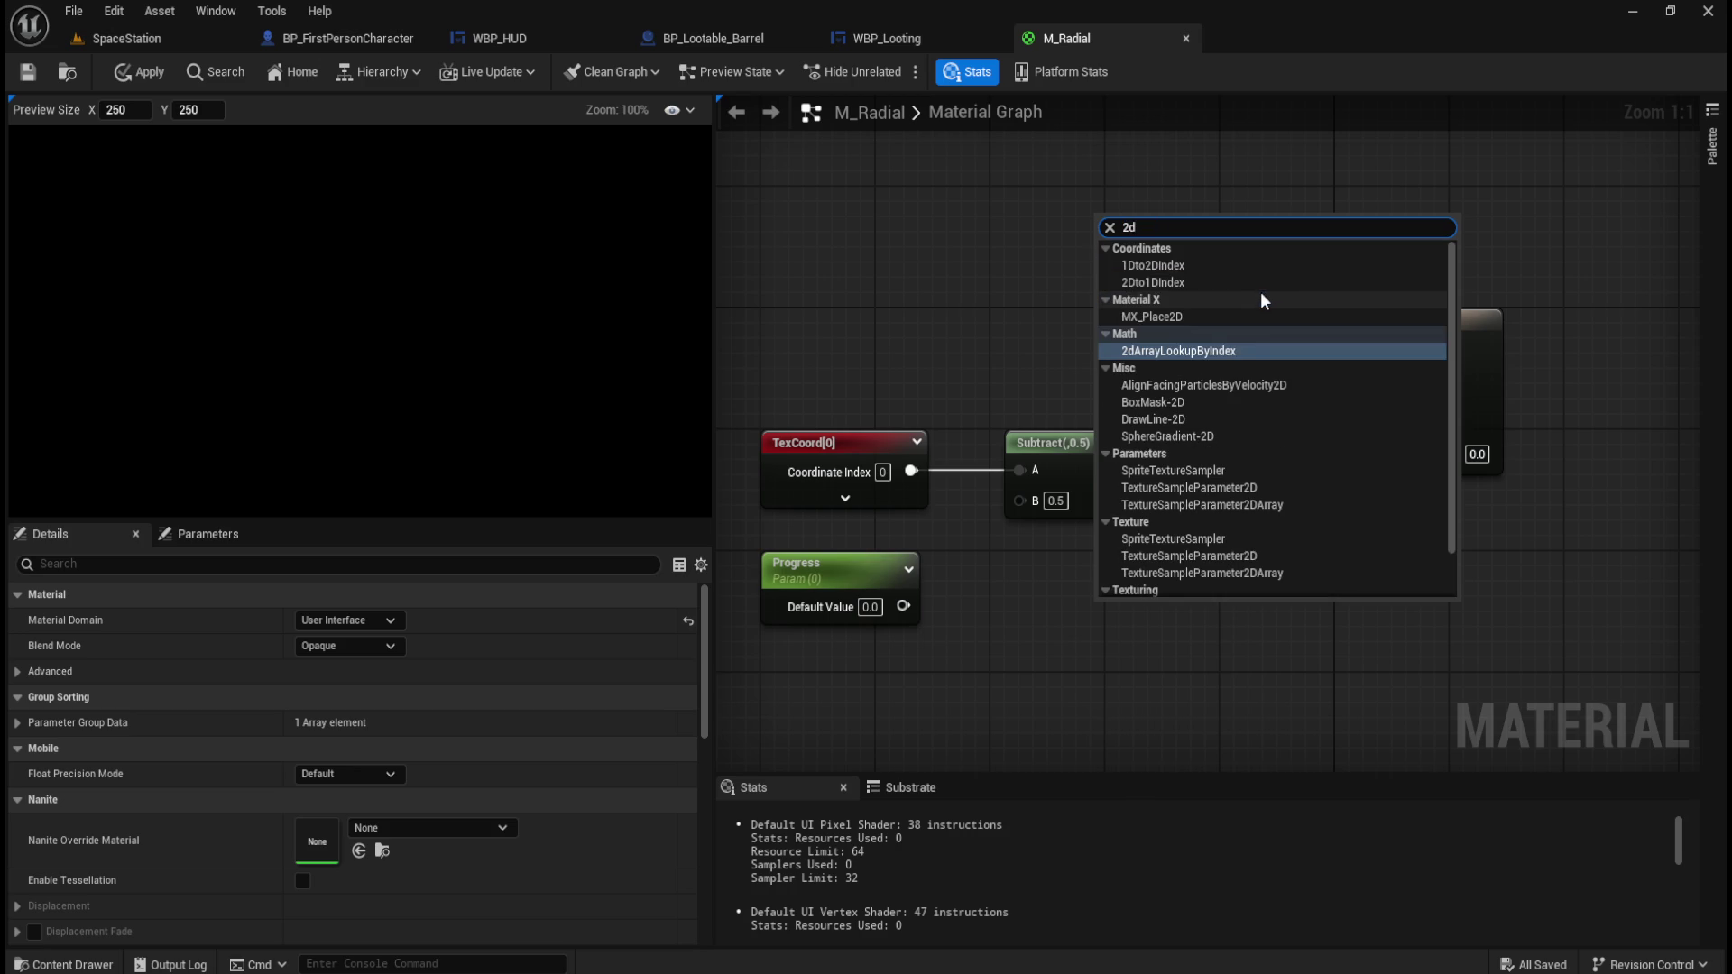
left_click(1165, 316)
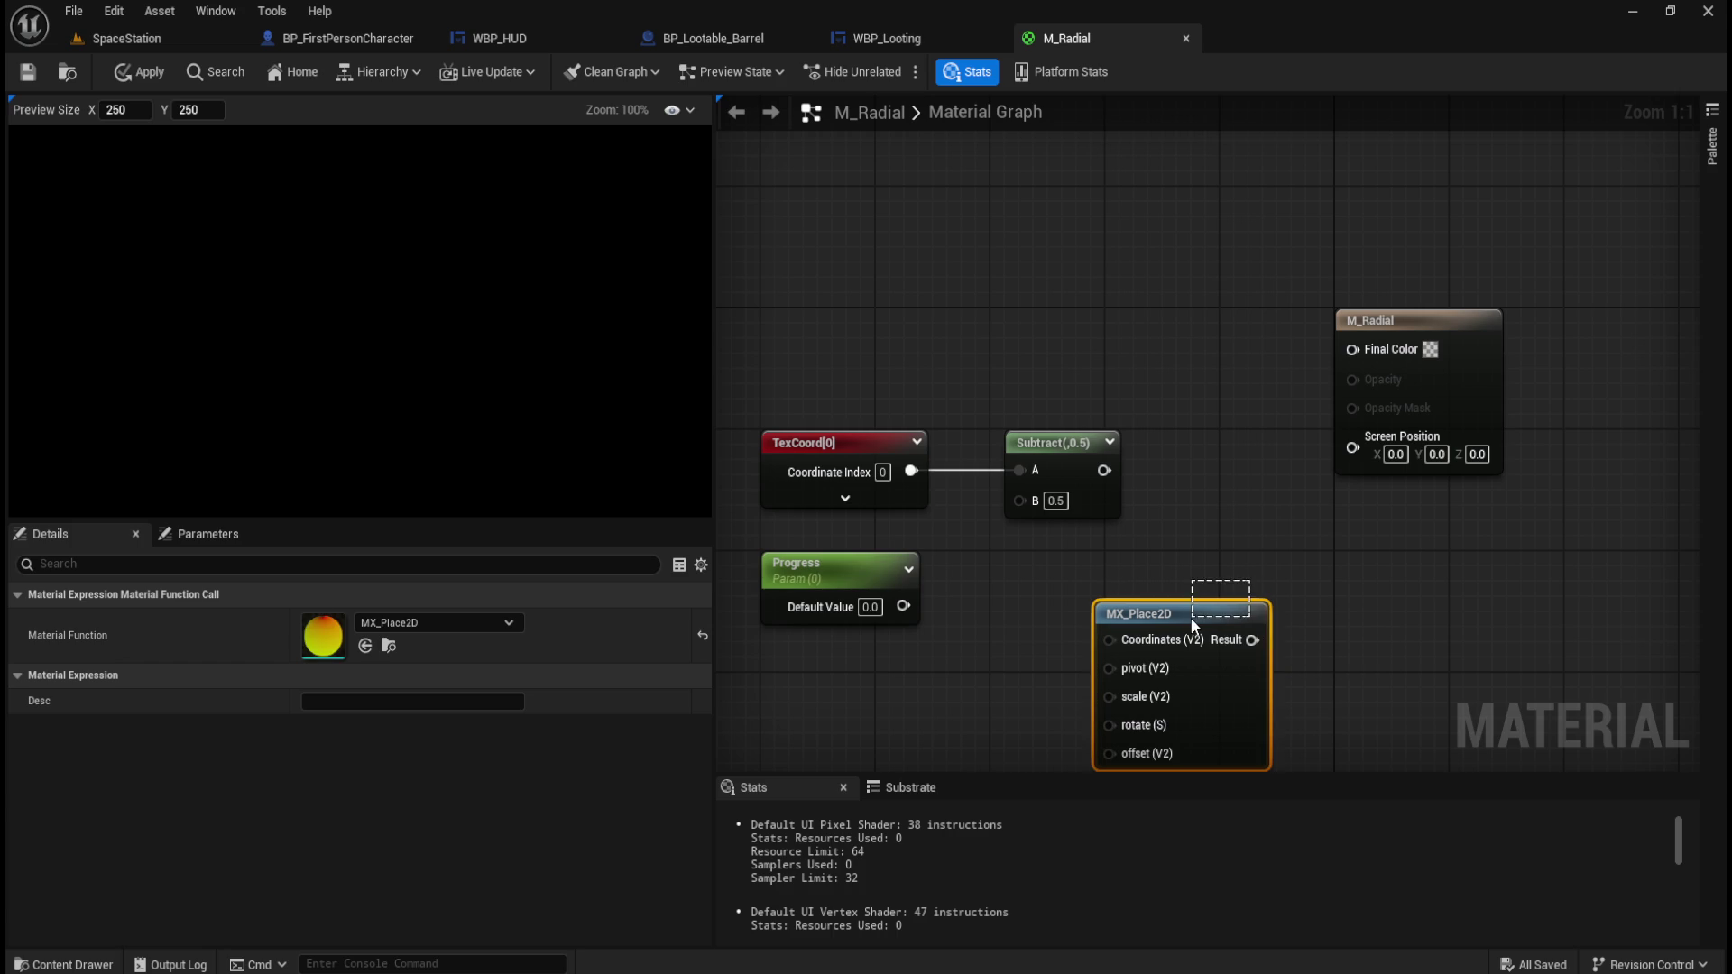
mouse_move(1271, 511)
left_mouse_down()
mouse_move(1298, 424)
mouse_move(1281, 440)
left_mouse_up()
left_click_drag(1248, 503, 1165, 460)
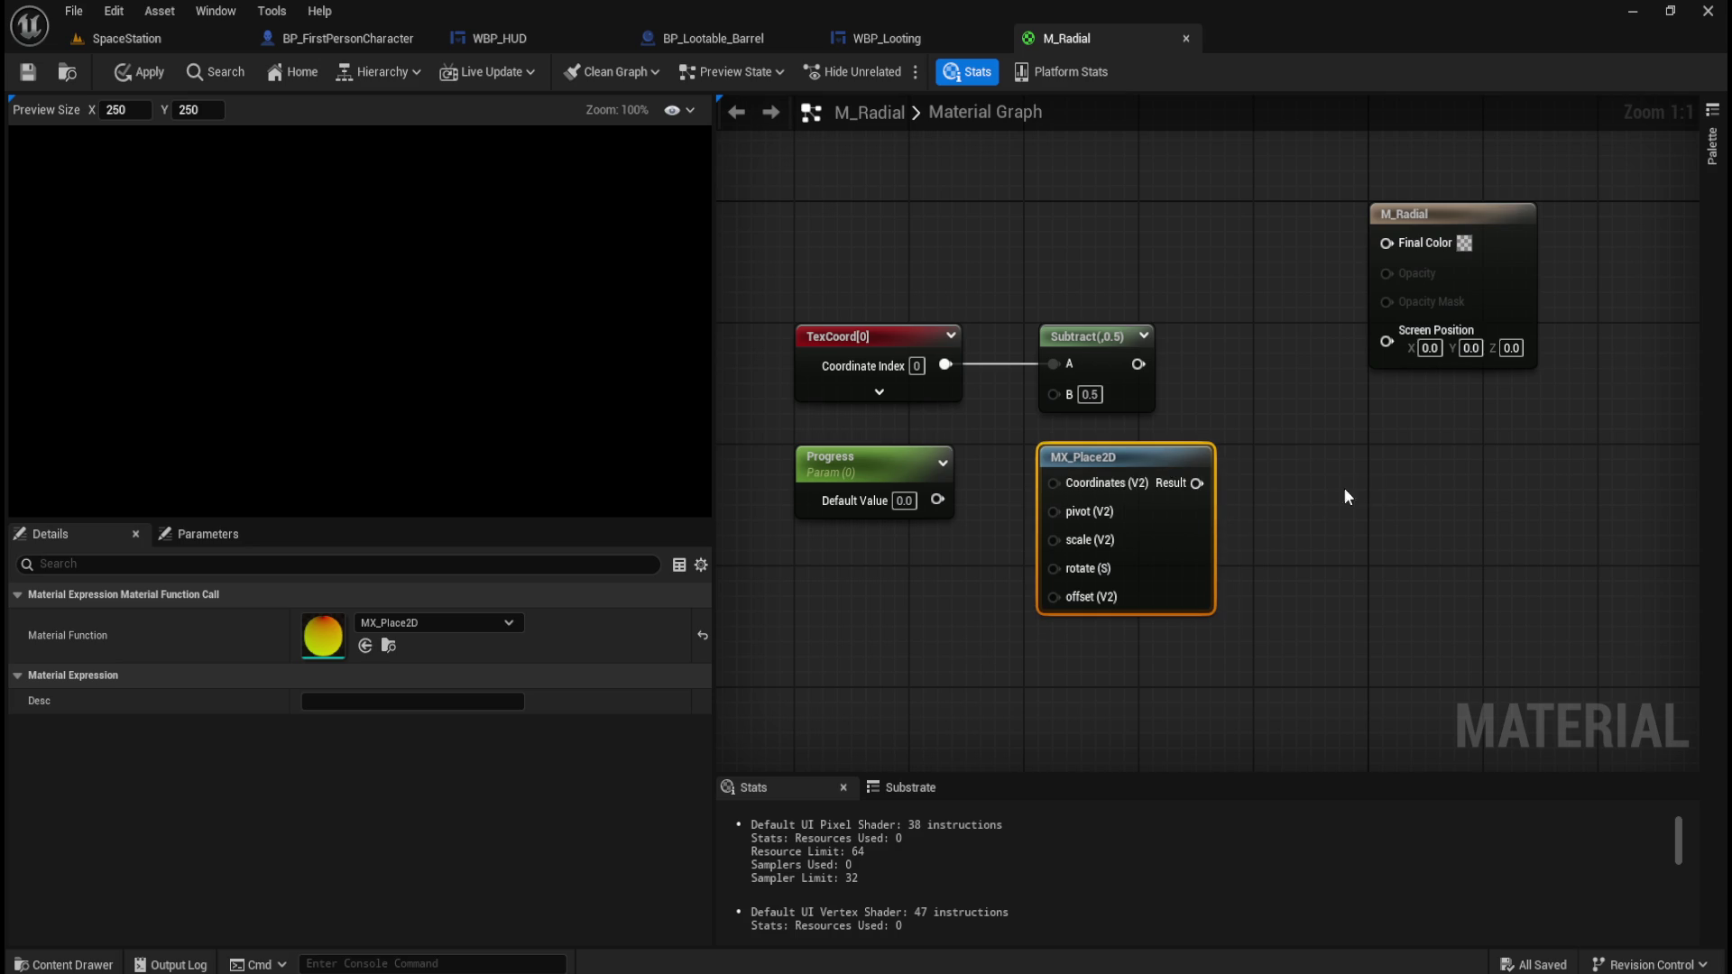
left_click(1258, 551)
Cancel a '2d' node search and delete the MX_Place2D node.
right_click(1272, 545)
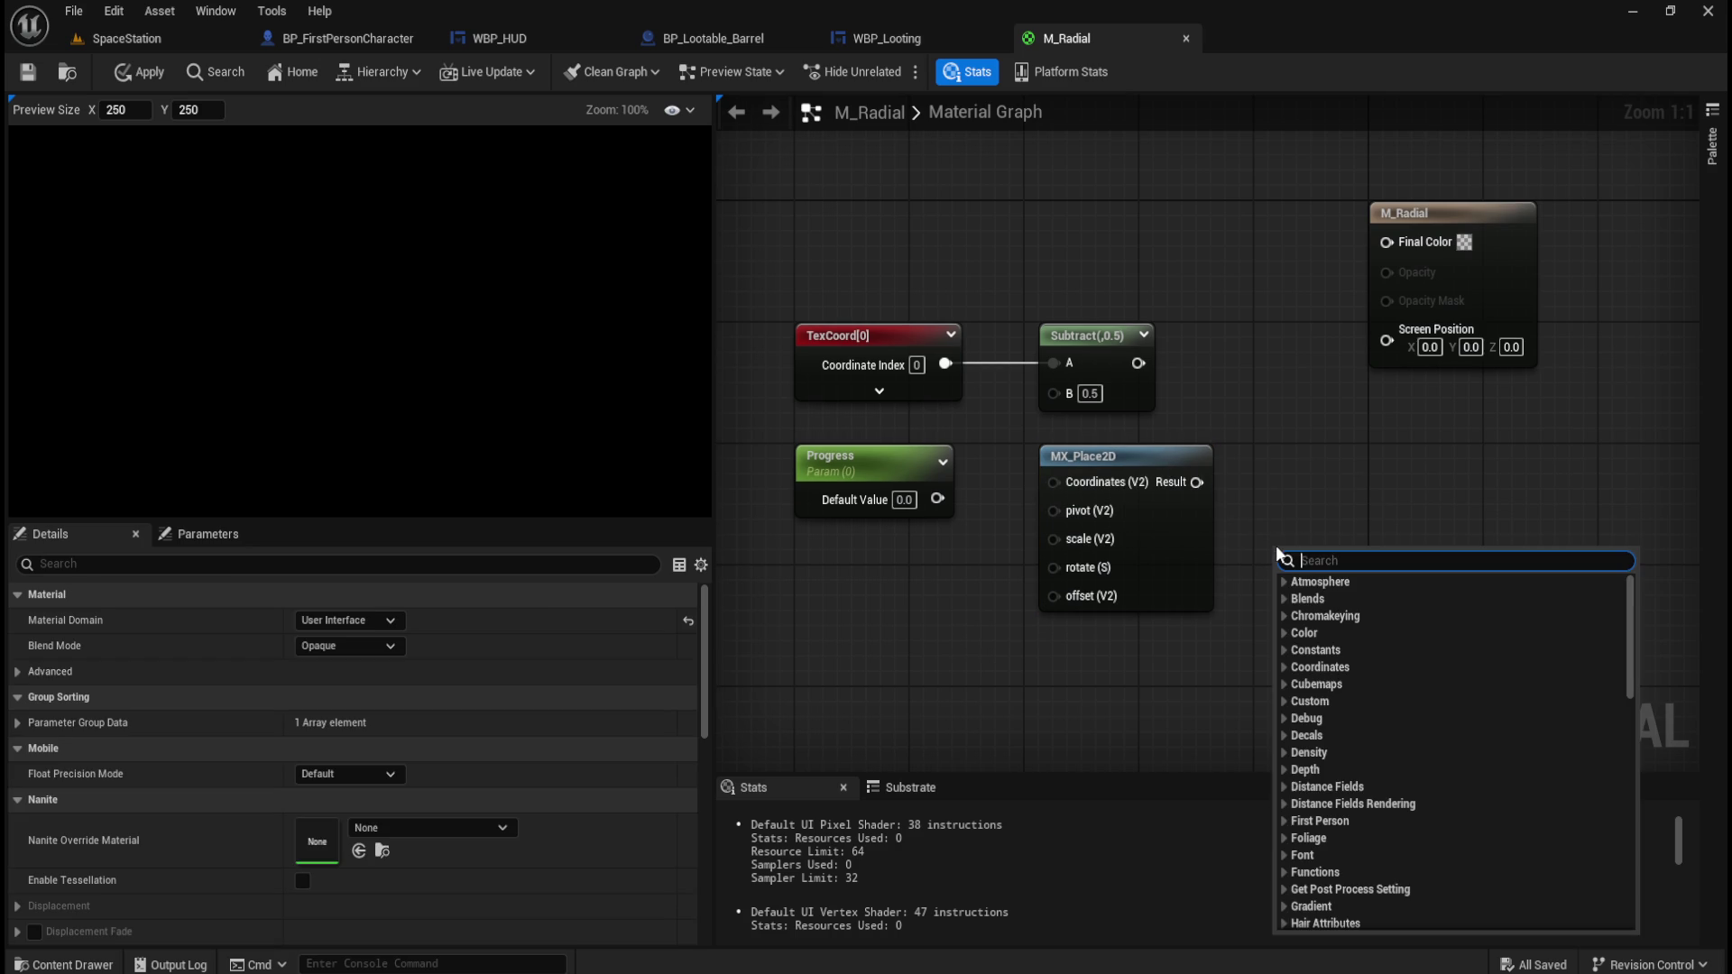
type("2d")
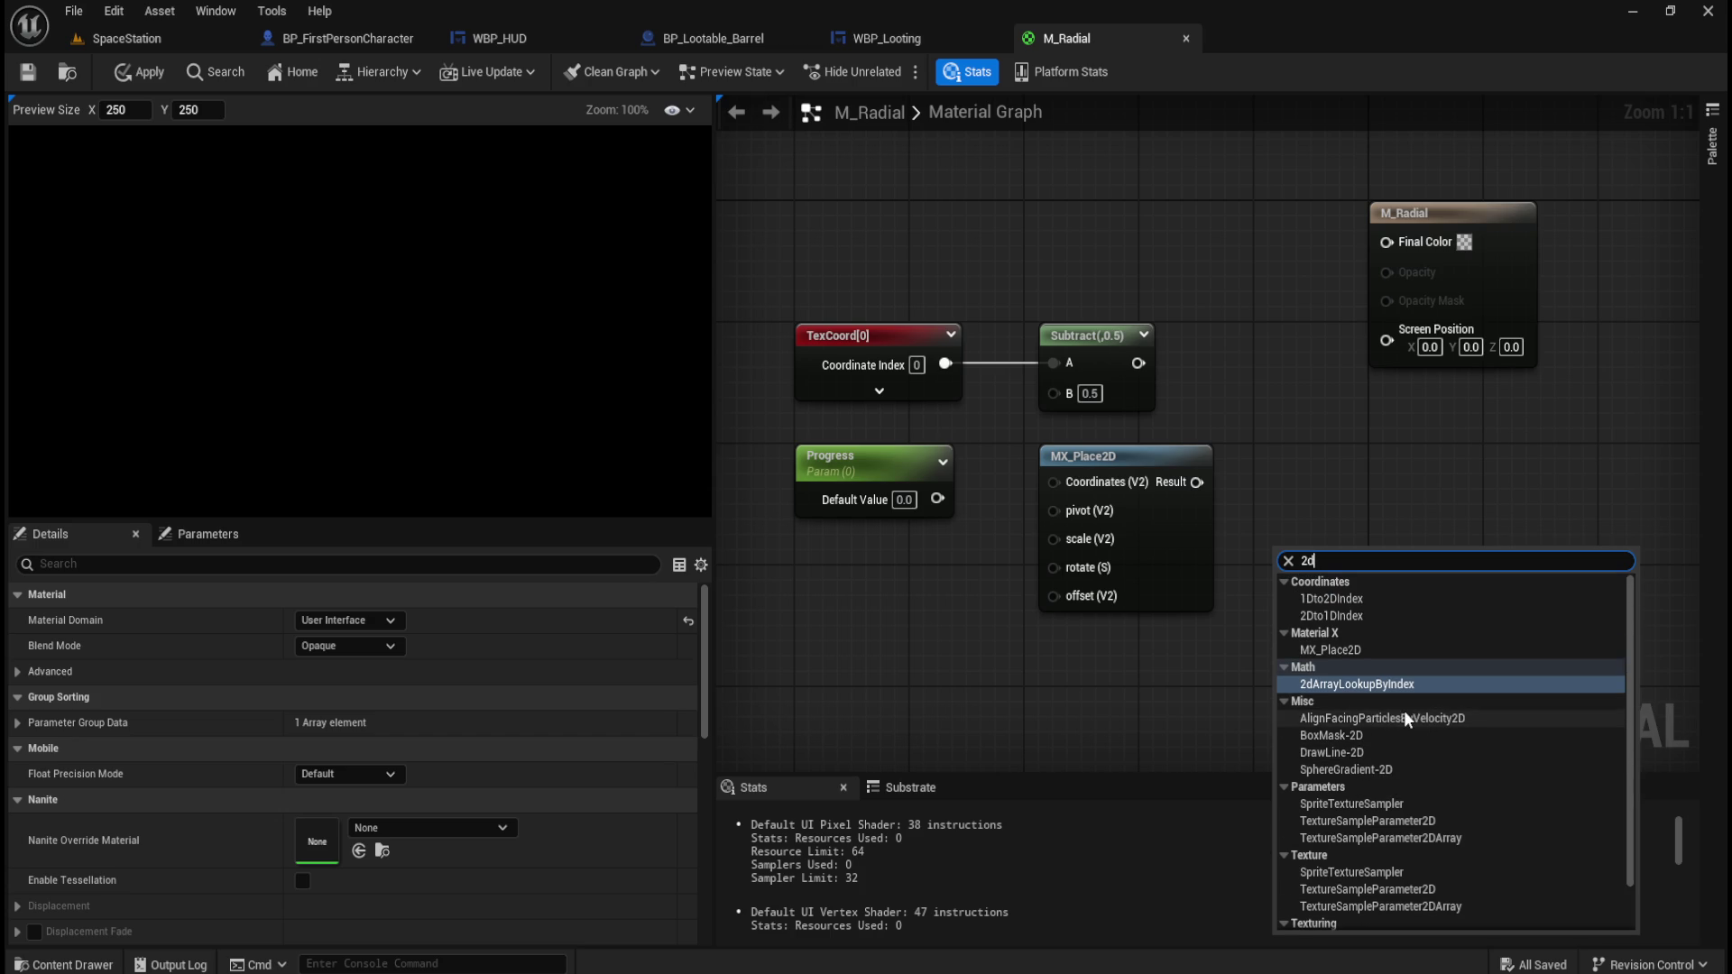
key("Escape")
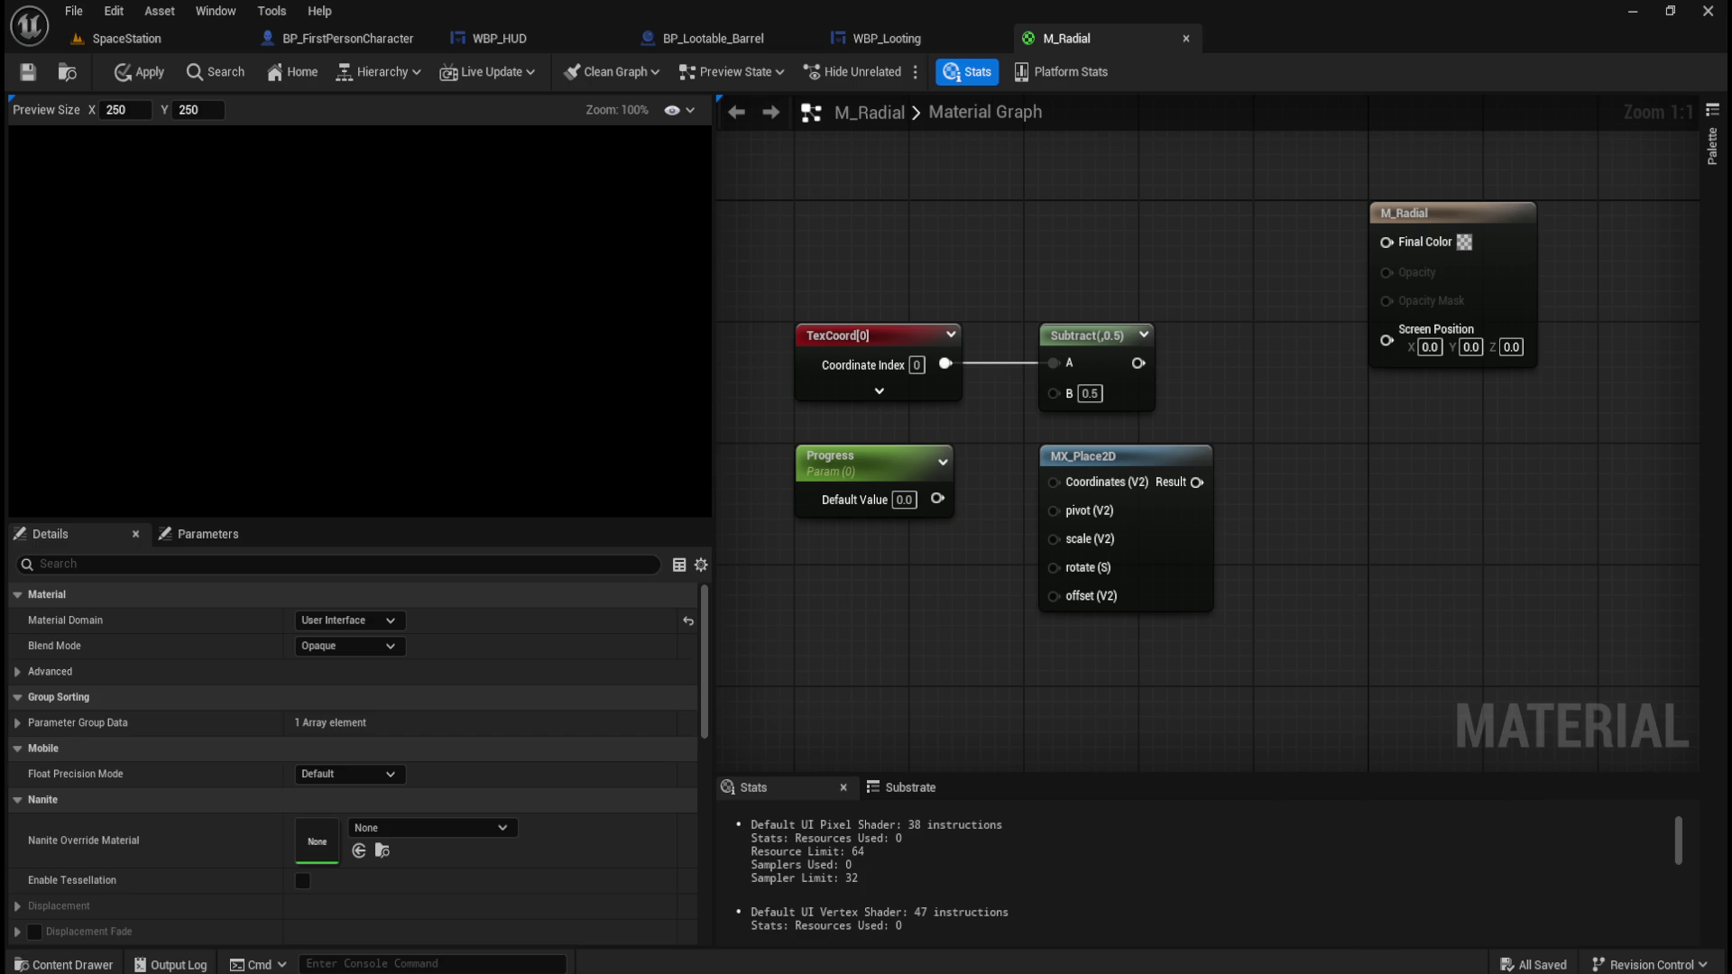
left_click(1144, 492)
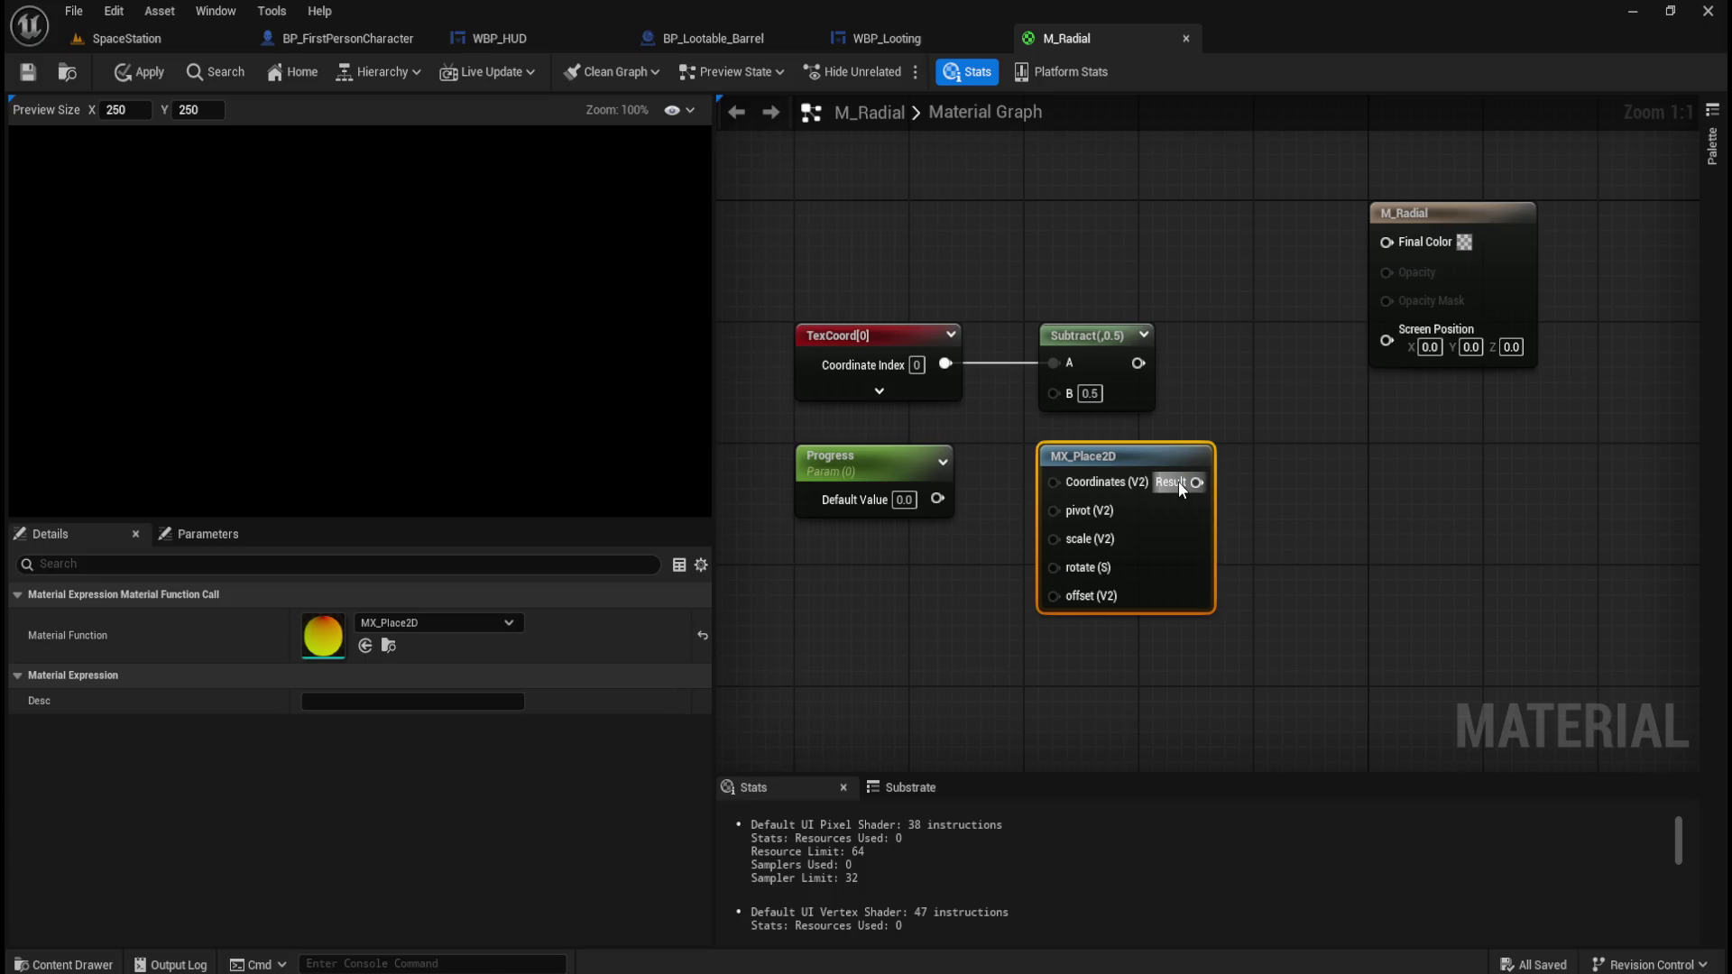
key("Delete")
Add a MakeVectorsOrthogonal node via a 'makeve' search and check its description.
right_click(1144, 496)
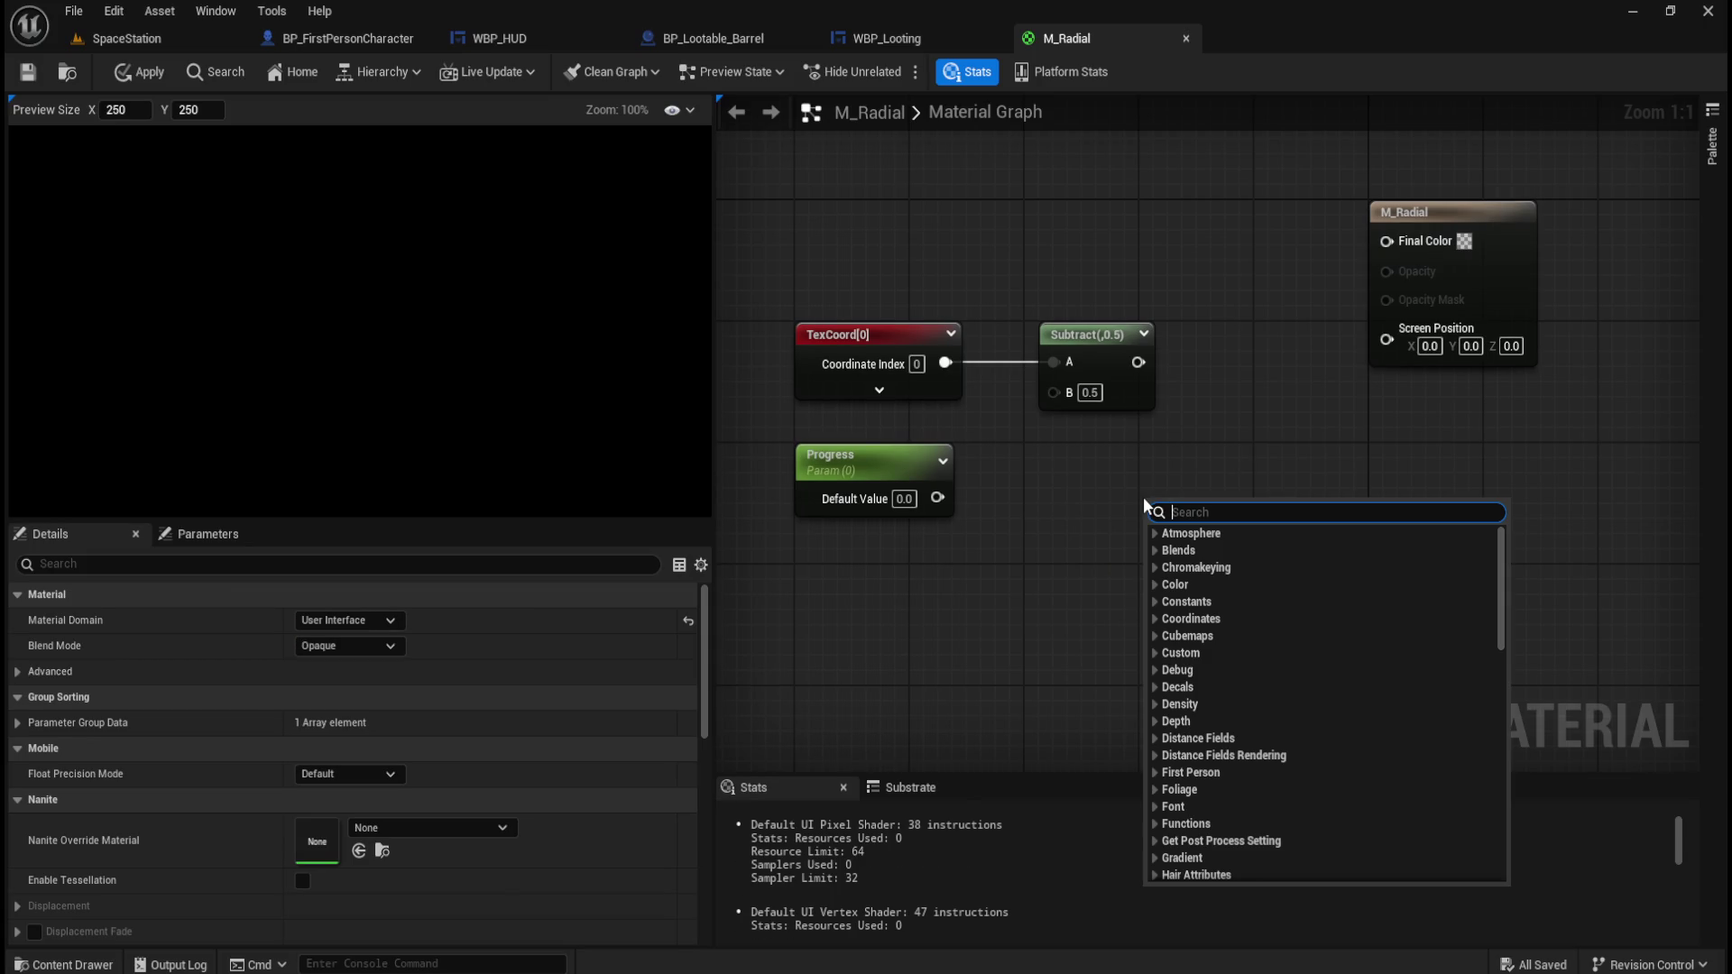
type("makeve")
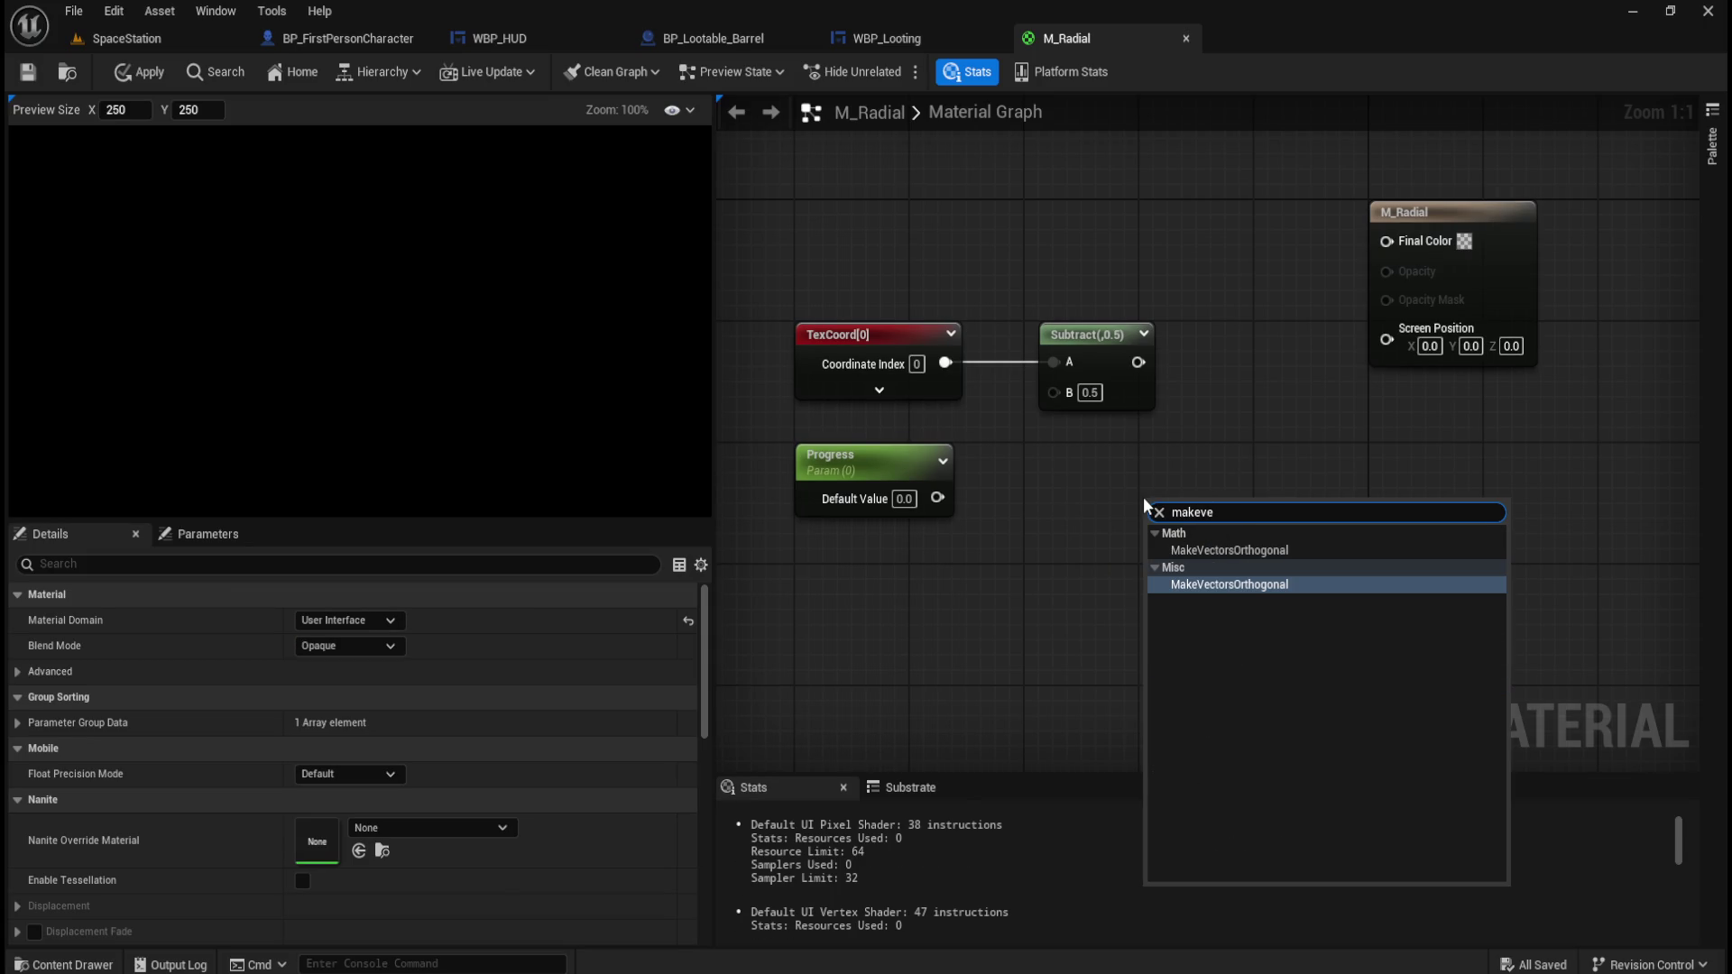
key("Return")
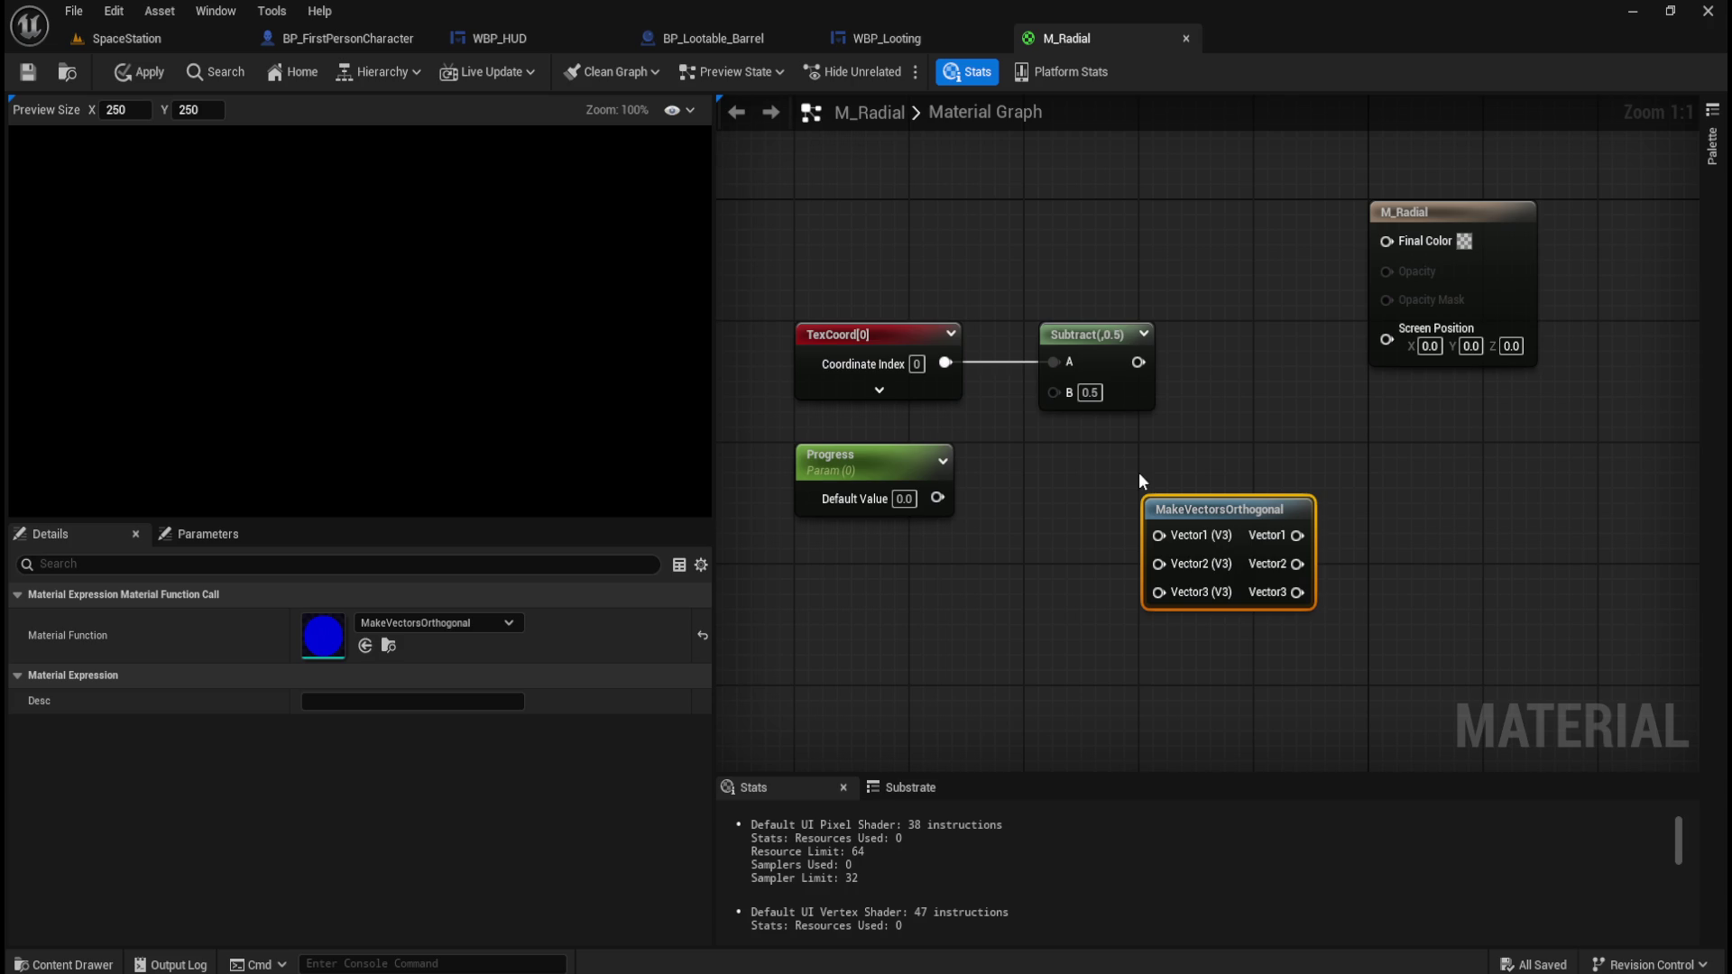
left_click(1256, 476)
left_click(1239, 501)
left_click(1247, 407)
left_click(1172, 512)
Delete every node in the M_Radial graph and close the editor without saving.
key("Delete")
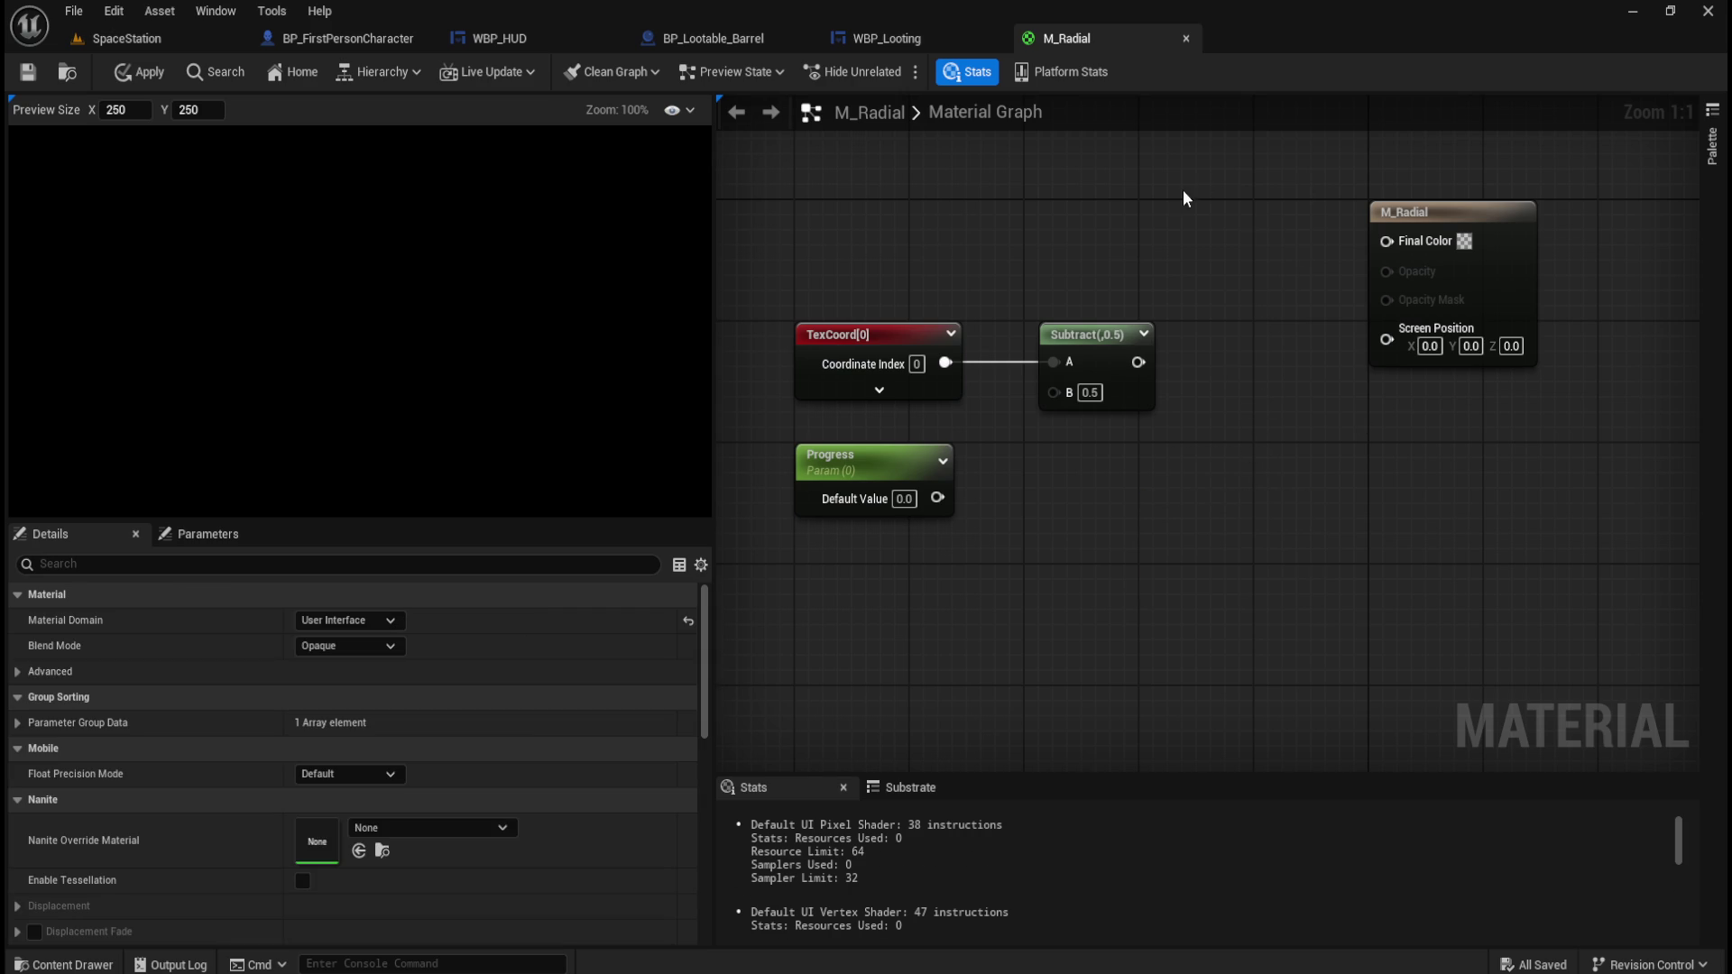
mouse_move(1556, 185)
left_mouse_down()
mouse_move(893, 423)
mouse_move(875, 501)
left_mouse_up()
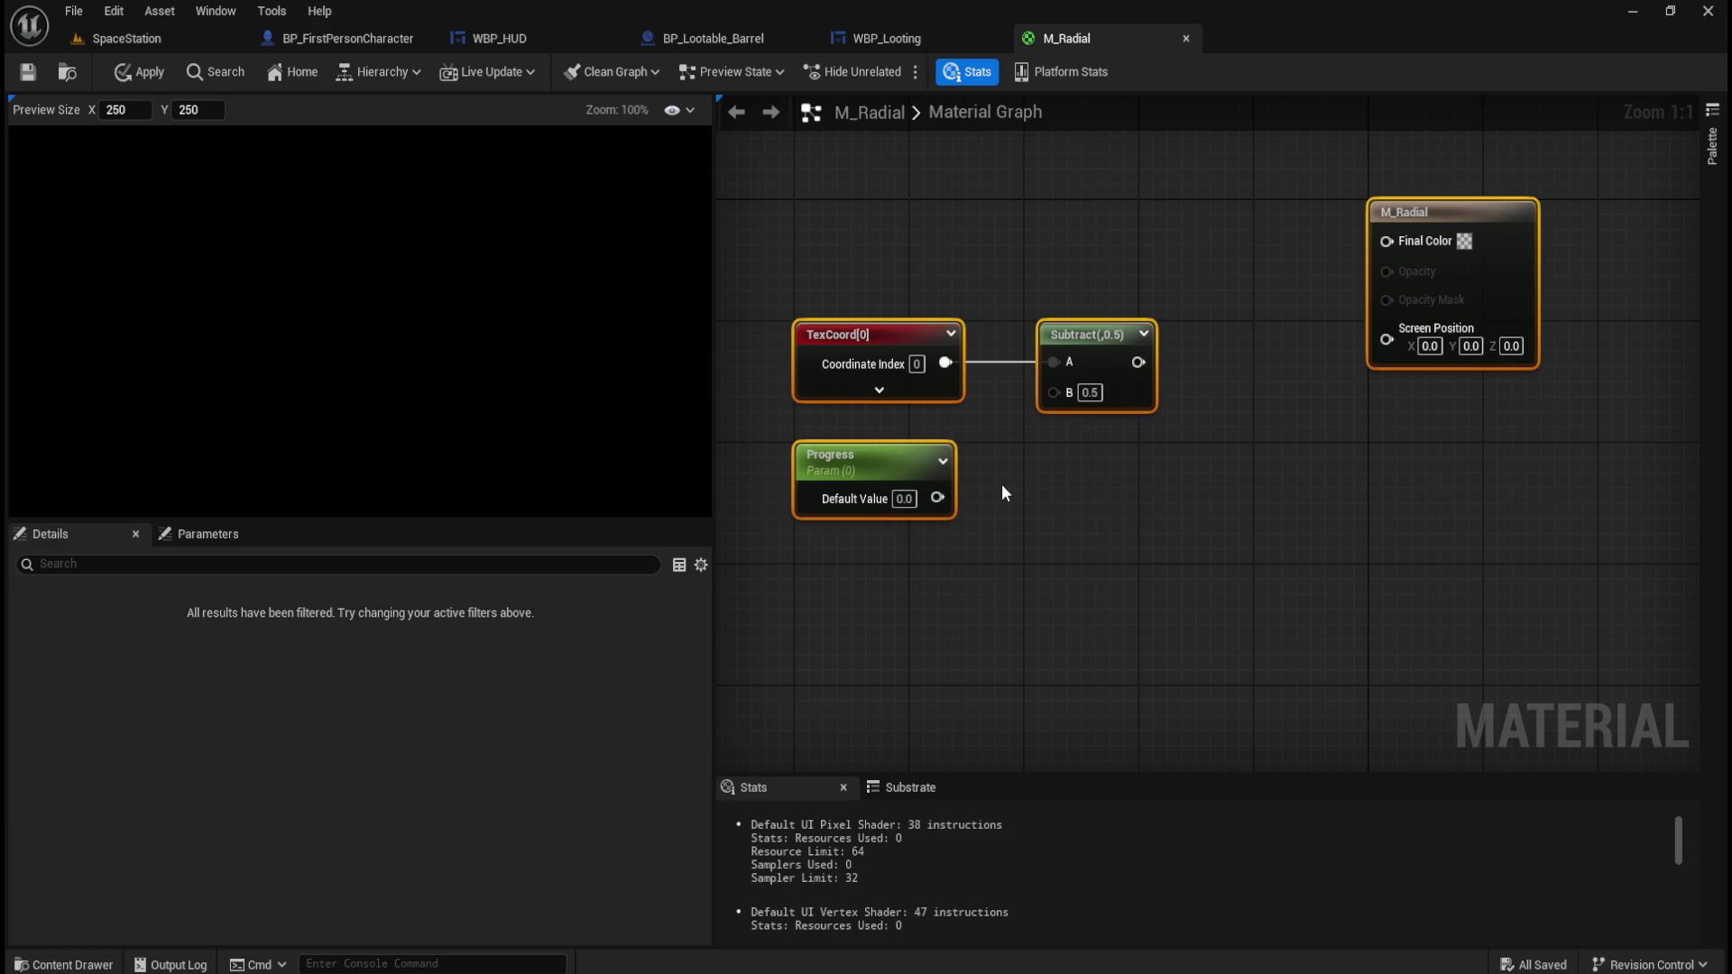
key("Delete")
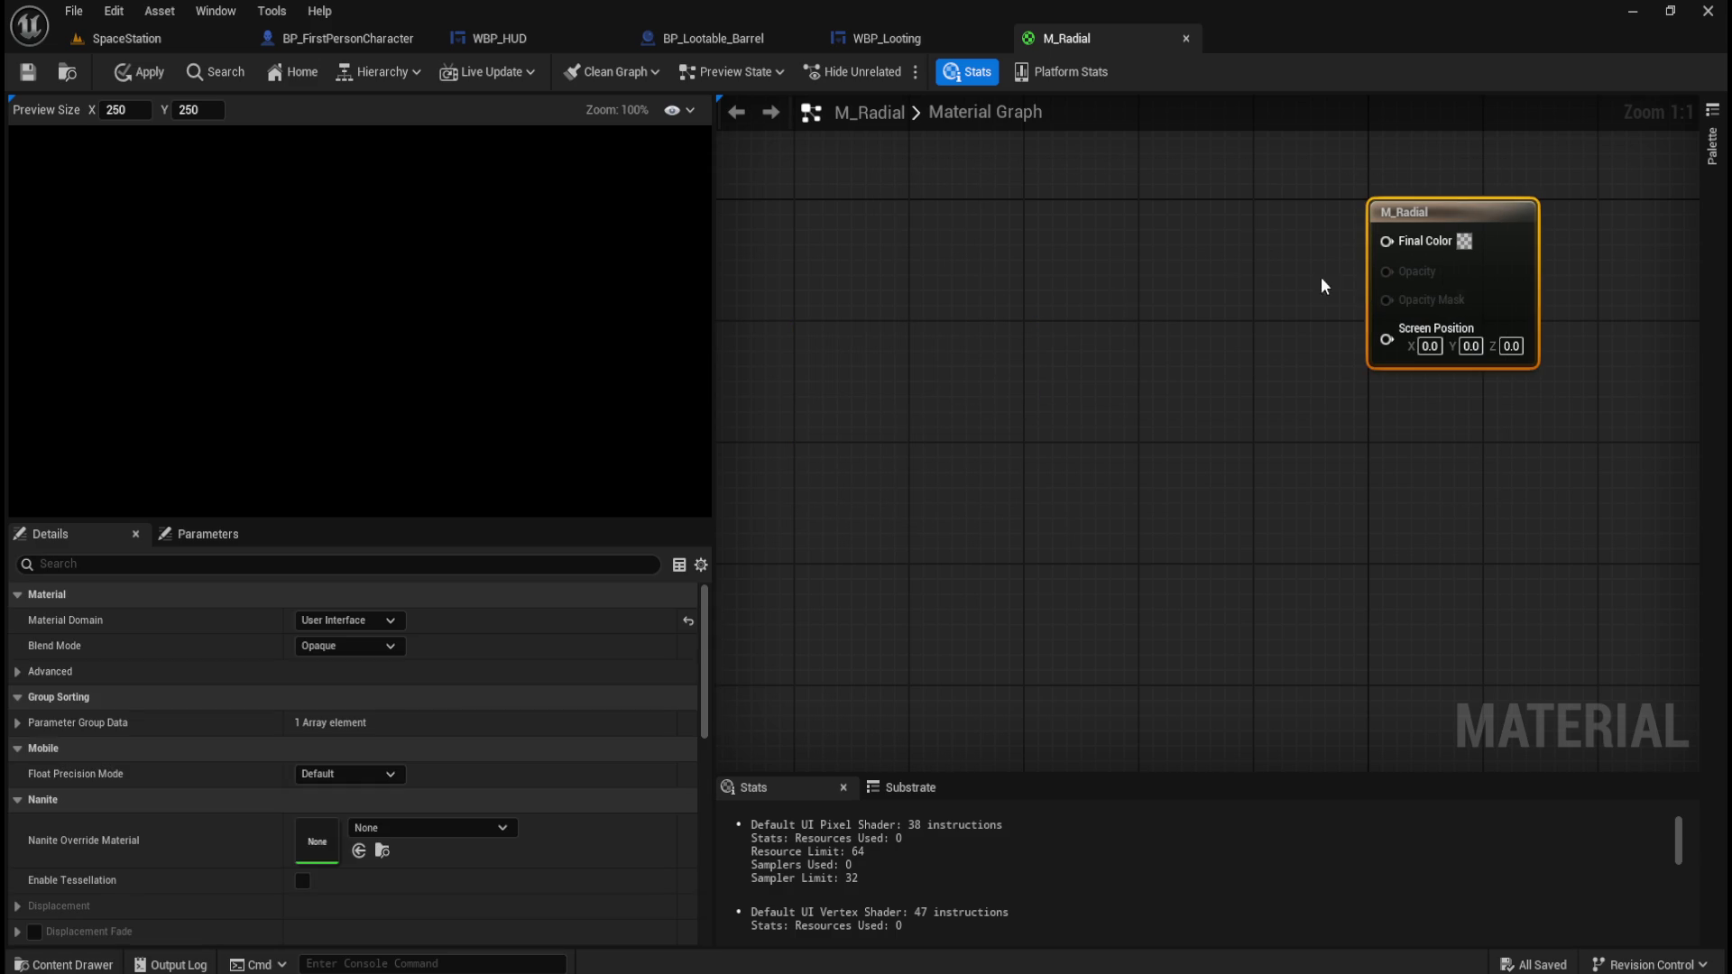
left_click(1185, 38)
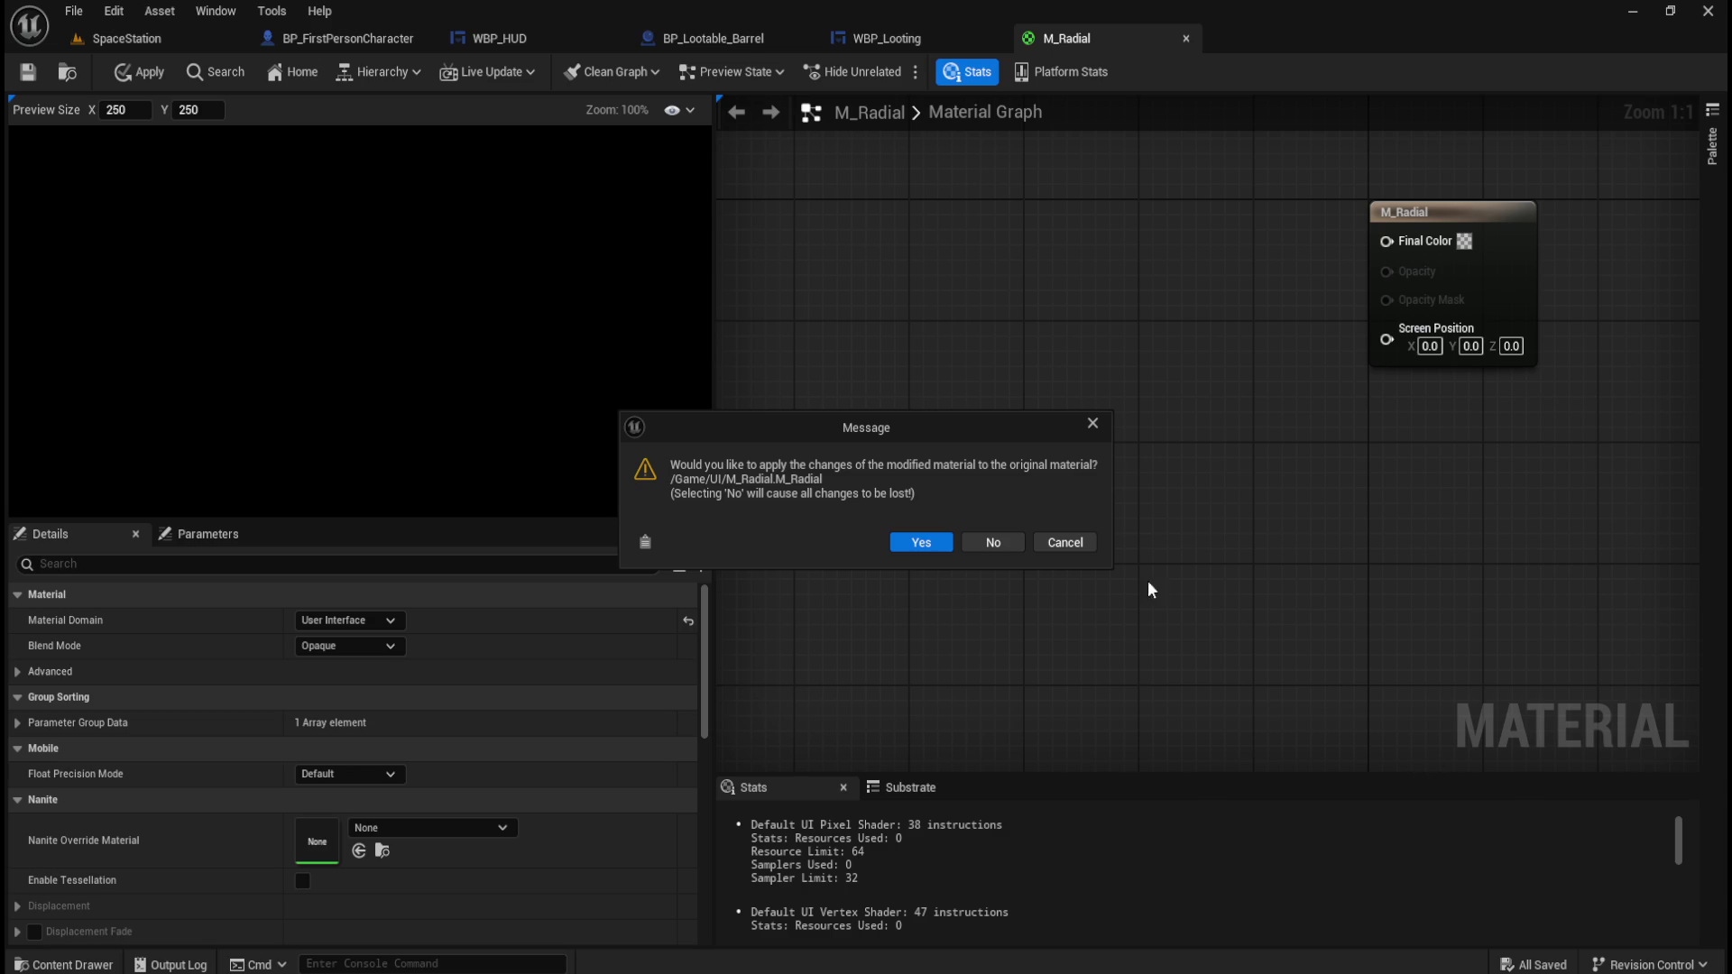
left_click(912, 543)
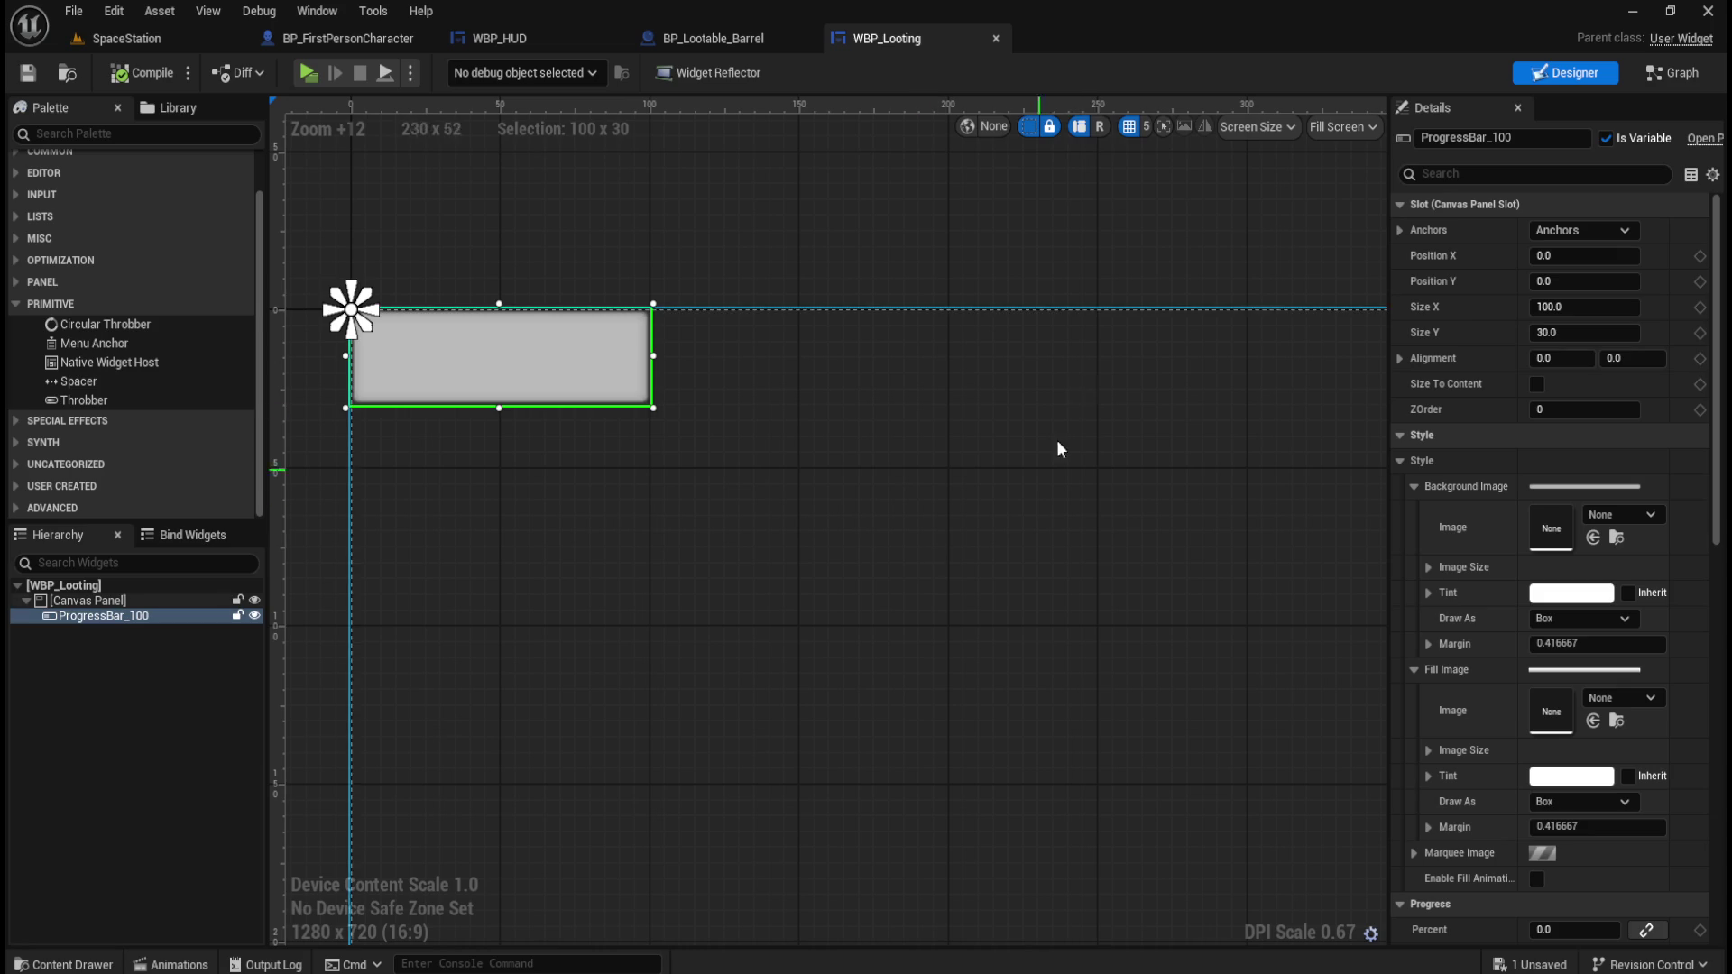
Delete the M_Radial material asset from the UI folder in the Content Drawer.
key("ctrl+space")
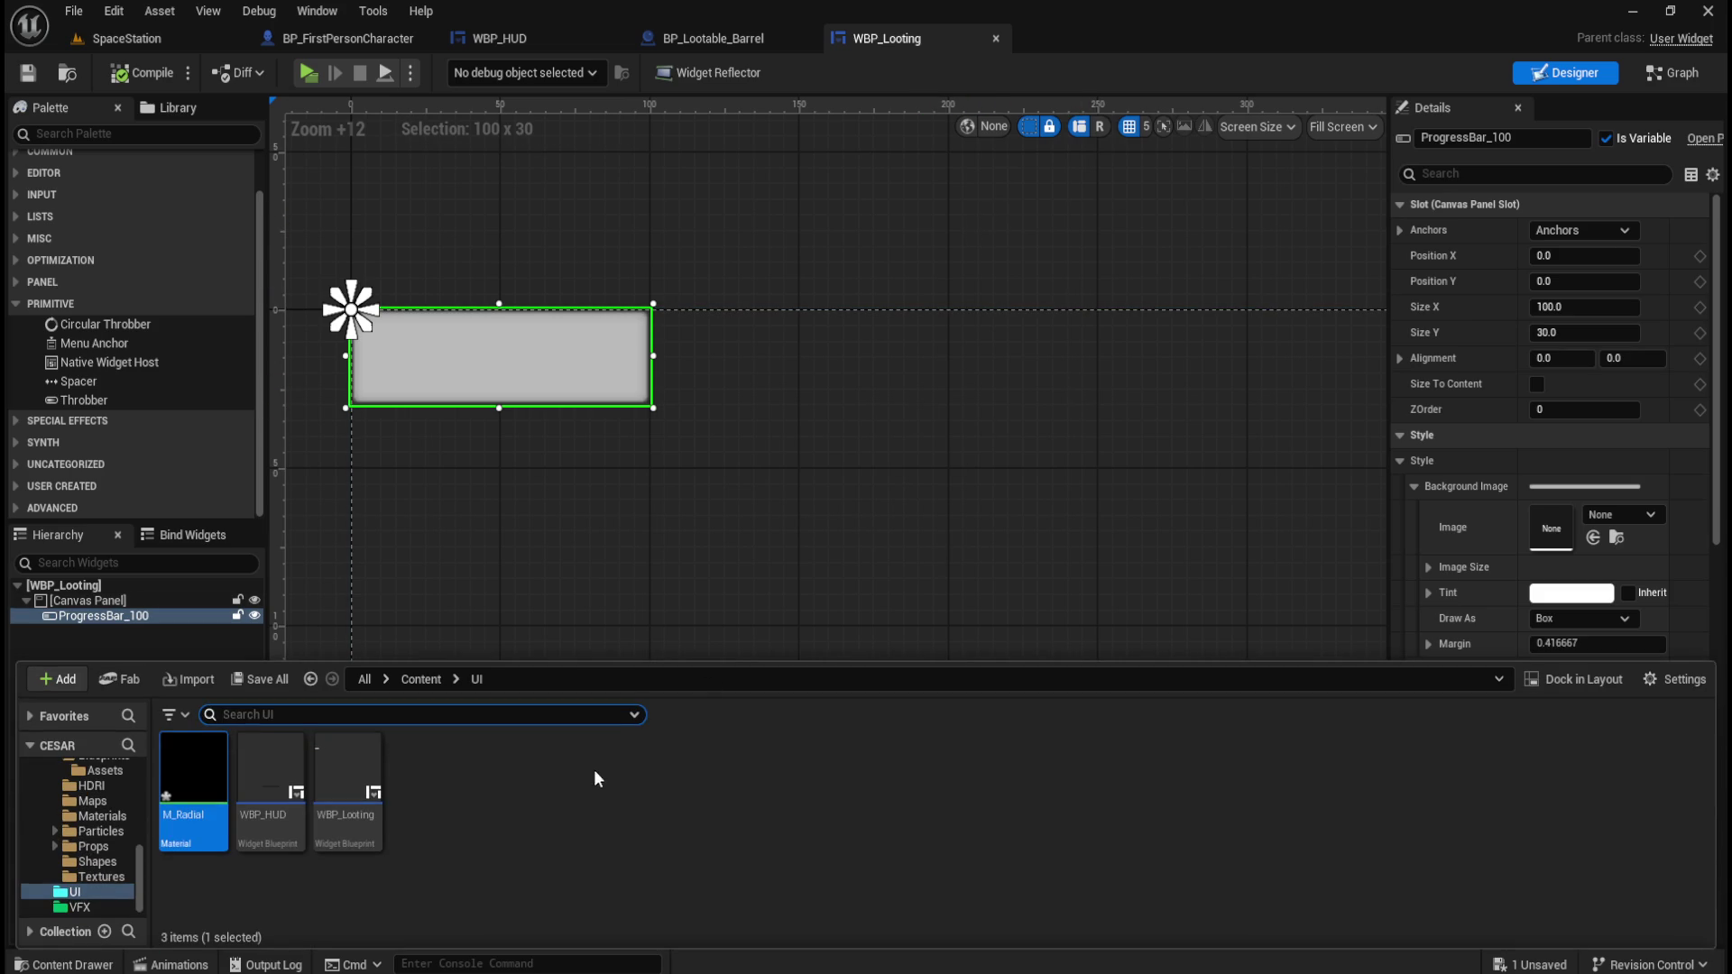
left_click(216, 819)
key("Delete")
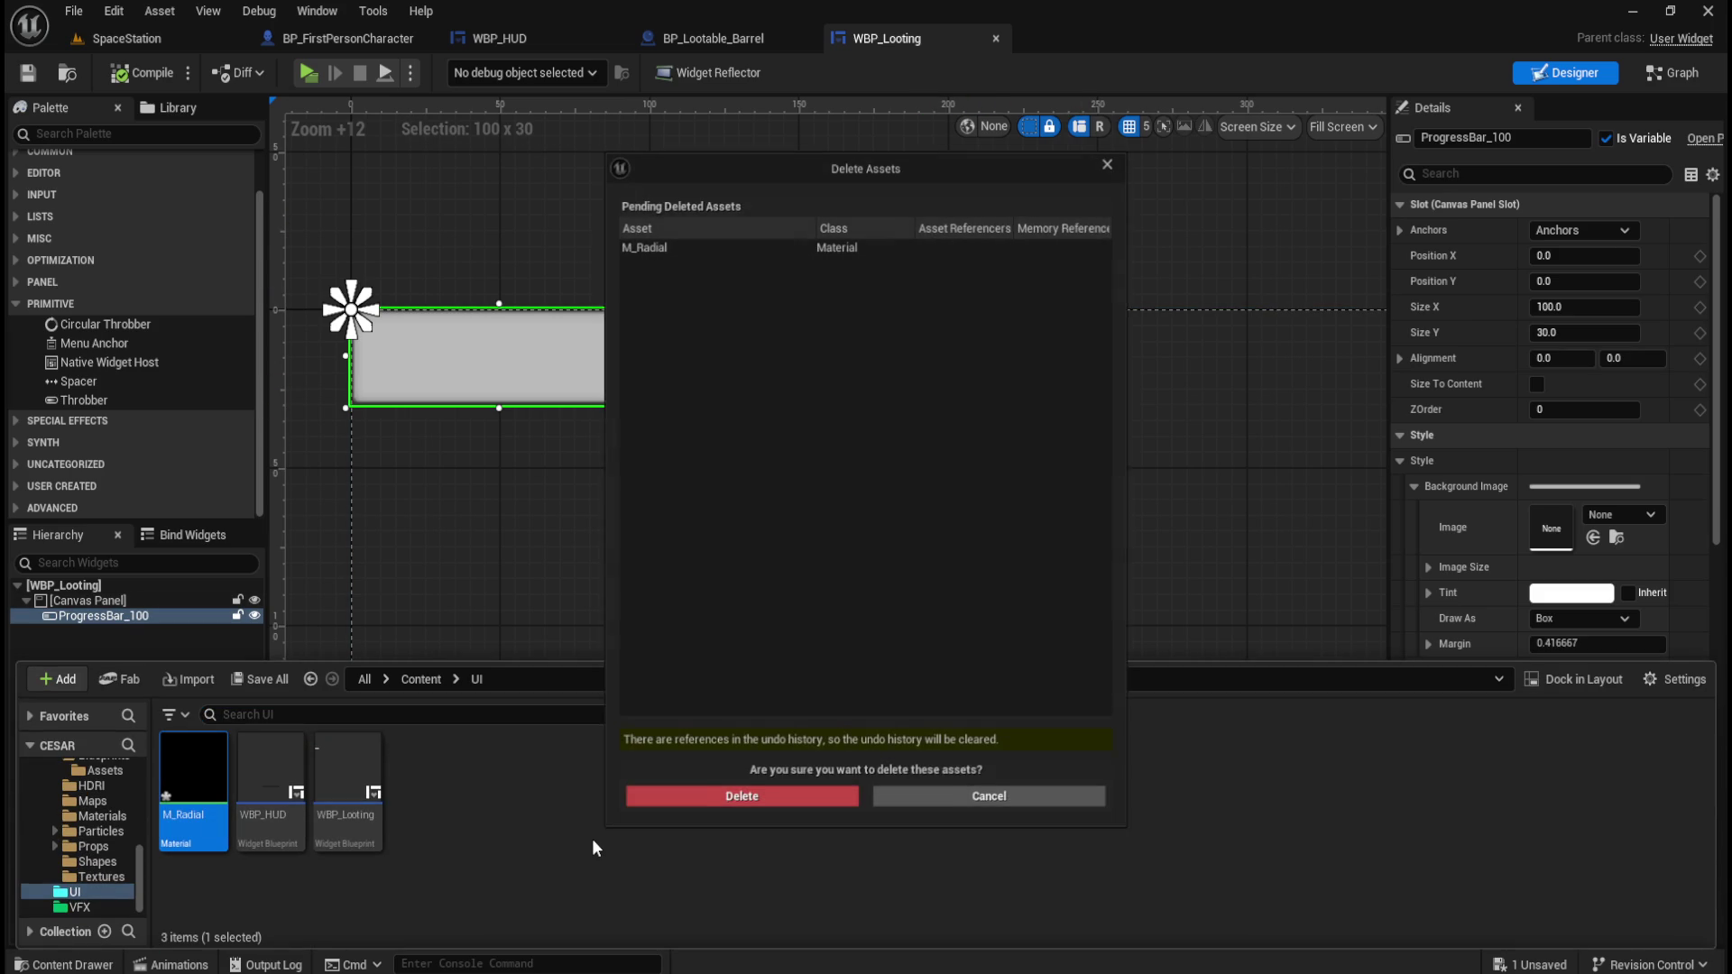
left_click(734, 808)
left_click(866, 253)
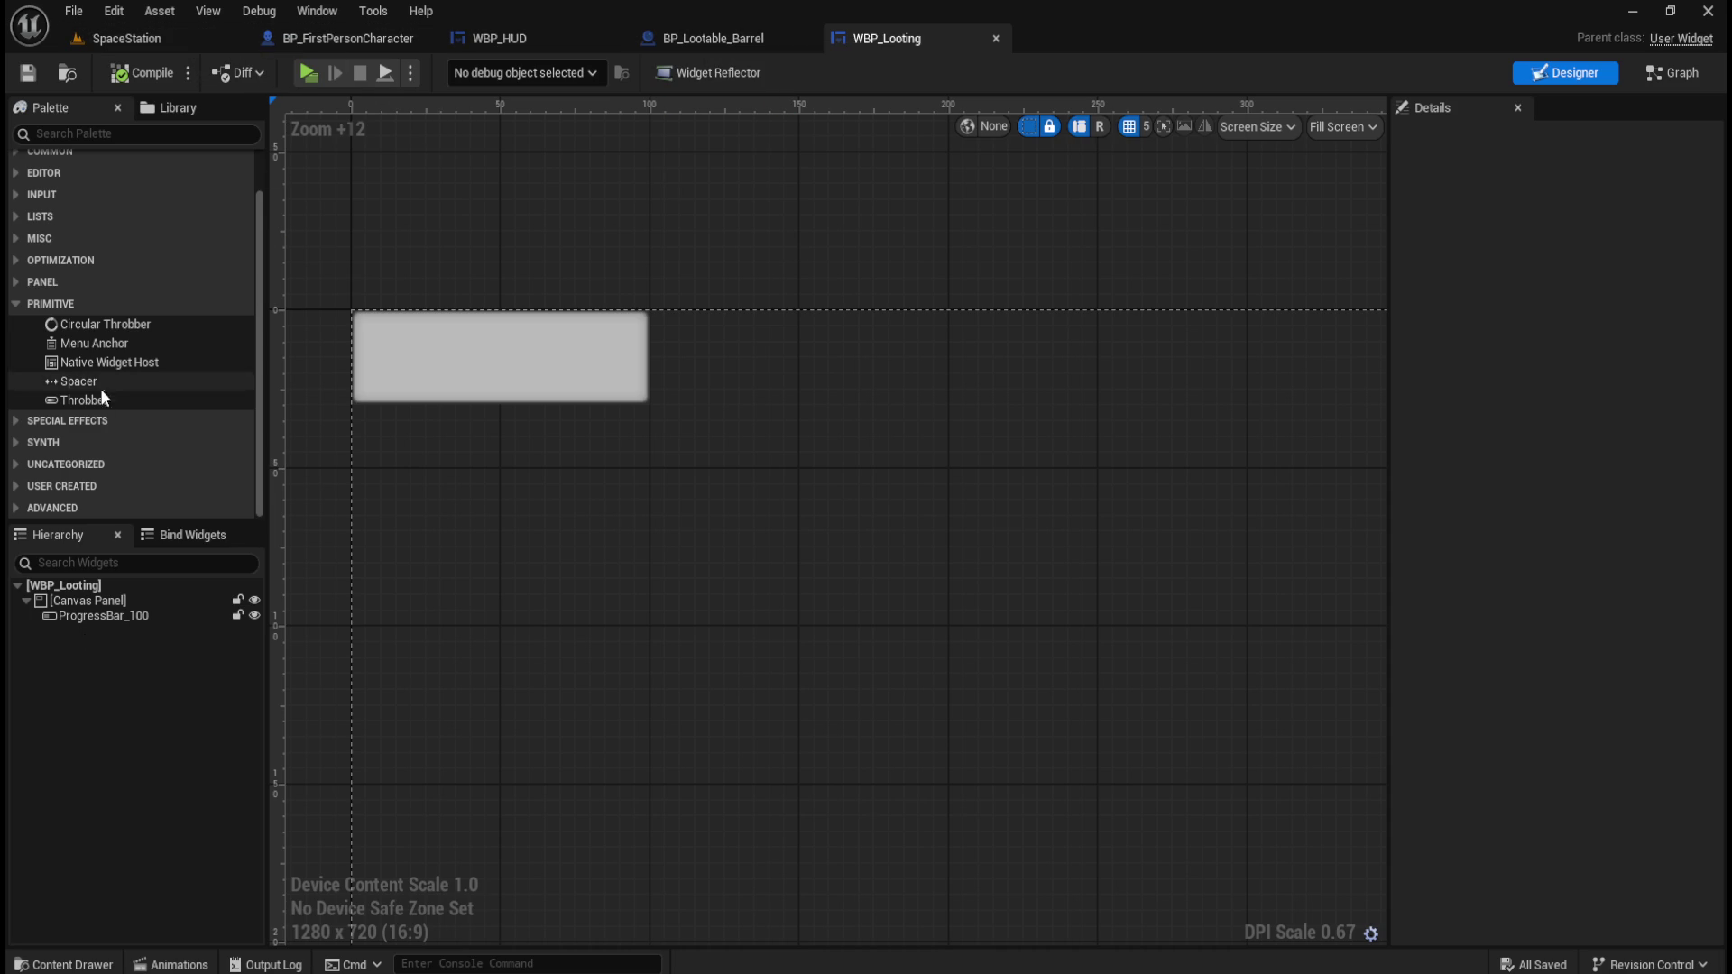
Select ProgressBar_100 and scroll its Details panel to the progress settings.
left_click(63, 135)
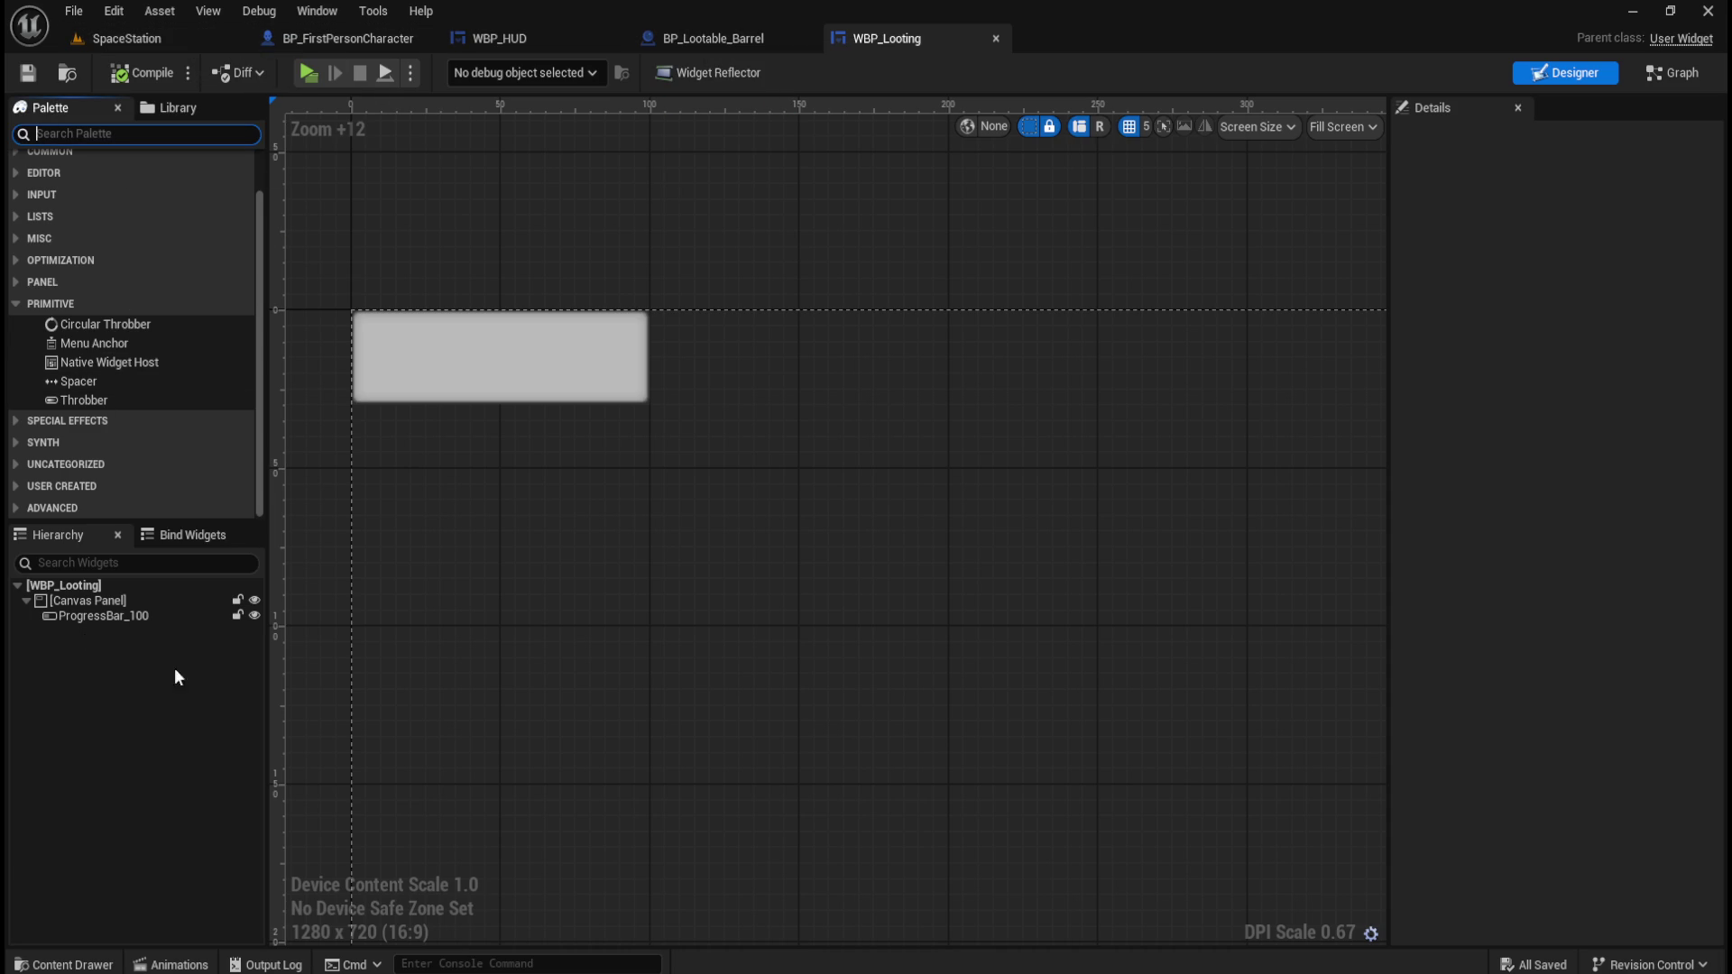
left_click(103, 615)
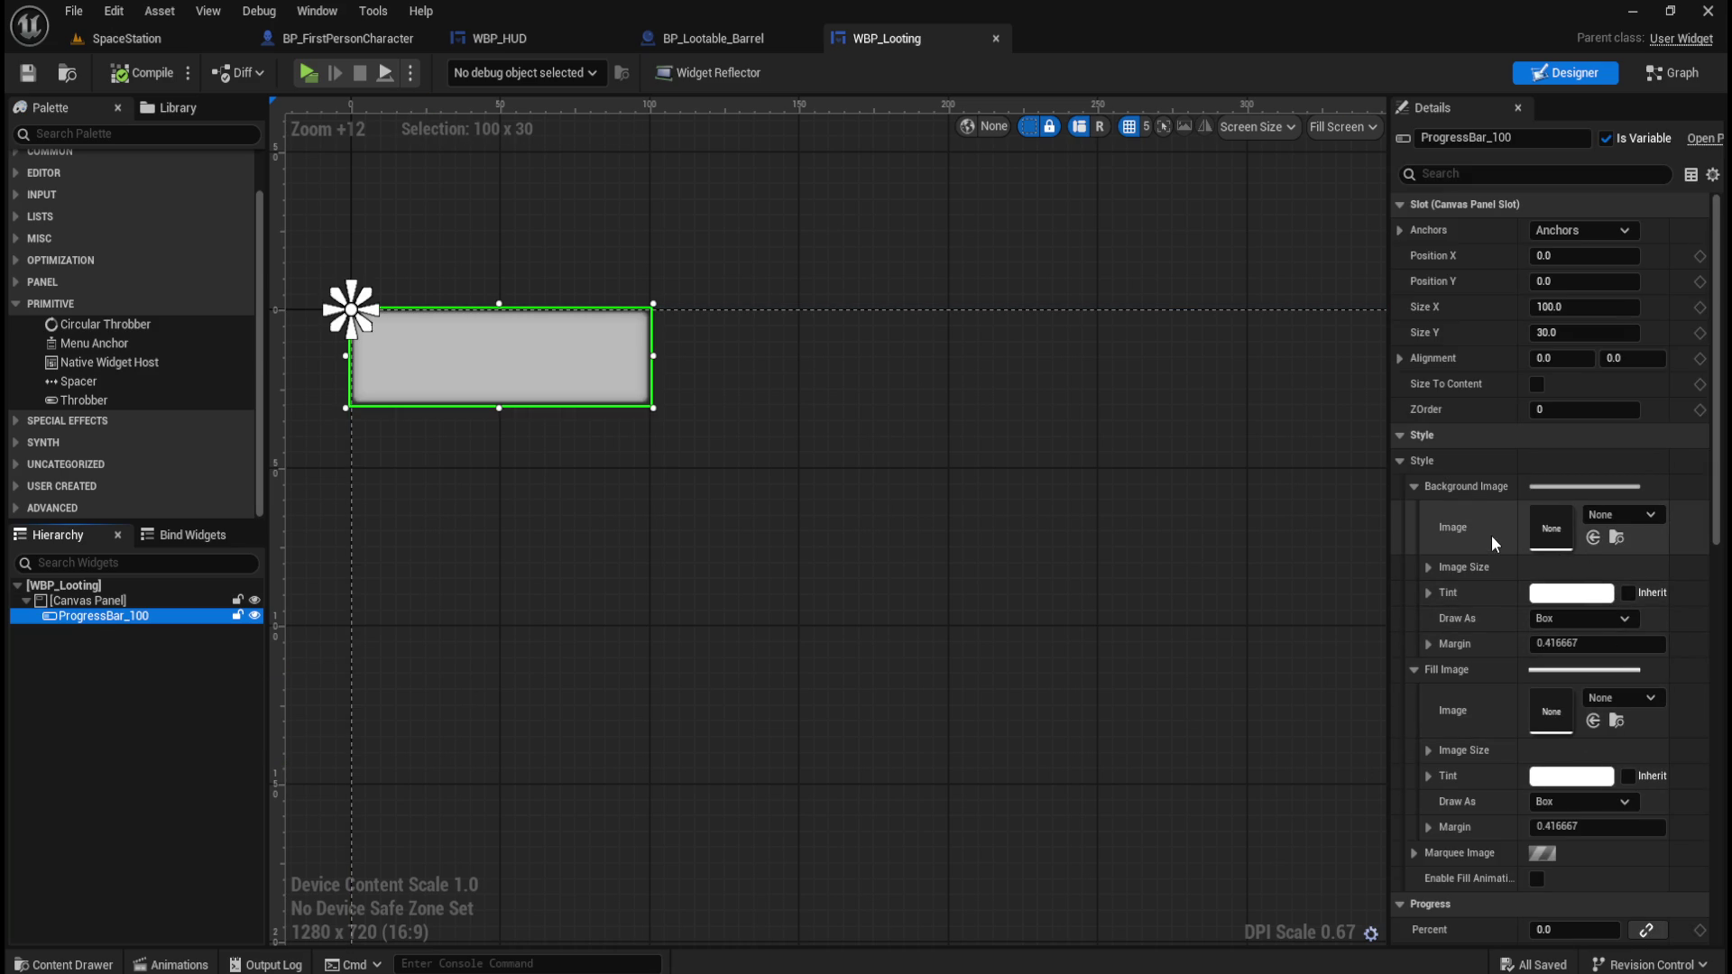
scroll(1497, 603, "down", 5)
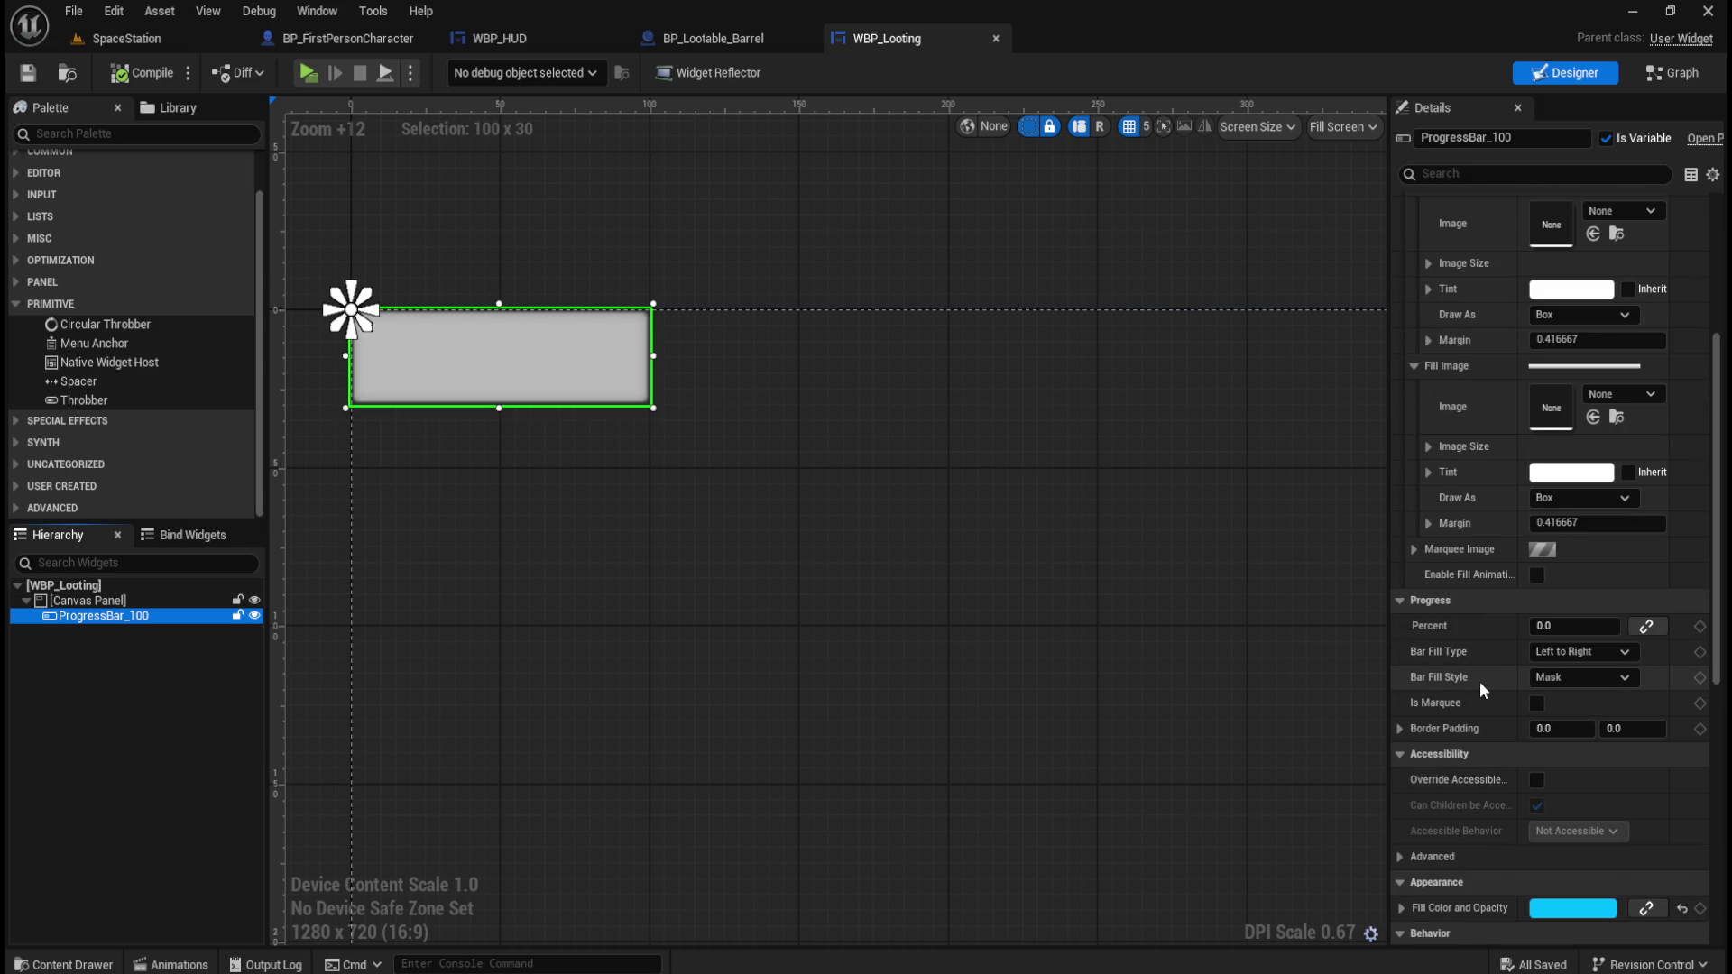
scroll(1479, 680, "down", 5)
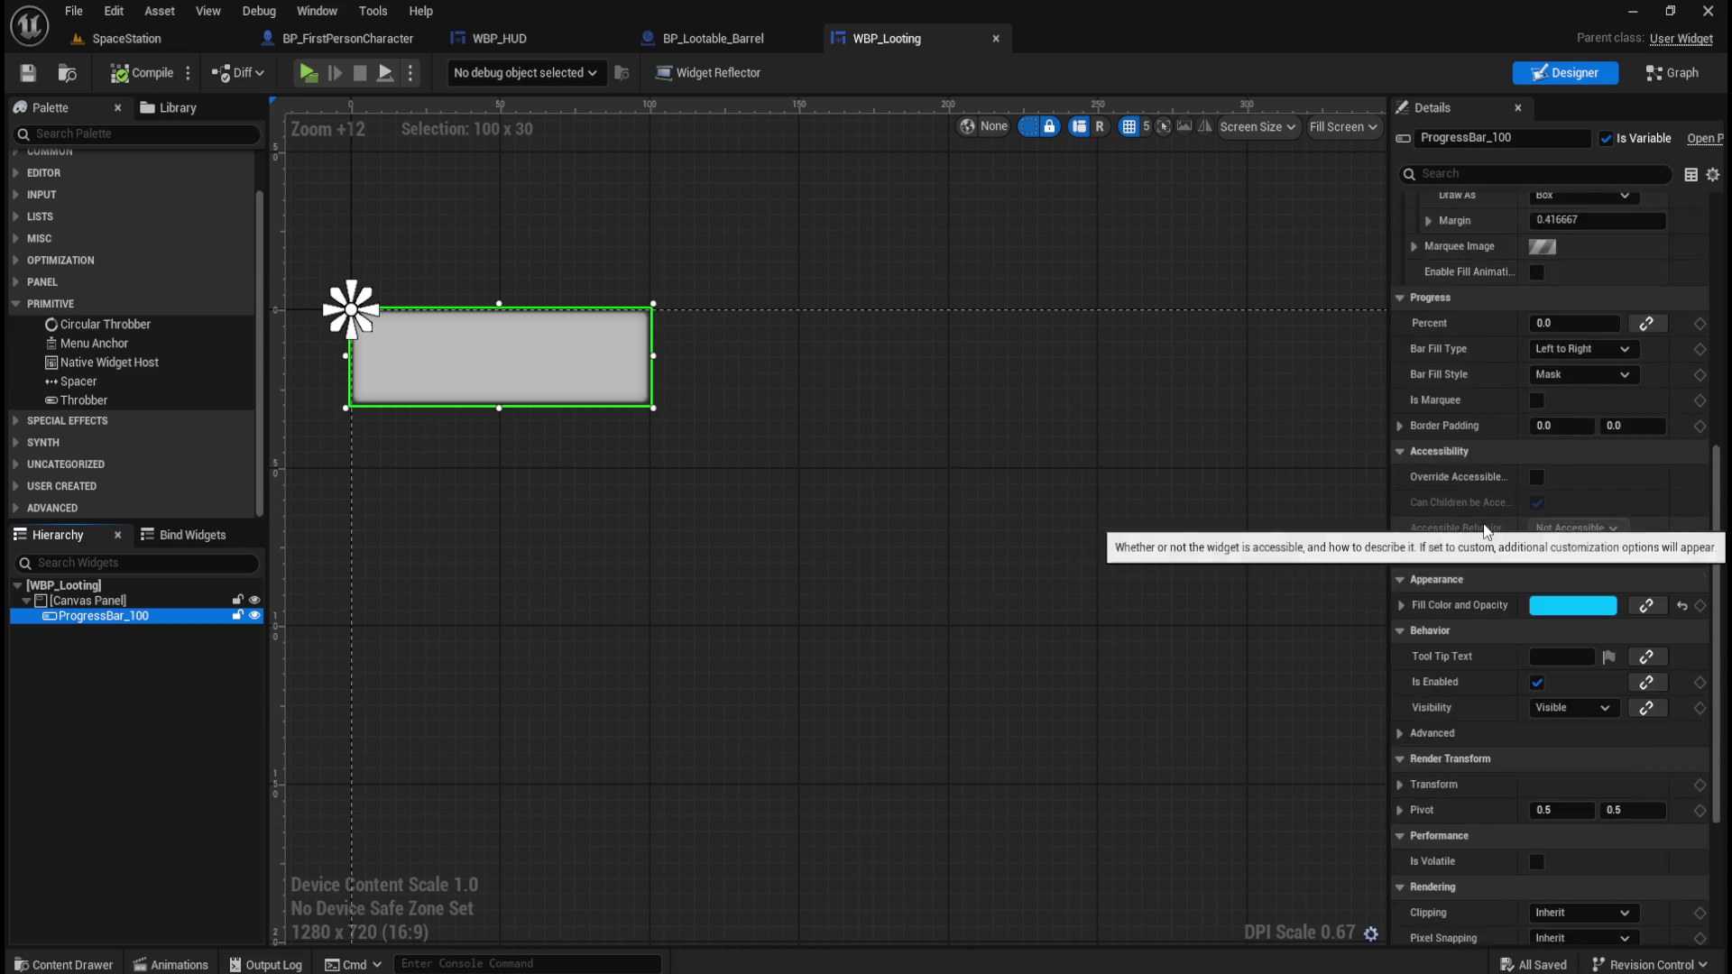
scroll(1482, 522, "down", 2)
scroll(1496, 630, "down", 1)
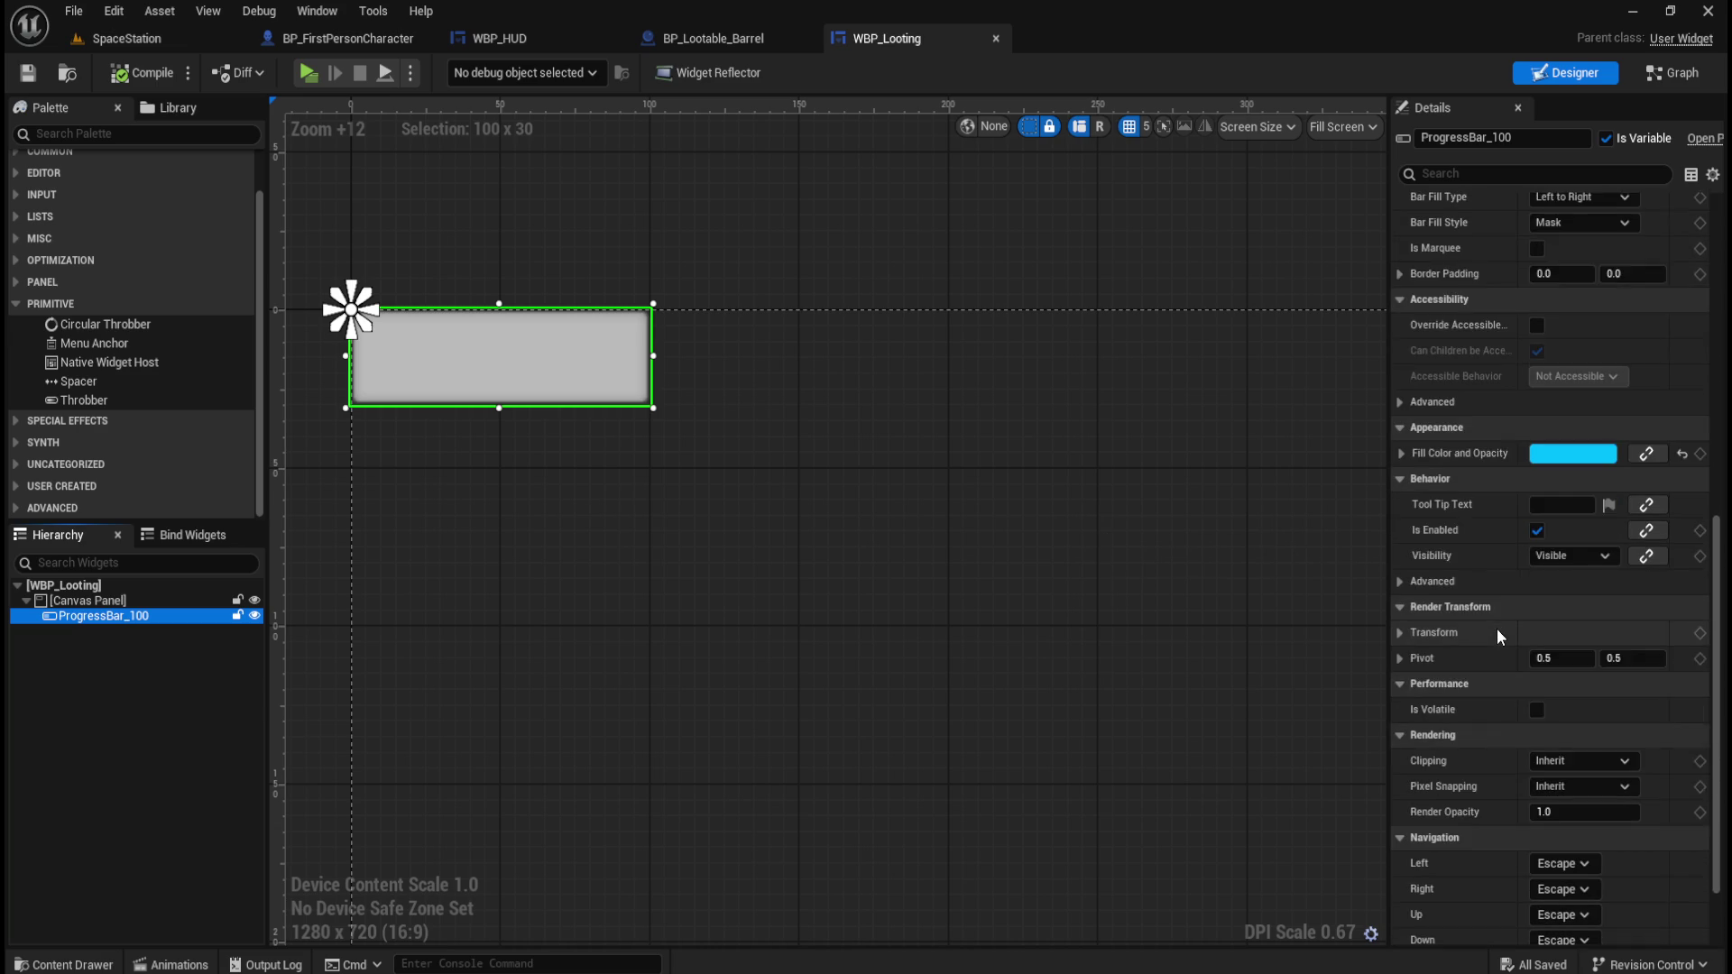
scroll(1497, 632, "down", 1)
scroll(1496, 630, "down", 1)
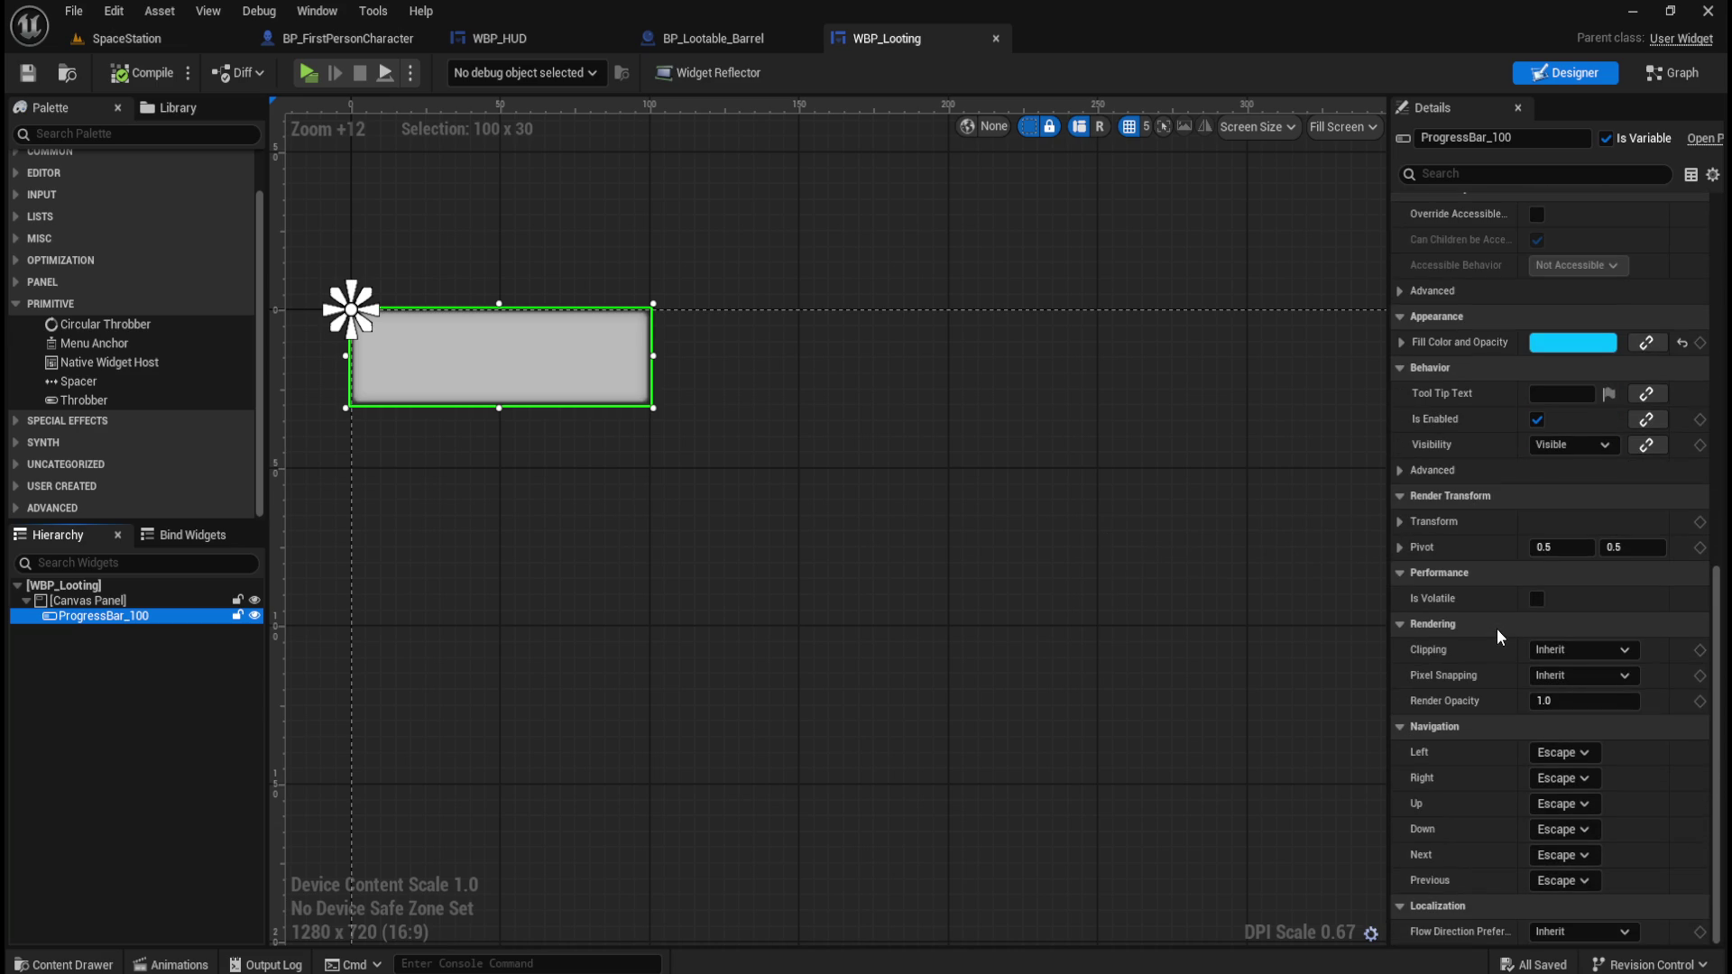
scroll(1496, 629, "up", 6)
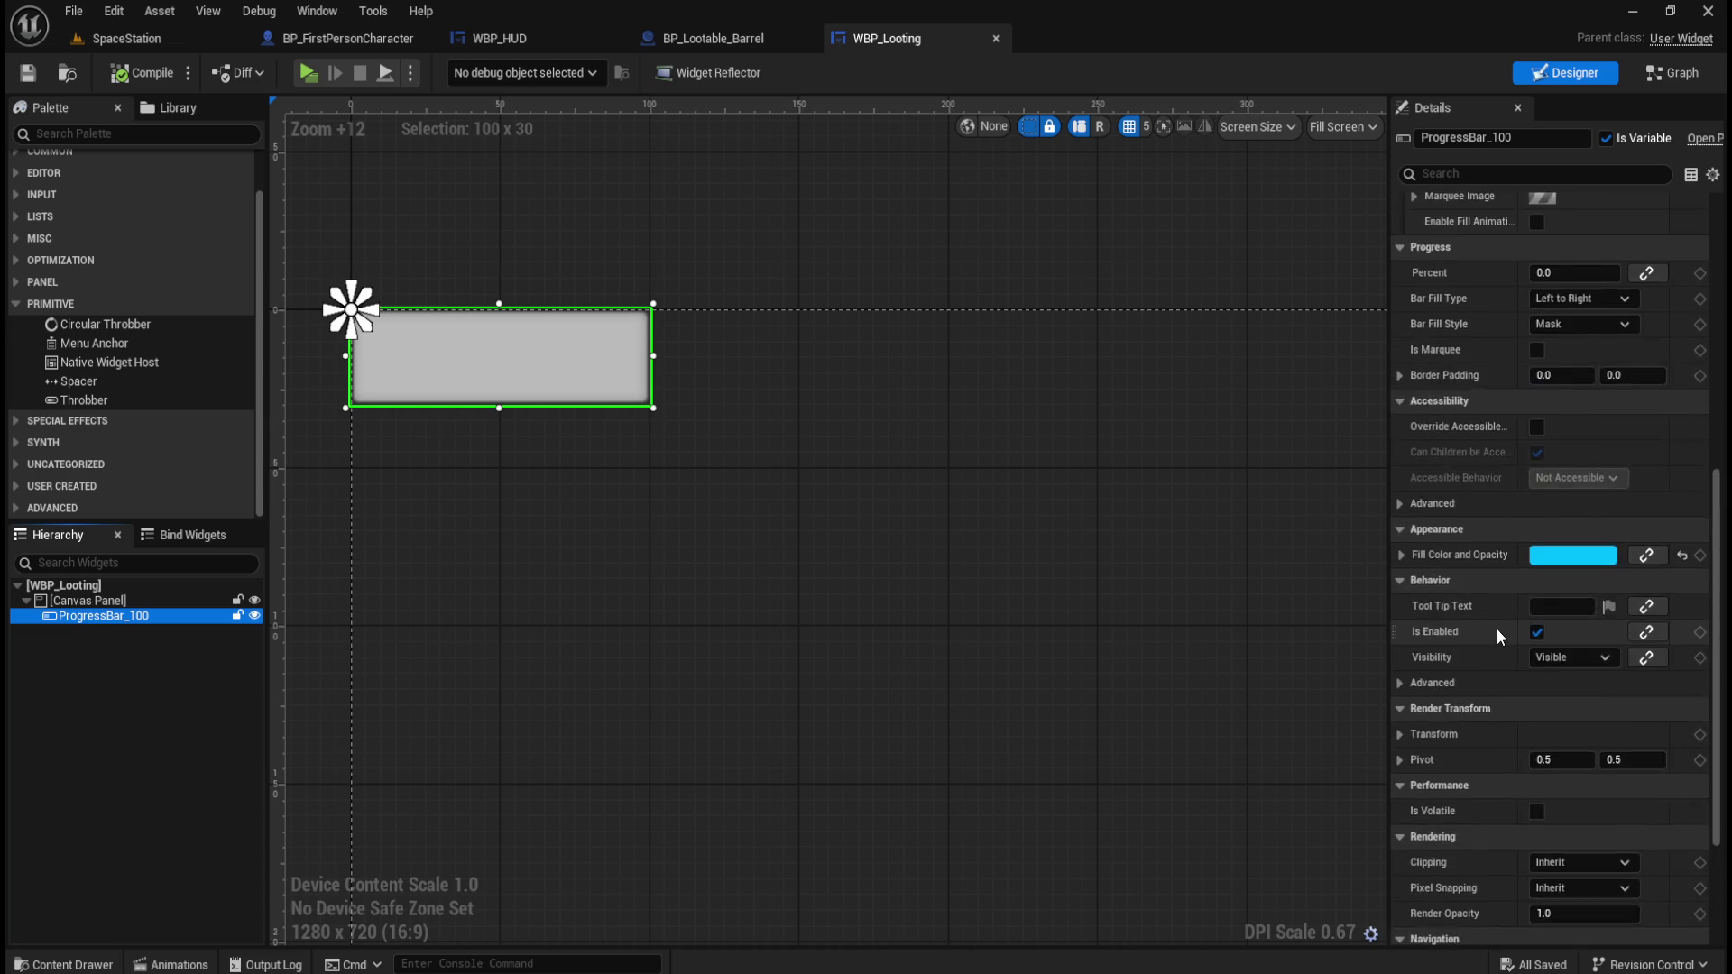
Inspect the Bar Fill Type options twice, leaving it at Left to Right.
left_click(1576, 421)
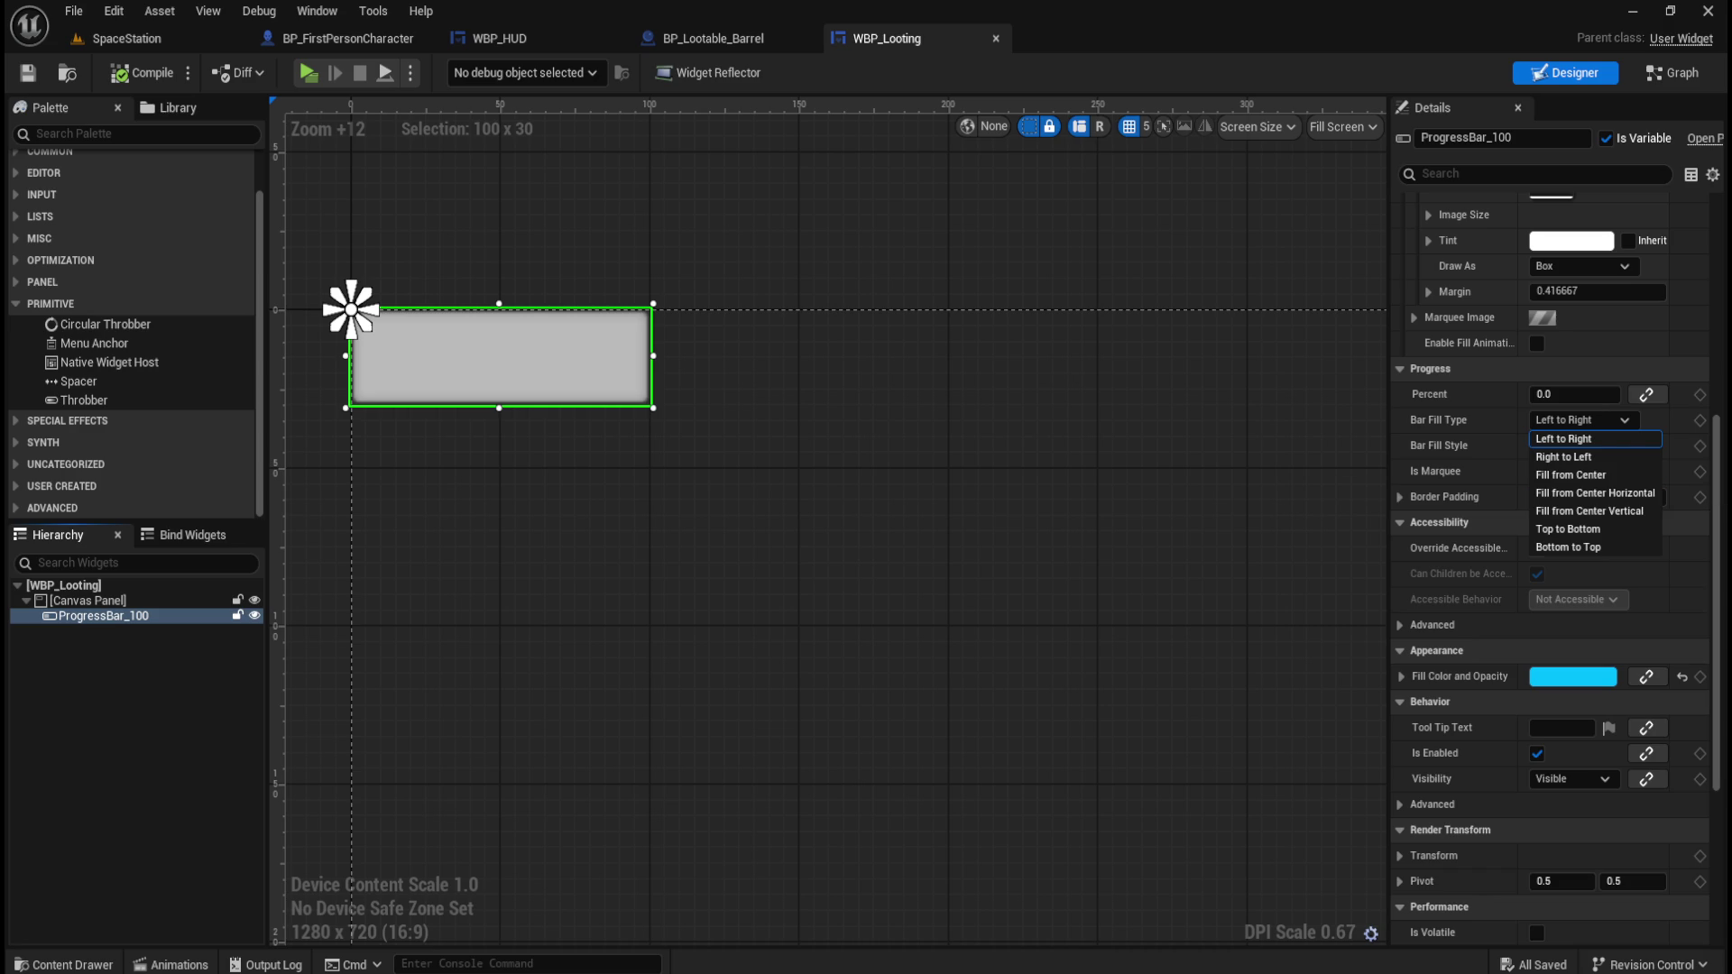
key("Escape")
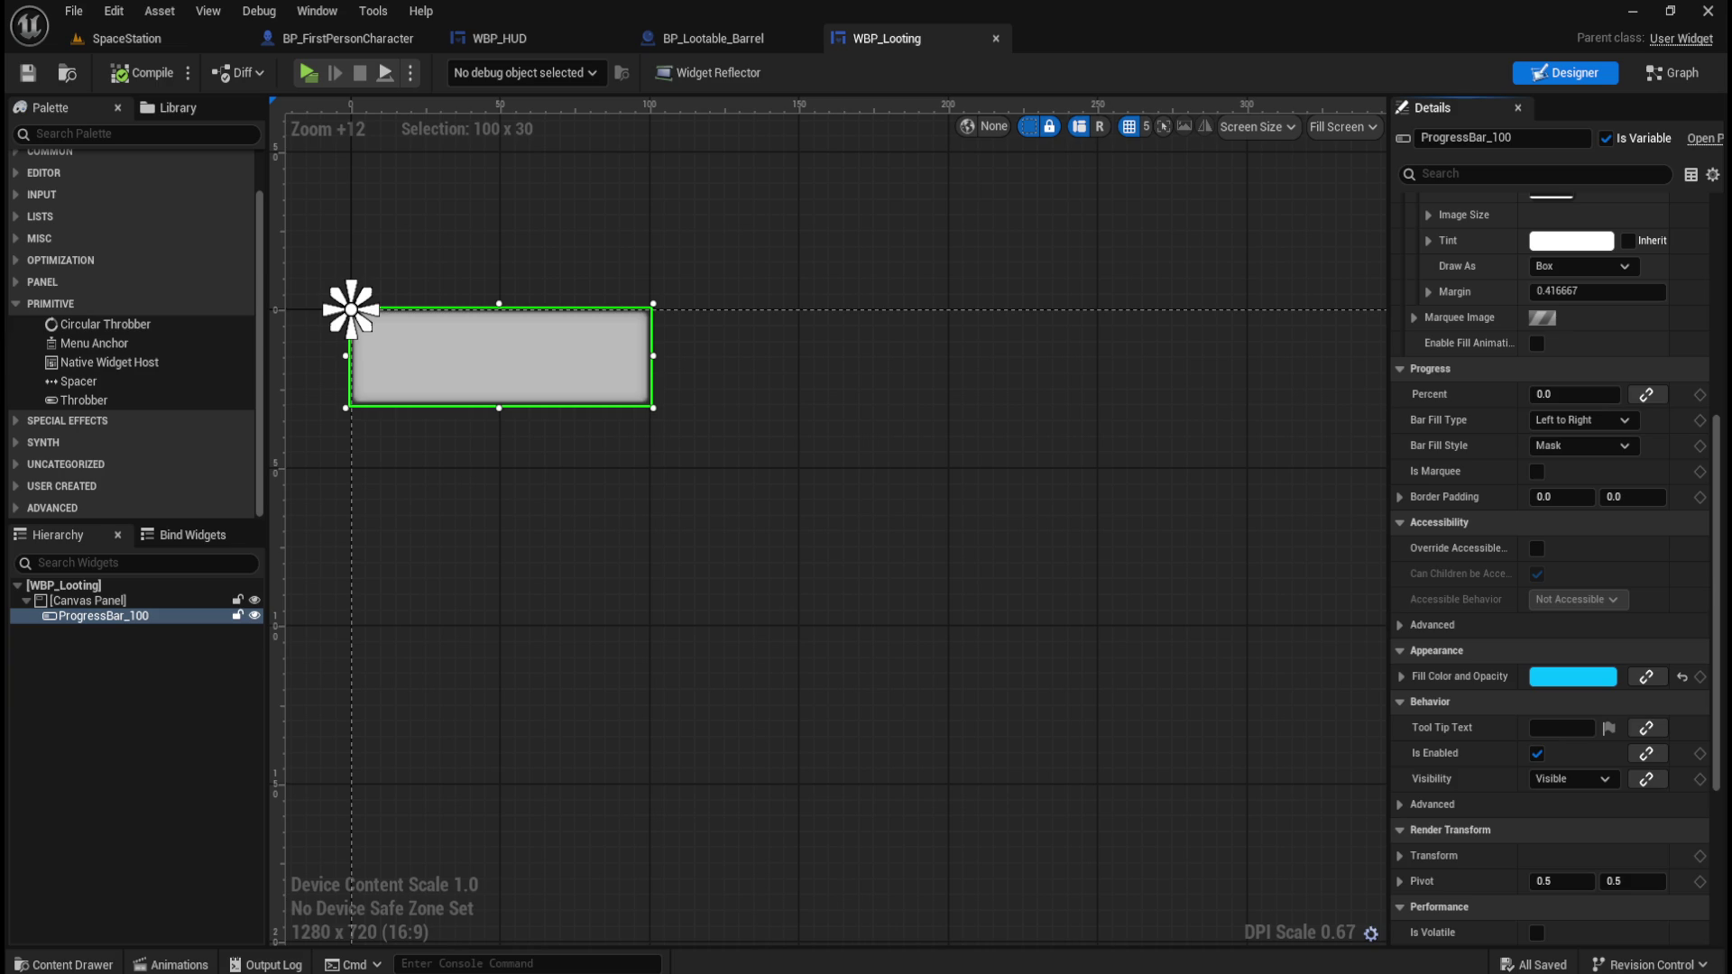
left_click(1620, 420)
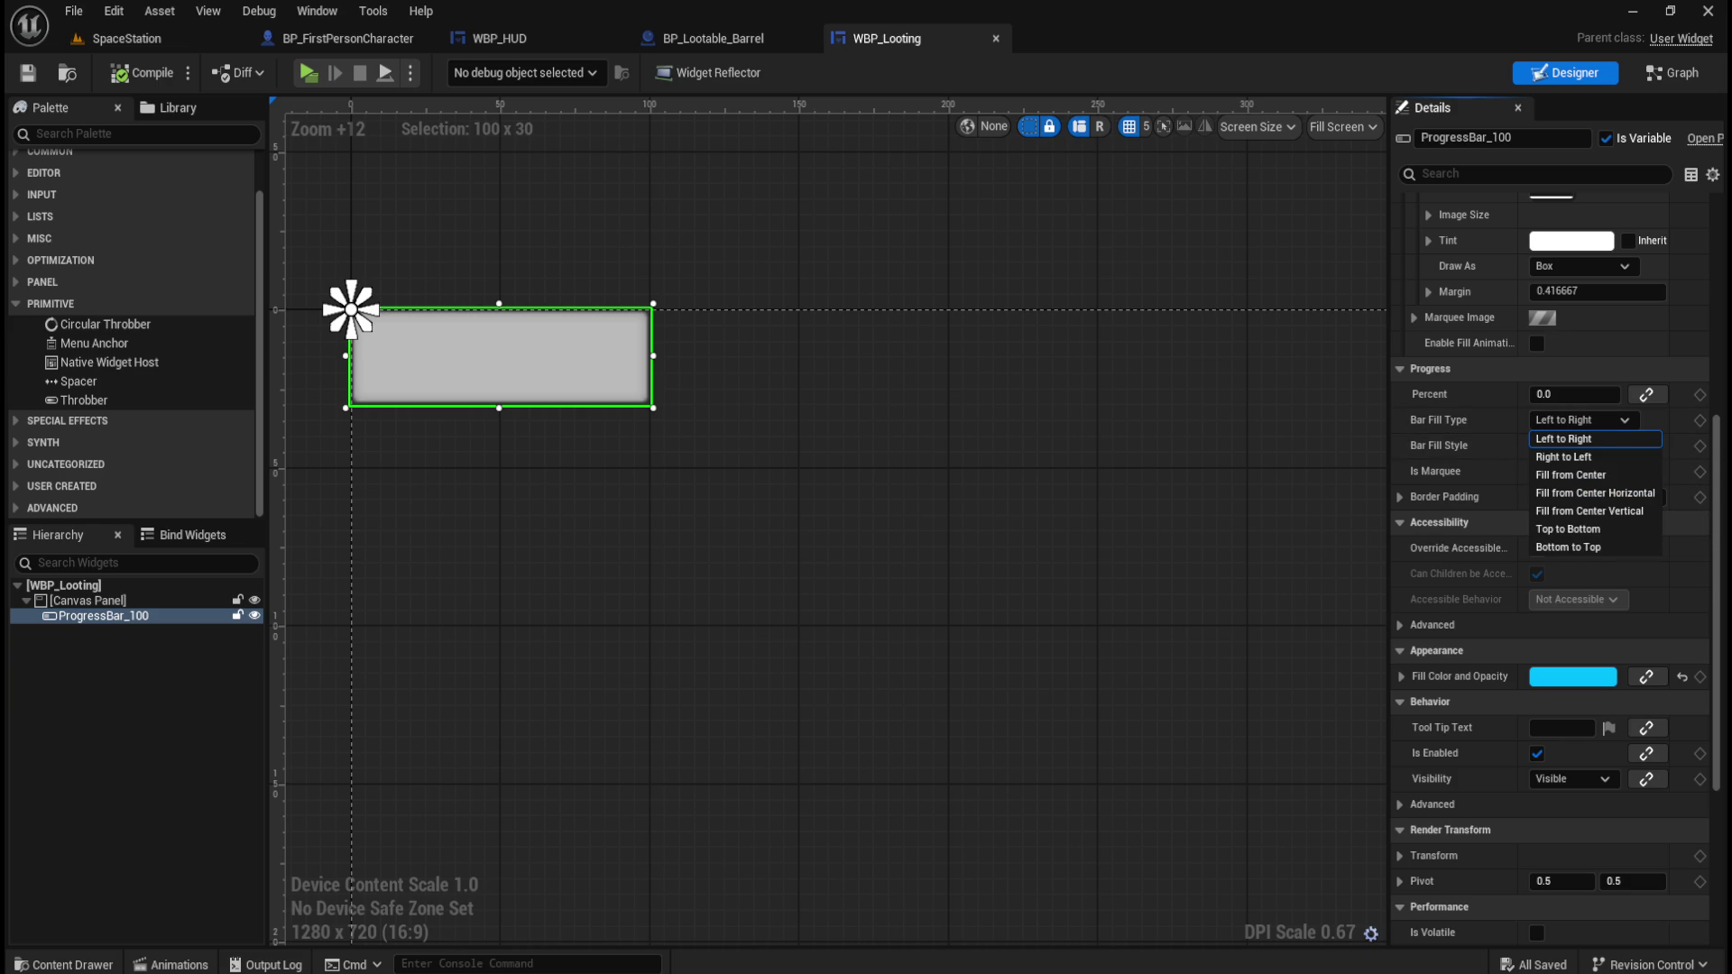
key("Escape")
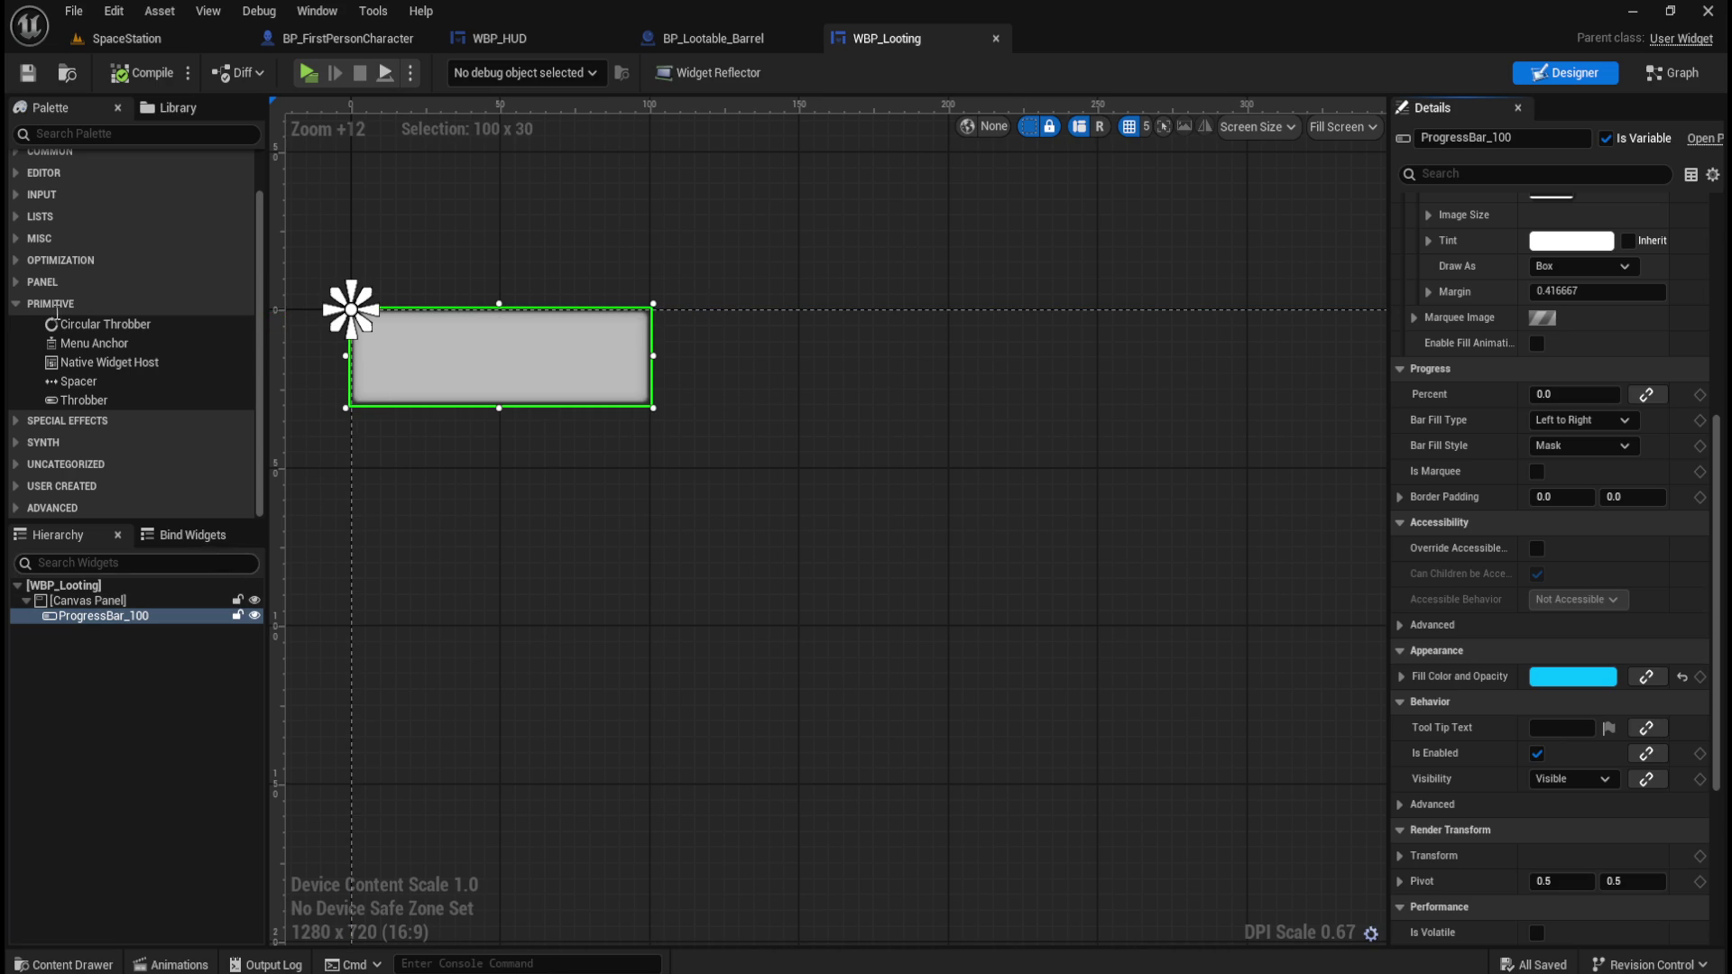
left_click(129, 133)
type("c")
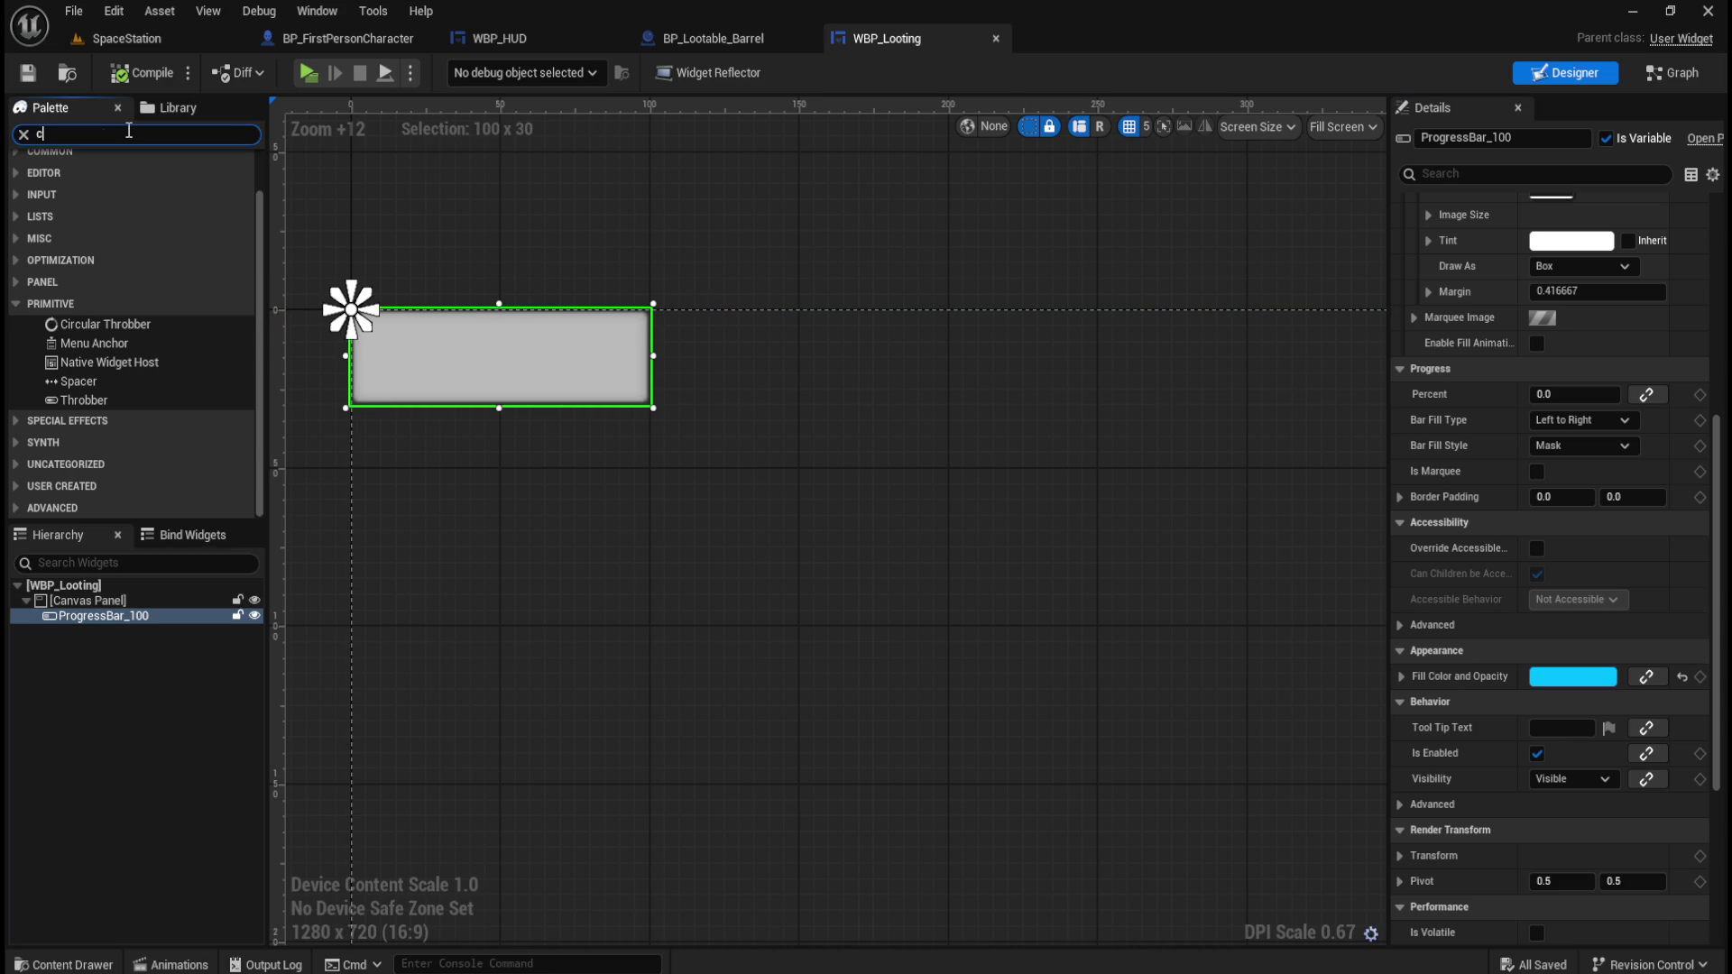
type("le")
key("ctrl+a")
key("BackSpace")
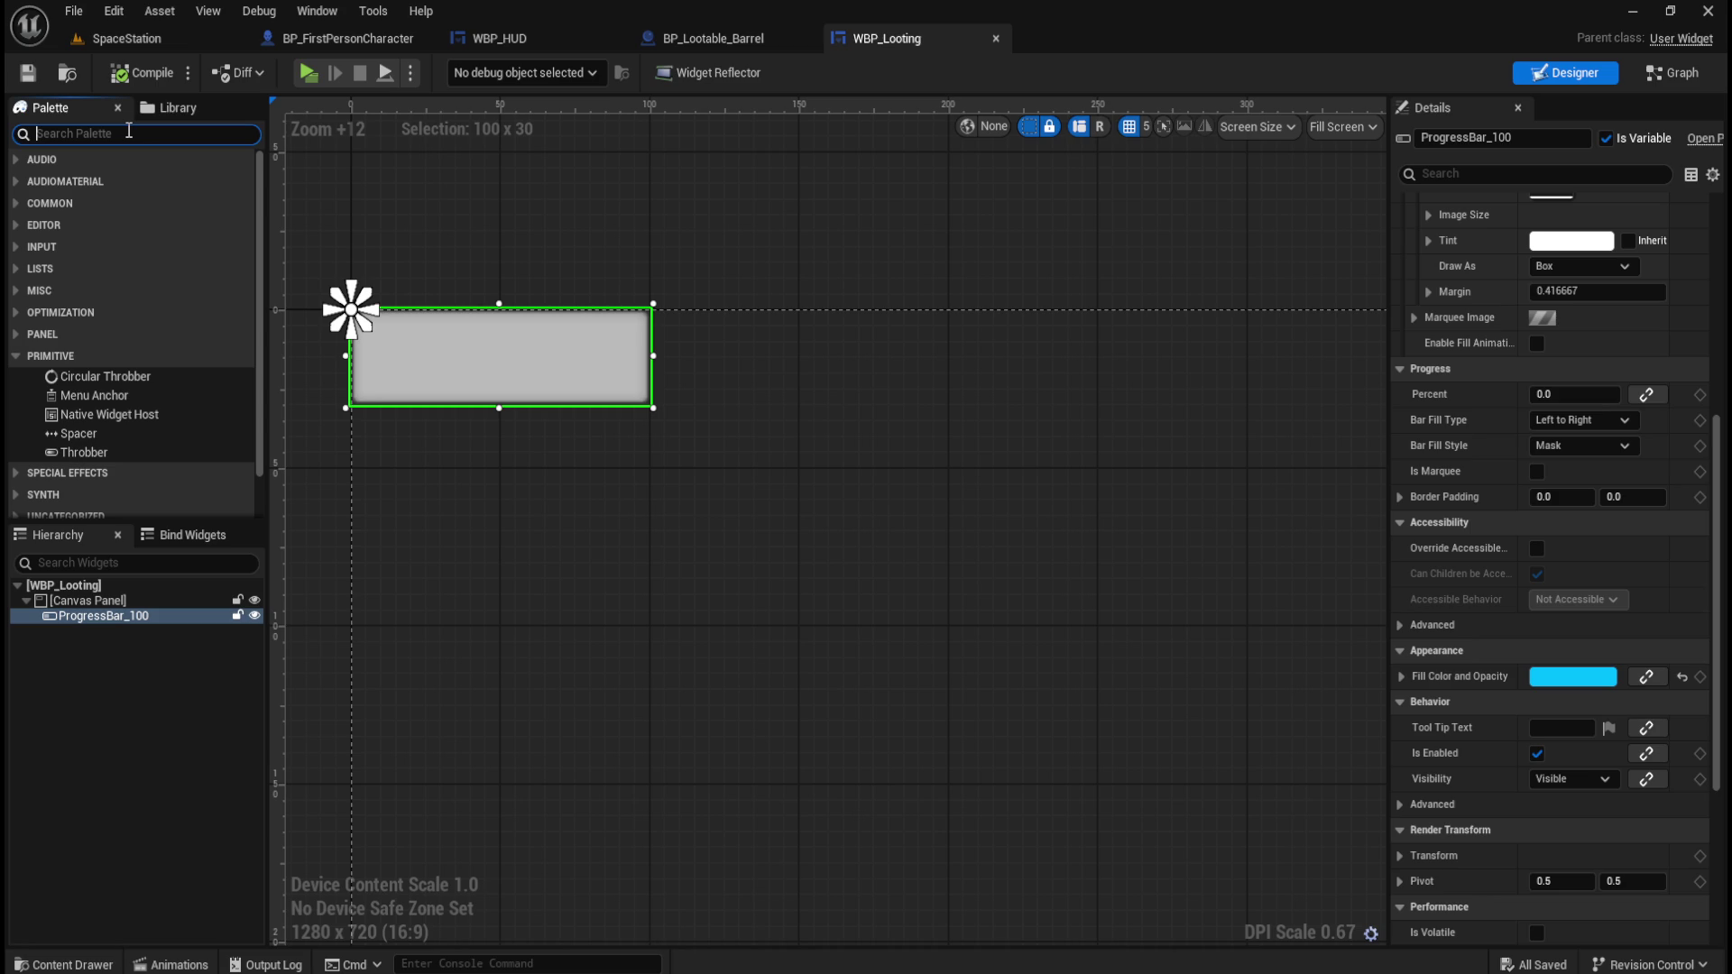
left_click(655, 238)
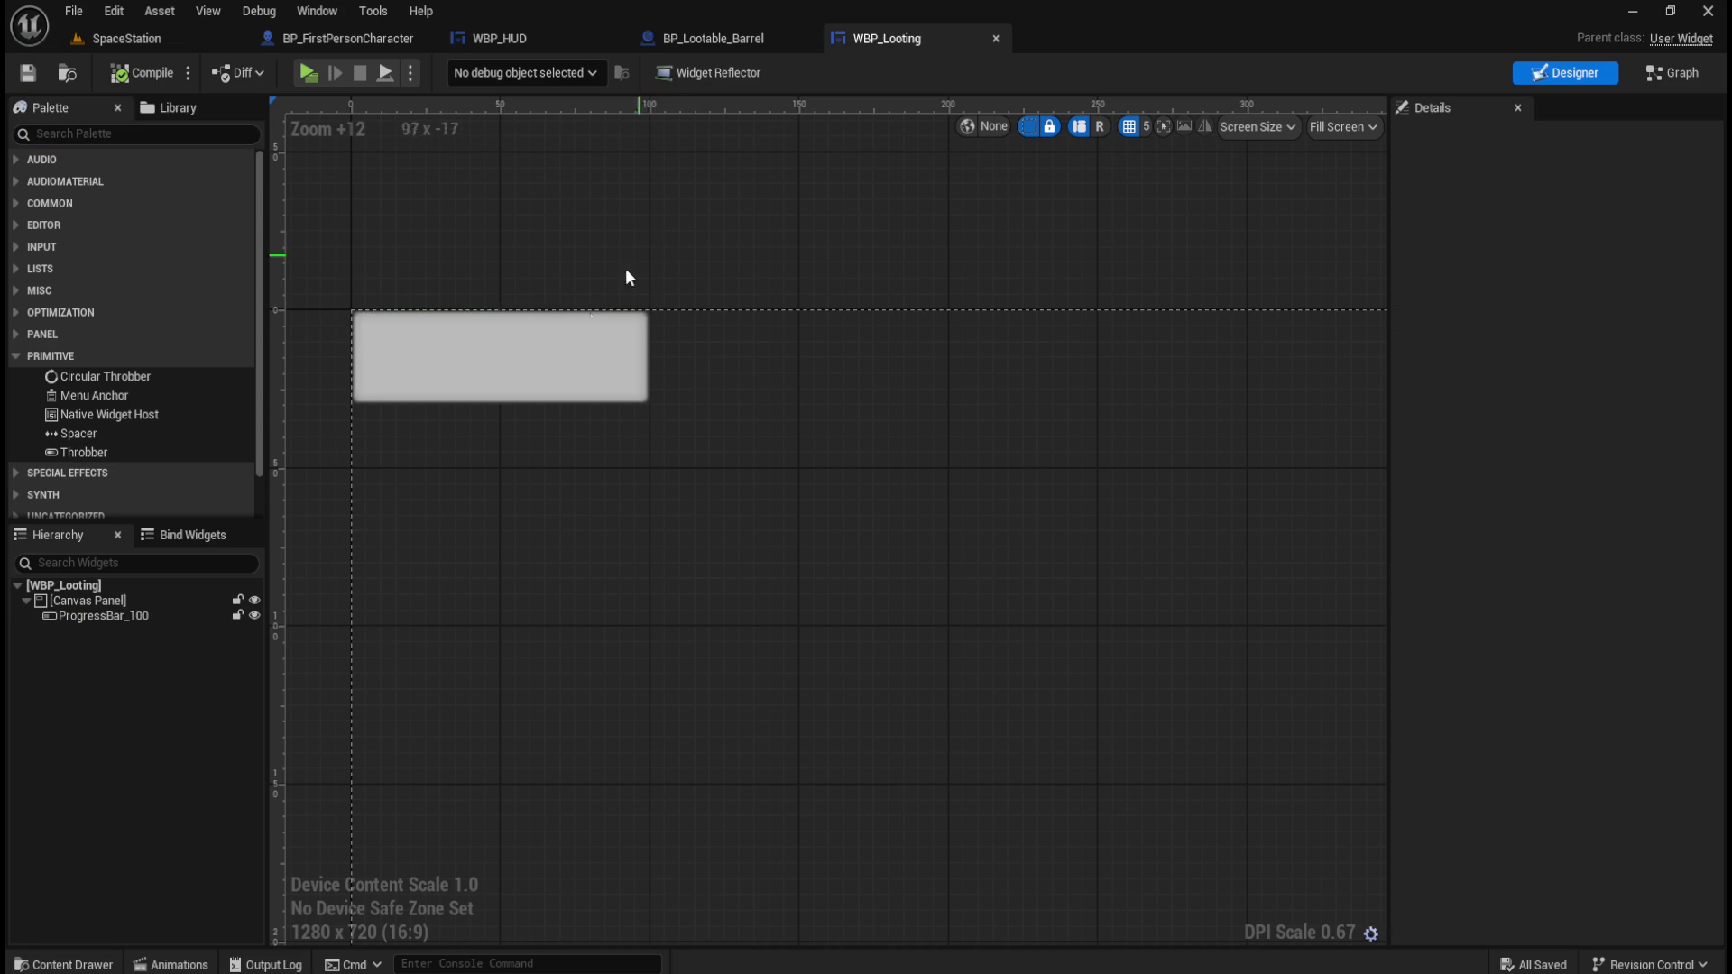
left_click(571, 334)
key("ctrl+space")
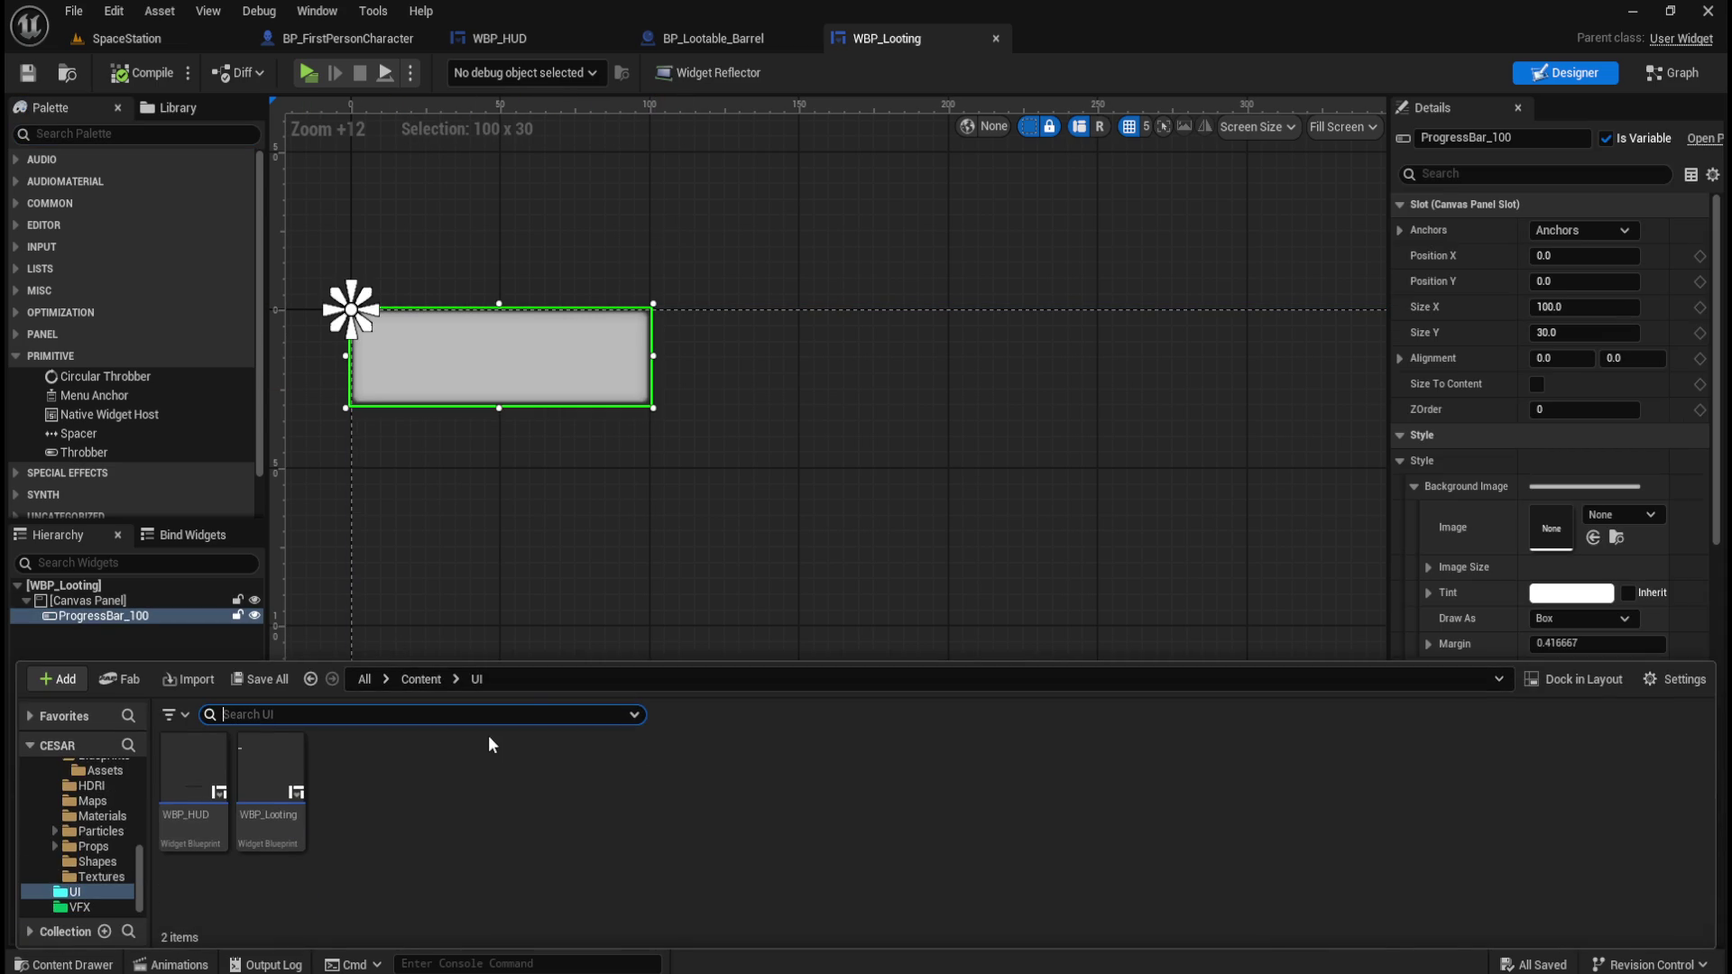
key("ctrl+space")
left_click(366, 679)
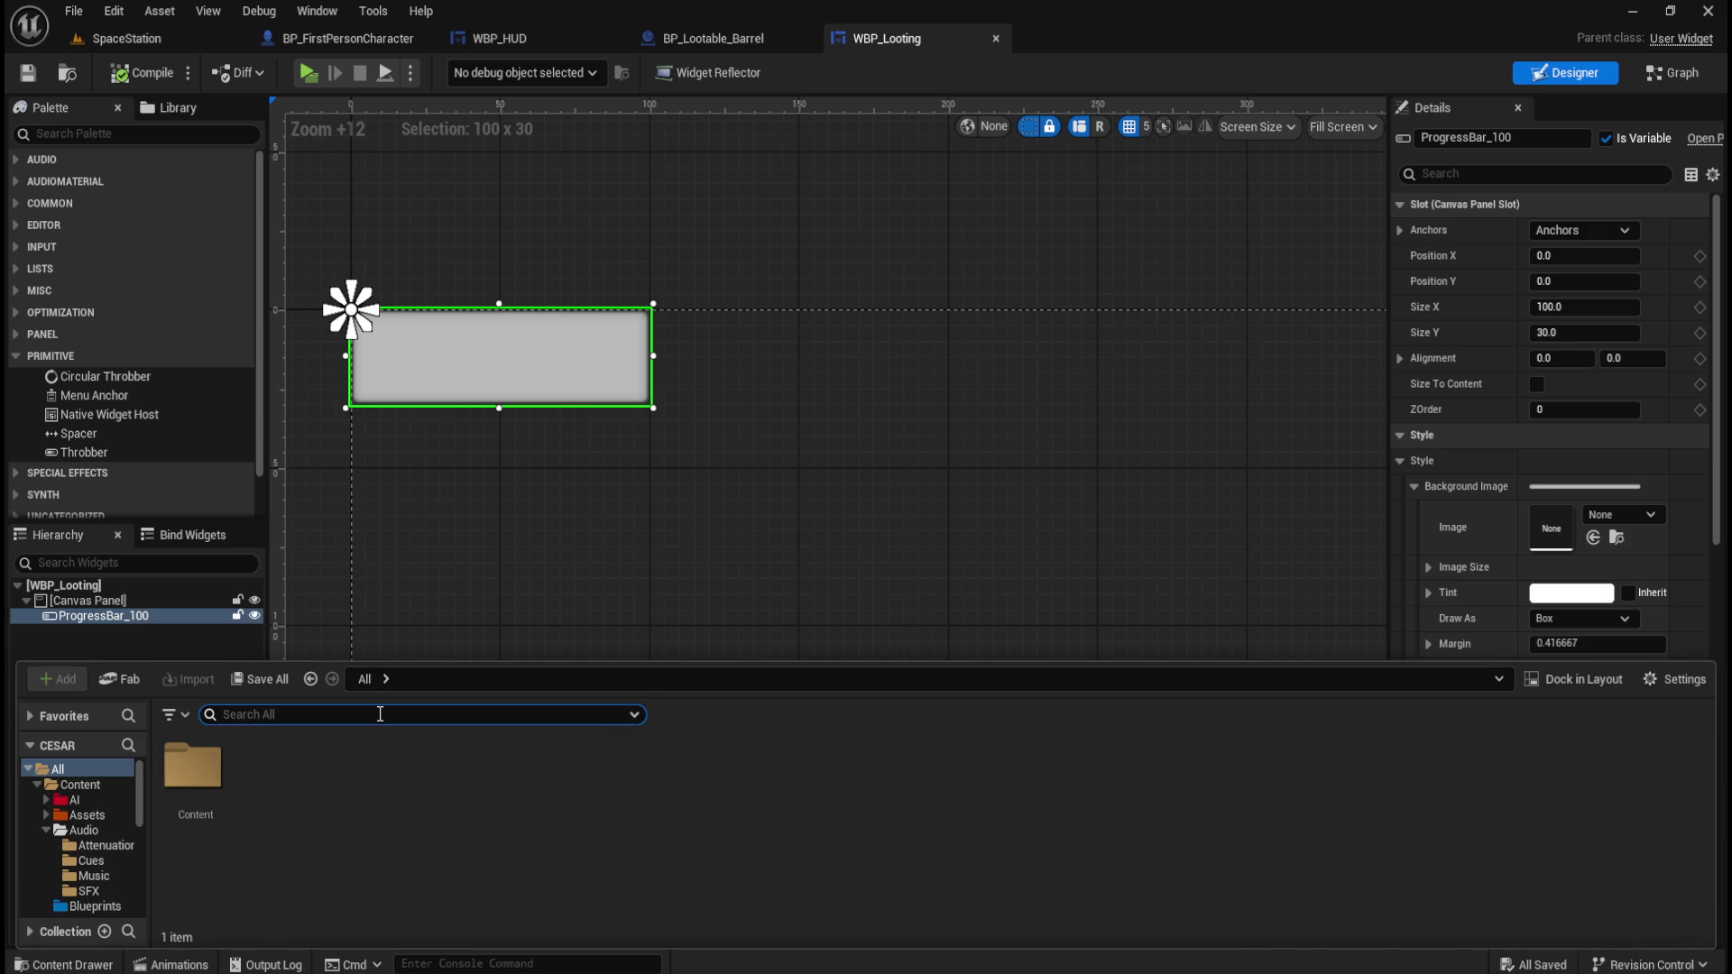
type("circl")
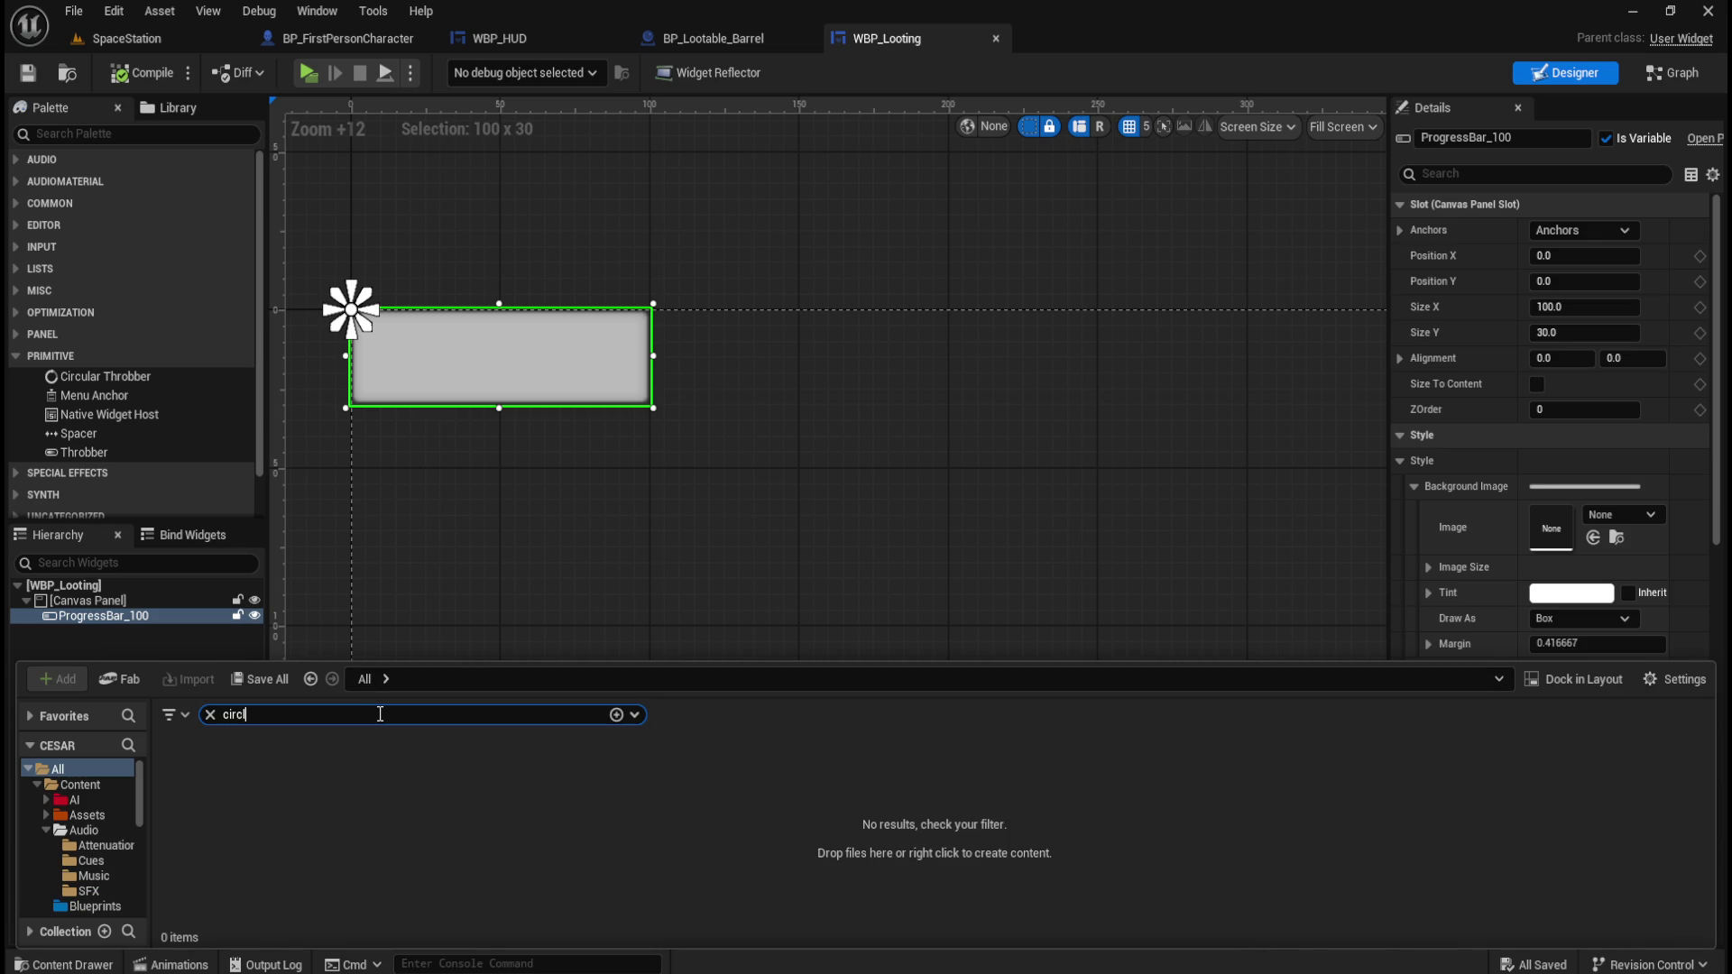
type("sph")
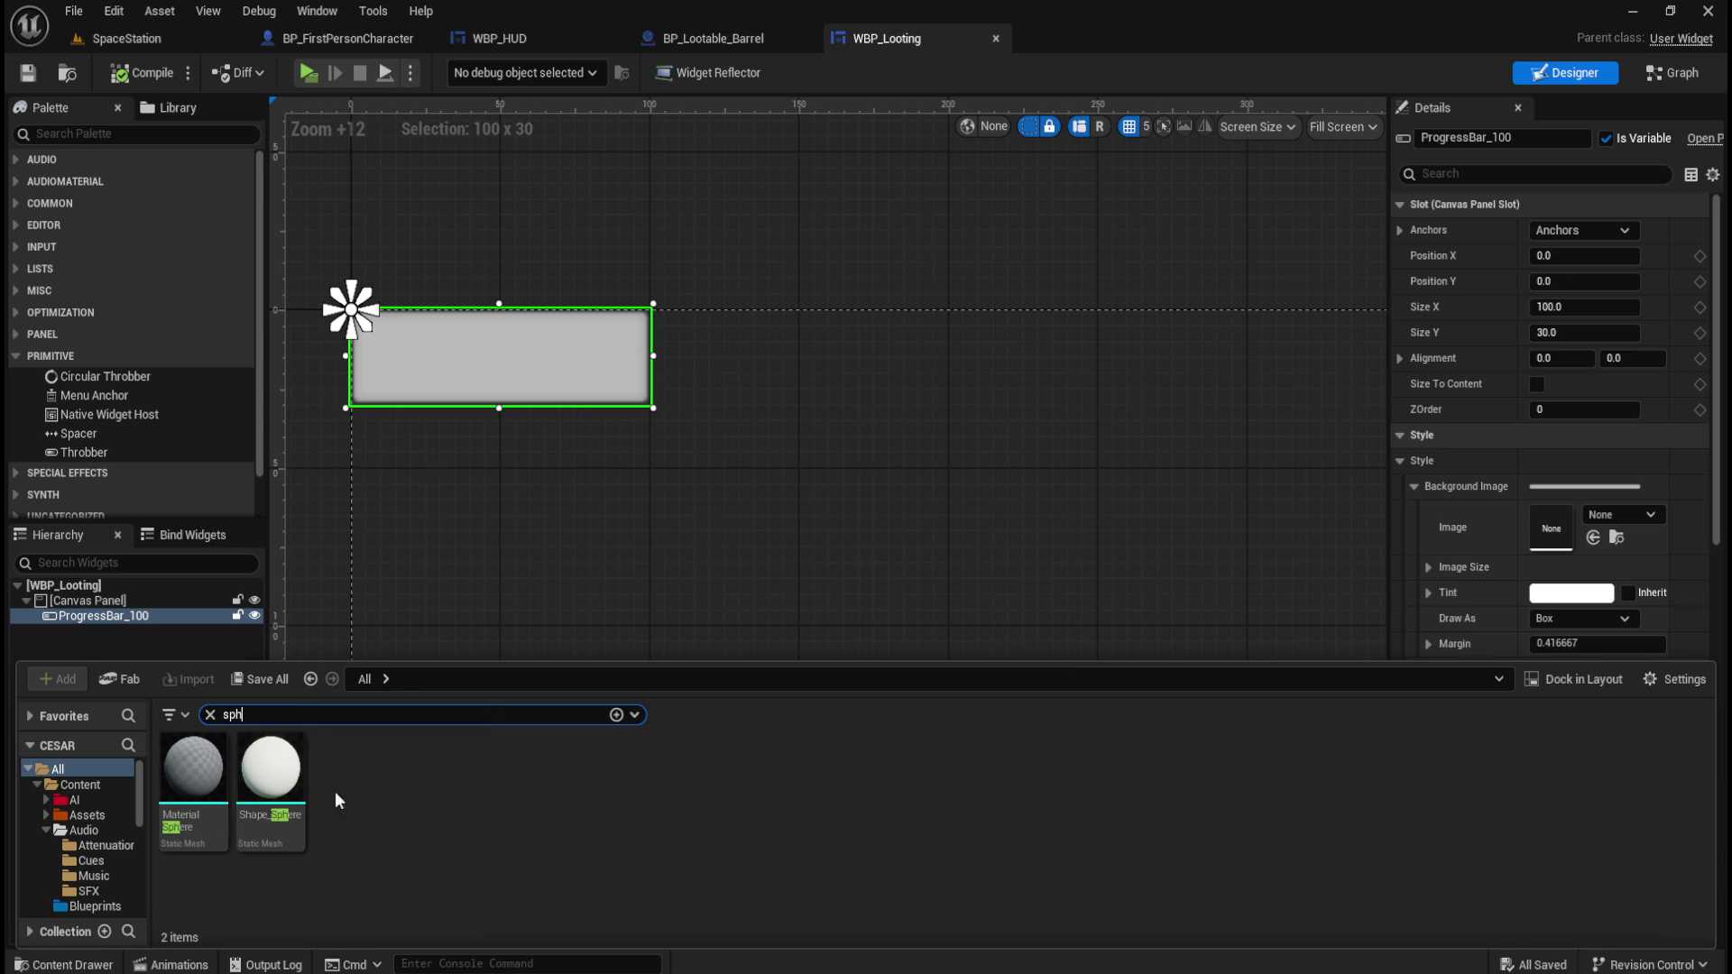
left_click(661, 239)
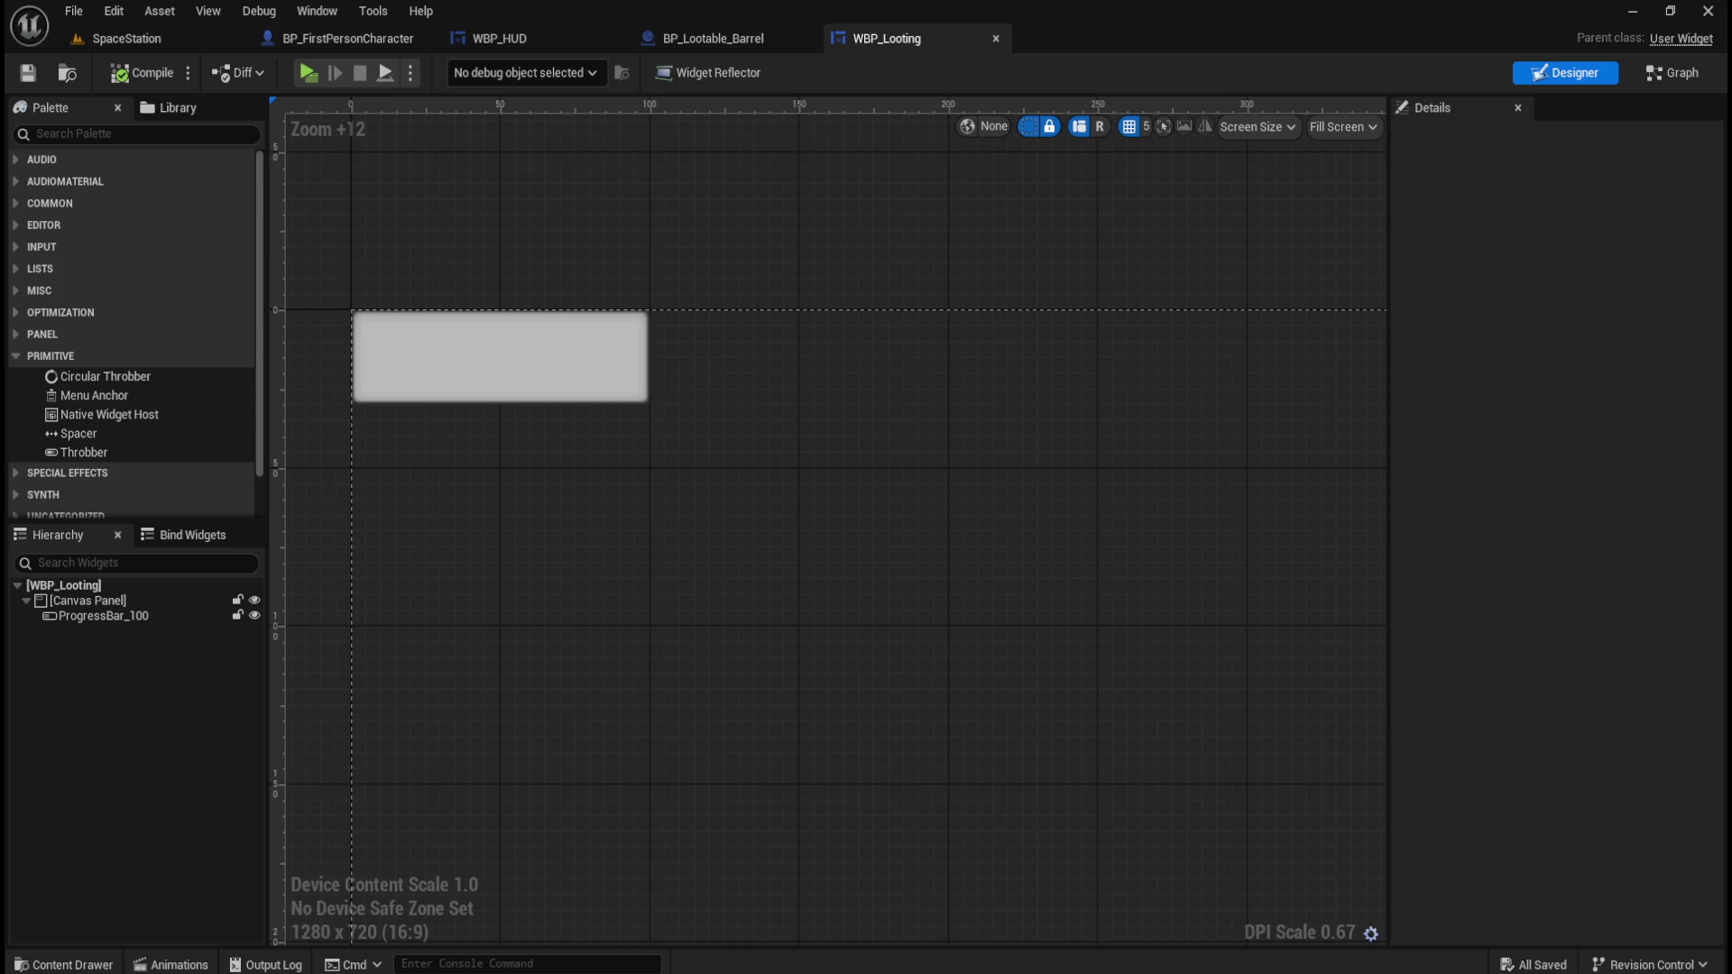
left_click(510, 383)
scroll(511, 383, "down", 8)
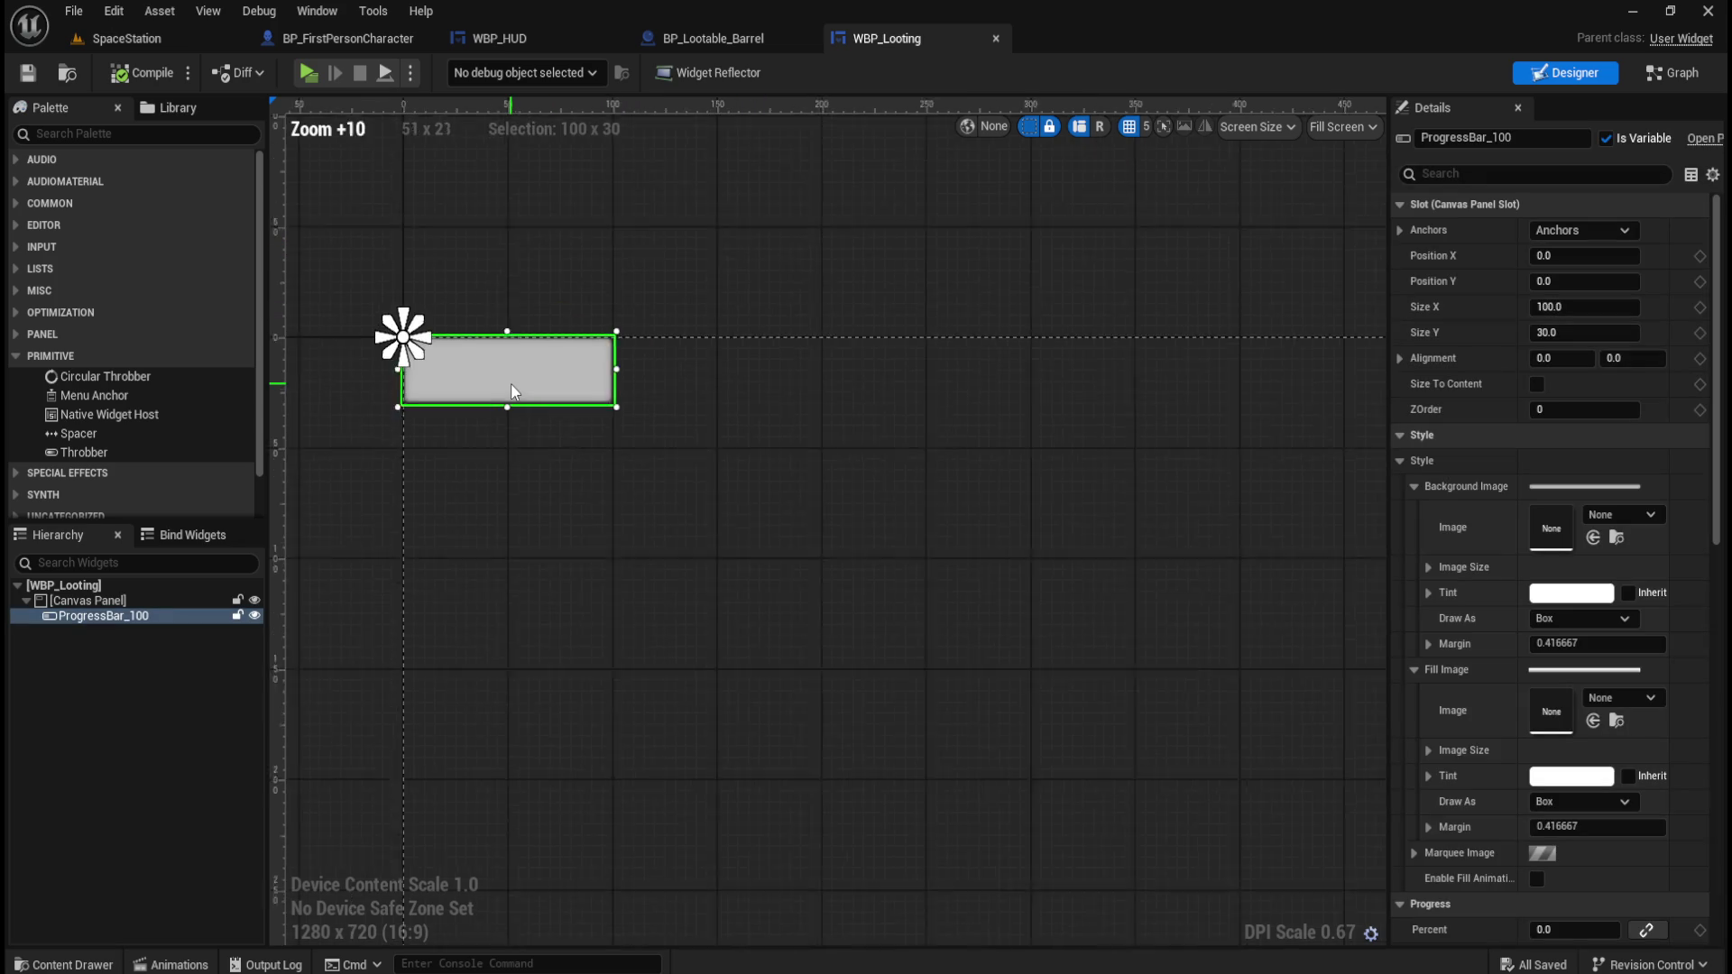
scroll(511, 382, "down", 10)
scroll(632, 423, "up", 4)
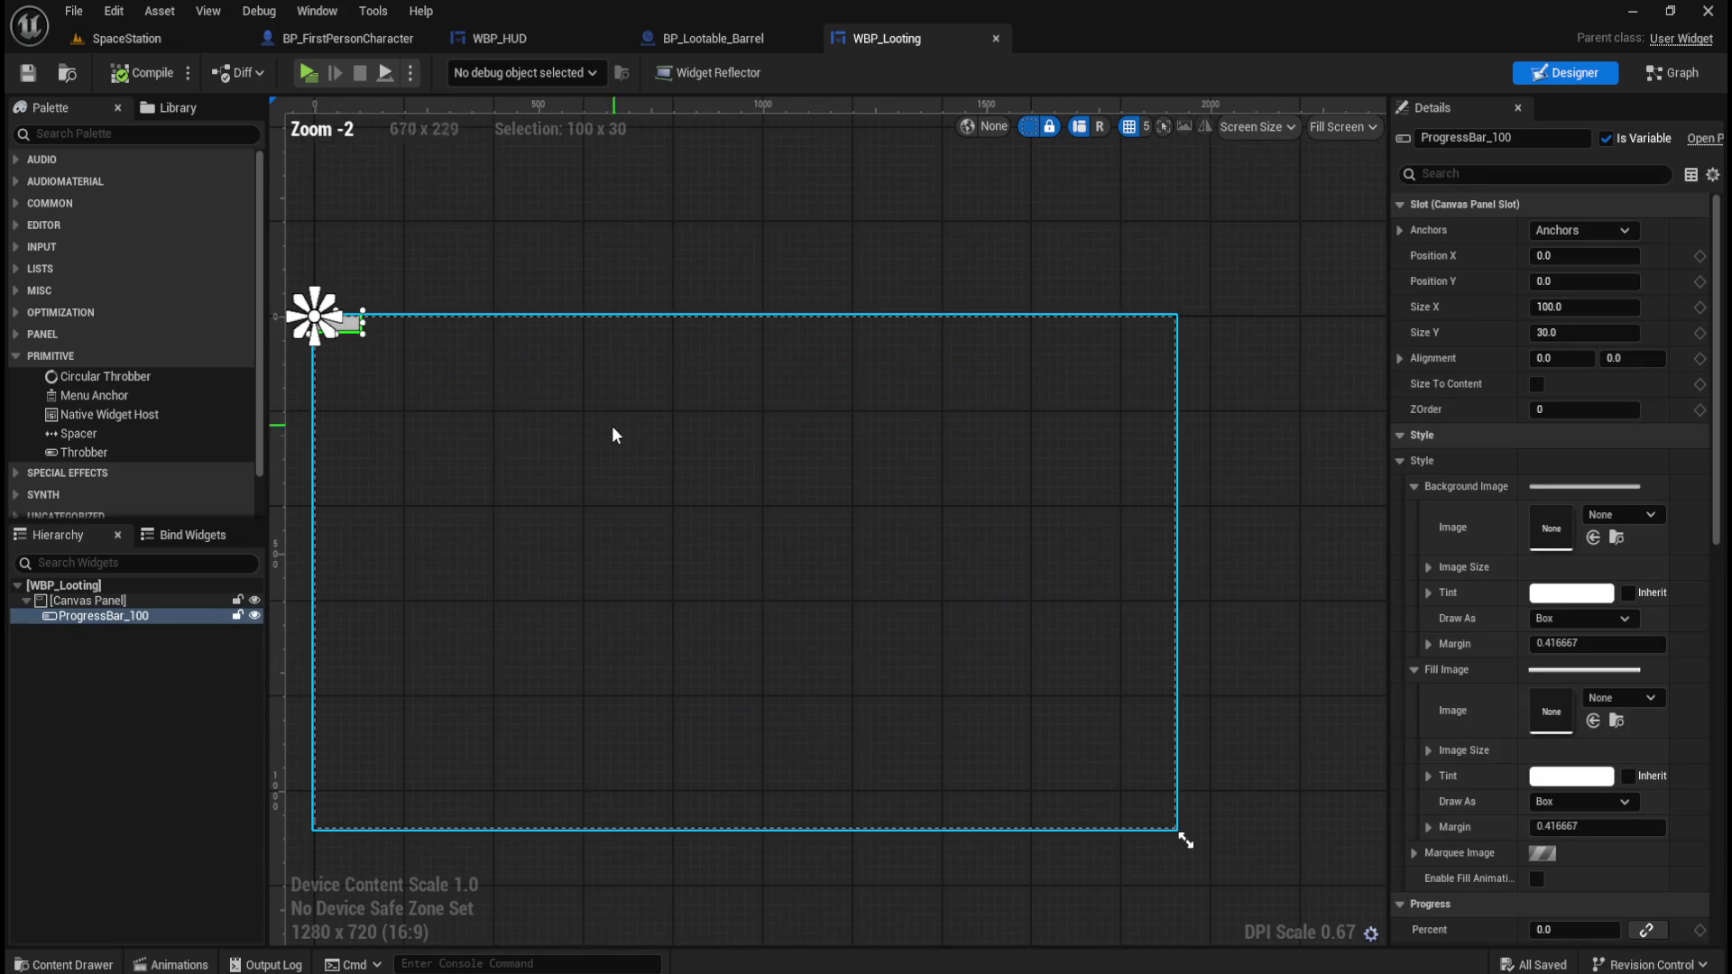
scroll(845, 421, "down", 2)
scroll(959, 375, "up", 2)
scroll(638, 456, "up", 2)
scroll(1046, 525, "down", 2)
scroll(1046, 526, "down", 2)
scroll(1070, 528, "up", 2)
left_click(134, 600)
key("ctrl+space")
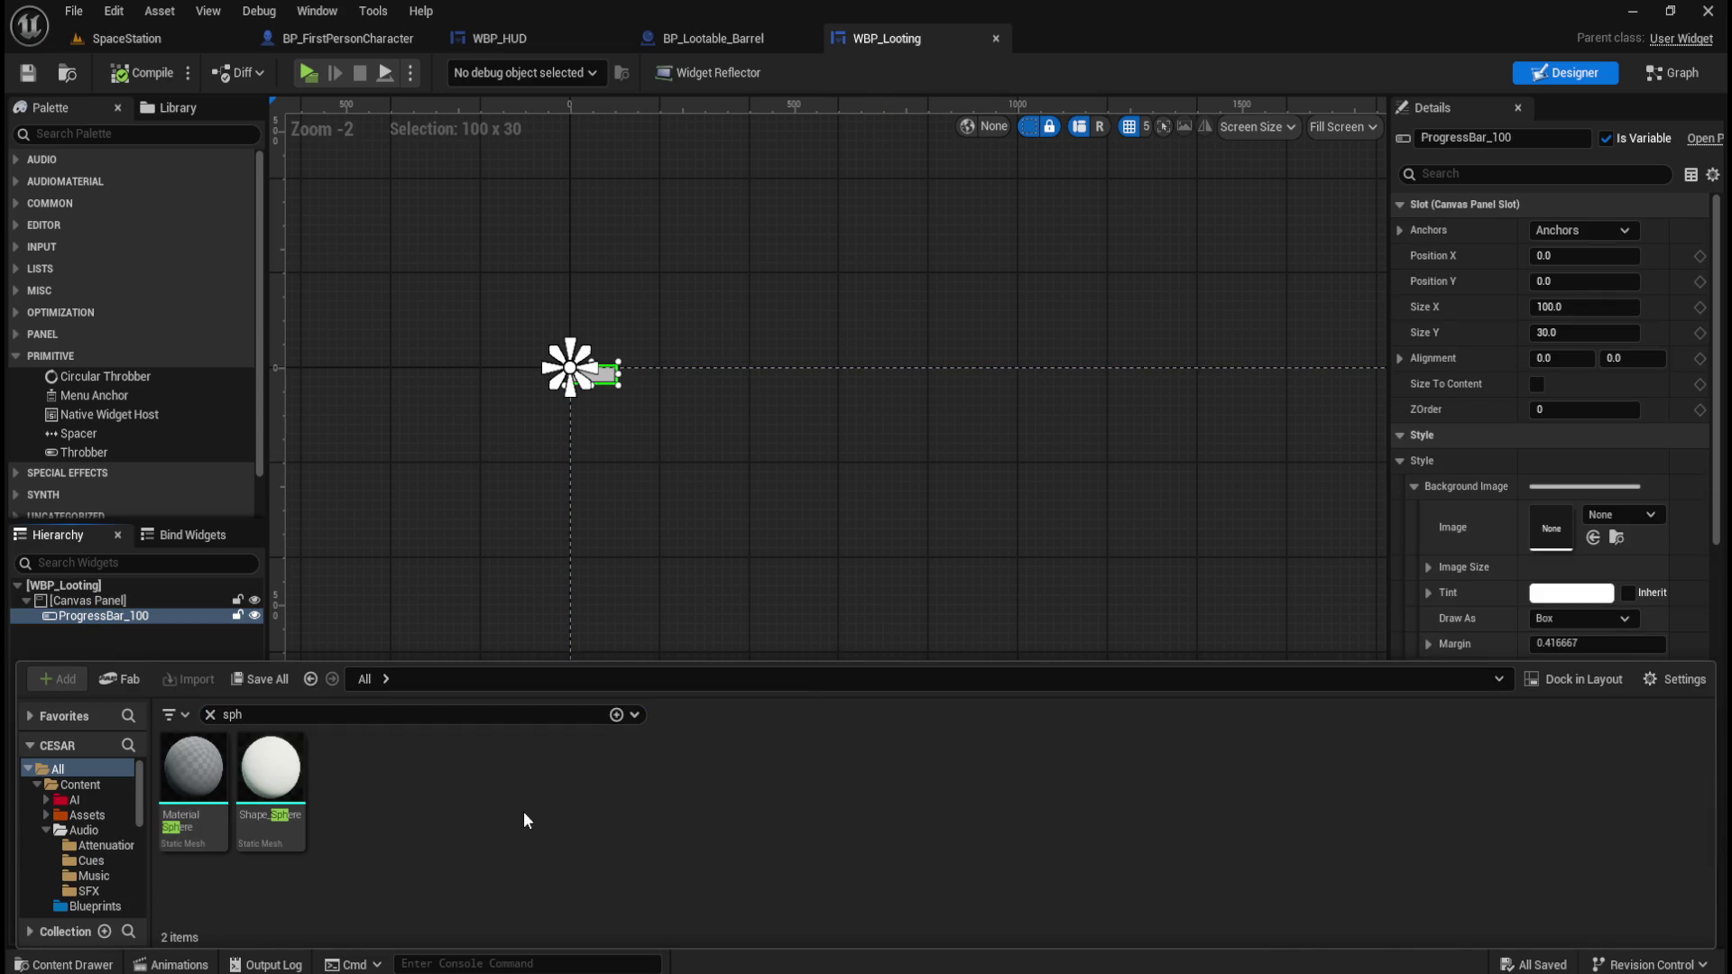
left_click(210, 715)
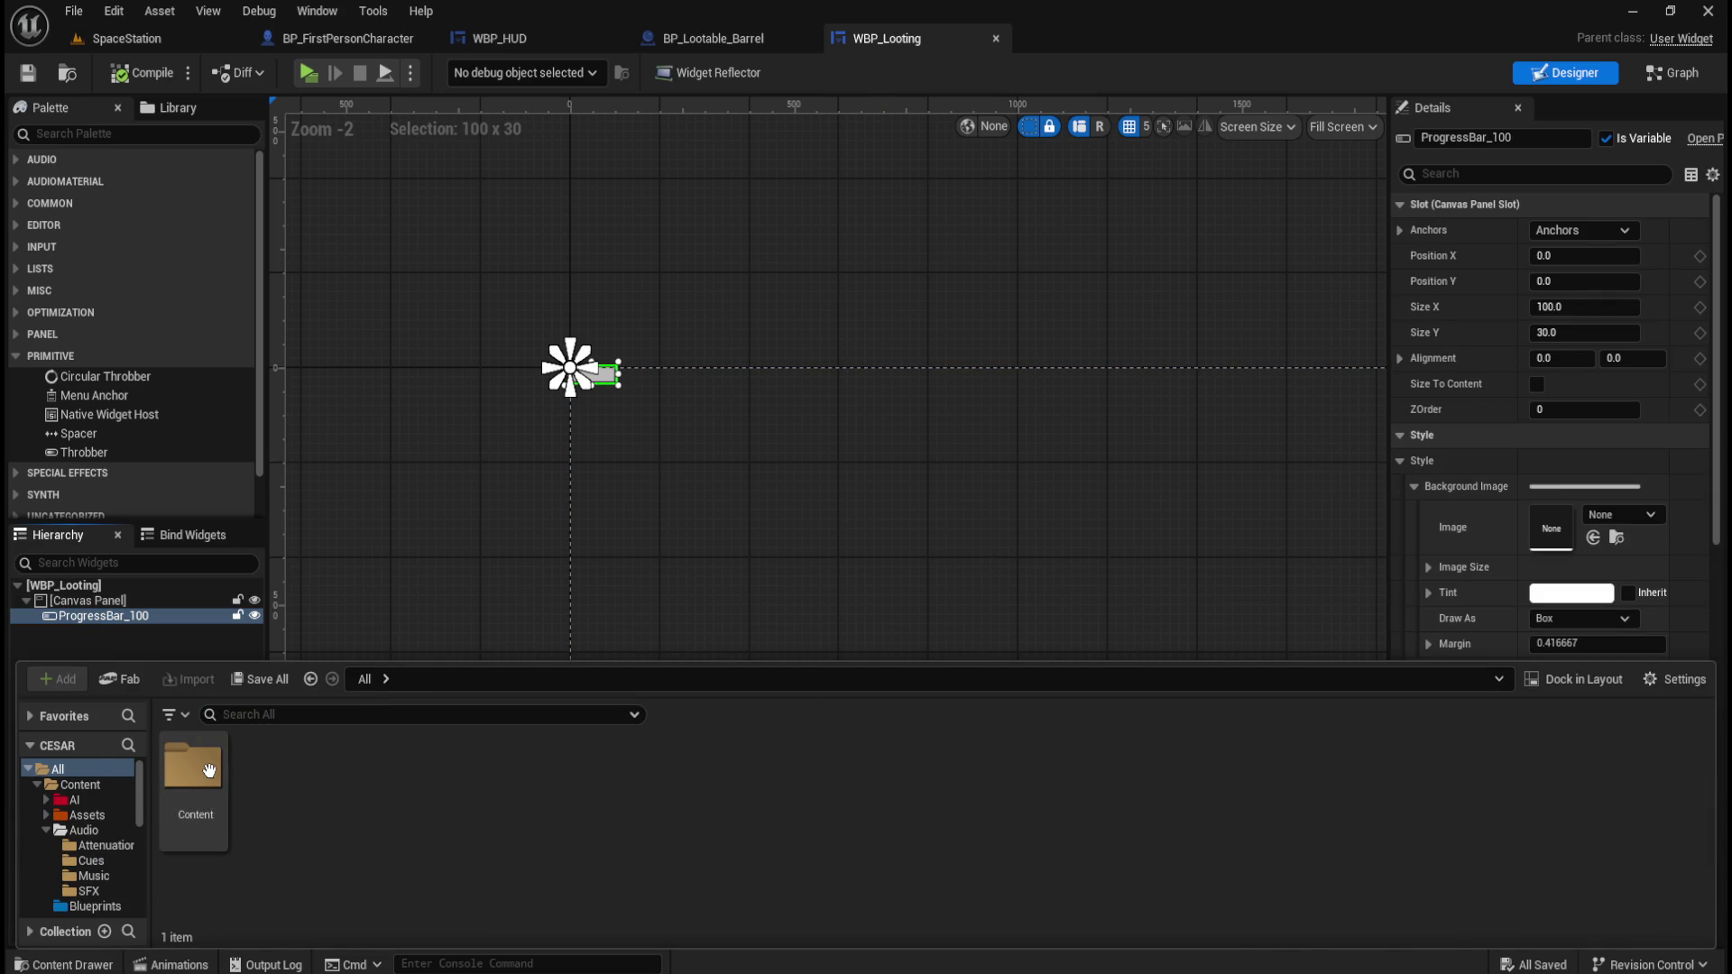
double_click(208, 769)
left_click(1291, 444)
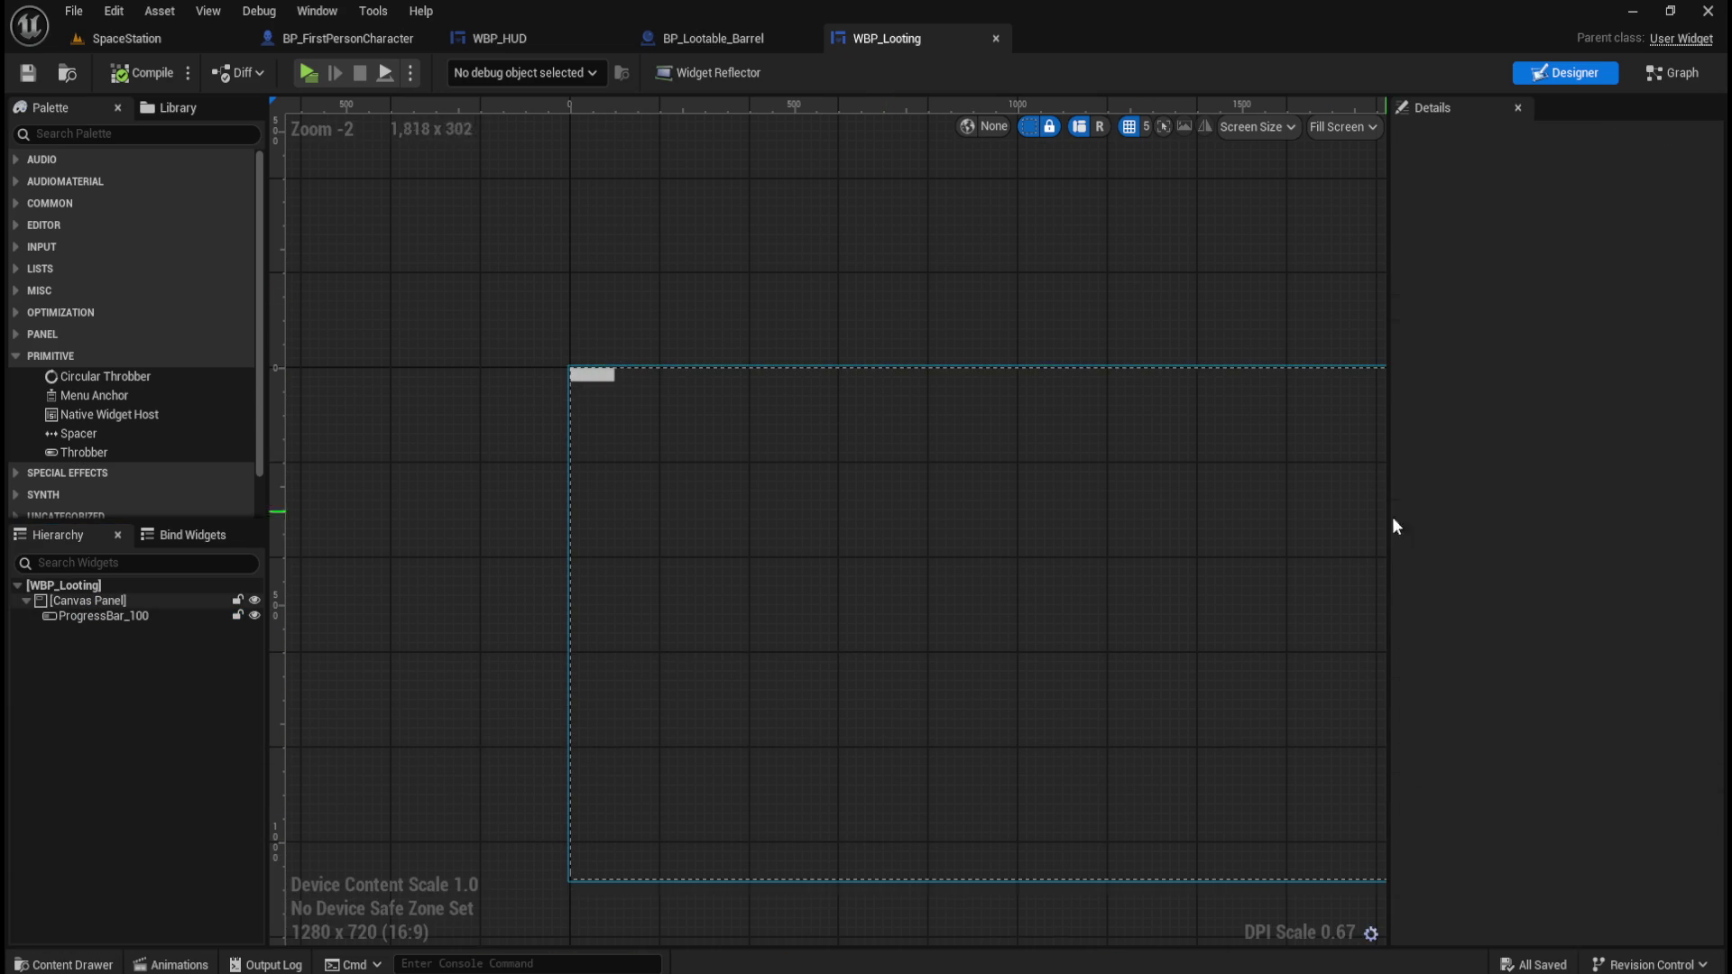
left_click(587, 379)
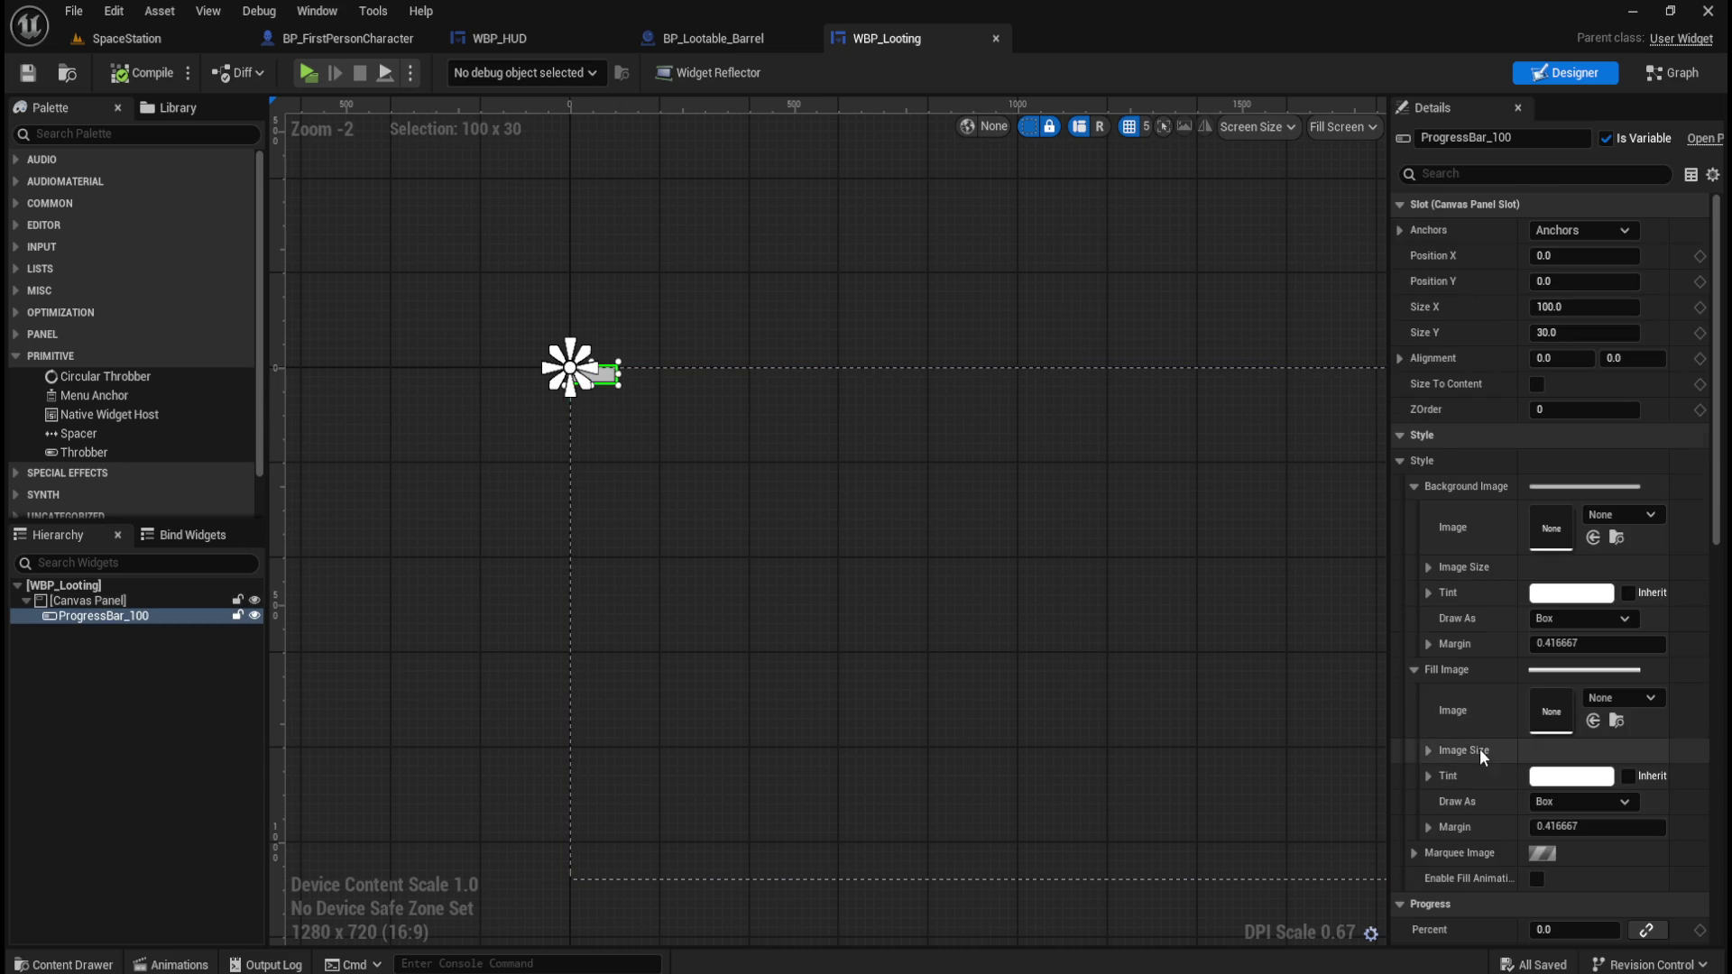
scroll(1487, 741, "down", 3)
scroll(1485, 734, "down", 1)
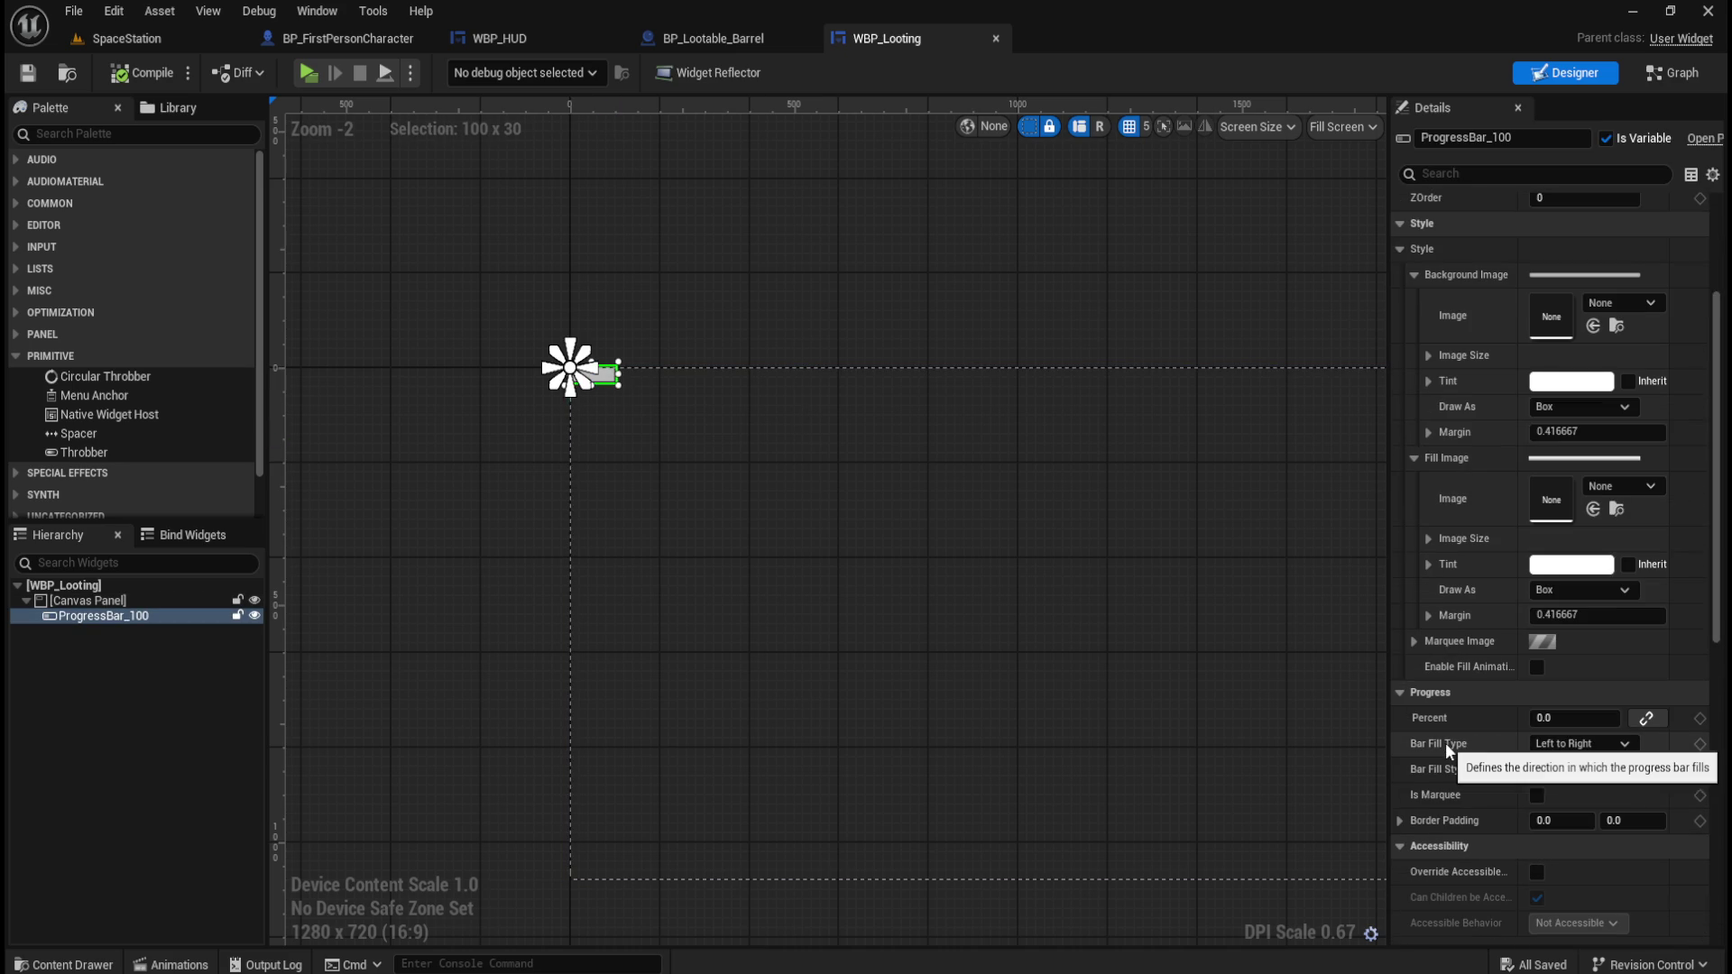
left_click(1547, 747)
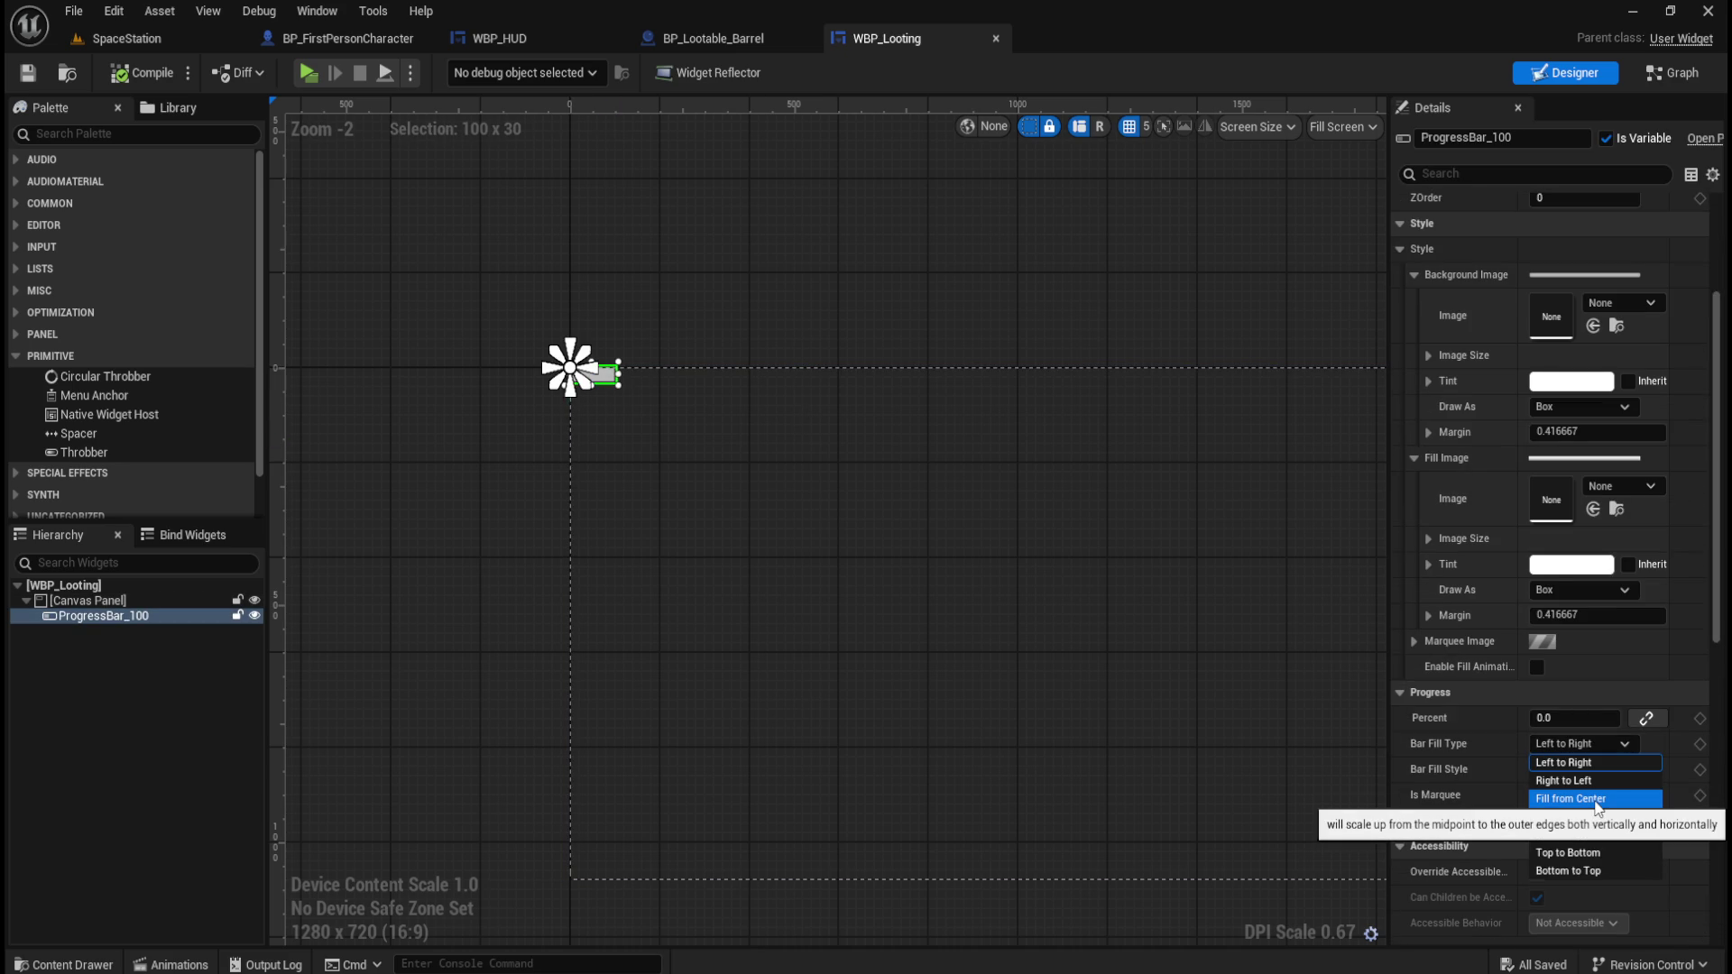
left_click(748, 284)
scroll(782, 284, "up", 2)
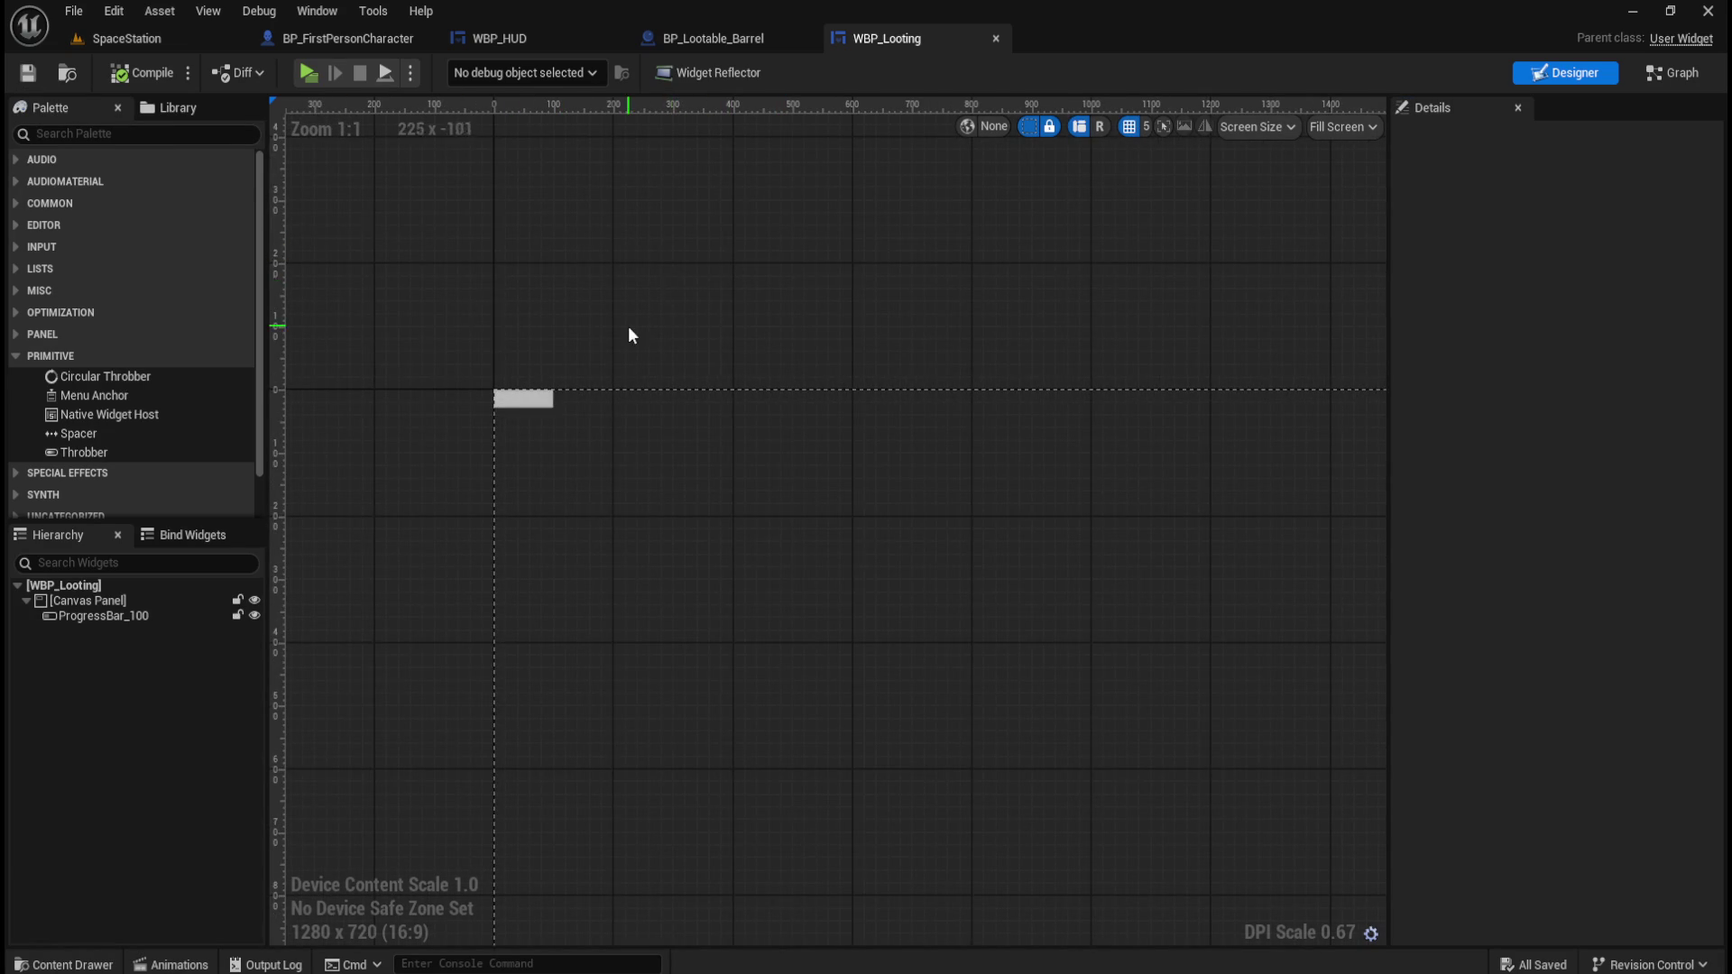
scroll(629, 332, "up", 2)
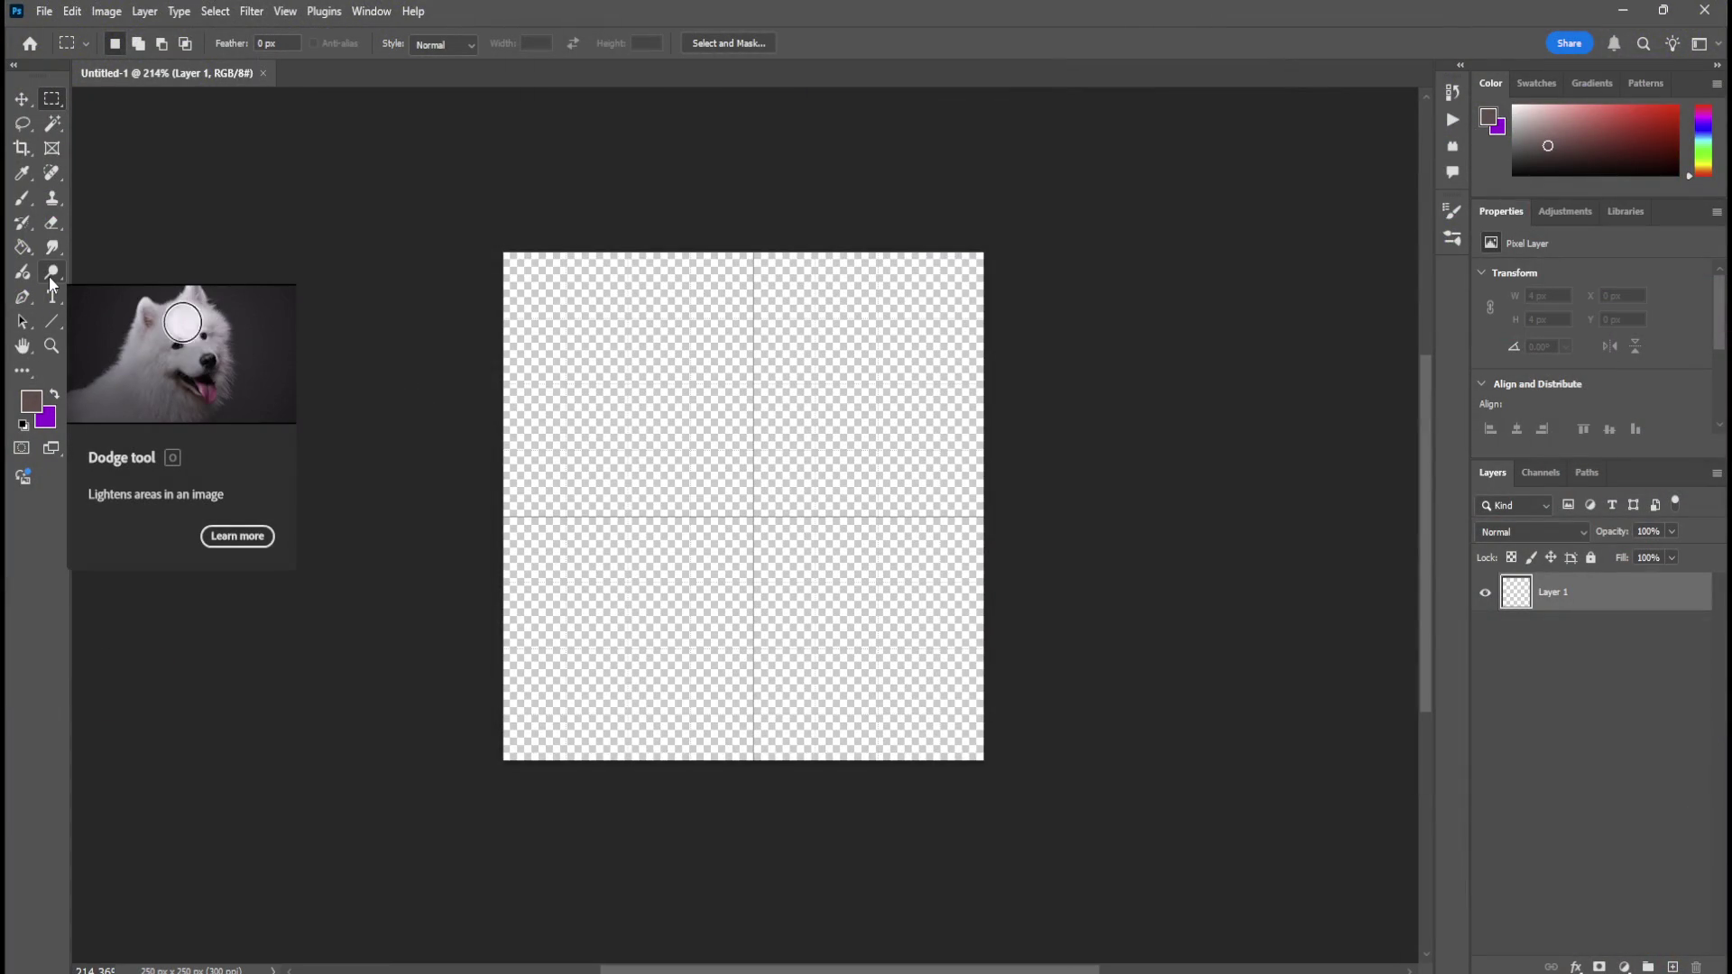
Open the shape tools flyout on the Photoshop toolbar.
left_click(50, 321)
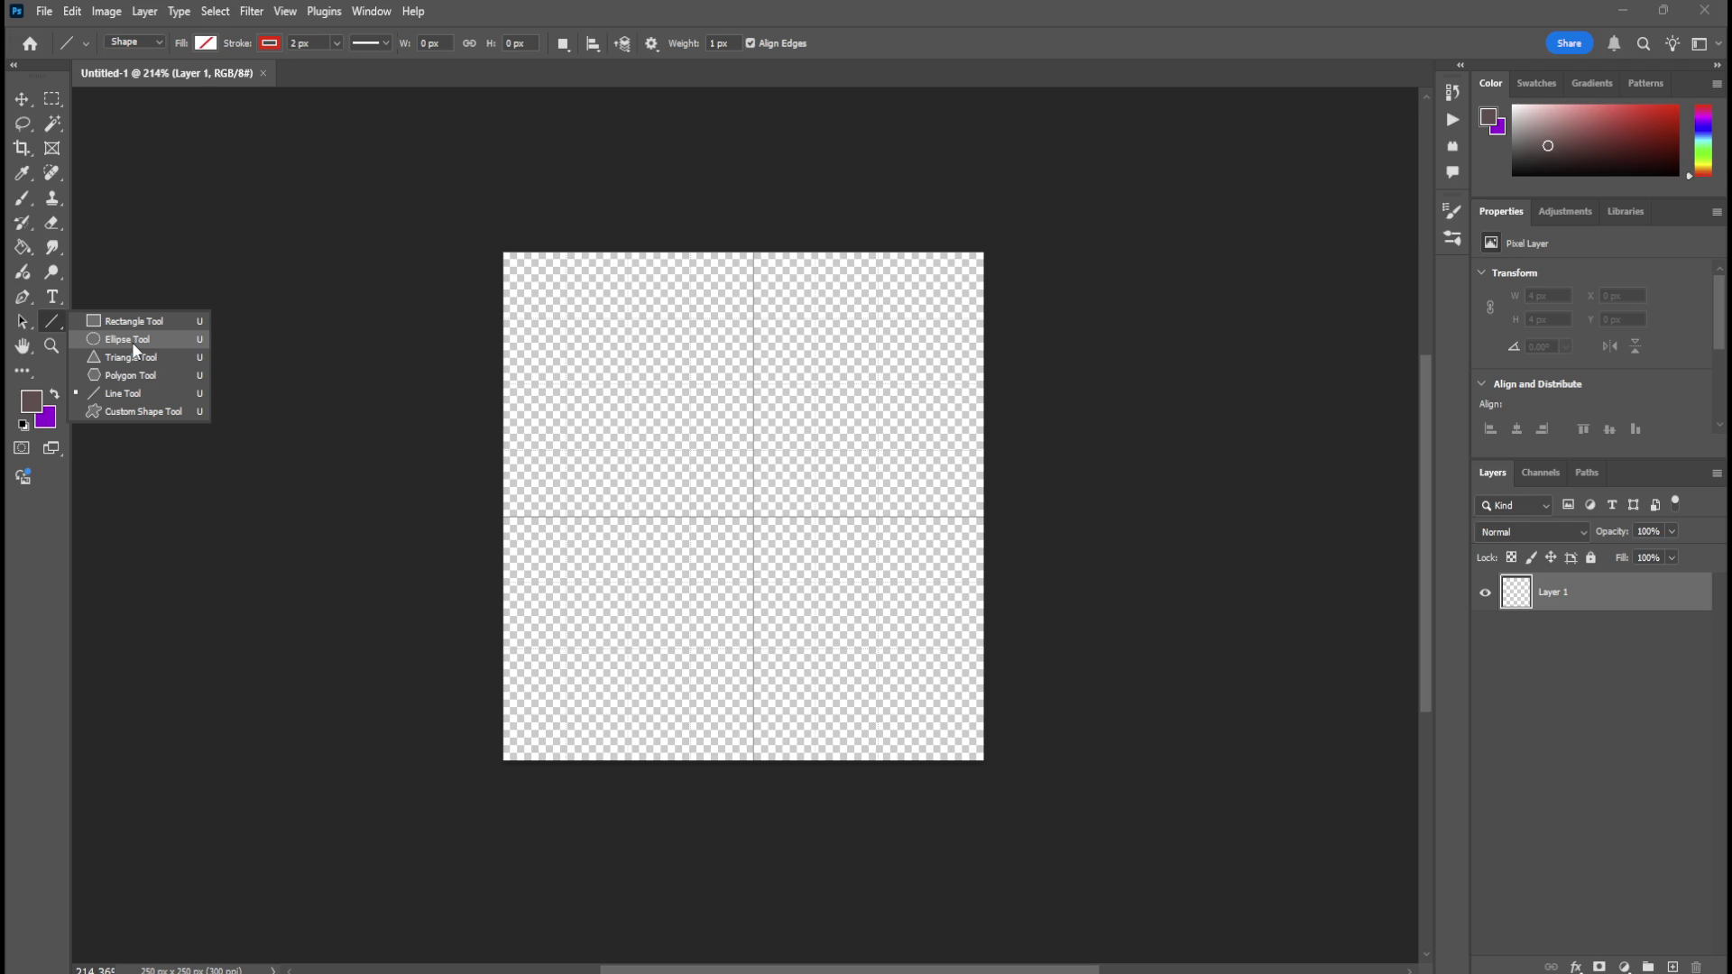
Create a 250 × 250 px circle with the Ellipse Tool.
left_click(133, 343)
type("250")
key("Tab")
type("2")
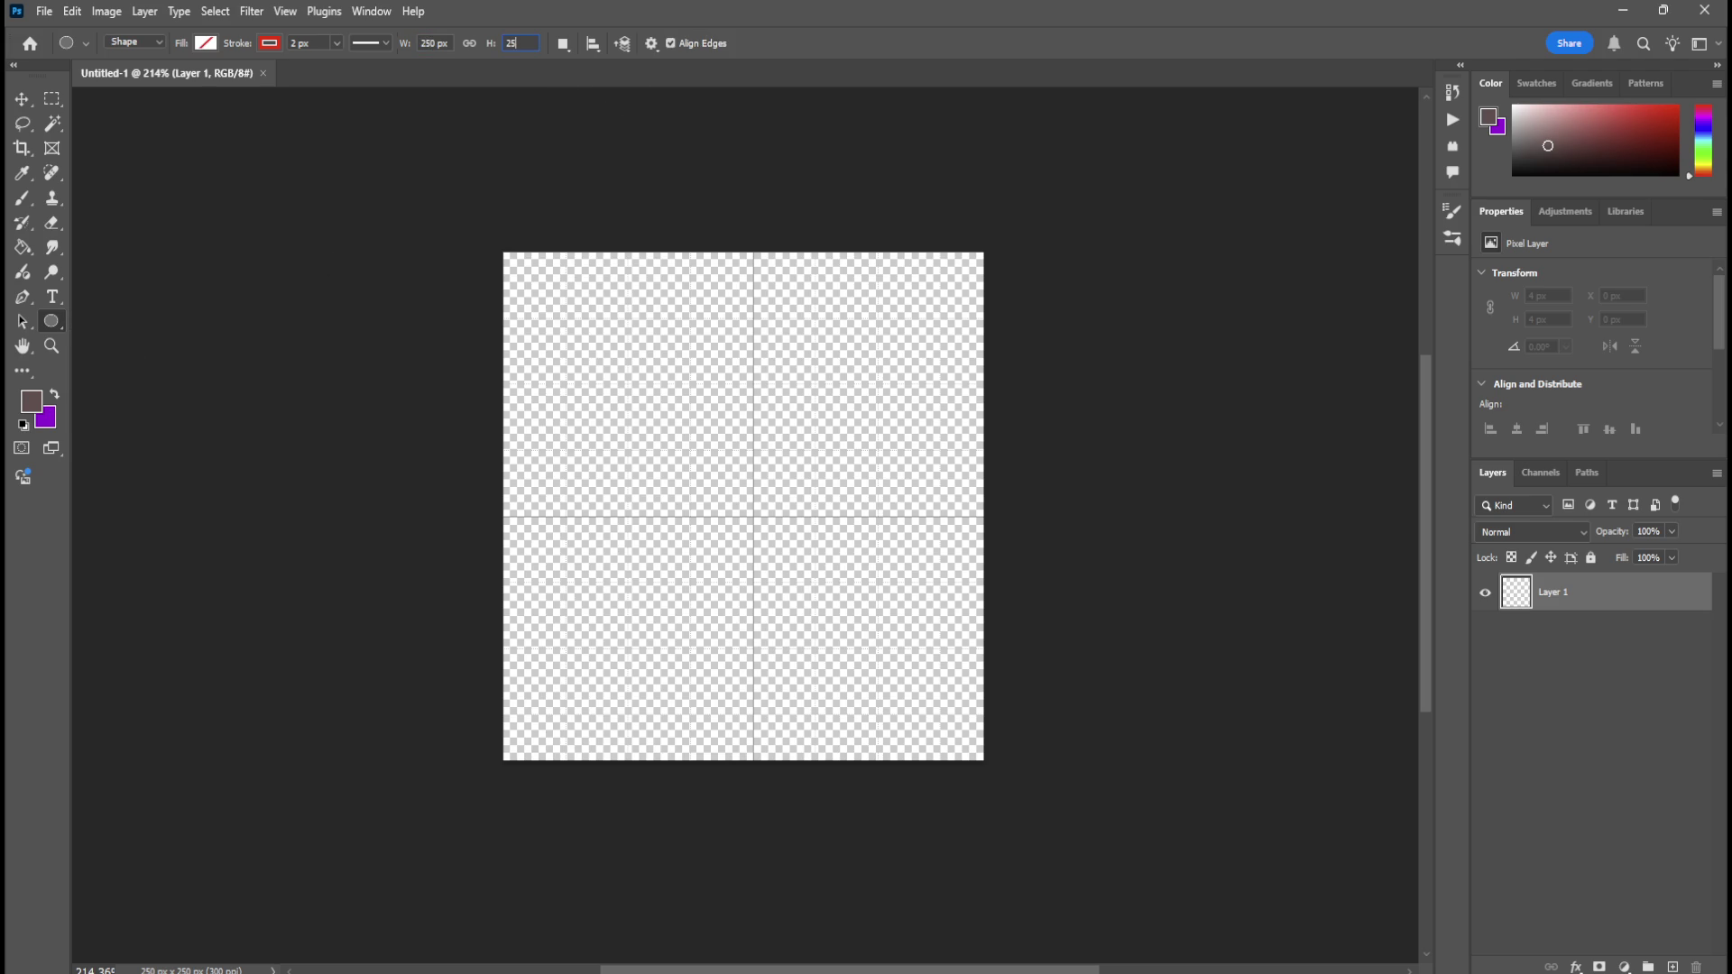
left_click(688, 416)
left_click(804, 368)
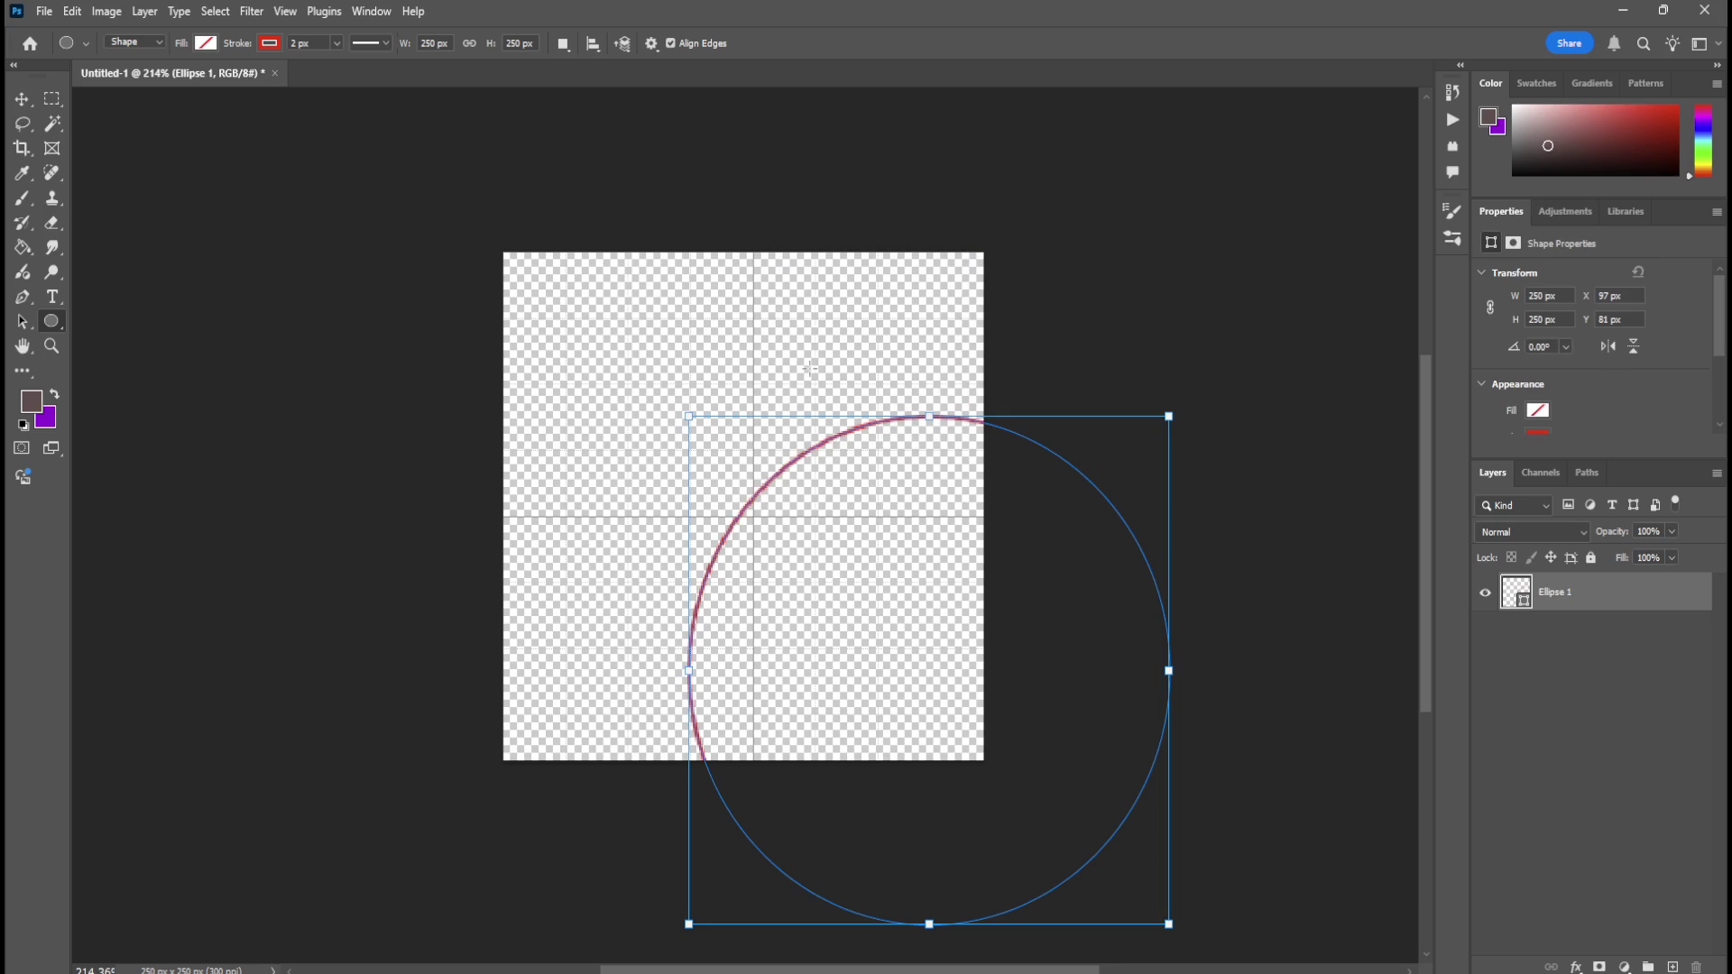
Give the circle no outline and a dark brown fill, and move it to fill the canvas.
left_click(207, 44)
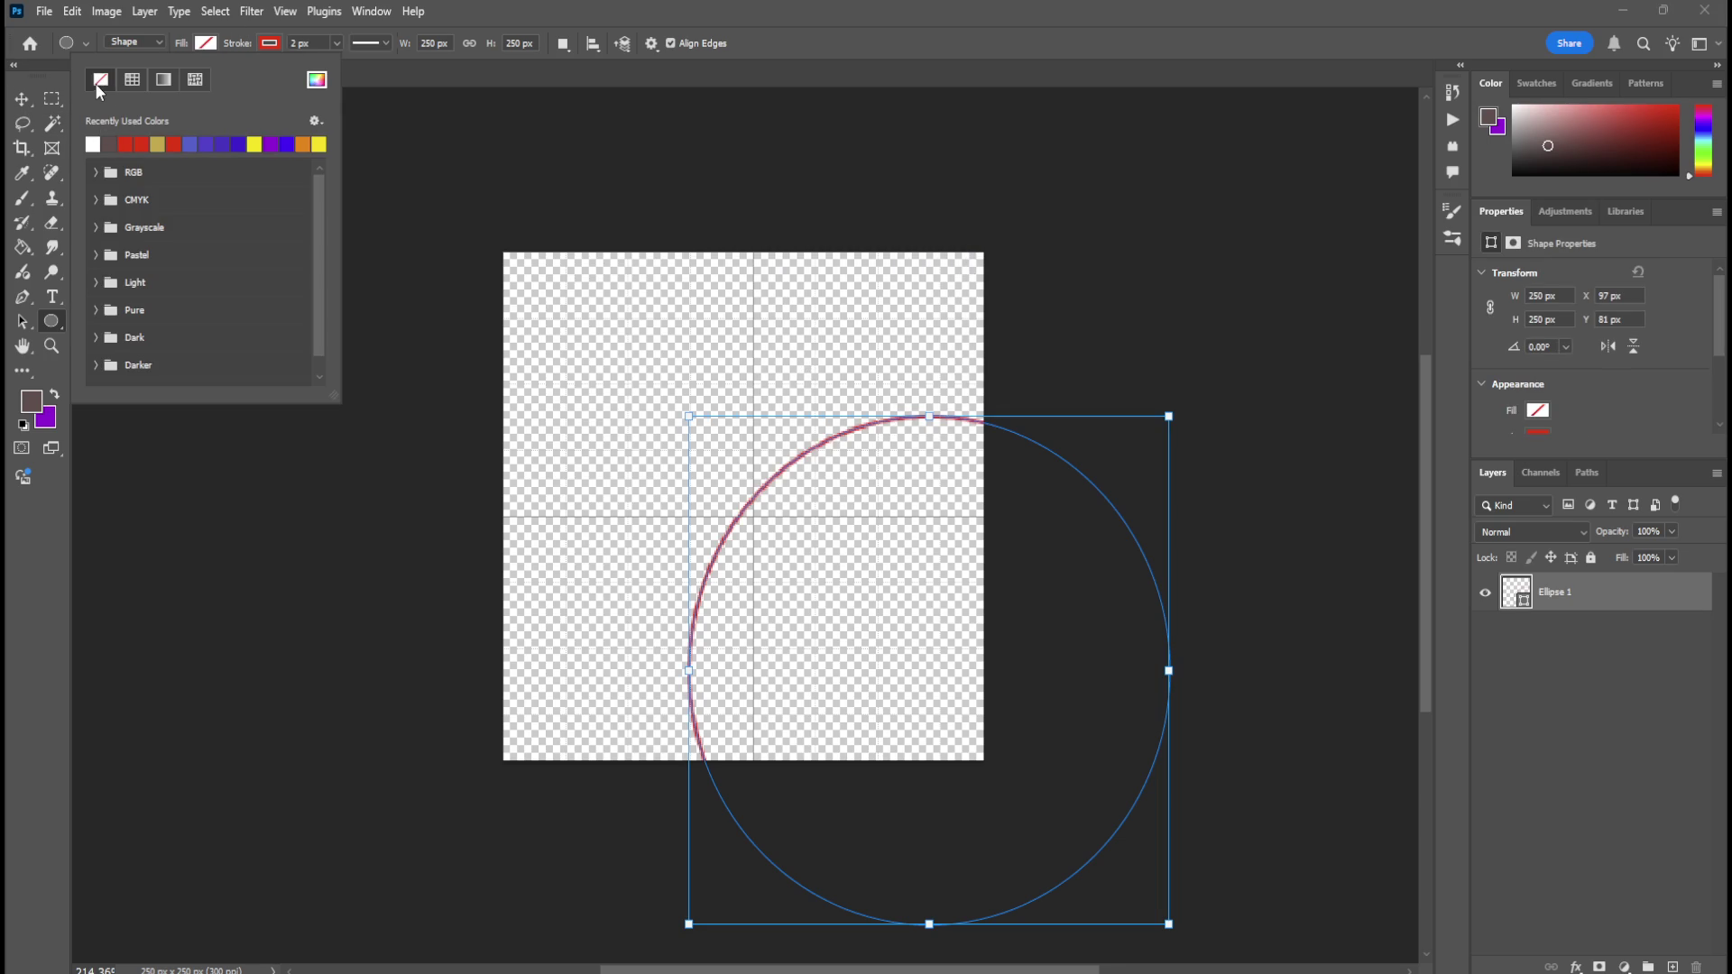
left_click(269, 44)
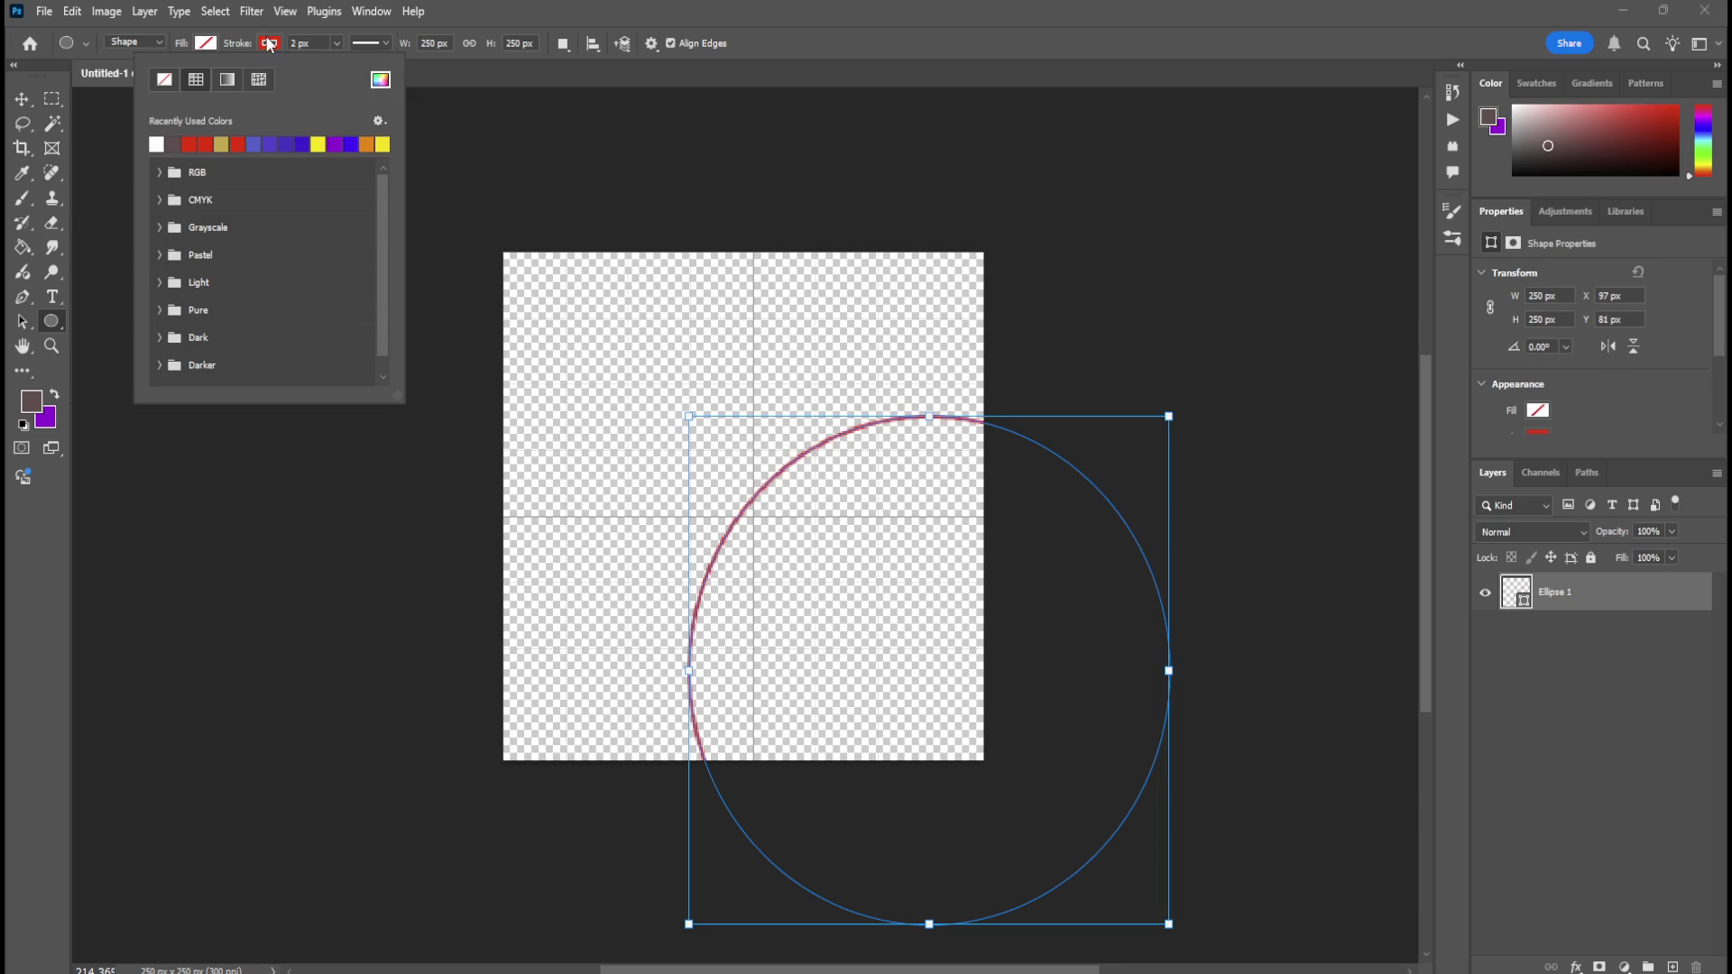
left_click(164, 80)
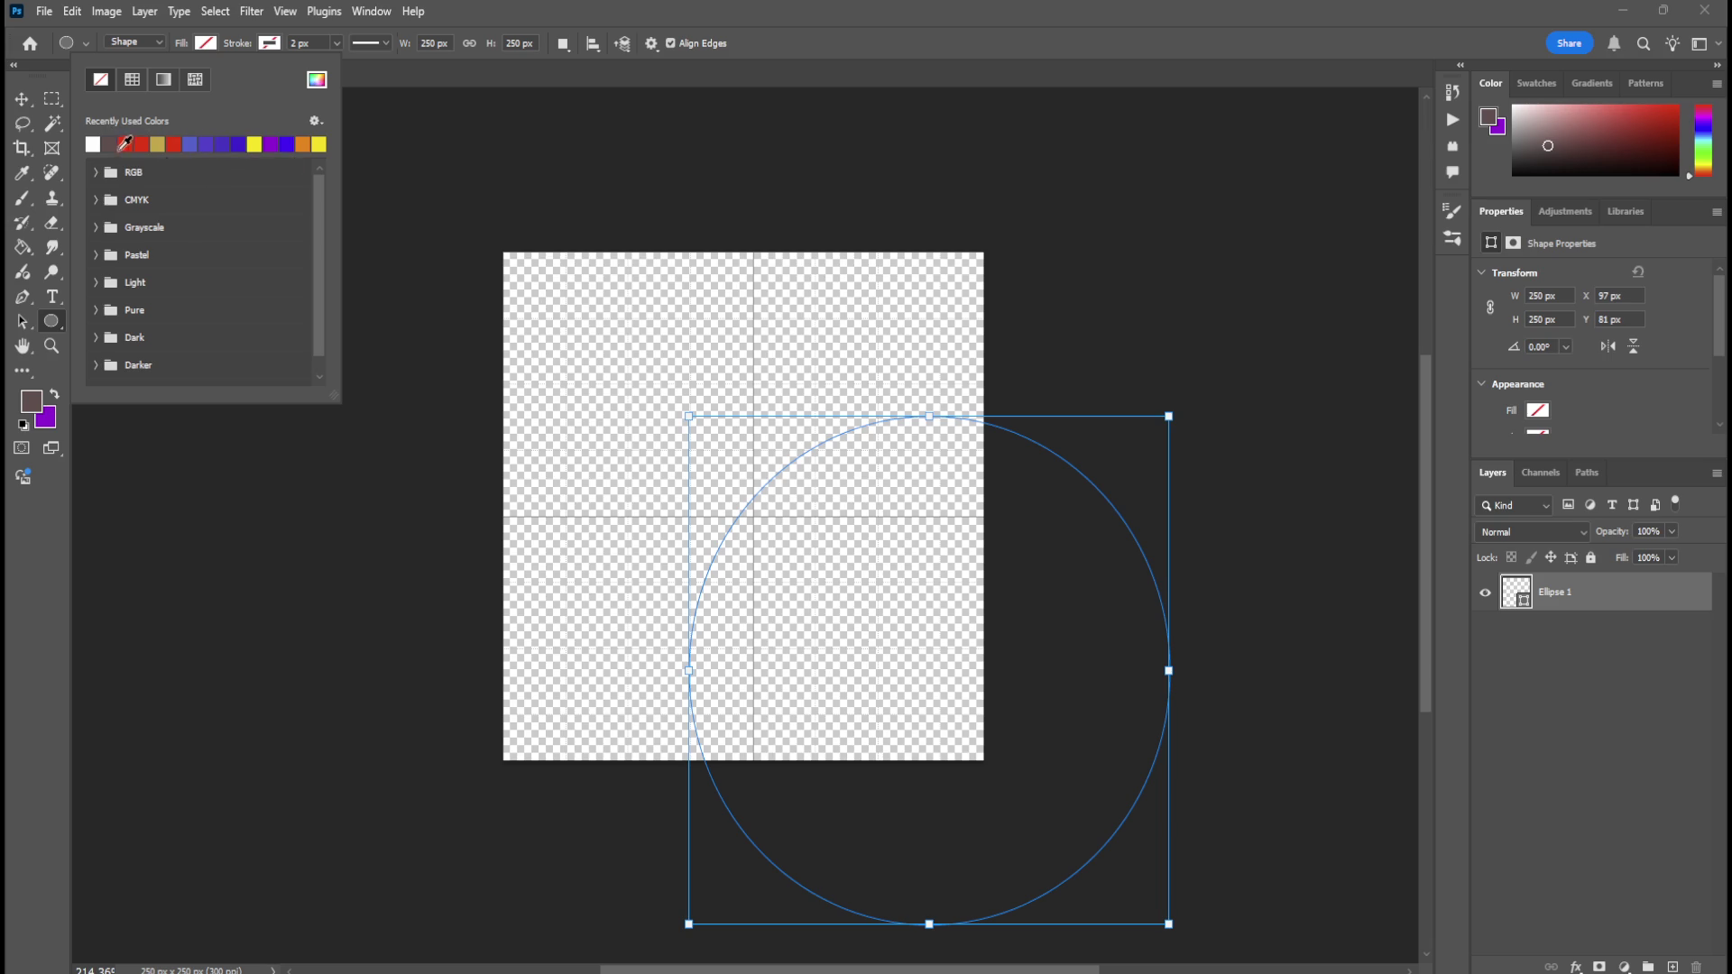
left_click(113, 142)
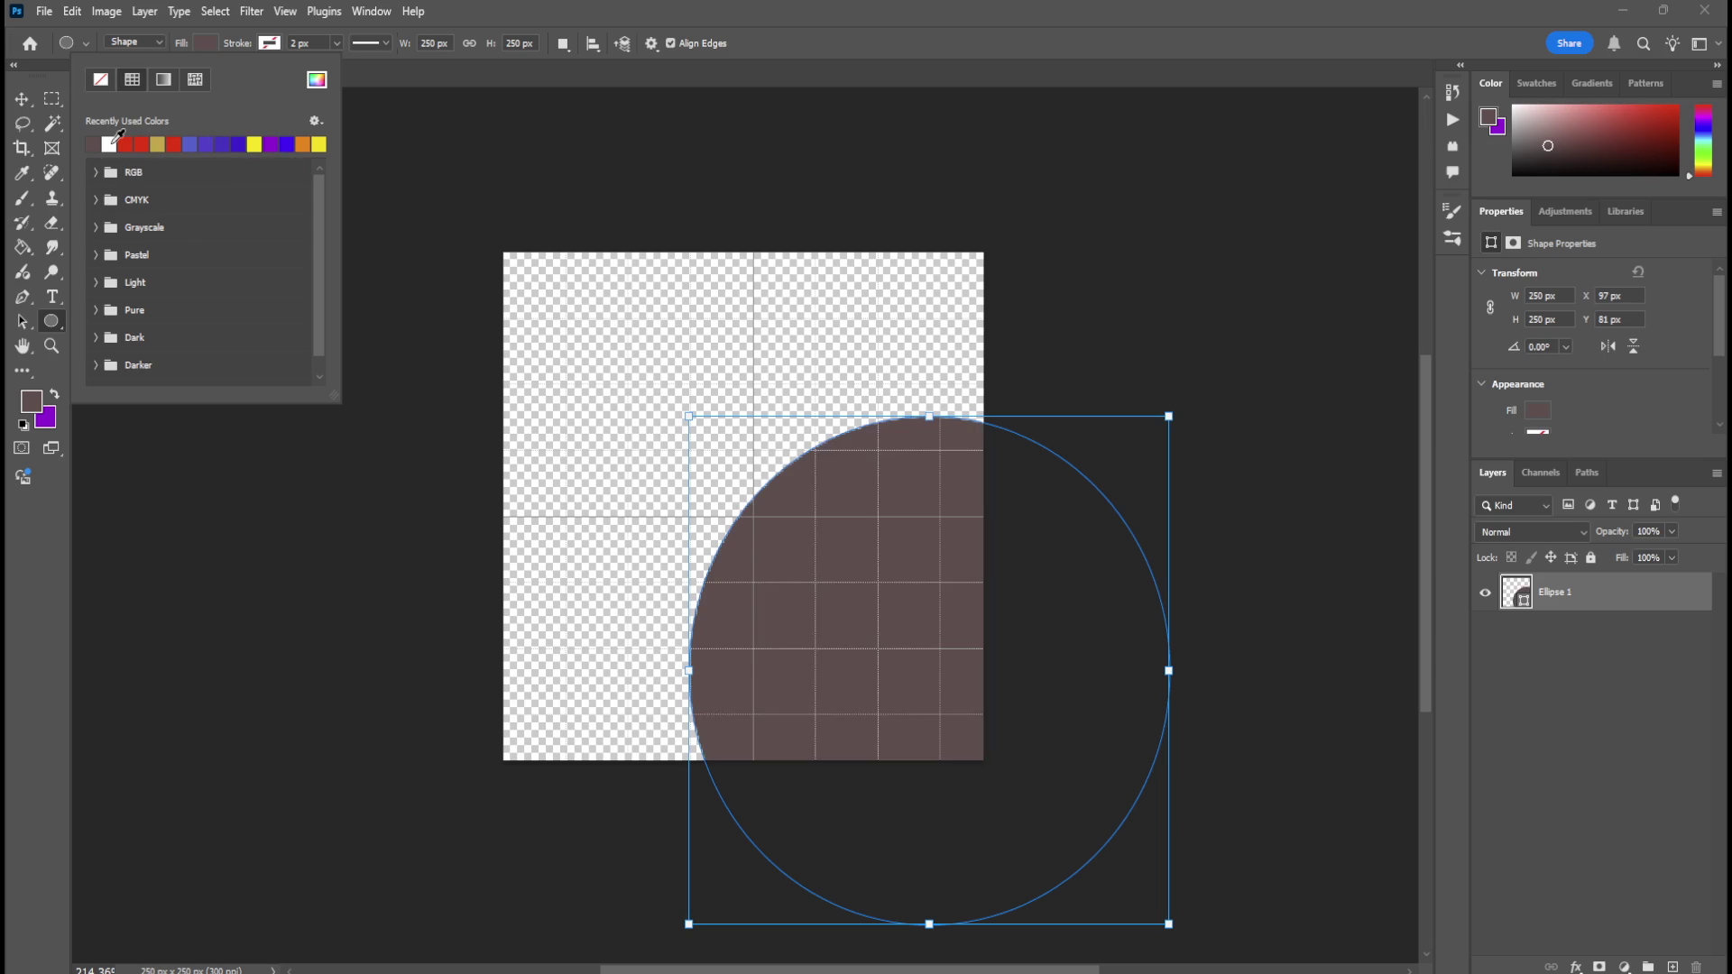
left_click(22, 98)
mouse_move(834, 521)
left_mouse_down()
mouse_move(640, 352)
mouse_move(657, 362)
left_mouse_up()
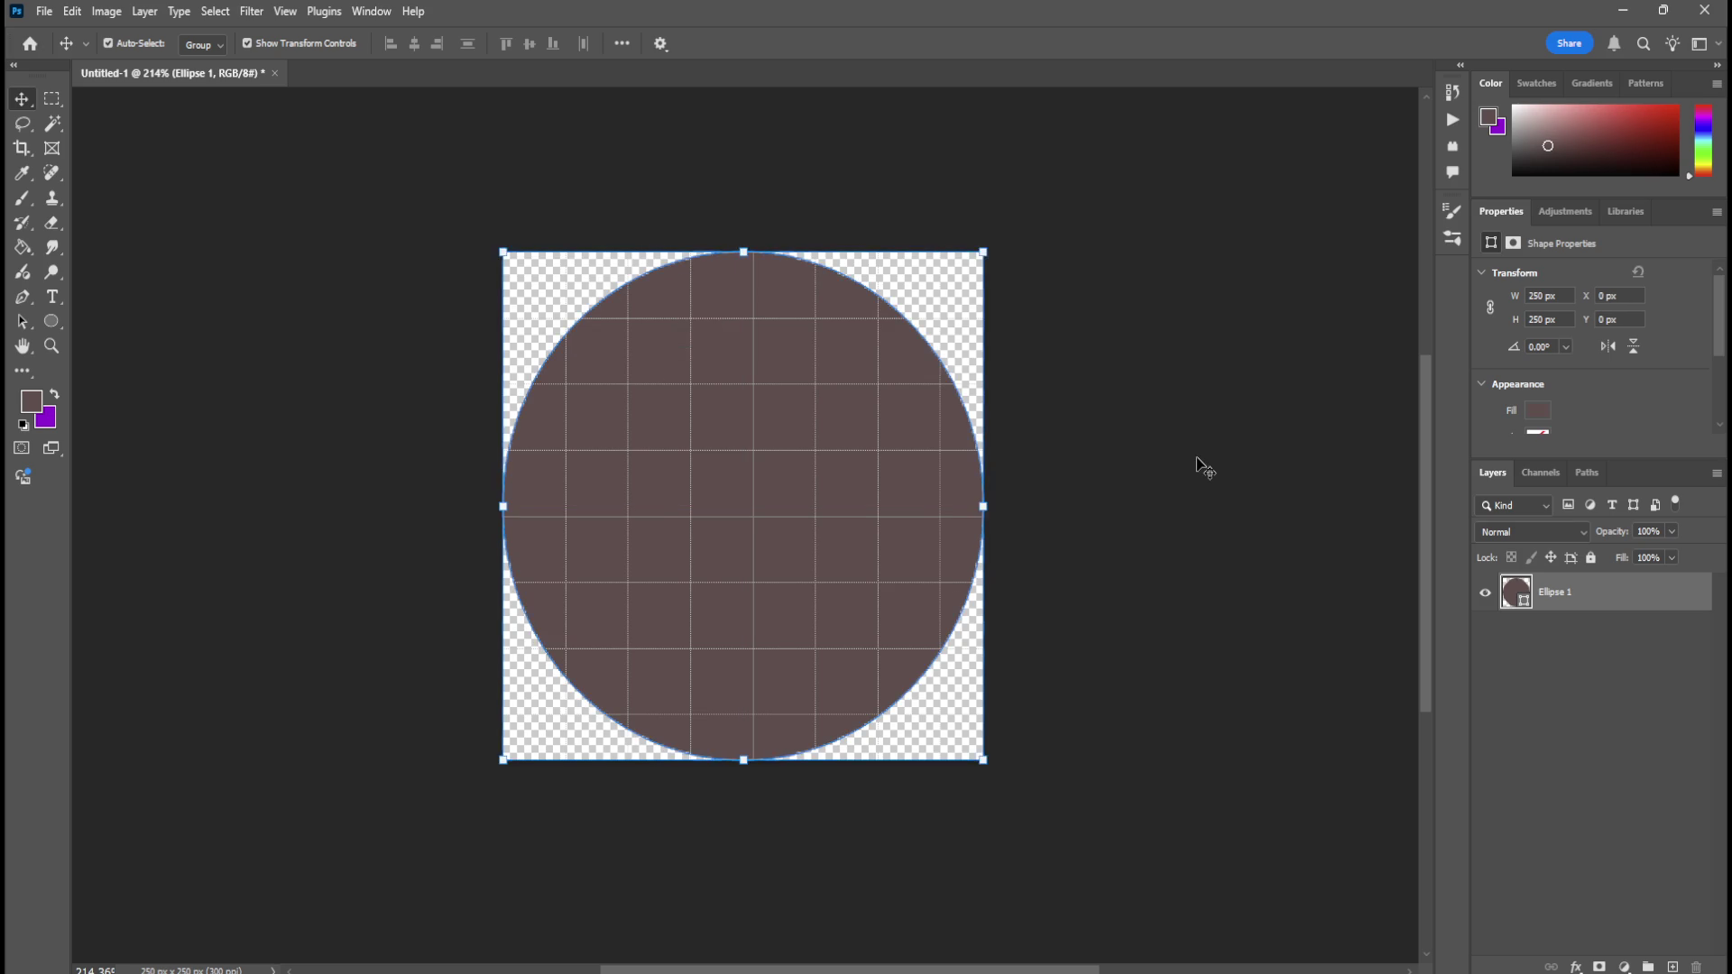
left_click(1199, 466)
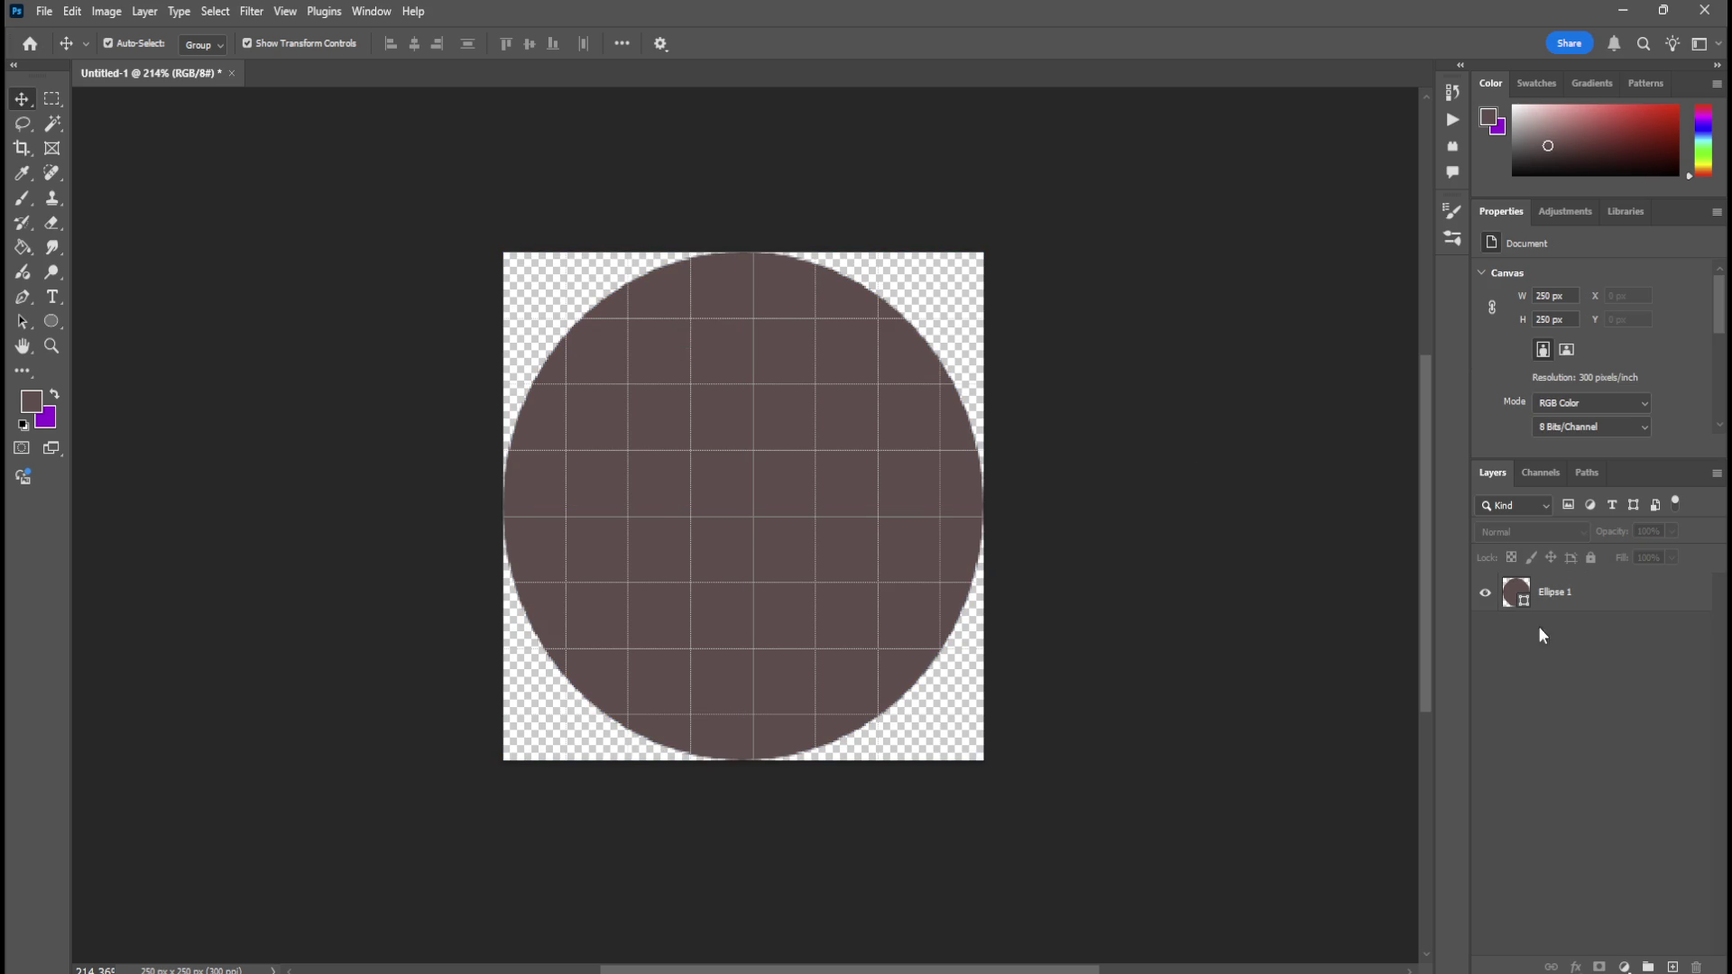
Recolour Ellipse 1's fill to dark charcoal grey #343433 in the Color Picker.
left_click(1566, 601)
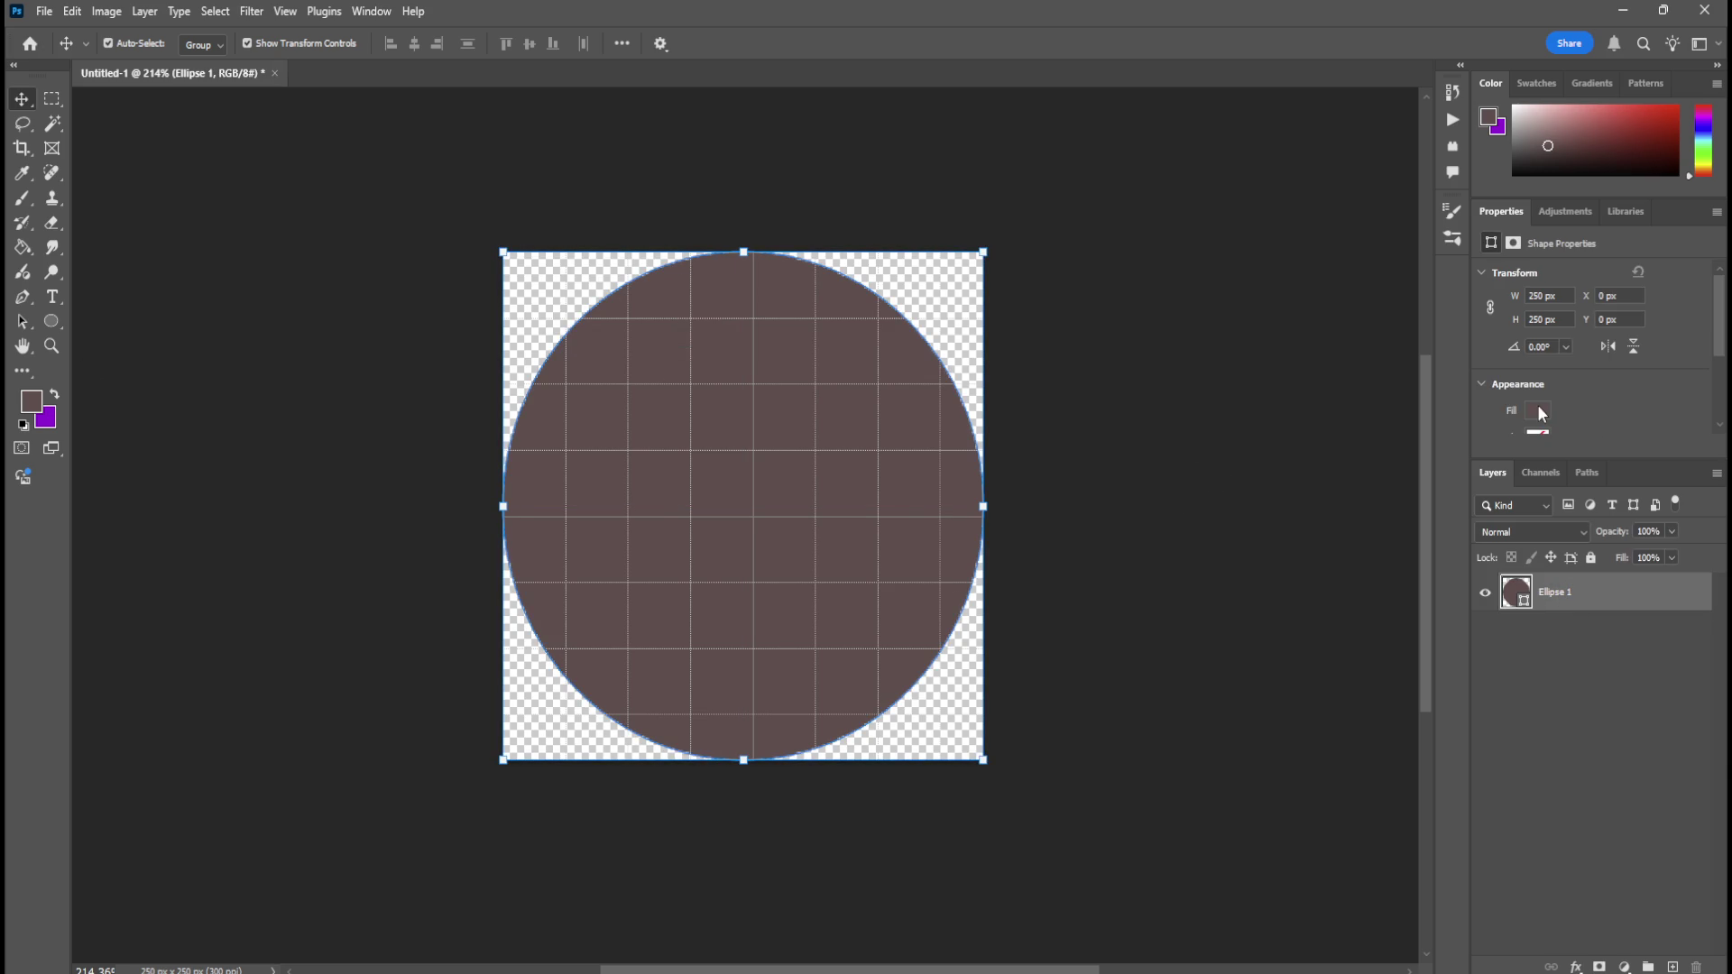
left_click(1538, 412)
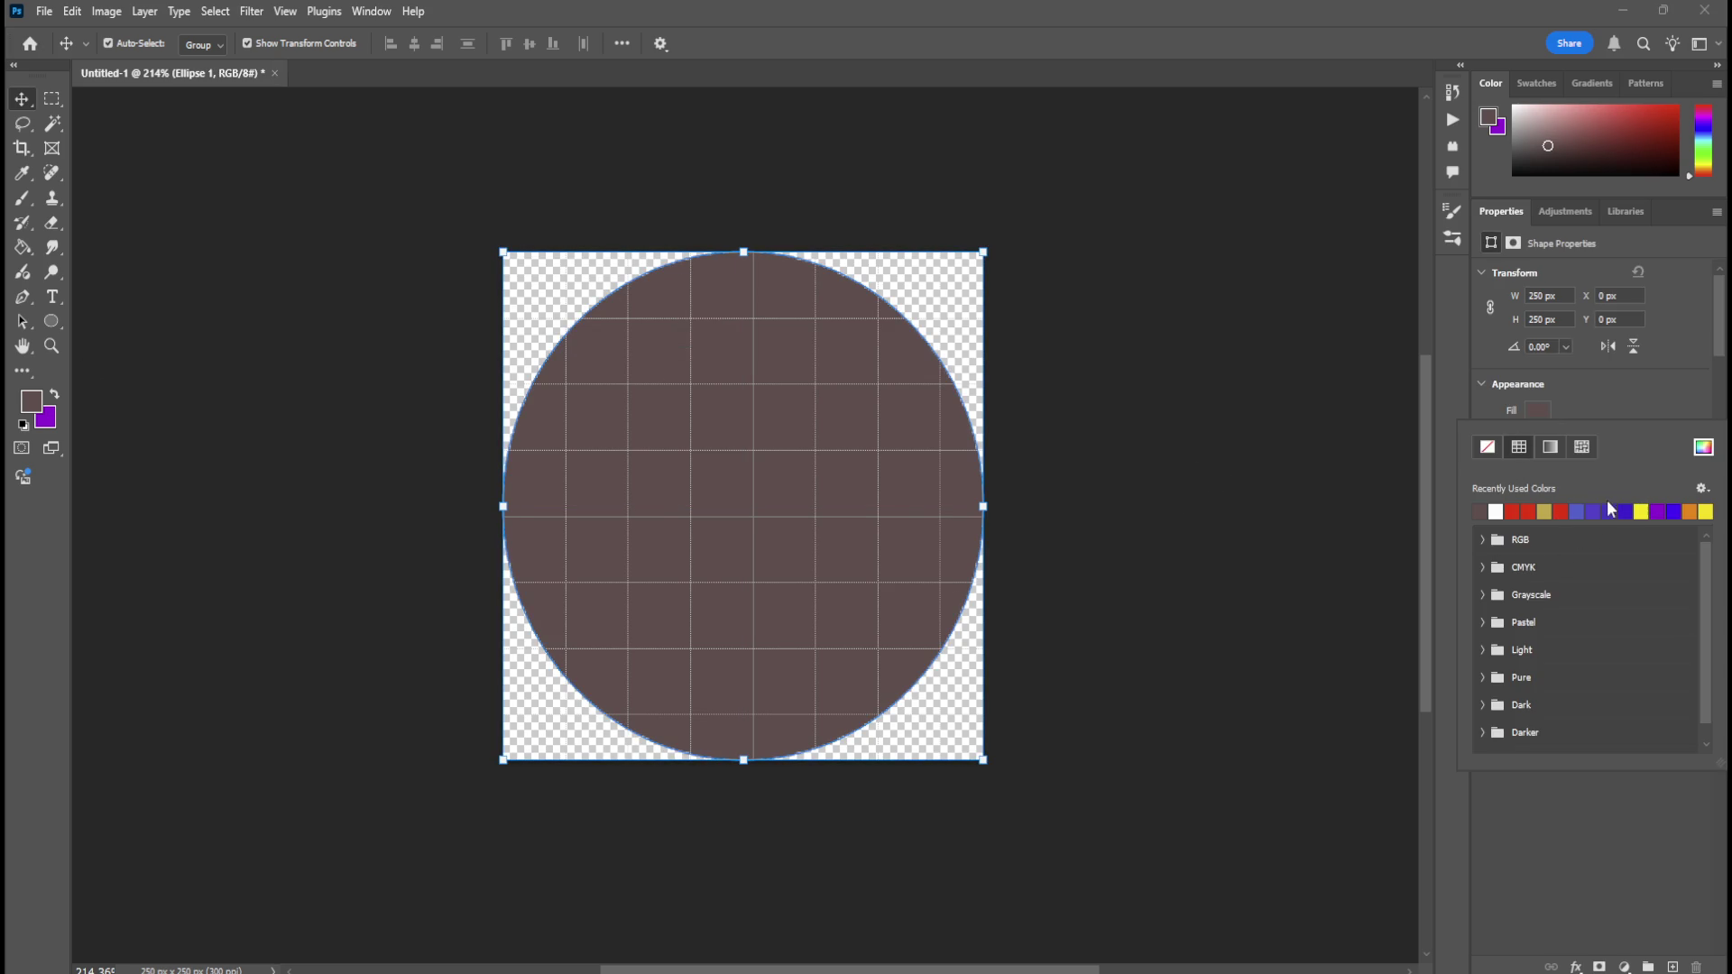
left_click(1701, 447)
left_click_drag(1295, 433, 1281, 476)
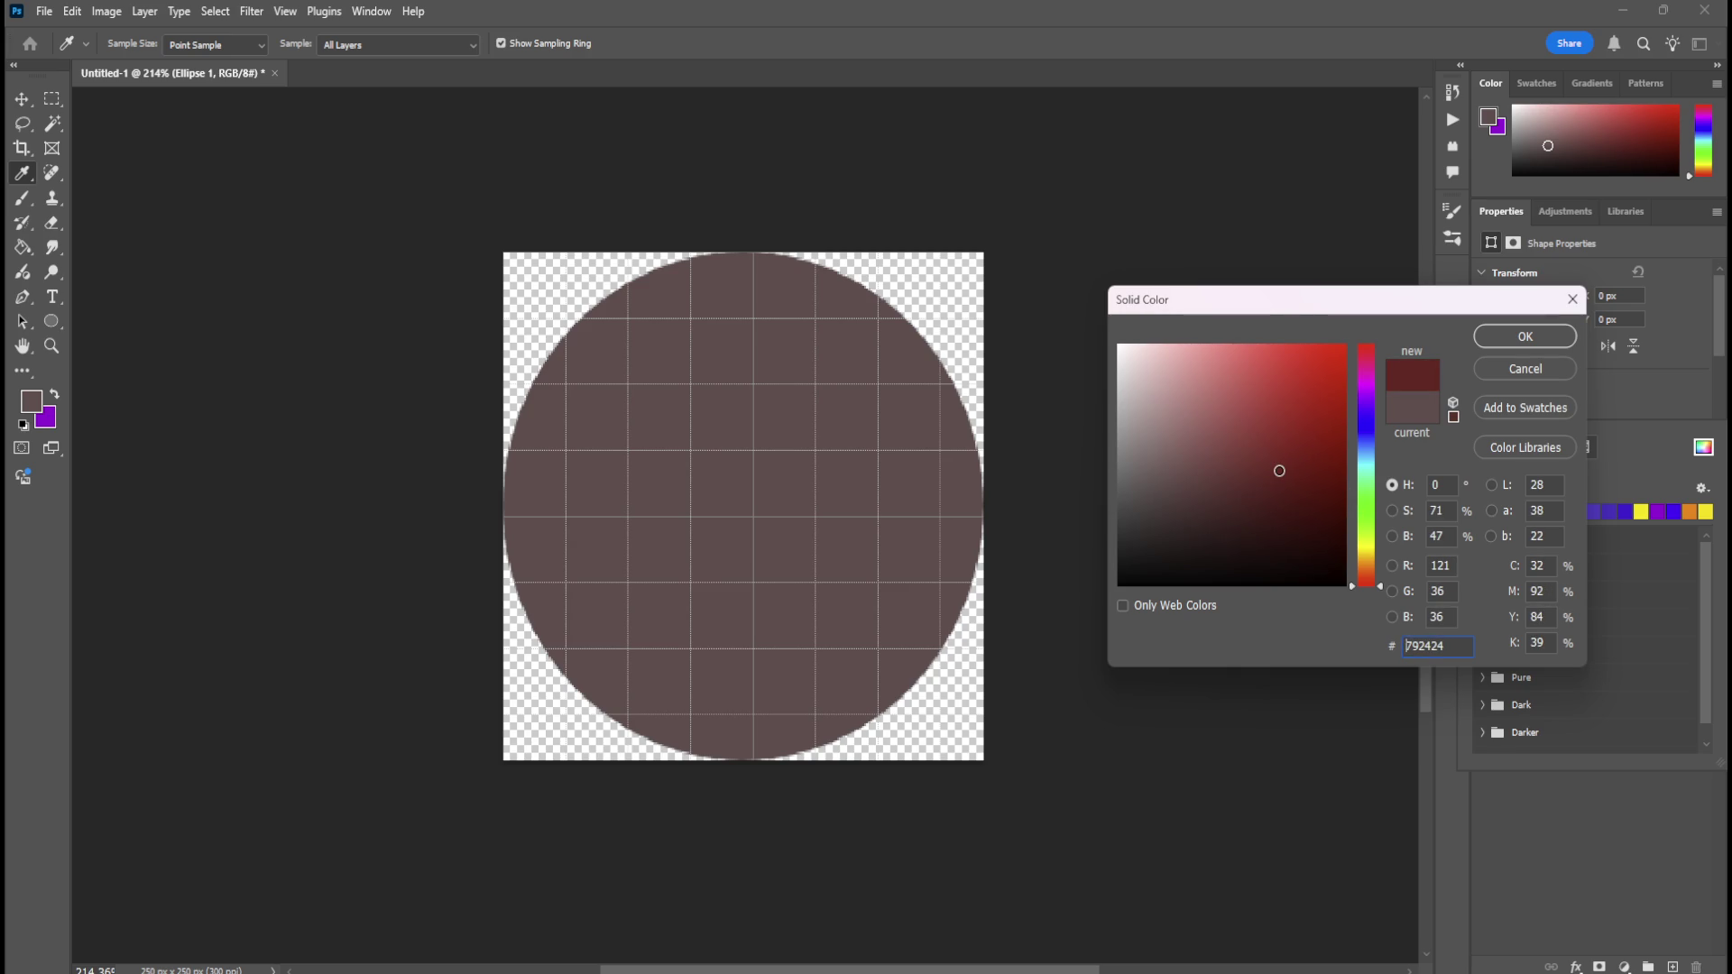
left_click_drag(1370, 559, 1368, 547)
mouse_move(1291, 478)
left_mouse_down()
mouse_move(1280, 449)
mouse_move(1252, 485)
mouse_move(1165, 520)
left_mouse_up()
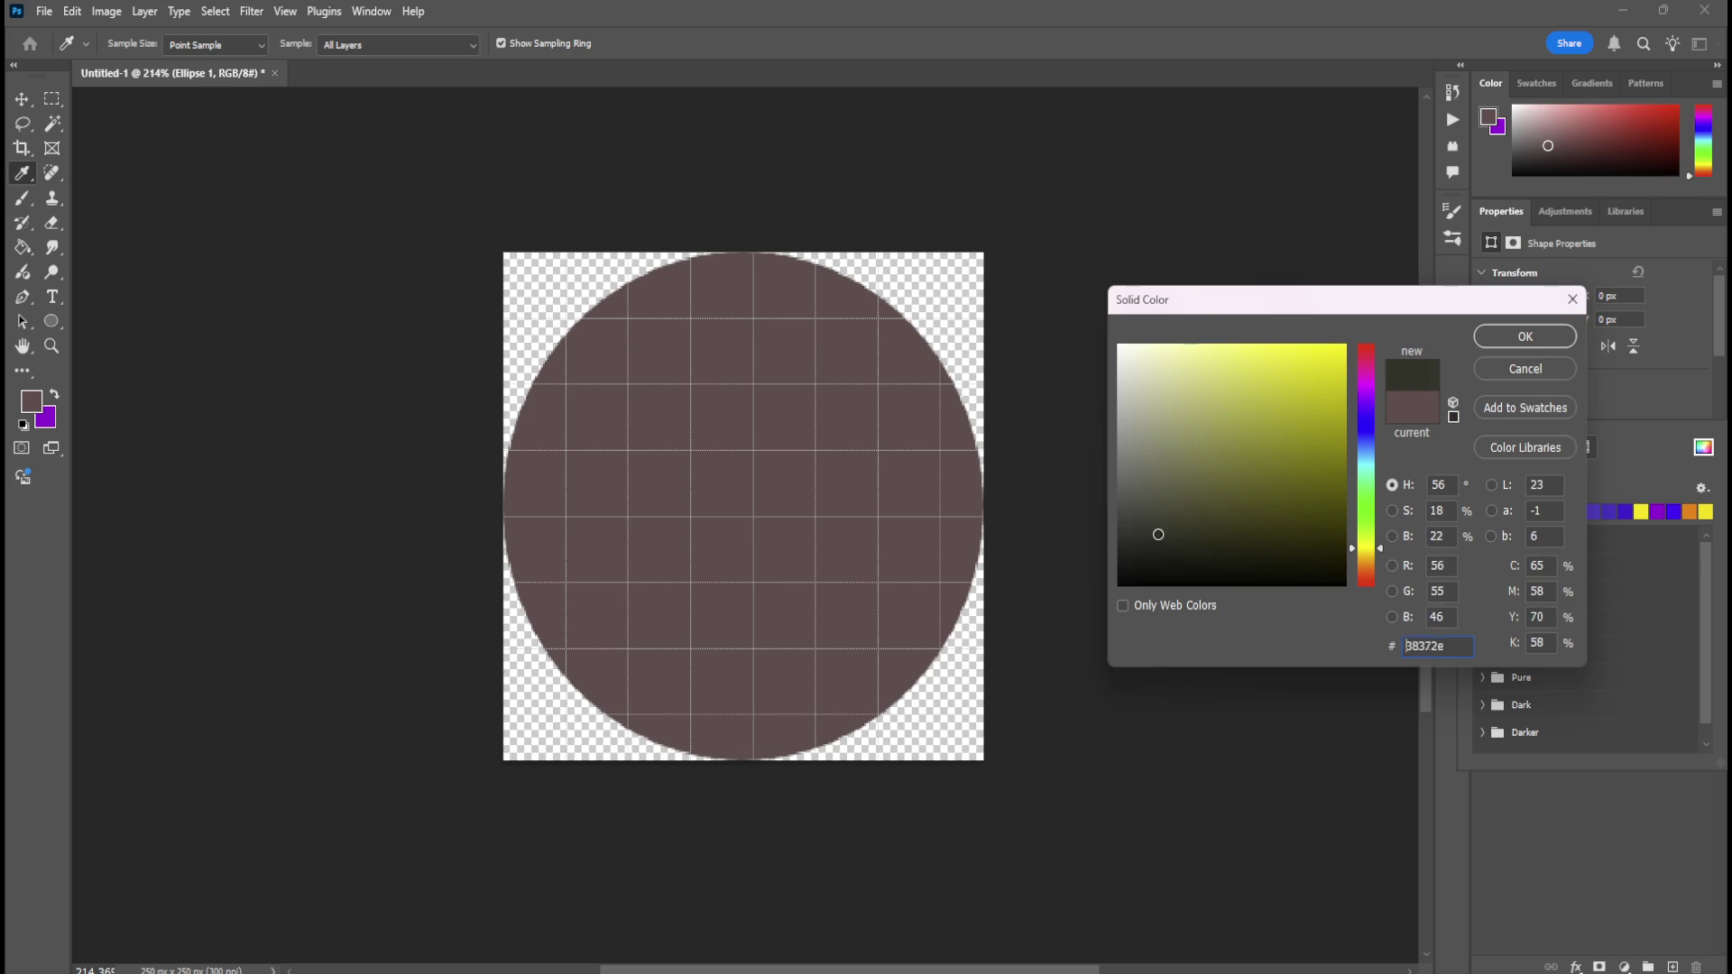
left_click_drag(1145, 542, 1140, 533)
left_click(1533, 336)
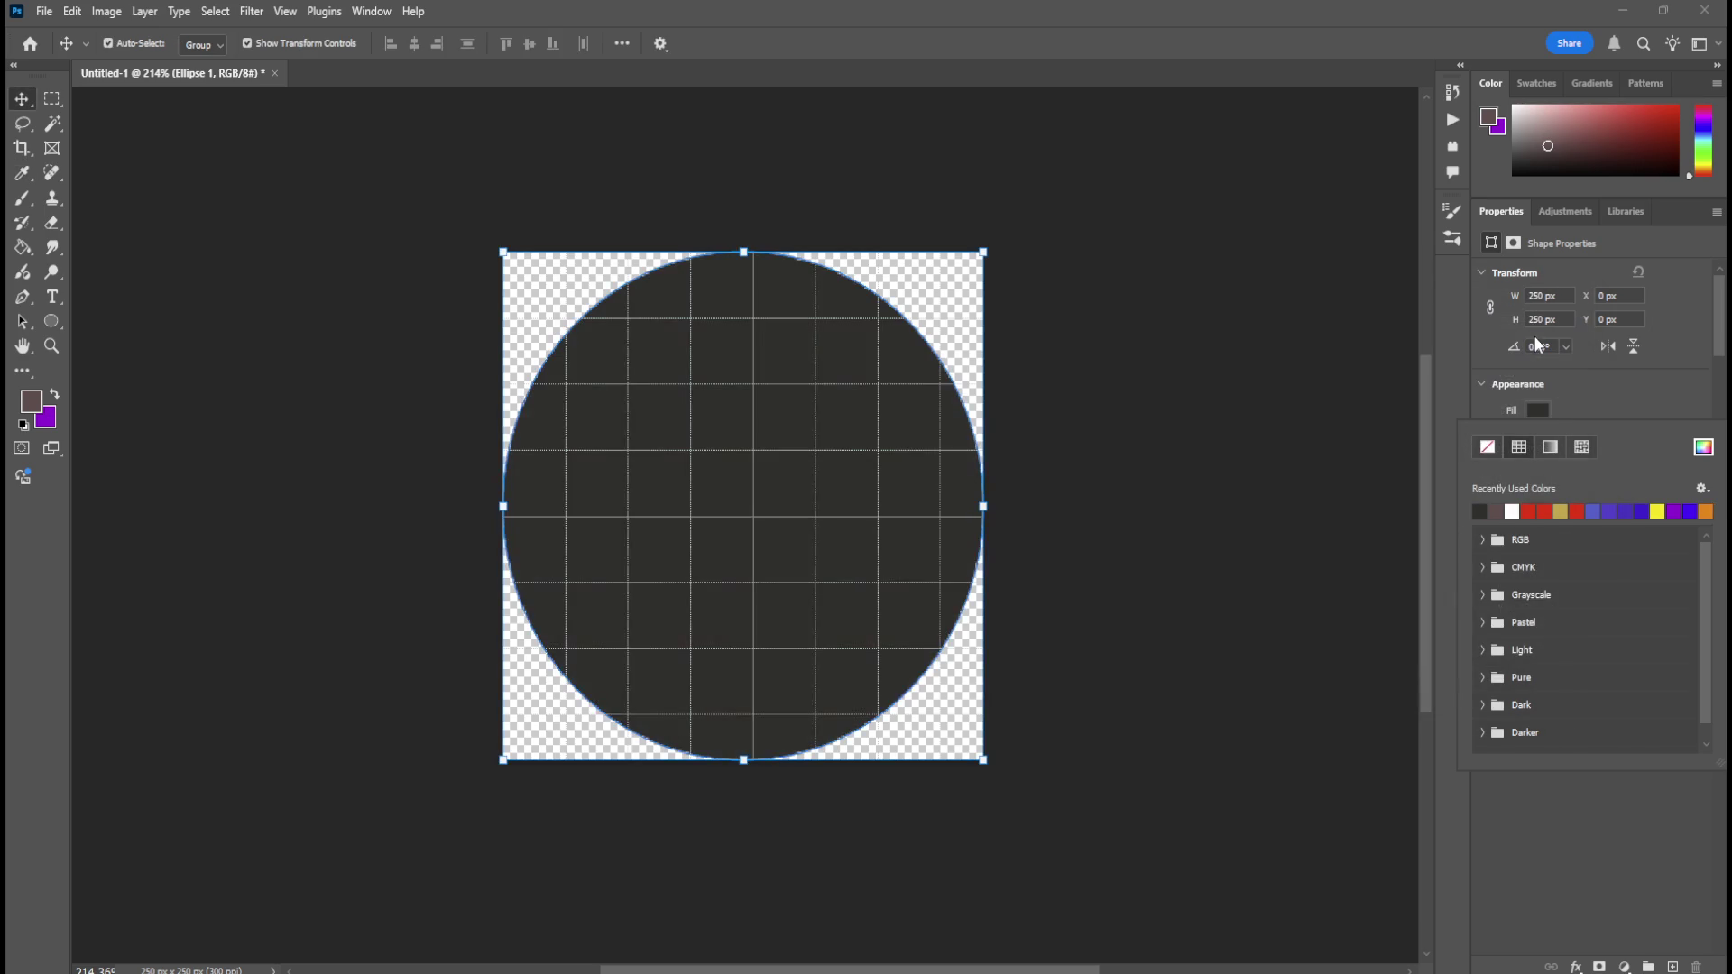
left_click(1587, 808)
left_click(1588, 808)
left_click(1547, 593)
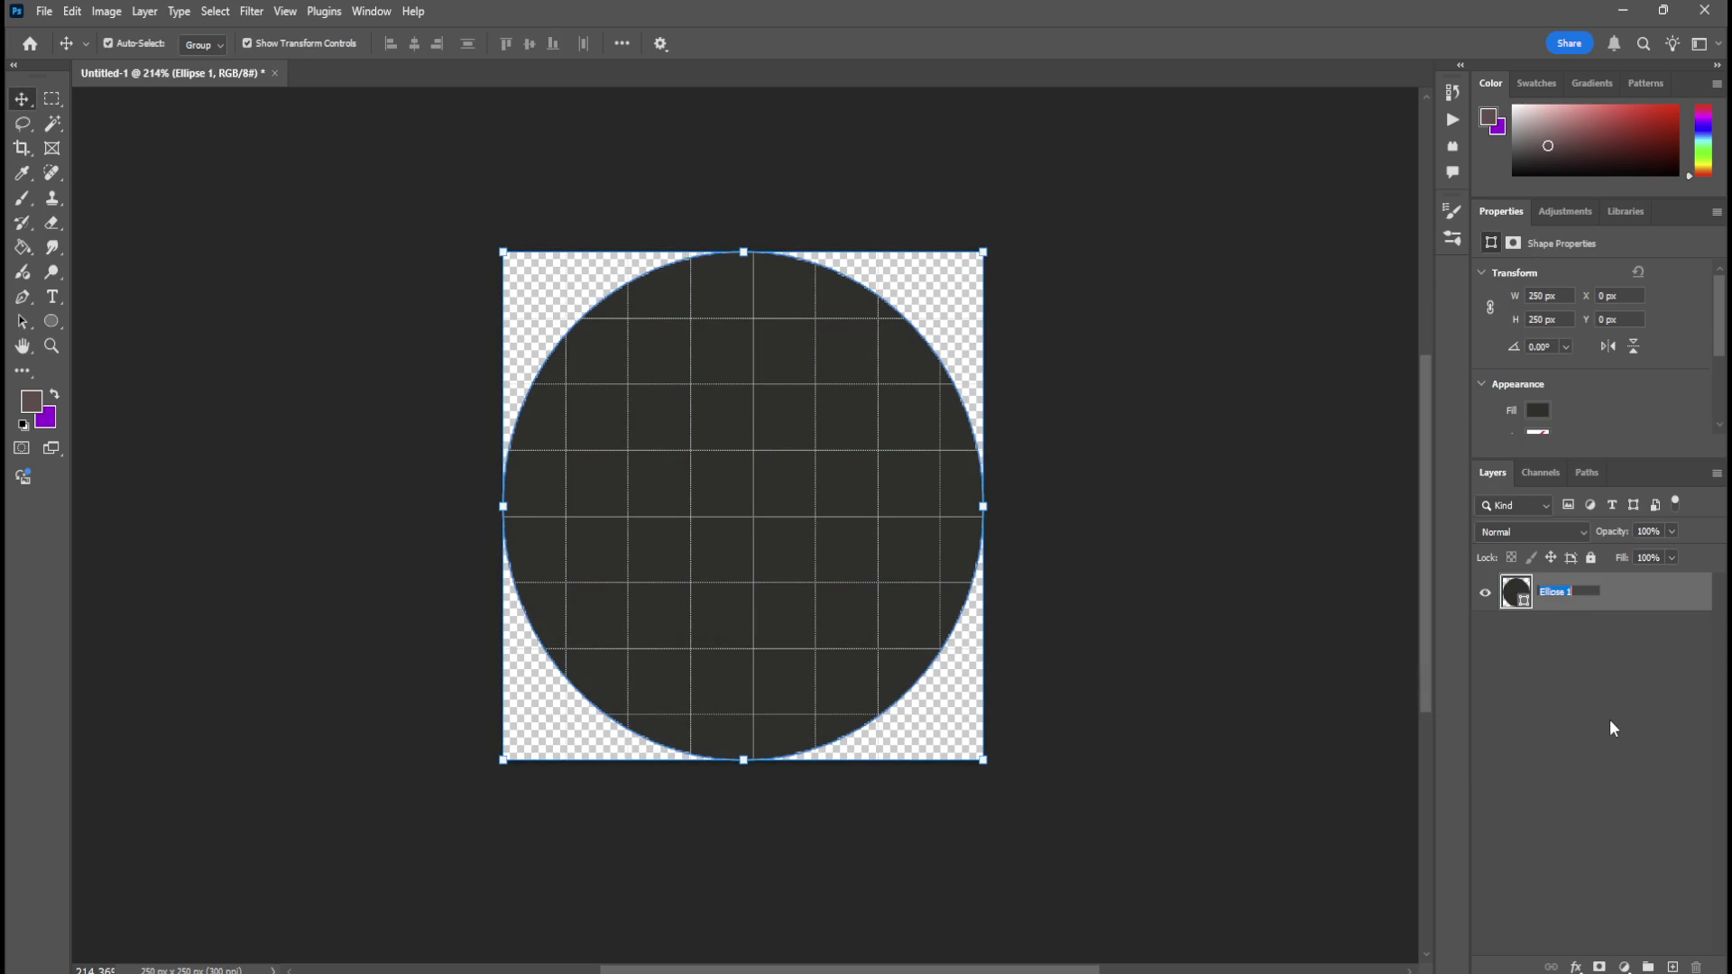
Rename the circle layer to Background and add a new empty layer.
type("Background")
key("Return")
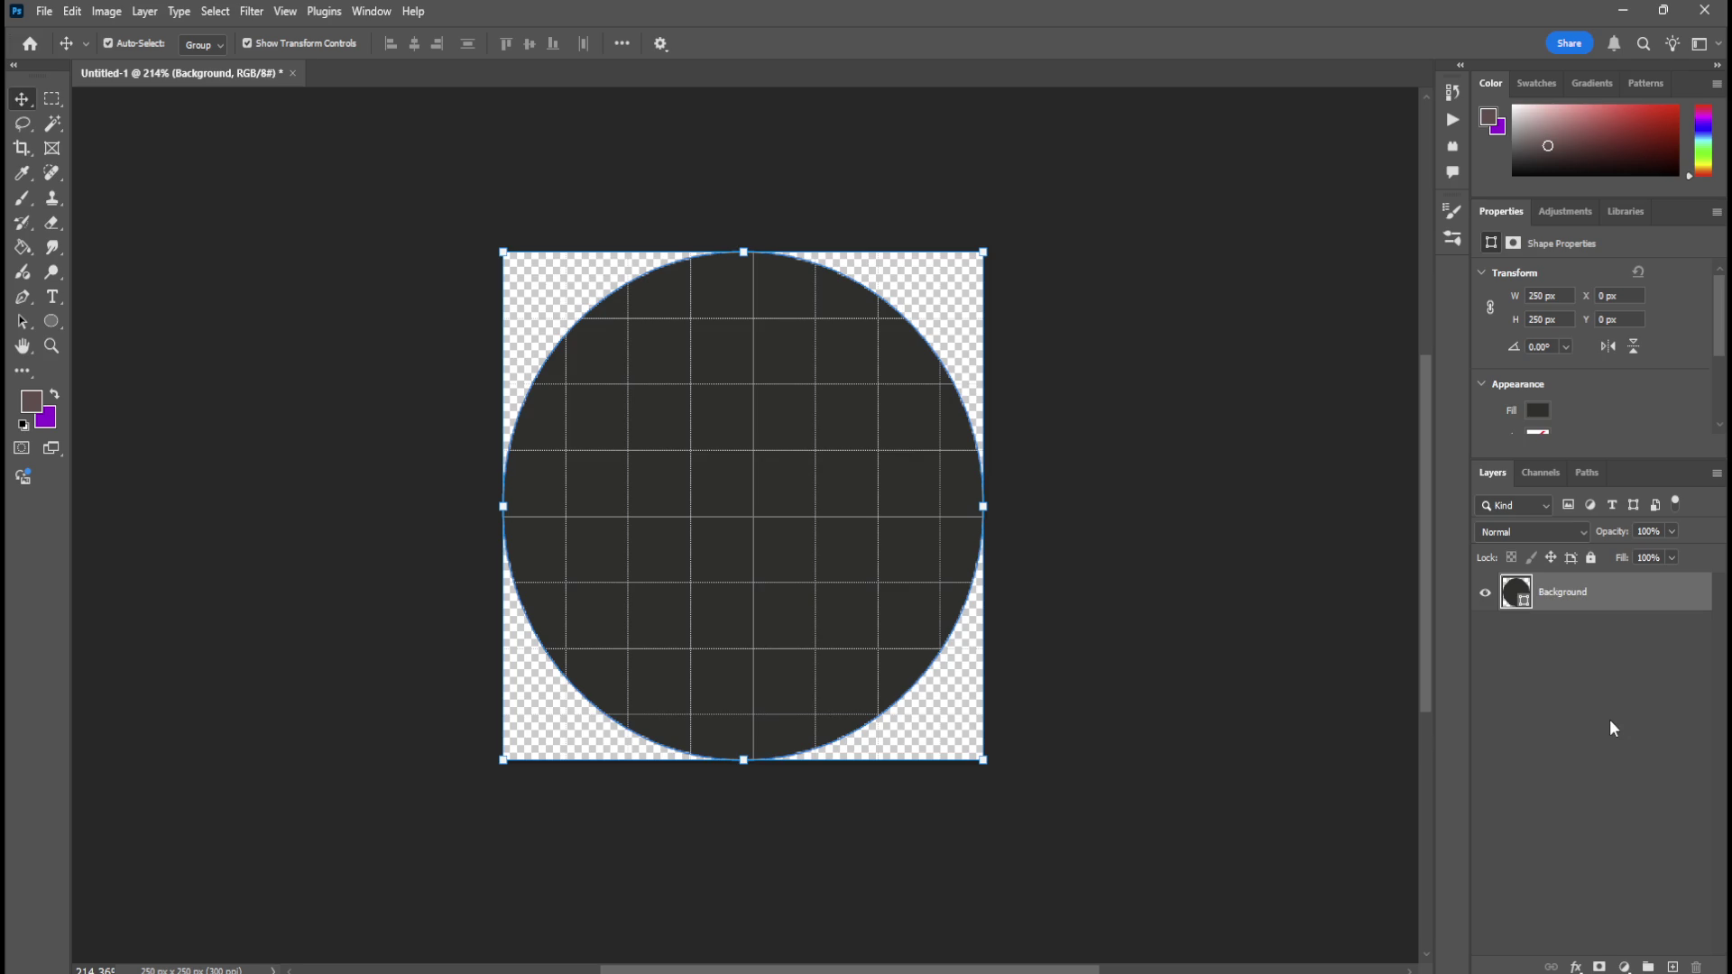
left_click(1672, 966)
left_click(1561, 631)
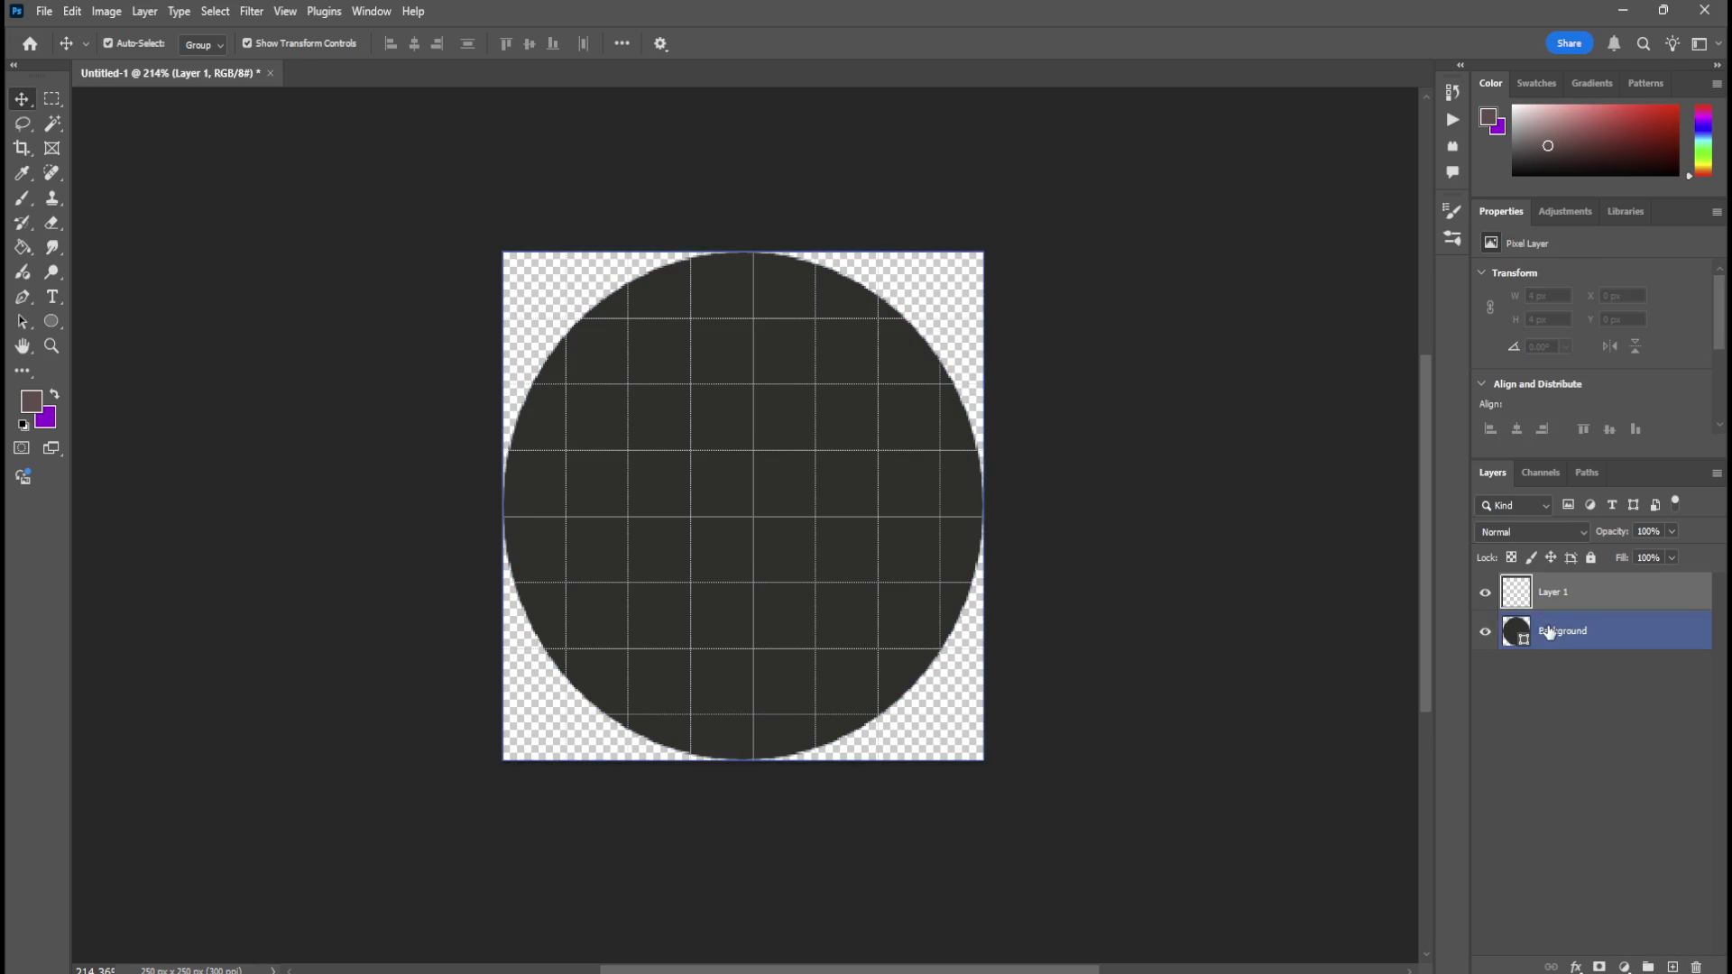
Duplicate Background as a layer named Fill and delete the empty Layer 1.
right_click(1553, 630)
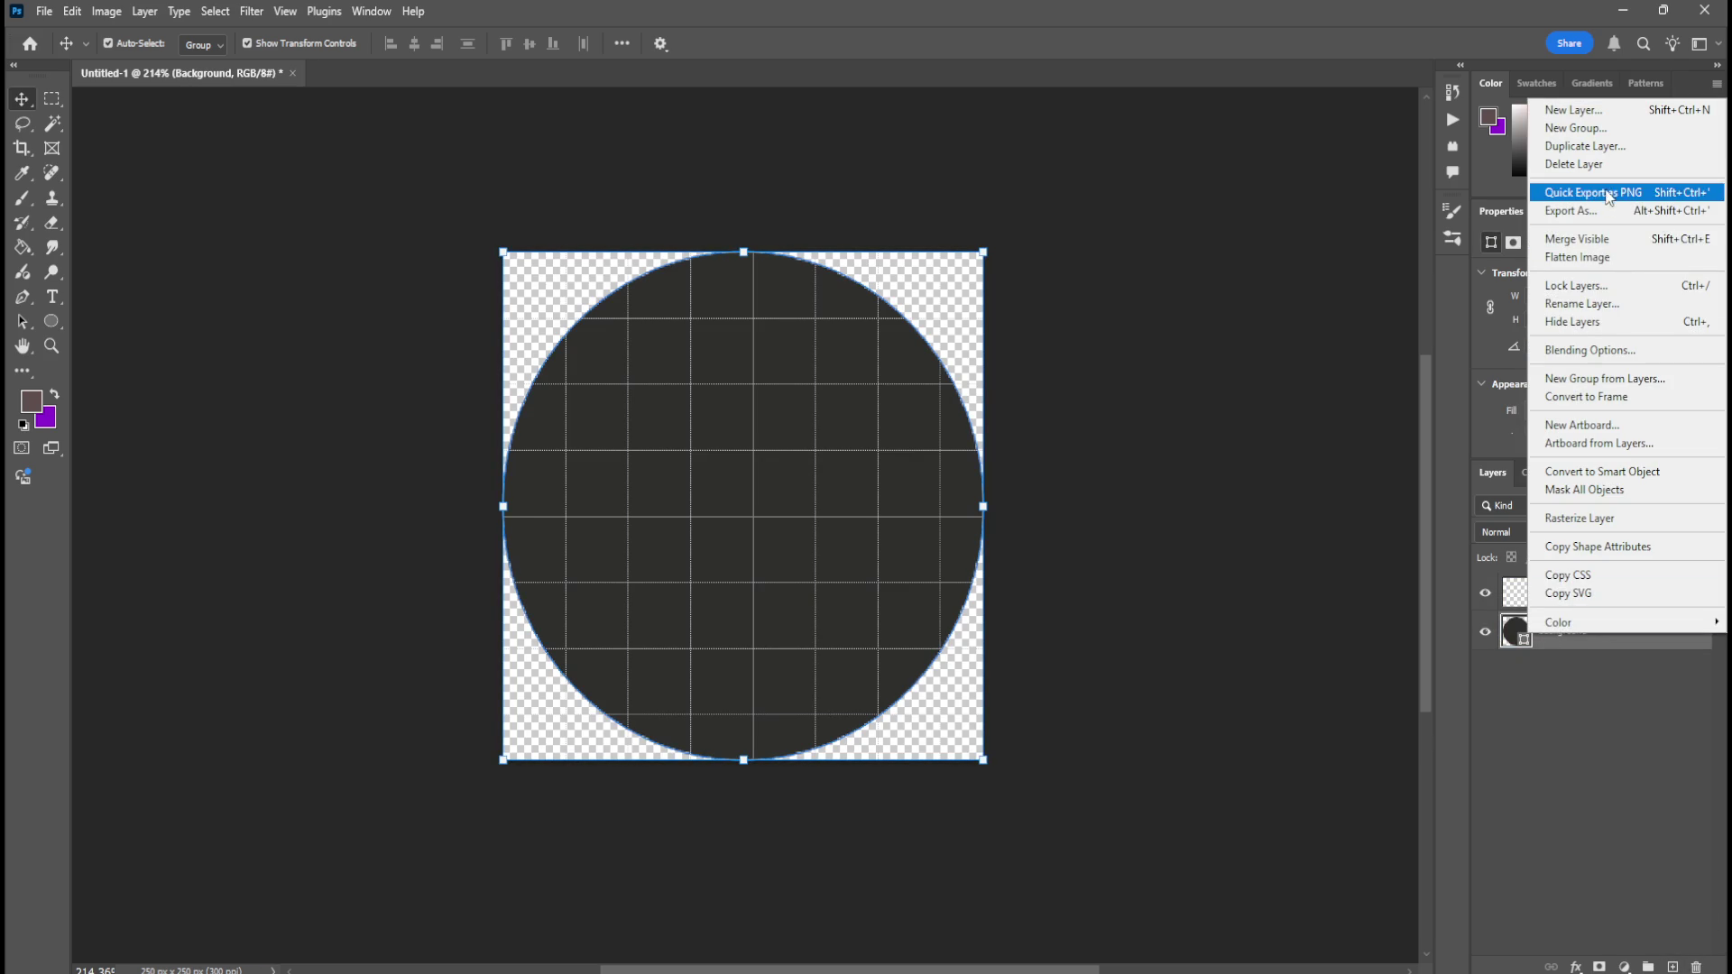
left_click(1585, 146)
key("Return")
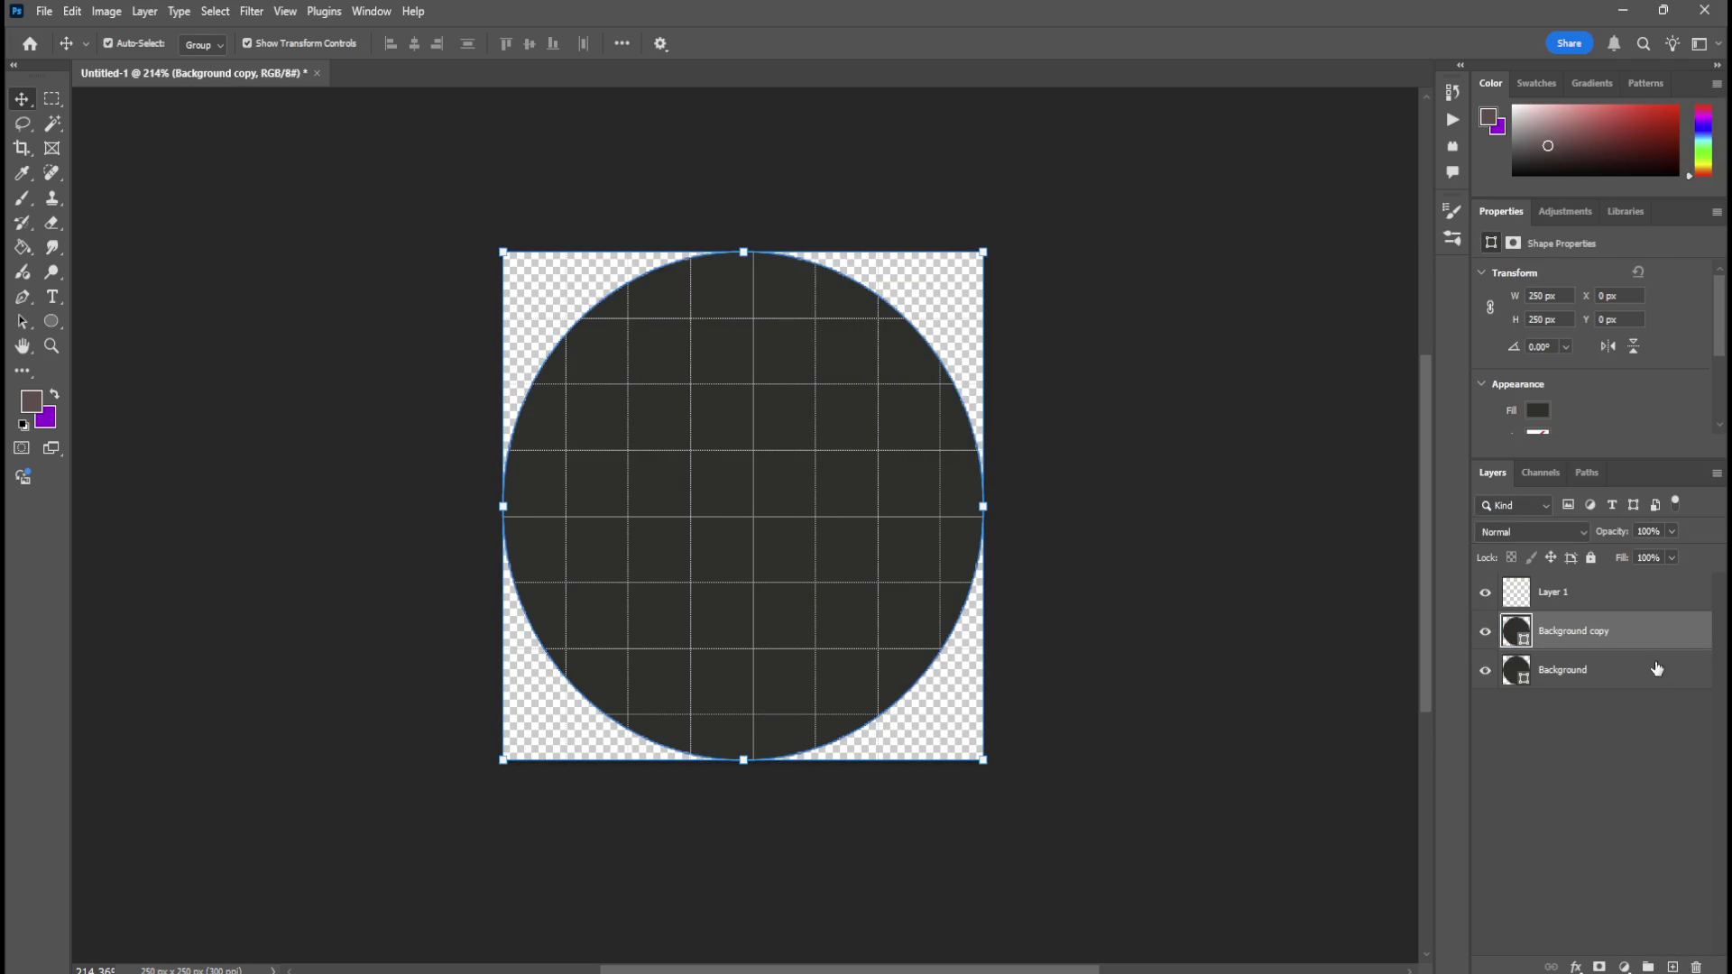
double_click(1593, 630)
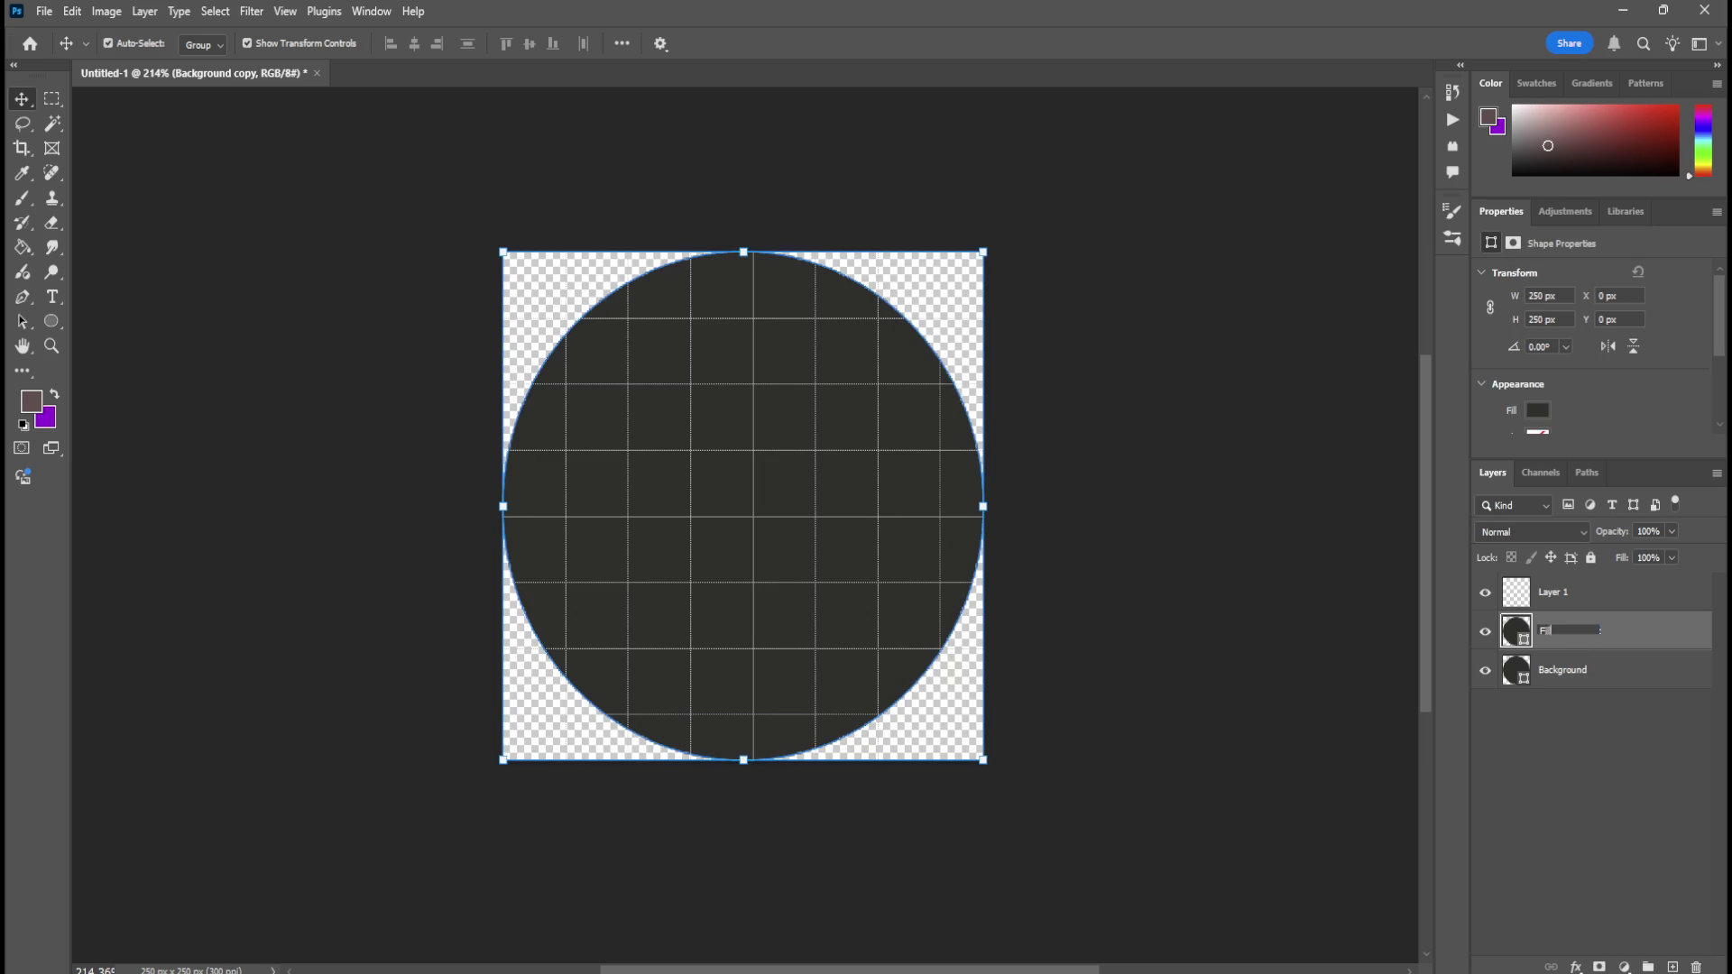
type("l")
key("Return")
left_click(1639, 595)
key("Delete")
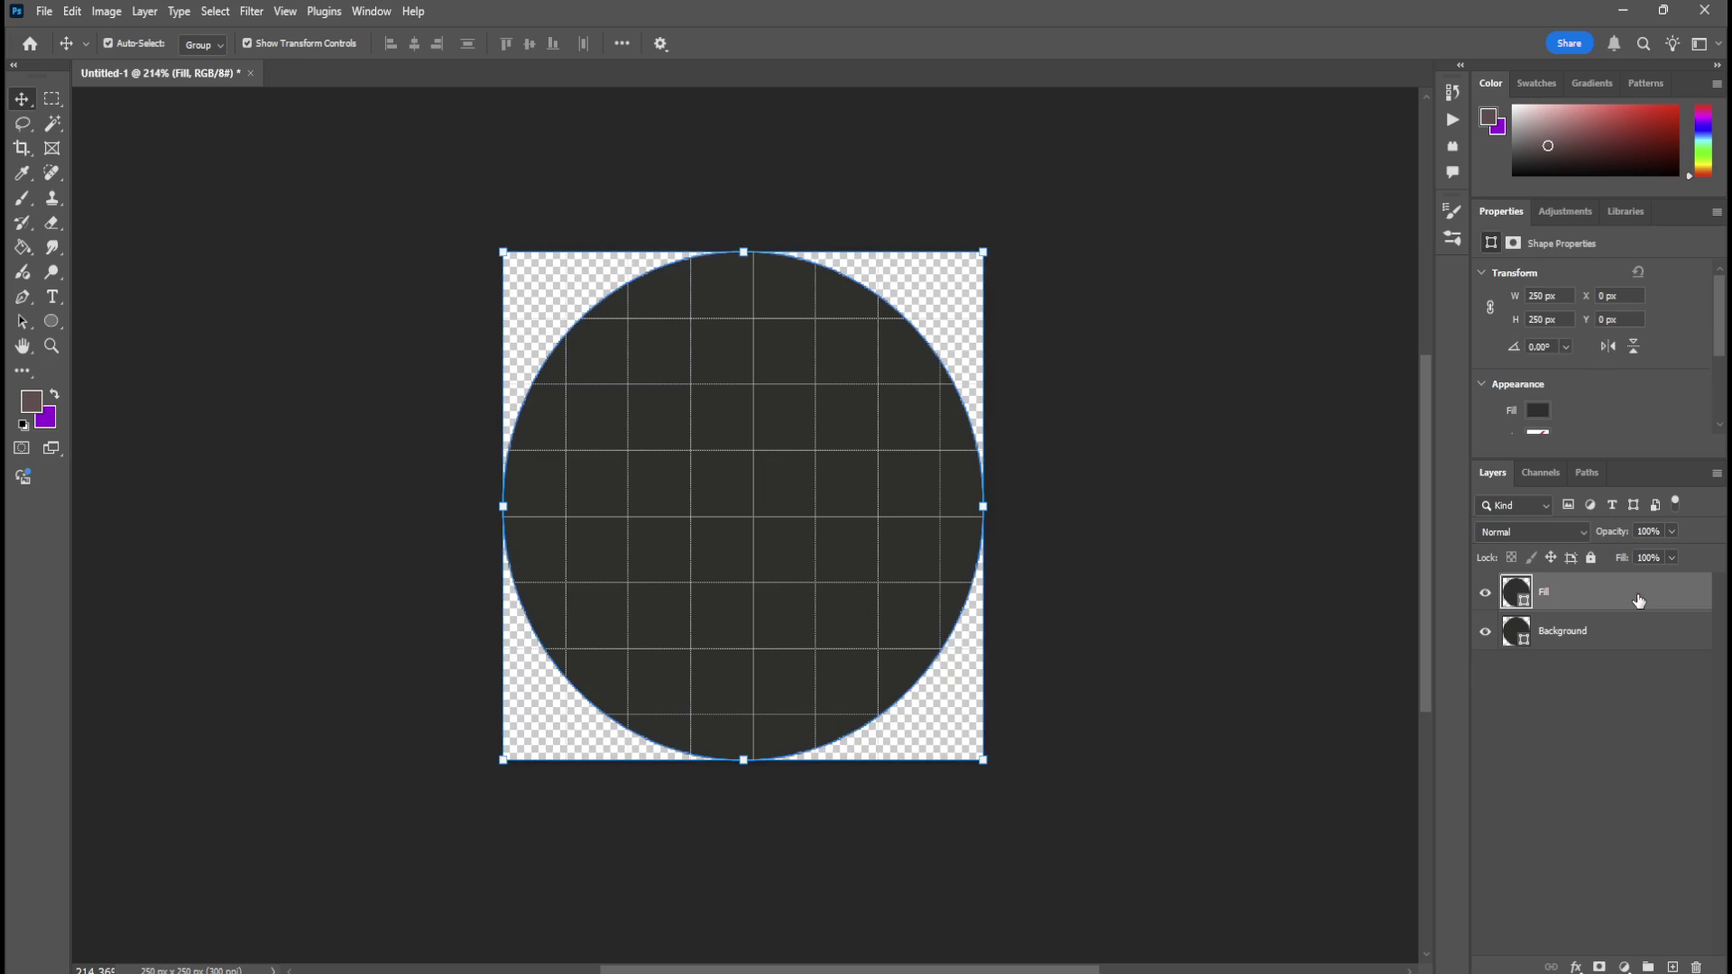
Make the Fill layer's circle bright yellow.
left_click(1533, 631)
left_click(1551, 592)
left_click(1537, 411)
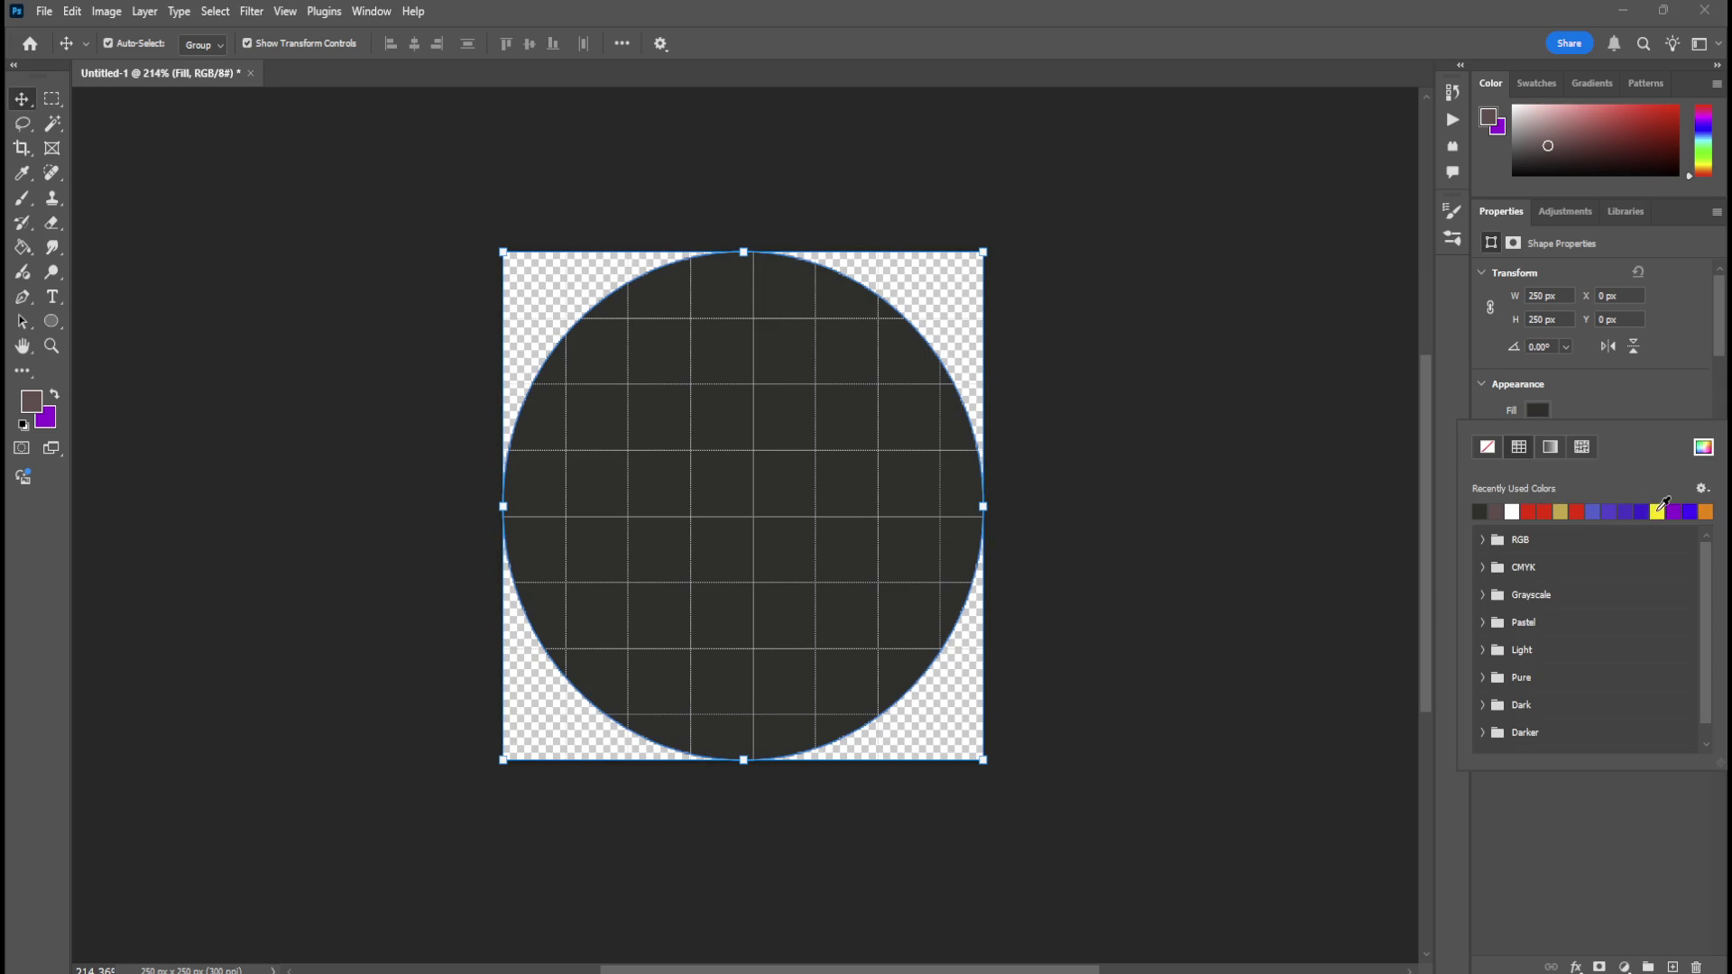
left_click(1660, 508)
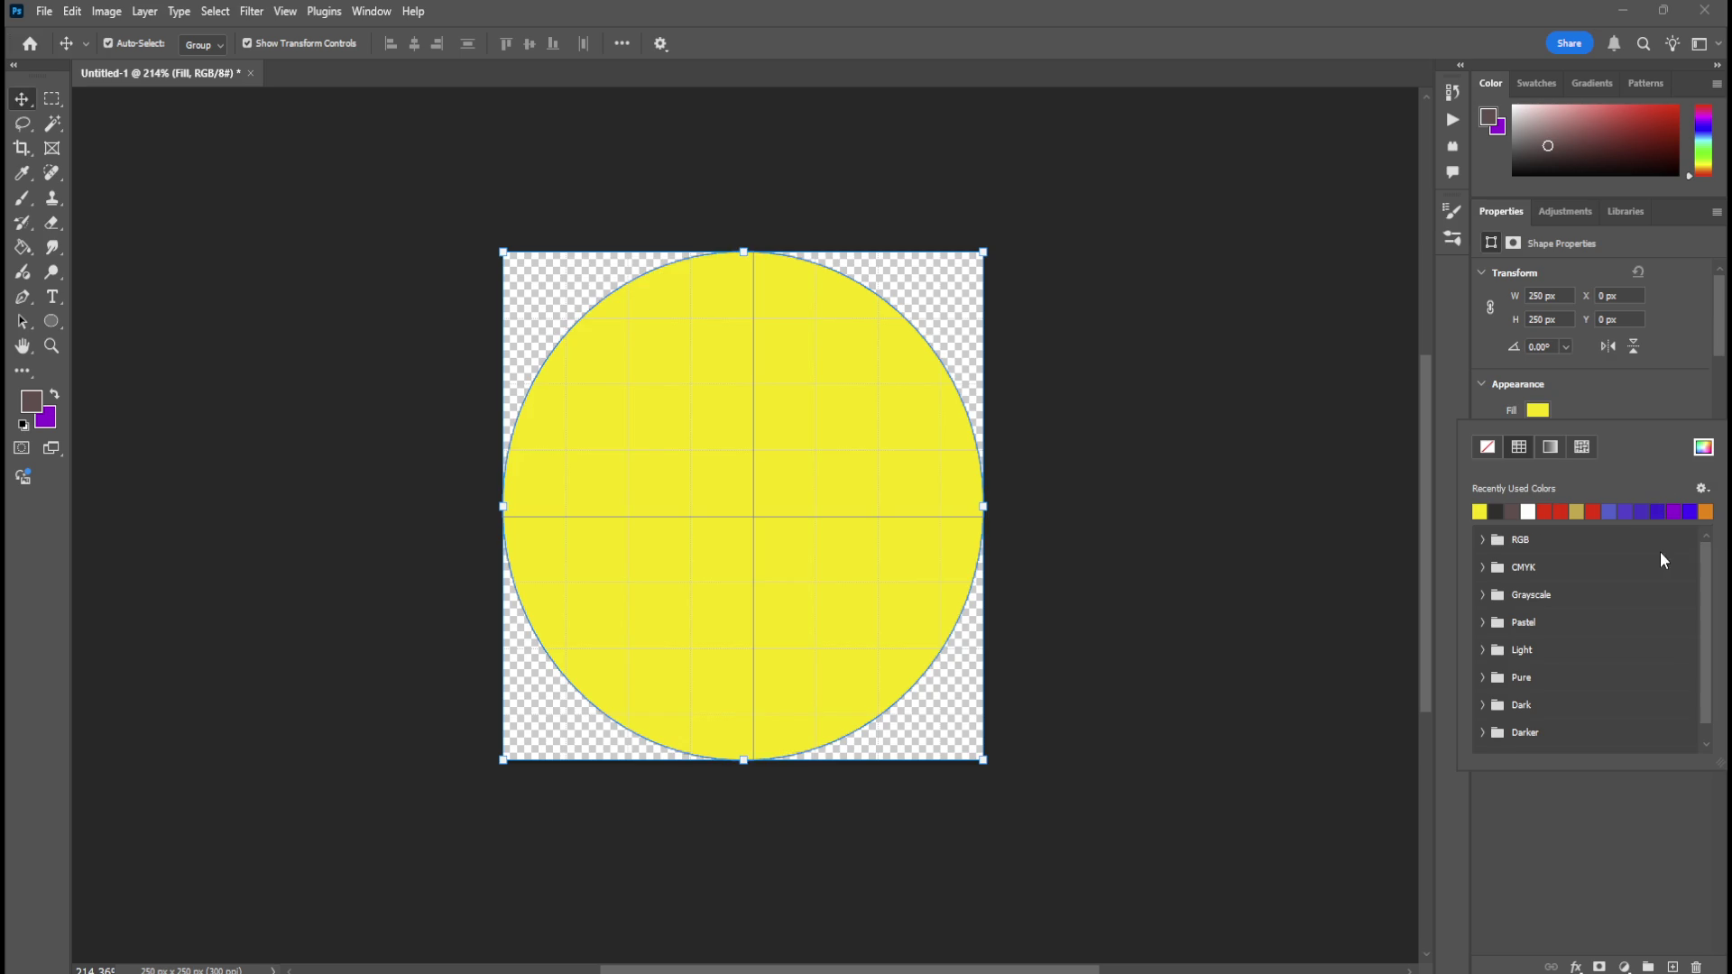
left_click(231, 220)
left_click(935, 406)
scroll(862, 464, "up", 4)
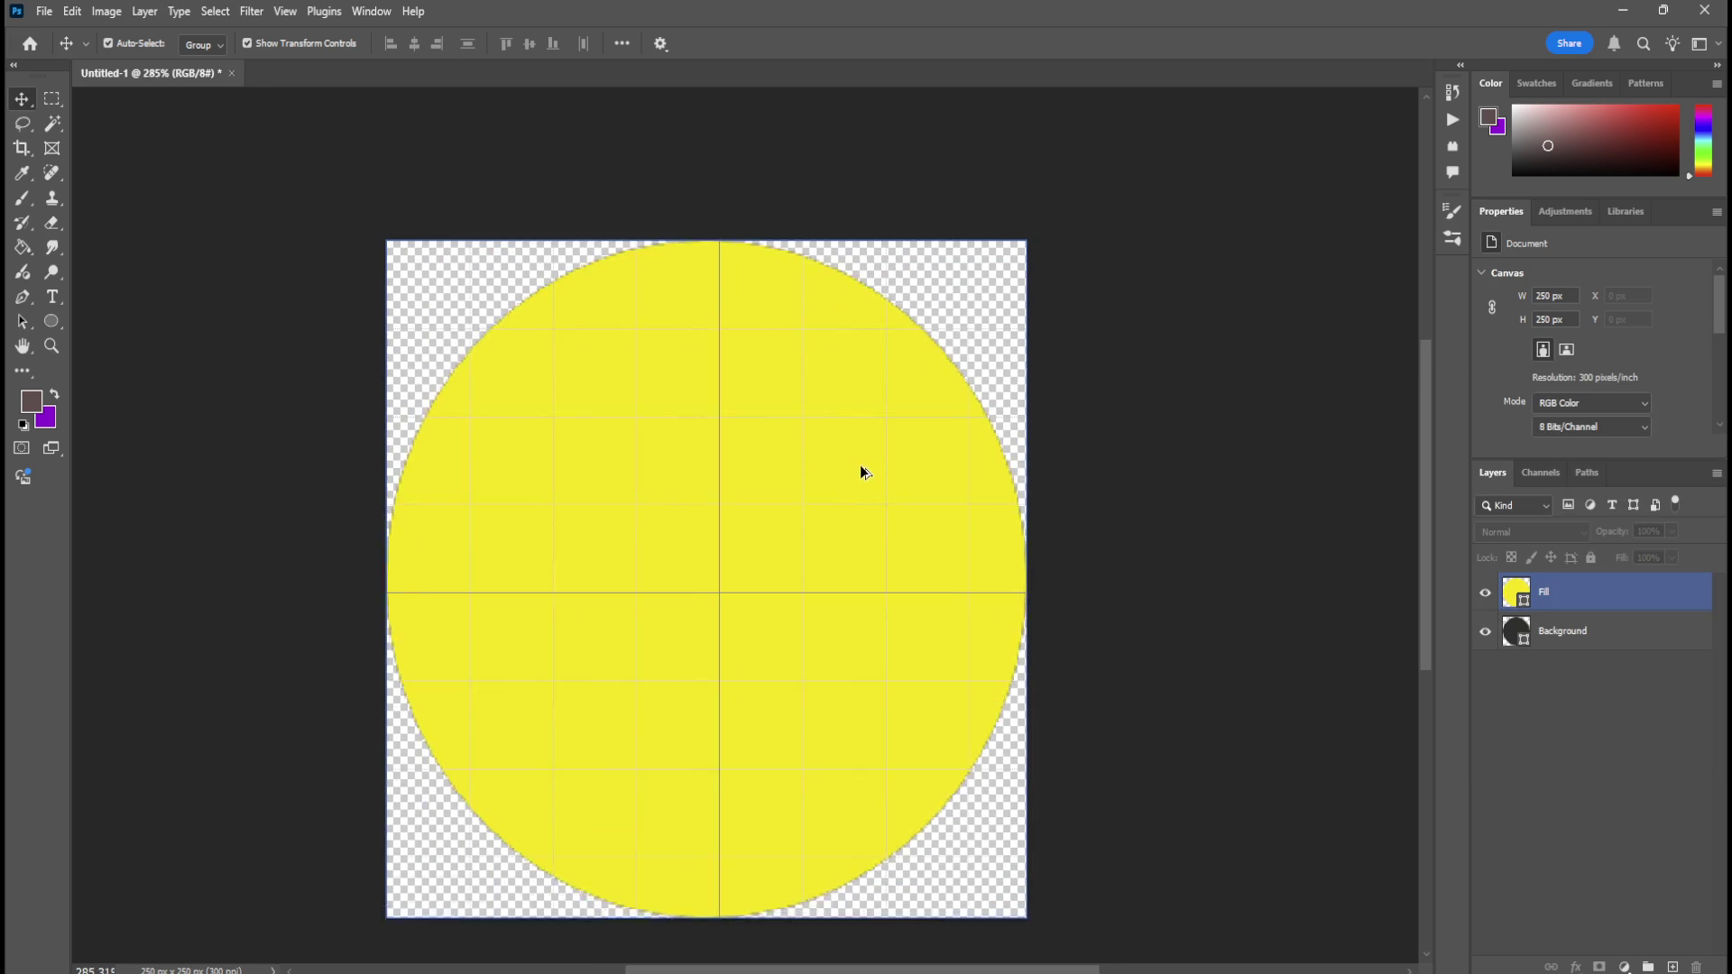
scroll(738, 510, "down", 2)
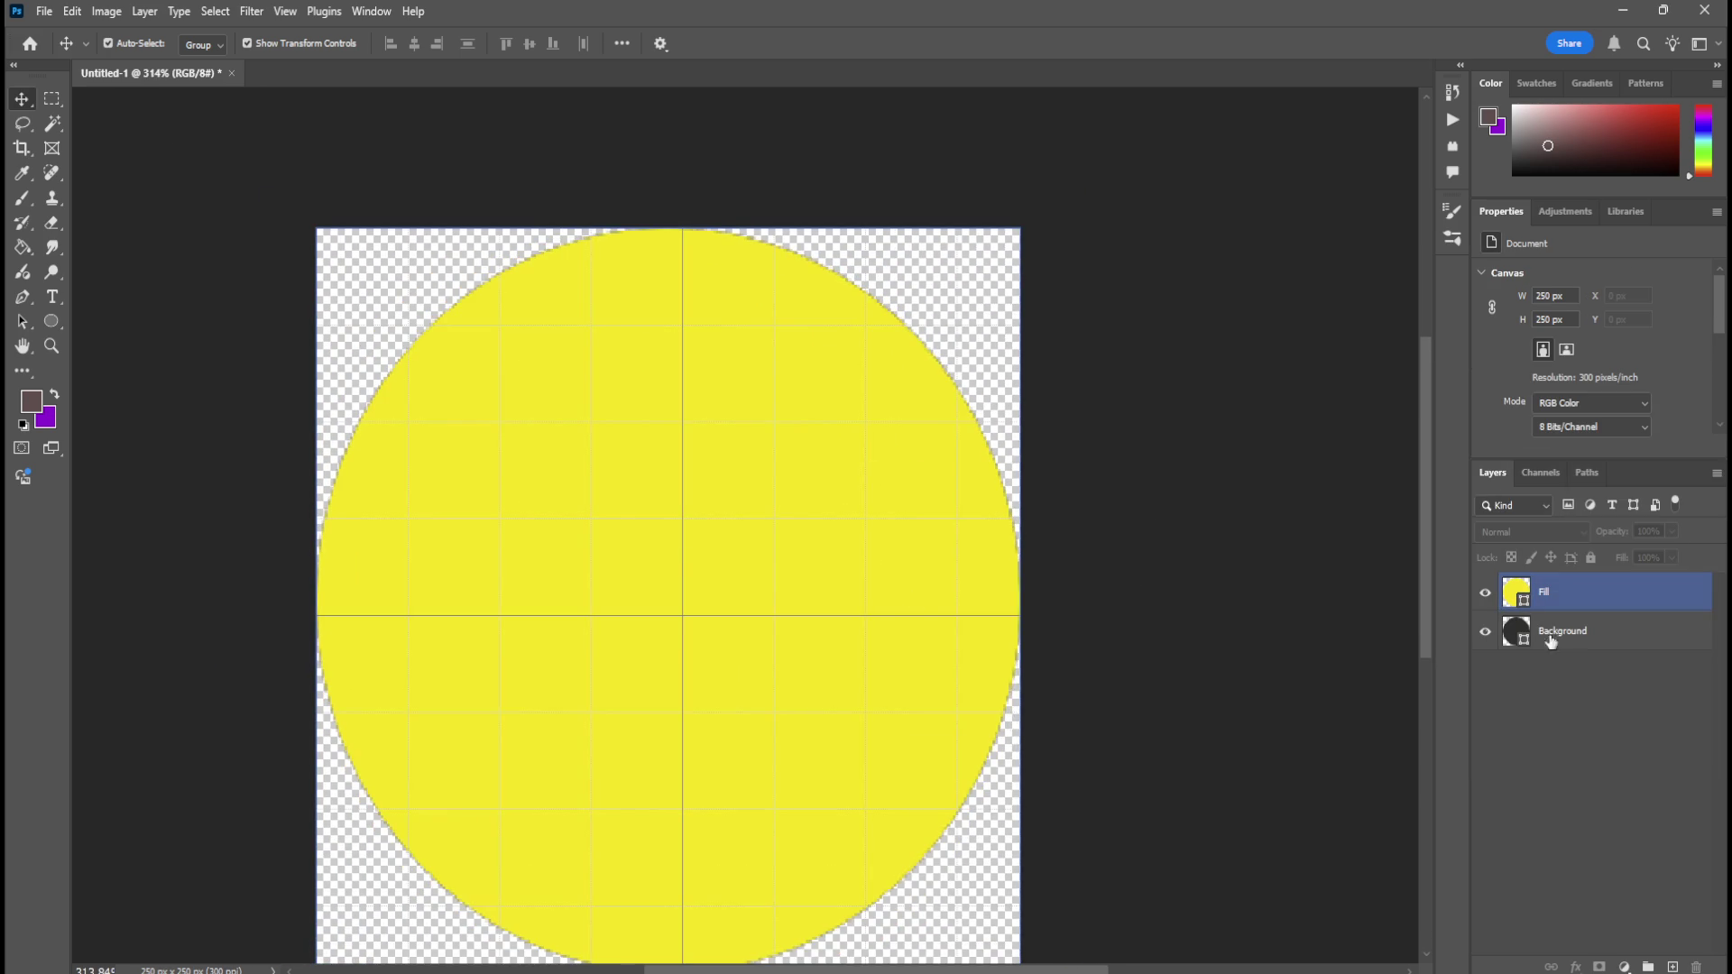
left_click(1583, 595)
scroll(1610, 381, "down", 1)
left_click_drag(1574, 393, 1404, 393)
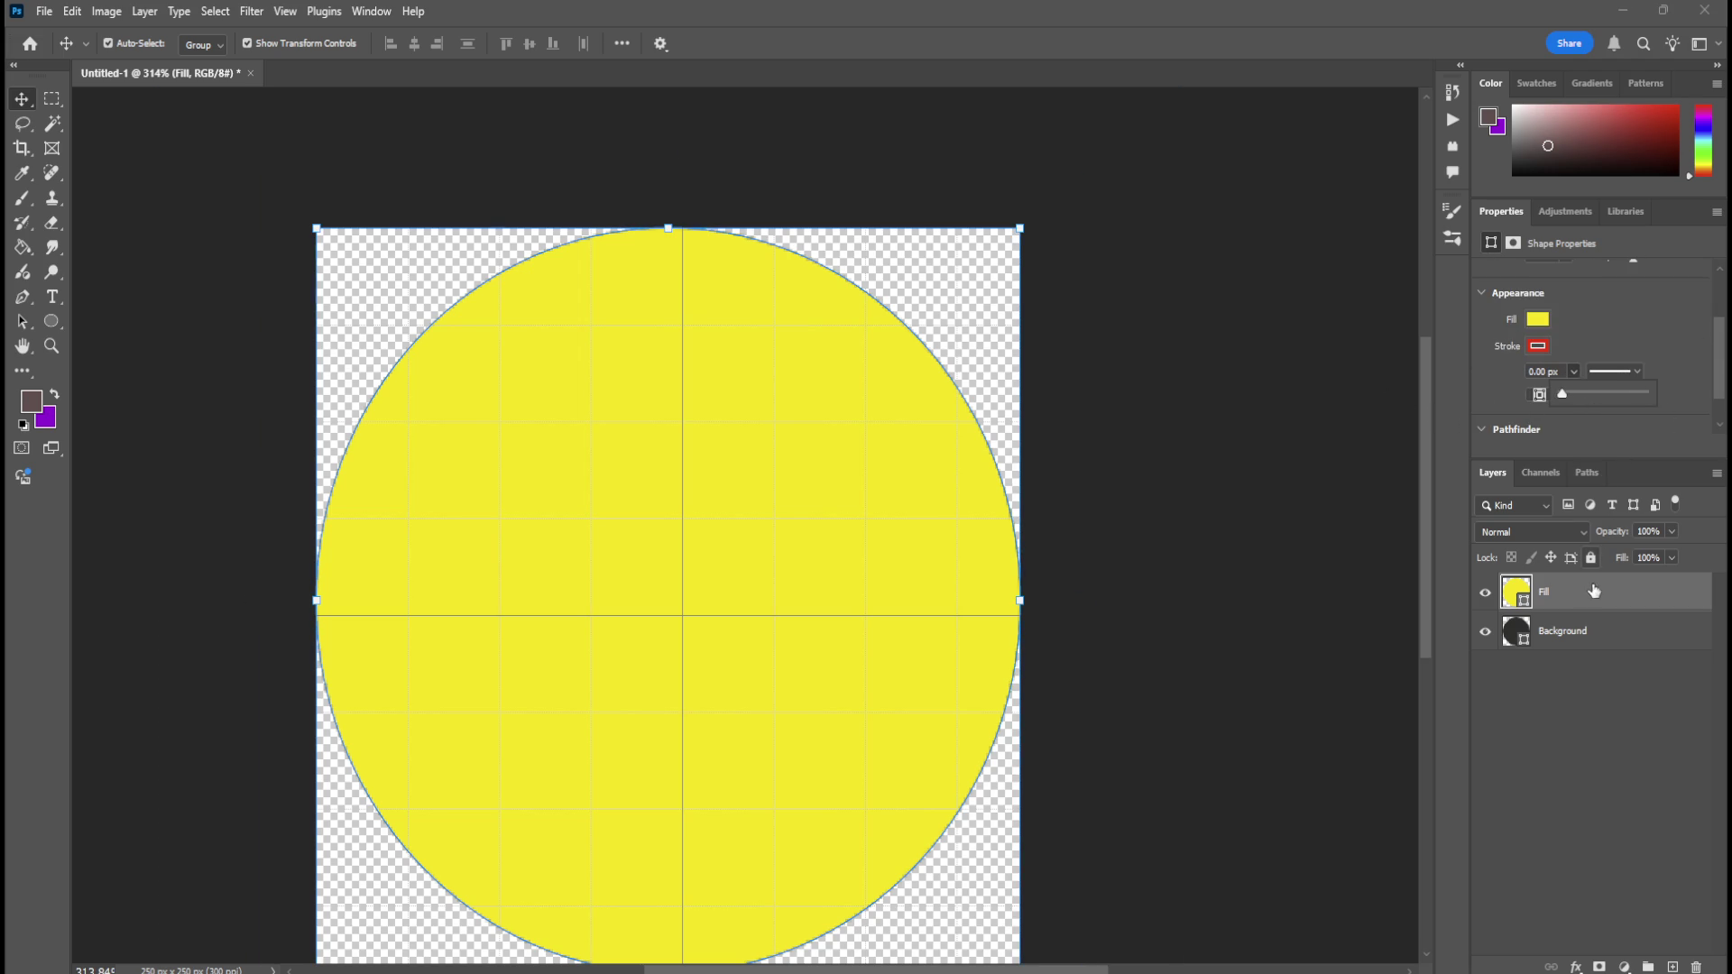
key("ctrl+z")
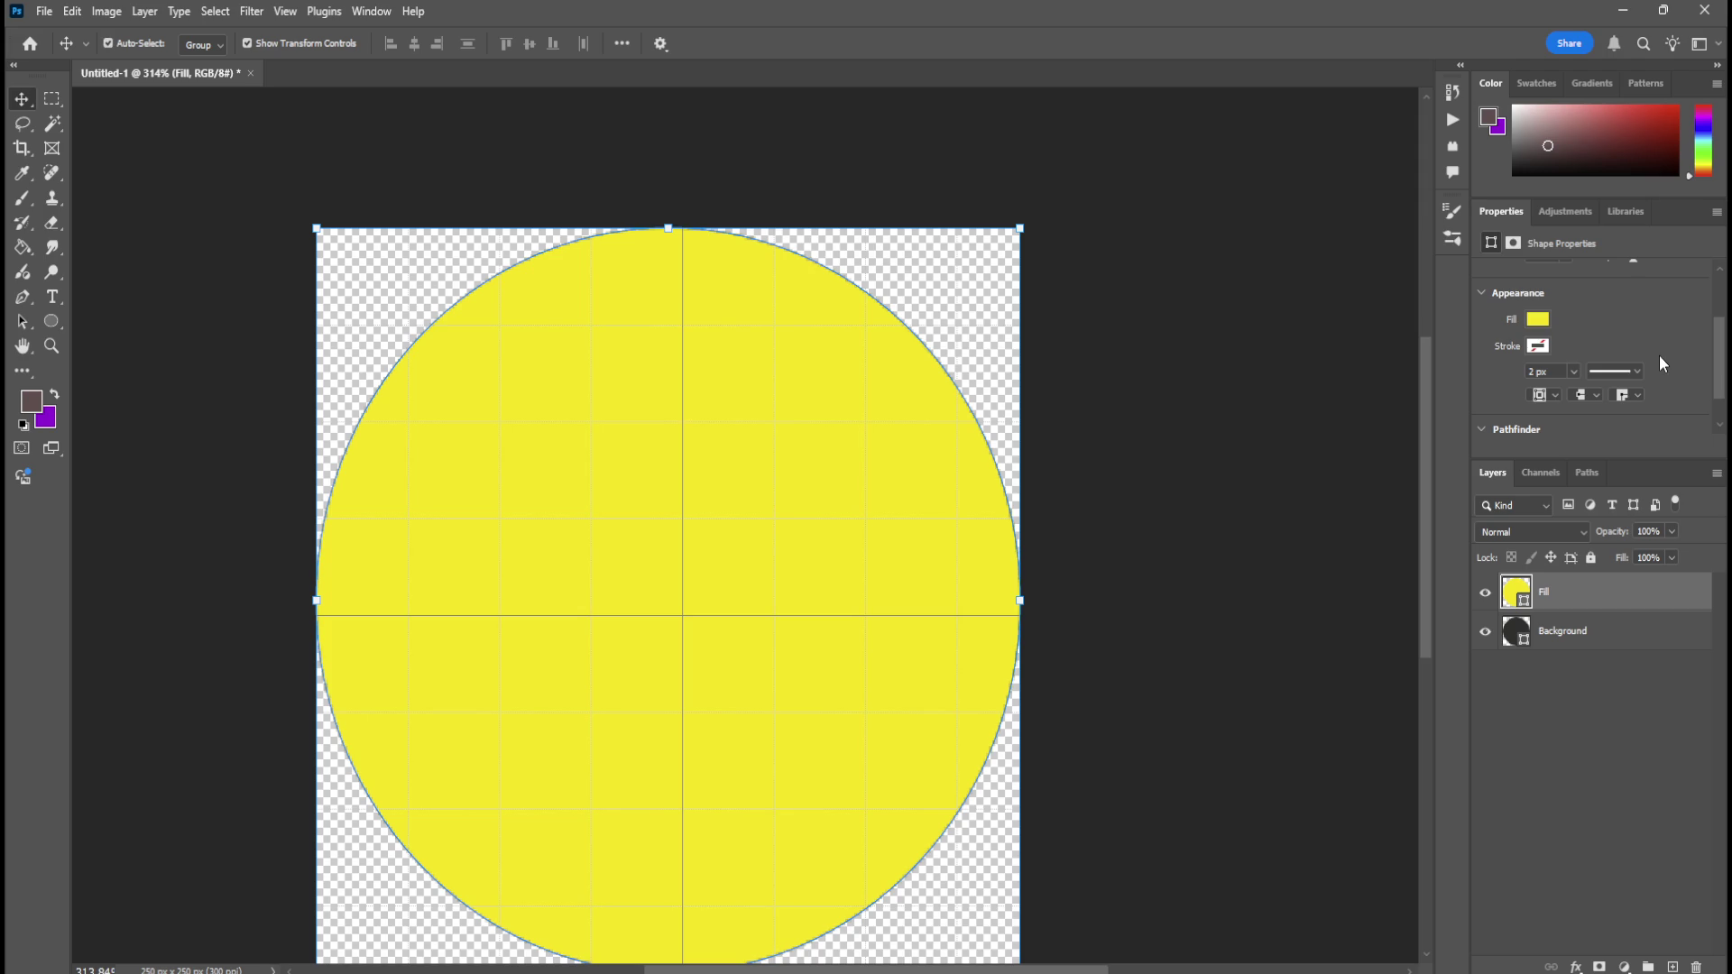
left_click(1538, 348)
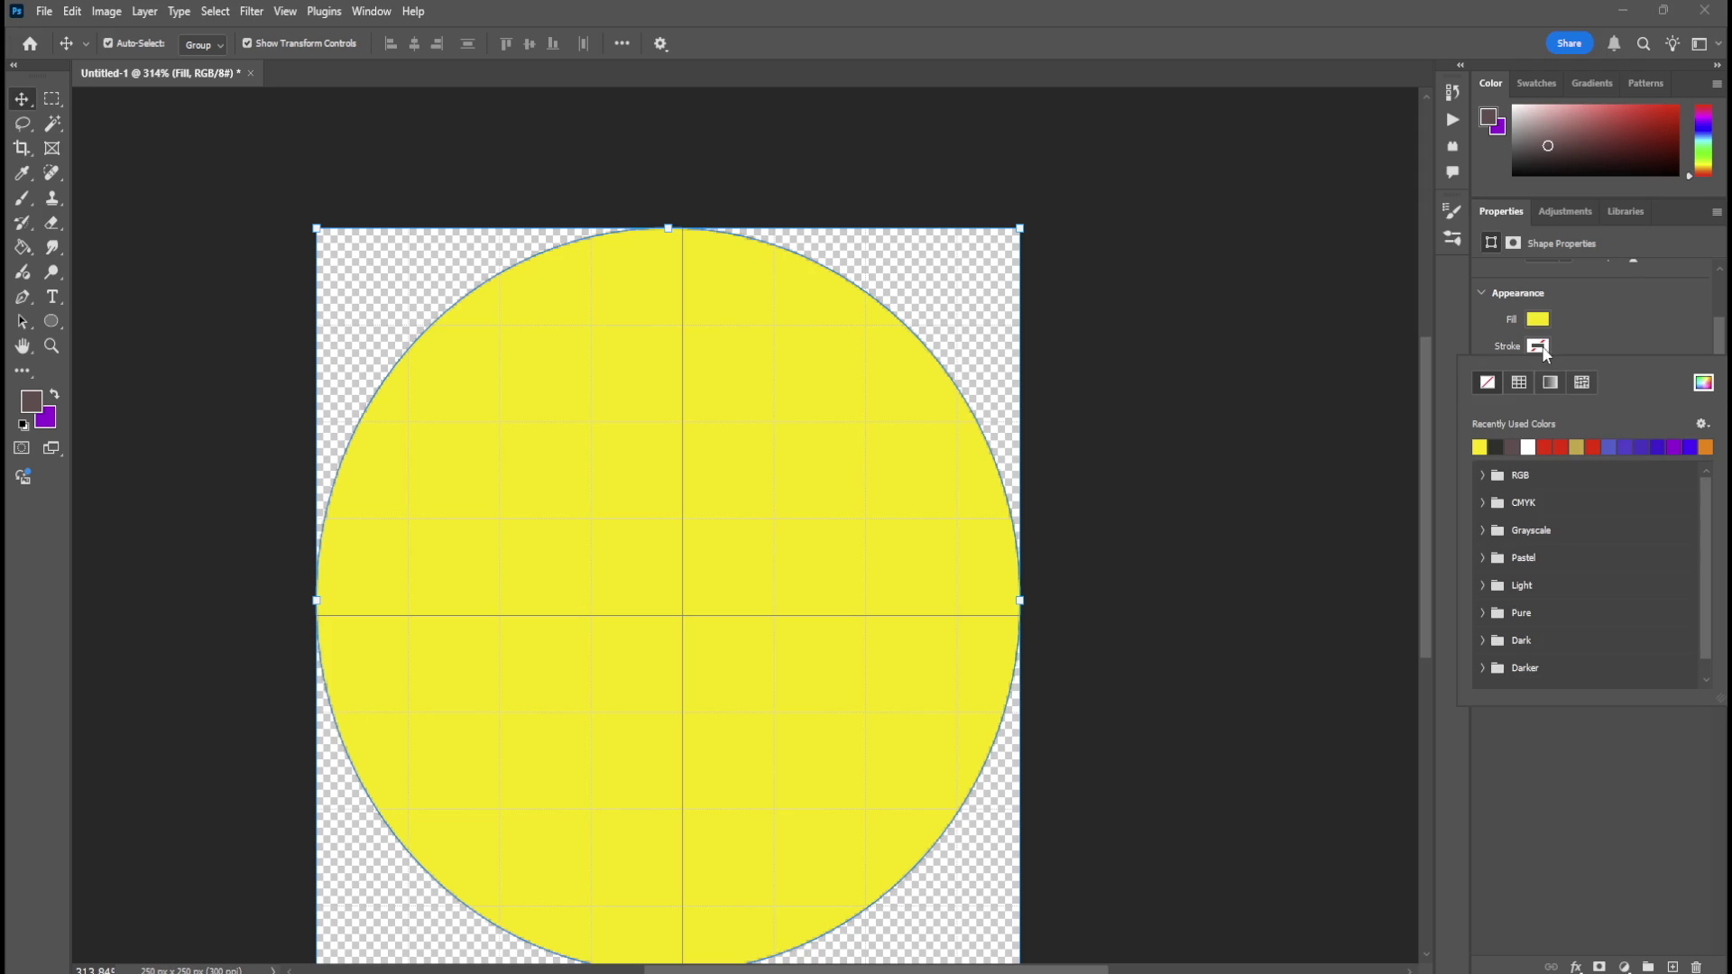
left_click(1714, 348)
scroll(1718, 325, "up", 3)
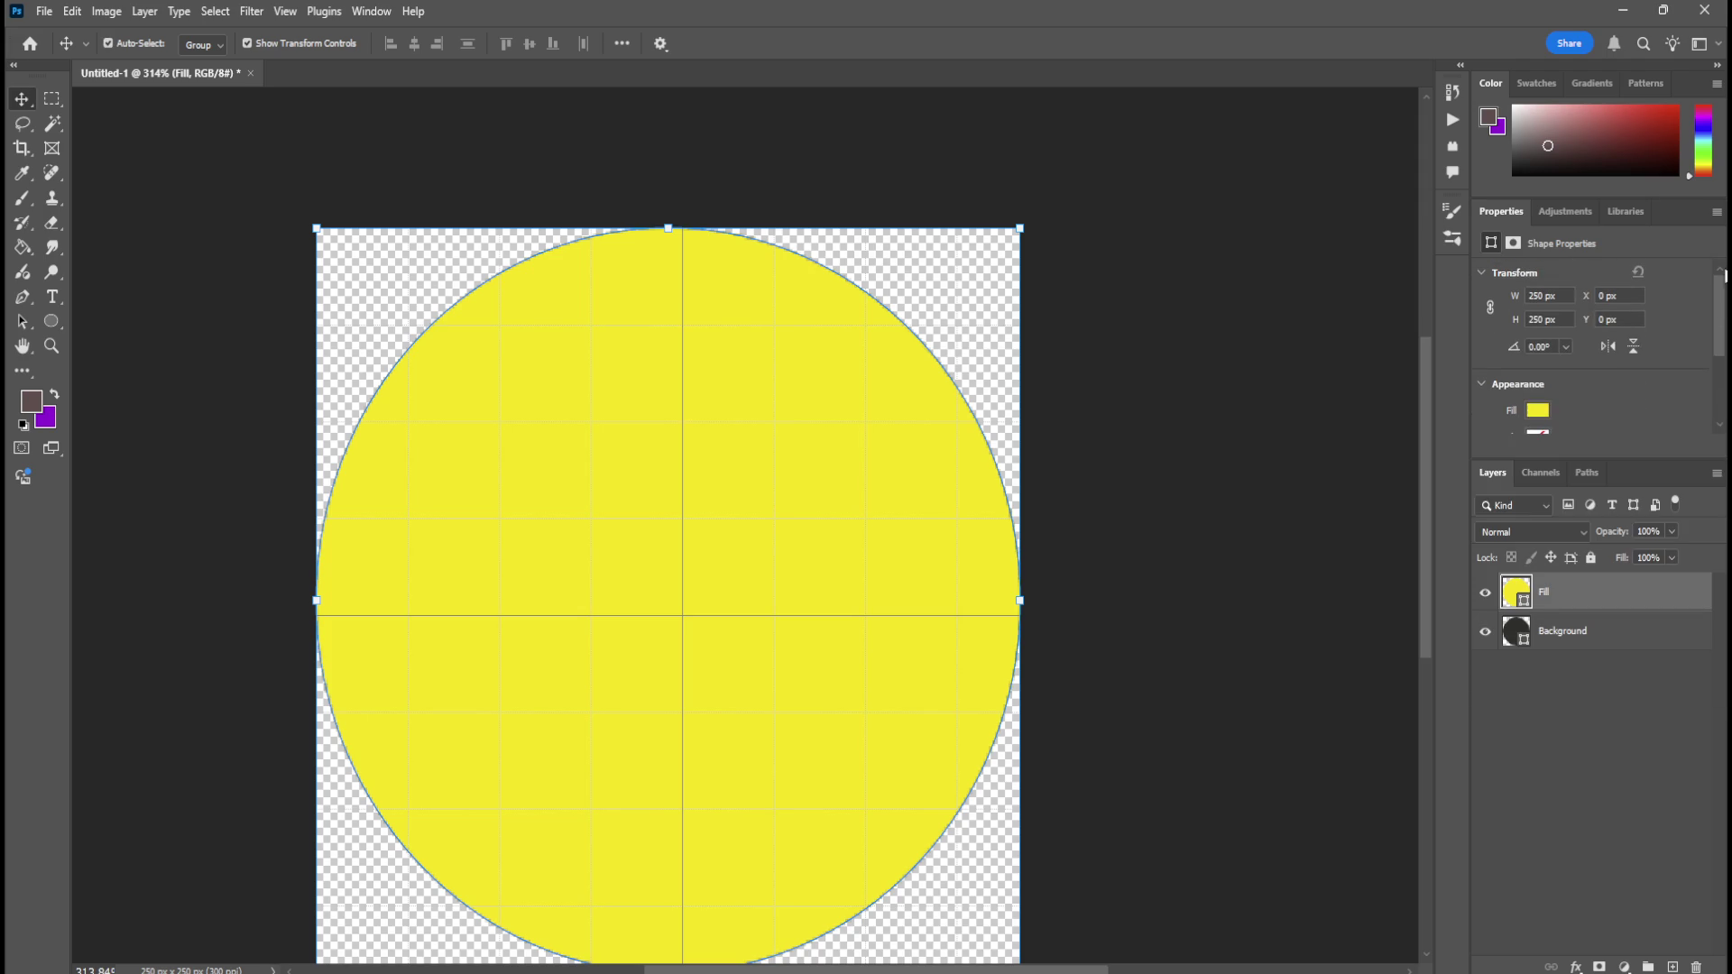
left_click(1243, 507)
left_click(1564, 631)
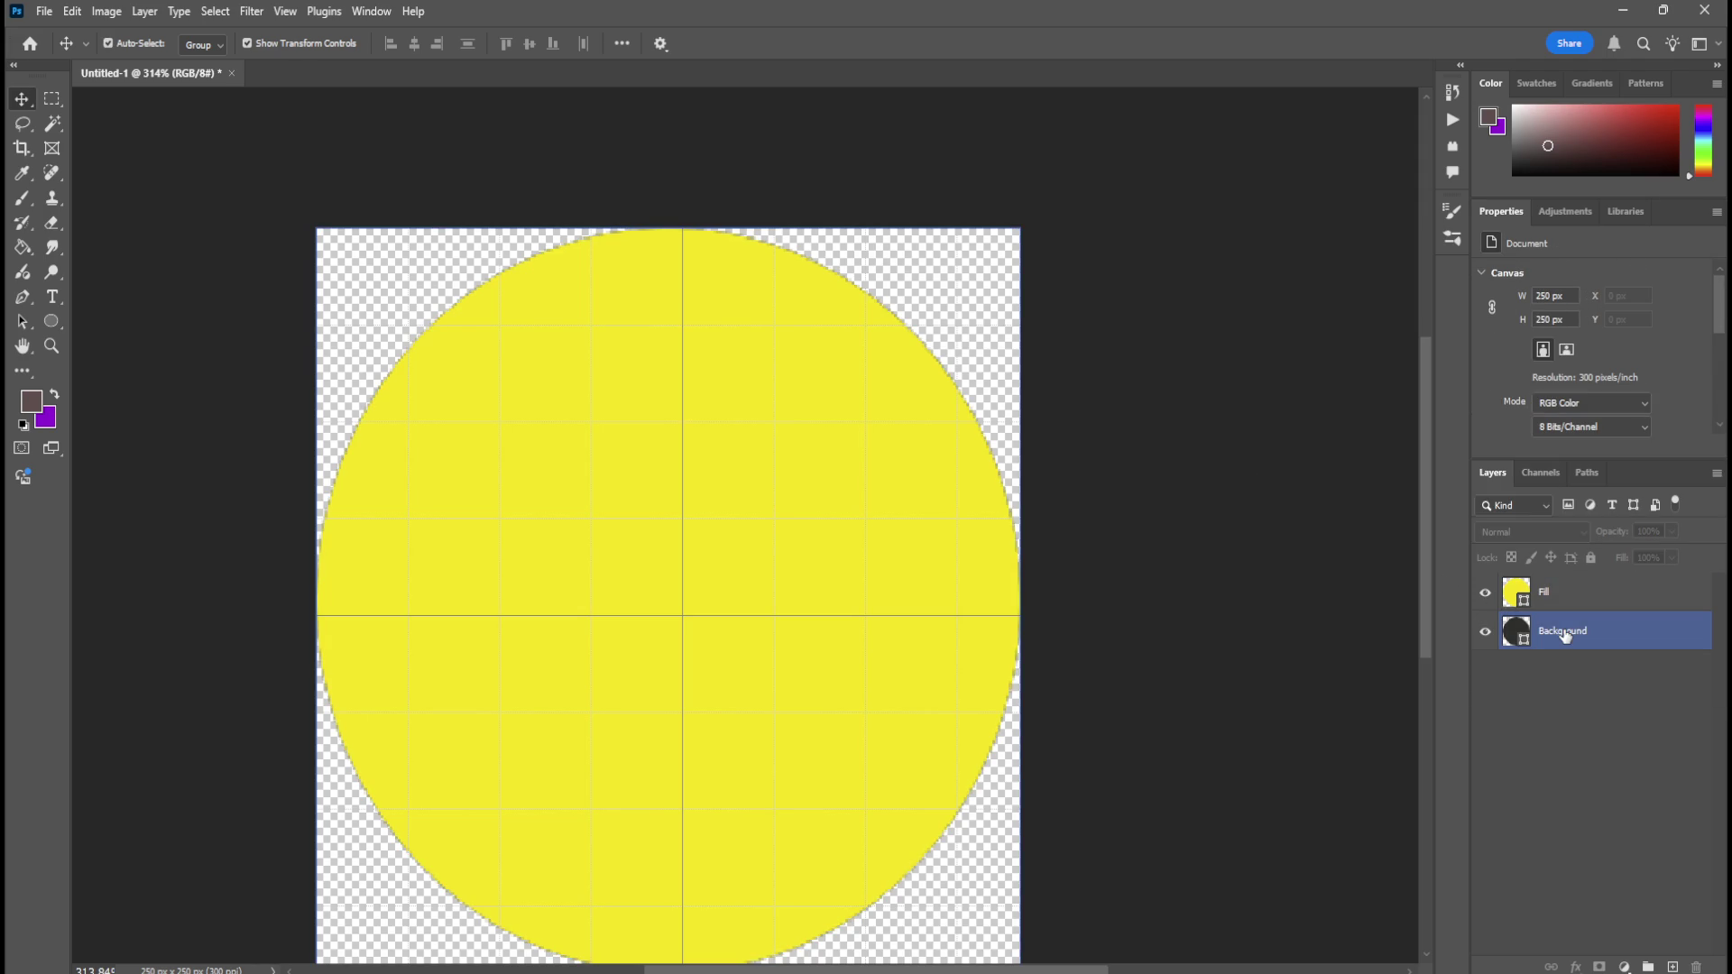
left_click(1485, 633)
left_click(1485, 633)
left_click(1512, 669)
left_click(1509, 631)
left_click(1487, 641)
left_click(1487, 642)
left_click(1487, 641)
left_click(1487, 641)
left_click(1487, 641)
left_click(1488, 642)
left_click(1552, 600)
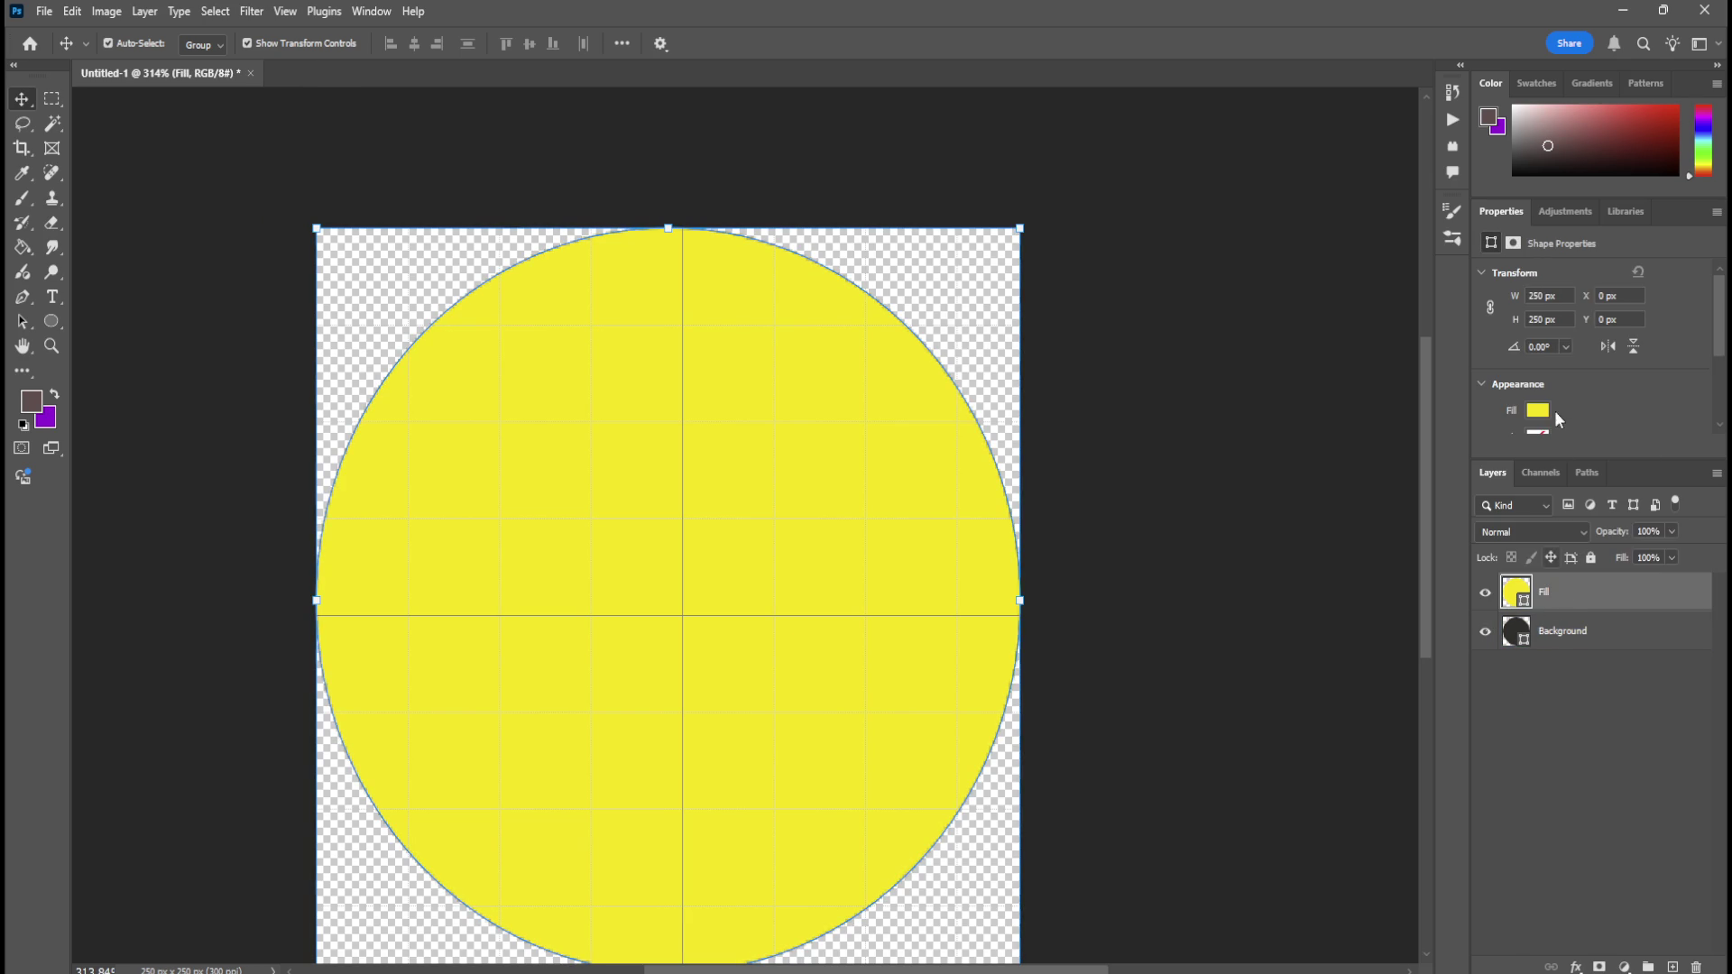
Try slate blue and indigo fills, then make the Fill circle orange.
left_click(1540, 412)
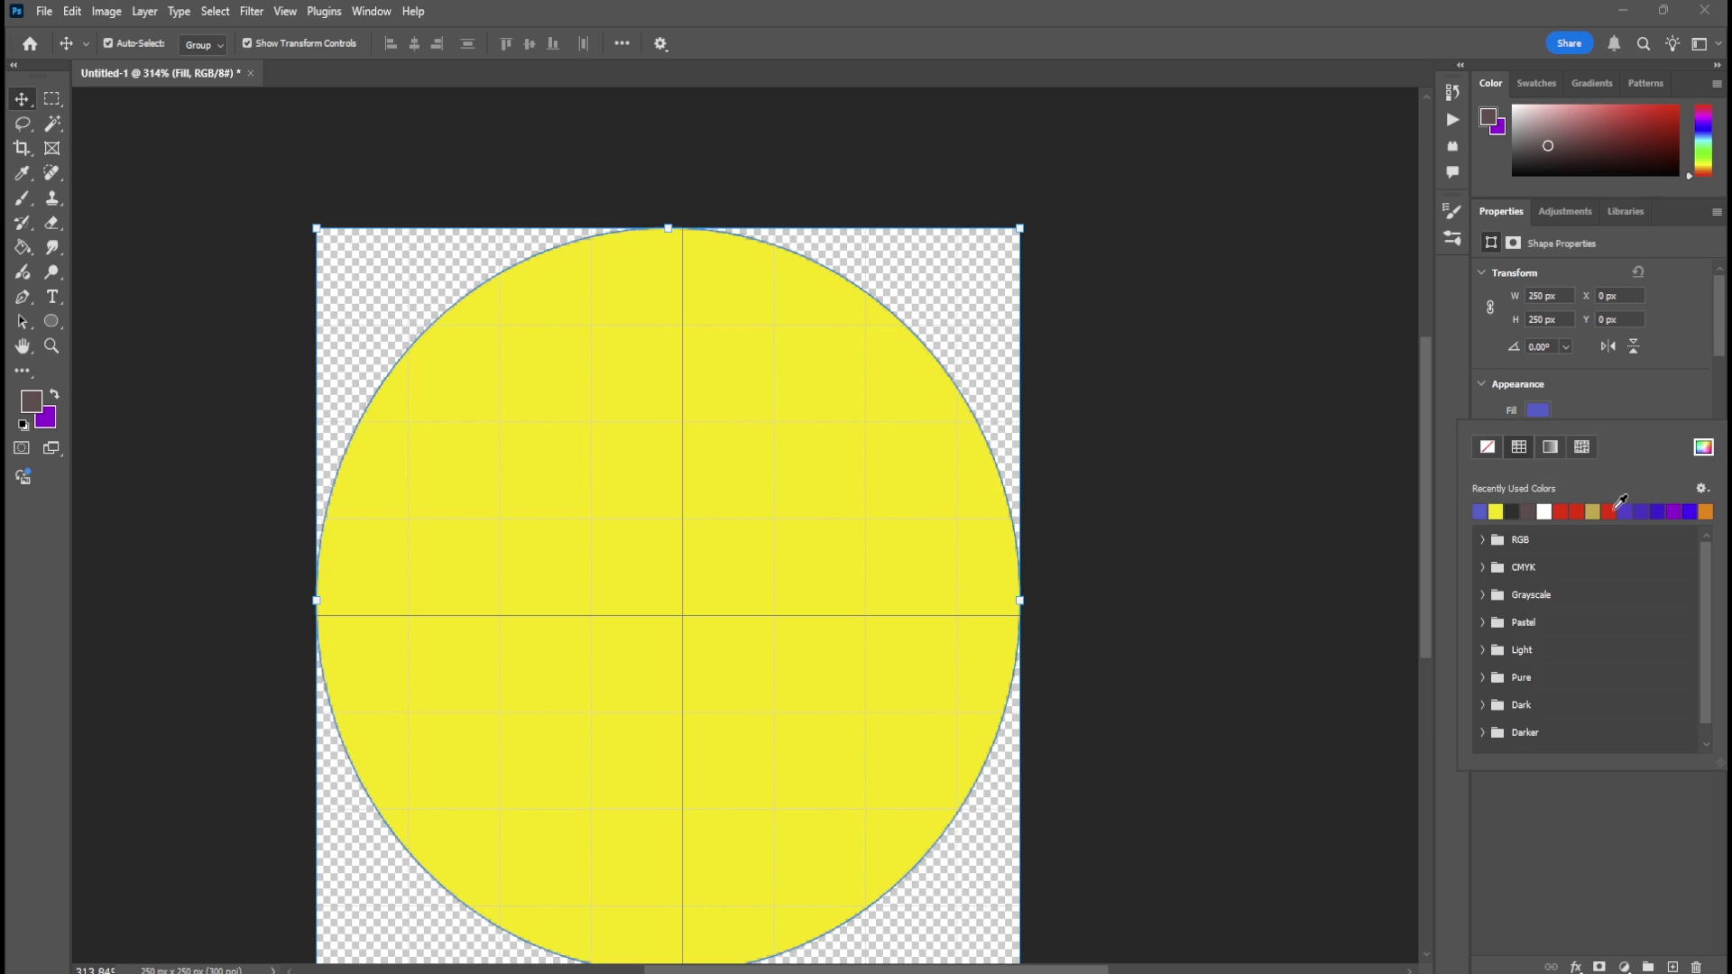
left_click(1615, 509)
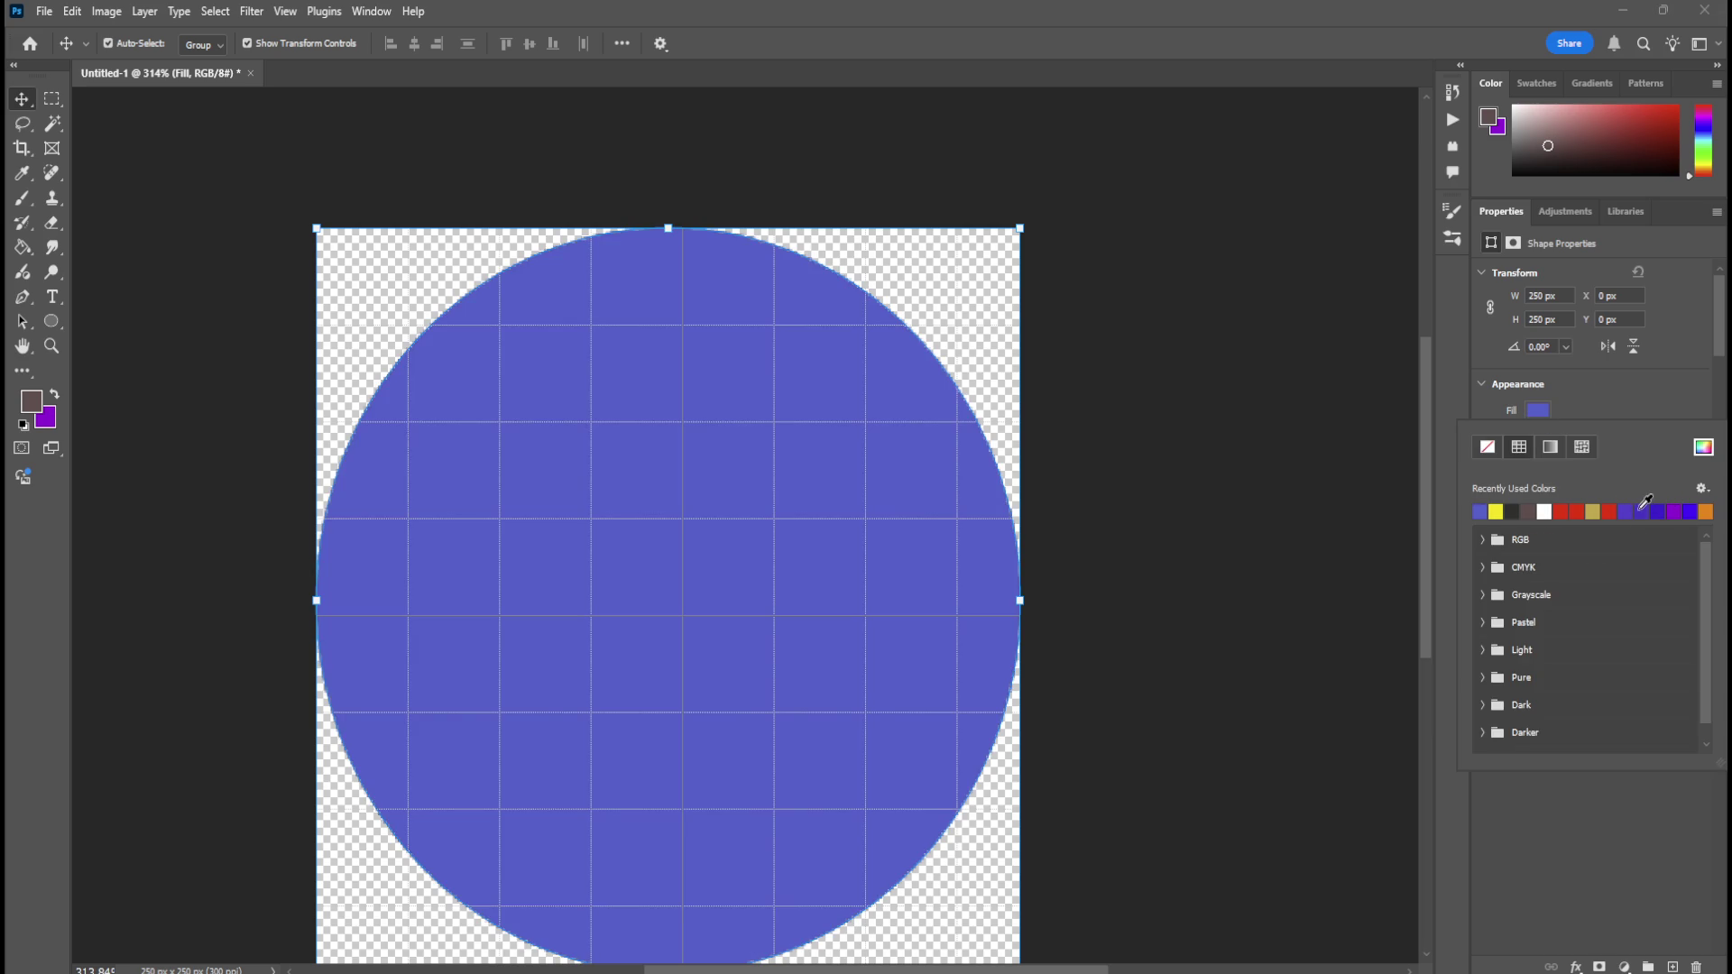
left_click(1640, 509)
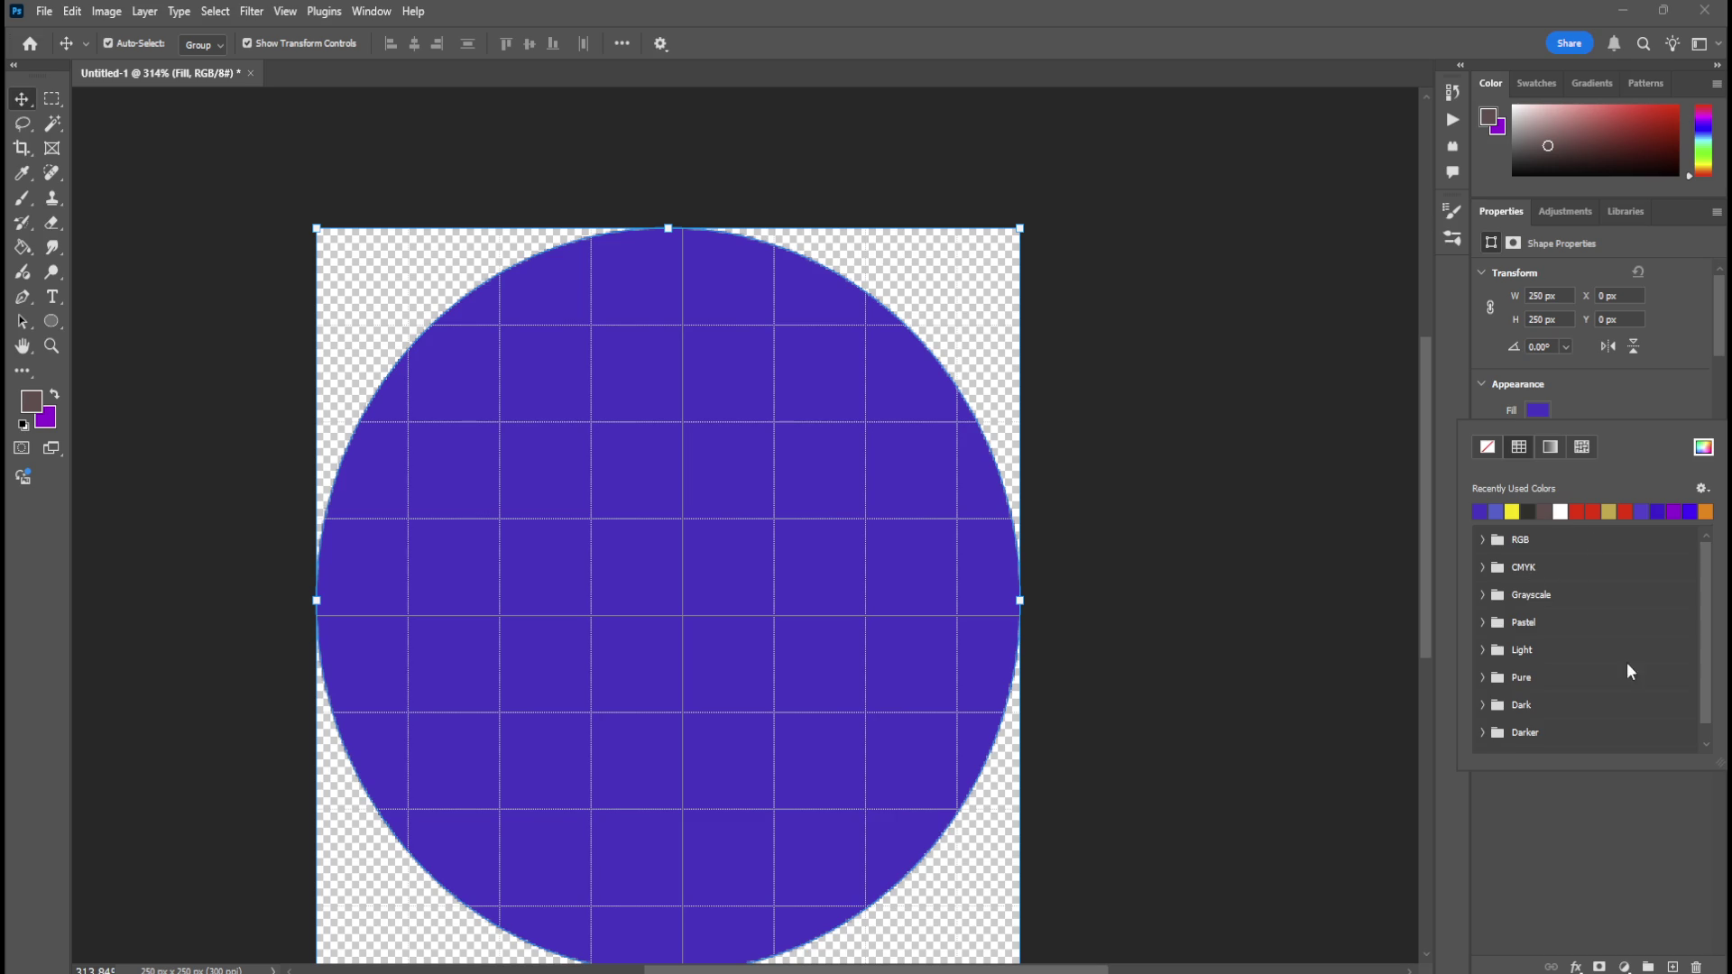
left_click(1708, 511)
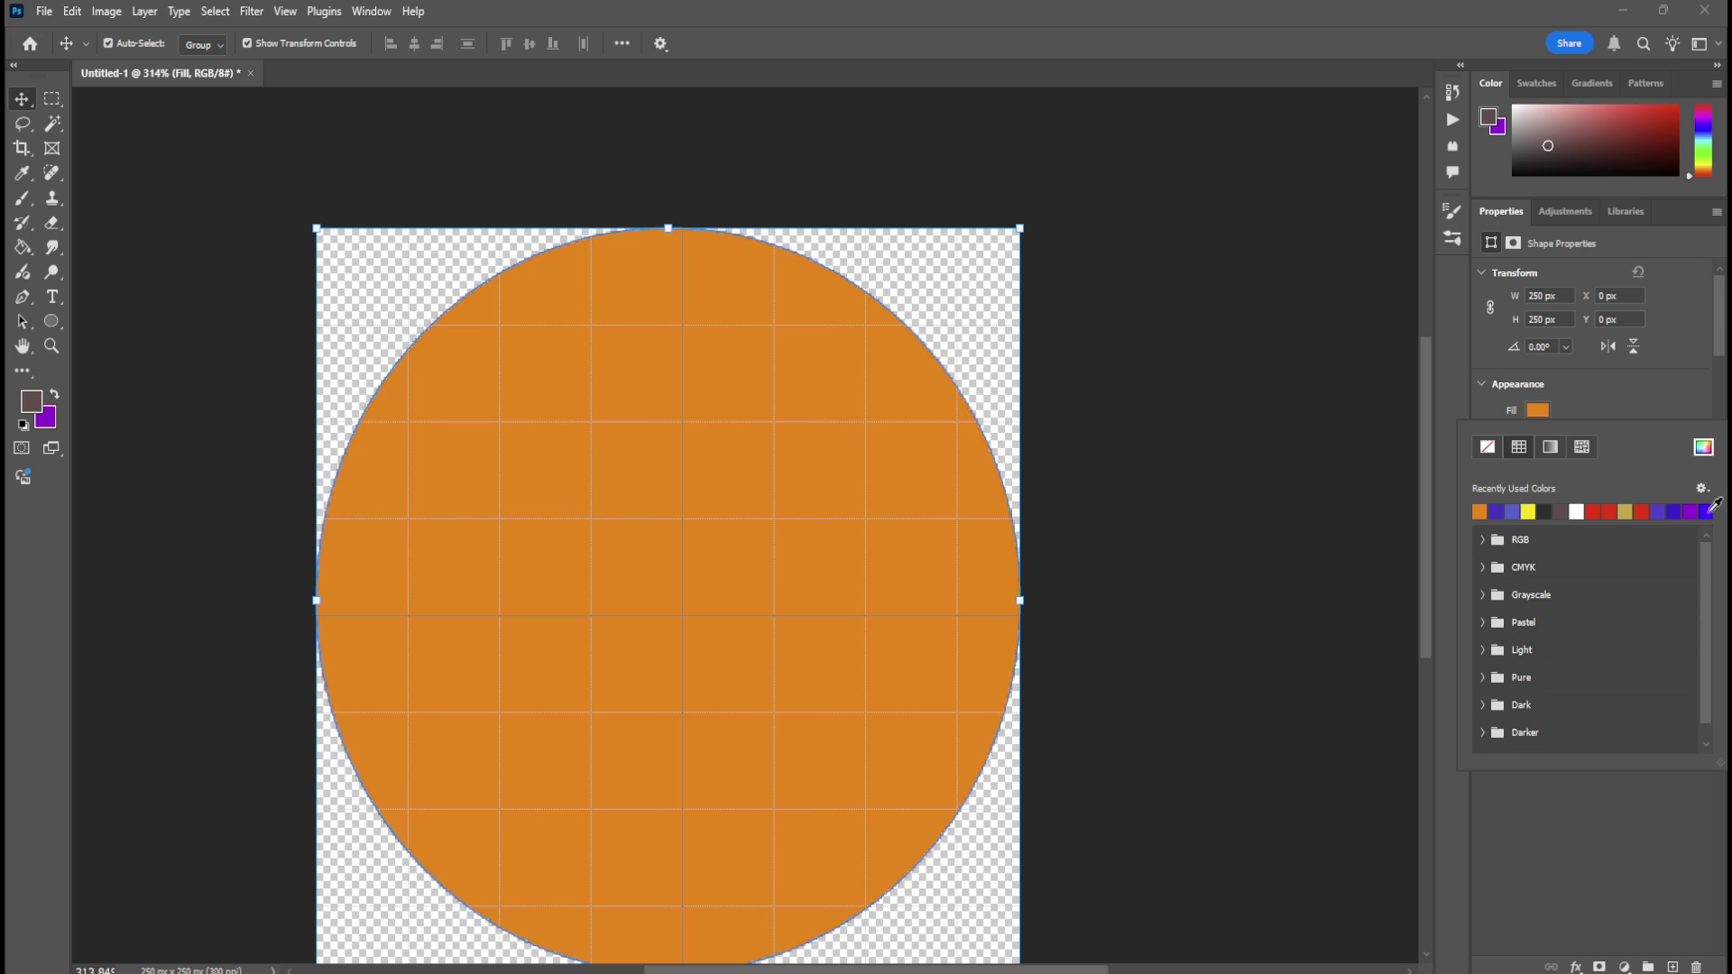
left_click(1589, 807)
Try lowering the Fill layer's opacity, then select the Background layer.
left_click(1581, 596)
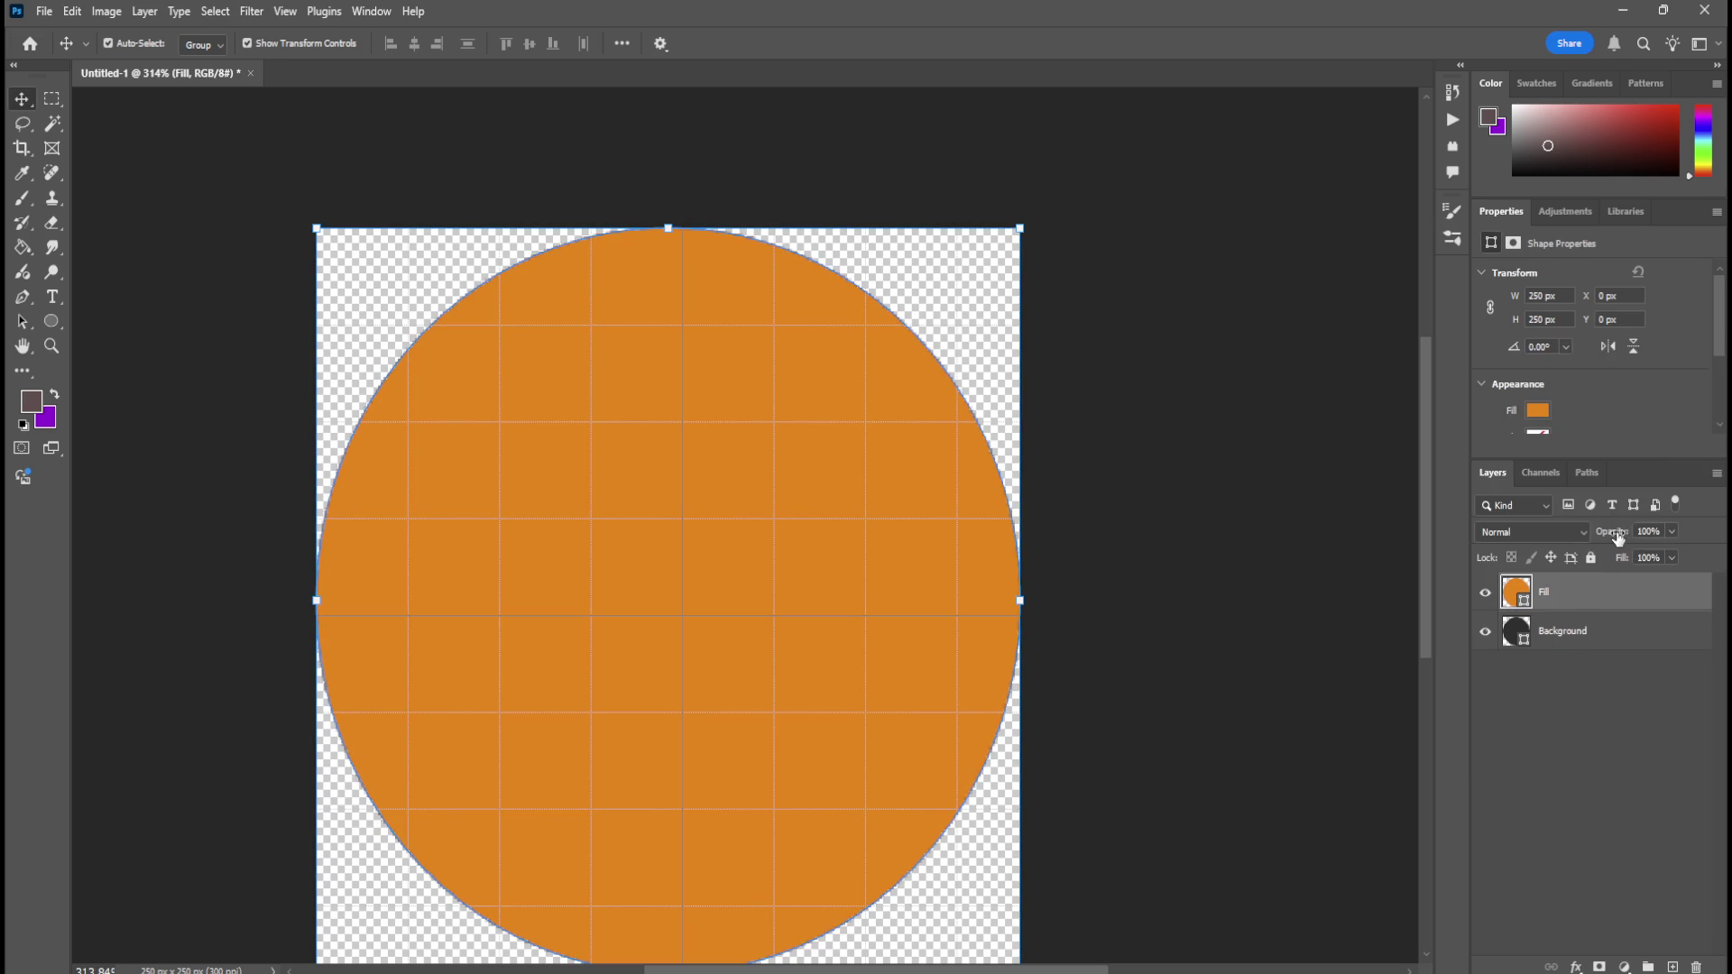
left_click_drag(1503, 546, 1545, 544)
left_click(1553, 634)
left_click(1525, 632)
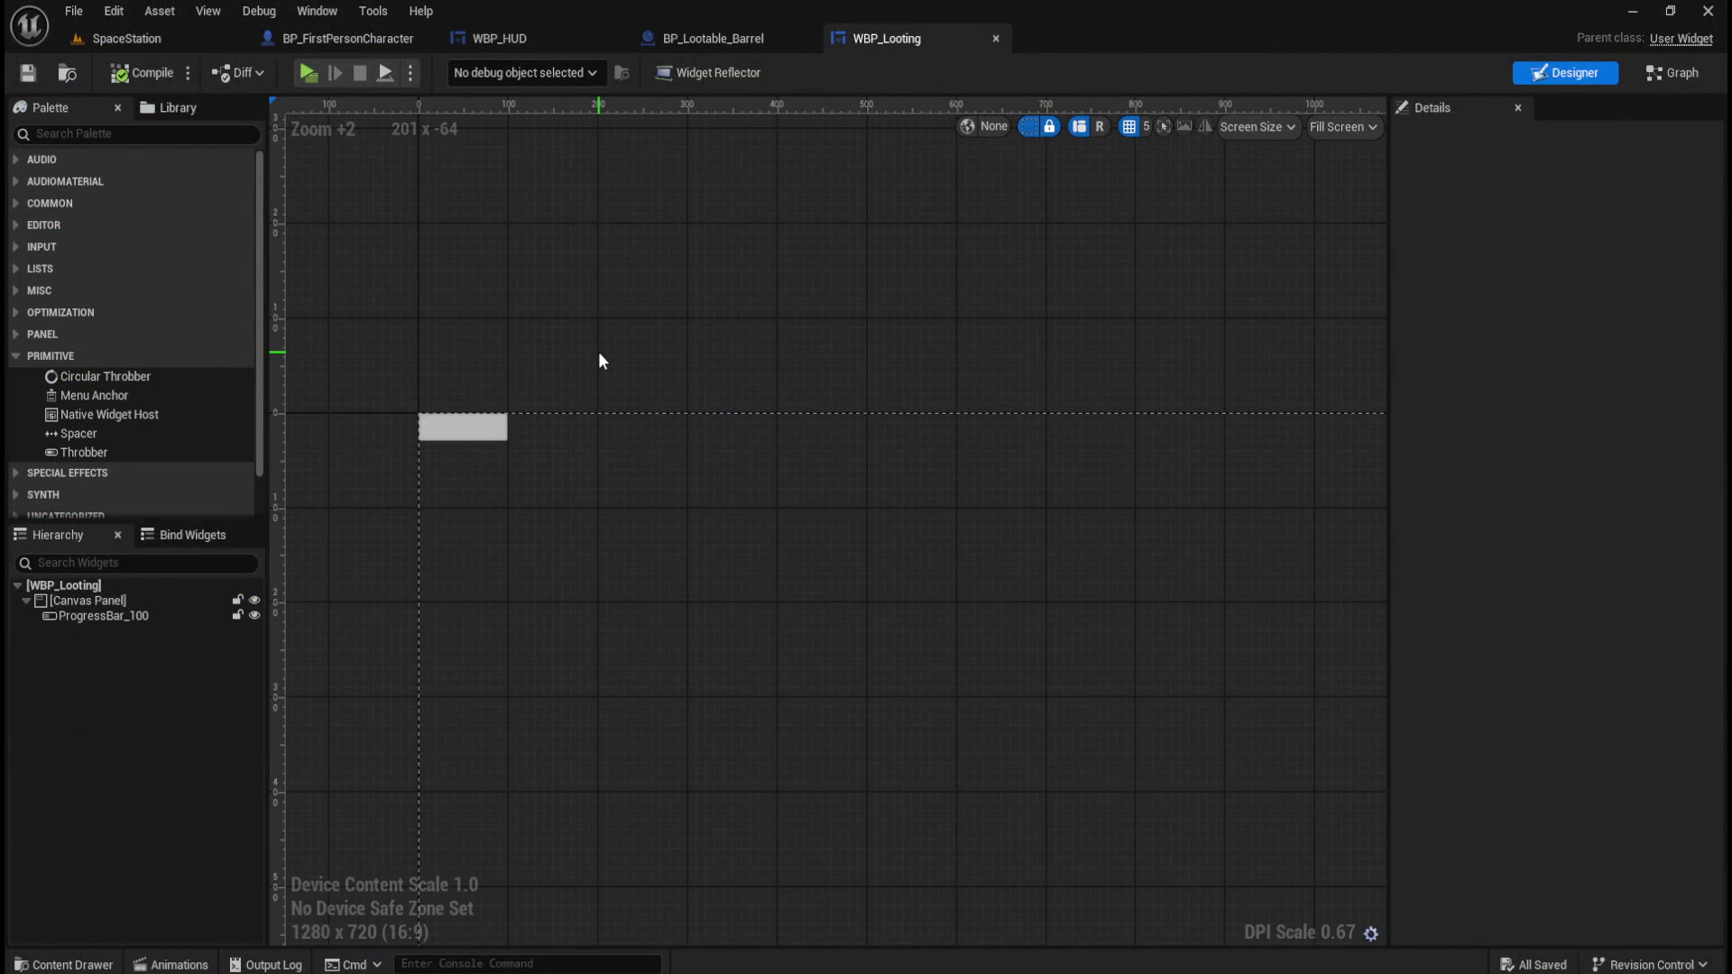
Import the Background and Fill PNGs into Content/UI and preview the orange Fill texture.
key("ctrl+space")
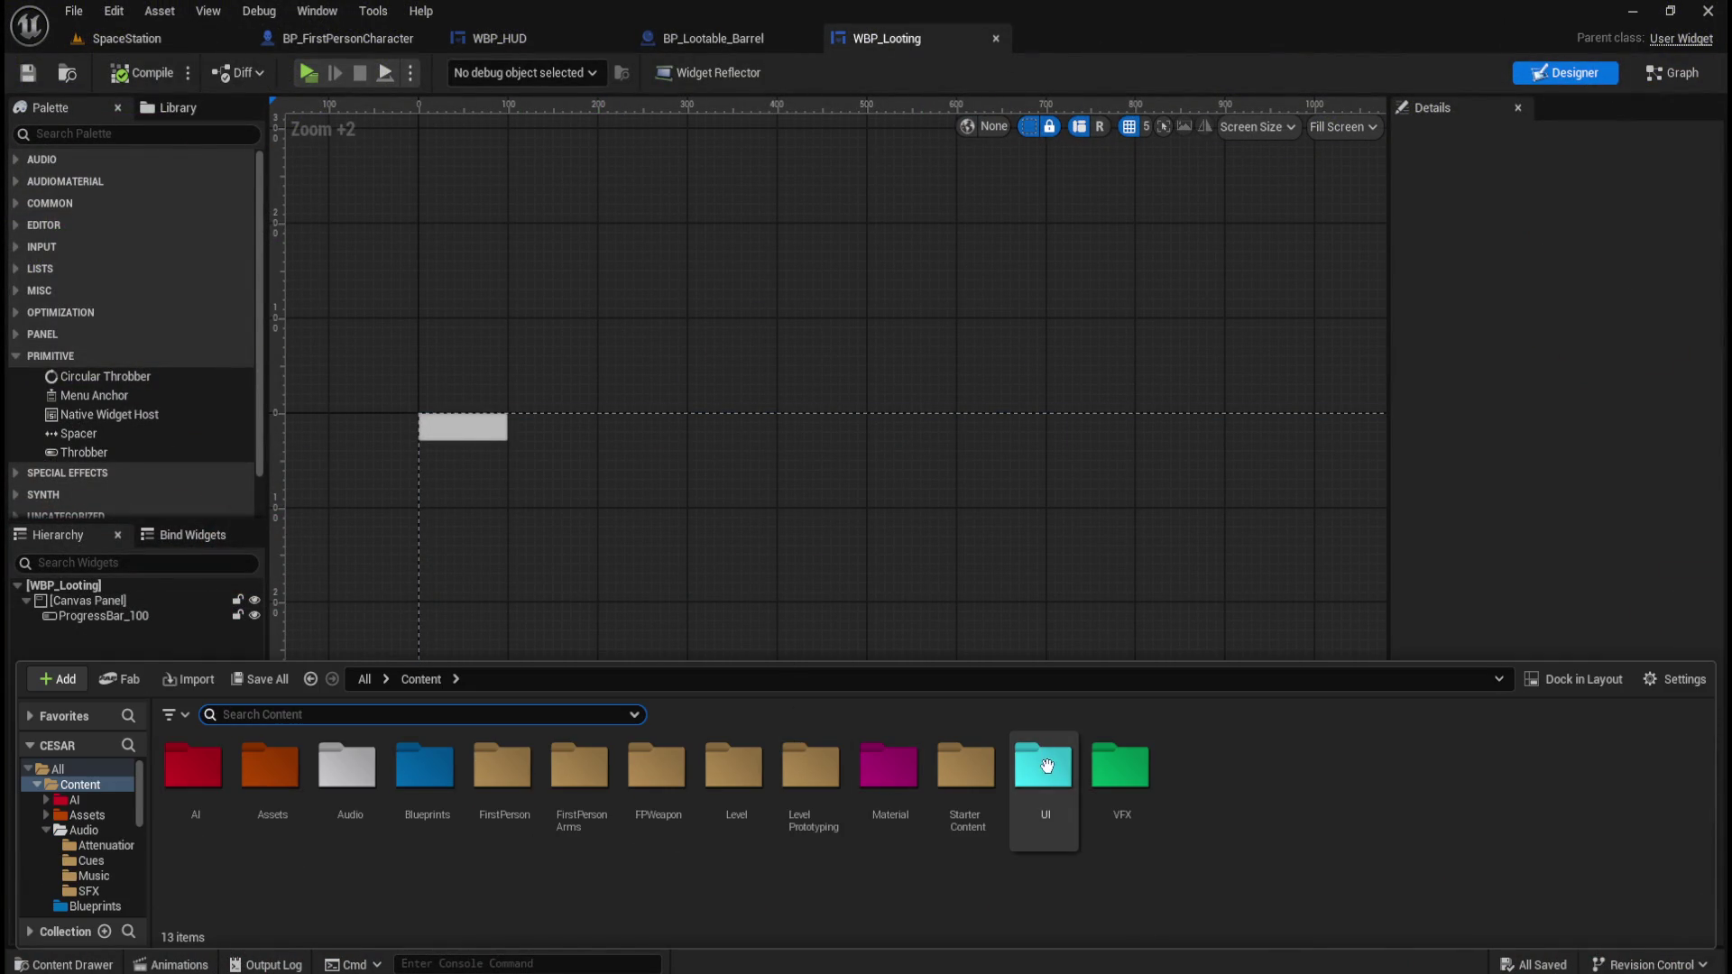
double_click(1046, 774)
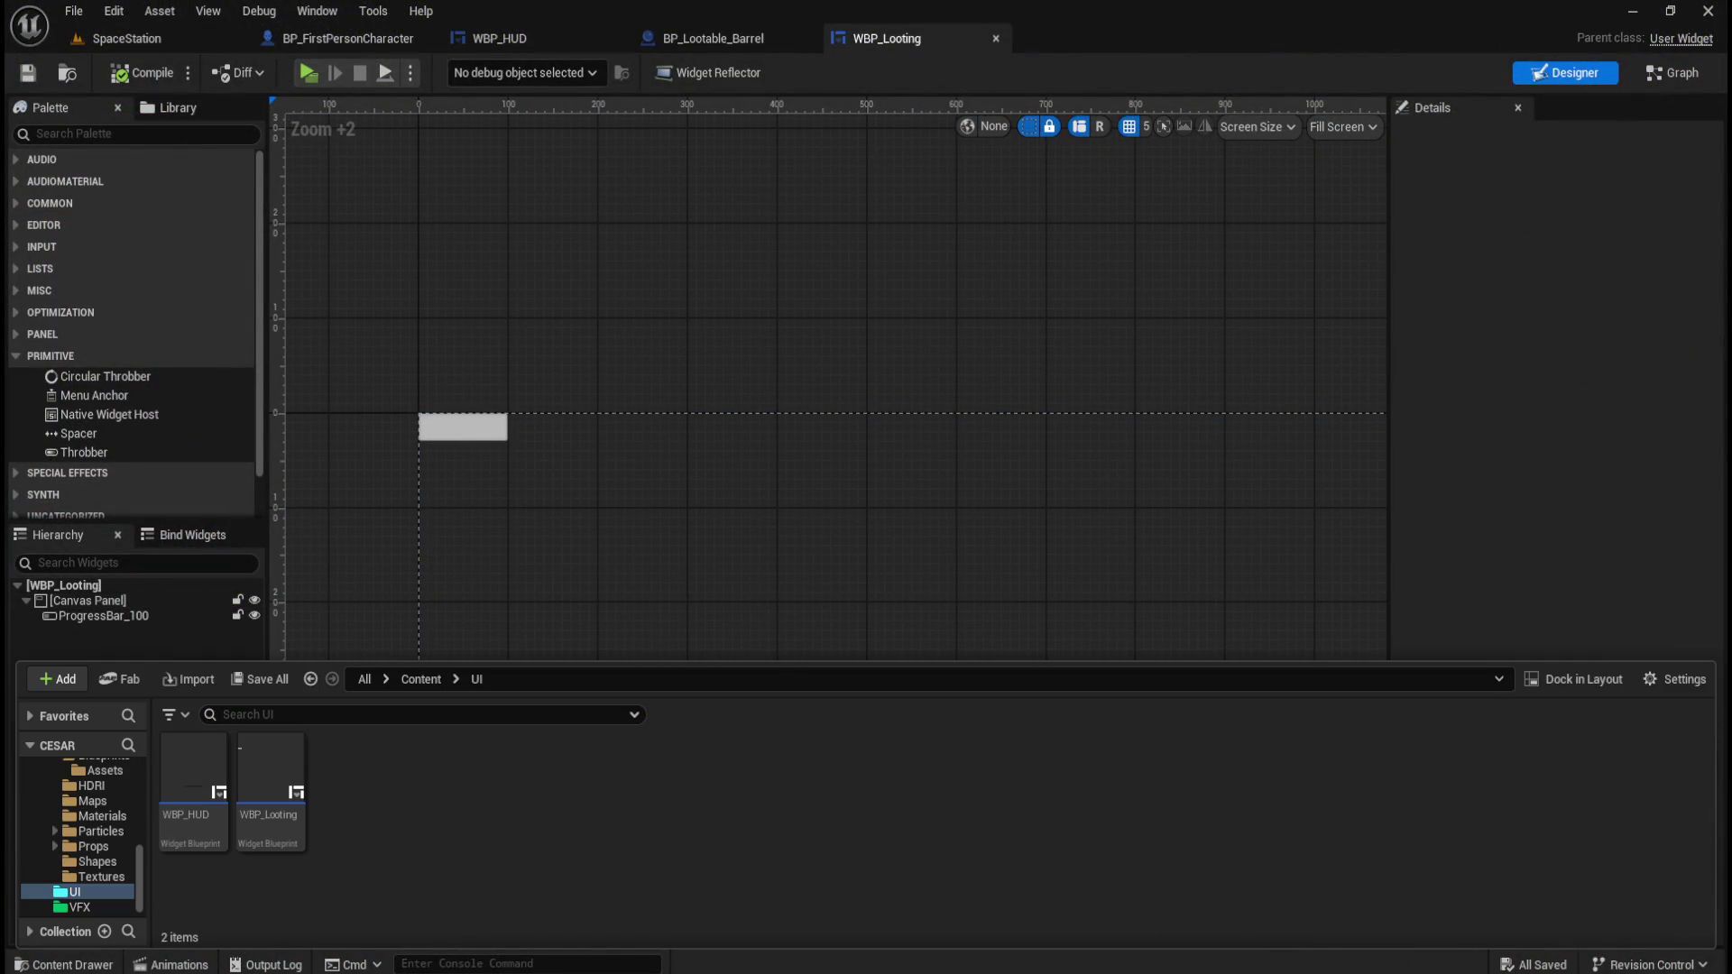
left_click_drag(618, 842, 615, 832)
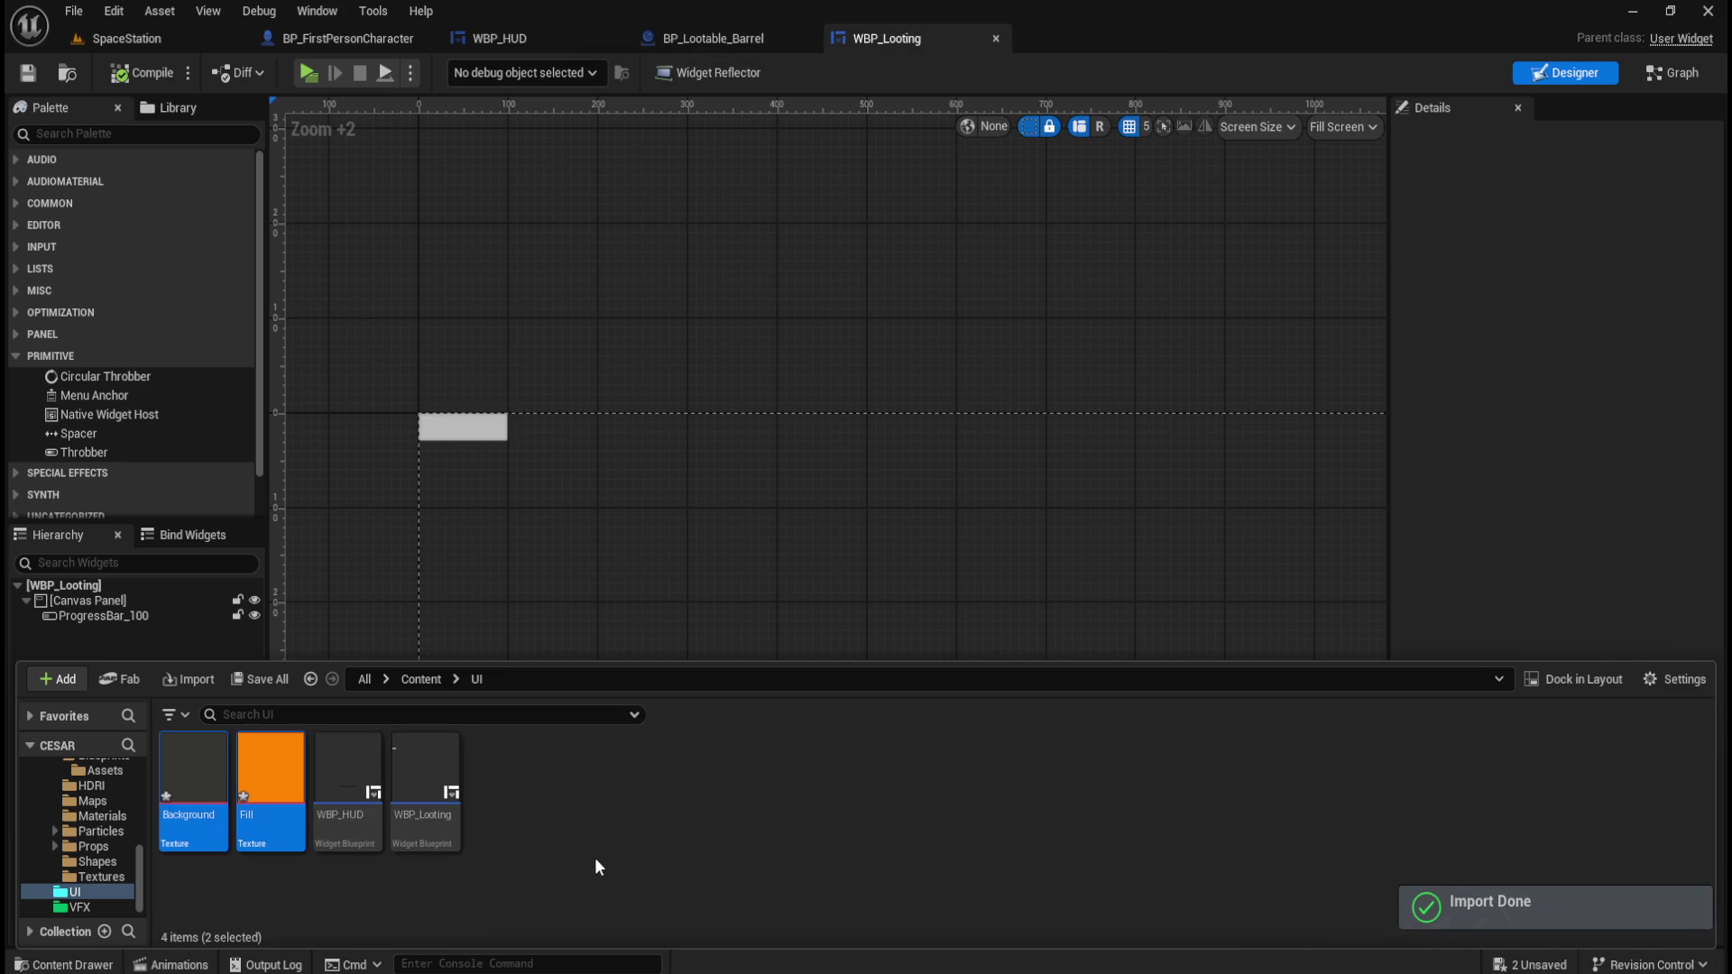
left_click(581, 863)
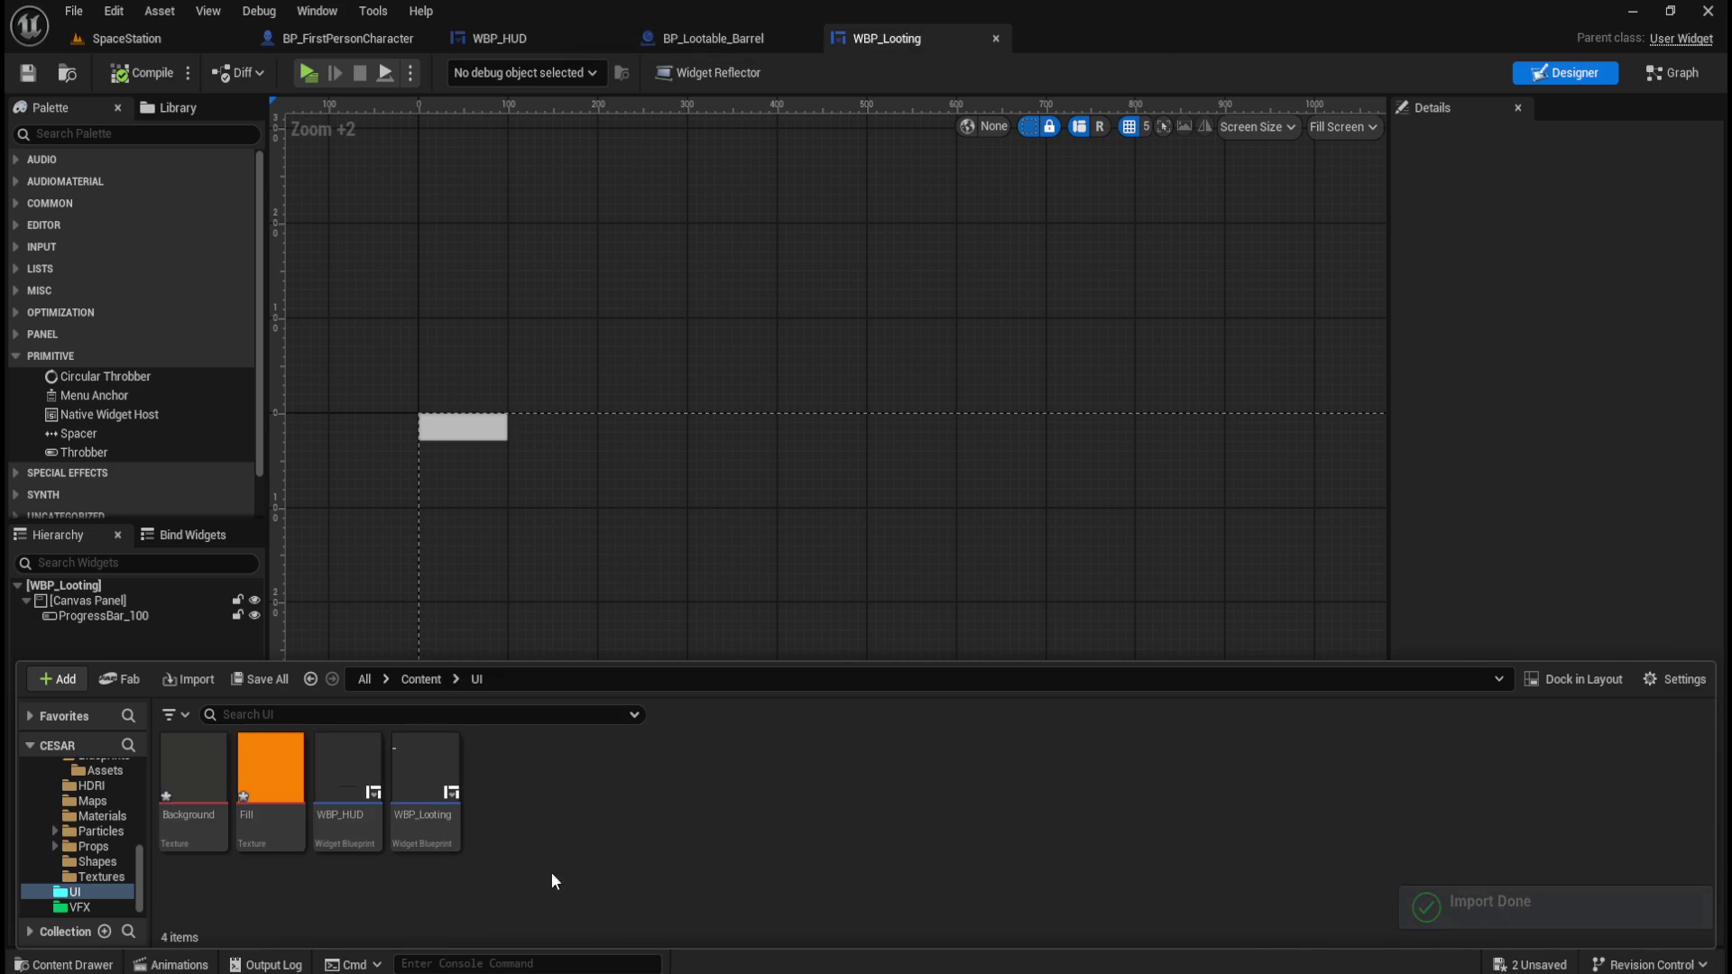
double_click(279, 798)
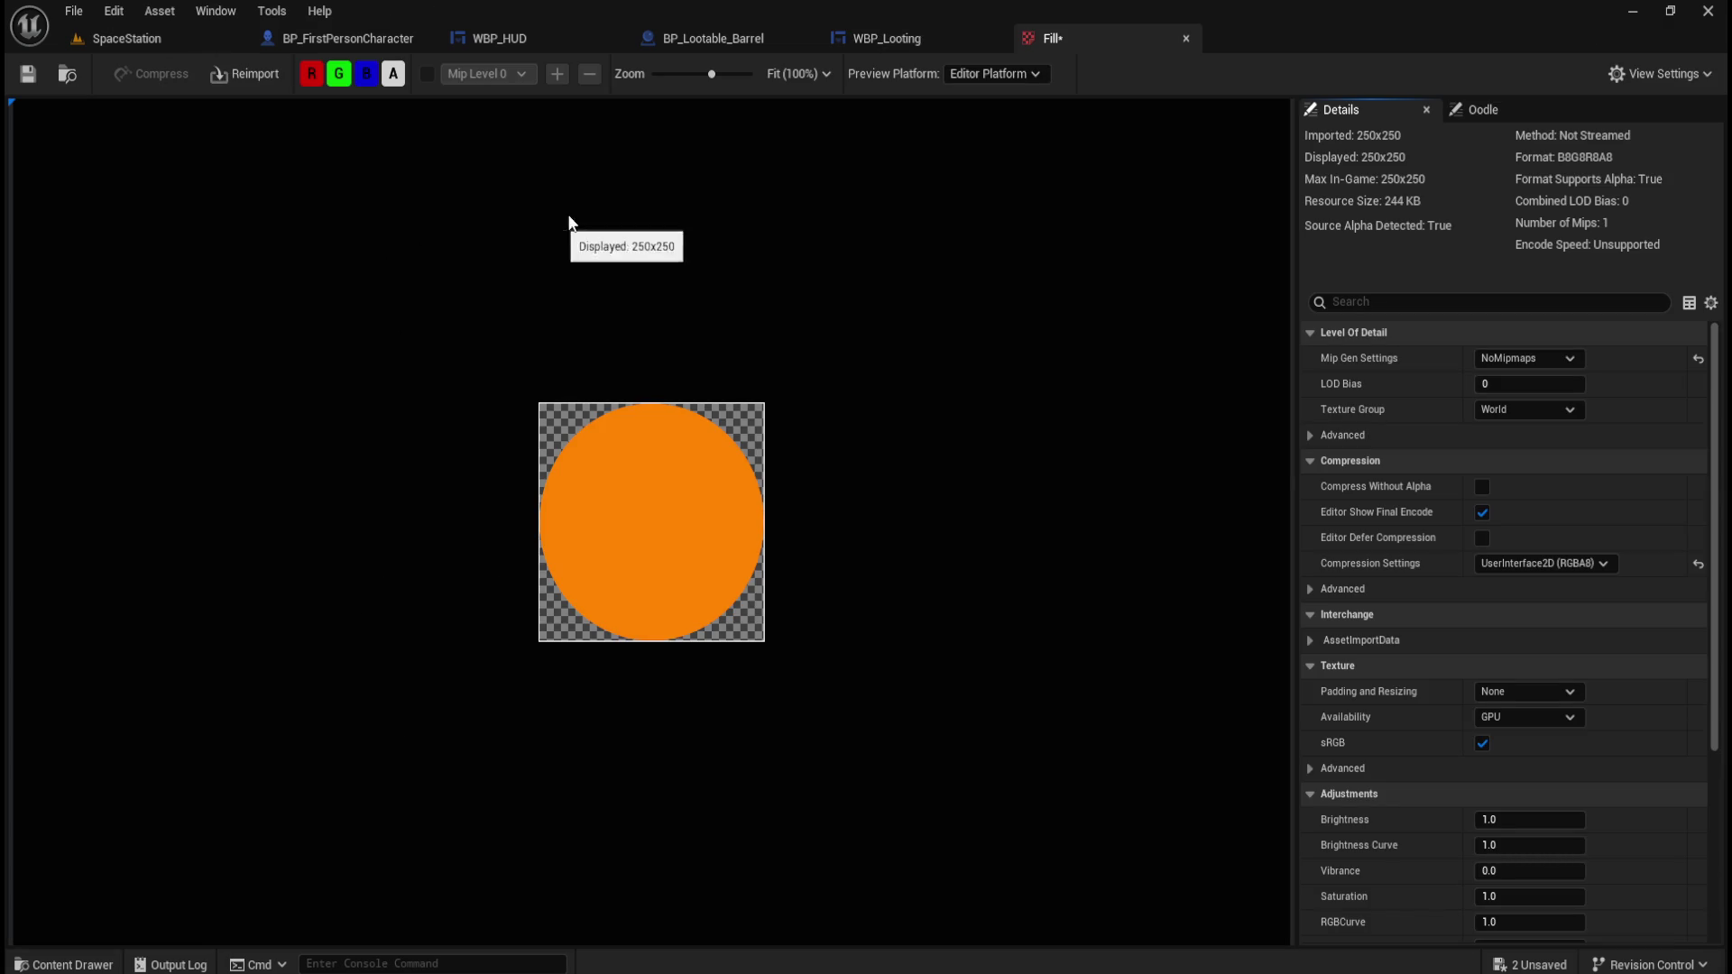
left_click(1186, 38)
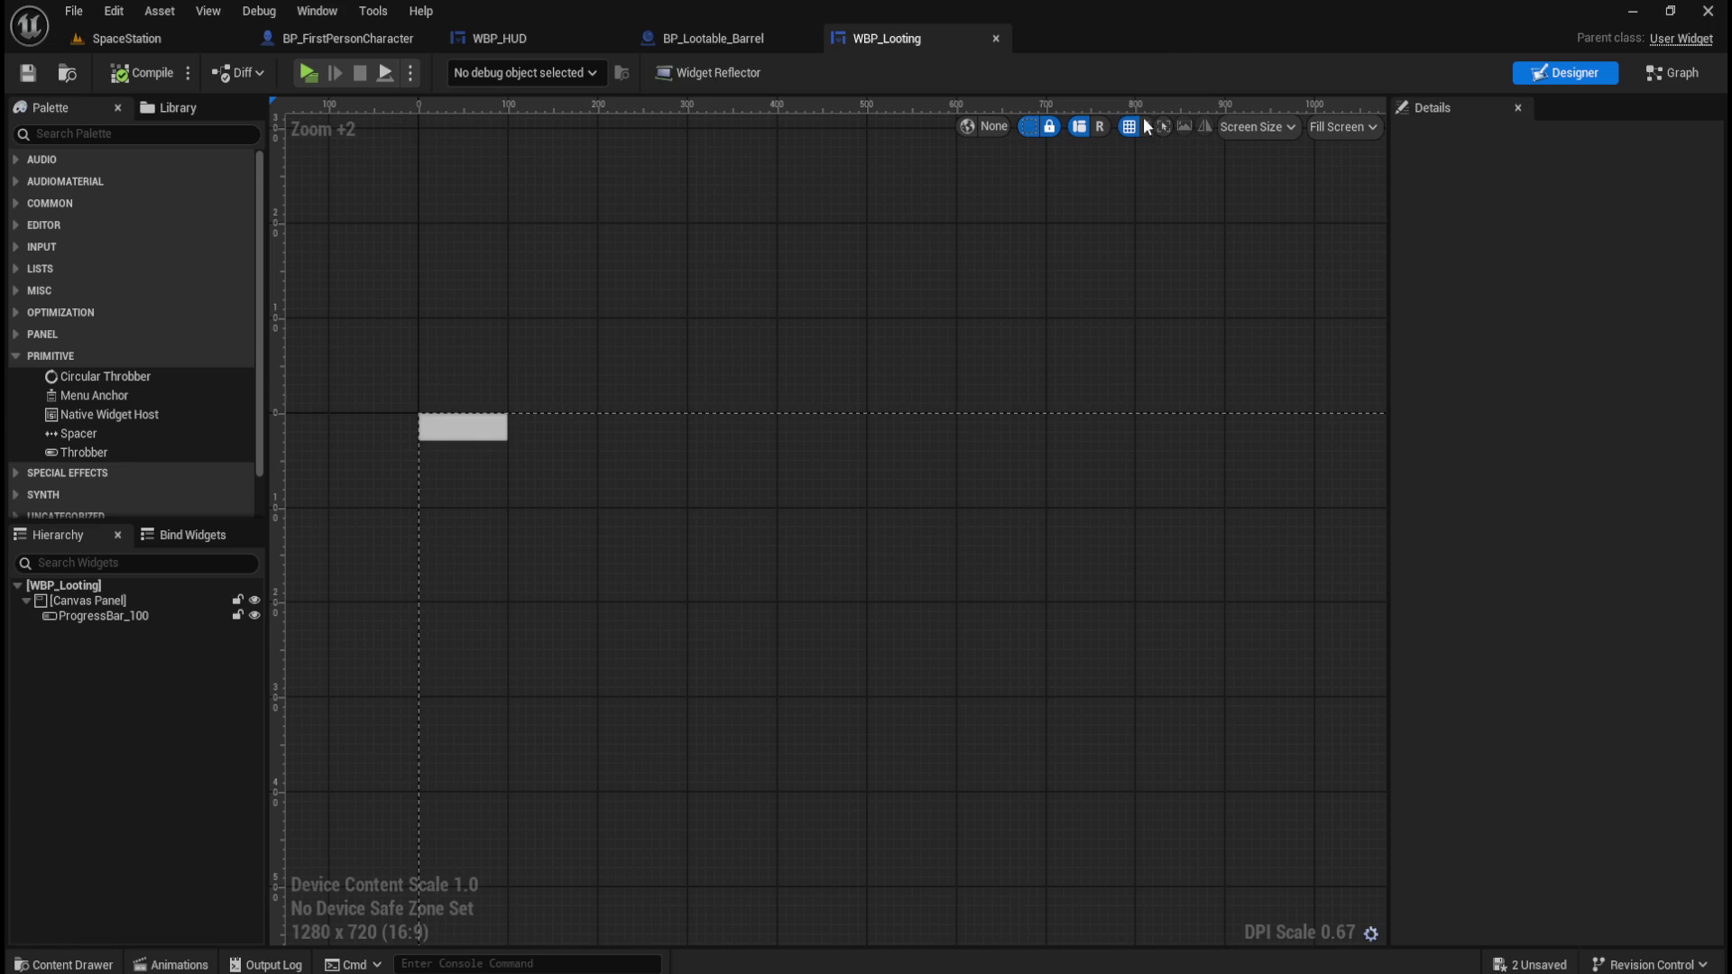
Anchor ProgressBar_100 to the canvas centre at position 0,0 with 0.5 alignment.
key("ctrl+space")
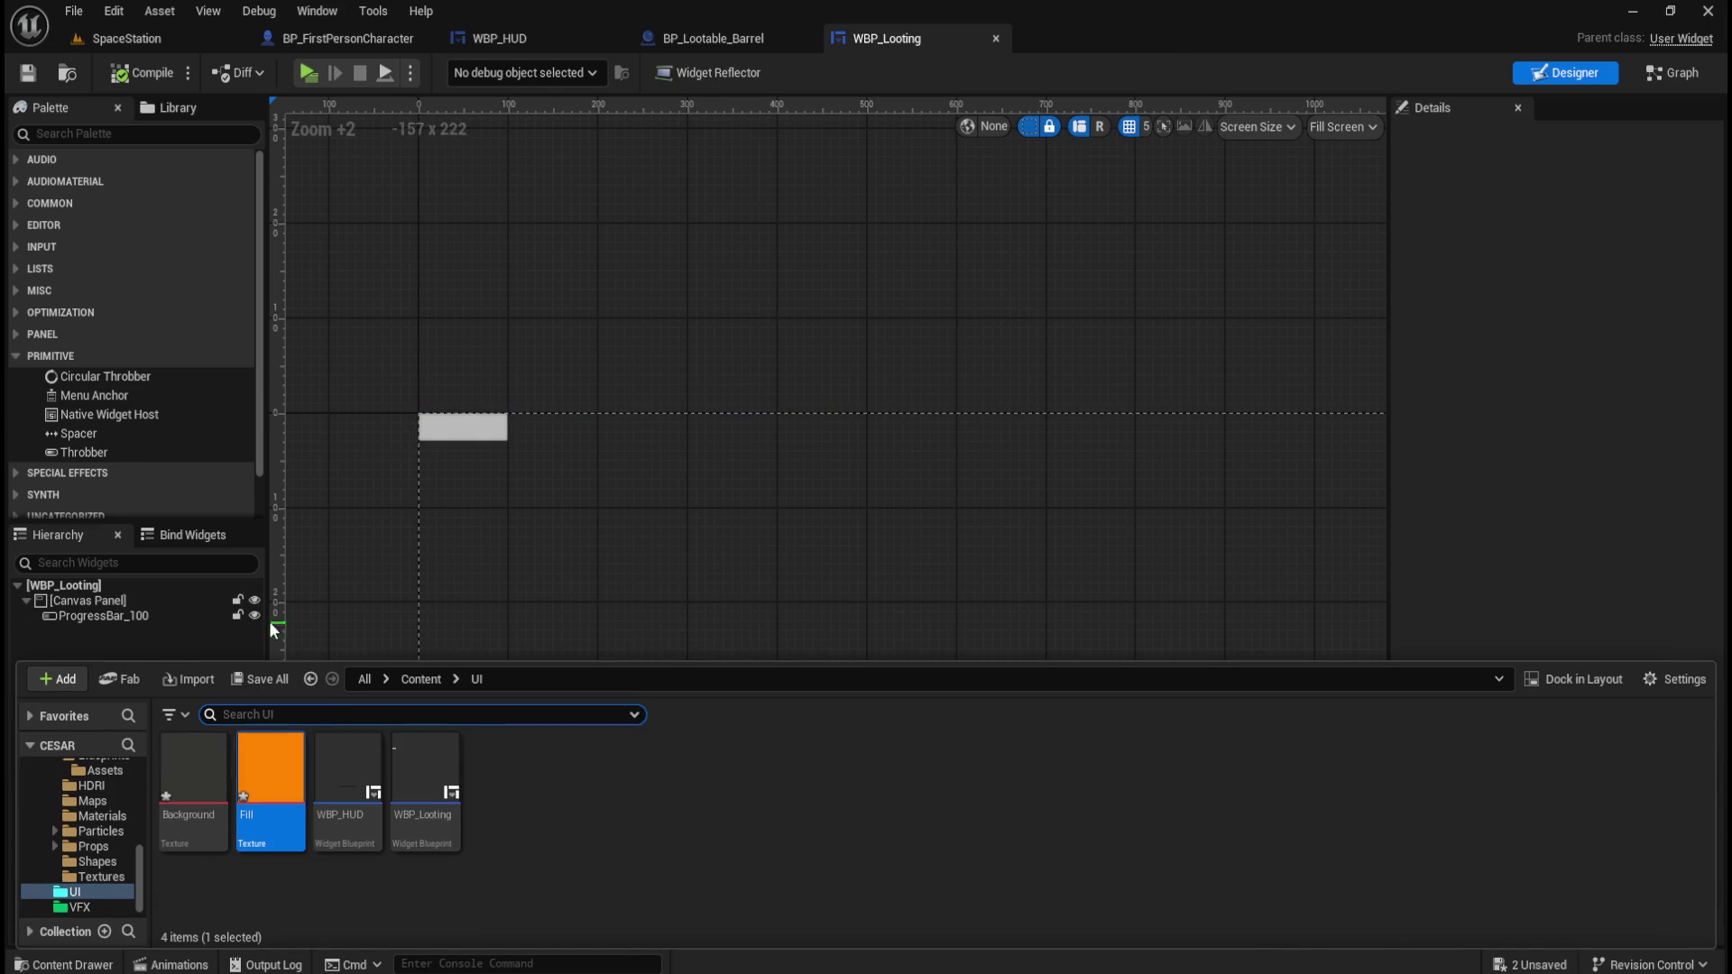
left_click(154, 616)
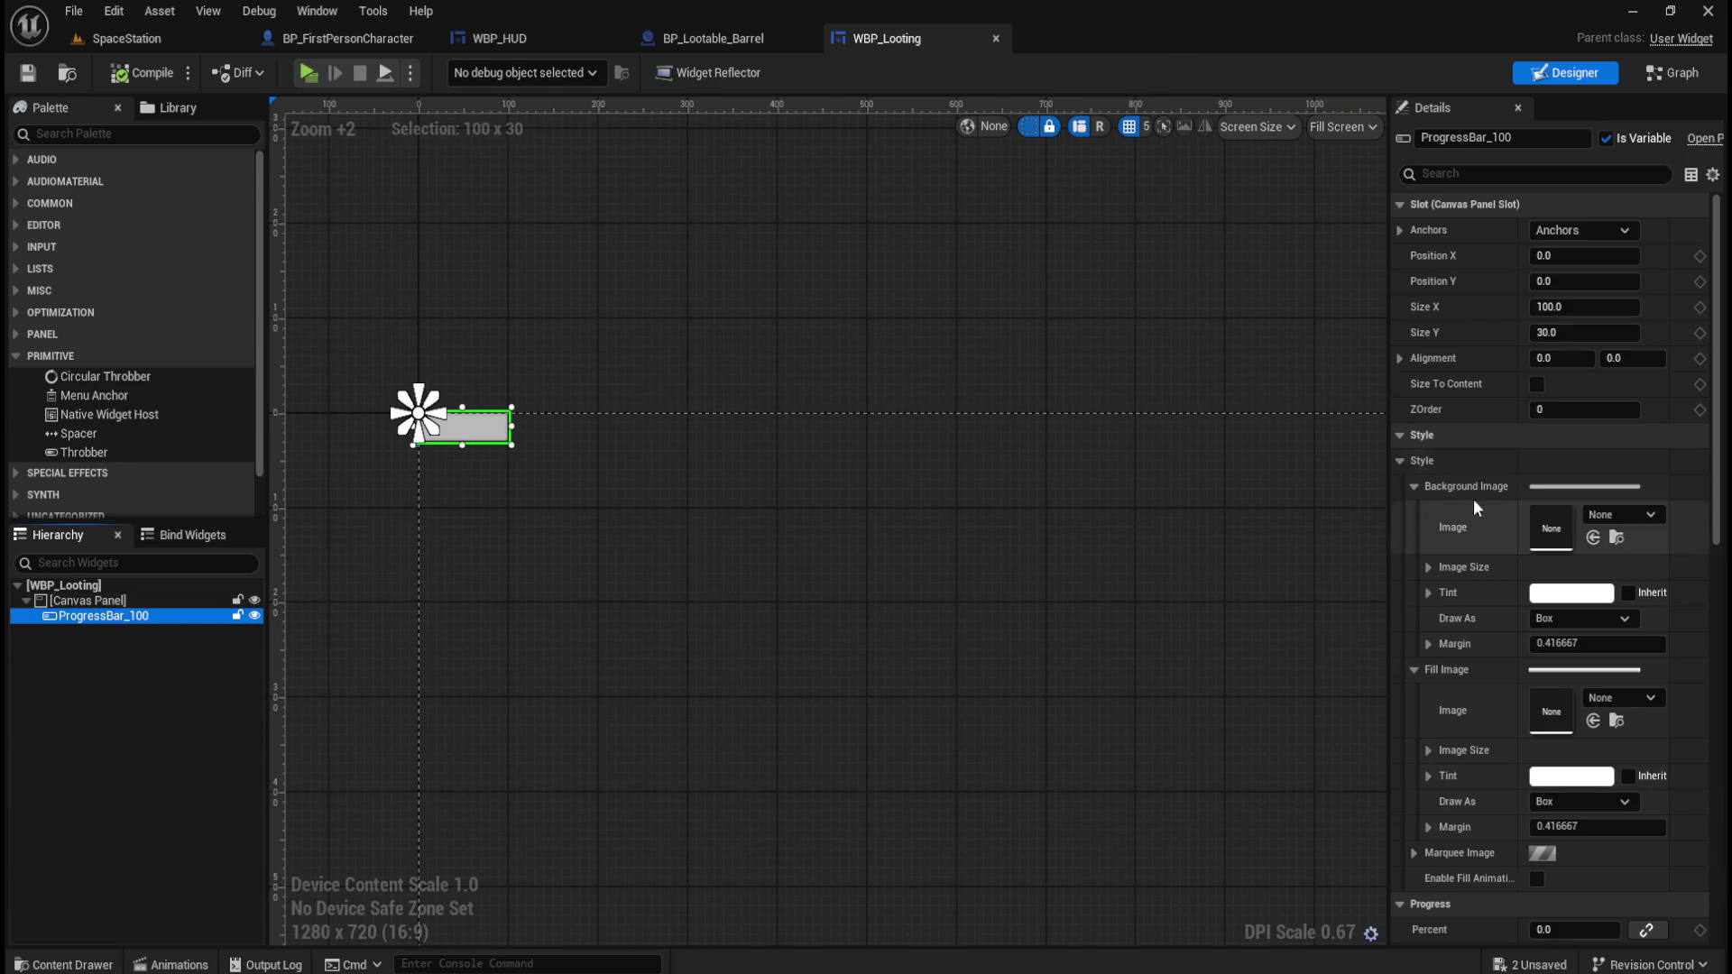
scroll(599, 430, "down", 6)
scroll(614, 430, "up", 1)
scroll(553, 328, "up", 2)
scroll(947, 598, "down", 2)
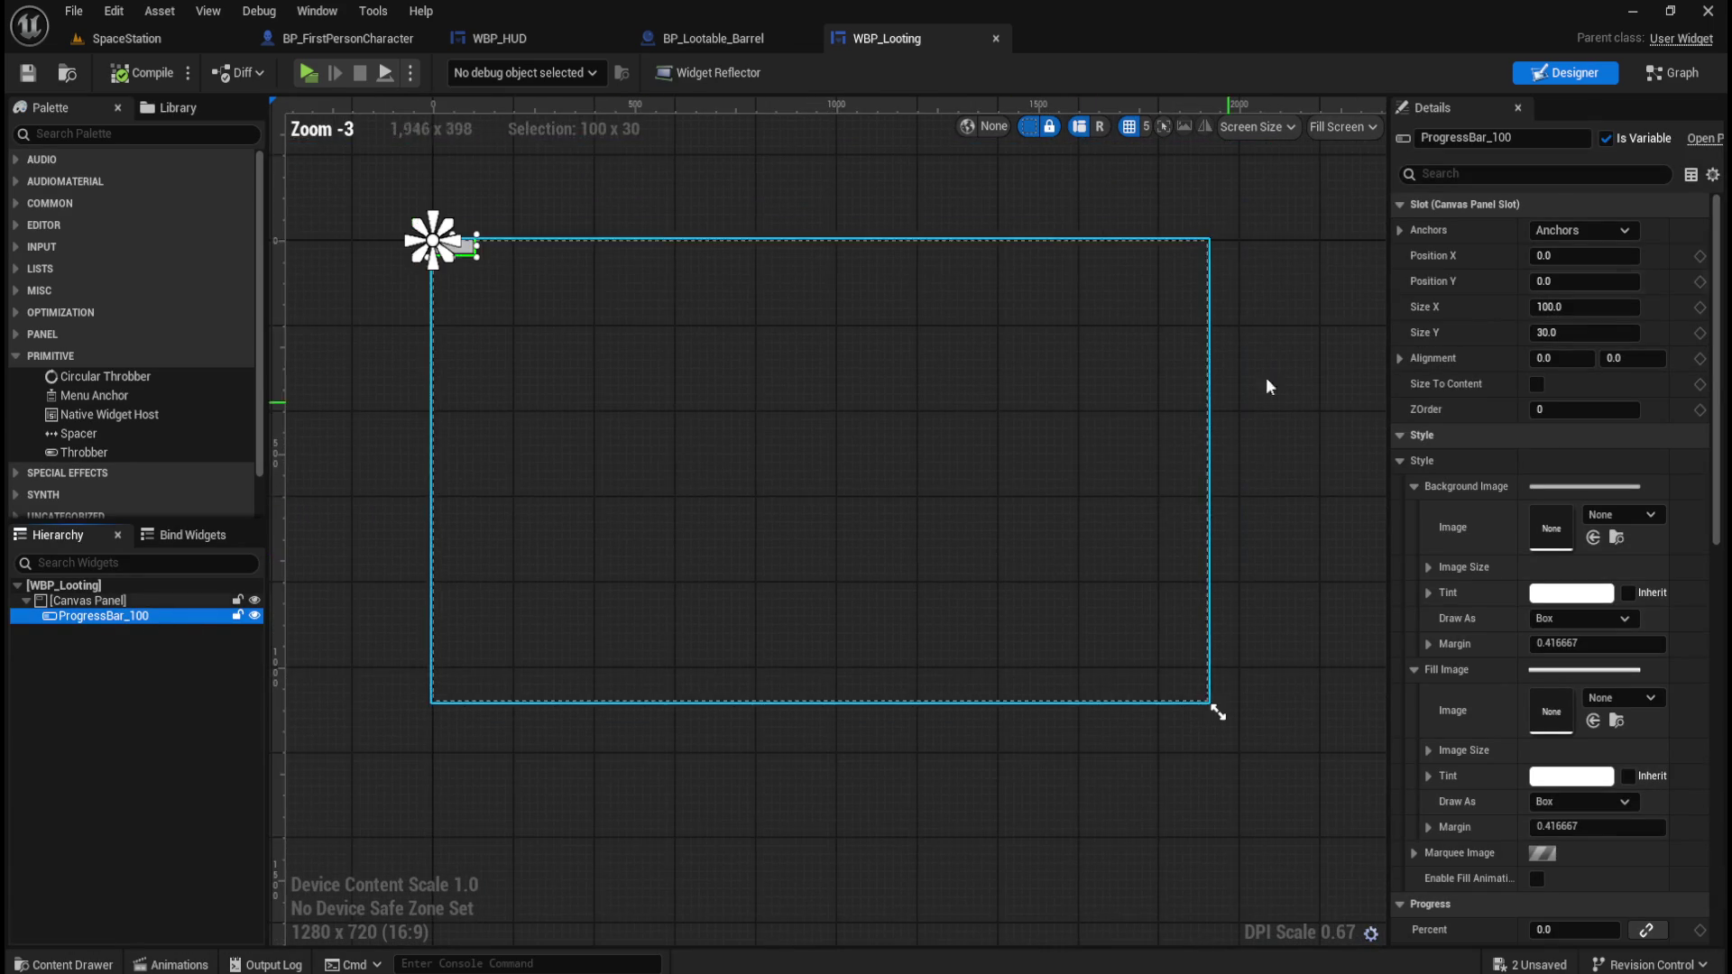
left_click(1584, 231)
left_click(1574, 343)
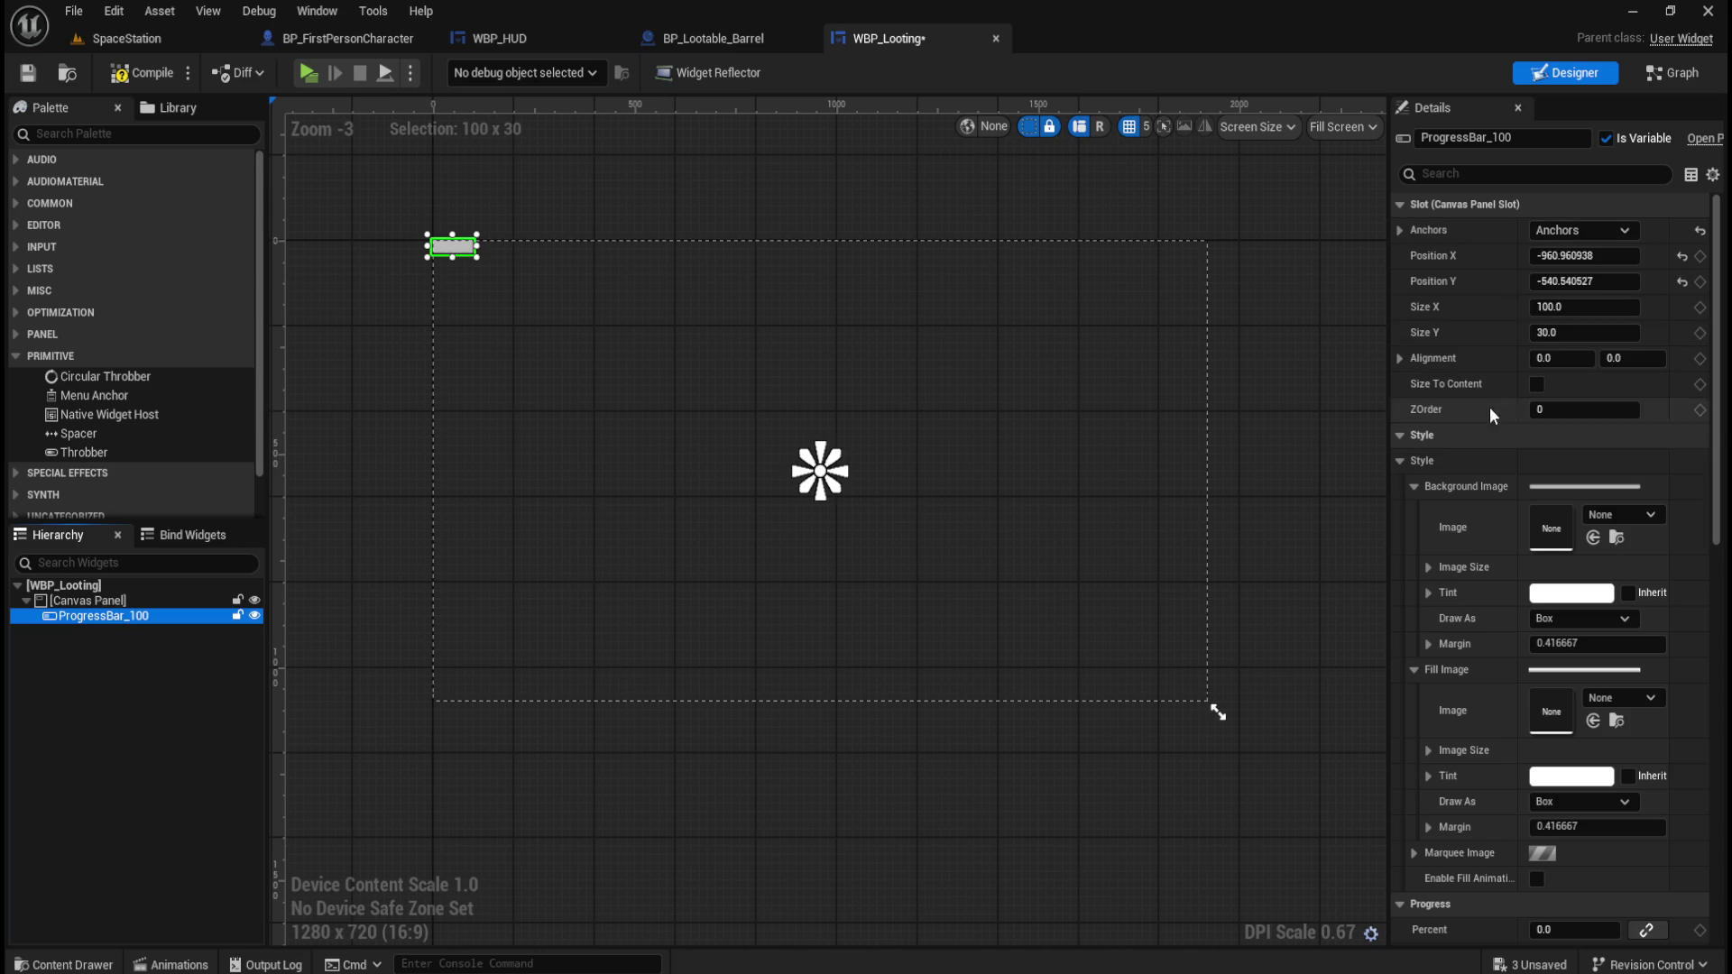
left_click(1681, 257)
left_click(1682, 282)
left_click(1566, 359)
type("0.5")
key("Tab")
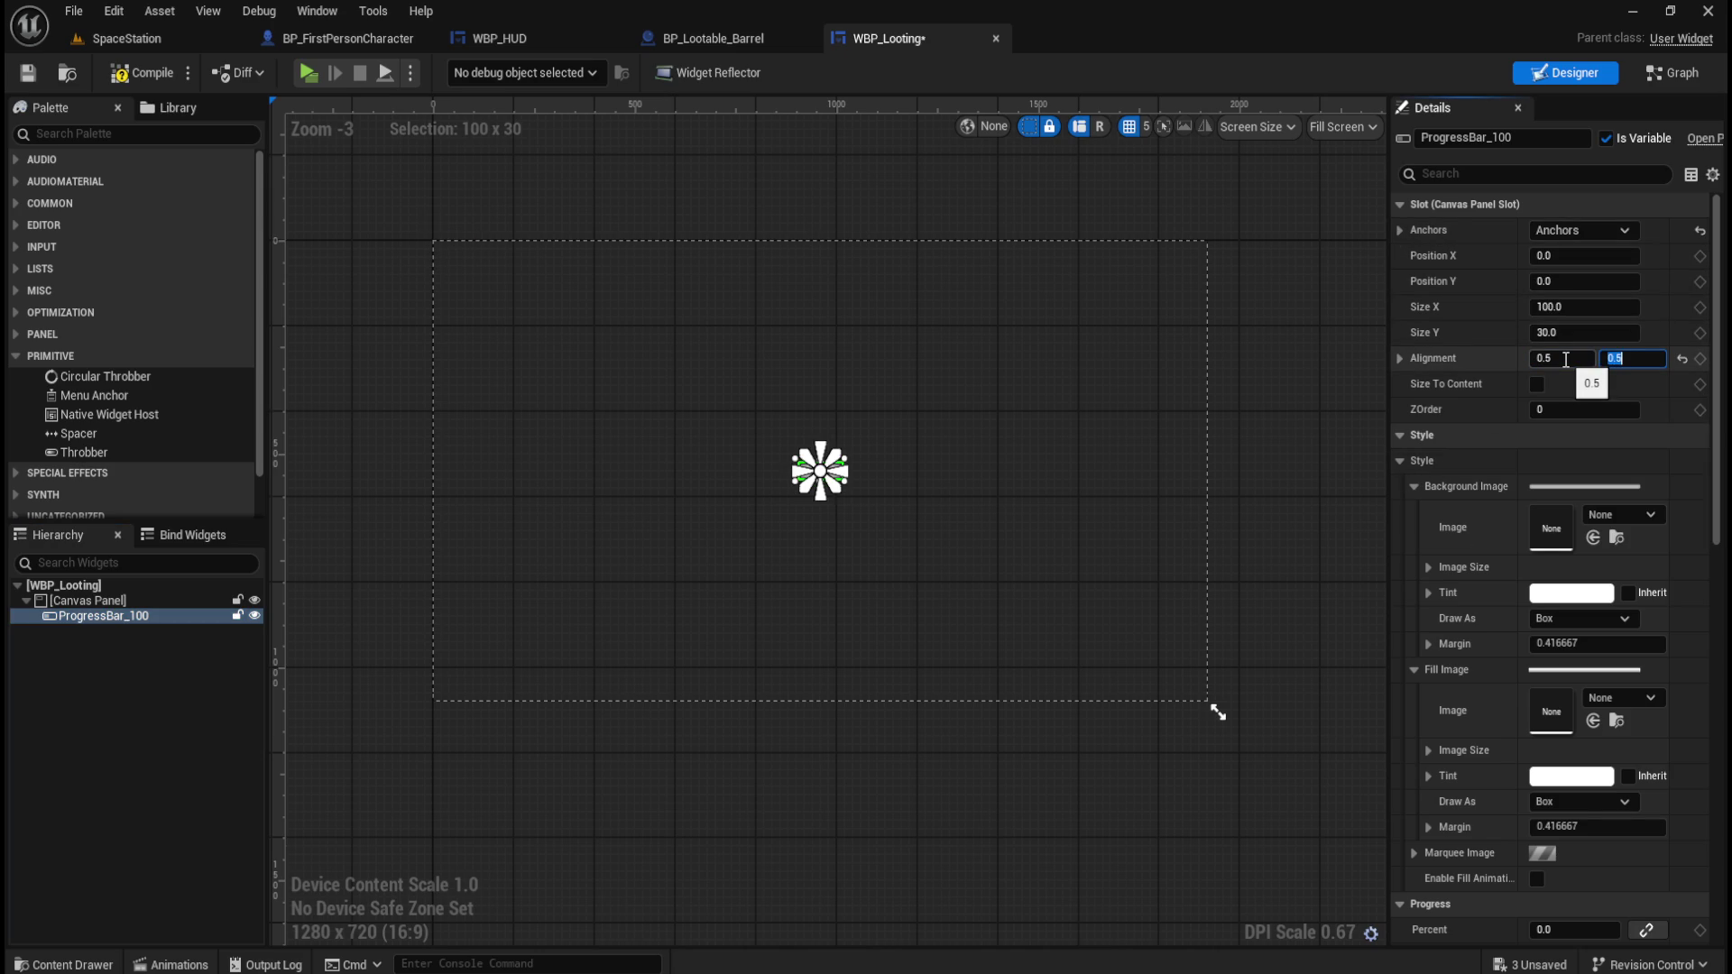
Reselect ProgressBar_100 and bring up the UI folder's Background and Fill textures.
scroll(911, 503, "up", 9)
scroll(955, 510, "up", 1)
scroll(869, 658, "down", 10)
left_click(920, 267)
scroll(884, 584, "up", 4)
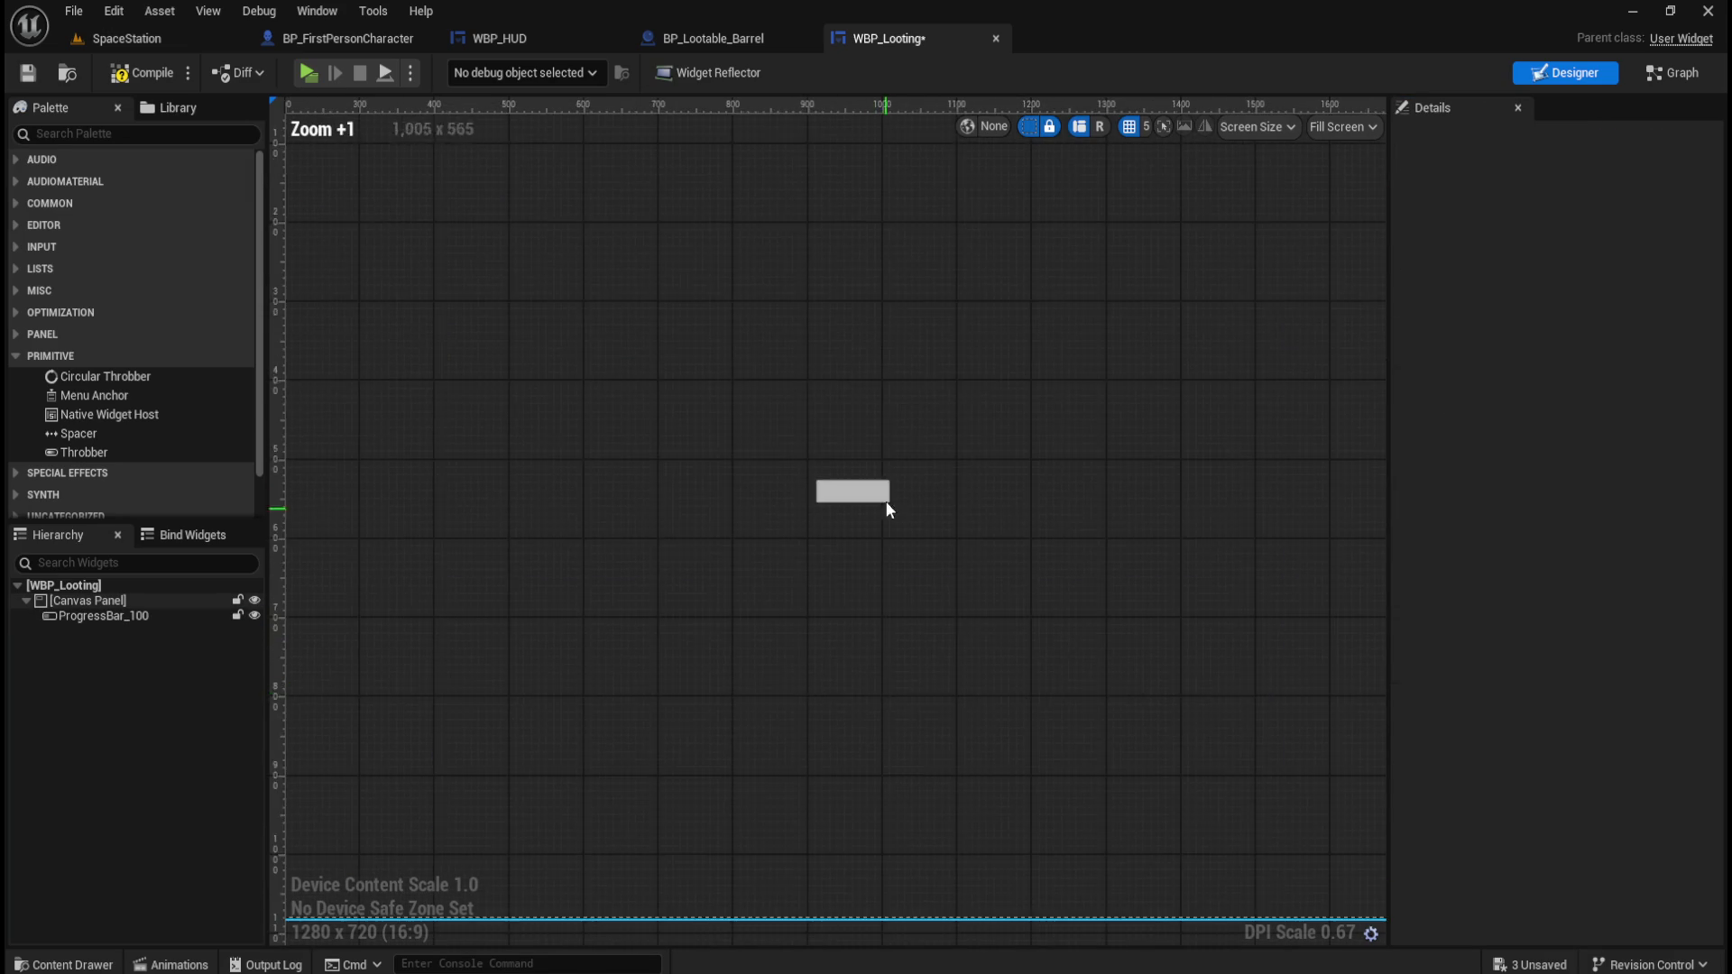
scroll(906, 584, "up", 6)
left_click(90, 615)
scroll(745, 631, "up", 1)
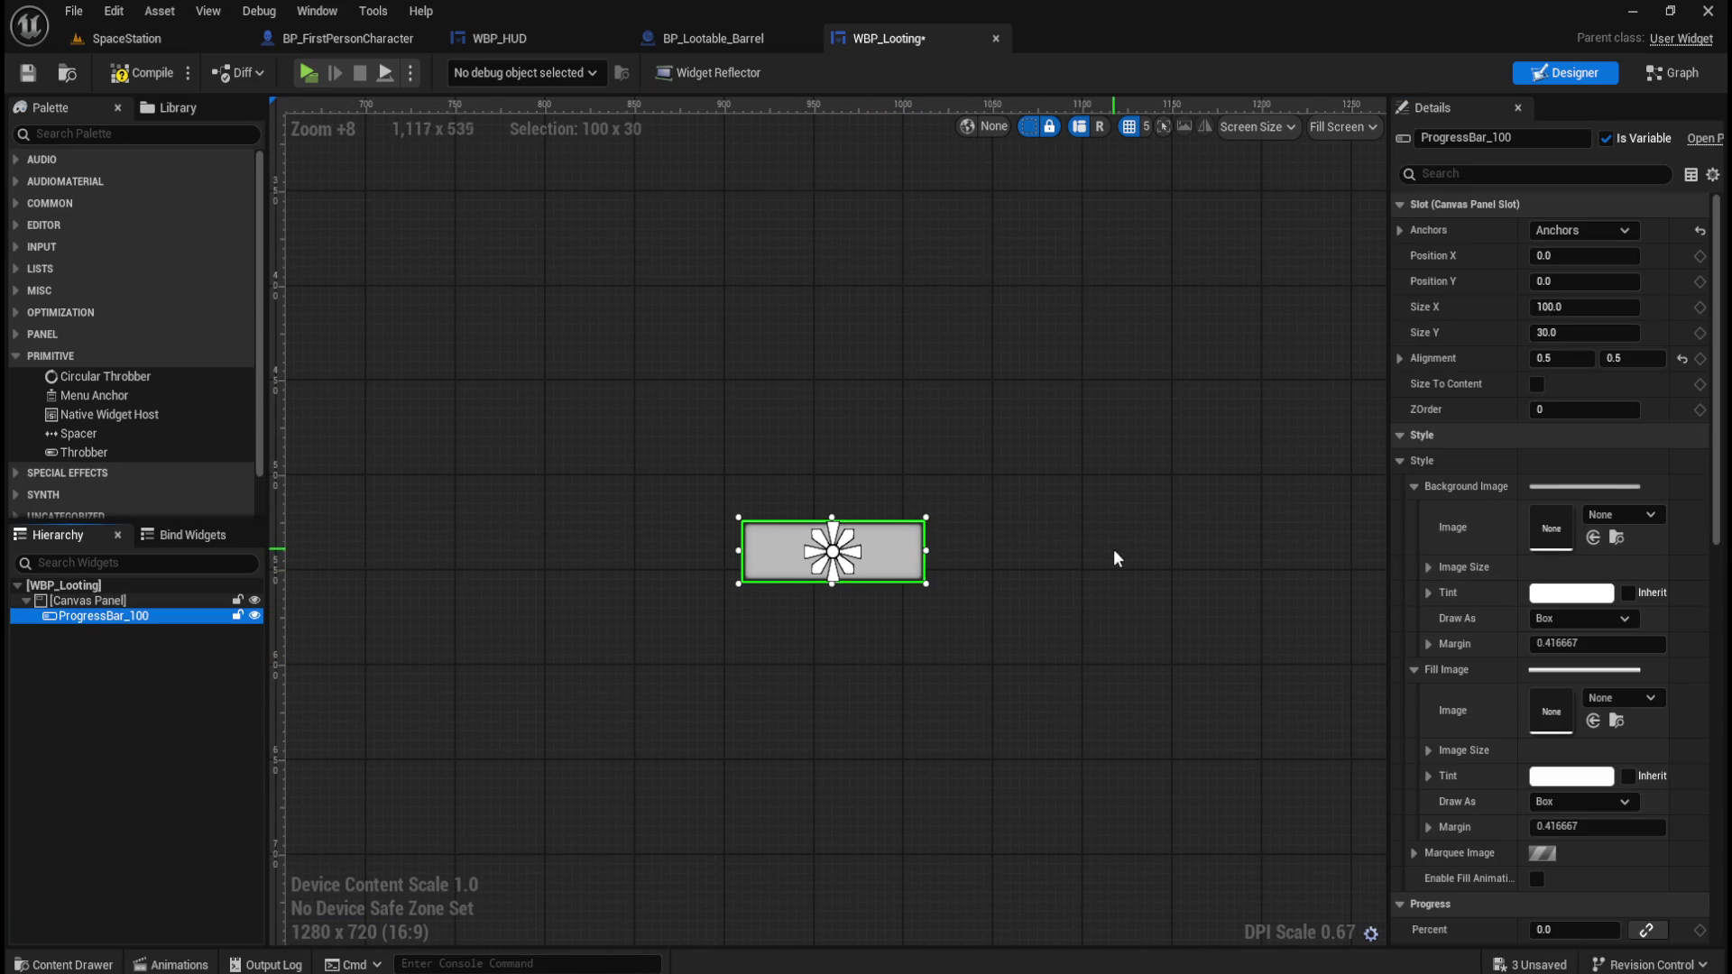
key("ctrl+space")
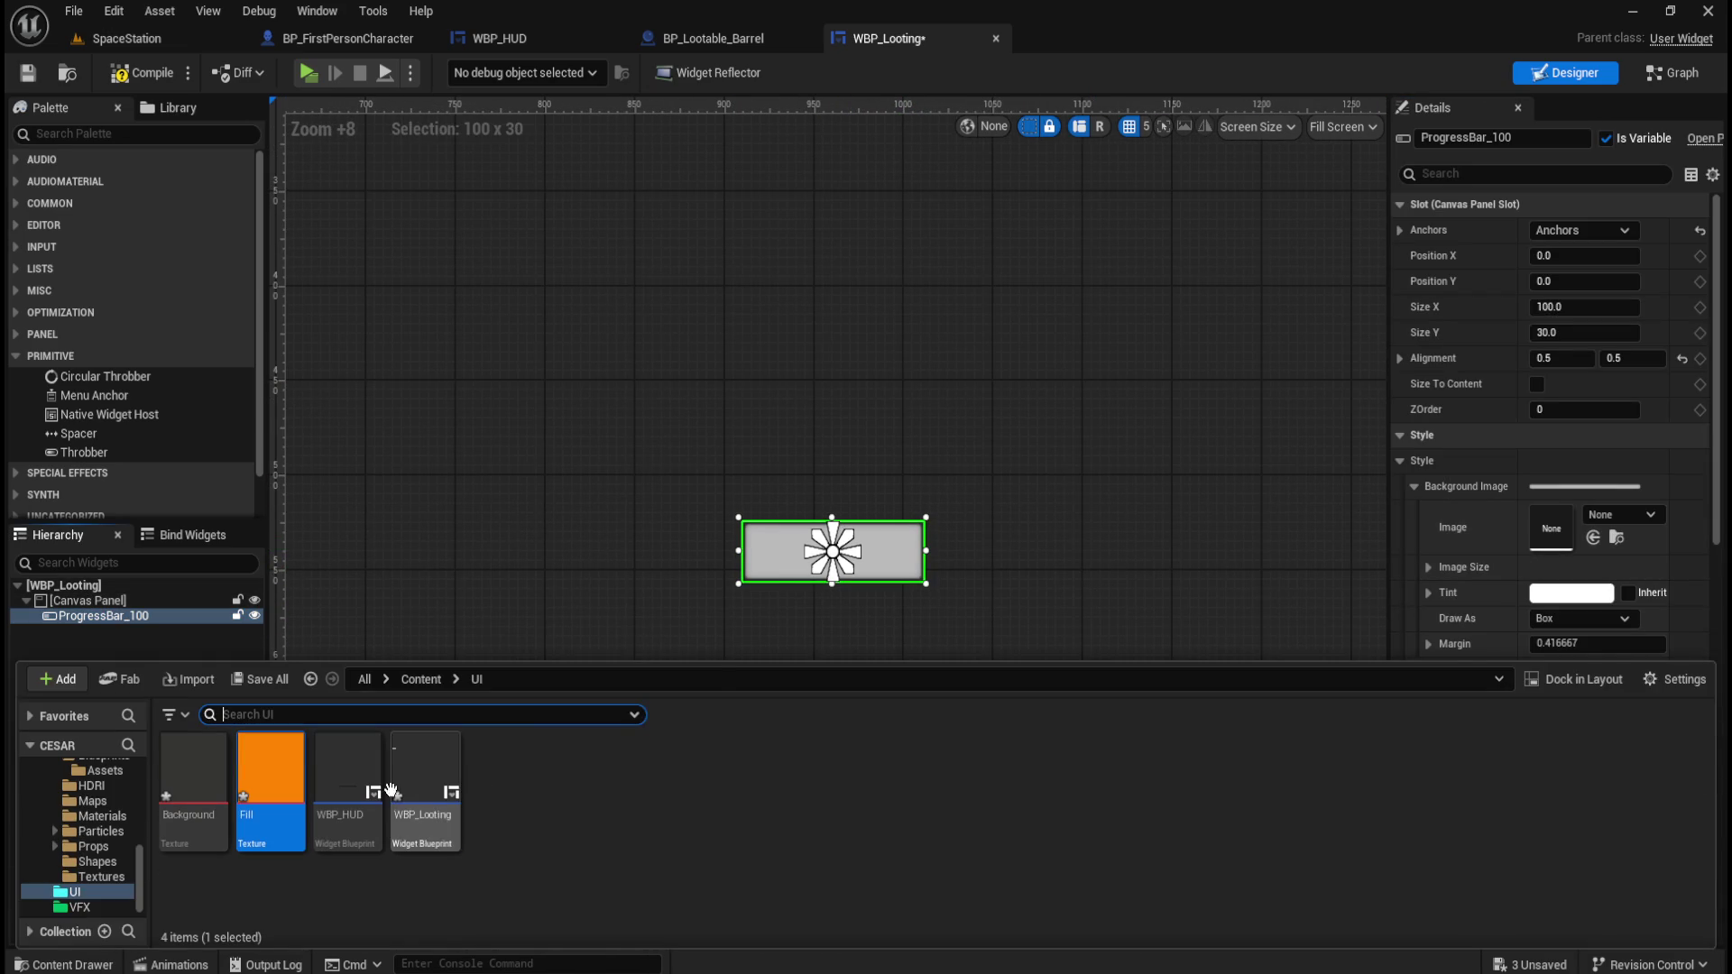
Assign the Background and Fill textures to the bar's Background Image and Fill Image.
key("ctrl+space")
key("ctrl+space")
left_click(192, 780)
mouse_move(192, 780)
left_mouse_down()
mouse_move(532, 758)
mouse_move(1544, 573)
mouse_move(1560, 528)
left_mouse_up()
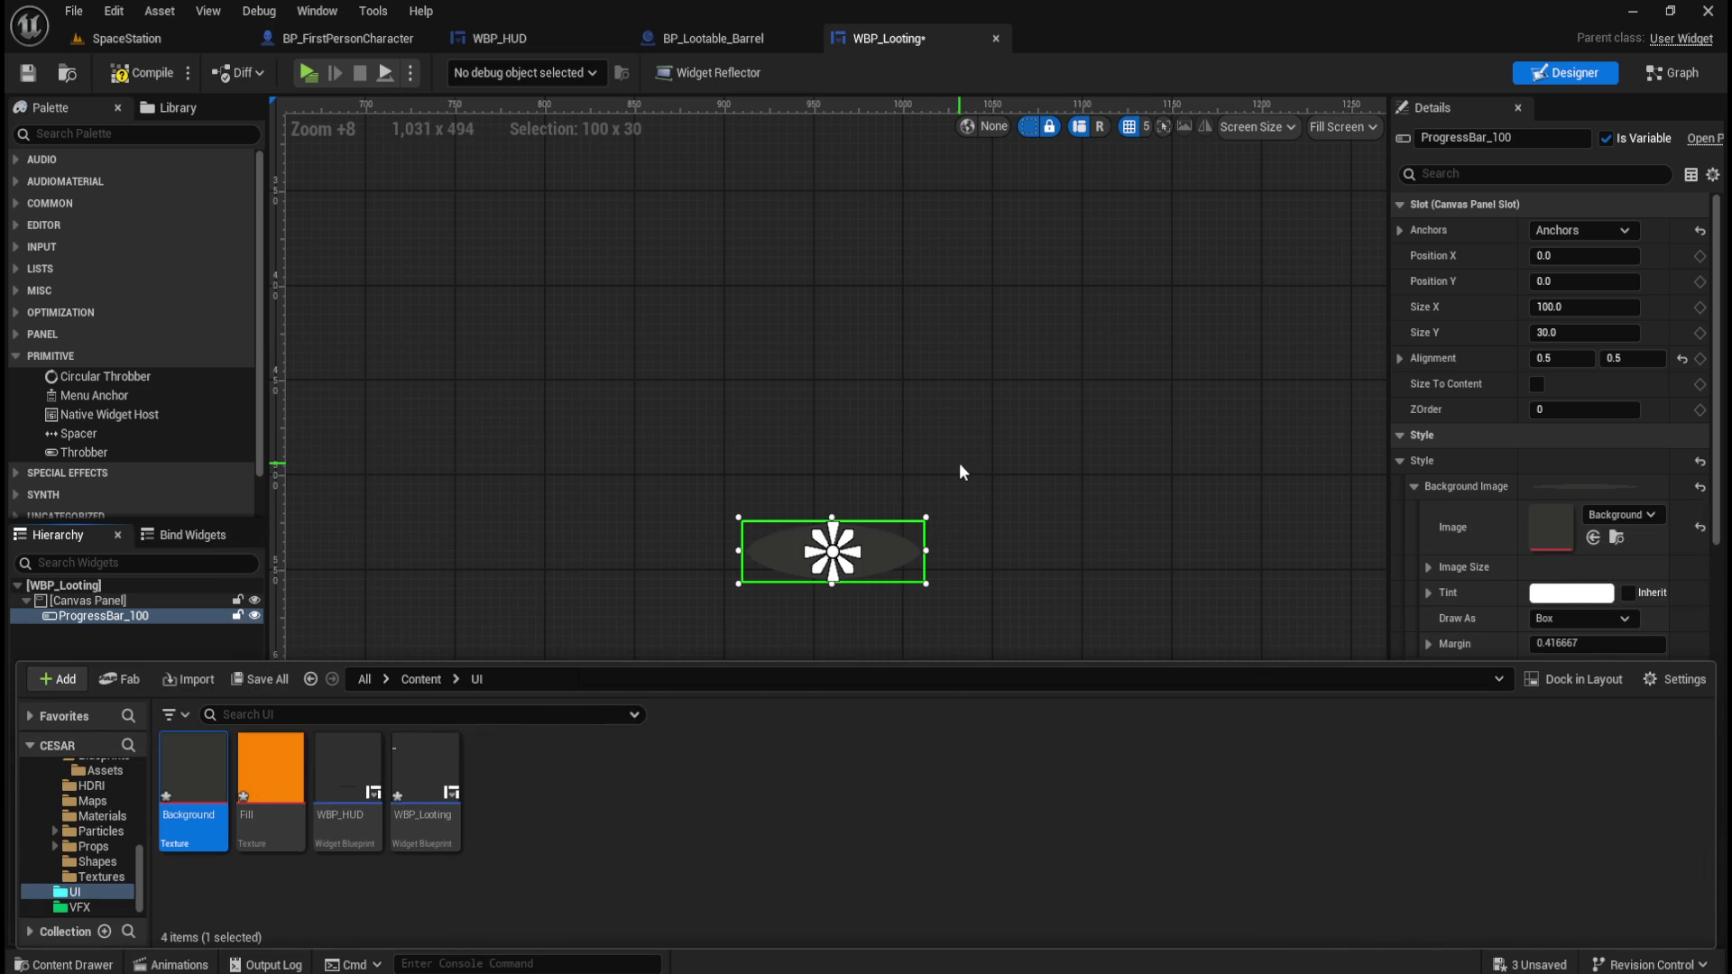
scroll(1485, 518, "down", 3)
scroll(1486, 514, "down", 3)
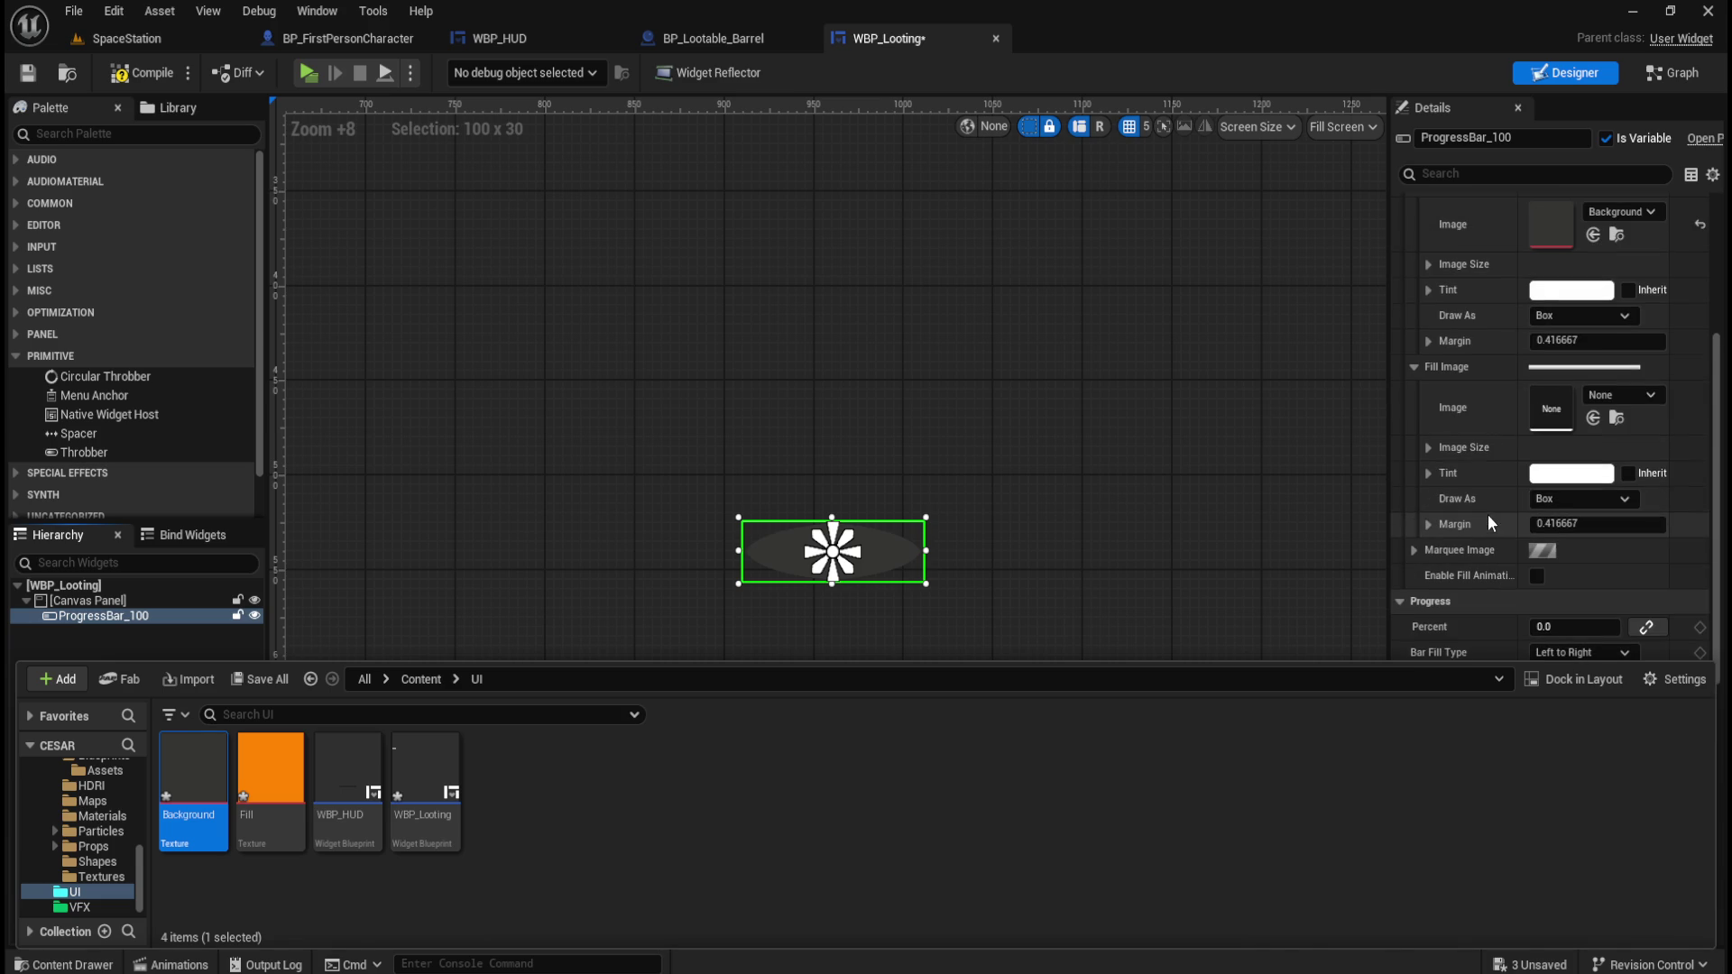
mouse_move(270, 766)
left_mouse_down()
mouse_move(1472, 492)
mouse_move(1558, 411)
left_mouse_up()
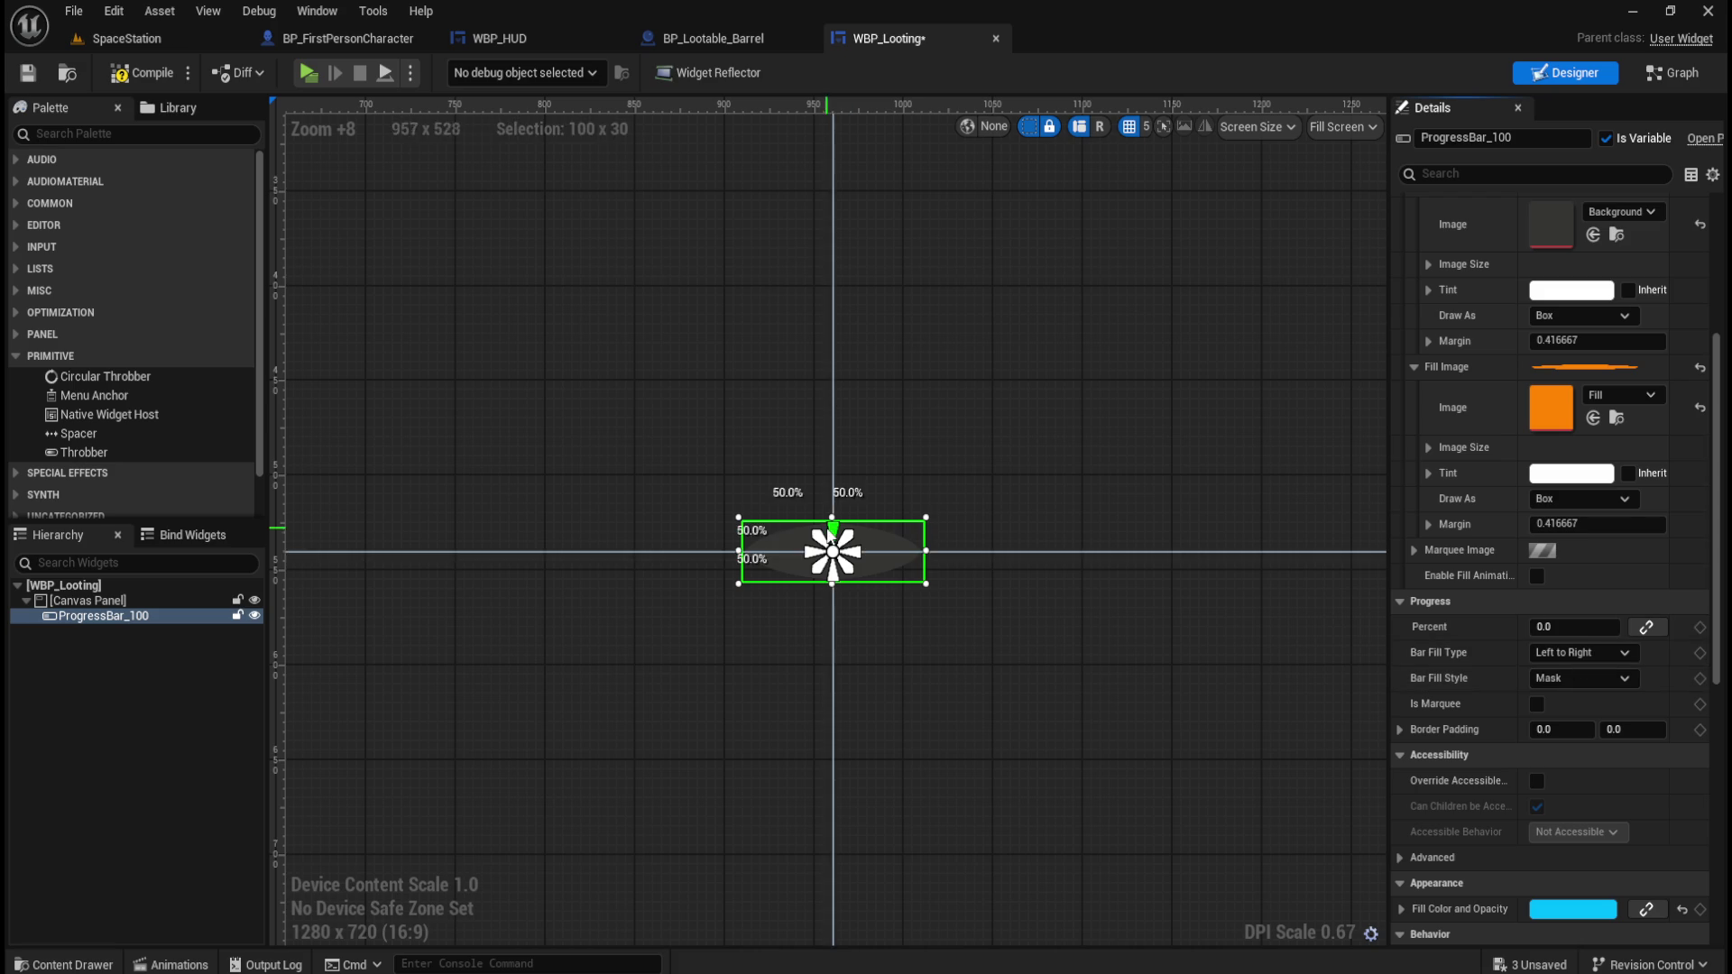
Set Draw As to Image for both the background and fill images.
scroll(1486, 629, "up", 2)
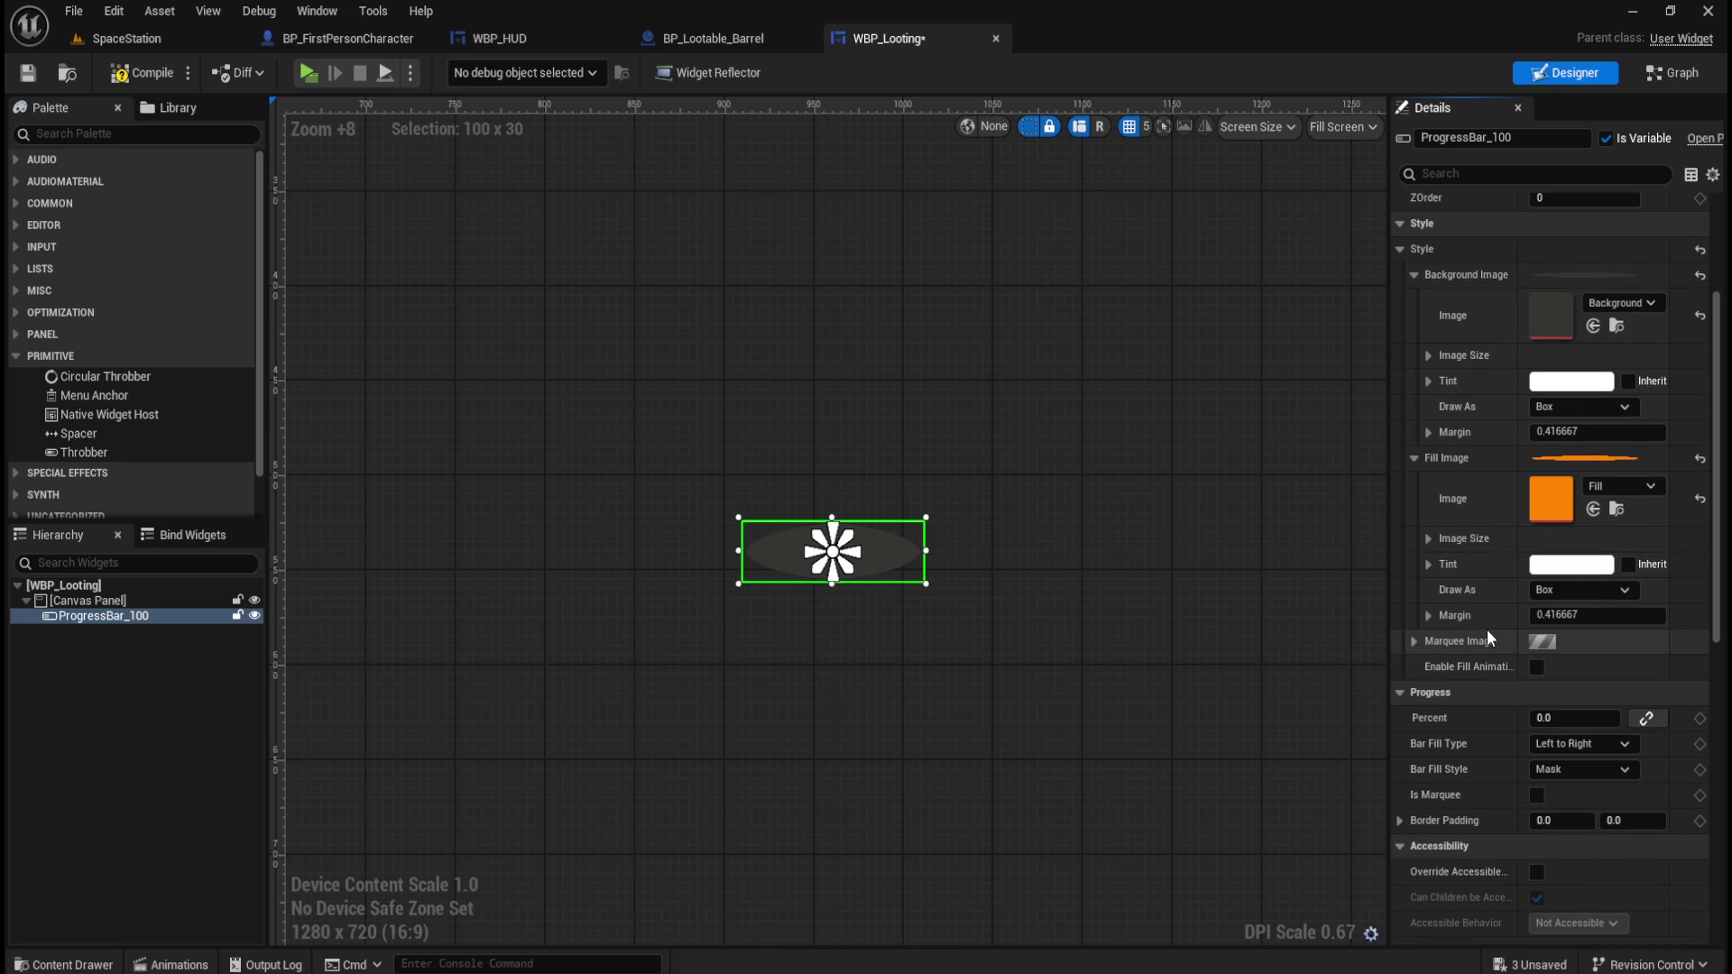
scroll(1492, 597, "down", 1)
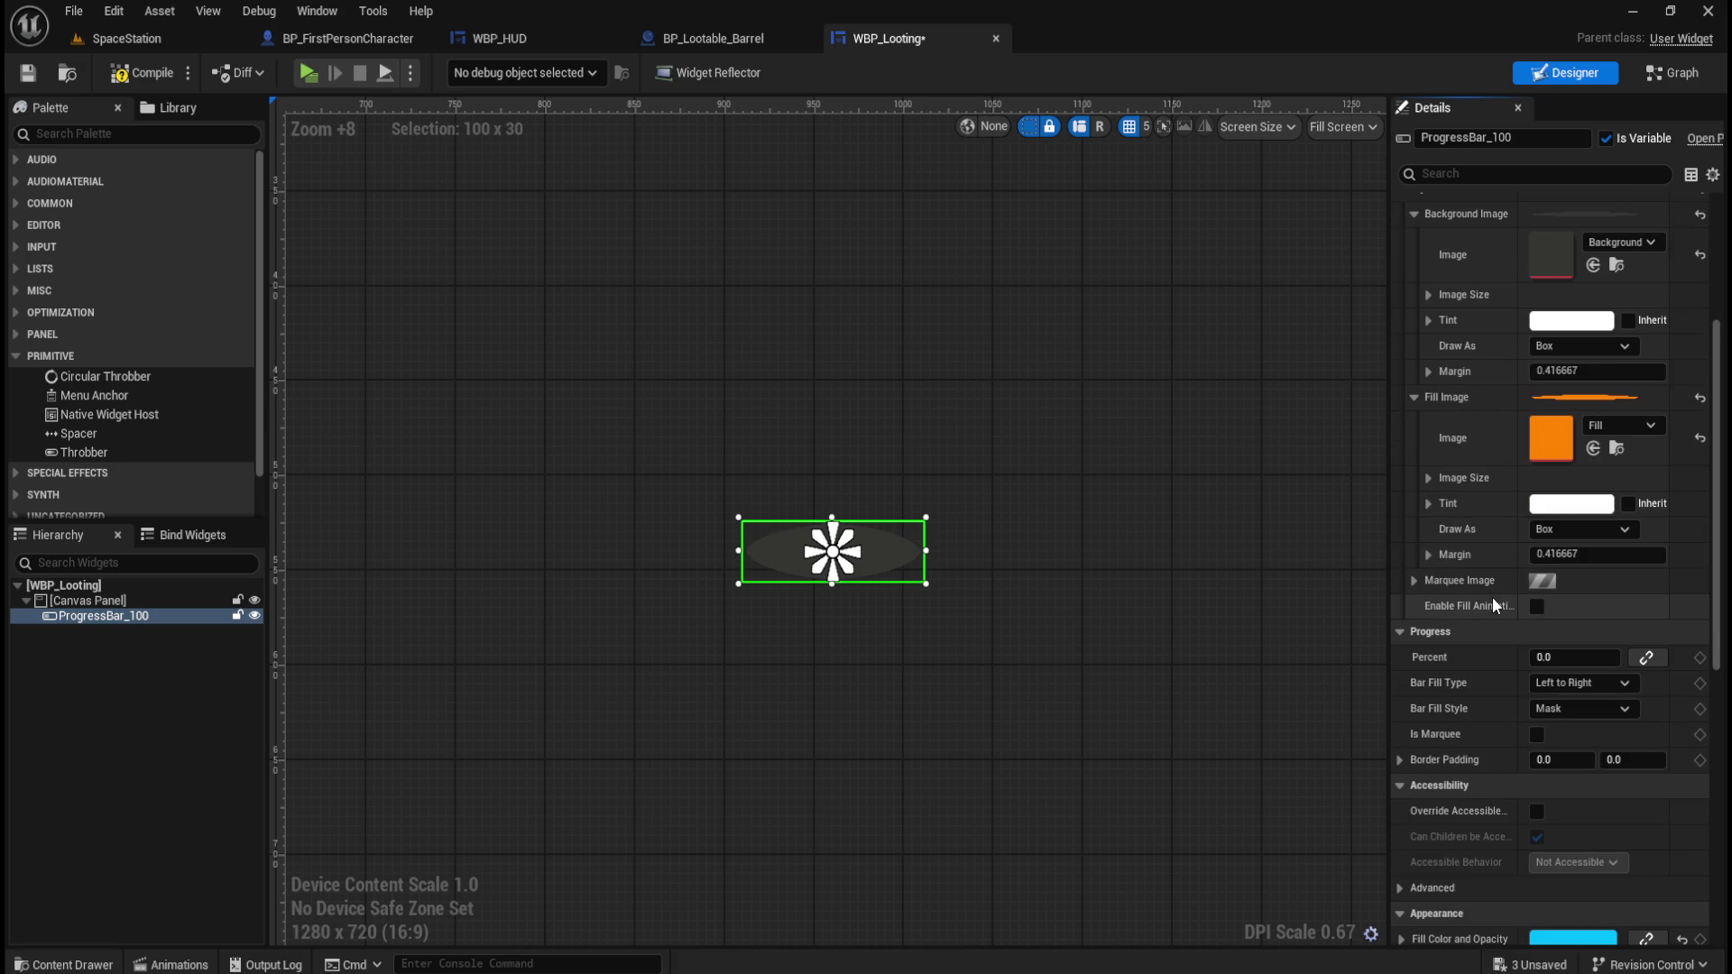
scroll(1496, 472, "up", 1)
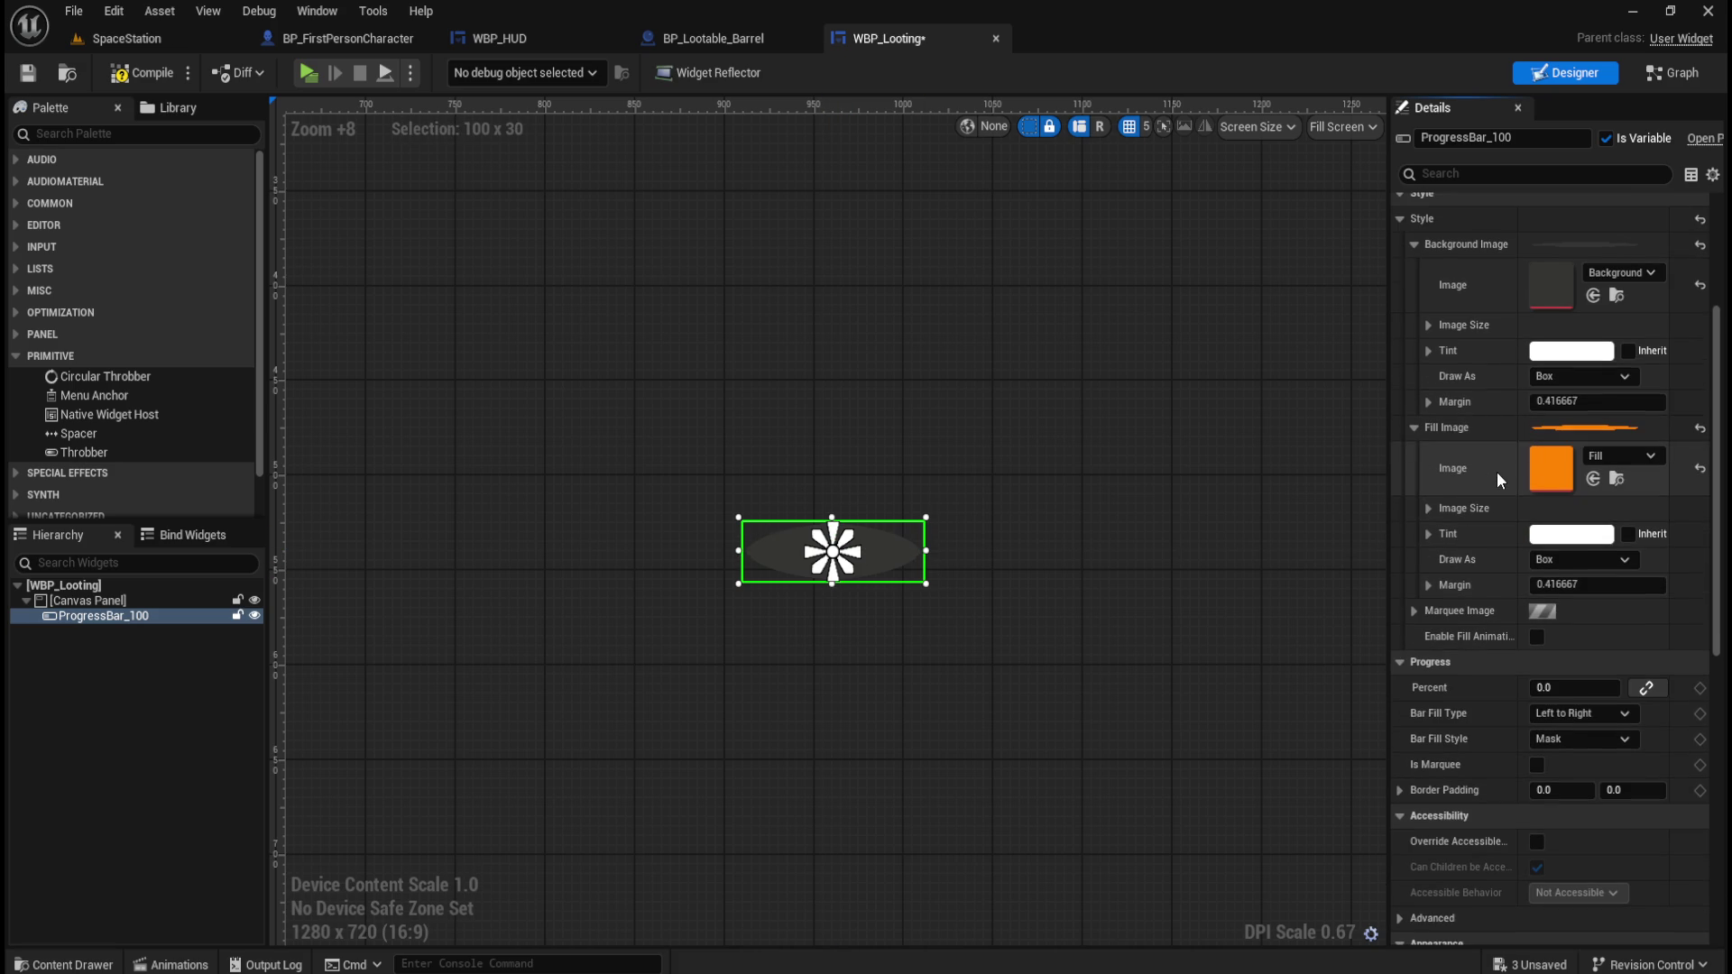
left_click(1571, 376)
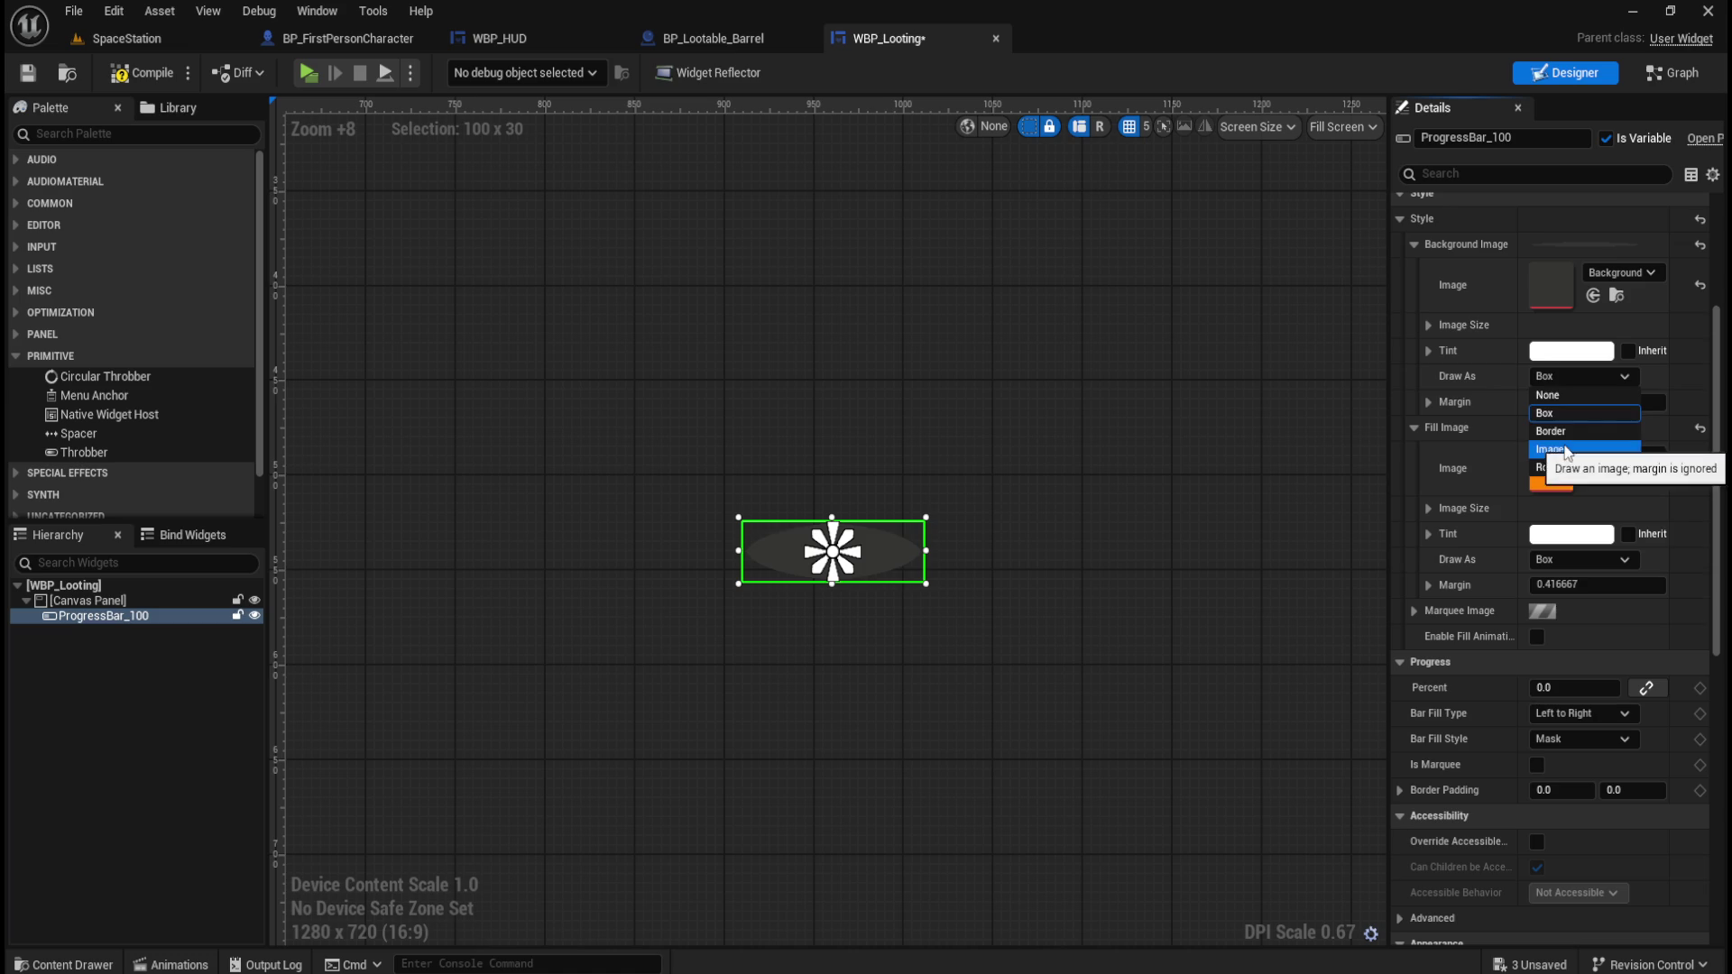
left_click(1566, 439)
left_click(1579, 559)
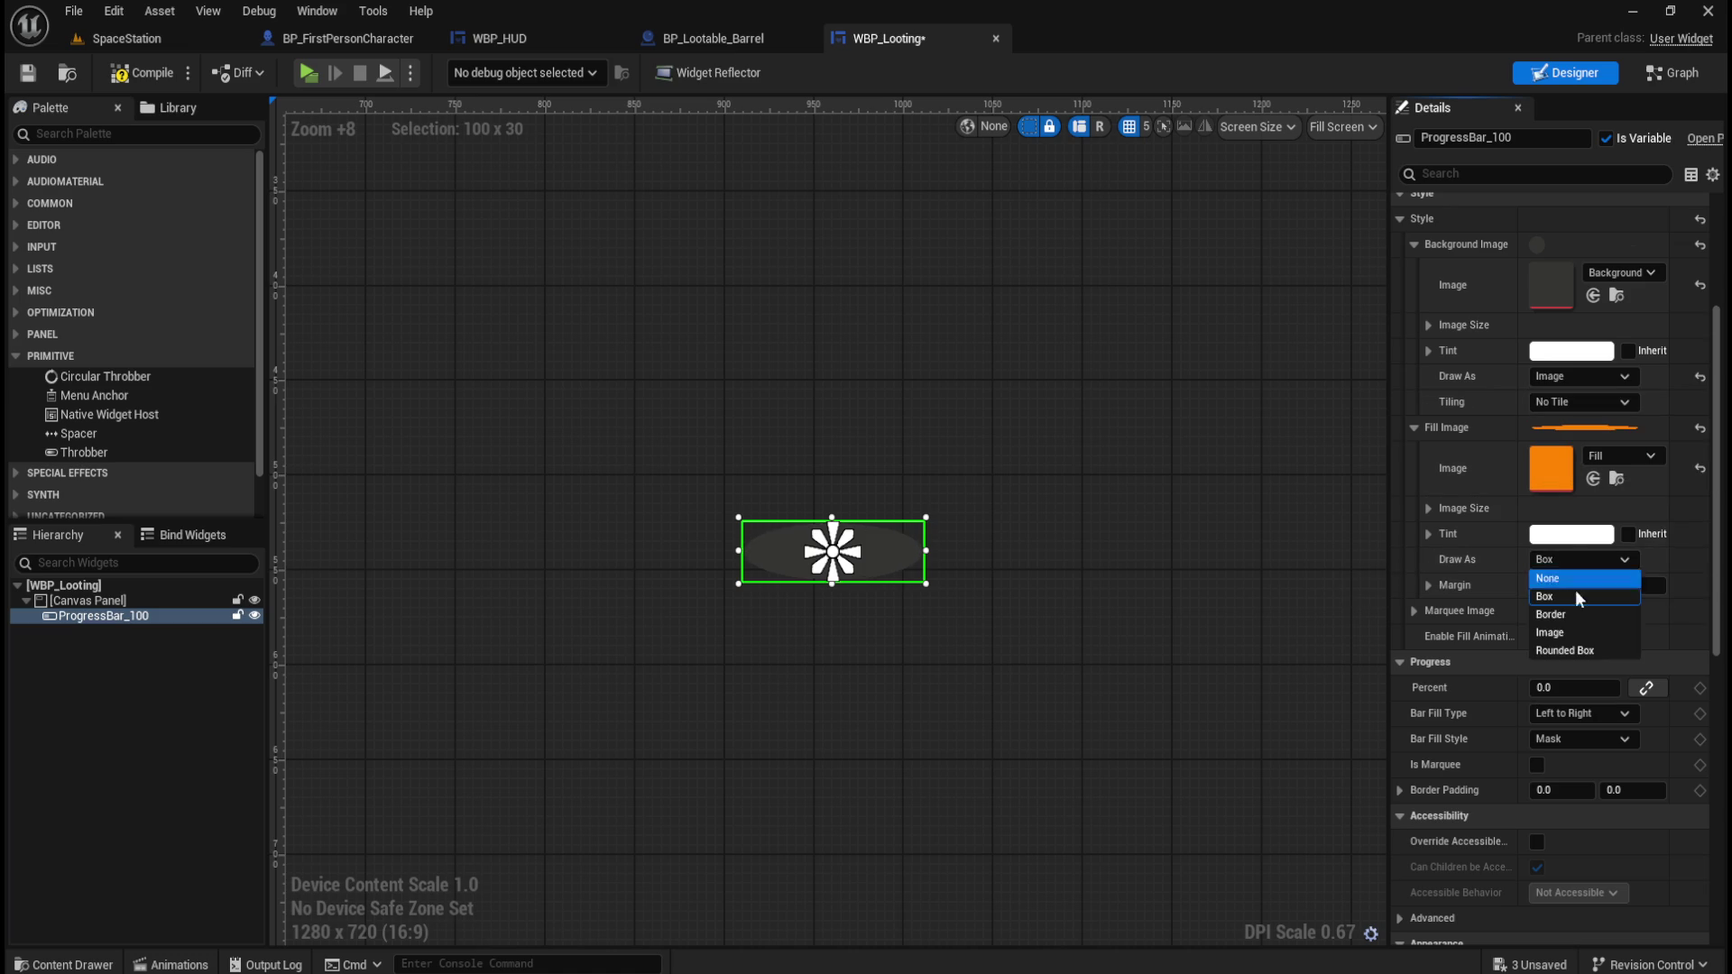
left_click(1562, 634)
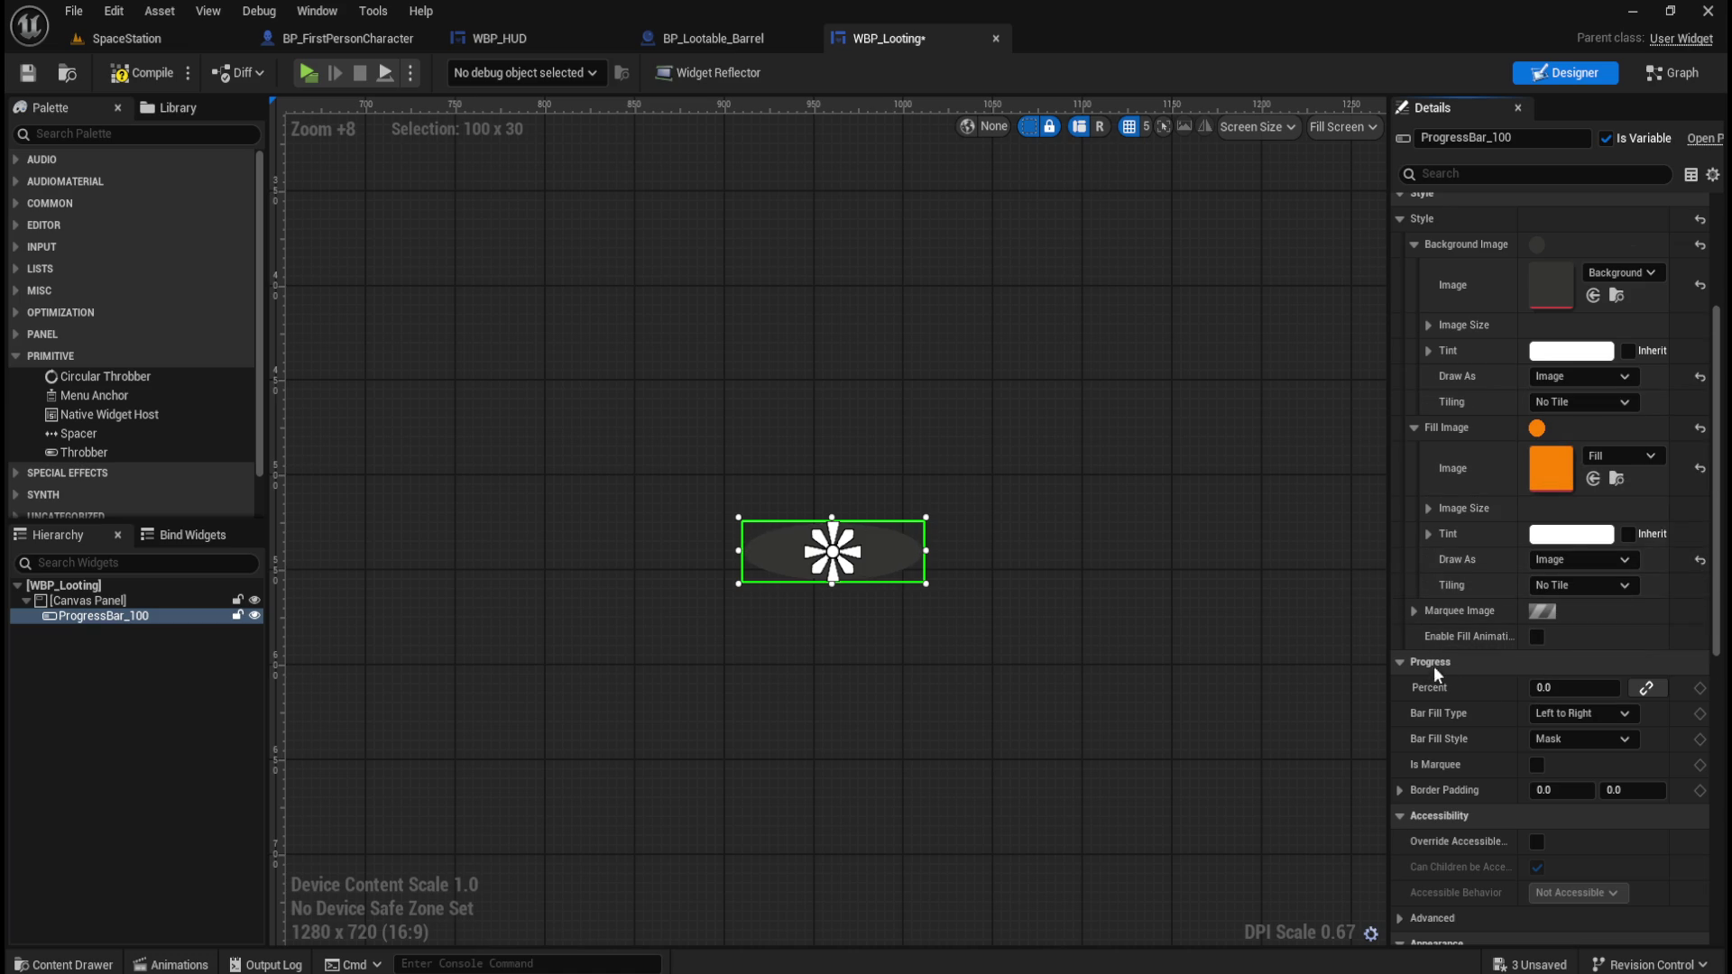
scroll(1502, 505, "up", 5)
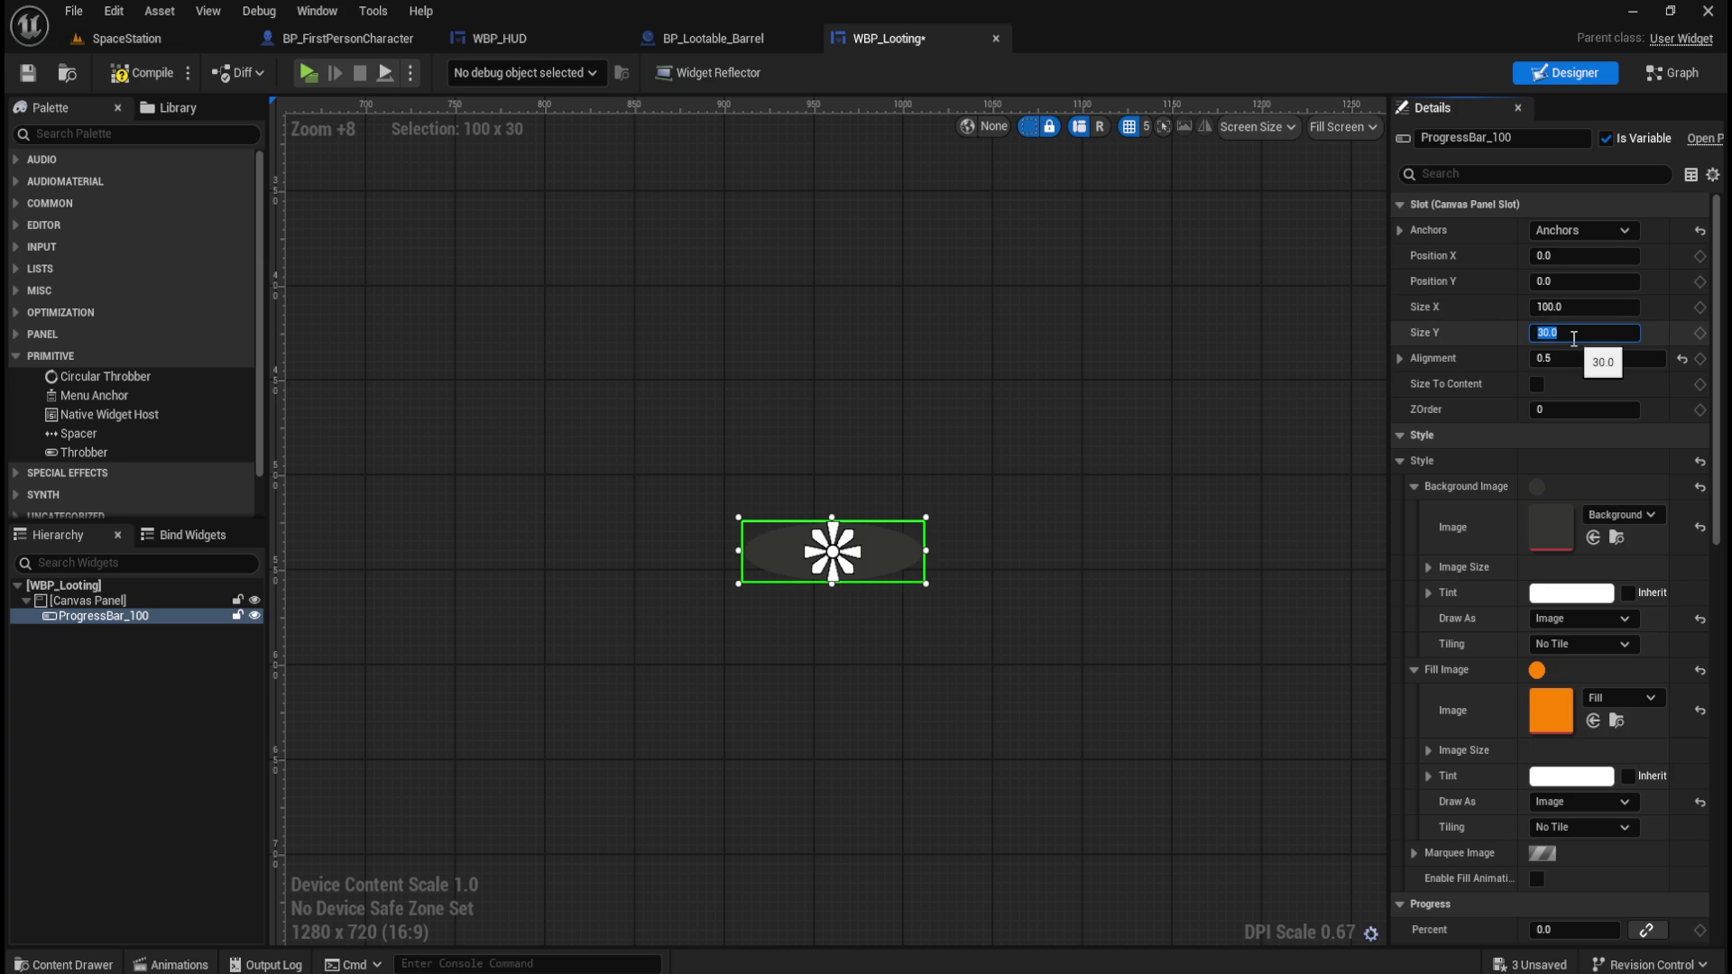
Set Size Y to 100 and Bar Fill Type to Fill from Center, previewing a raised percent.
key("Return")
scroll(969, 604, "up", 3)
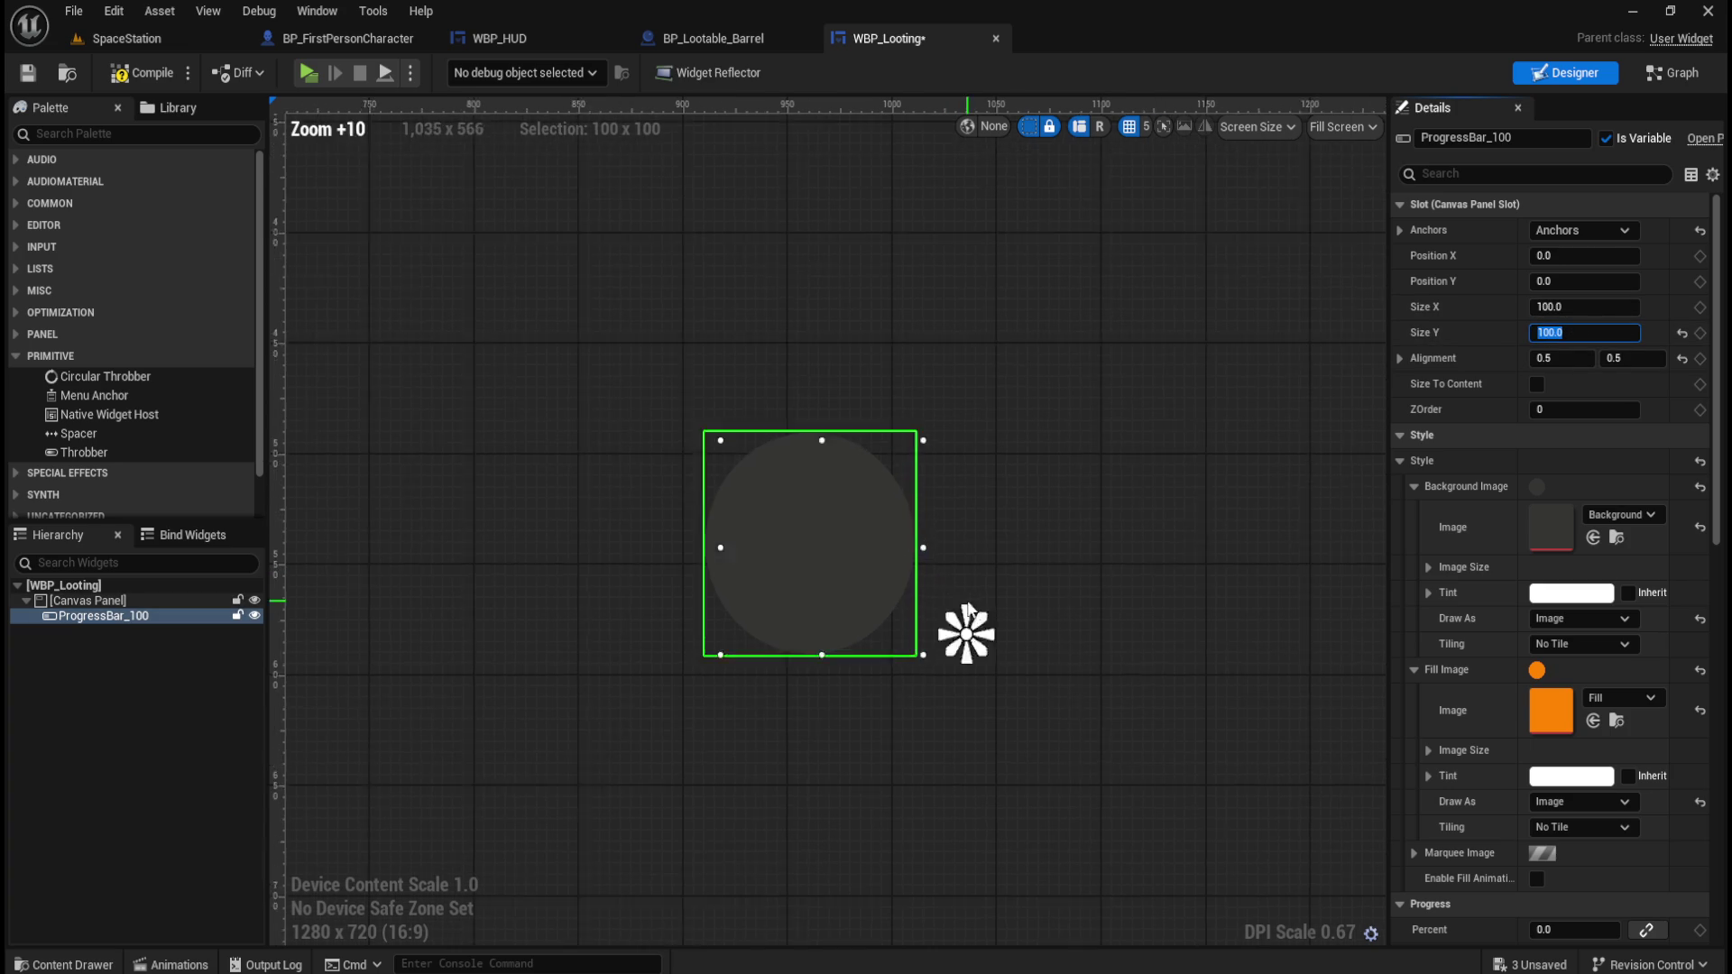
scroll(1464, 723, "down", 3)
left_click(1578, 774)
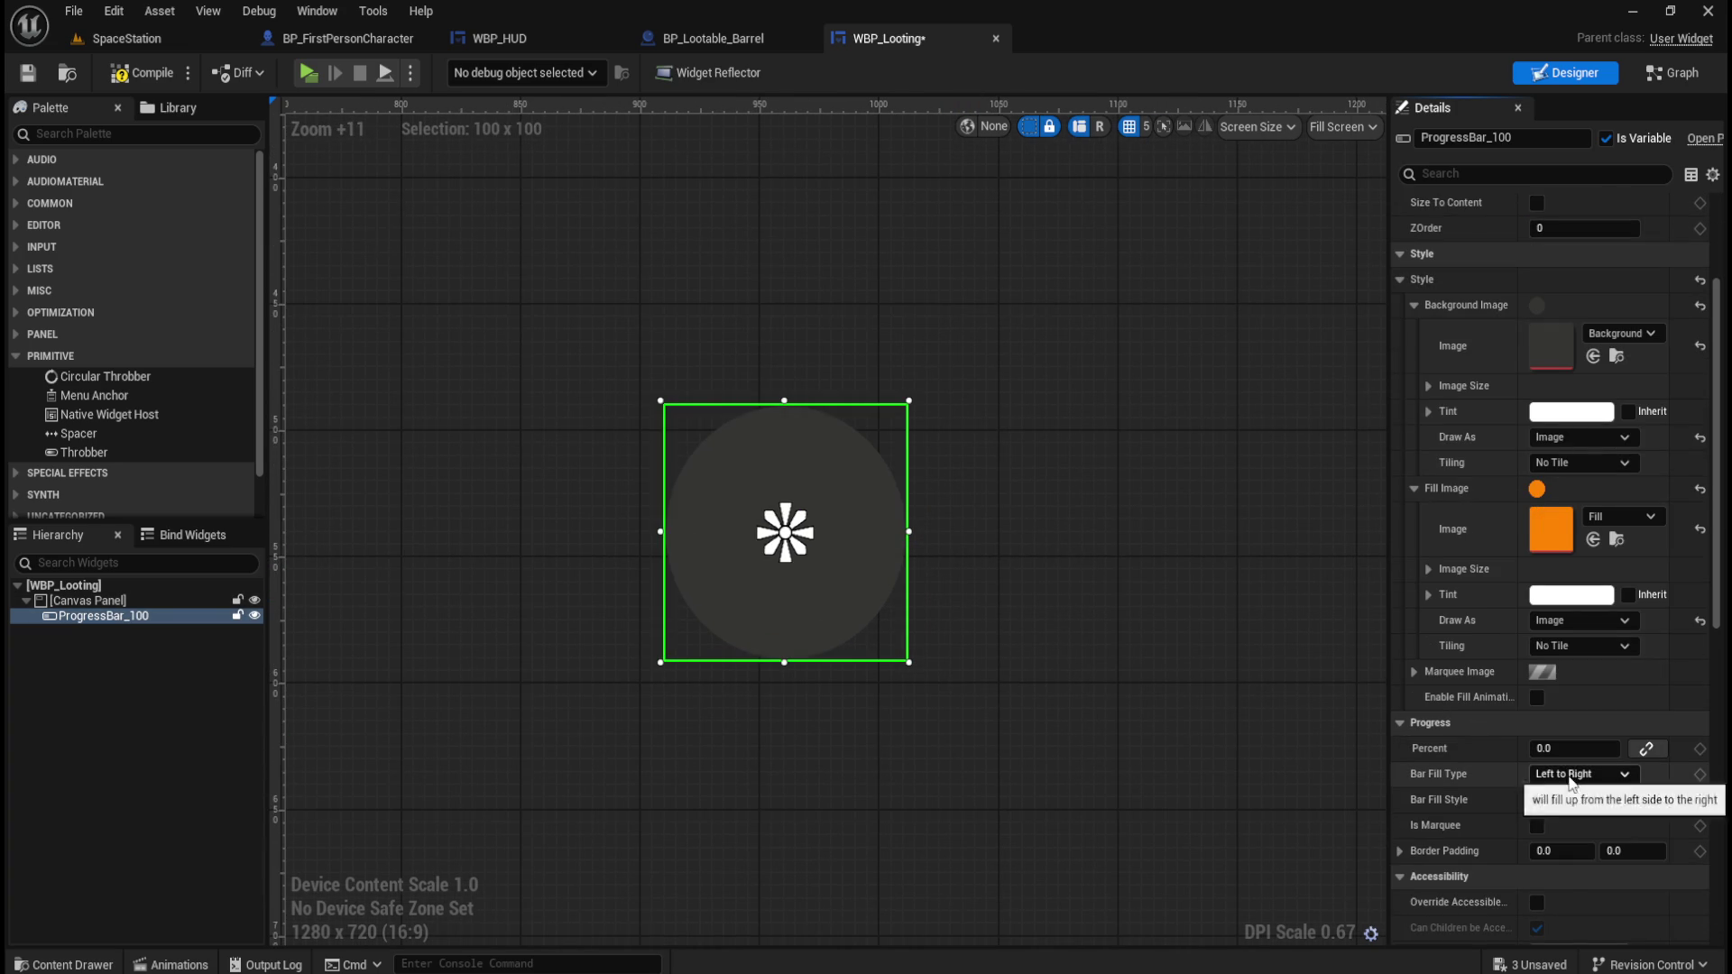
left_click(1571, 828)
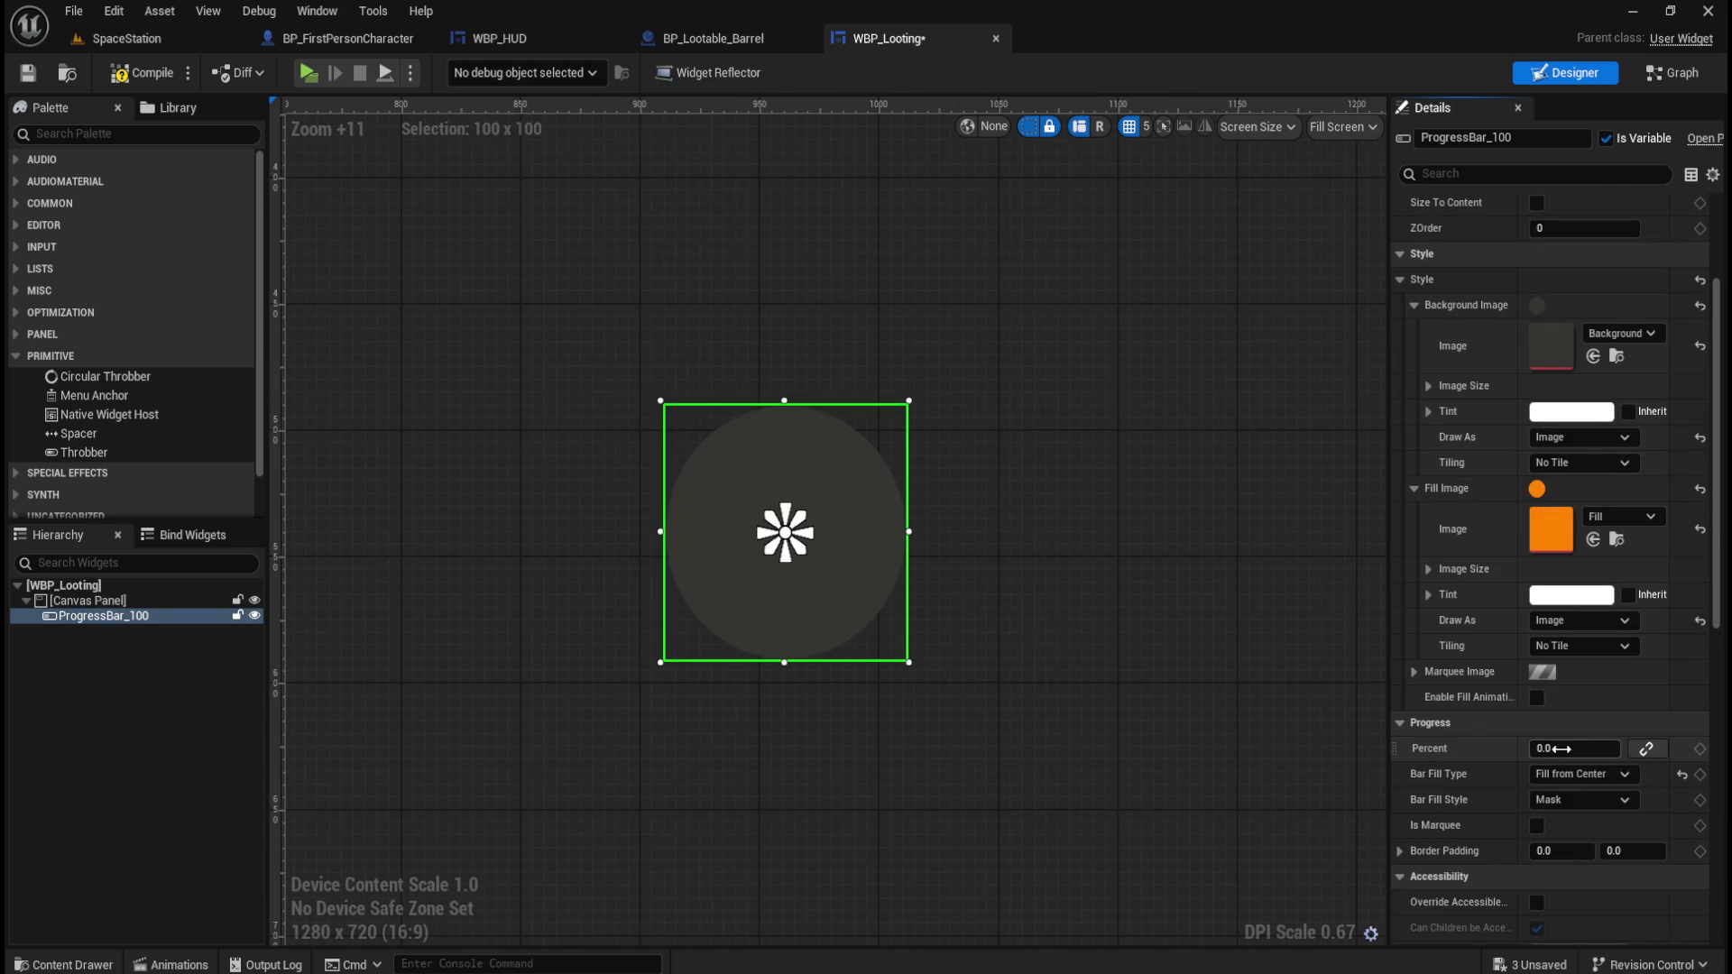
mouse_move(1538, 747)
left_mouse_down()
mouse_move(1604, 748)
mouse_move(1543, 748)
left_mouse_up()
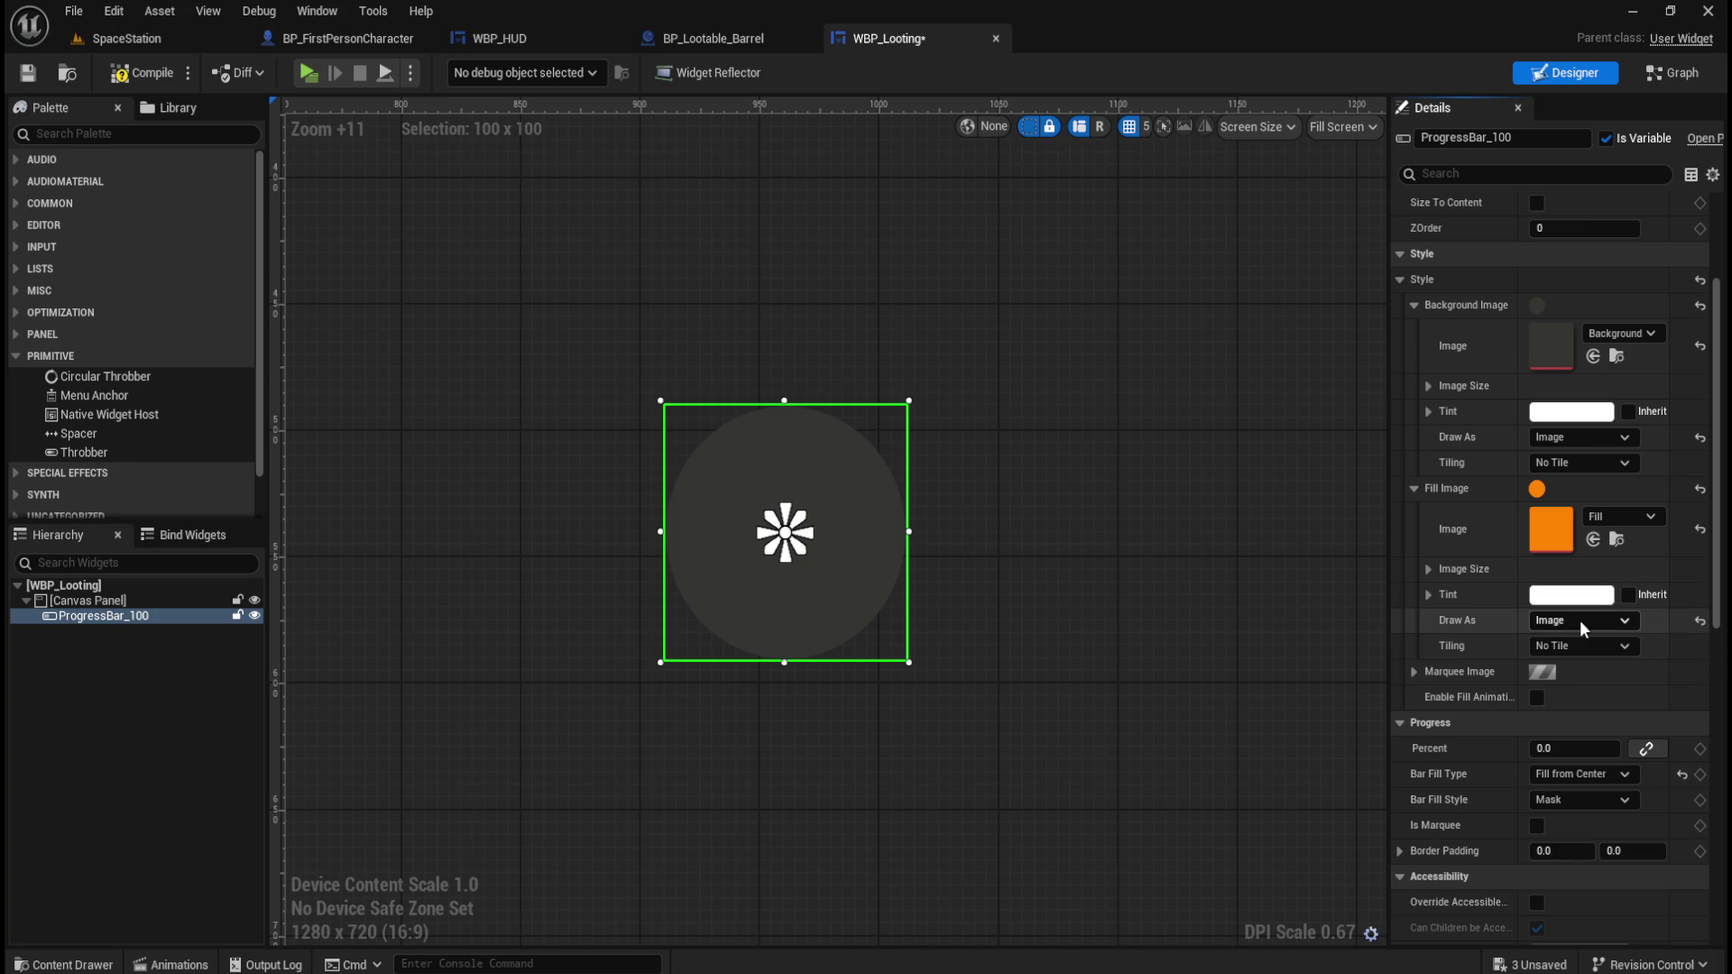
Try Fill from Center Horizontal, then revert to Fill from Center with Percent at 0.
left_click(1637, 516)
left_click(1633, 515)
left_click(1573, 776)
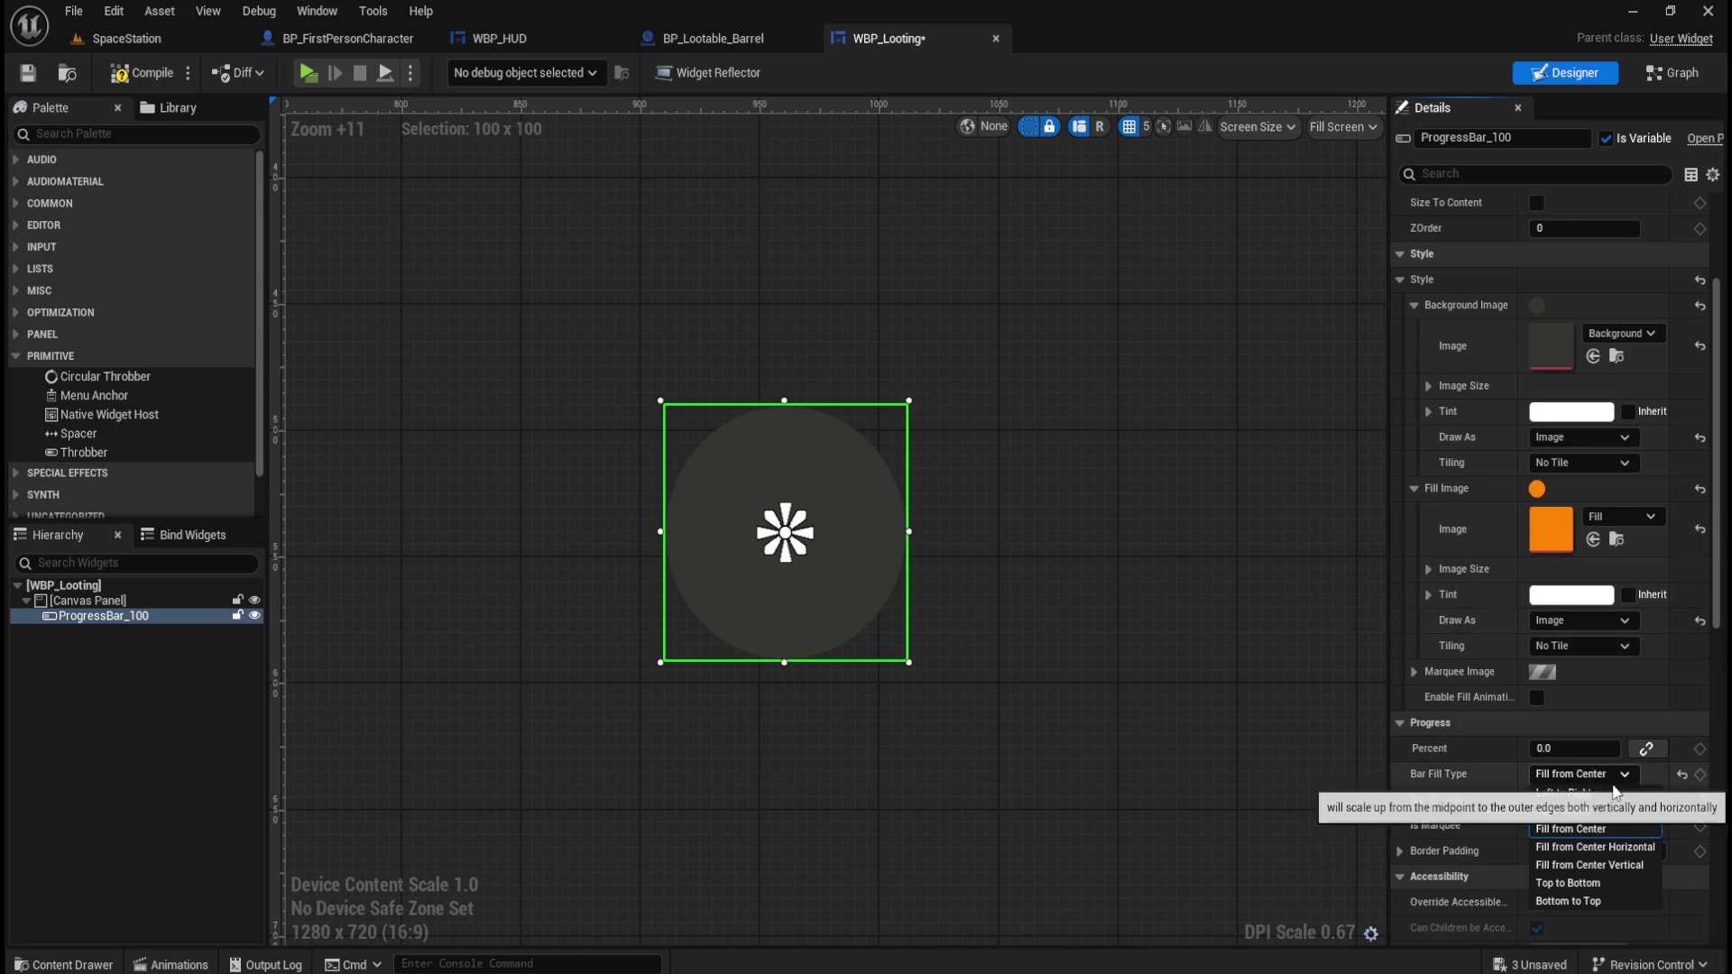
left_click(1623, 843)
mouse_move(1574, 748)
left_mouse_down()
mouse_move(1669, 748)
mouse_move(1574, 749)
left_mouse_up()
left_click(1604, 774)
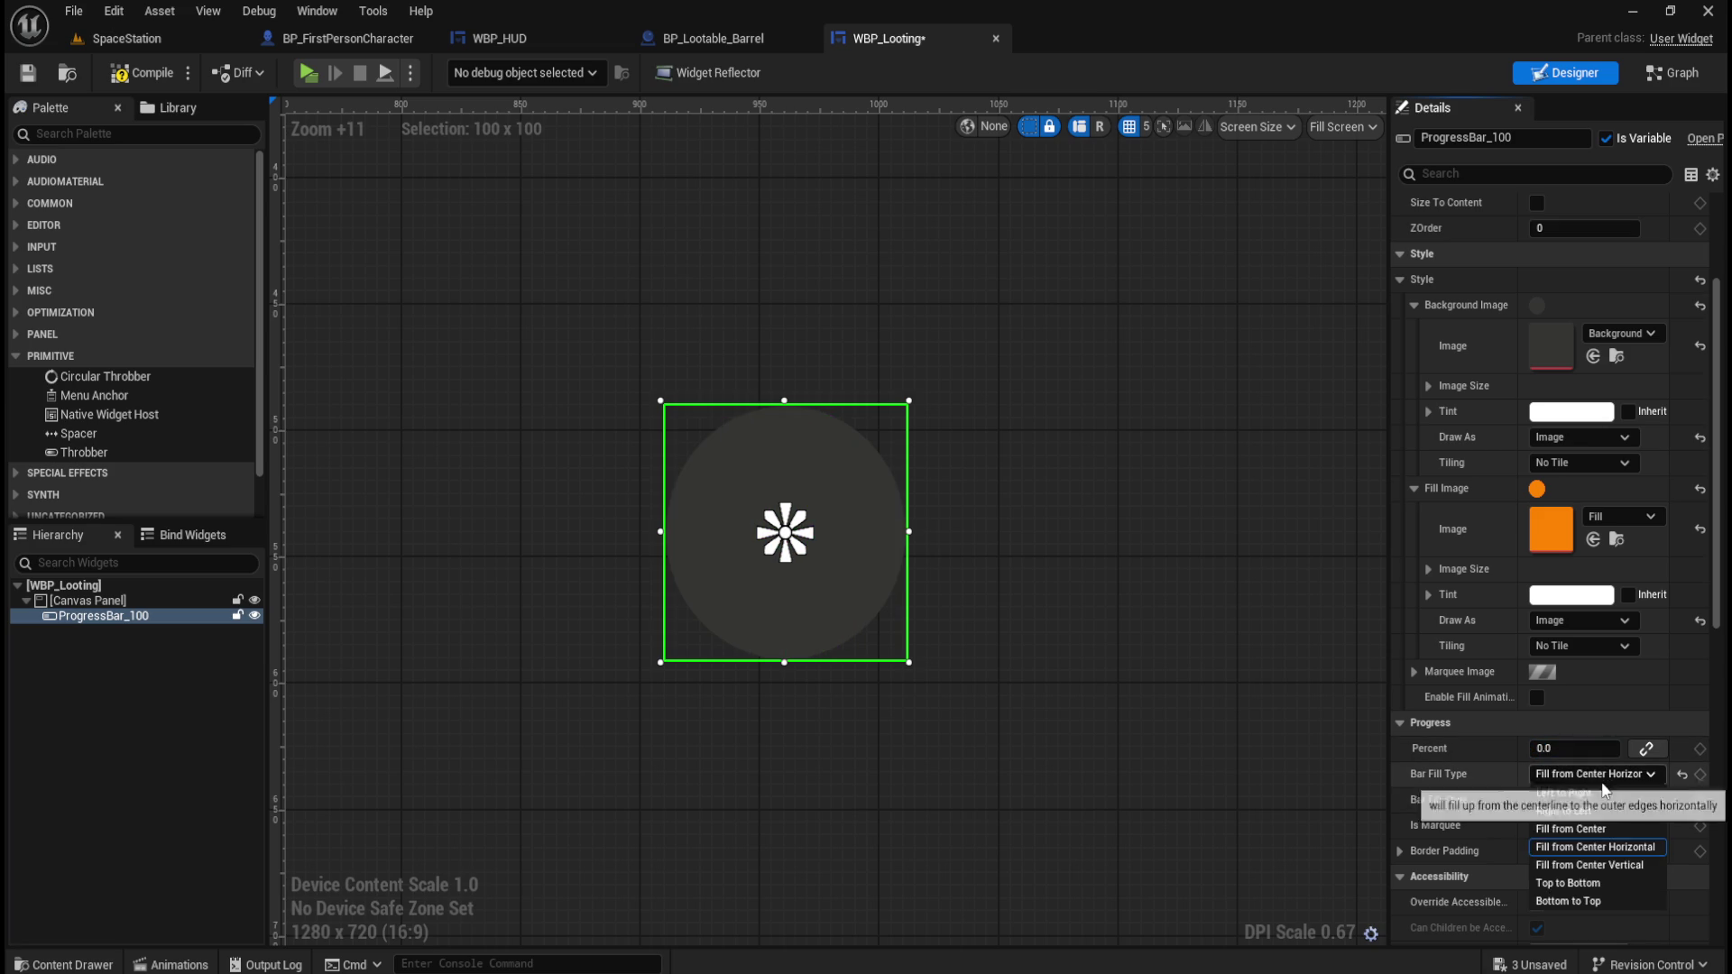
left_click(1570, 828)
left_click(1571, 774)
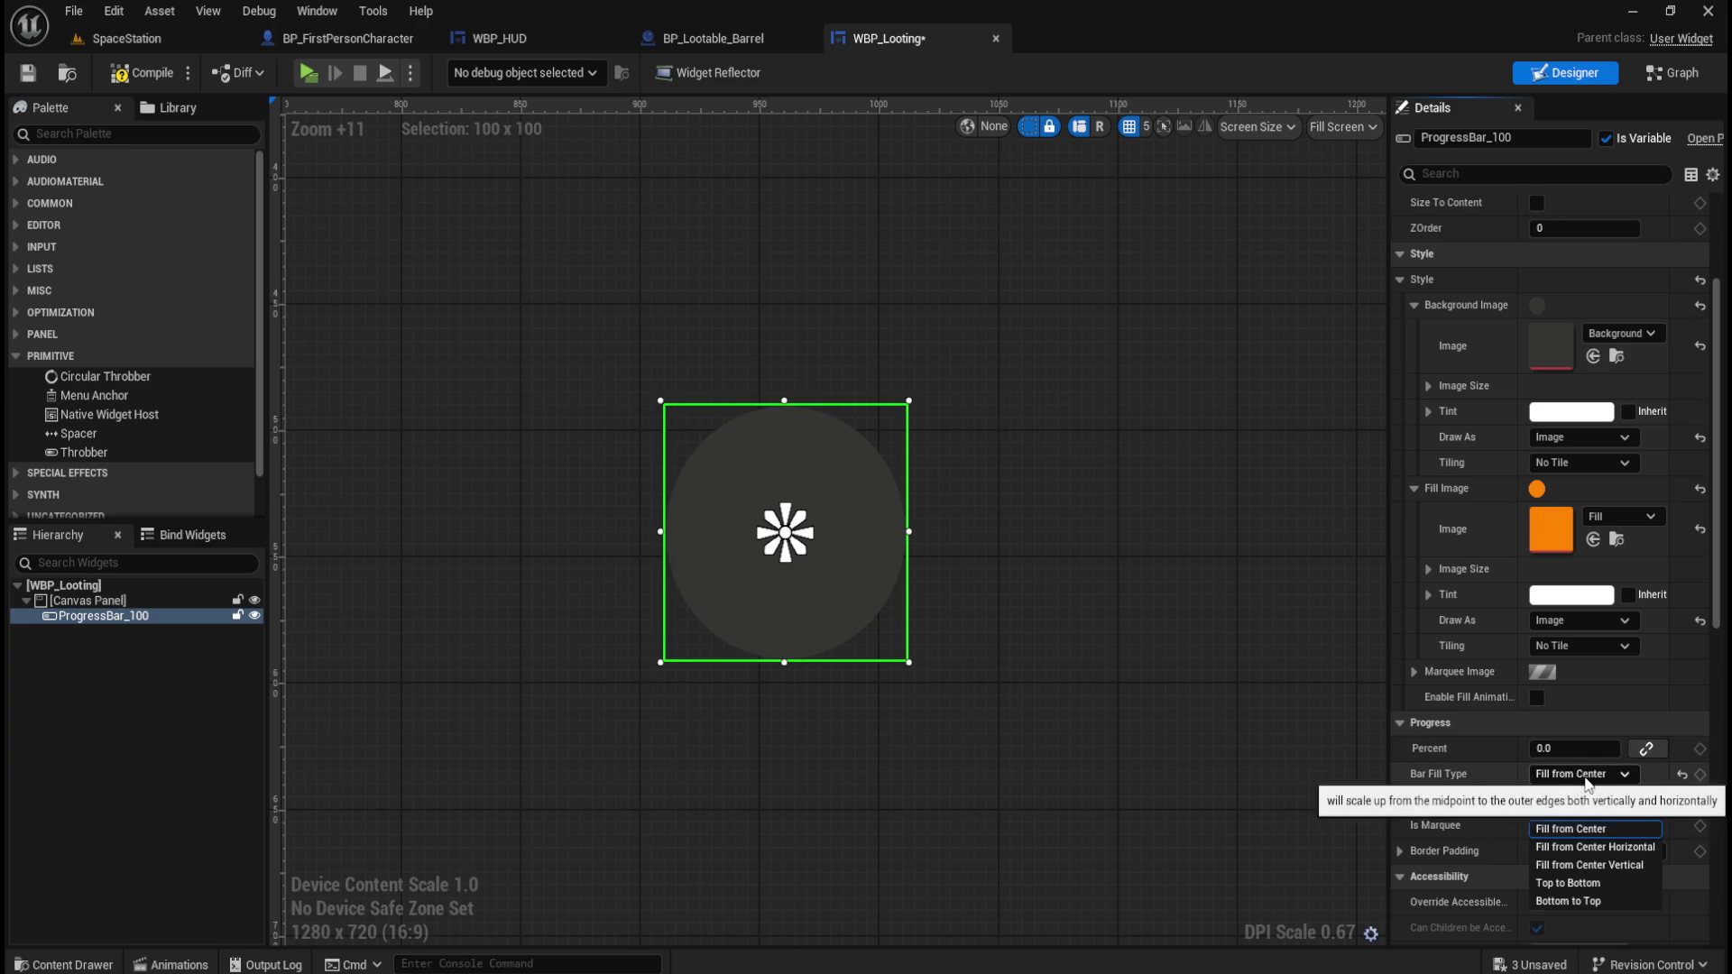
left_click(1585, 778)
mouse_move(1574, 748)
left_mouse_down()
mouse_move(1534, 747)
mouse_move(1621, 747)
mouse_move(1529, 748)
left_mouse_up()
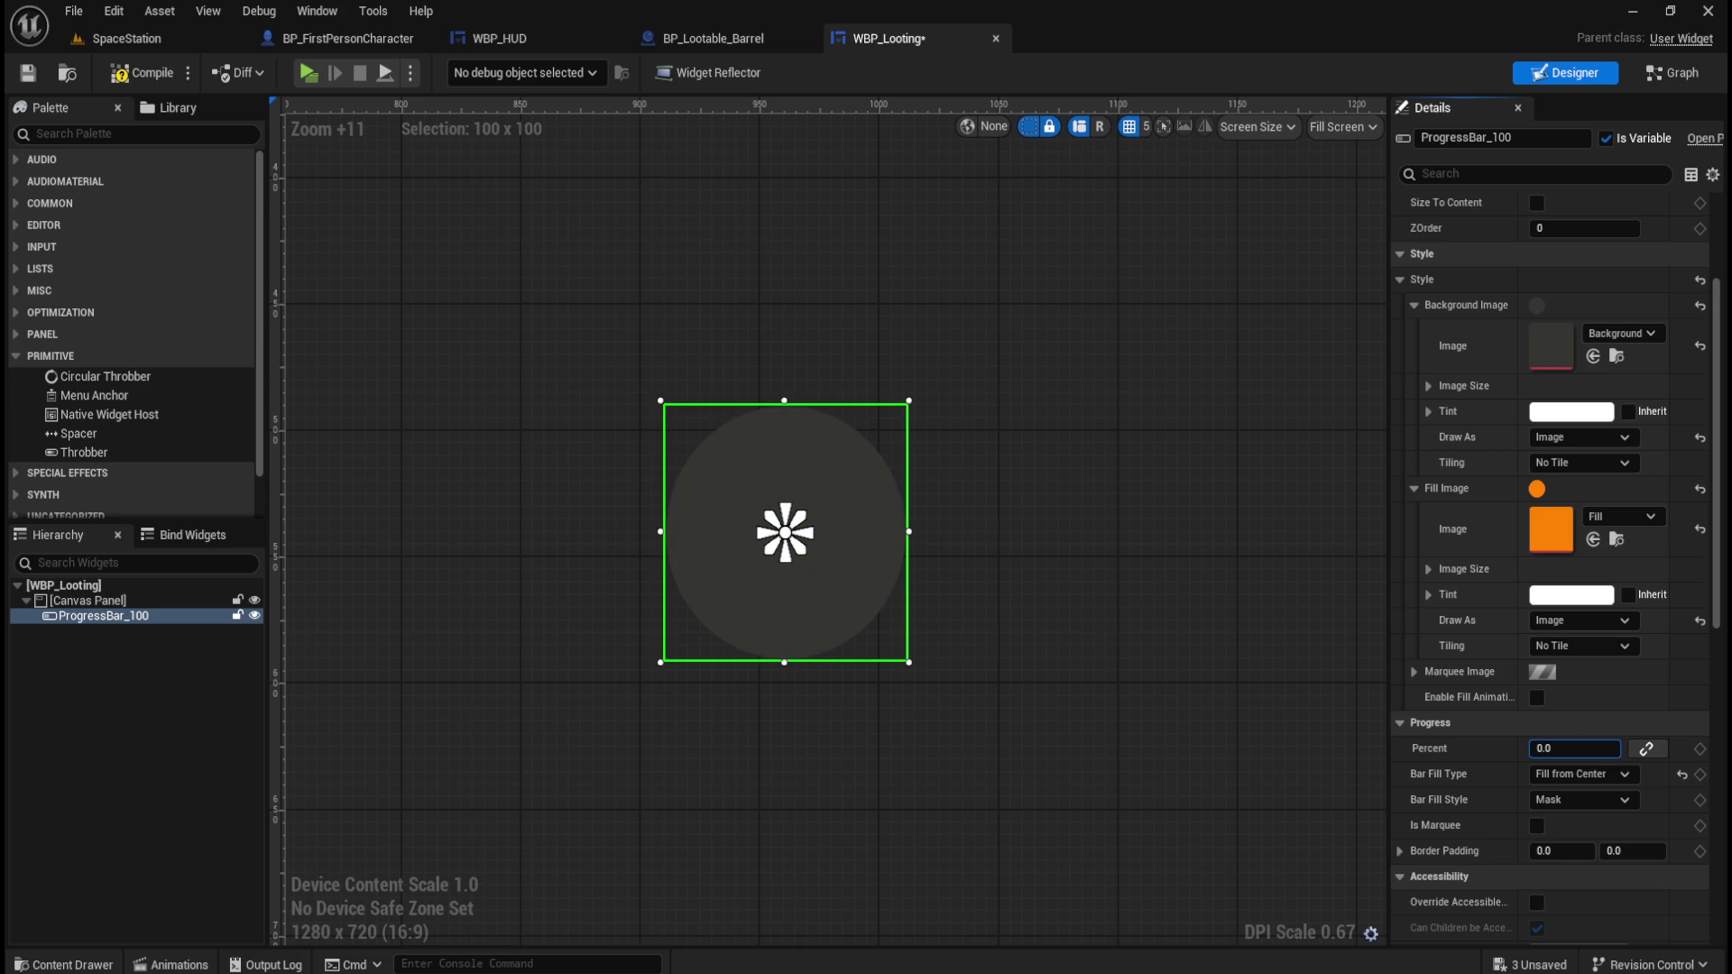
Test the Scale fill style, return to Mask, and preview about 0.31 percent.
left_click(1605, 800)
left_click(1584, 838)
mouse_move(1534, 748)
left_mouse_down()
mouse_move(1610, 748)
mouse_move(1533, 747)
mouse_move(1596, 748)
mouse_move(1579, 748)
left_mouse_up()
type("0")
key("Return")
left_click(1584, 800)
left_click(1570, 820)
mouse_move(1569, 748)
left_mouse_down()
mouse_move(1591, 747)
mouse_move(1566, 751)
left_mouse_up()
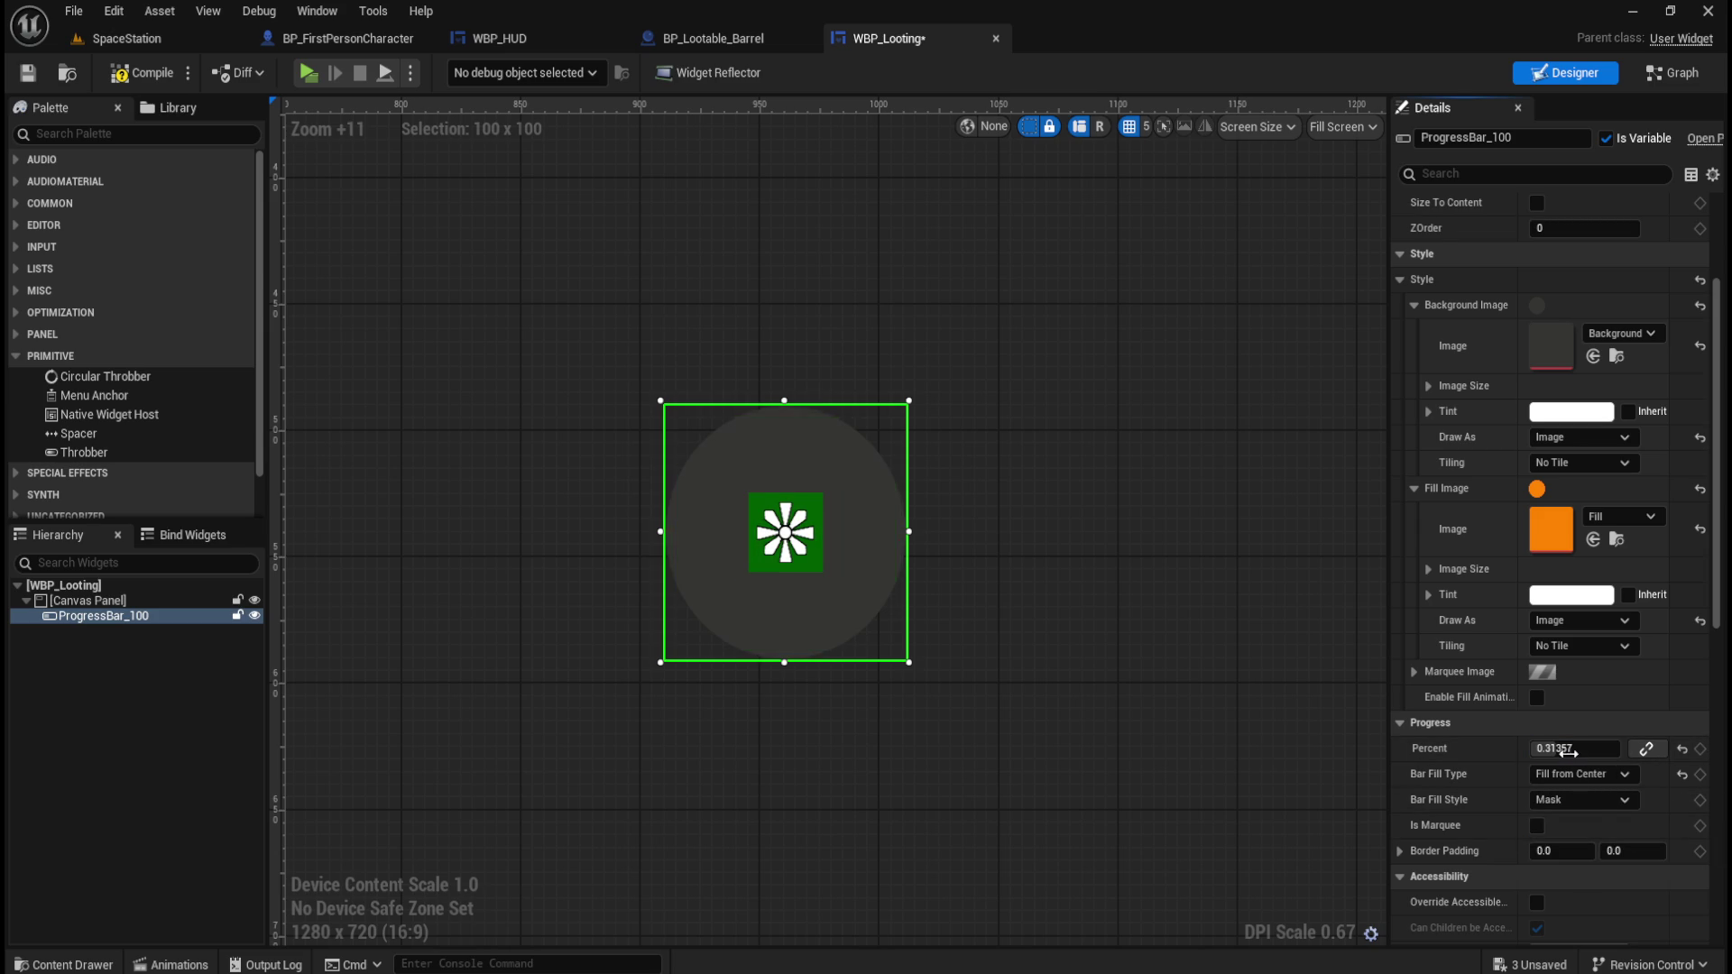
Switch Bar Fill Style to Scale, test Is Marquee, and drag Percent to 1.0.
left_click(1584, 800)
left_click(1560, 838)
left_click(1537, 826)
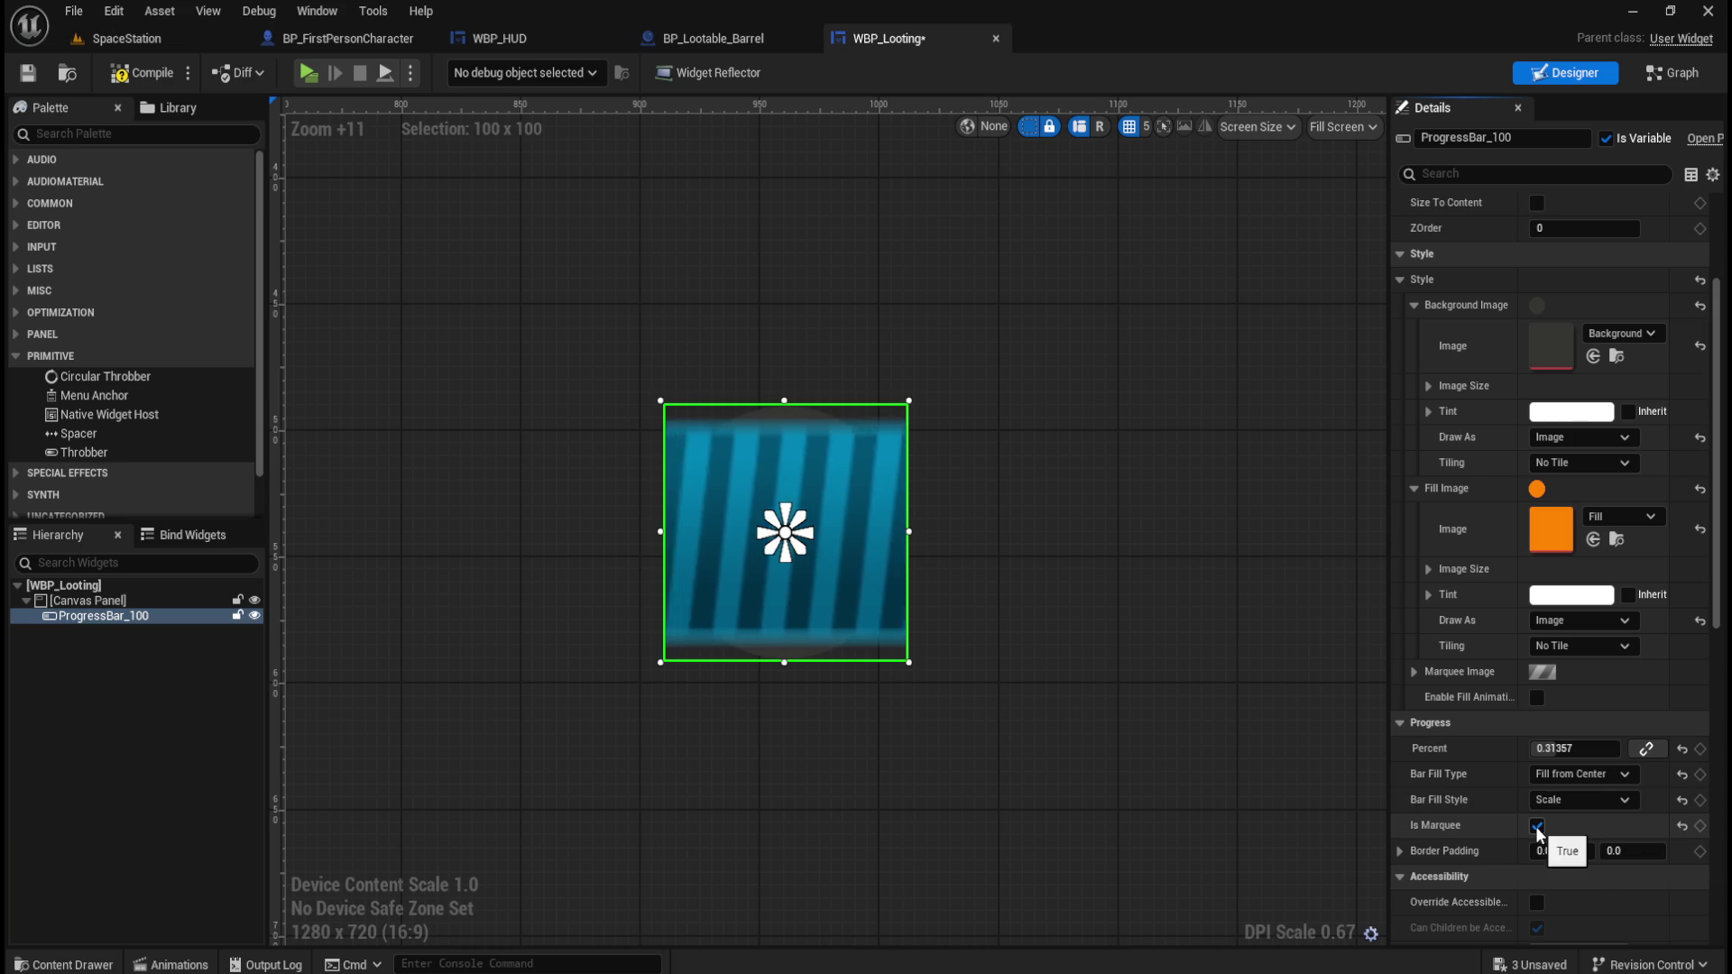
left_click(1537, 826)
left_click_drag(1544, 748, 1619, 749)
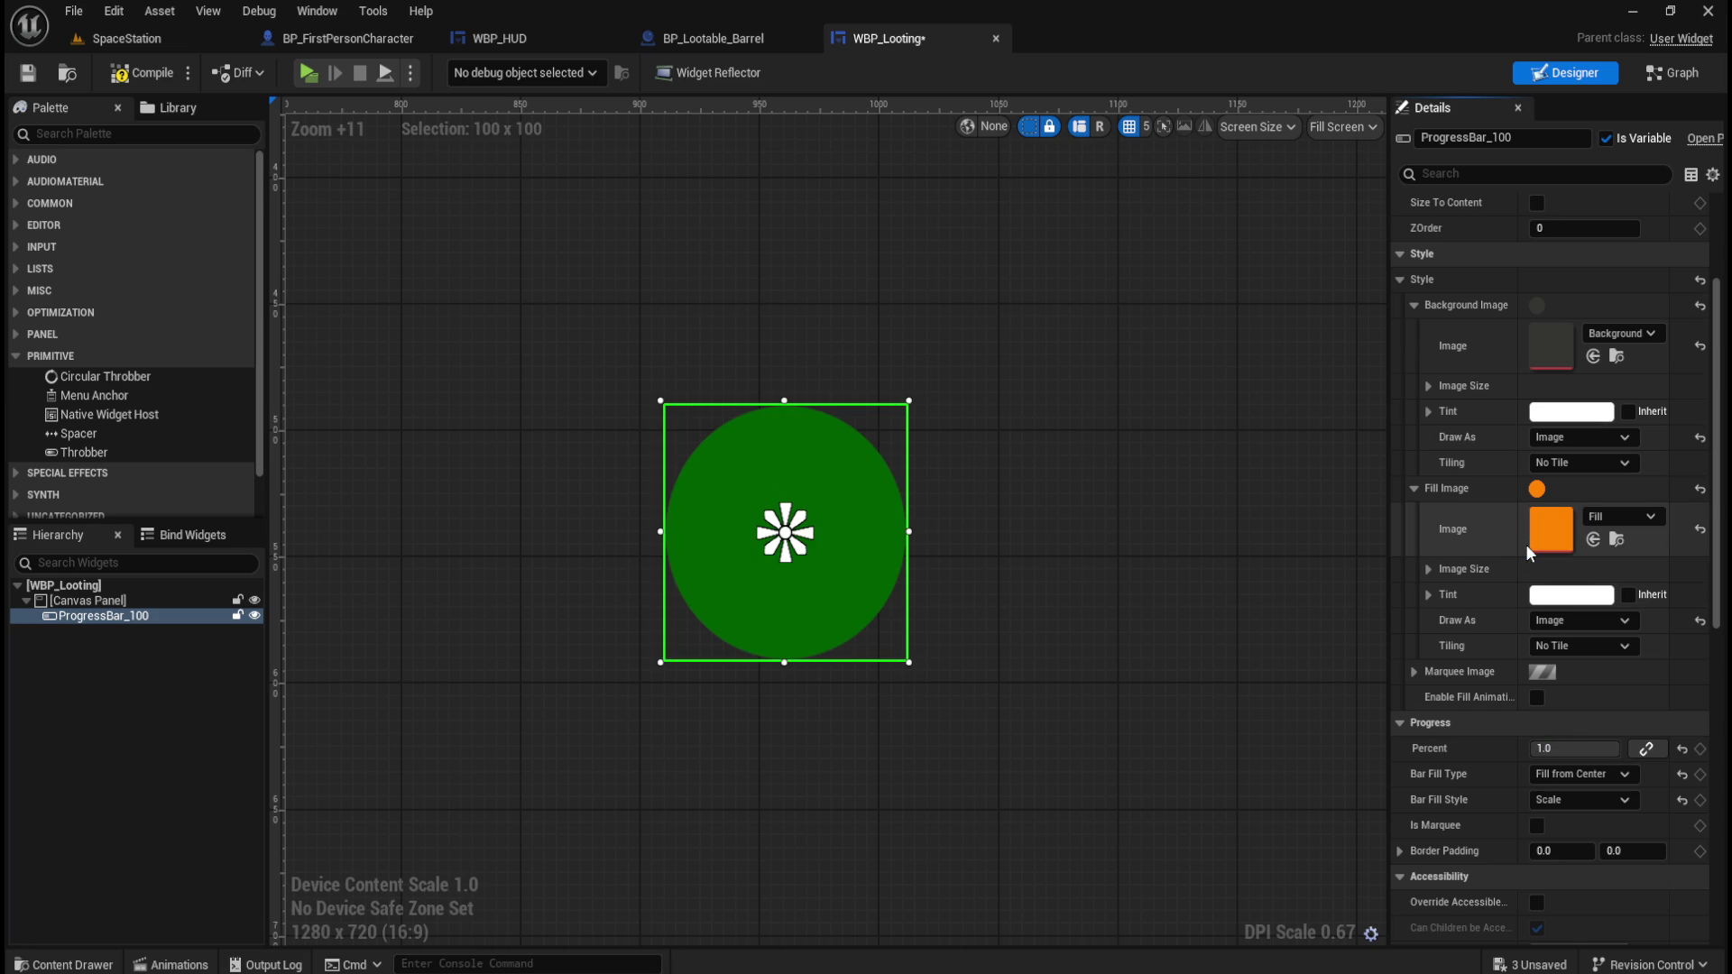
Try fill and background tint inheritance and inspect background image size, leaving both unchanged.
left_click(1628, 596)
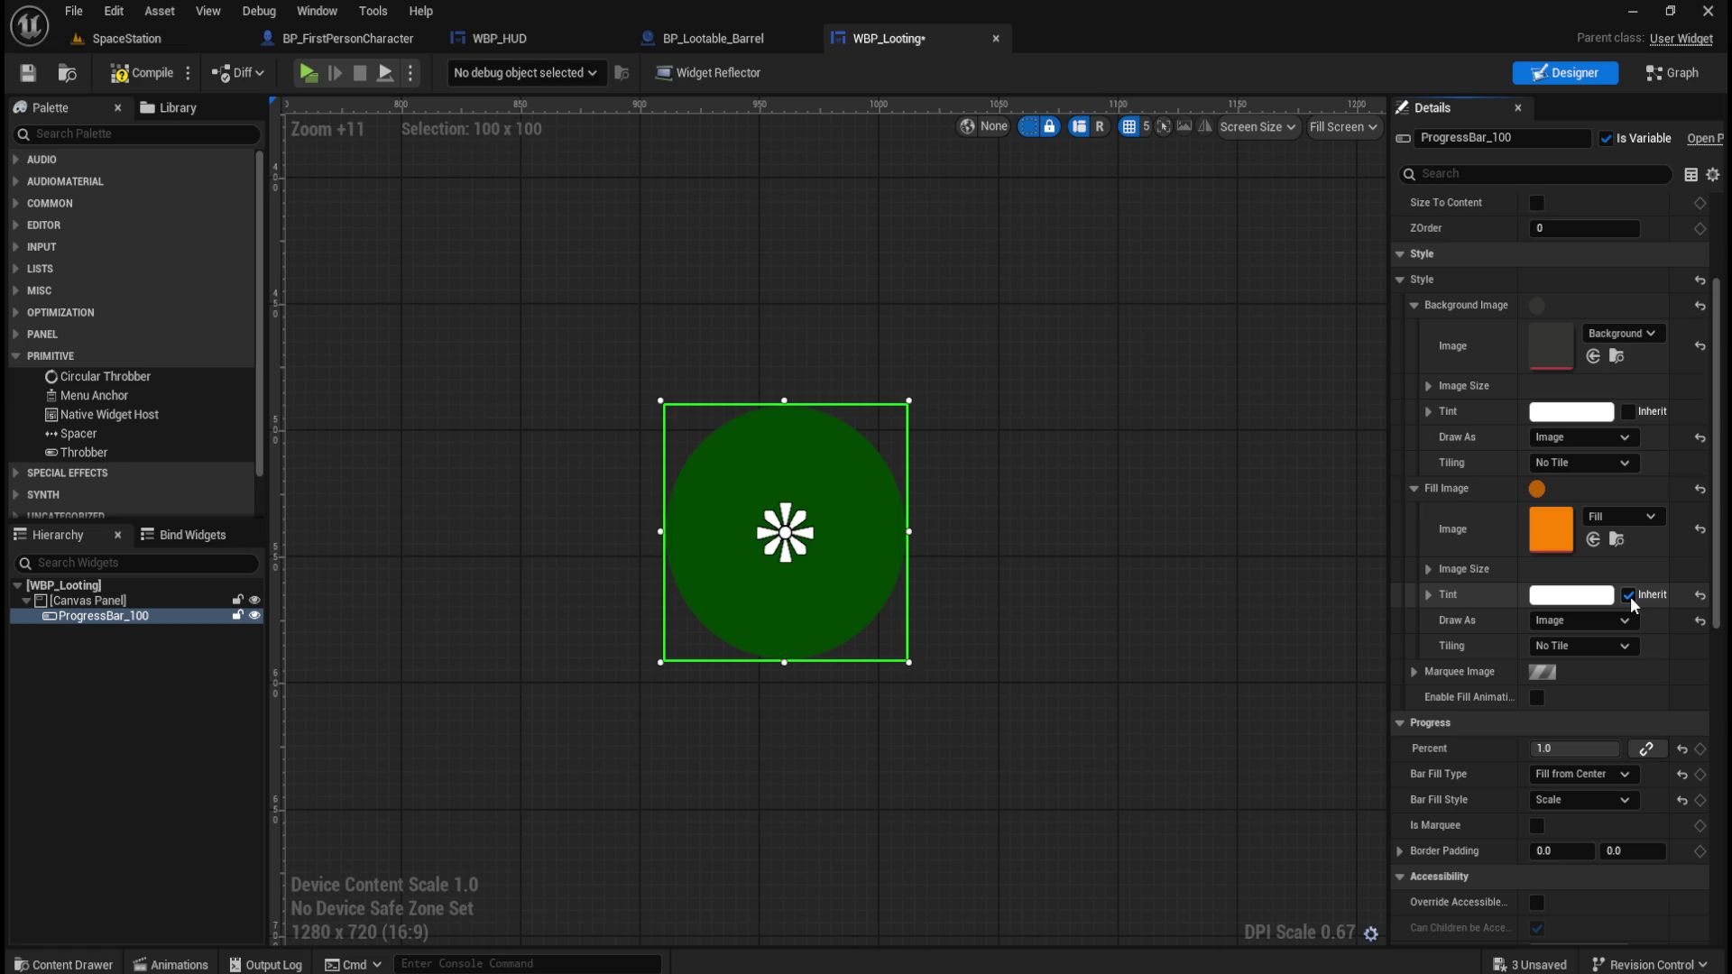
left_click(1629, 595)
left_click(1629, 411)
left_click(1629, 595)
left_click(1629, 596)
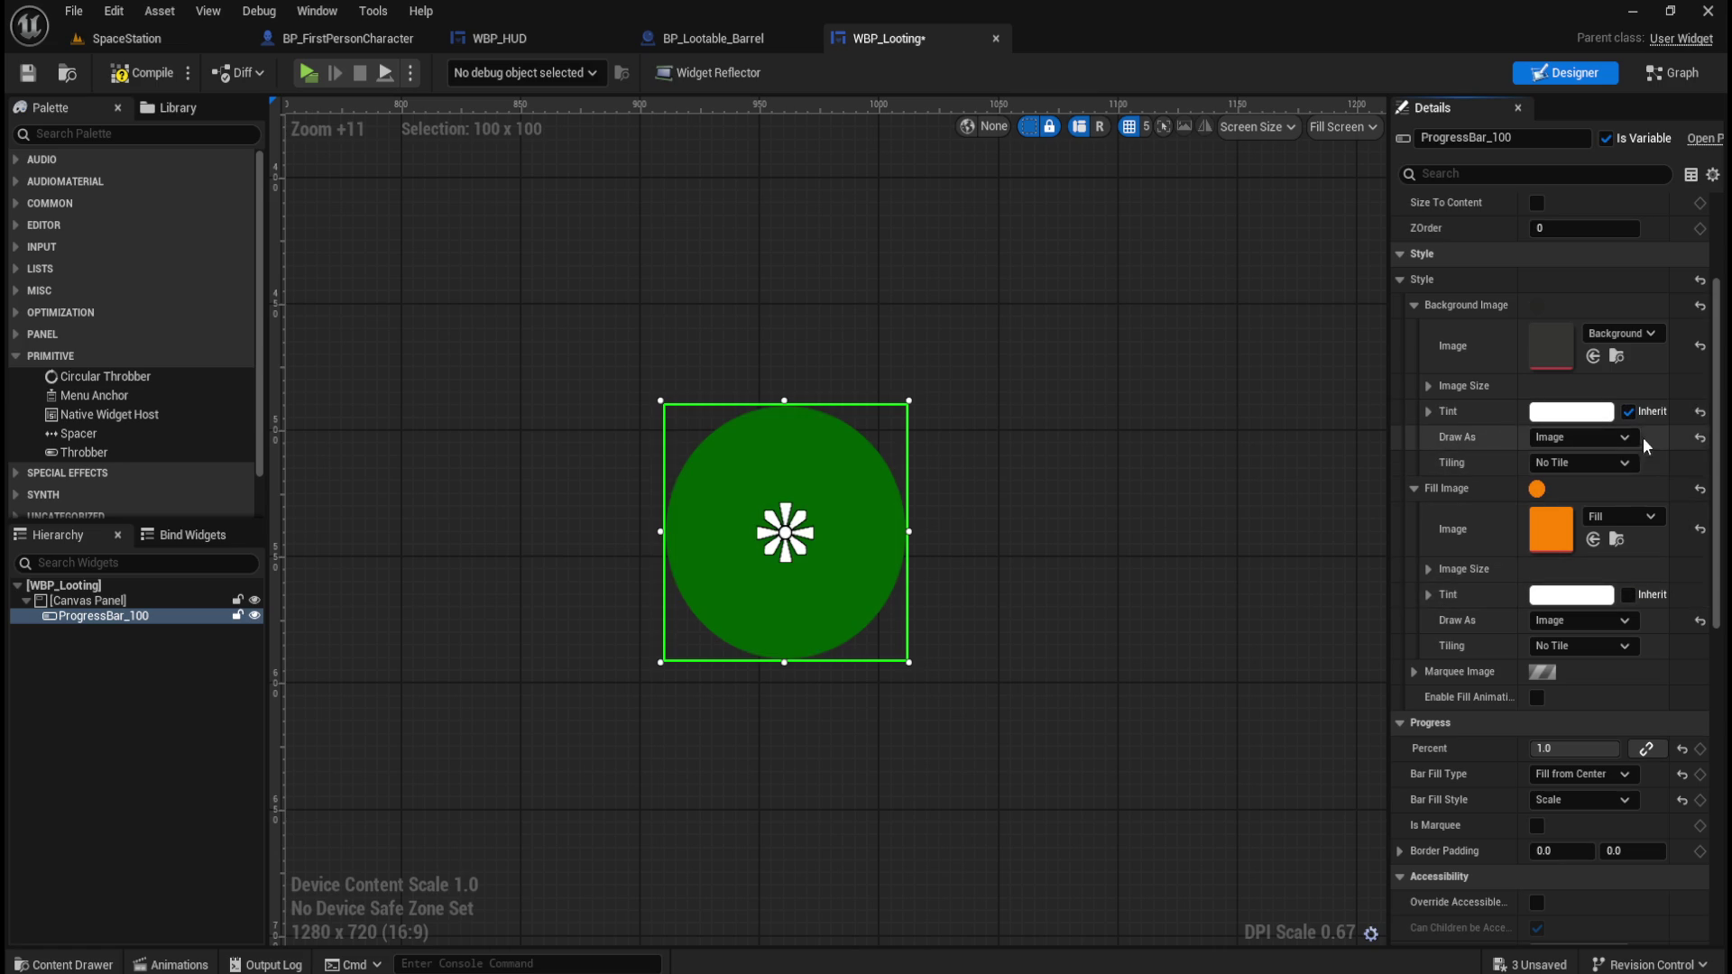
left_click(1629, 412)
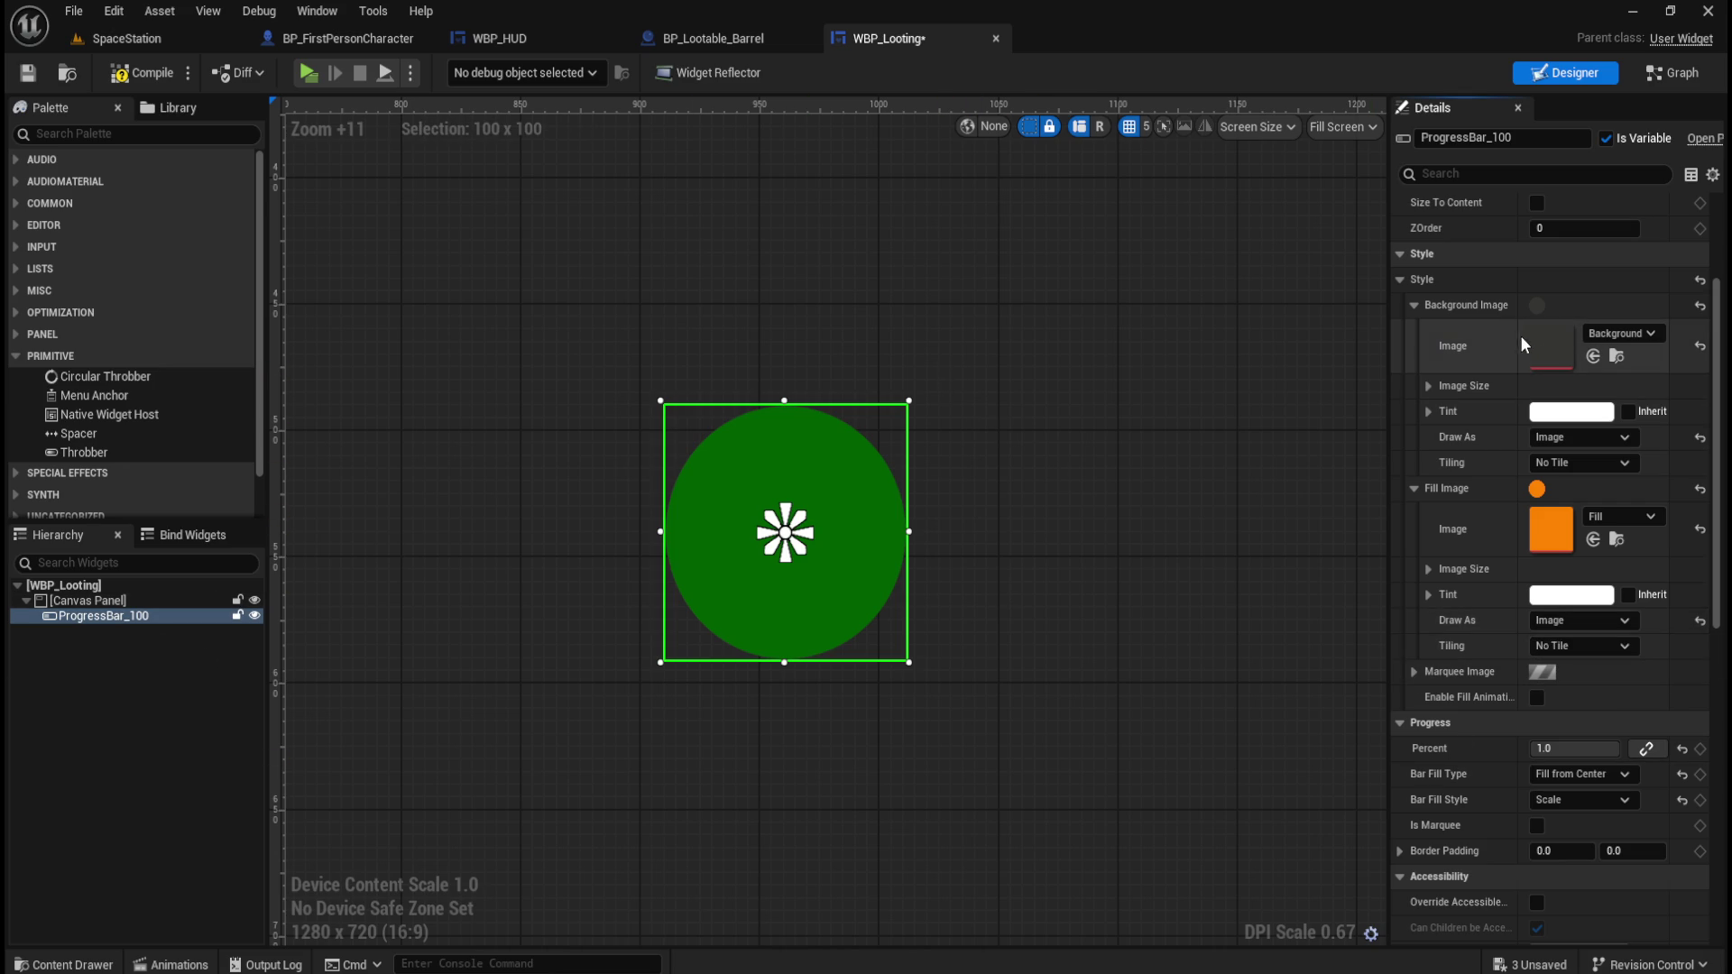
left_click(1429, 386)
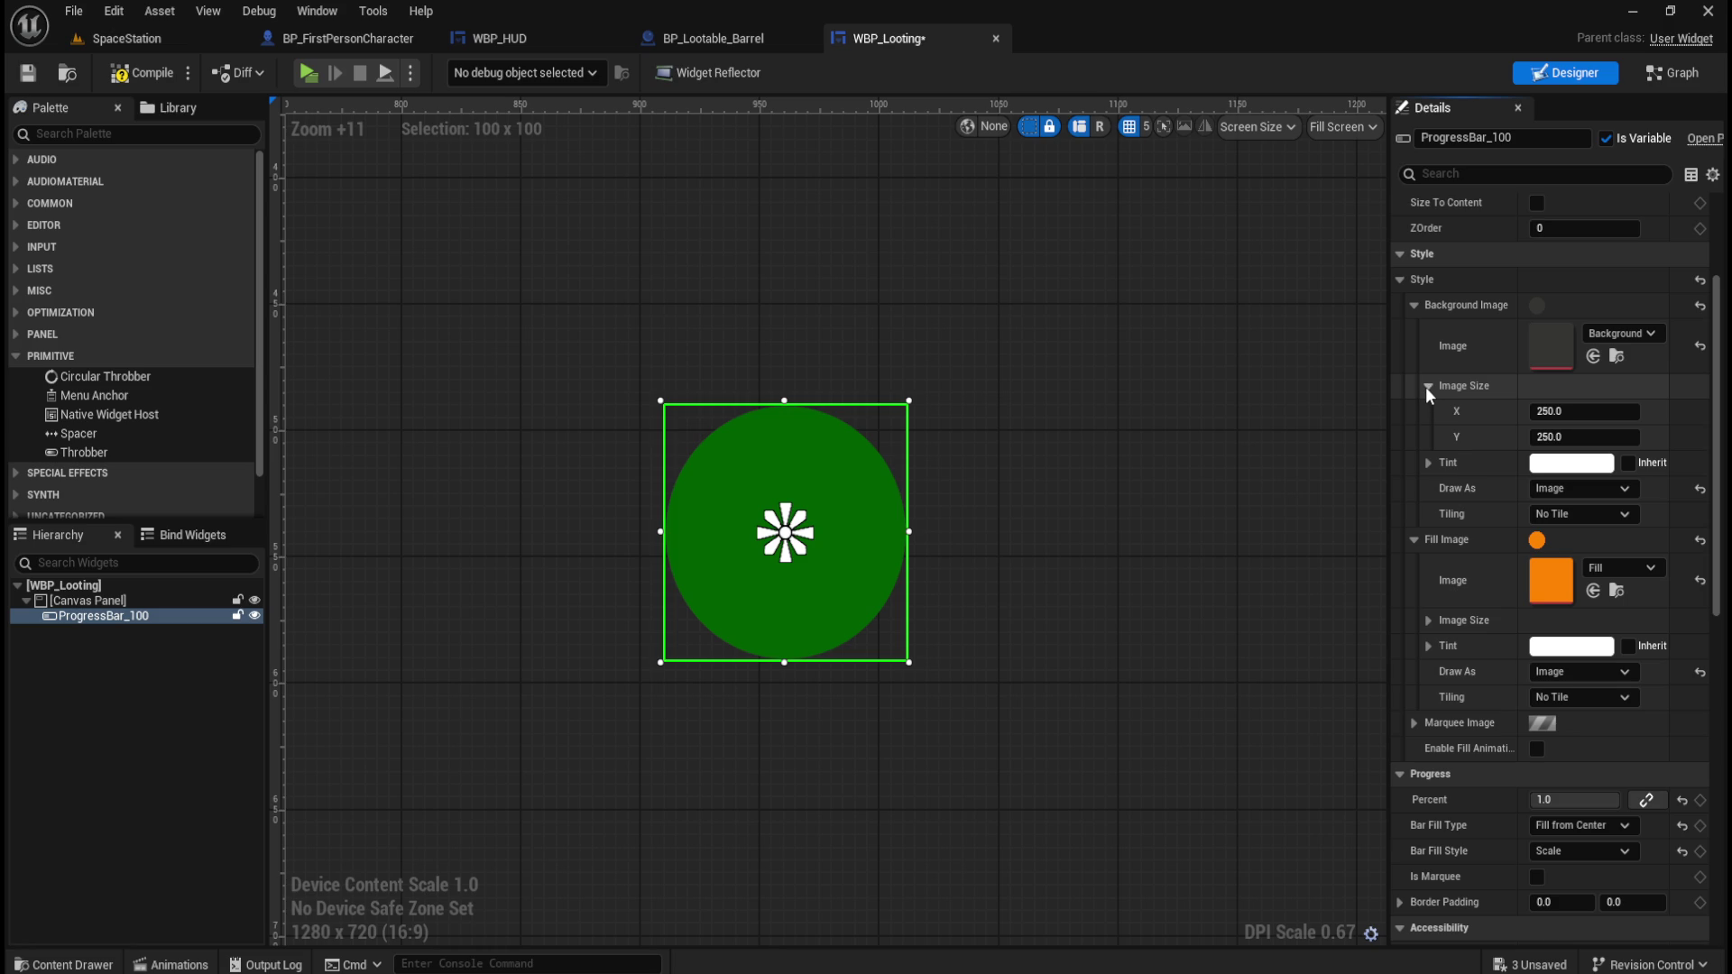
left_click(1426, 386)
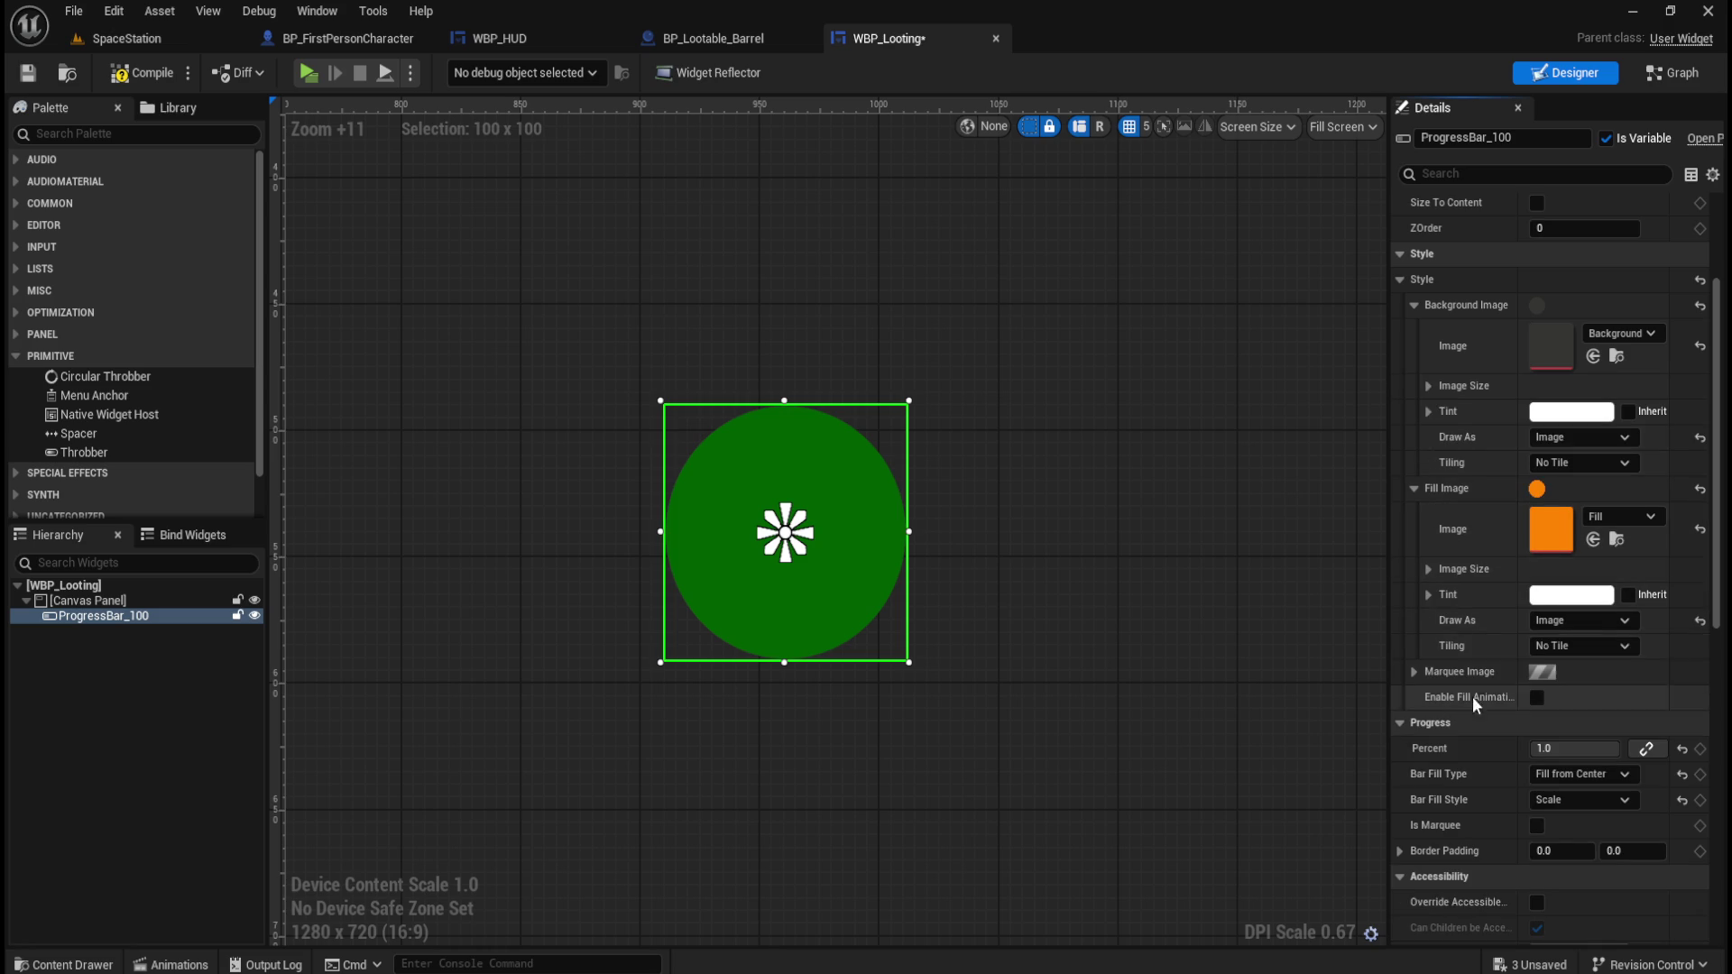
scroll(1470, 699, "down", 6)
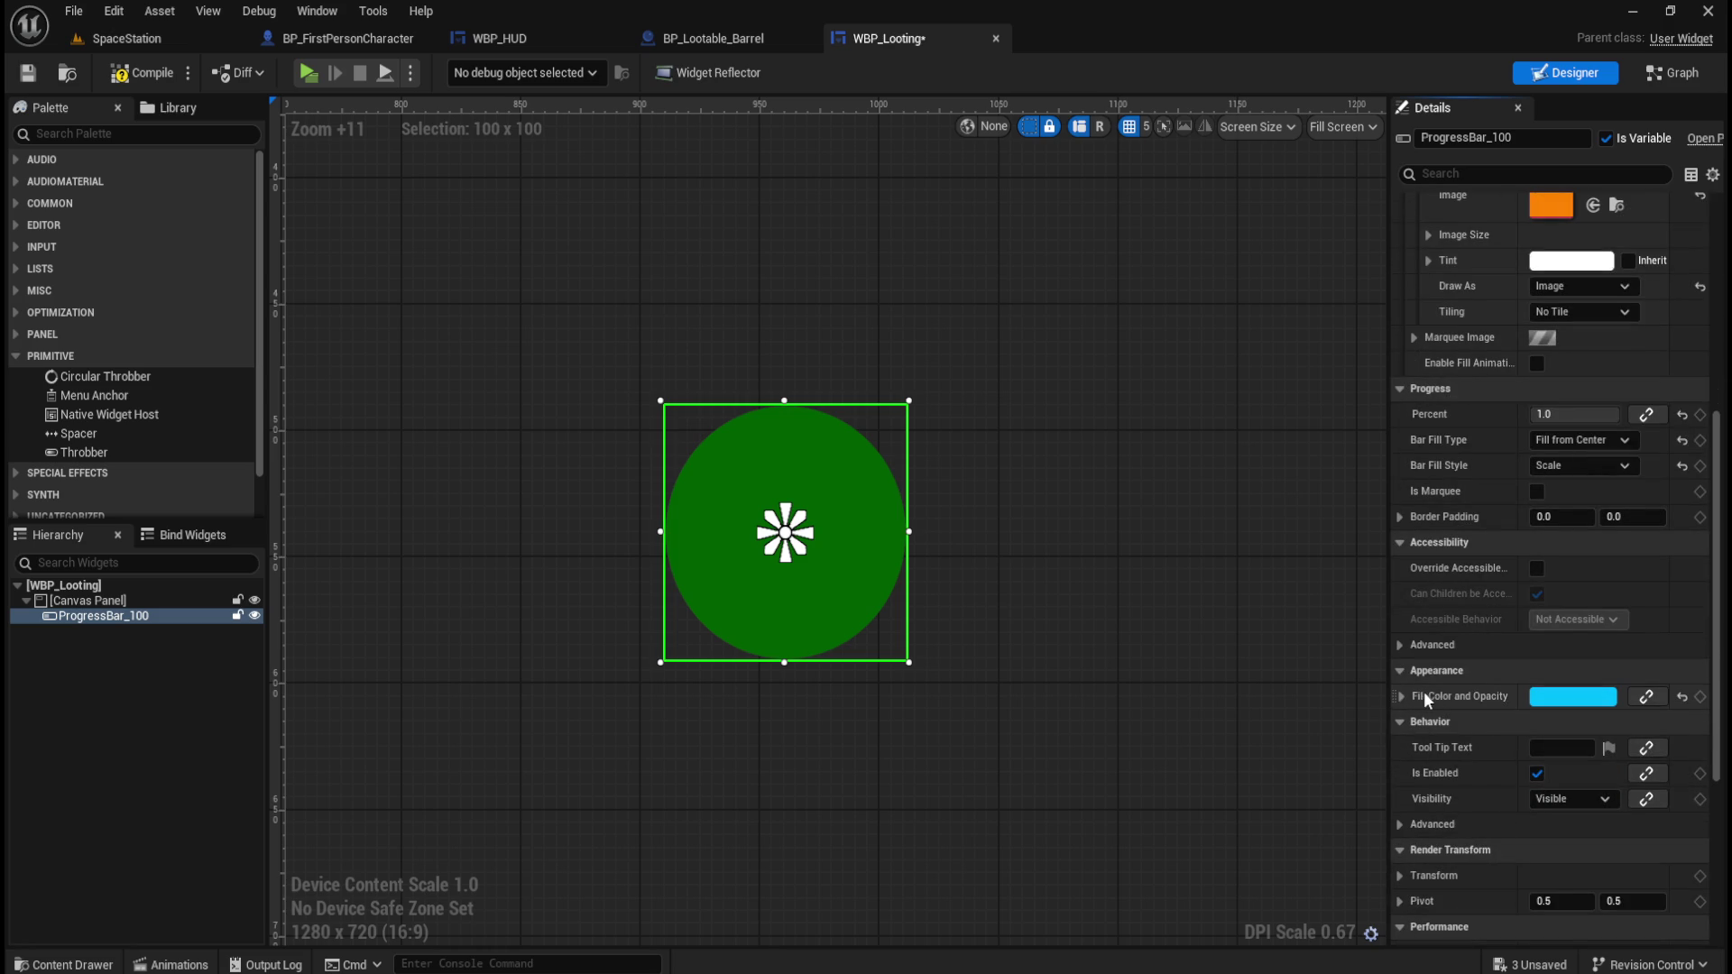
Reset Fill Color R and G to white and preview the orange circle at about 0.78.
left_click(1401, 697)
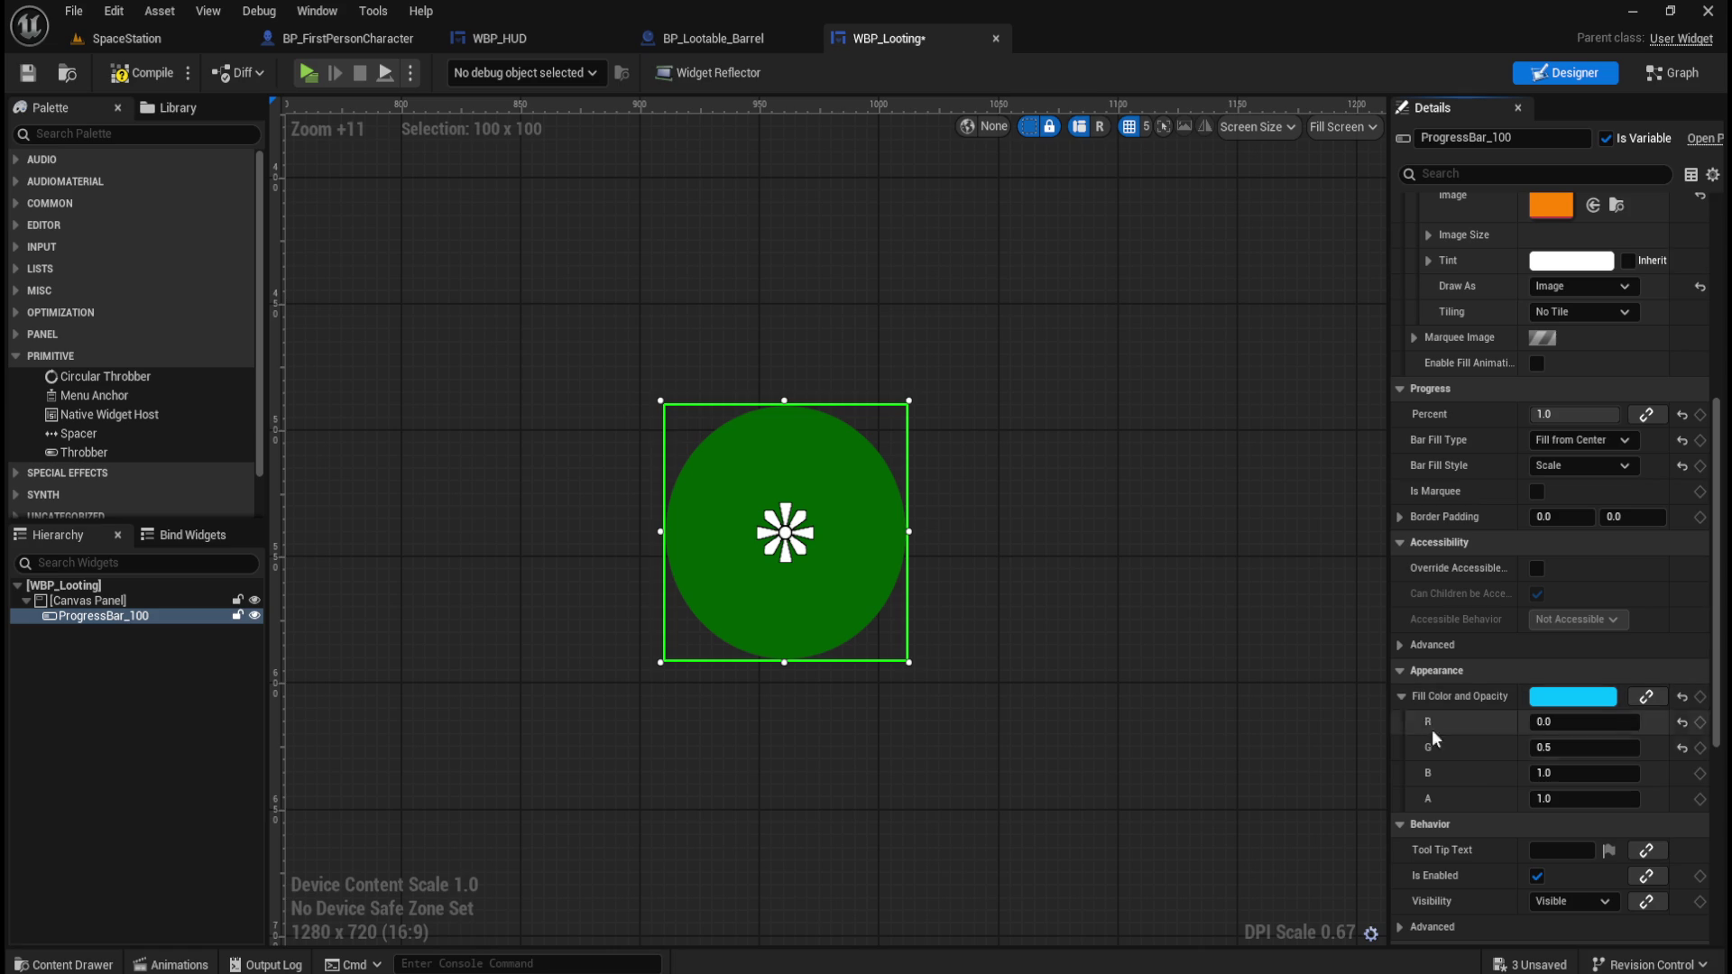
left_click(1682, 722)
left_click(1682, 748)
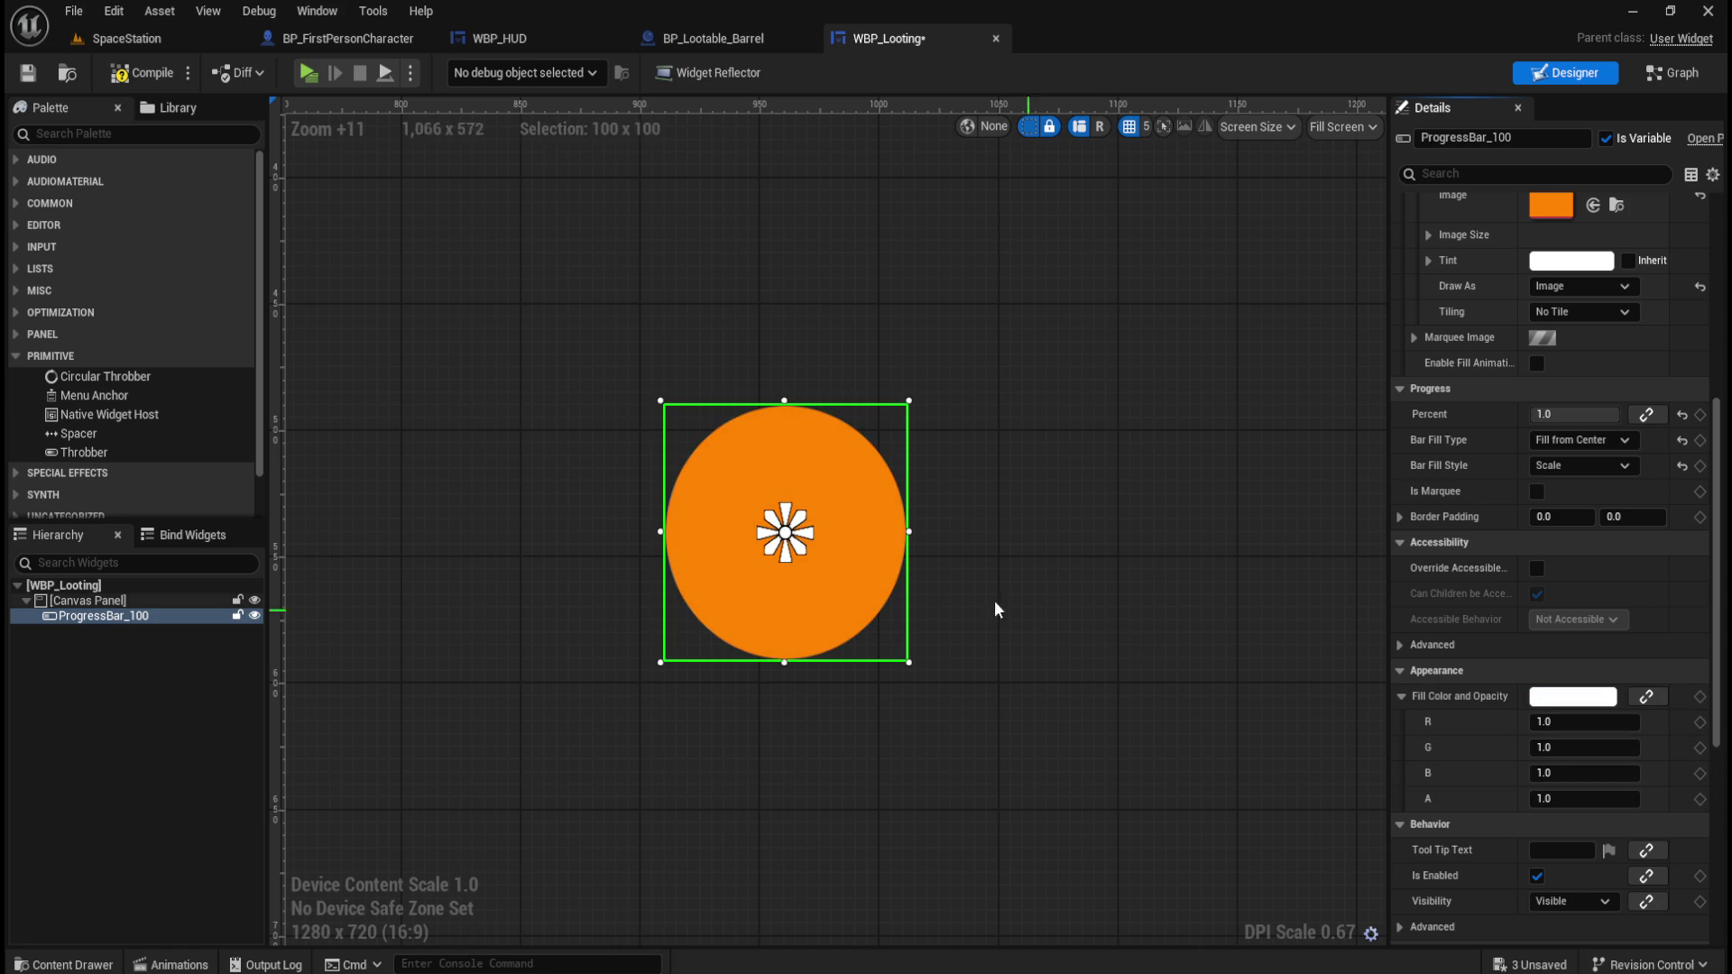
left_click(1401, 698)
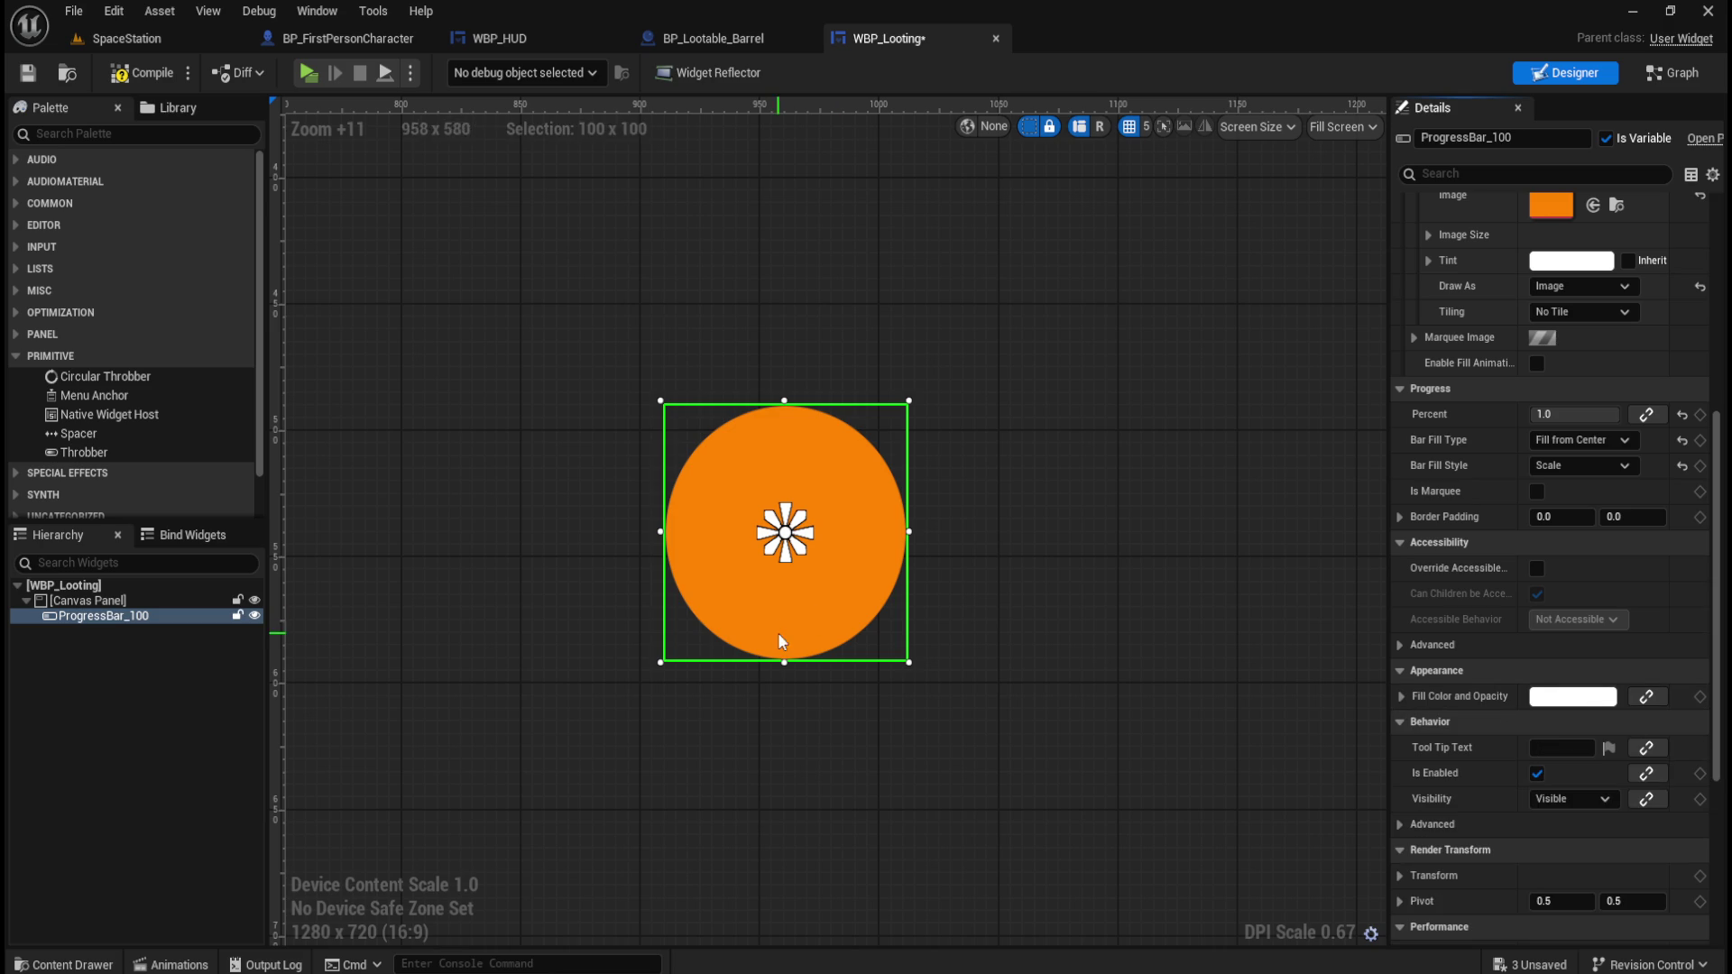
mouse_move(1584, 417)
left_mouse_down()
mouse_move(1524, 417)
mouse_move(1587, 416)
left_mouse_up()
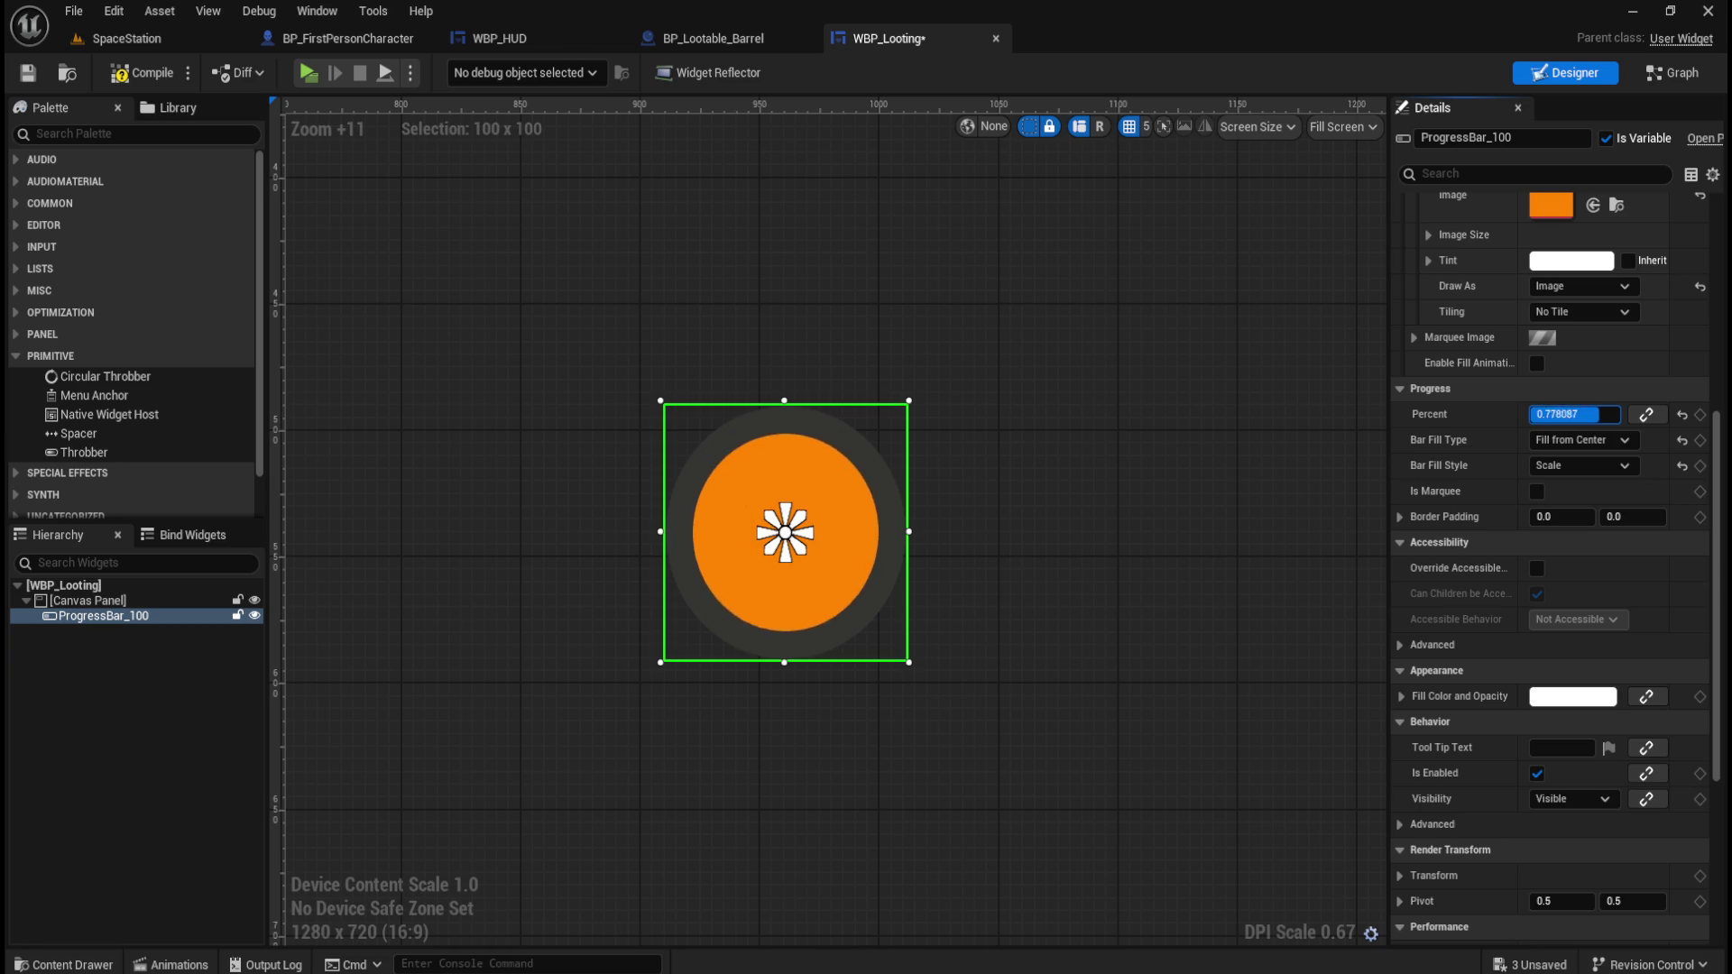
mouse_move(1587, 416)
left_mouse_down()
mouse_move(1546, 417)
mouse_move(1587, 417)
left_mouse_up()
left_click(1593, 442)
left_click(1604, 476)
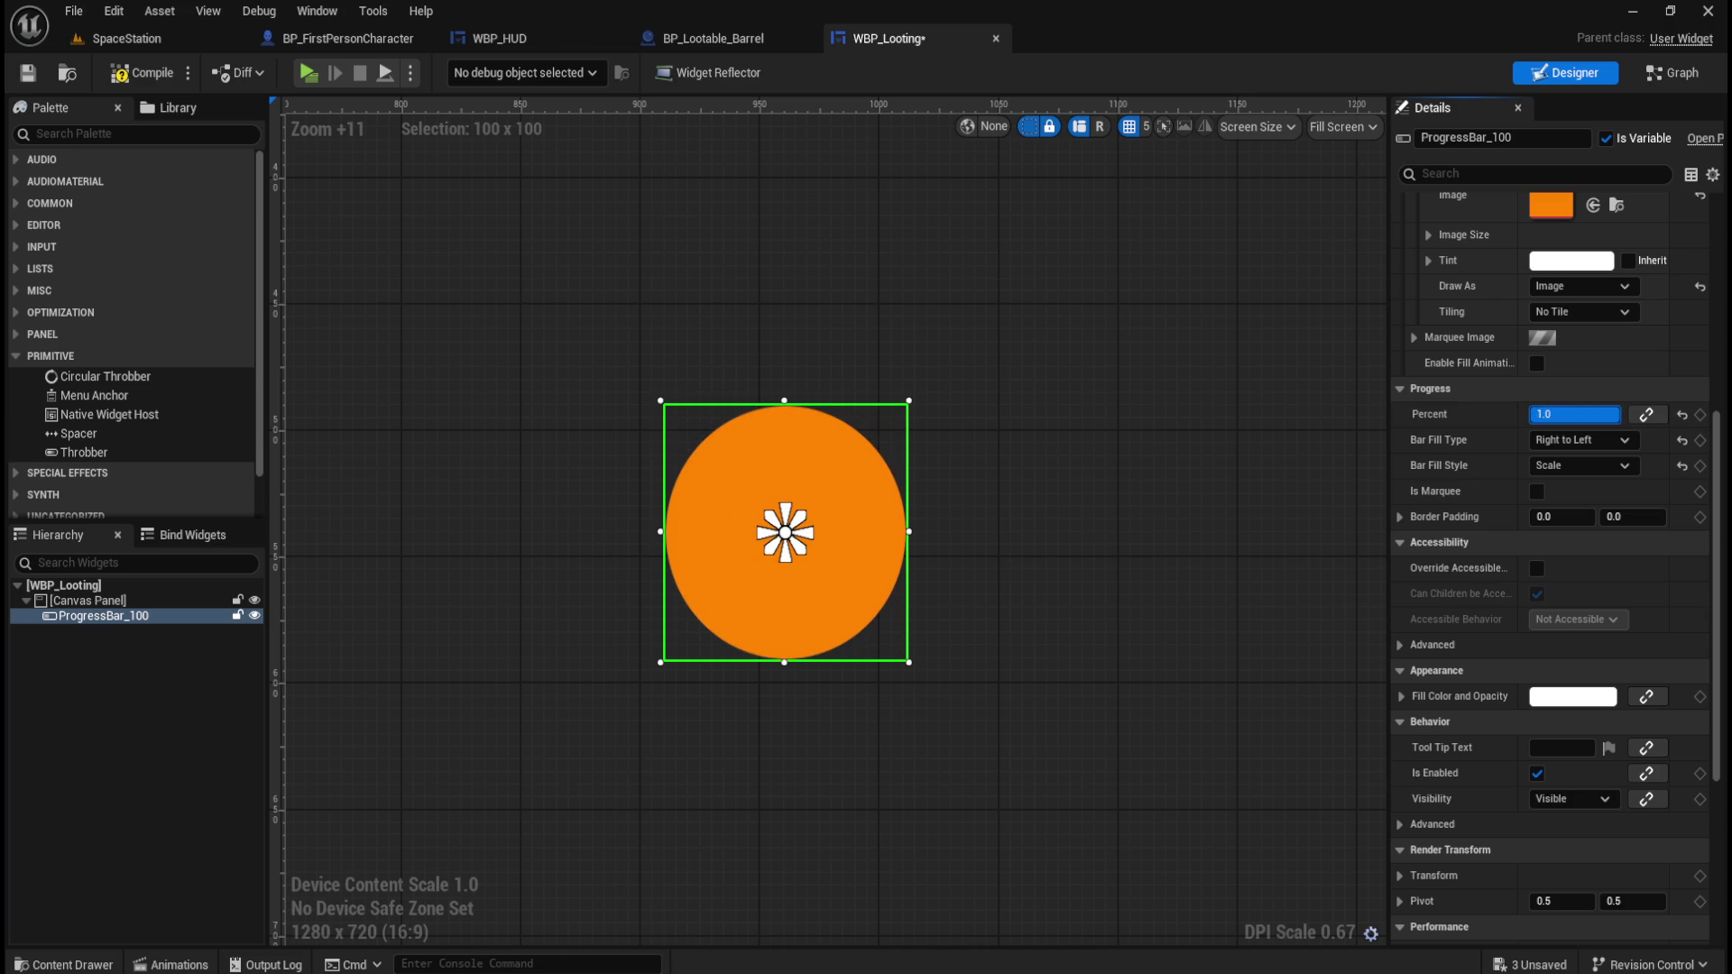
left_click(1557, 440)
left_click(1597, 567)
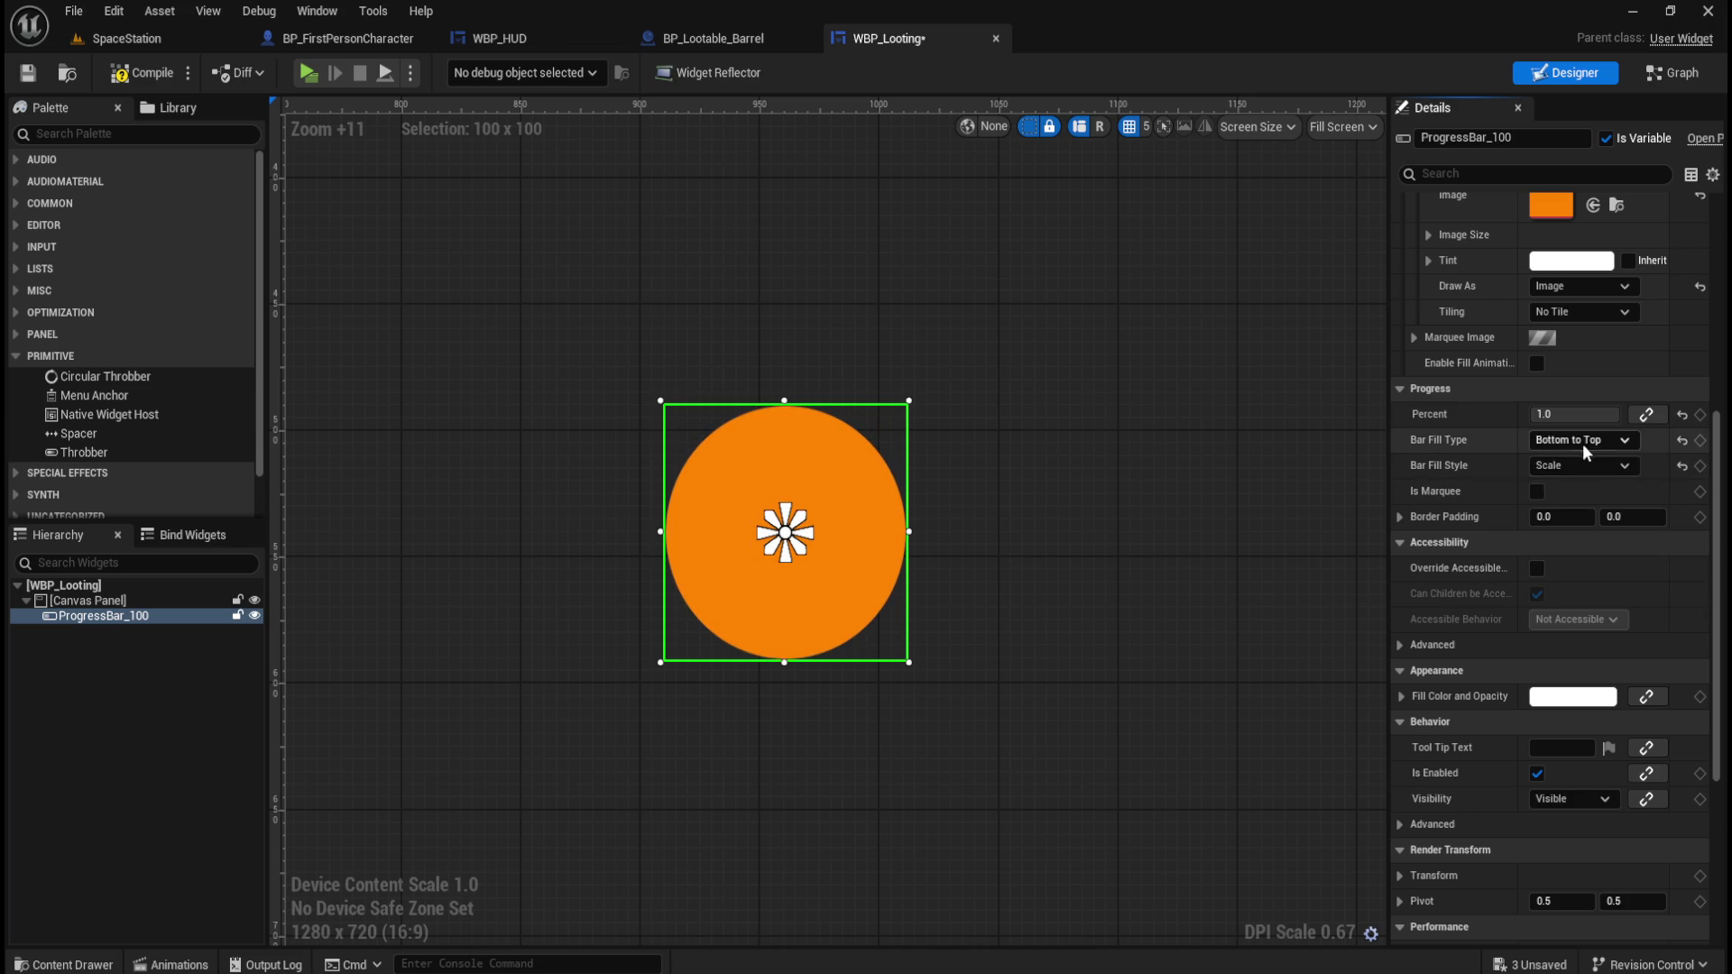
mouse_move(1576, 417)
left_mouse_down()
mouse_move(1549, 415)
mouse_move(1583, 415)
left_mouse_up()
left_click(1594, 440)
left_click(1595, 512)
left_click(1584, 440)
left_click(1576, 496)
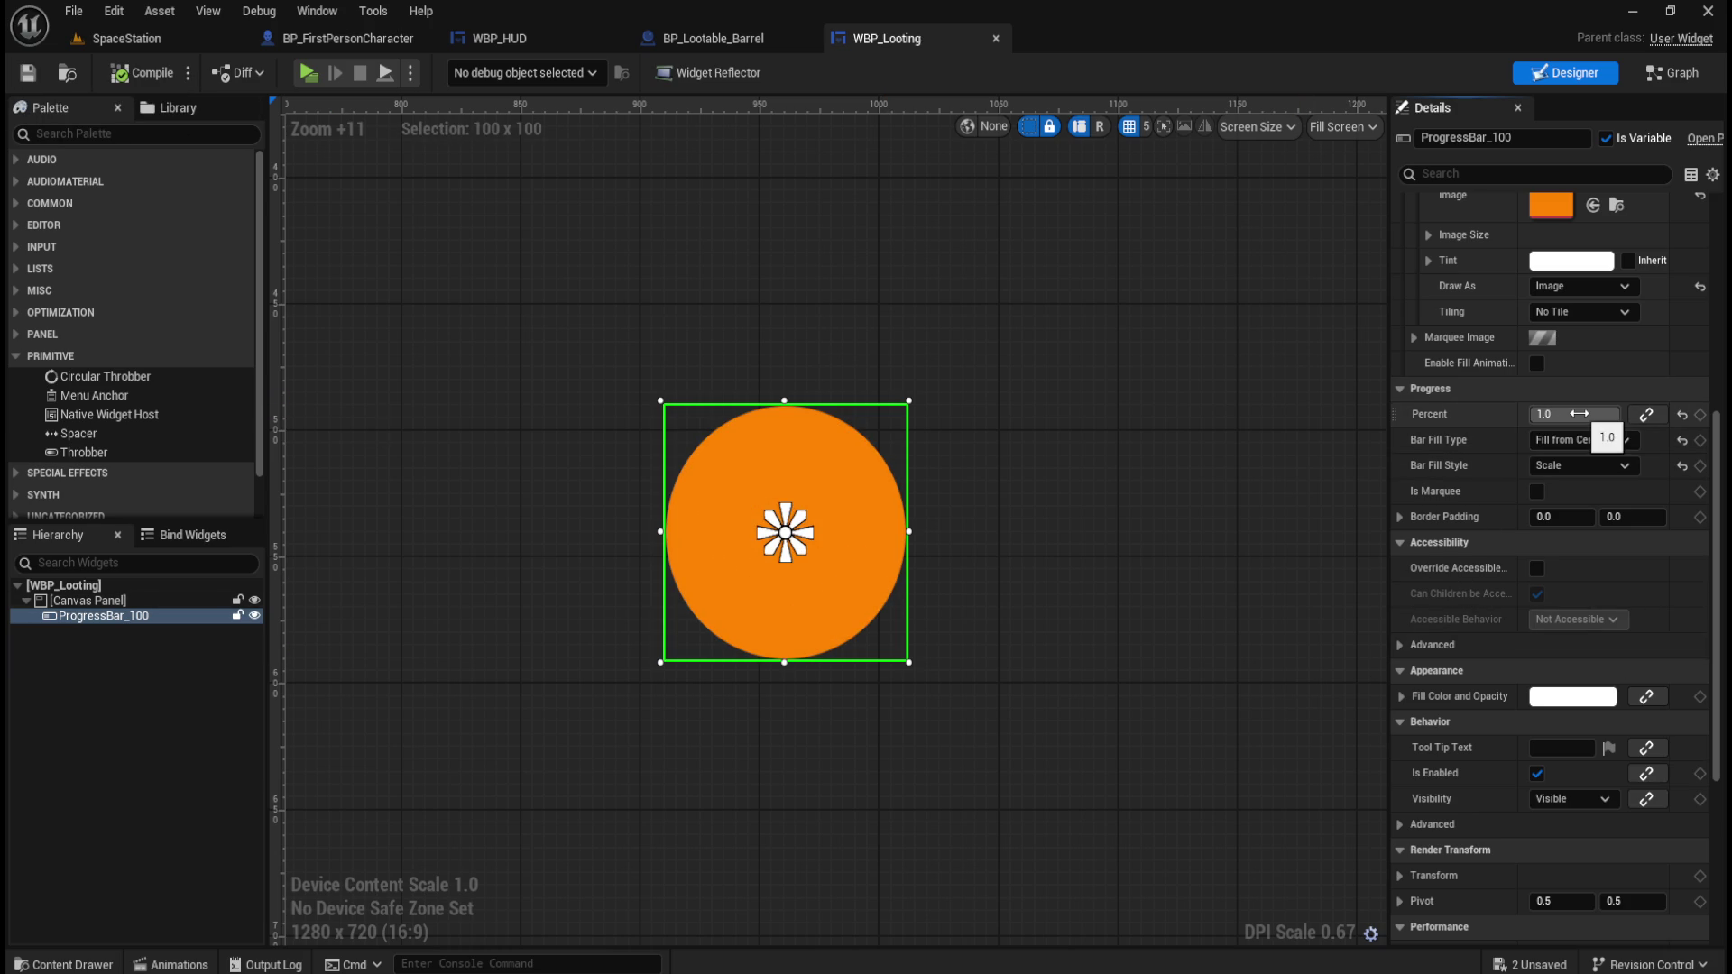
Create a Percent binding function, then compile and save WBP_Looting.
left_click(1647, 414)
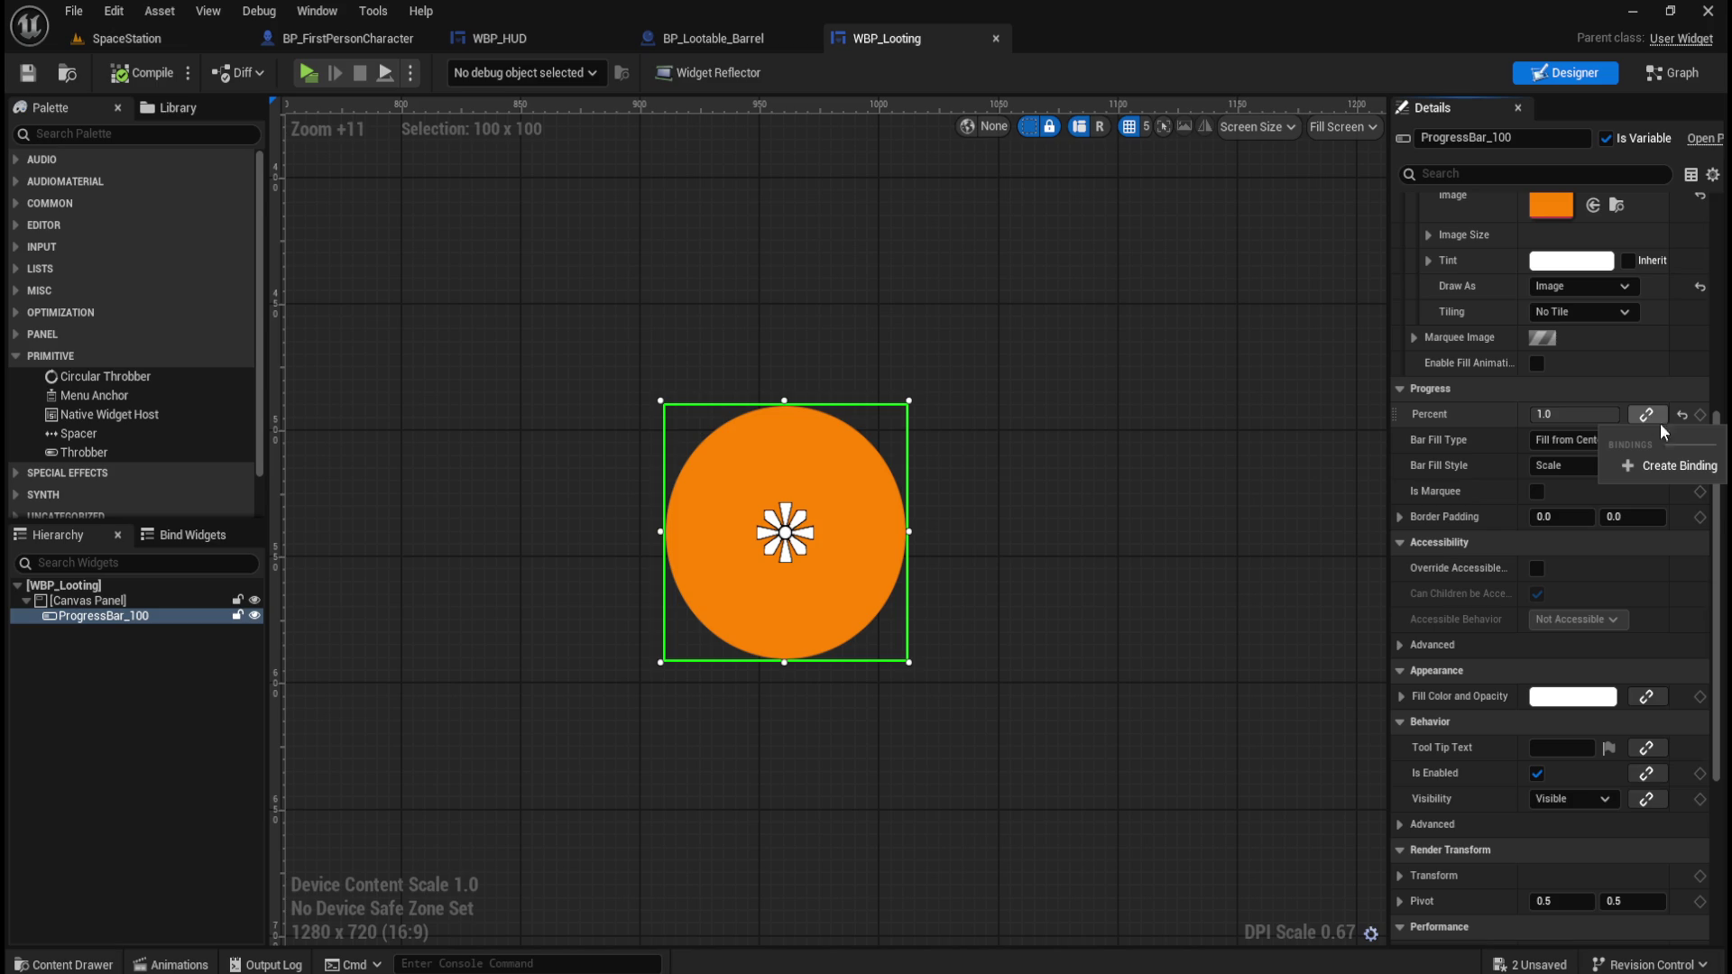
left_click(1683, 468)
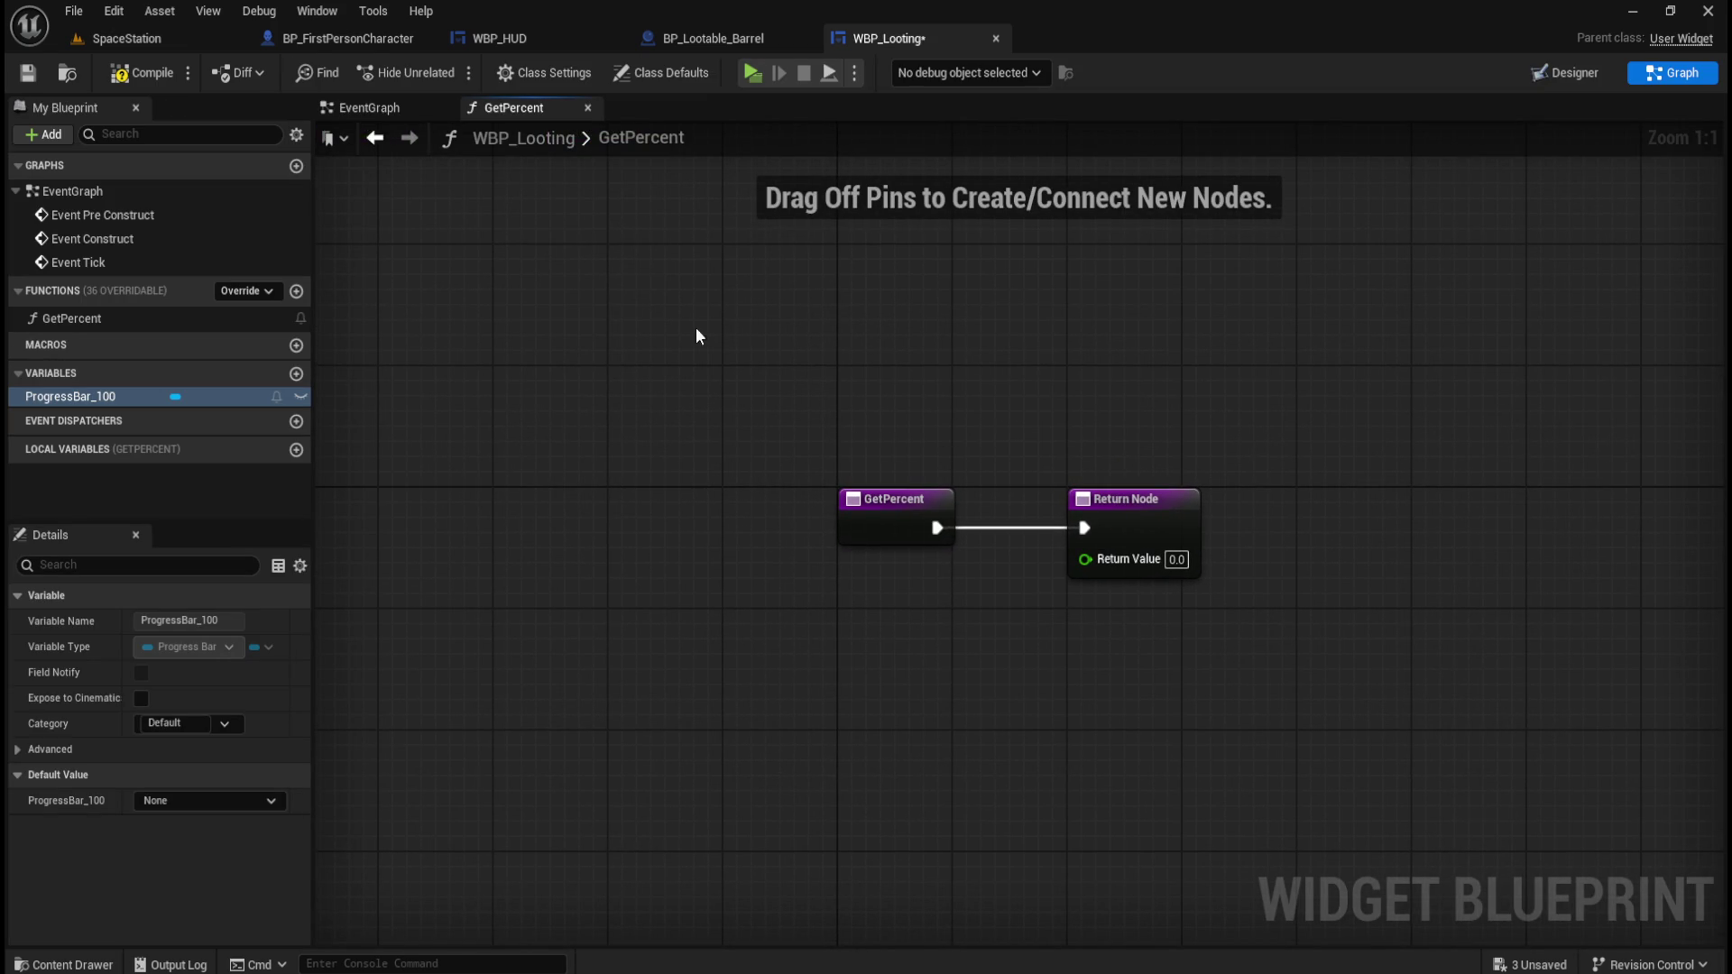
left_click(128, 78)
left_click(27, 75)
Add a Set Delay Length node to the GetPercent graph via a 'delay' search.
right_click(747, 621)
type("timer")
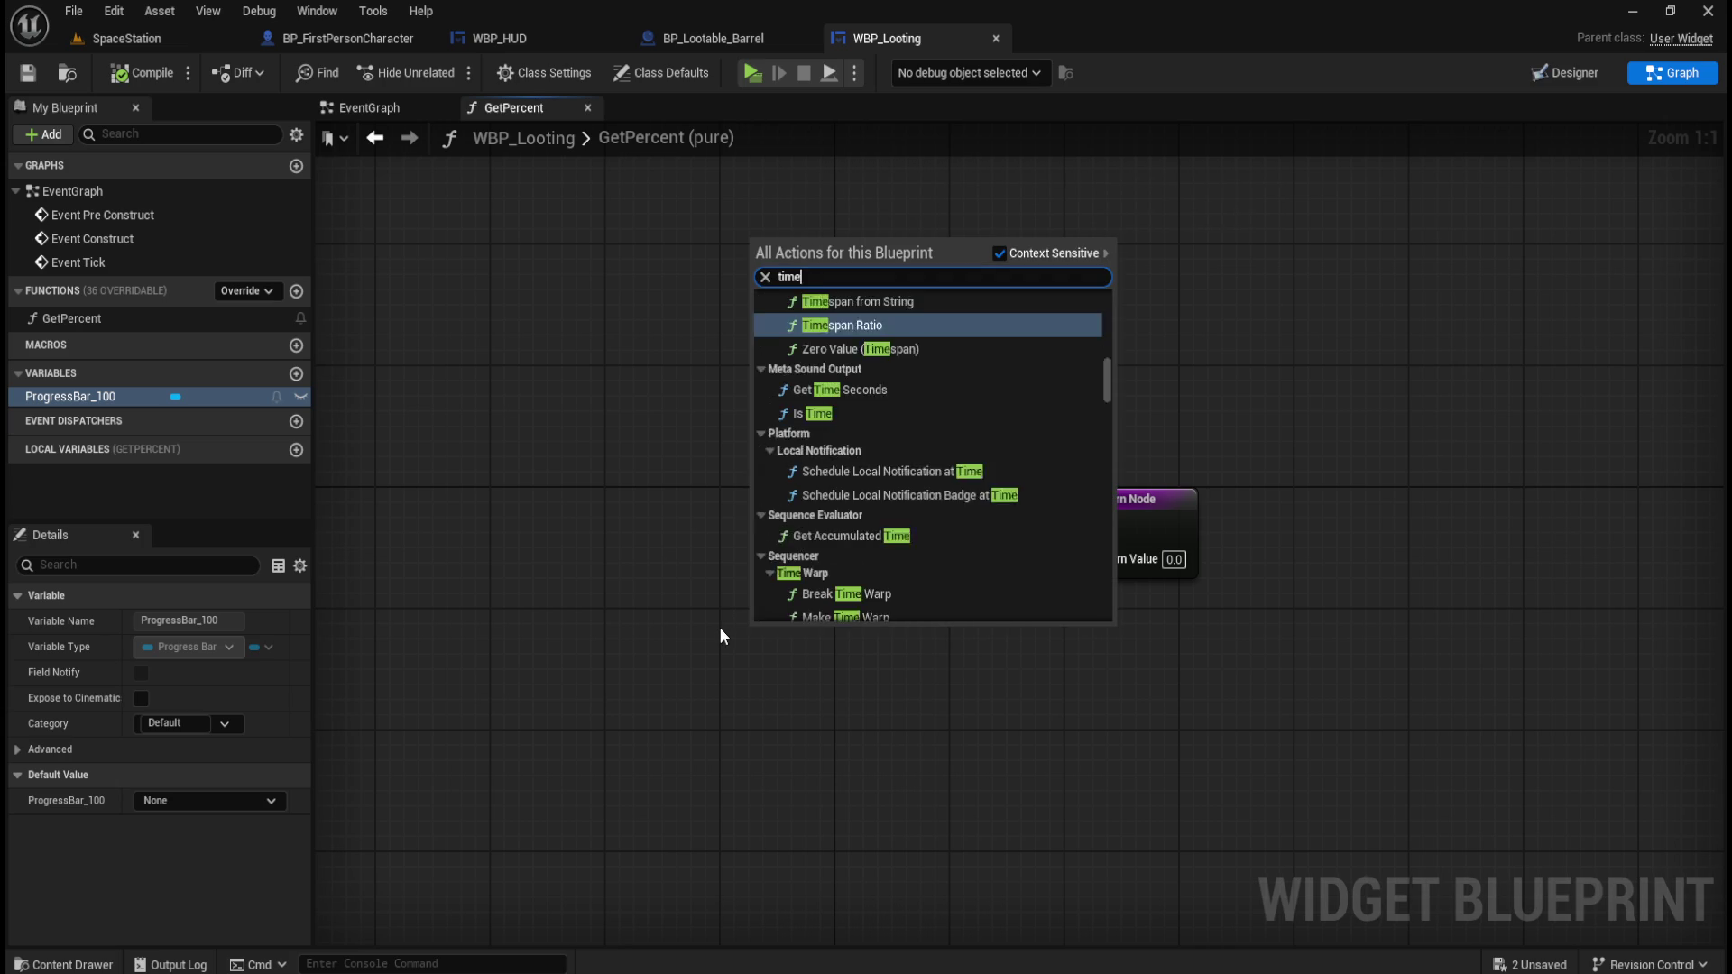
key("ctrl+a")
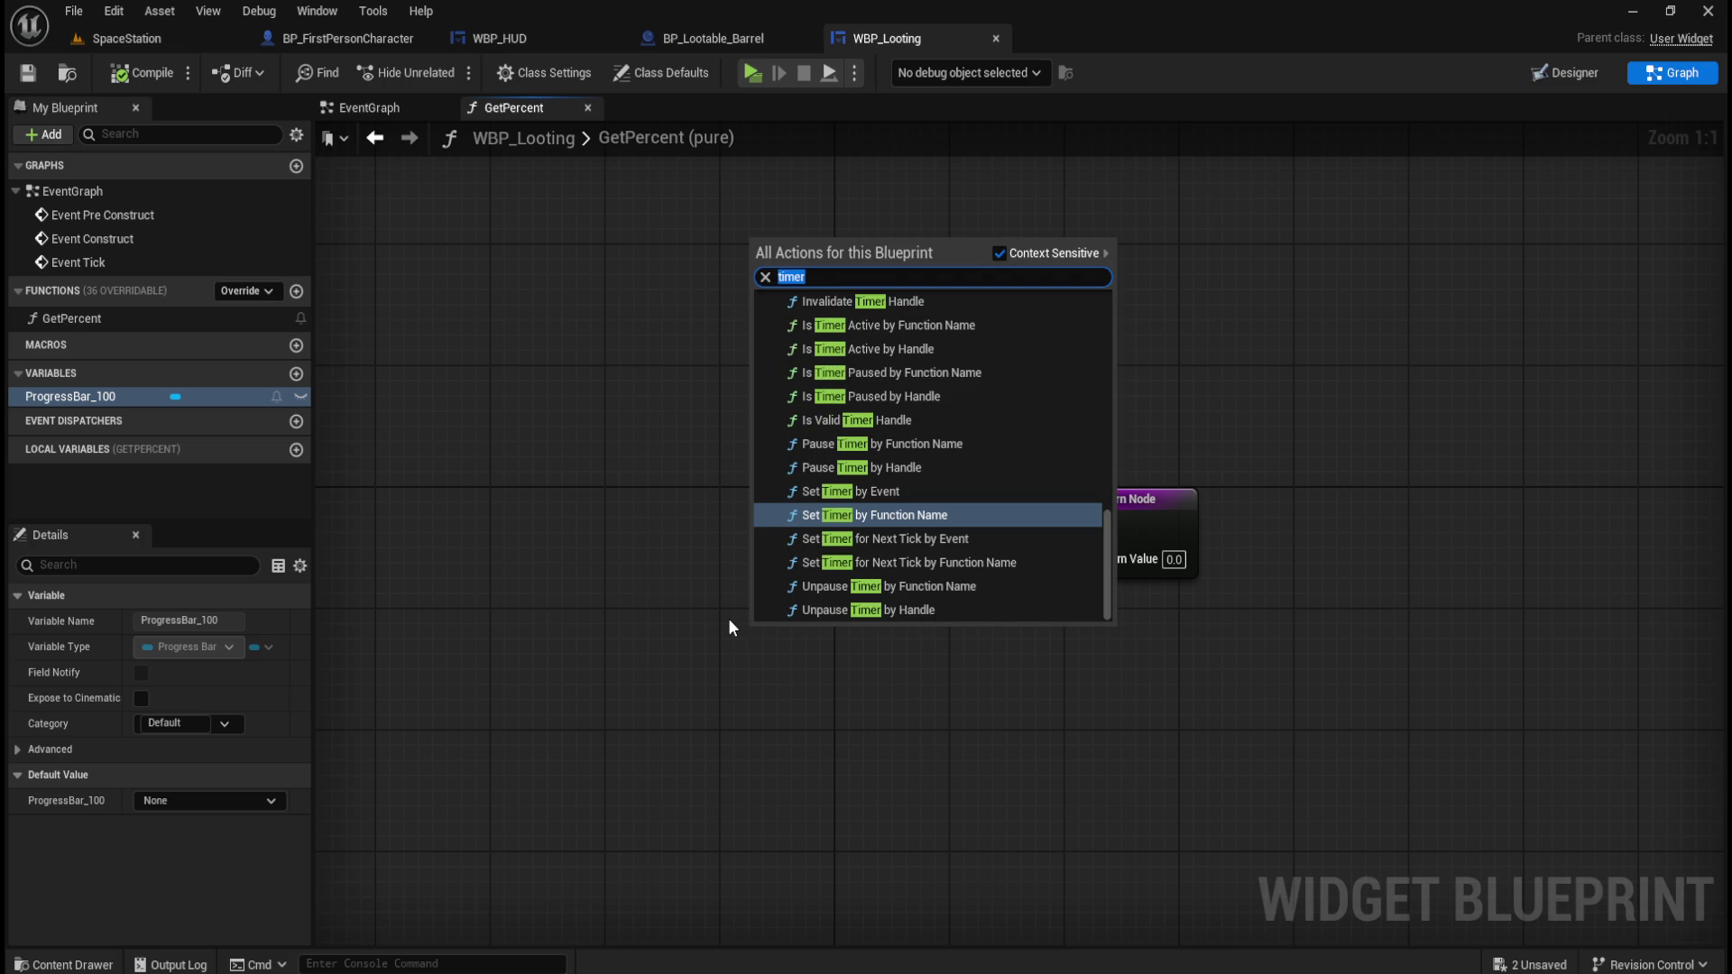
type("delay")
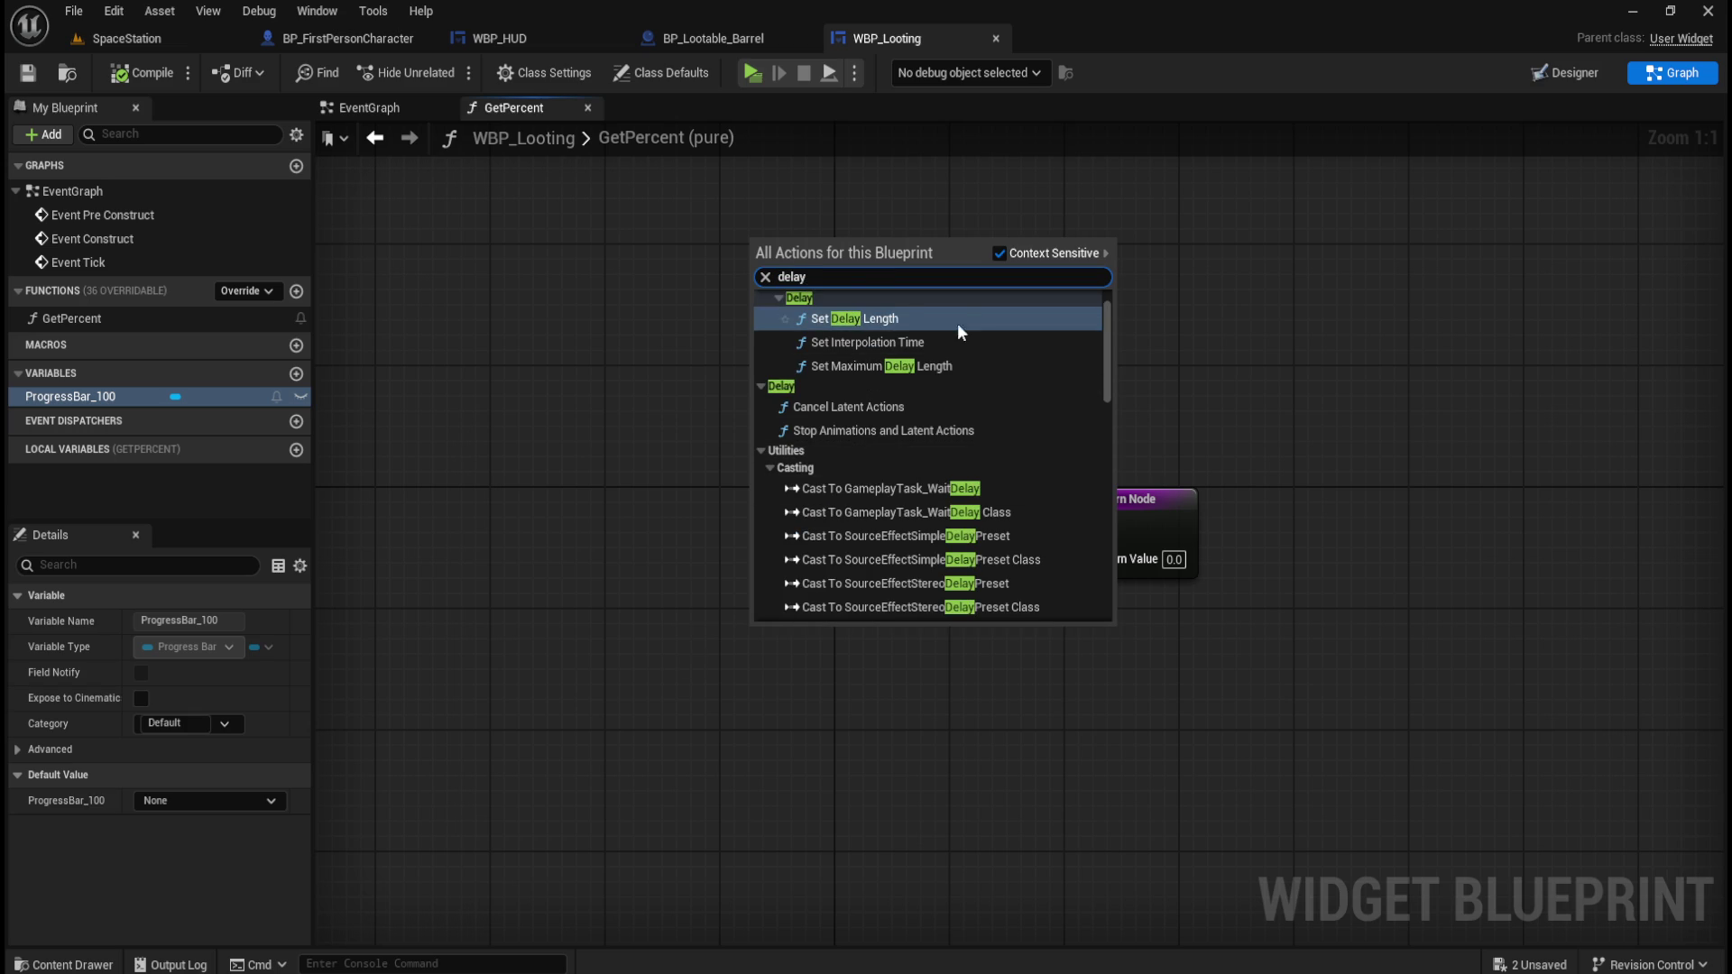
scroll(902, 333, "up", 1)
left_click(888, 359)
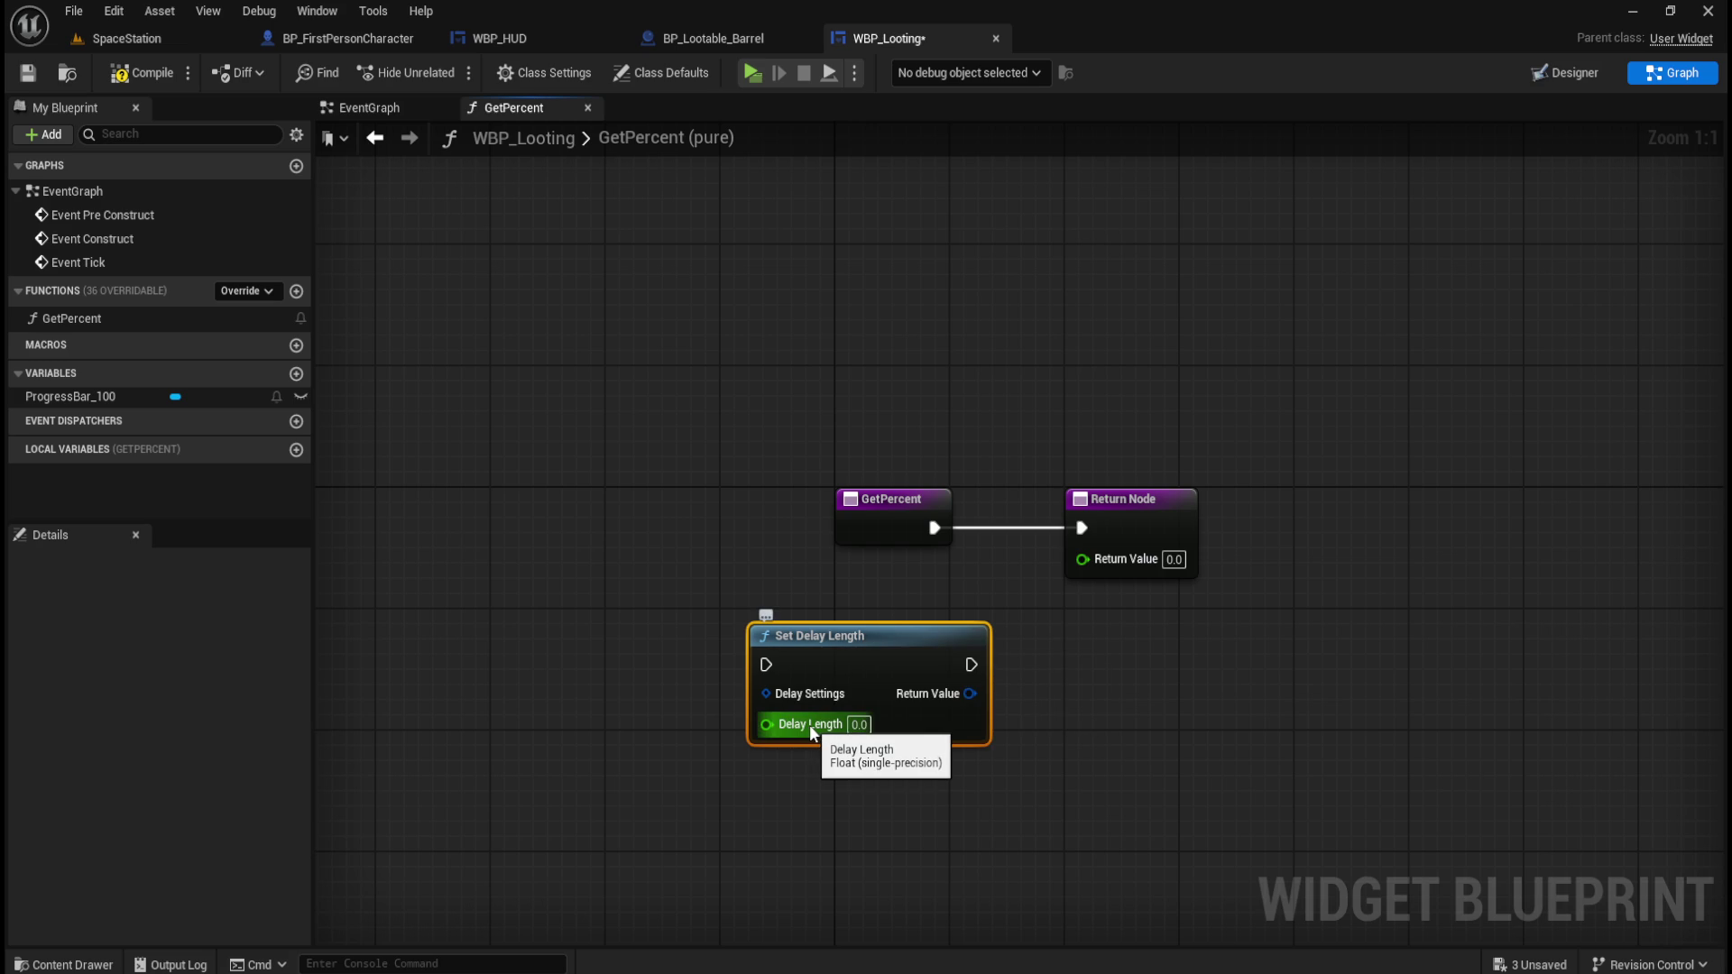
left_click_drag(1021, 598, 711, 772)
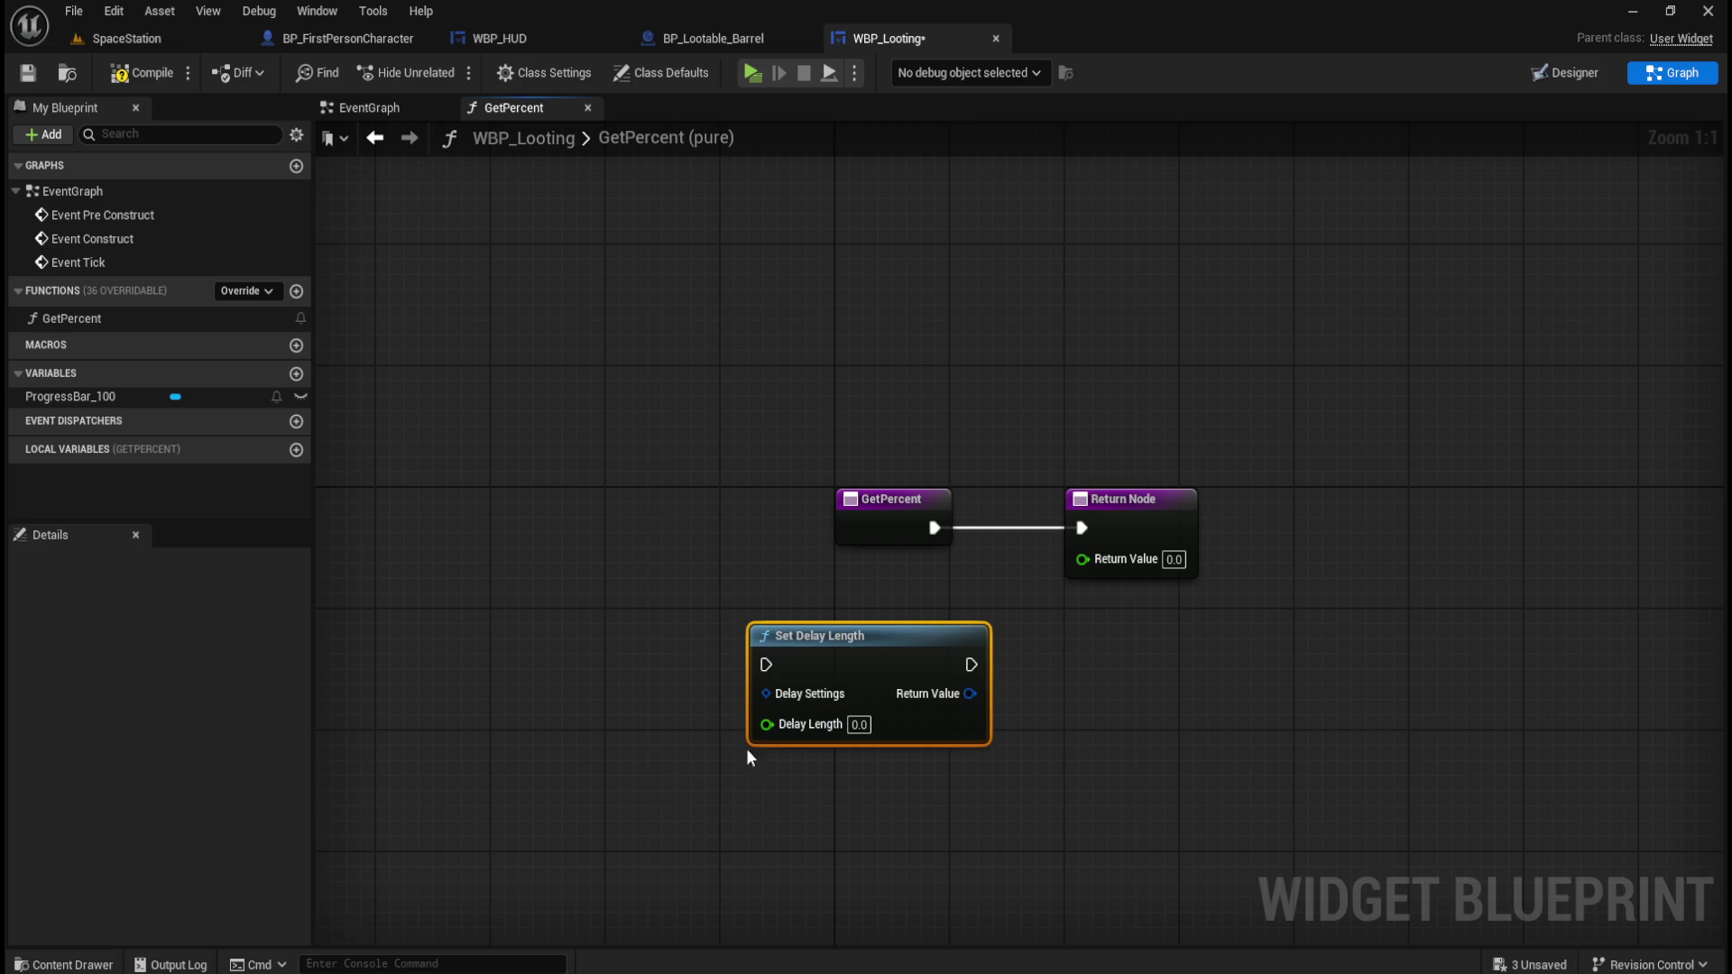
left_click_drag(697, 591, 1018, 788)
Inspect the Delay node in BP_Lootable_Barrel's event graph.
left_click(753, 46)
scroll(1015, 555, "up", 2)
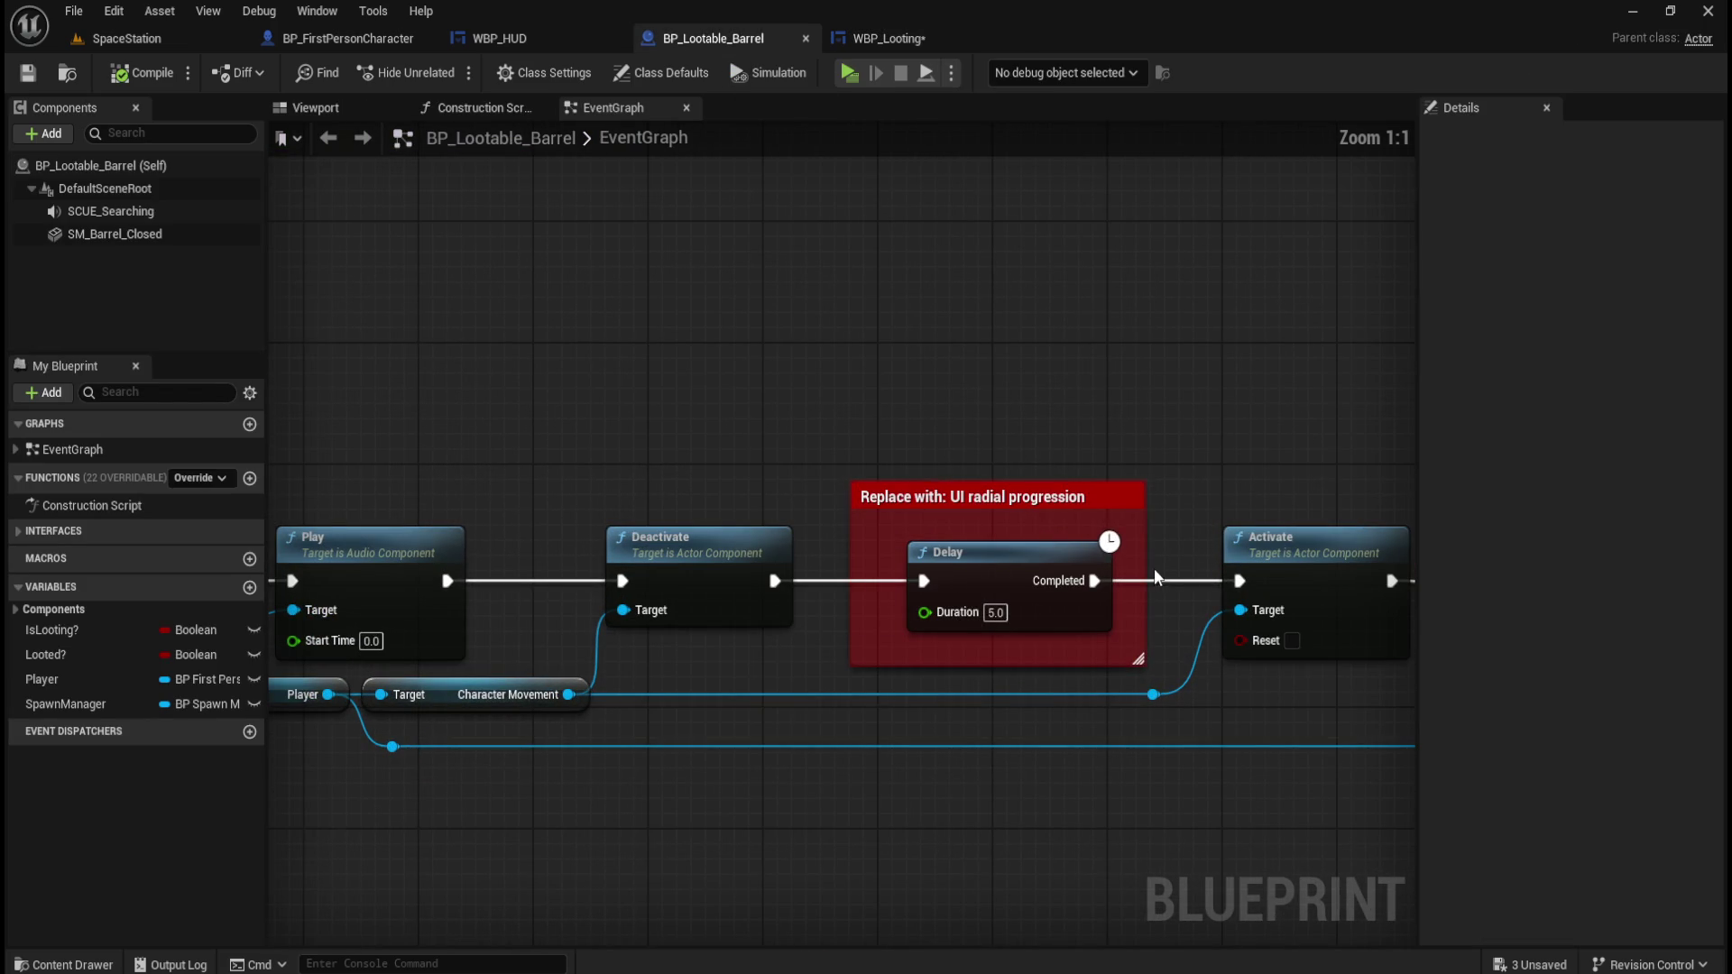
left_click_drag(893, 527, 1127, 646)
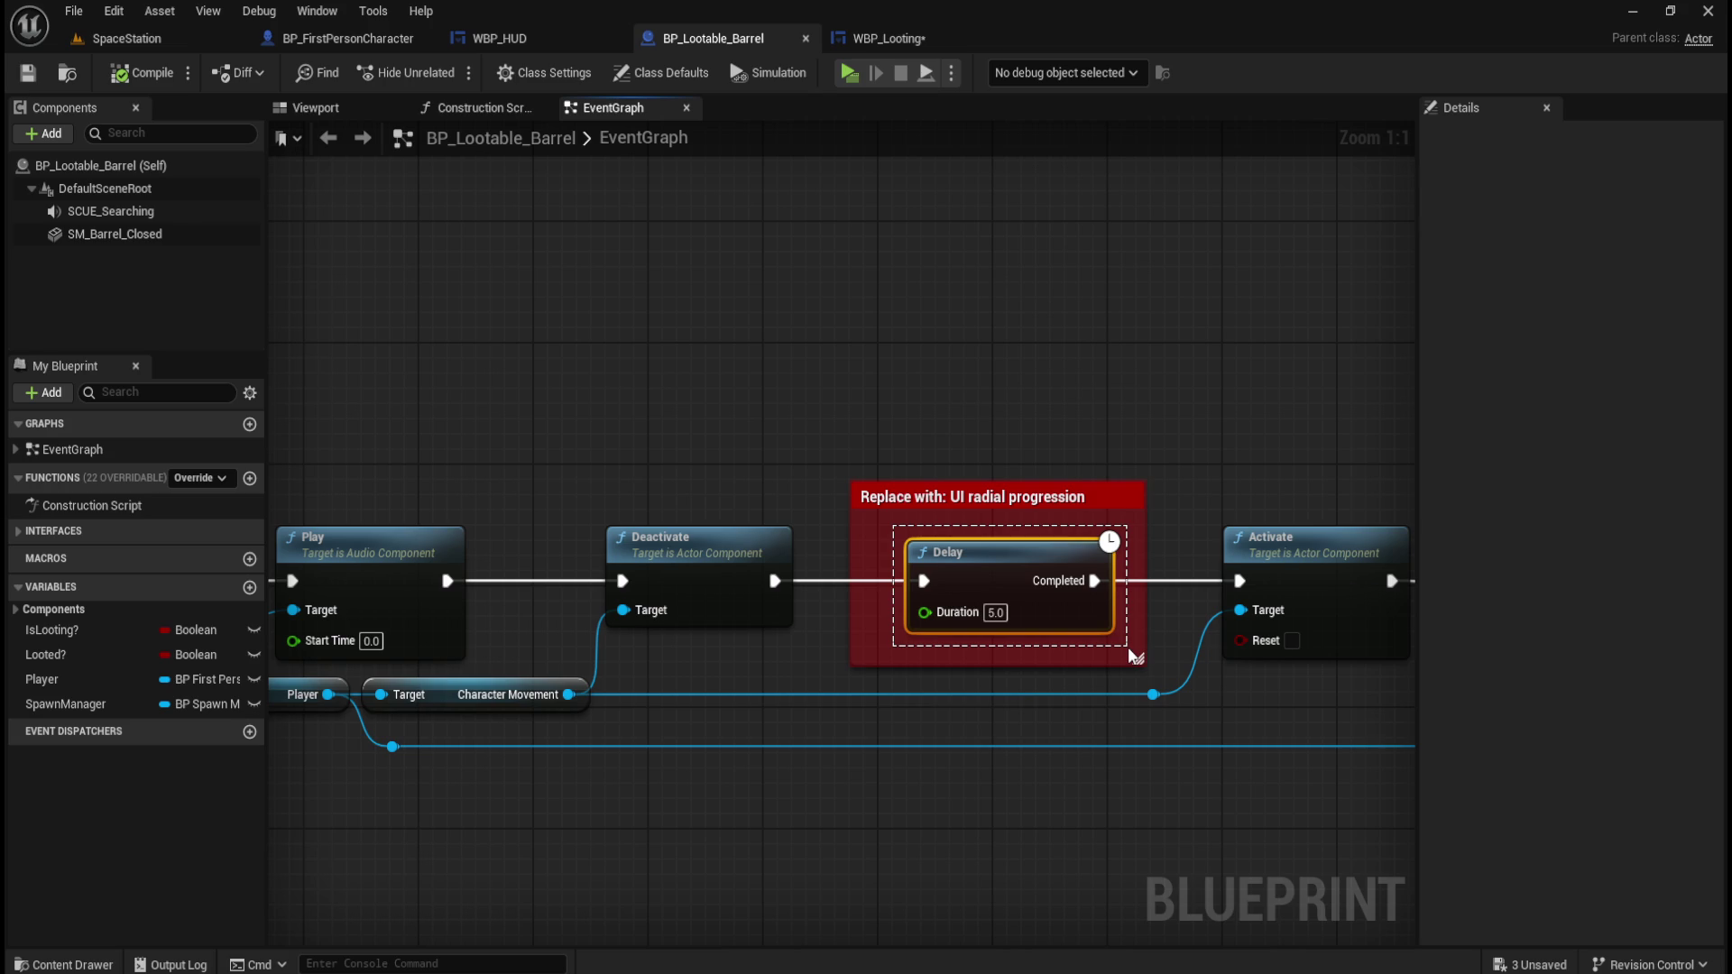
left_click_drag(1127, 646, 1127, 647)
scroll(1187, 658, "down", 3)
scroll(1160, 652, "up", 3)
left_click(1022, 417)
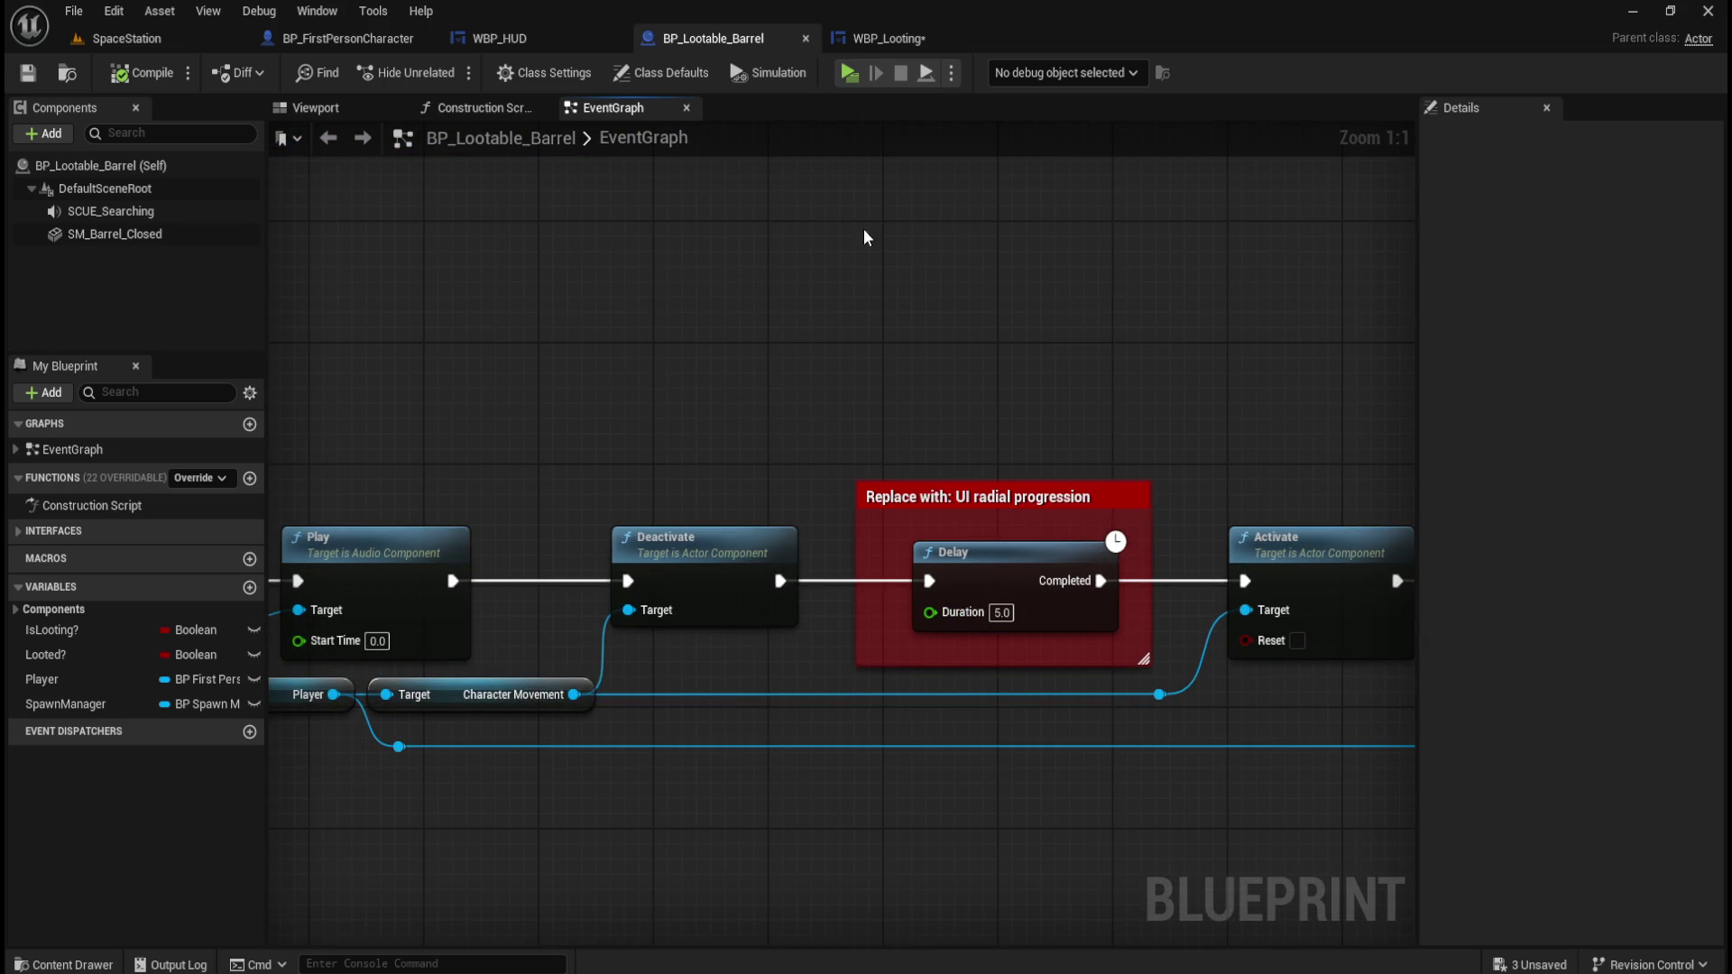
Delete the Set Delay Length node from the GetPercent function graph.
left_click(907, 36)
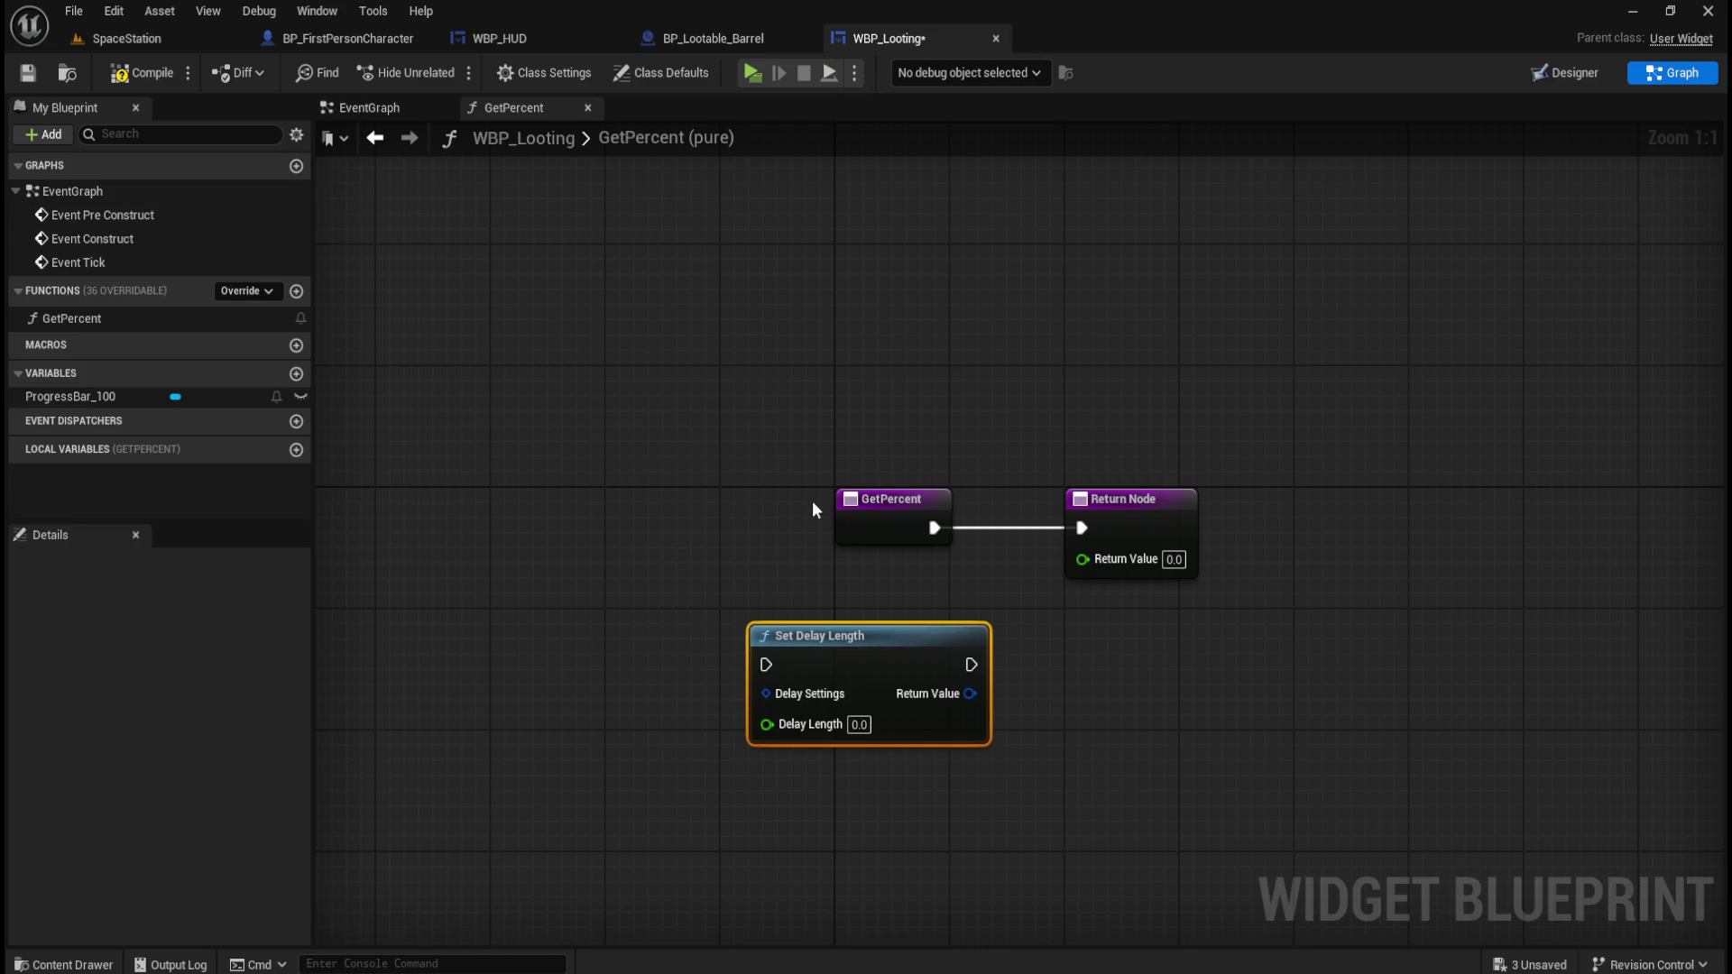
left_click(715, 36)
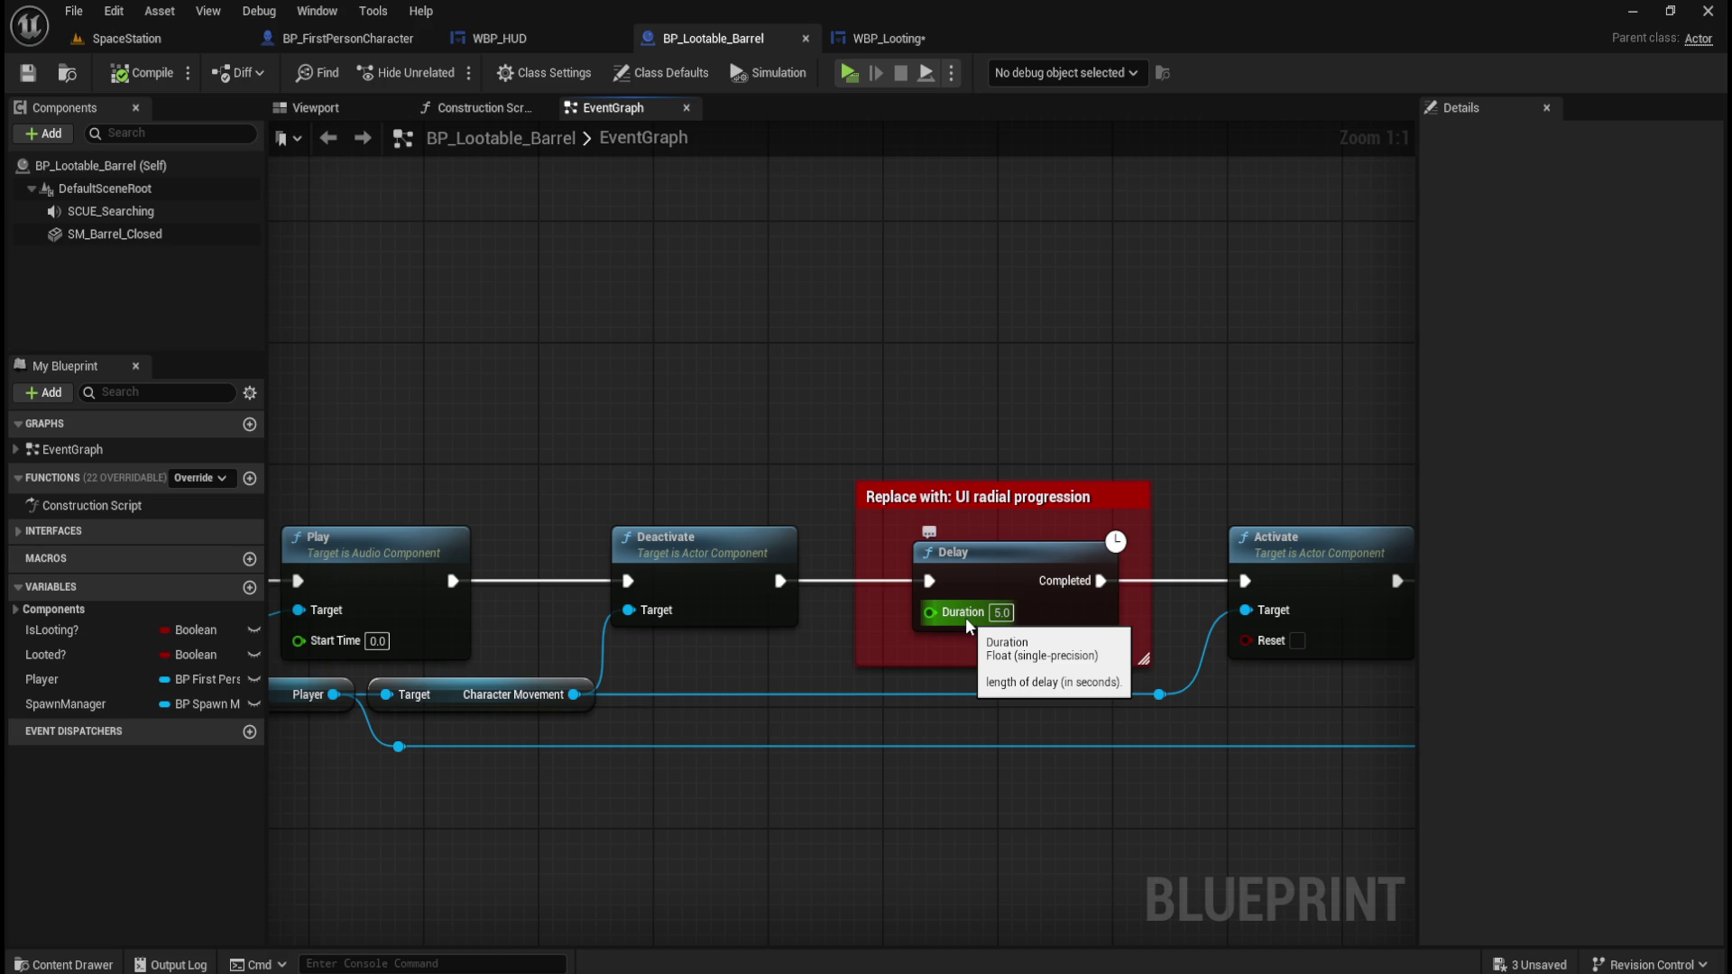
scroll(1185, 632, "down", 1)
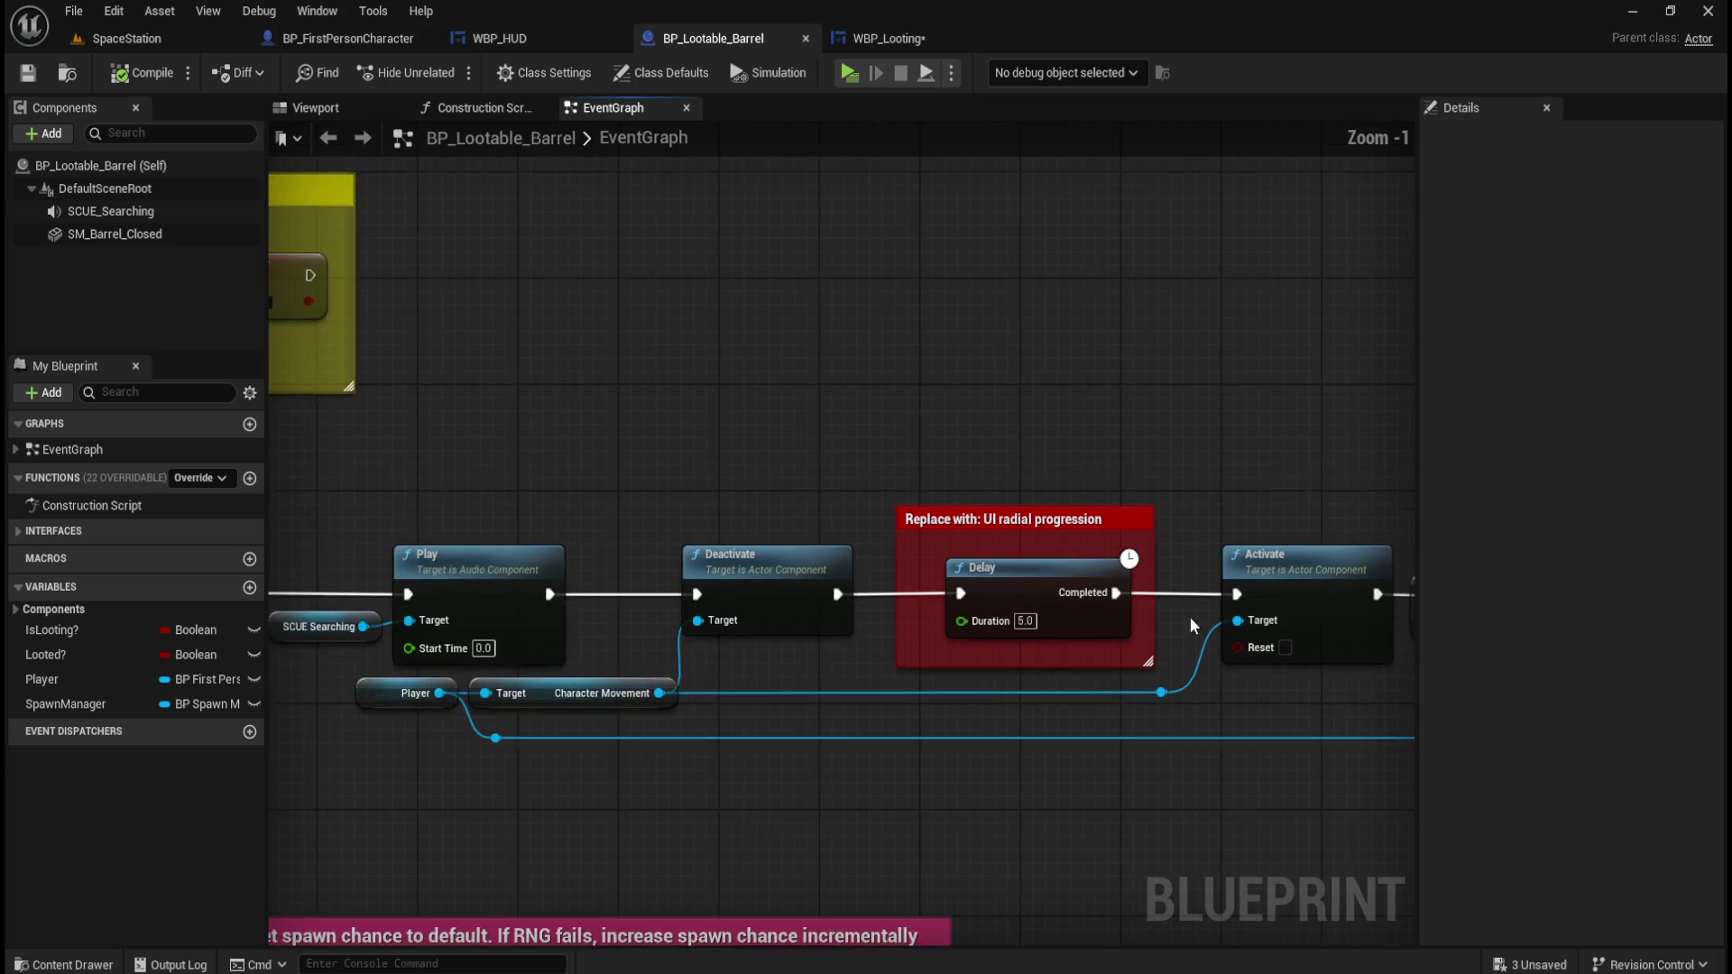
scroll(1214, 460, "down", 1)
scroll(1156, 486, "up", 1)
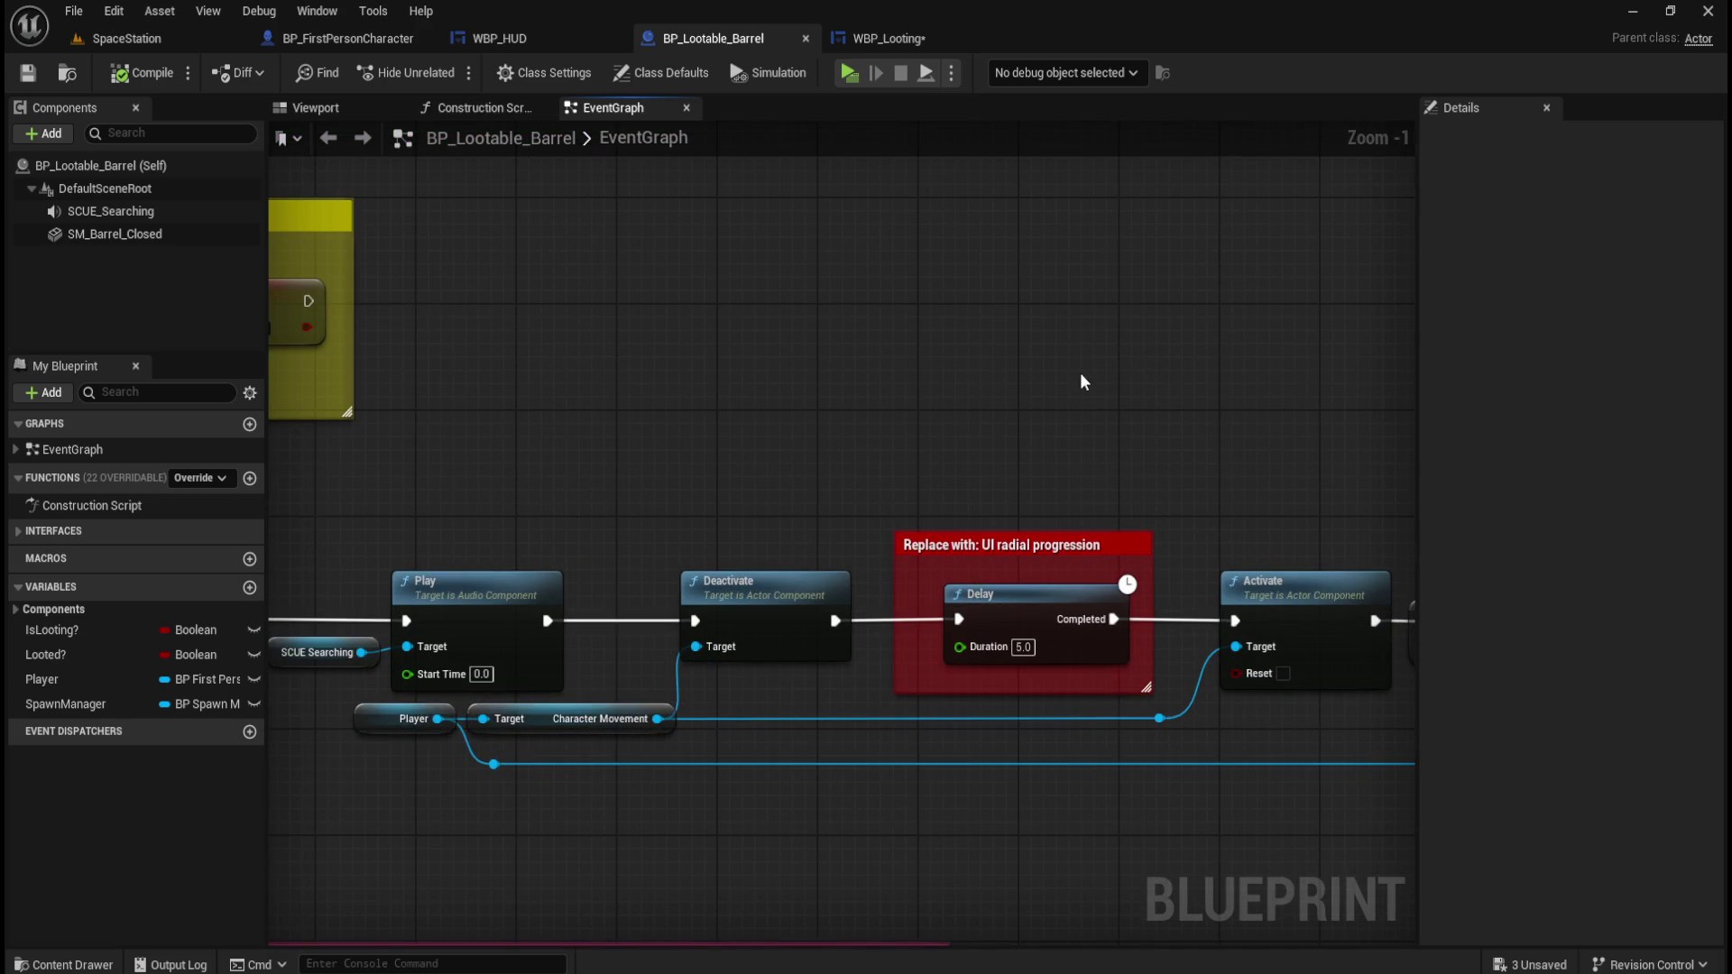
left_click(900, 42)
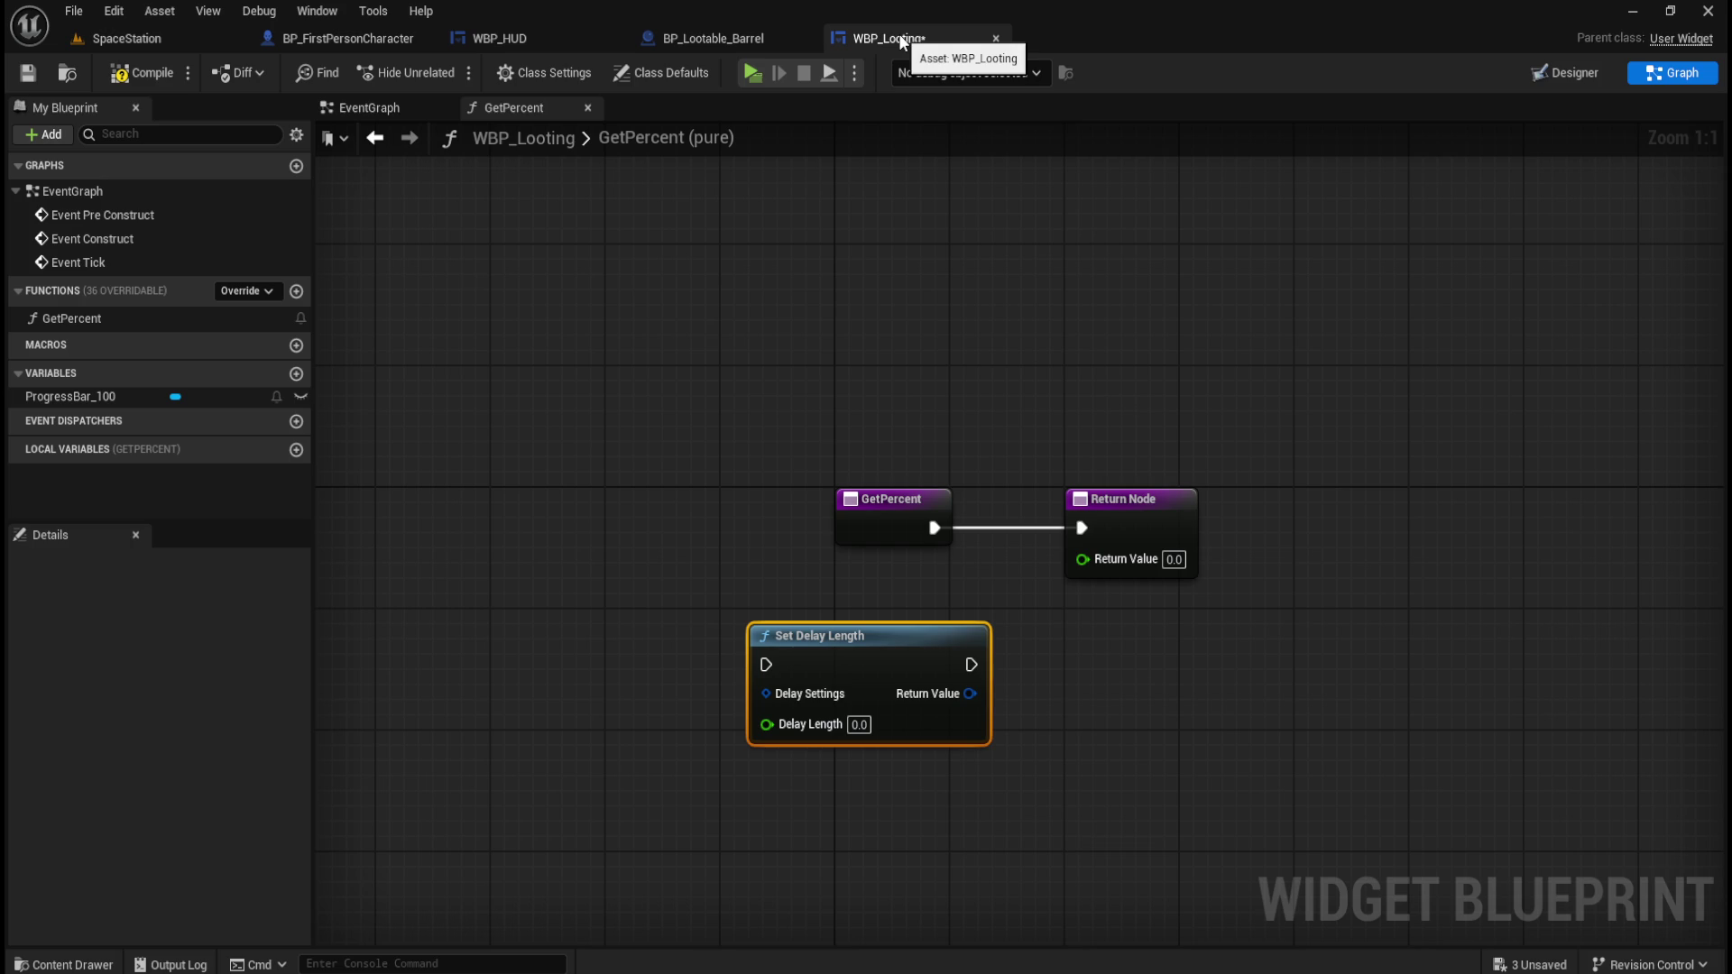
left_click_drag(831, 587, 912, 656)
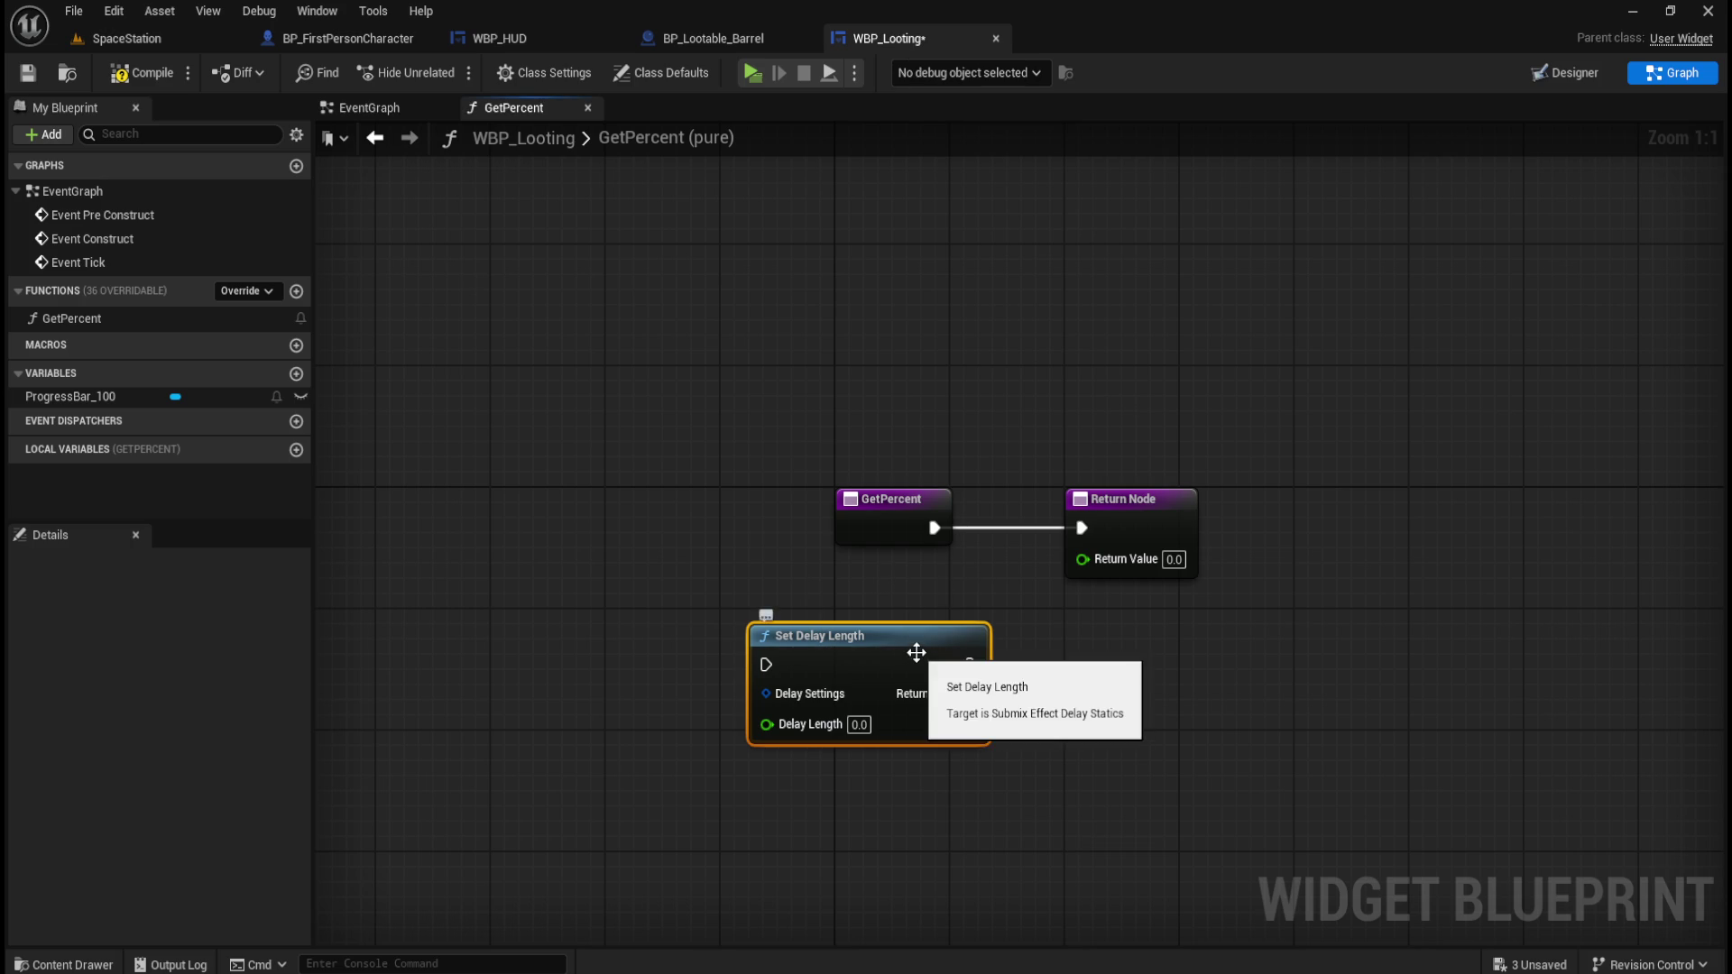
key("Delete")
Examine the barrel's looting Delay and its 5.0 Duration input.
left_click(718, 41)
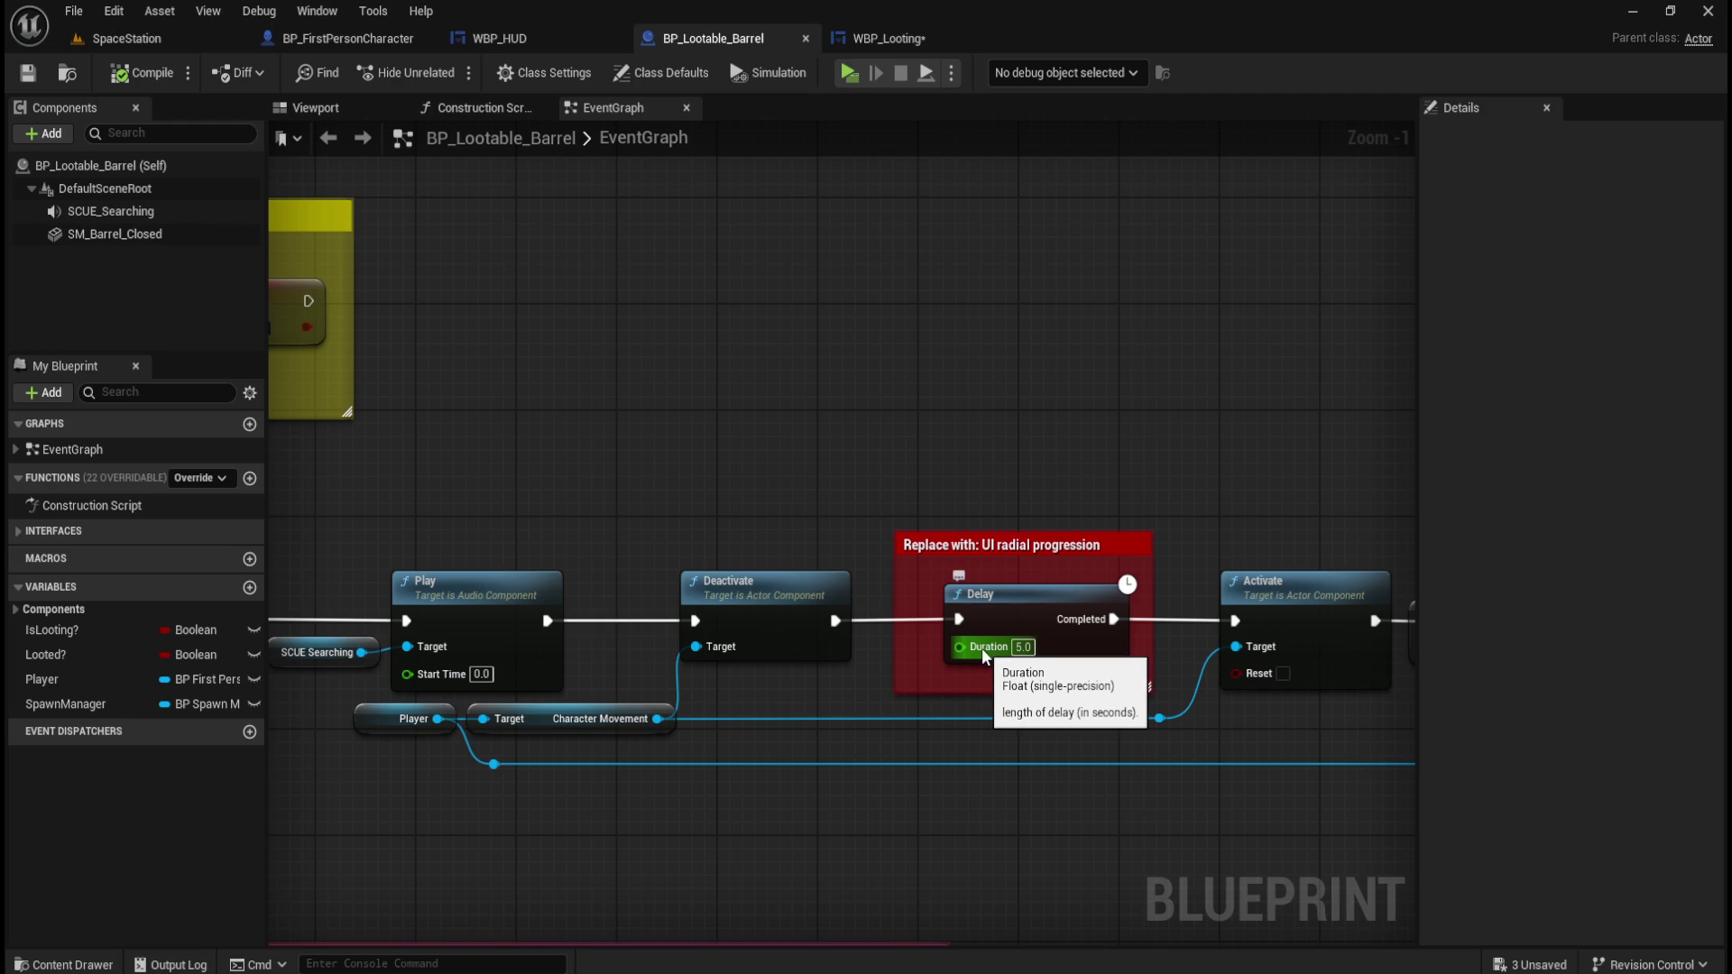
right_click(985, 648)
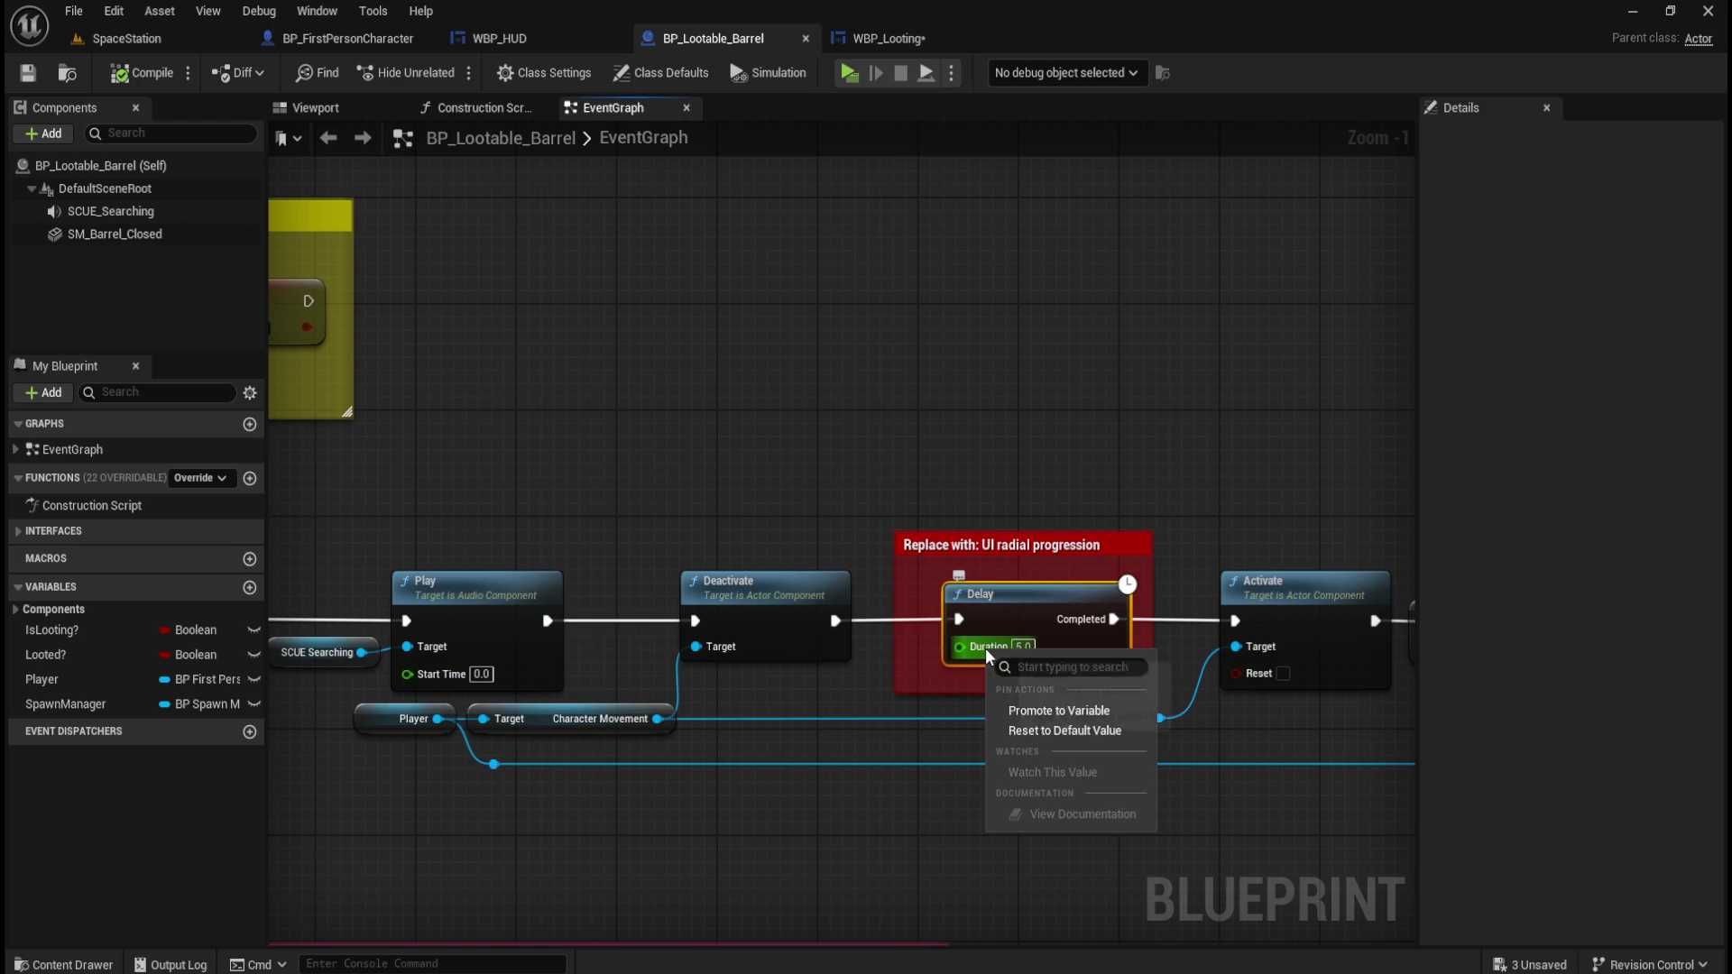
left_click(1024, 424)
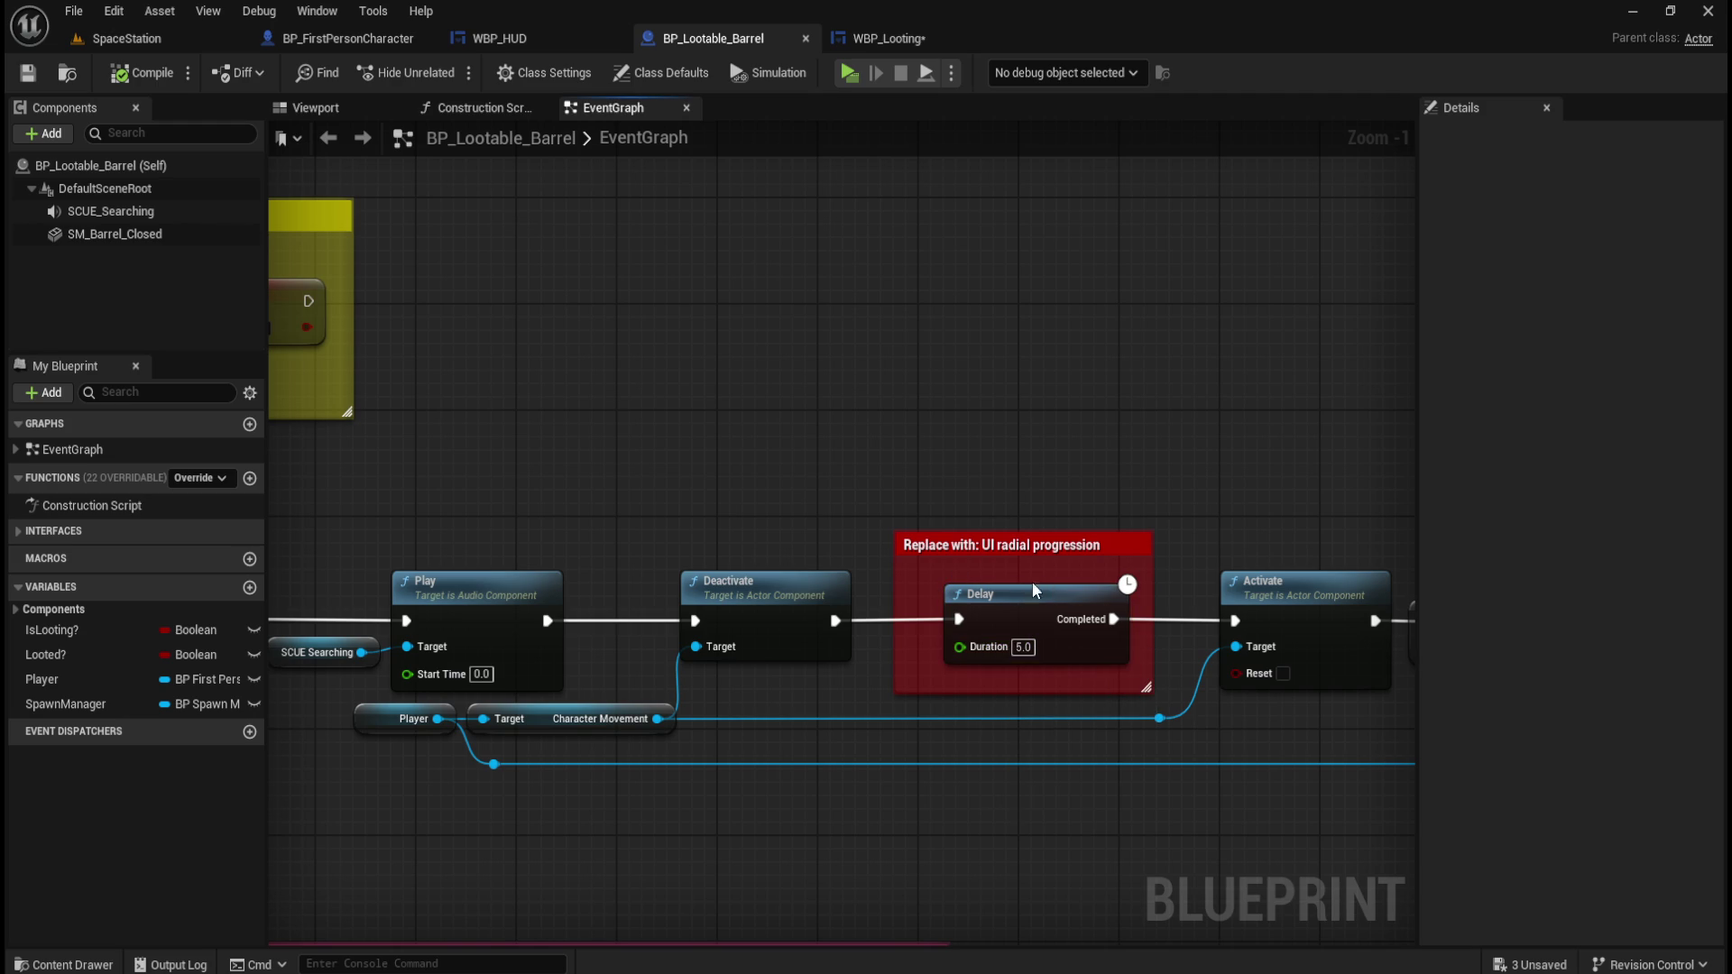
scroll(1117, 521, "down", 2)
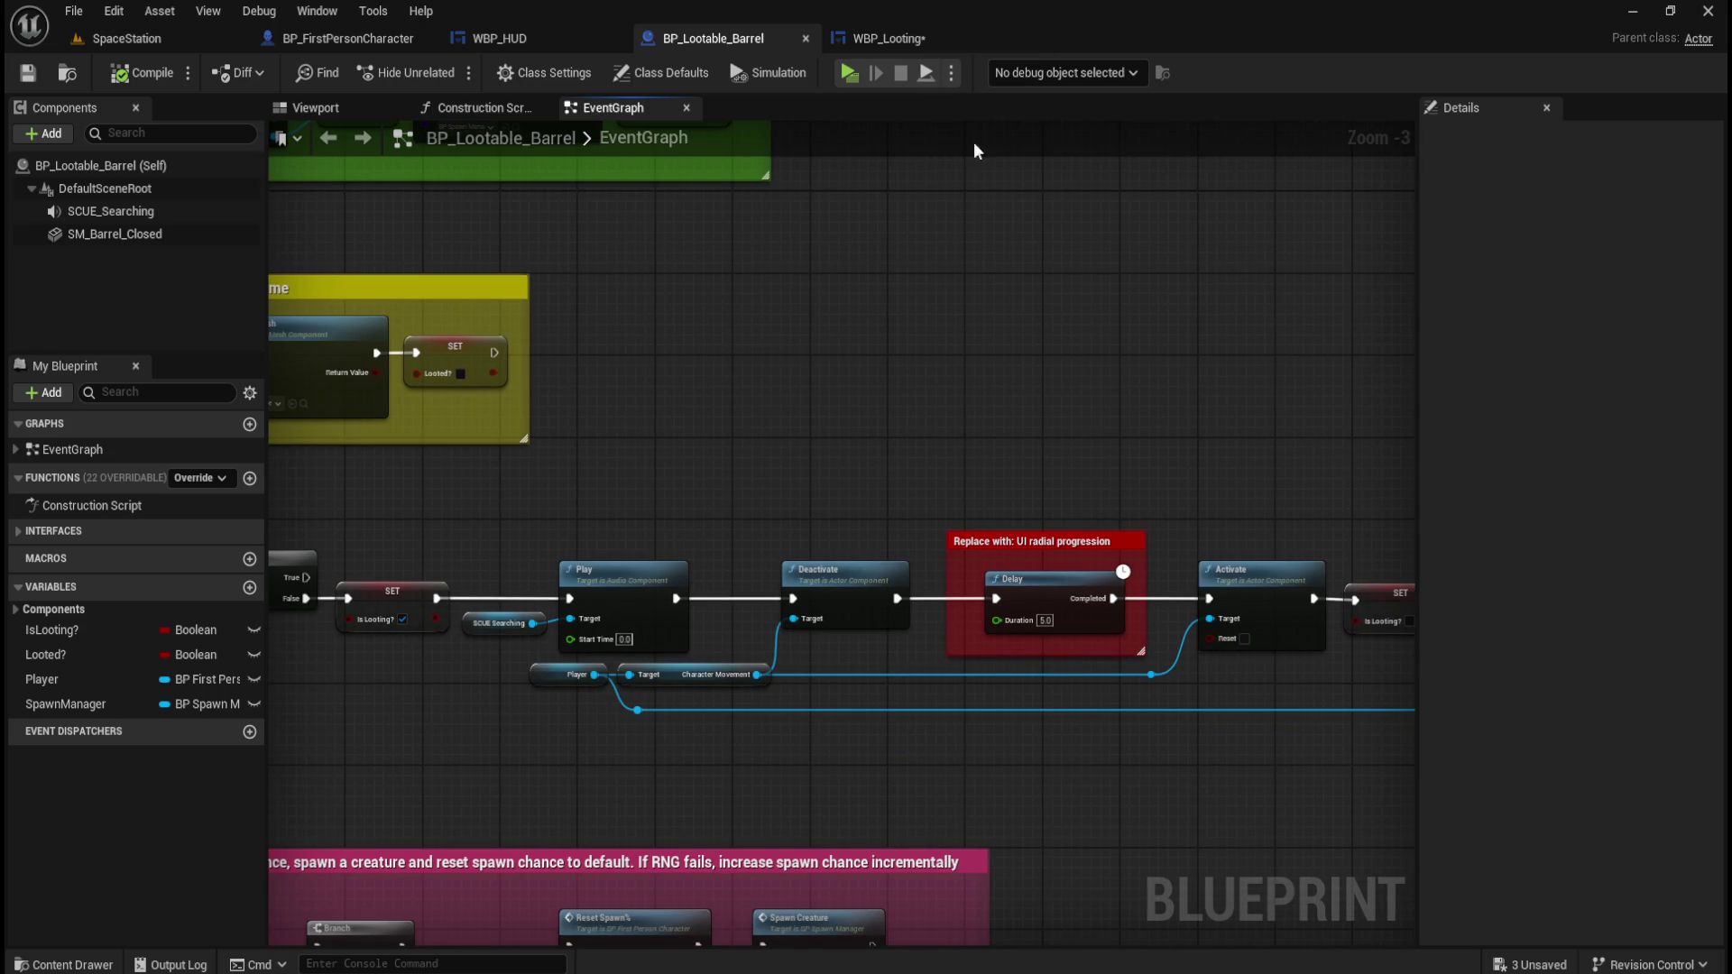
scroll(1098, 486, "up", 3)
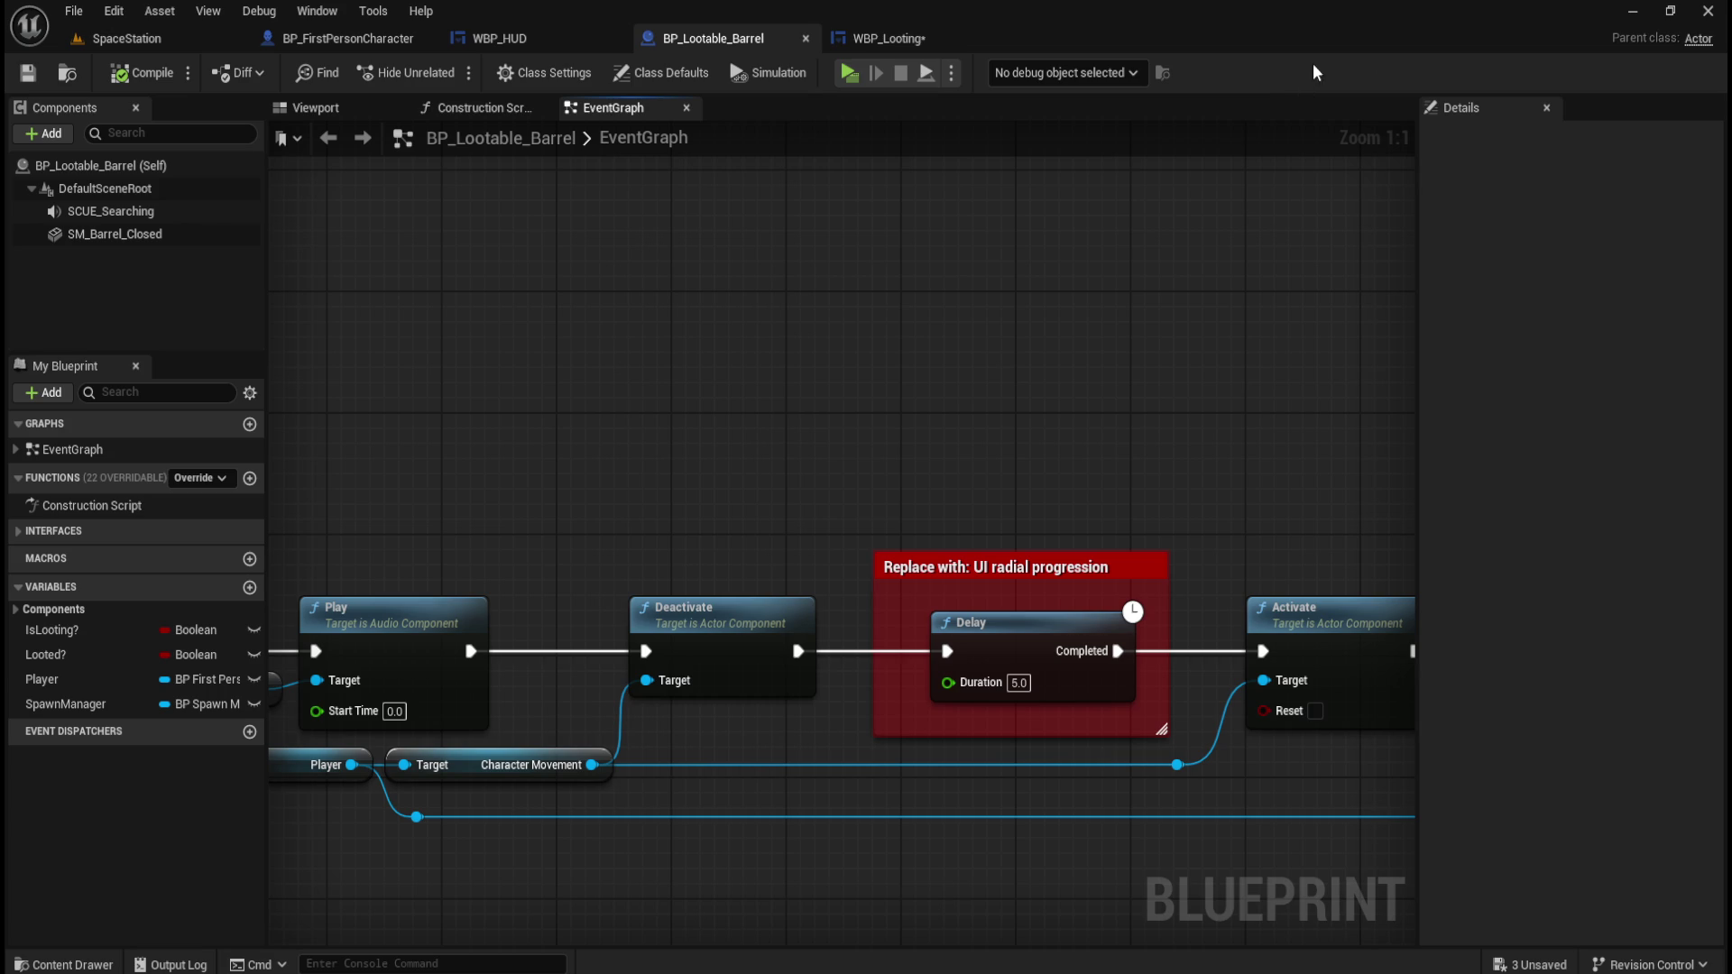
left_click_drag(1098, 440, 1001, 328)
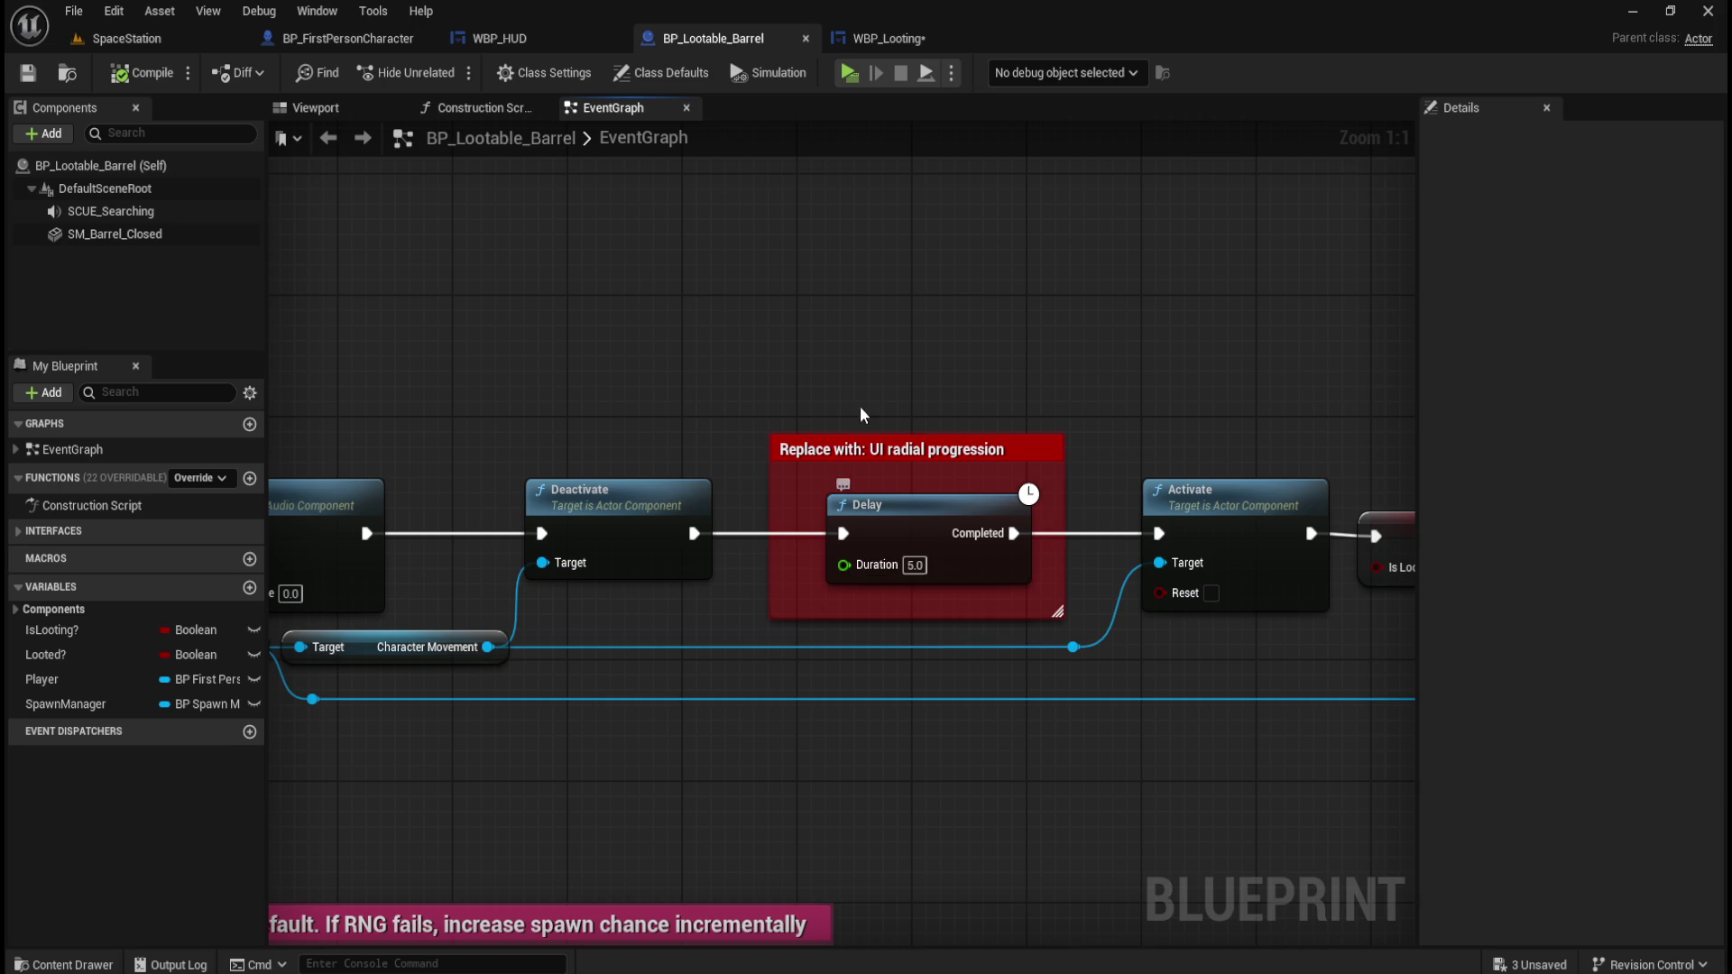
left_click(880, 41)
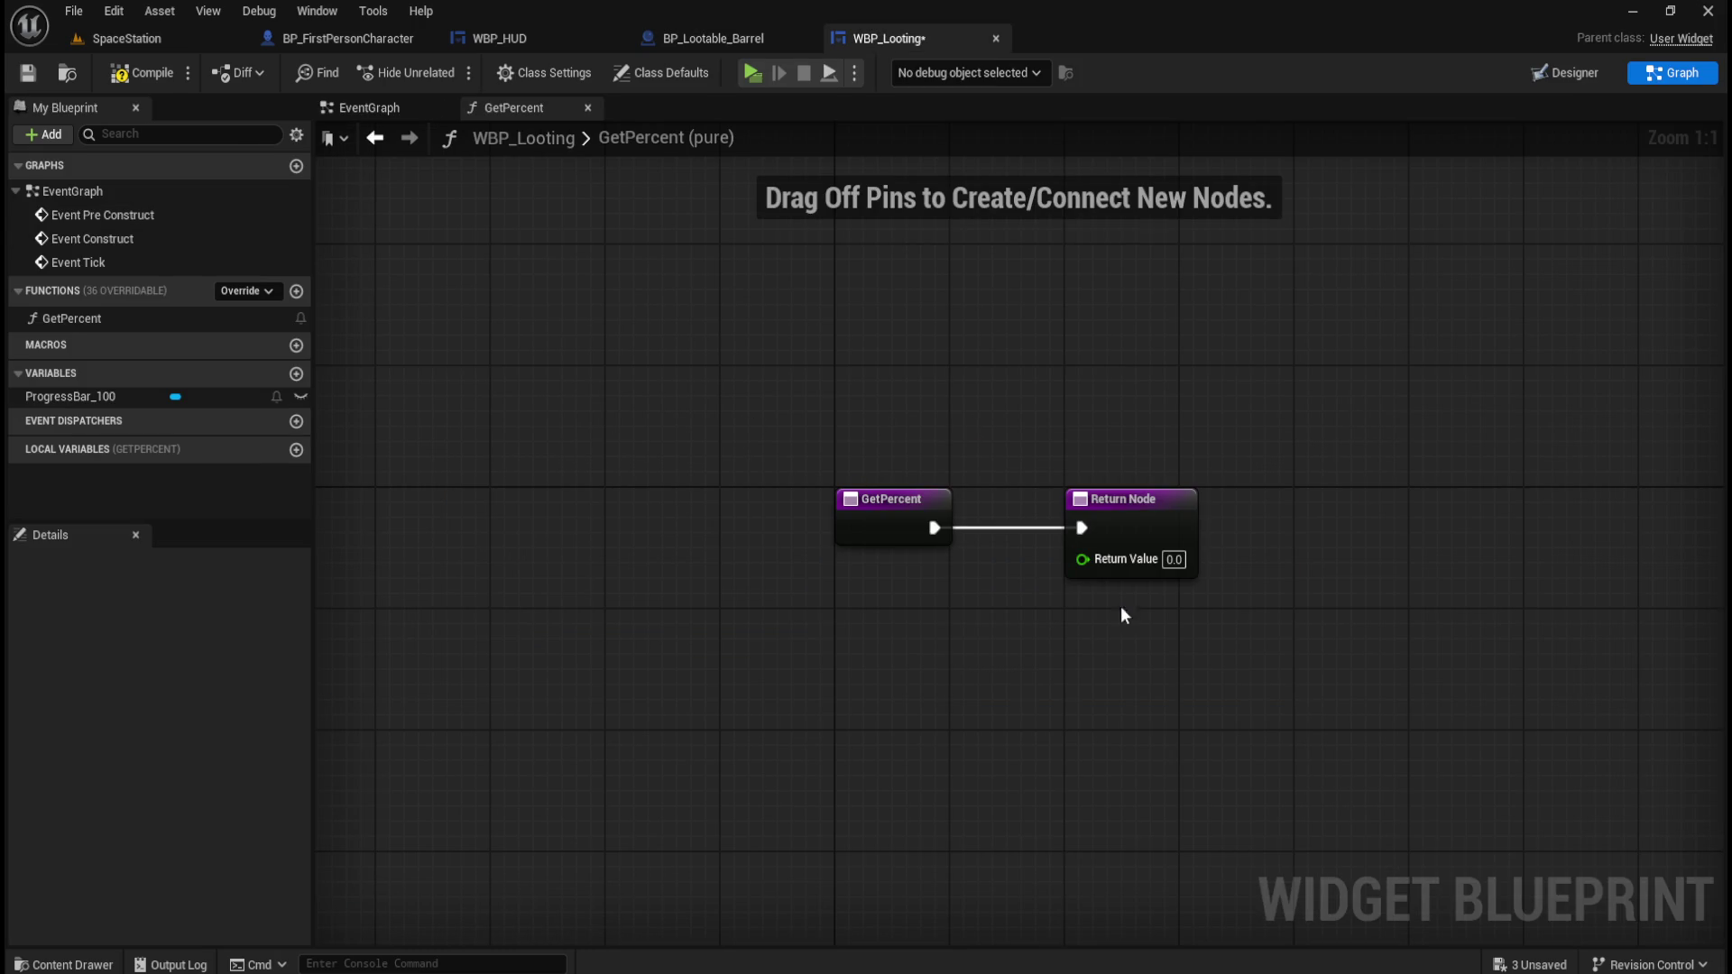
View WBP_HUD's Get_StaminaBar_Percent graph, which divides Player REF's Stamina by 1.0.
left_click_drag(1036, 454, 1252, 613)
left_click(550, 38)
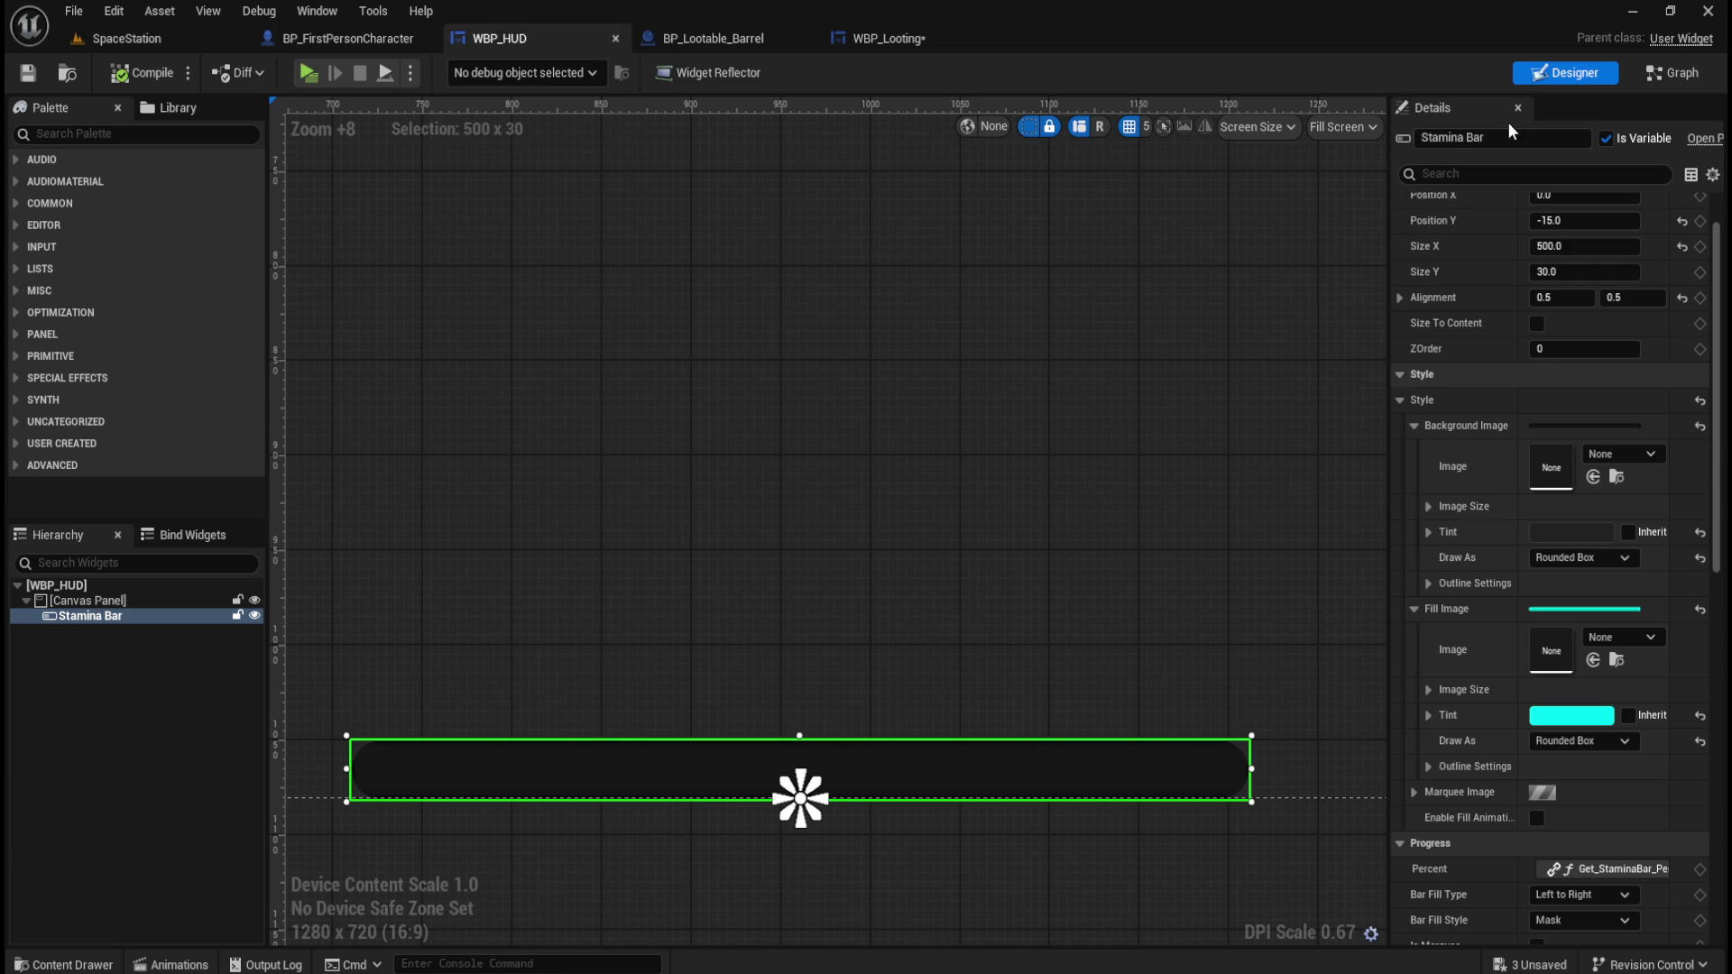
left_click(1670, 72)
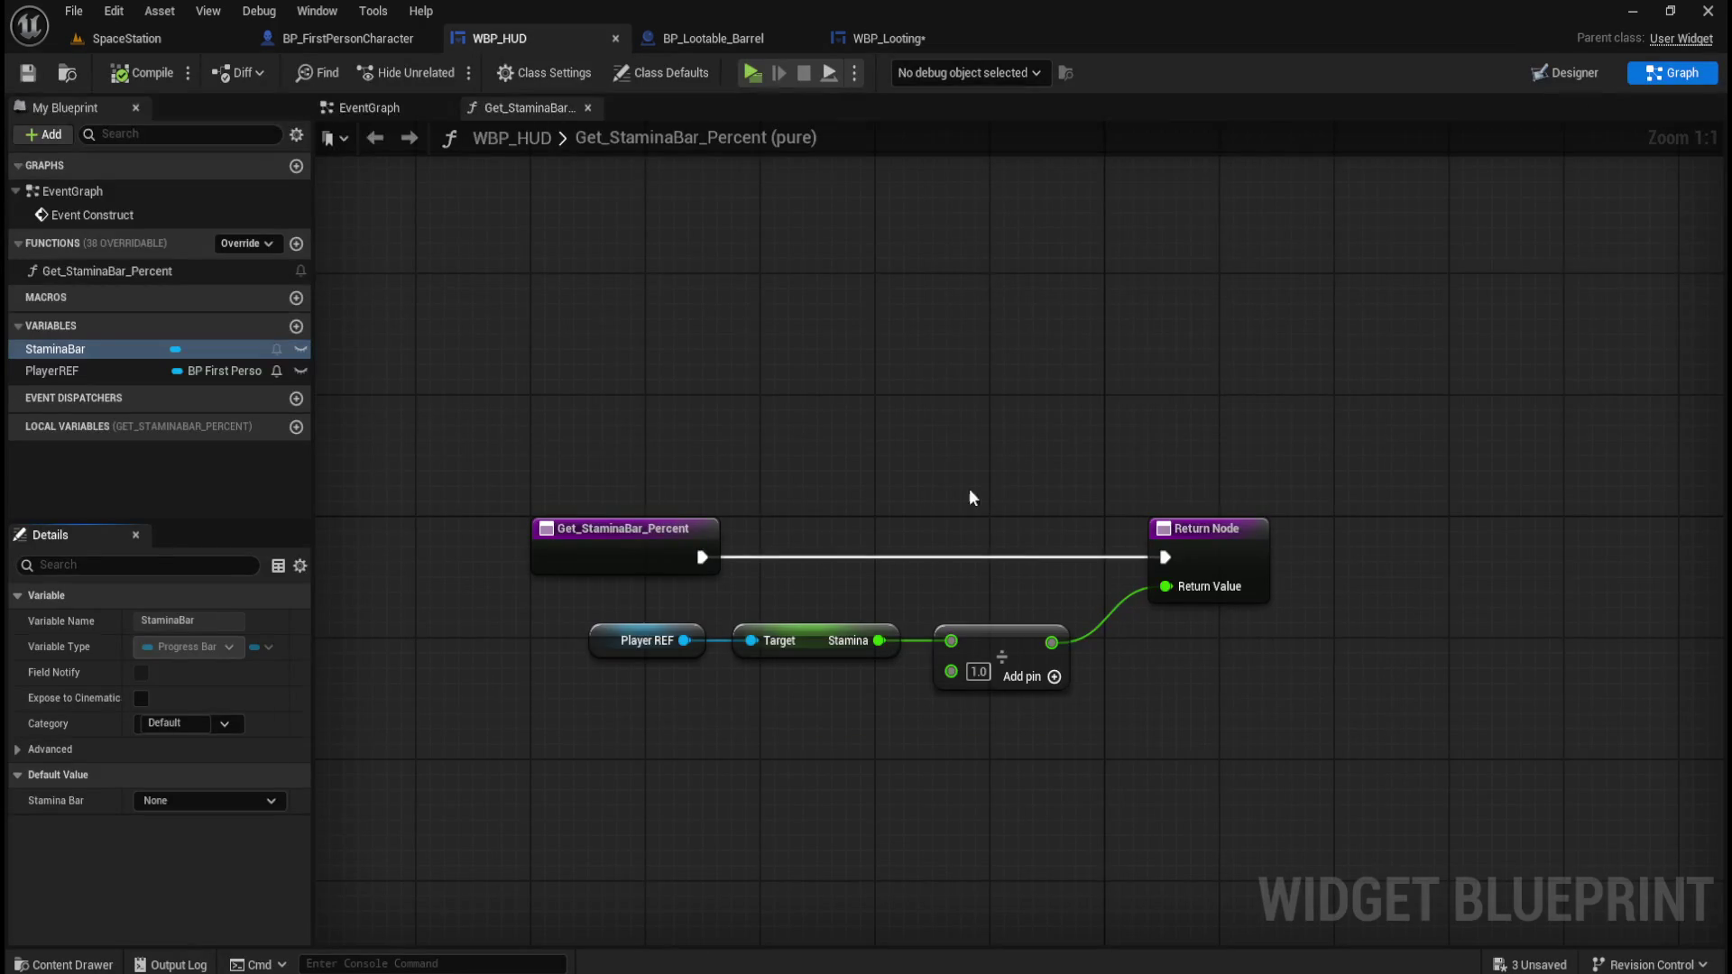